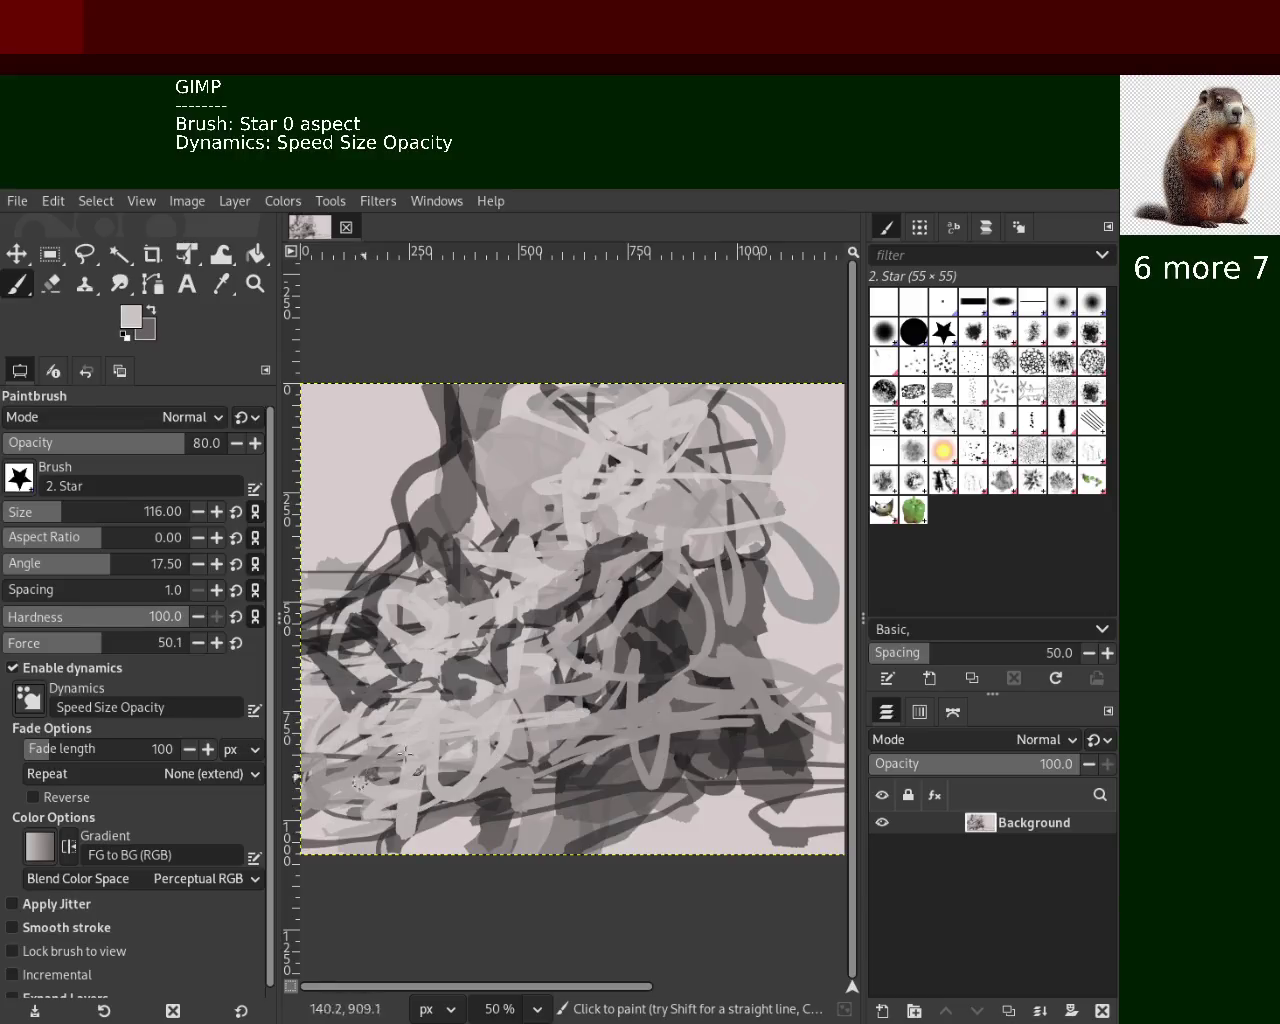
Paint light and dark grey star strokes across the lower left and a light loop over the hook
mouse_move(633, 507)
left_mouse_down()
mouse_move(585, 610)
mouse_move(320, 770)
mouse_move(400, 700)
mouse_move(432, 628)
mouse_move(370, 750)
left_mouse_up()
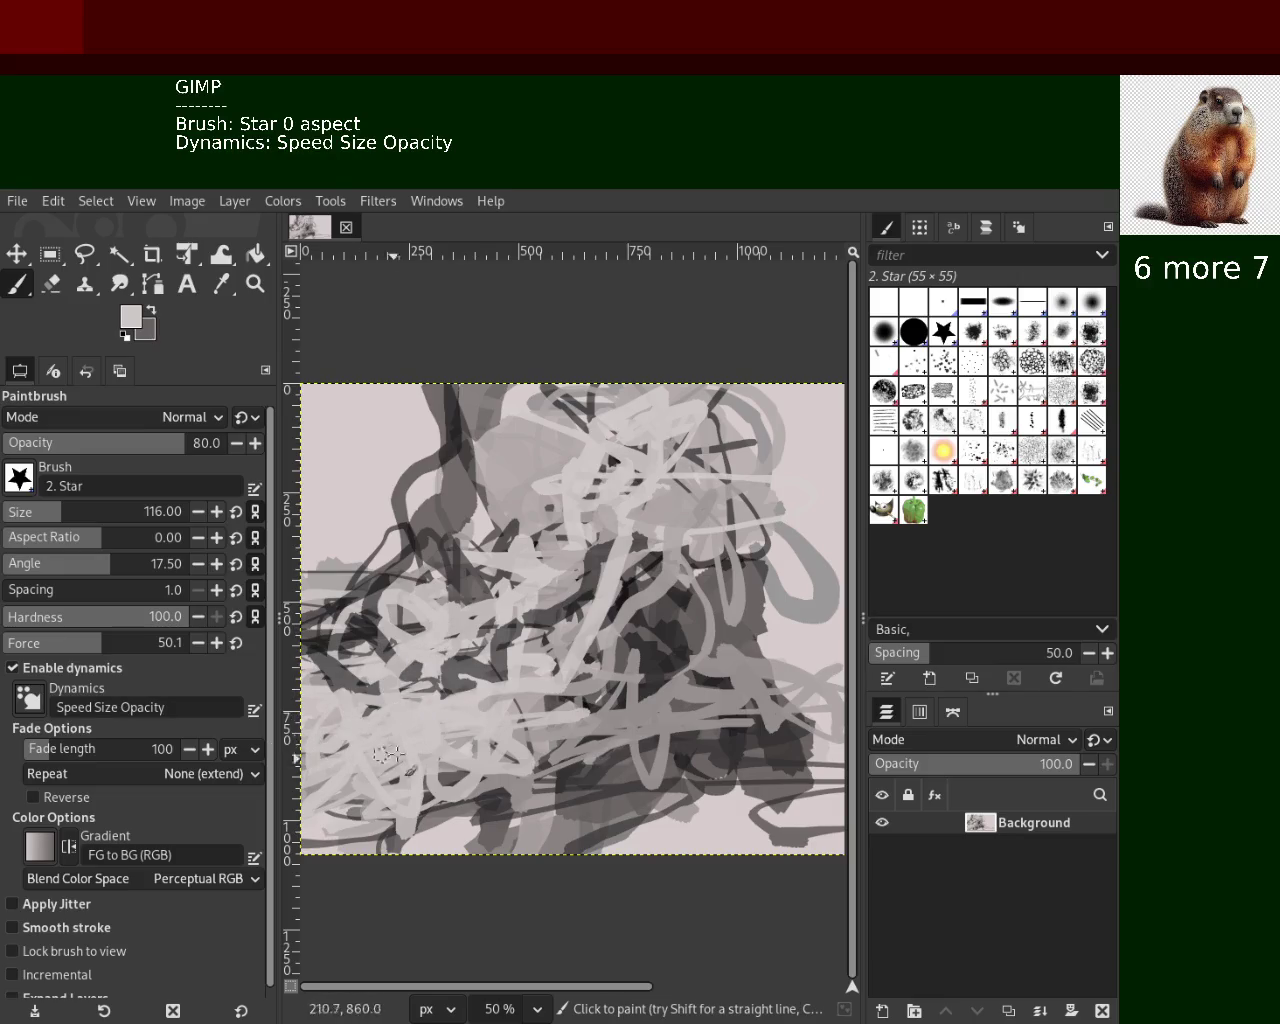
left_click(662, 632, "ctrl")
mouse_move(510, 600)
left_mouse_down()
mouse_move(302, 710)
mouse_move(440, 745)
mouse_move(583, 692)
mouse_move(347, 719)
left_mouse_up()
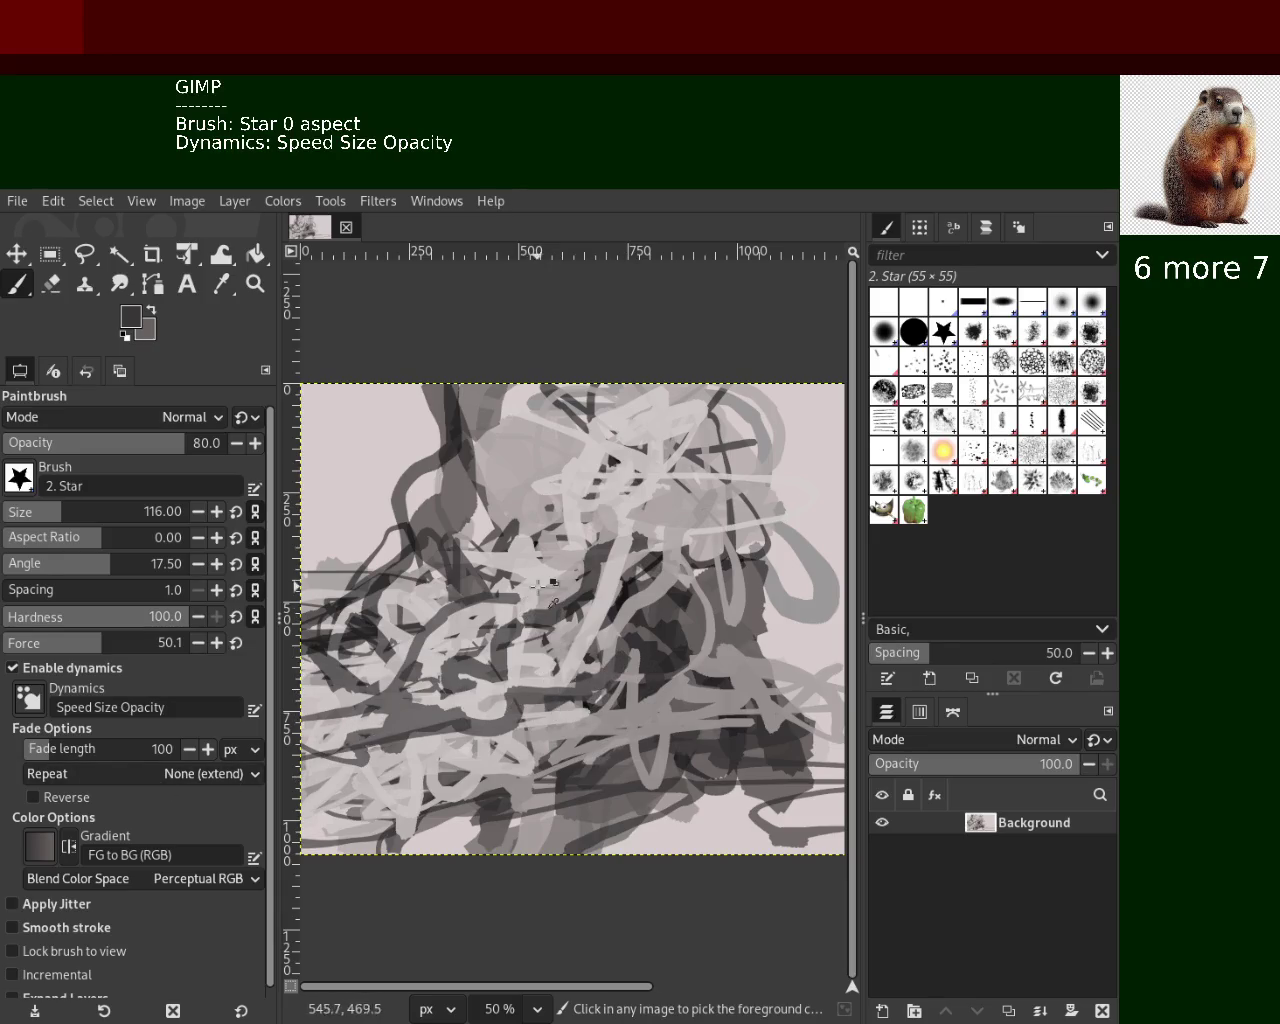
left_click(510, 600, "ctrl")
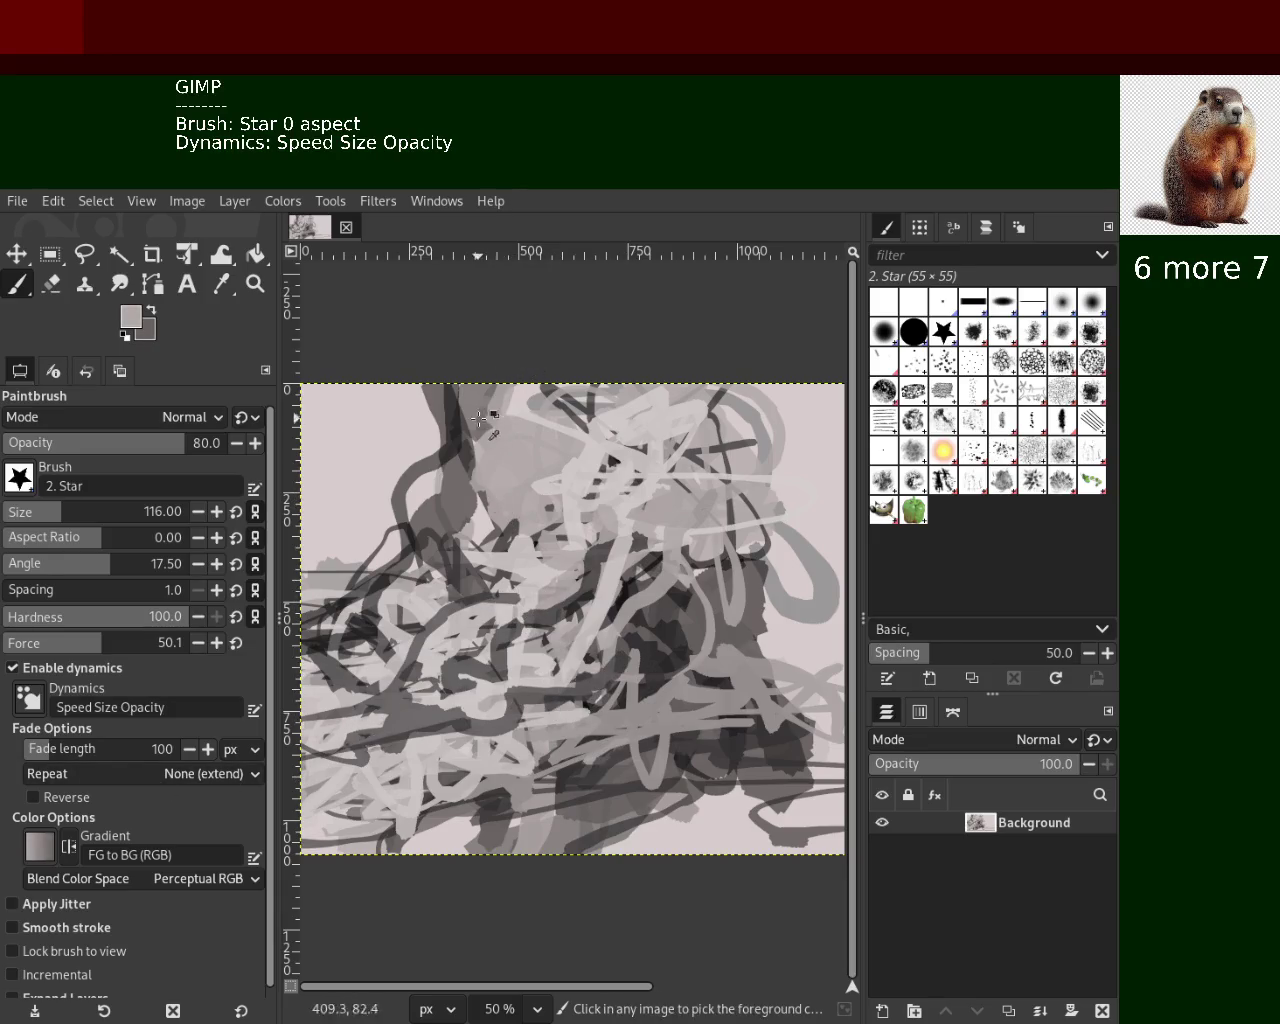
mouse_move(788, 527)
left_mouse_down()
mouse_move(726, 573)
mouse_move(814, 558)
mouse_move(748, 516)
mouse_move(747, 470)
mouse_move(624, 492)
mouse_move(724, 510)
mouse_move(629, 514)
mouse_move(659, 620)
mouse_move(695, 654)
left_mouse_up()
Add dark grey marks at the lower right and light-grey strokes along the bottom edge
left_click(752, 448, "ctrl")
left_click(719, 513, "ctrl")
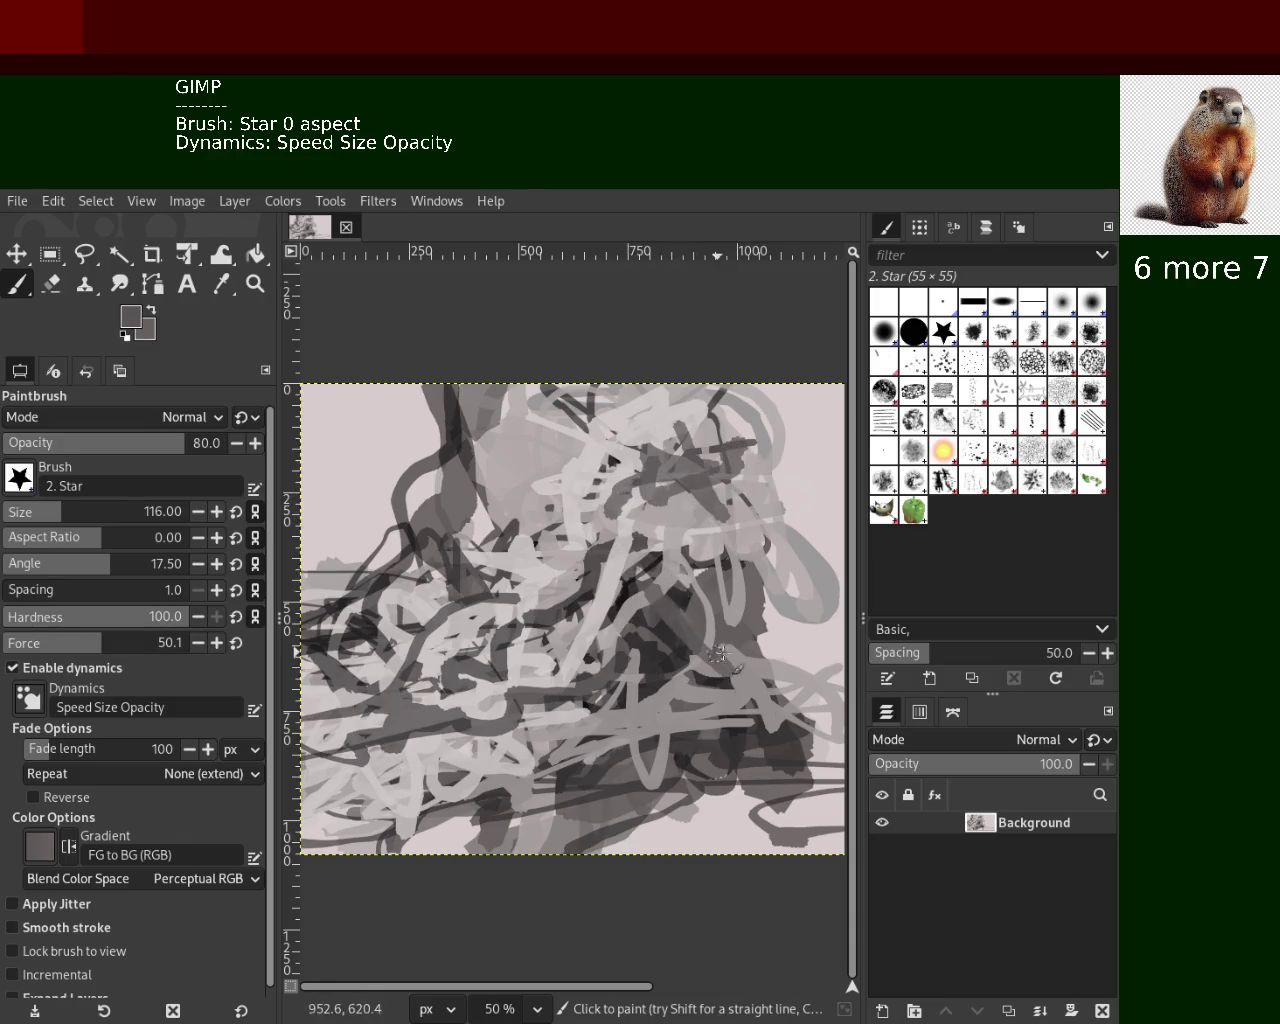
left_click(513, 766, "ctrl")
mouse_move(513, 766)
left_mouse_down()
mouse_move(665, 688)
mouse_move(340, 826)
left_mouse_up()
left_click_drag(430, 834, 507, 750)
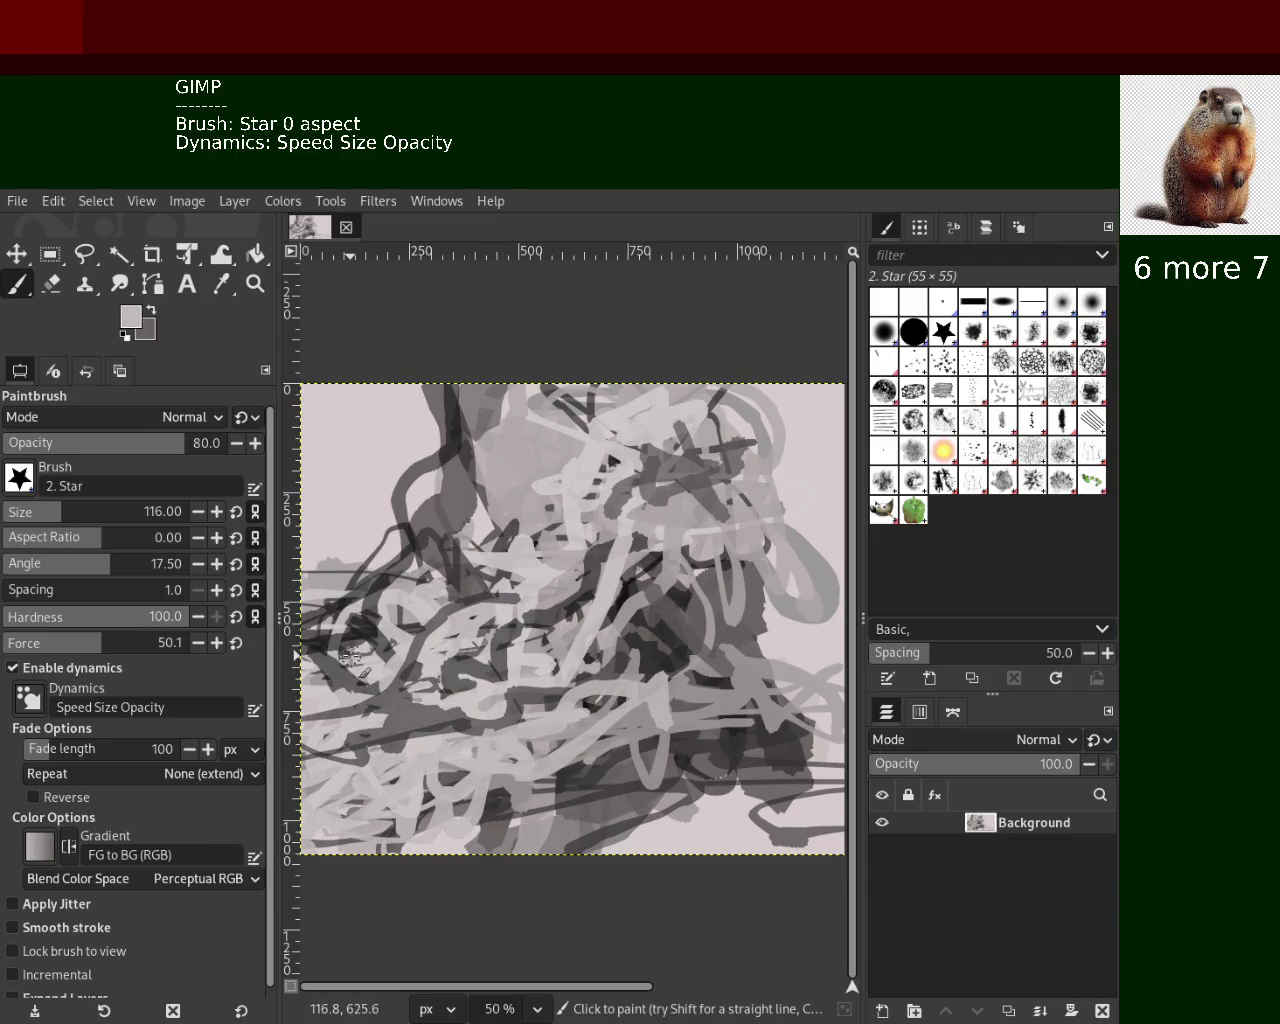
left_click(643, 651, "ctrl")
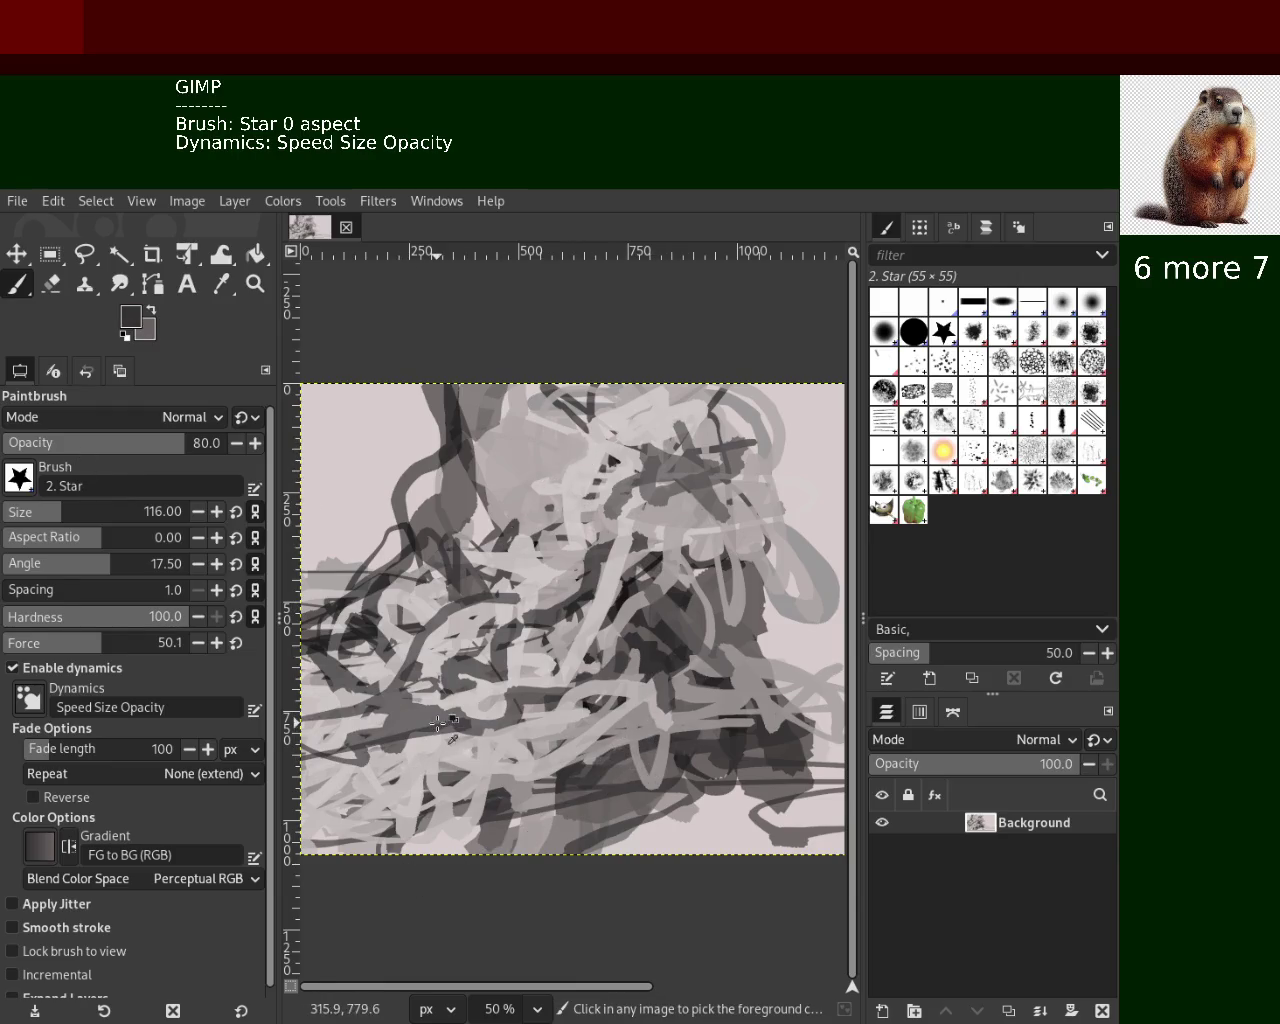
left_click(419, 755, "ctrl")
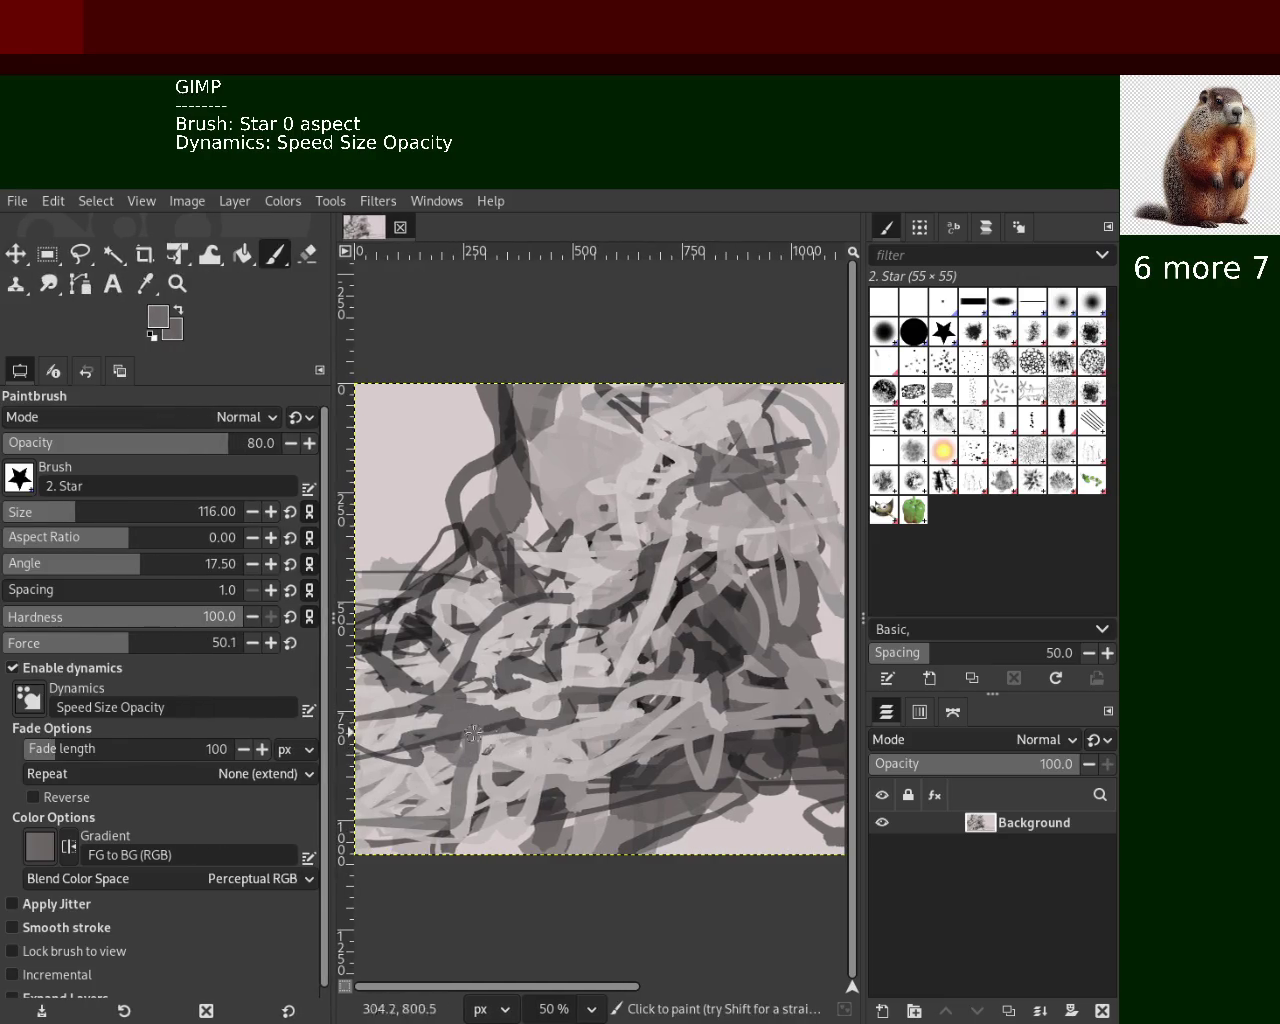
Give the canvas more room, then try light-grey loops on the right and undo them
left_click_drag(330, 482, 207, 482)
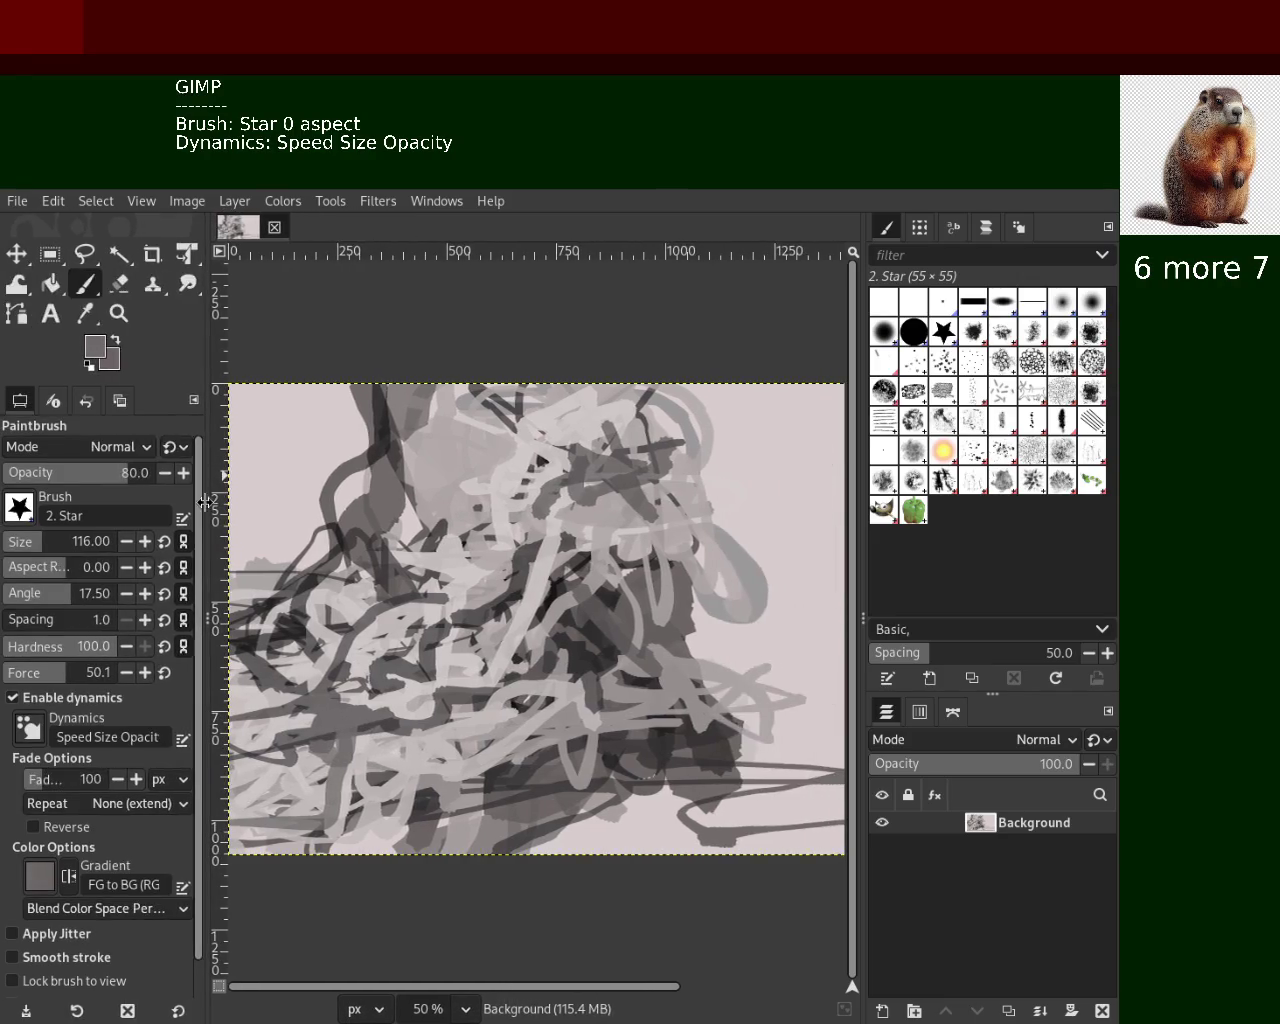
left_click(690, 535, "ctrl")
mouse_move(768, 580)
left_mouse_down()
mouse_move(708, 357)
mouse_move(725, 570)
mouse_move(713, 477)
left_mouse_up()
key("ctrl+z")
key("ctrl+z")
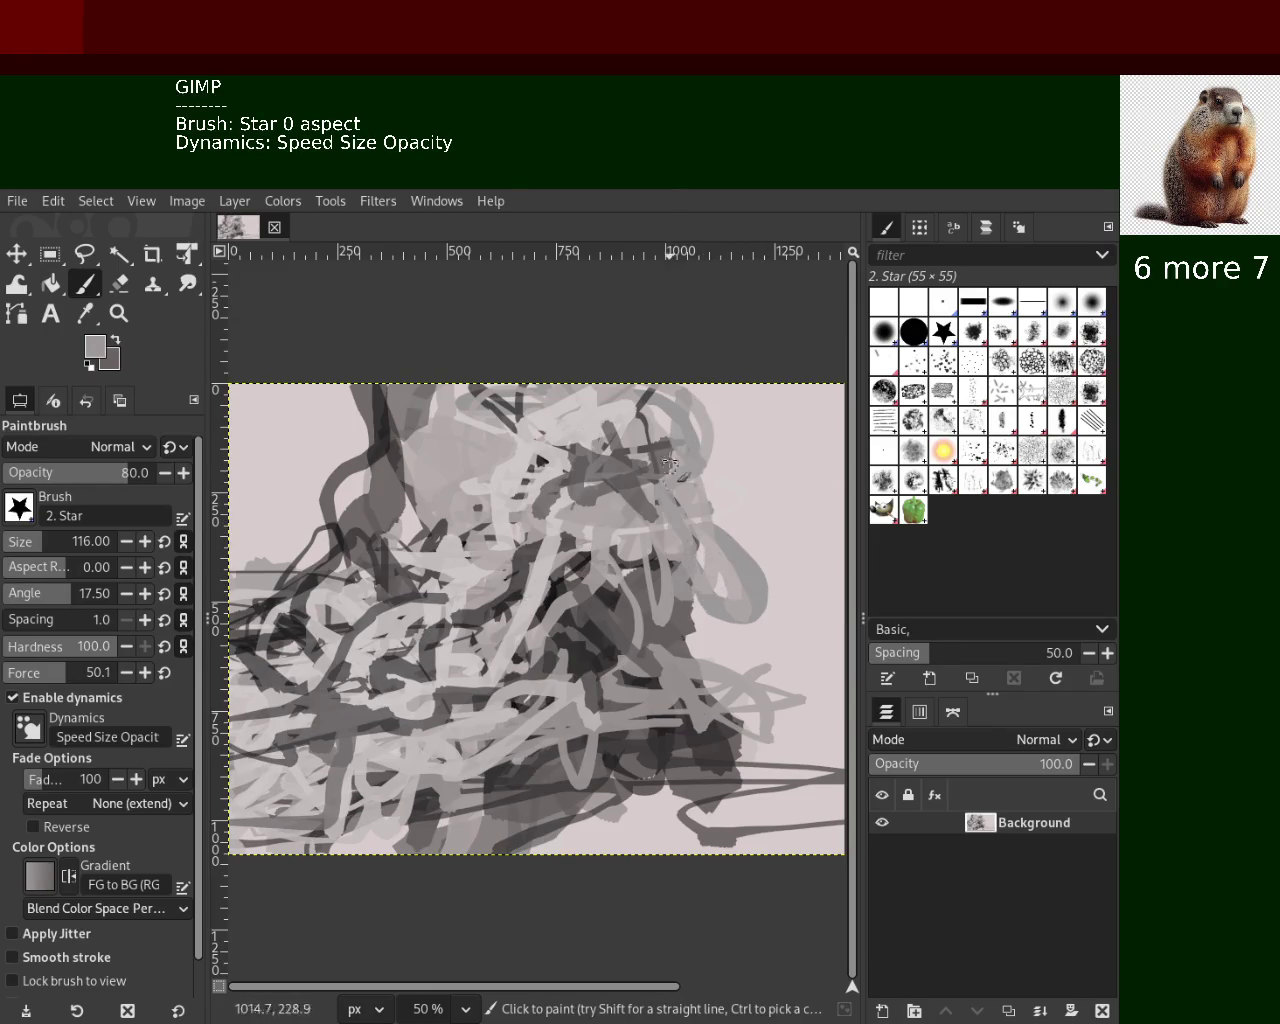
key("ctrl+z")
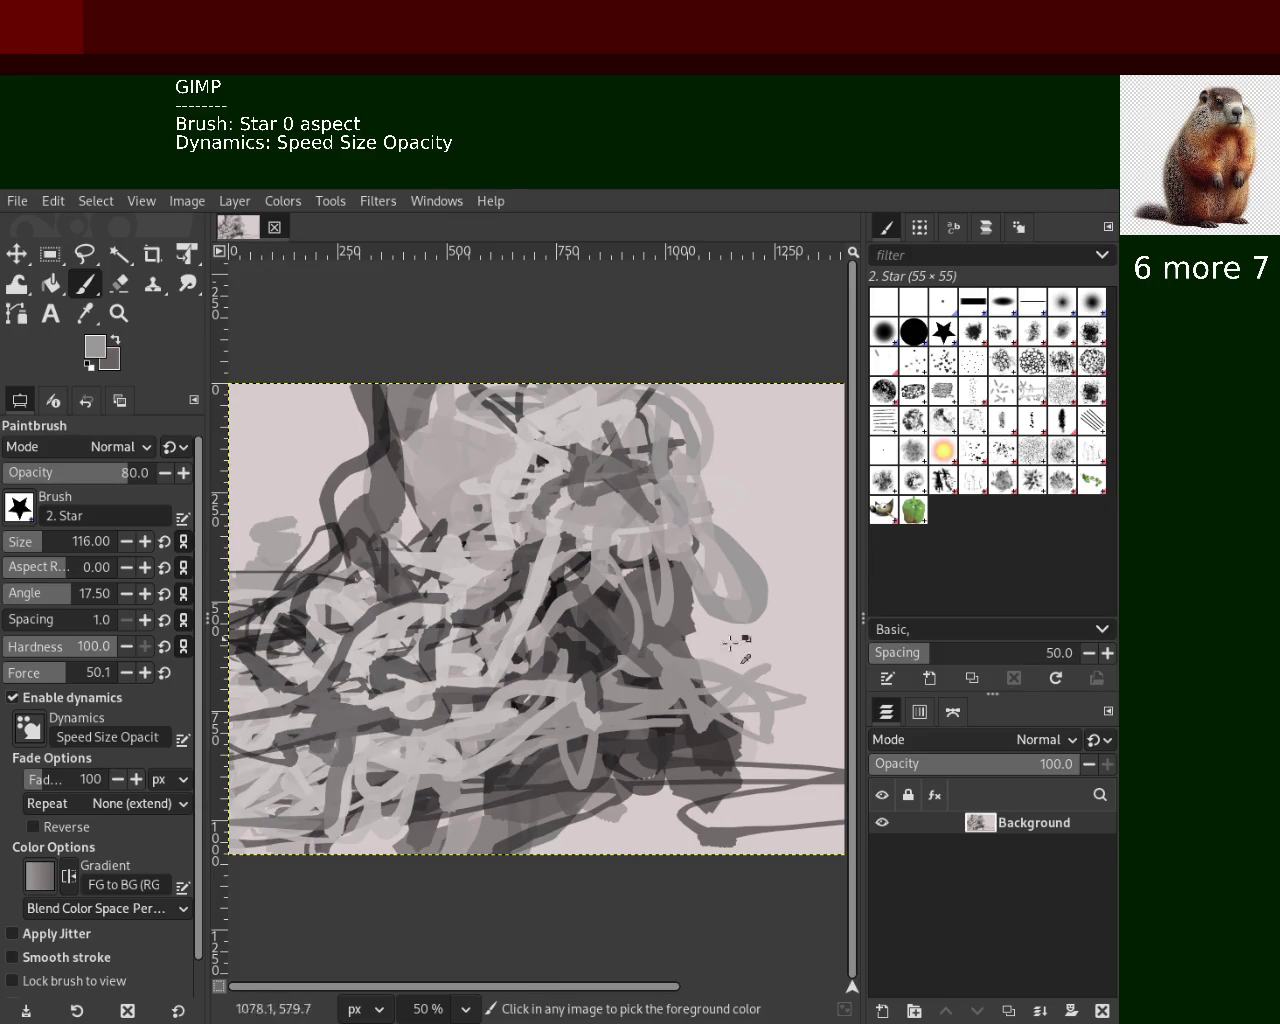
Paint light-grey vertical zigzags through the centre, undoing a stray light stroke
left_click(512, 472, "ctrl")
mouse_move(512, 472)
left_mouse_down()
mouse_move(513, 562)
mouse_move(550, 642)
mouse_move(603, 367)
mouse_move(651, 497)
left_mouse_up()
left_click_drag(640, 590, 300, 815)
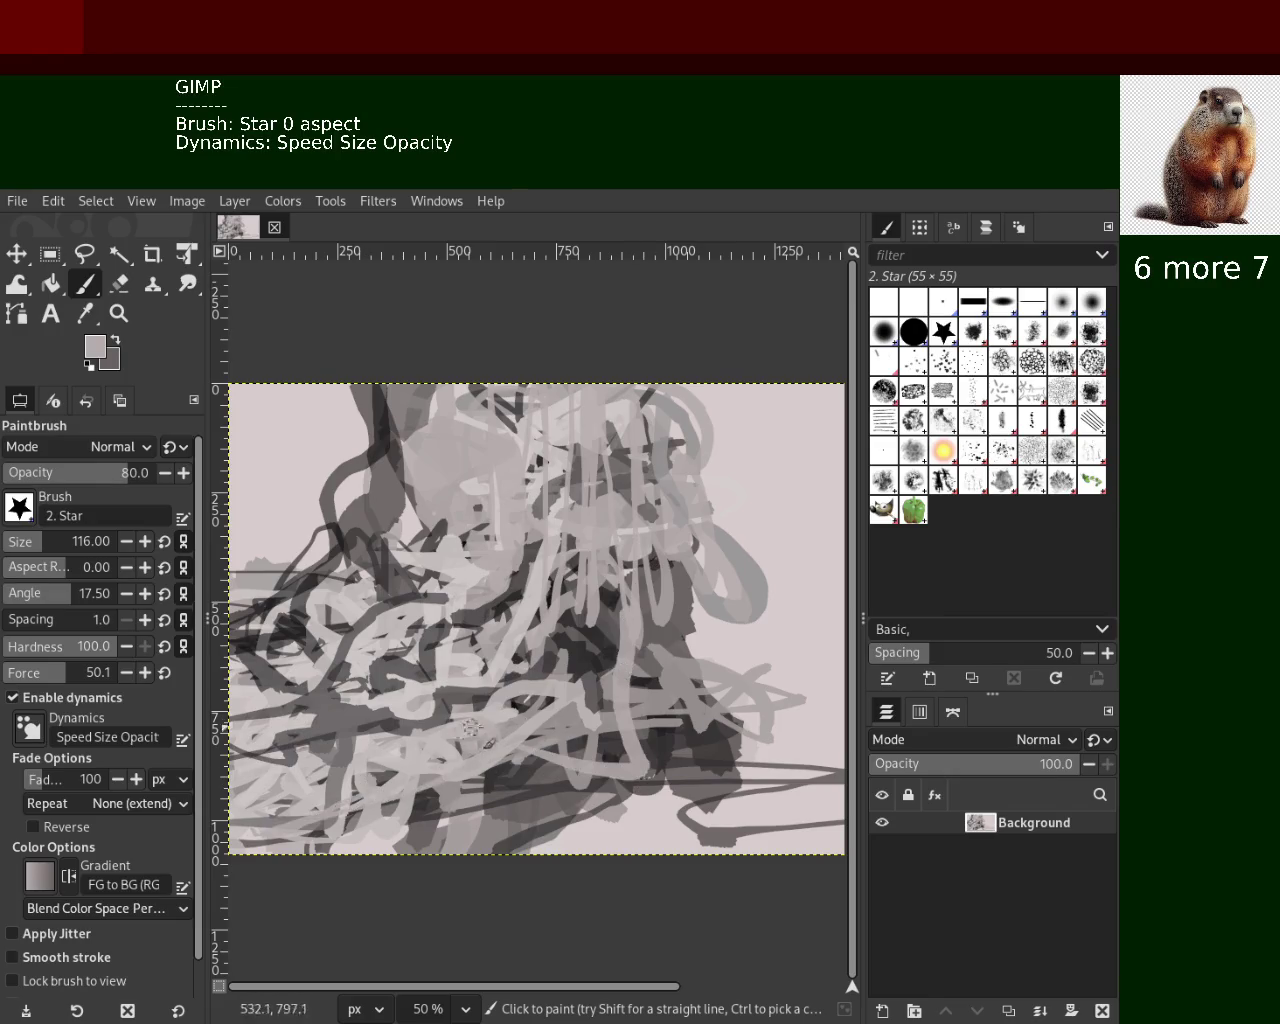
key("ctrl+z")
Paint dark and near-black zigzags across the lower right and along the bottom edge
left_click(683, 623, "ctrl")
mouse_move(683, 623)
left_mouse_down()
mouse_move(810, 740)
mouse_move(845, 720)
left_mouse_up()
left_click_drag(780, 805, 590, 800)
key("ctrl+z")
left_click(290, 632, "ctrl")
mouse_move(760, 810)
left_mouse_down()
mouse_move(691, 784)
mouse_move(751, 776)
mouse_move(740, 760)
mouse_move(790, 650)
mouse_move(718, 608)
mouse_move(727, 597)
mouse_move(661, 595)
left_mouse_up()
left_click_drag(700, 815, 652, 868)
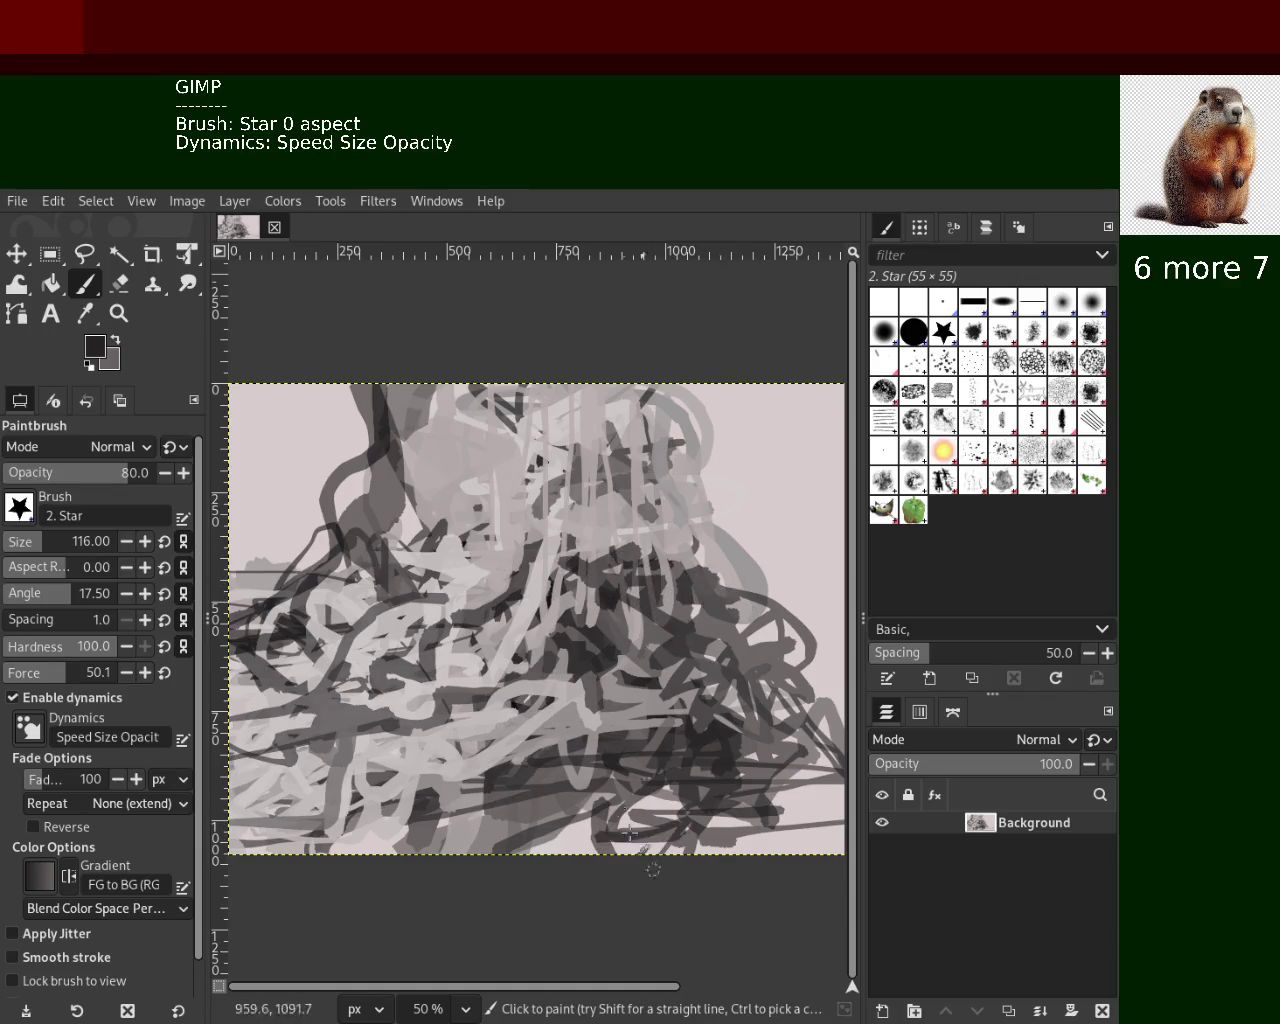
left_click(555, 784, "ctrl")
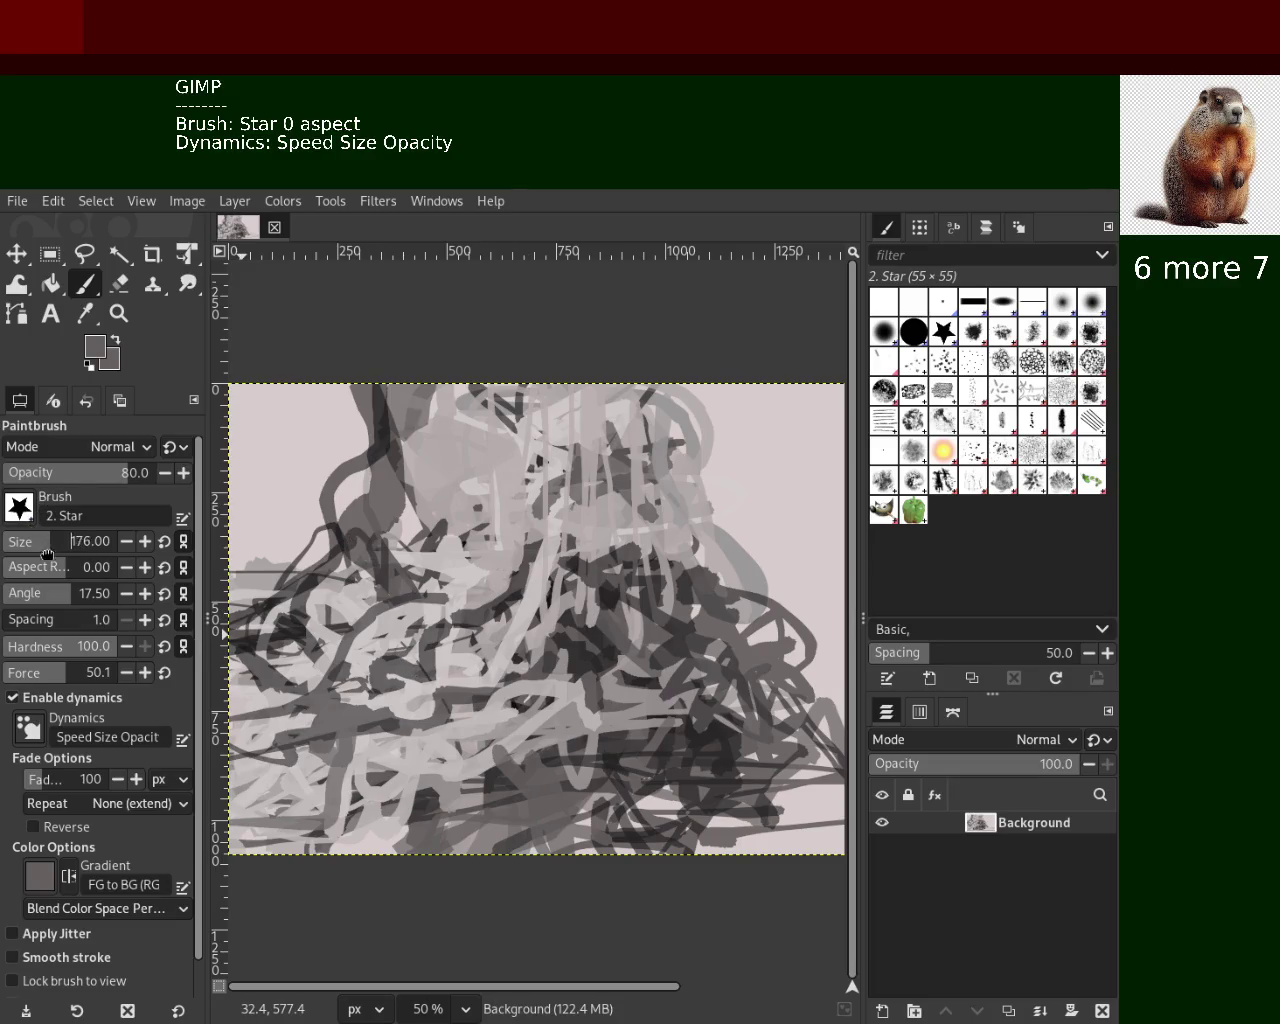
Enlarge the star brush to 197 and try dark strokes at the lower right, undoing them
left_click_drag(46, 551, 58, 549)
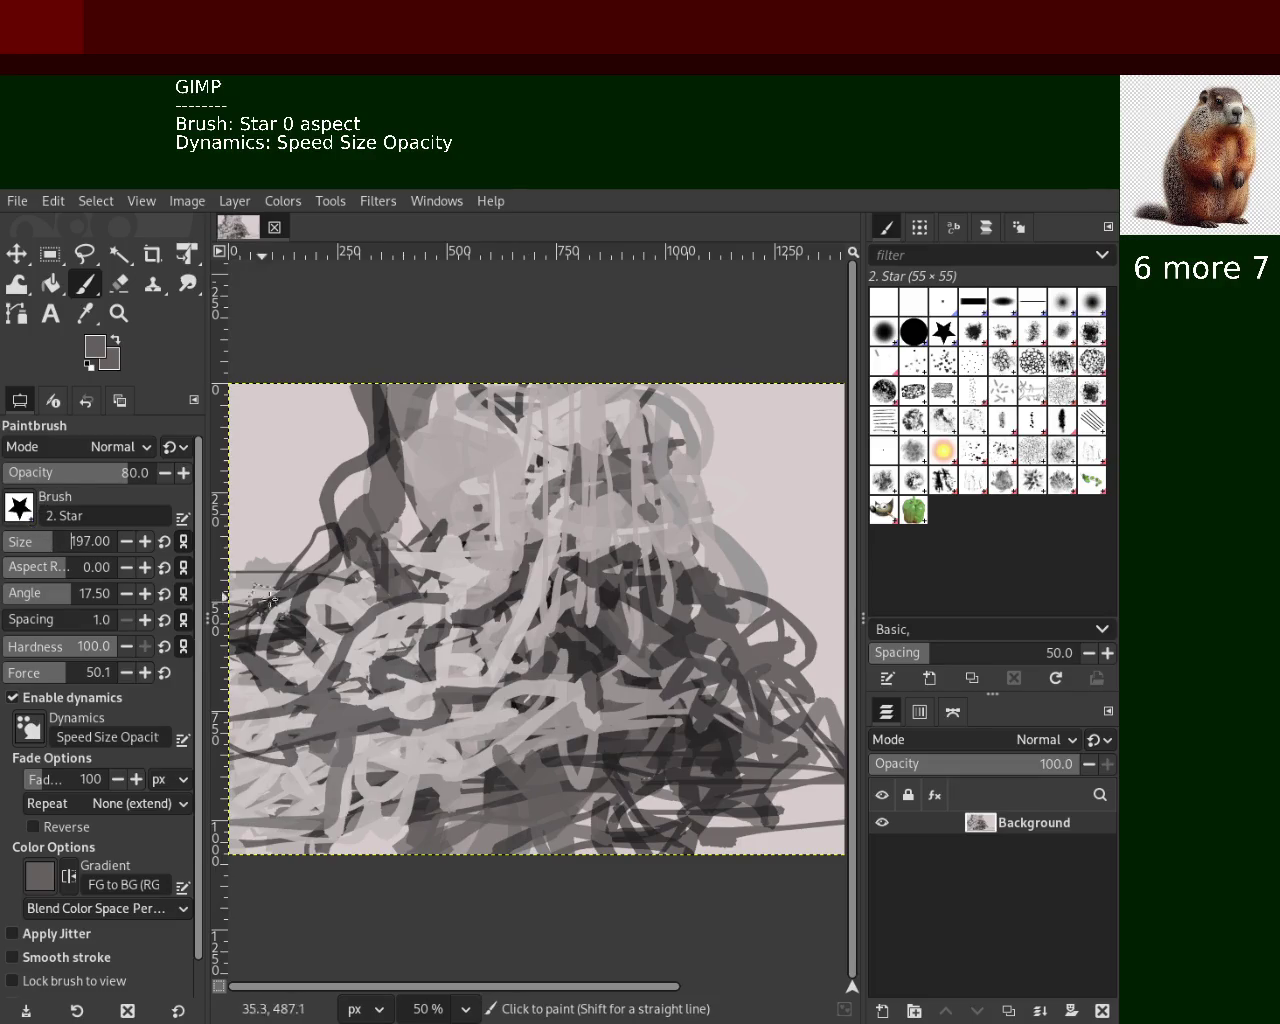
left_click(548, 698, "ctrl")
mouse_move(560, 705)
left_mouse_down()
mouse_move(716, 652)
mouse_move(722, 578)
mouse_move(670, 474)
mouse_move(735, 664)
mouse_move(575, 709)
mouse_move(652, 556)
left_mouse_up()
key("ctrl+z")
left_click(722, 578, "ctrl")
key("ctrl+z")
left_click(696, 541, "ctrl")
key("ctrl+z")
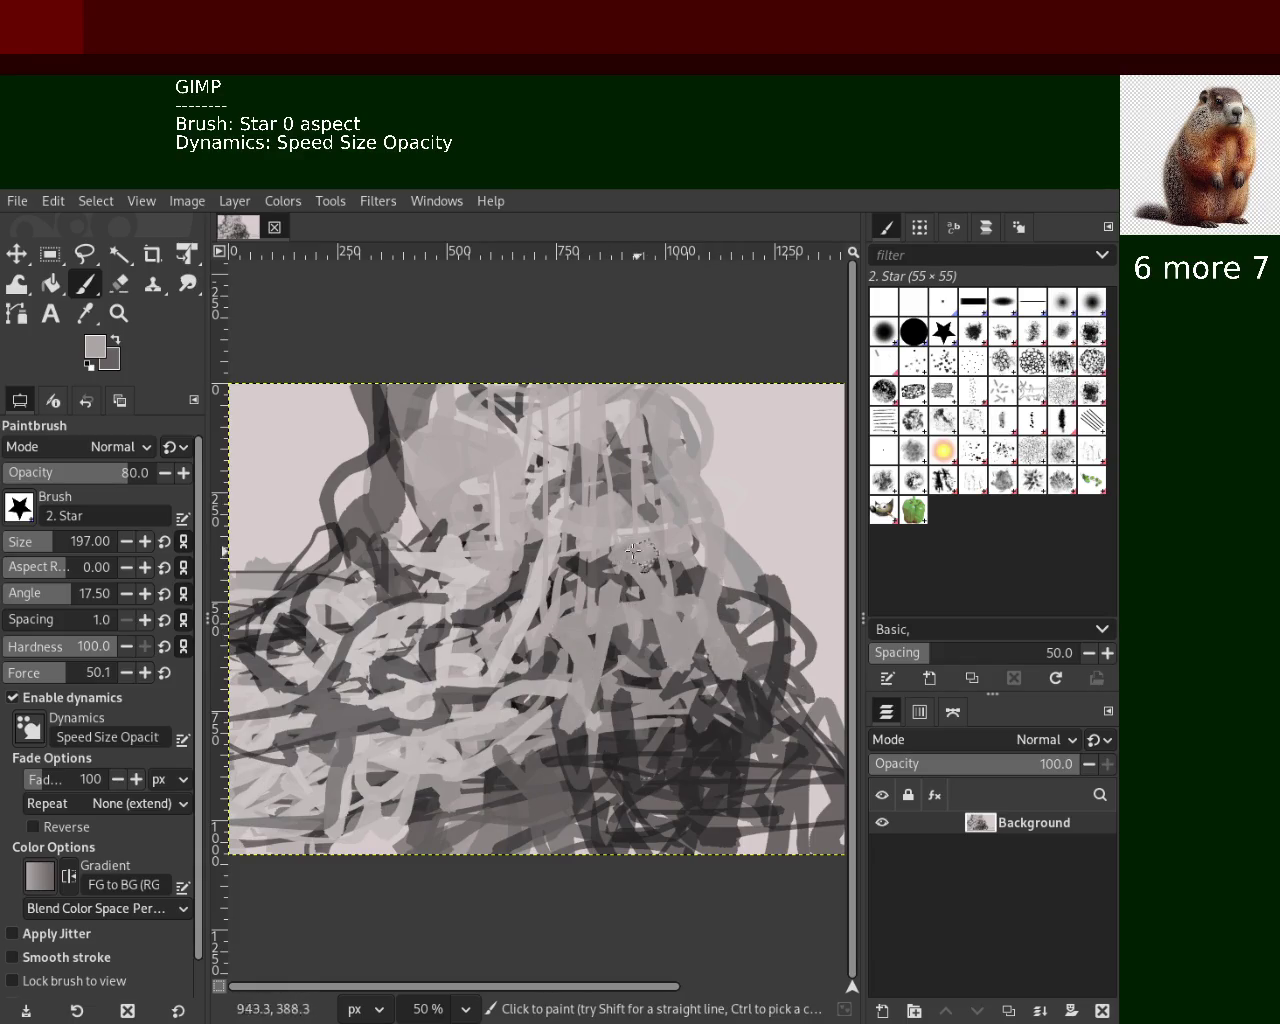
key("ctrl+z")
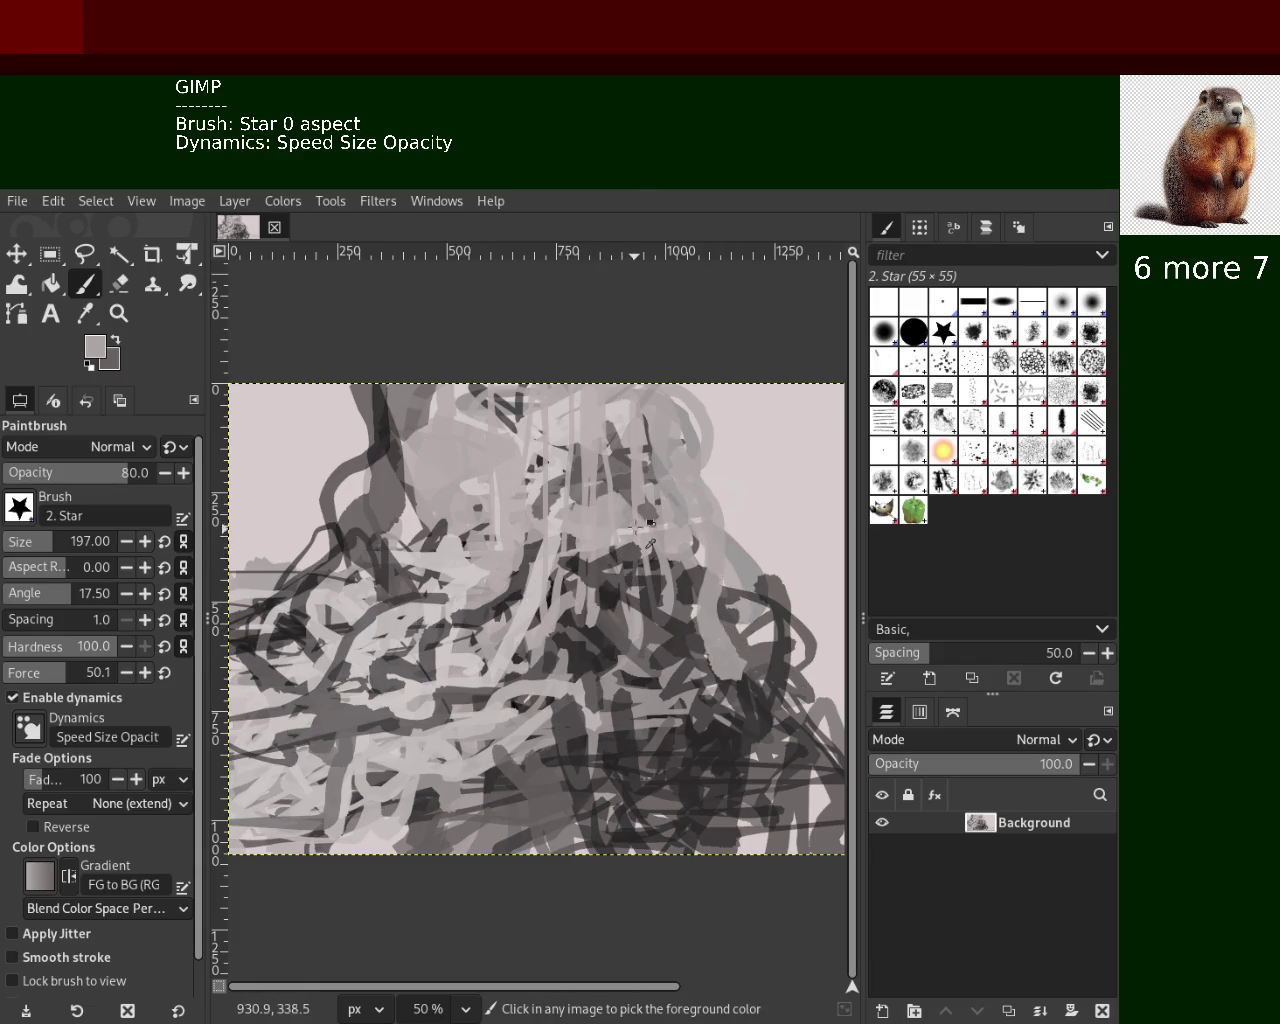
Paint broad light-grey strokes over the dark area and across the lower canvas
left_click_drag(636, 527, 605, 560)
key("ctrl+z")
mouse_move(630, 500)
left_mouse_down()
mouse_move(620, 740)
mouse_move(553, 812)
mouse_move(584, 799)
left_mouse_up()
key("ctrl+z")
mouse_move(690, 770)
left_mouse_down()
mouse_move(432, 805)
mouse_move(360, 800)
mouse_move(312, 712)
mouse_move(265, 740)
left_mouse_up()
Add a small star-textured mark on the left and dark grey strokes on the right
left_click(344, 760, "ctrl")
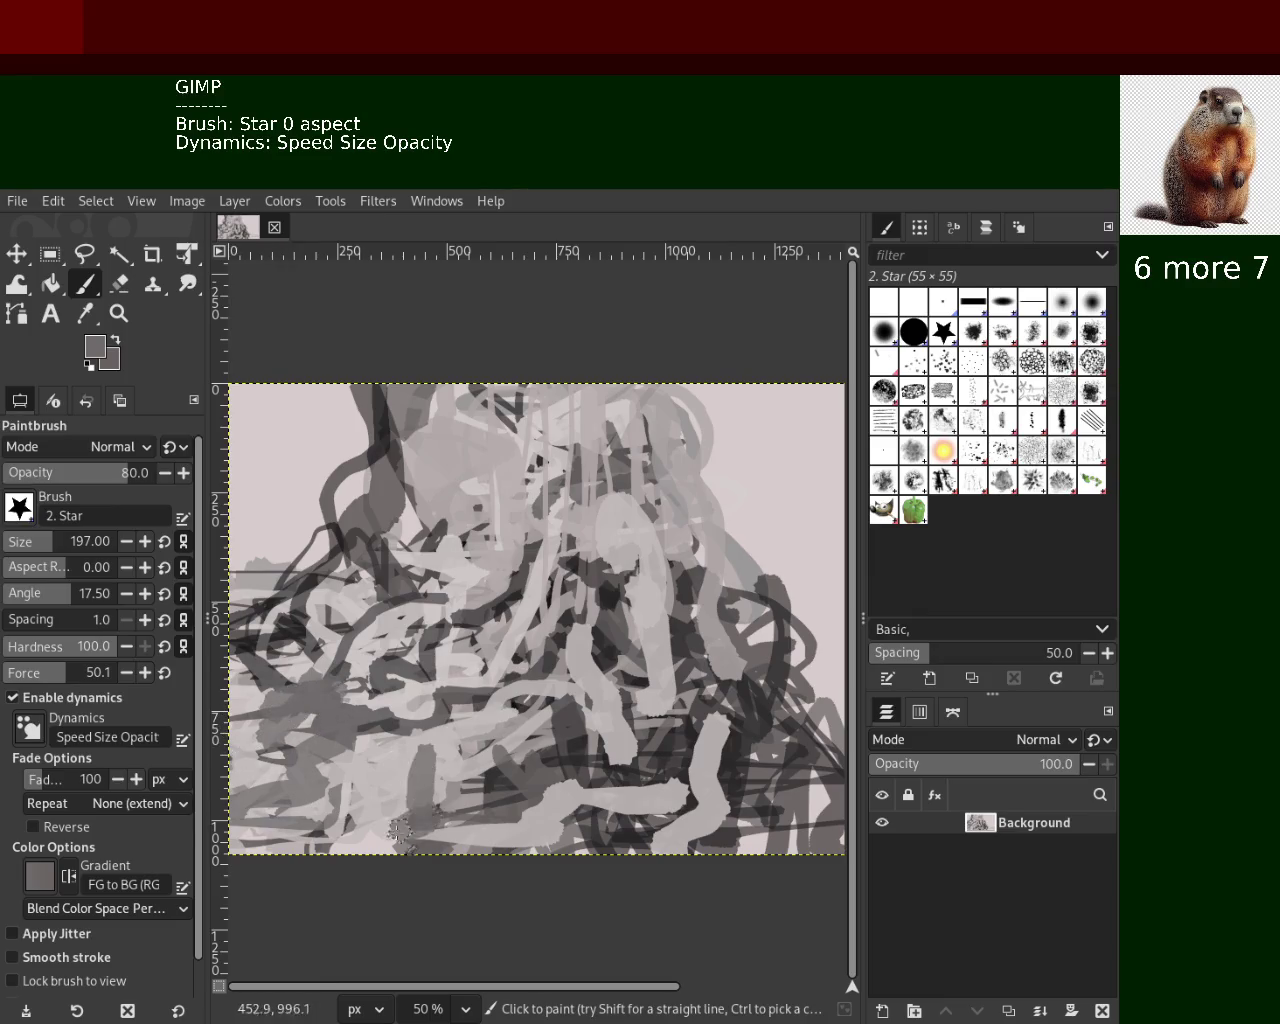
left_click(438, 809, "ctrl")
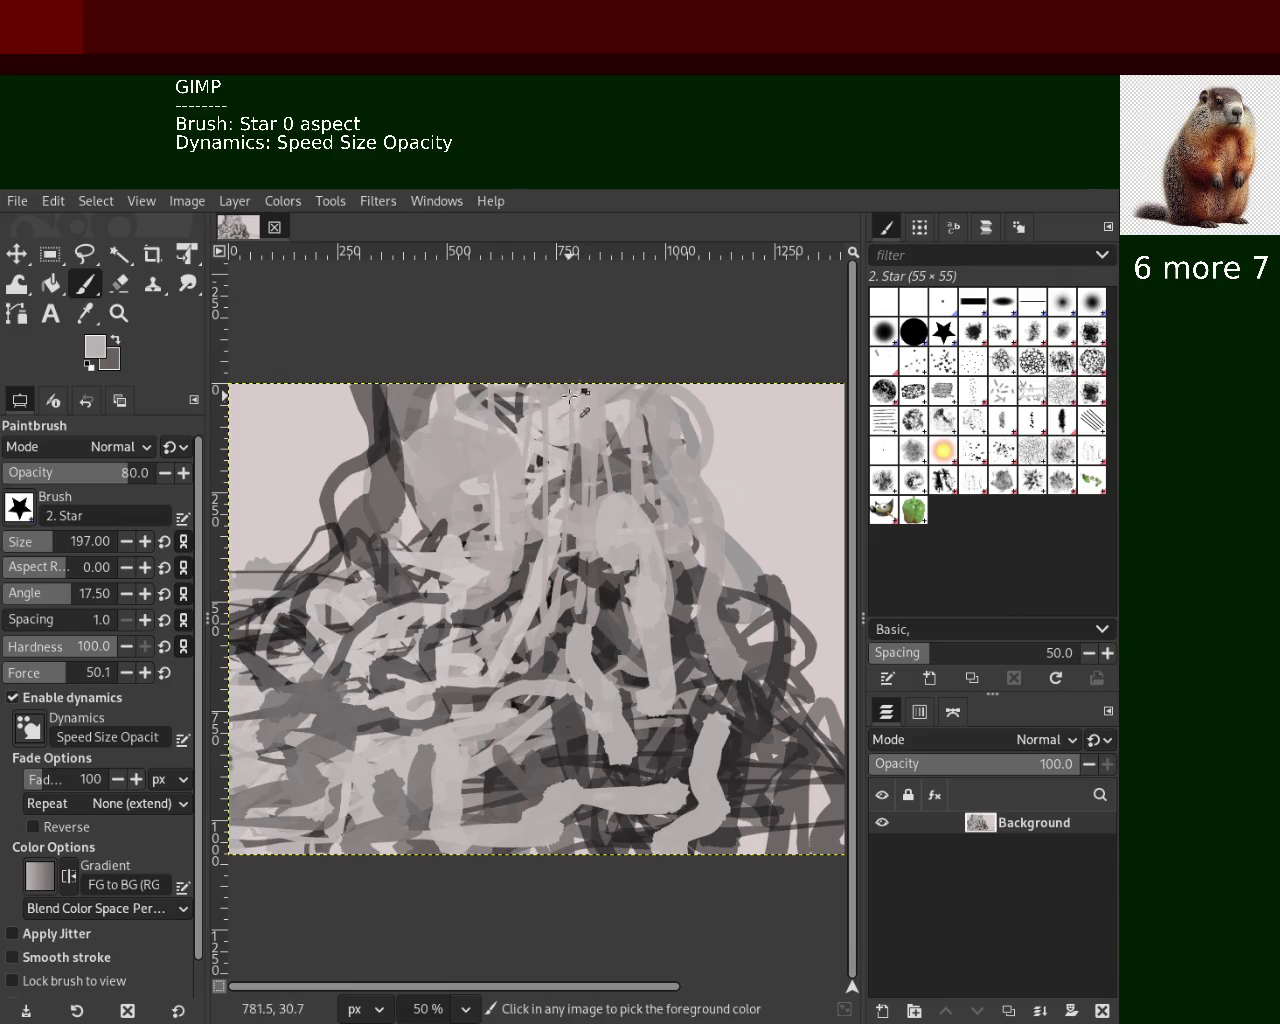
key("ctrl+z")
left_click(621, 482, "ctrl")
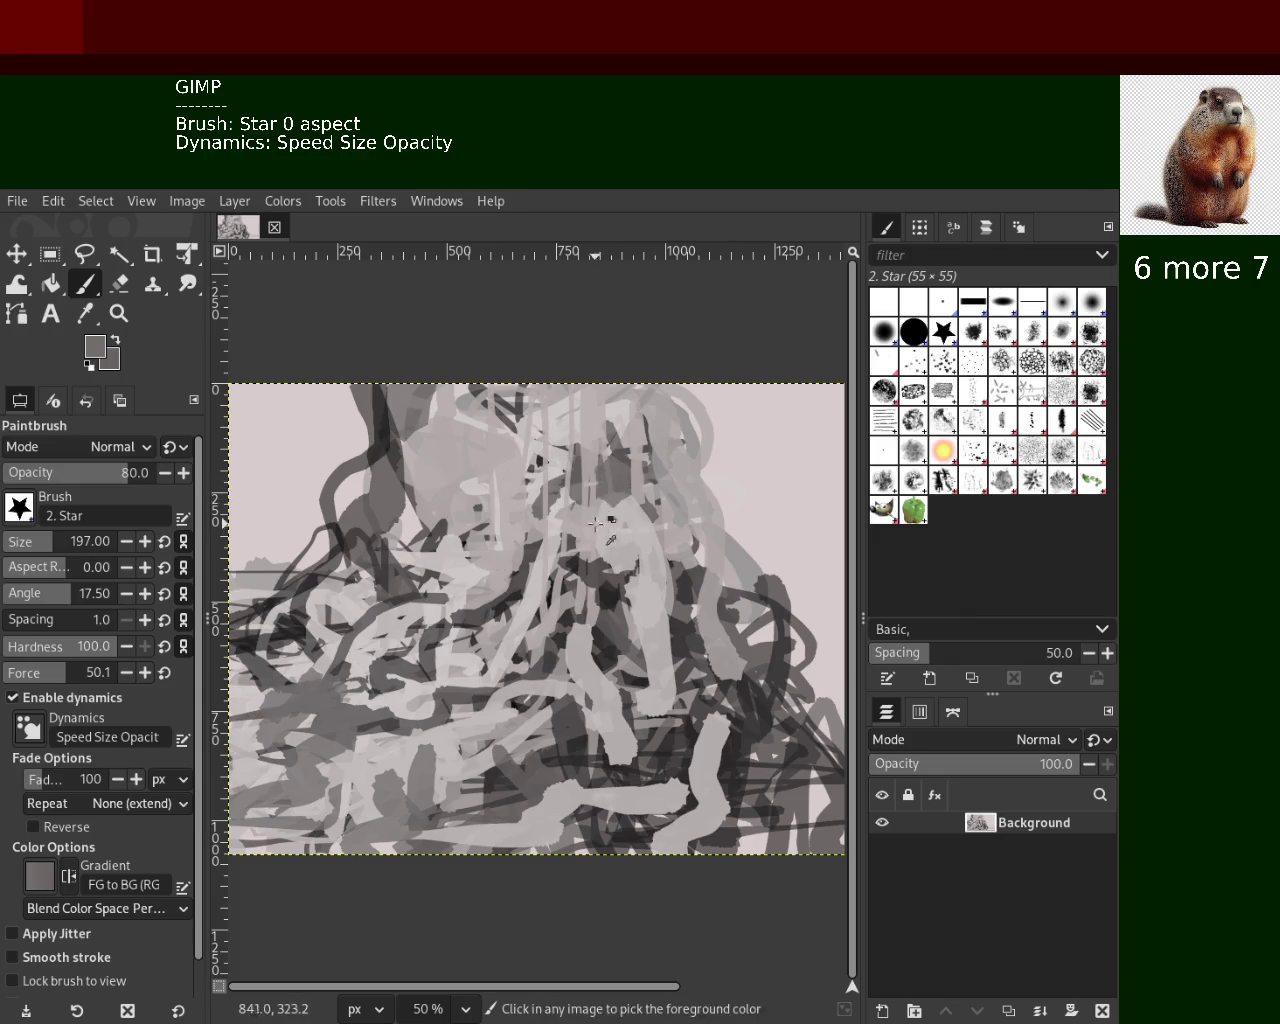
left_click_drag(278, 632, 286, 677)
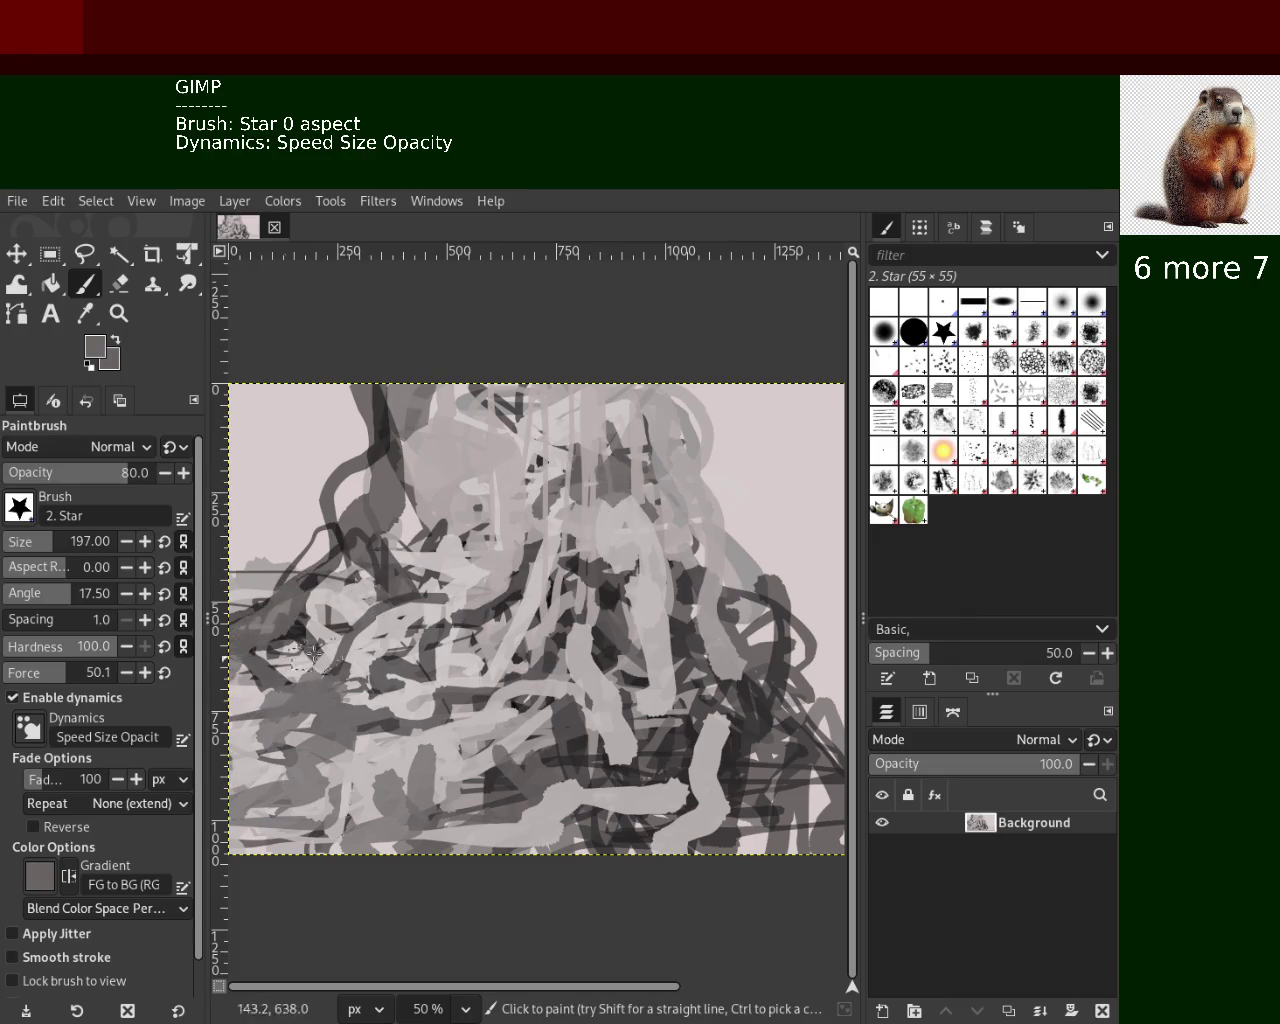
left_click_drag(750, 577, 850, 727)
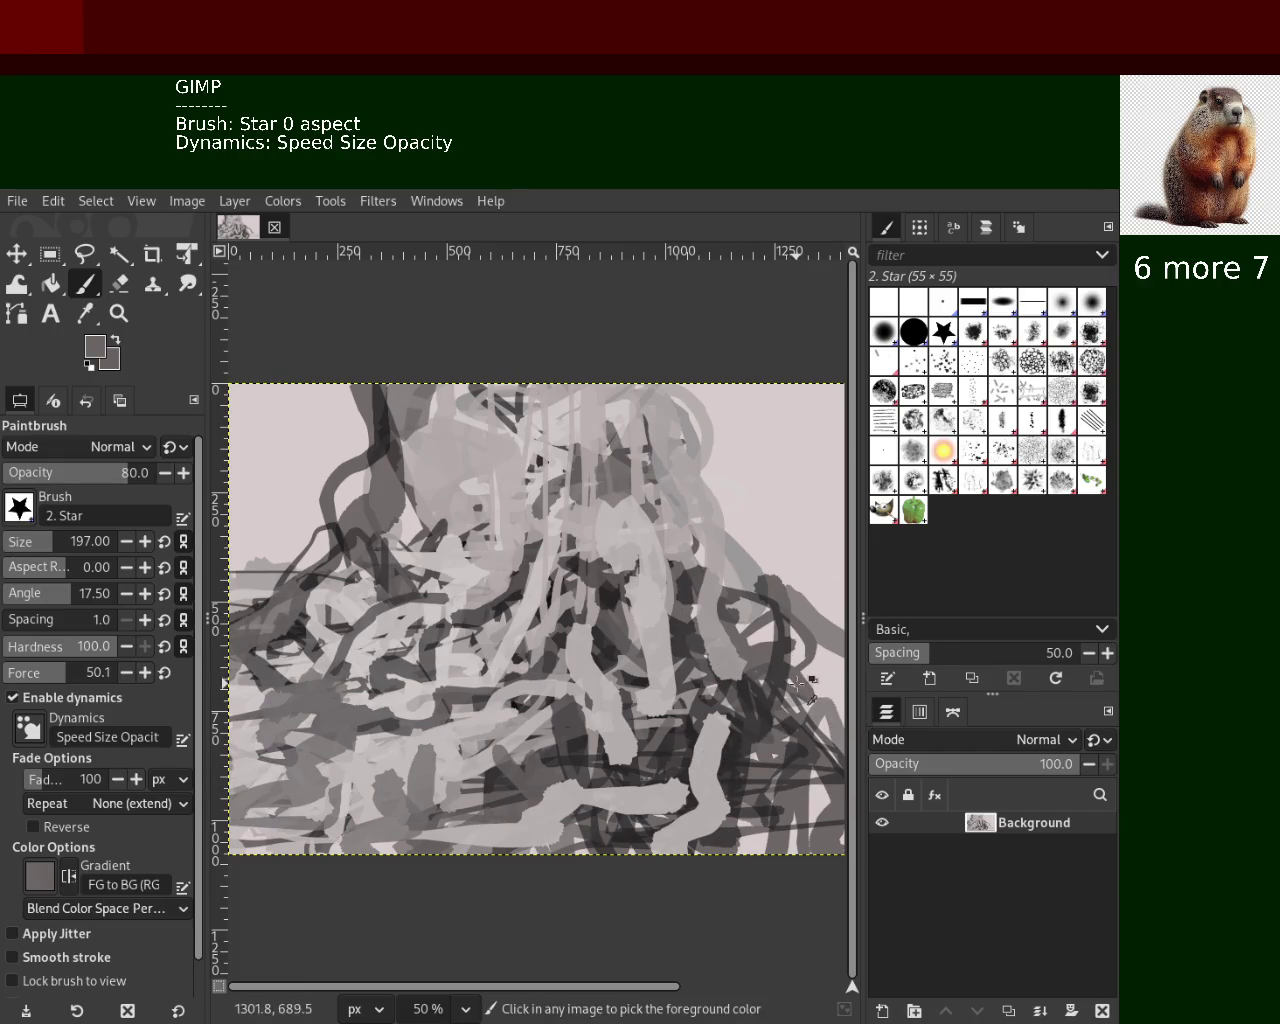
left_click(445, 758, "ctrl")
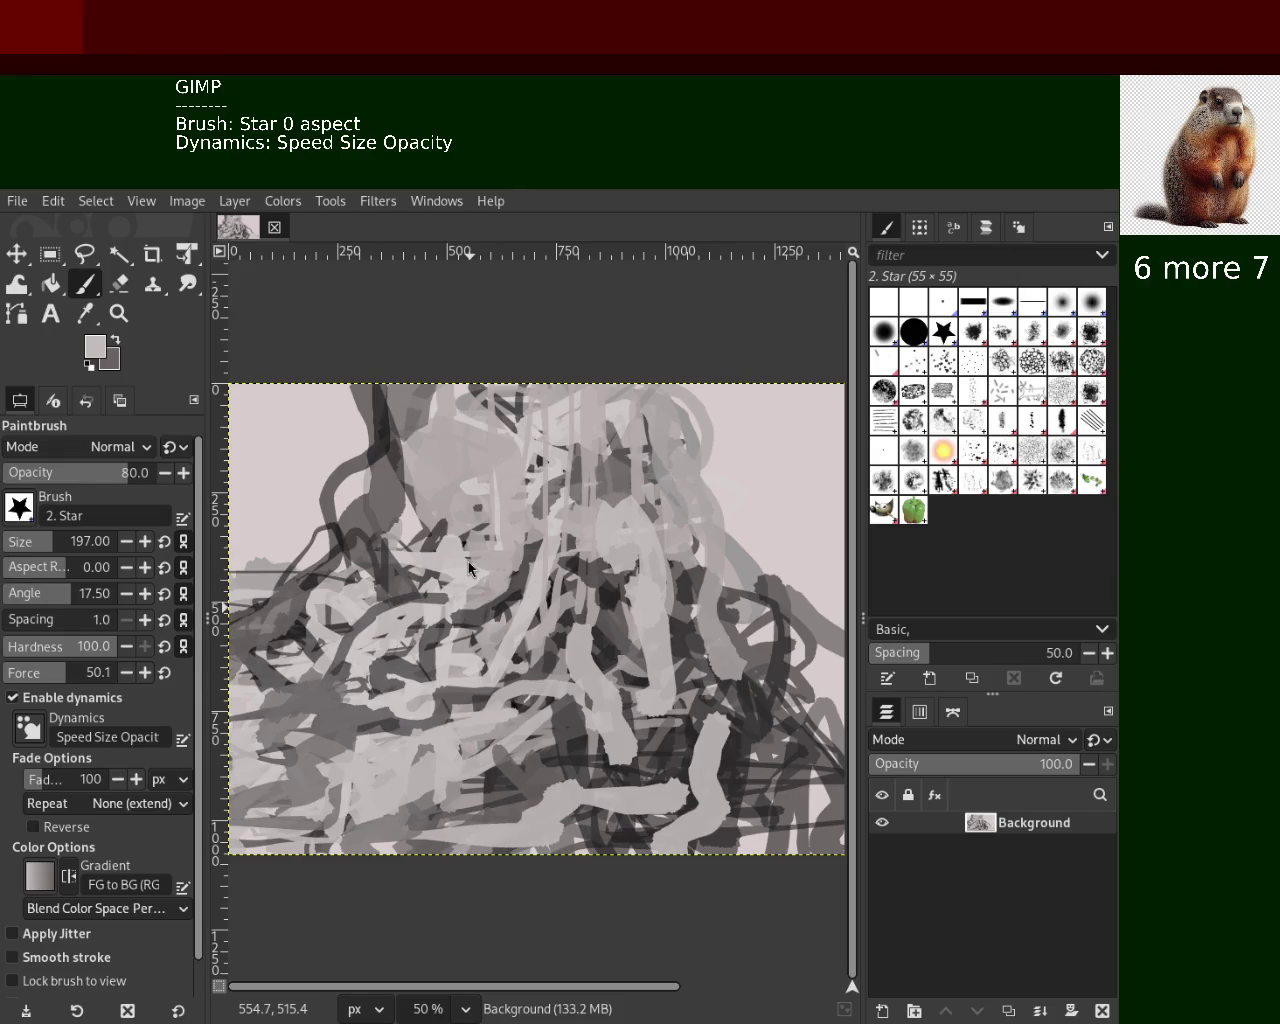
Save the painting as 46.xcf and zoom the view to 25% to see the wide canvas
key("ctrl+s")
left_click(118, 313)
left_click(479, 556)
double_click(479, 556)
double_click(479, 556, "ctrl")
left_click(479, 556)
left_click(479, 556, "ctrl")
left_click(480, 552)
left_click(477, 556)
left_click(637, 613, "ctrl")
double_click(637, 613, "ctrl")
left_click(637, 613)
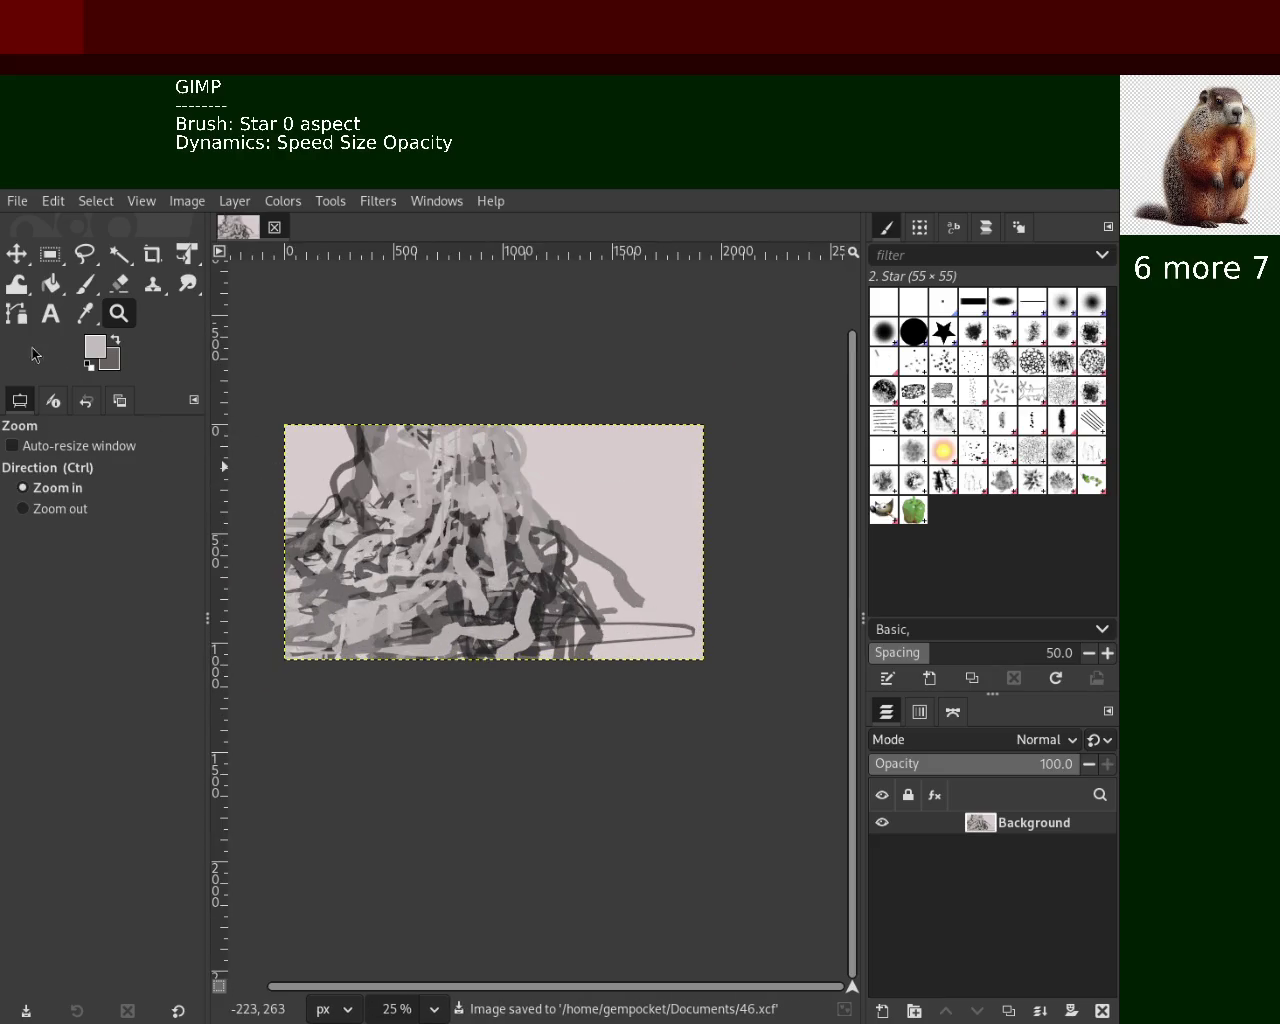
Paint dark grey strokes near the right edge, the lower right and a top-right arc
left_click(88, 285)
left_click(714, 615, "ctrl")
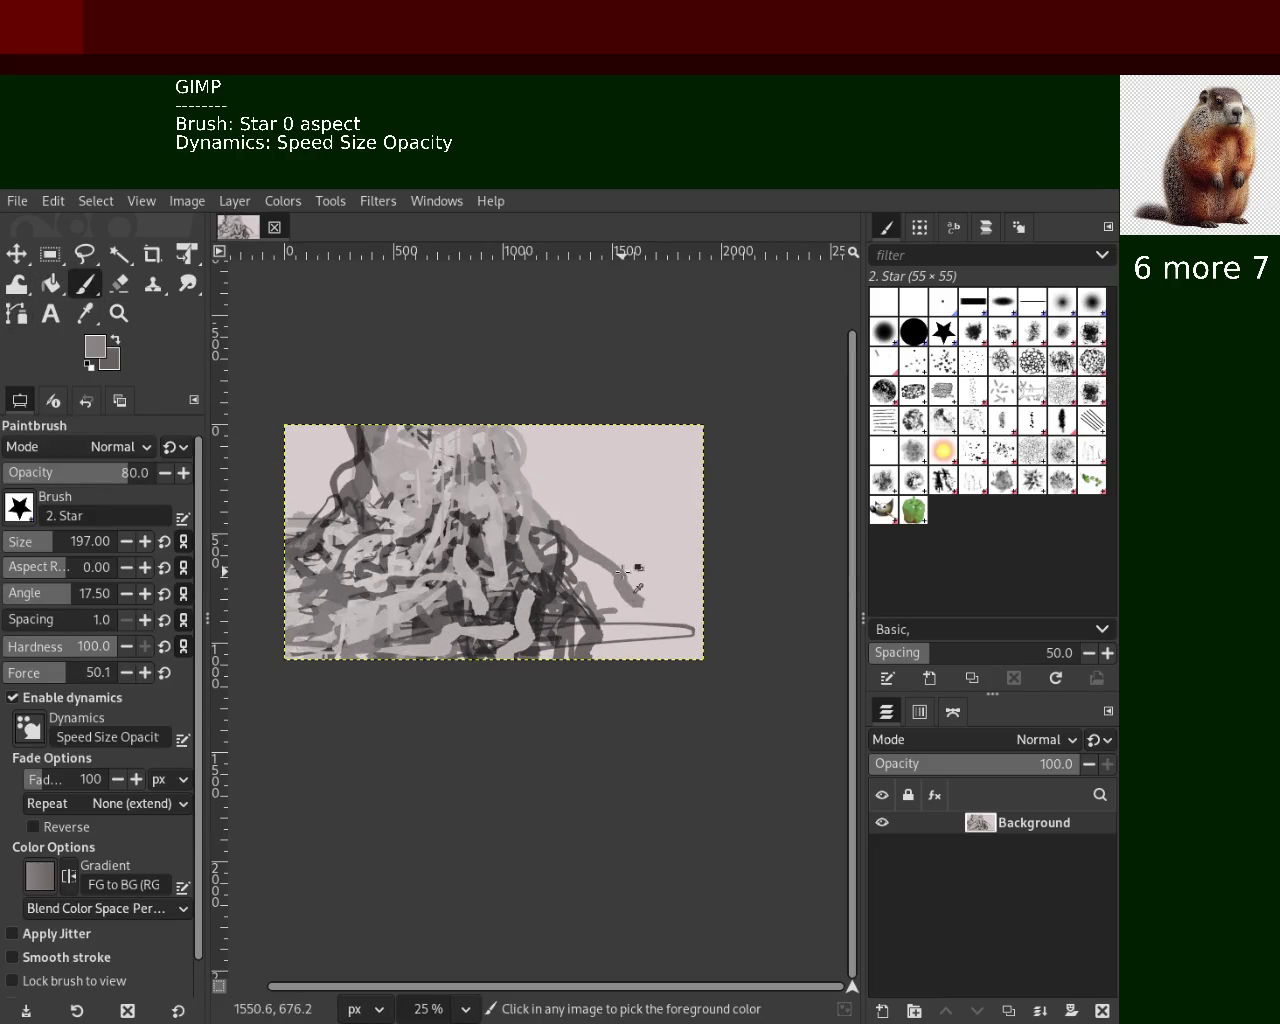
mouse_move(749, 597)
left_mouse_down()
mouse_move(677, 612)
mouse_move(637, 600)
left_mouse_up()
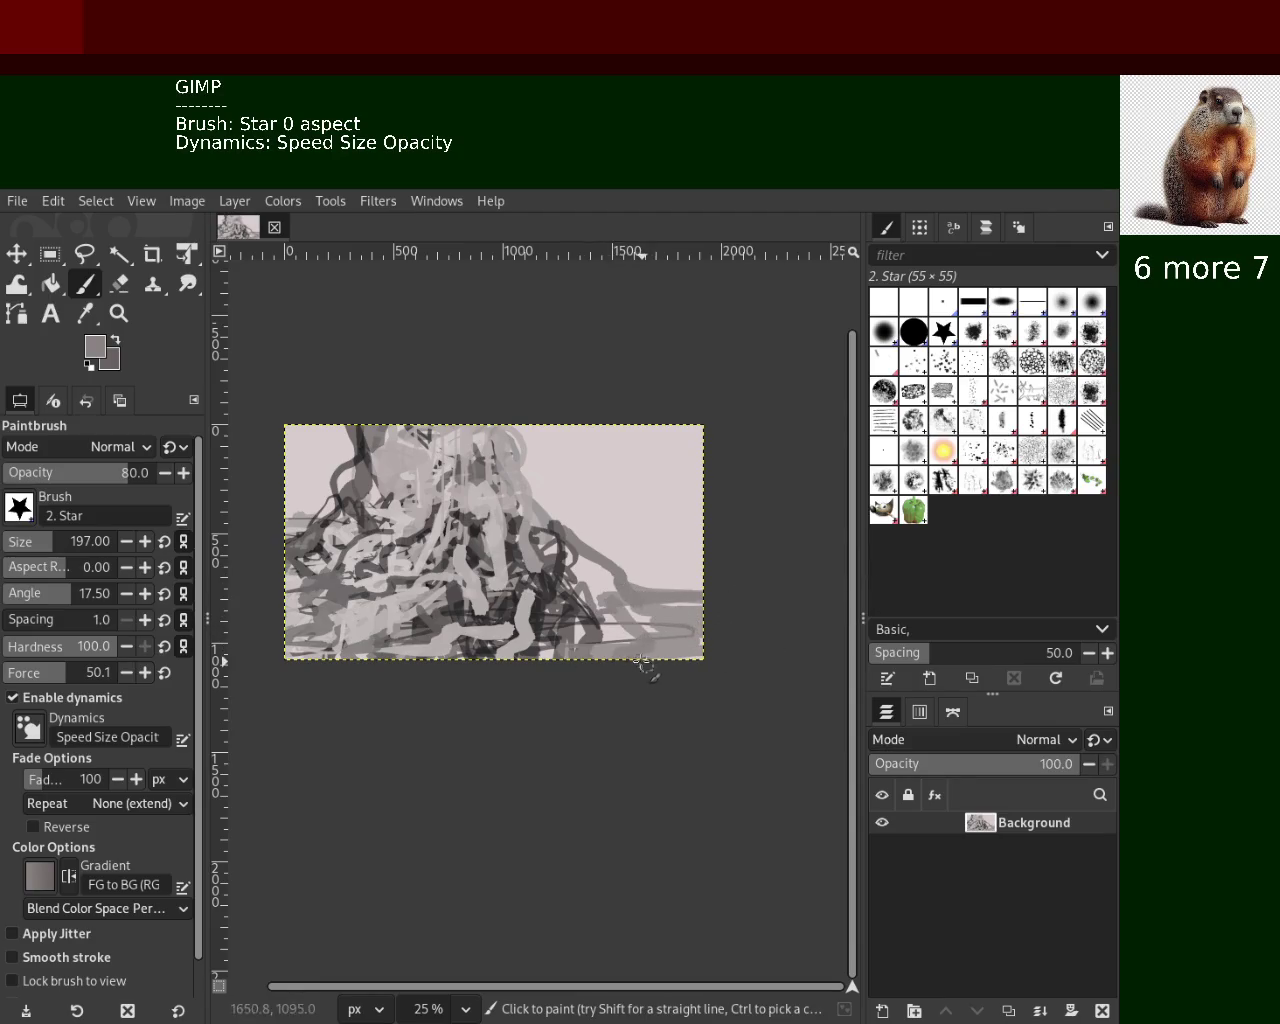
left_click(572, 553, "ctrl")
mouse_move(585, 540)
left_mouse_down()
mouse_move(599, 628)
mouse_move(647, 622)
mouse_move(670, 650)
left_mouse_up()
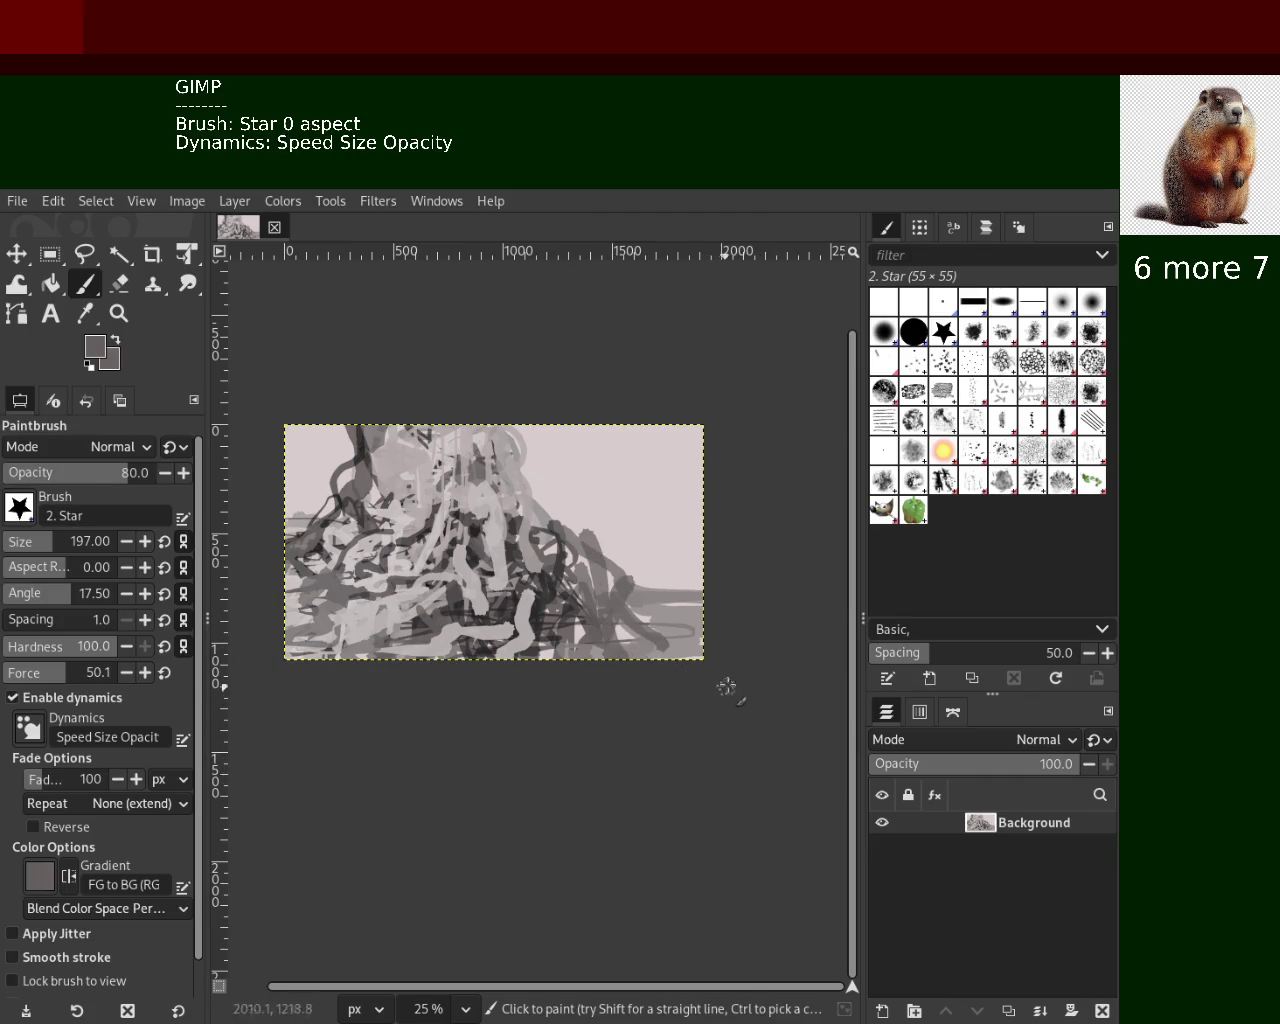
left_click_drag(630, 430, 661, 428)
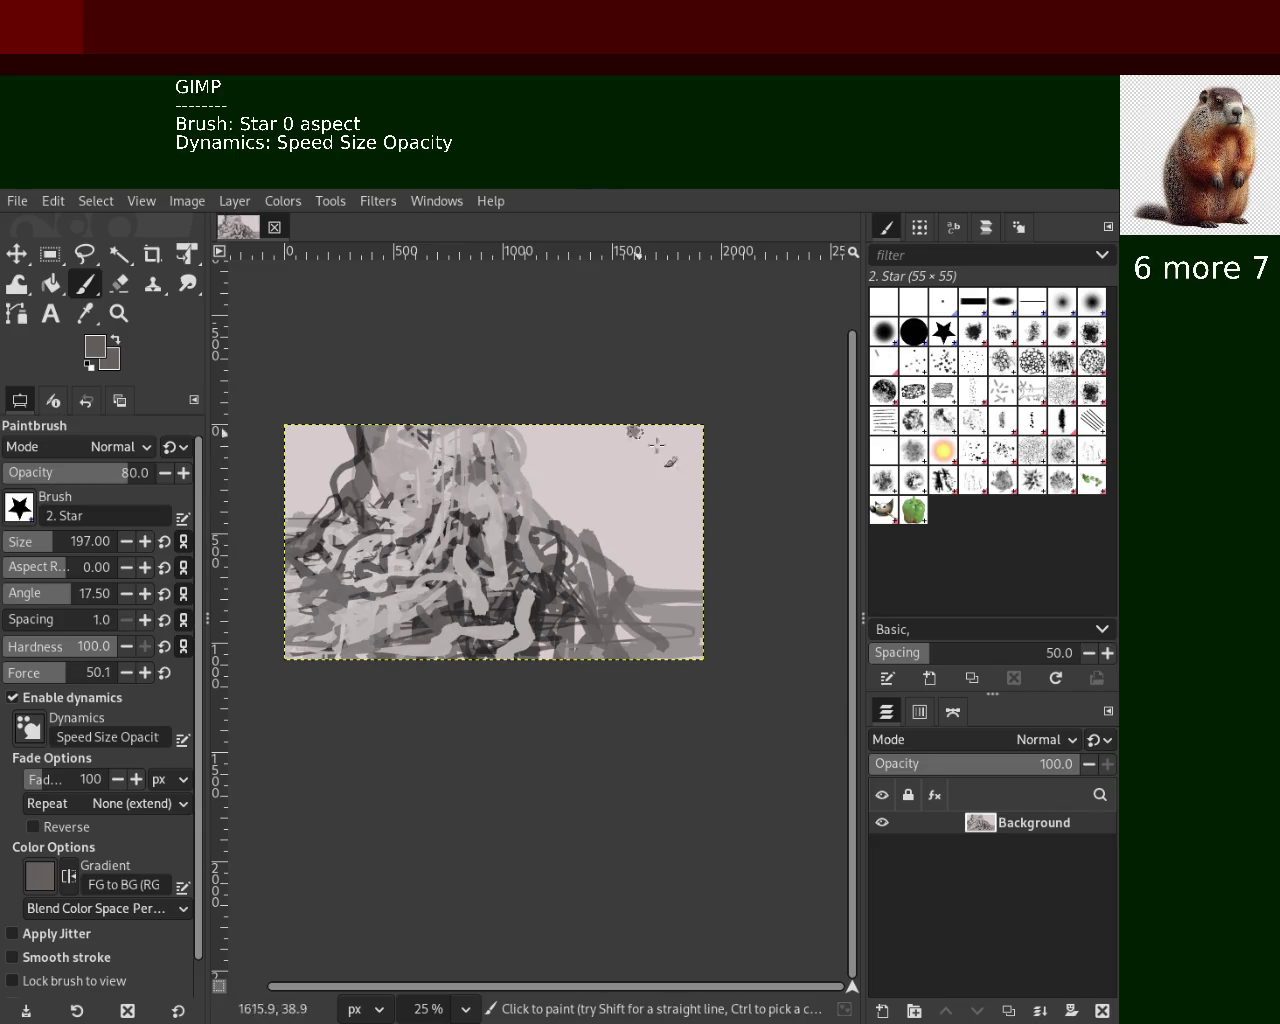
key("ctrl+z")
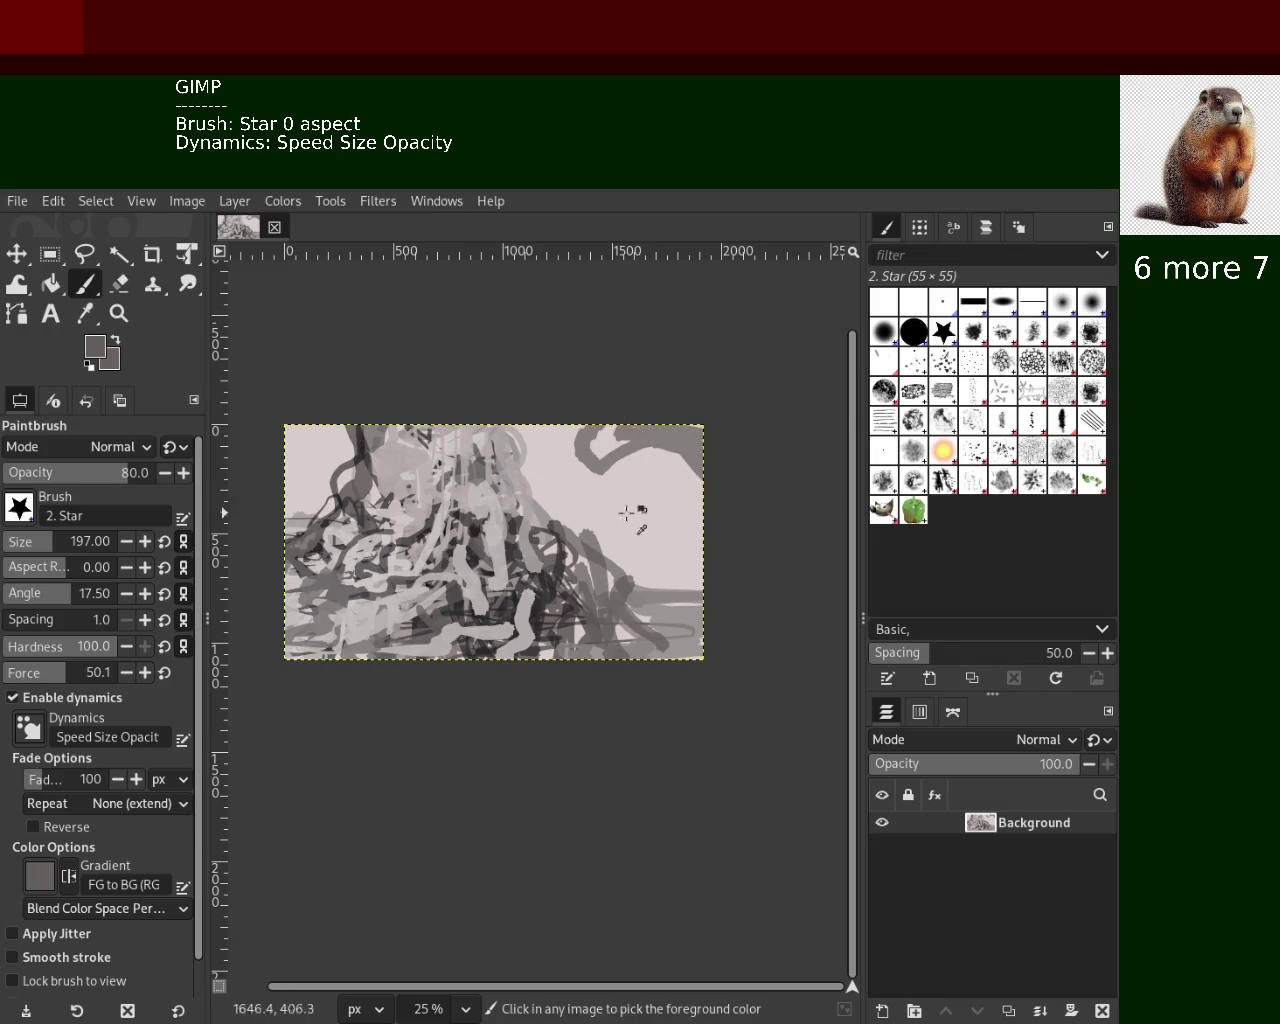
key("ctrl+z")
left_click_drag(565, 428, 648, 424)
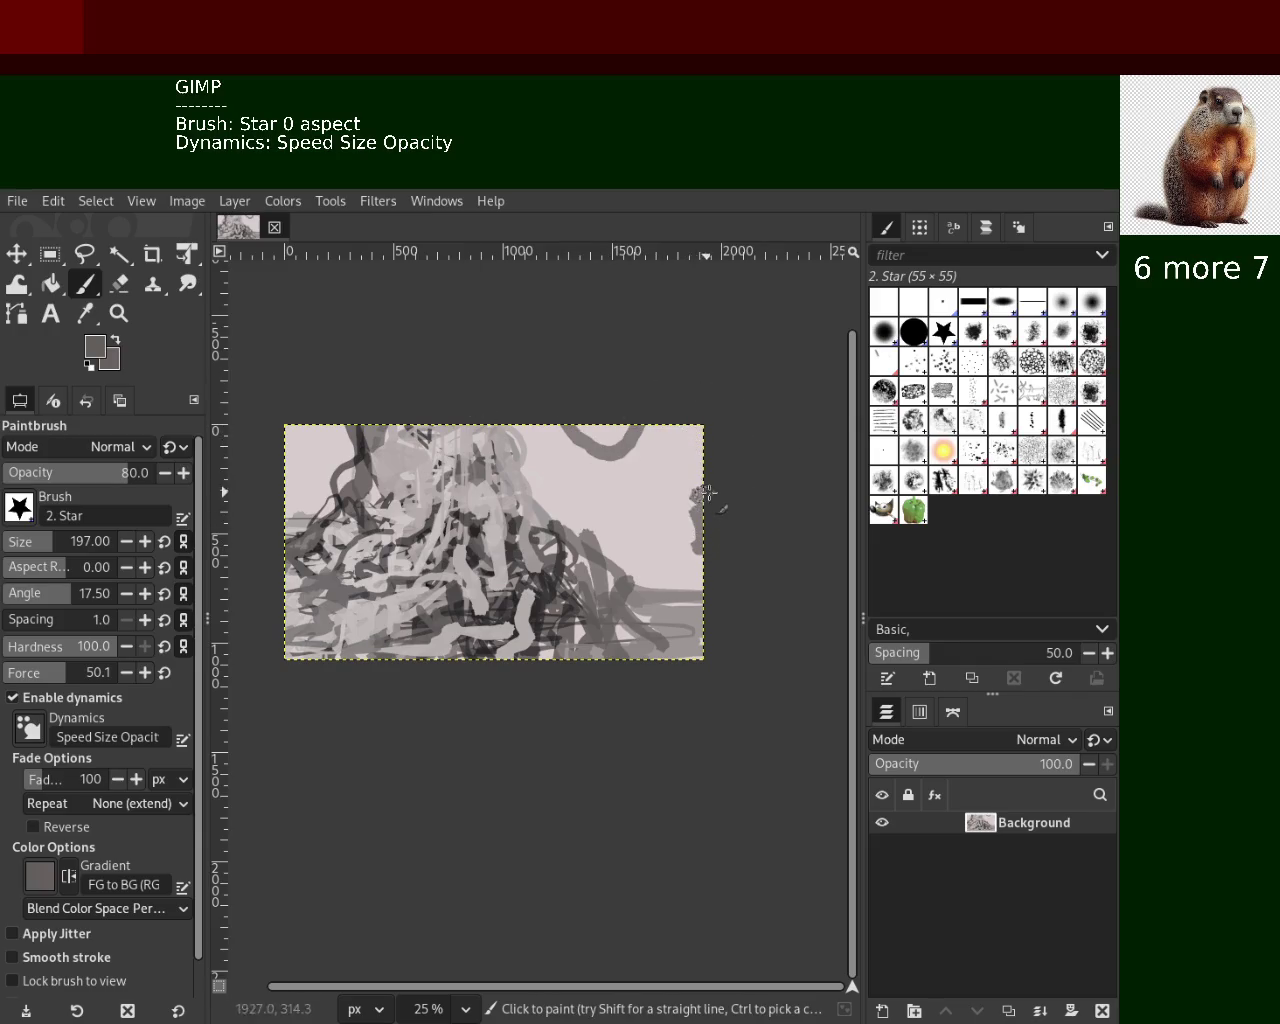
left_click_drag(703, 493, 631, 500)
Add grey dabs and strokes near the upper right, sampling pink and grey from the canvas
left_click(660, 528, "ctrl")
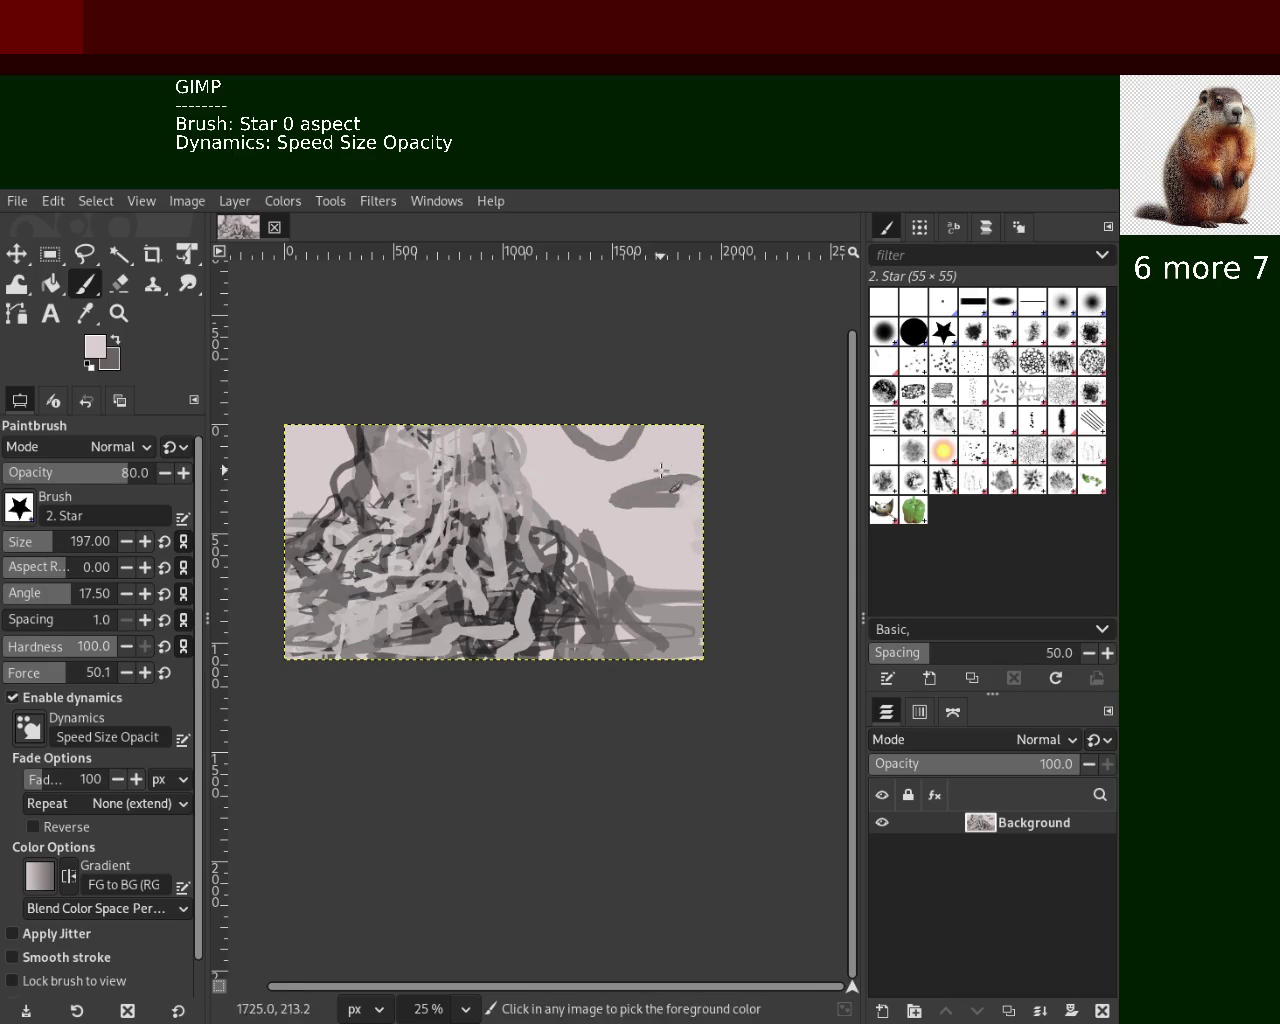
left_click(658, 497, "ctrl")
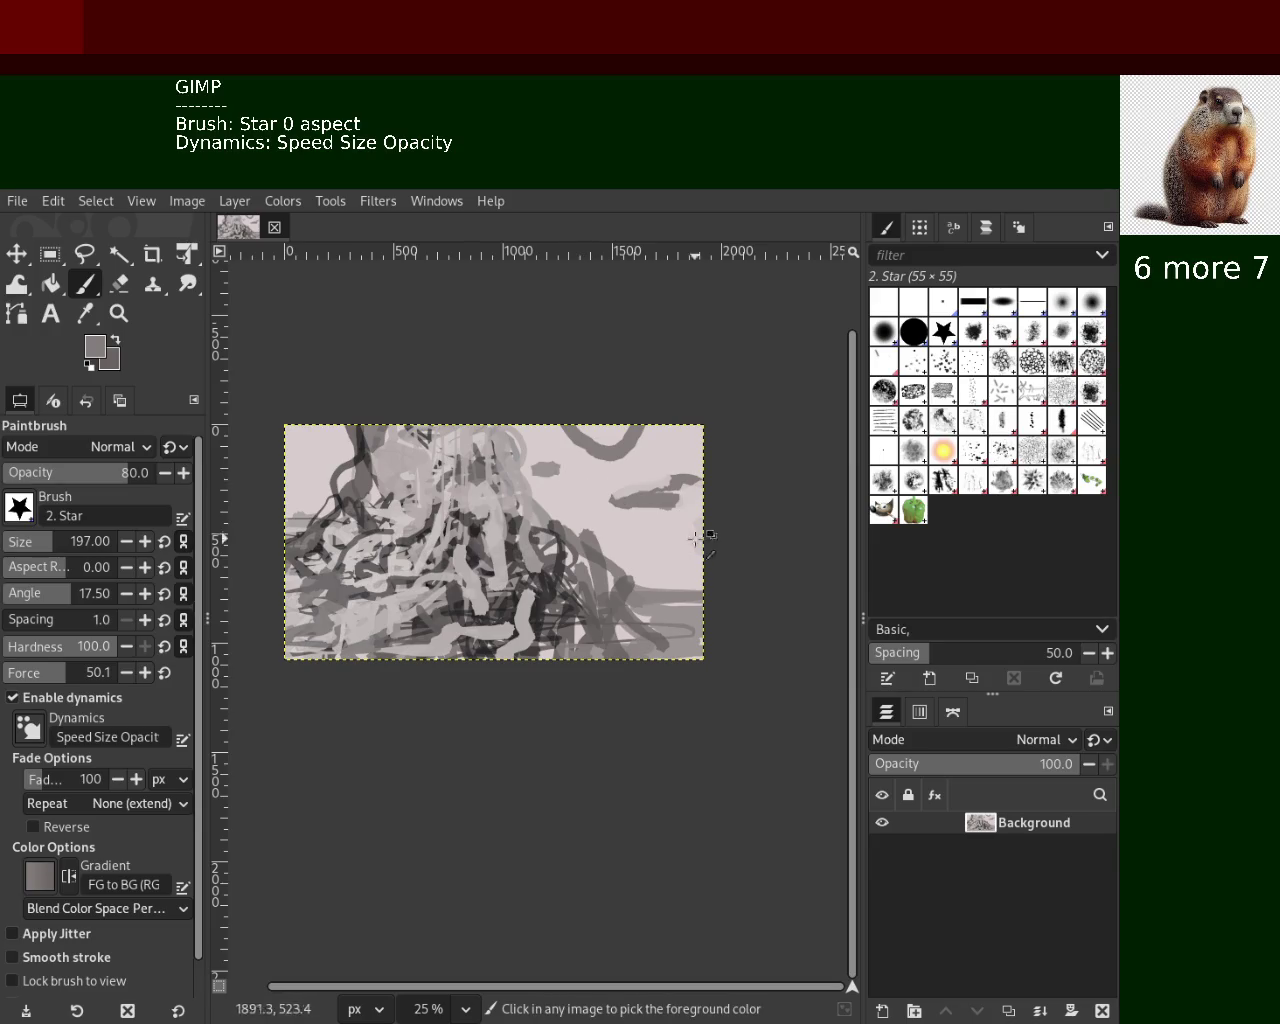
left_click(696, 536, "ctrl")
left_click(599, 450, "ctrl")
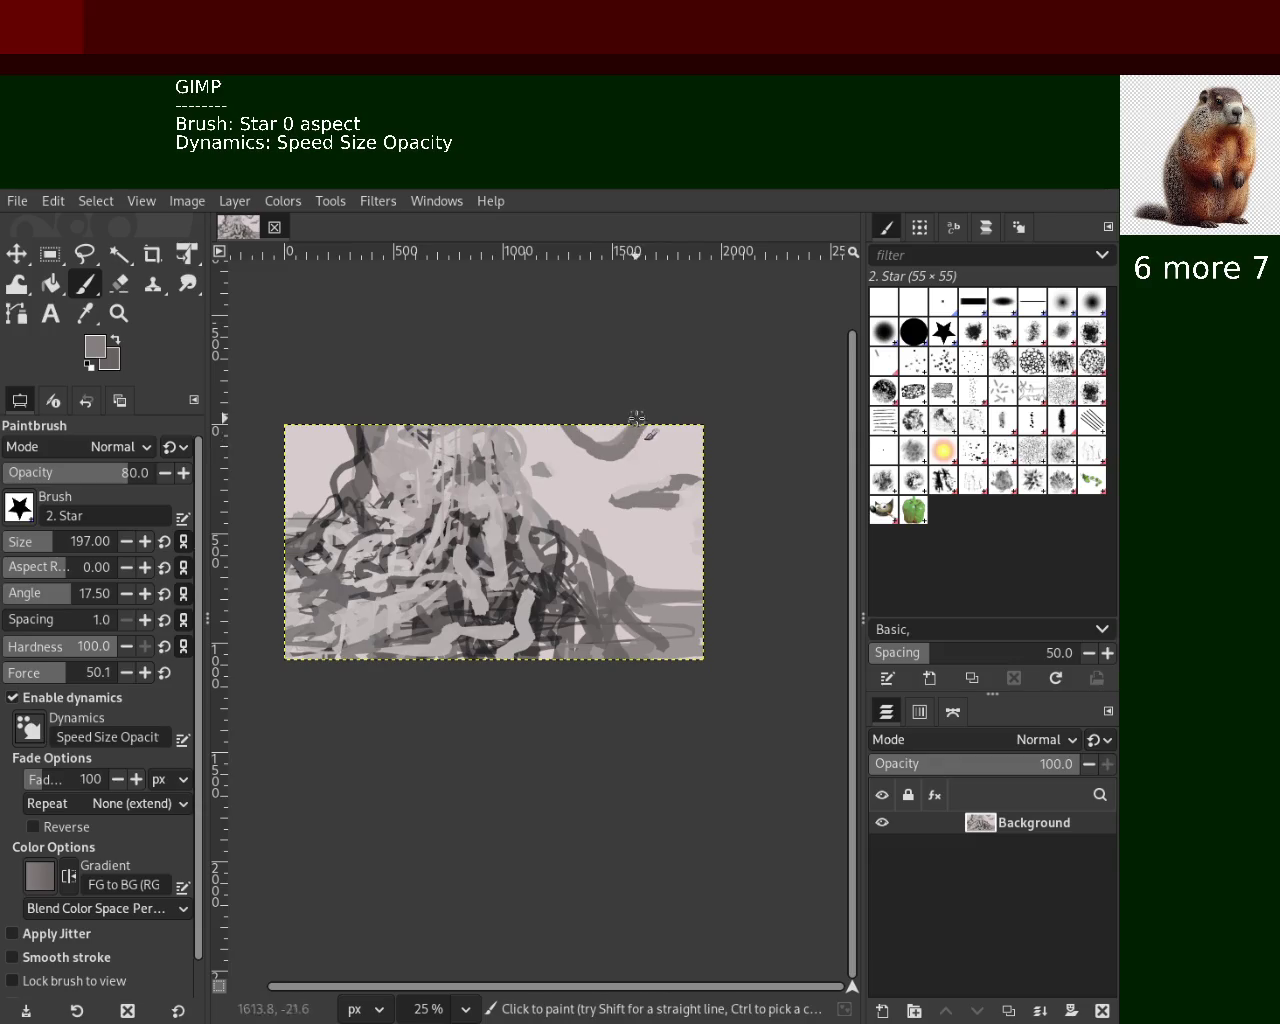
left_click_drag(598, 451, 608, 466)
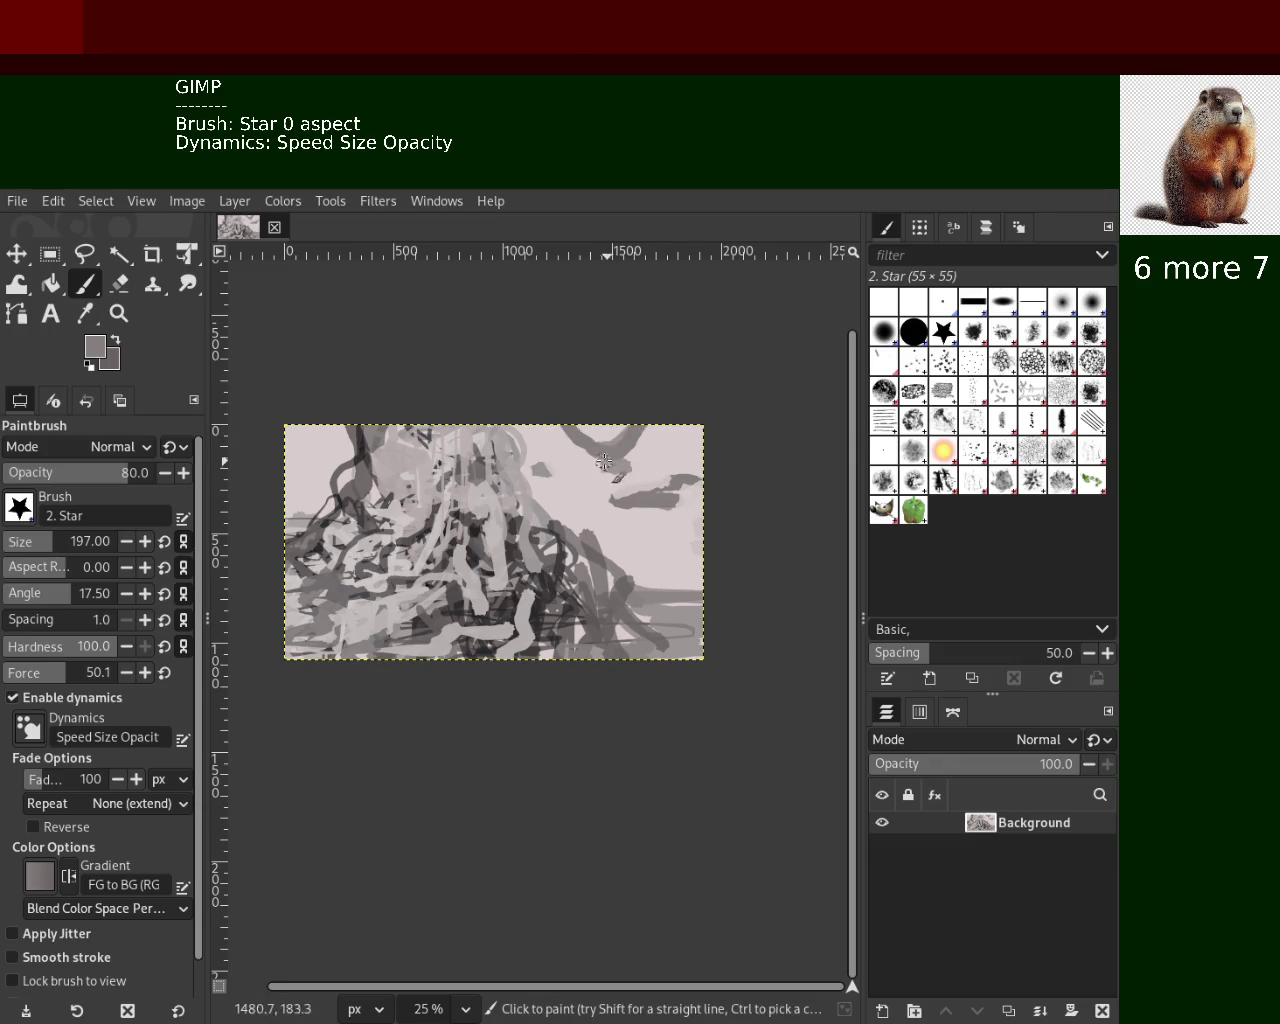
left_click(634, 450, "ctrl")
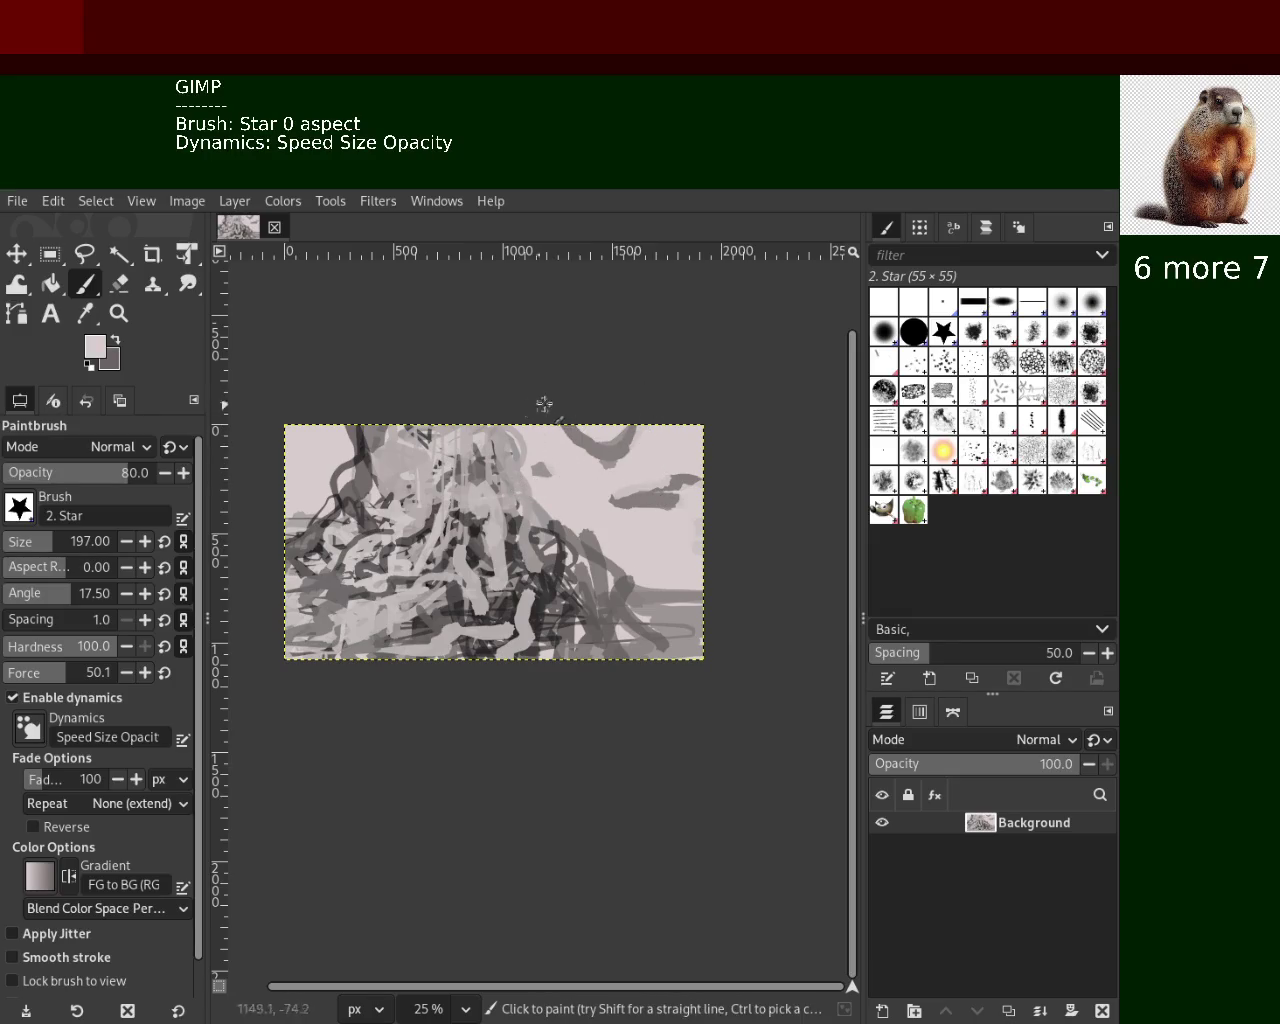
left_click(655, 503, "ctrl")
left_click(668, 510, "ctrl")
left_click_drag(658, 503, 657, 497)
Paint darker grey strokes on the right side and vertical grey strokes down the right edge
left_click(669, 585, "ctrl")
mouse_move(645, 587)
left_mouse_down()
mouse_move(615, 604)
mouse_move(709, 580)
mouse_move(684, 541)
left_mouse_up()
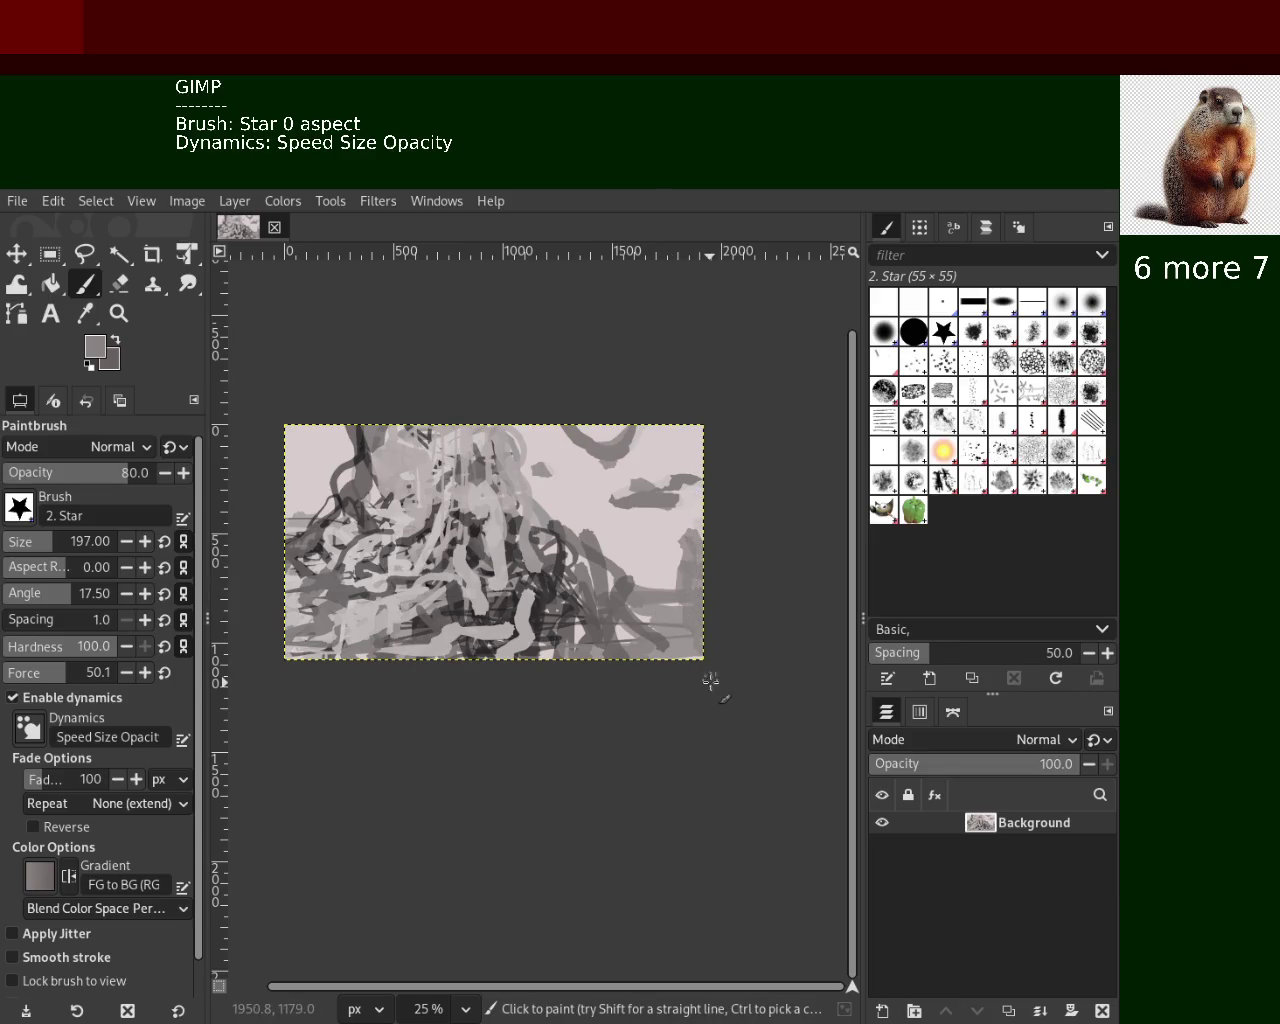
left_click_drag(700, 420, 710, 610)
left_click_drag(700, 430, 700, 720)
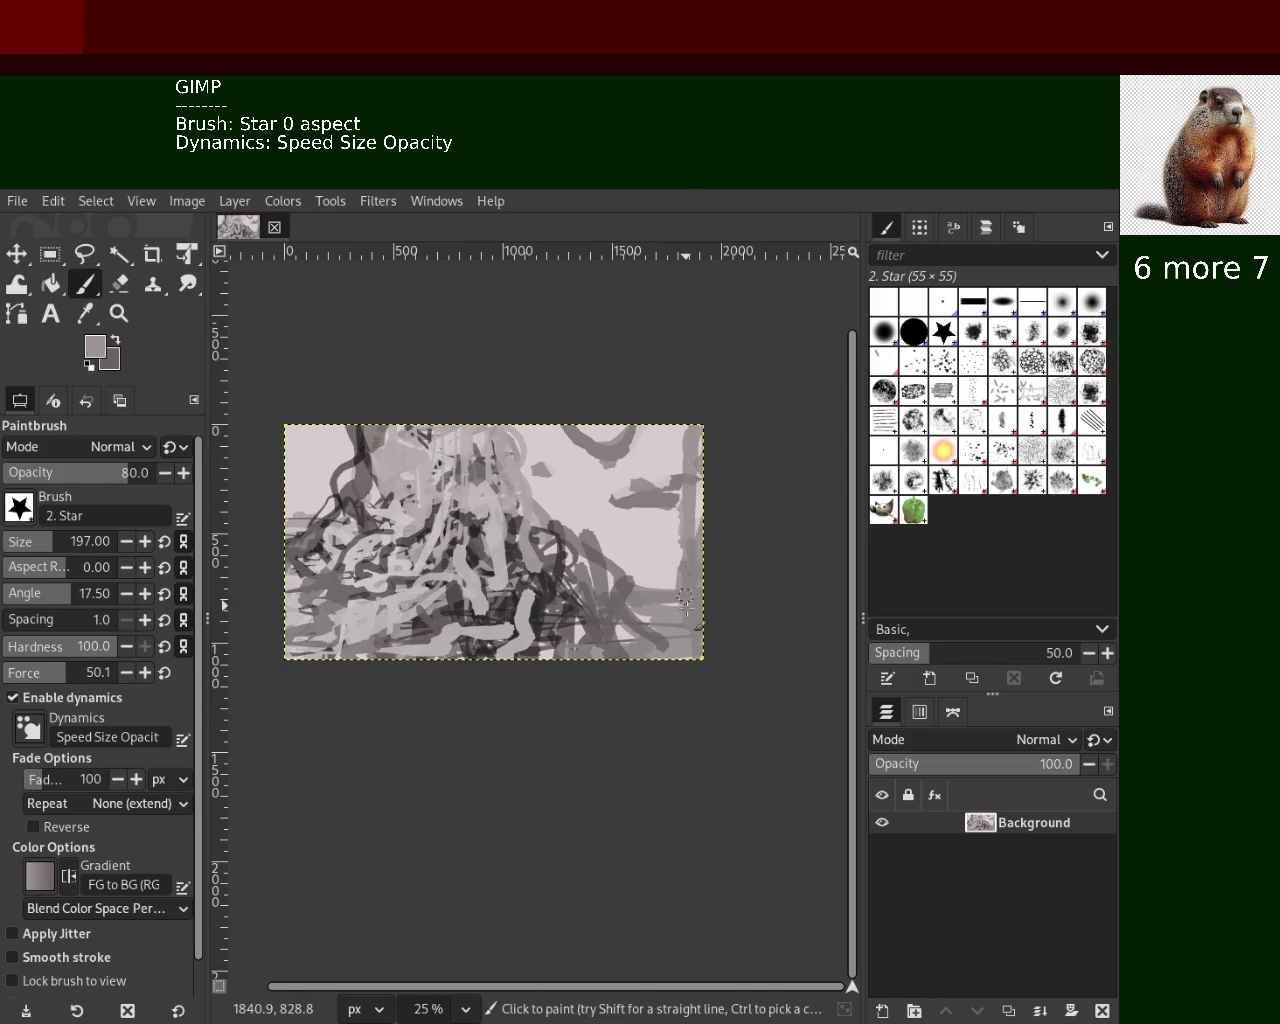
left_click(684, 540, "ctrl")
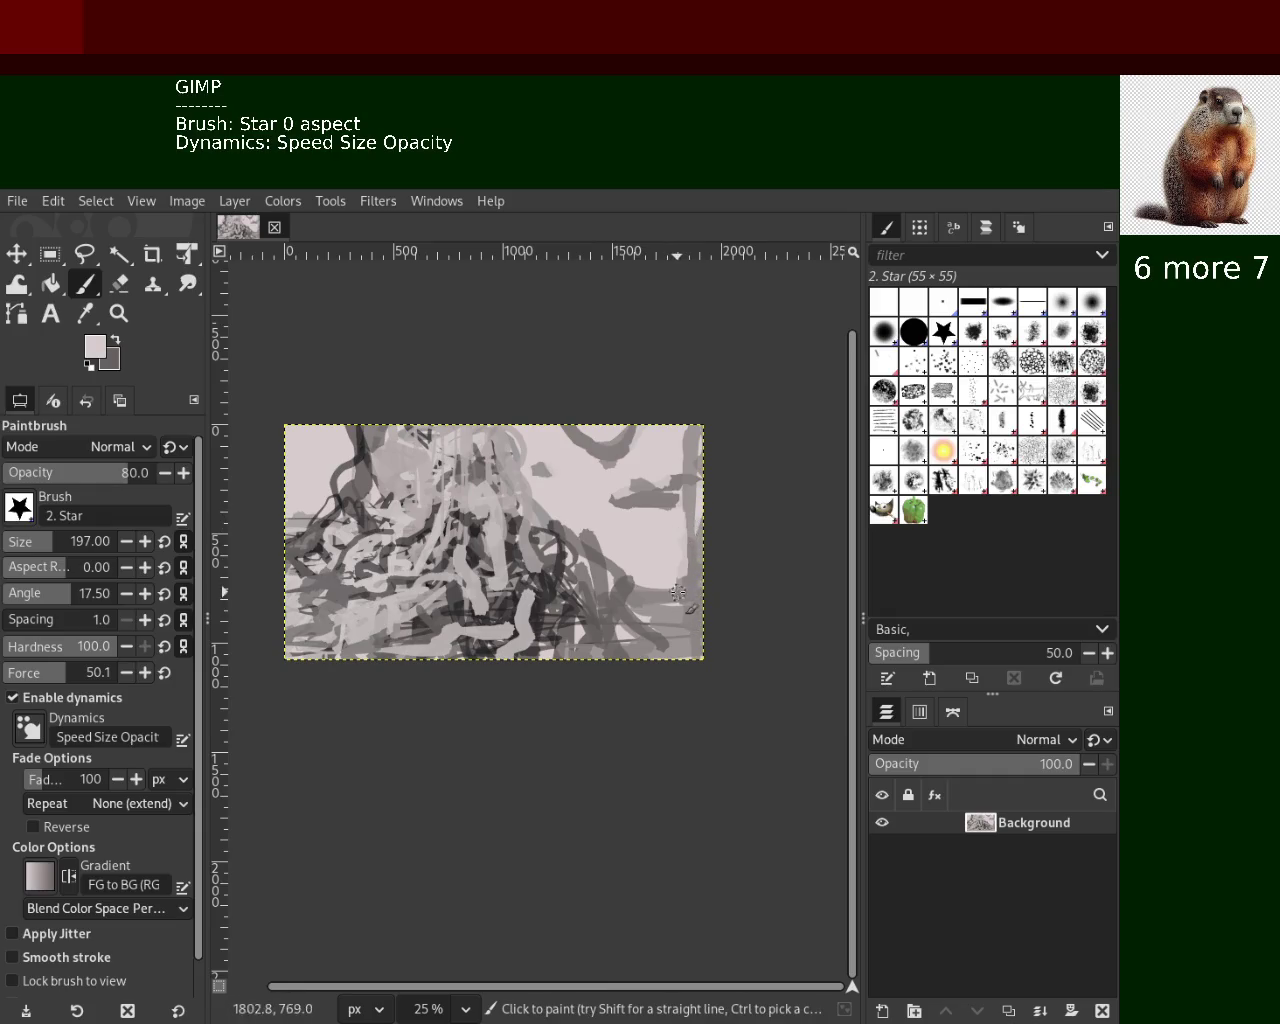
left_click(656, 548, "ctrl")
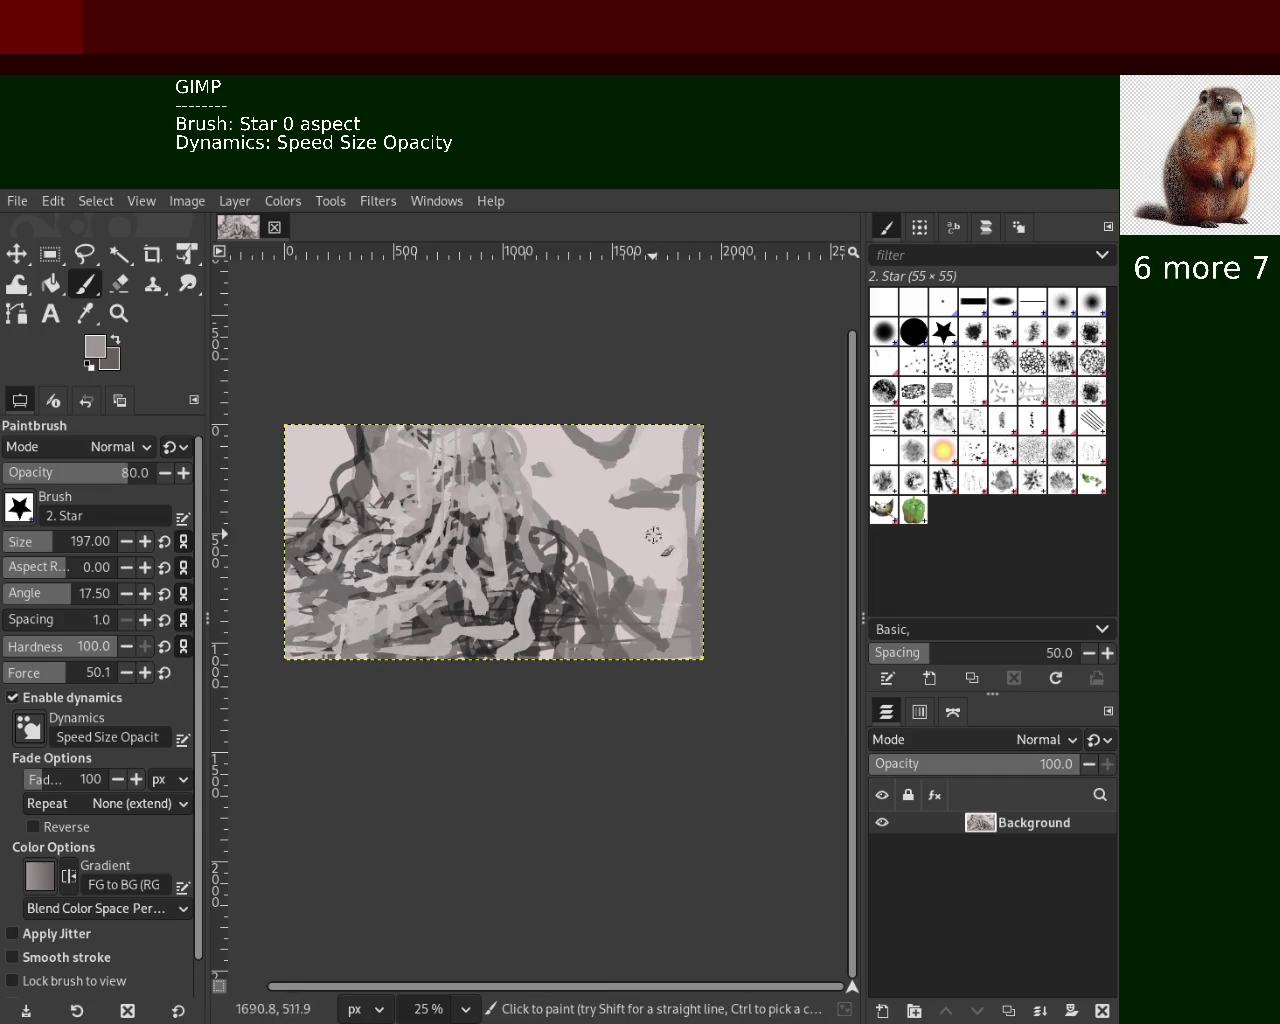
left_click(662, 542, "ctrl")
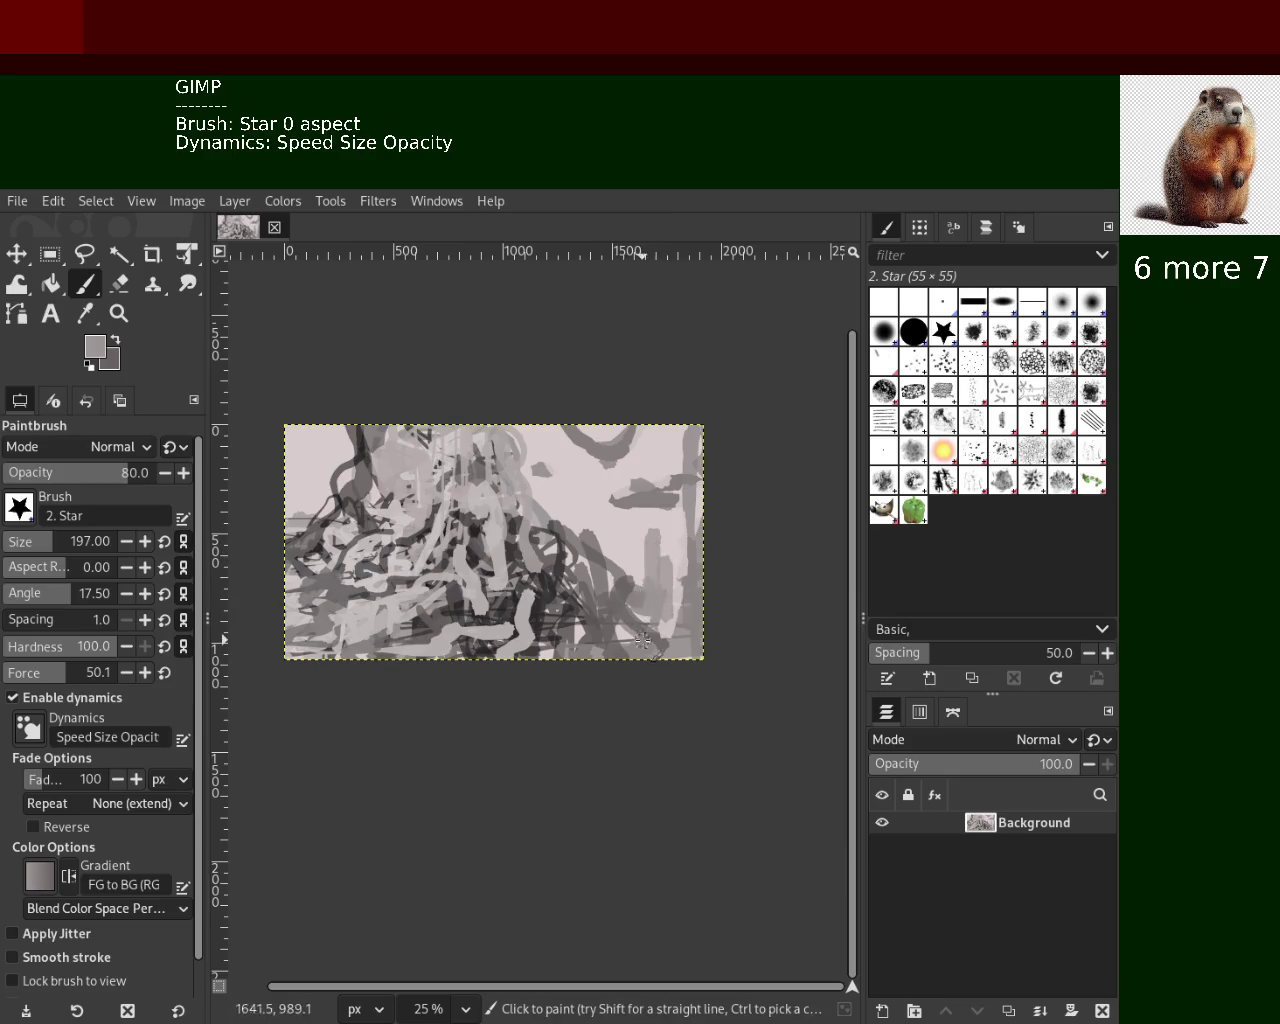
Save the painting again and zoom in and out to review it
key("ctrl+s")
left_click(131, 322)
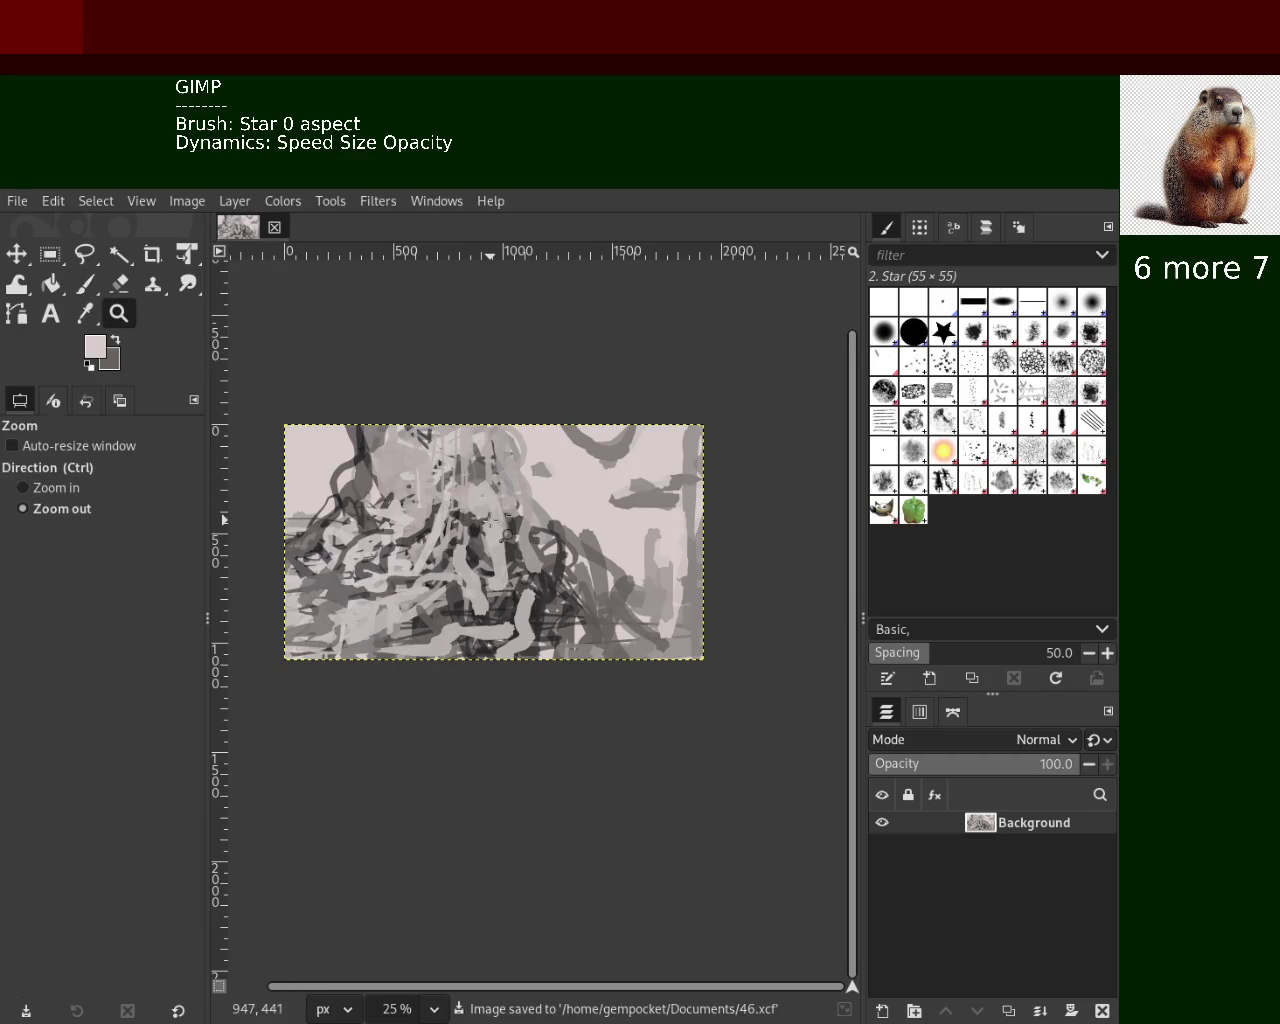
scroll(528, 537, "down", 2)
scroll(515, 525, "up", 3)
scroll(512, 522, "up", 1)
scroll(512, 522, "down", 2)
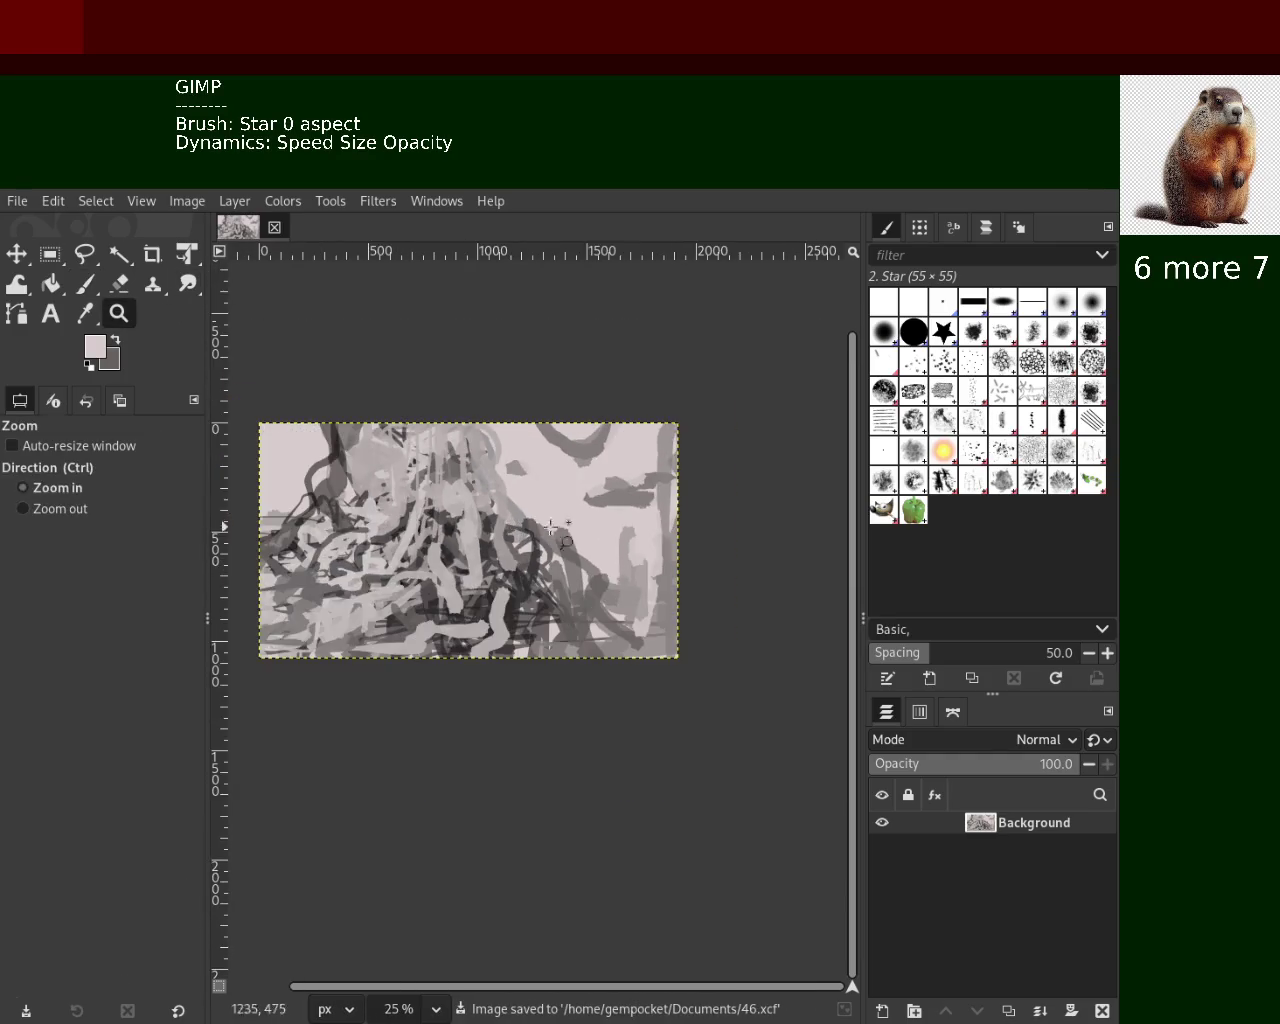
scroll(686, 451, "down", 1)
scroll(638, 496, "down", 2)
scroll(638, 496, "down", 2)
scroll(638, 496, "up", 1)
scroll(638, 496, "up", 3)
scroll(638, 497, "up", 1)
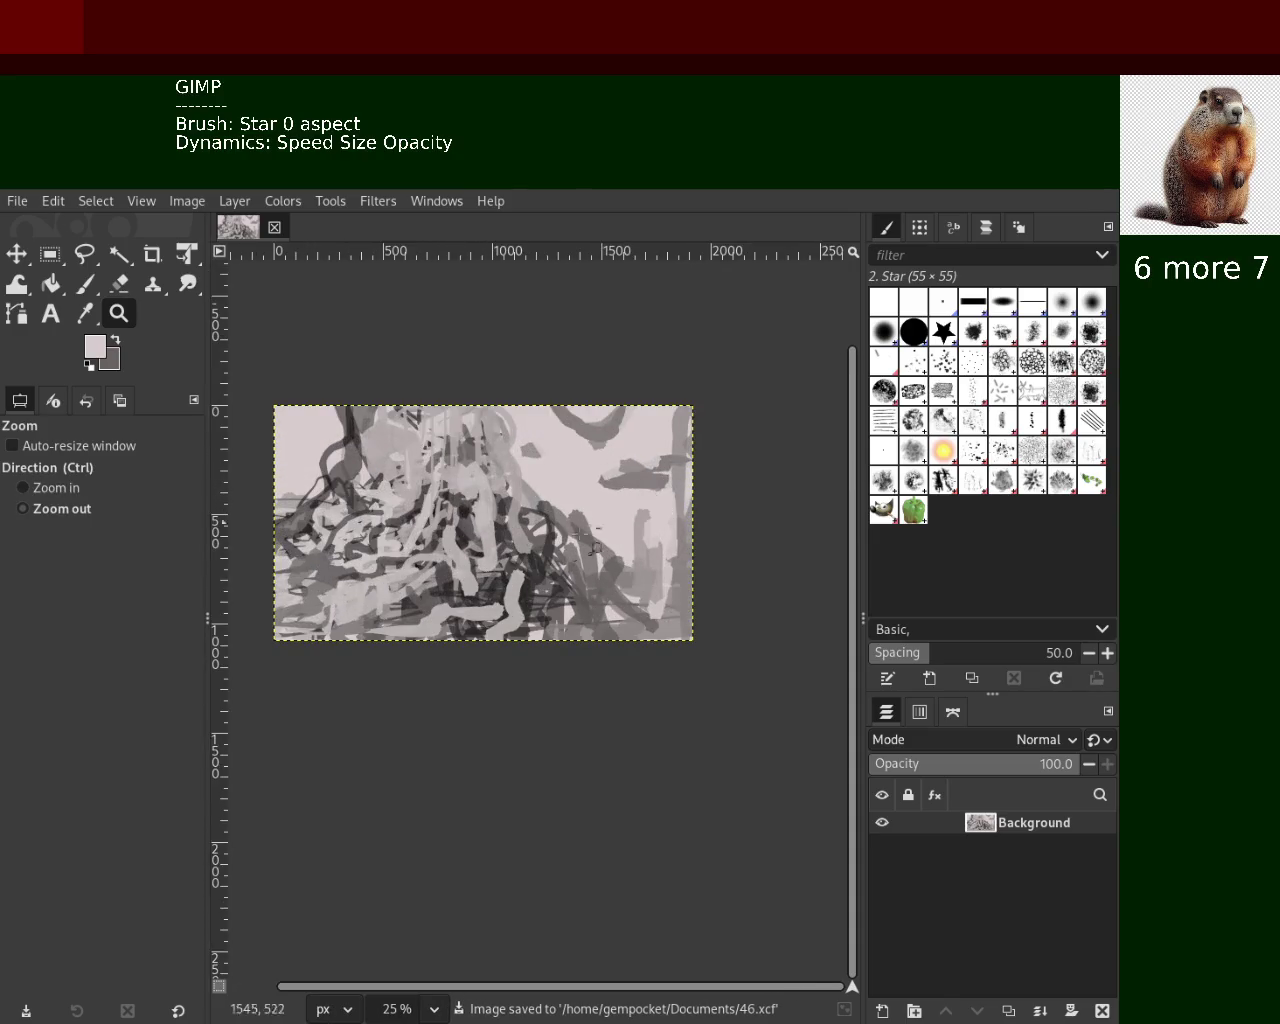
scroll(530, 520, "down", 1)
scroll(522, 513, "up", 2)
scroll(522, 513, "up", 1)
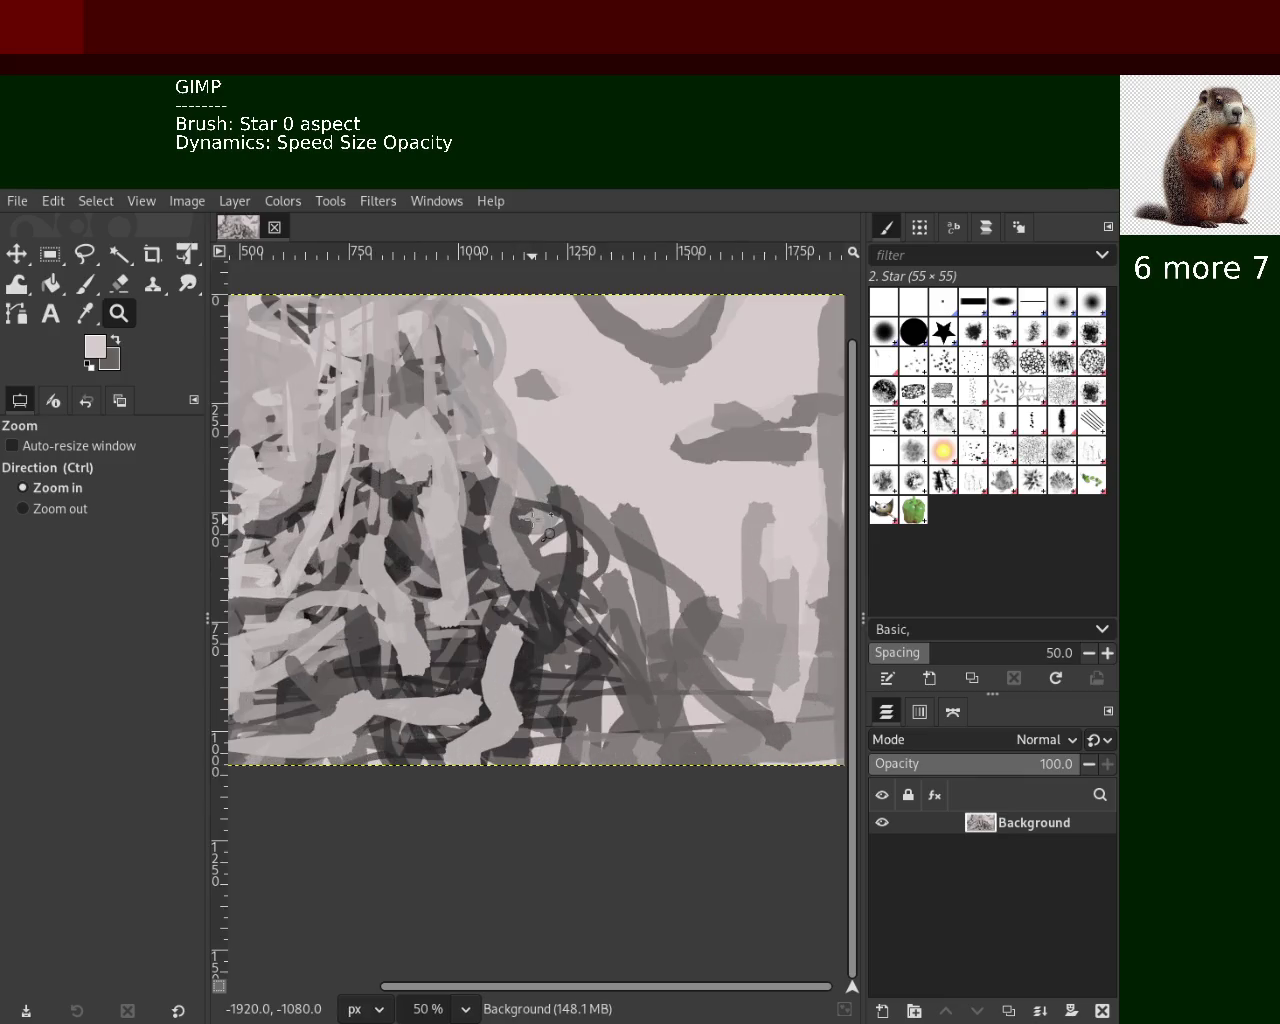
scroll(532, 517, "down", 1)
scroll(532, 517, "up", 1)
scroll(532, 517, "down", 1)
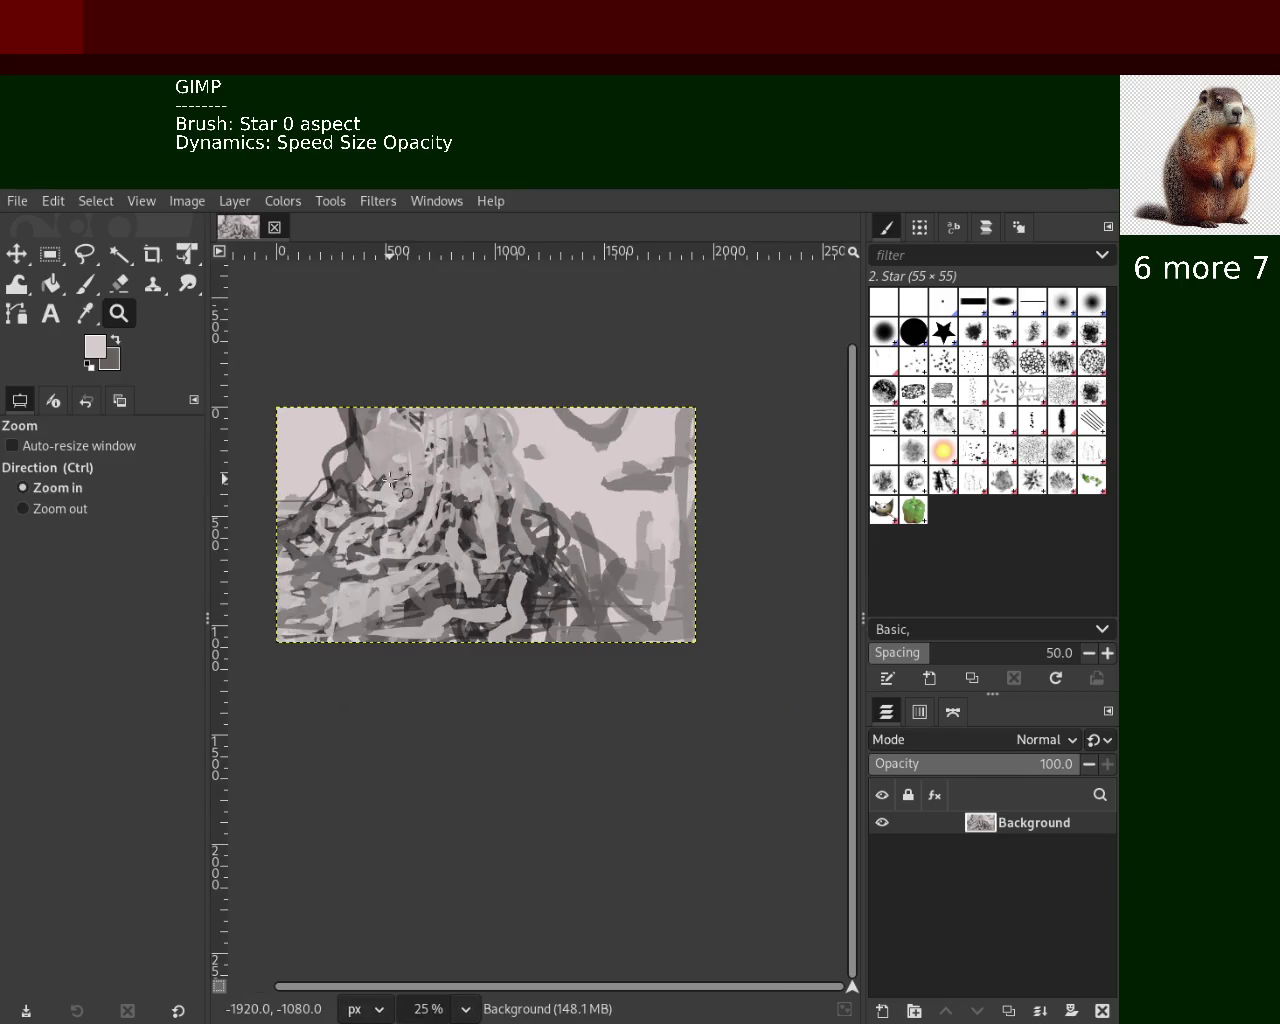
scroll(745, 525, "down", 1)
scroll(723, 509, "up", 2)
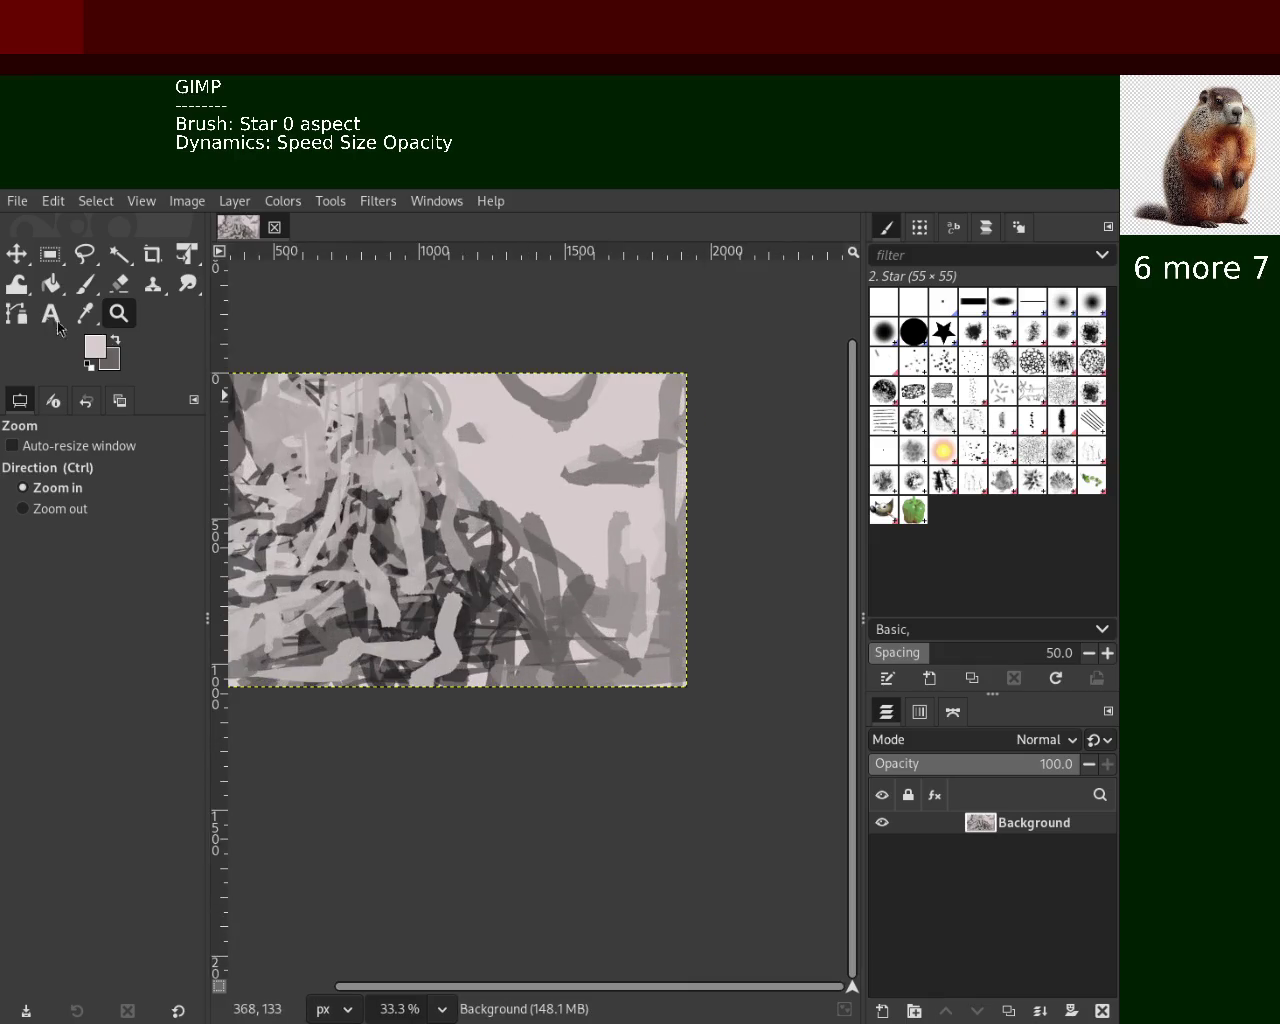
left_click(86, 284)
Shrink the brush to 29 and draw a thin dark horizontal stroke at the upper right
left_click(500, 608, "ctrl")
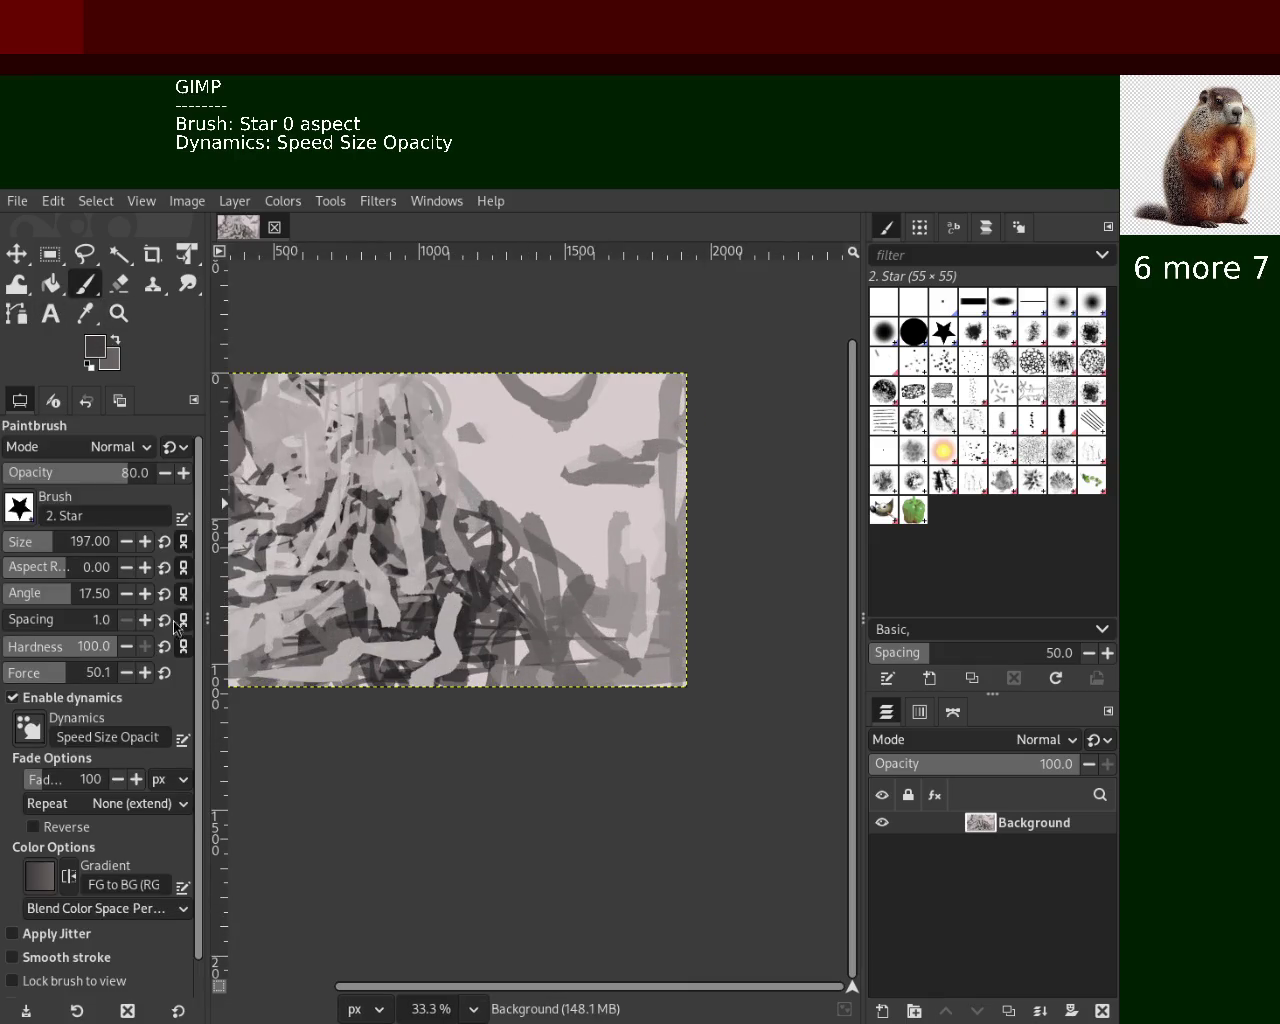
left_click(18, 550)
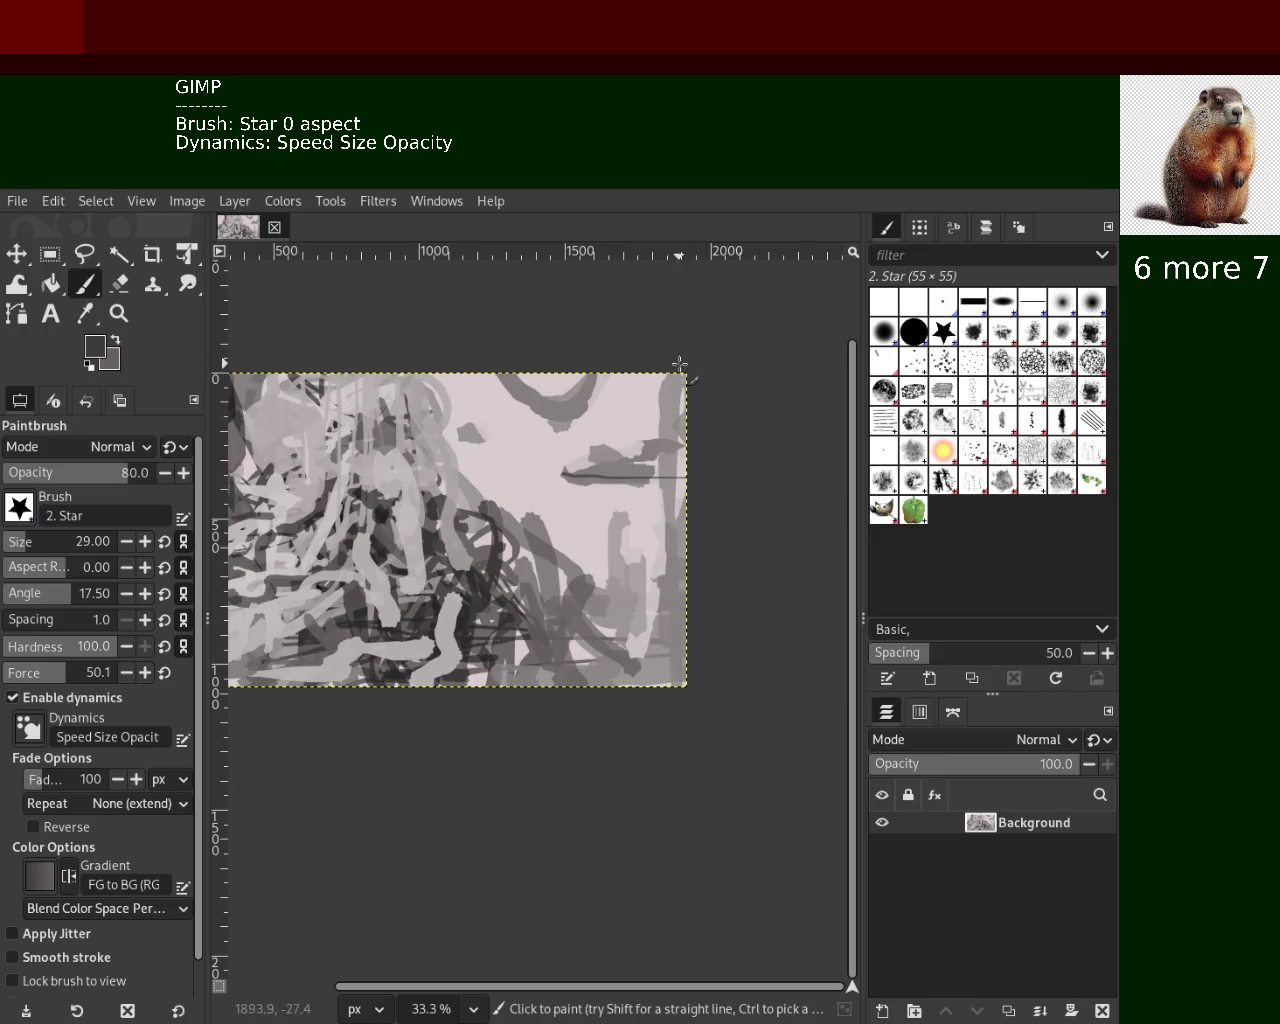
left_click_drag(688, 380, 695, 618)
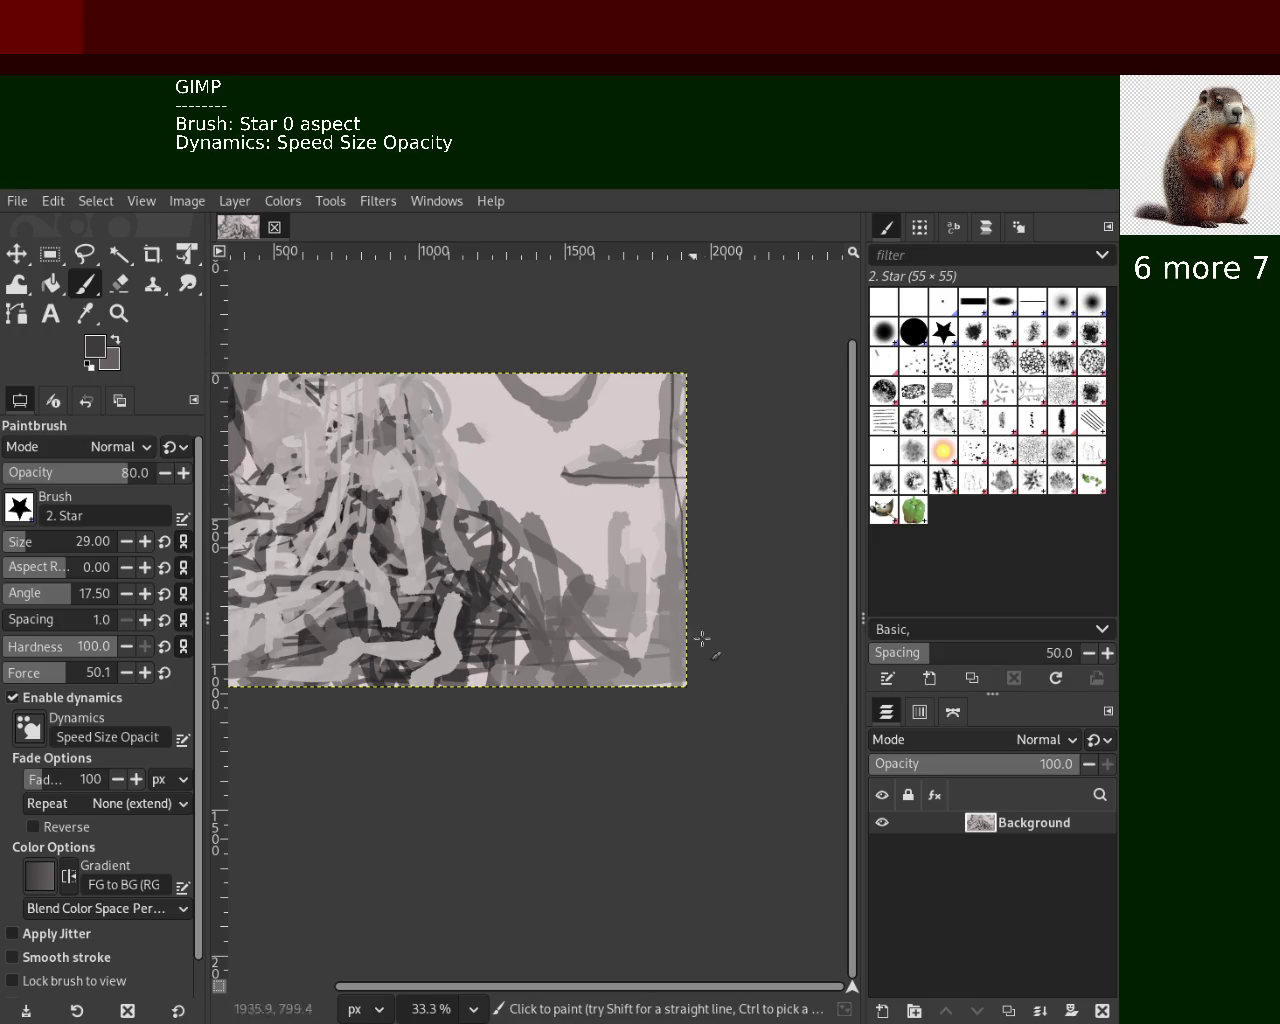
key("ctrl+z")
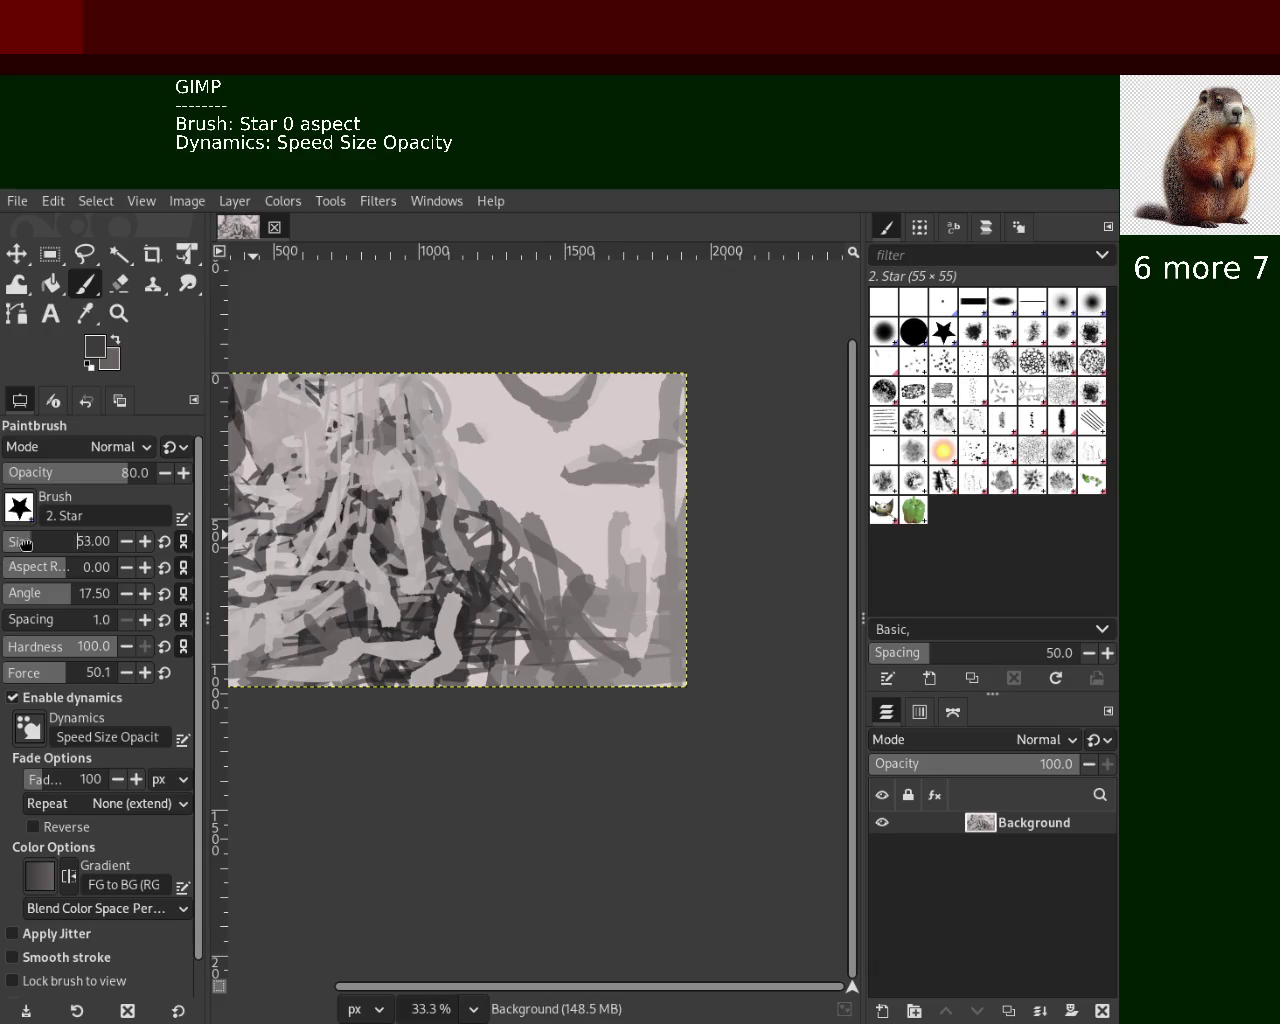
scroll(25, 541, "up", 12)
left_click_drag(533, 486, 657, 488)
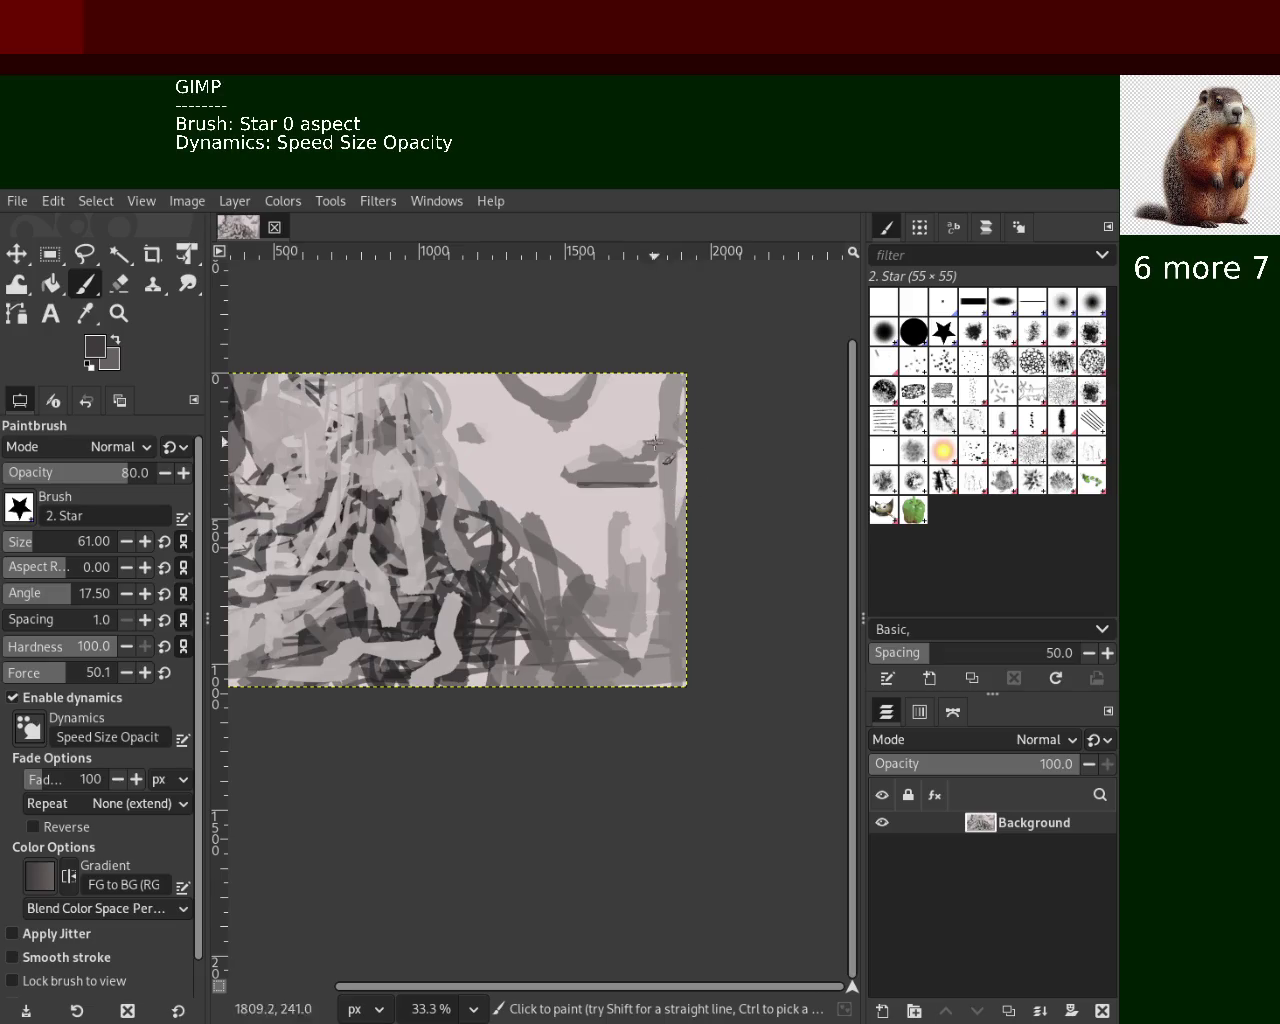
Draw a dark vertical line near the right edge down to the bottom, redrawing it several times
left_click_drag(685, 508, 618, 757)
key("ctrl+z")
left_click_drag(659, 530, 636, 686)
key("ctrl+z")
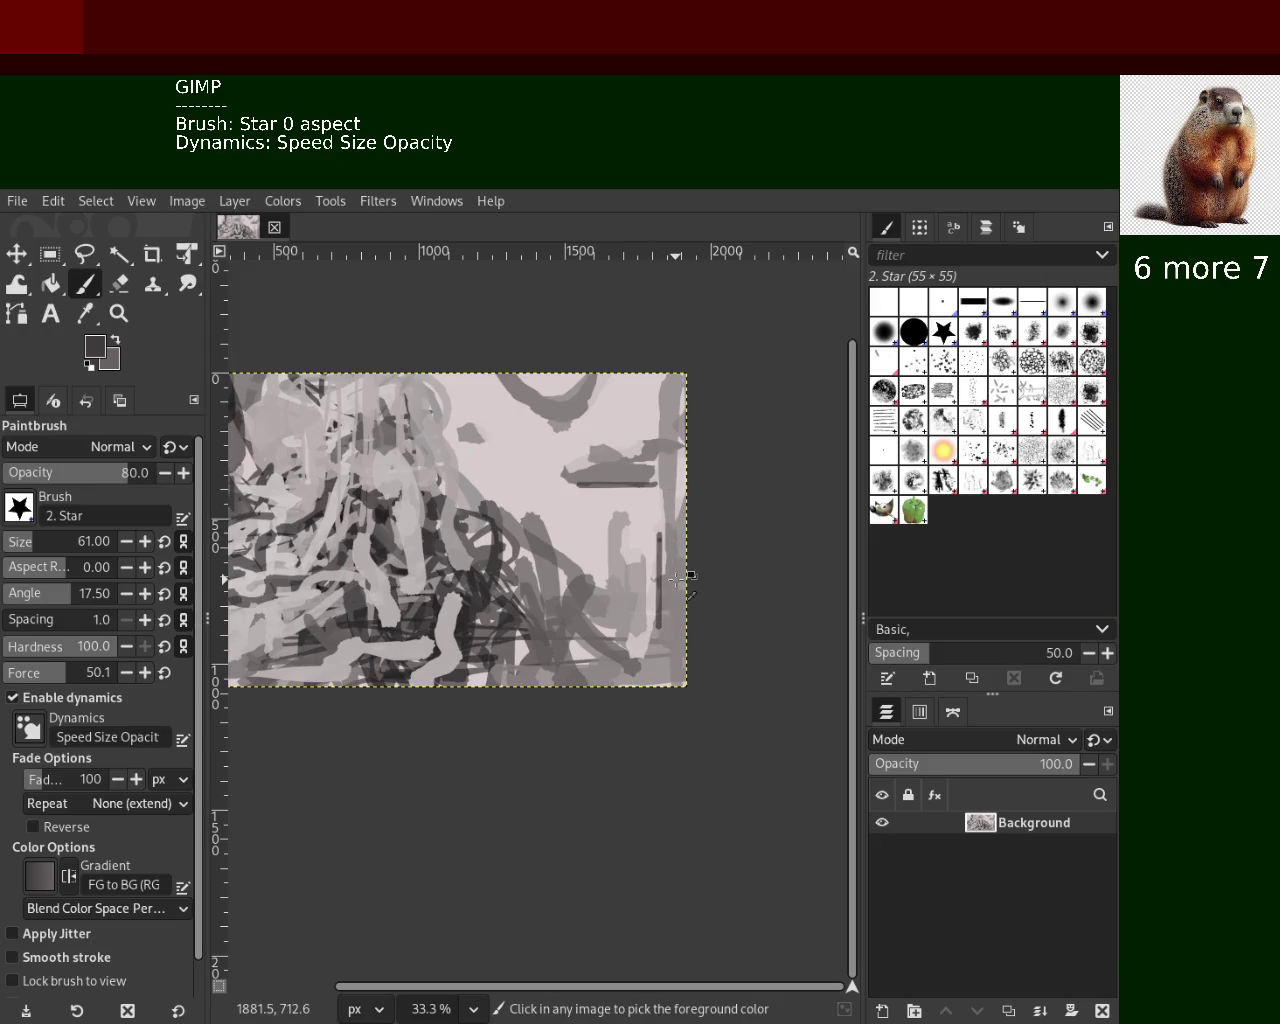
left_click_drag(672, 555, 638, 684)
key("ctrl+z")
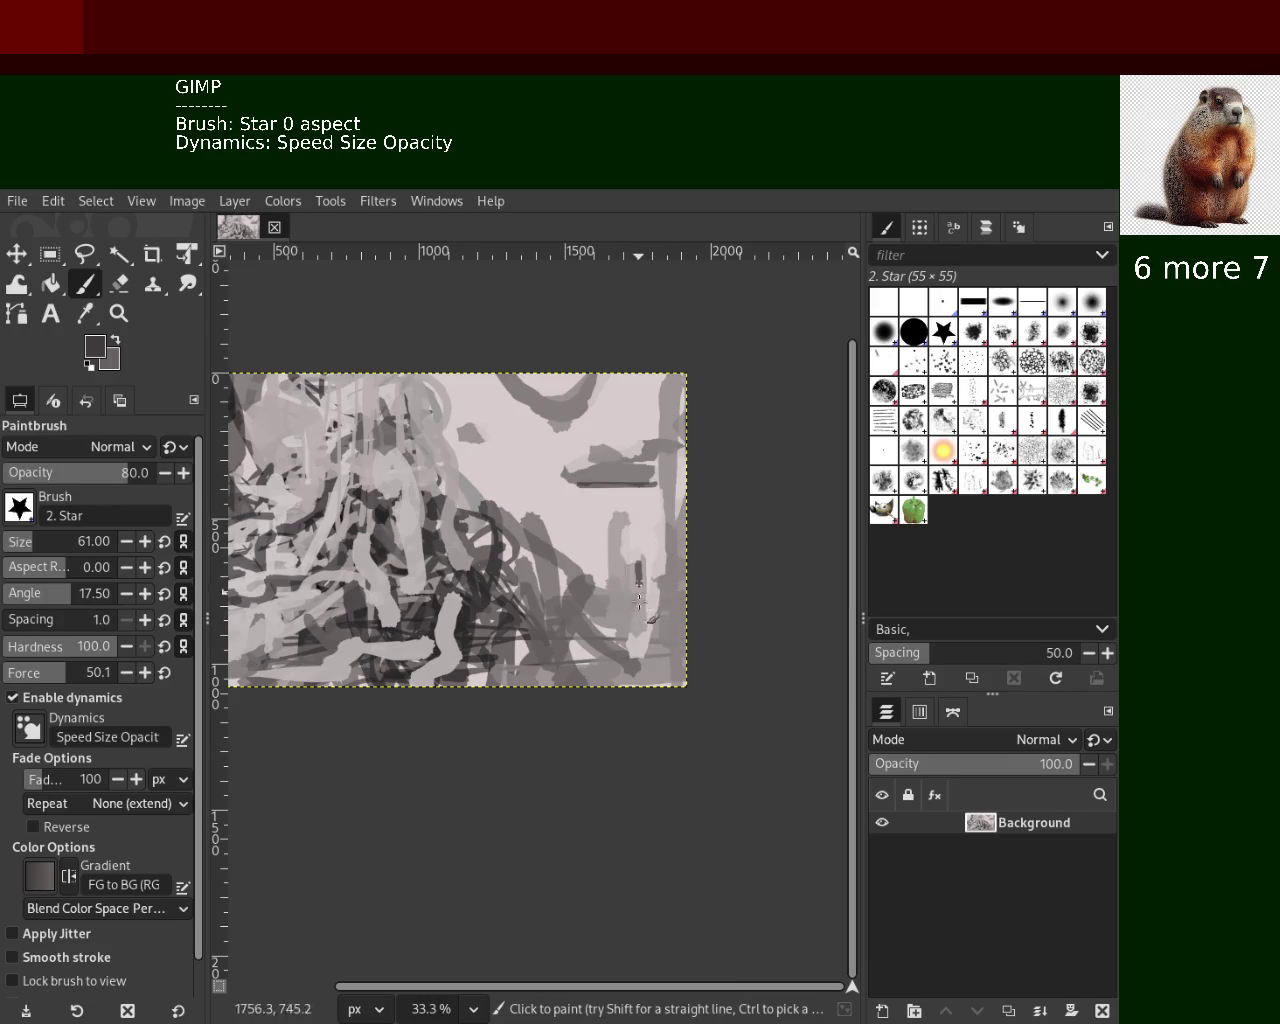
left_click_drag(640, 552, 640, 694)
key("ctrl+z")
left_click_drag(640, 562, 640, 683)
key("ctrl+z")
left_click_drag(642, 558, 640, 683)
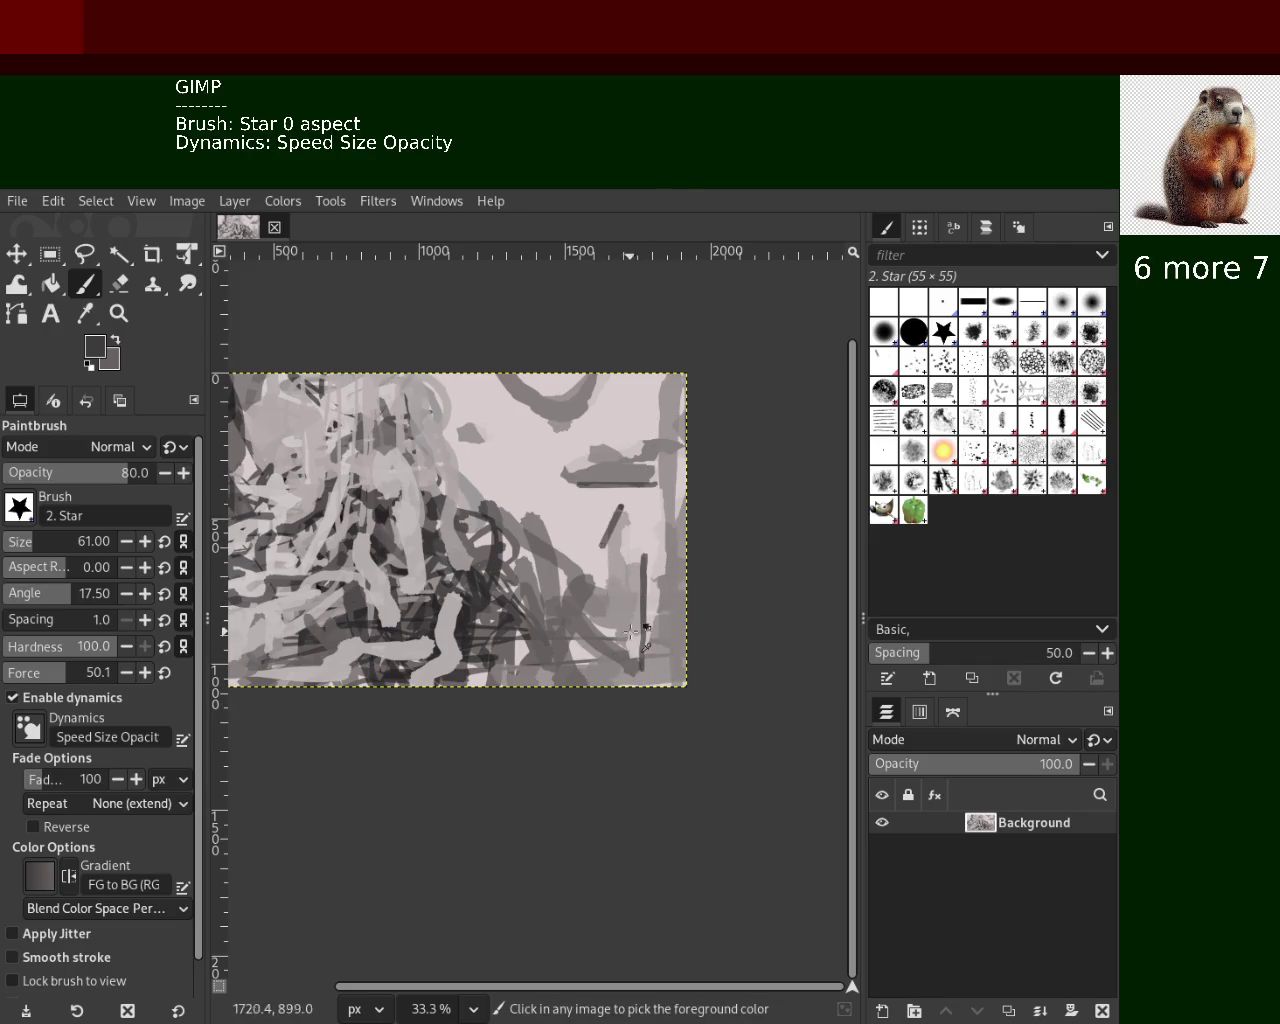
key("ctrl+z")
left_click_drag(642, 552, 642, 688)
key("ctrl+z")
left_click_drag(642, 566, 642, 688)
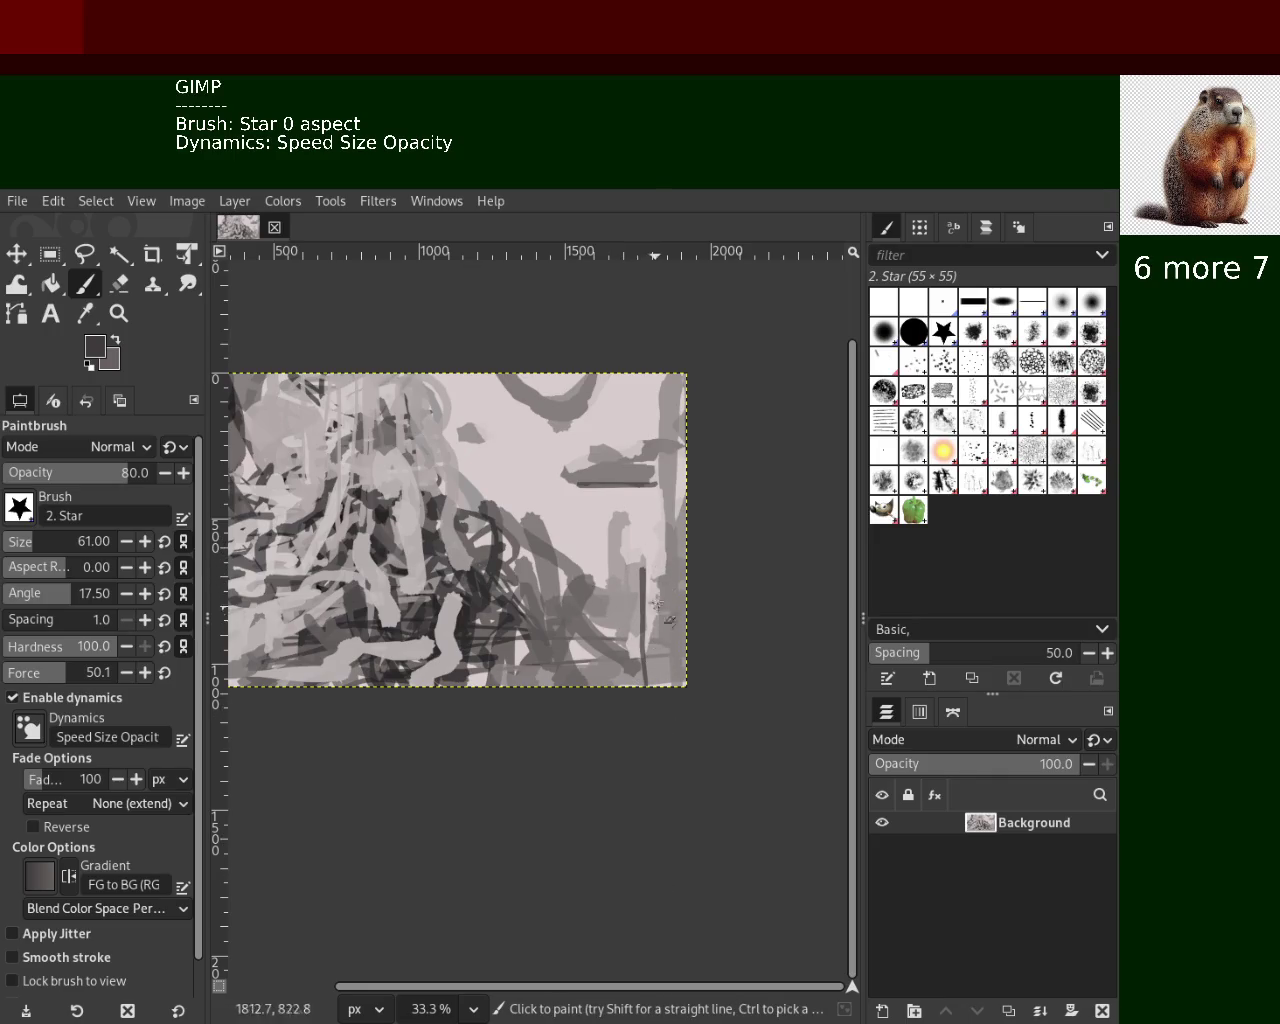
Add grey and dark vertical lines to the top and bottom edges, covering one with light pink
left_click_drag(655, 438, 665, 258)
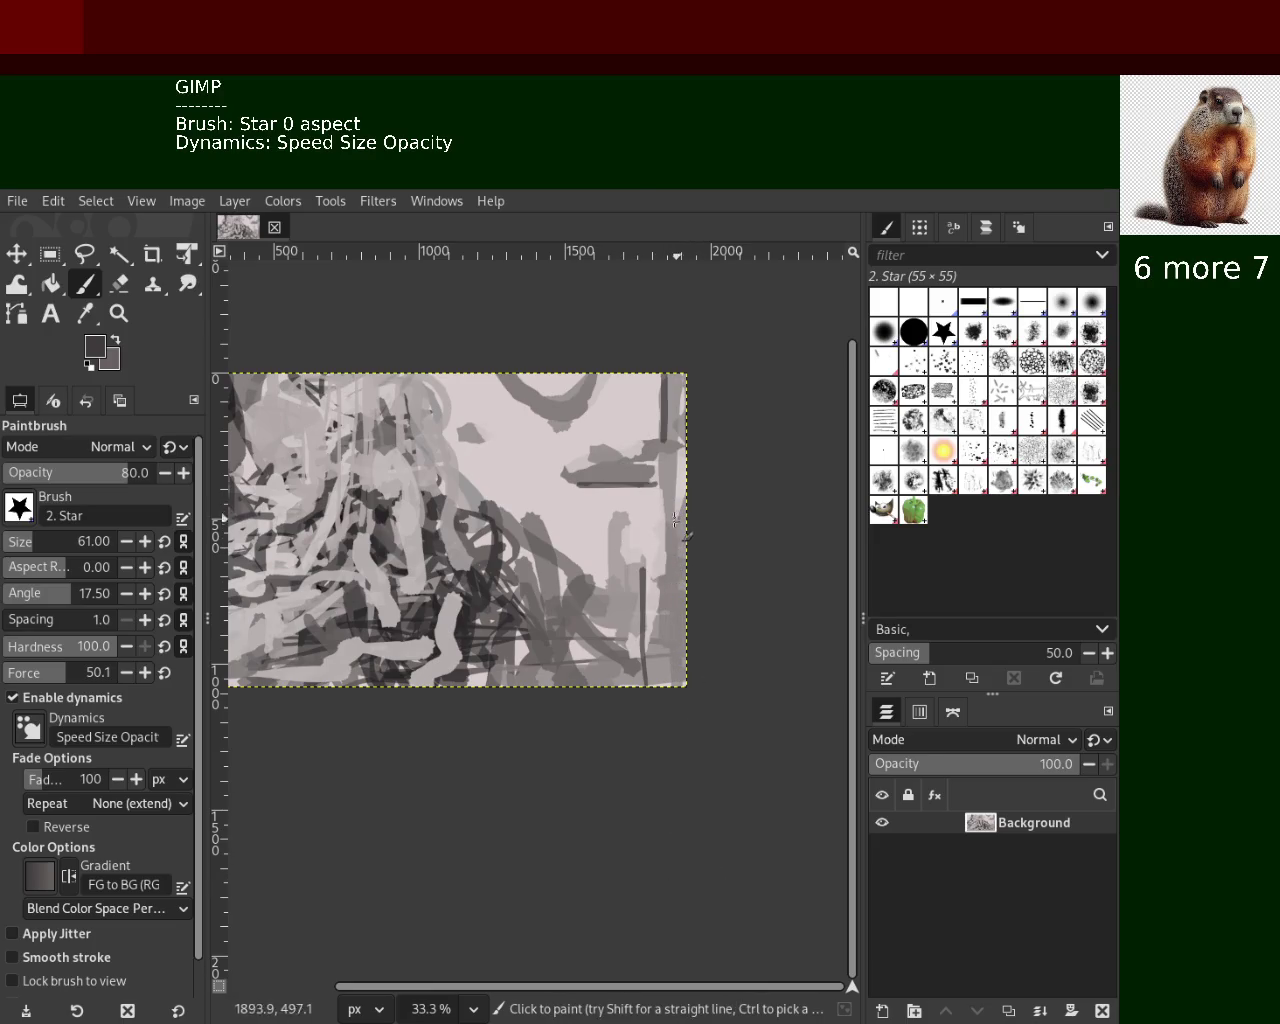
left_click_drag(670, 522, 687, 740)
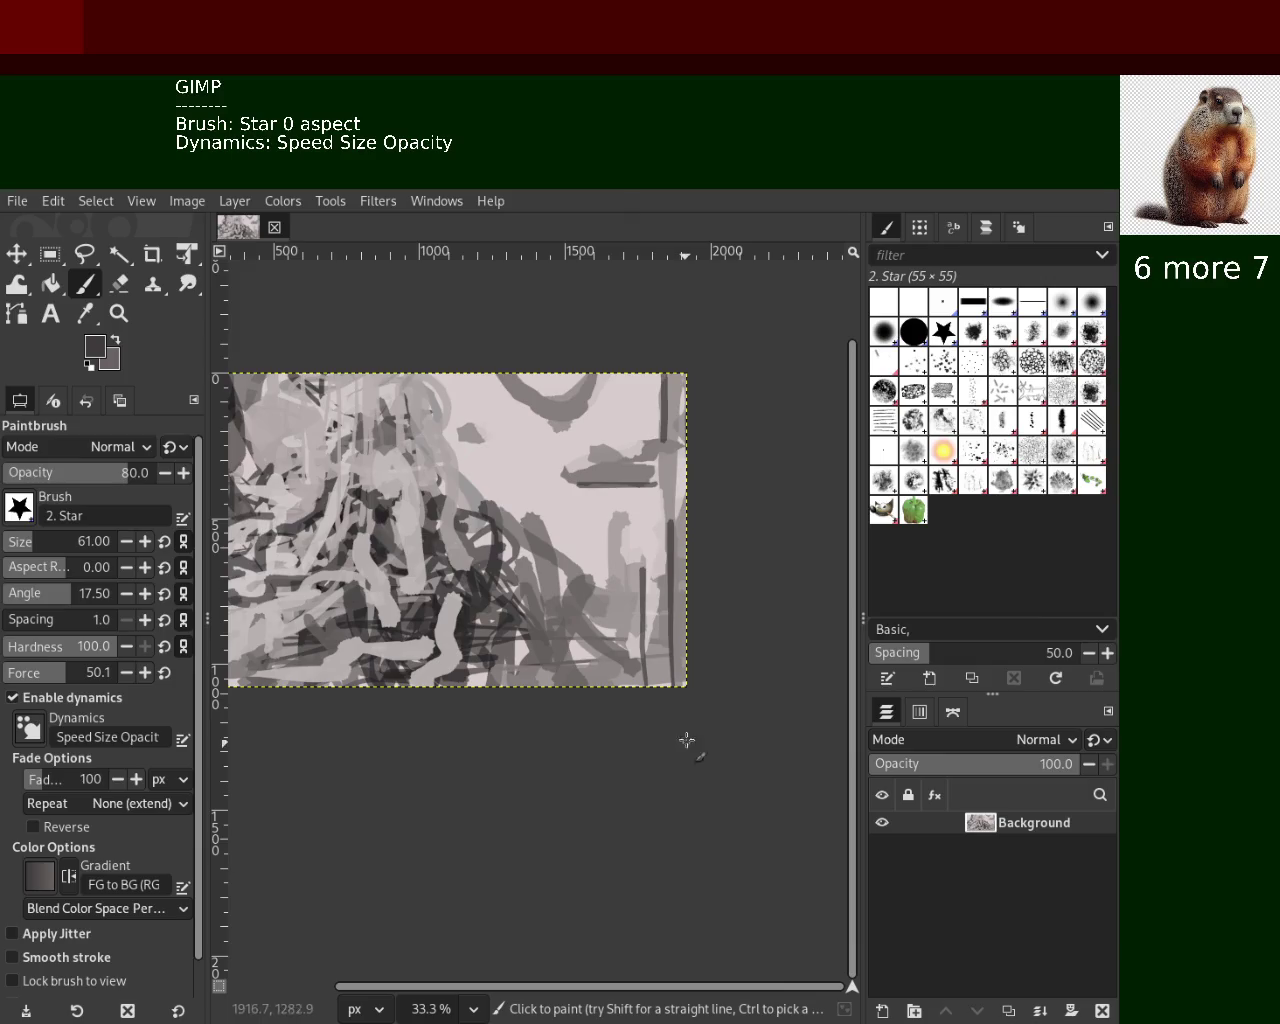
left_click(665, 645, "ctrl")
left_click_drag(641, 558, 632, 690)
key("ctrl")
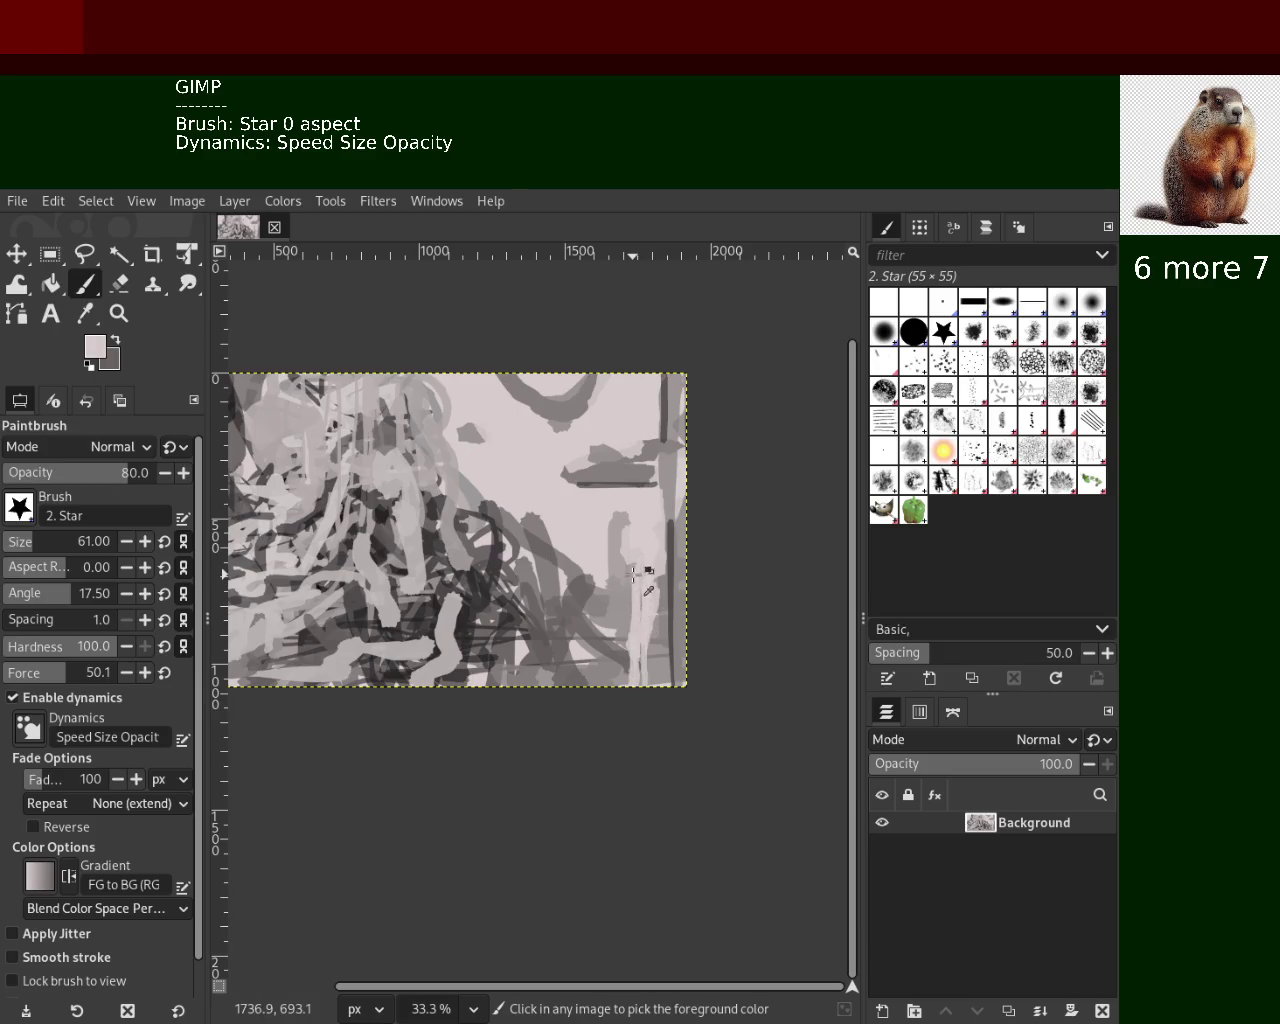
left_click(625, 613, "ctrl")
key("ctrl")
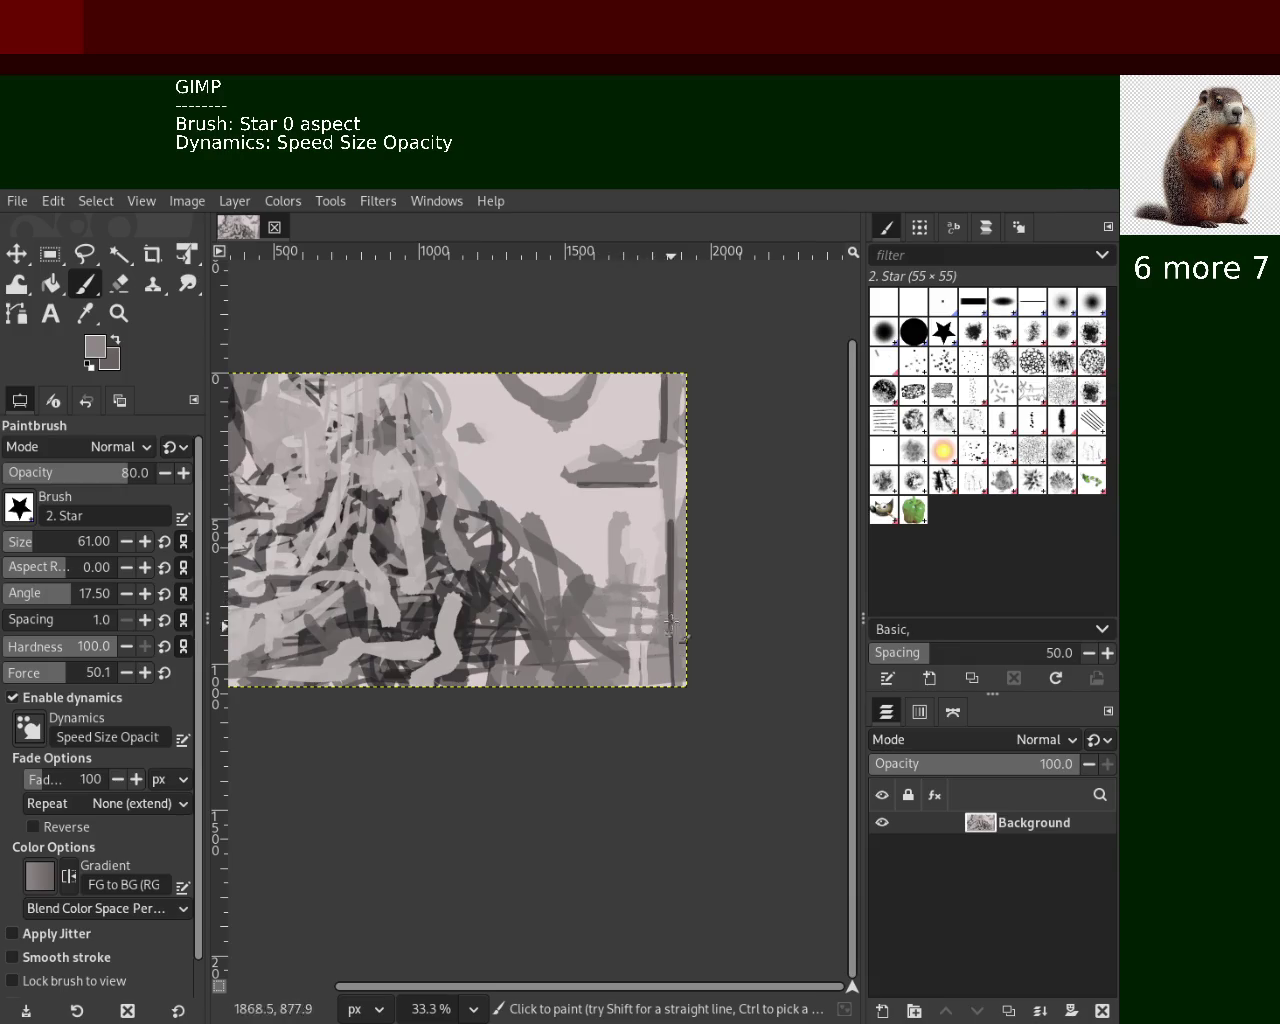
Paint a short grey stroke at lower right, then sample a mid grey from the canvas
mouse_move(629, 570)
left_mouse_down()
mouse_move(626, 508)
mouse_move(627, 541)
left_mouse_up()
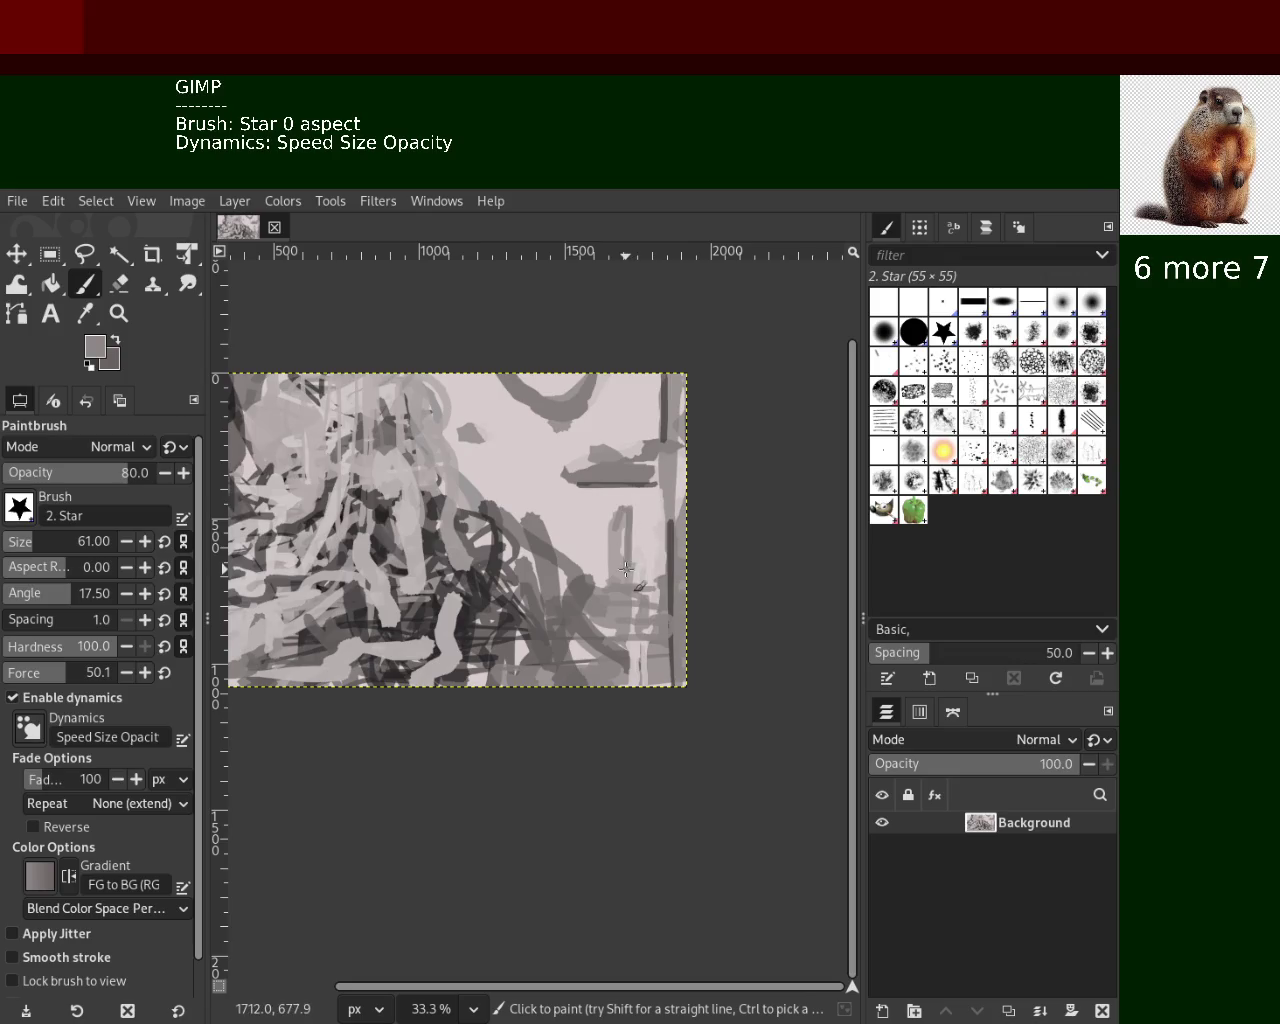
left_click(598, 505, "ctrl")
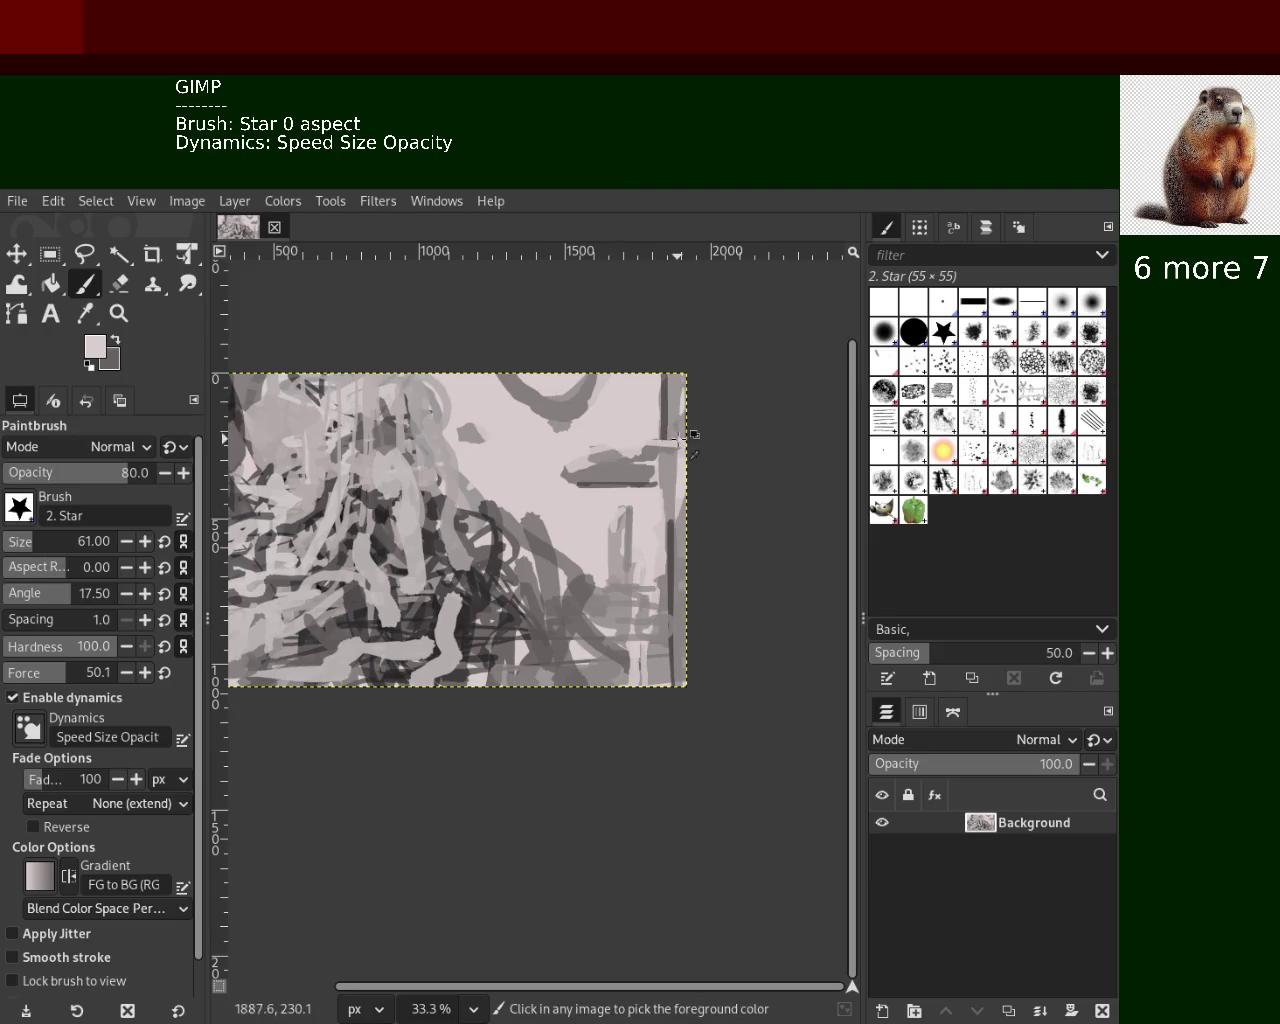
left_click(640, 453, "ctrl")
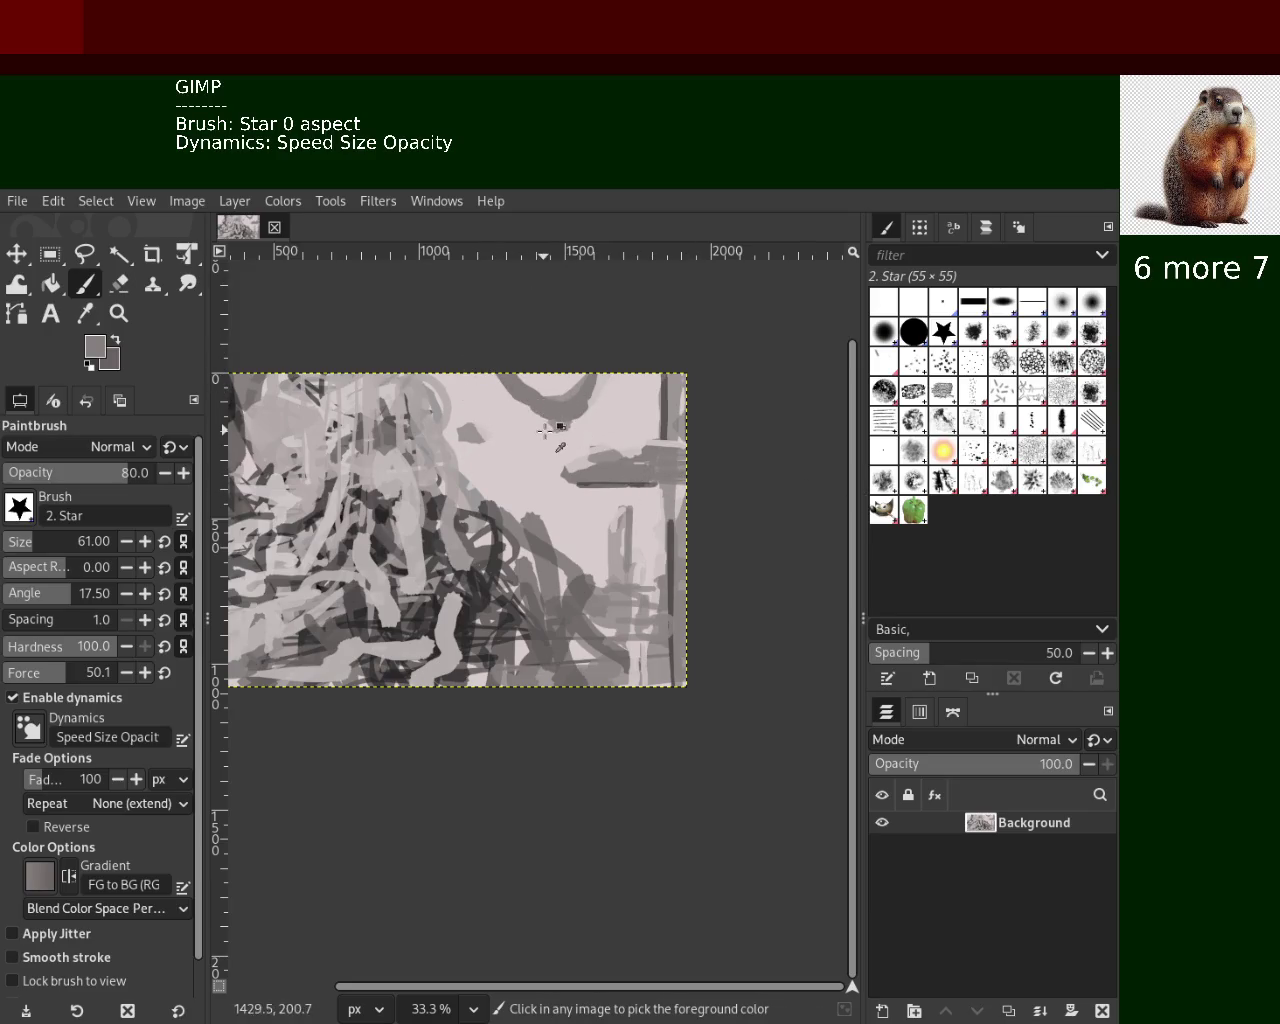
left_click(534, 424, "ctrl")
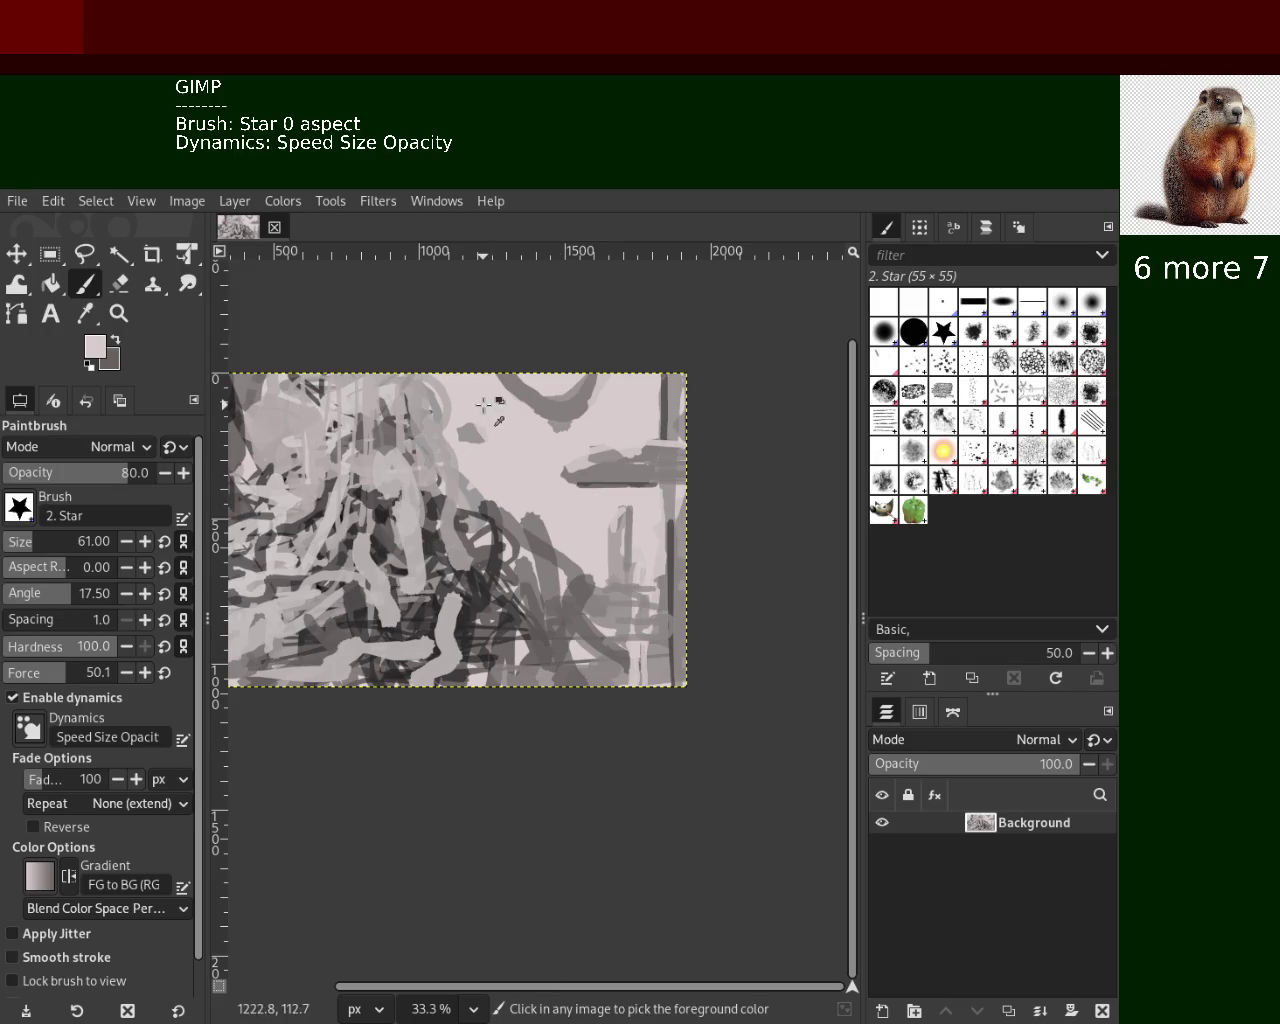
left_click(486, 436, "ctrl")
Stamp three grey star strokes across the light upper-middle area
left_click(495, 412, "shift")
left_click(512, 432, "shift")
left_click(517, 413, "ctrl")
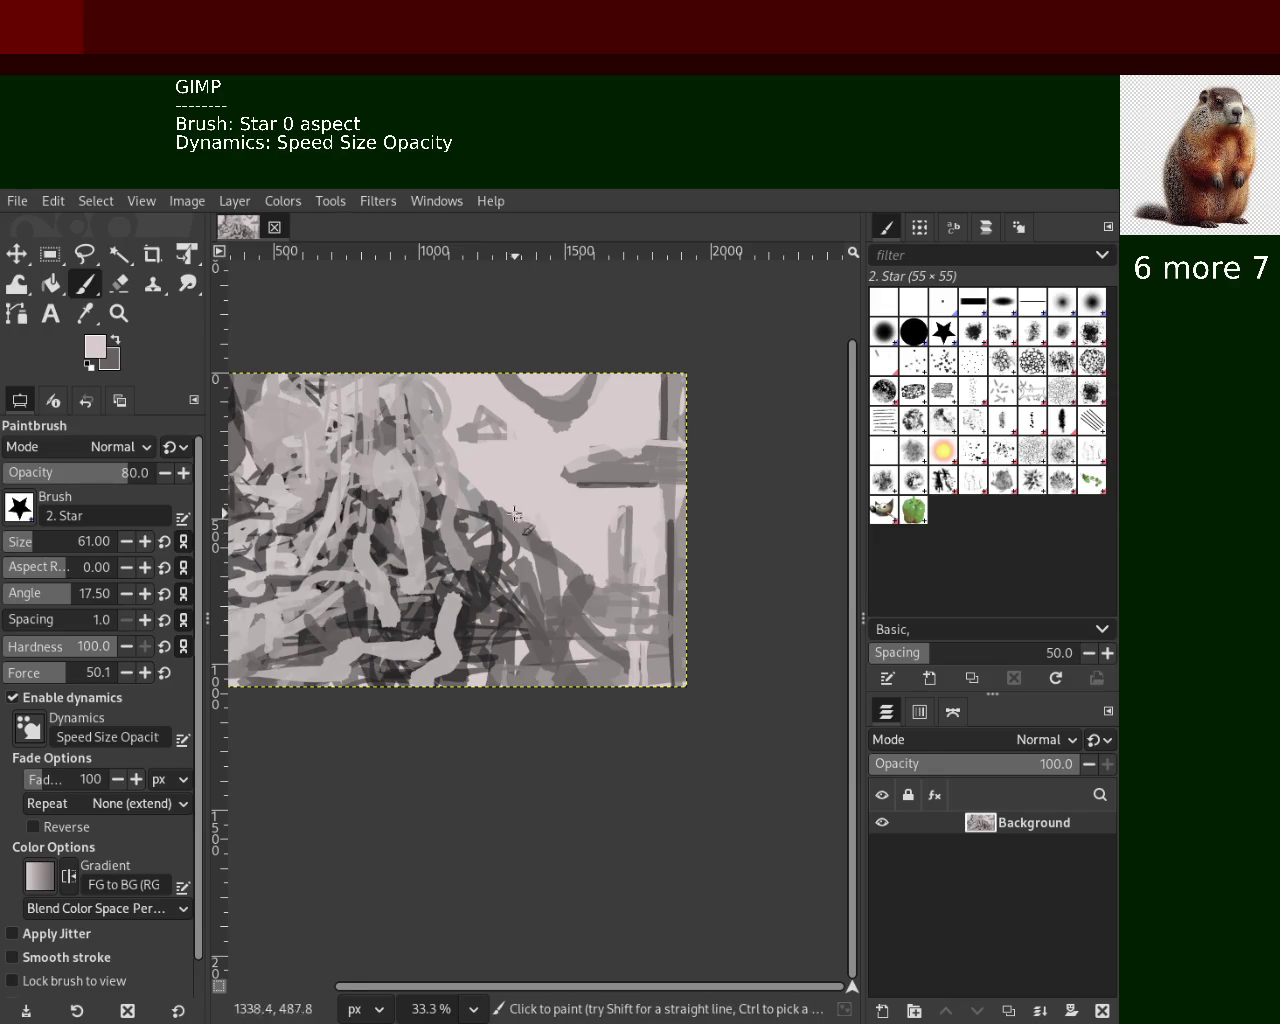
left_click(119, 313)
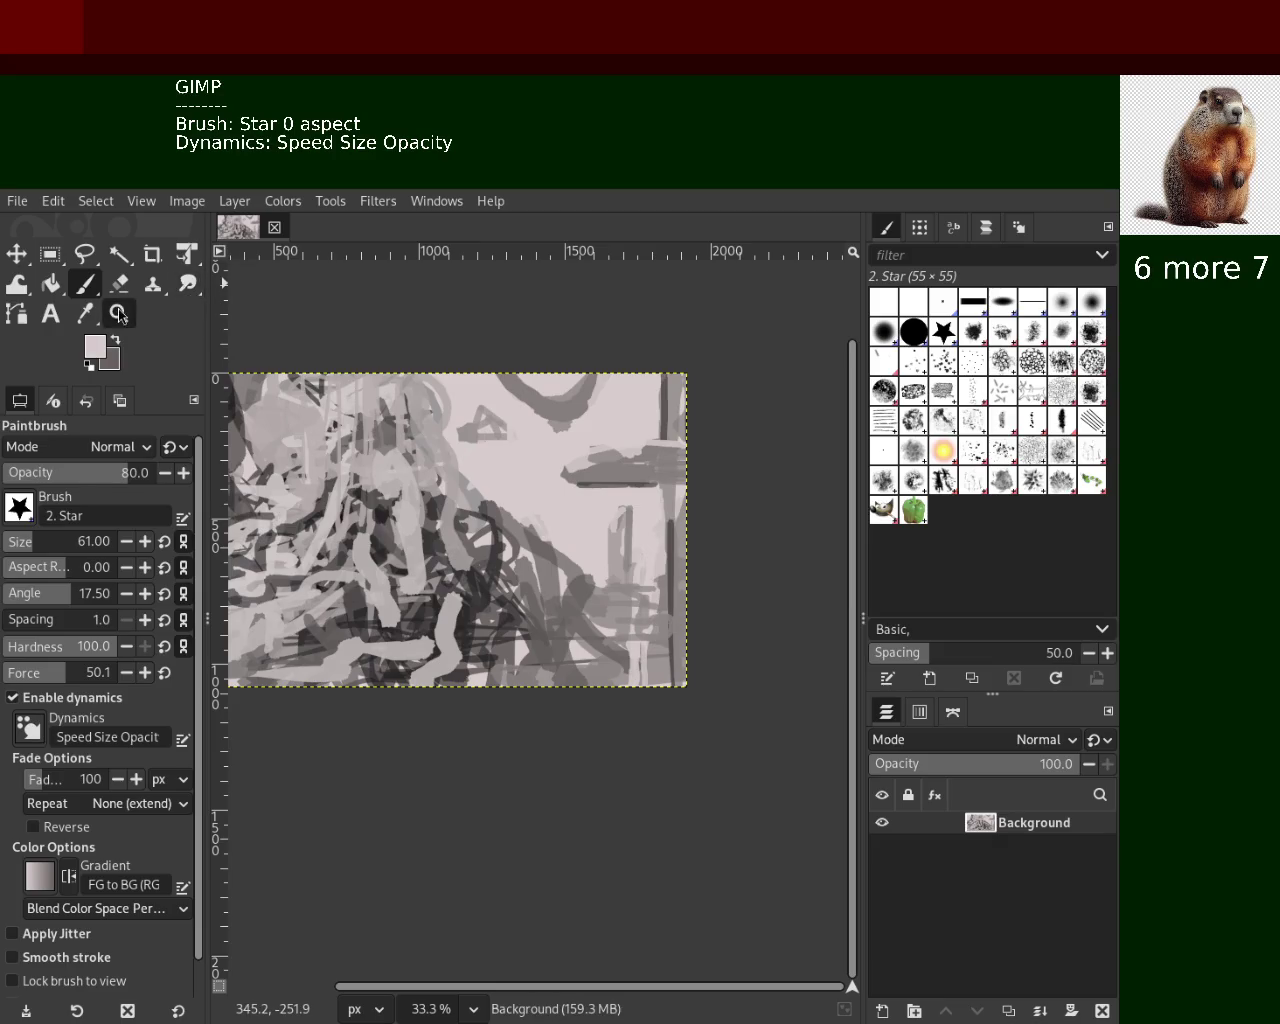
Zoom out and back in to inspect the whole painting at a smaller size
left_click(475, 462, "ctrl")
scroll(475, 462, "up", 2)
scroll(480, 460, "up", 1)
scroll(480, 460, "down", 1)
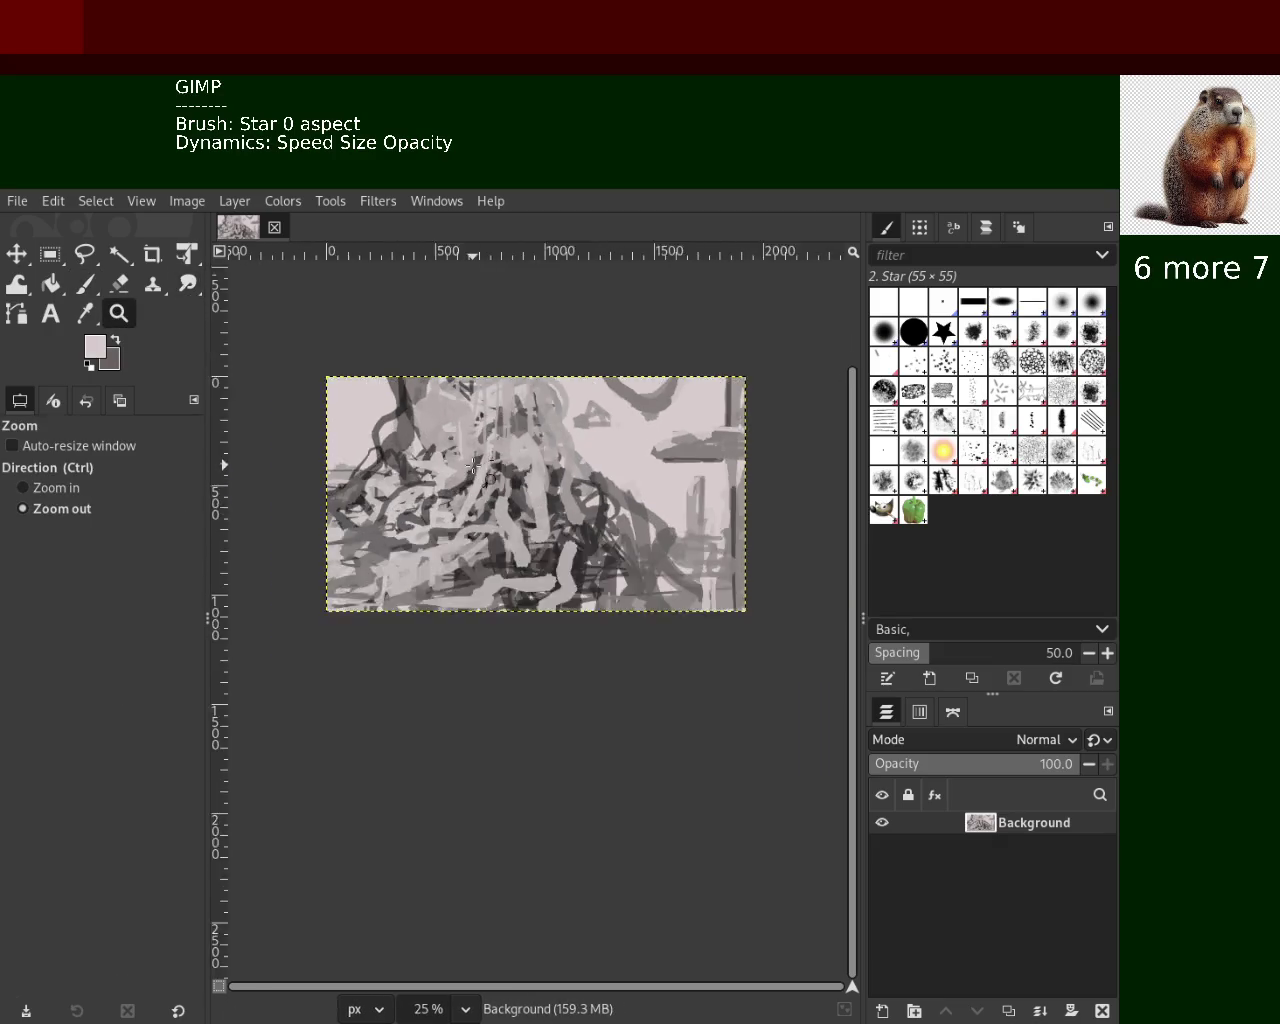
scroll(490, 458, "down", 1)
scroll(500, 456, "up", 1)
scroll(512, 455, "up", 1)
left_click(512, 455, "ctrl")
left_click(512, 455)
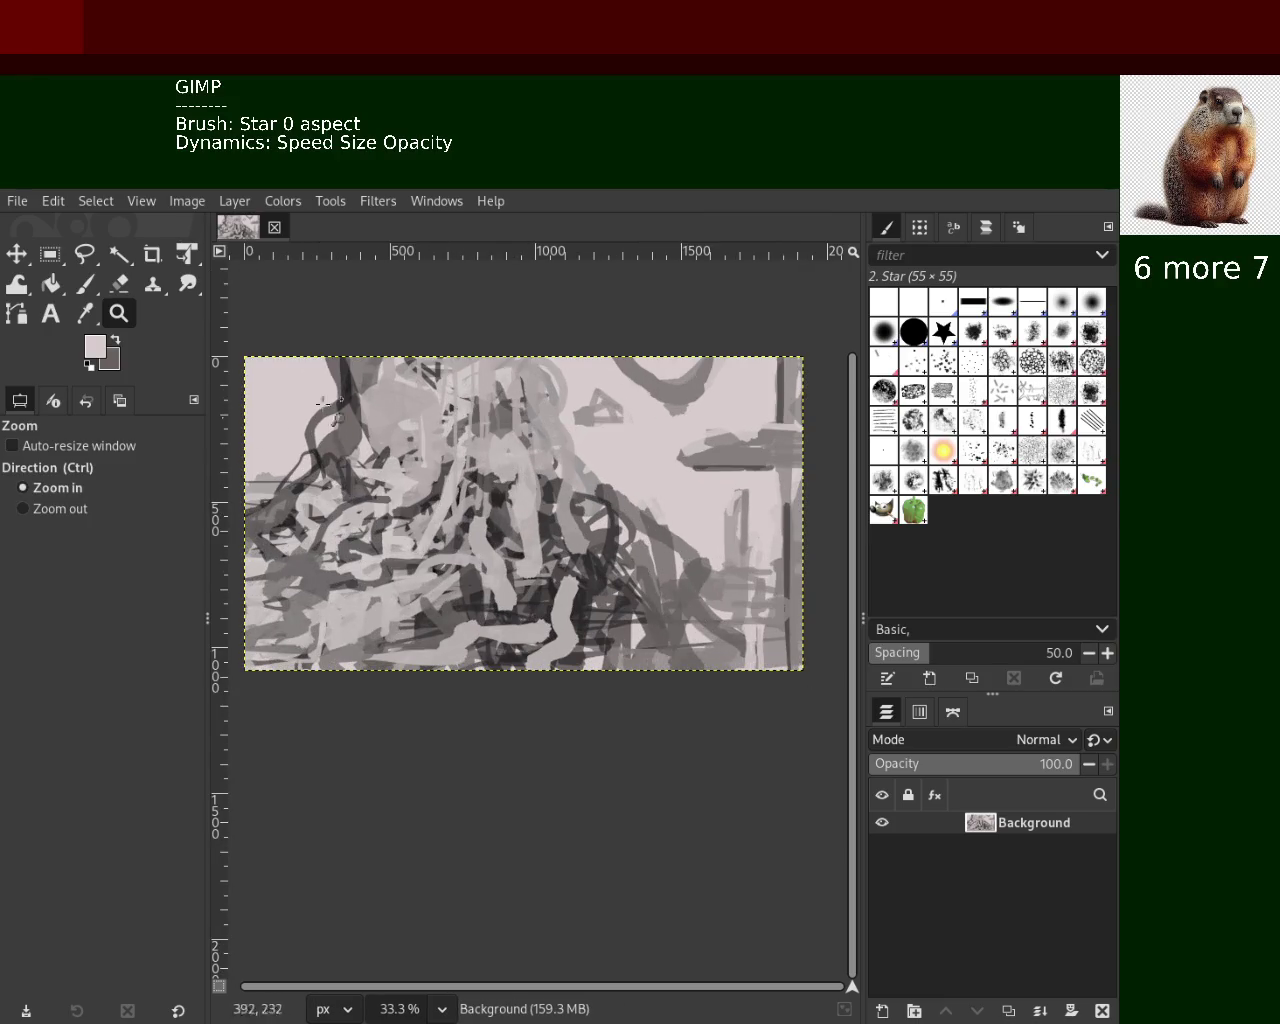
left_click(508, 454, "ctrl")
left_click(500, 452, "ctrl")
left_click(500, 452)
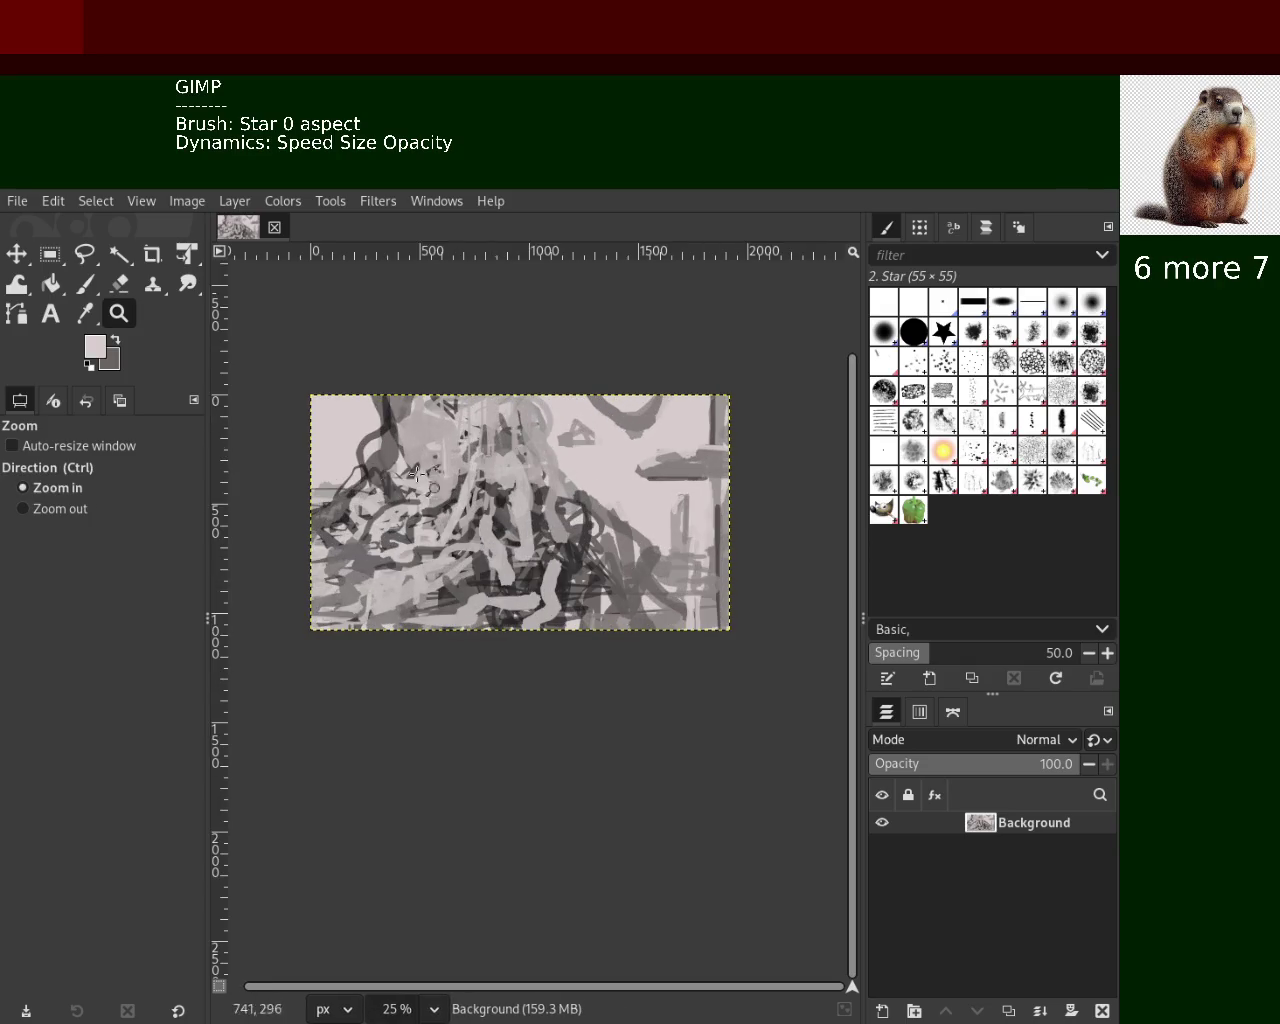
Recentre the view so the painting fills it, then switch to the Star-brush Eraser
left_click(308, 478, "ctrl")
left_click(308, 478, "ctrl")
left_click(308, 478)
left_click(320, 505)
left_click(335, 540)
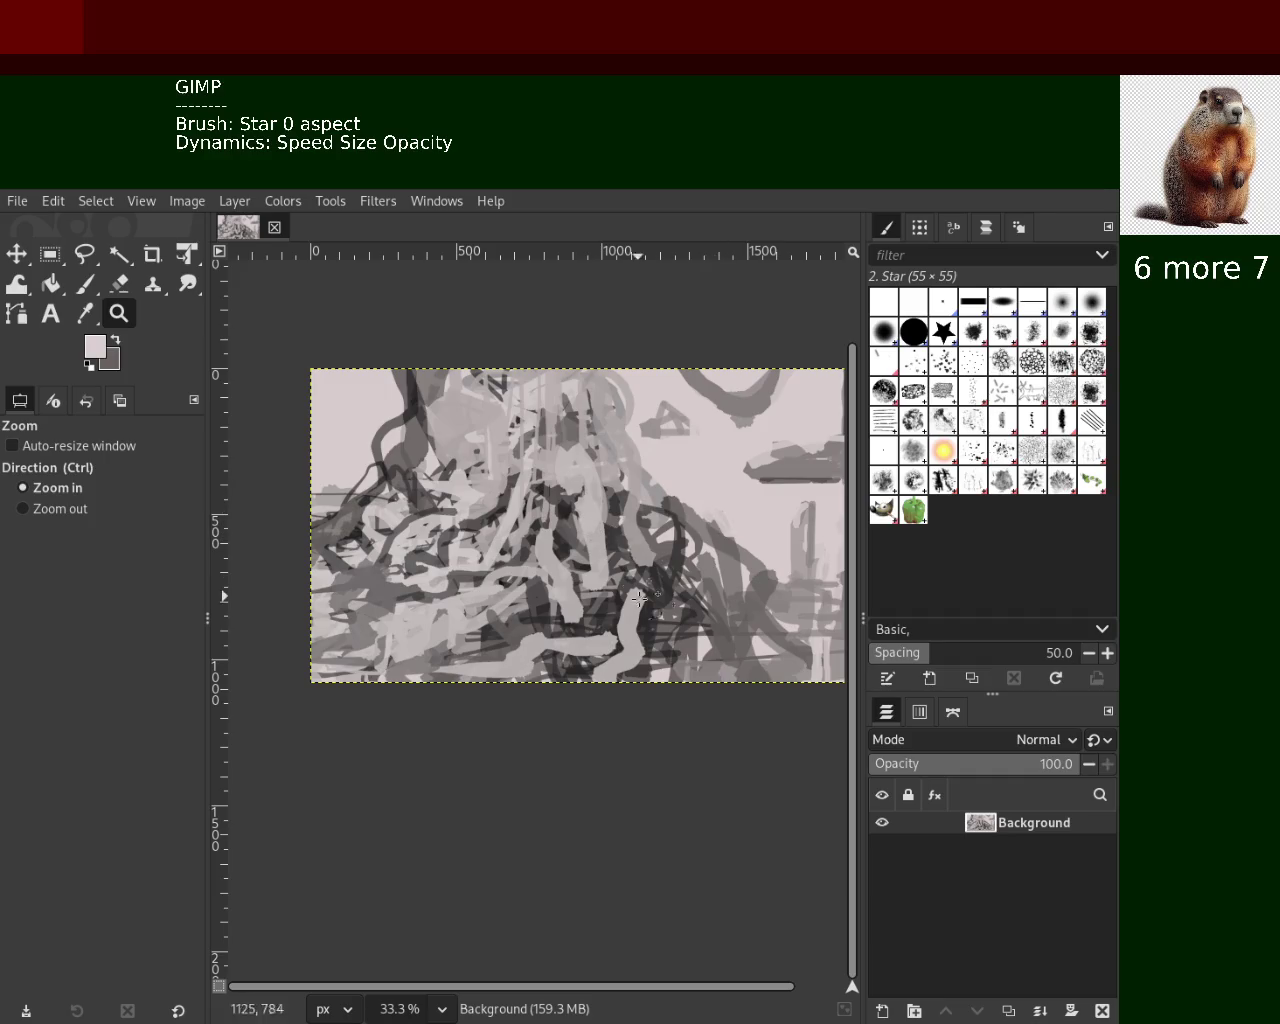
left_click(600, 522, "ctrl")
left_click(603, 535, "ctrl")
left_click(661, 528)
left_click(661, 528)
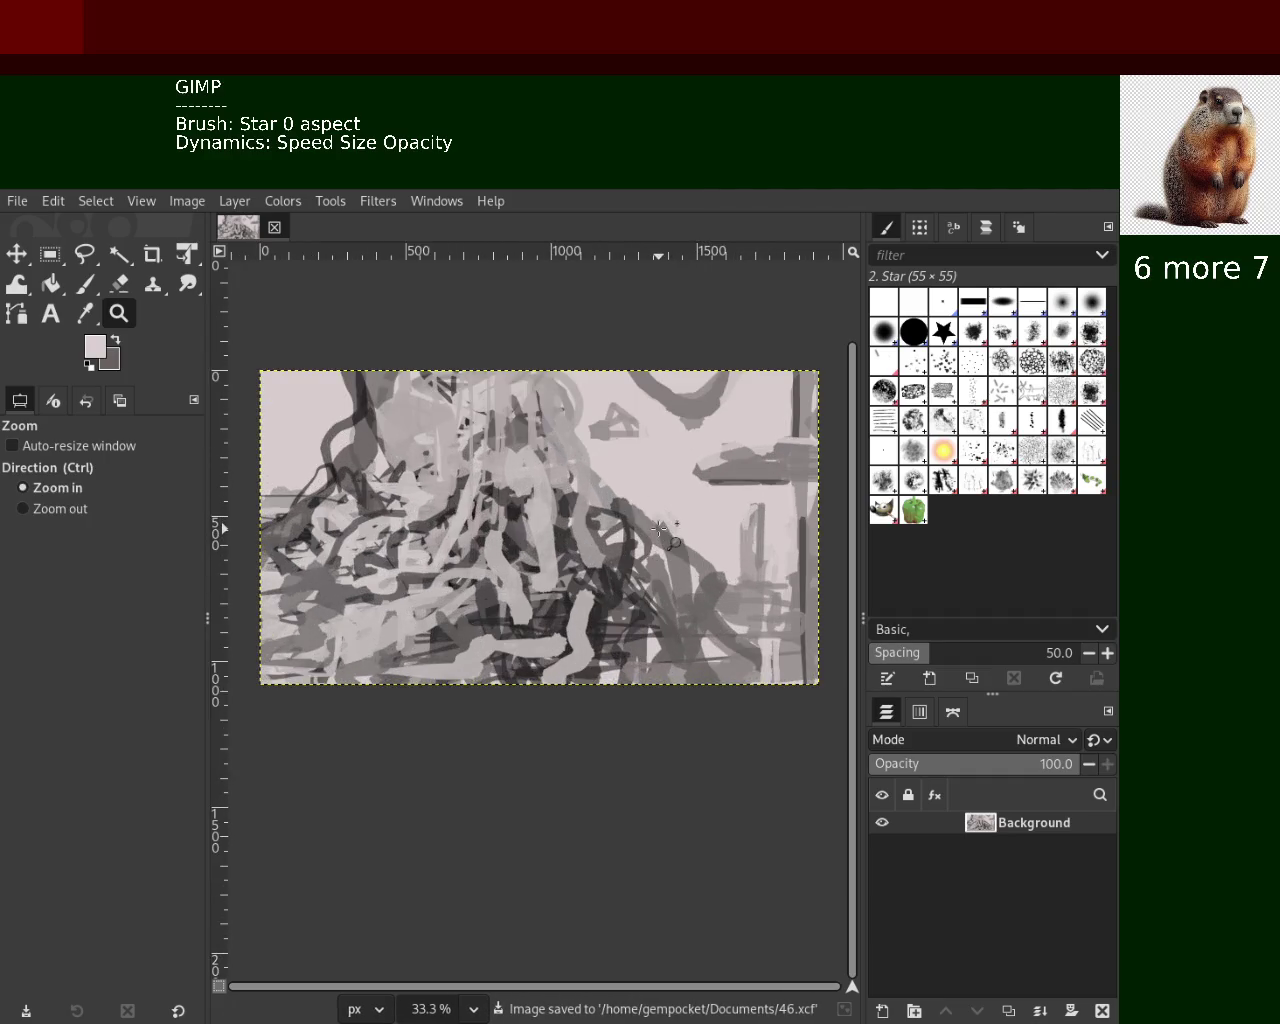
left_click(119, 284)
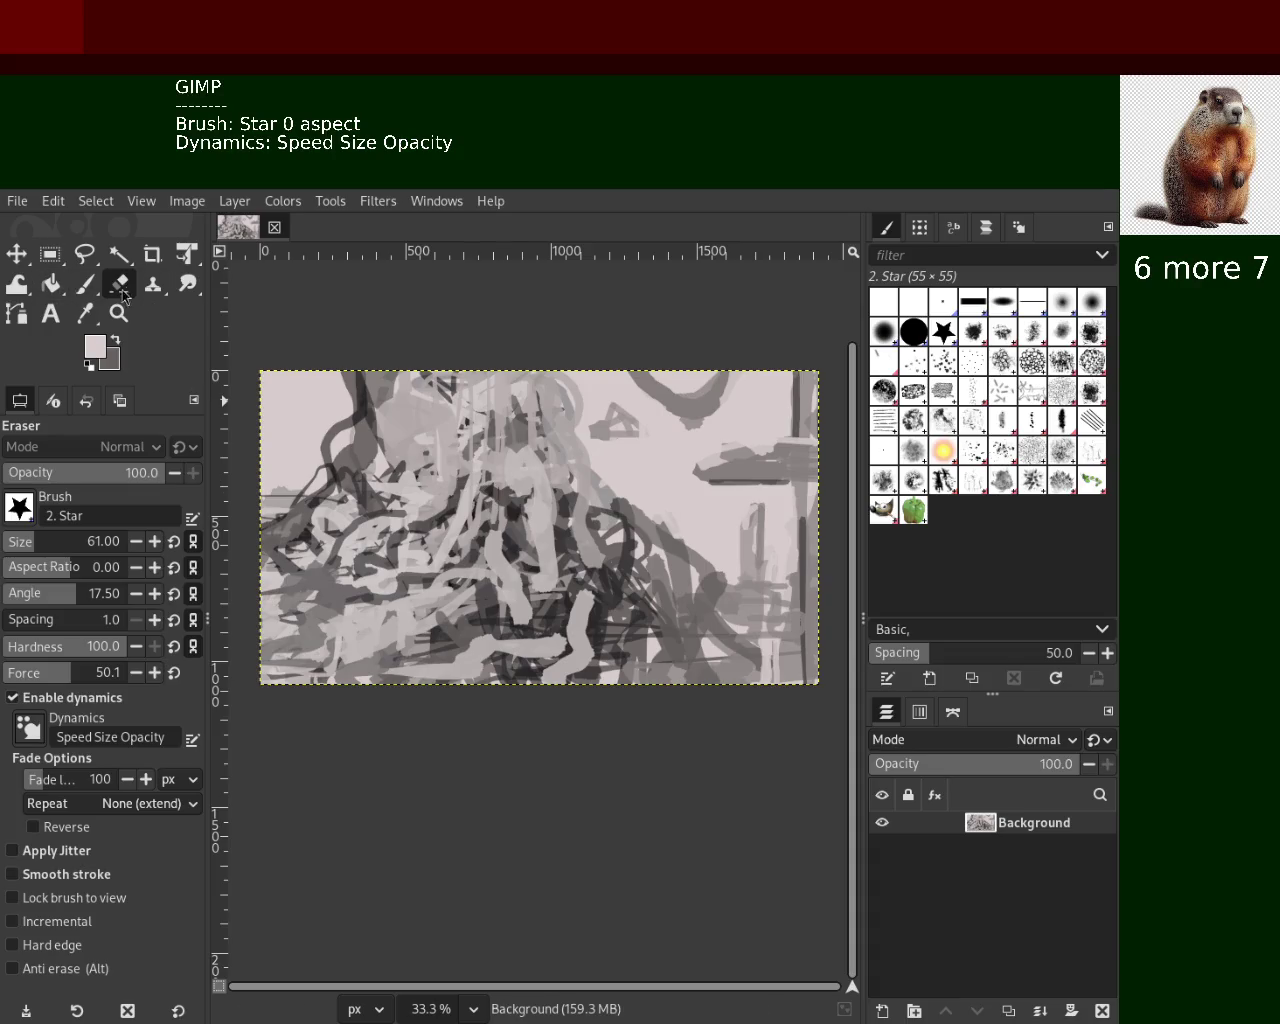
Enlarge the brush to 228, sample a lighter background, and return to the Paintbrush with mid grey
left_click_drag(30, 548, 62, 548)
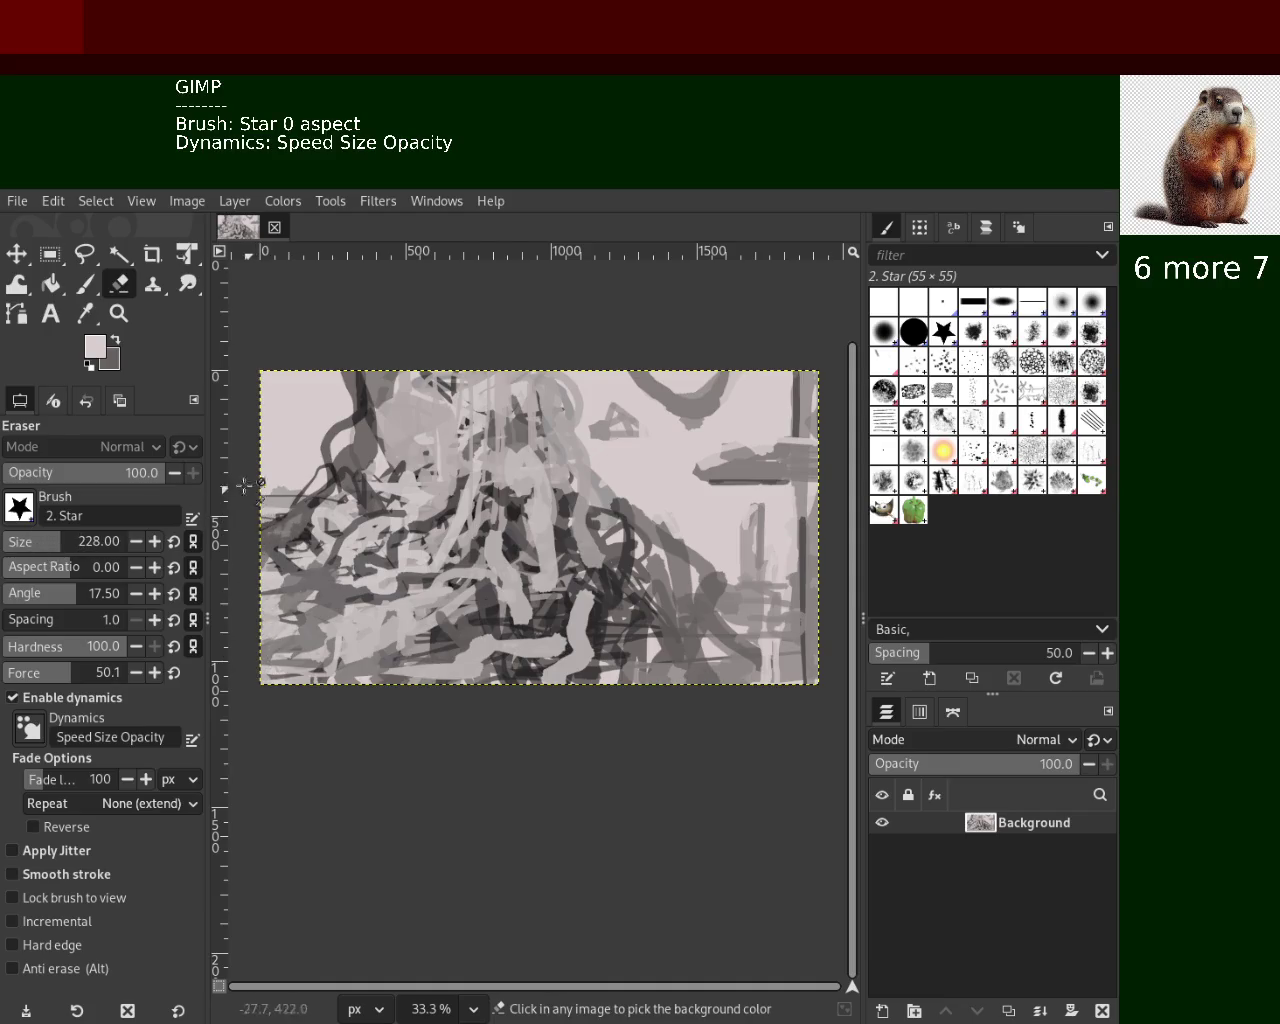
left_click(268, 511, "ctrl")
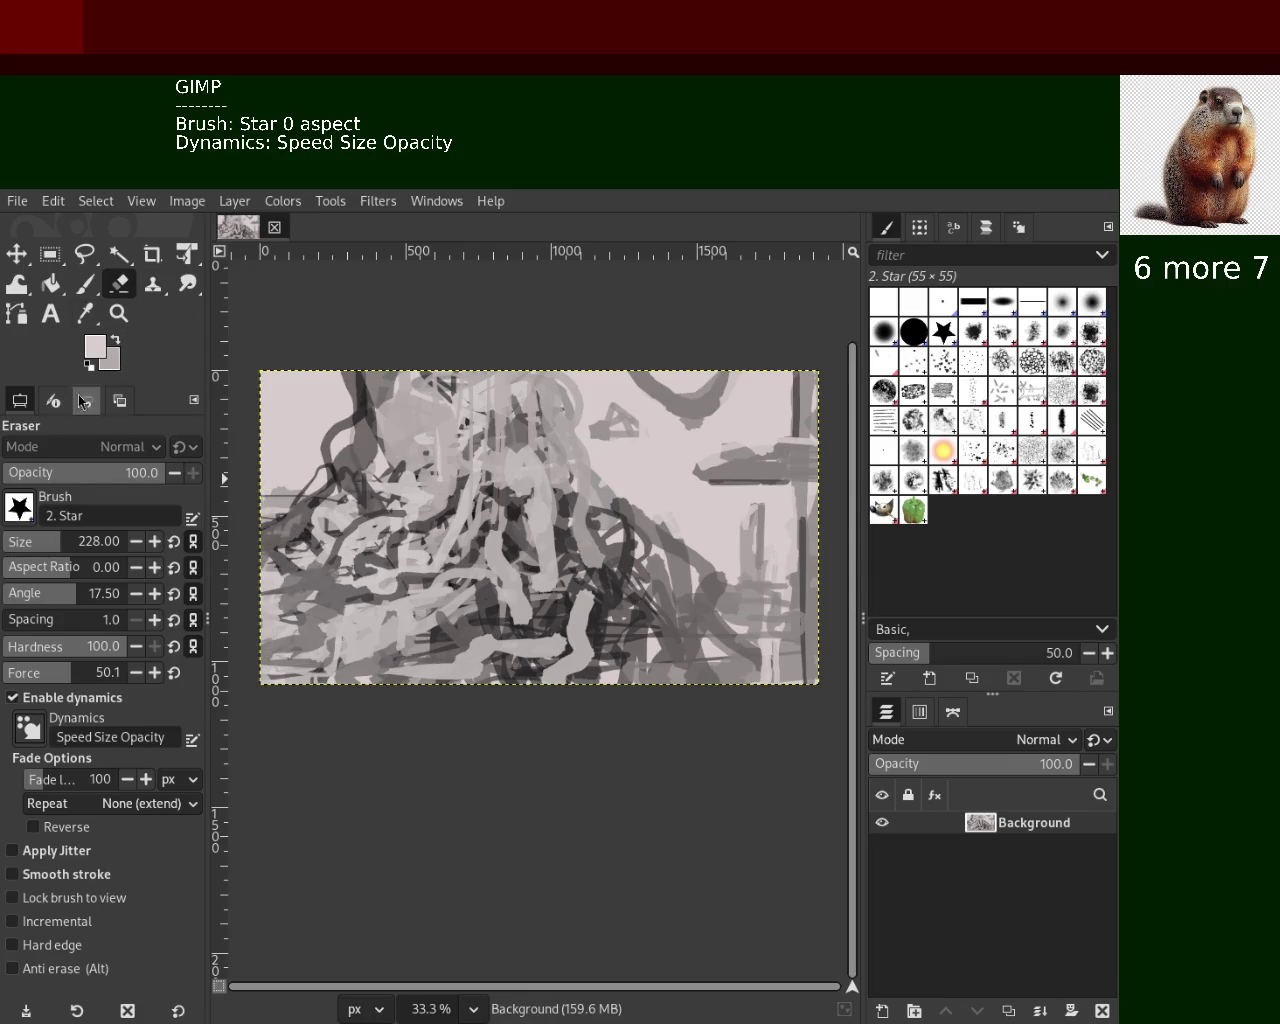
left_click(90, 284)
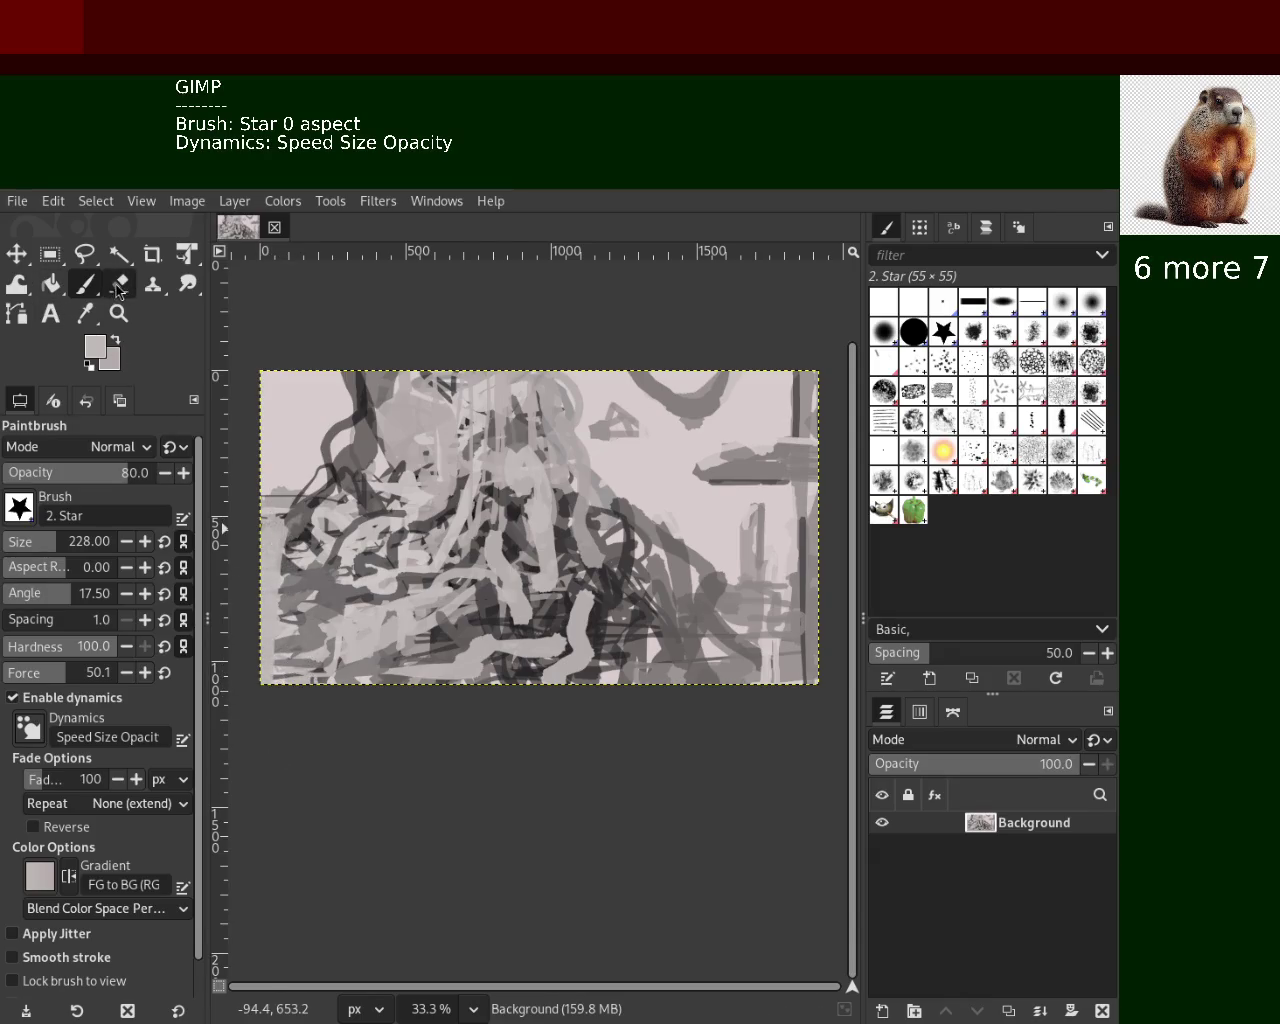
left_click(309, 415, "ctrl")
Undo a dark trial stroke on the left edge, then sample a light pinkish grey
left_click_drag(275, 680, 270, 530)
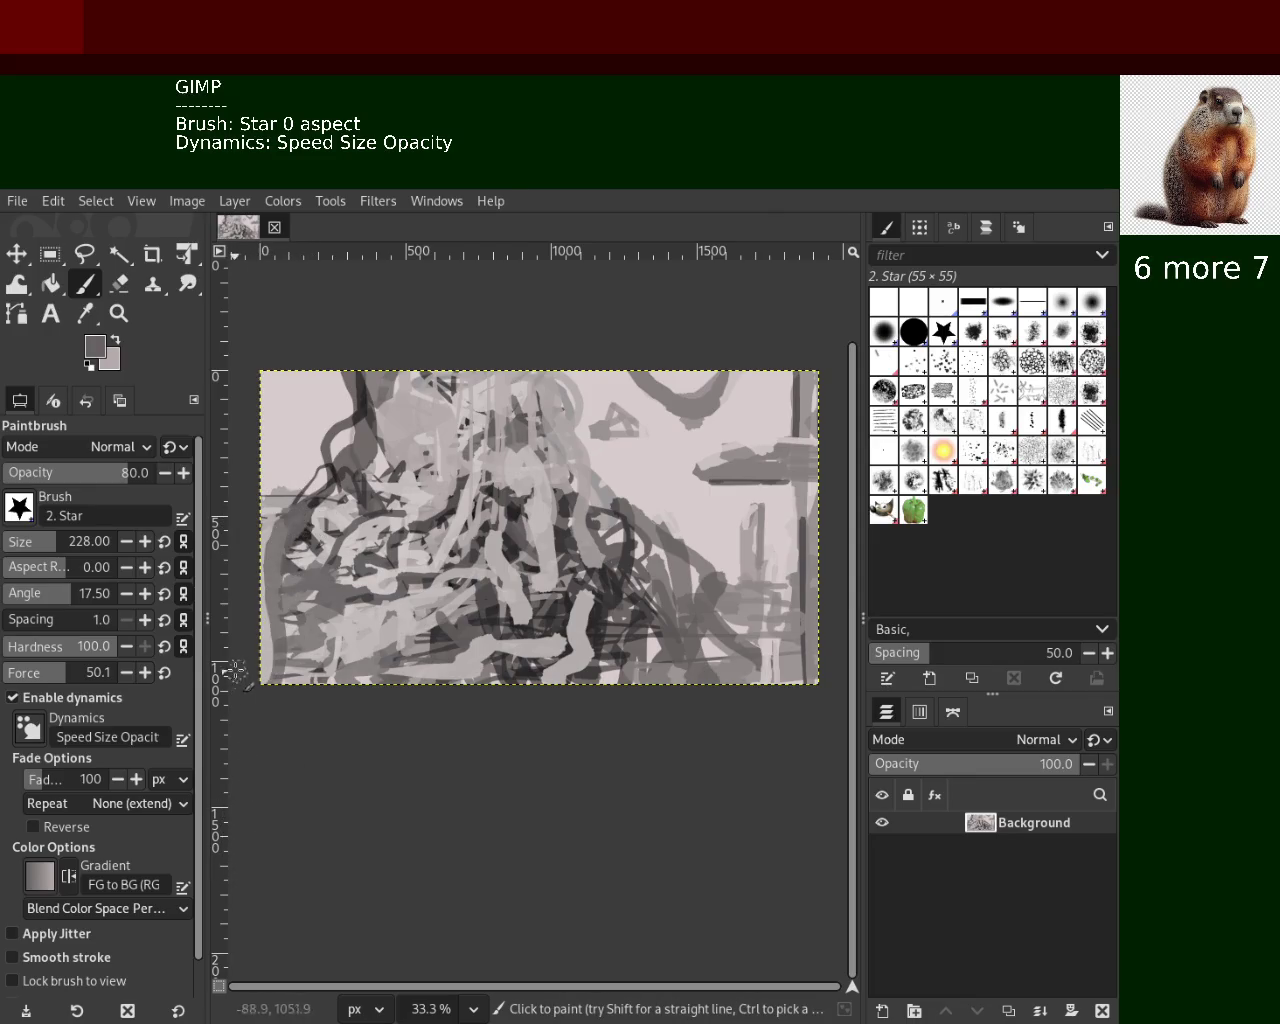
key("ctrl+z")
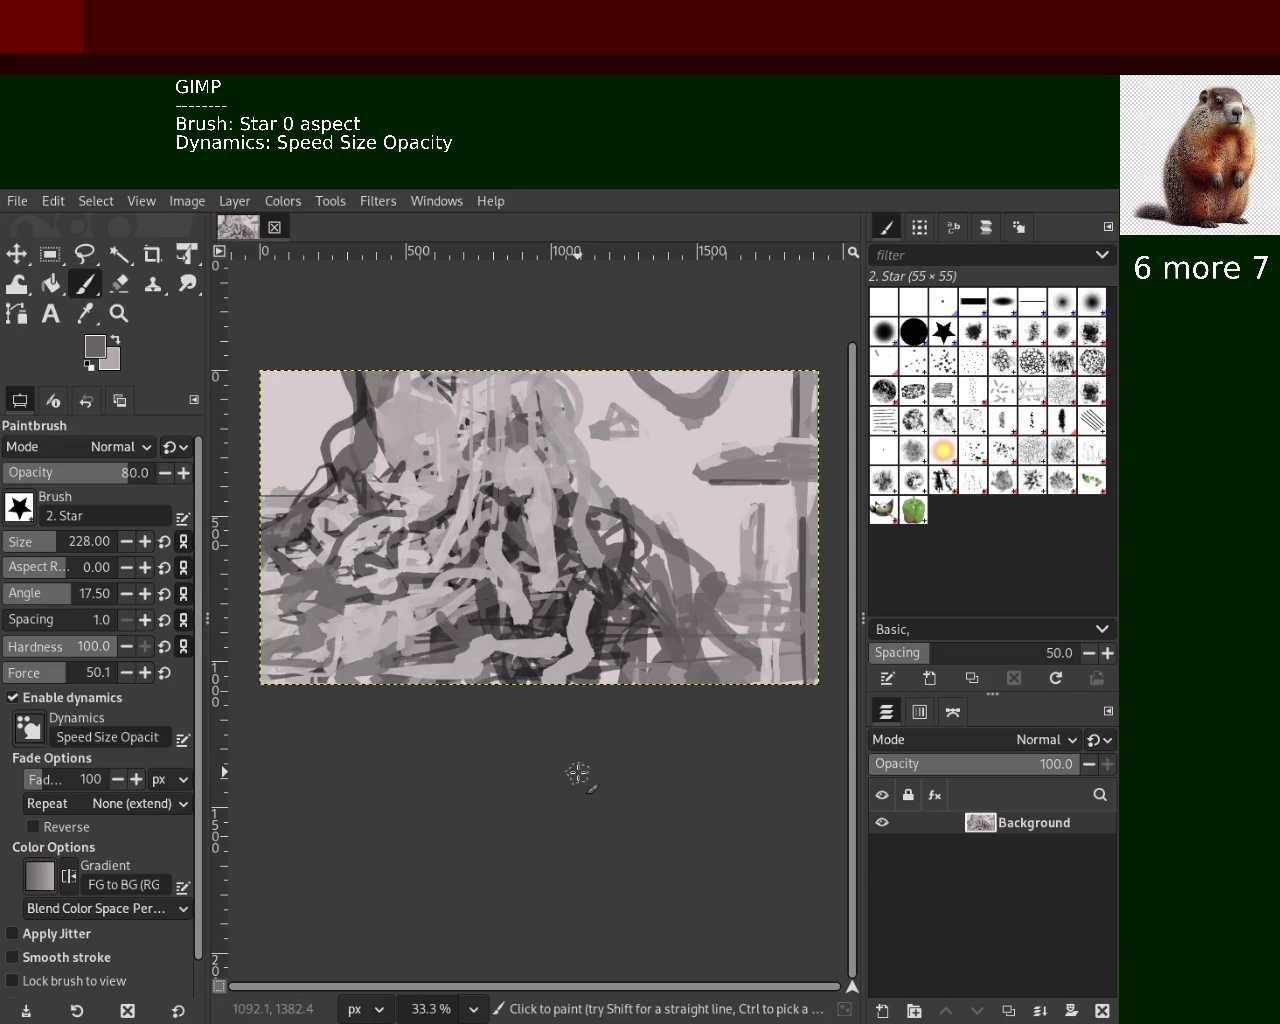
left_click(625, 425, "ctrl")
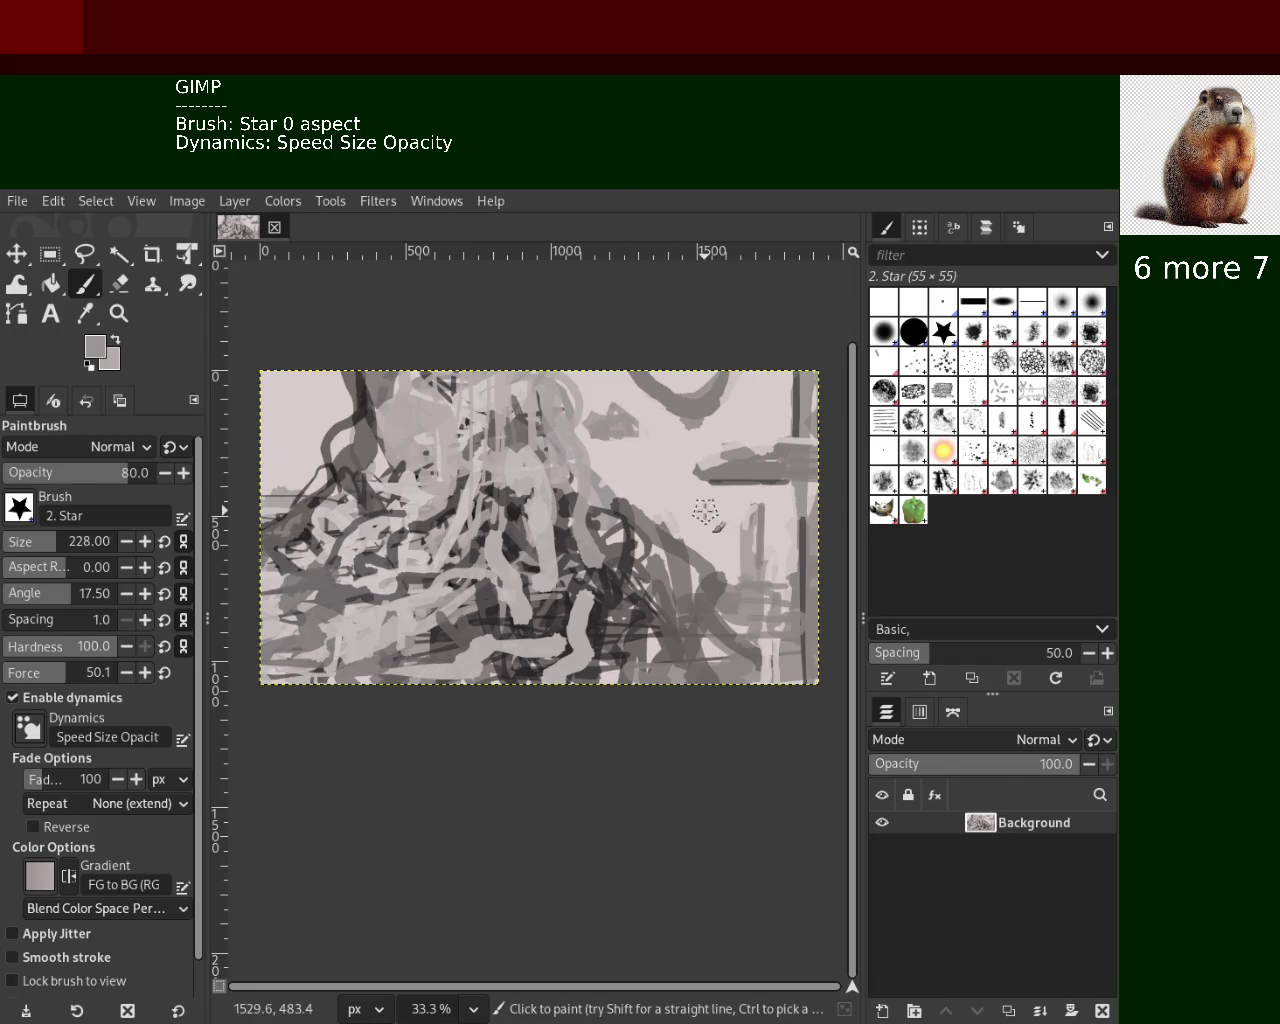
left_click(637, 421, "ctrl")
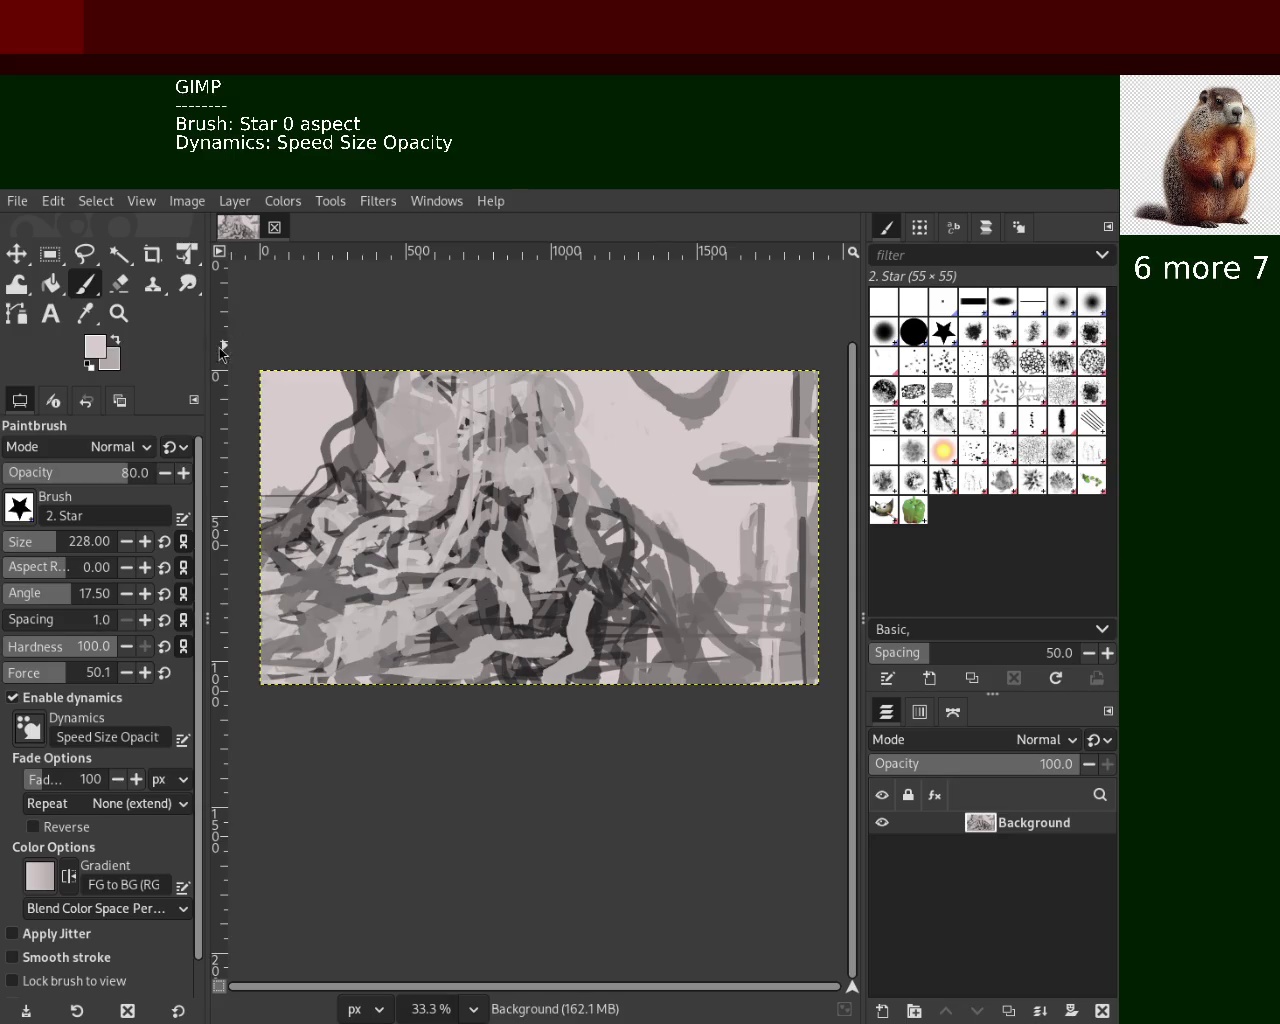
Zoom in and out to inspect the painting, then save it as 46.xcf
left_click(118, 313)
left_click(493, 396, "ctrl")
left_click(493, 396, "ctrl")
left_click(493, 396, "ctrl")
left_click(493, 396)
left_click(493, 396)
left_click(490, 397)
left_click(490, 397)
left_click(505, 400, "ctrl")
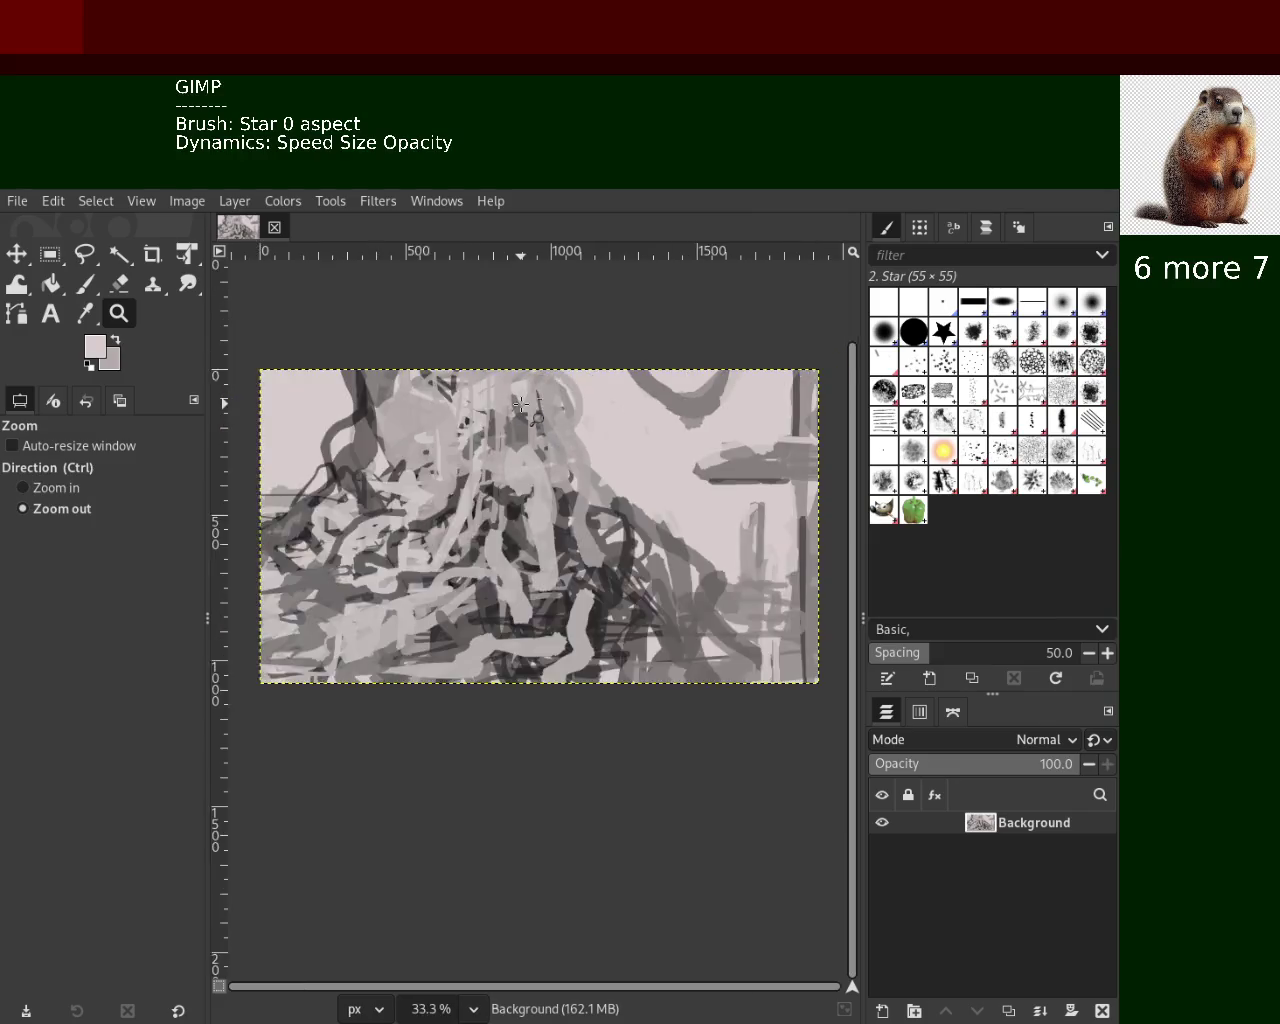
left_click(520, 404, "ctrl")
left_click(520, 404, "ctrl")
left_click(570, 380)
left_click(560, 345)
left_click(615, 560, "ctrl")
left_click(615, 560, "ctrl")
key("ctrl+s")
Zoom to 33.3% and into the middle of the painting
left_click(611, 578, "ctrl")
left_click(608, 579)
left_click(608, 579)
left_click(608, 579)
left_click(604, 580, "ctrl")
left_click(606, 580)
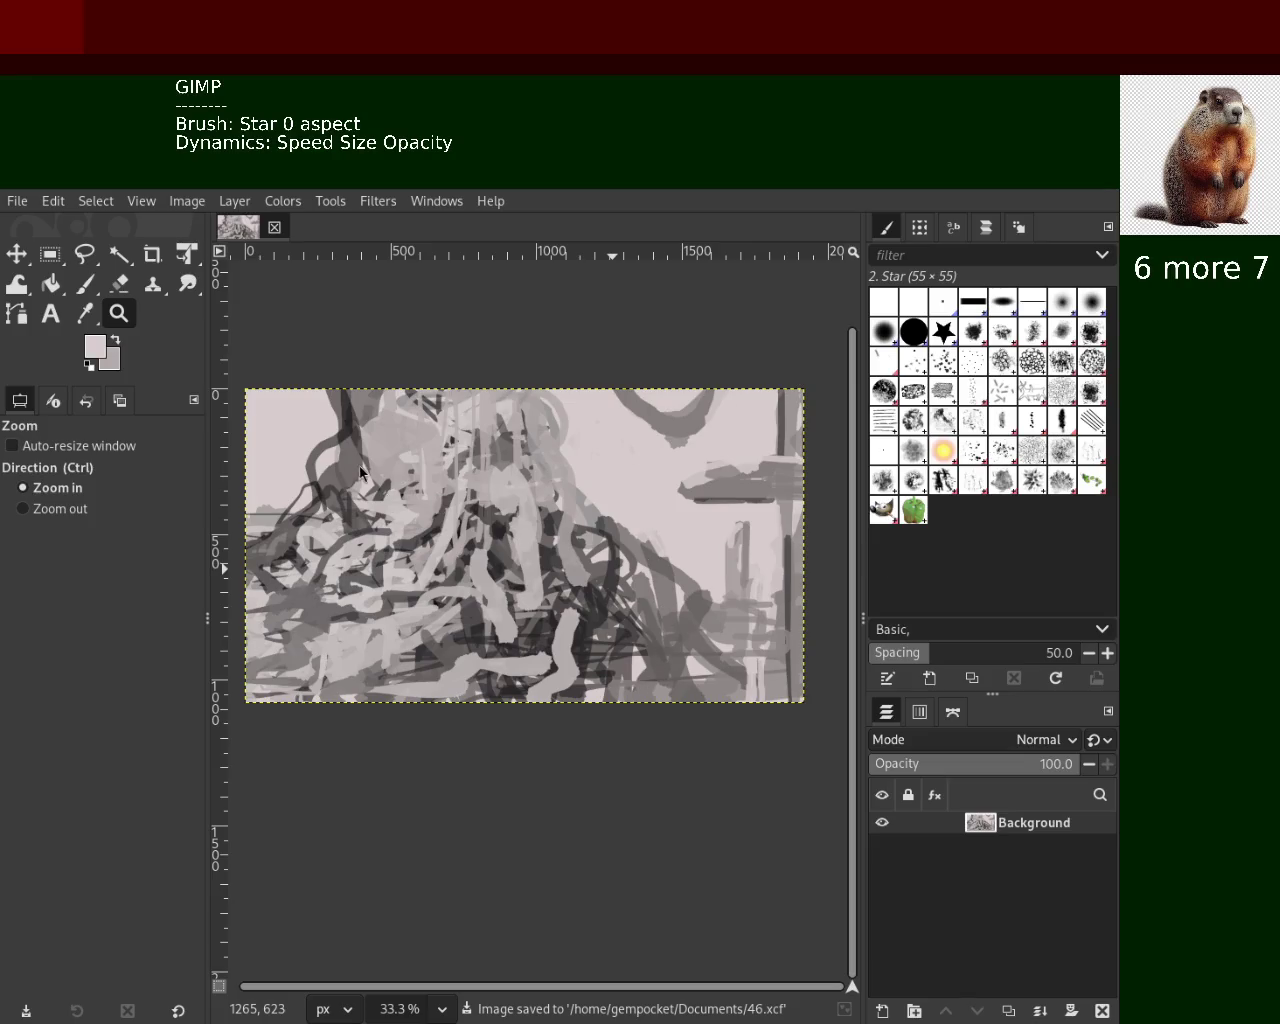
left_click(572, 578, "ctrl")
left_click(572, 578, "ctrl")
left_click(572, 578)
left_click(571, 577)
left_click(570, 577)
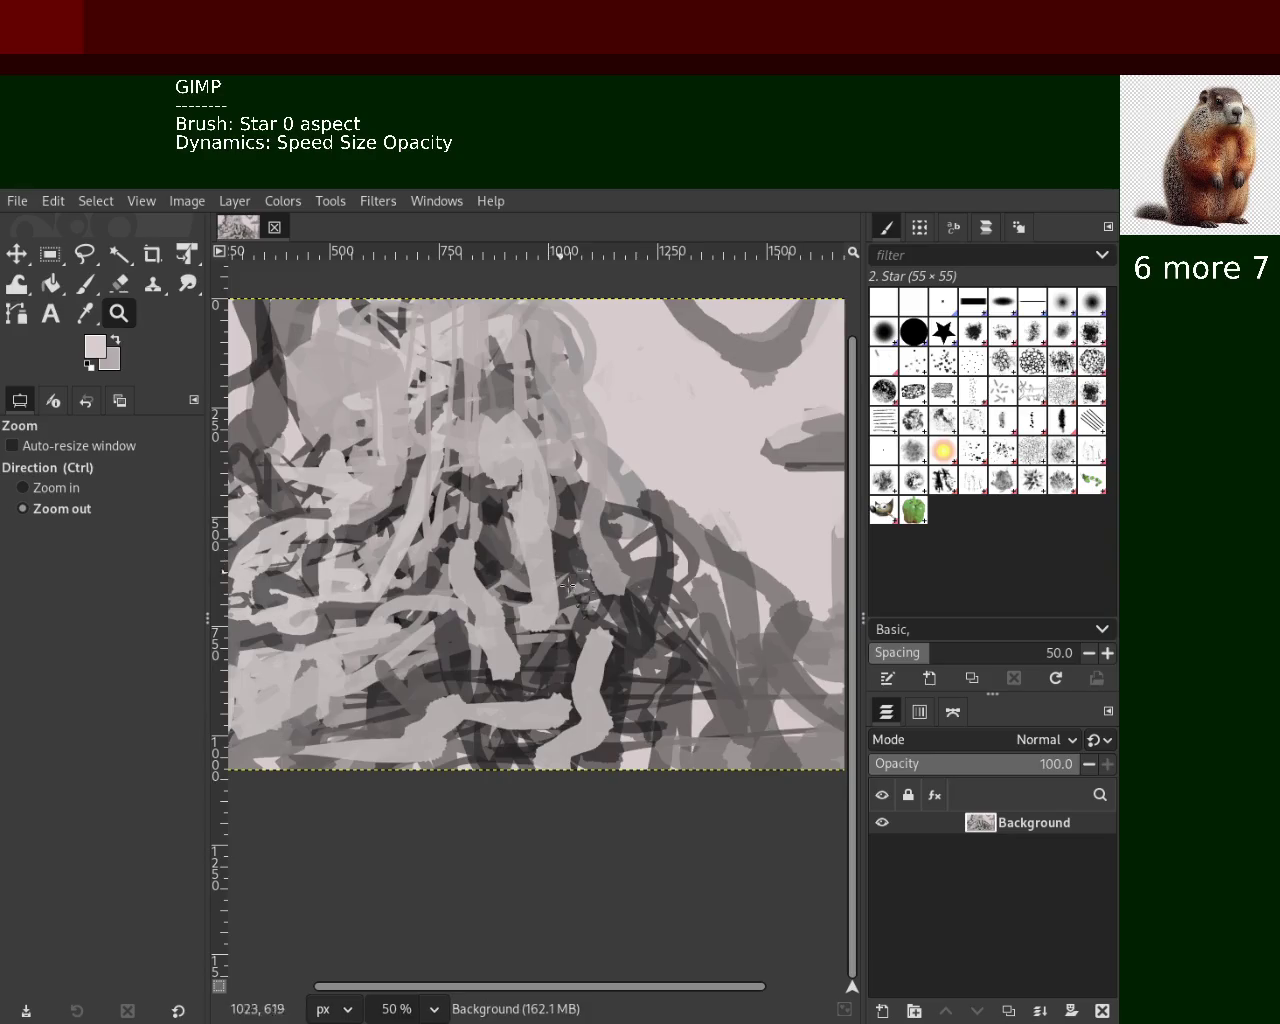
left_click(563, 577, "ctrl")
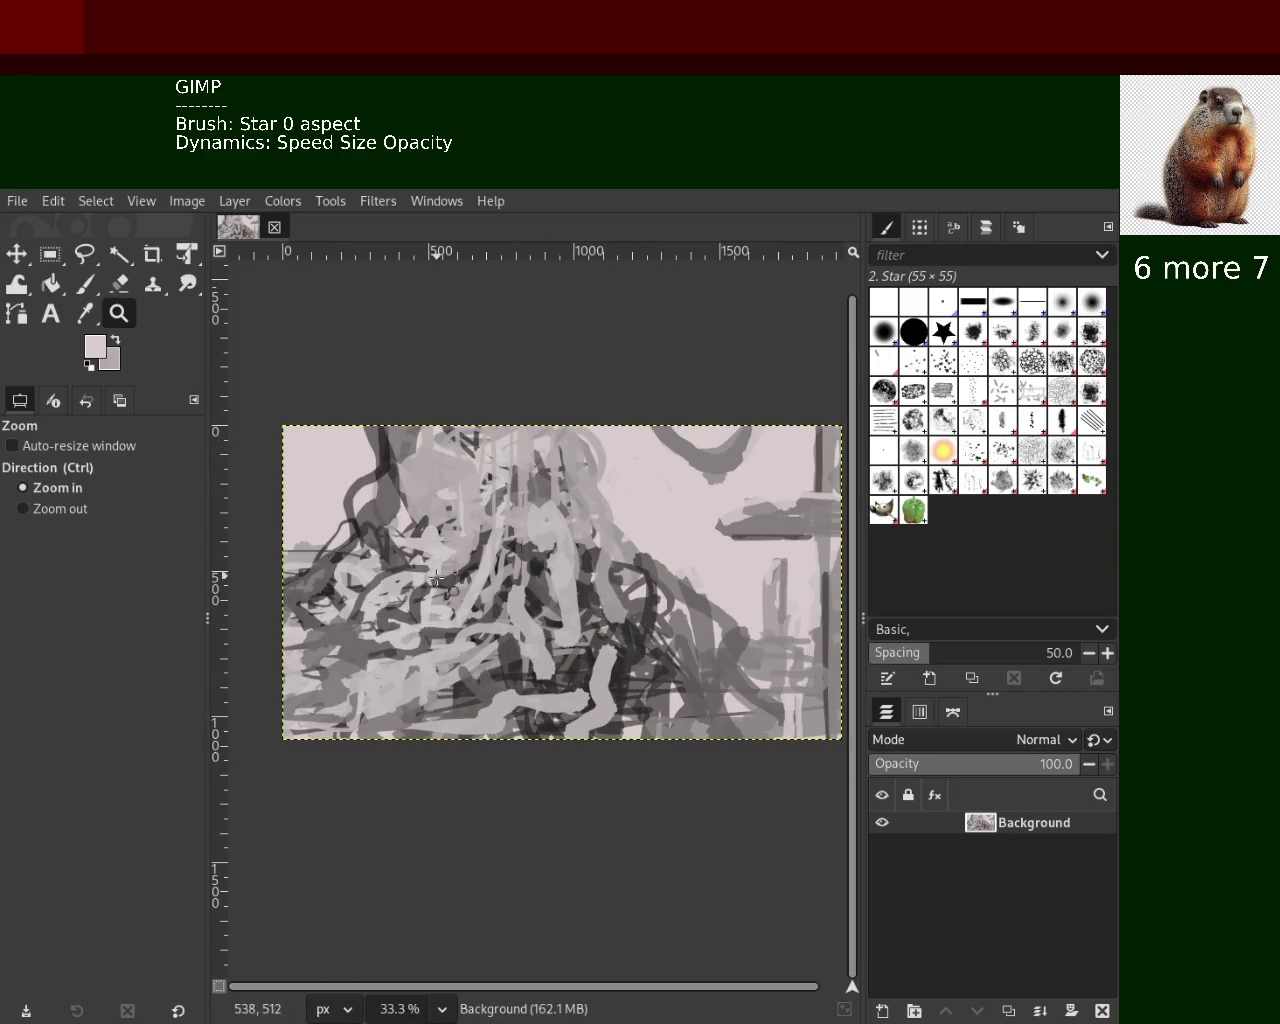
Zoom to 66.7% on the upper-right area and switch back to the Paintbrush
left_click(437, 578, "ctrl")
left_click(784, 511, "ctrl")
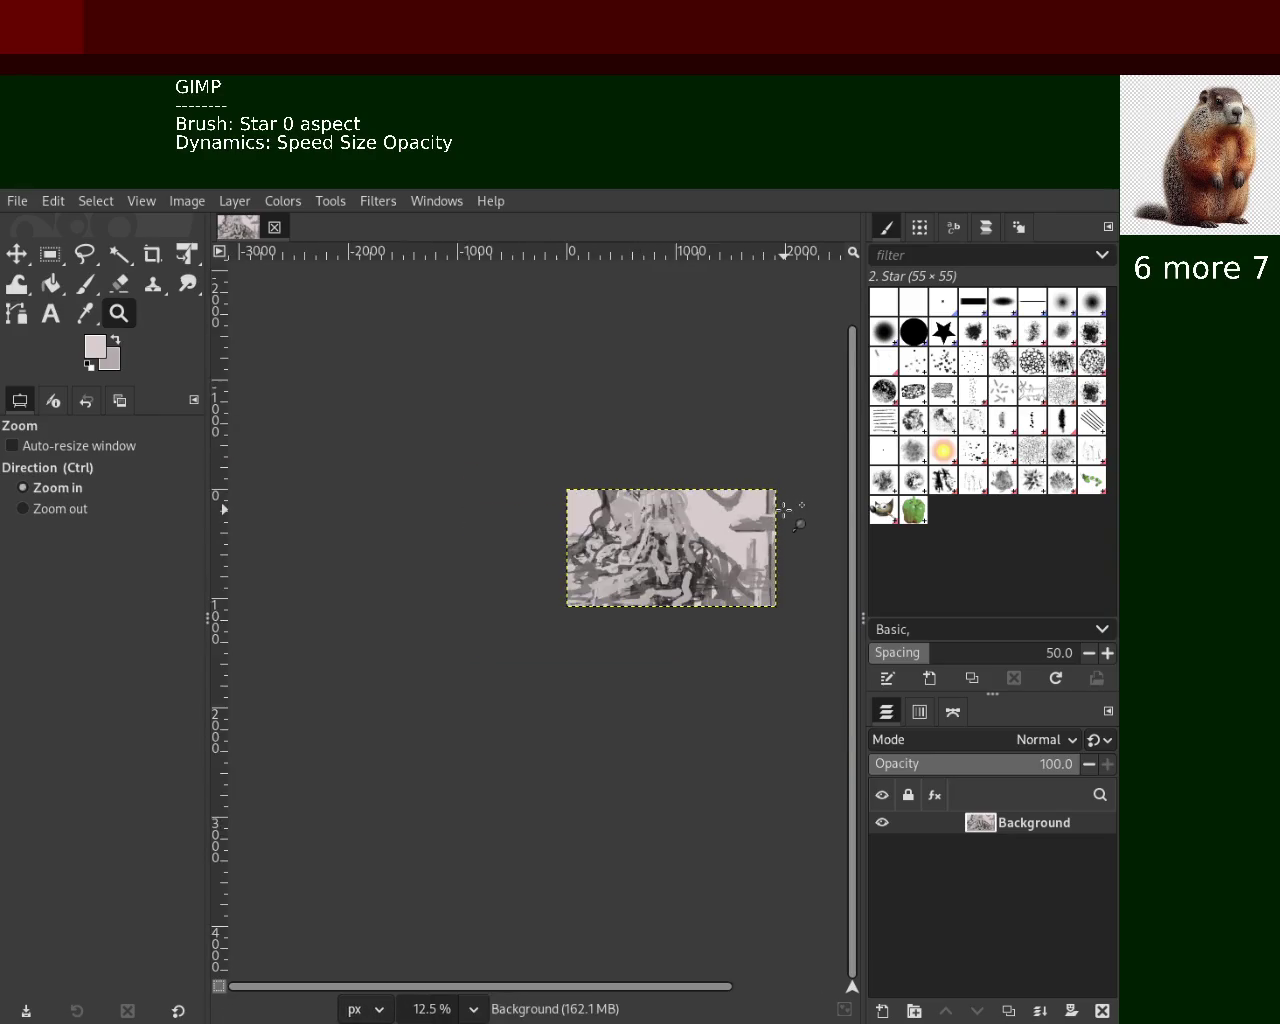
left_click(787, 510)
left_click(787, 510)
left_click(787, 510)
left_click(787, 510)
left_click(787, 510)
left_click(84, 288)
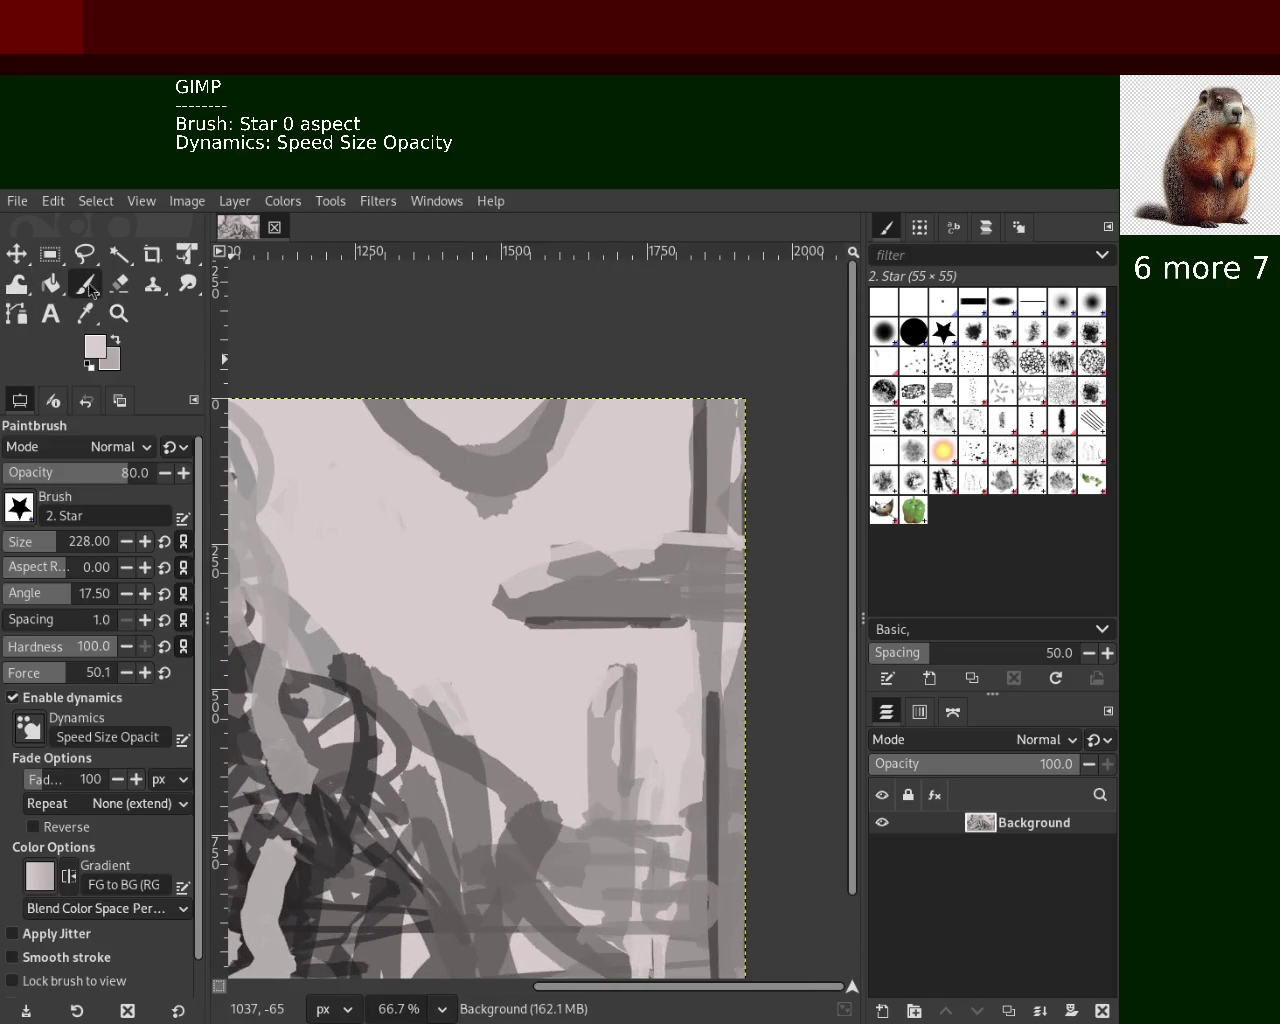
Darken the grey horizontal bar with mid grey, then cover the upper-right grey with light pink
left_click(592, 570, "ctrl")
left_click(592, 570)
mouse_move(592, 570)
left_mouse_down()
mouse_move(561, 567)
mouse_move(633, 603)
left_mouse_up()
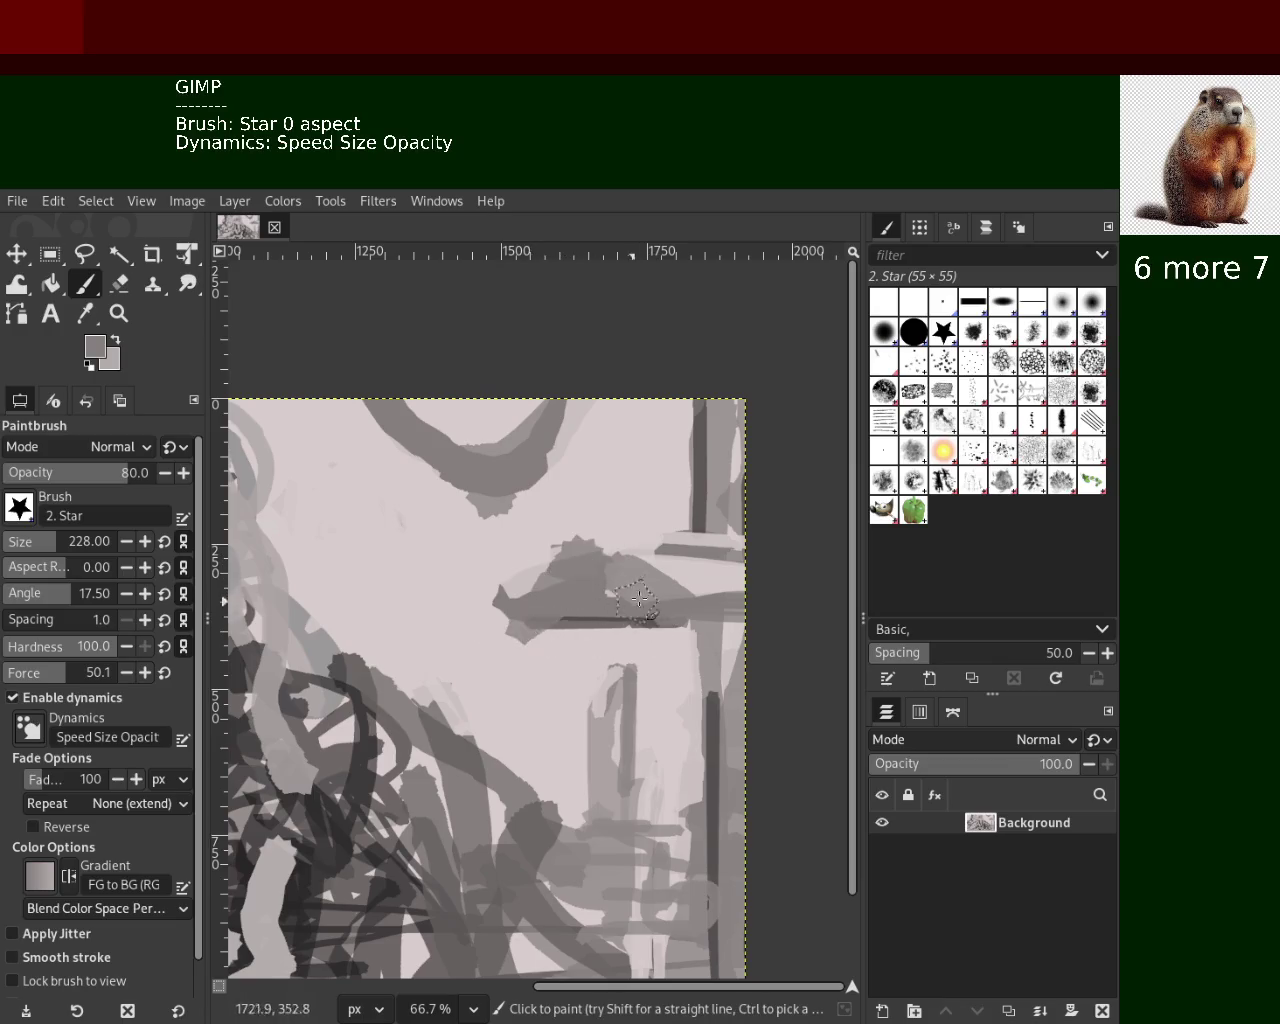
left_click(690, 575, "ctrl")
left_click_drag(690, 575, 745, 595)
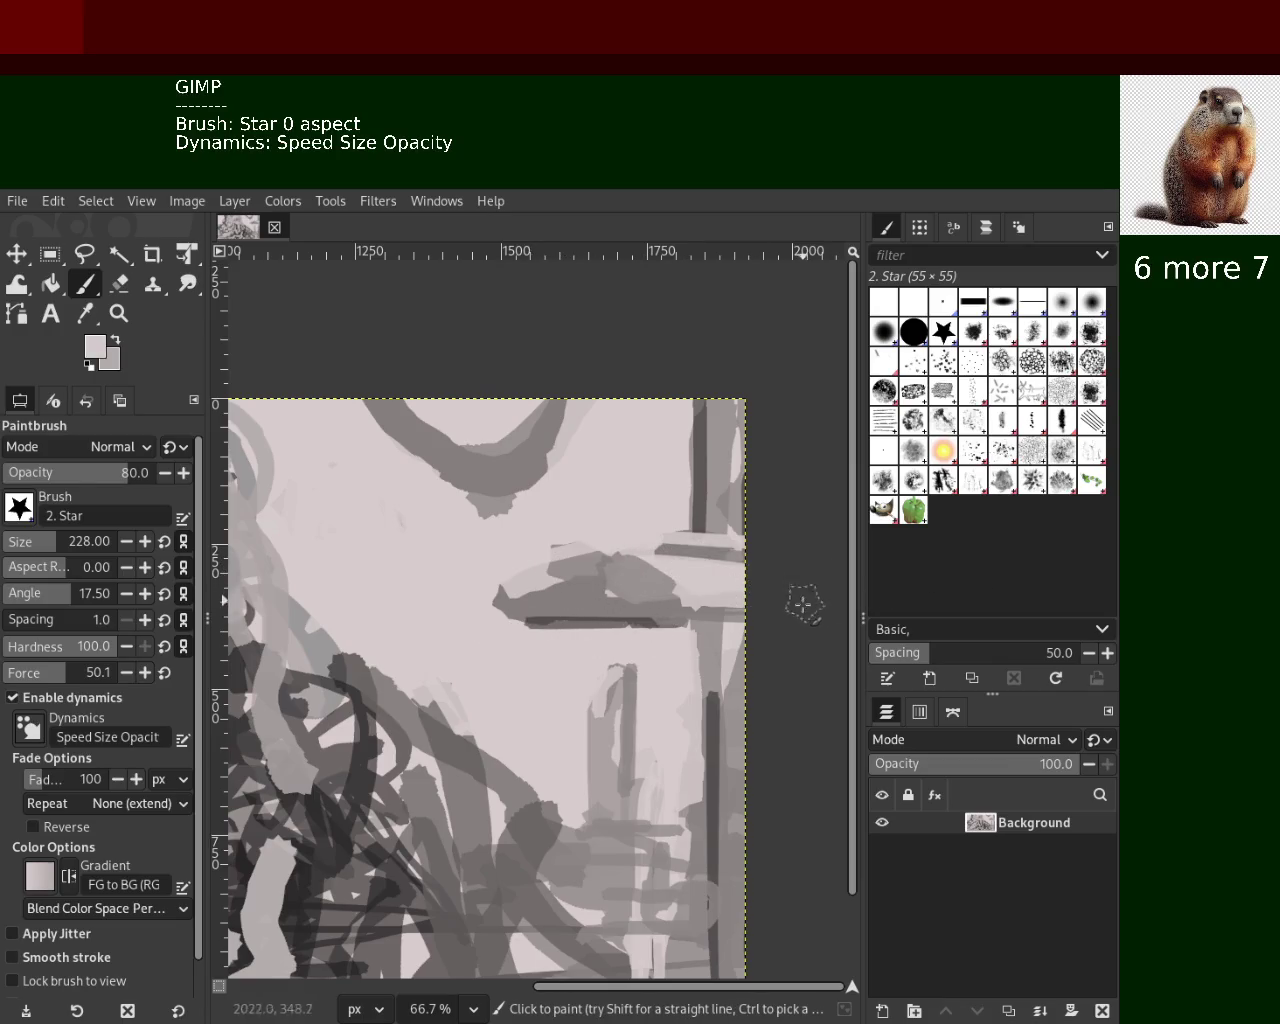
left_click_drag(680, 552, 734, 553)
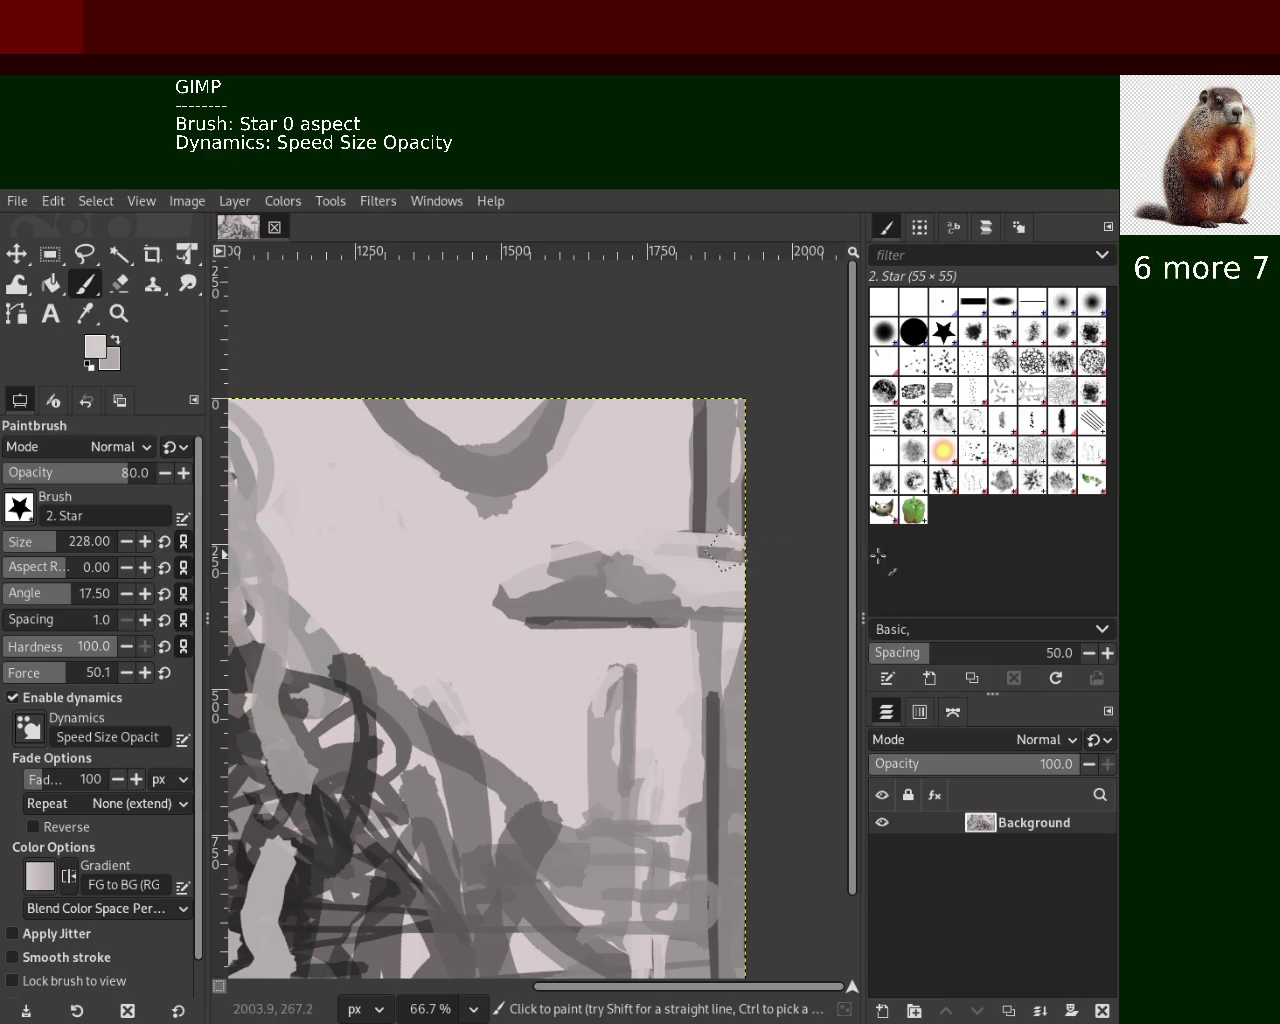
Undo a stray dark stroke, then paint mid-grey star strokes across the horizontal band
left_click(655, 591, "ctrl")
left_click_drag(400, 608, 586, 600)
key("ctrl+z")
left_click(470, 637, "ctrl")
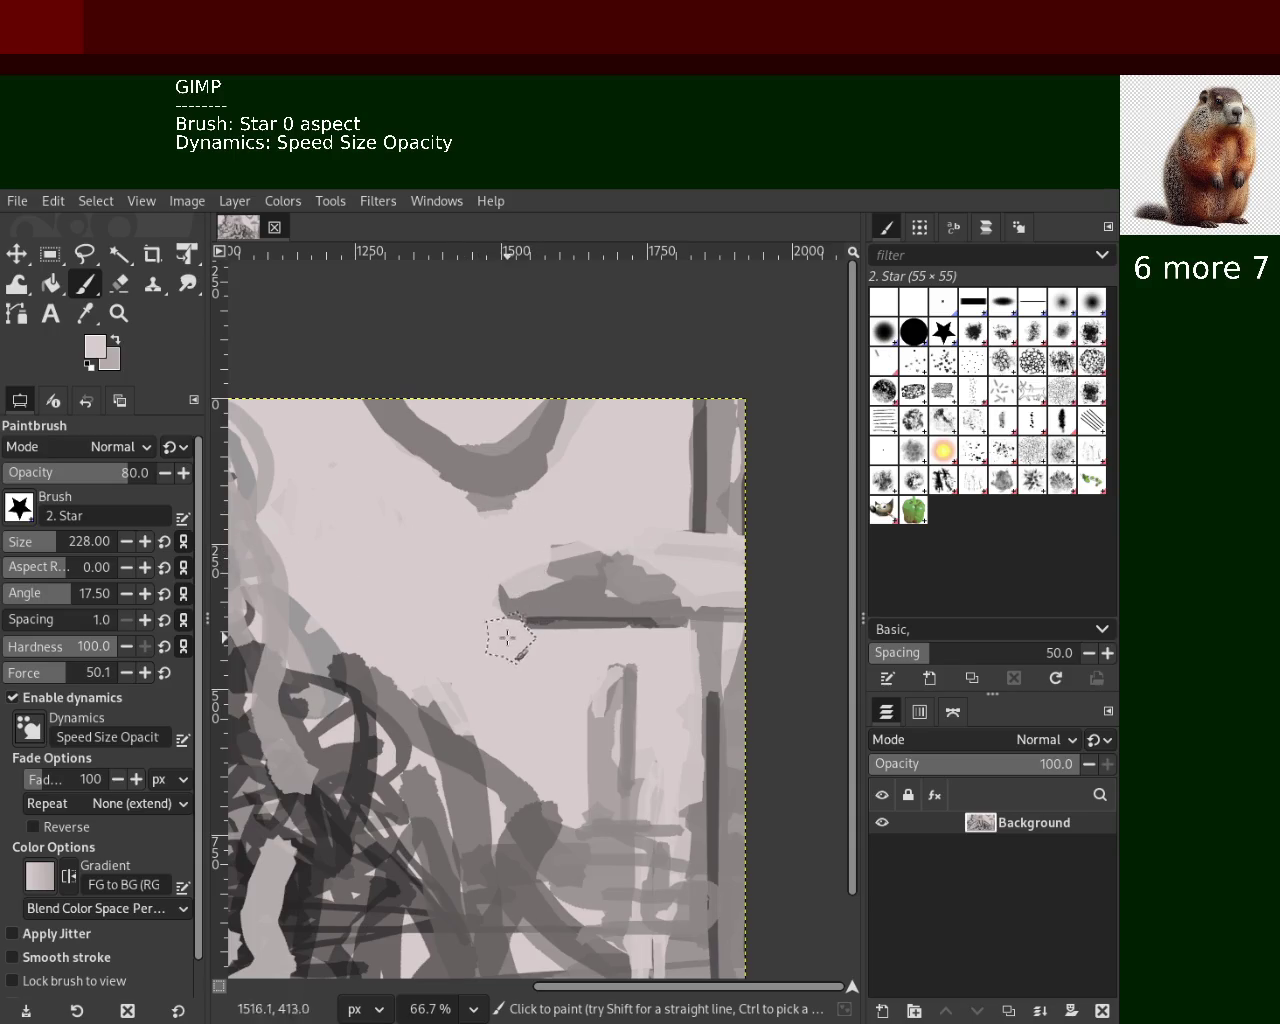
left_click(617, 589, "ctrl")
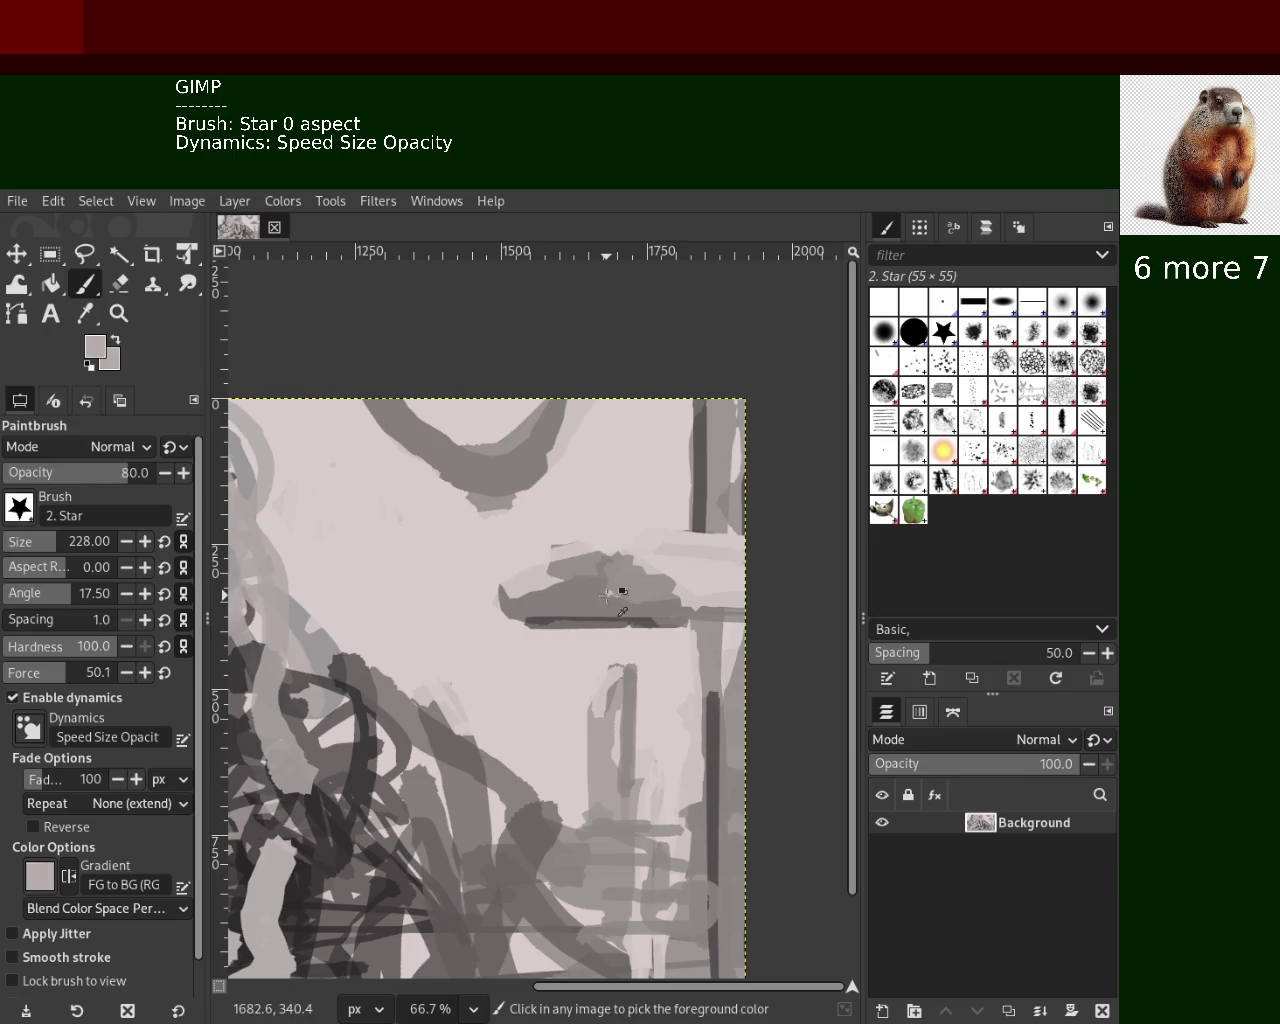
mouse_move(560, 550)
left_mouse_down()
mouse_move(690, 570)
mouse_move(742, 556)
mouse_move(640, 560)
mouse_move(757, 555)
left_mouse_up()
left_click(603, 532, "ctrl")
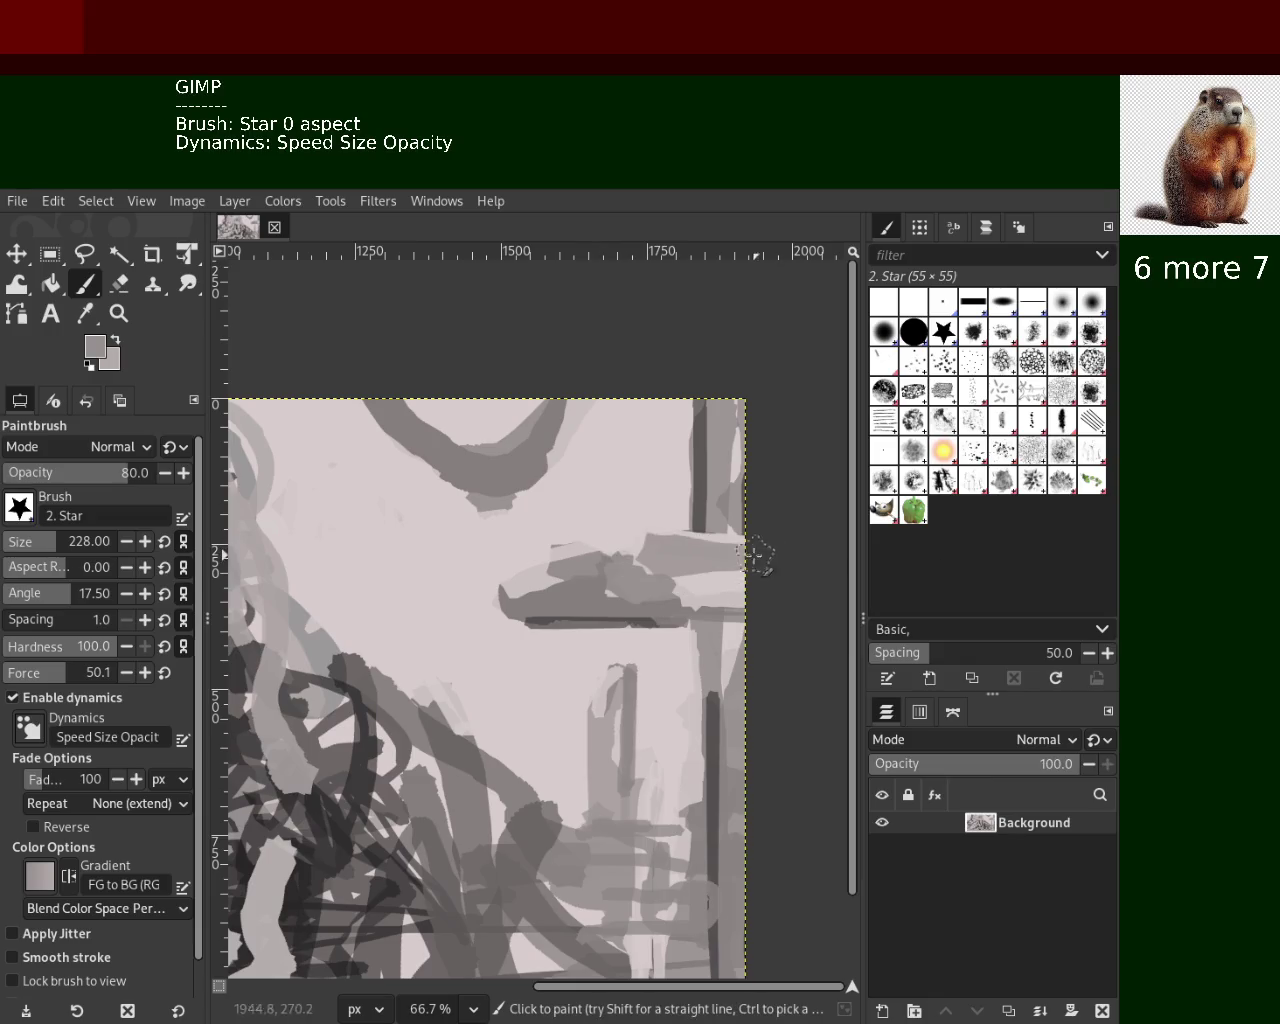
left_click(118, 313)
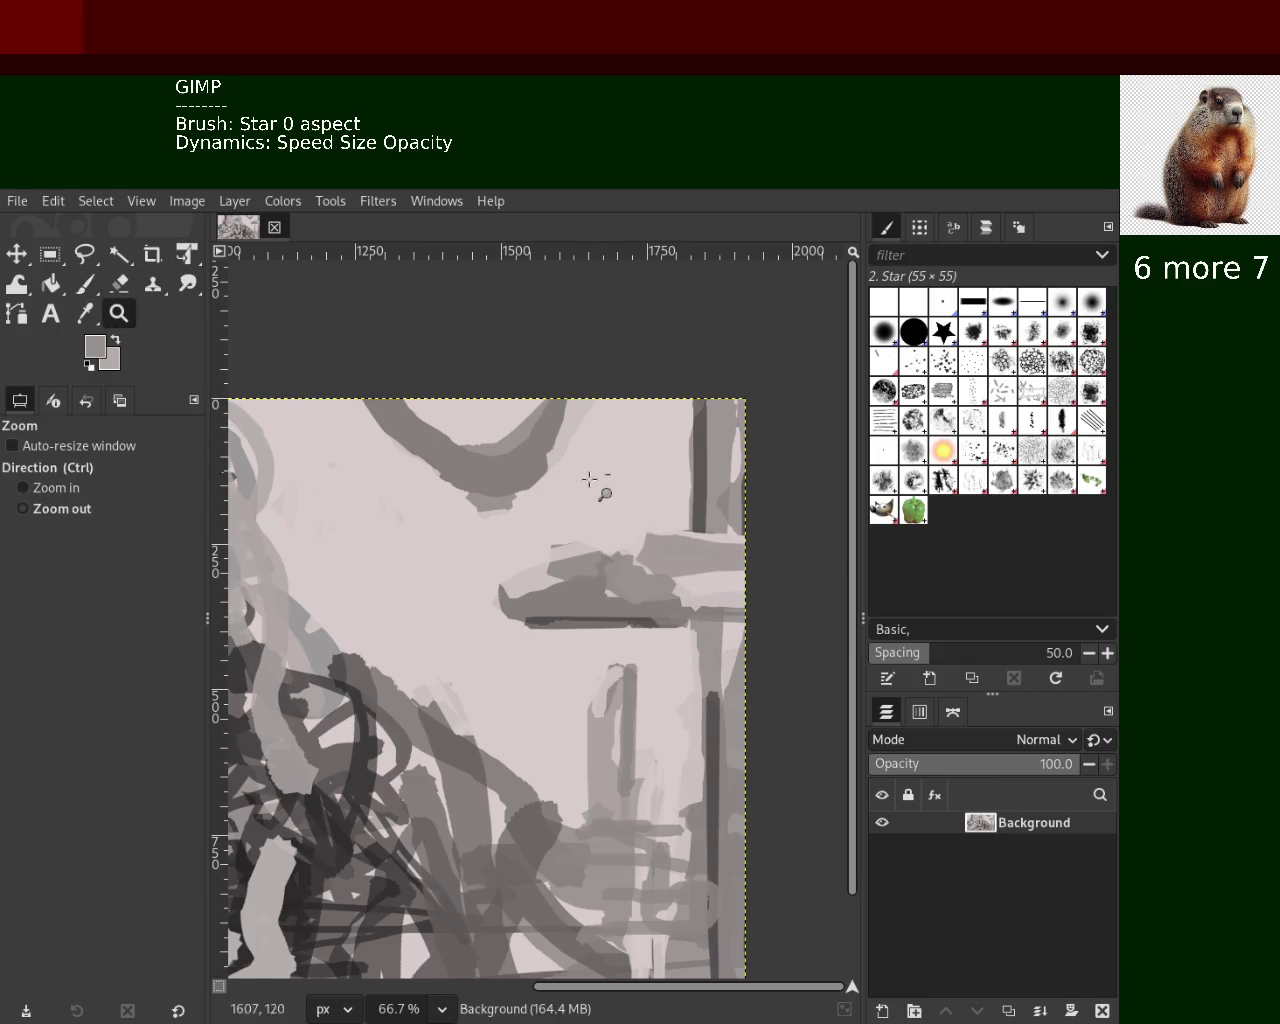
Zoom in on the canvas's top-right corner and return to the Paintbrush
left_click(540, 480, "ctrl")
left_click(600, 475)
left_click(615, 478, "ctrl")
left_click(615, 478, "ctrl")
left_click(612, 470)
left_click(612, 470)
left_click(612, 463, "ctrl")
left_click(612, 463)
left_click(612, 463)
left_click(612, 463)
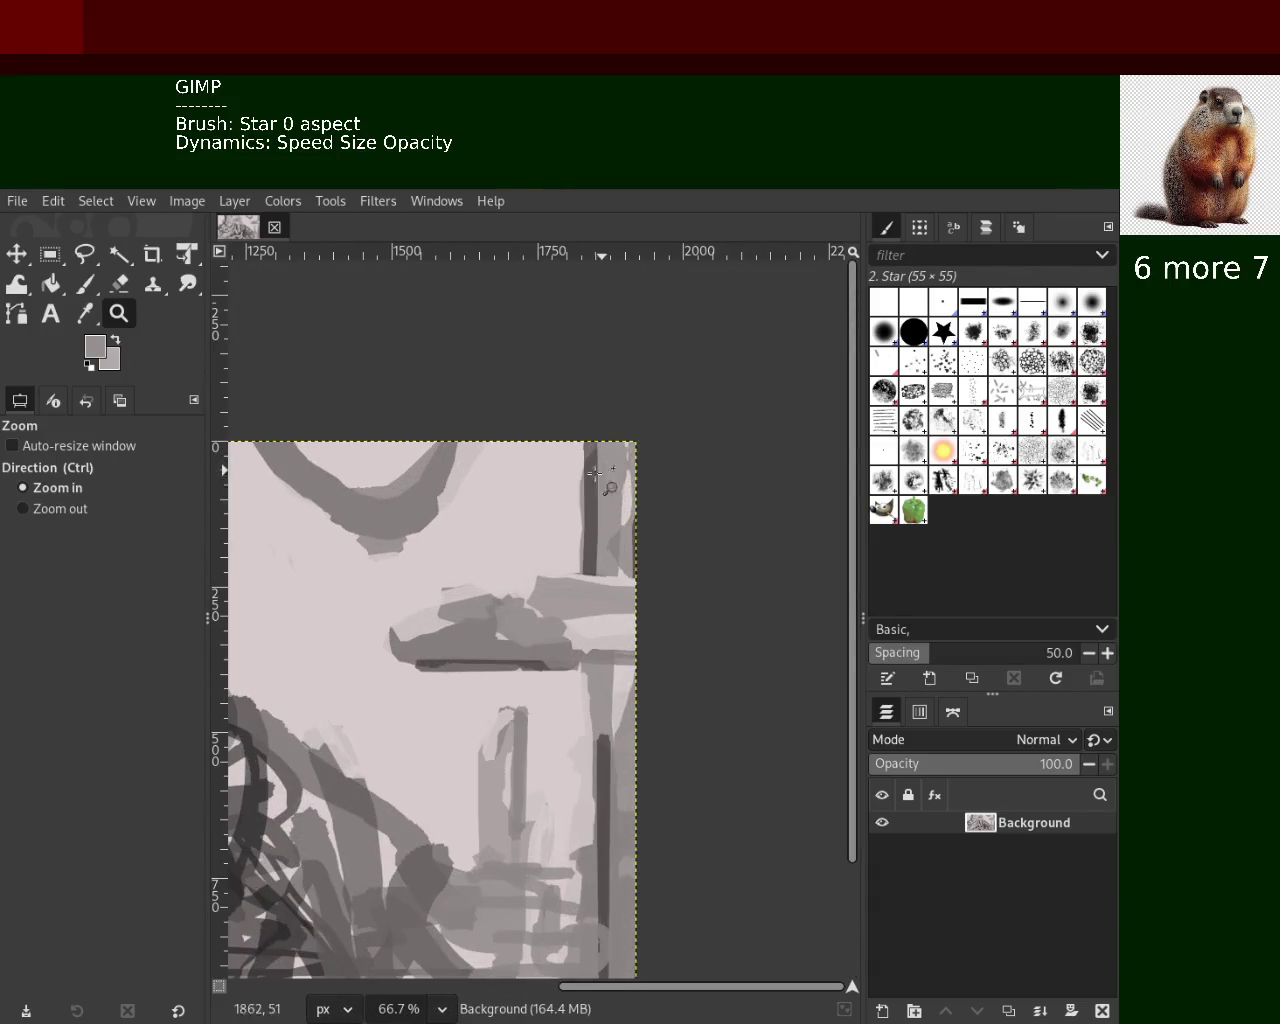
left_click(88, 283)
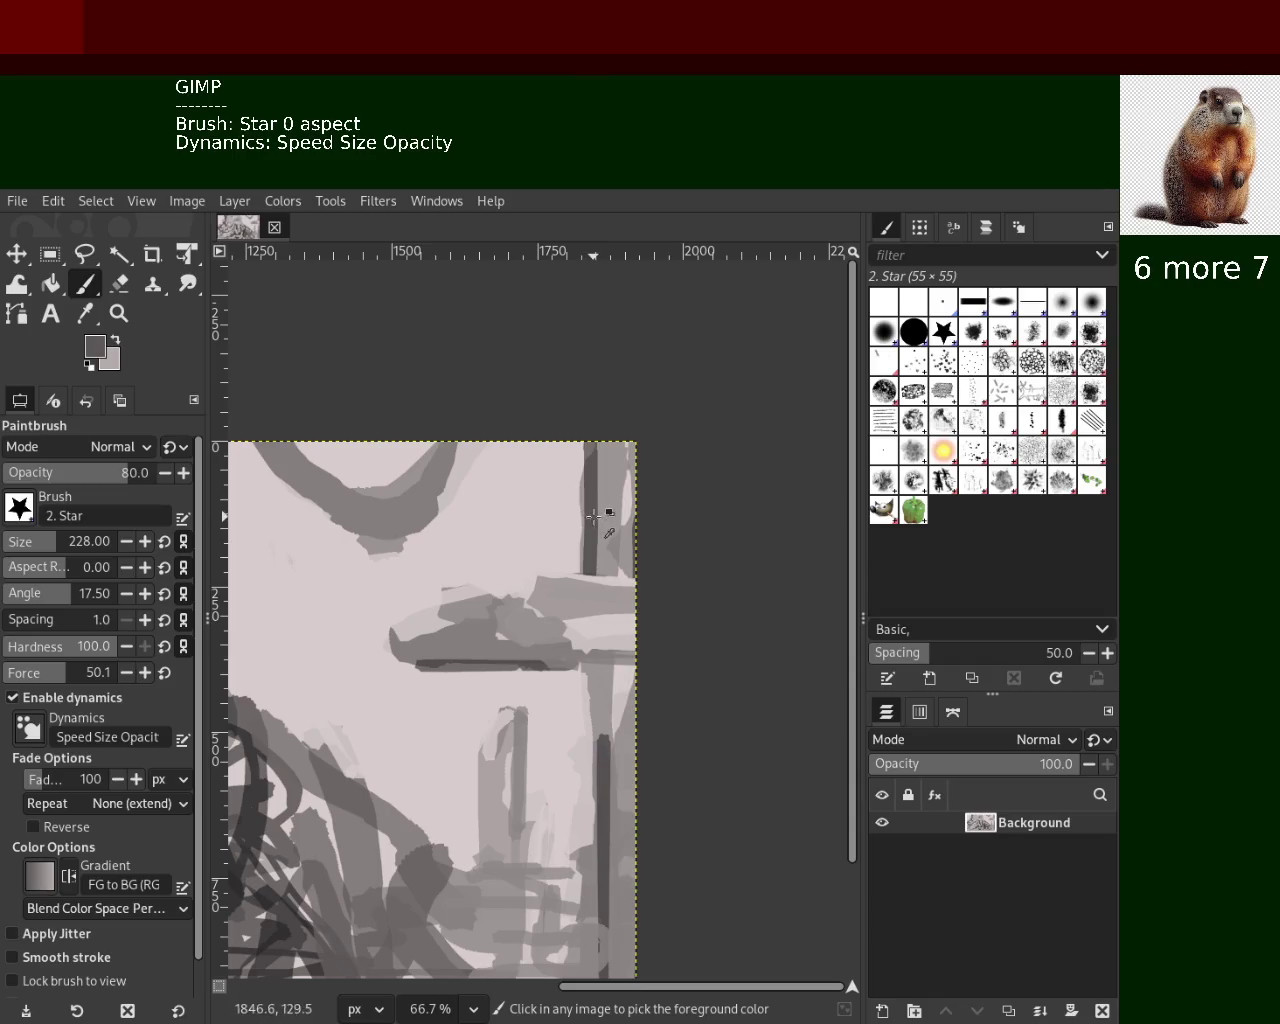
Paint a dark vertical stroke down the right edge, then a lighter stroke below it after retries
left_click_drag(577, 287, 590, 555)
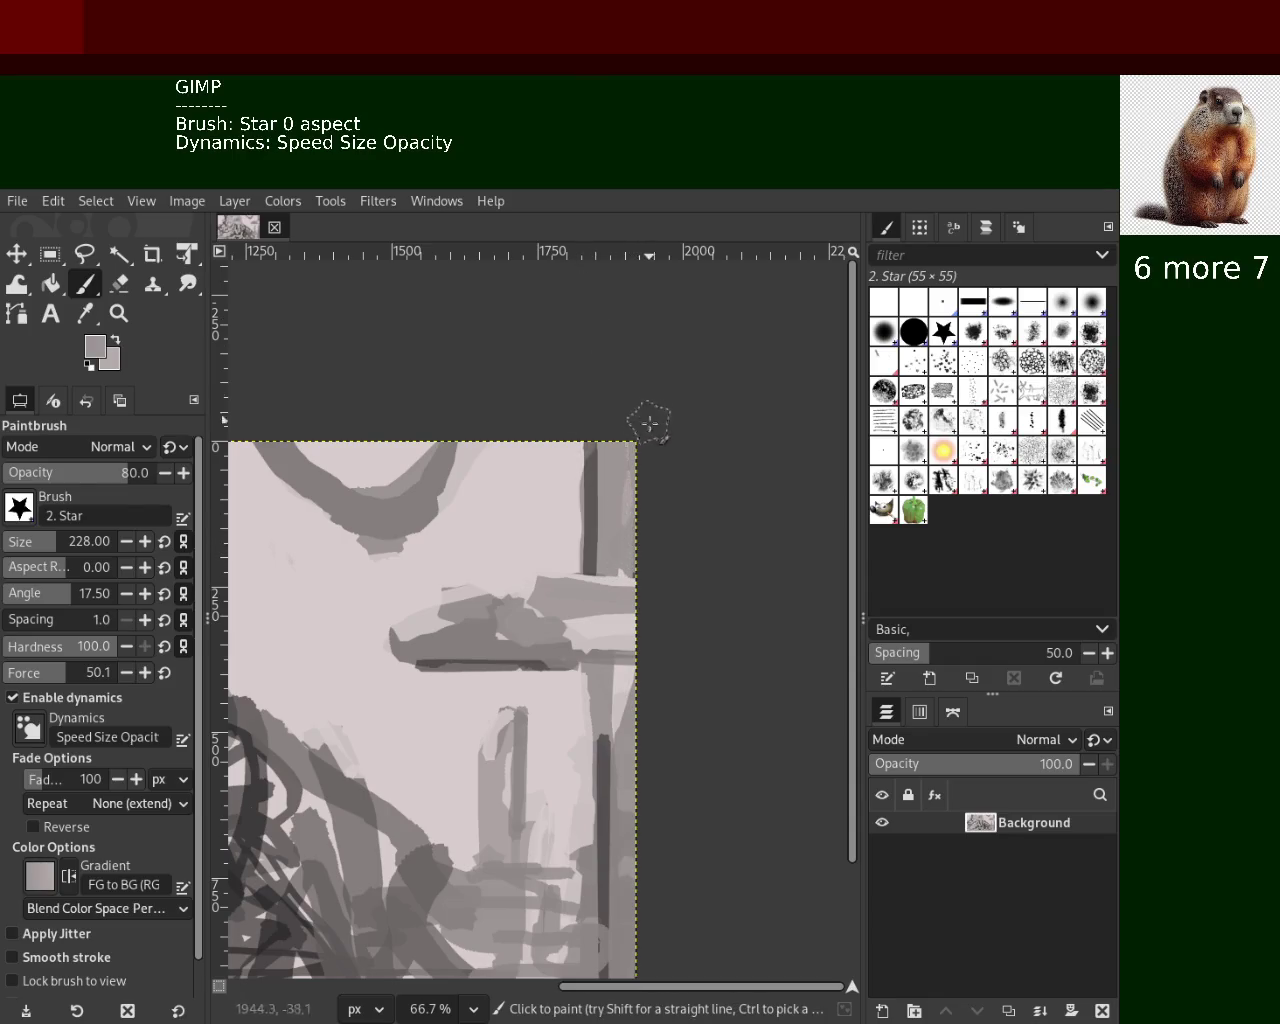
left_click_drag(624, 733, 619, 972)
key("ctrl+z")
left_click_drag(621, 709, 617, 966)
key("ctrl+z")
left_click_drag(620, 712, 618, 975)
key("ctrl+z")
key("ctrl+z")
left_click_drag(621, 730, 618, 970)
Lighten the upper right edge with light pink, undoing trial strokes on the lower edge
left_click(624, 502, "ctrl")
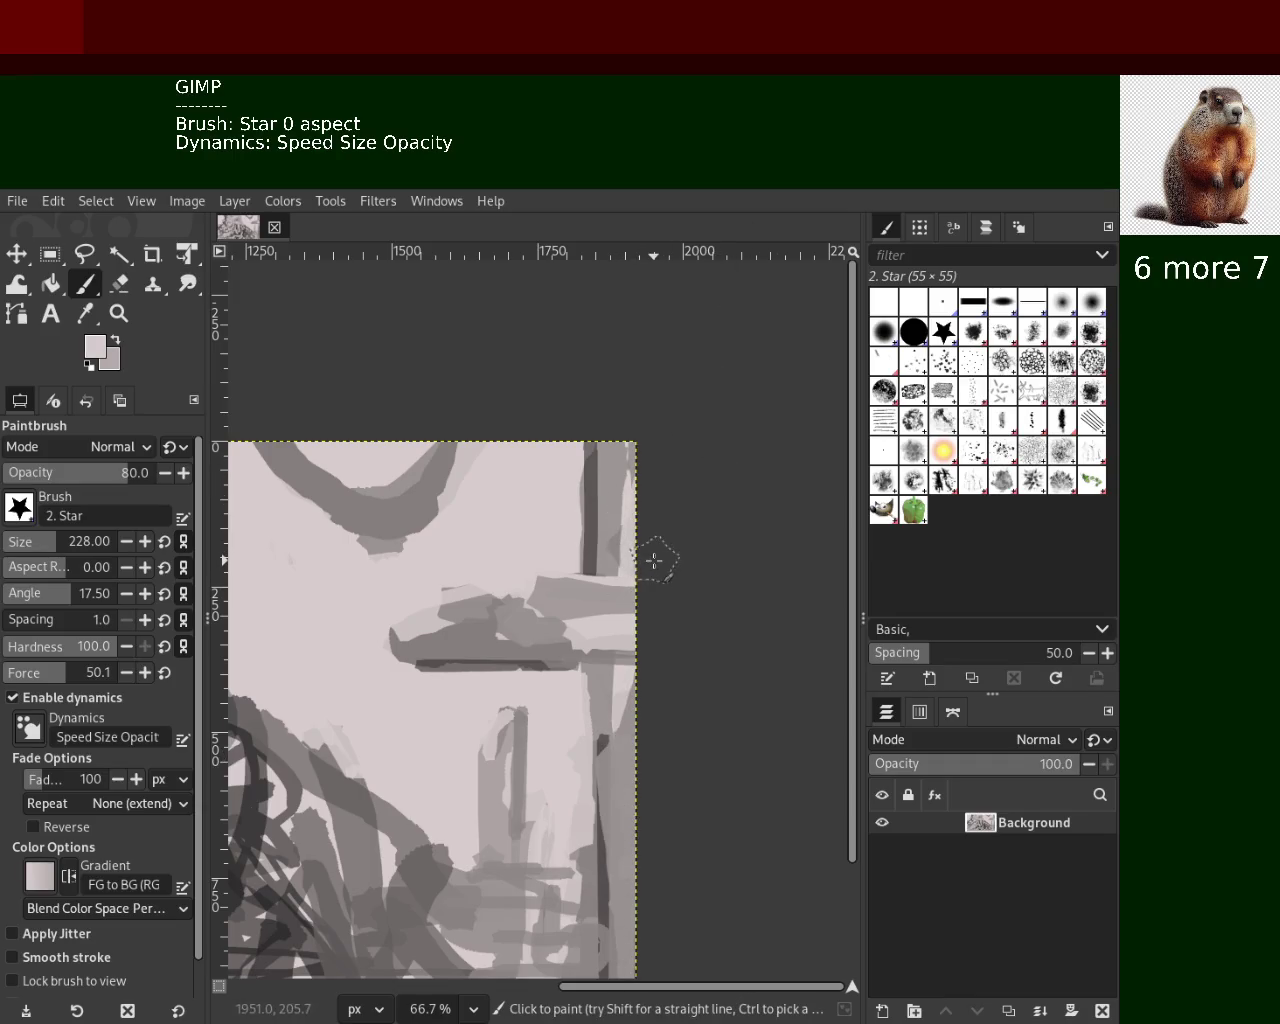
left_click_drag(641, 560, 697, 407)
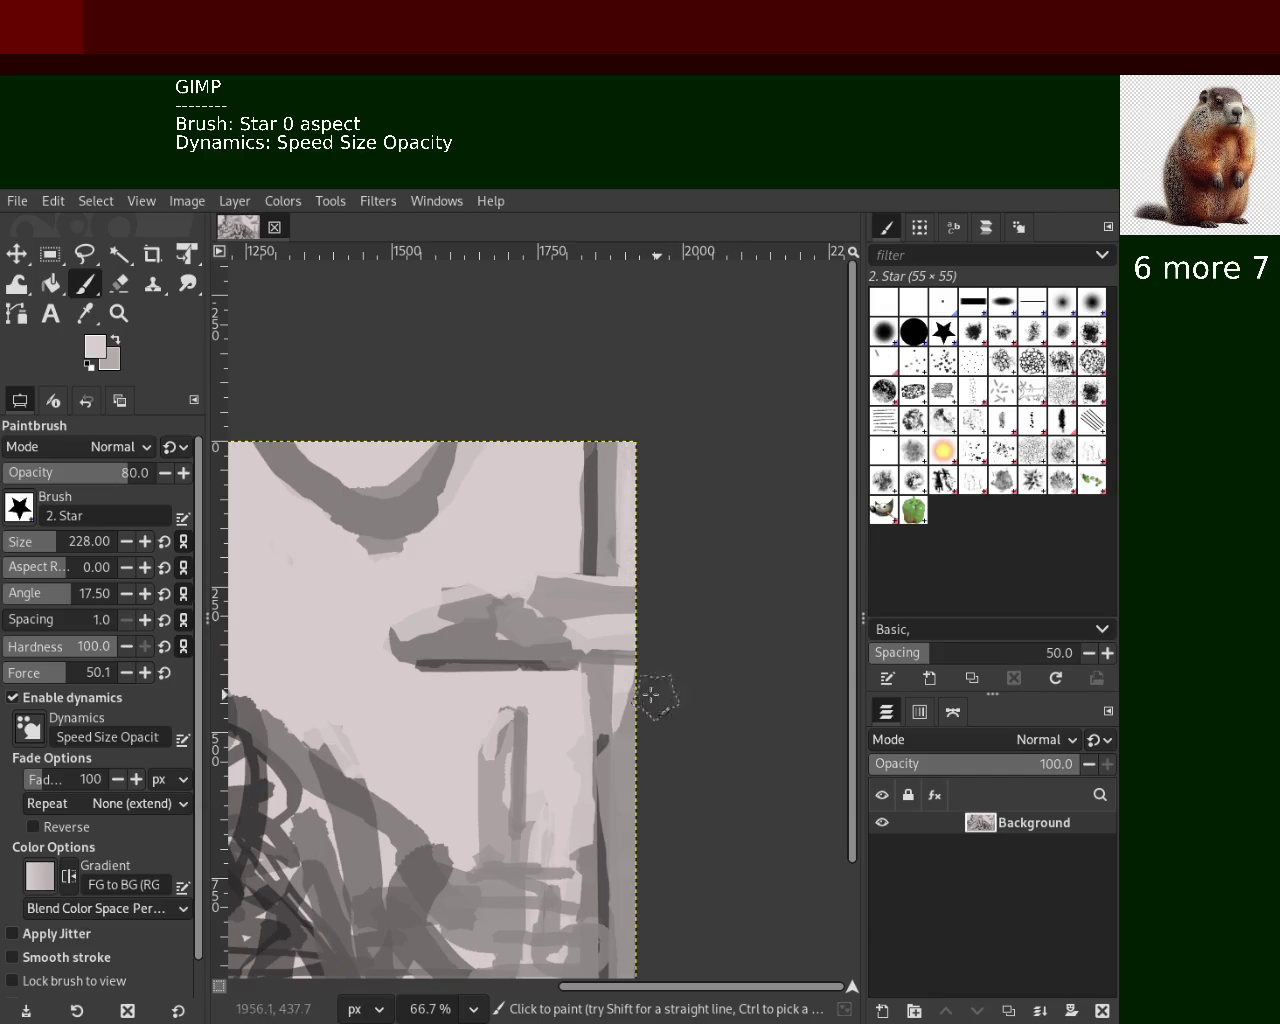
left_click_drag(646, 677, 626, 912)
key("ctrl+z")
left_click_drag(634, 712, 615, 960)
key("ctrl+z")
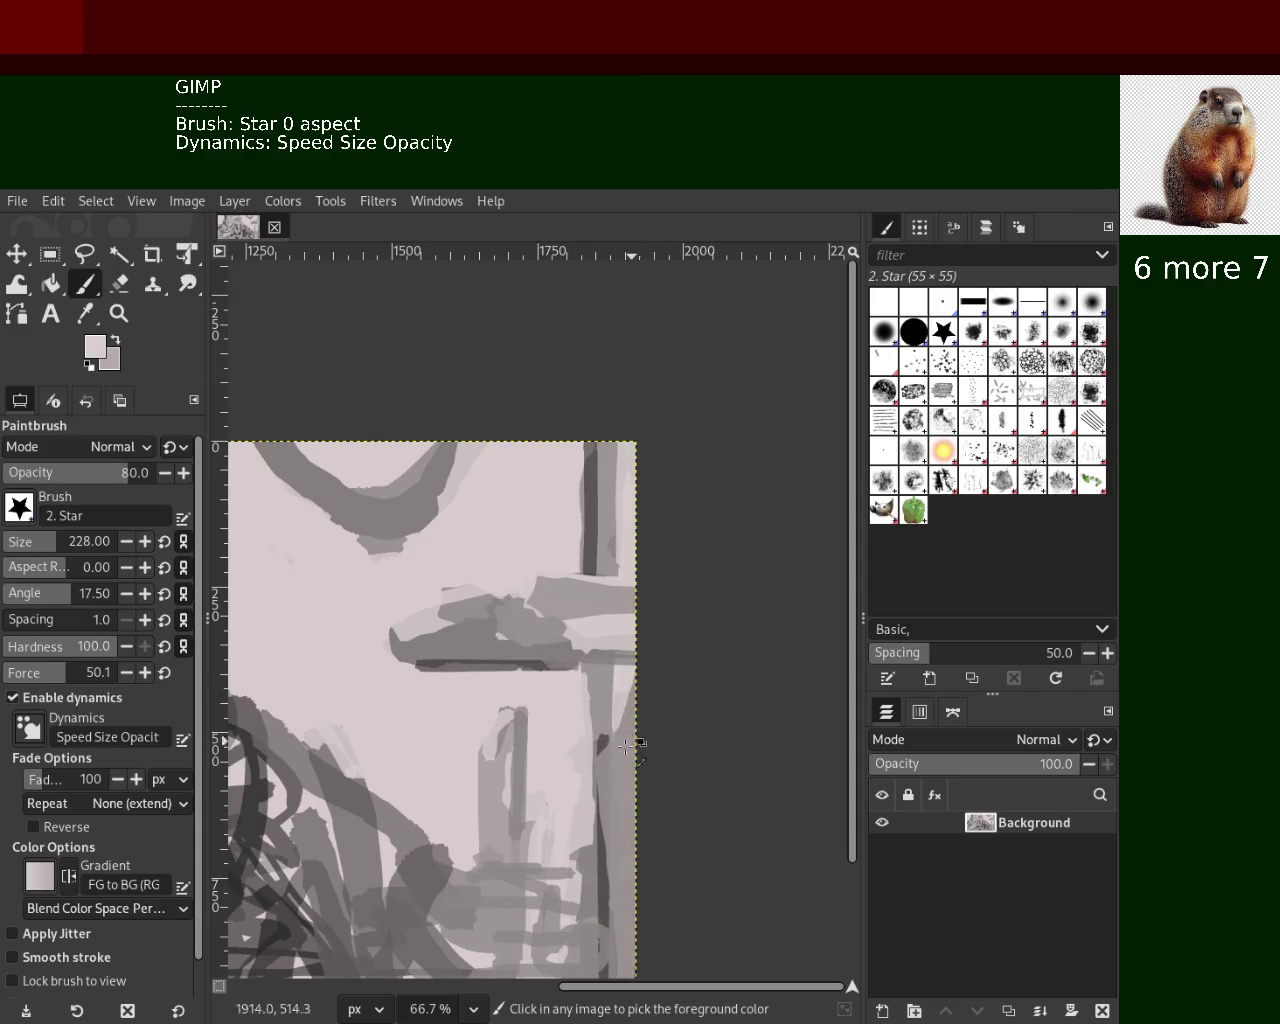
Paint darker grey strokes down the lower right edge, undoing unsatisfactory tries
left_click(617, 752, "ctrl")
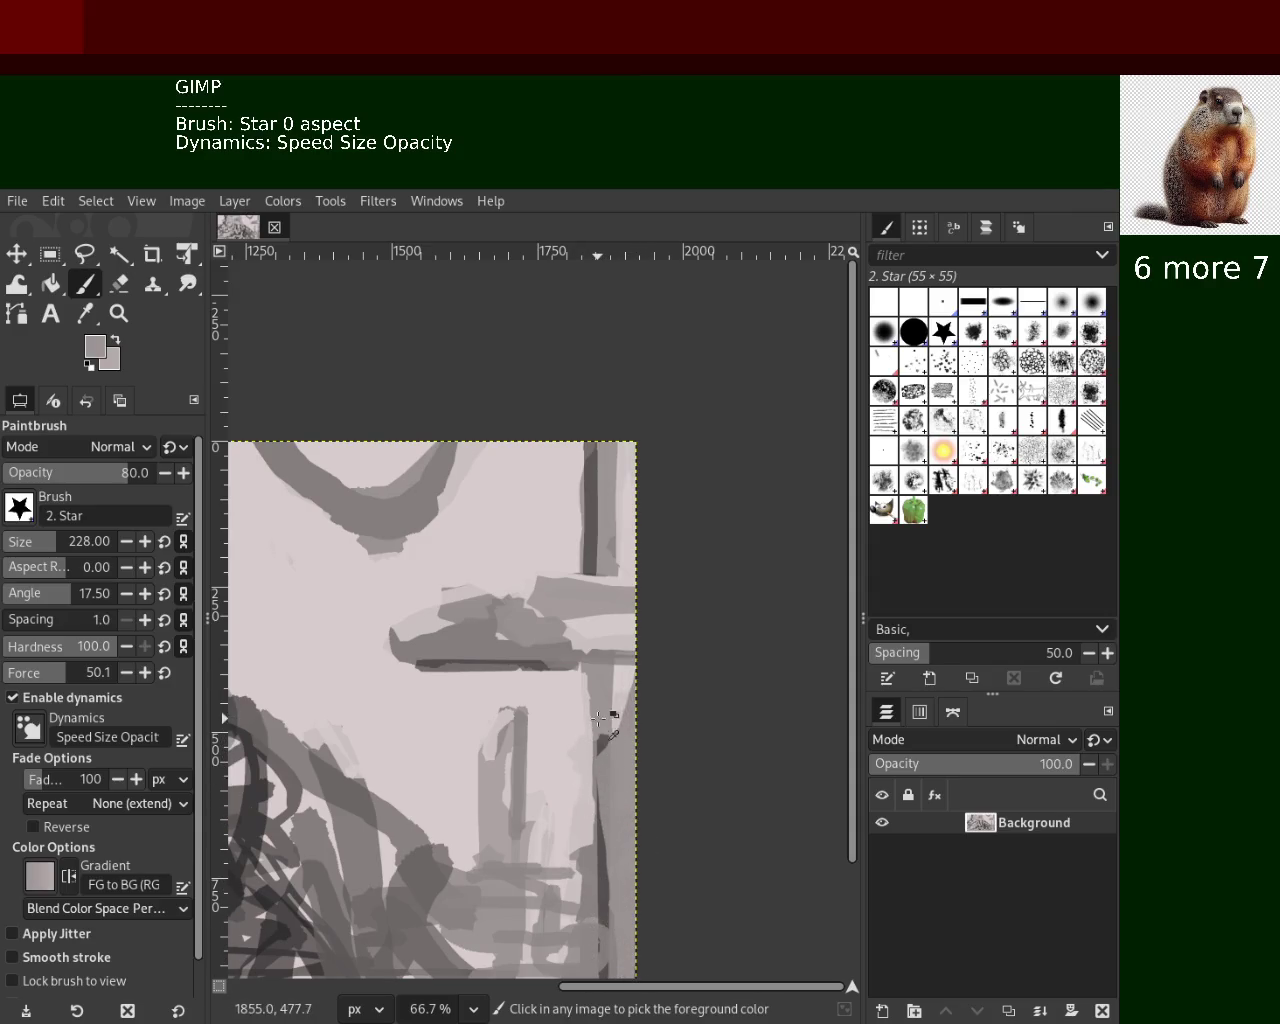
left_click(610, 820, "ctrl")
left_click_drag(621, 755, 615, 975)
key("ctrl+z")
left_click_drag(634, 757, 606, 1018)
key("ctrl+z")
left_click_drag(615, 740, 615, 978)
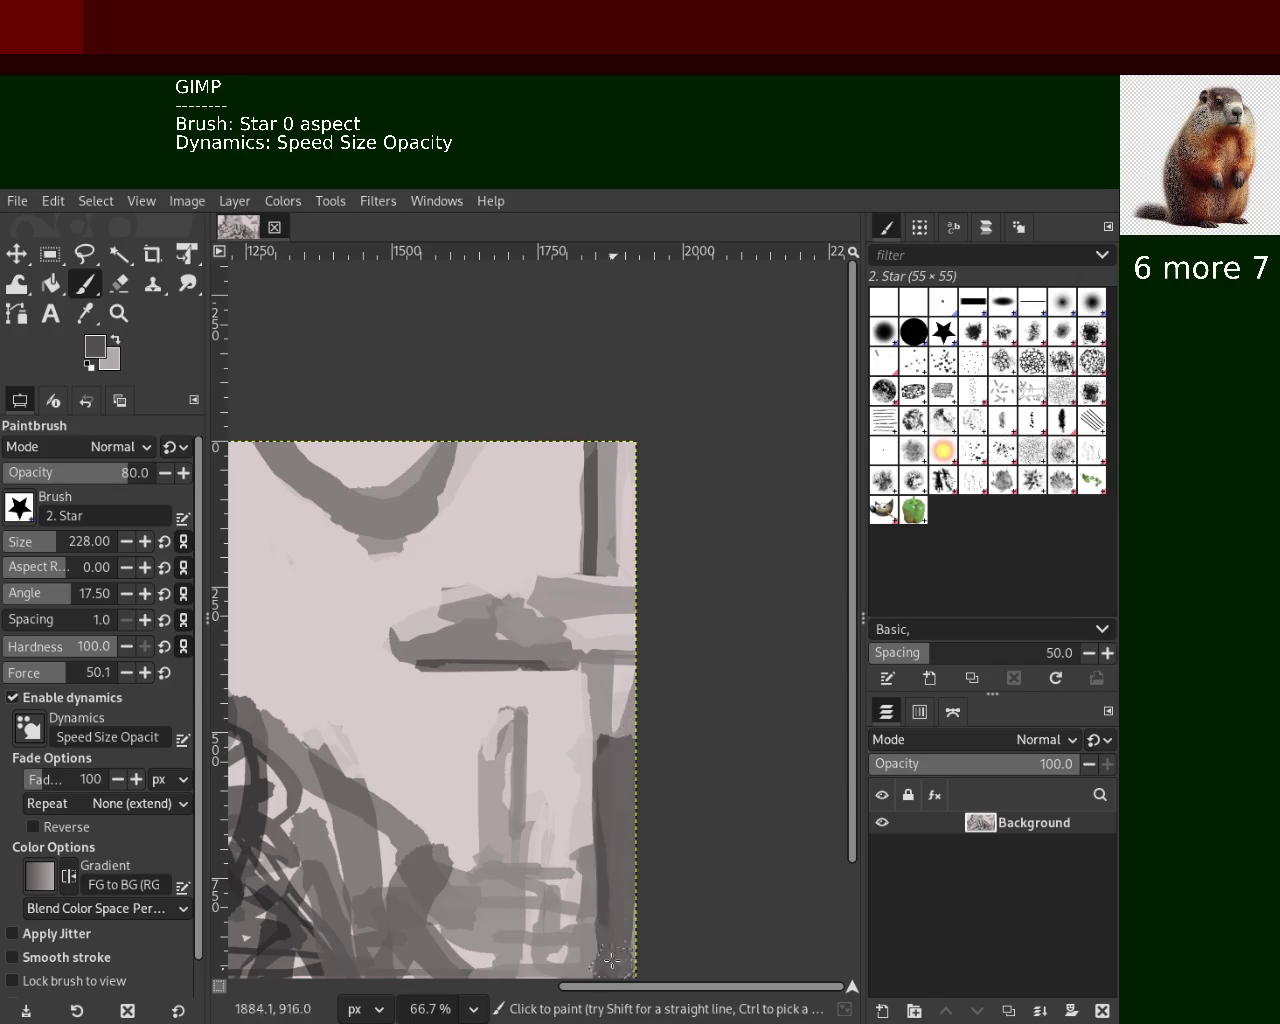
mouse_move(613, 755)
left_mouse_down()
mouse_move(618, 975)
mouse_move(608, 763)
left_mouse_up()
key("ctrl+z")
Try lighter and dark strokes up the lower right edge, undoing each attempt
left_click(600, 722, "ctrl")
key("ctrl+z")
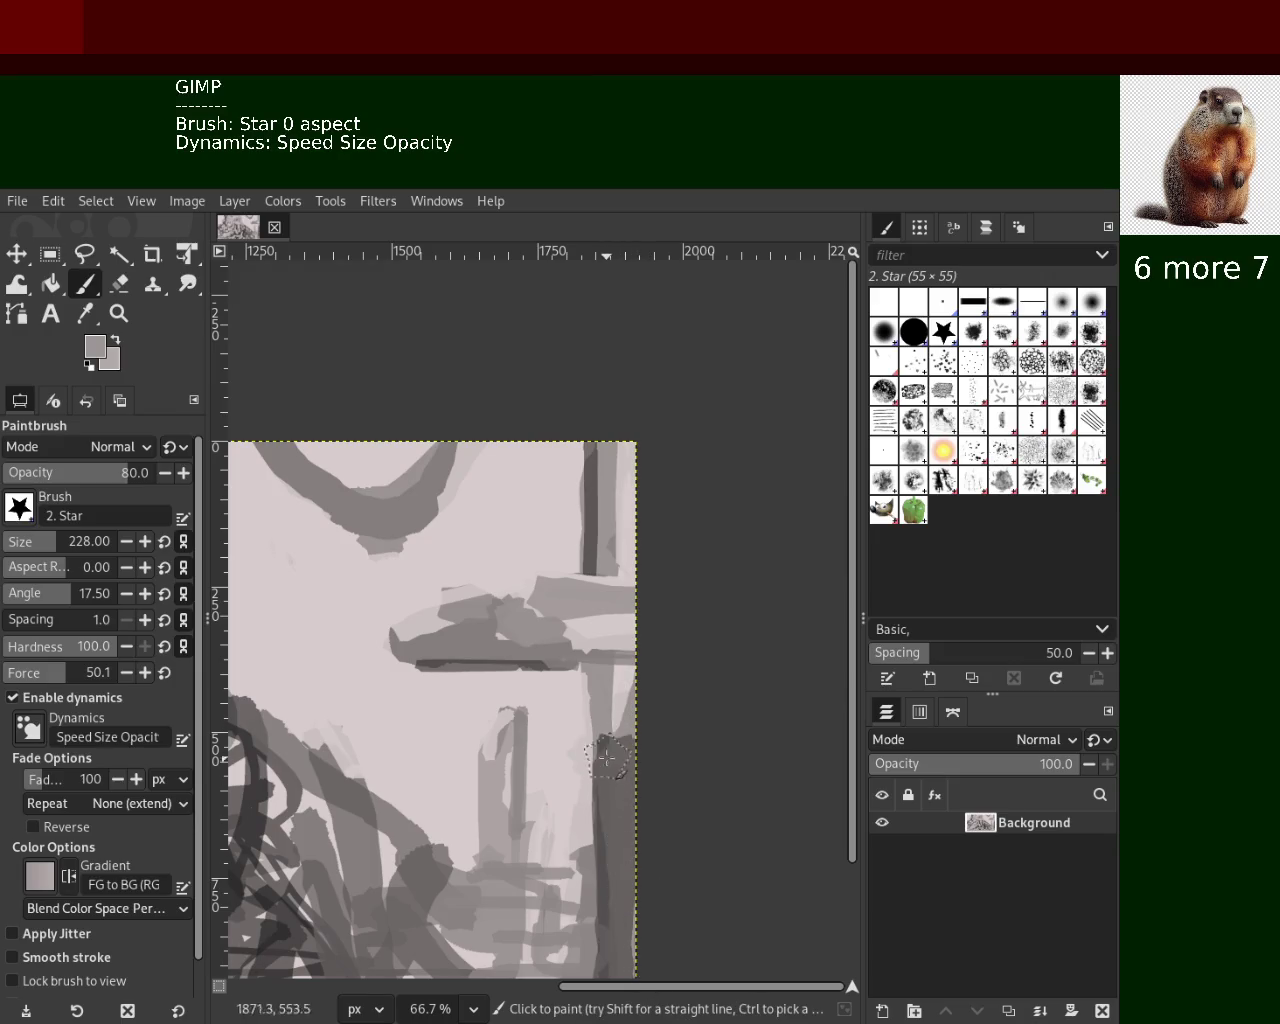
key("ctrl+z")
left_click_drag(616, 945, 612, 765)
key("ctrl+z")
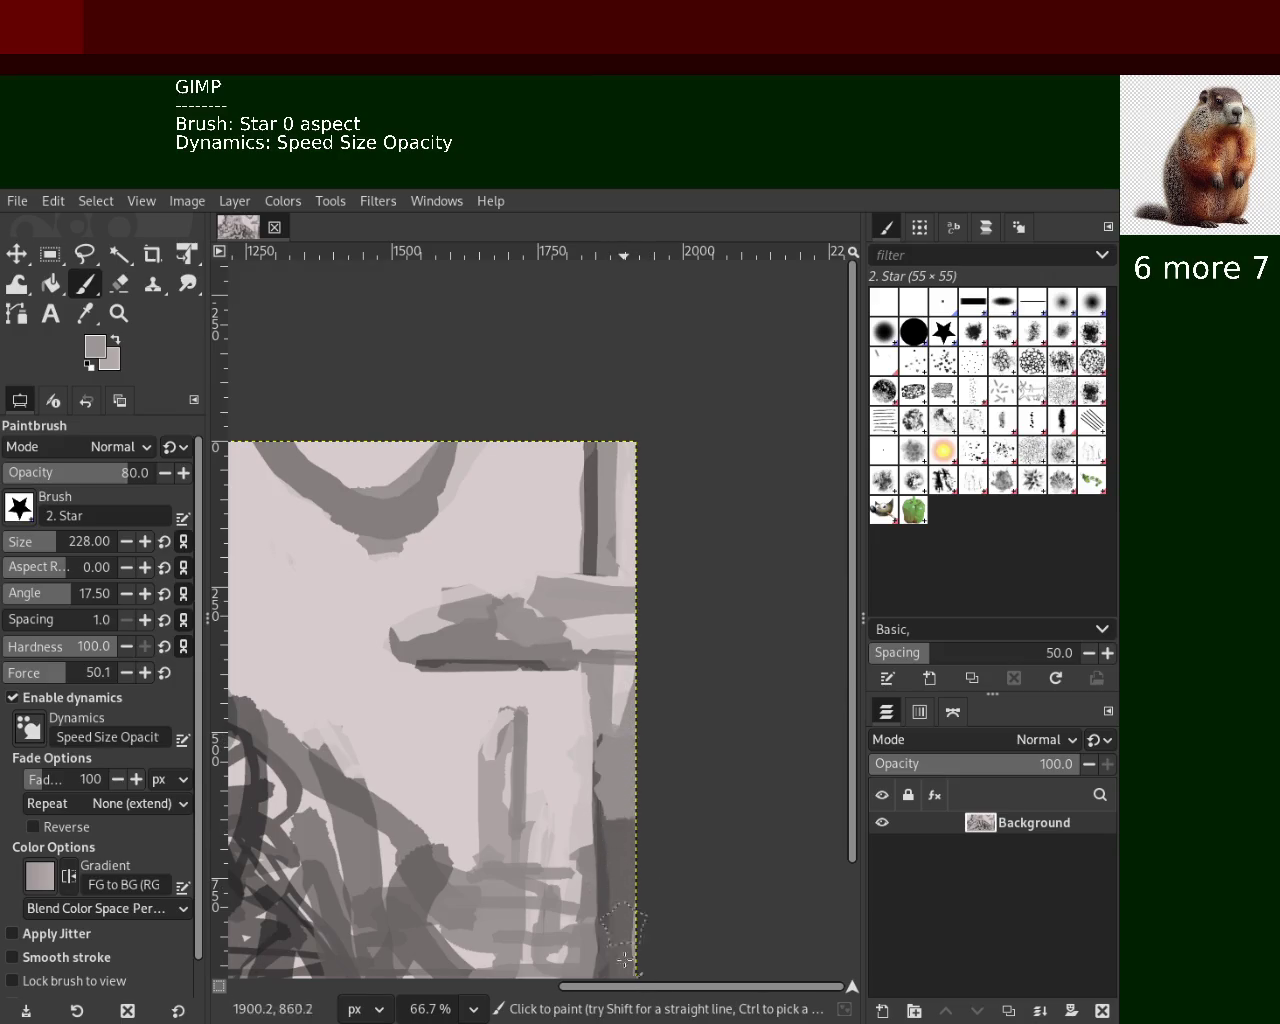
key("ctrl+z")
left_click_drag(616, 952, 609, 715)
key("ctrl+z")
left_click_drag(620, 937, 597, 746)
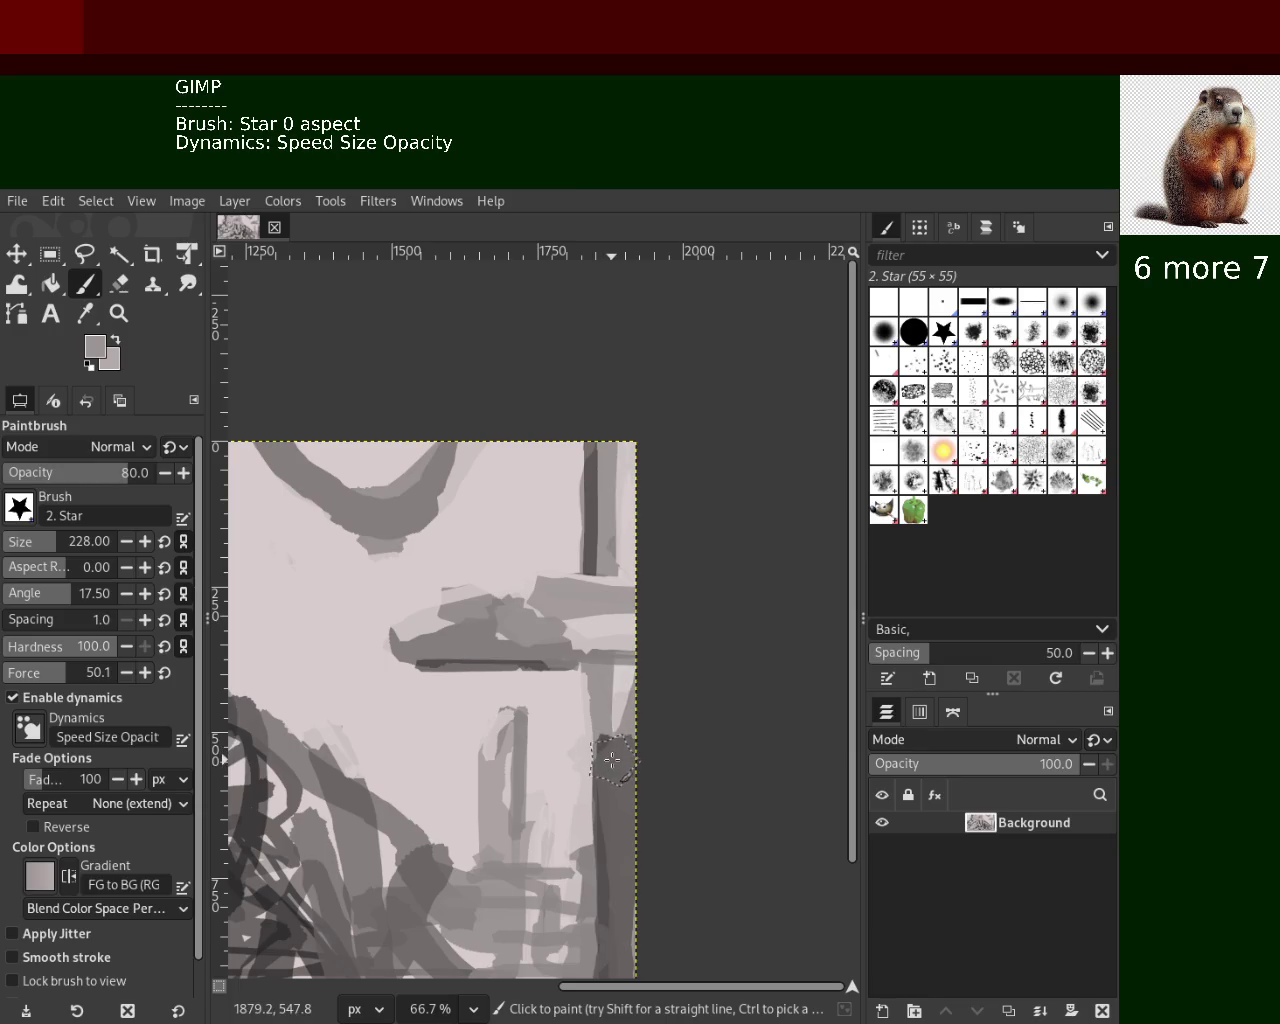
key("ctrl+z")
left_click_drag(615, 882, 615, 730)
key("ctrl+z")
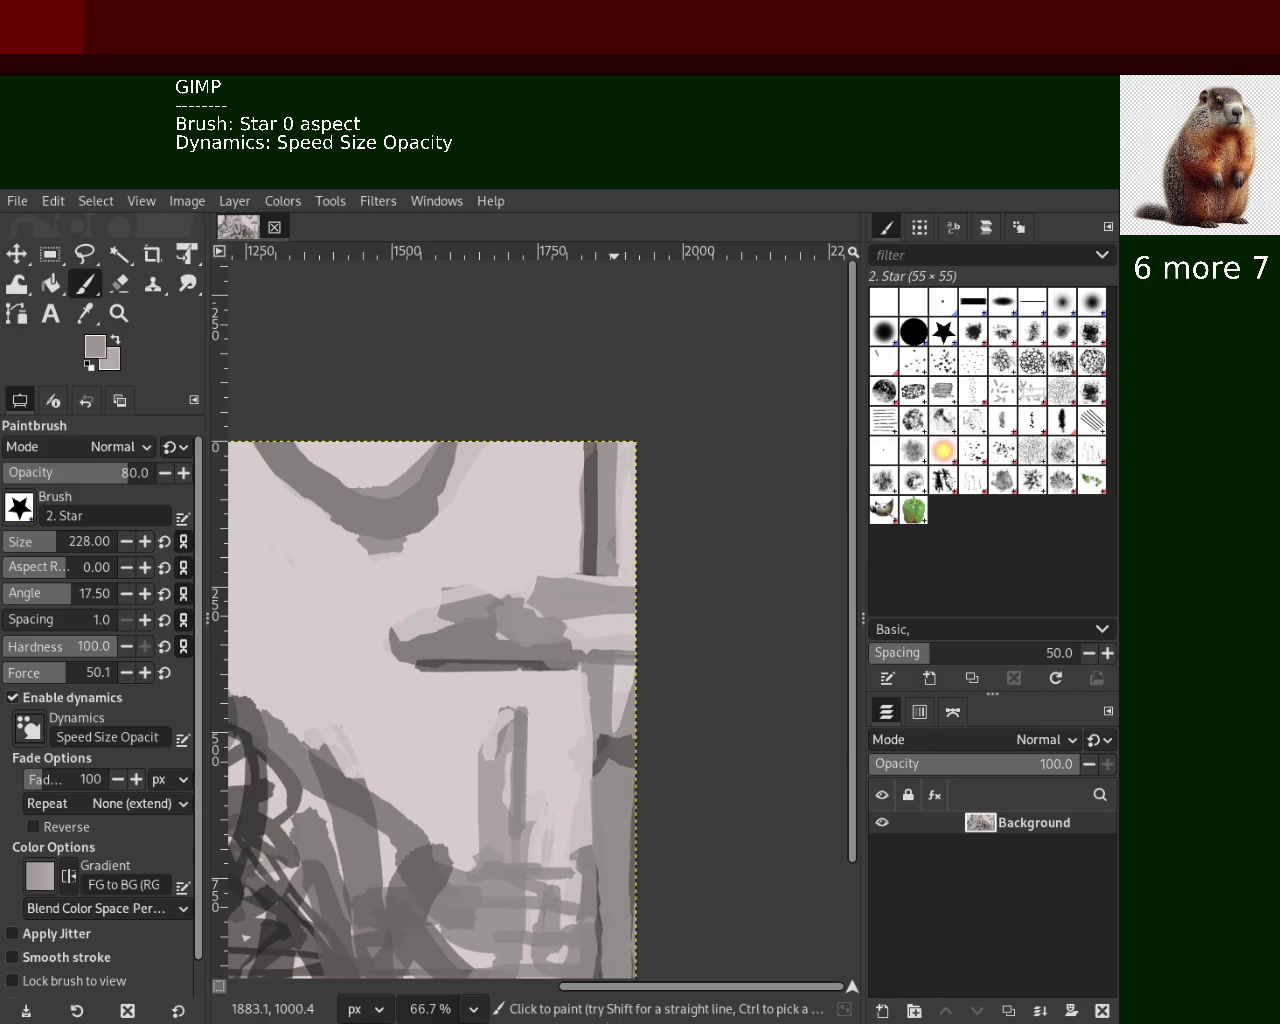
Paint a dark vertical stroke in the lower right, then layer light pink and grey over it
left_click(585, 868, "ctrl")
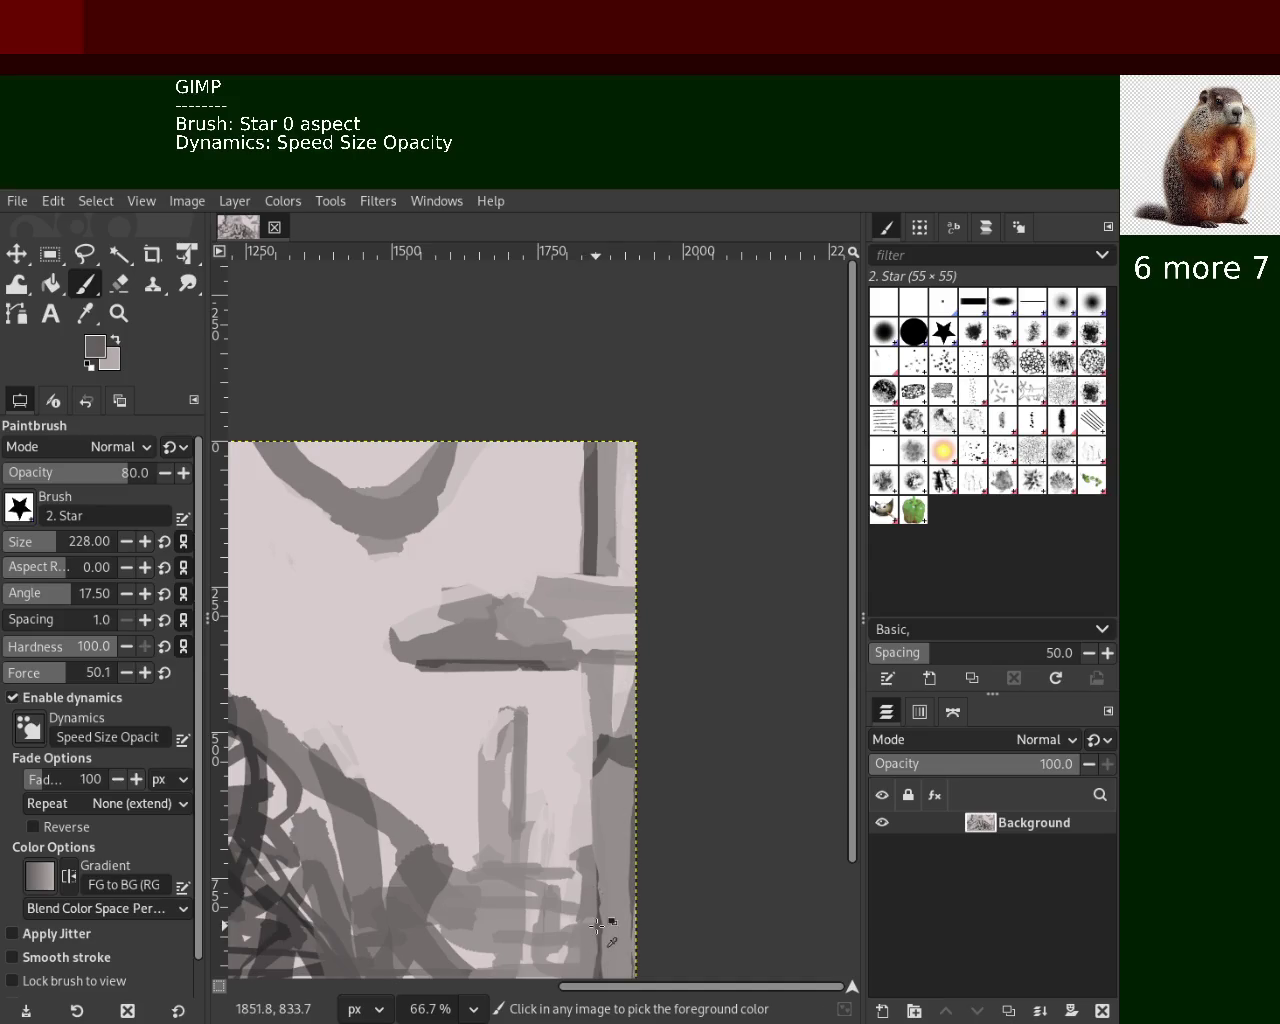
mouse_move(560, 965)
left_mouse_down()
mouse_move(545, 845)
mouse_move(565, 845)
left_mouse_up()
left_click(541, 830, "ctrl")
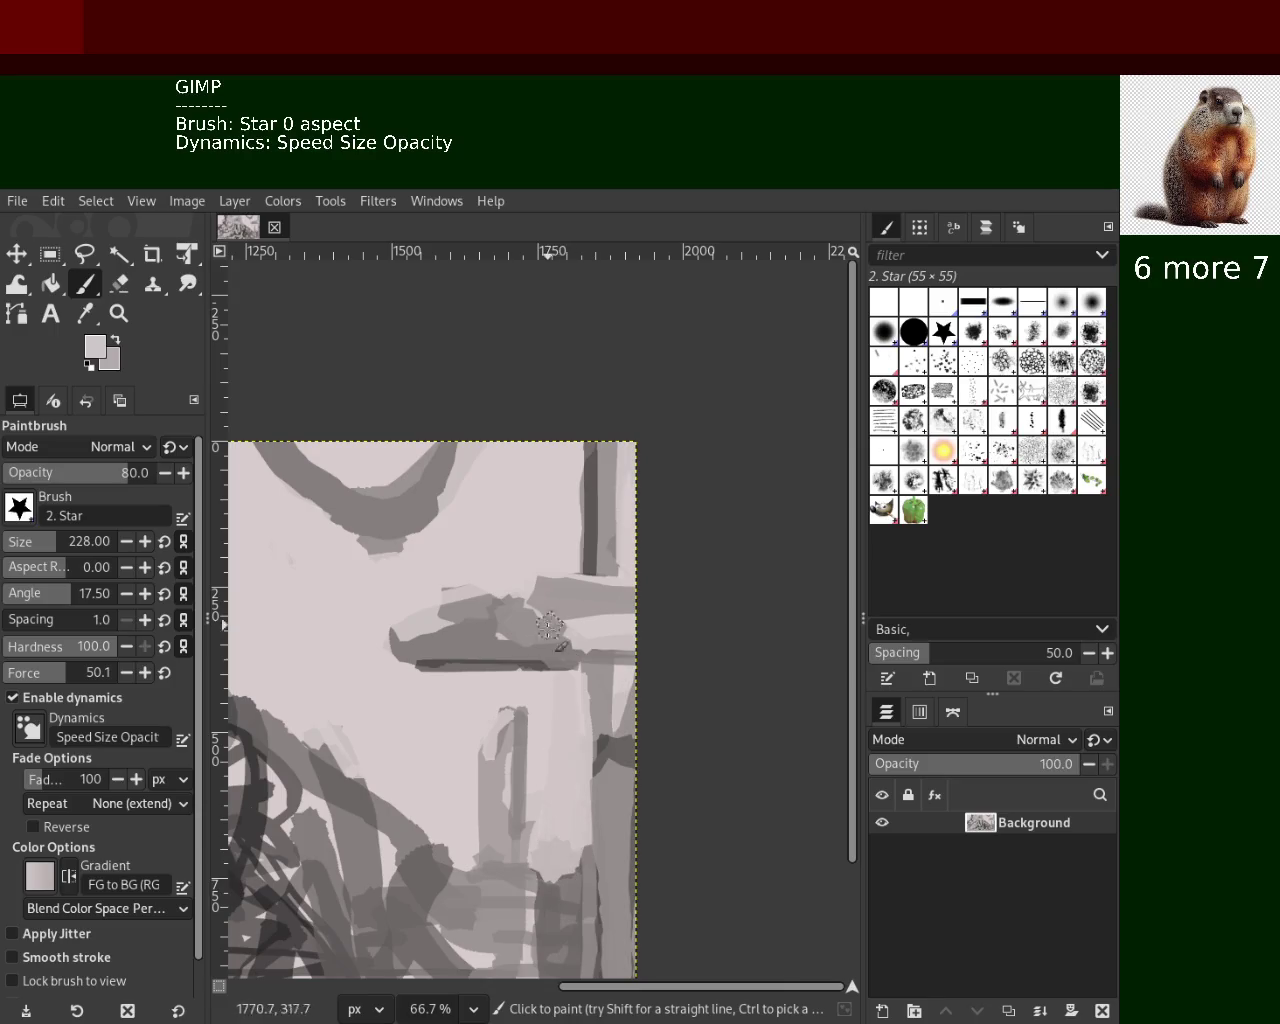
left_click_drag(523, 712, 560, 868)
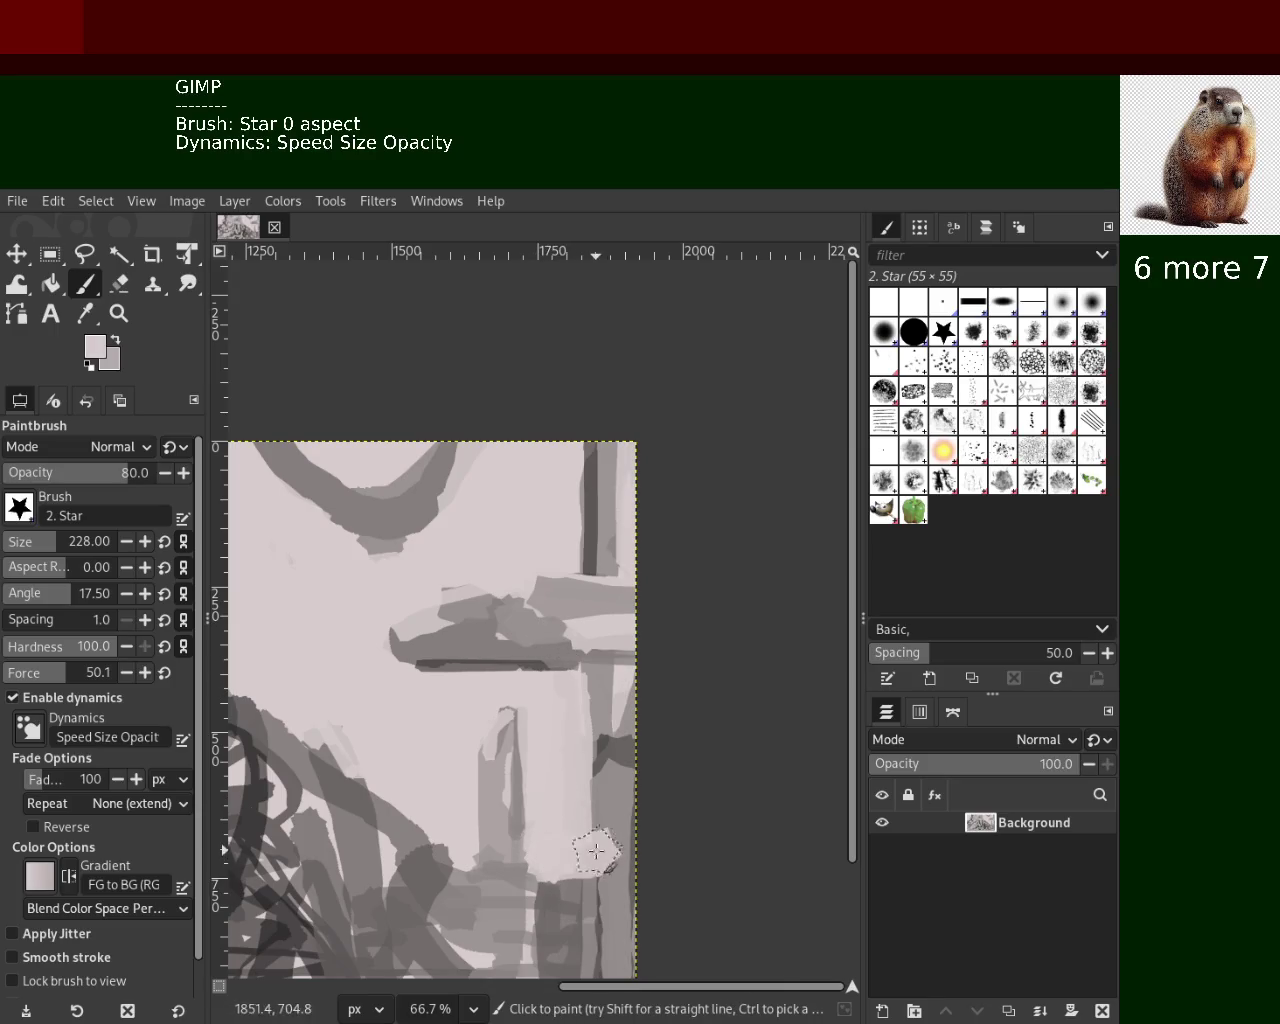
left_click(556, 935, "ctrl")
left_click_drag(558, 928, 617, 898)
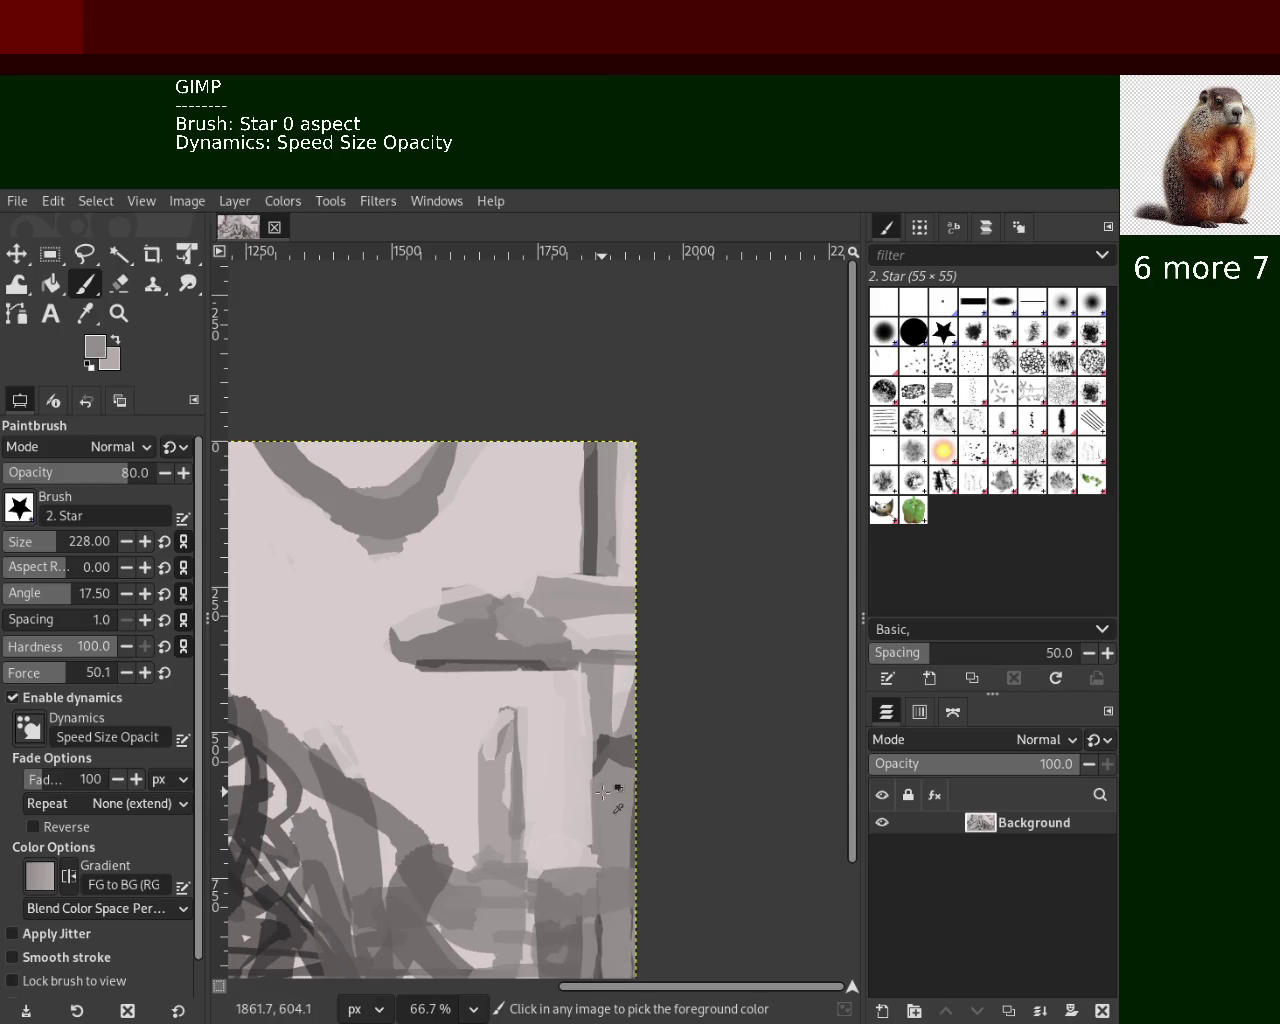
left_click_drag(603, 792, 607, 1008)
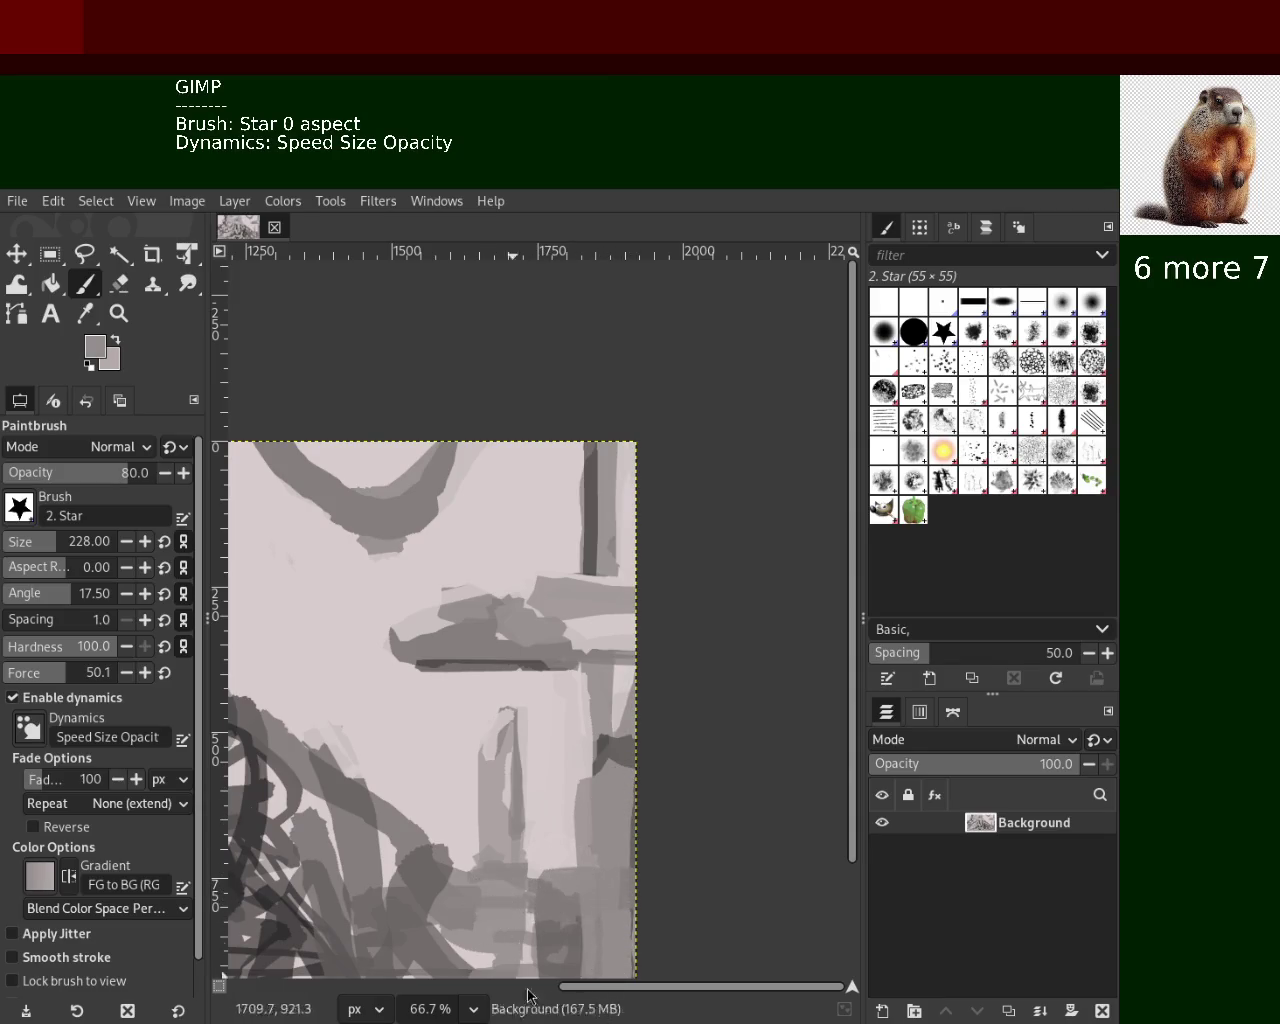
left_click(536, 912, "ctrl")
Paint light pink strokes over the dark patches at the lower left
mouse_move(541, 870)
left_mouse_down()
mouse_move(525, 958)
mouse_move(485, 900)
left_mouse_up()
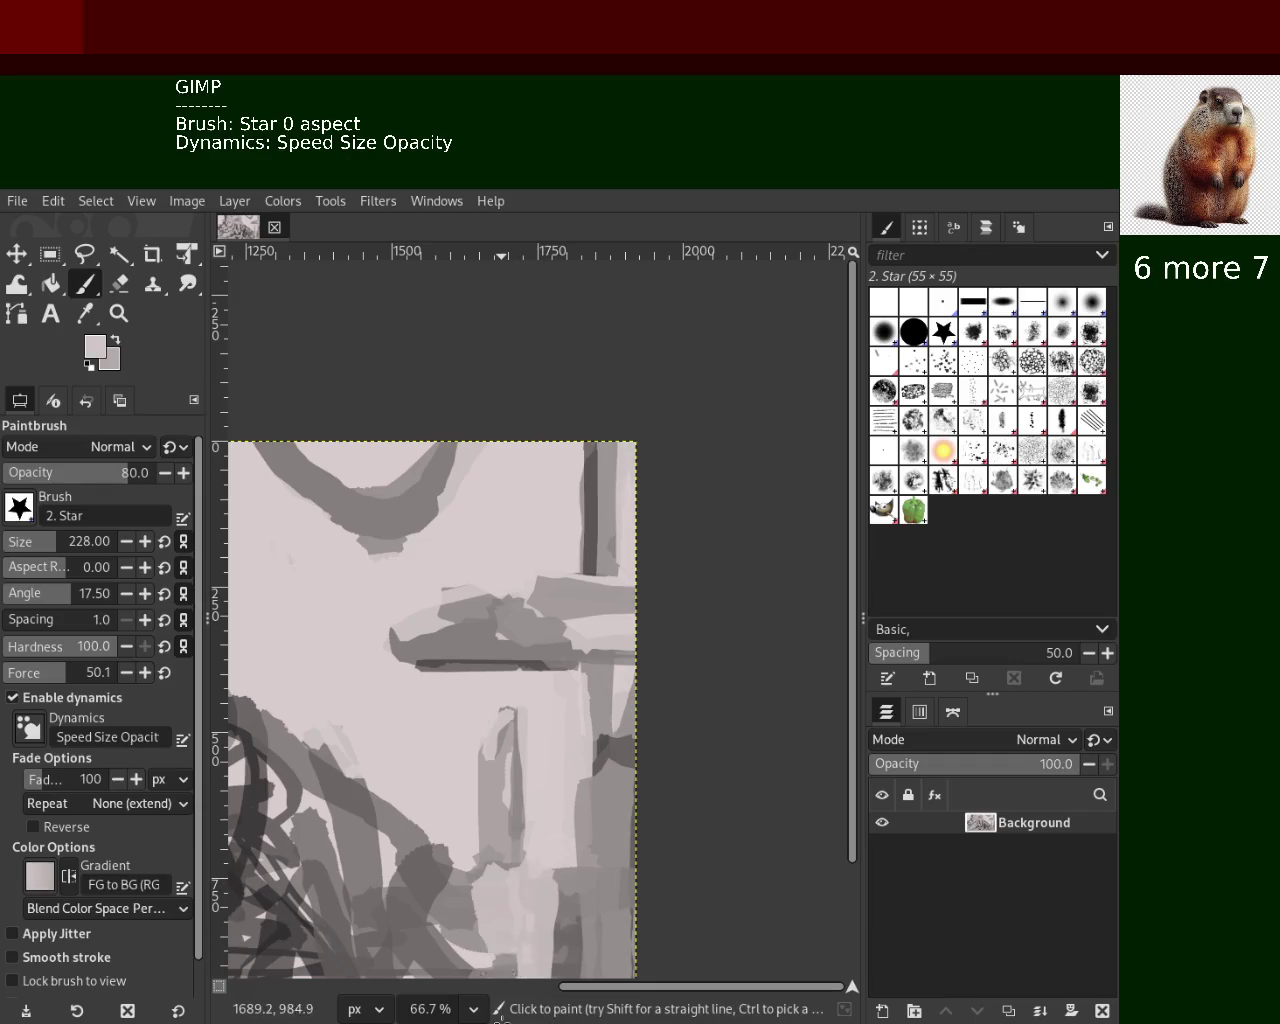
left_click(437, 870, "ctrl")
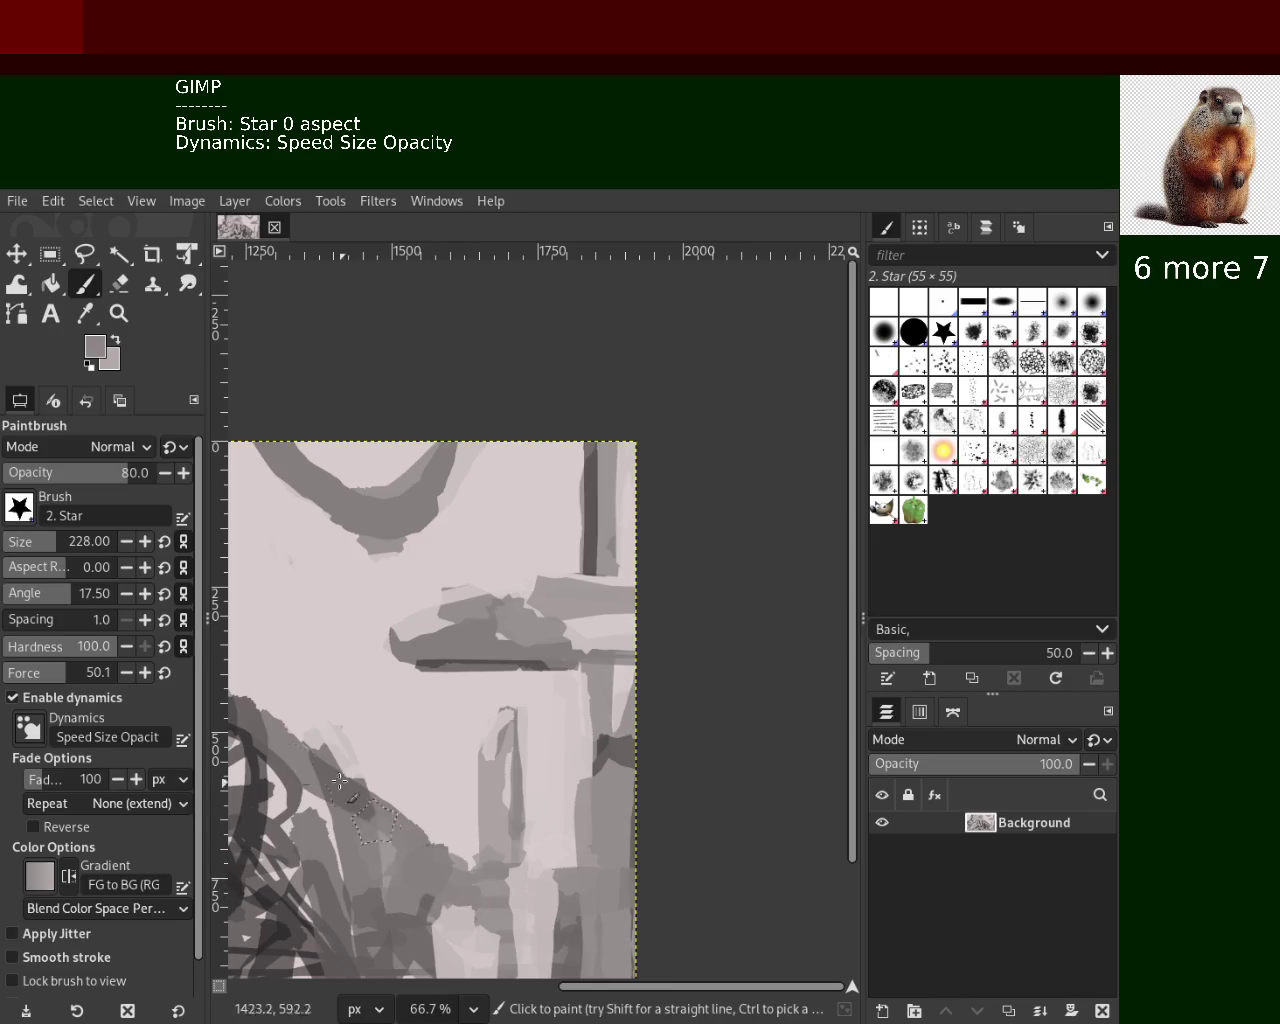
left_click(471, 829, "ctrl")
left_click_drag(290, 835, 461, 836)
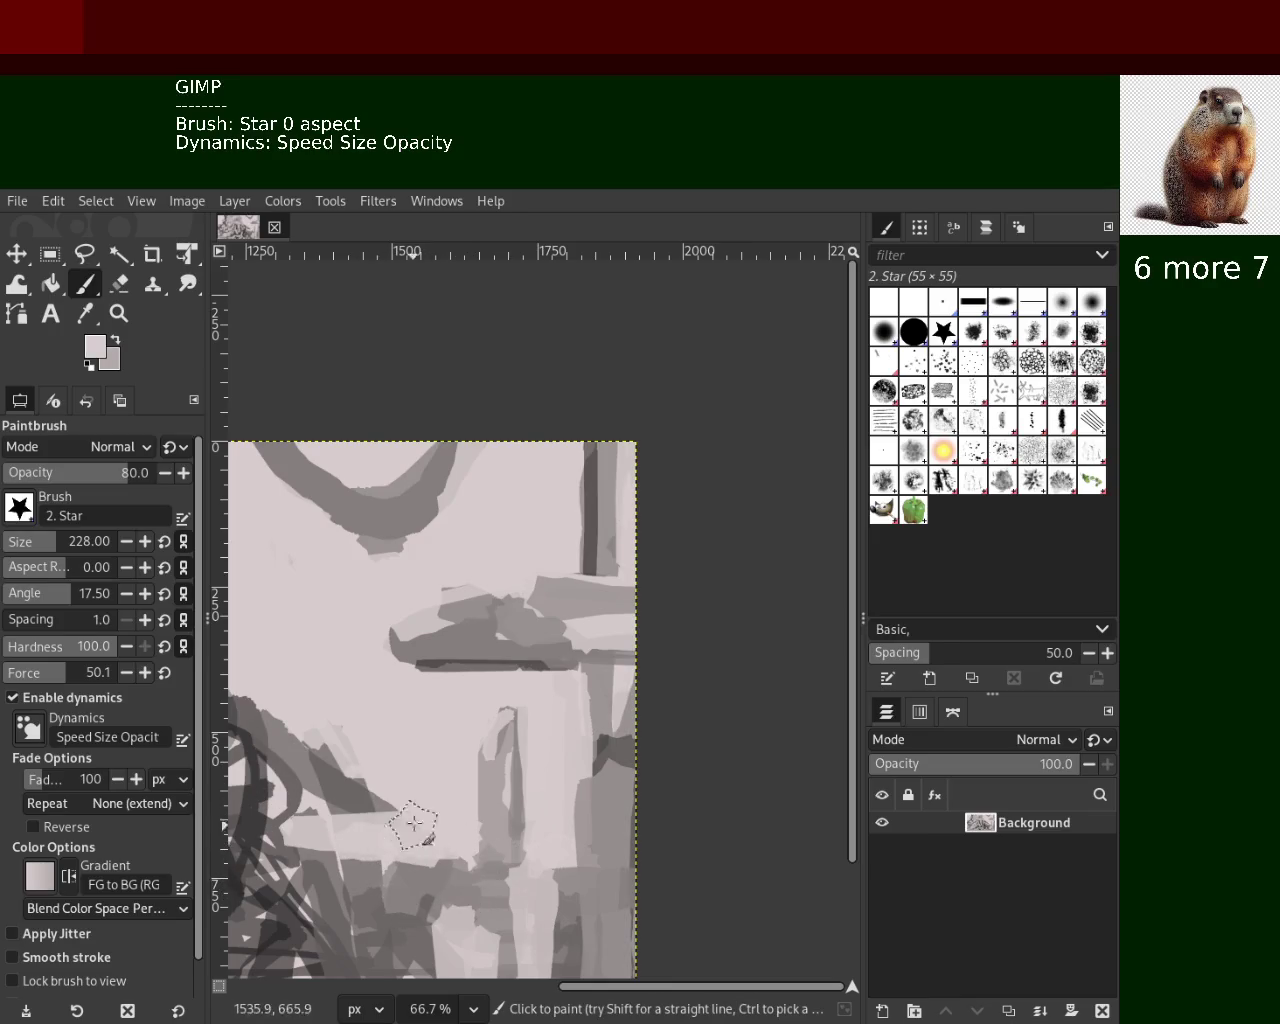
left_click_drag(365, 776, 235, 770)
left_click_drag(368, 735, 240, 735)
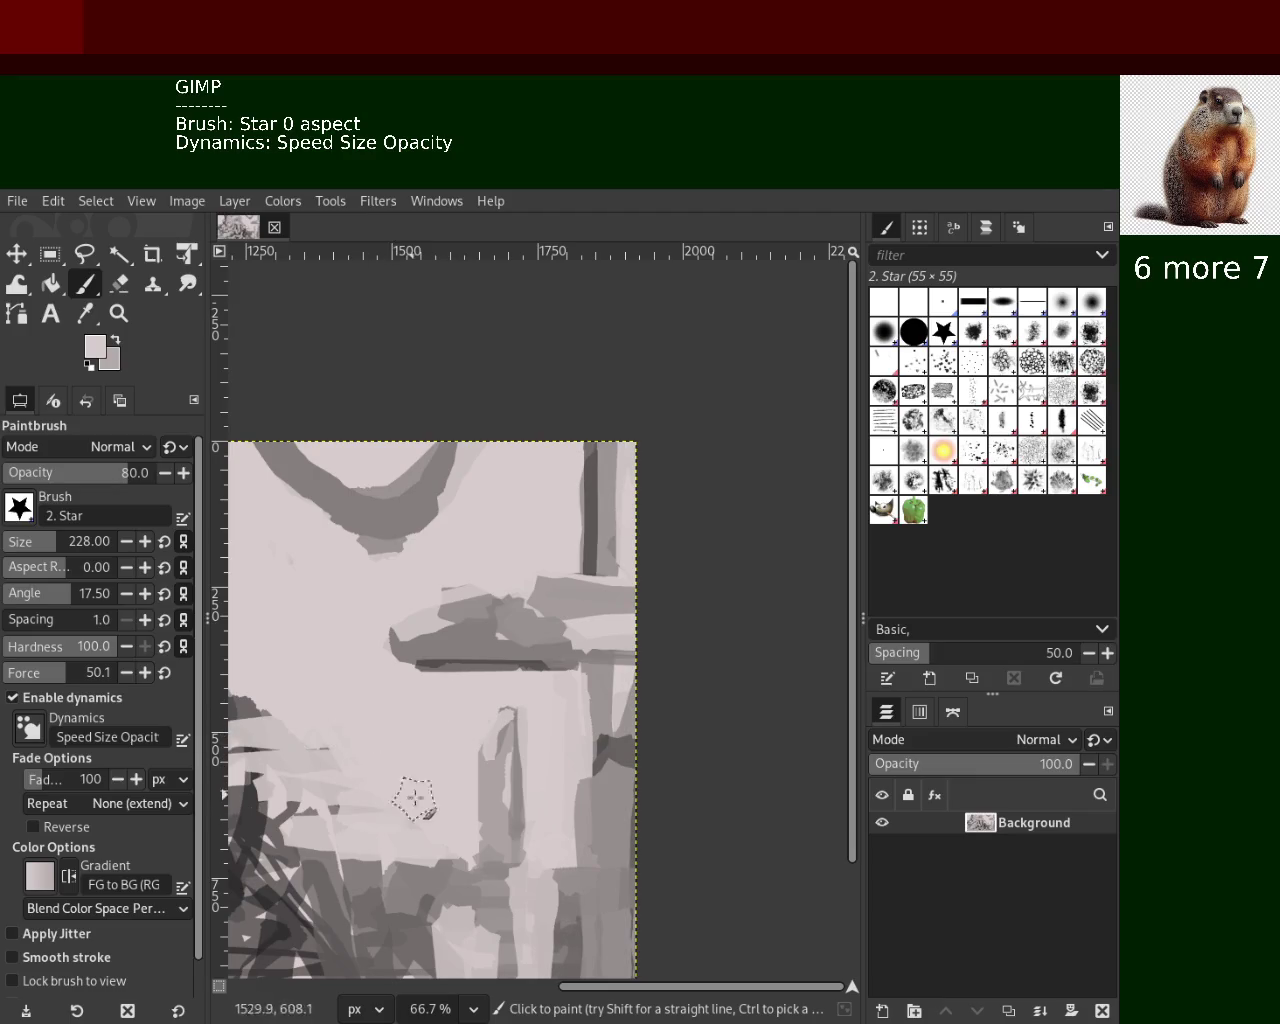
Cover the top-right dark bar and add sampled grey vertical strokes down the right side
left_click_drag(605, 543, 586, 434)
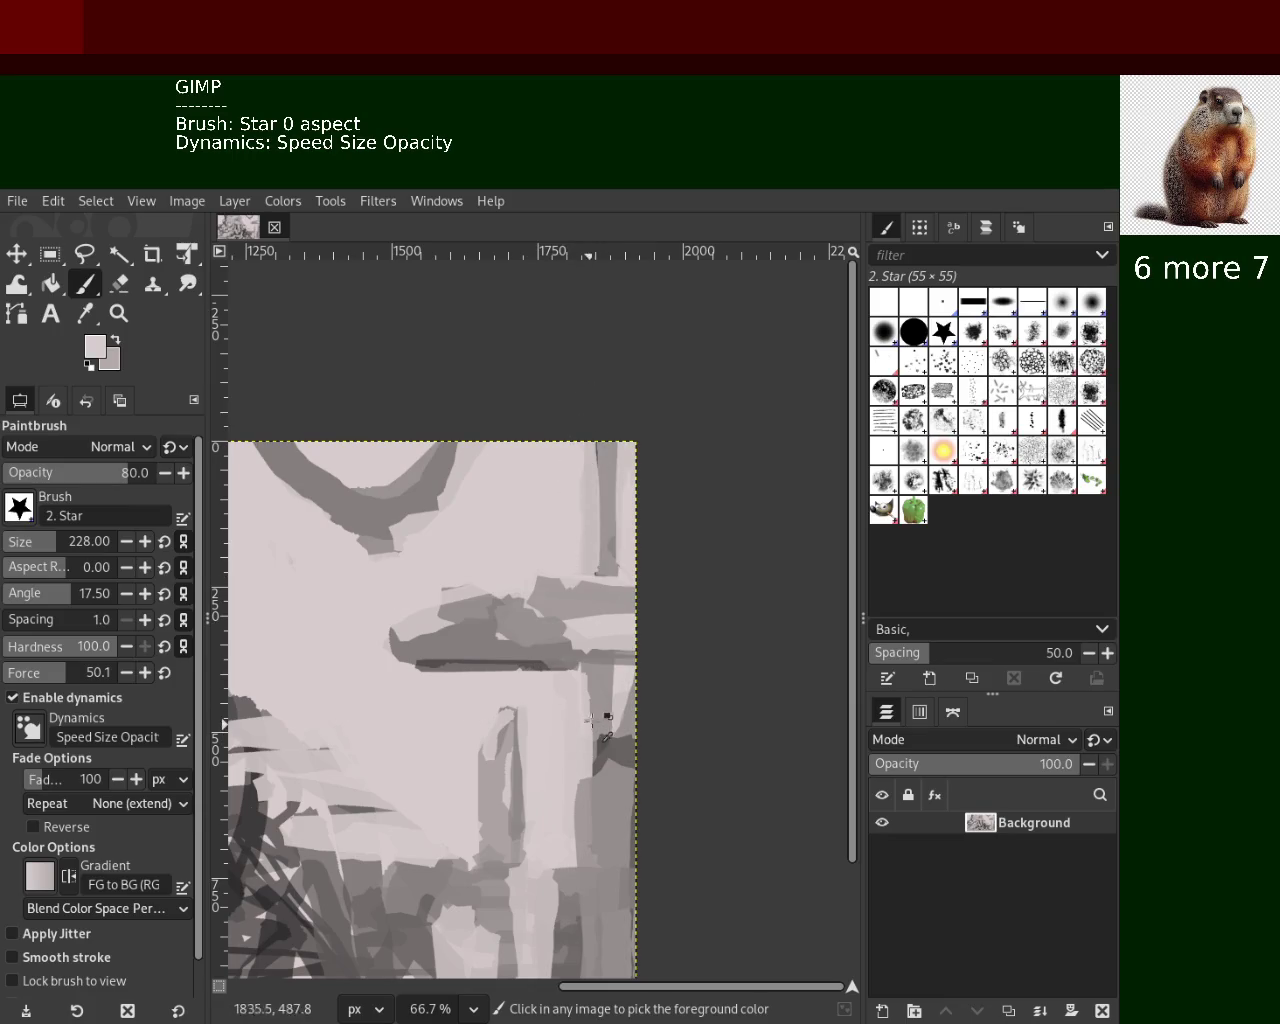
left_click_drag(605, 672, 600, 975)
key("ctrl+z")
left_click(593, 655, "ctrl")
left_click_drag(593, 655, 583, 993)
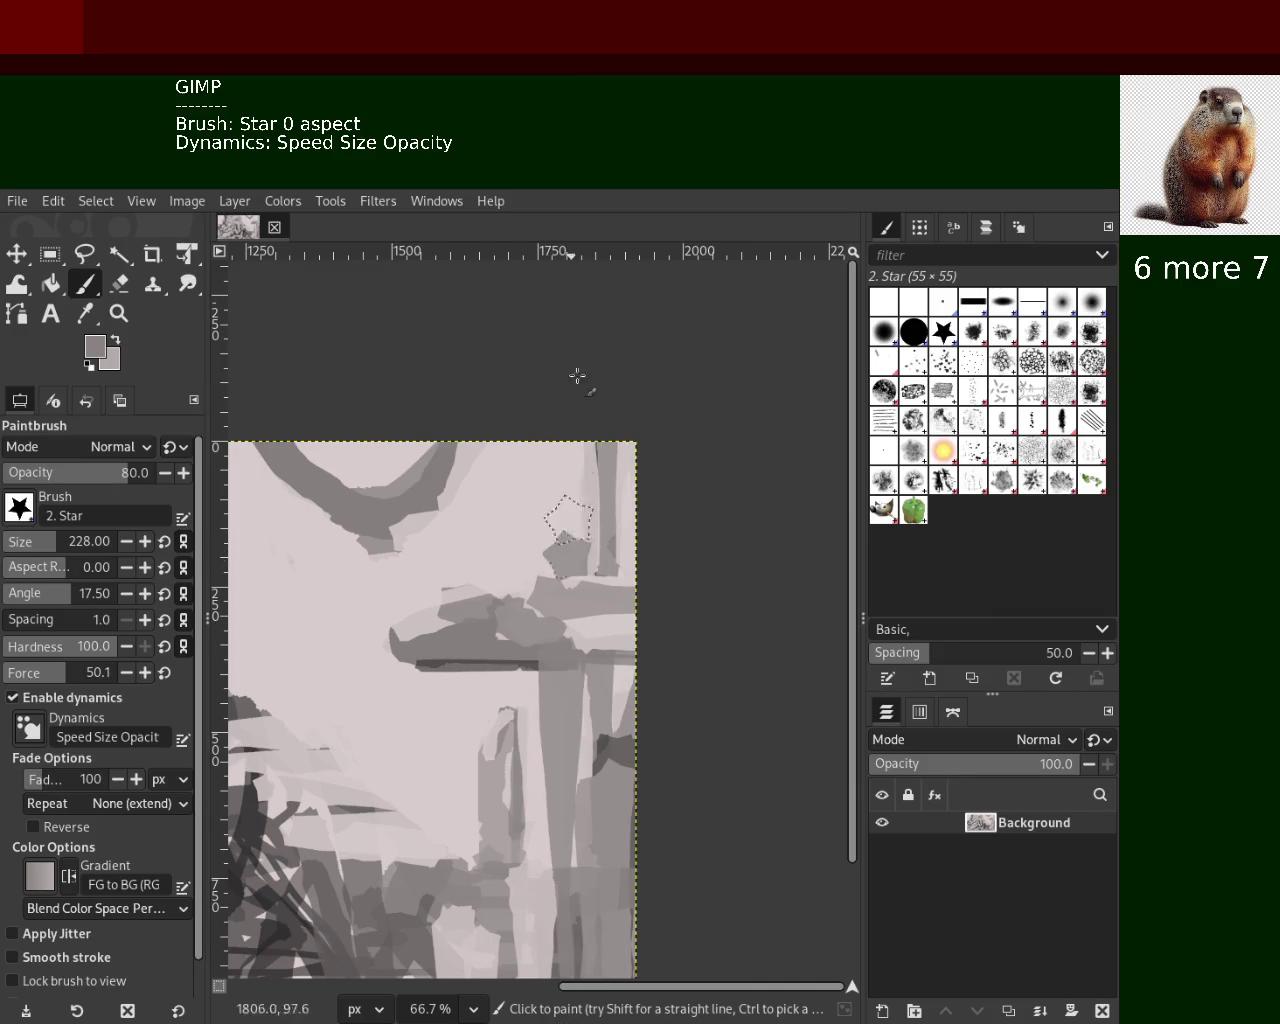
left_click_drag(568, 585, 555, 438)
left_click_drag(525, 520, 530, 442)
mouse_move(528, 750)
left_mouse_down()
mouse_move(508, 491)
mouse_move(477, 1017)
left_mouse_up()
Paint a darker horizontal band across the middle, then sample pinkish, medium and dark greys
left_click_drag(517, 547, 570, 870)
key("ctrl+z")
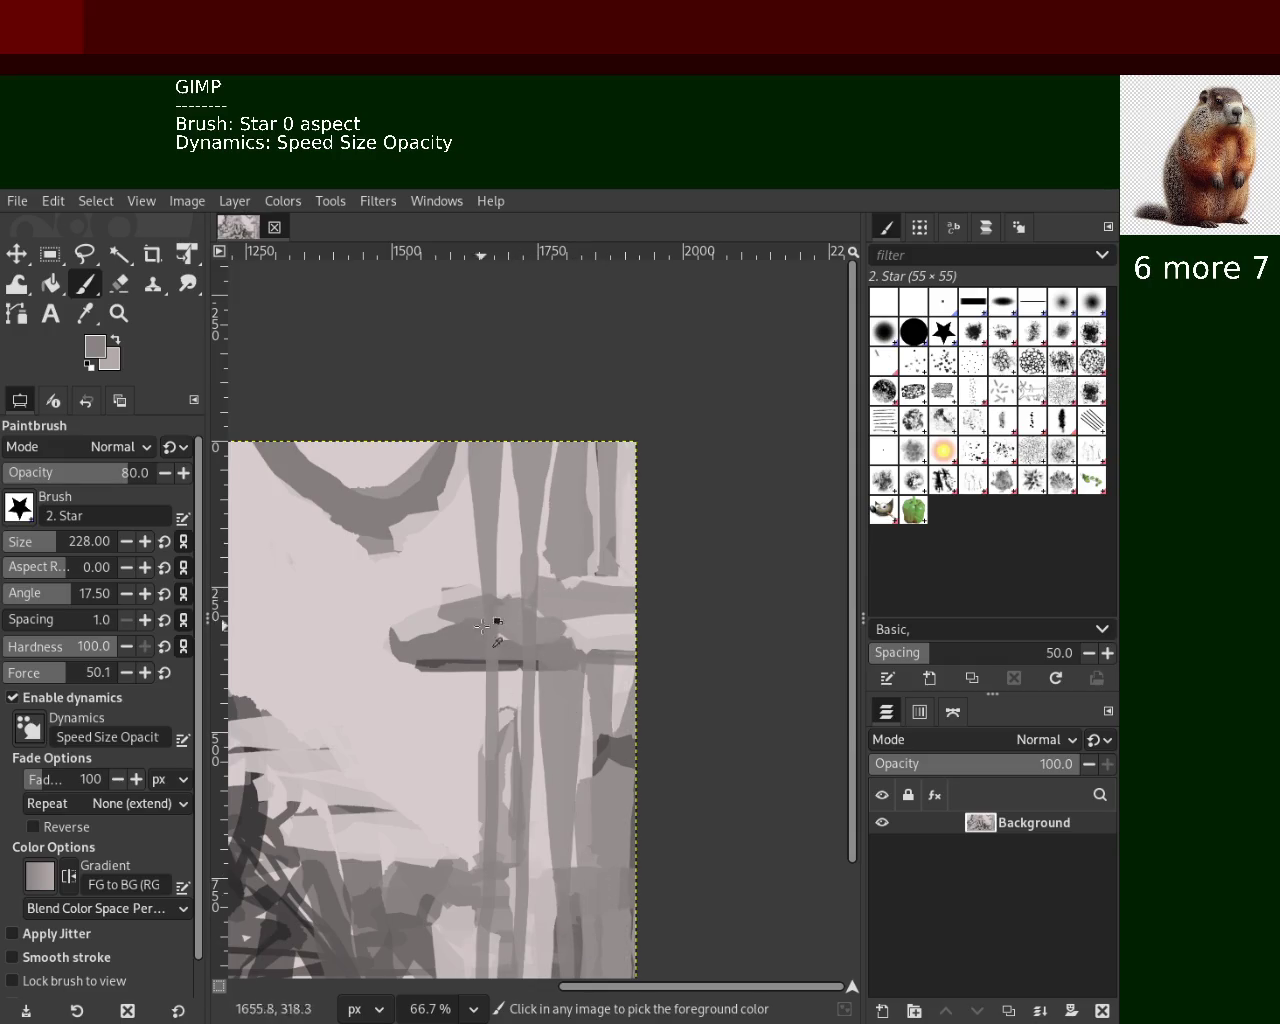
mouse_move(460, 615)
left_mouse_down()
mouse_move(520, 625)
mouse_move(610, 600)
mouse_move(533, 663)
mouse_move(765, 690)
left_mouse_up()
left_click(470, 612, "ctrl")
left_click(612, 596, "ctrl")
left_click(444, 661, "ctrl")
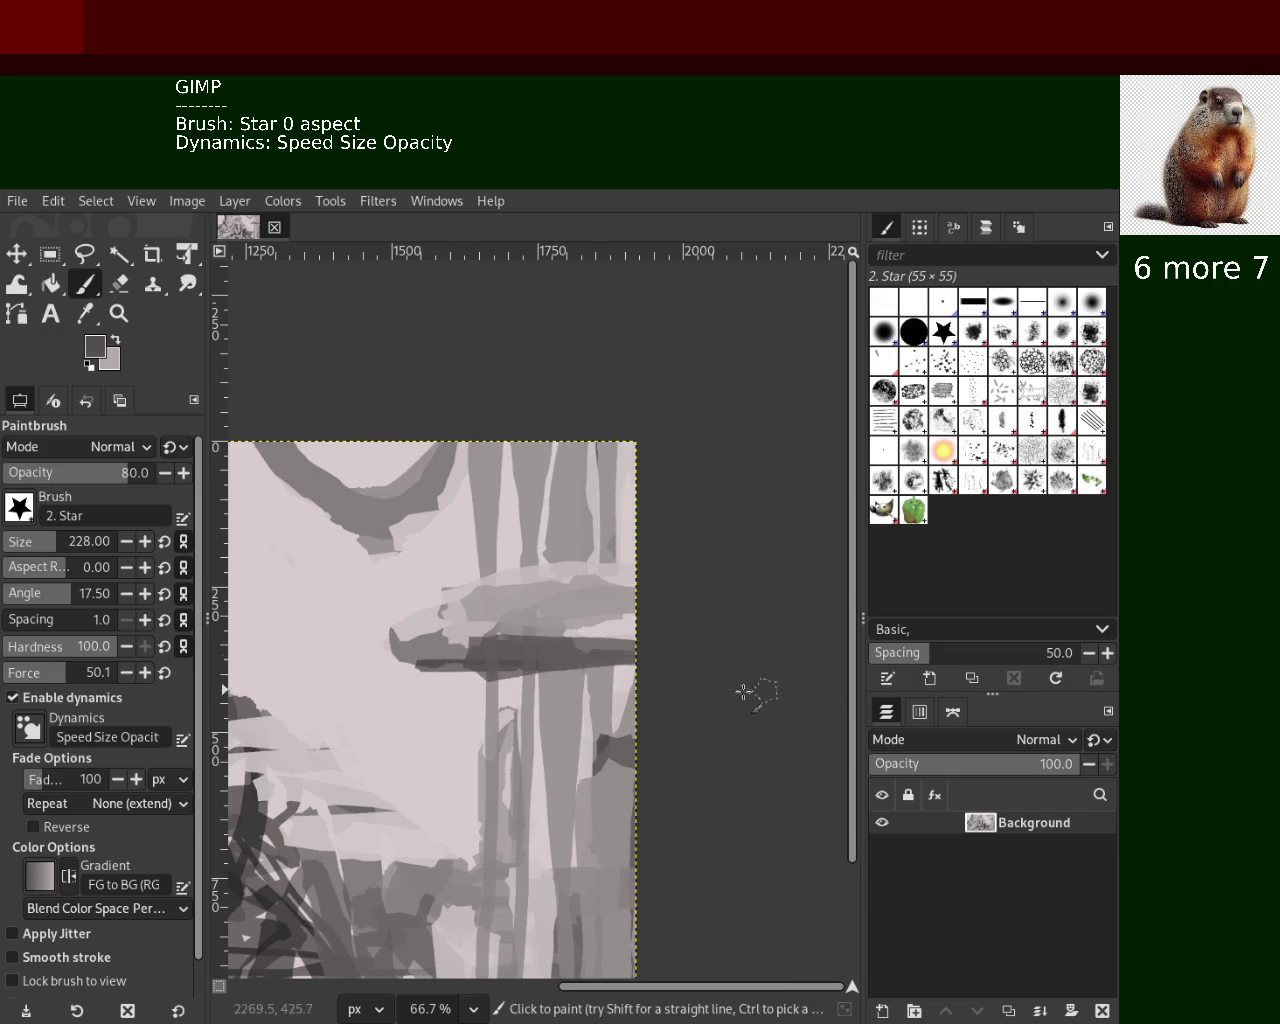
Paint a shorter dark grey band across the right side, discarding an overlong version
left_click_drag(618, 641, 652, 612)
left_click_drag(520, 586, 651, 600)
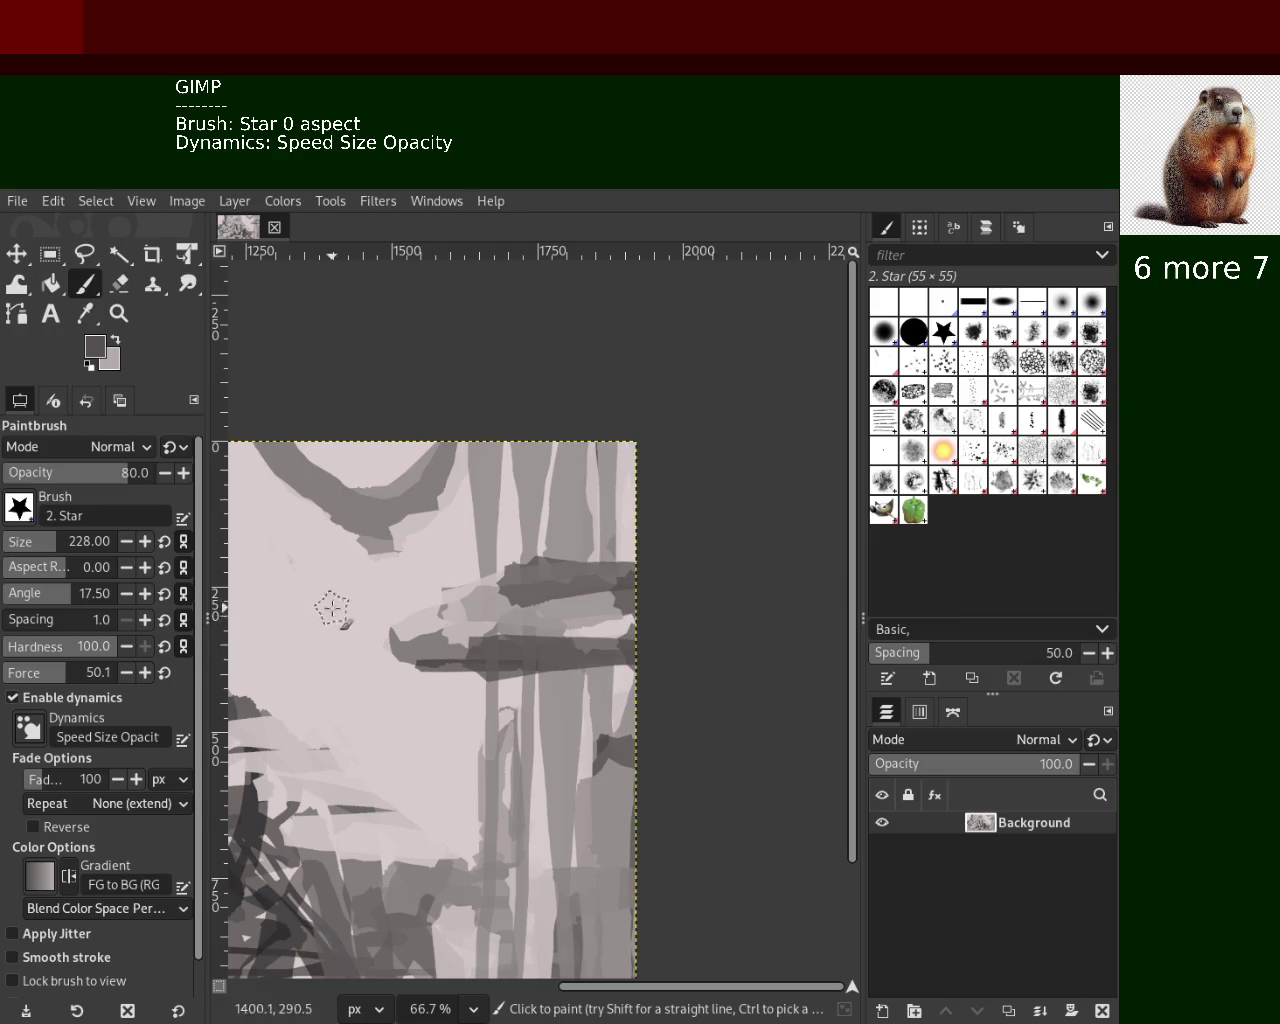
left_click_drag(428, 580, 792, 578)
key("ctrl+z")
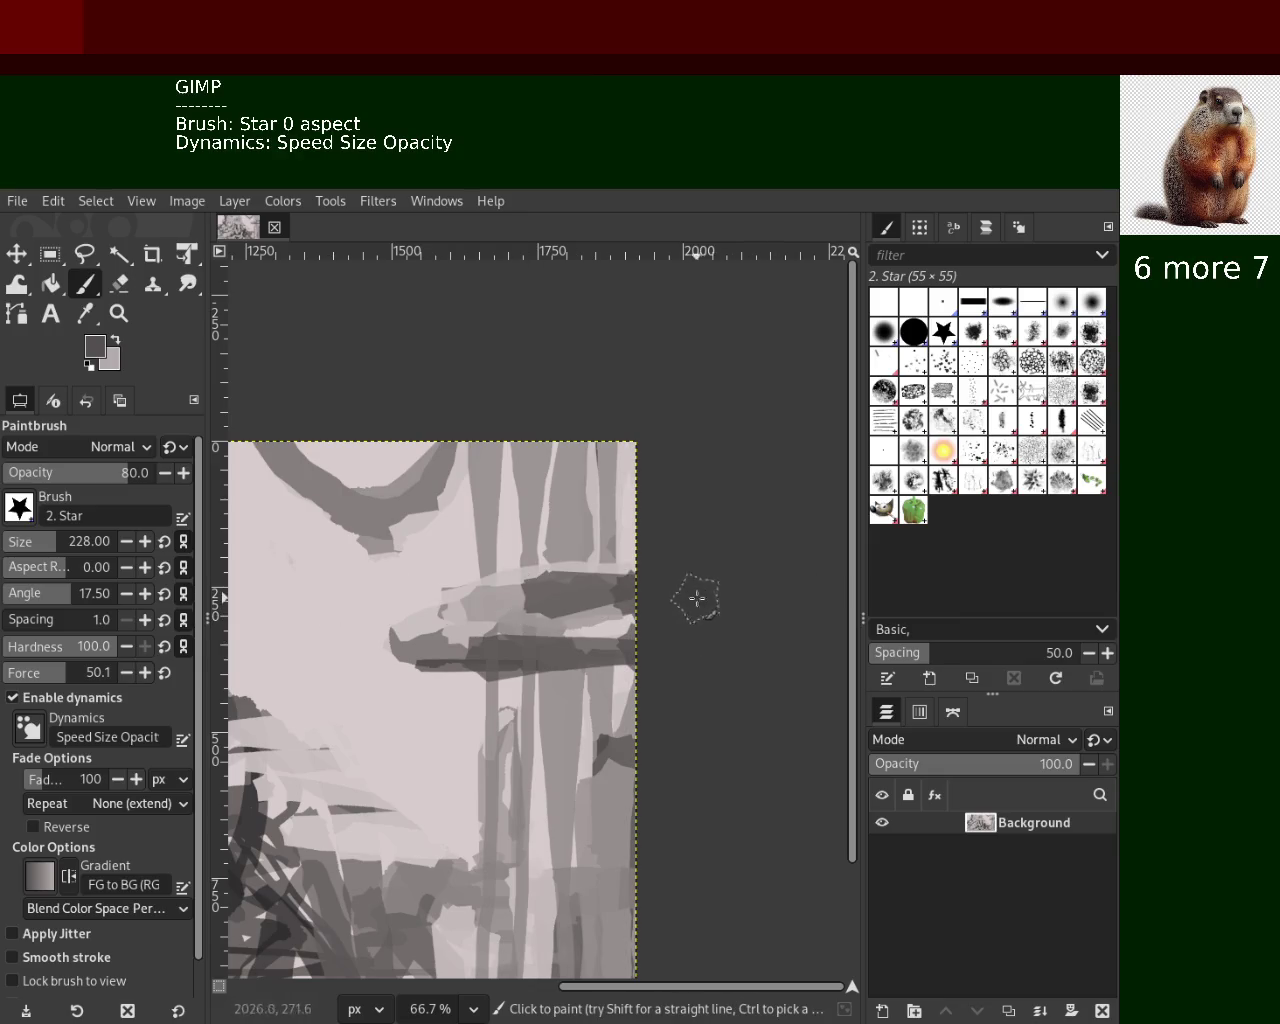
left_click_drag(697, 599, 488, 584)
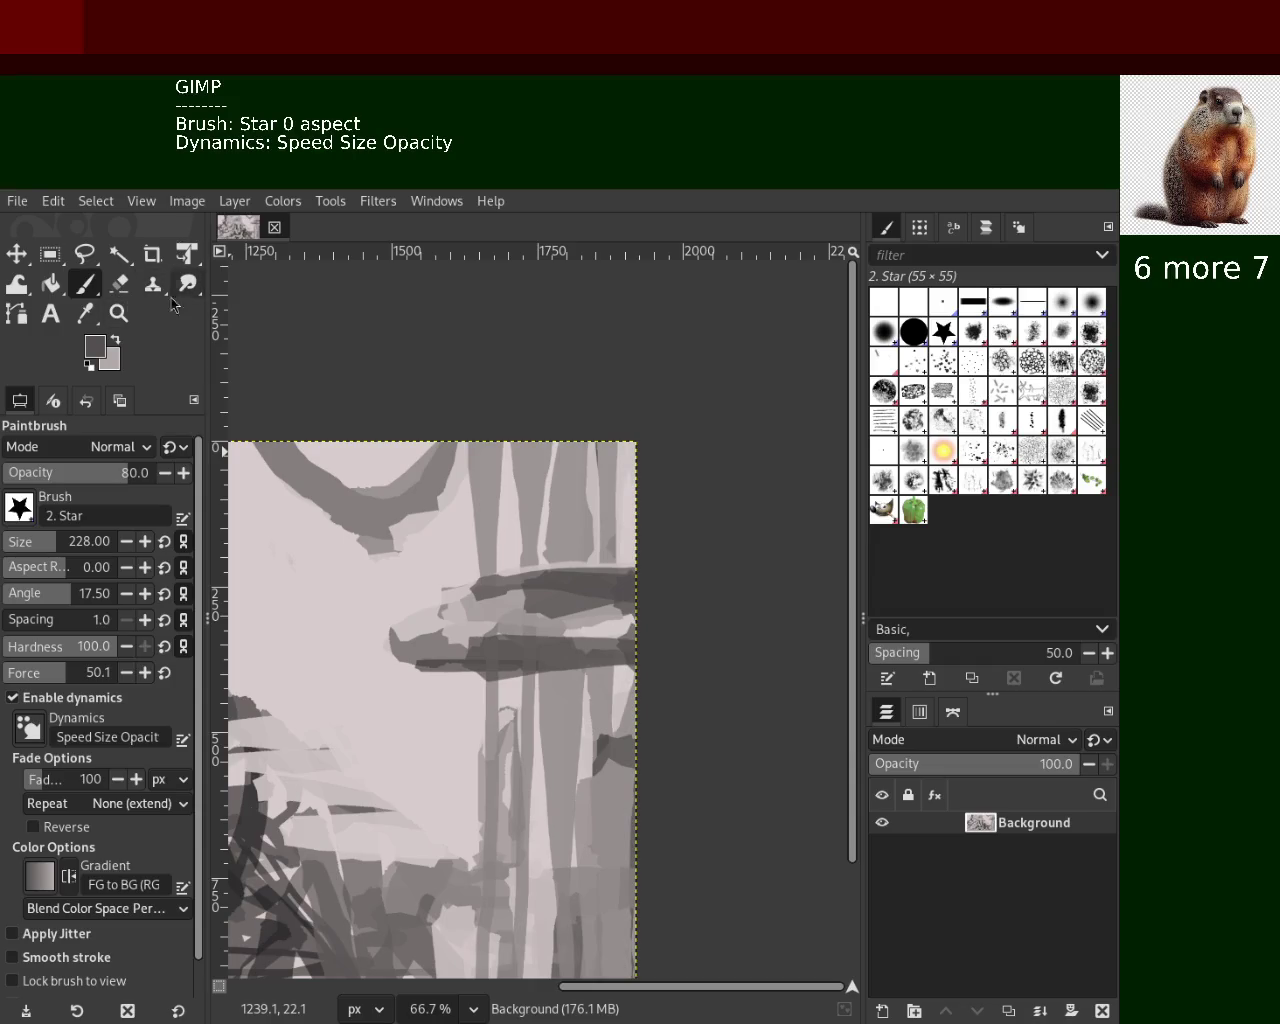
left_click(119, 284)
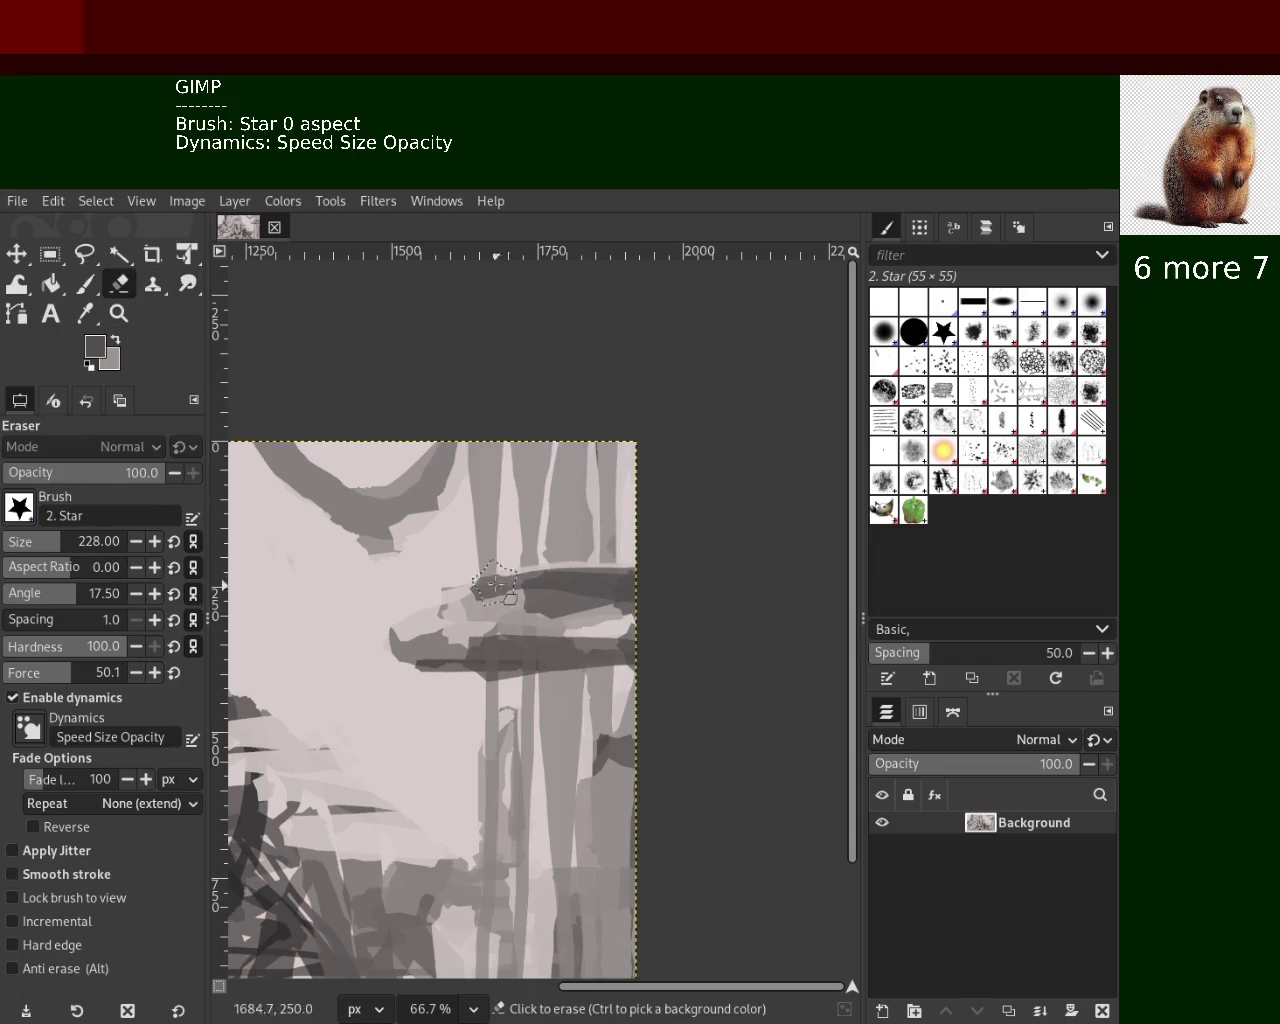
Zoom out to see the whole painting, then settle back at 50%
left_click(119, 313)
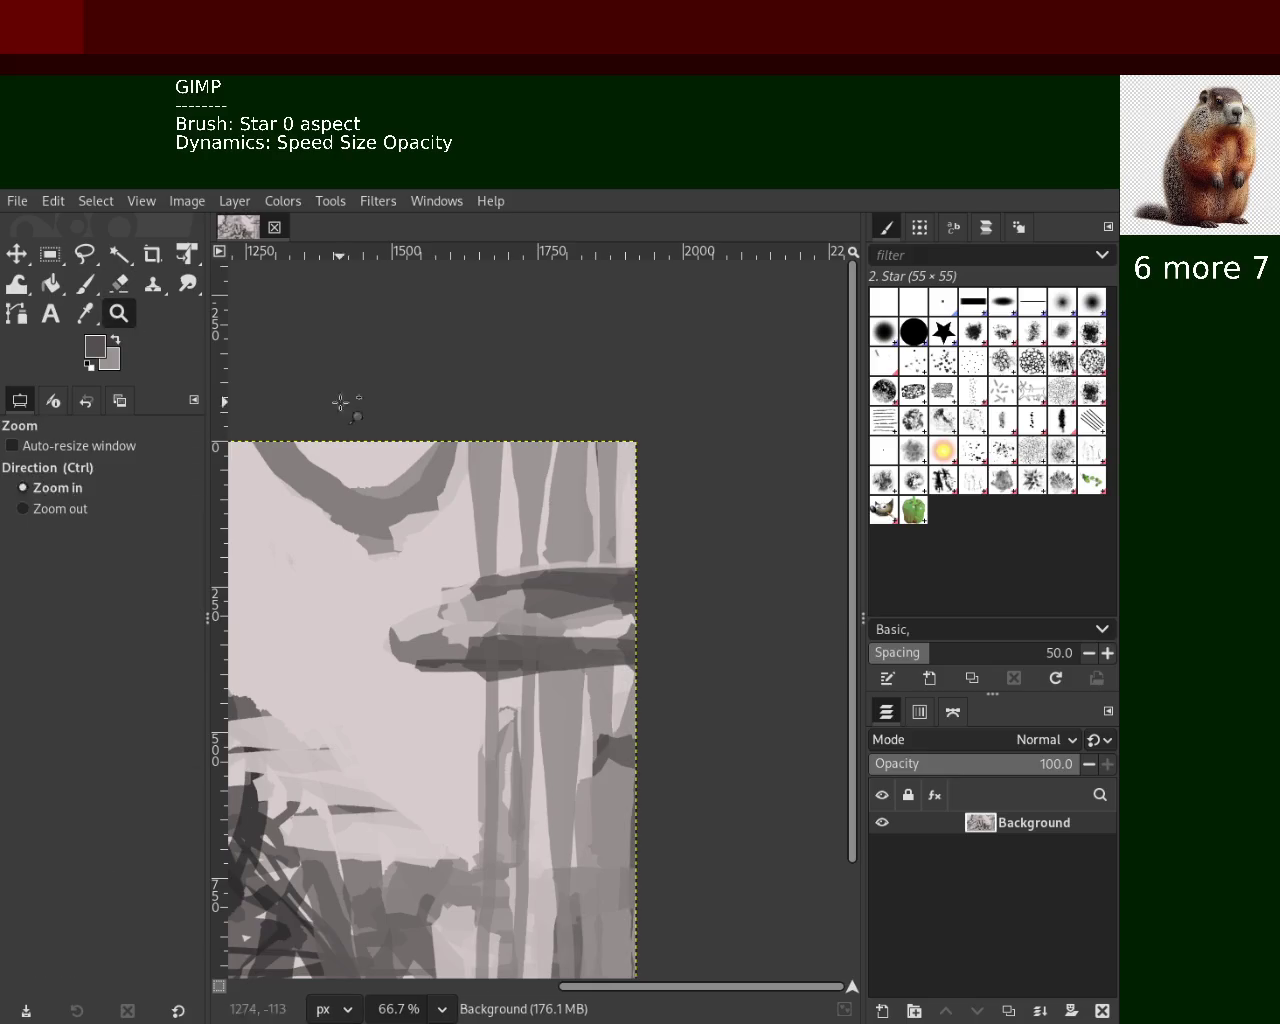
left_click(532, 497, "ctrl")
left_click(532, 497, "ctrl")
left_click(532, 497)
left_click(532, 500)
left_click(525, 520, "ctrl")
left_click(520, 530, "ctrl")
left_click(520, 540)
left_click(517, 547)
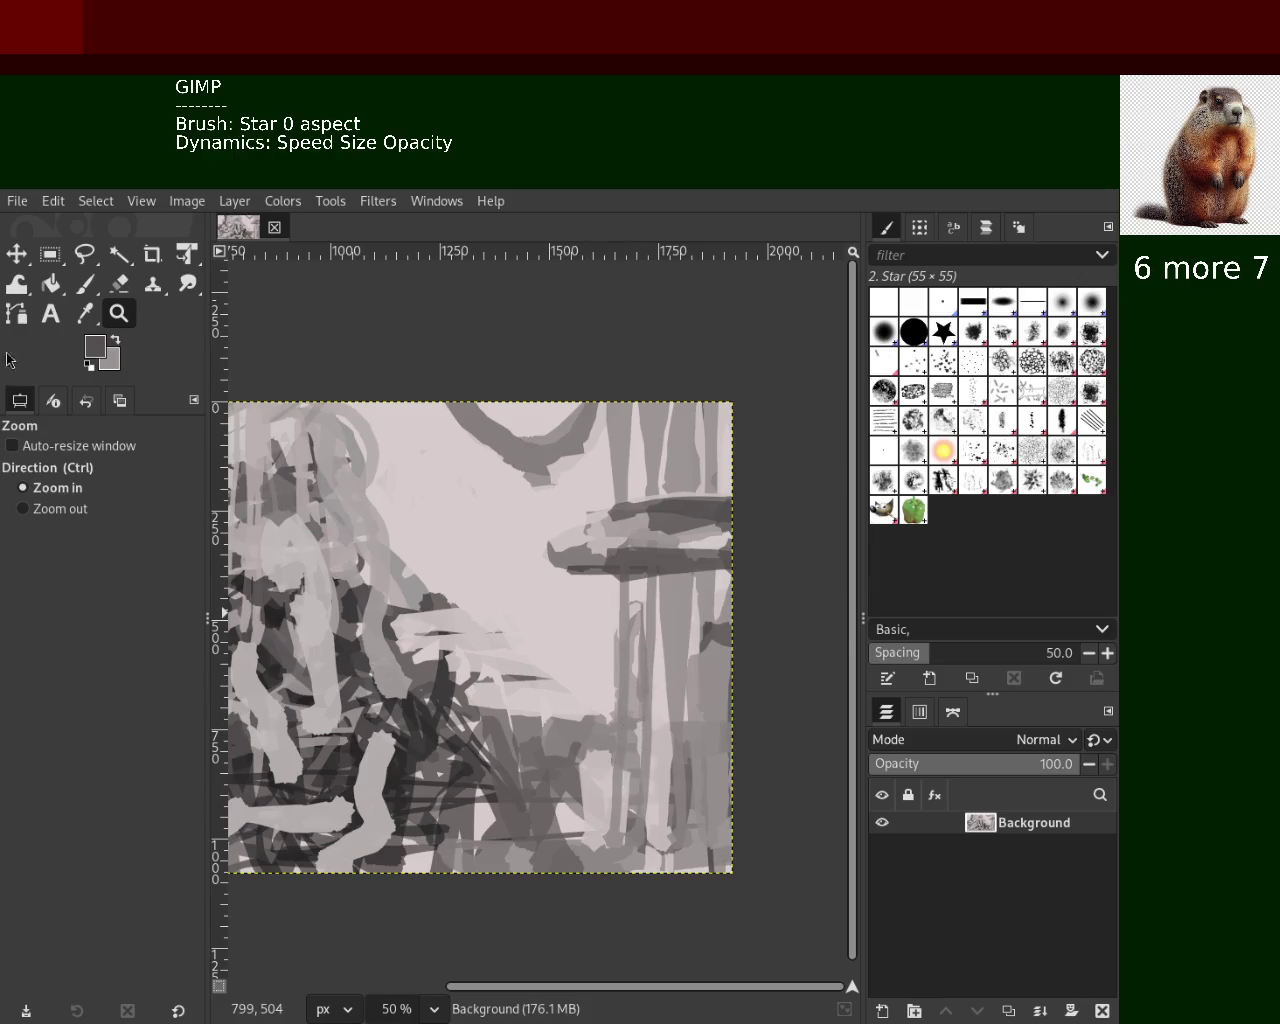
Sample a light pinkish grey and brush light Paintbrush strokes over the canvas centre
left_click(85, 287)
left_click(300, 790, "ctrl")
left_click(605, 760, "ctrl")
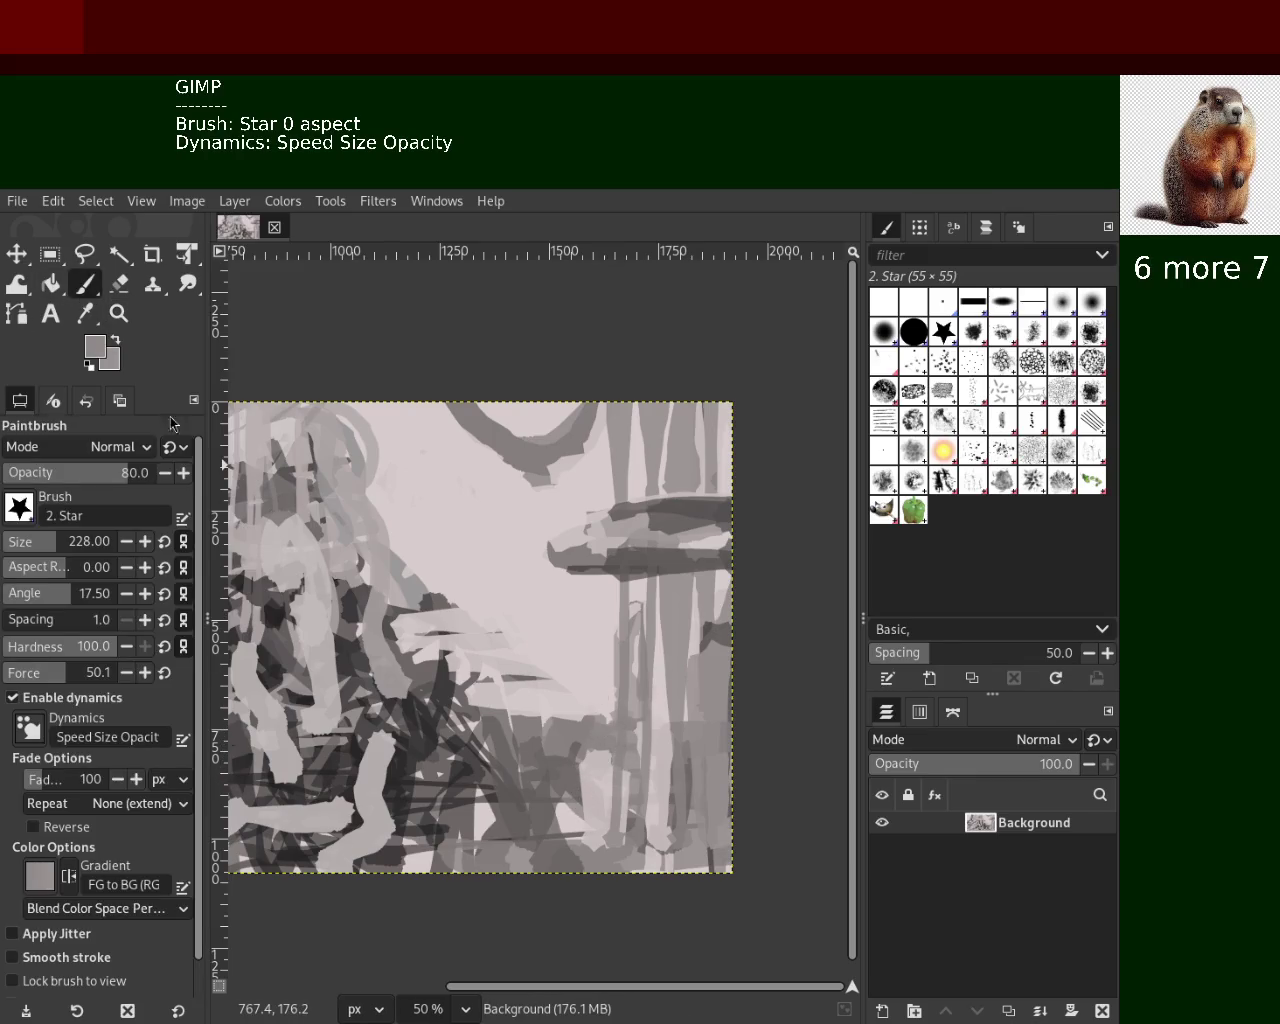
left_click(487, 525, "ctrl")
mouse_move(480, 575)
left_mouse_down()
mouse_move(508, 608)
mouse_move(514, 666)
mouse_move(412, 672)
mouse_move(553, 732)
mouse_move(586, 903)
left_mouse_up()
Discard the light strokes and paint a mid-grey stroke down the right pillar
key("ctrl+z")
left_click_drag(614, 617, 591, 934)
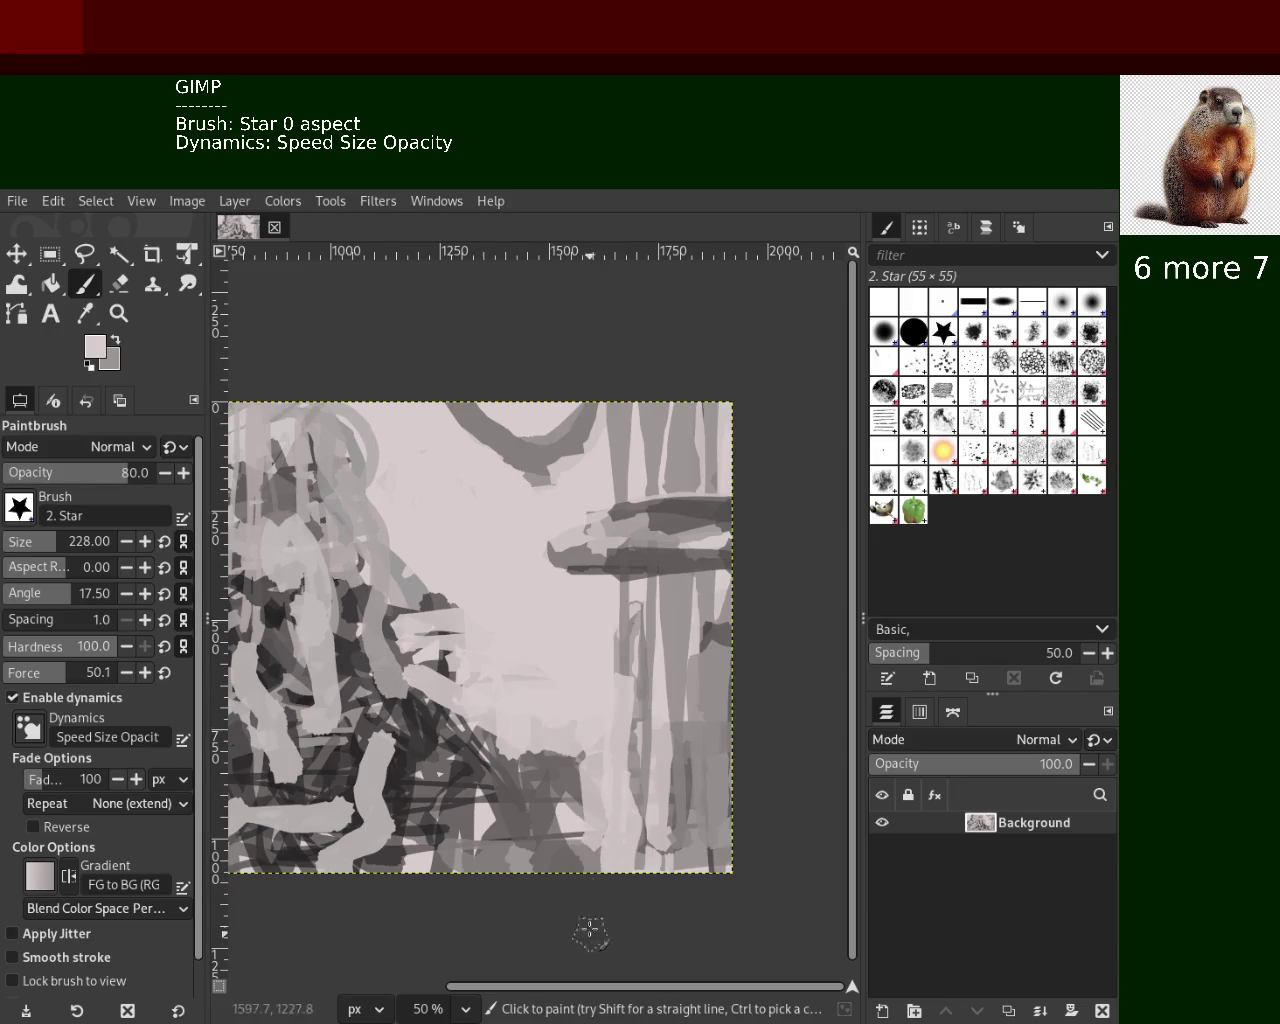
key("ctrl+z")
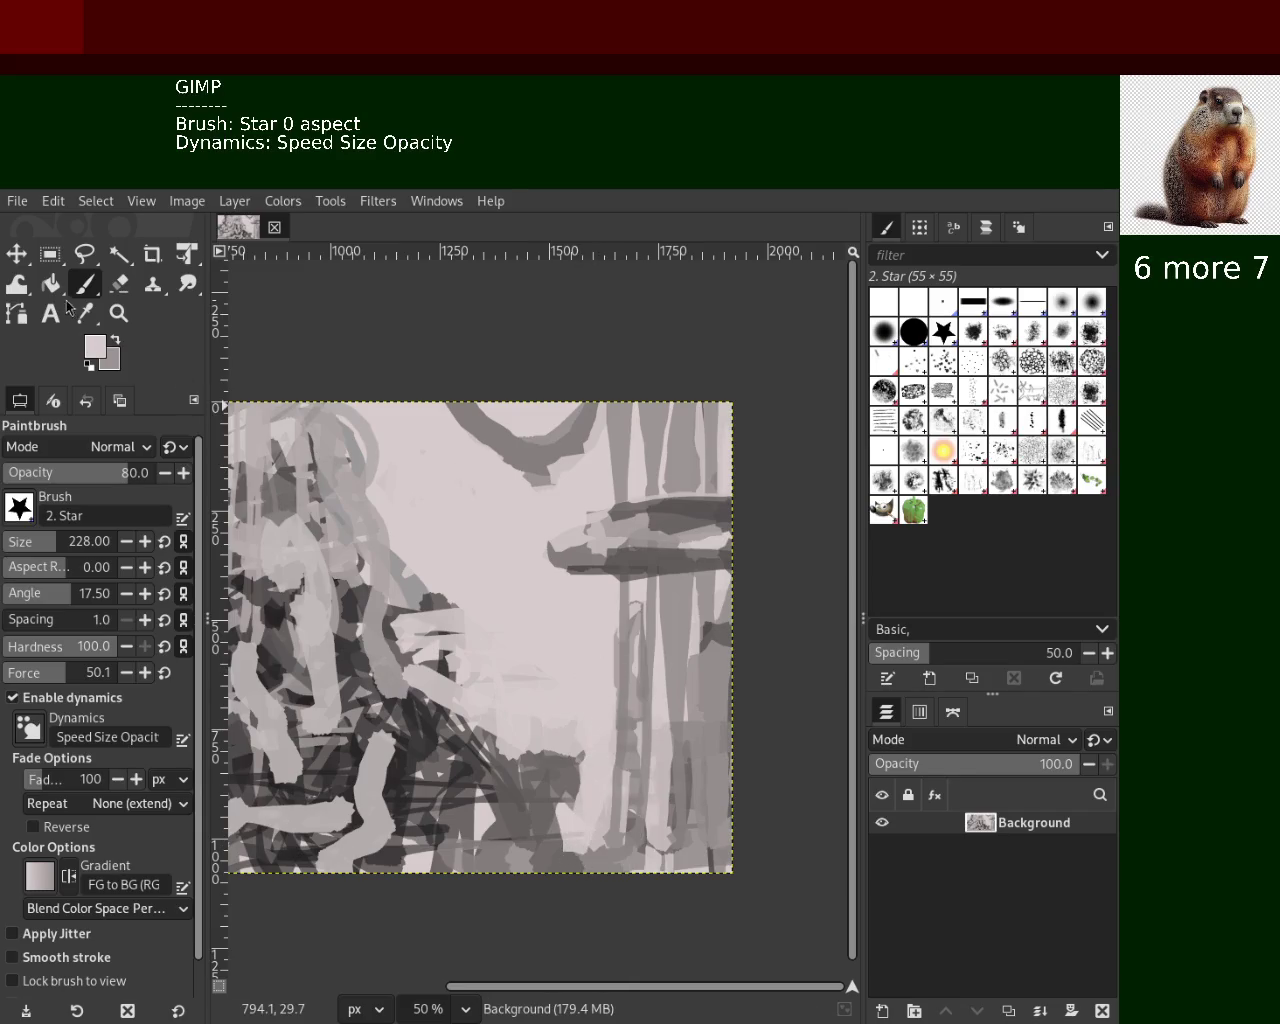
left_click(640, 435, "ctrl")
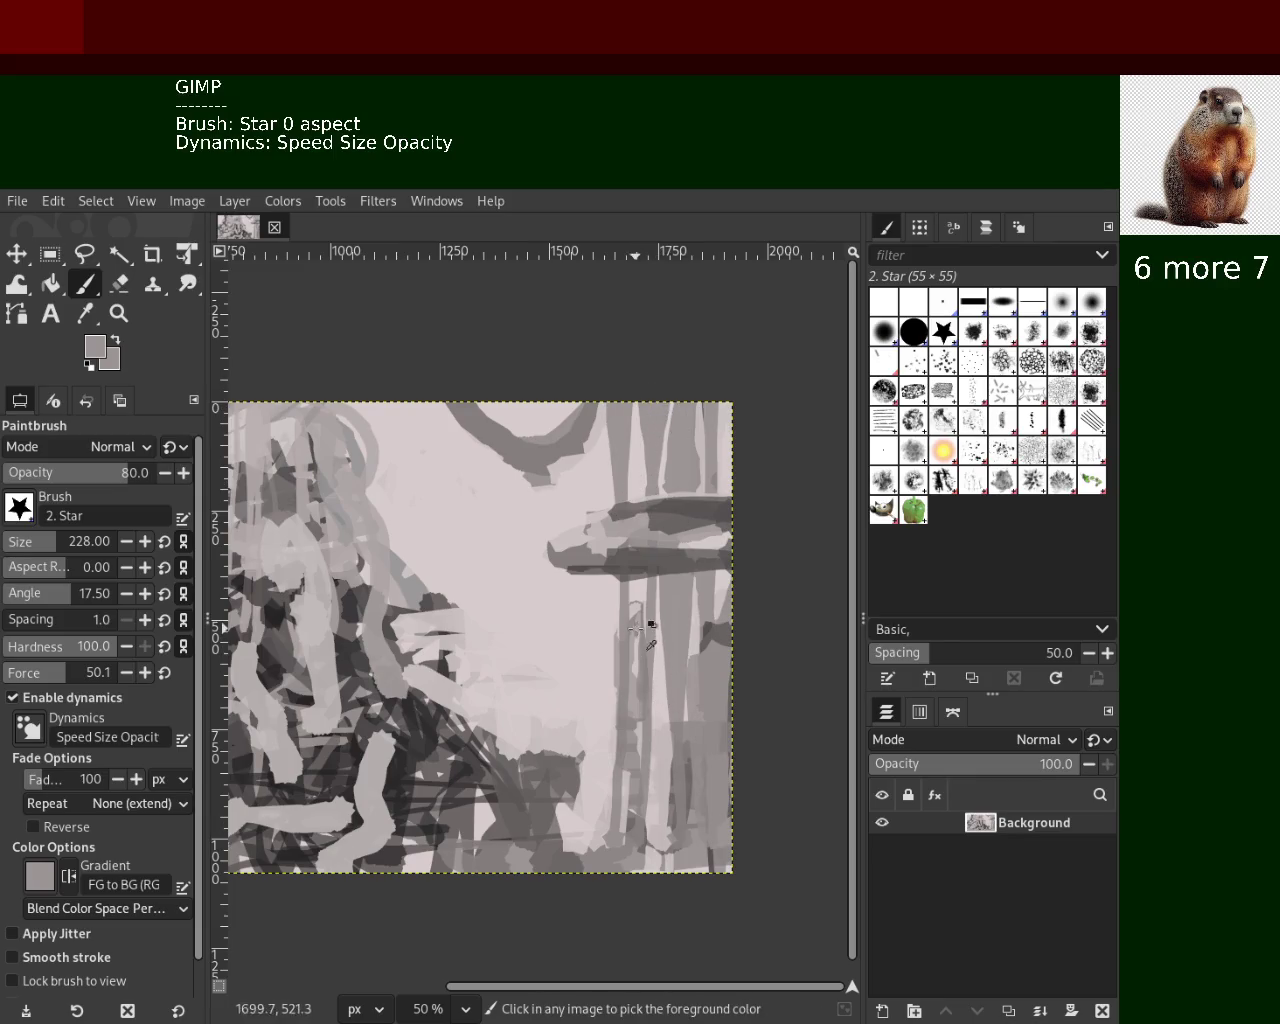
left_click_drag(624, 632, 613, 858)
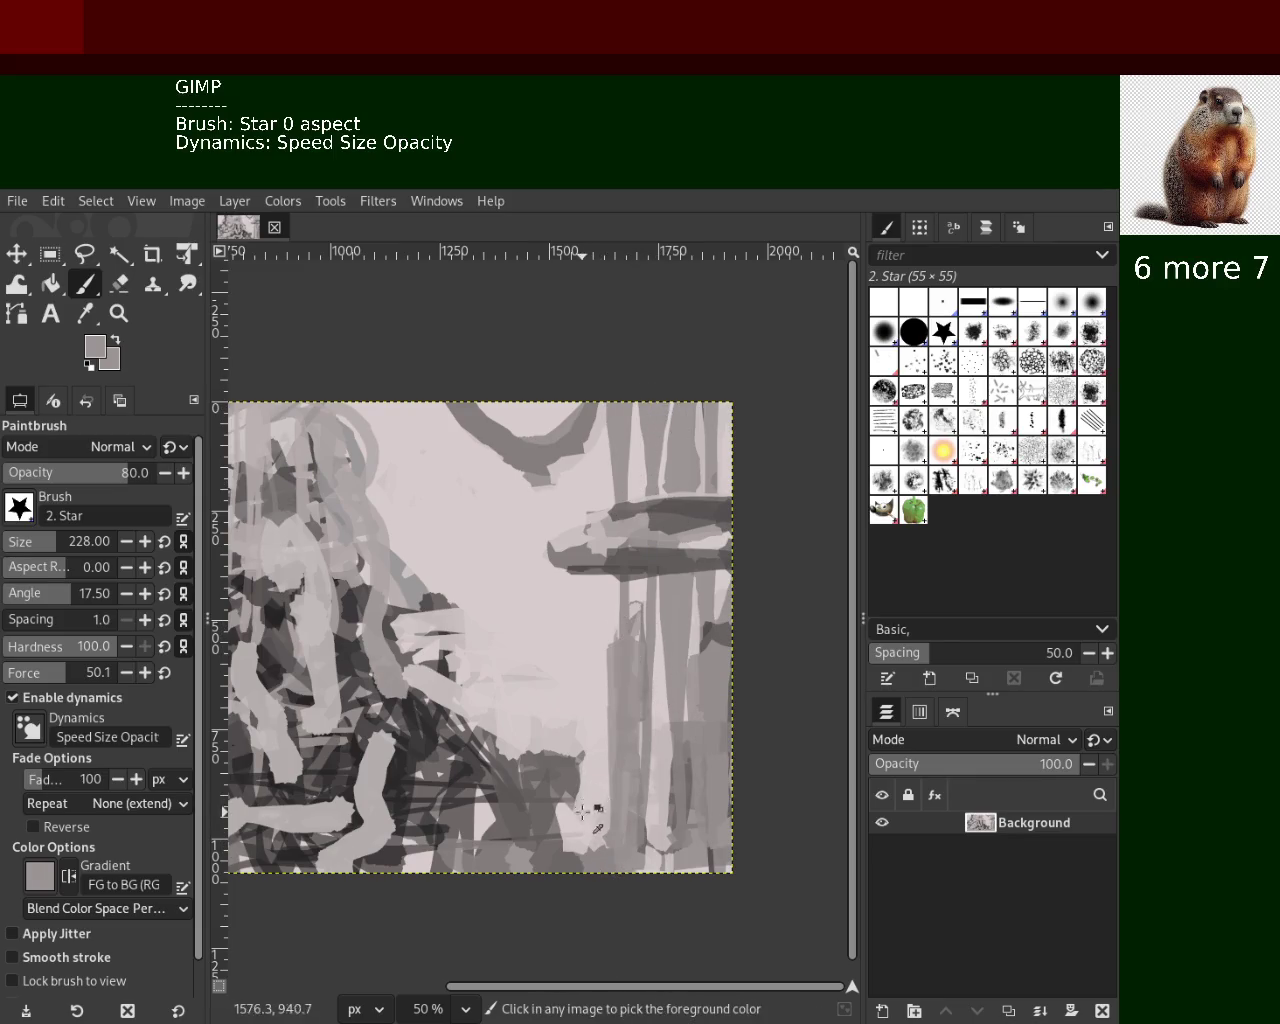
Resample mid grey and try more pillar strokes, undoing the ones that failed
left_click(598, 818, "ctrl")
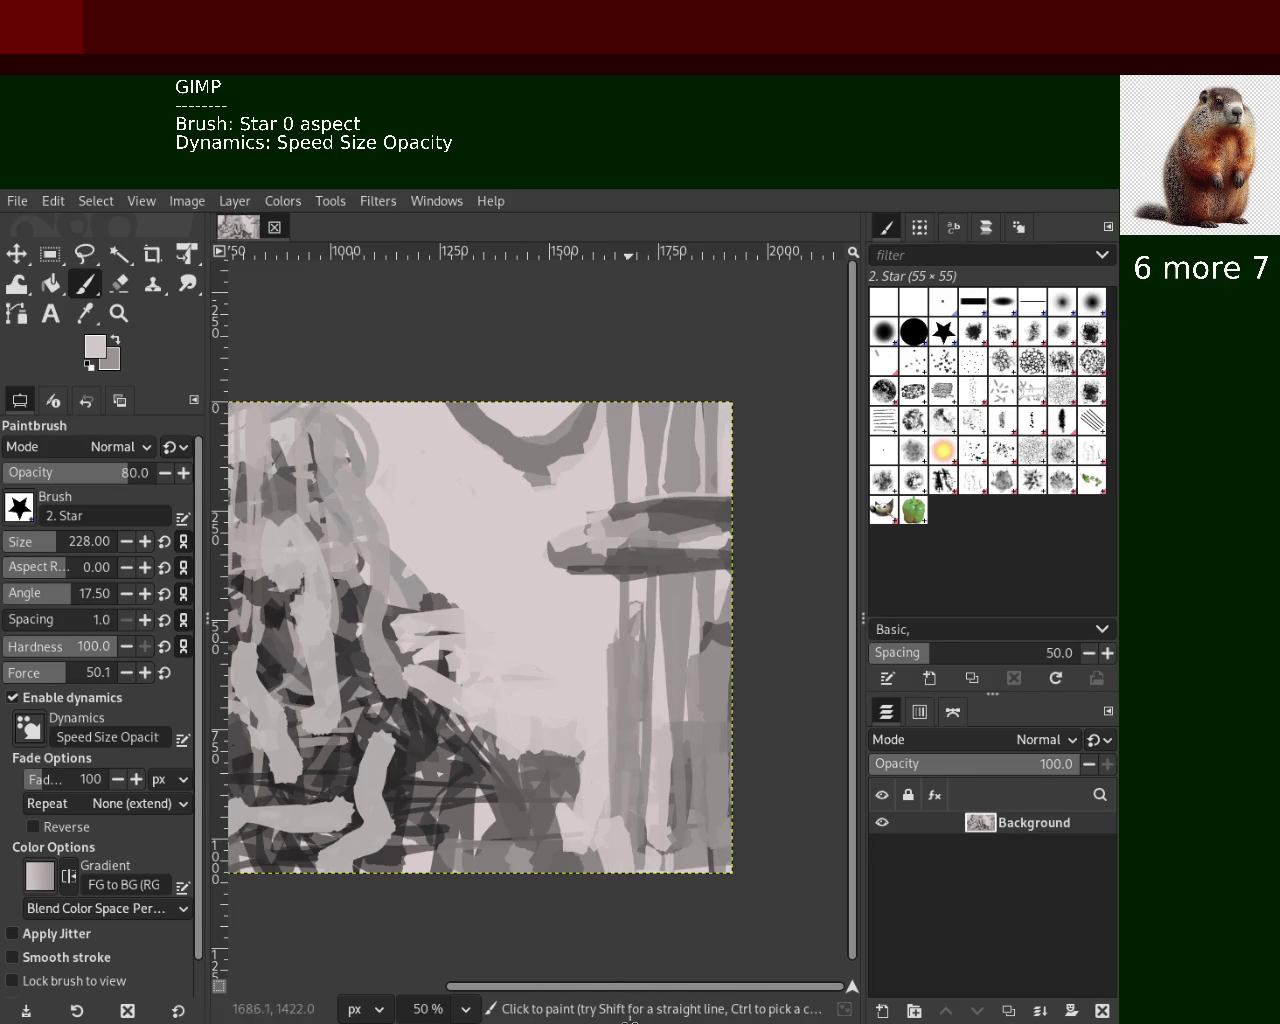
left_click(580, 798, "ctrl")
left_click_drag(539, 712, 460, 690)
key("ctrl+z")
mouse_move(515, 860)
left_mouse_down()
mouse_move(540, 641)
mouse_move(514, 797)
mouse_move(497, 652)
mouse_move(527, 710)
mouse_move(470, 625)
left_mouse_up()
key("ctrl+z")
key("ctrl+z")
Try light pink and curving light-grey strokes in the lower middle, undoing both
left_click(446, 688, "ctrl")
left_click_drag(462, 850, 570, 822)
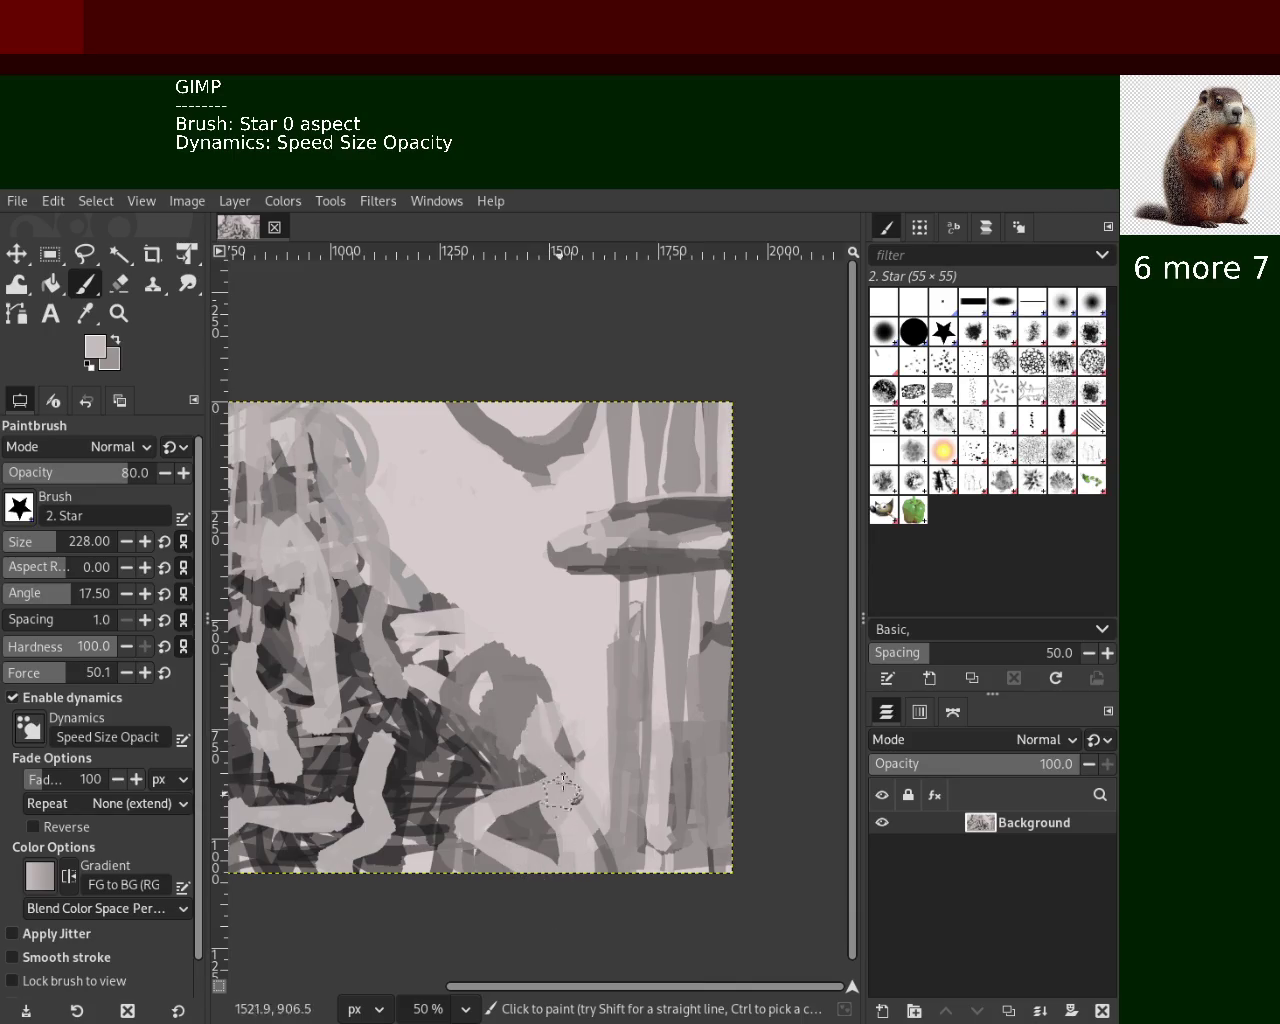
key("ctrl+z")
key("ctrl+z")
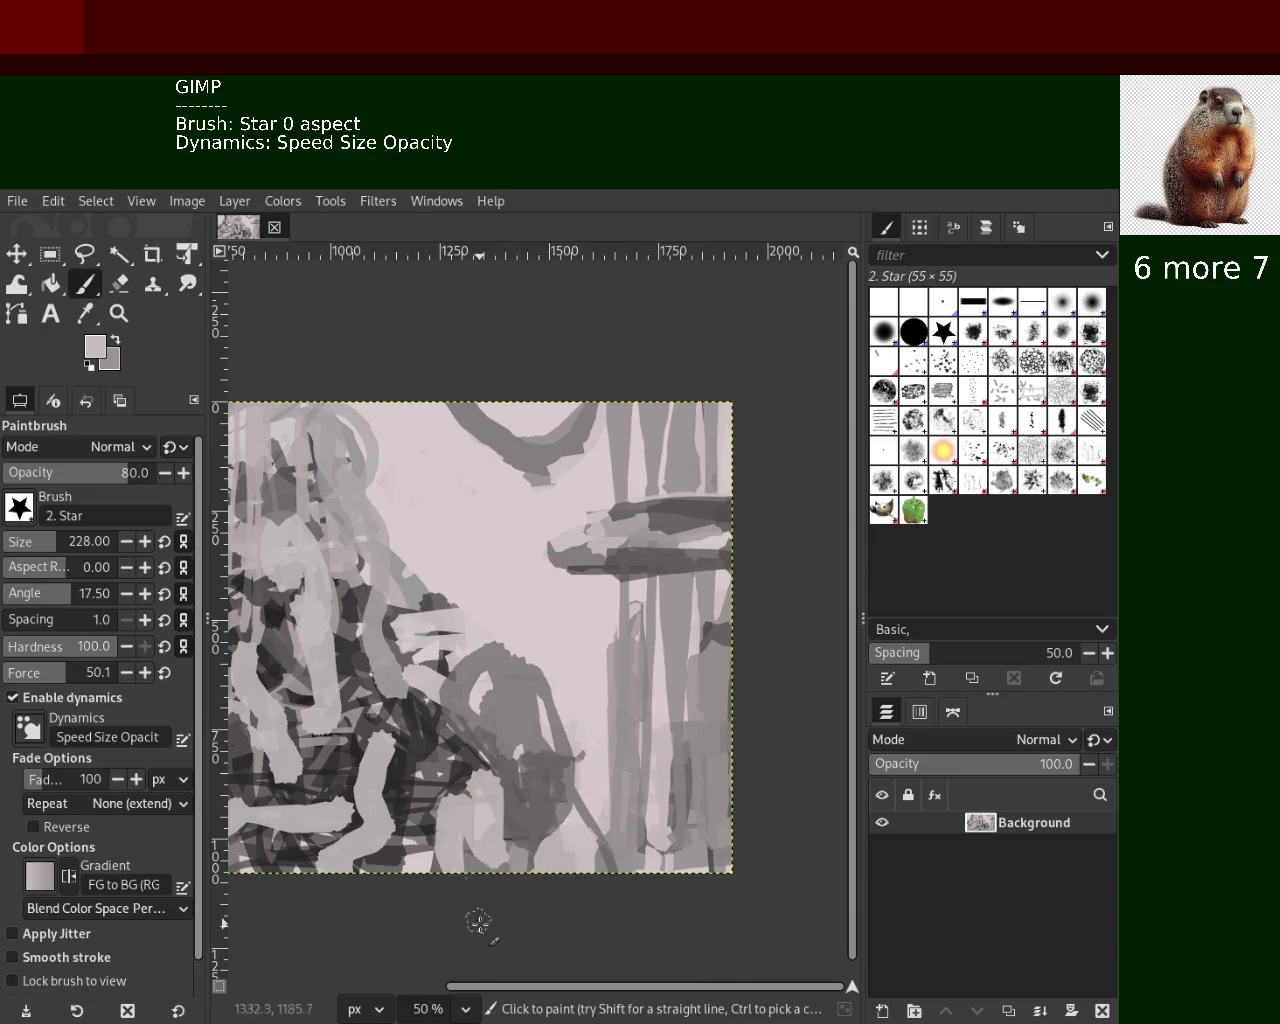
left_click_drag(470, 760, 491, 676)
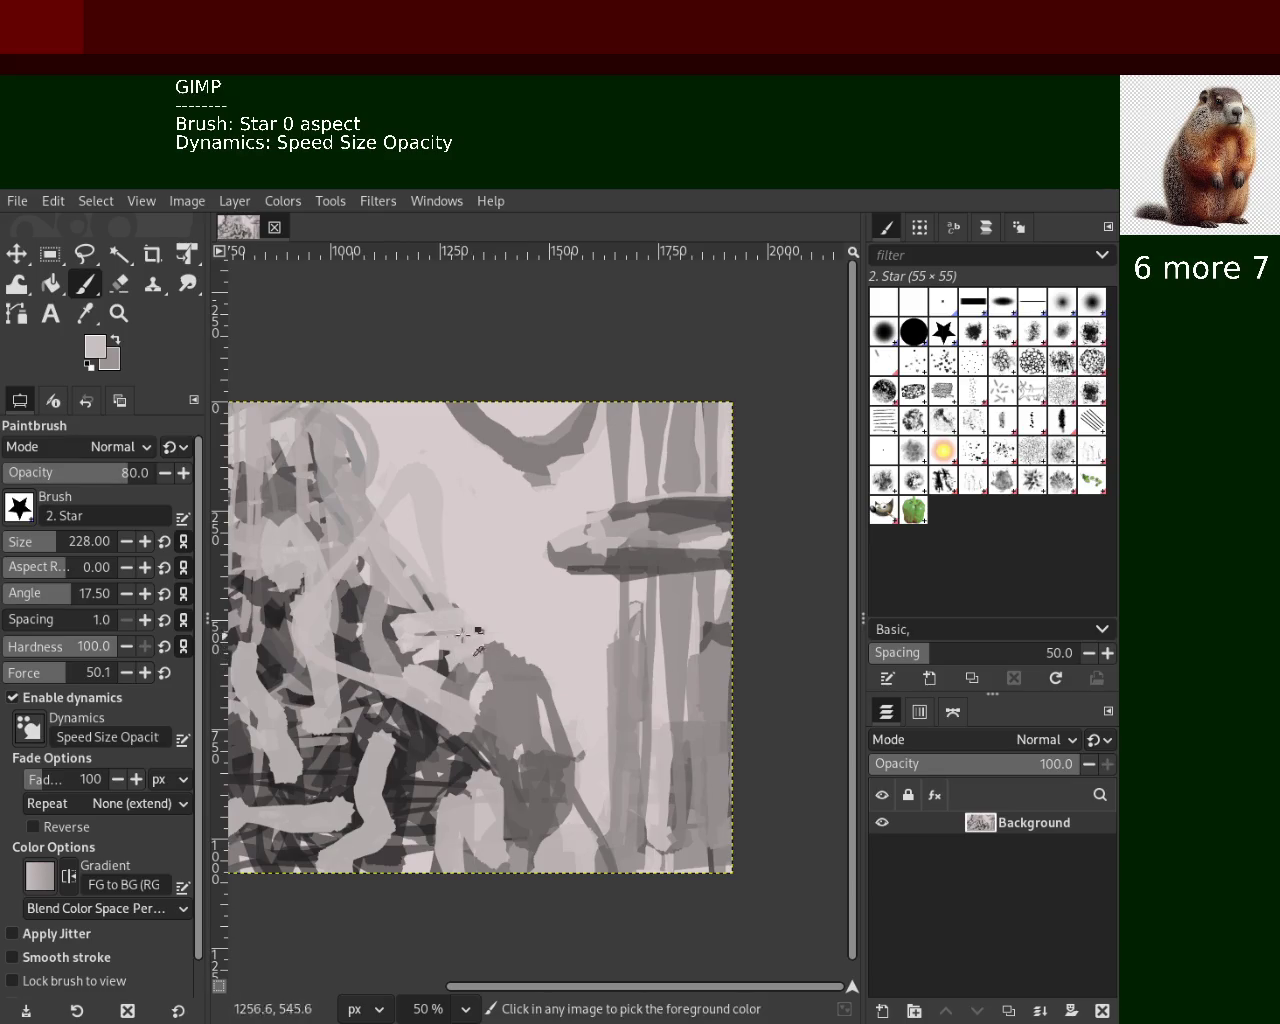
key("ctrl+z")
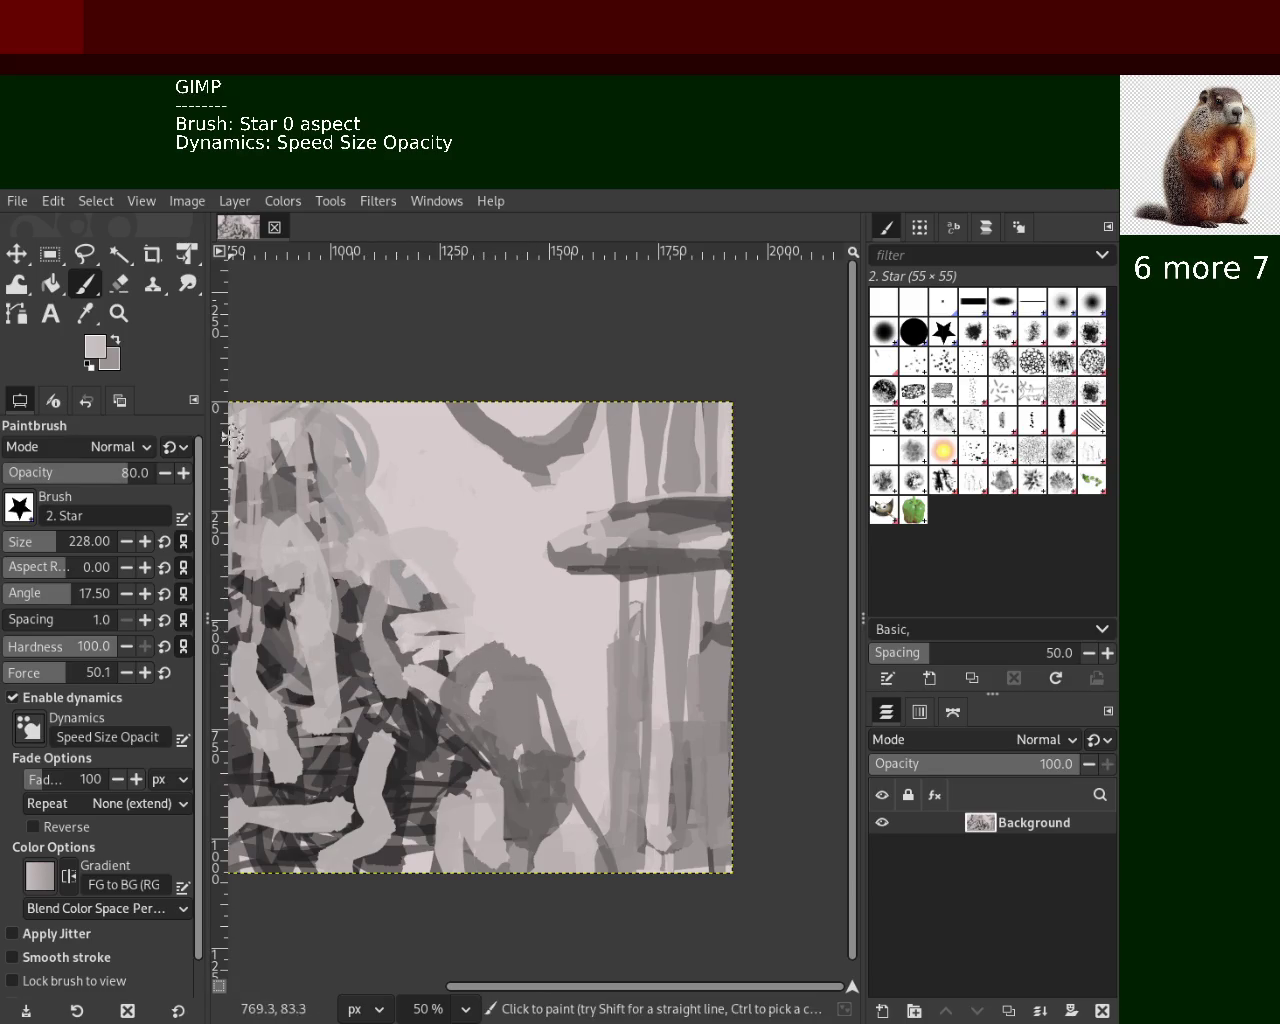
Zoom to about 33% so the full wide canvas fits, then return to the Paintbrush
key("z")
scroll(535, 570, "down", 3)
left_click(469, 556)
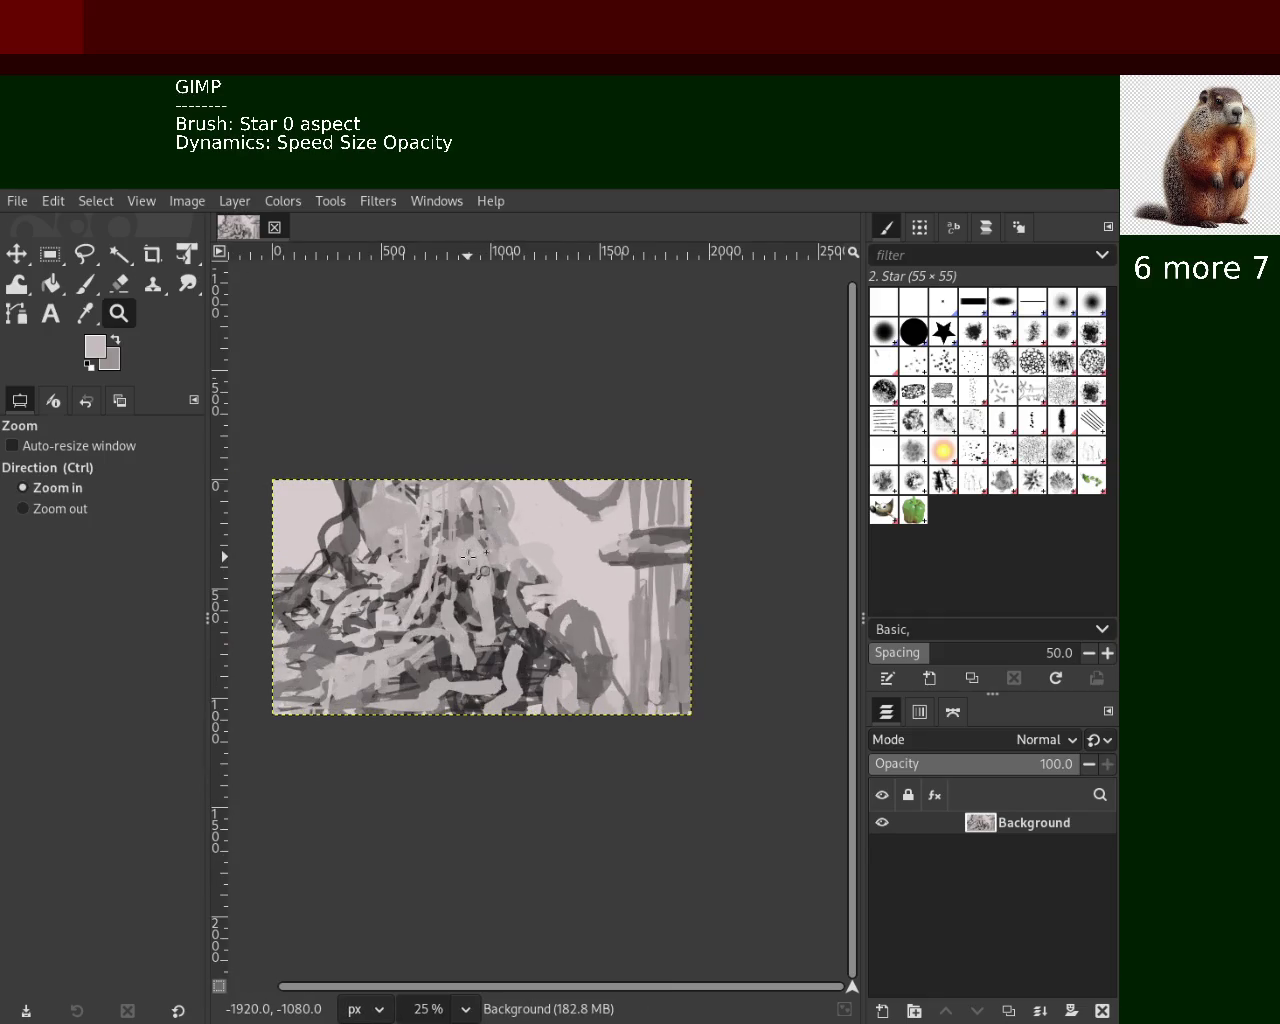
left_click(469, 556)
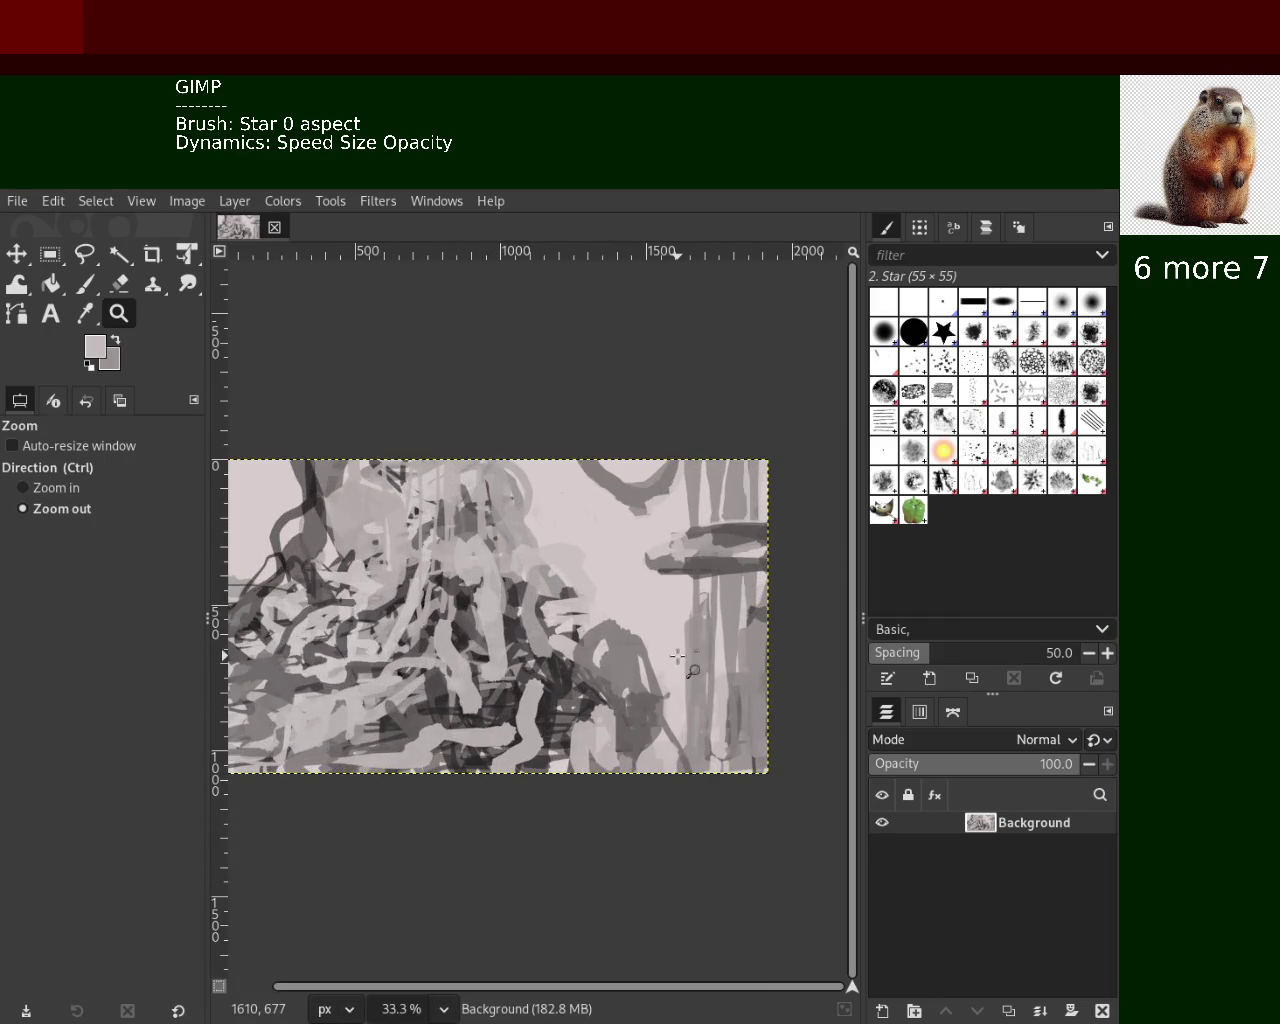
left_click(677, 656)
left_click(677, 656, "ctrl")
left_click(605, 630)
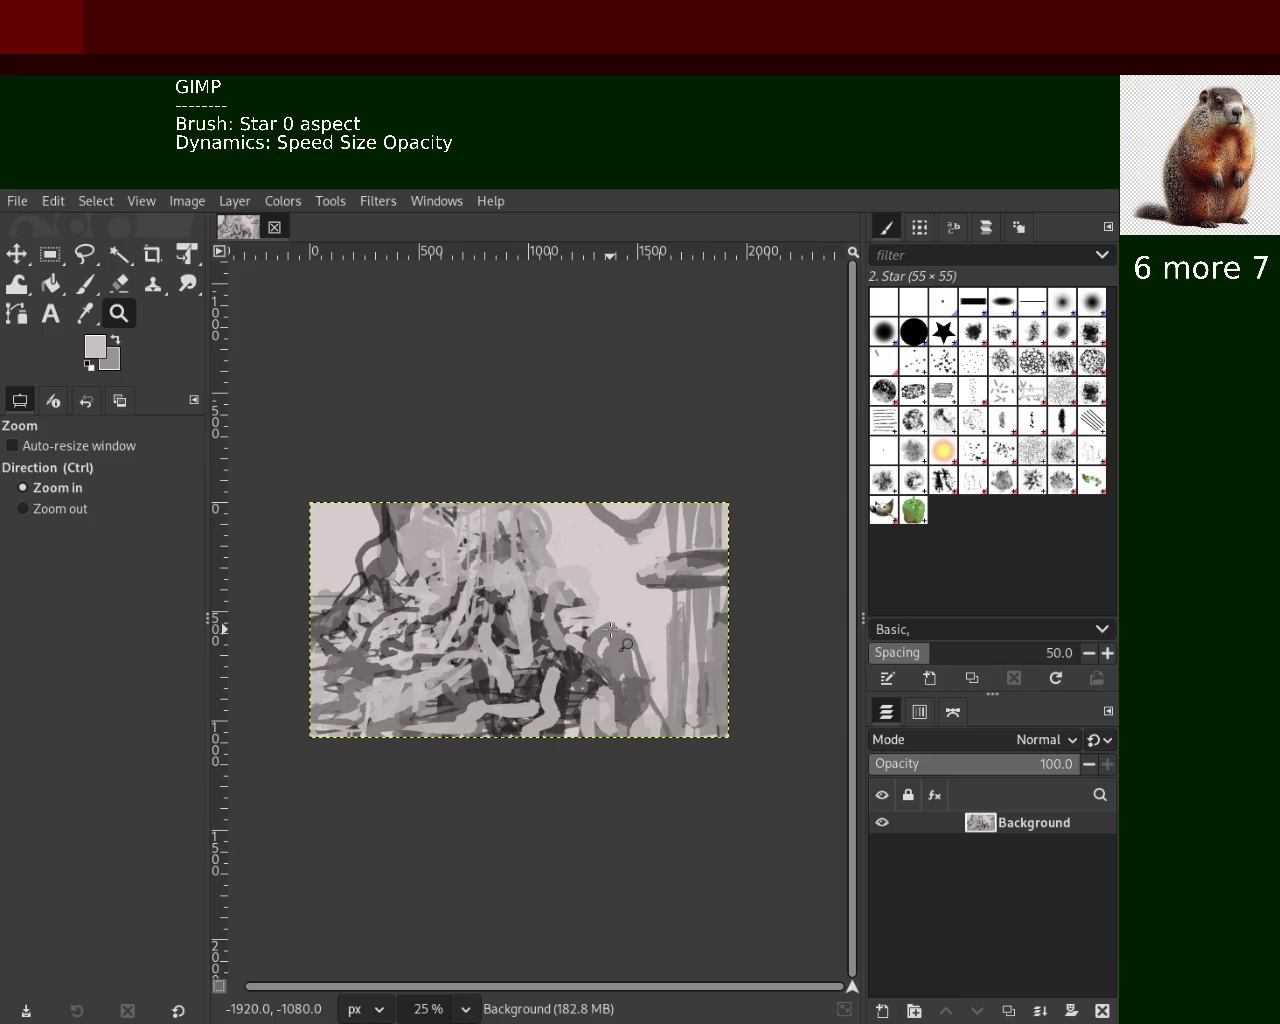
left_click(610, 630)
left_click(610, 630, "ctrl")
left_click(610, 630)
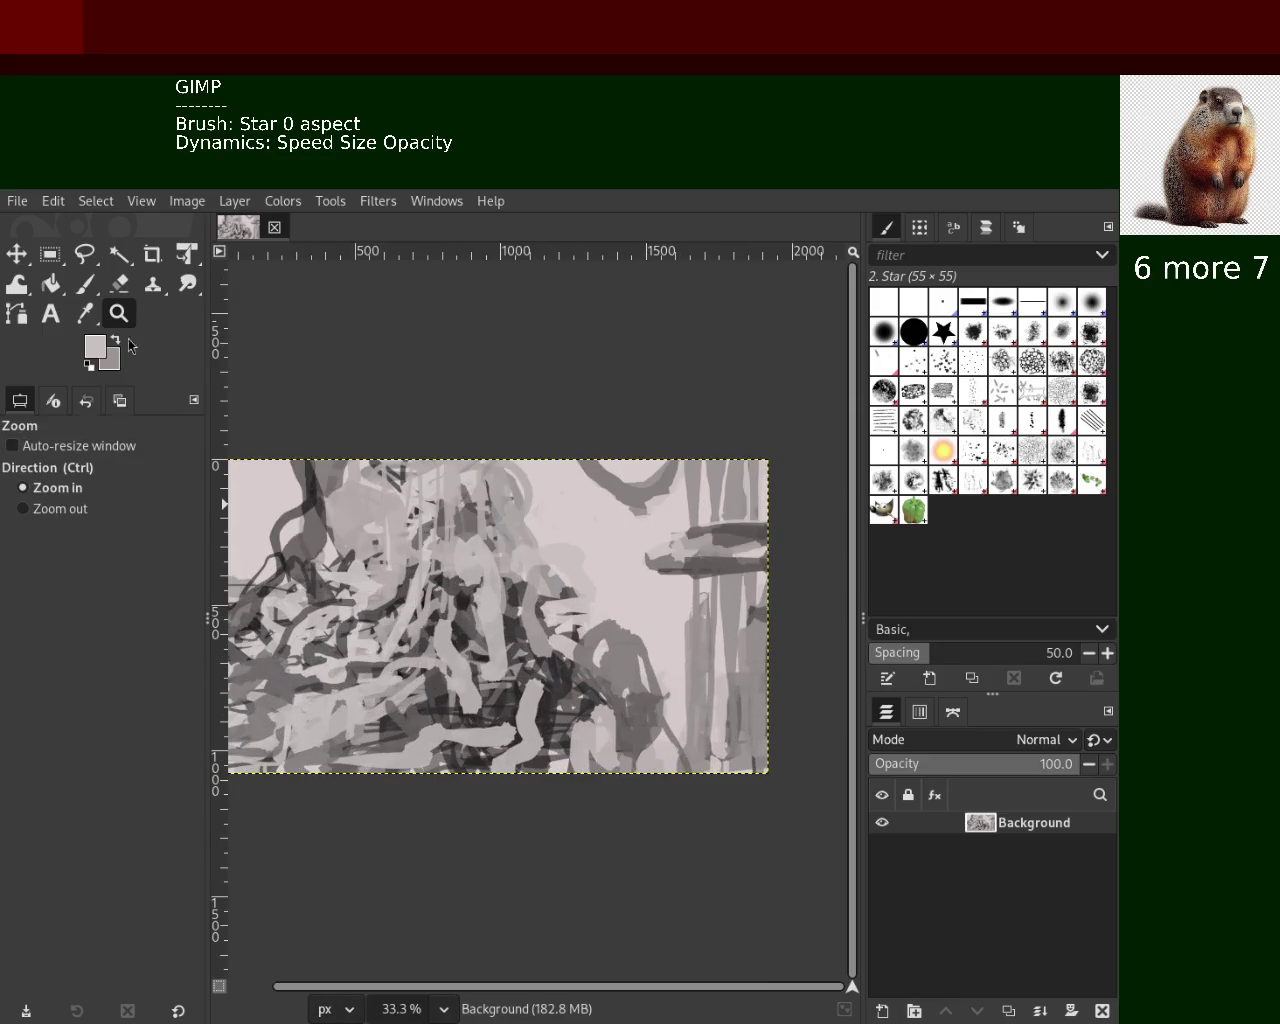
left_click(88, 285)
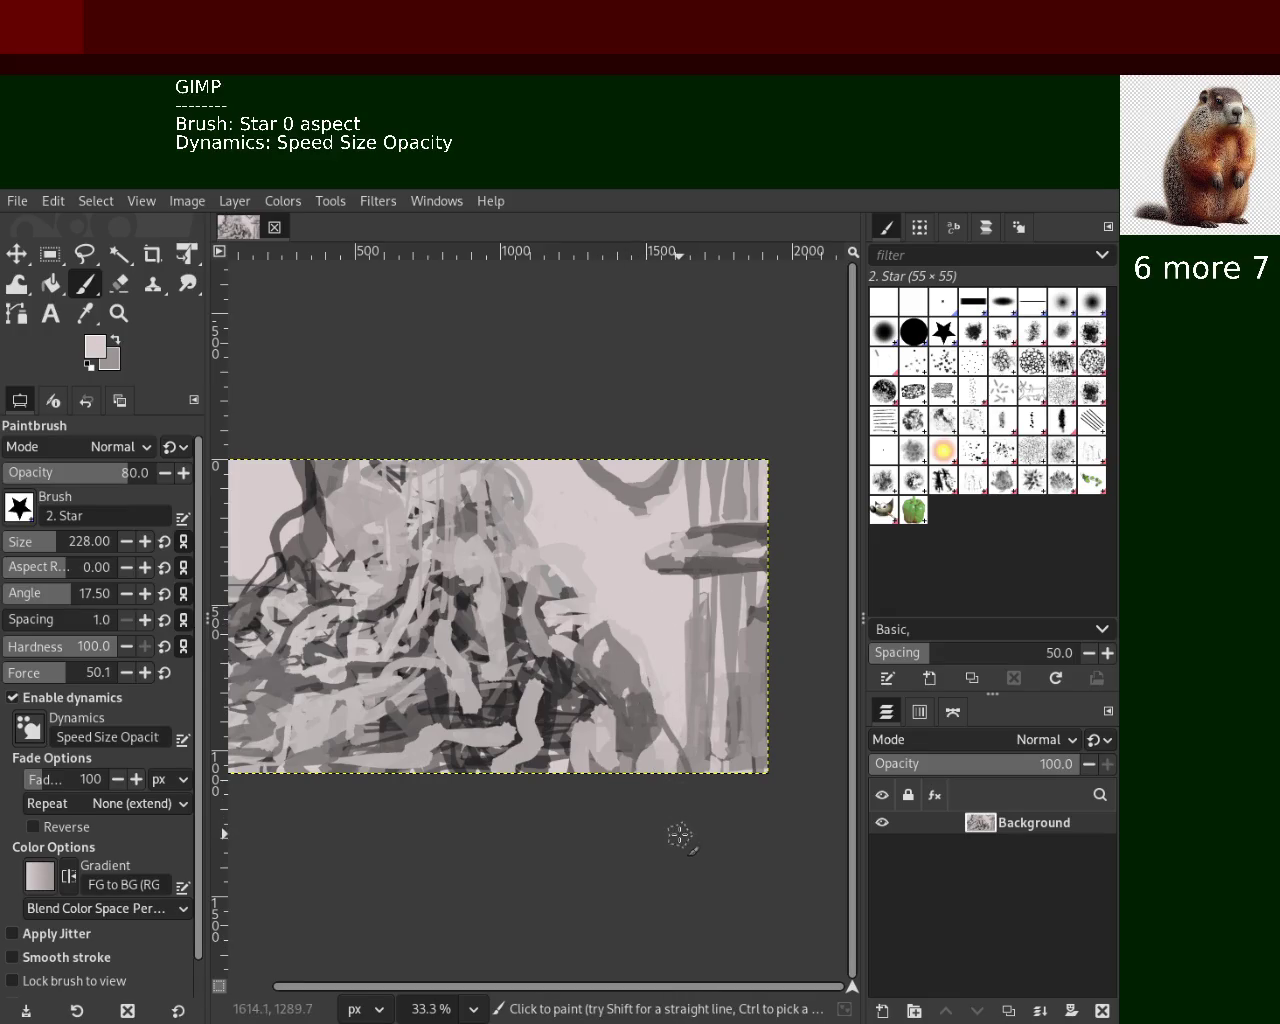
Try dark grey and diagonal strokes in the lower middle, undoing the unsuccessful ones
mouse_move(640, 700)
left_mouse_down()
mouse_move(648, 664)
mouse_move(609, 523)
mouse_move(618, 695)
left_mouse_up()
left_click(636, 653, "ctrl")
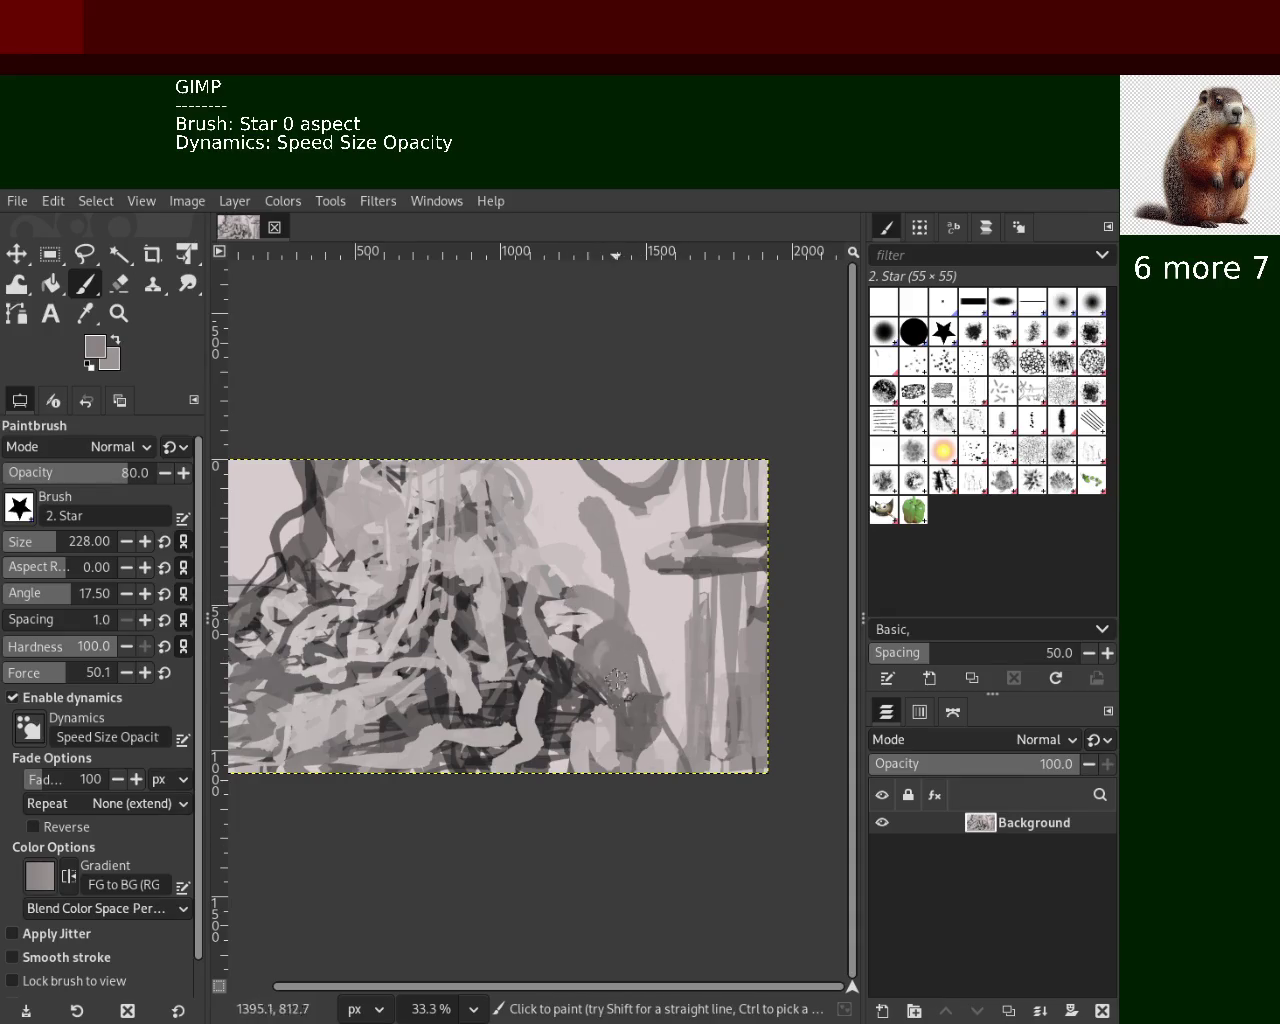
key("ctrl+z")
left_click_drag(560, 545, 636, 620)
key("ctrl+z")
key("ctrl+z")
mouse_move(560, 545)
left_mouse_down()
mouse_move(636, 625)
mouse_move(572, 716)
left_mouse_up()
key("ctrl+z")
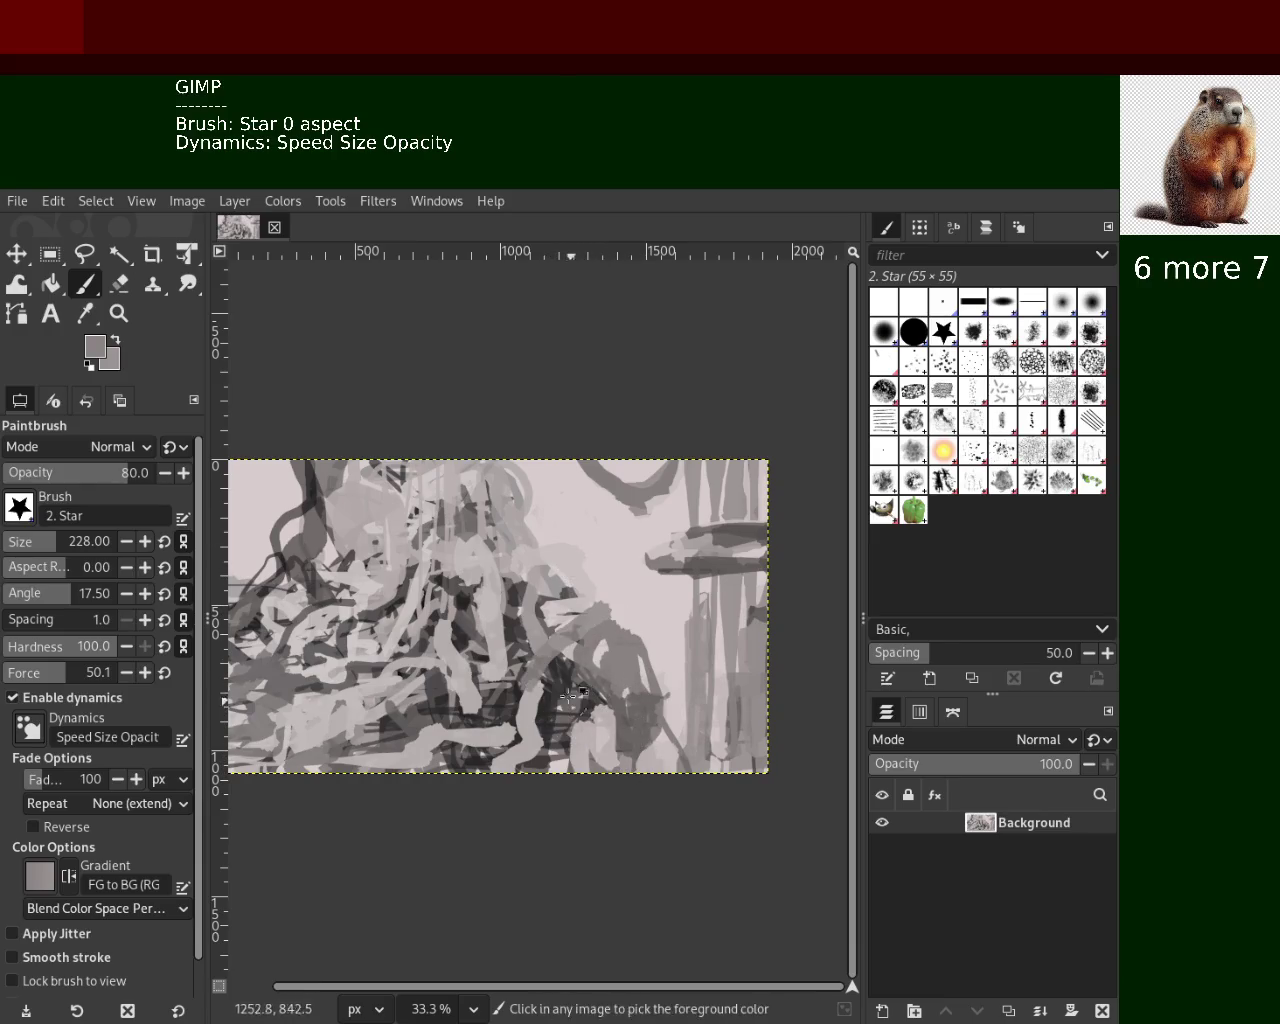
key("ctrl+z")
Sample a series of dark, medium and light greys from the painting, ending on light grey
left_click(645, 695, "ctrl")
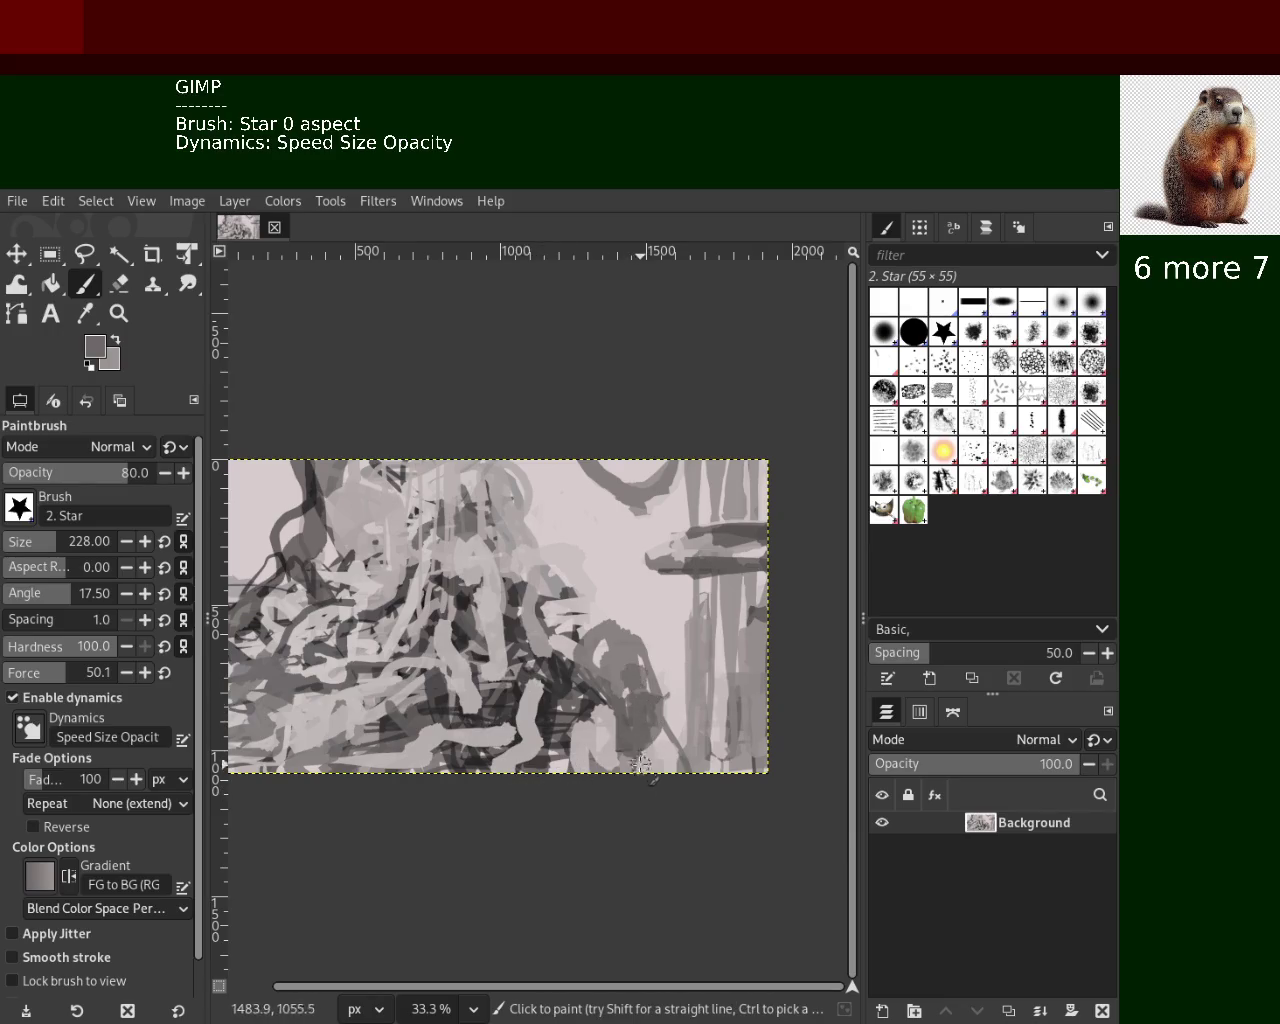
key("ctrl")
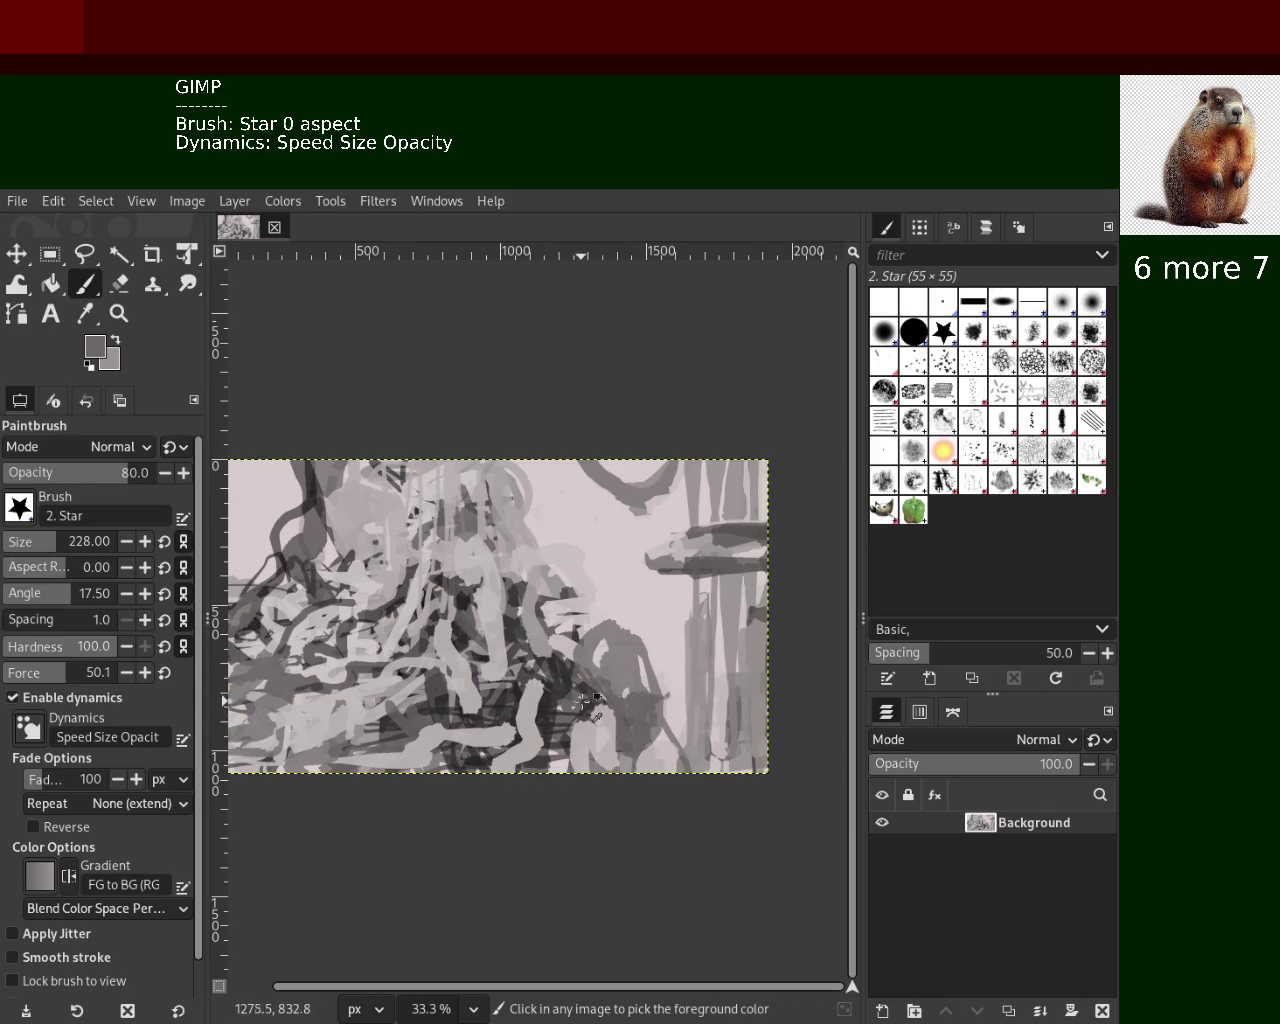
left_click(594, 696, "ctrl")
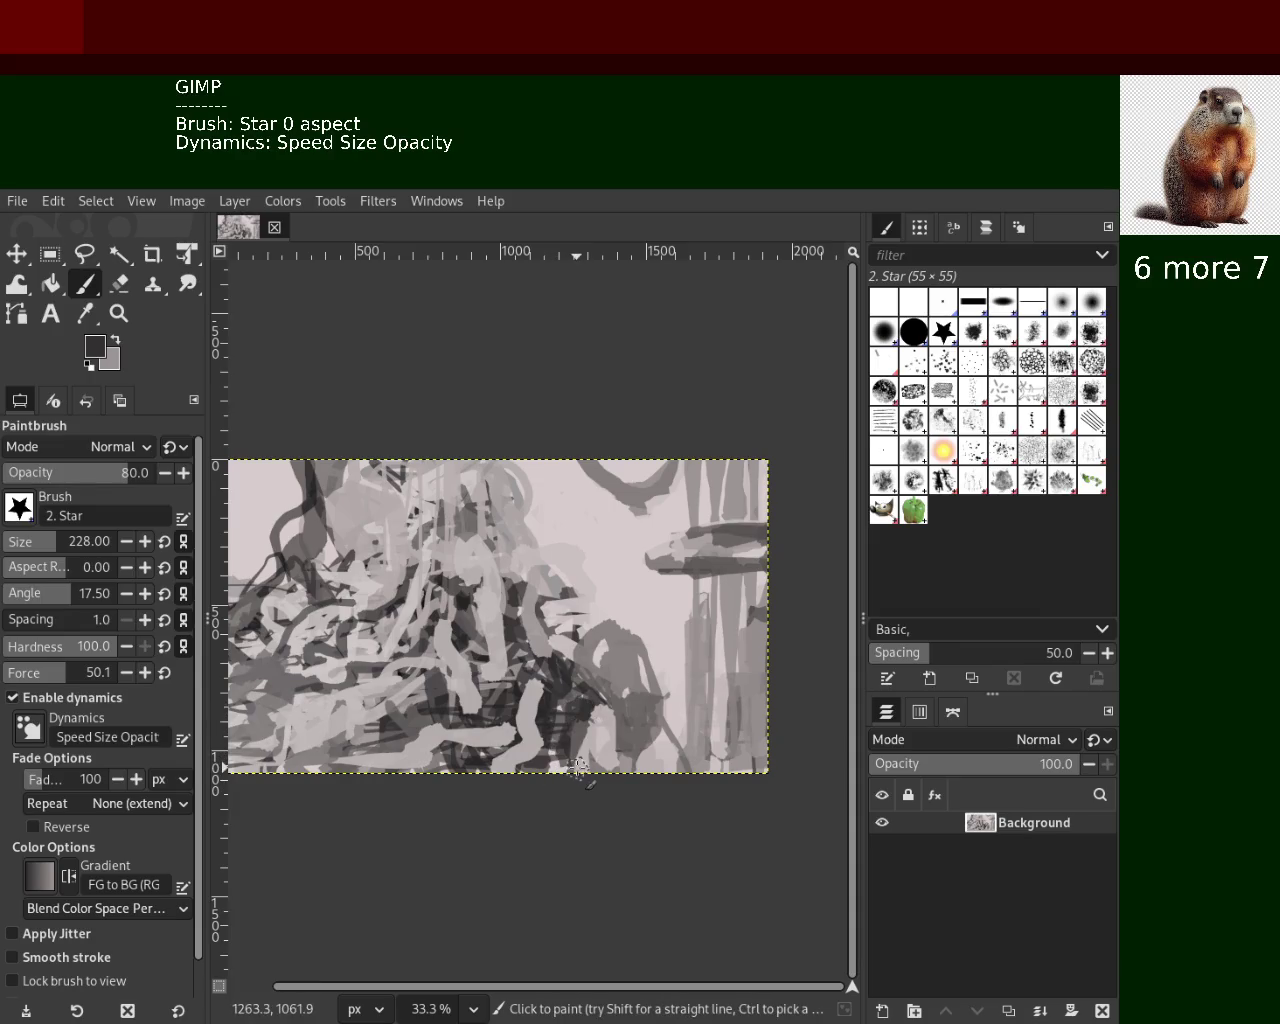
key("ctrl")
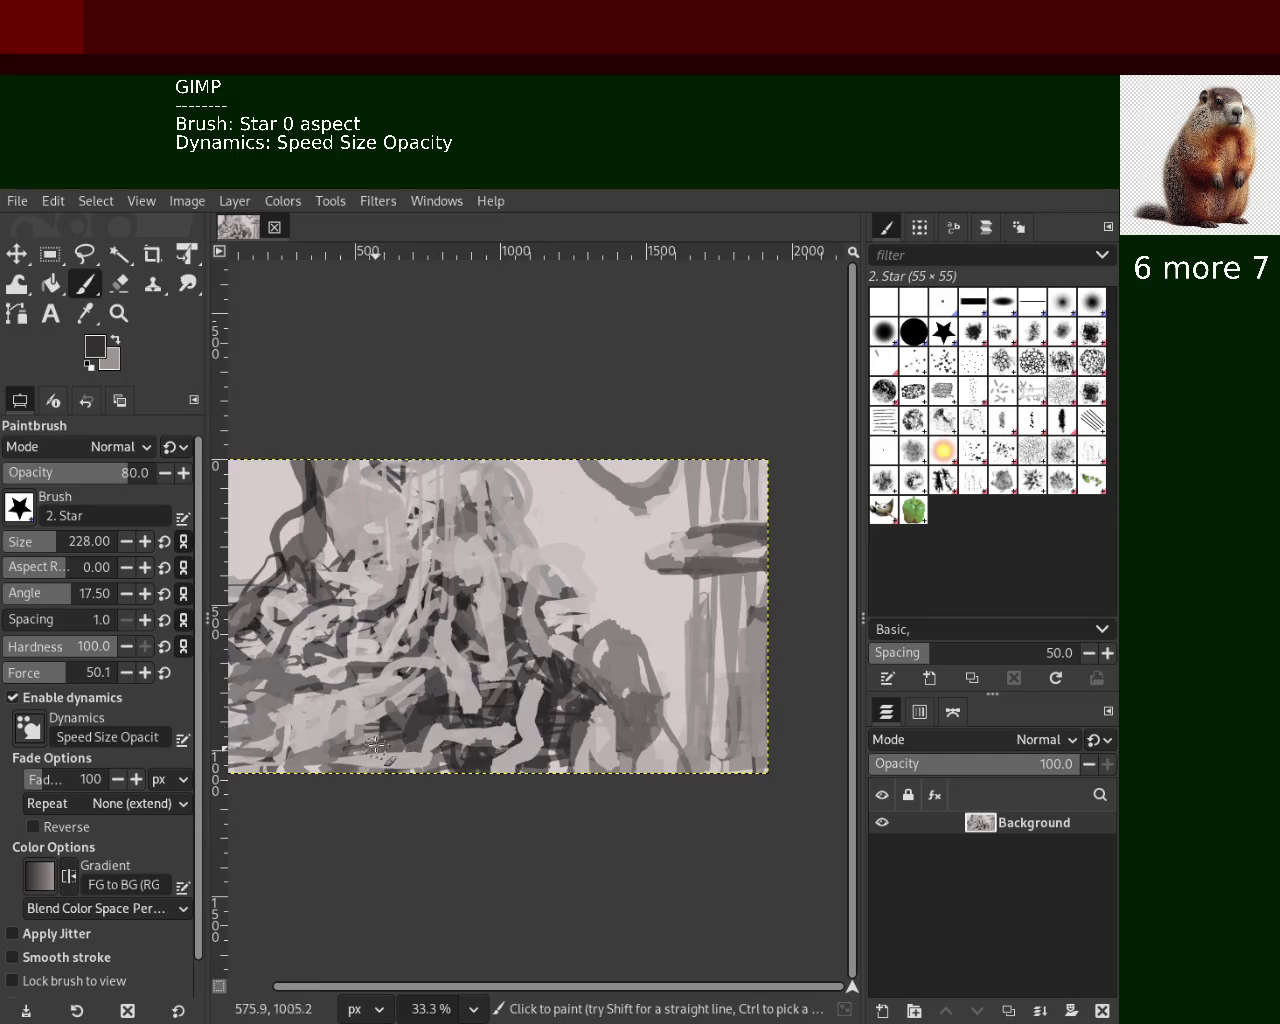
key("ctrl")
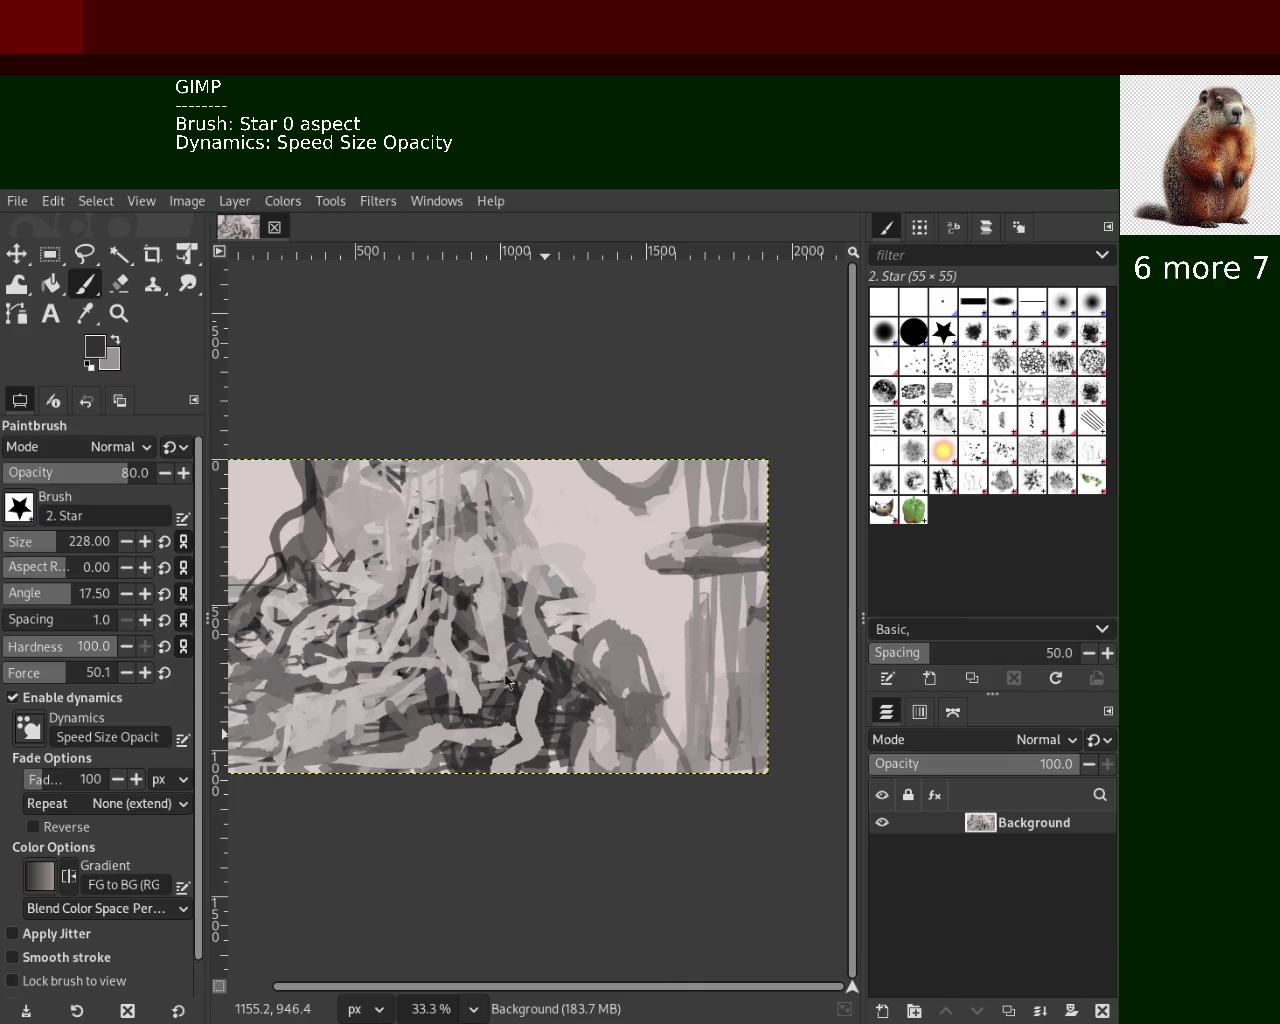
key("ctrl")
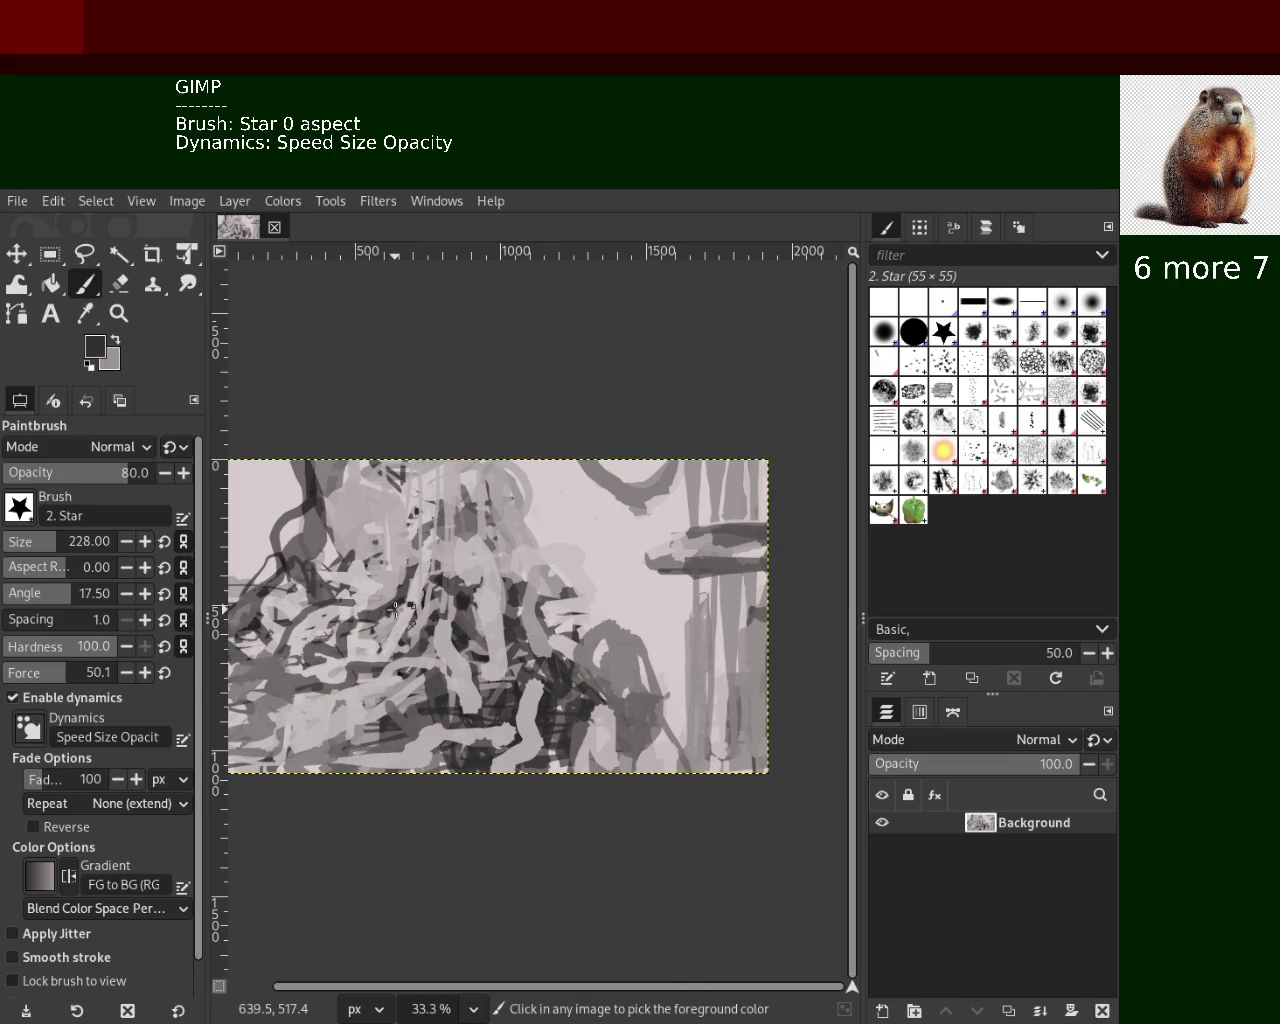
left_click(396, 610, "ctrl")
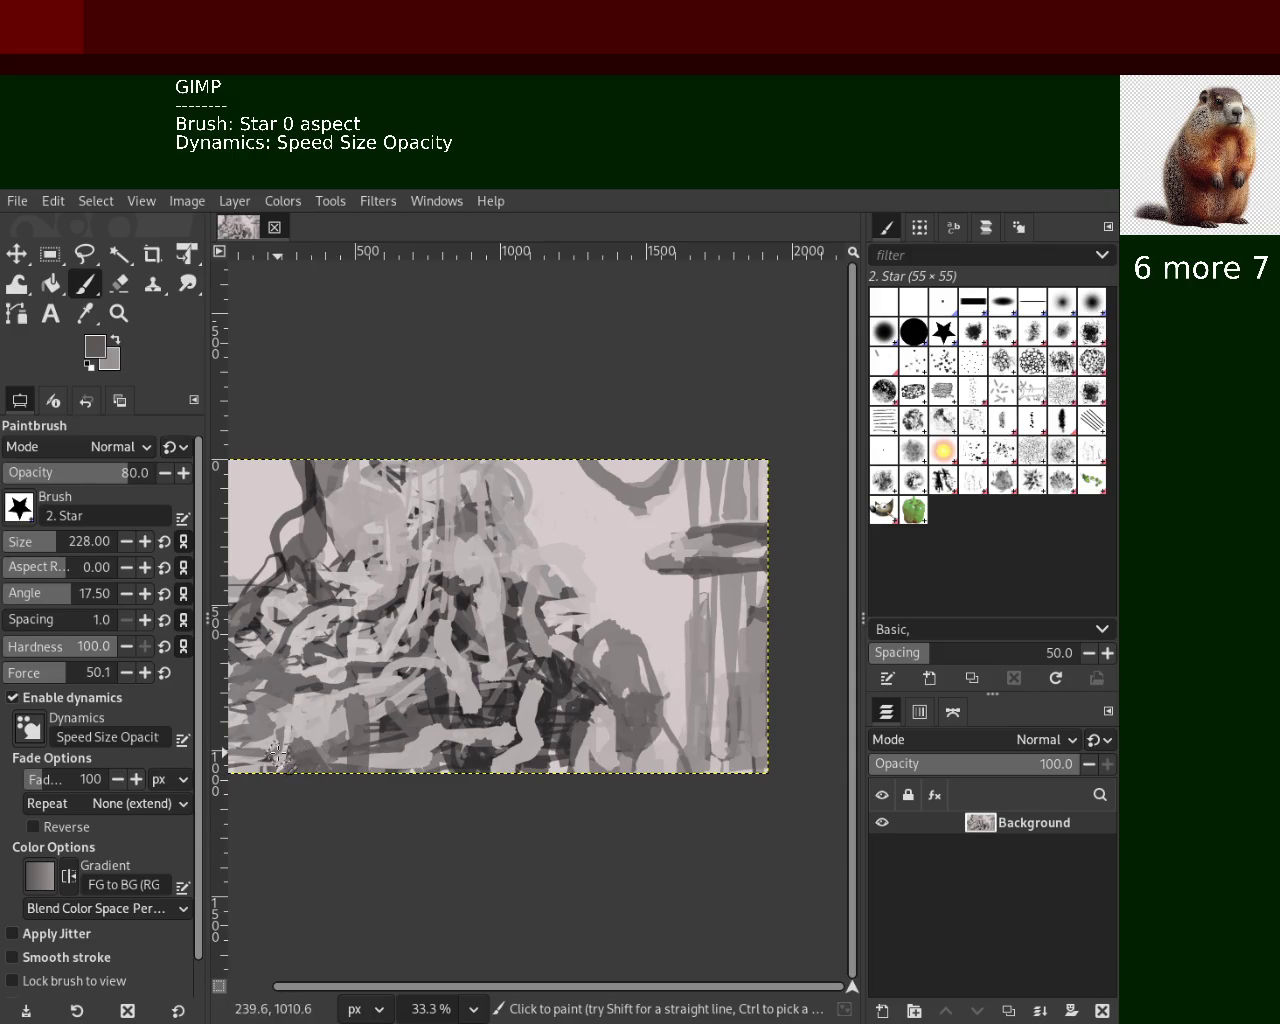
left_click(318, 748, "ctrl")
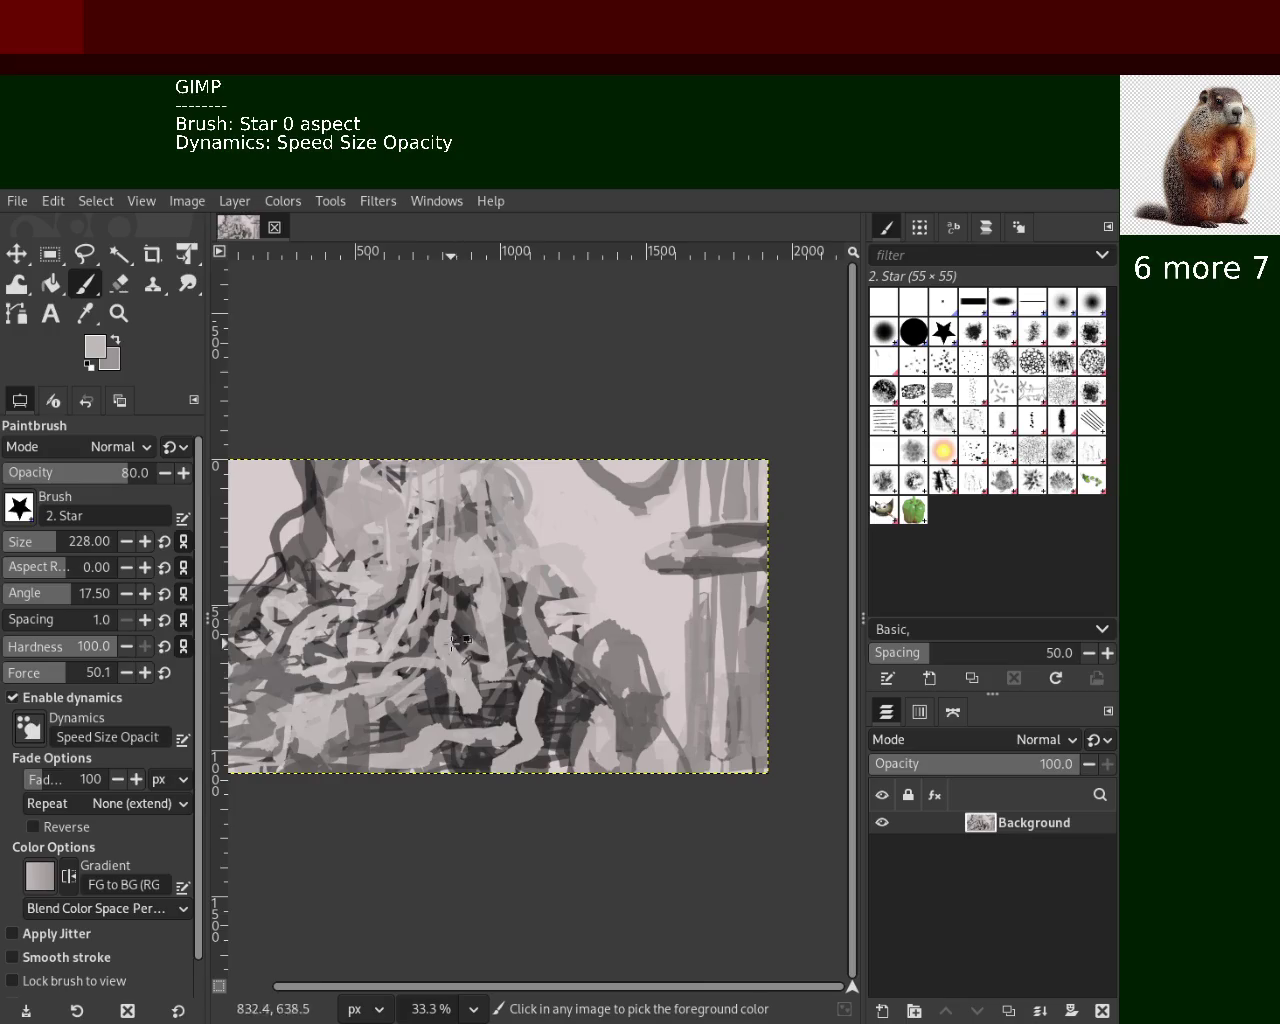
left_click(510, 717, "ctrl")
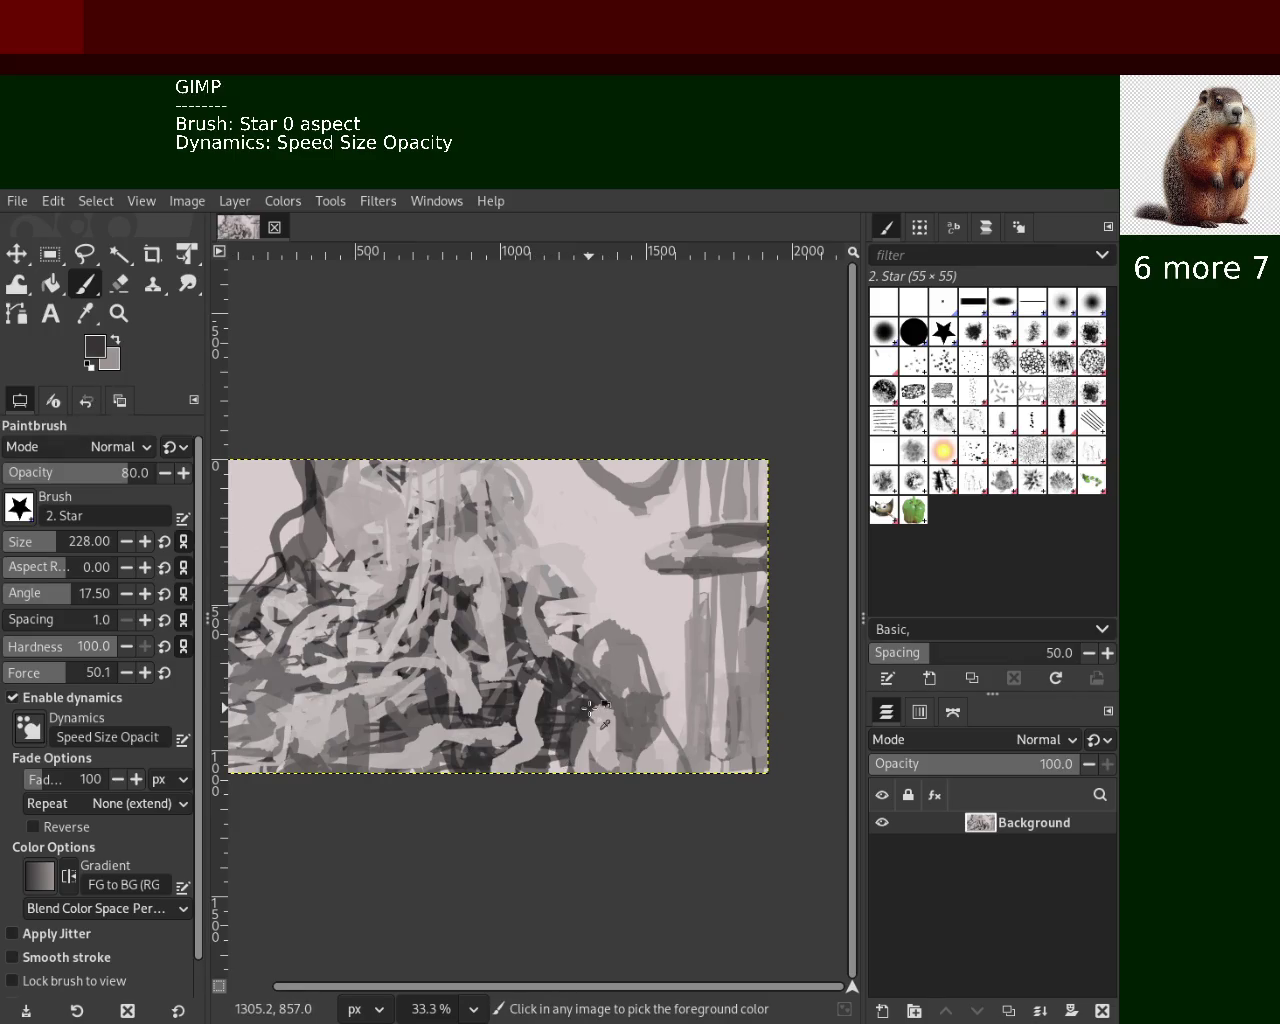
left_click(428, 702, "ctrl")
left_click(445, 718, "ctrl")
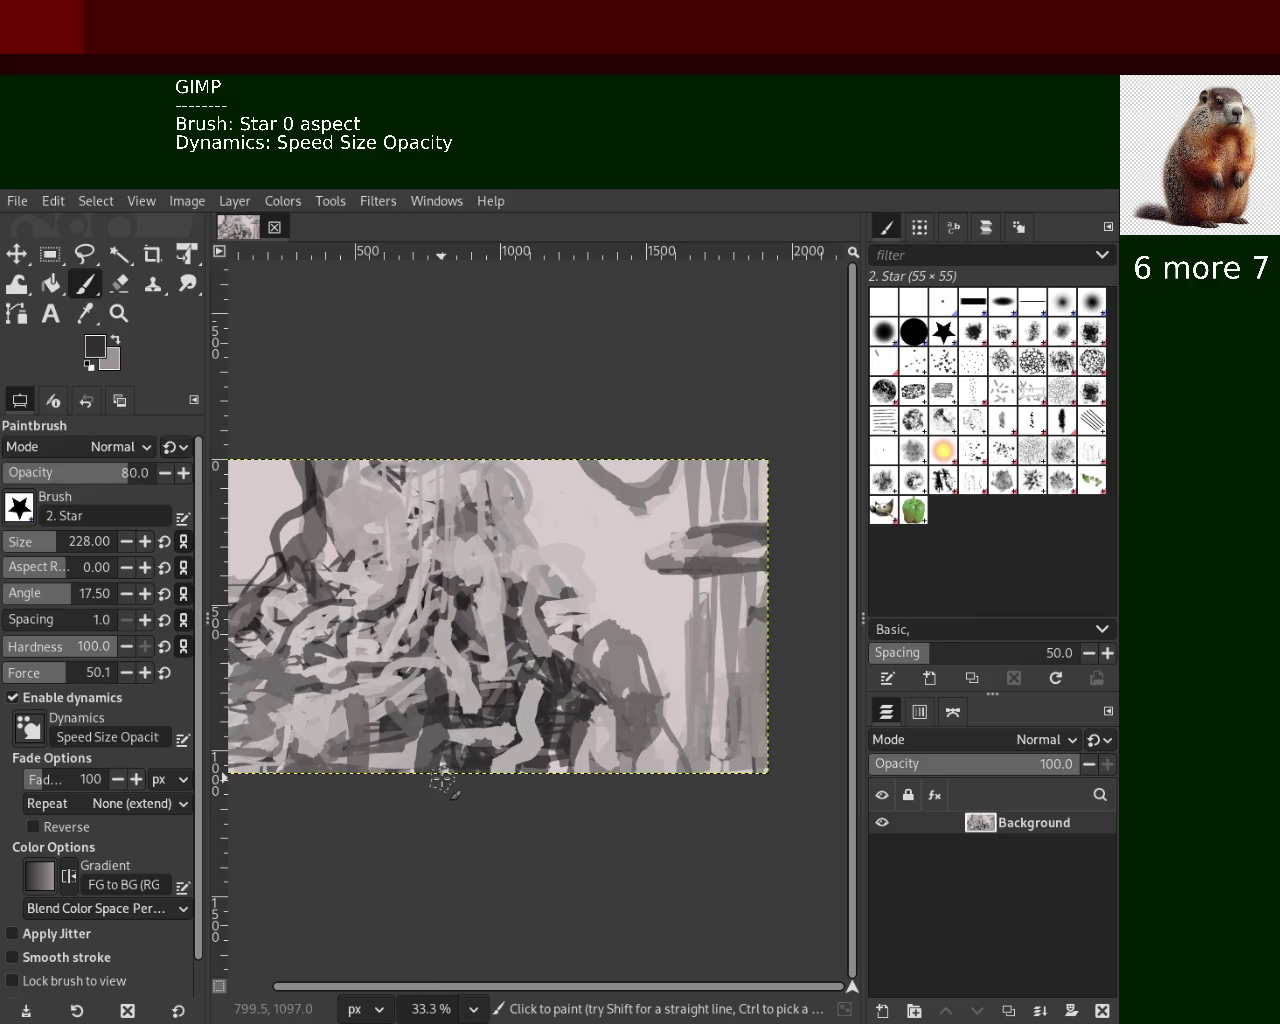
left_click(418, 762, "ctrl")
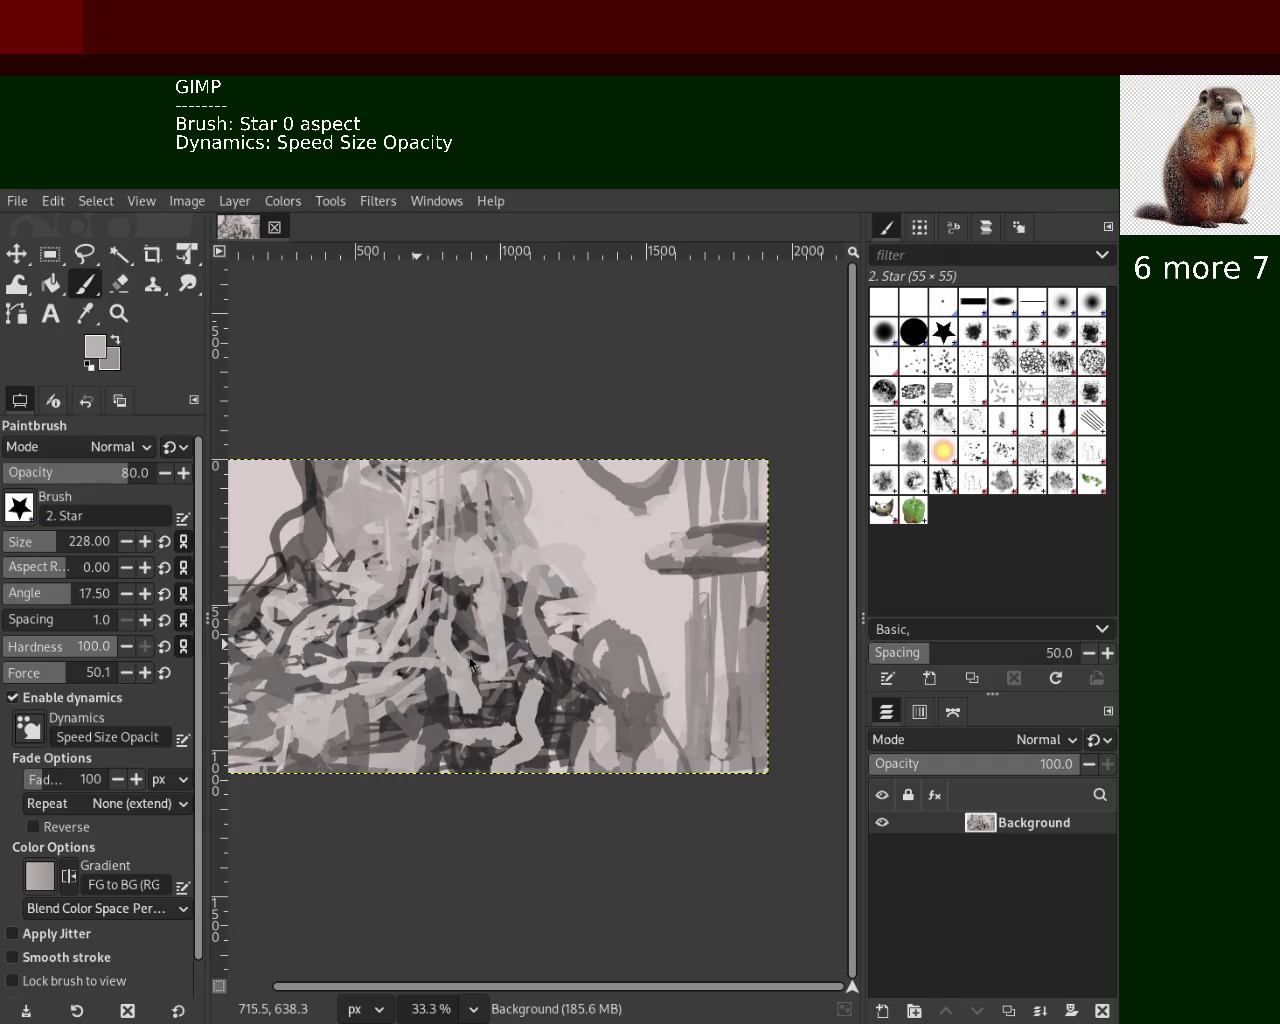
Zoom to 50% on the figure and sample a darker grey from it
left_click(119, 313)
left_click(444, 595, "ctrl")
left_click(444, 595)
left_click(444, 595, "ctrl")
left_click(444, 595)
left_click(418, 564, "ctrl")
left_click(427, 531)
left_click(427, 531)
left_click(427, 531)
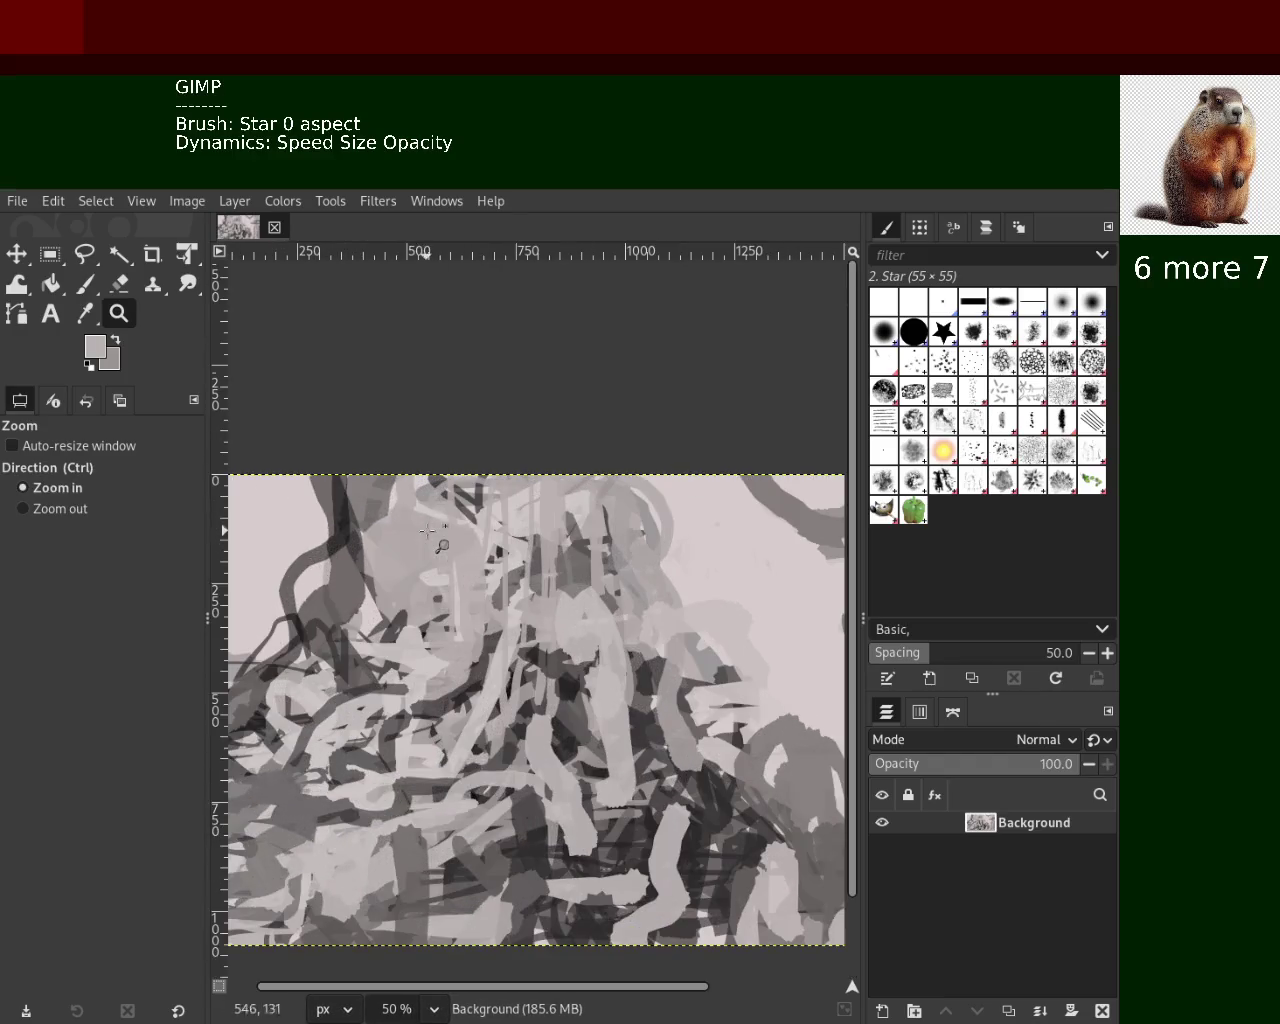
left_click(86, 284)
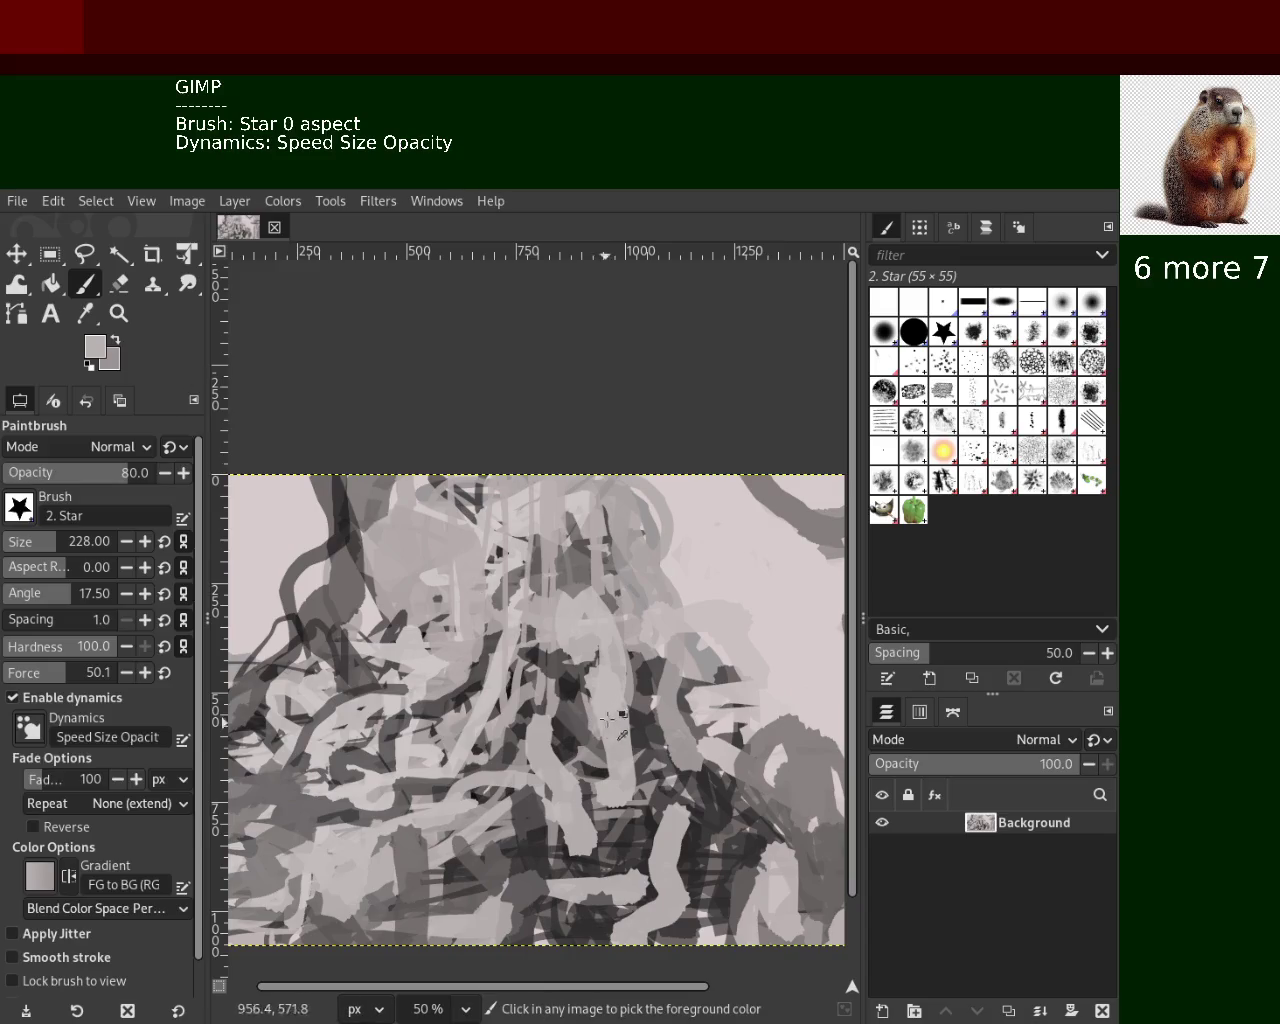
left_click(500, 775, "ctrl")
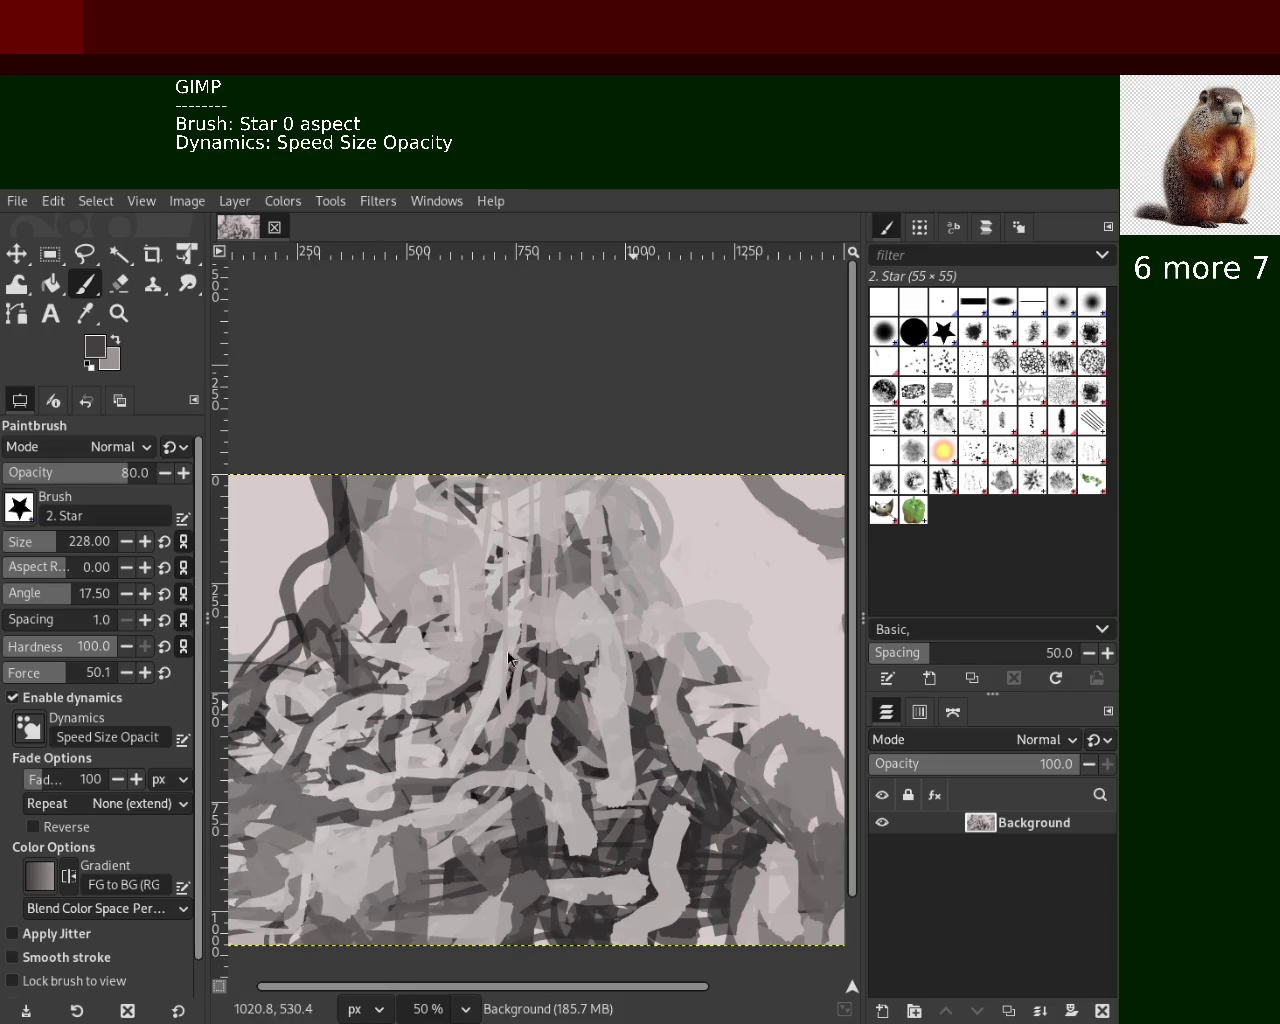
Zoom back out to 25% to see the whole canvas, then switch to the eraser
left_click(118, 313)
scroll(410, 500, "down", 3)
left_click(410, 500)
left_click(410, 500, "ctrl")
left_click(690, 528, "ctrl")
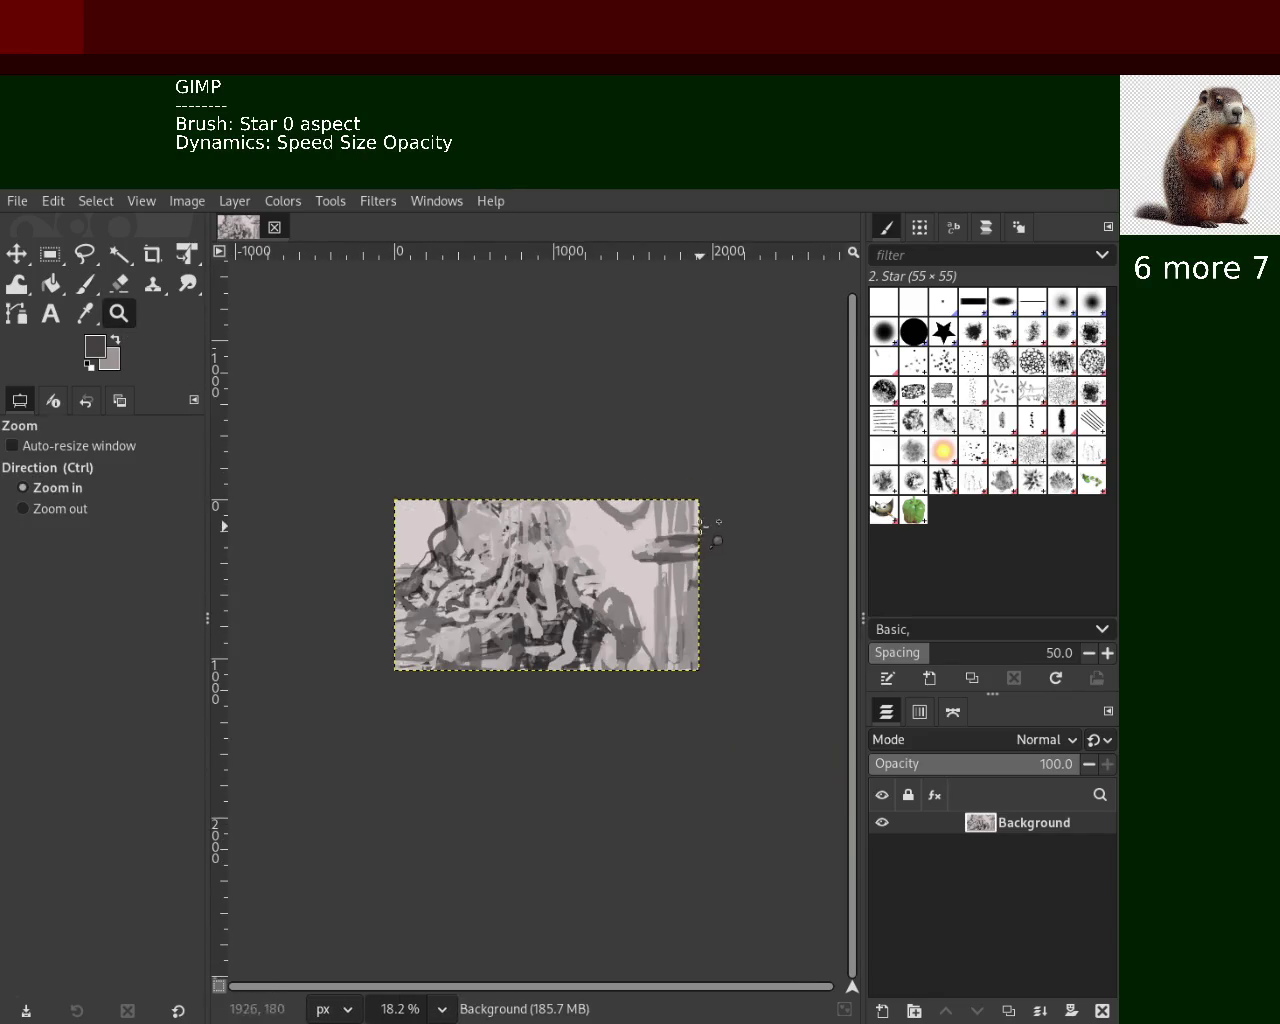
left_click(592, 557, "ctrl")
scroll(590, 557, "up", 3)
left_click(590, 557, "ctrl")
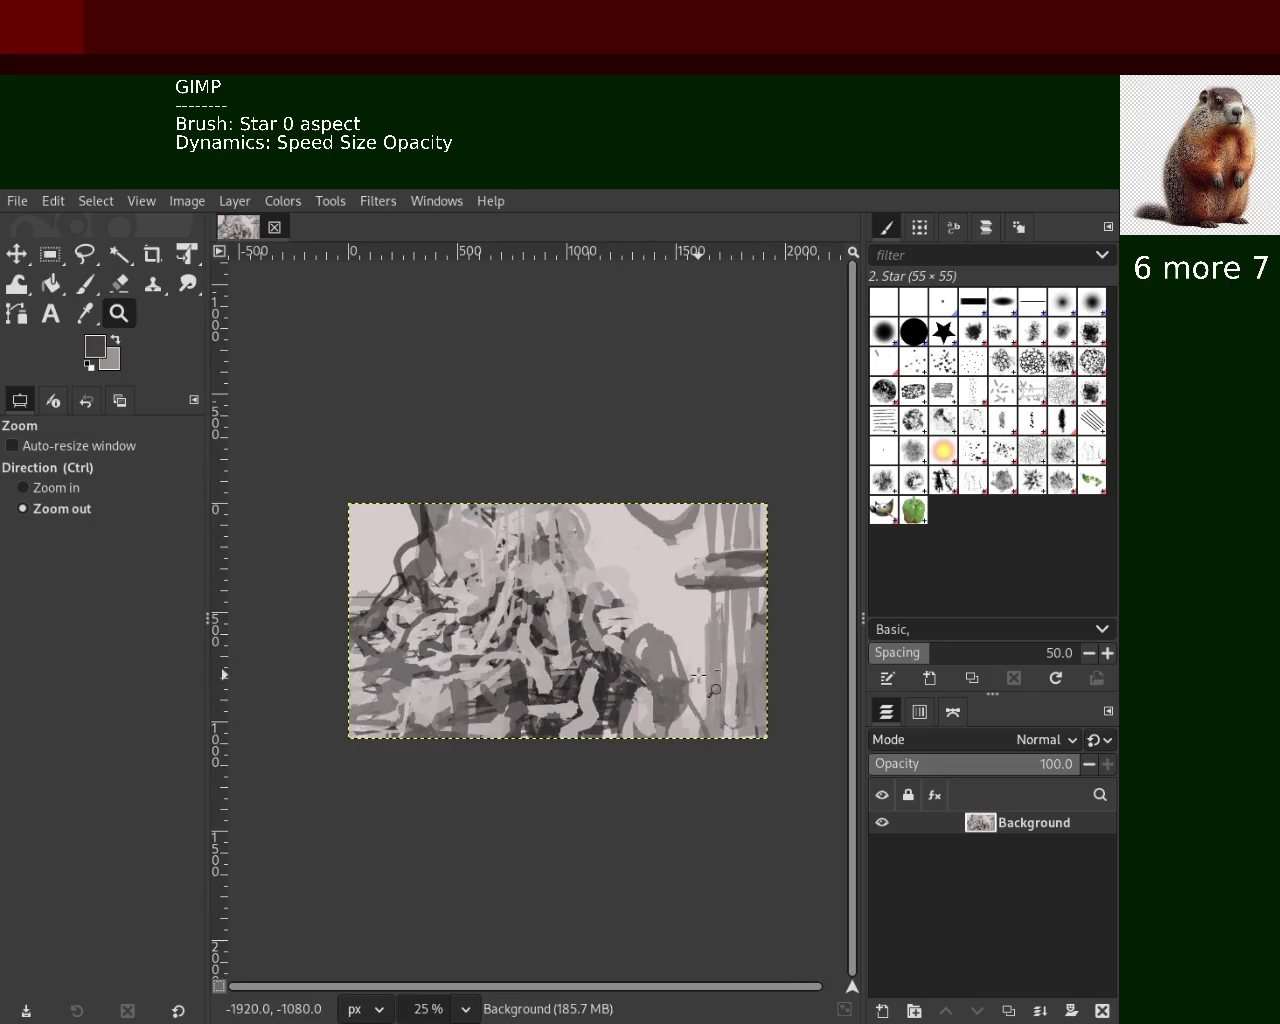
scroll(590, 557, "up", 2)
left_click(300, 465)
left_click(117, 285)
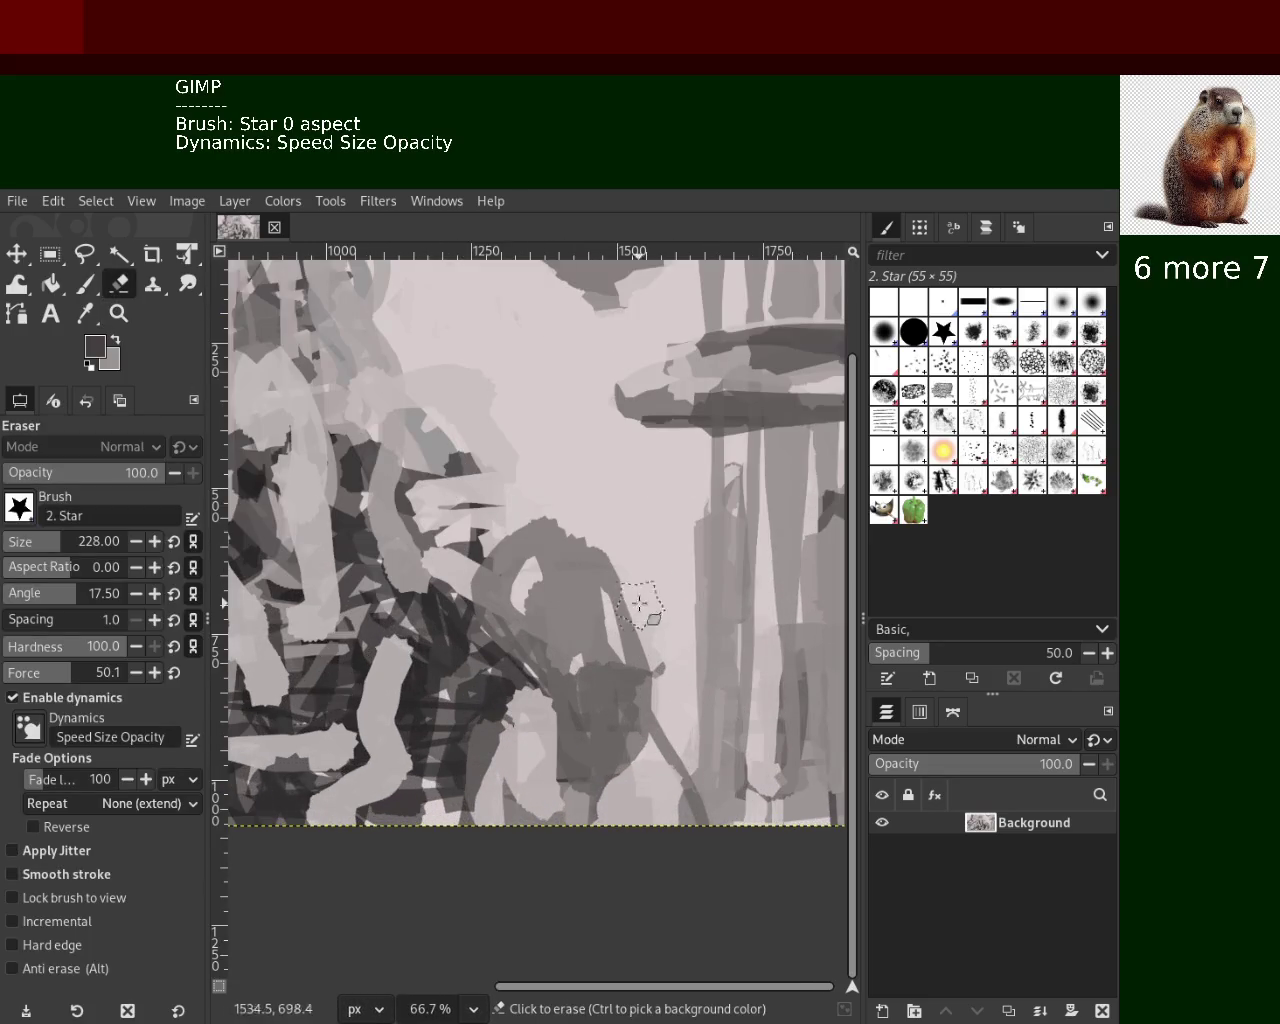
Sample light grey, save, and paint light grey over the top of the dark loop
left_click(85, 284)
left_click(605, 525, "ctrl")
key("ctrl+s")
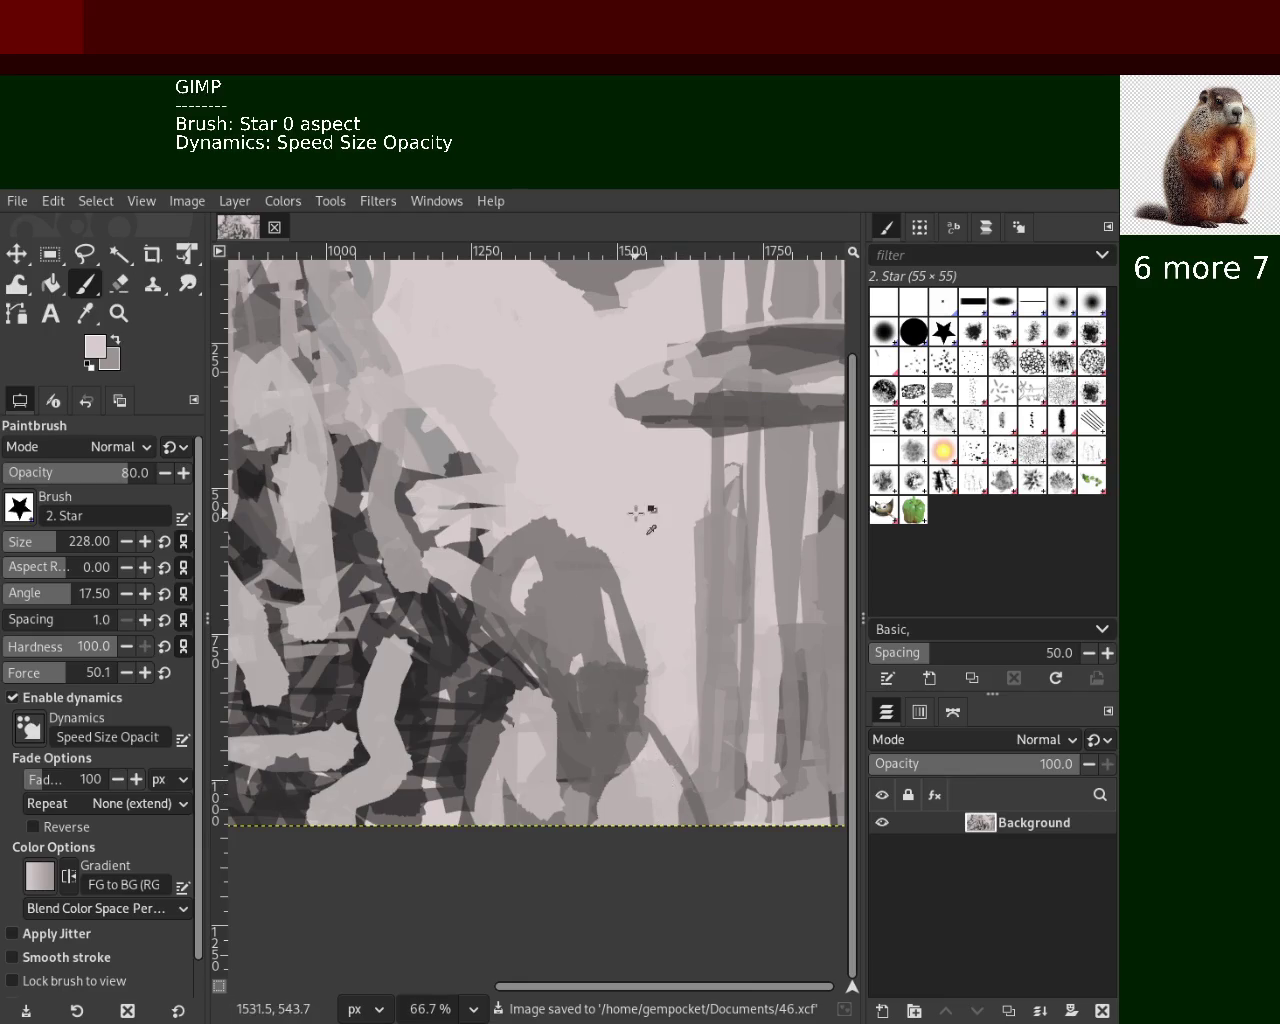
left_click_drag(620, 515, 450, 545)
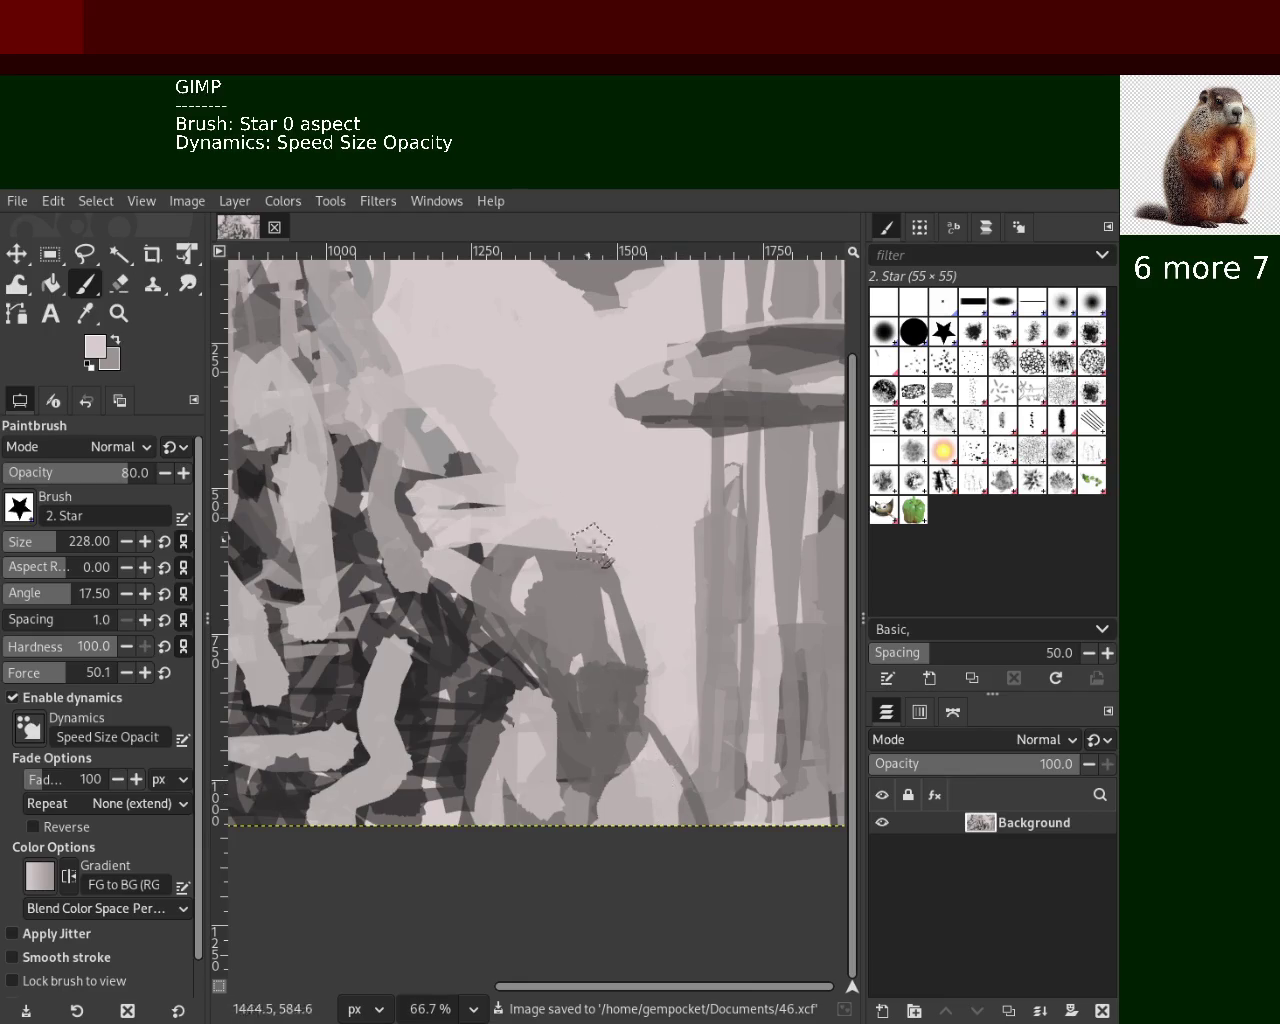
Zoom out to frame the whole painting and save it again as 46.xcf
left_click(118, 313)
scroll(375, 522, "down", 3)
left_click(375, 522)
left_click(375, 522, "ctrl")
left_click(370, 540)
left_click(365, 560, "ctrl")
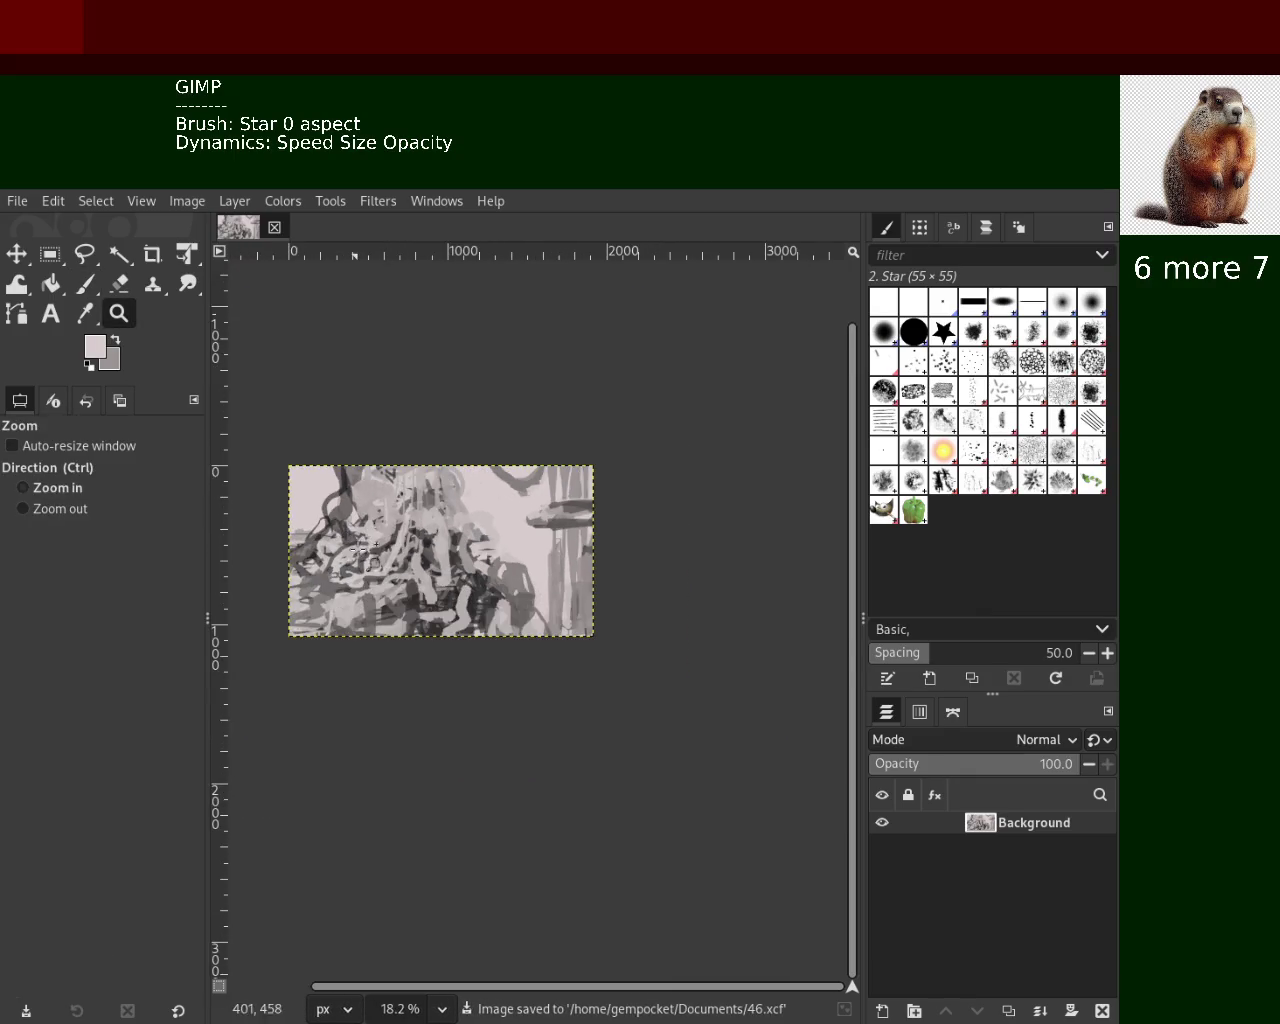
left_click(361, 575)
left_click(361, 575)
left_click(400, 530, "ctrl")
left_click(400, 530, "ctrl")
left_click(430, 488)
left_click(430, 488)
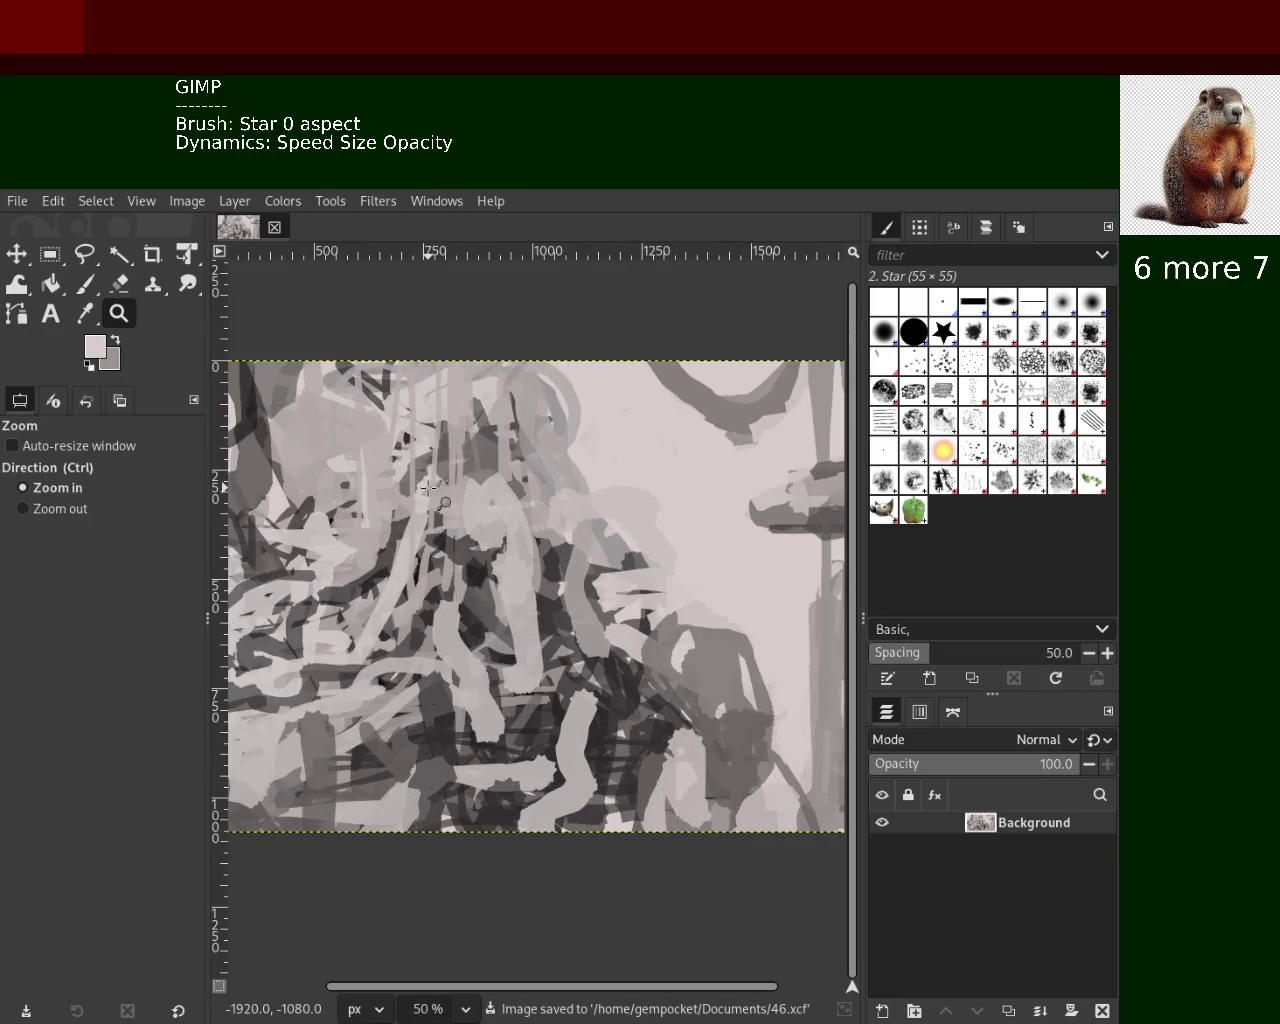
left_click(430, 488)
left_click(596, 521, "ctrl")
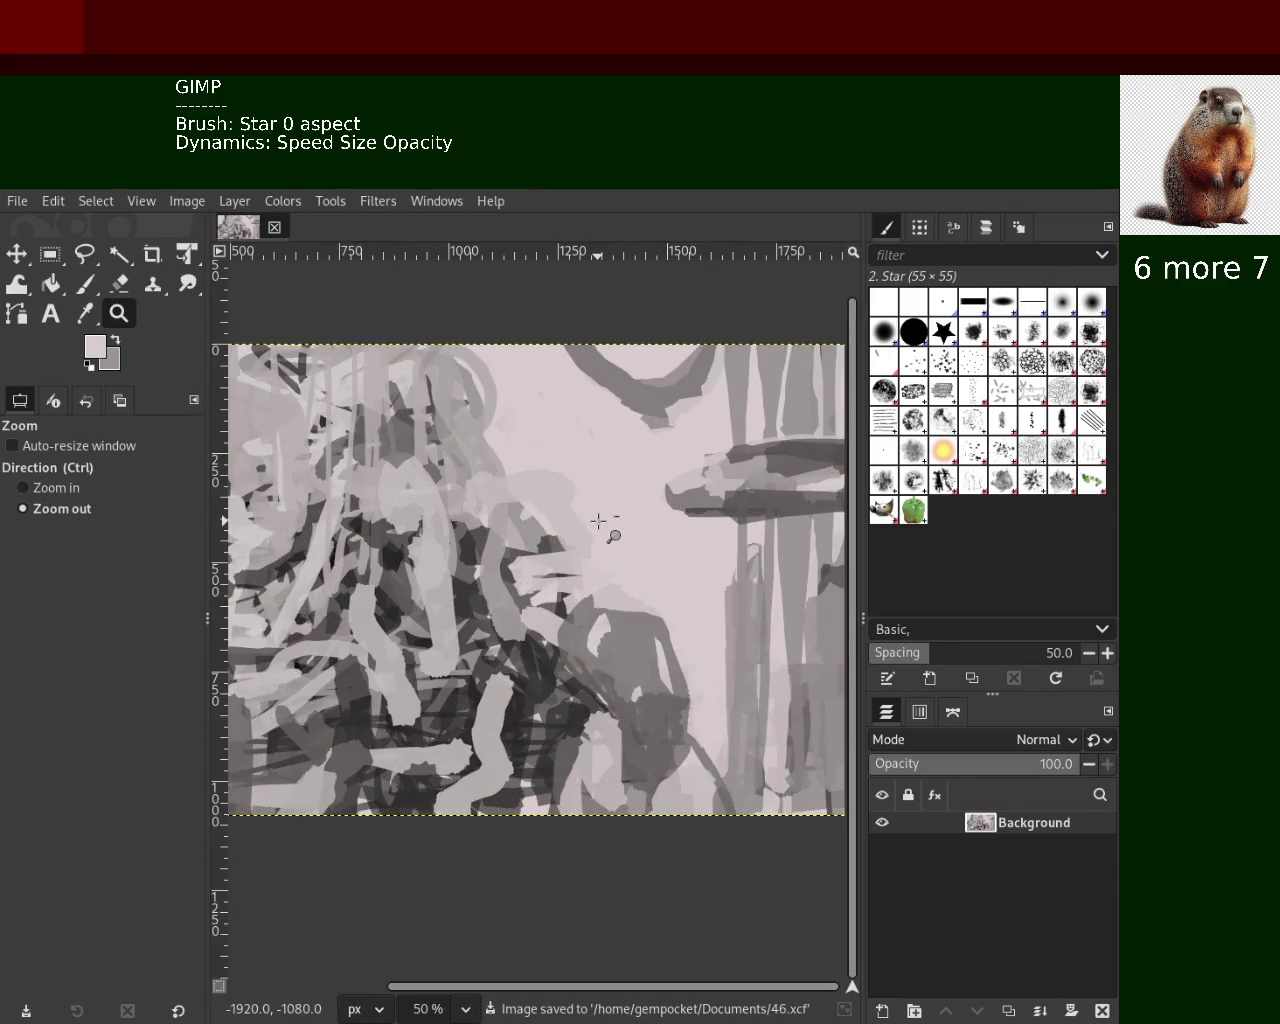
left_click(598, 520)
left_click(598, 520)
left_click(555, 478, "ctrl")
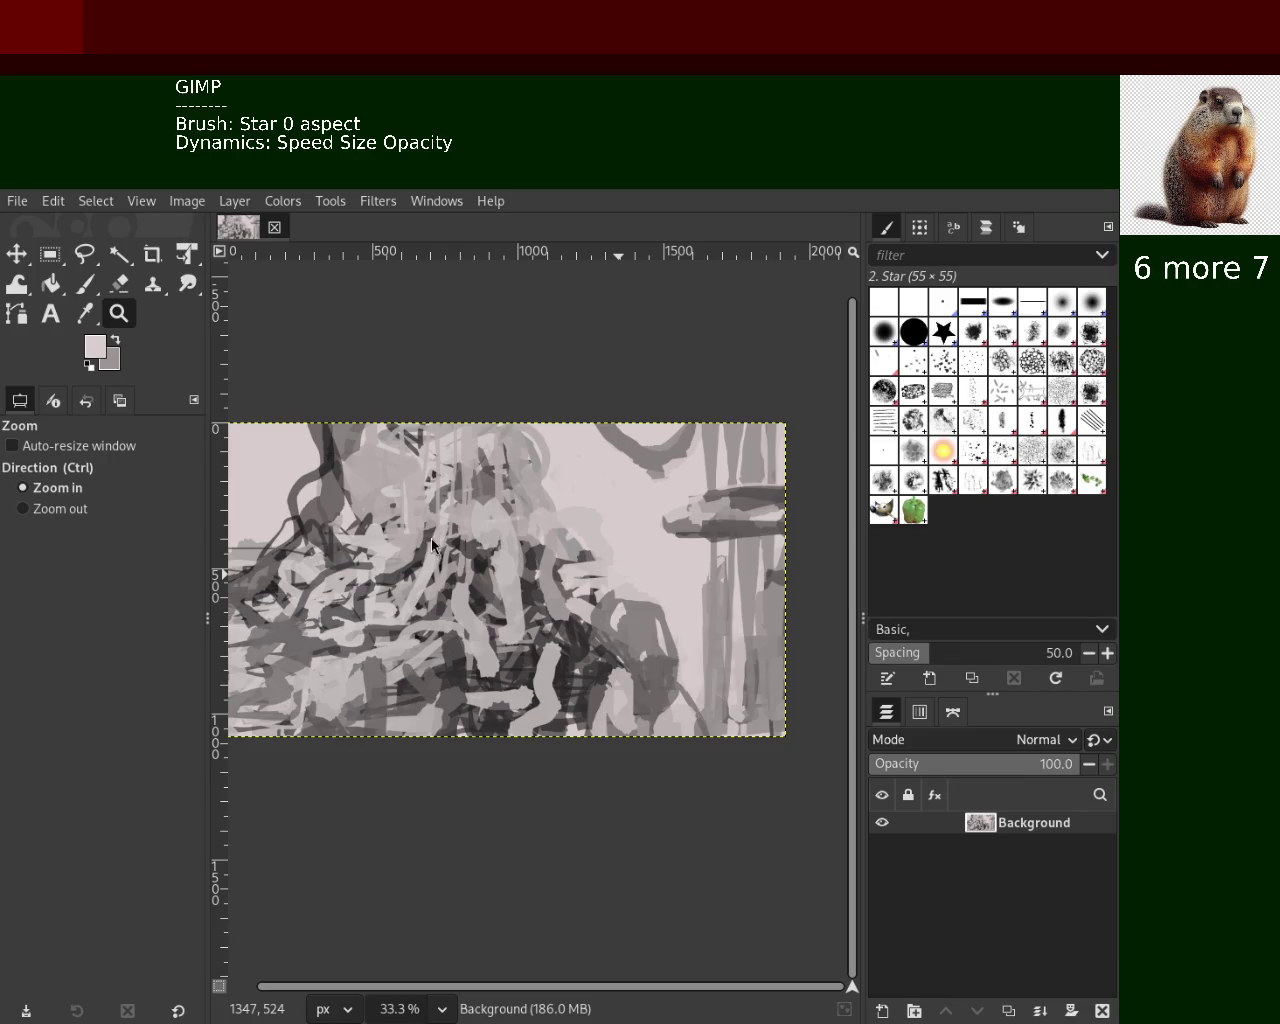
key("ctrl+s")
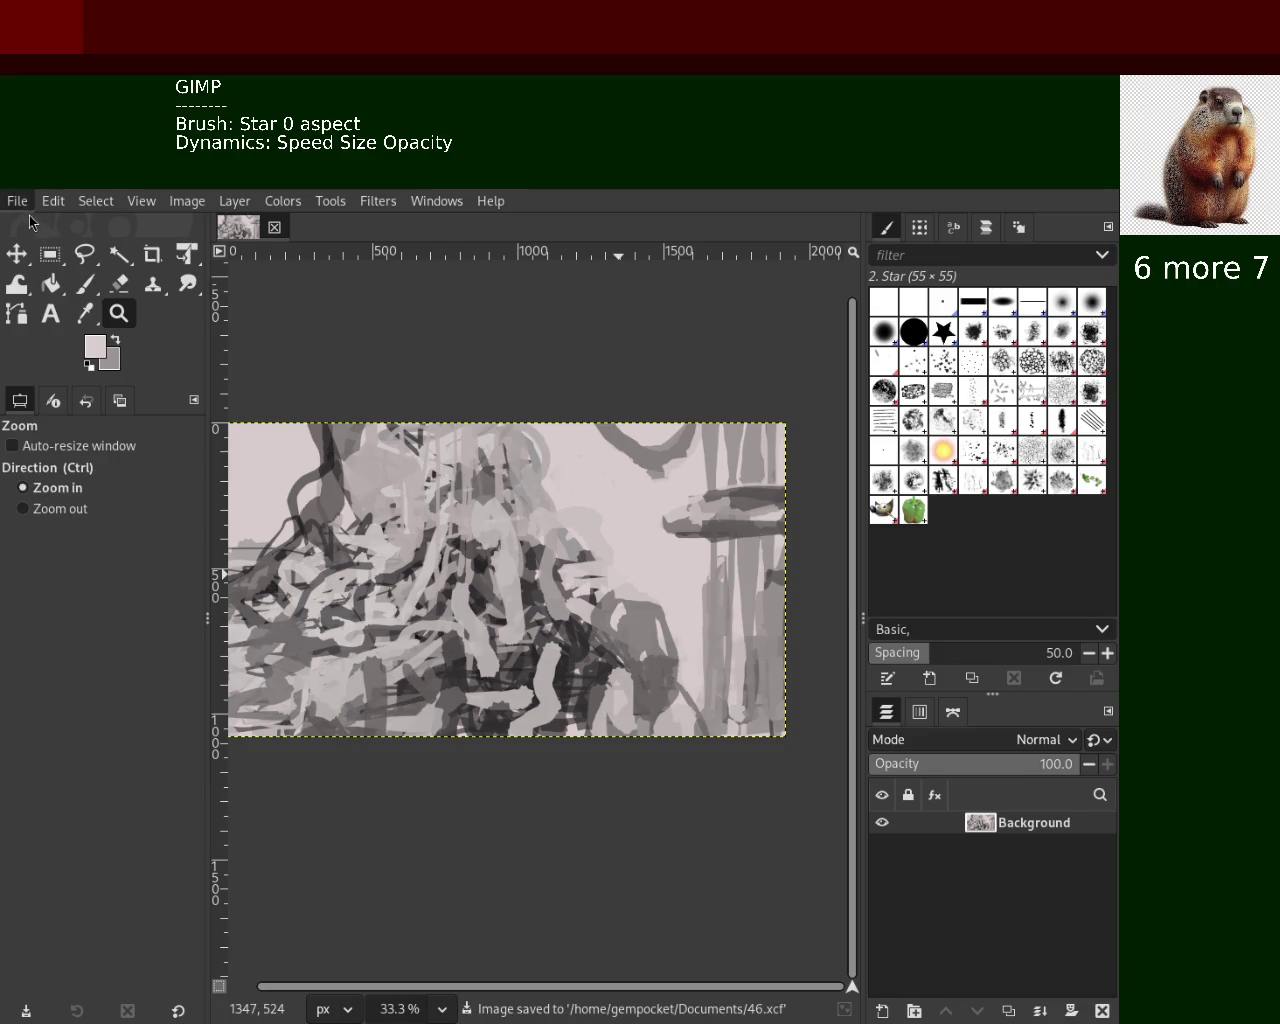
Create a new blank grey image, fit it in view, and paint a first pale pinkish Star-brush loop
key("ctrl+n")
key("Return")
left_click_drag(471, 590, 556, 602)
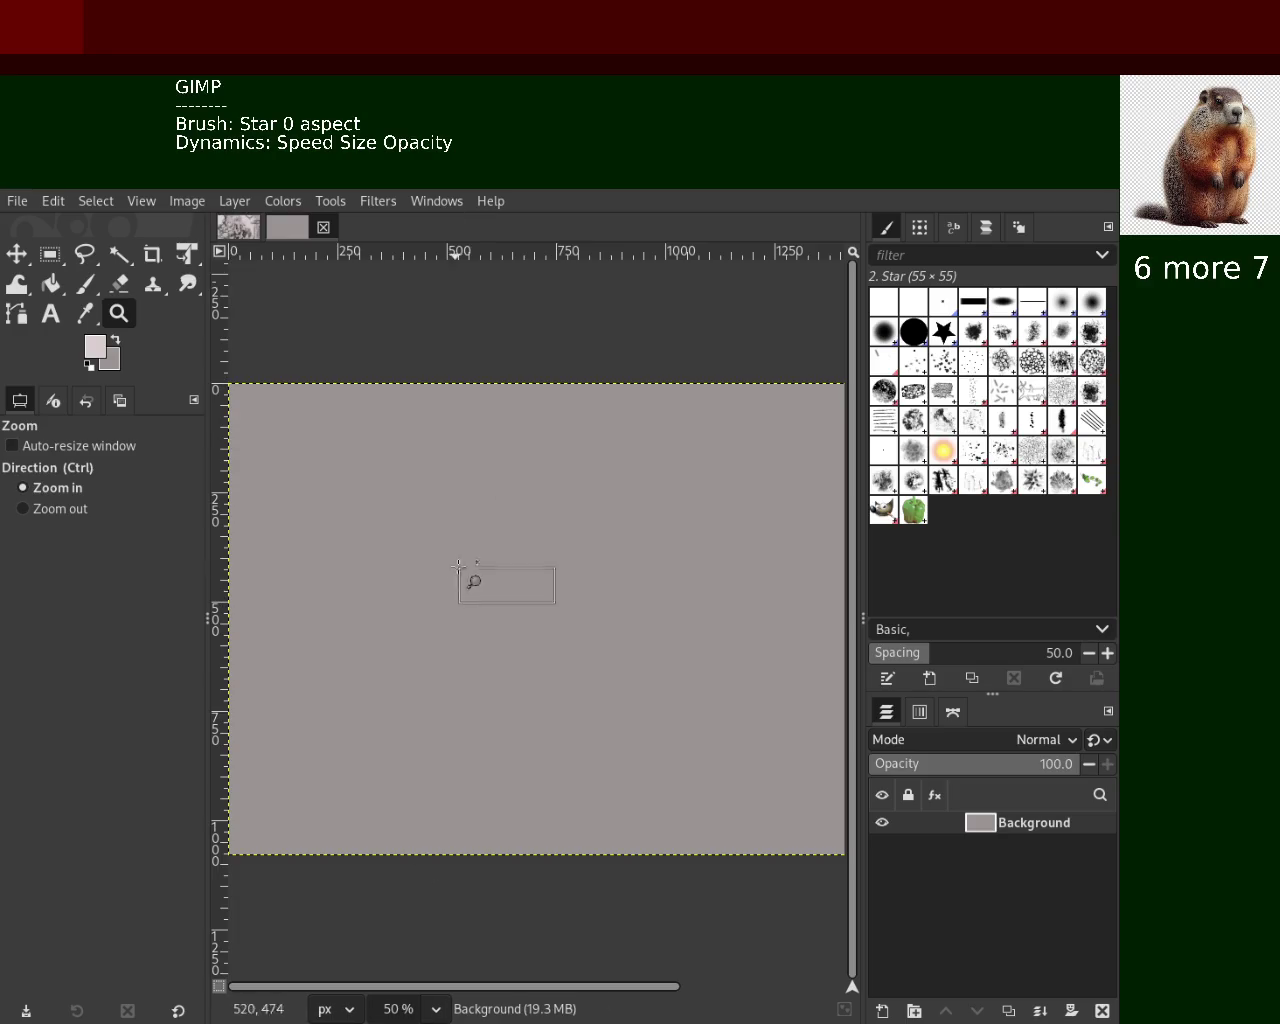
left_click(575, 640, "ctrl")
left_click(572, 634)
left_click(572, 634)
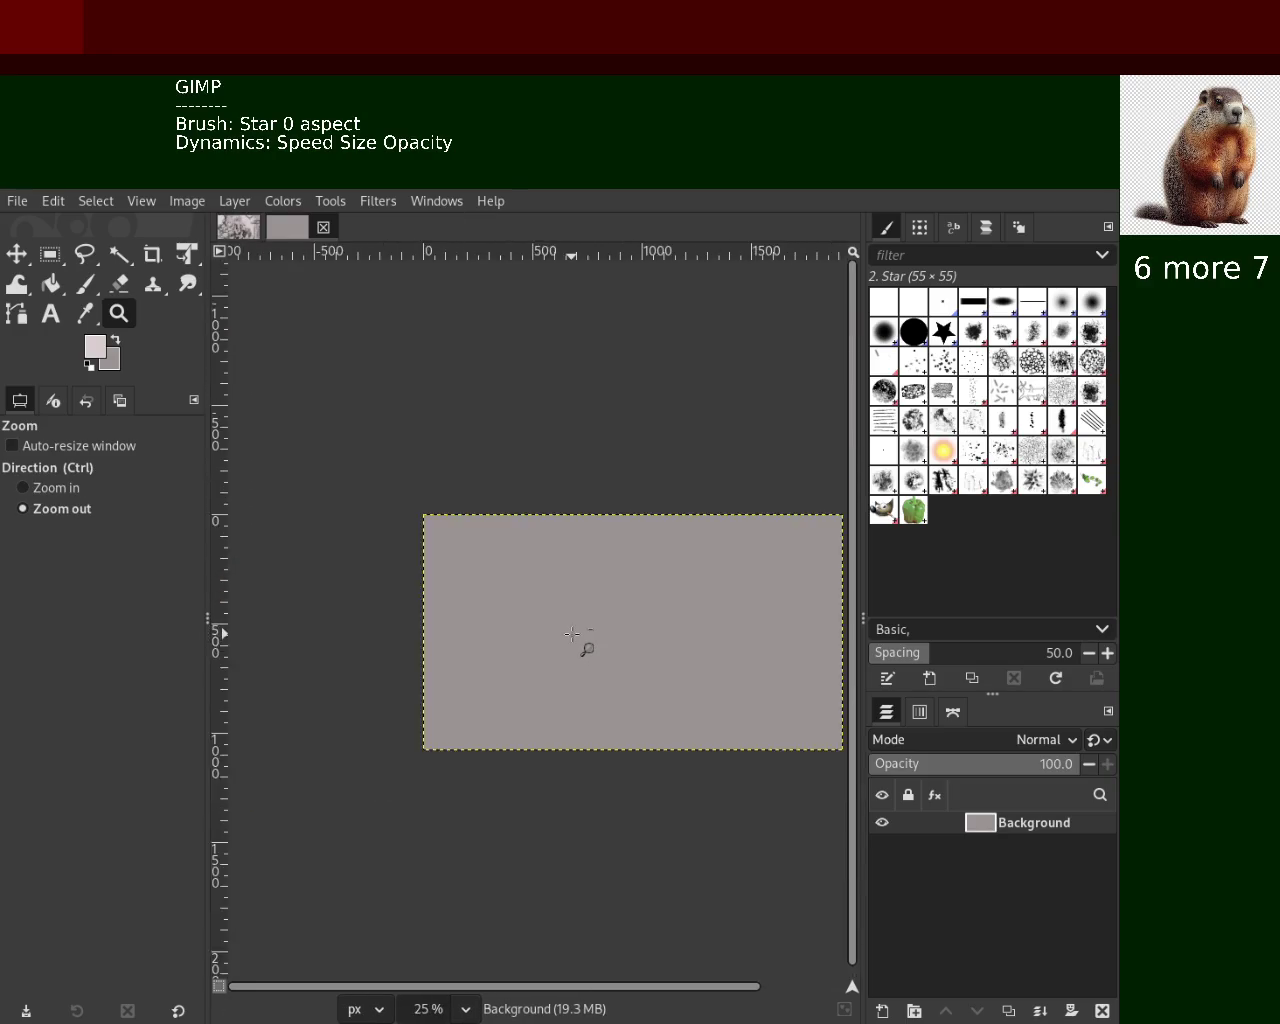
left_click(572, 634)
left_click(717, 615, "ctrl")
left_click(685, 602)
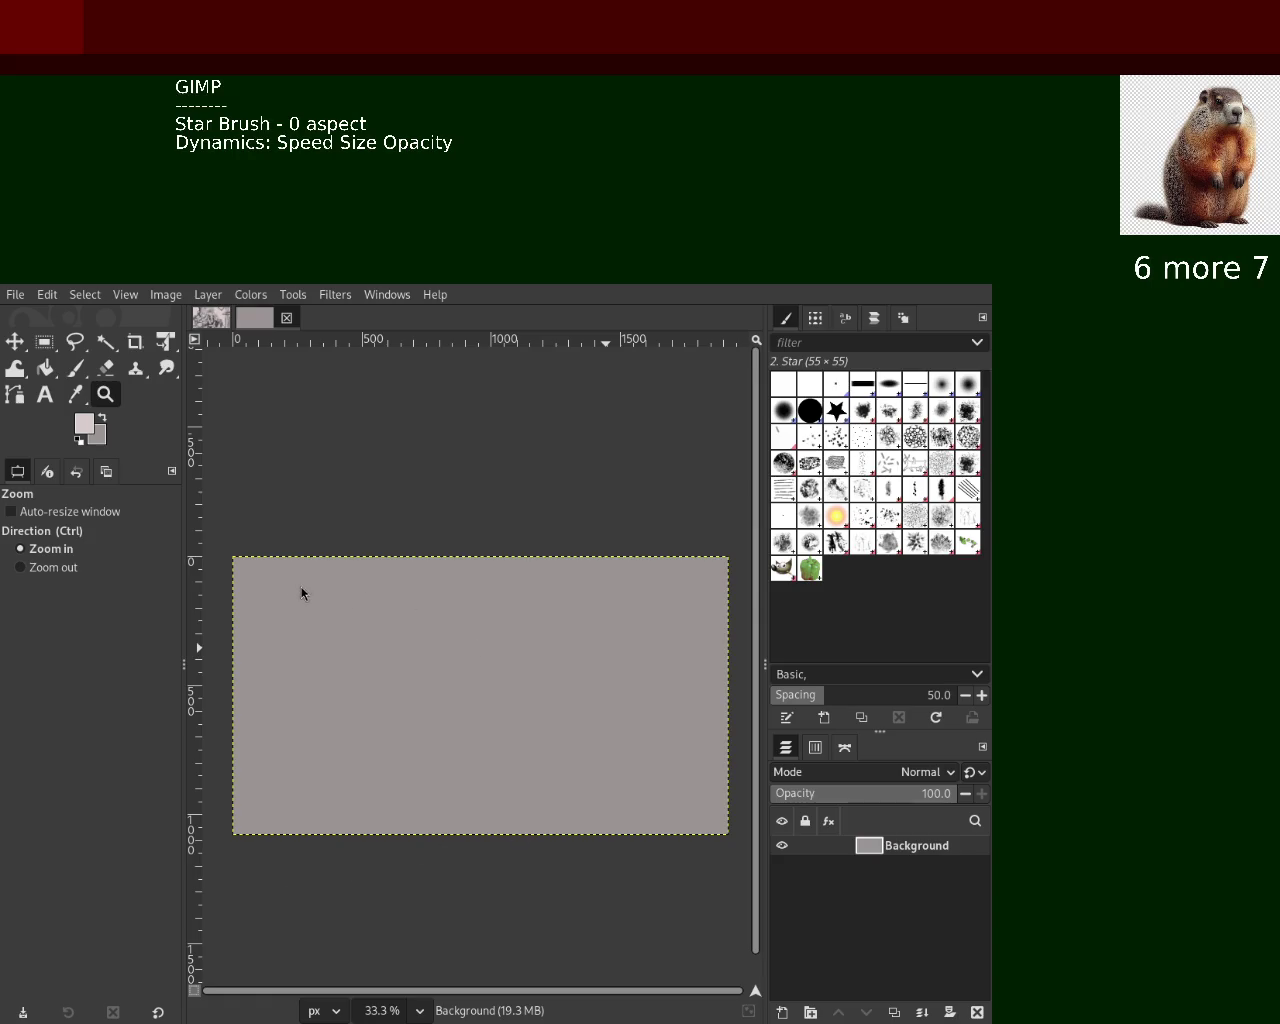
left_click(76, 369)
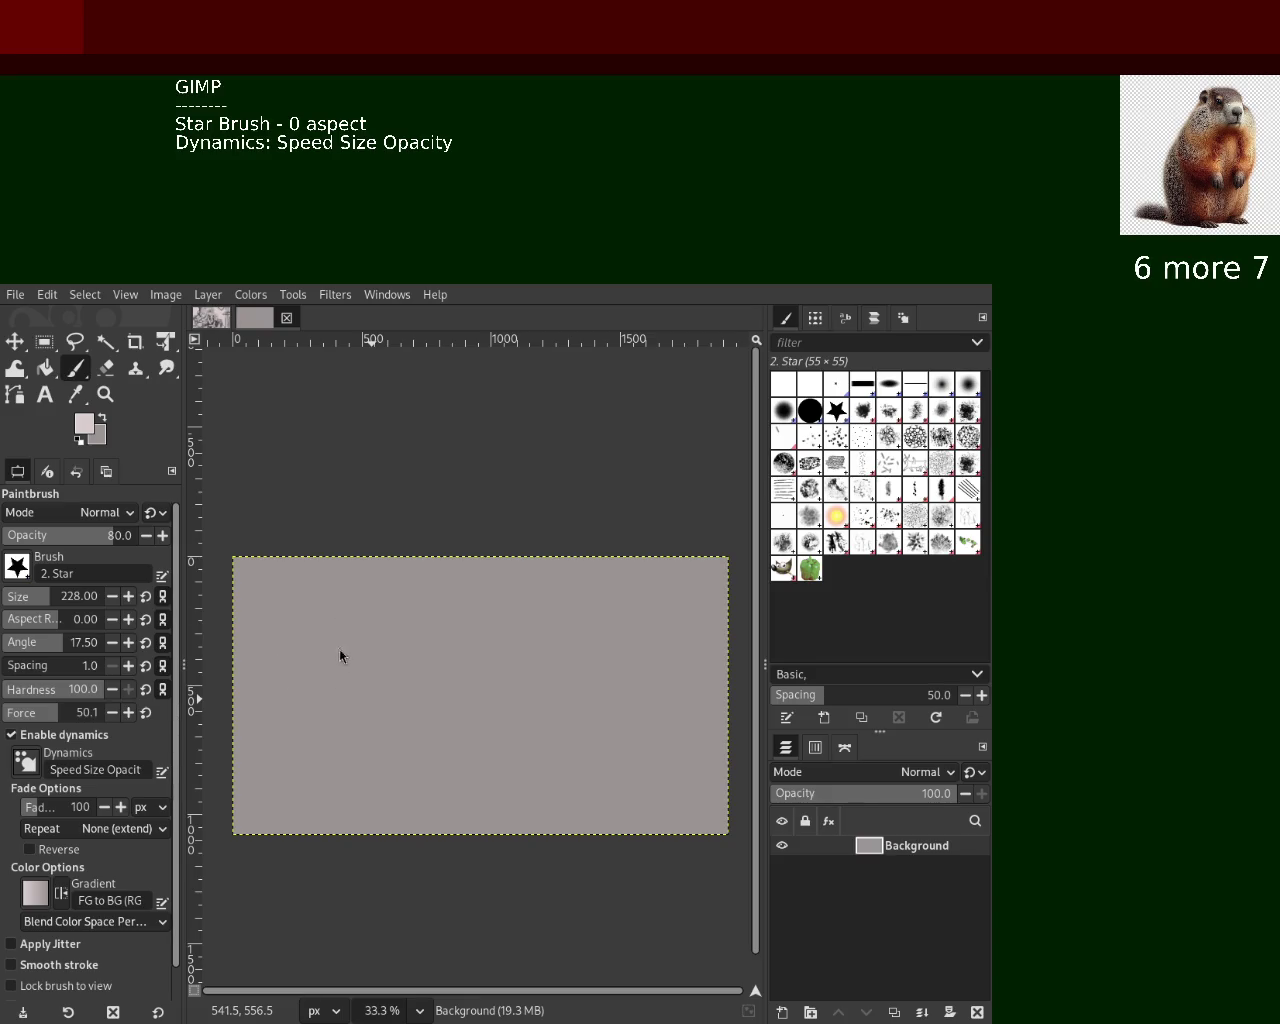
left_click_drag(460, 664, 389, 643)
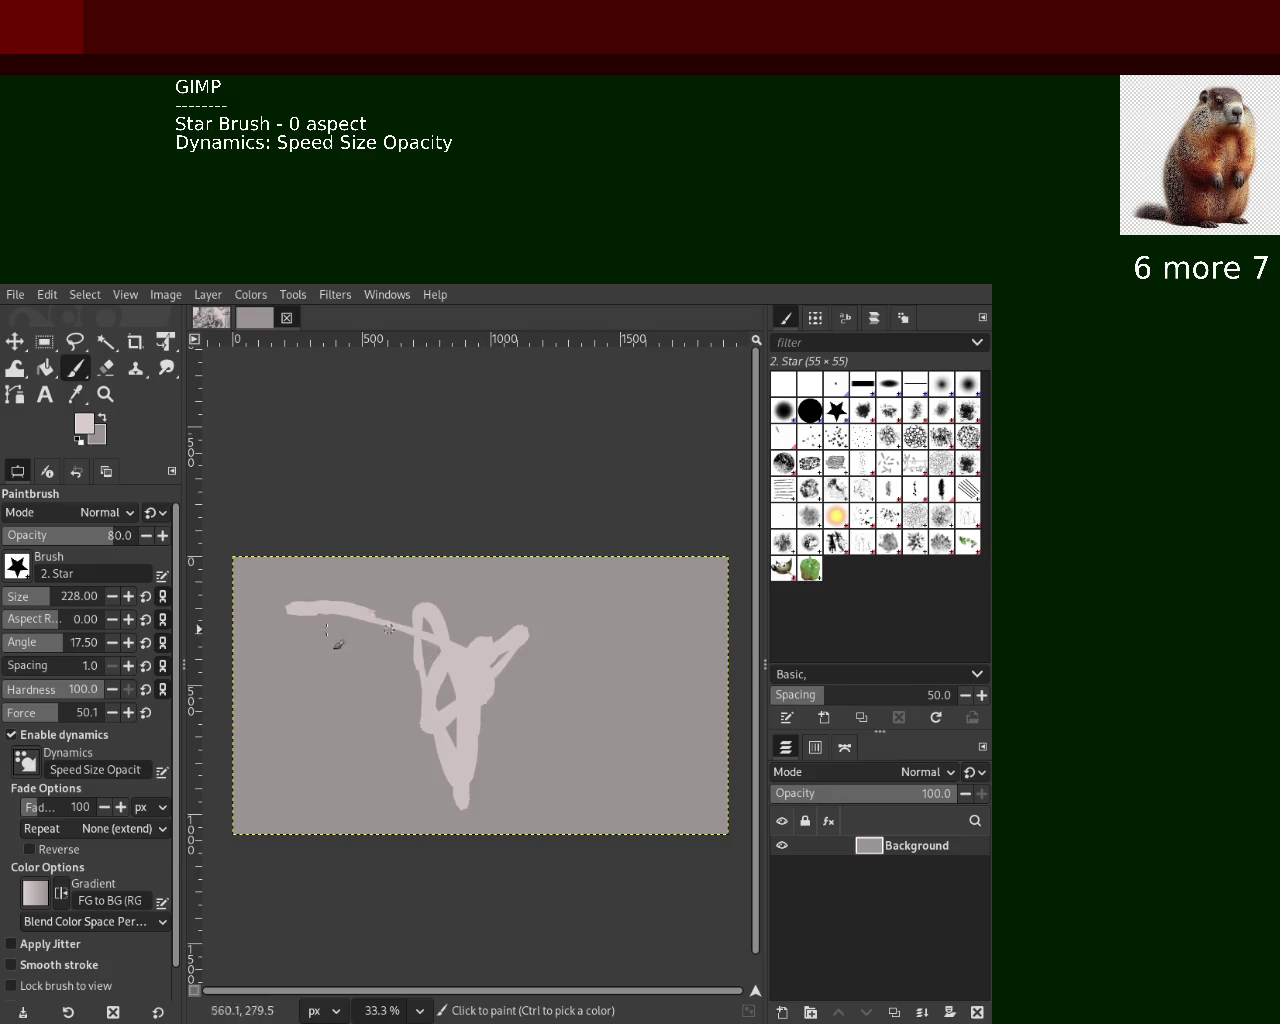
Undo the light loop, then paint dark grey and black loops over the lower-left and middle
left_click_drag(389, 643, 394, 820)
key("ctrl+z")
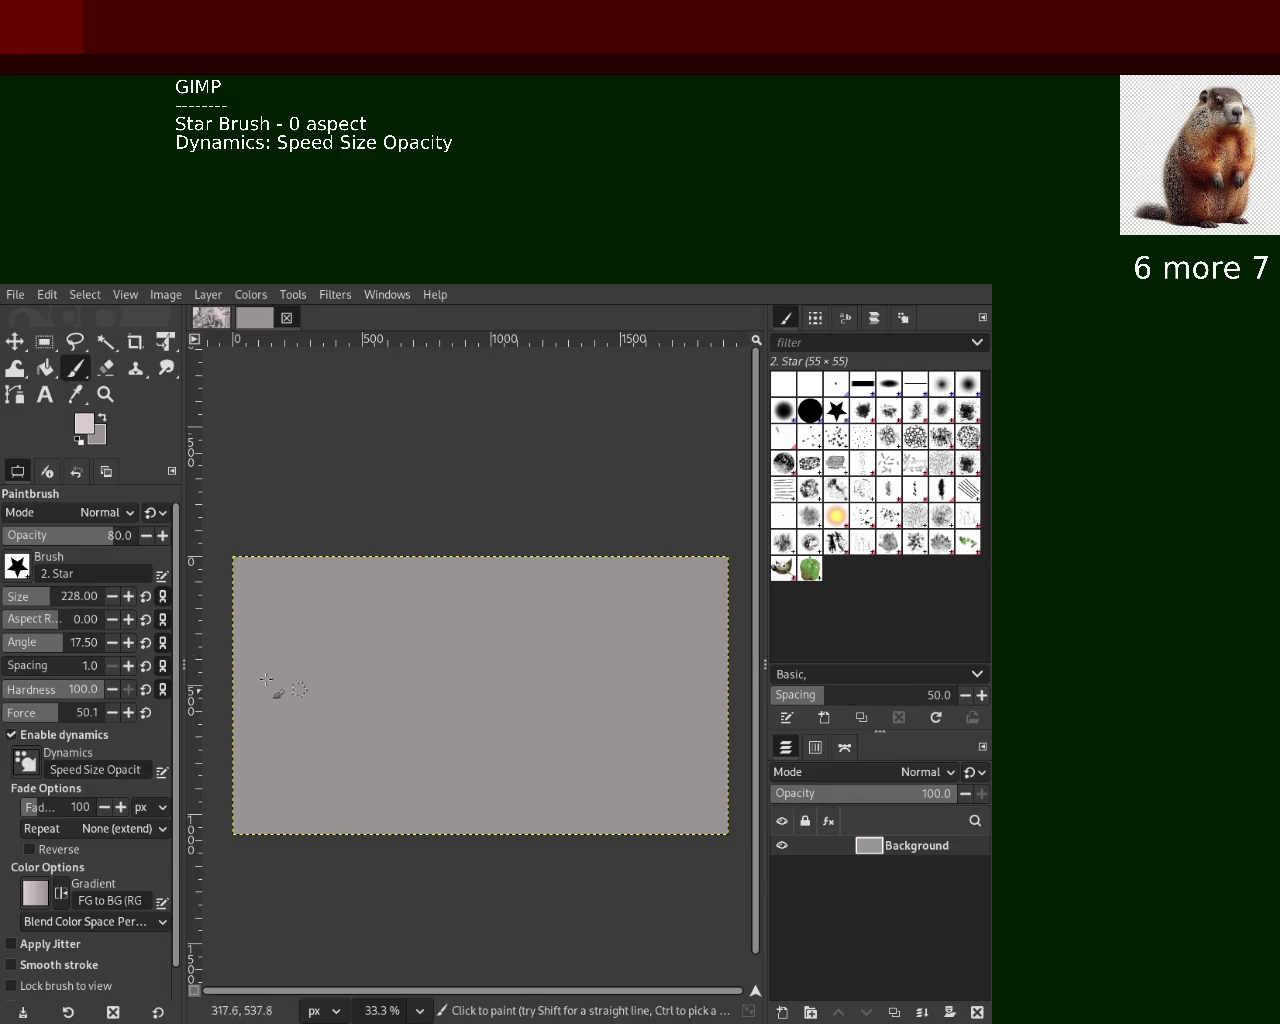
key("d")
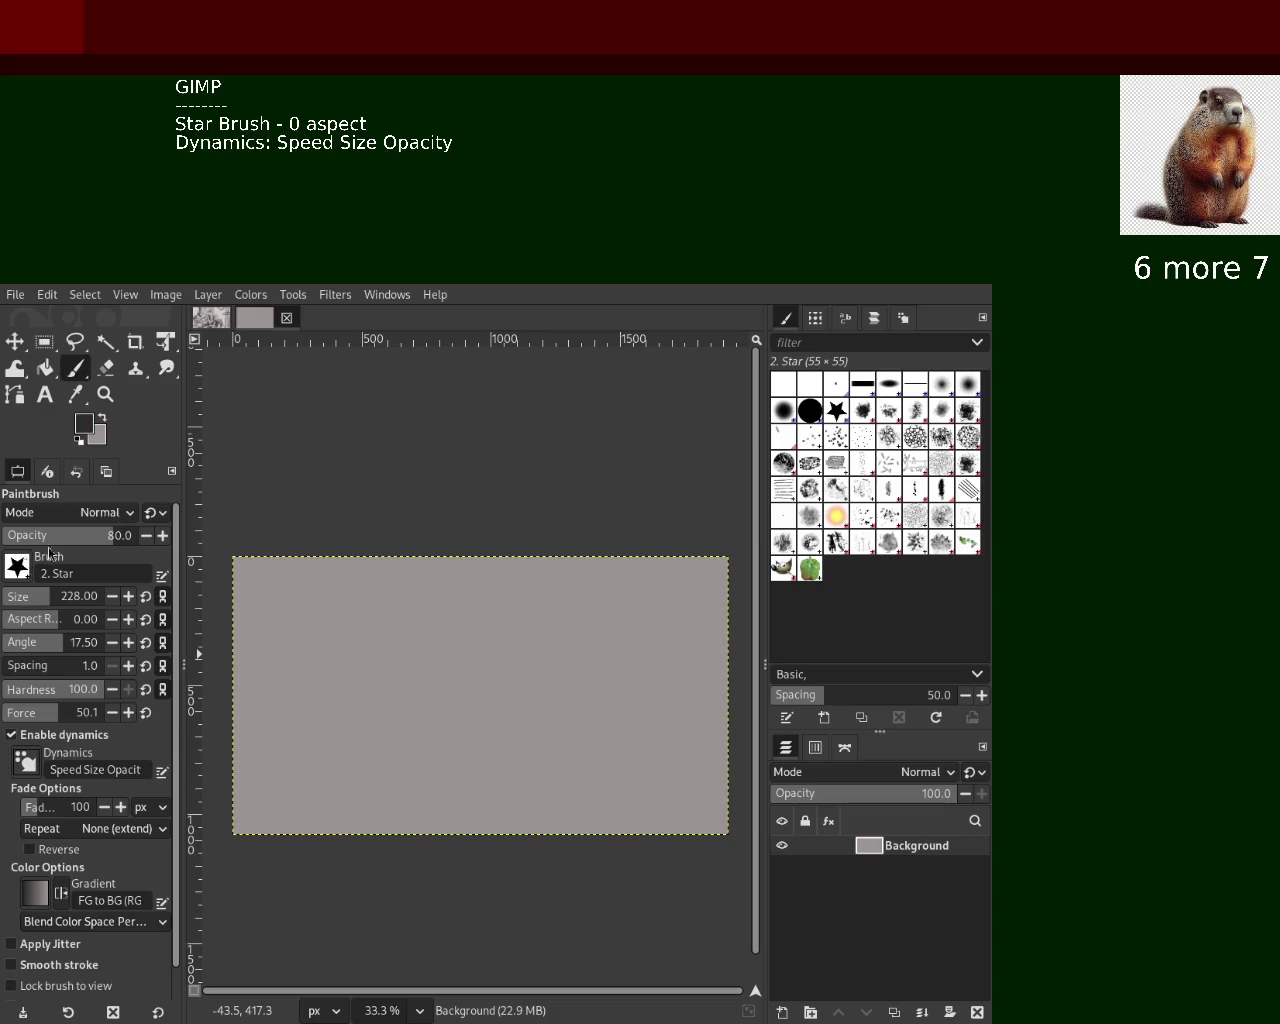
mouse_move(443, 771)
left_mouse_down()
mouse_move(571, 809)
mouse_move(555, 702)
left_mouse_up()
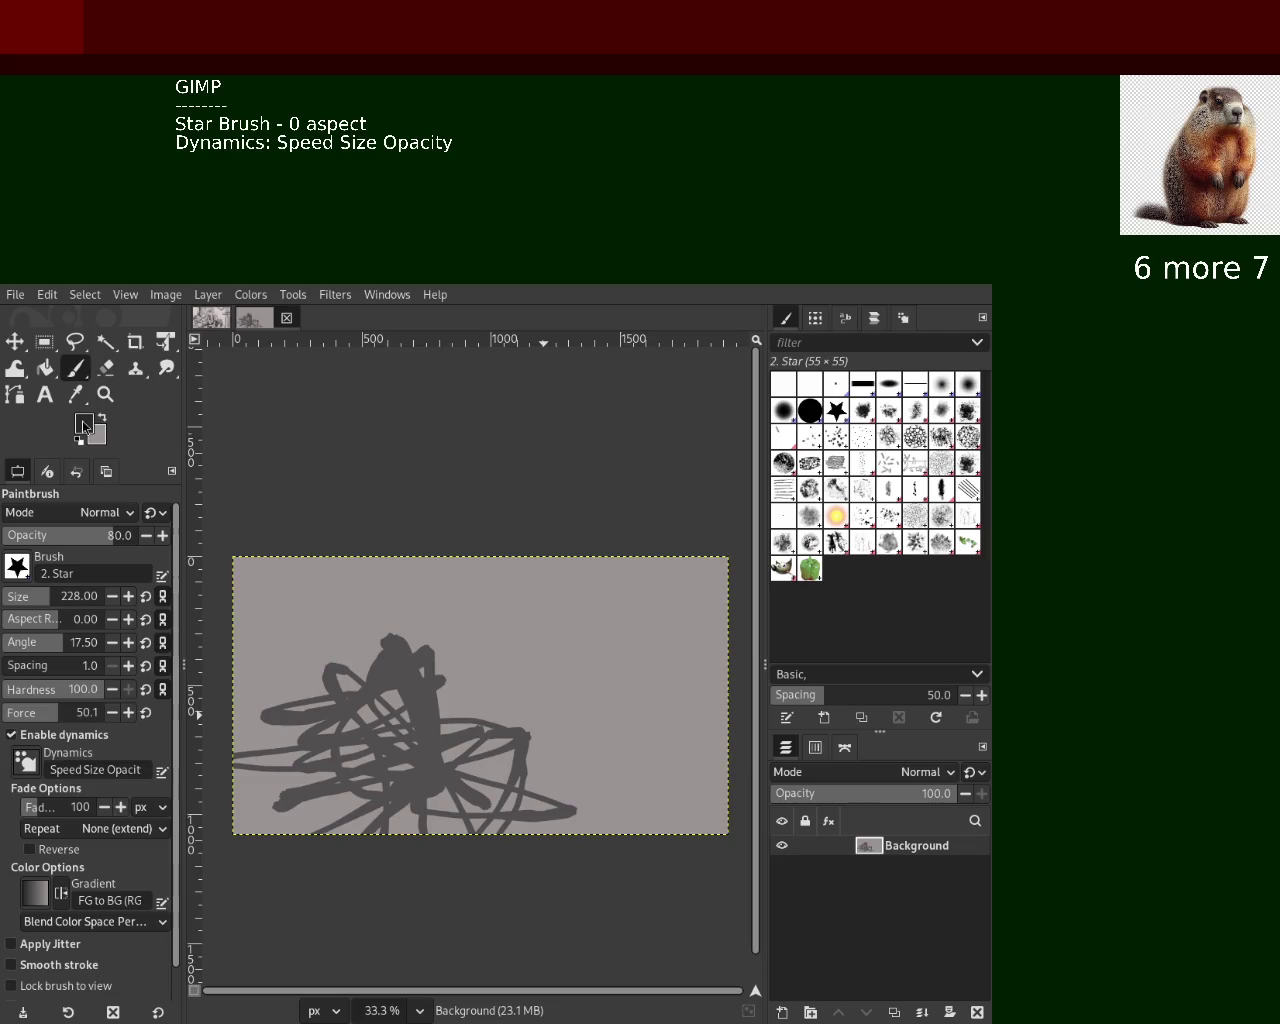
key("d")
mouse_move(500, 663)
left_mouse_down()
mouse_move(418, 620)
mouse_move(375, 745)
mouse_move(316, 845)
mouse_move(567, 787)
mouse_move(375, 755)
mouse_move(358, 806)
left_mouse_up()
Sample the canvas grey and paint light grey strokes across the centre, then swap back to dark grey
left_click(375, 745, "ctrl")
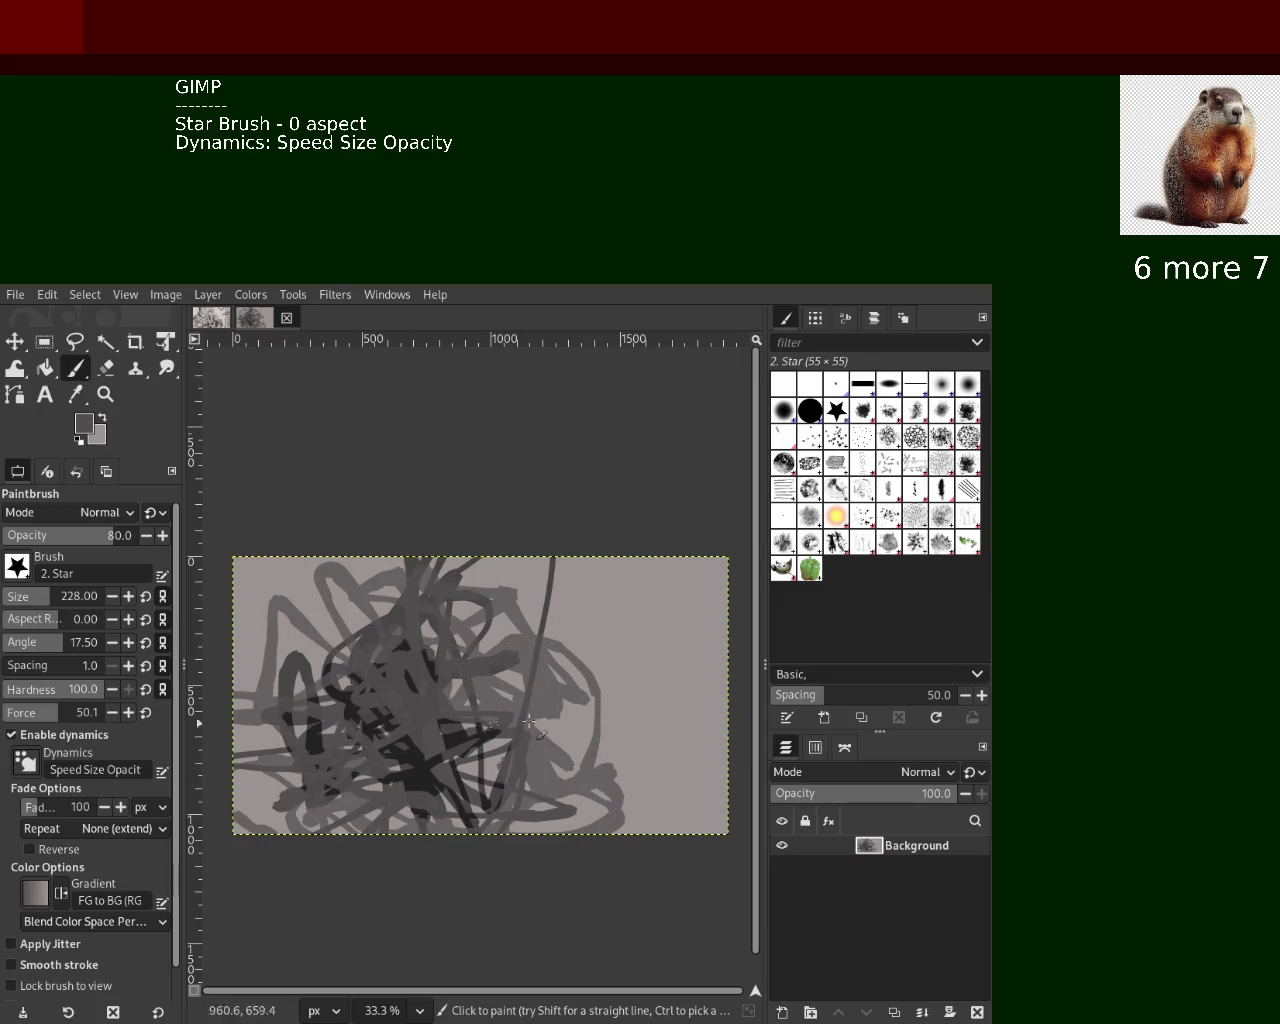
left_click(101, 417)
mouse_move(432, 668)
left_mouse_down()
mouse_move(503, 748)
mouse_move(437, 700)
mouse_move(465, 790)
mouse_move(662, 669)
mouse_move(665, 740)
left_mouse_up()
key("x")
Paint near-black strokes across the centre and a long diagonal toward the upper left, undoing a light loop
left_click(566, 670, "ctrl")
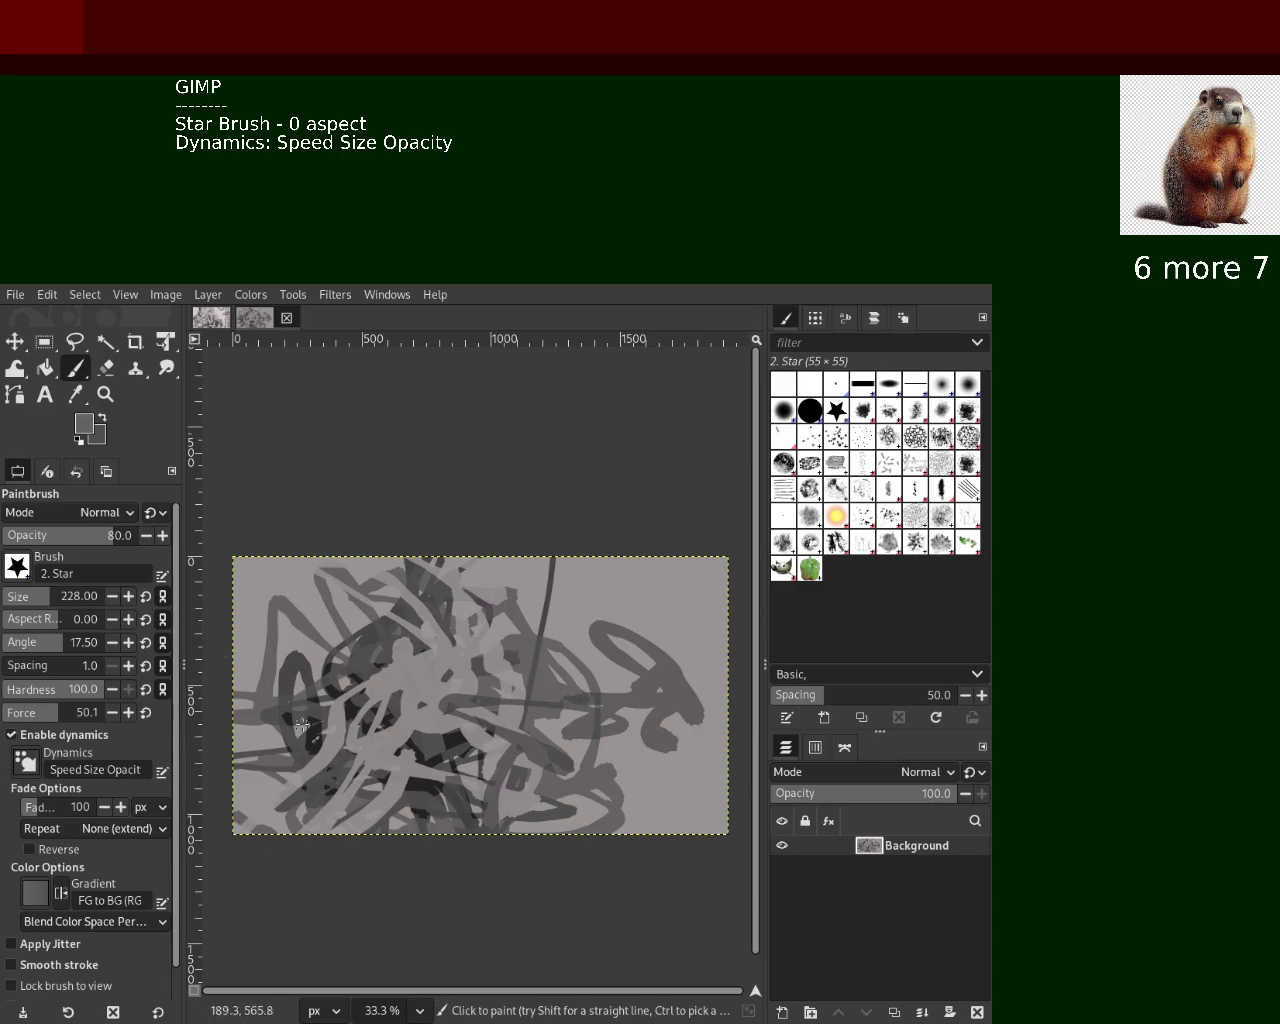
left_click(363, 722, "ctrl")
mouse_move(363, 722)
left_mouse_down()
mouse_move(484, 605)
mouse_move(440, 595)
mouse_move(490, 590)
mouse_move(469, 577)
mouse_move(449, 854)
mouse_move(436, 712)
mouse_move(492, 726)
mouse_move(247, 592)
left_mouse_up()
mouse_move(247, 592)
left_mouse_down()
mouse_move(413, 676)
mouse_move(410, 760)
mouse_move(470, 580)
mouse_move(515, 655)
left_mouse_up()
left_click(395, 693, "ctrl")
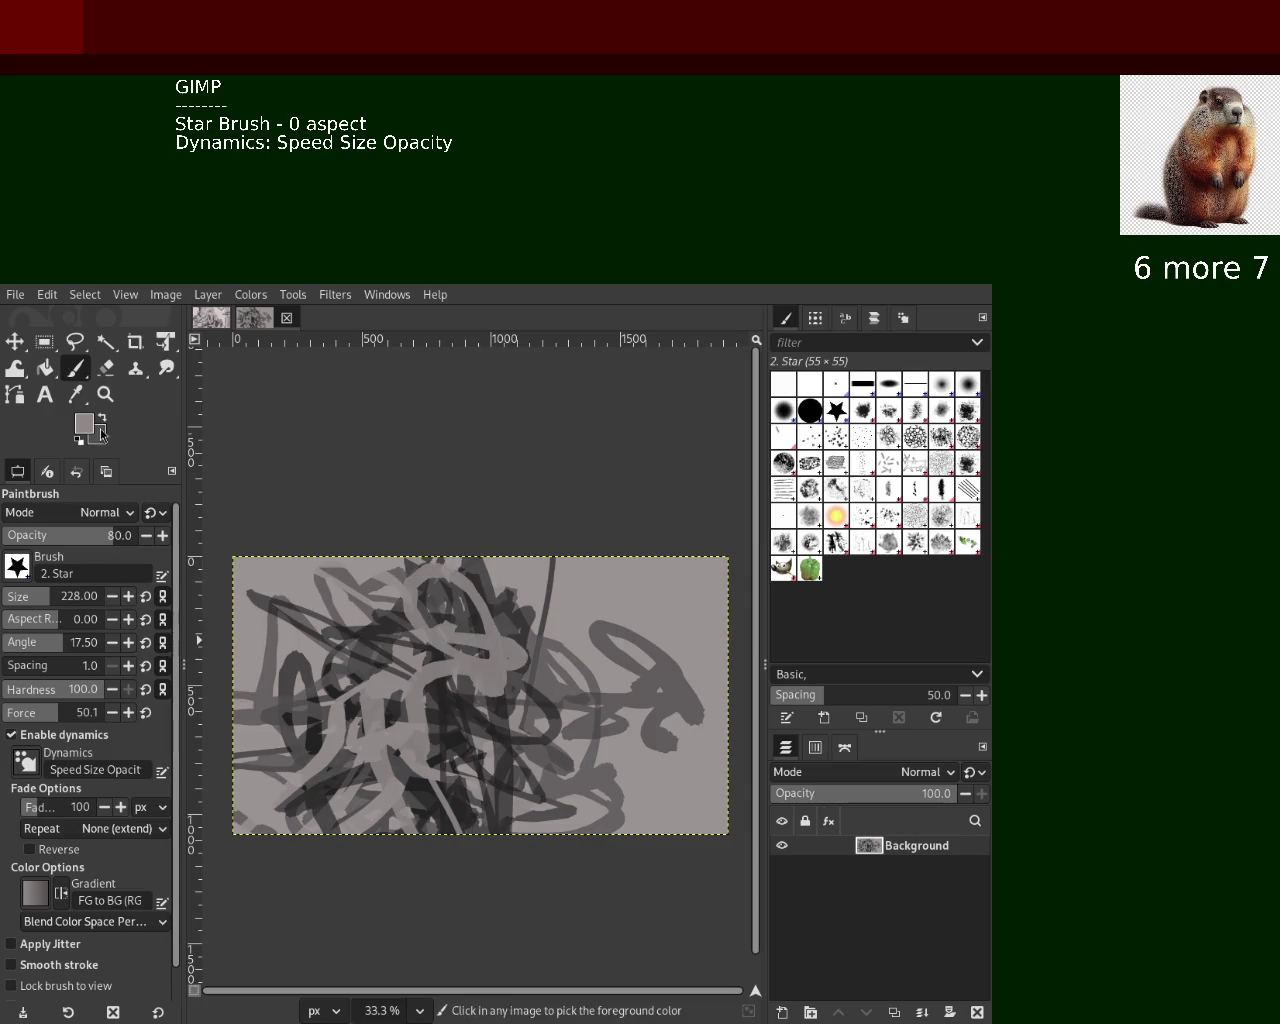
key("ctrl+z")
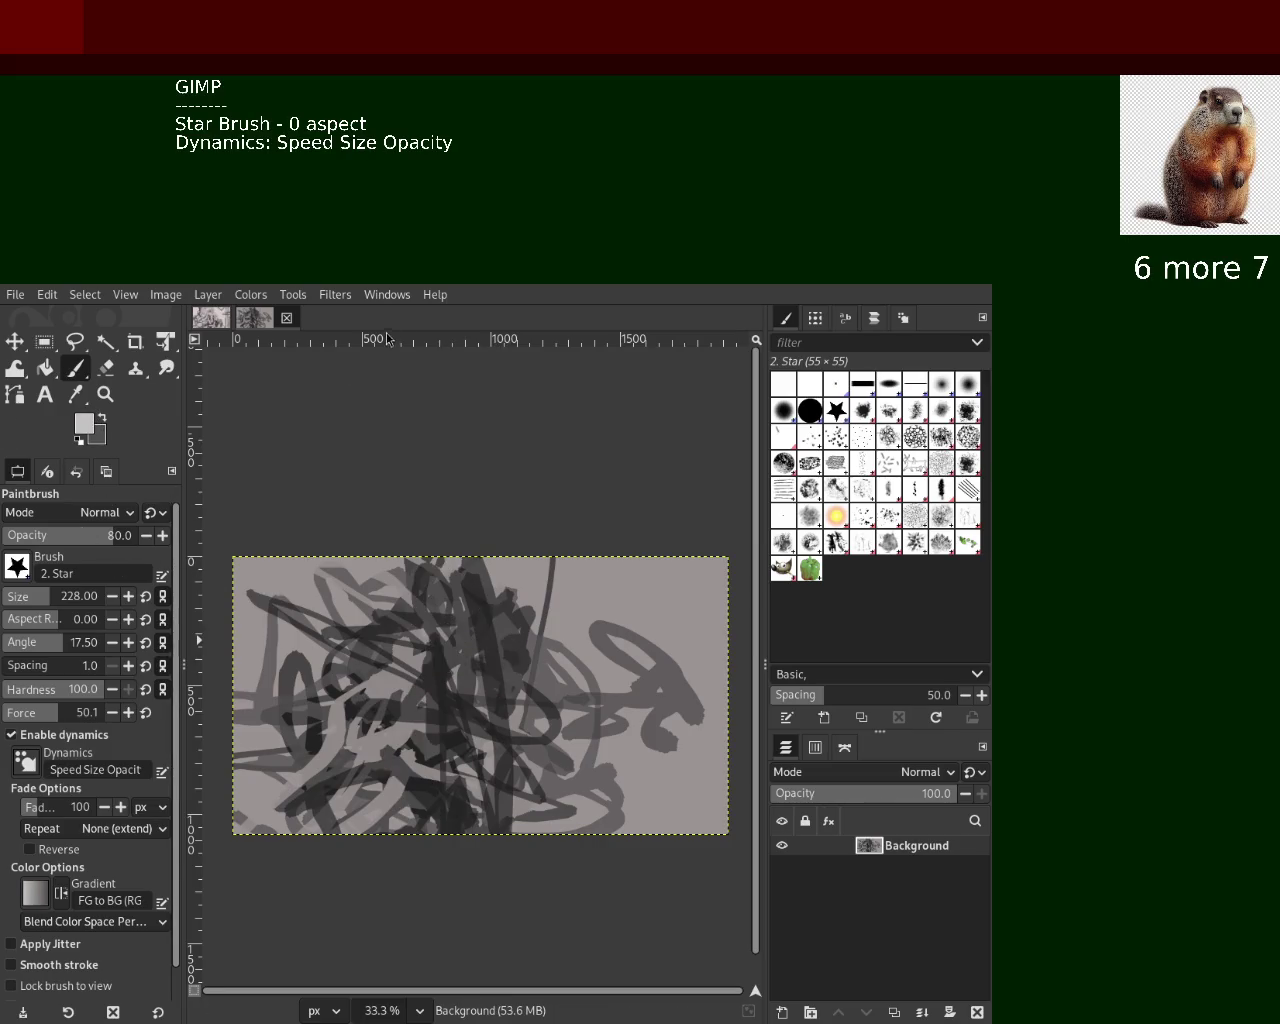
Scribble a light grey arch and strokes across the centre, then add a dark stroke toward the lower left
left_click_drag(460, 745, 575, 768)
mouse_move(382, 631)
left_mouse_down()
mouse_move(331, 745)
mouse_move(722, 668)
left_mouse_up()
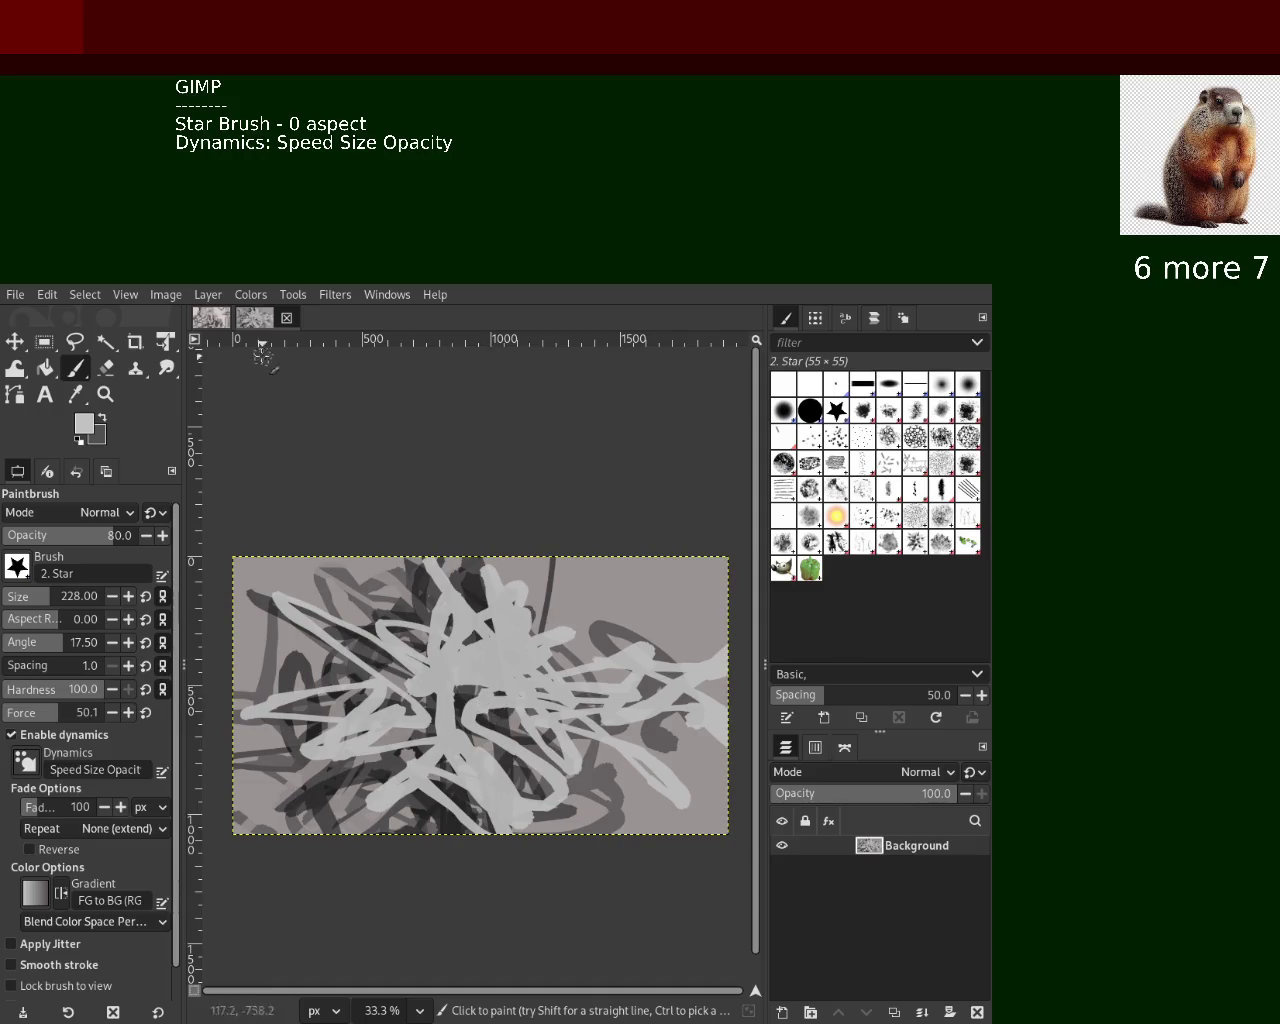
left_click(211, 317)
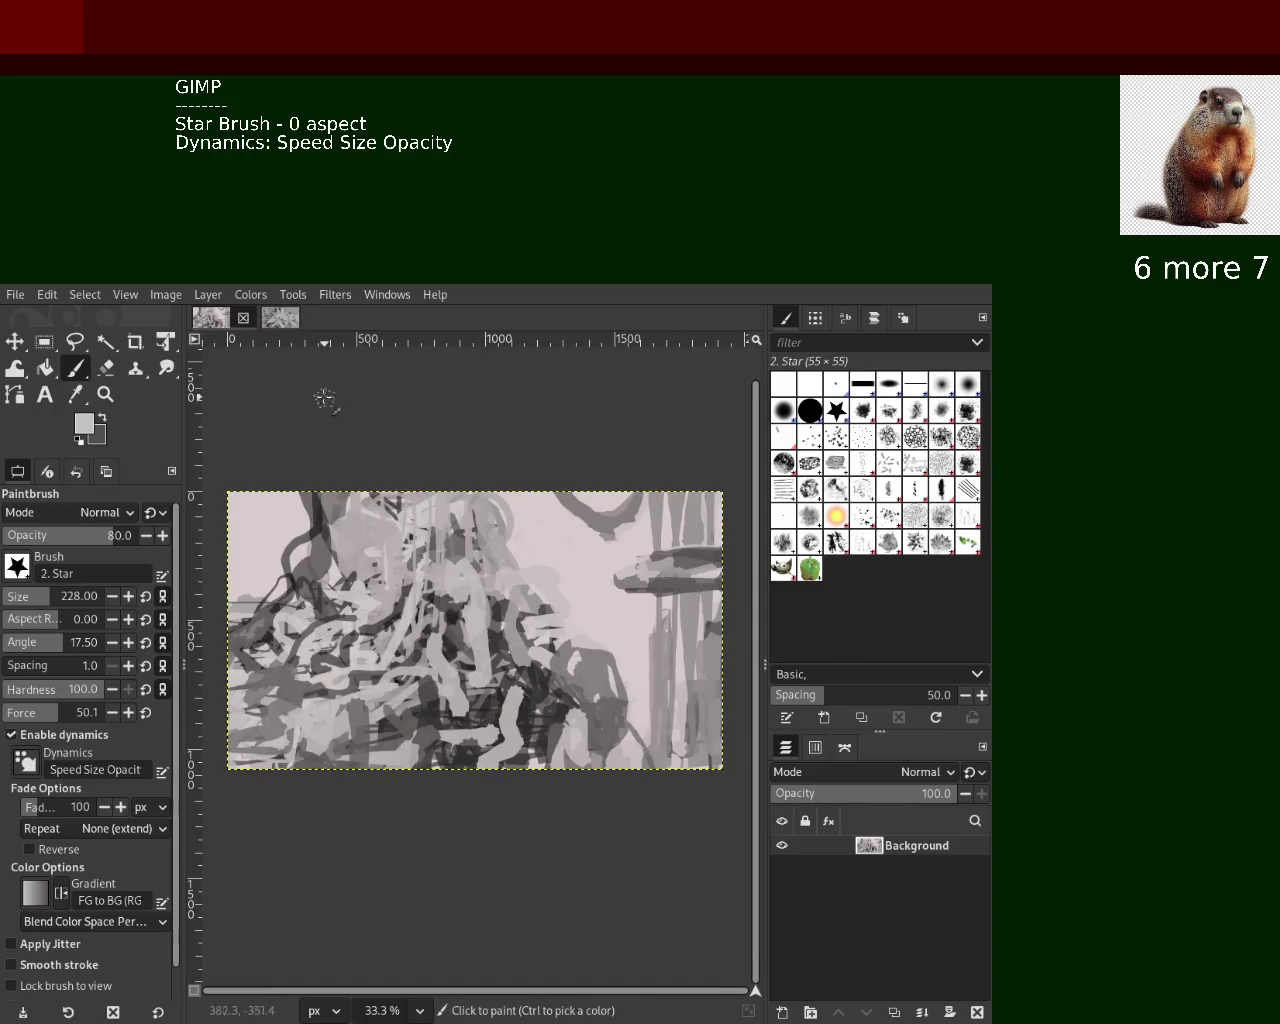
left_click(282, 320)
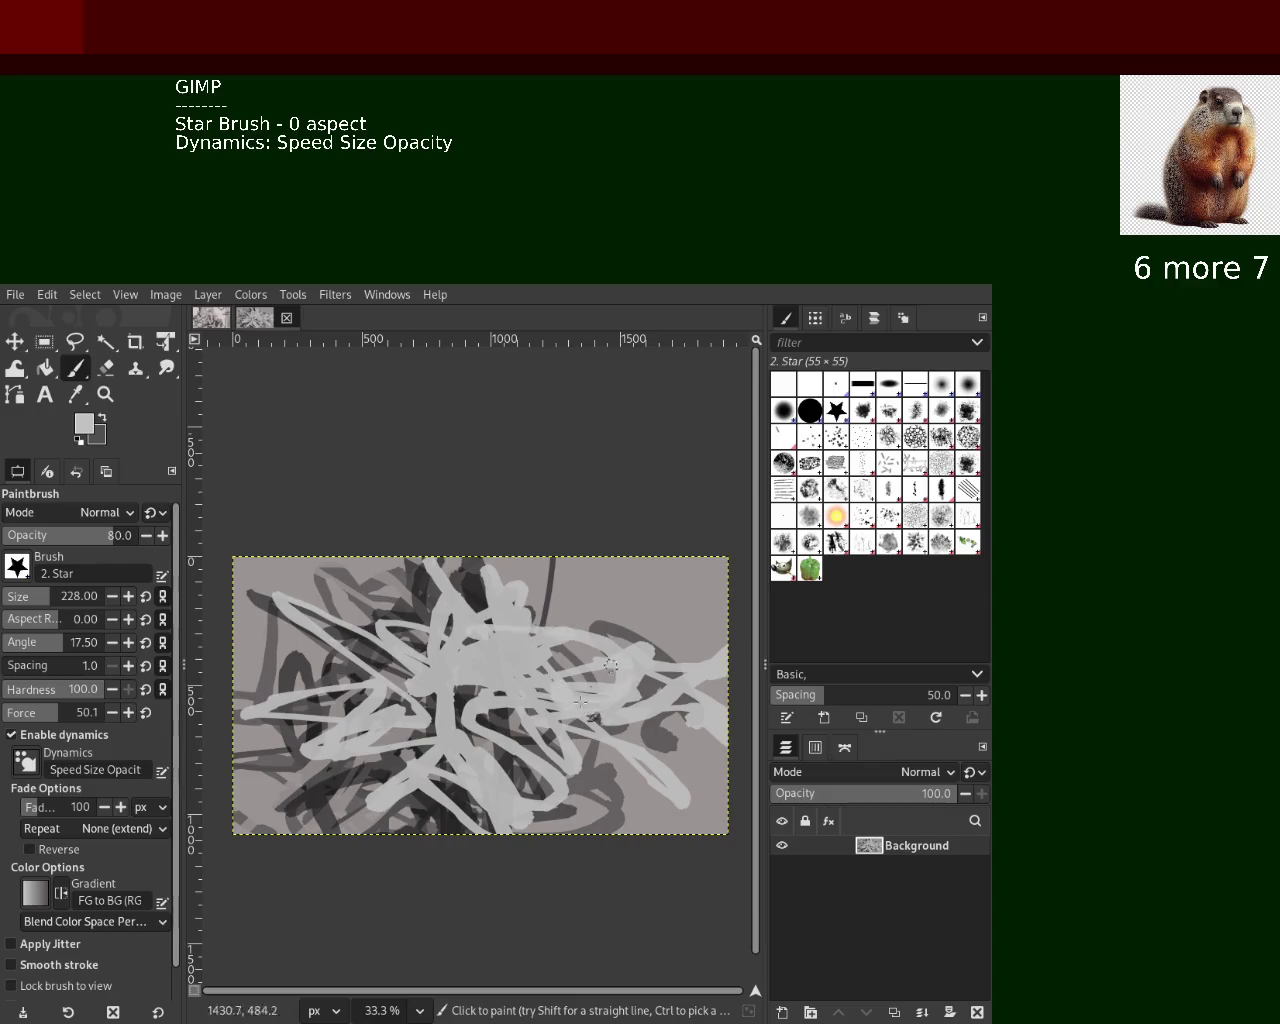
left_click(625, 633, "ctrl")
left_click_drag(630, 632, 495, 815)
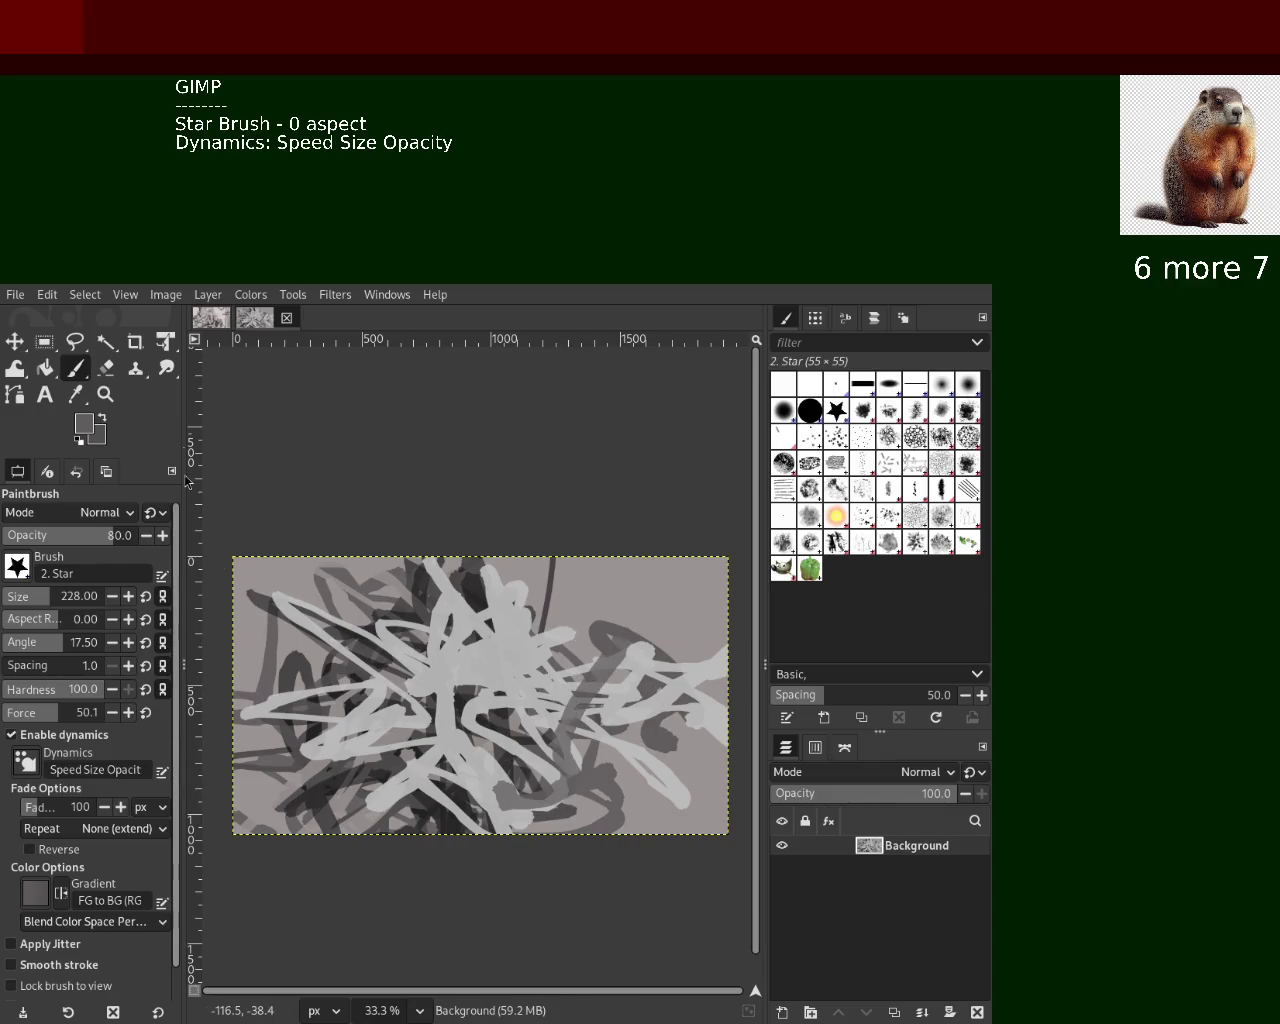
Zoom the view in to 200% on the right part of the painting
left_click(105, 394)
left_click(600, 688, "ctrl")
left_click(600, 688, "ctrl")
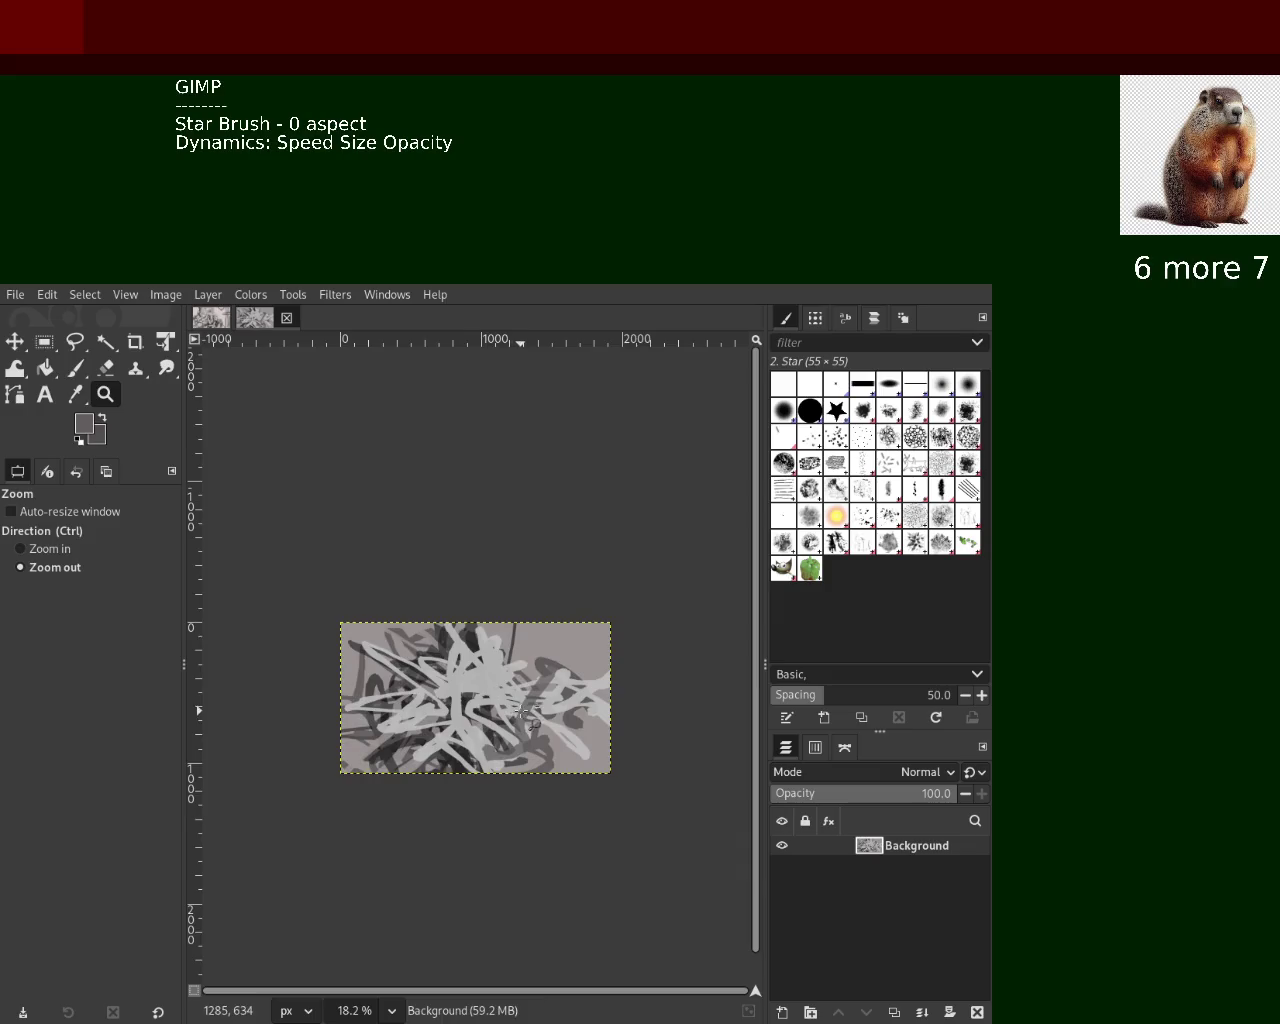
left_click(605, 687, "ctrl")
left_click(590, 686)
left_click(565, 685)
left_click(565, 685, "ctrl")
left_click(563, 686)
left_click(560, 687)
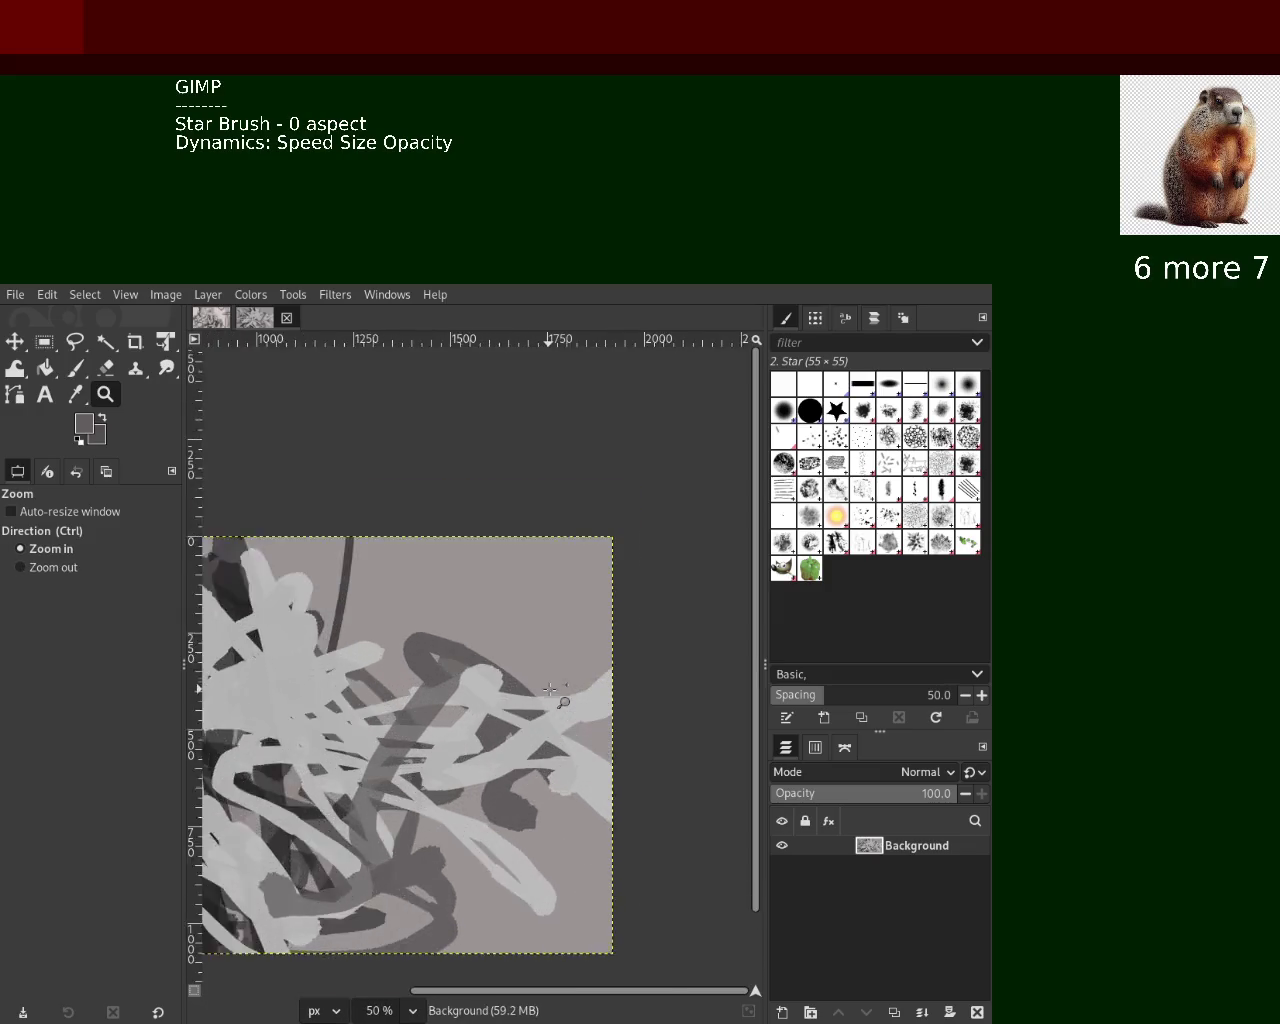
left_click(556, 688)
left_click(553, 689)
left_click(550, 690, "ctrl")
left_click(550, 690, "ctrl")
left_click(420, 640)
left_click(470, 690)
Scribble dark grey Star loops across the upper area with brush size 64, discarding a trial stroke
left_click(75, 368)
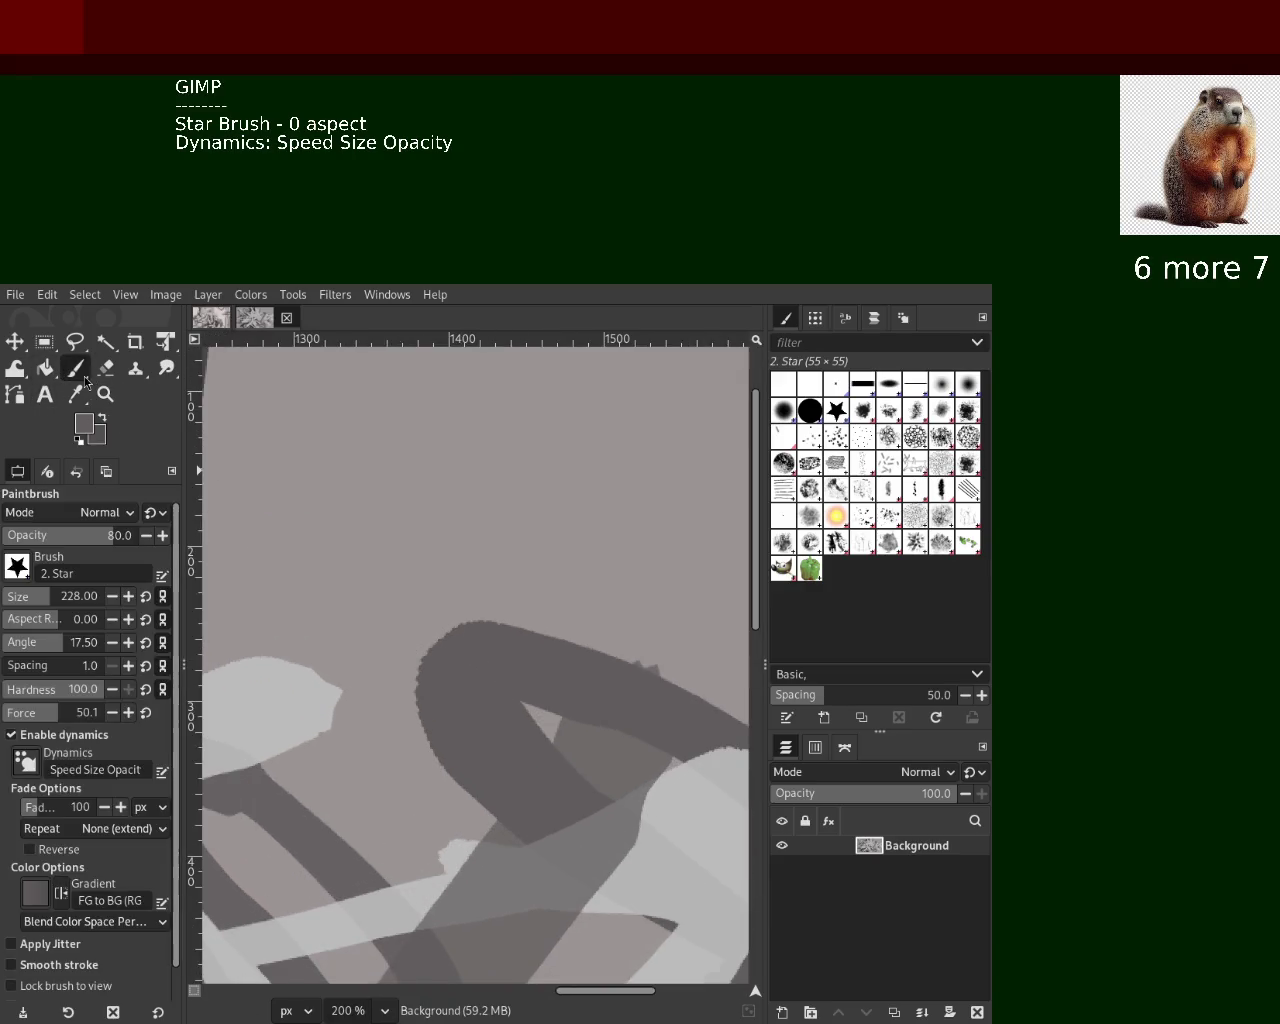
left_click_drag(660, 470, 487, 640)
left_click_drag(470, 450, 561, 531)
key("ctrl+z")
mouse_move(520, 450)
left_mouse_down()
mouse_move(390, 720)
mouse_move(690, 610)
mouse_move(330, 420)
mouse_move(205, 660)
mouse_move(700, 600)
left_mouse_up()
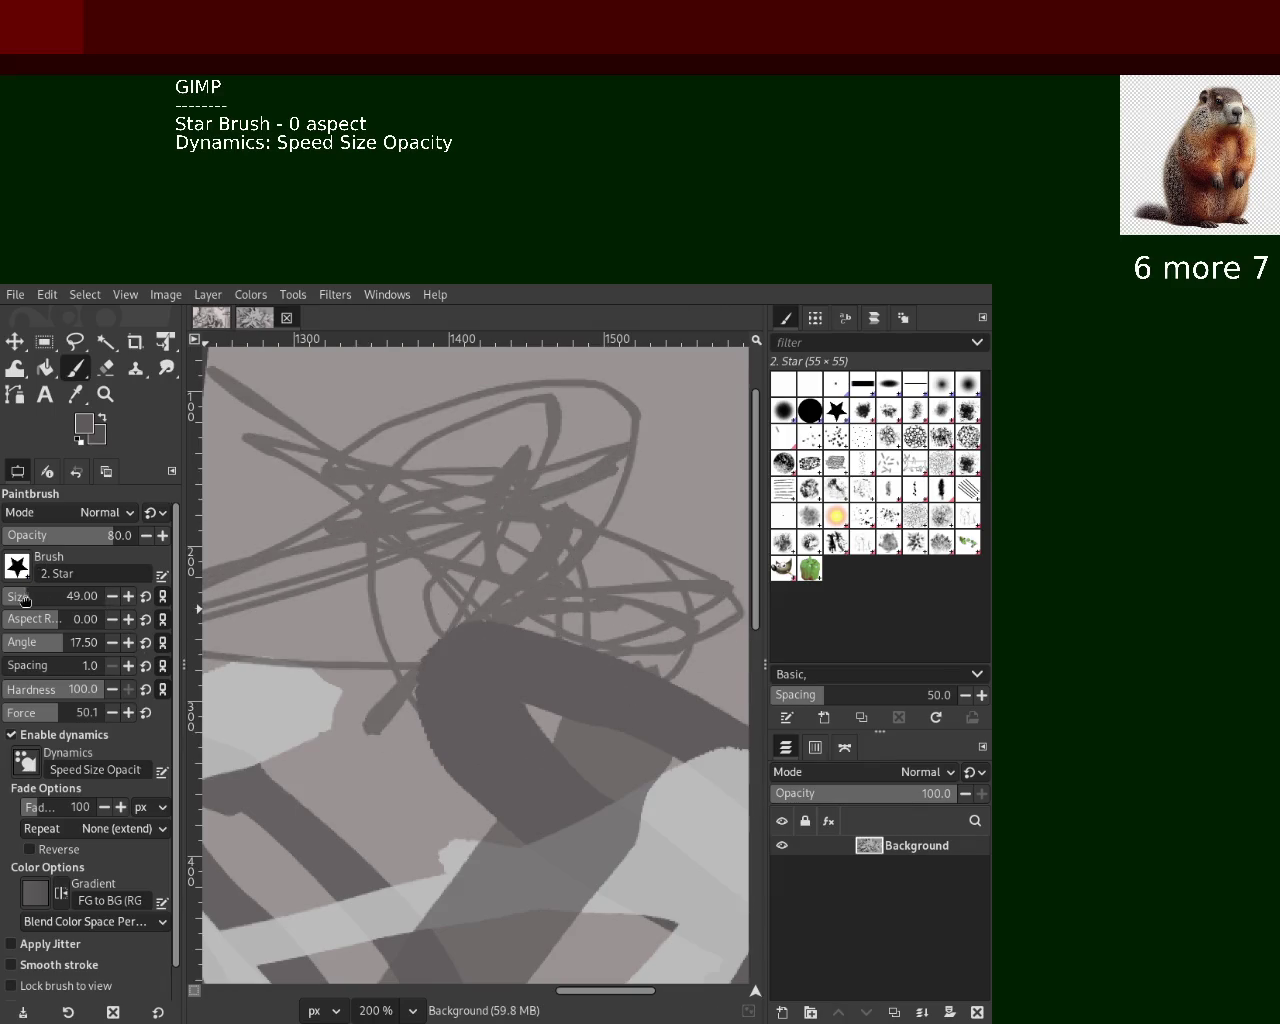
left_click_drag(20, 597, 30, 597)
mouse_move(520, 560)
left_mouse_down()
mouse_move(700, 420)
mouse_move(740, 570)
left_mouse_up()
Alternate sampled light and dark greys, scribbling strokes over the dark loops and across the canvas
left_click(685, 762, "ctrl")
mouse_move(685, 762)
left_mouse_down()
mouse_move(400, 600)
mouse_move(475, 560)
mouse_move(495, 520)
mouse_move(289, 416)
mouse_move(560, 555)
left_mouse_up()
left_click(690, 596, "ctrl")
mouse_move(690, 596)
left_mouse_down()
mouse_move(434, 684)
mouse_move(420, 560)
mouse_move(390, 590)
left_mouse_up()
left_click(500, 570, "ctrl")
mouse_move(500, 570)
left_mouse_down()
mouse_move(610, 520)
mouse_move(420, 390)
mouse_move(430, 540)
left_mouse_up()
mouse_move(415, 690)
left_mouse_down()
mouse_move(430, 540)
mouse_move(650, 560)
mouse_move(580, 620)
mouse_move(527, 797)
mouse_move(450, 820)
mouse_move(300, 640)
mouse_move(480, 760)
mouse_move(340, 620)
mouse_move(420, 400)
mouse_move(230, 610)
mouse_move(313, 773)
mouse_move(483, 851)
mouse_move(433, 765)
mouse_move(377, 937)
mouse_move(470, 850)
mouse_move(547, 600)
mouse_move(300, 660)
mouse_move(330, 600)
mouse_move(270, 720)
mouse_move(594, 1022)
mouse_move(680, 780)
mouse_move(732, 692)
left_mouse_up()
Sample a darker grey and paint dark grey strokes across the lower area
left_click(484, 710, "ctrl")
left_click(455, 848, "ctrl")
left_click(674, 760, "ctrl")
mouse_move(674, 760)
left_mouse_down()
mouse_move(500, 980)
mouse_move(300, 850)
left_mouse_up()
left_click_drag(430, 960, 690, 970)
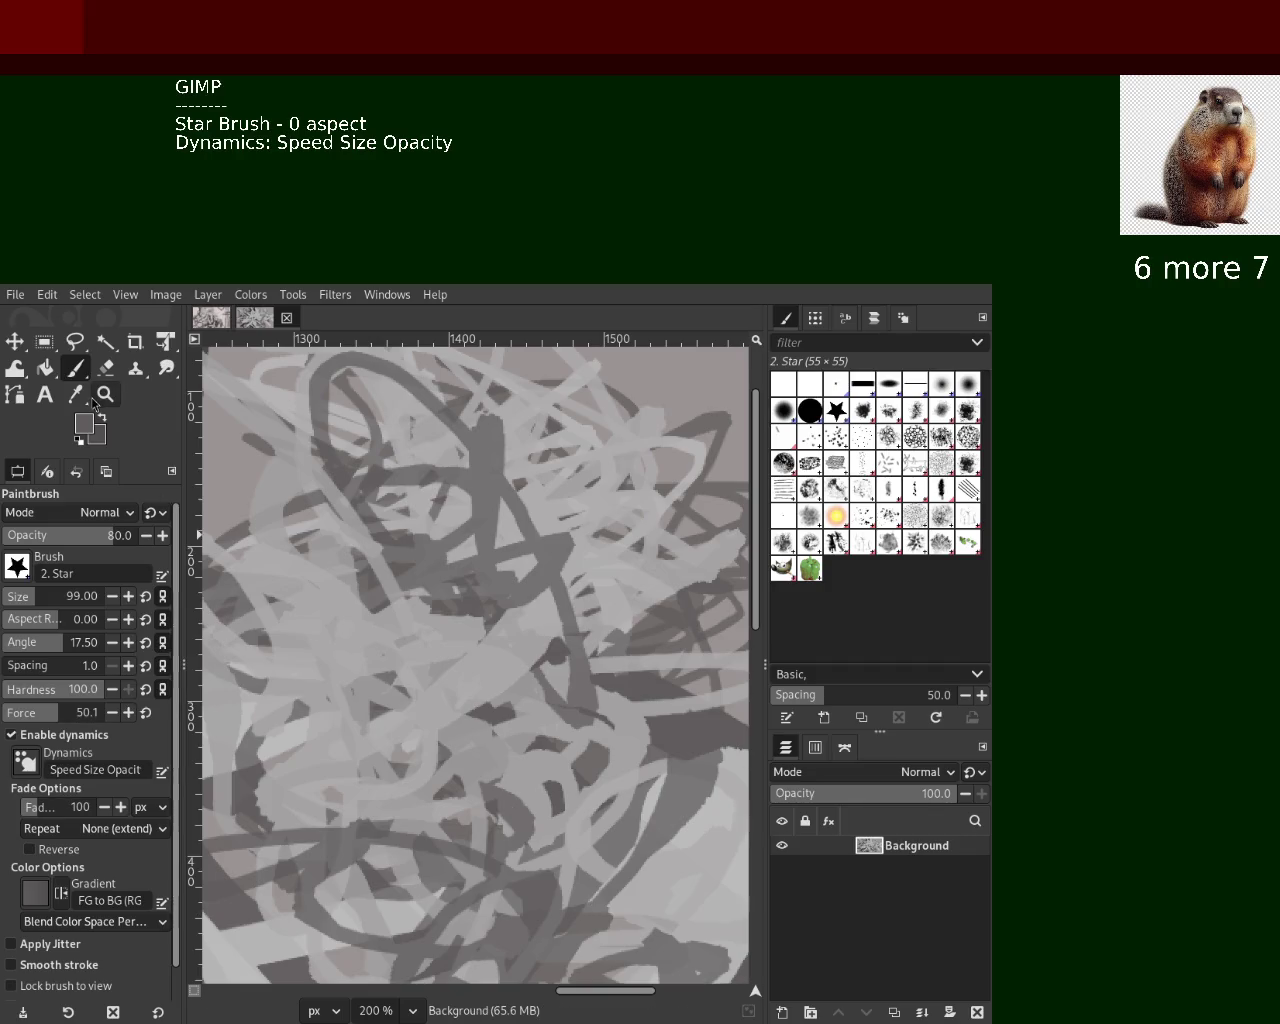
Zoom the view out to 66.7%, then back in to 100%
key("z")
left_click(500, 540, "ctrl")
left_click(500, 540, "ctrl")
left_click(500, 540, "ctrl")
left_click(500, 540)
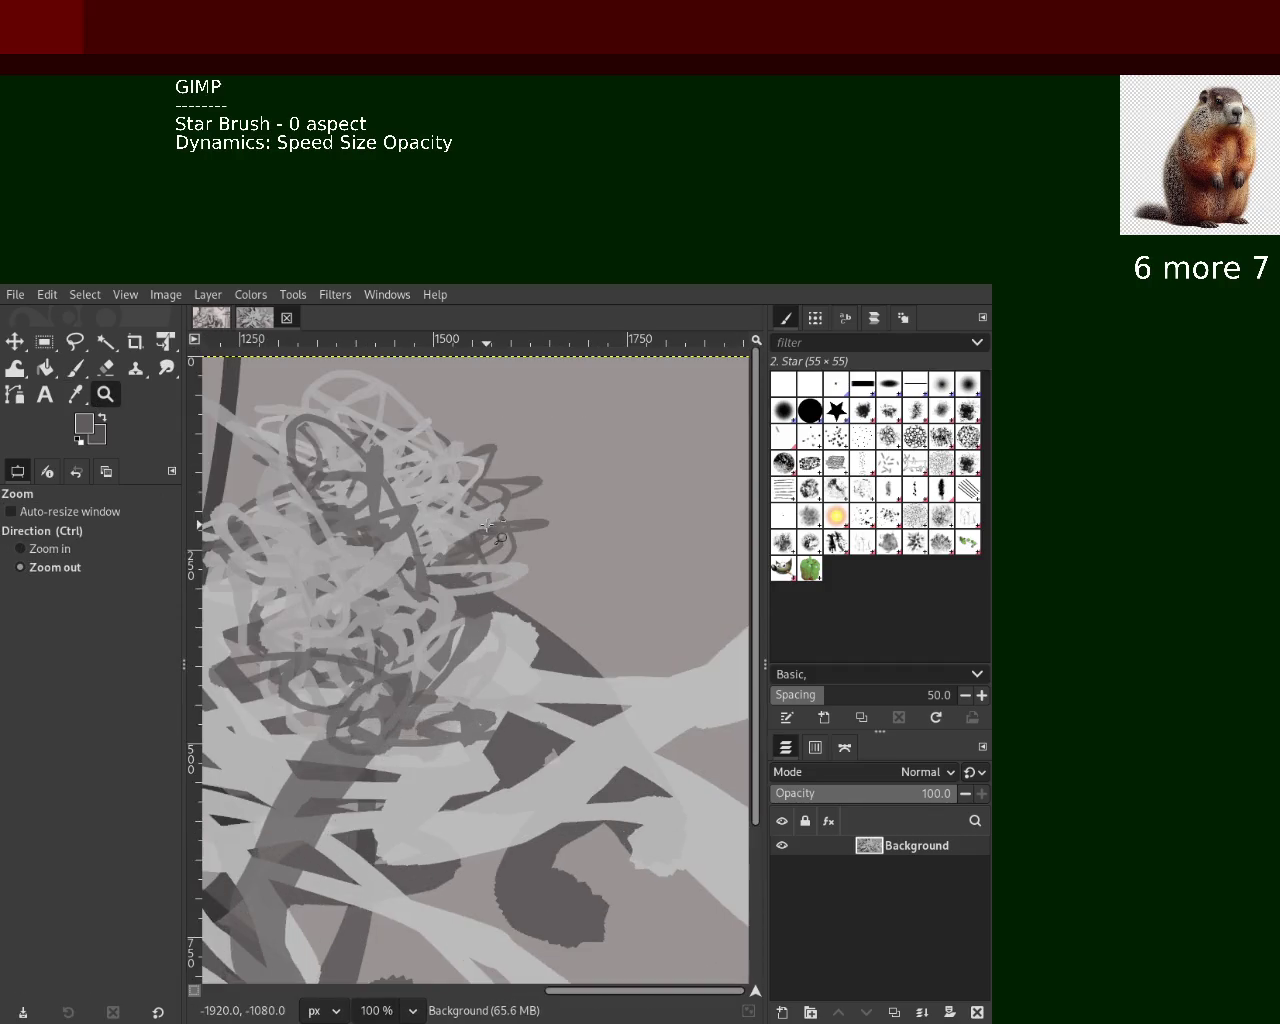
left_click(500, 540, "ctrl")
left_click(500, 540, "ctrl")
At 150% zoom, paint a dark stroke across the lower middle, then large light-grey loops upper left
left_click(486, 529)
left_click(486, 529)
left_click(486, 529)
key("p")
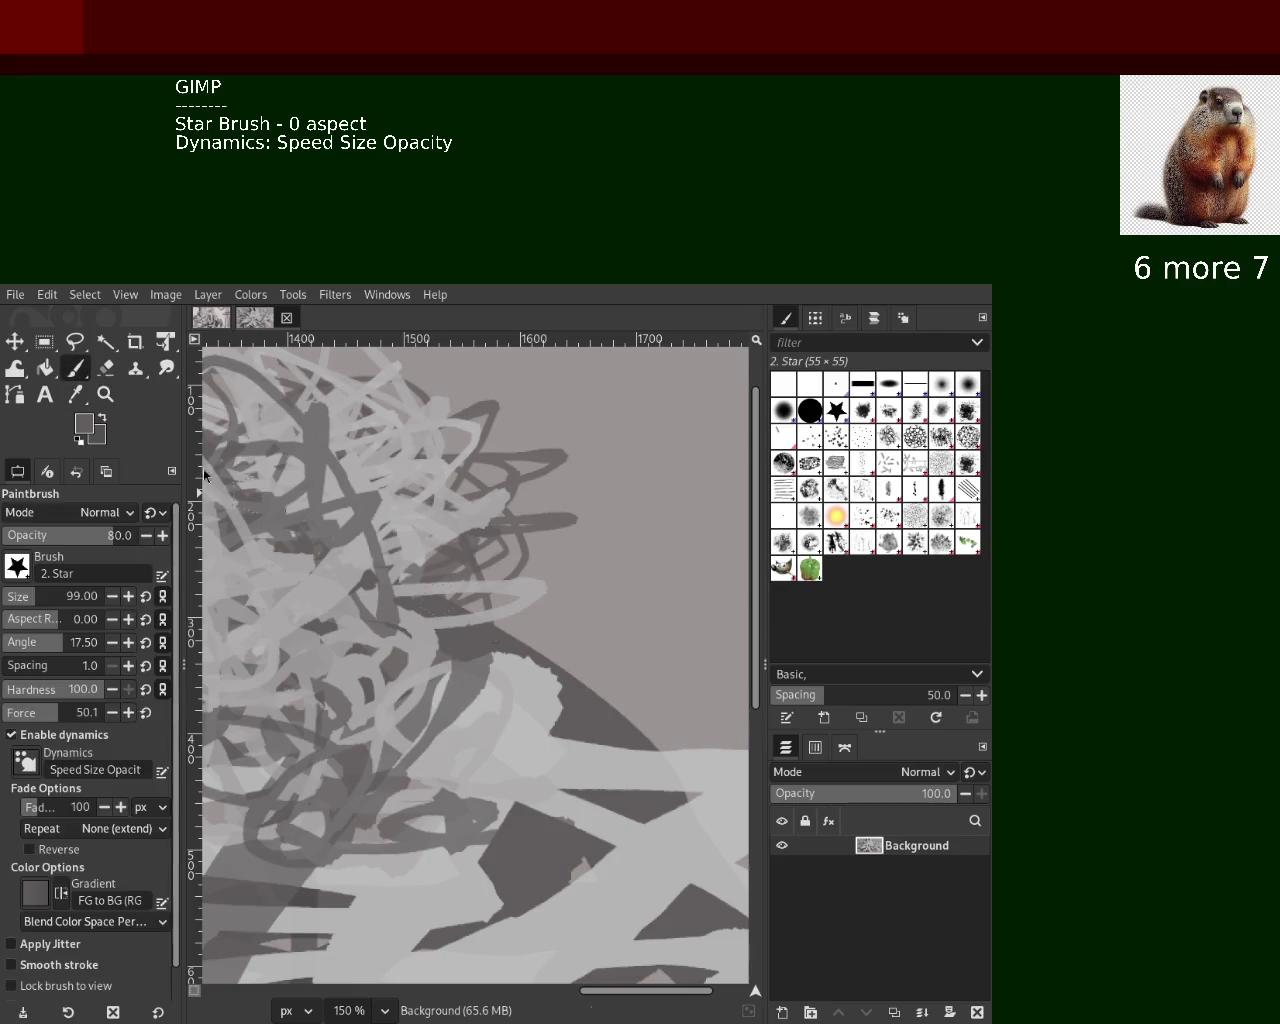
mouse_move(400, 636)
left_mouse_down()
mouse_move(637, 633)
mouse_move(600, 560)
mouse_move(470, 560)
mouse_move(610, 520)
left_mouse_up()
left_click(471, 529, "ctrl")
mouse_move(520, 500)
left_mouse_down()
mouse_move(376, 498)
mouse_move(700, 575)
mouse_move(300, 500)
mouse_move(470, 420)
left_mouse_up()
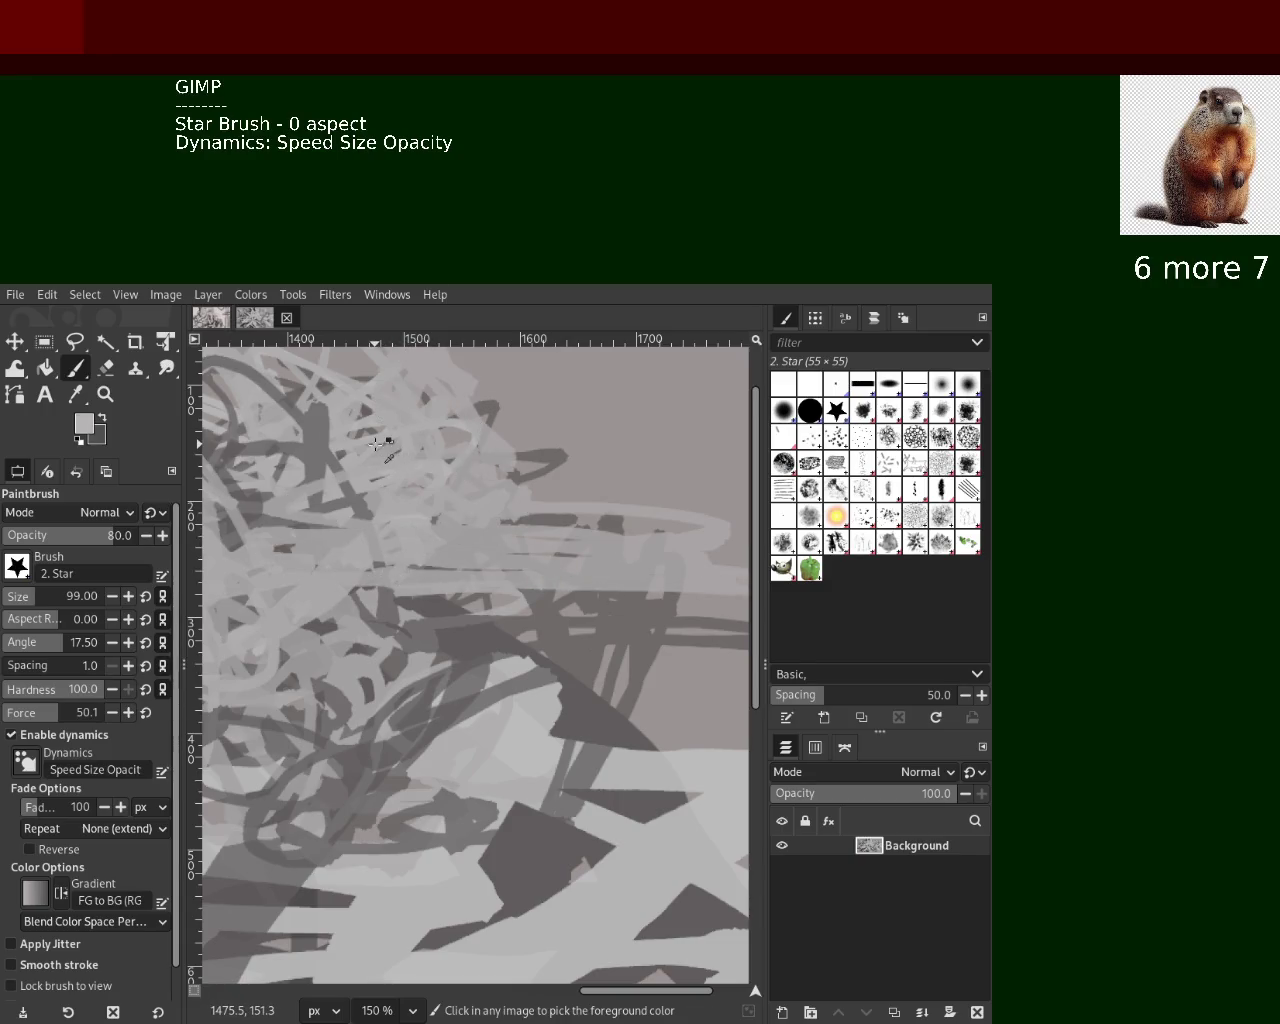
mouse_move(415, 440)
left_mouse_down()
mouse_move(222, 617)
mouse_move(380, 680)
mouse_move(590, 600)
mouse_move(500, 620)
mouse_move(560, 763)
mouse_move(450, 700)
mouse_move(620, 700)
mouse_move(537, 1008)
left_mouse_up()
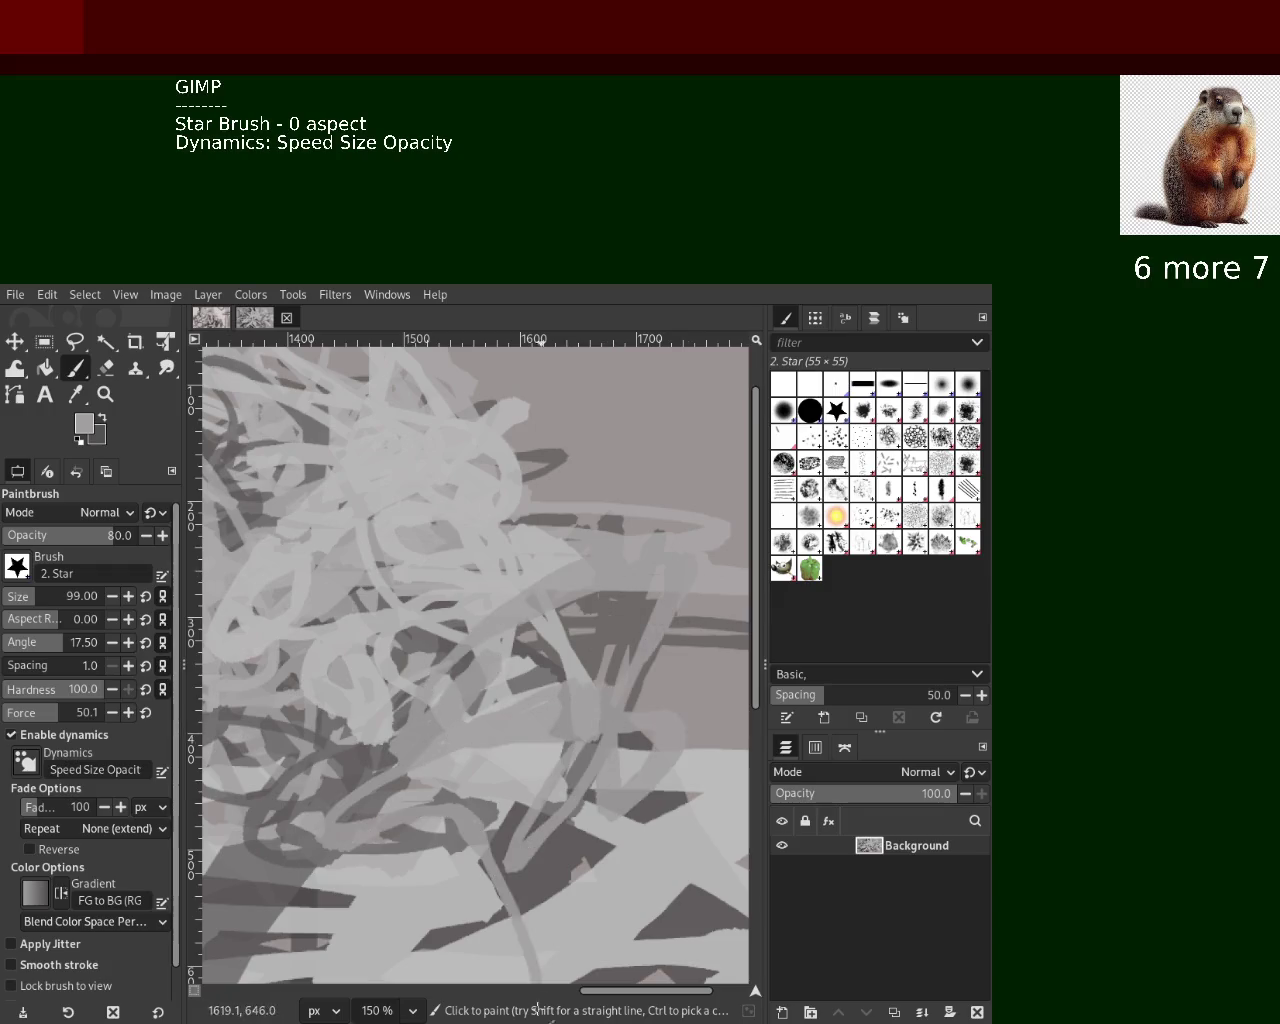
Add lighter grey strokes across the lower middle, then dark vertical and horizontal strokes through the centre
left_click(530, 780, "ctrl")
mouse_move(500, 840)
left_mouse_down()
mouse_move(660, 920)
mouse_move(444, 710)
mouse_move(740, 700)
mouse_move(770, 535)
mouse_move(590, 640)
mouse_move(619, 568)
mouse_move(634, 443)
mouse_move(586, 374)
left_mouse_up()
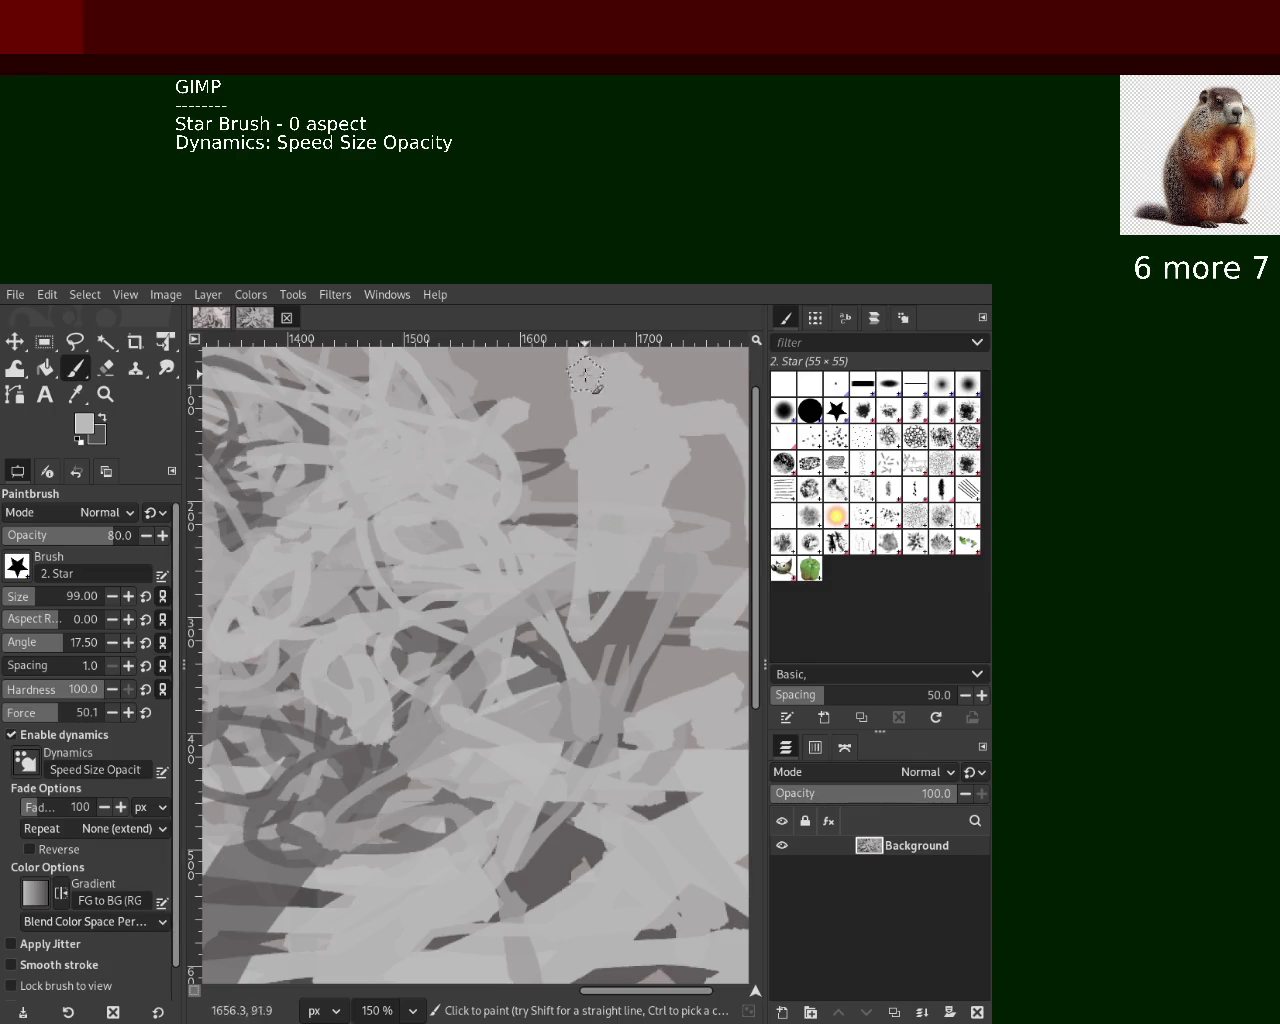
left_click(536, 460, "ctrl")
left_click_drag(542, 455, 466, 948)
left_click_drag(476, 630, 530, 880)
left_click_drag(330, 700, 605, 800)
left_click_drag(500, 880, 270, 485)
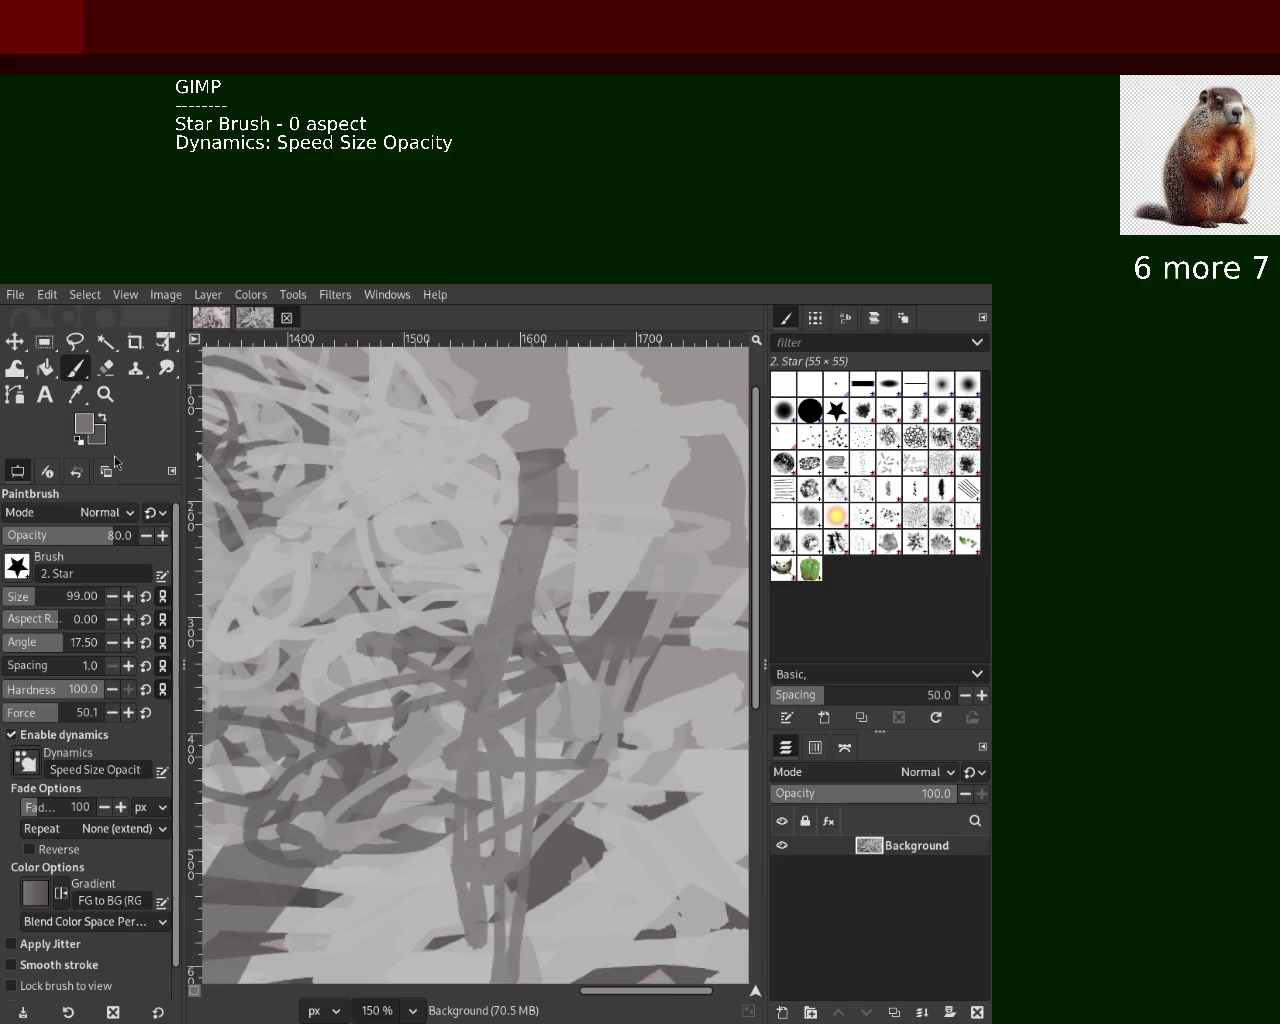
mouse_move(640, 620)
left_mouse_down()
mouse_move(585, 645)
mouse_move(502, 758)
left_mouse_up()
Undo the last dark scribble, layer light grey strokes over the centre, then paint dark strokes to the lower left
key("ctrl+z")
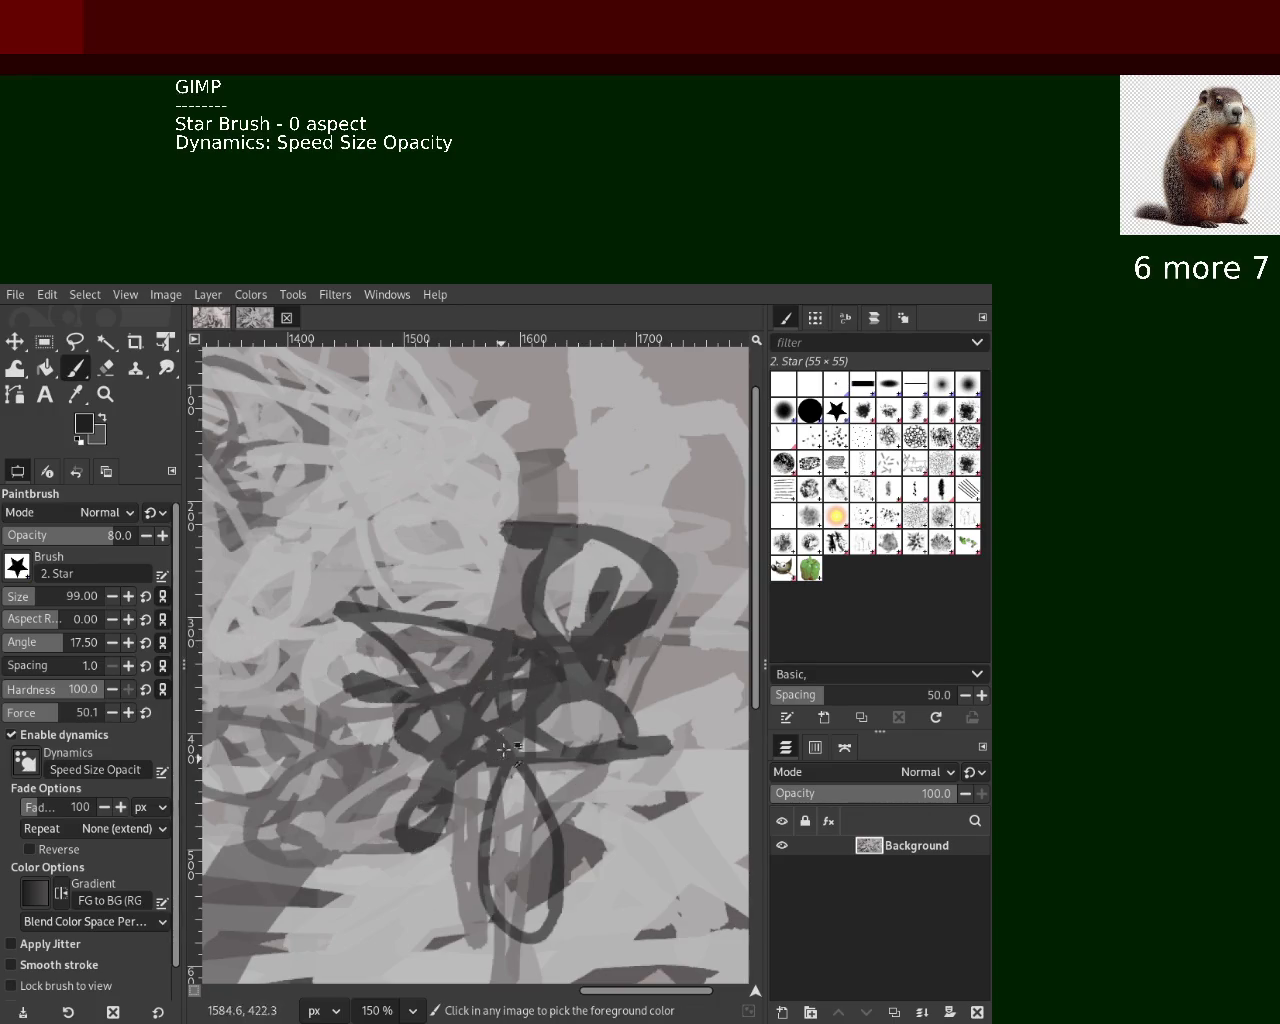
left_click_drag(465, 679, 628, 394)
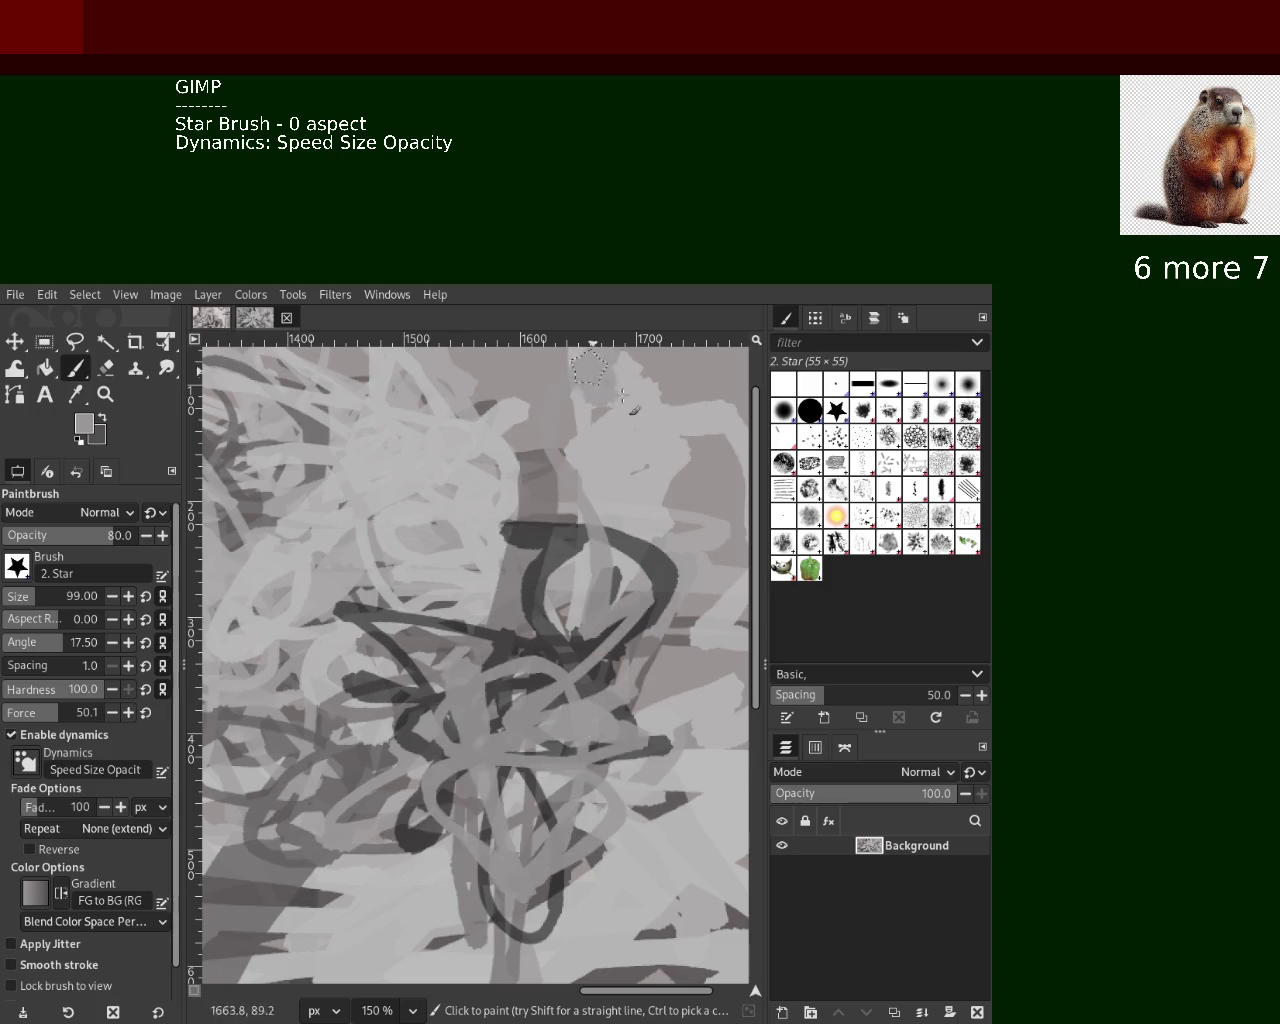
mouse_move(625, 457)
left_mouse_down()
mouse_move(301, 511)
mouse_move(432, 760)
mouse_move(498, 653)
left_mouse_up()
left_click(301, 511, "ctrl")
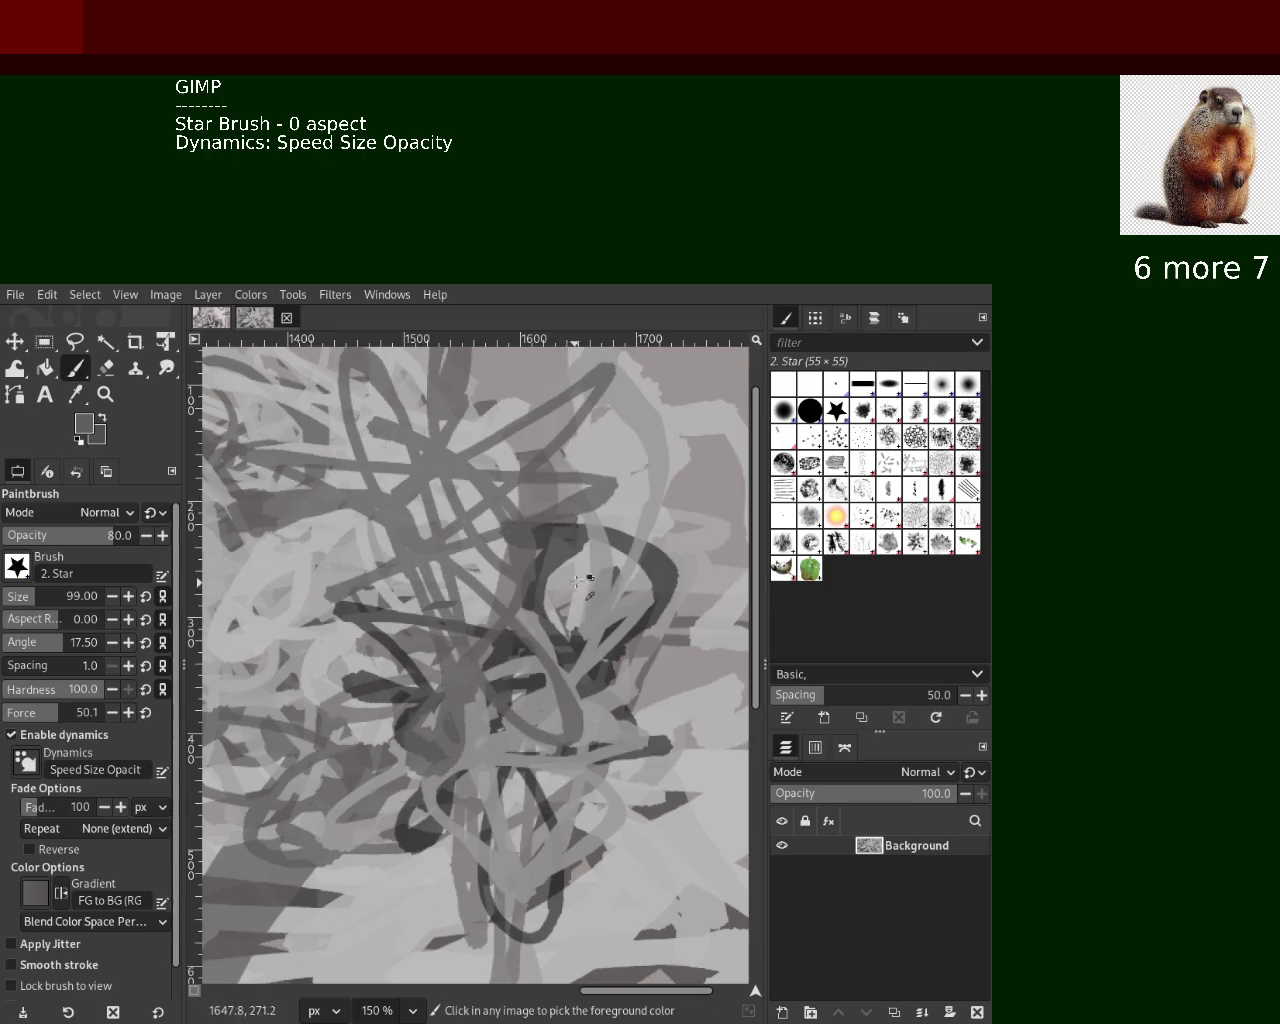
left_click_drag(580, 580, 583, 725)
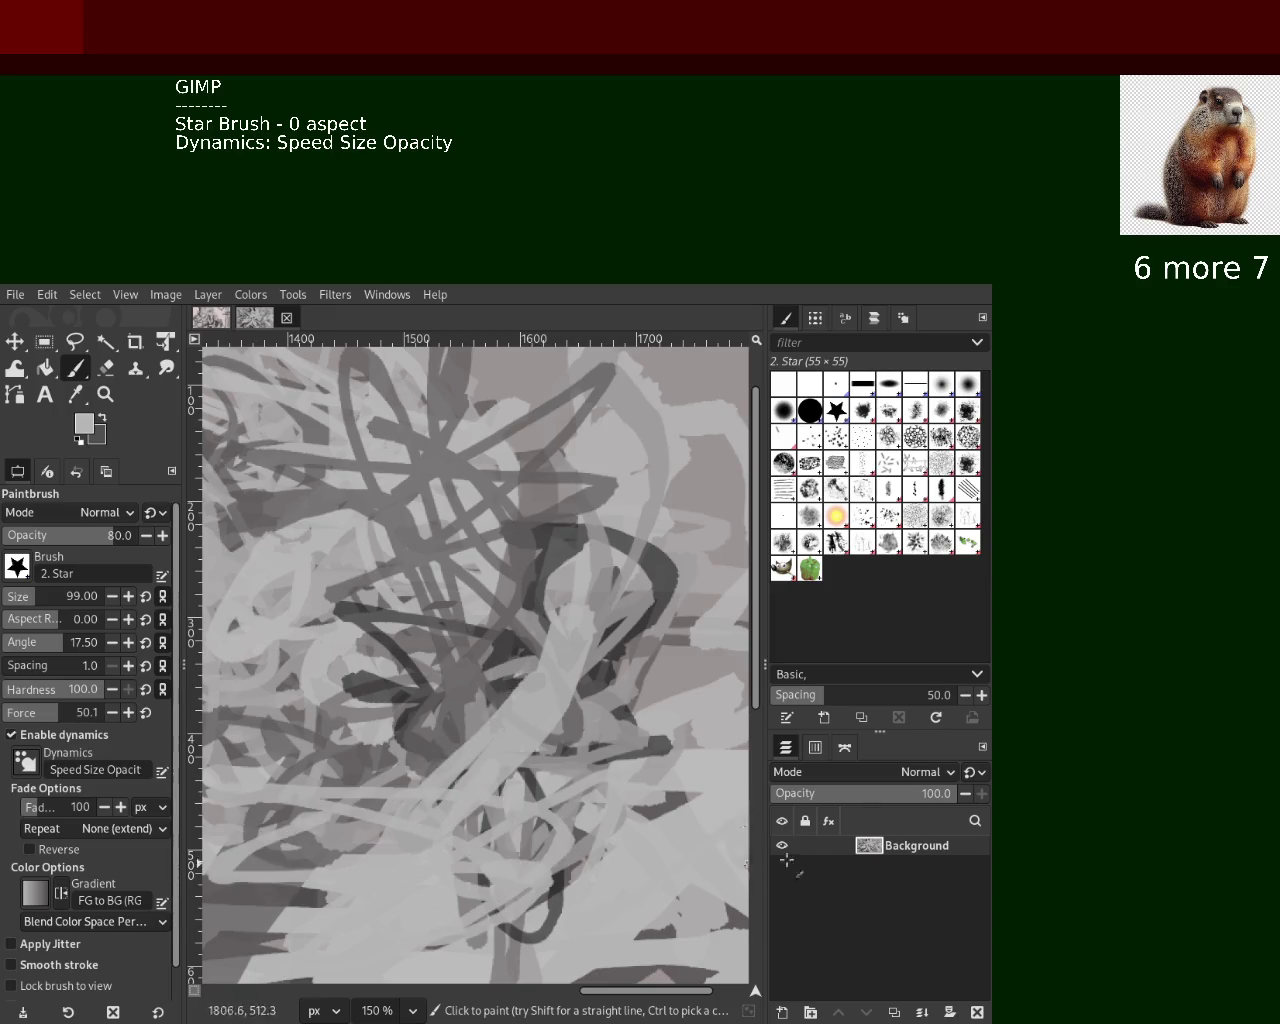
left_click(566, 580, "ctrl")
left_click_drag(566, 580, 440, 800)
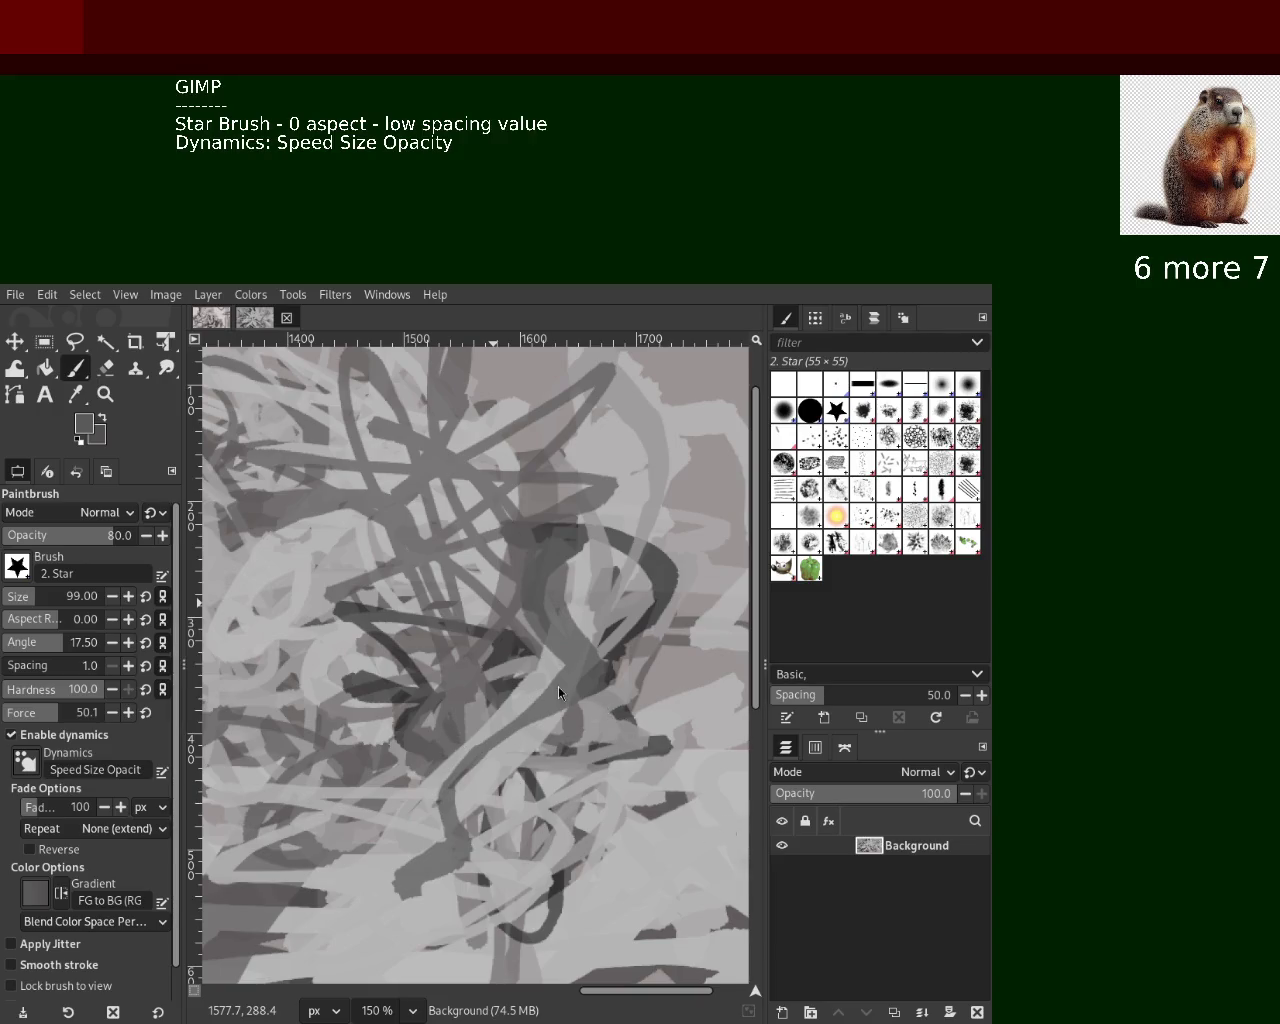
Paint a large dark loop across the upper middle, then broad light-grey strokes over the middle
key("ctrl")
left_click_drag(648, 612, 470, 480)
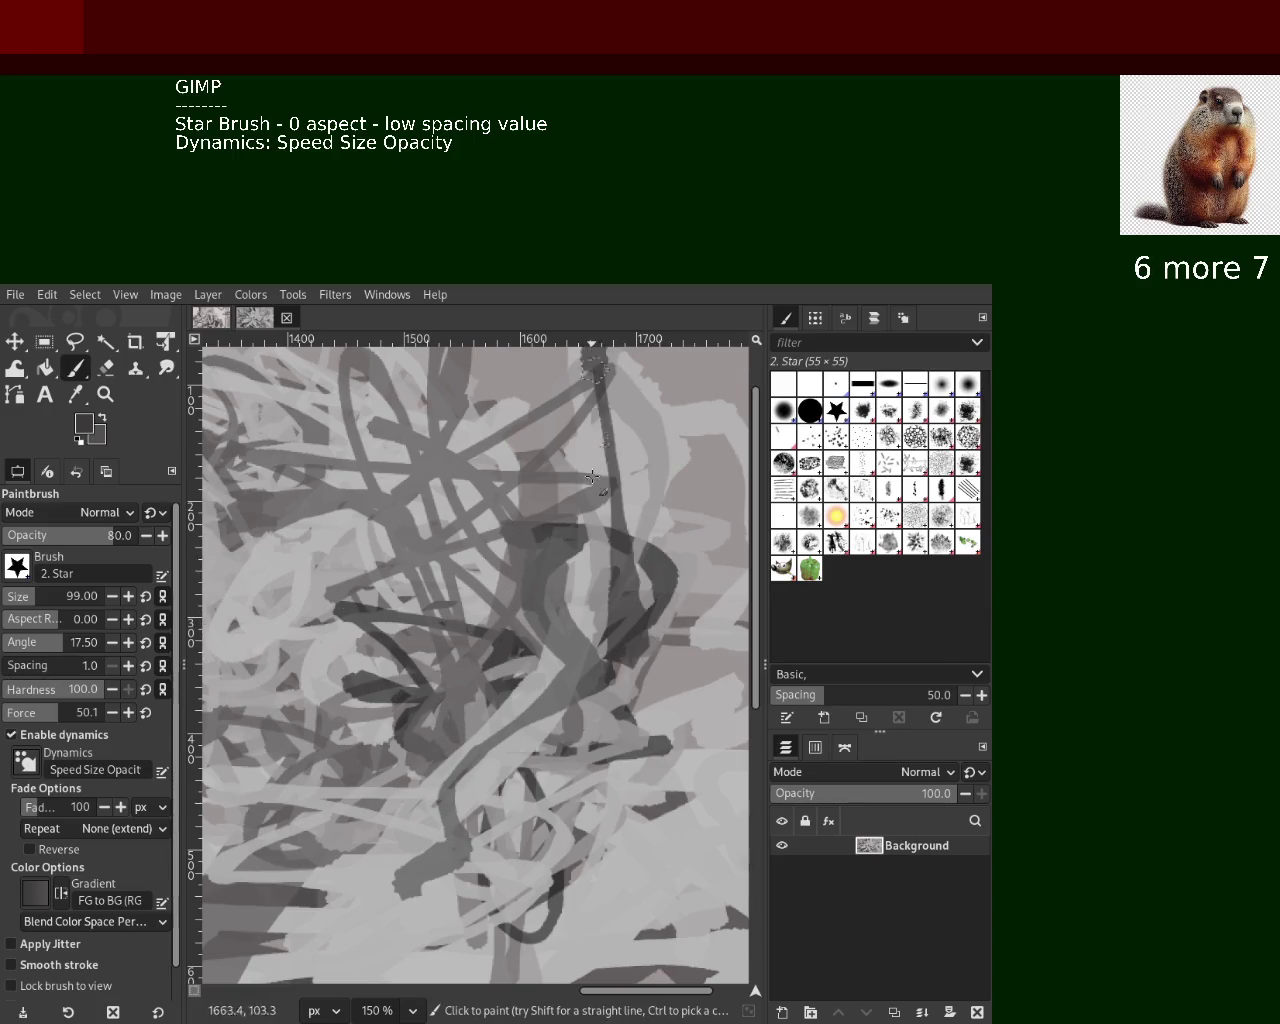
key("ctrl+z")
left_click_drag(632, 490, 590, 445)
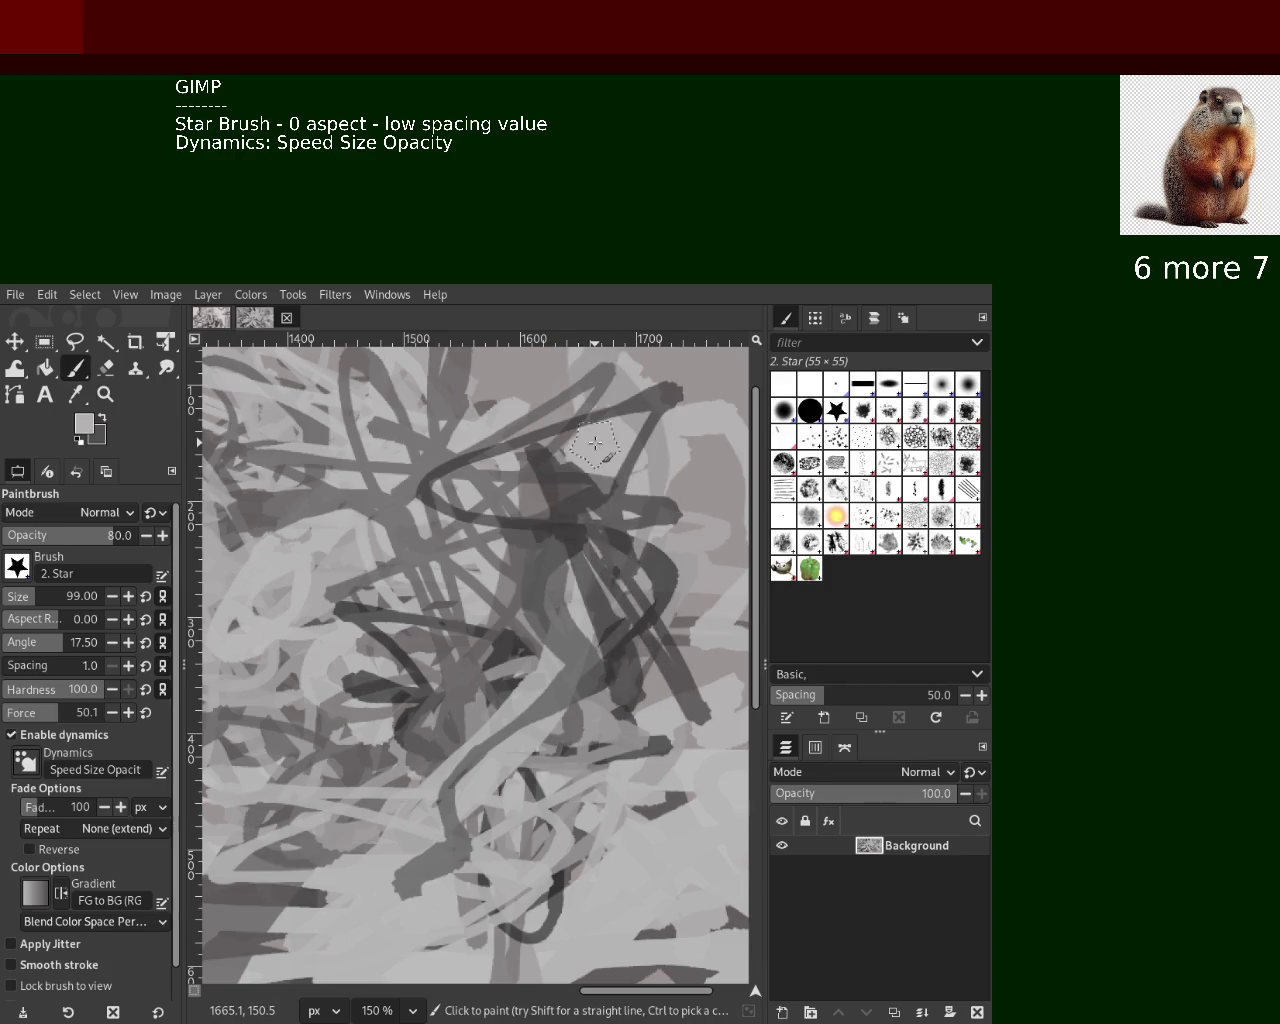
mouse_move(595, 443)
left_mouse_down()
mouse_move(587, 567)
mouse_move(452, 900)
left_mouse_up()
Add sampled light-grey, then darker grey strokes down to the lower-left edge, and zoom out
key("ctrl")
left_click(453, 692, "ctrl")
left_click_drag(453, 692, 210, 828)
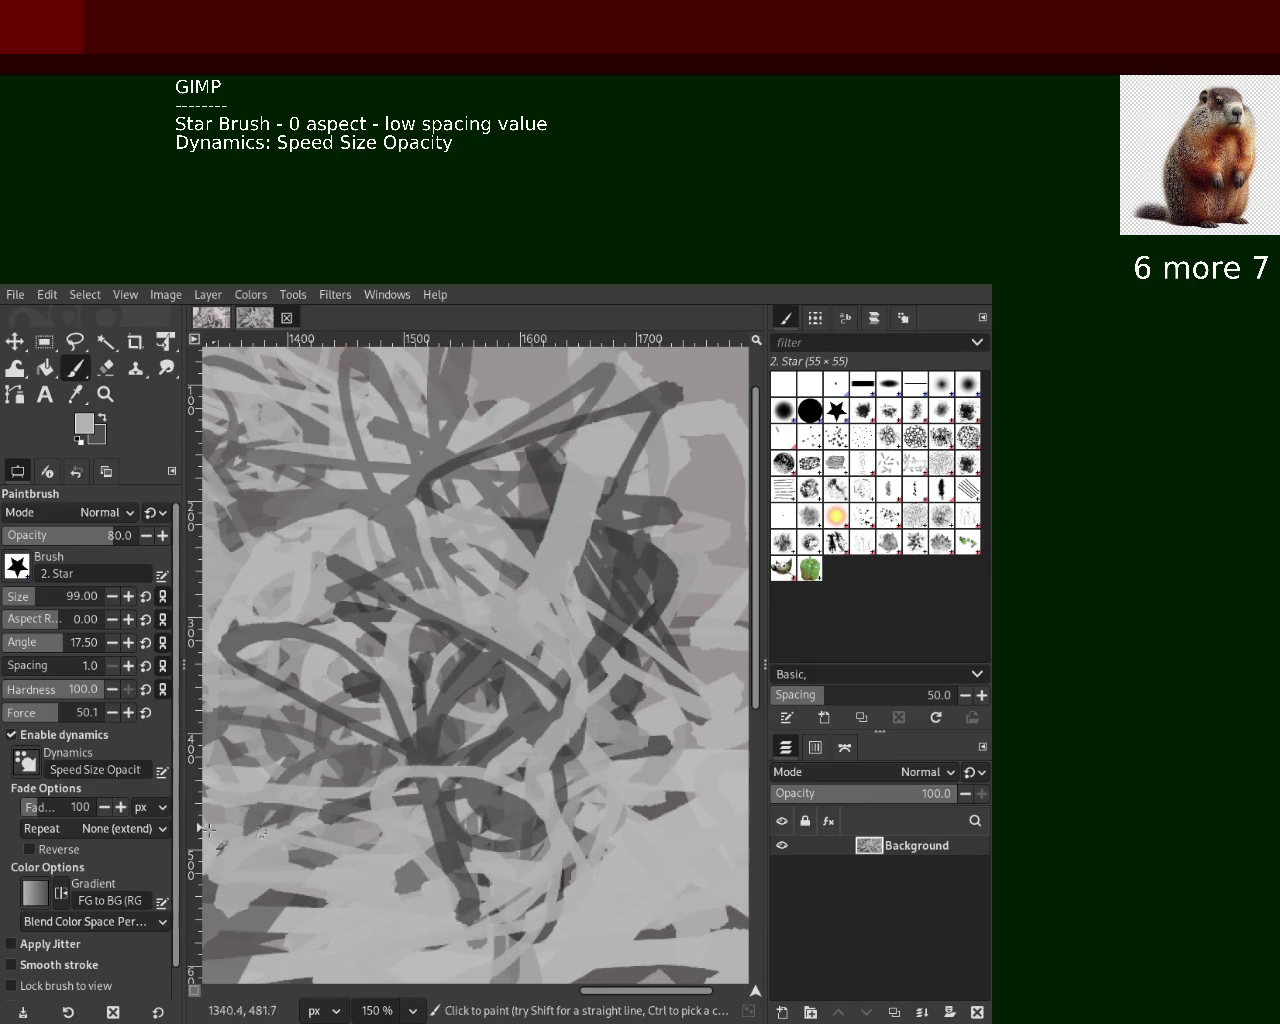
key("ctrl")
left_click(358, 688, "ctrl")
left_click_drag(358, 688, 228, 795)
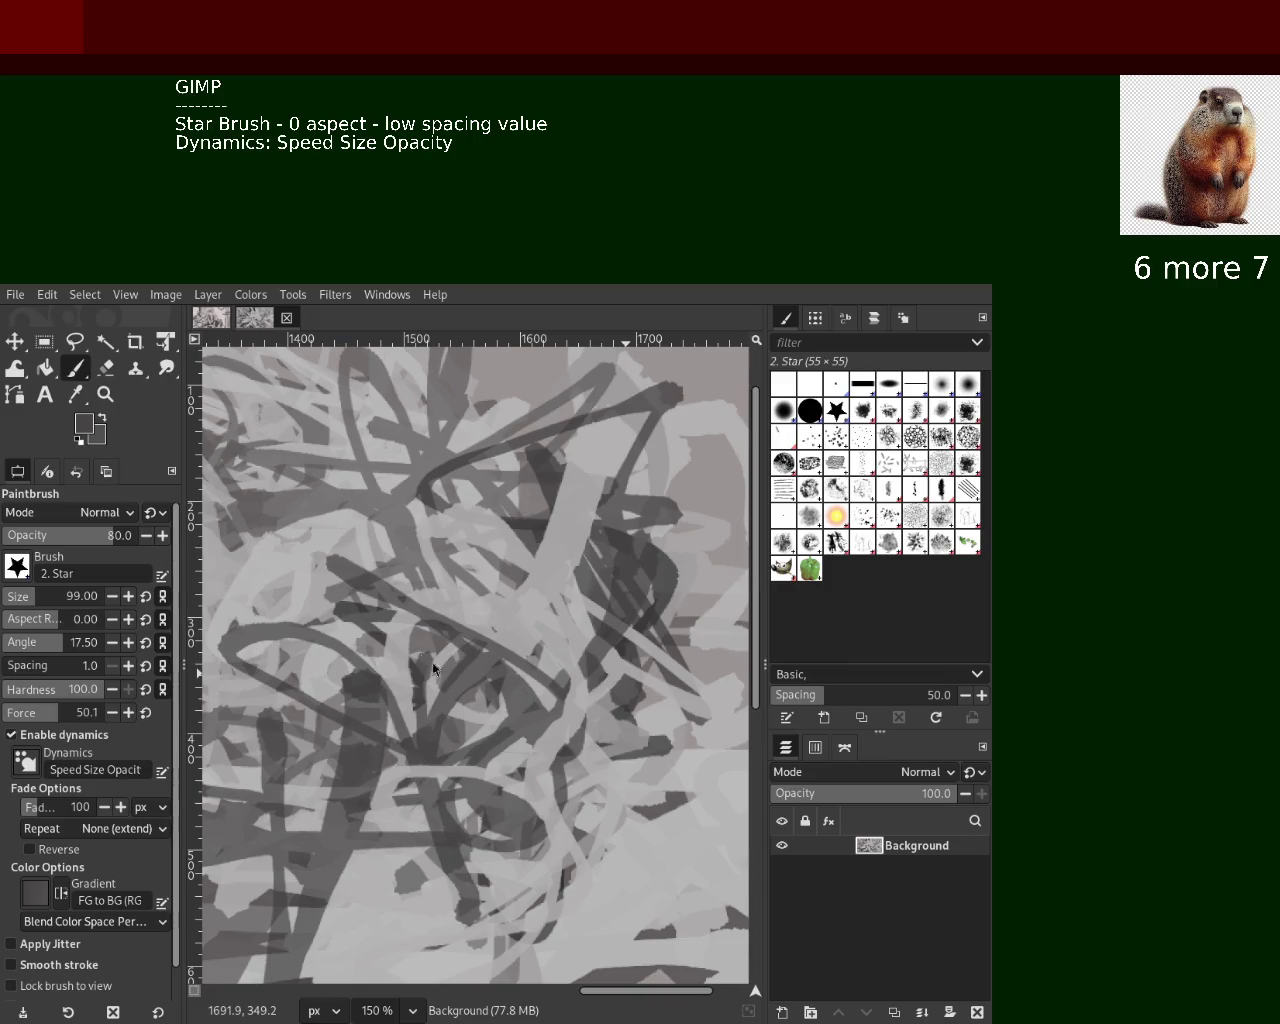
left_click(105, 394)
left_click(500, 543, "ctrl")
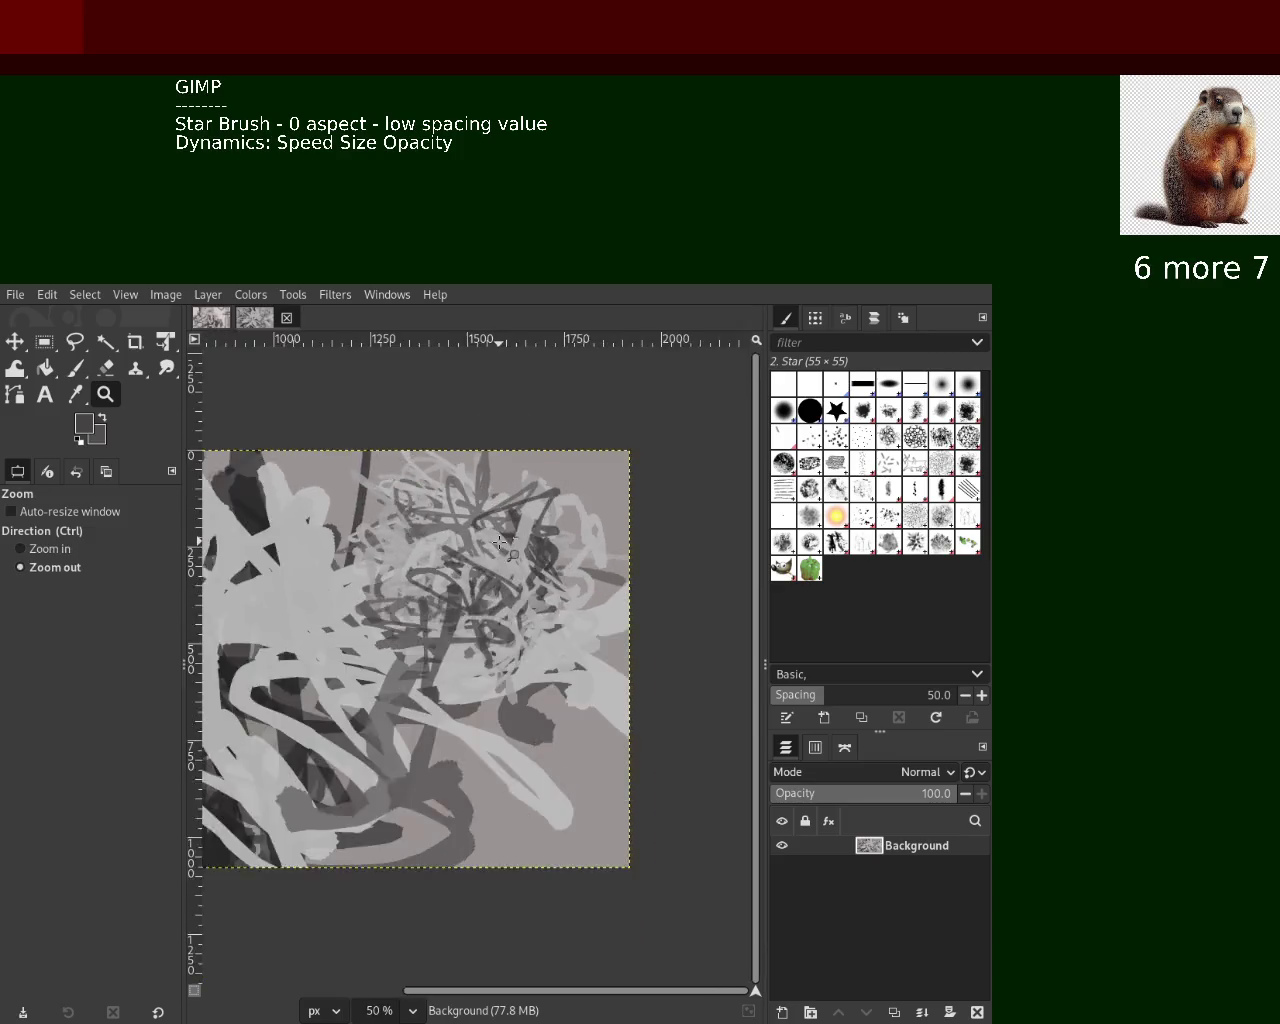
Zoom out to show the whole canvas and paint dark scribbles across the image
left_click(510, 547)
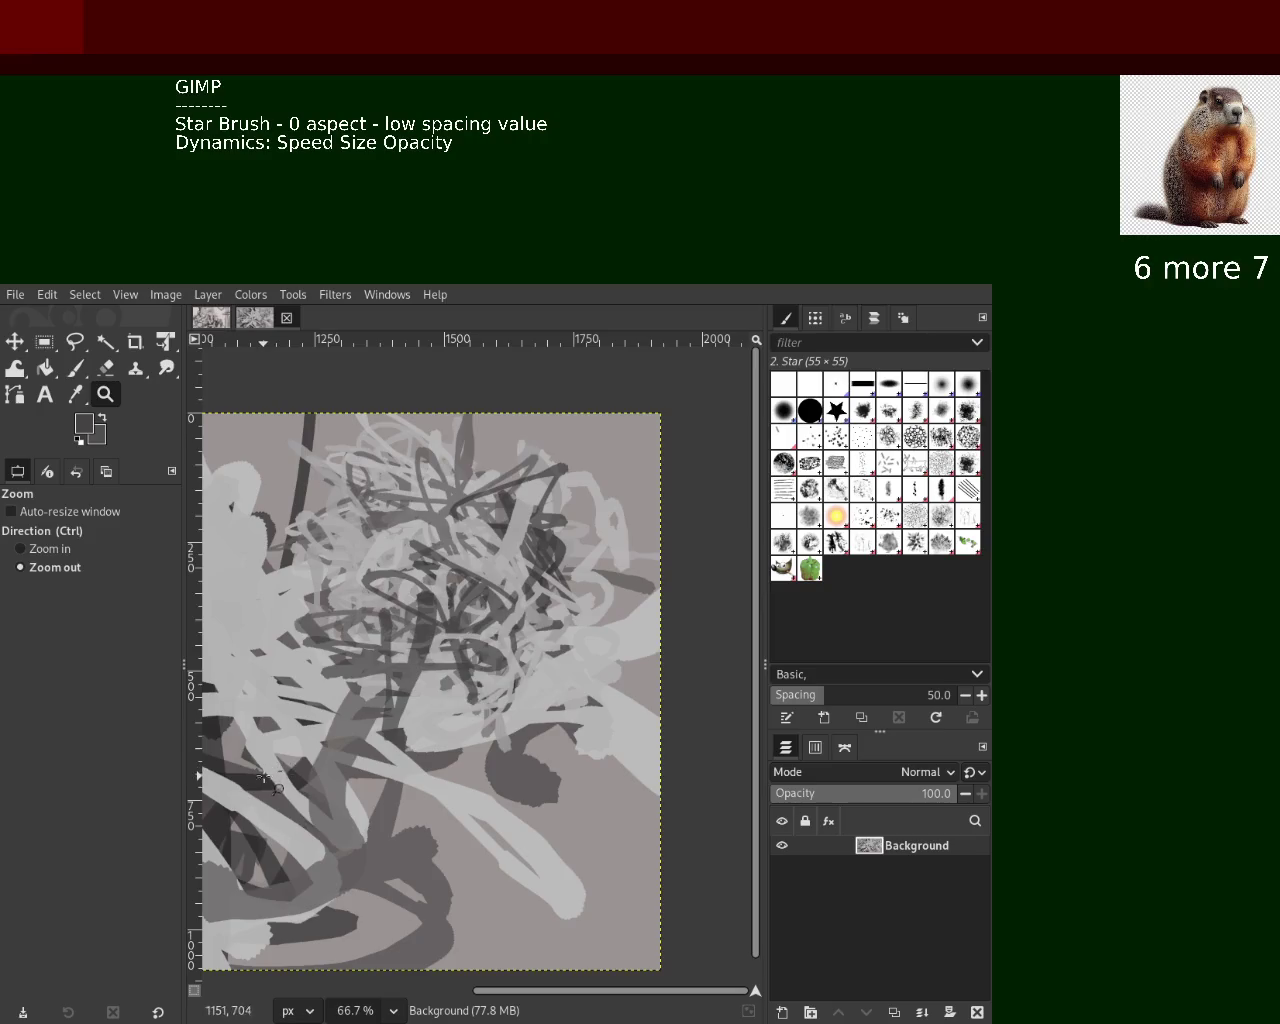
left_click(265, 775)
key("p")
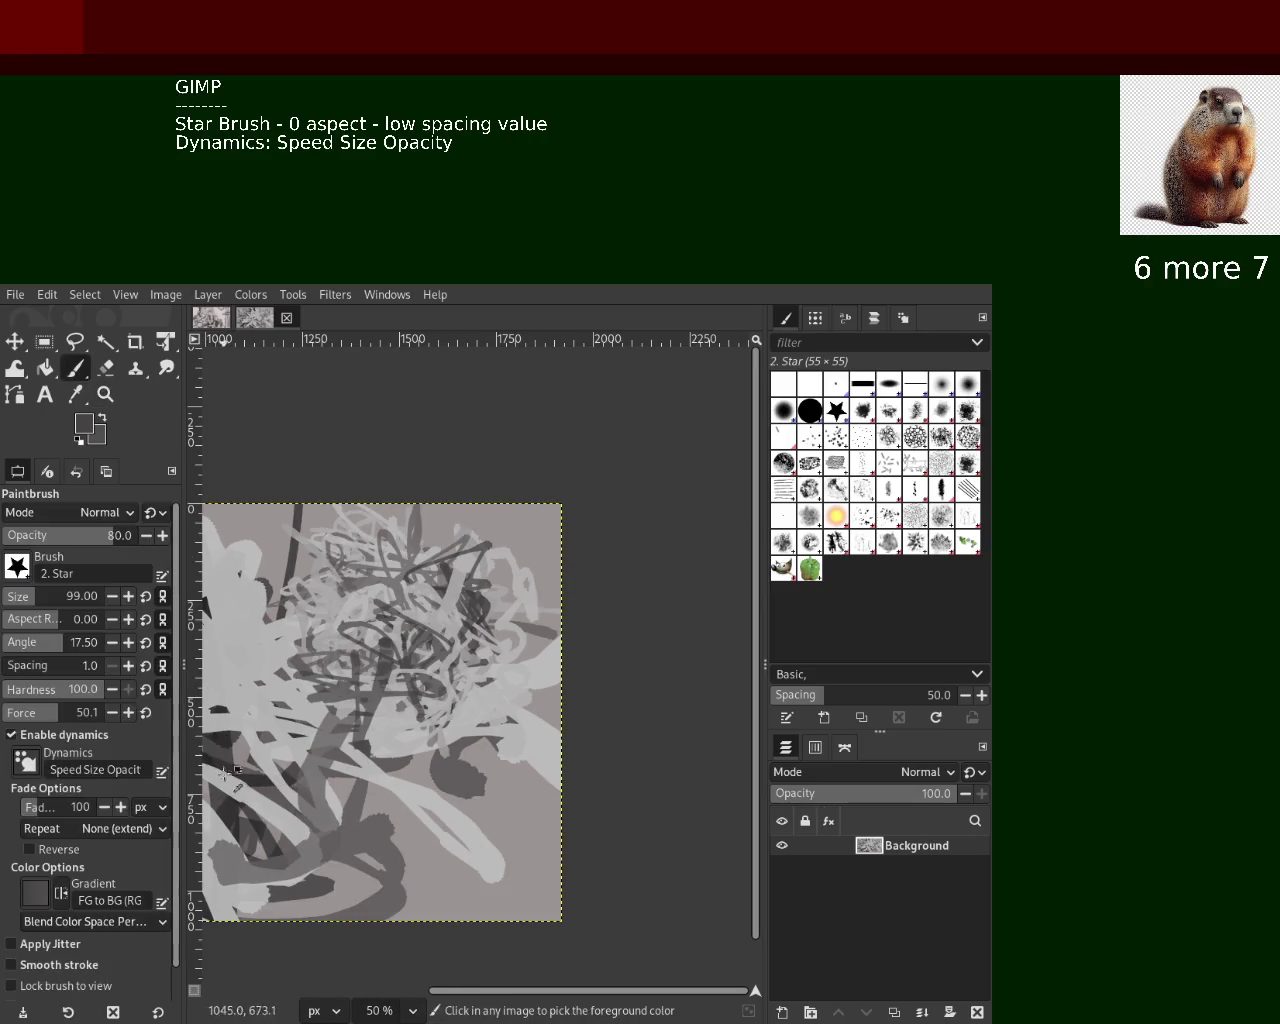
left_click_drag(255, 780, 461, 582)
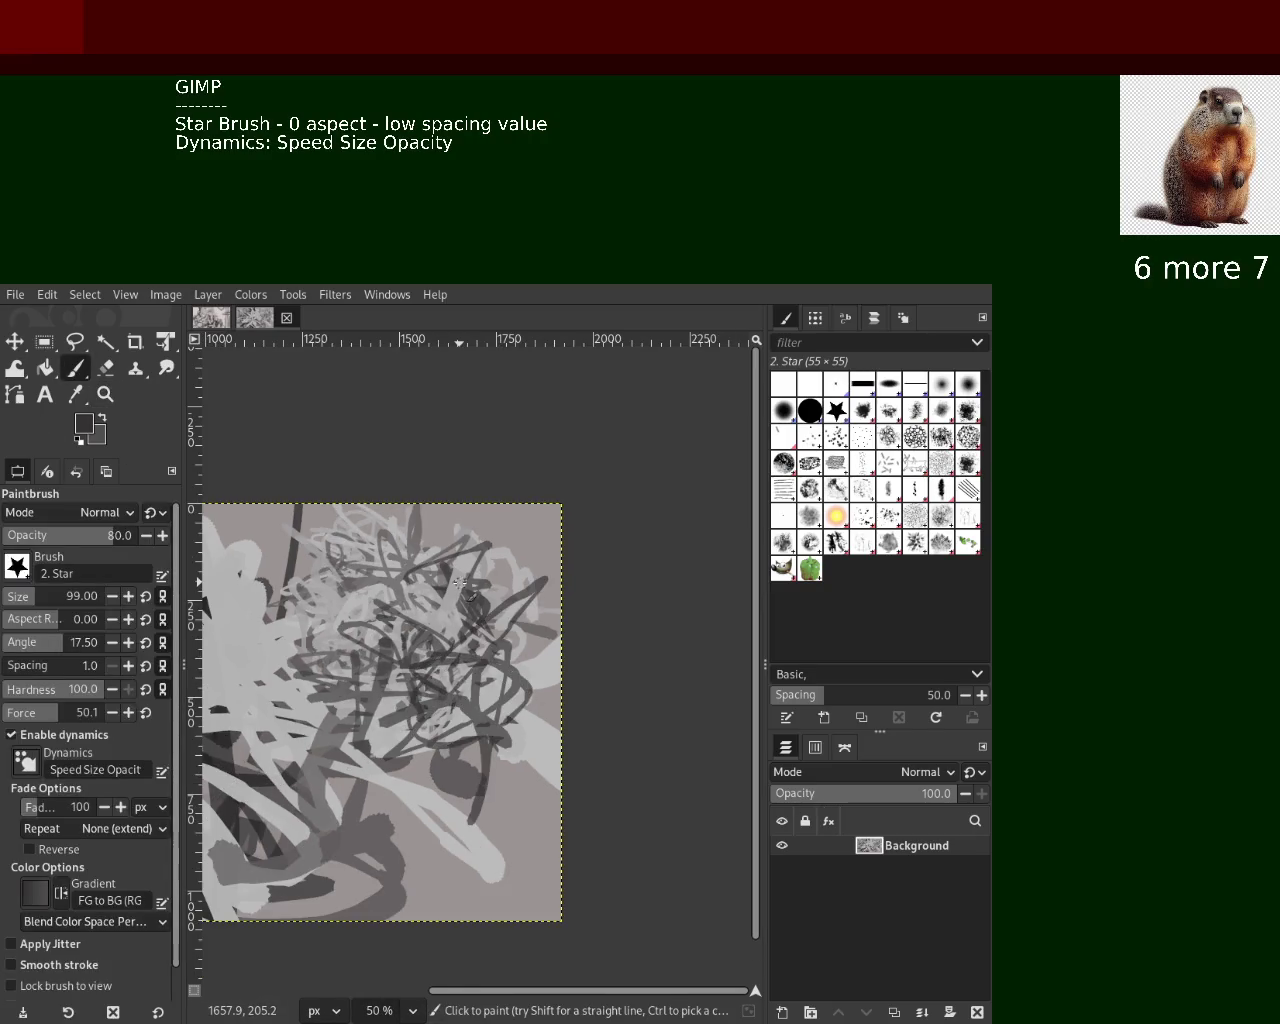
left_click_drag(416, 763, 438, 791)
Paint sampled light-grey strokes centre-right and lower middle, and dark strokes across the centre-left
left_click(532, 746, "ctrl")
mouse_move(520, 750)
left_mouse_down()
mouse_move(419, 761)
mouse_move(477, 703)
left_mouse_up()
left_click_drag(296, 768, 381, 821)
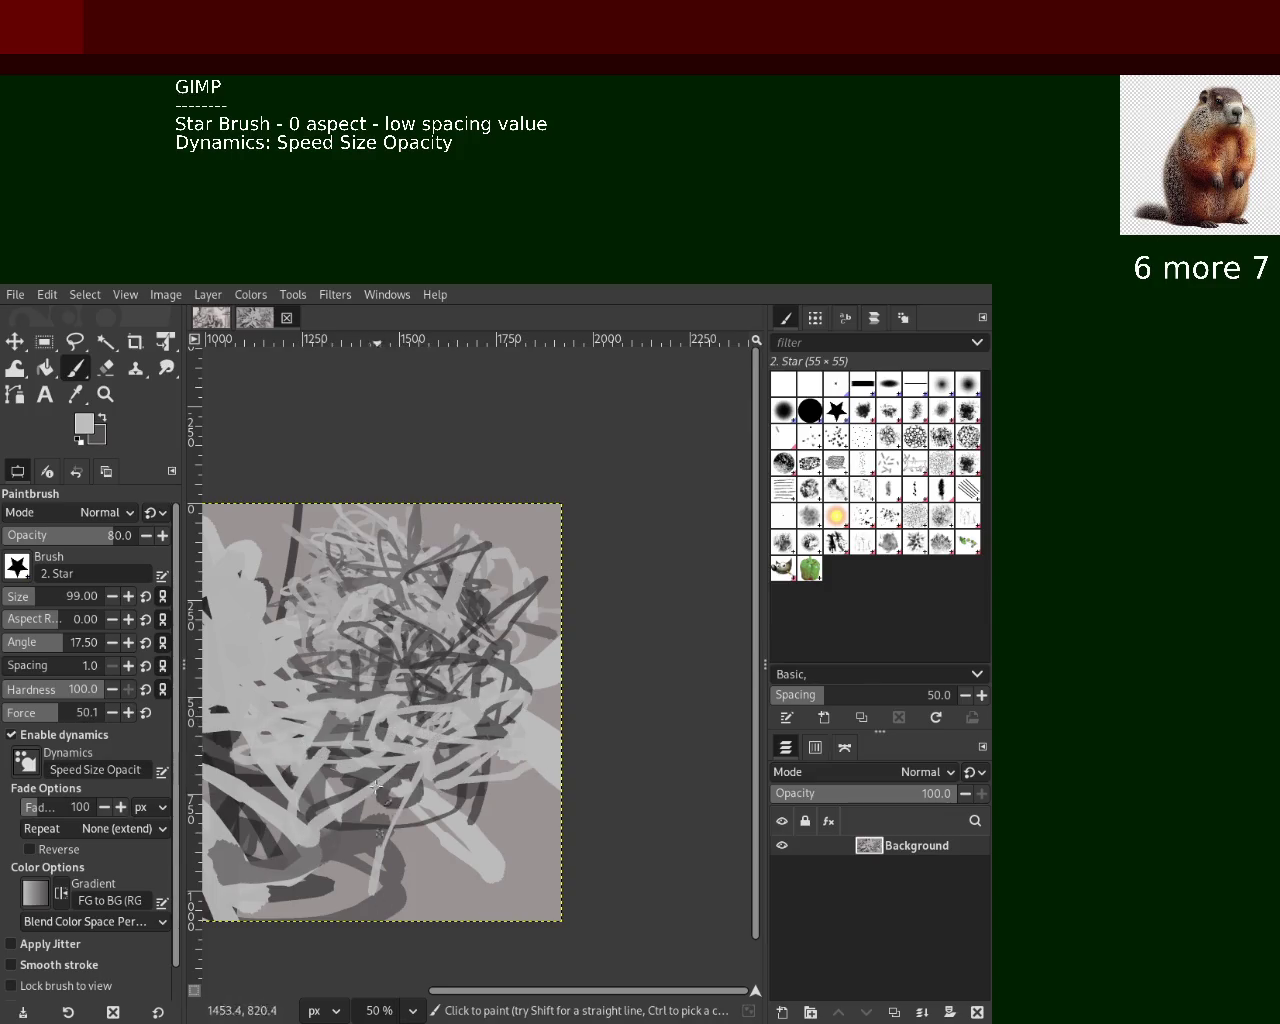
left_click(350, 688, "ctrl")
mouse_move(350, 690)
left_mouse_down()
mouse_move(260, 649)
mouse_move(398, 860)
left_mouse_up()
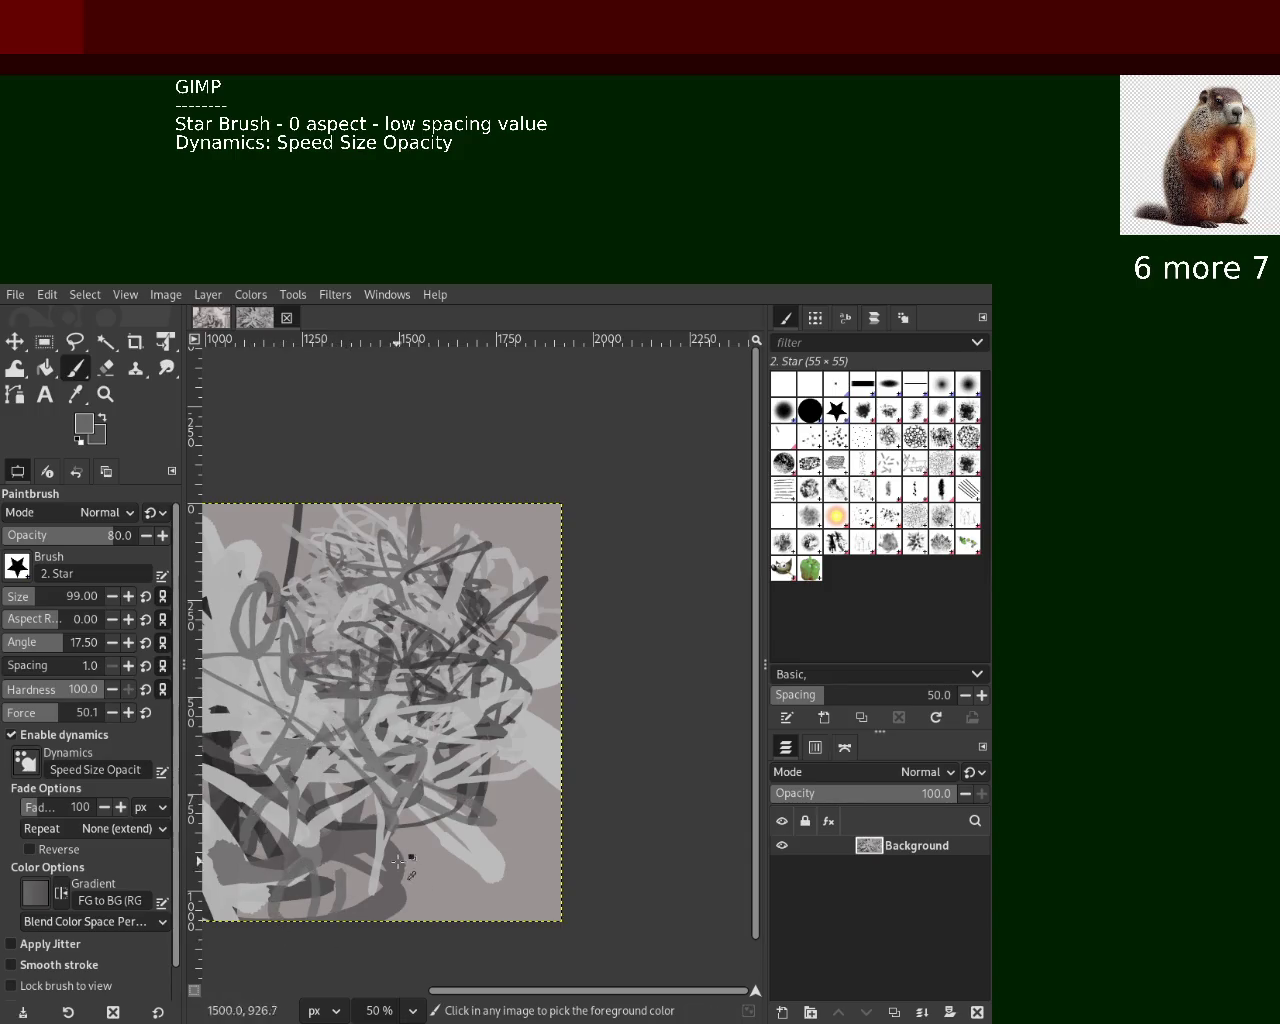
mouse_move(212, 863)
left_mouse_down()
mouse_move(378, 808)
mouse_move(405, 740)
mouse_move(258, 790)
left_mouse_up()
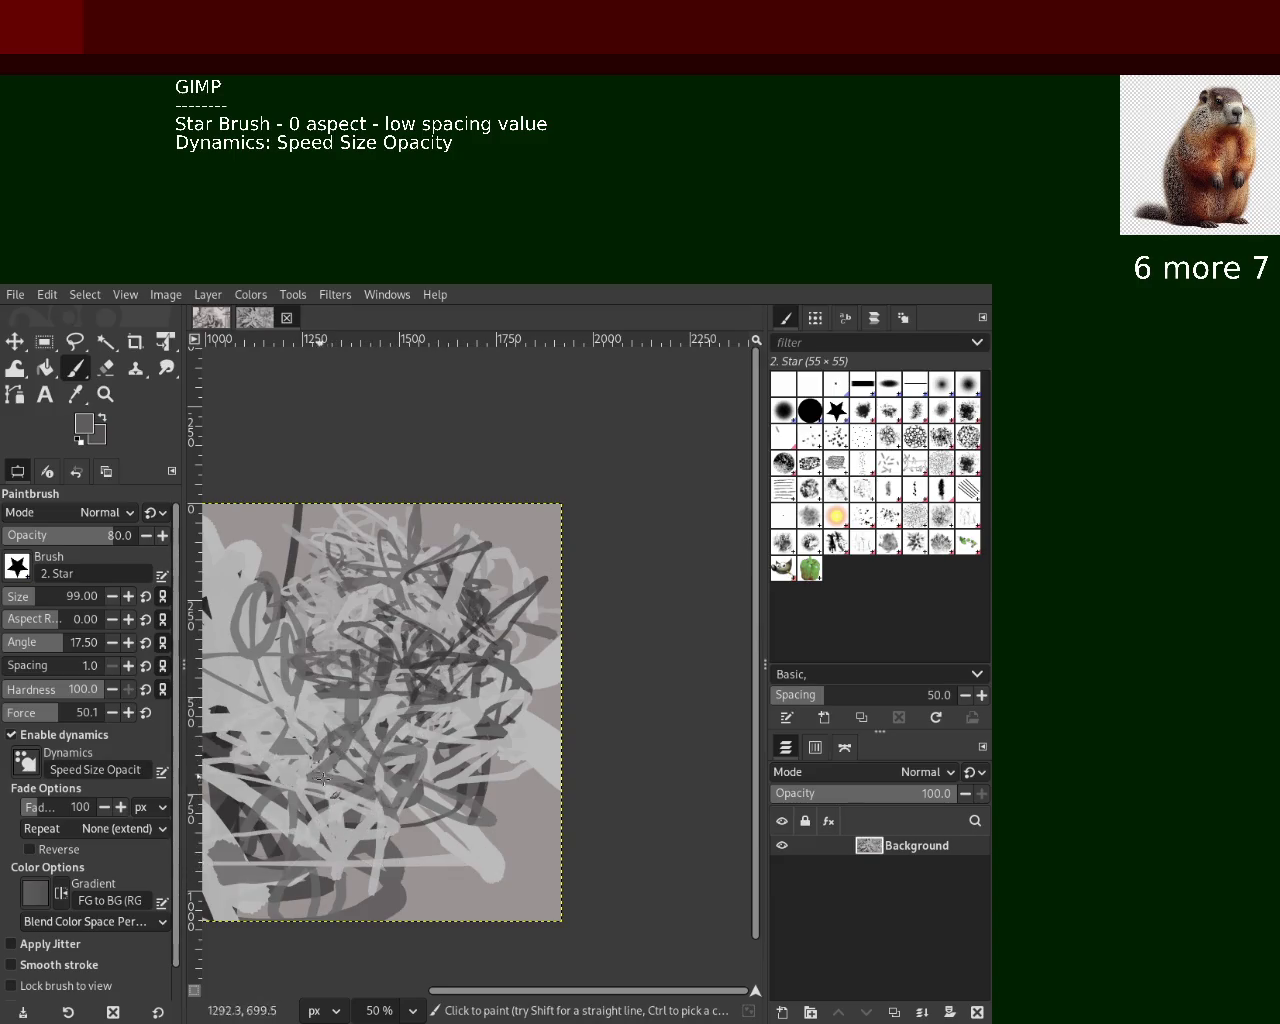
Raise brush size to 289 and paint broad light-grey strokes across the centre-left and lower area
key("ctrl+z")
left_click(57, 596)
left_click_drag(383, 652, 300, 600)
key("ctrl+z")
mouse_move(488, 697)
left_mouse_down()
mouse_move(380, 740)
mouse_move(318, 673)
mouse_move(338, 578)
left_mouse_up()
mouse_move(441, 604)
left_mouse_down()
mouse_move(430, 670)
mouse_move(380, 560)
left_mouse_up()
key("ctrl+z")
mouse_move(541, 671)
left_mouse_down()
mouse_move(430, 560)
mouse_move(340, 640)
mouse_move(380, 860)
mouse_move(499, 748)
left_mouse_up()
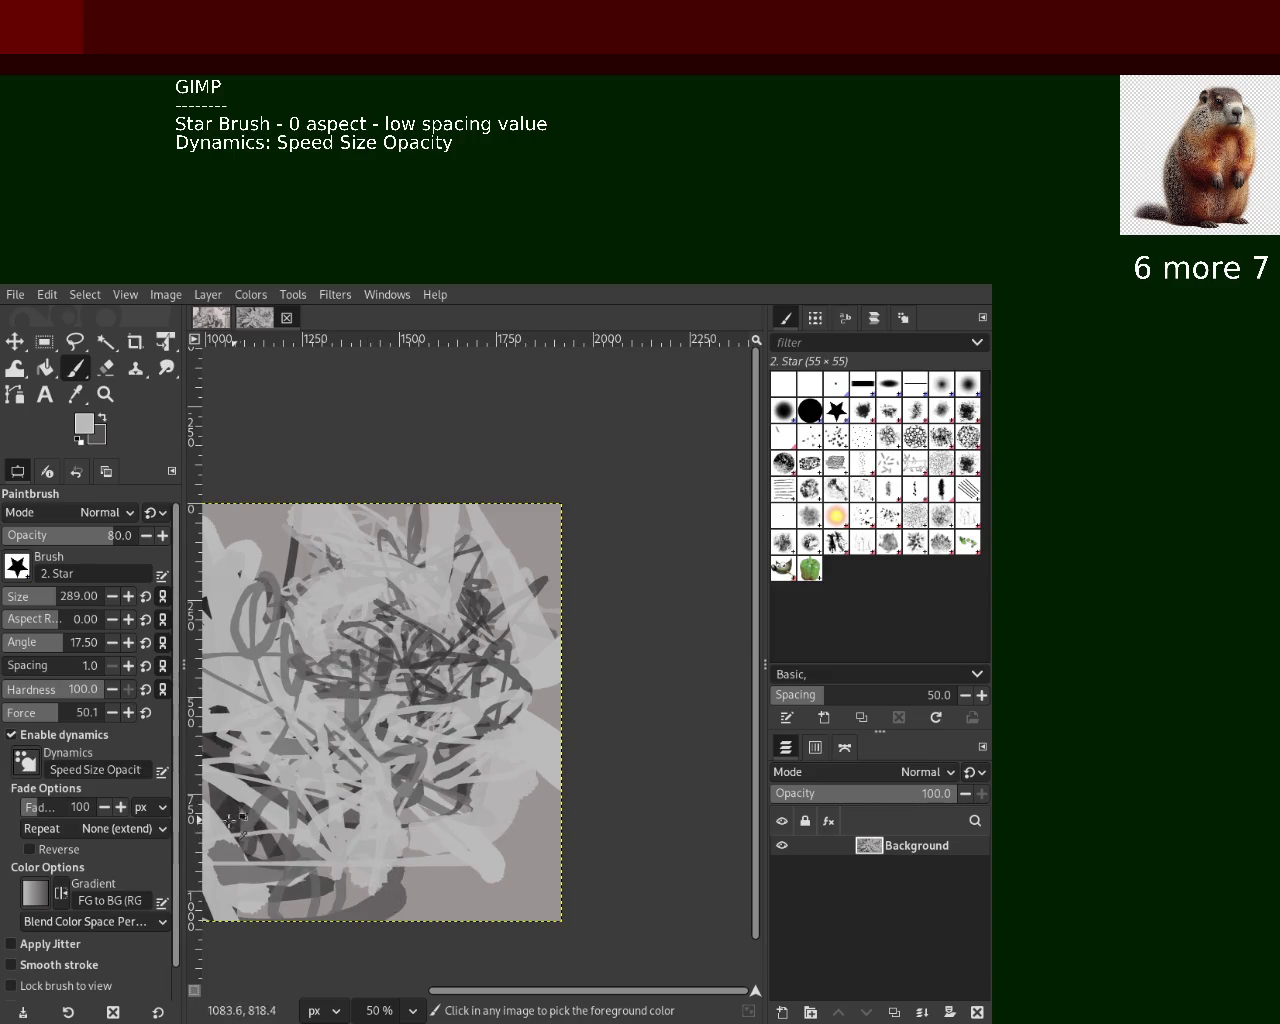
Paint broad dark strokes through the centre, then light strokes near the right edge
left_click(235, 825, "ctrl")
left_click_drag(395, 670, 400, 800)
key("ctrl+z")
mouse_move(333, 645)
left_mouse_down()
mouse_move(335, 800)
mouse_move(535, 745)
mouse_move(551, 806)
left_mouse_up()
left_click(500, 880, "ctrl")
left_click_drag(510, 860, 497, 708)
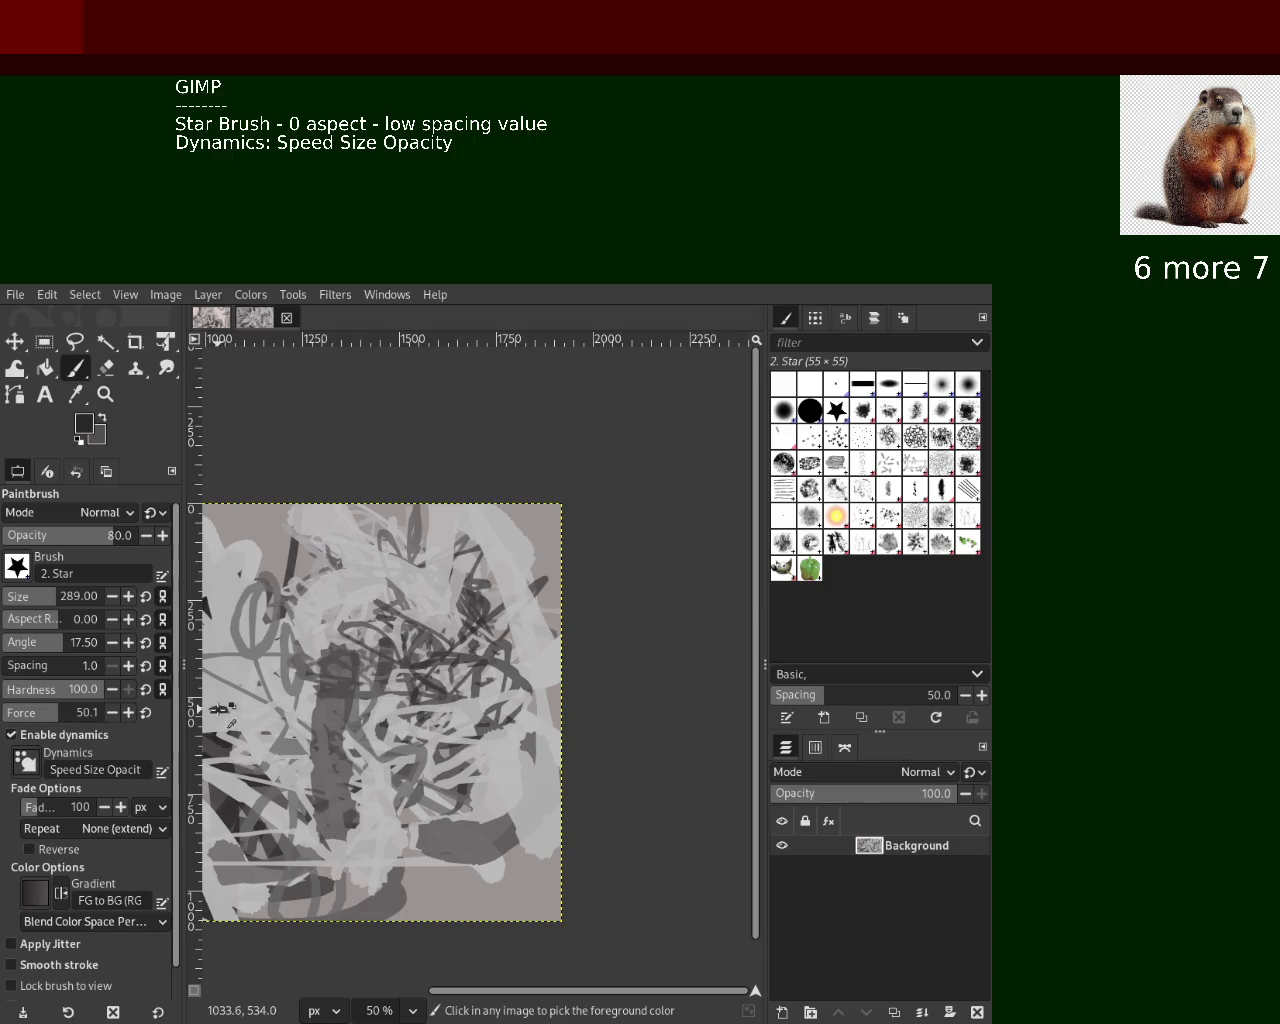
Add dark grey strokes upper left, a light stroke toward the centre, and a dark stroke down the left-centre
left_click_drag(340, 545, 265, 540)
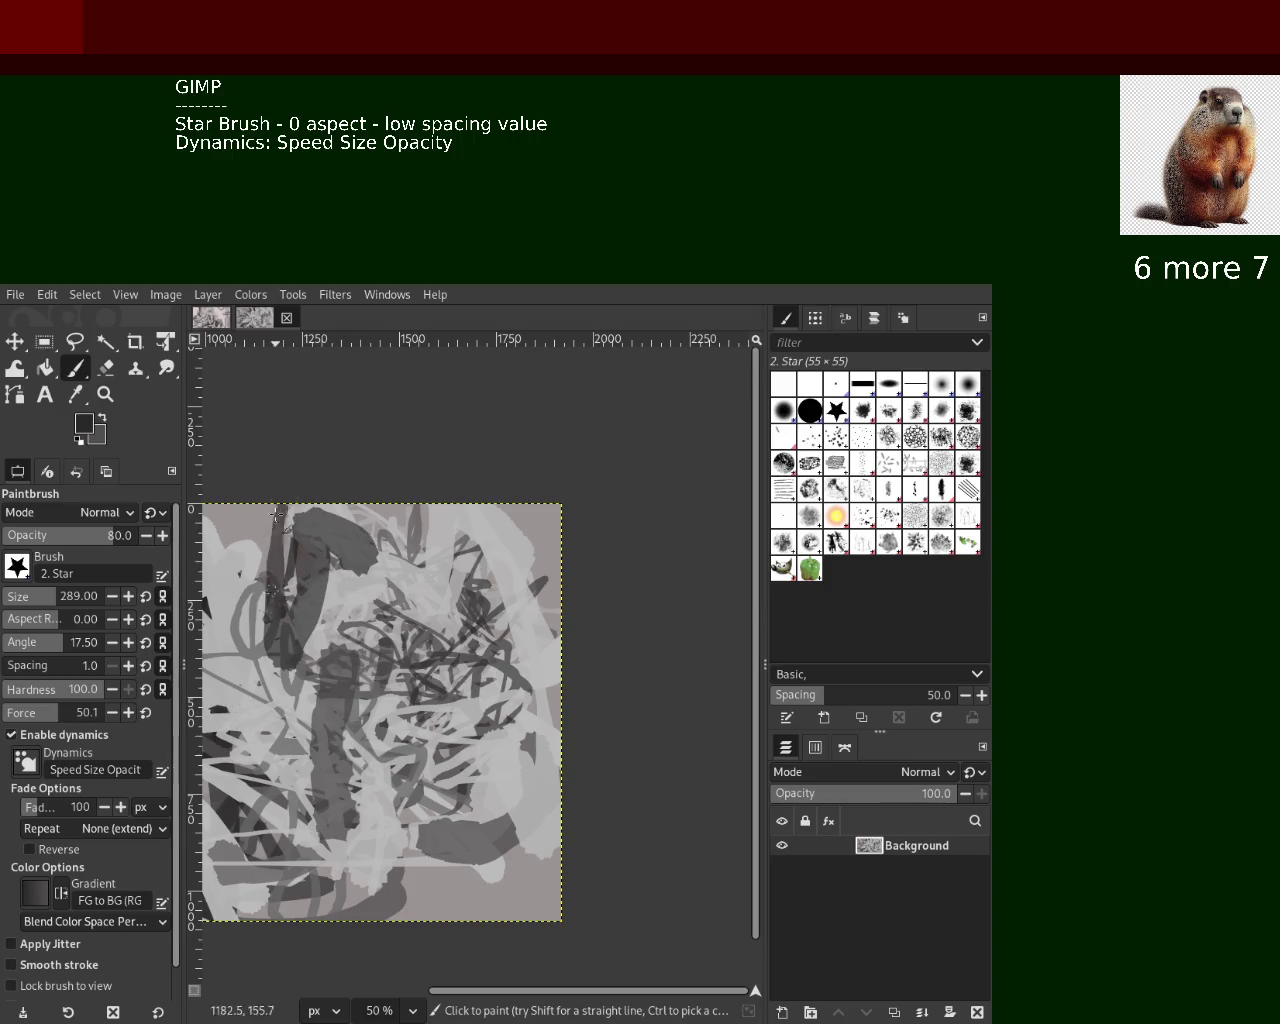
left_click(372, 597, "ctrl")
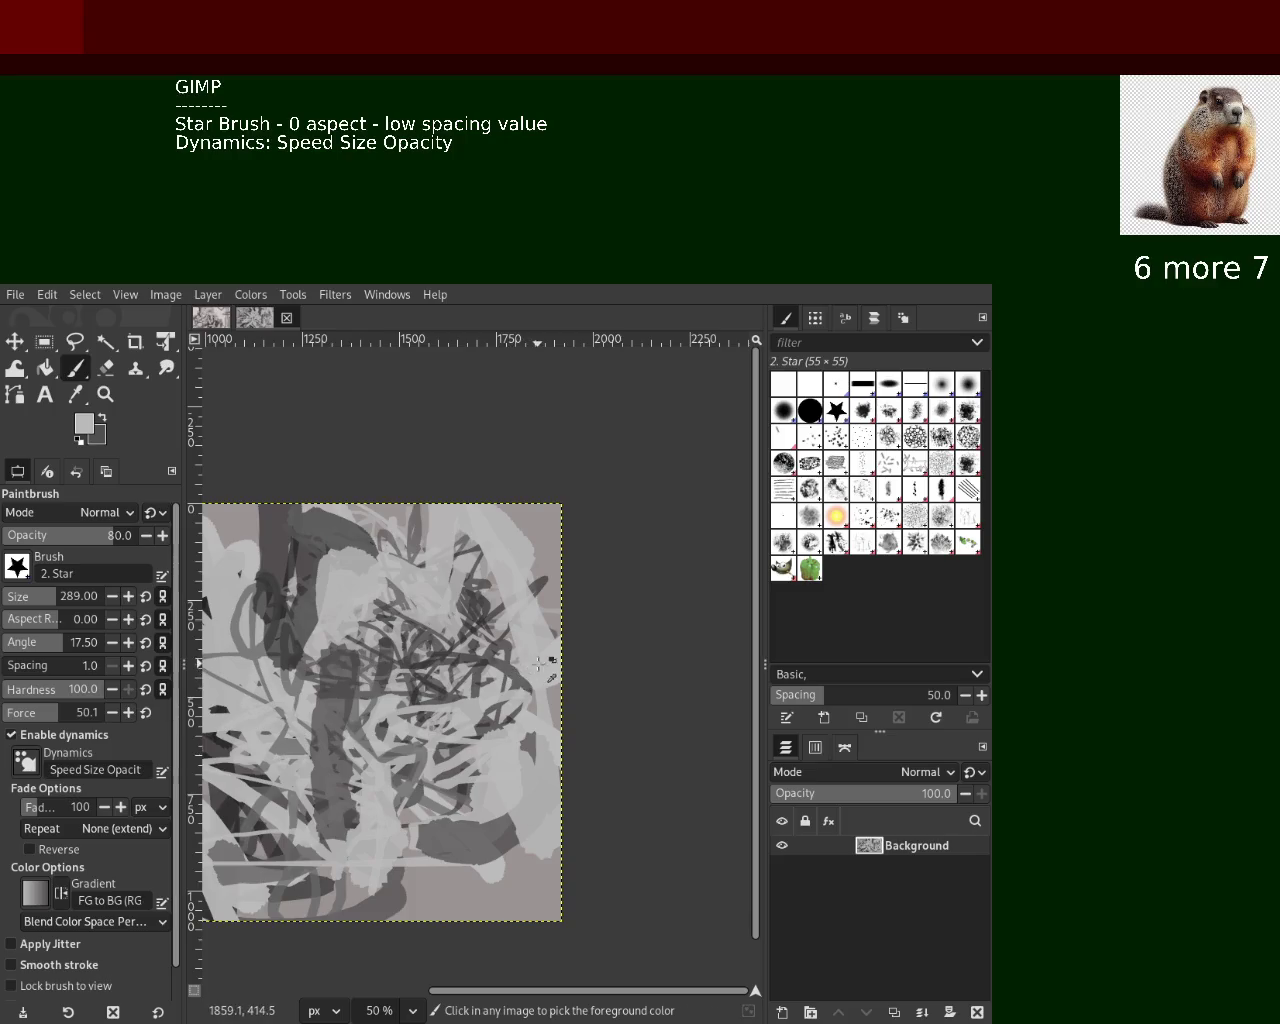
left_click_drag(527, 590, 398, 835)
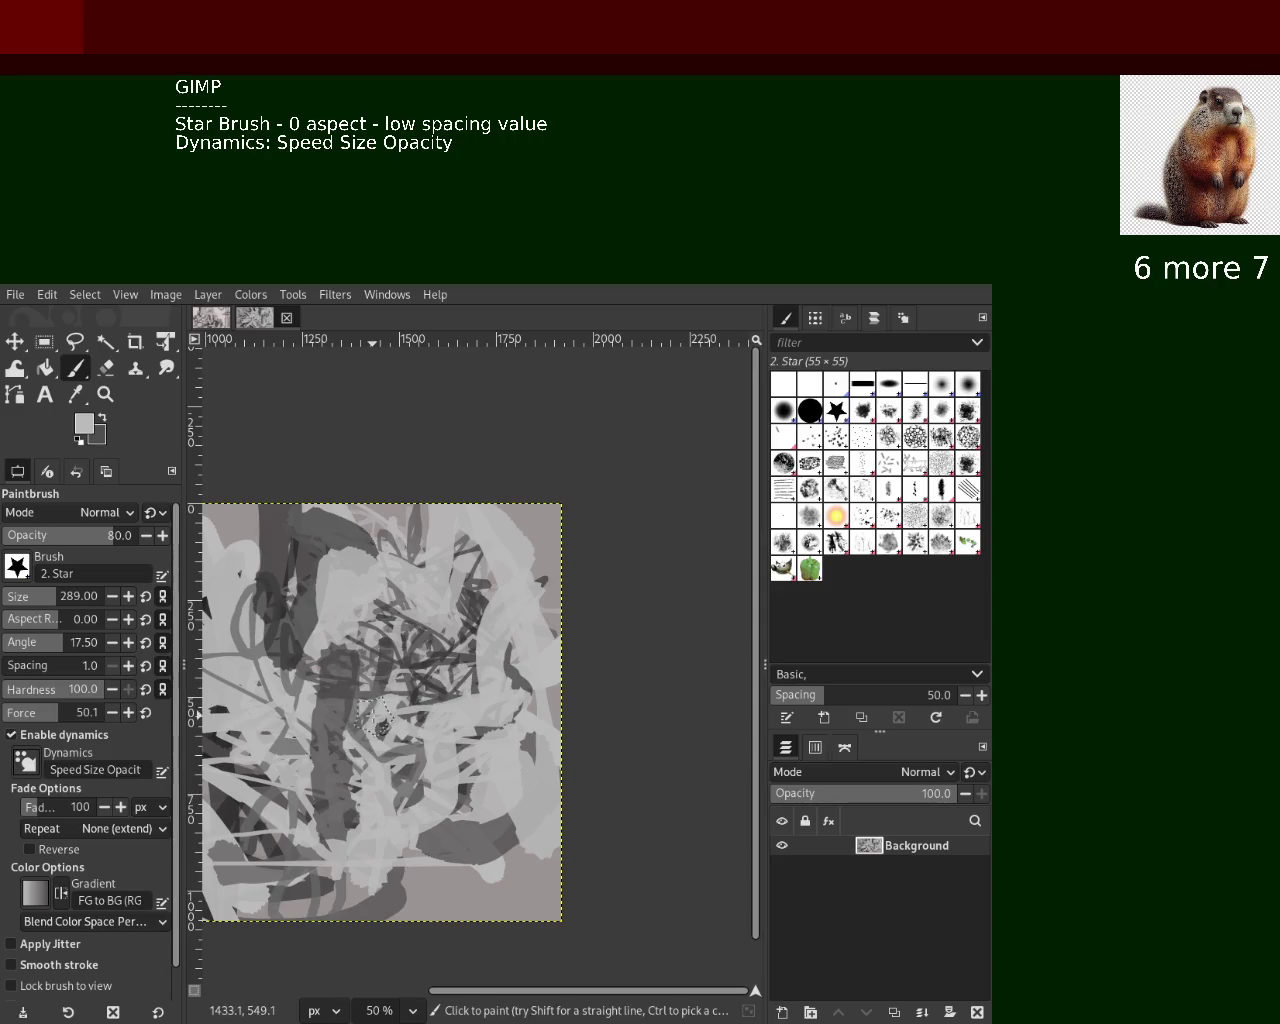
left_click(344, 547, "ctrl")
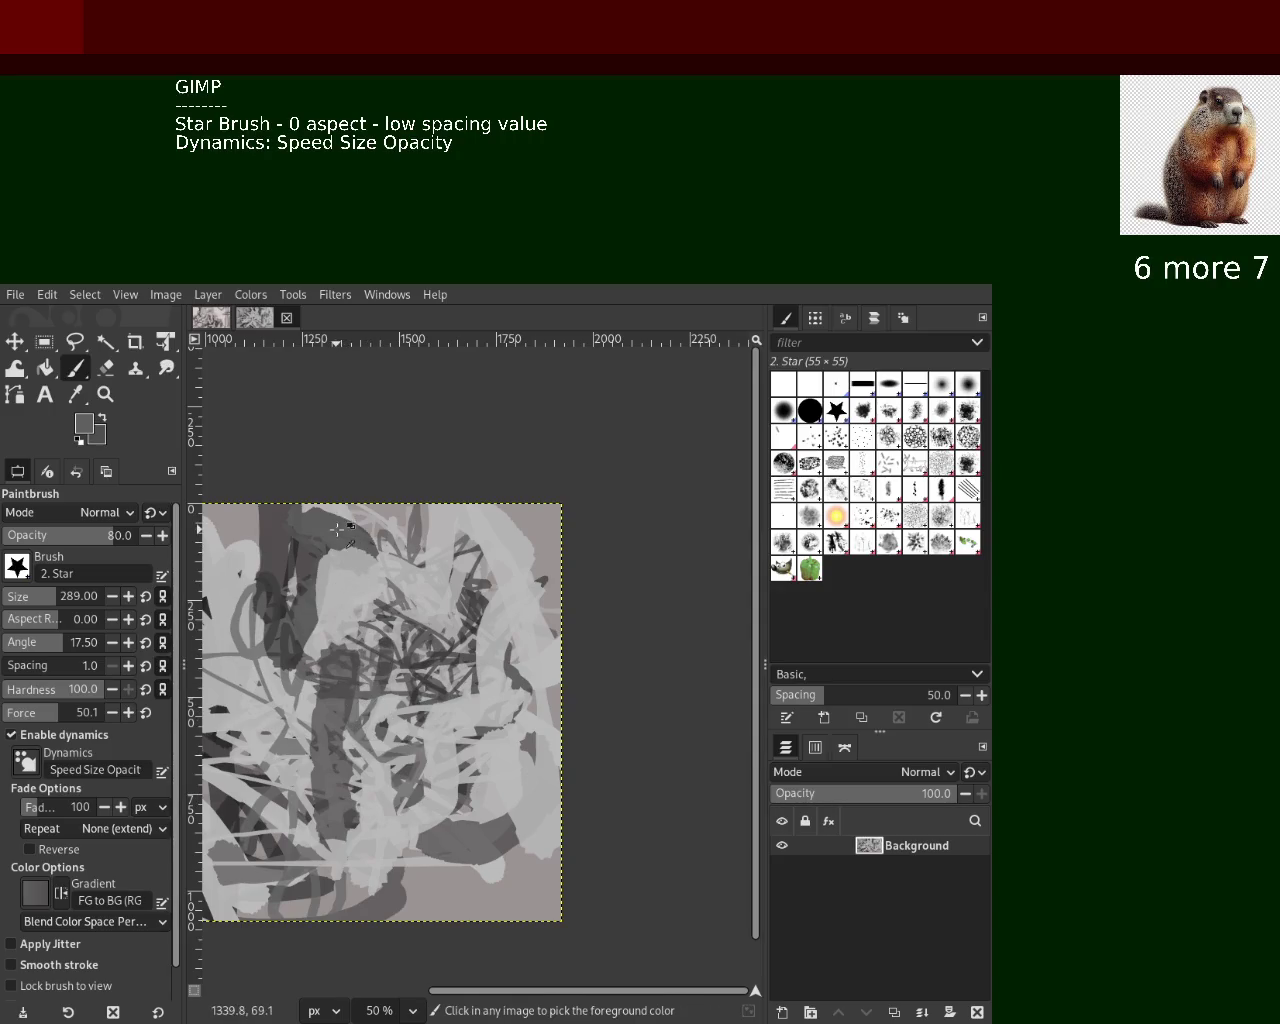
left_click_drag(342, 538, 382, 714)
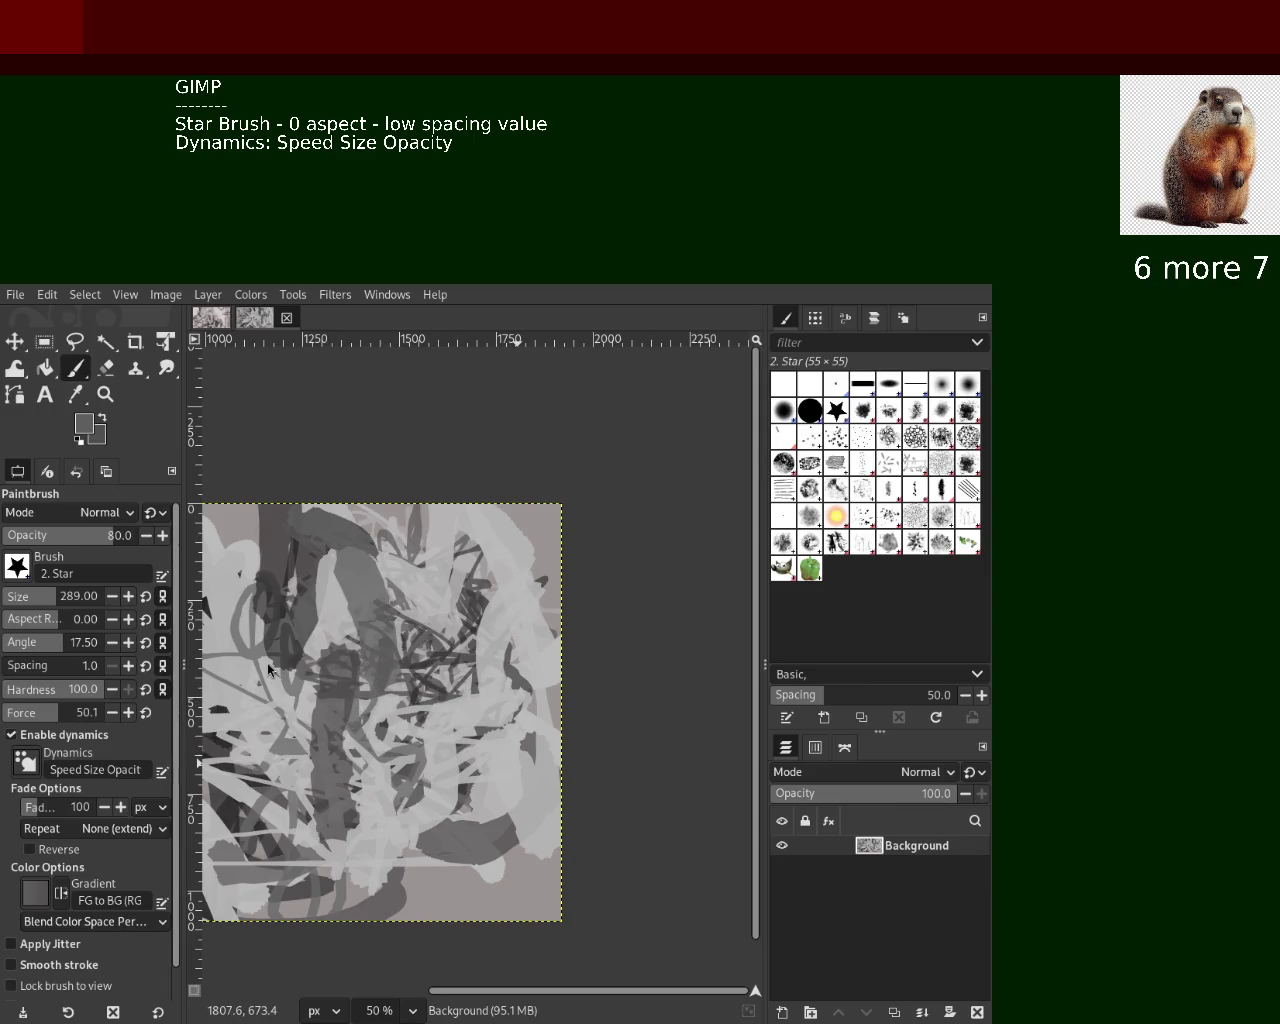
left_click(224, 803, "ctrl")
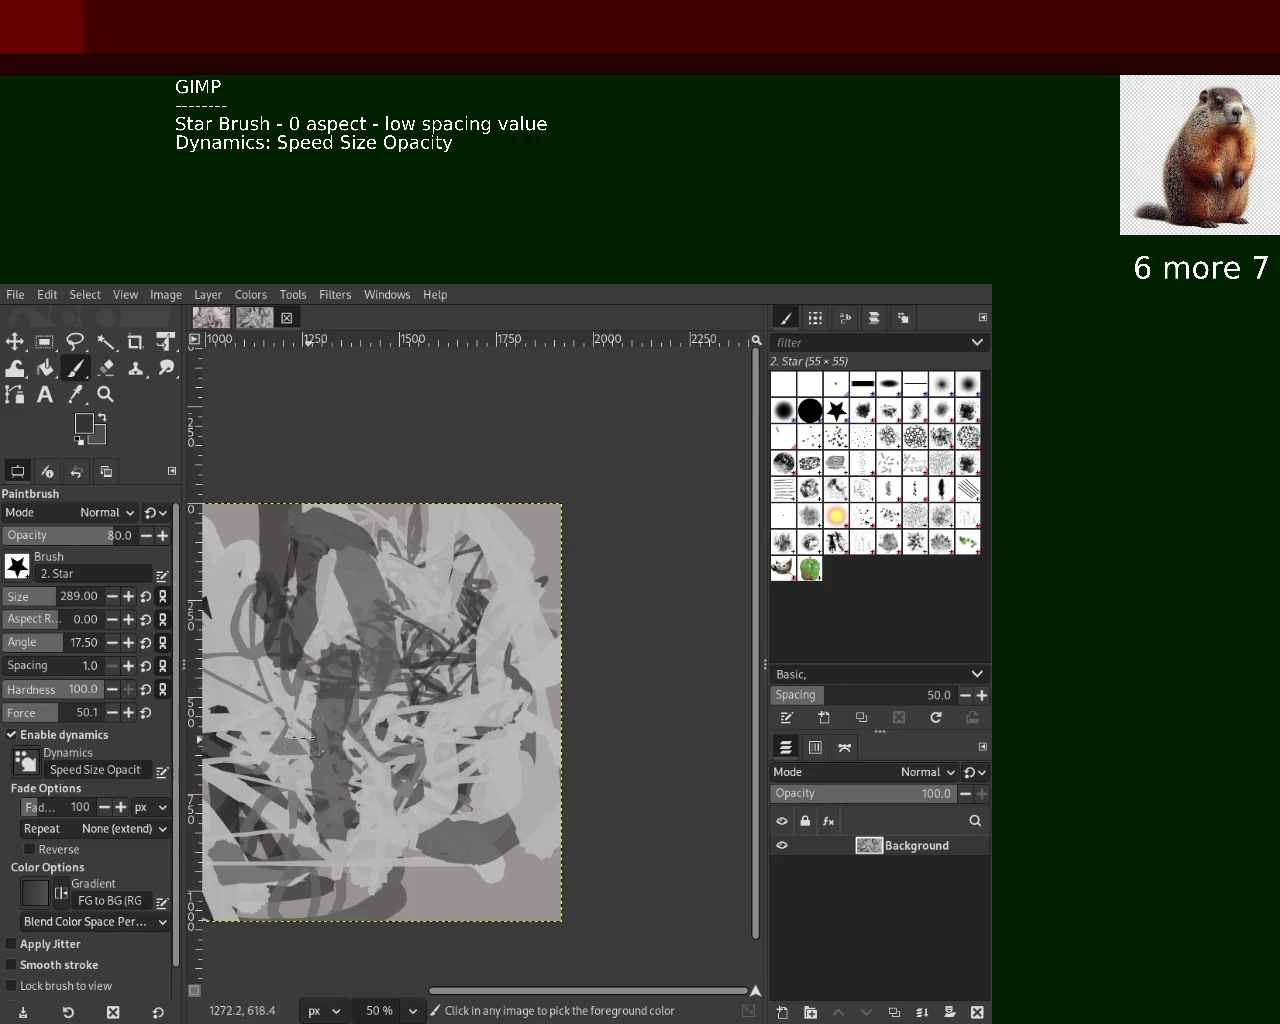
Paint dark grey Star strokes down the lower left and across the lower canvas, undoing a stray light stroke
left_click_drag(252, 702, 317, 905)
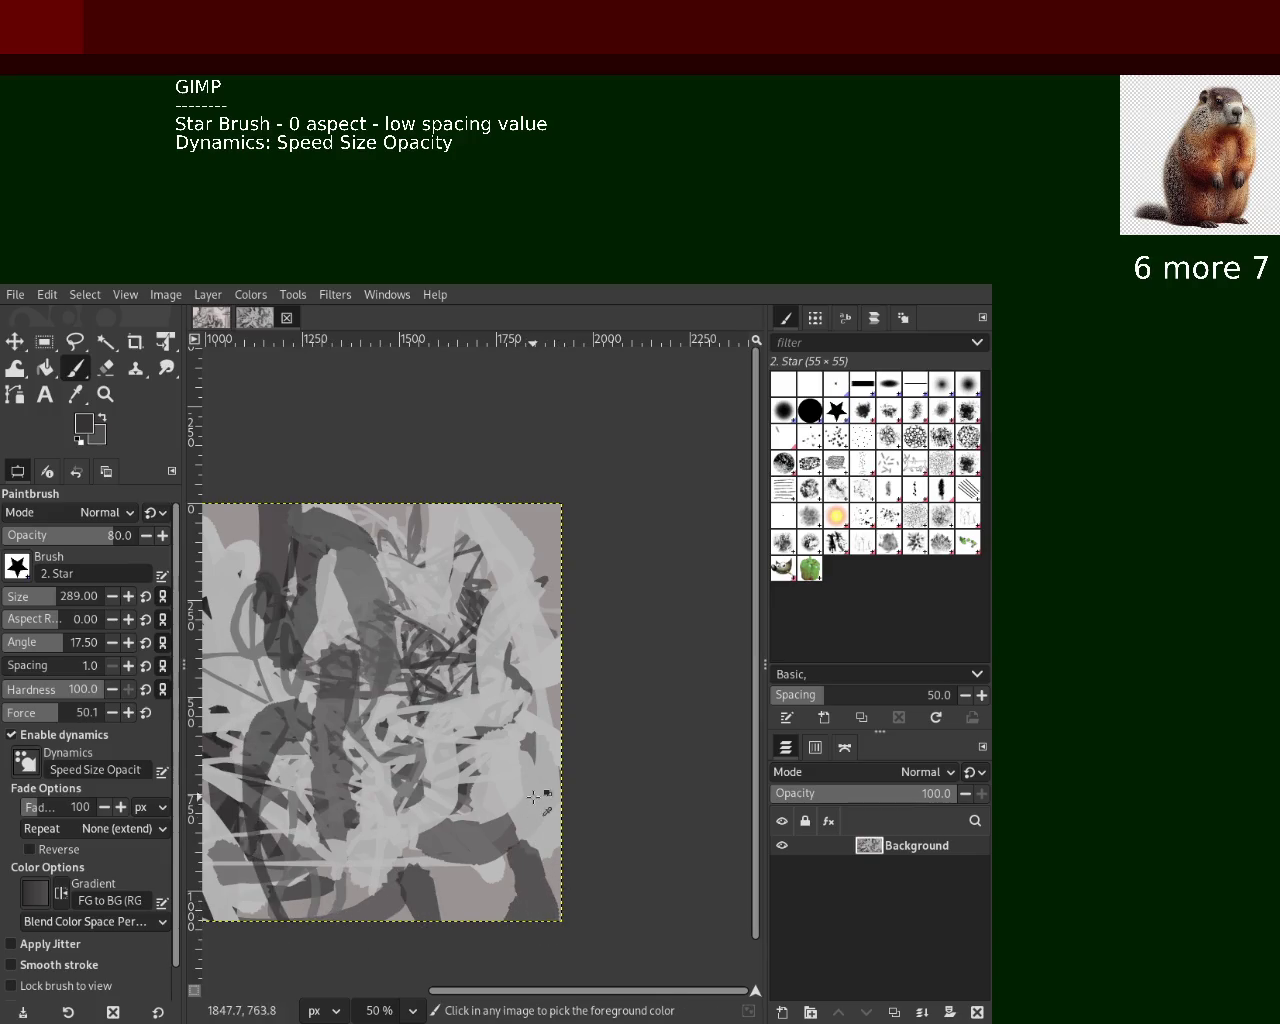
left_click(530, 790, "ctrl")
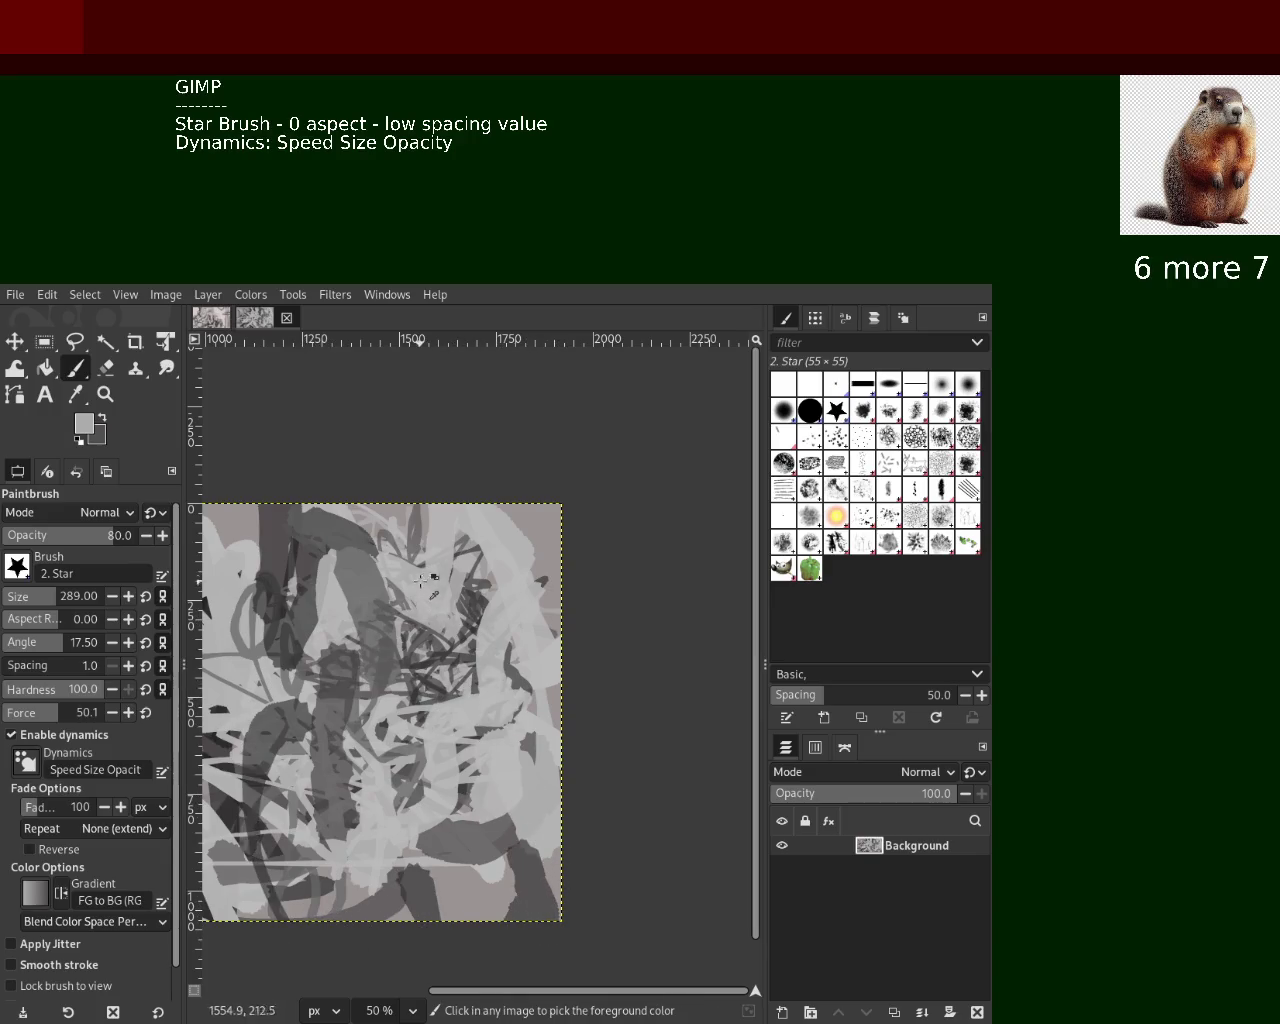
left_click_drag(440, 576, 446, 574)
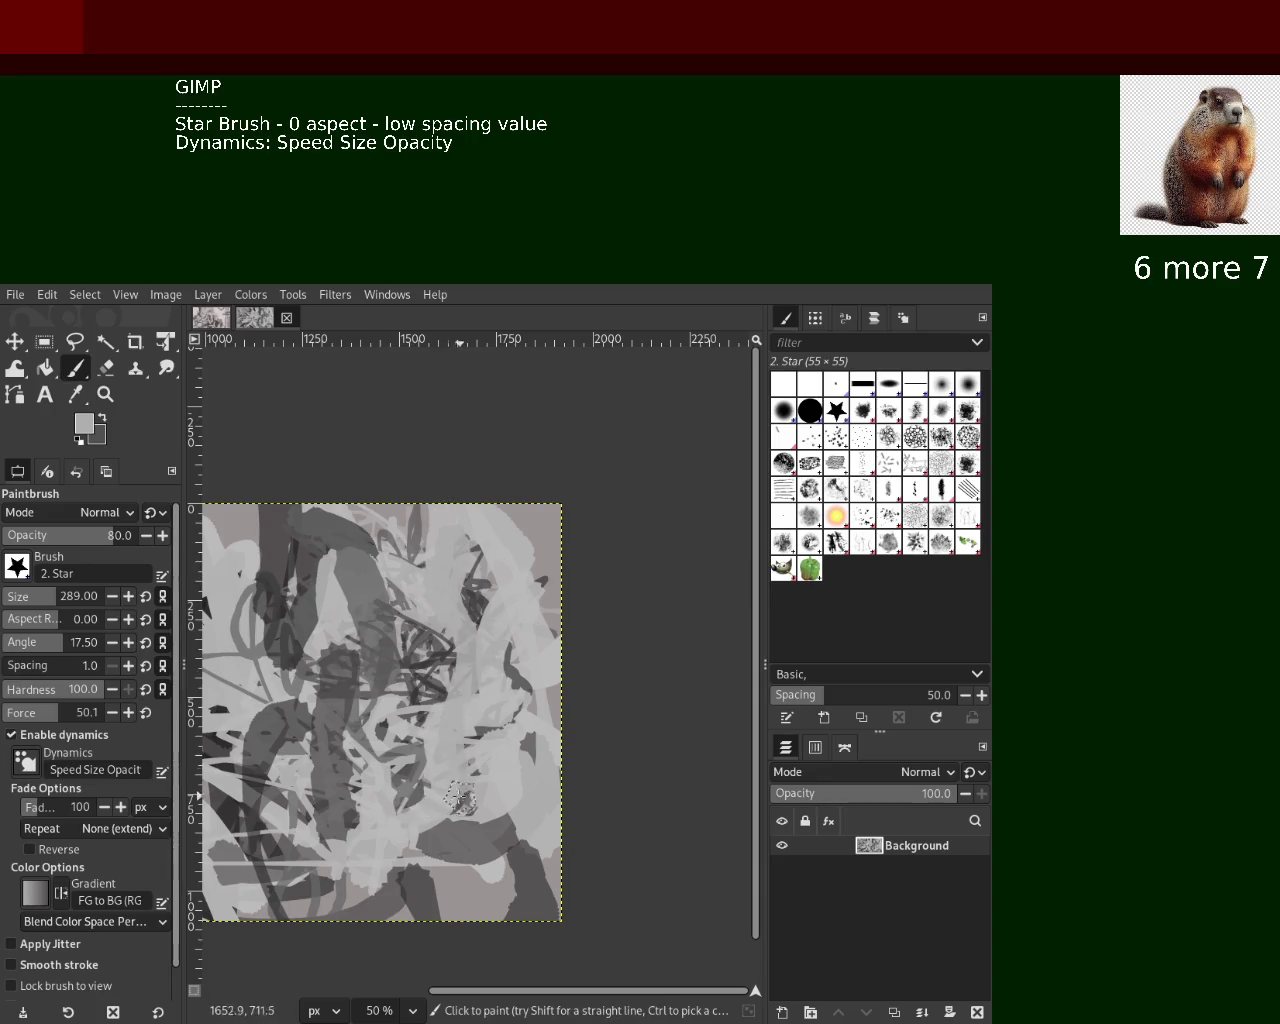
key("ctrl+z")
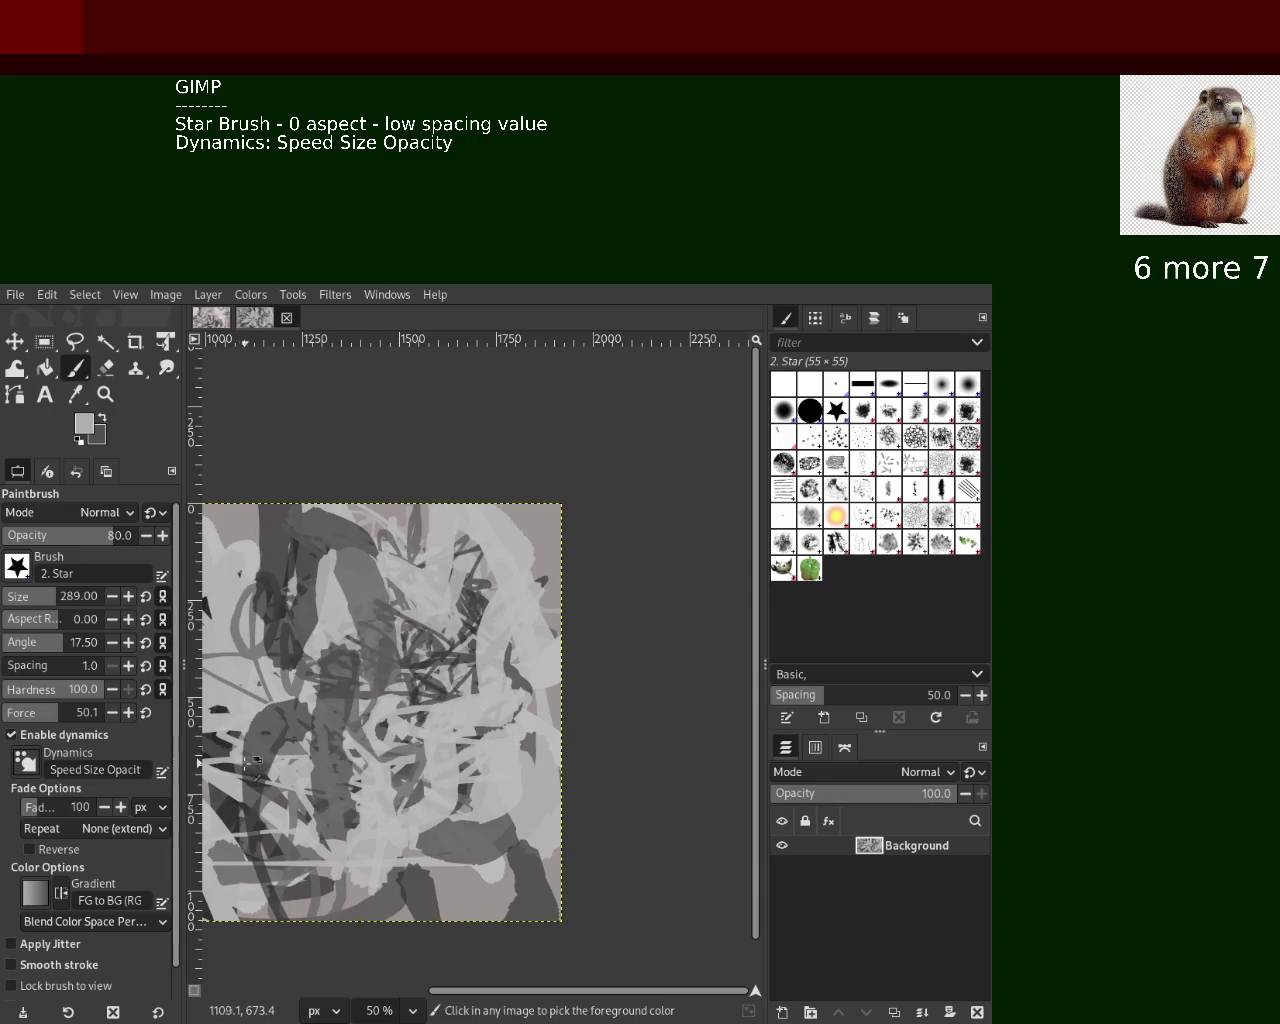
left_click(232, 767, "ctrl")
left_click_drag(480, 800, 340, 760)
Add light grey Star strokes over the lower-left and lower-middle areas, one fading darker
left_click(475, 717, "ctrl")
left_click_drag(470, 717, 422, 733)
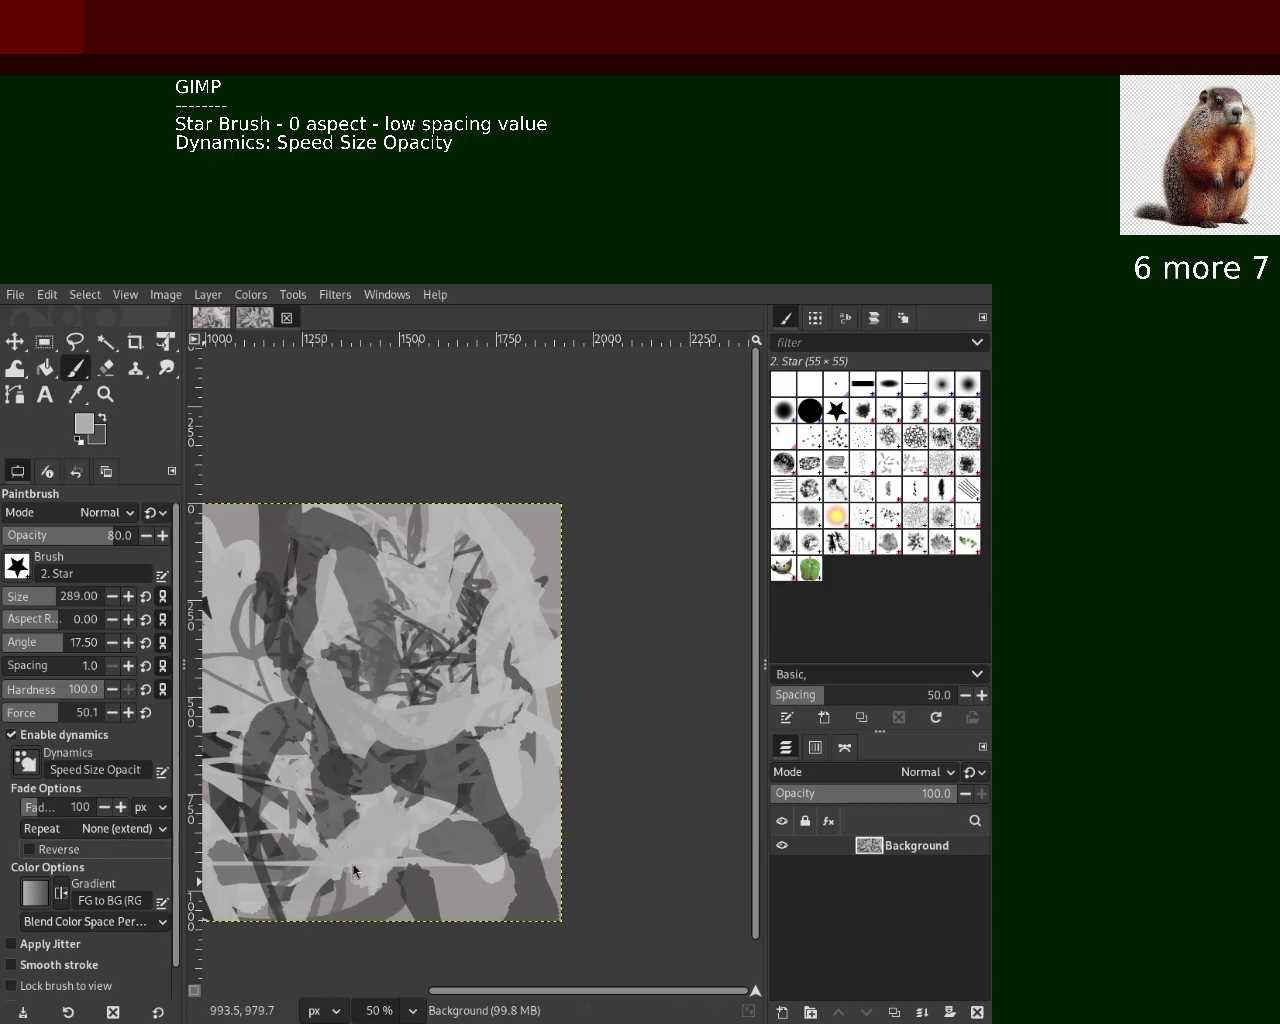
left_click_drag(334, 904, 443, 814)
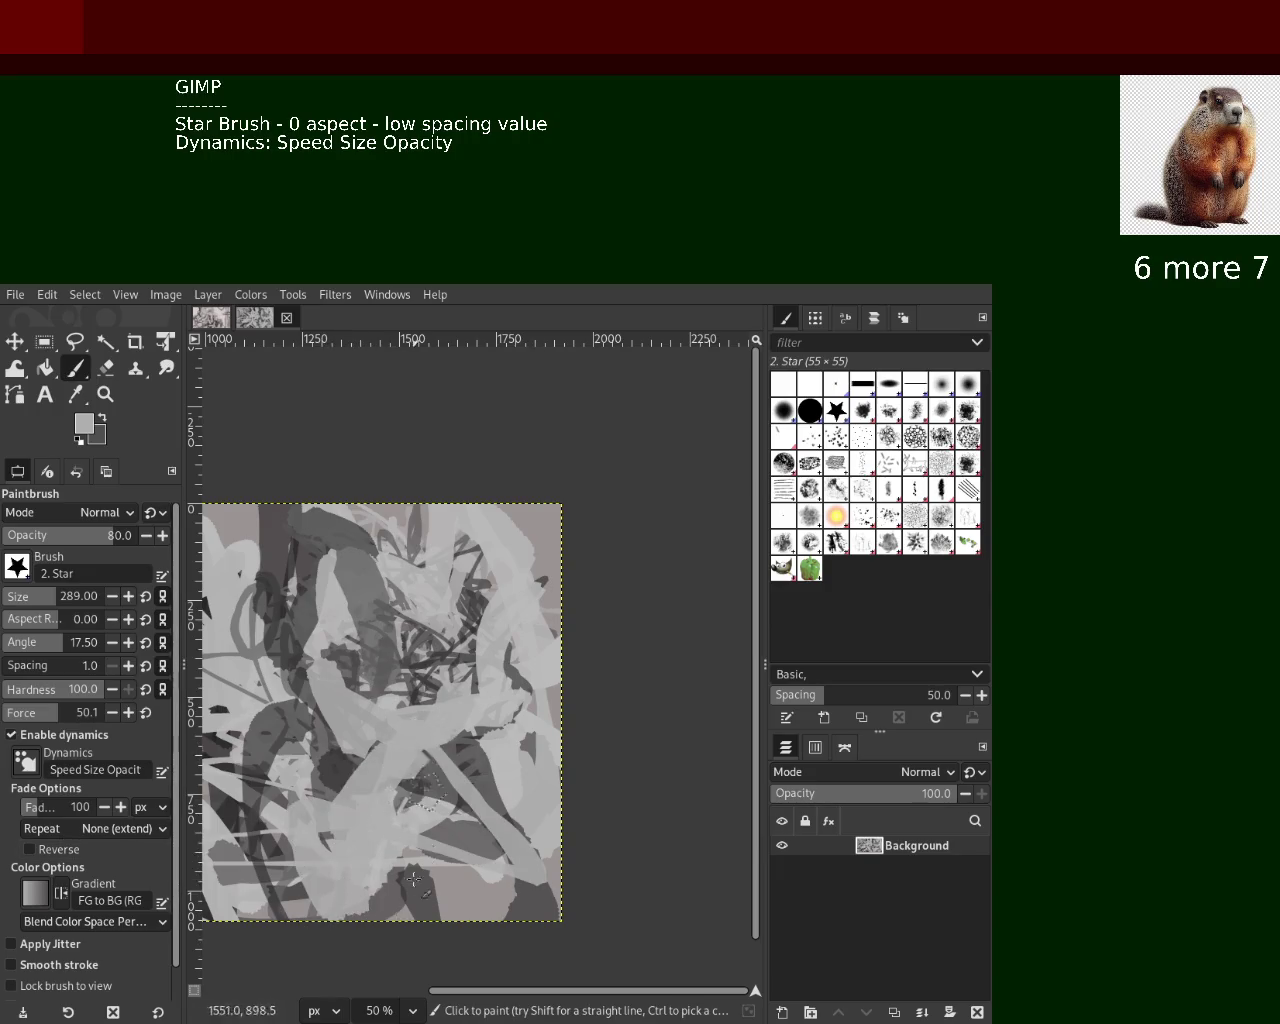
left_click_drag(441, 814, 503, 904)
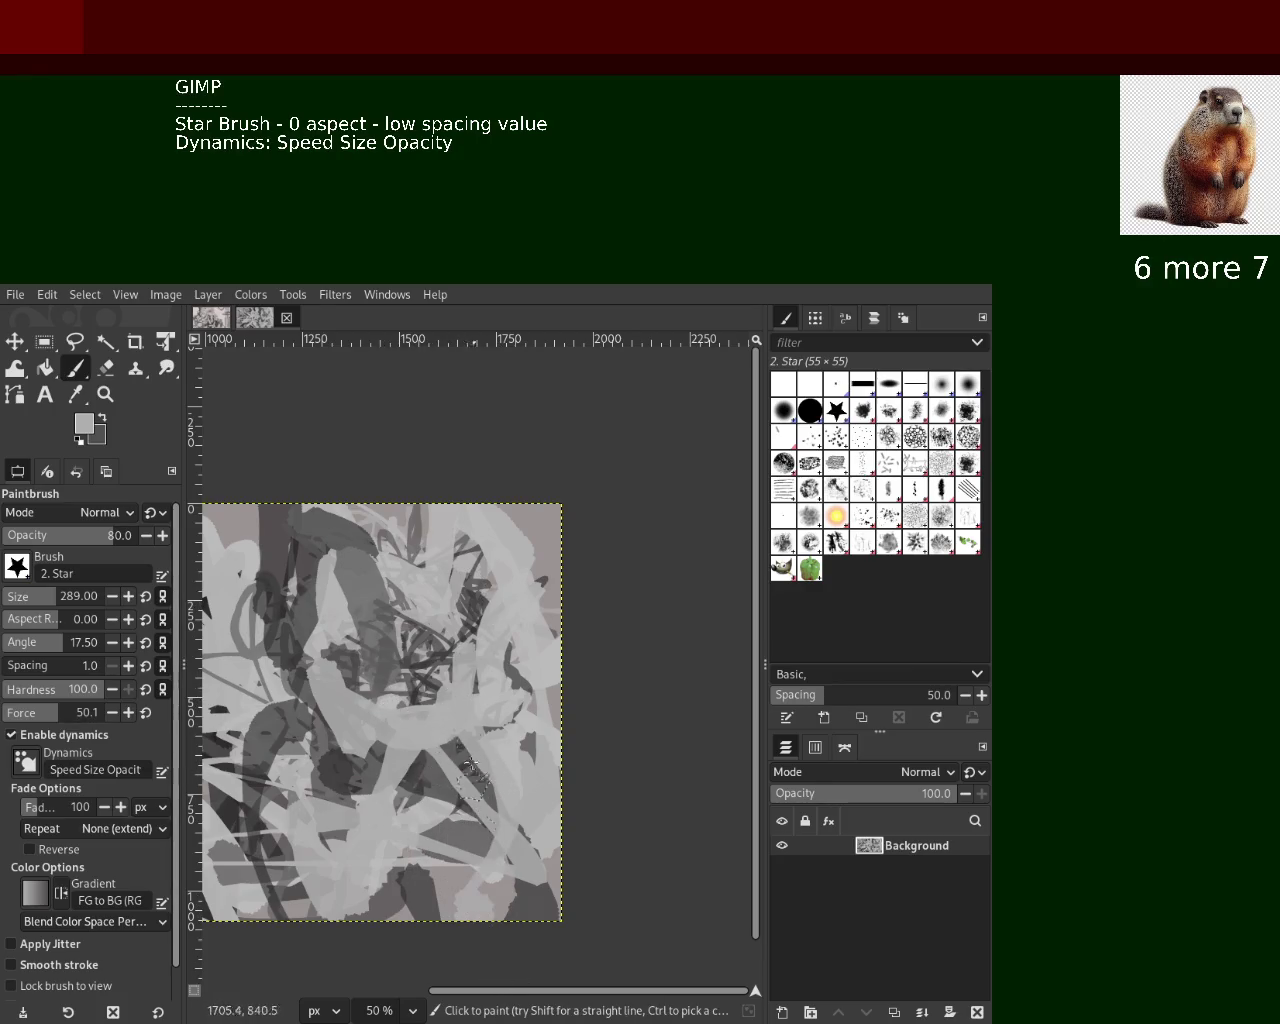
left_click_drag(456, 660, 390, 895)
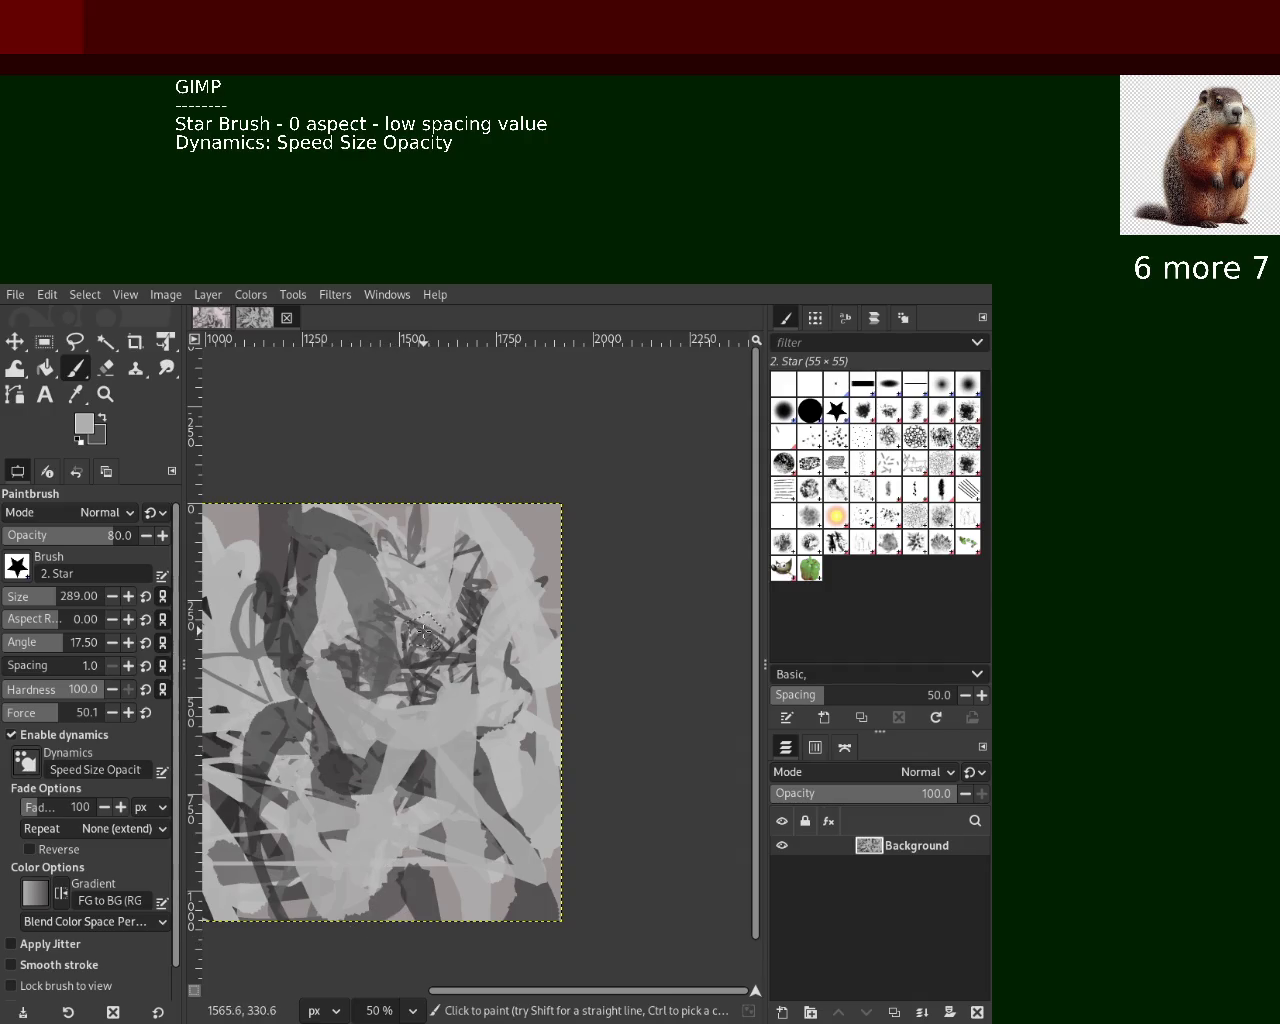
Paint dark strokes near the upper centre, undoing a light stroke on the left middle
left_click(455, 616, "ctrl")
left_click_drag(470, 610, 351, 489)
left_click(420, 522, "ctrl")
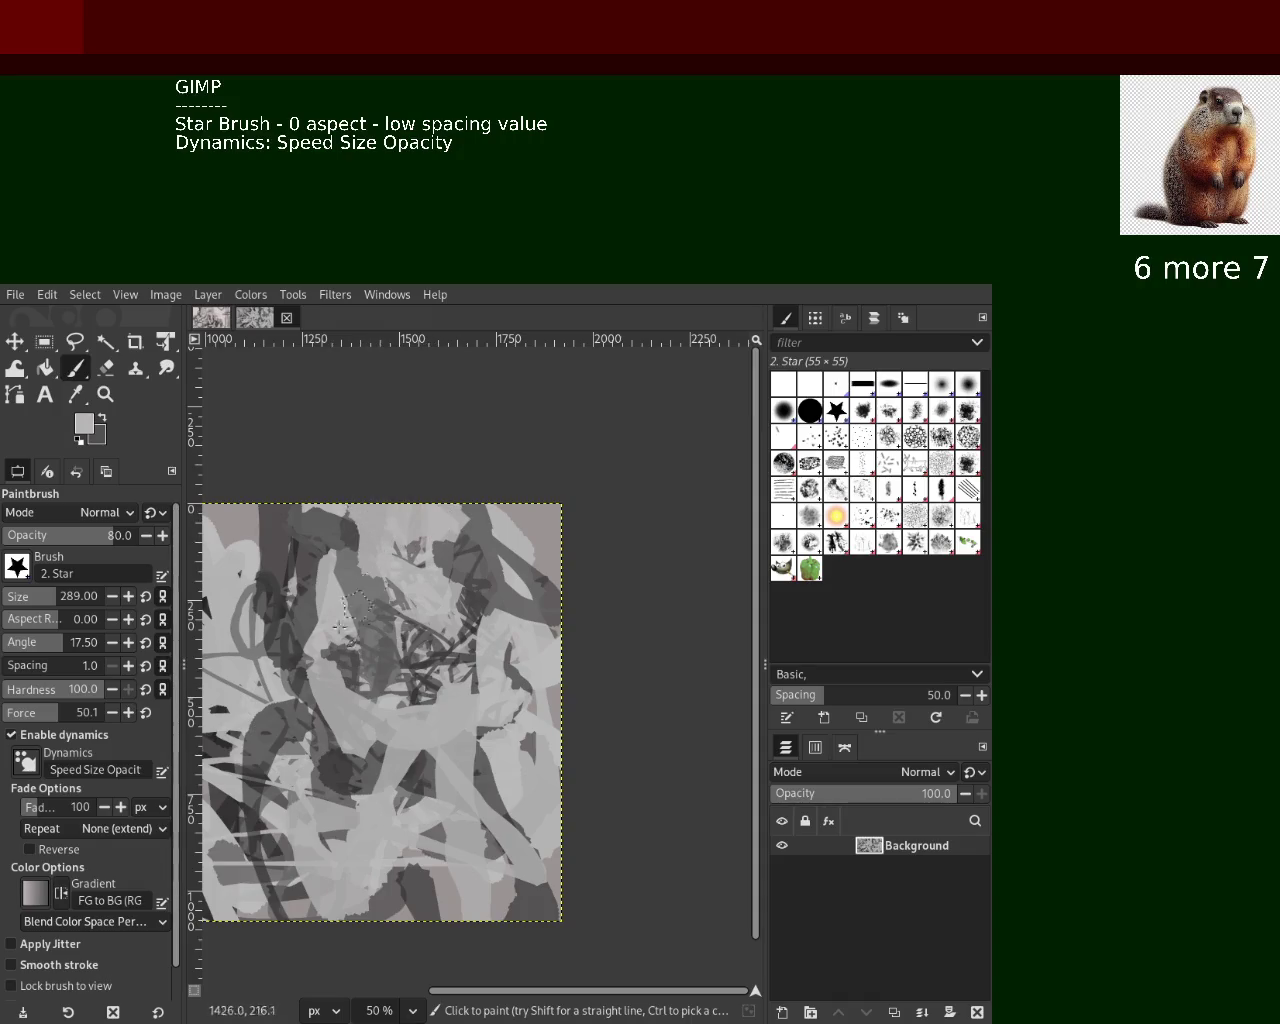
left_click_drag(282, 652, 230, 745)
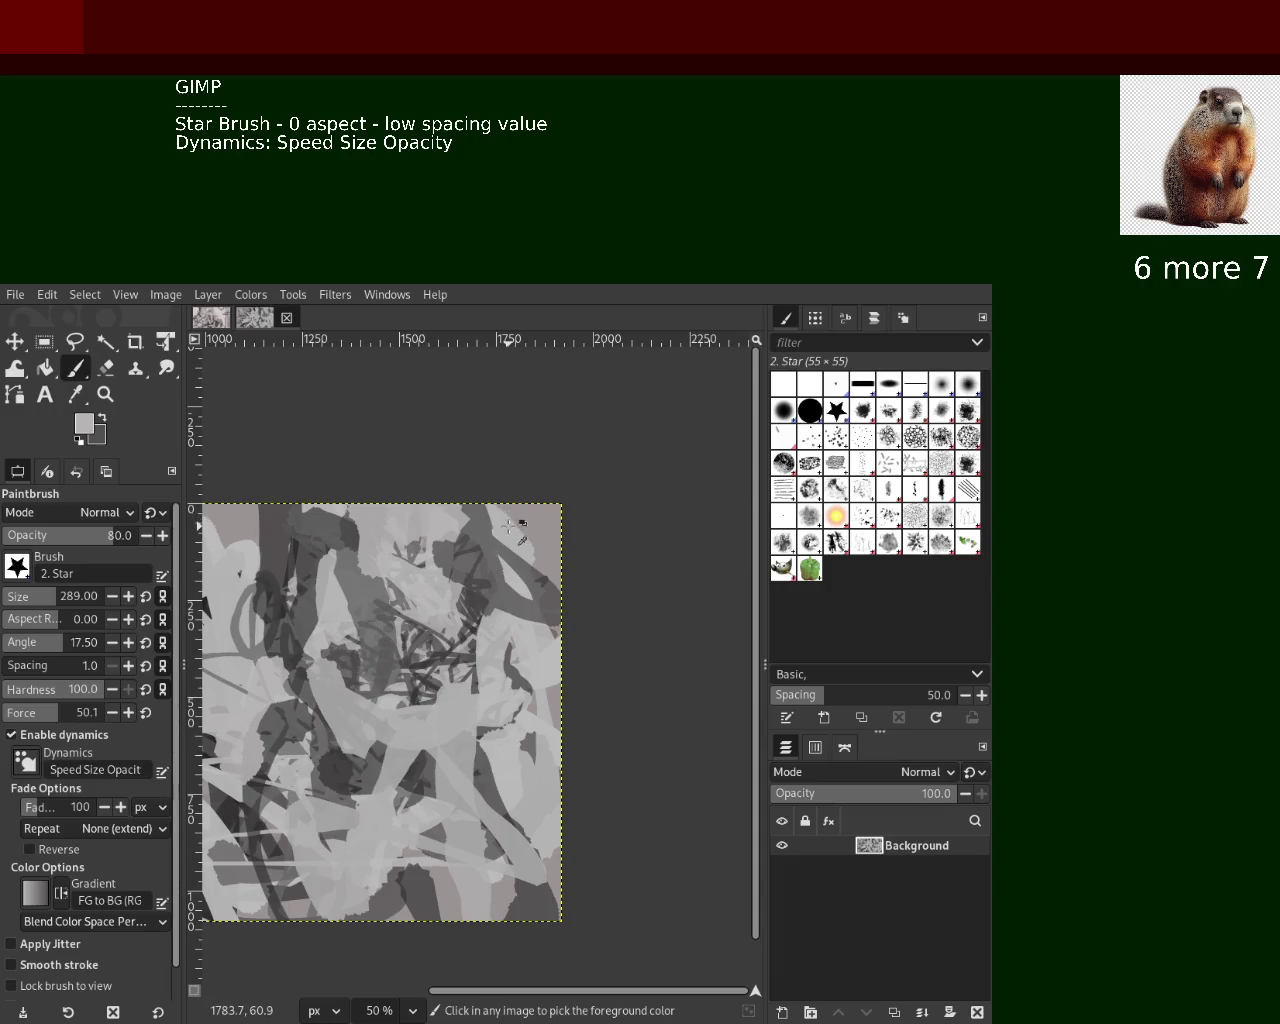
key("ctrl+z")
Dab dark stars along the bottom, add a pale mauve-grey stroke mid-canvas, and a dark stroke toward the upper left
left_click(485, 766, "ctrl")
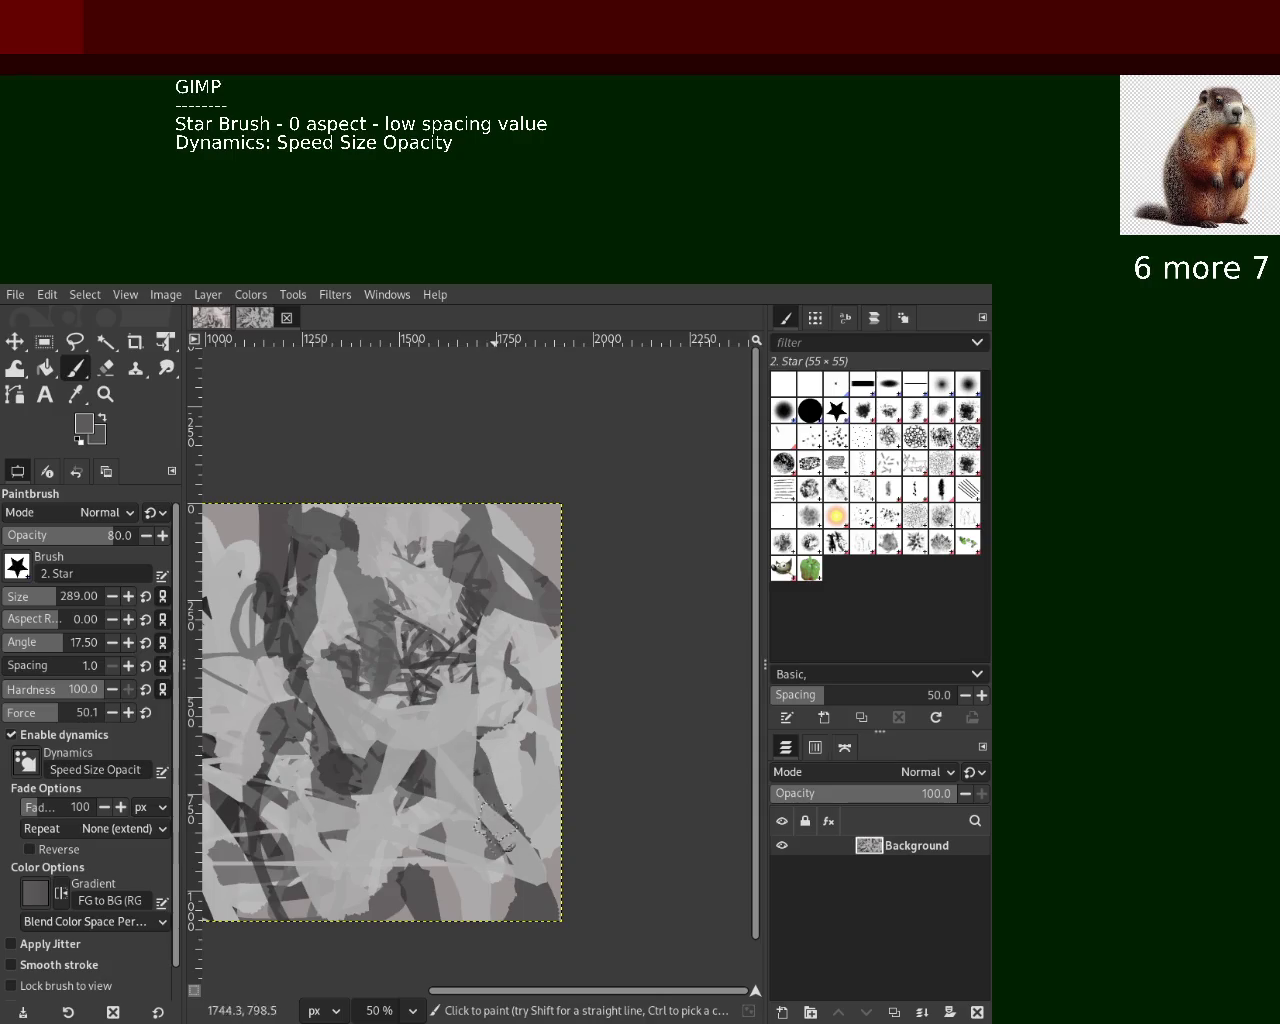
mouse_move(236, 812)
left_mouse_down()
mouse_move(285, 920)
mouse_move(465, 890)
mouse_move(529, 908)
left_mouse_up()
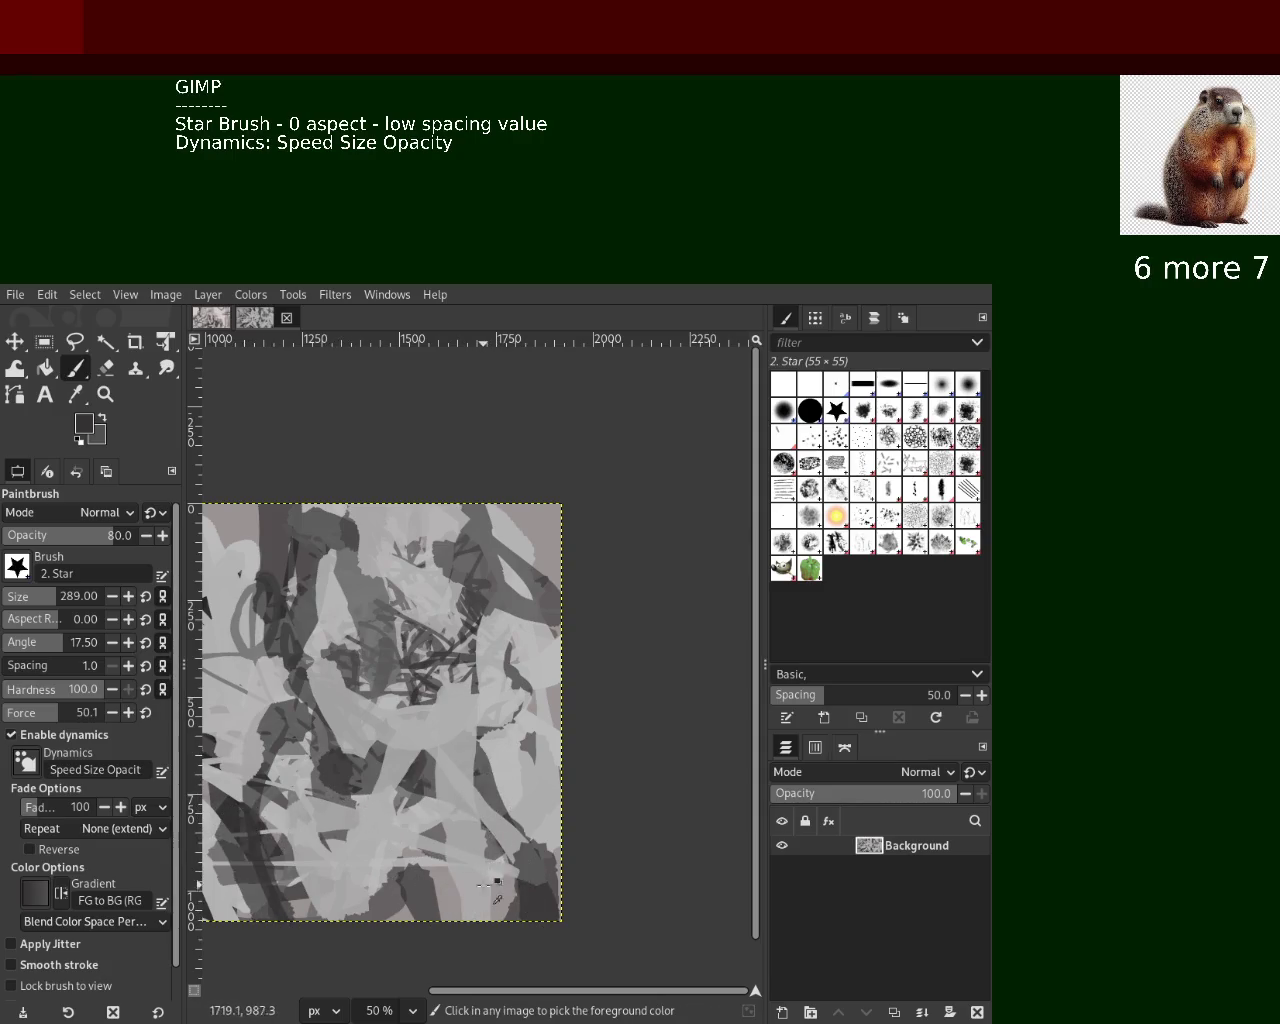
left_click(500, 872, "ctrl")
left_click_drag(418, 692, 472, 788)
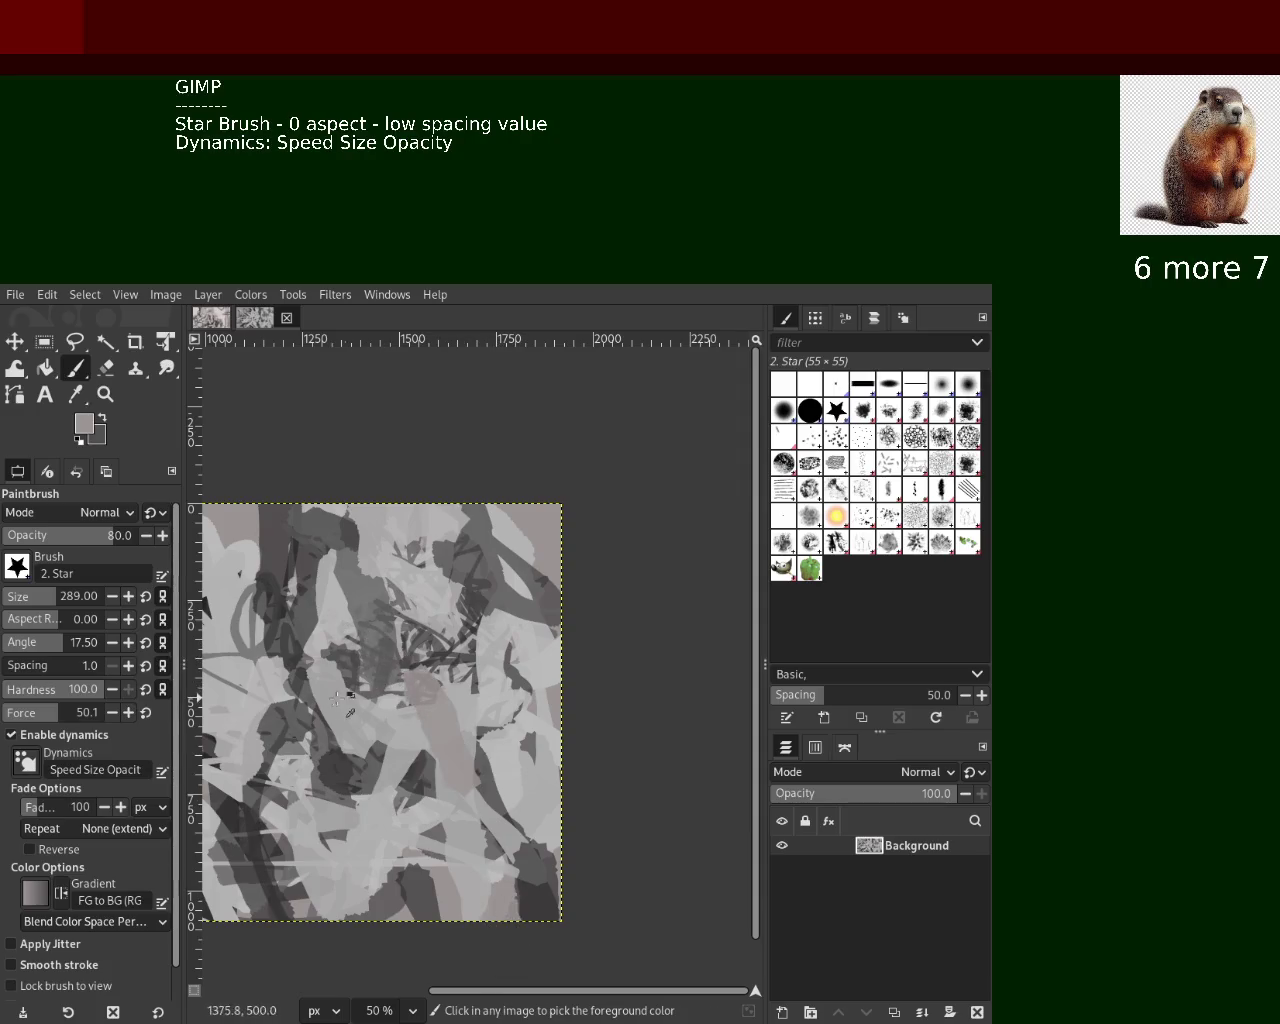
left_click(345, 777, "ctrl")
mouse_move(355, 760)
left_mouse_down()
mouse_move(410, 620)
mouse_move(420, 540)
mouse_move(312, 536)
left_mouse_up()
Brush light grey along the top and upper left, undoing a light stroke at the lower right
left_click(438, 538, "ctrl")
mouse_move(455, 515)
left_mouse_down()
mouse_move(300, 530)
mouse_move(235, 620)
left_mouse_up()
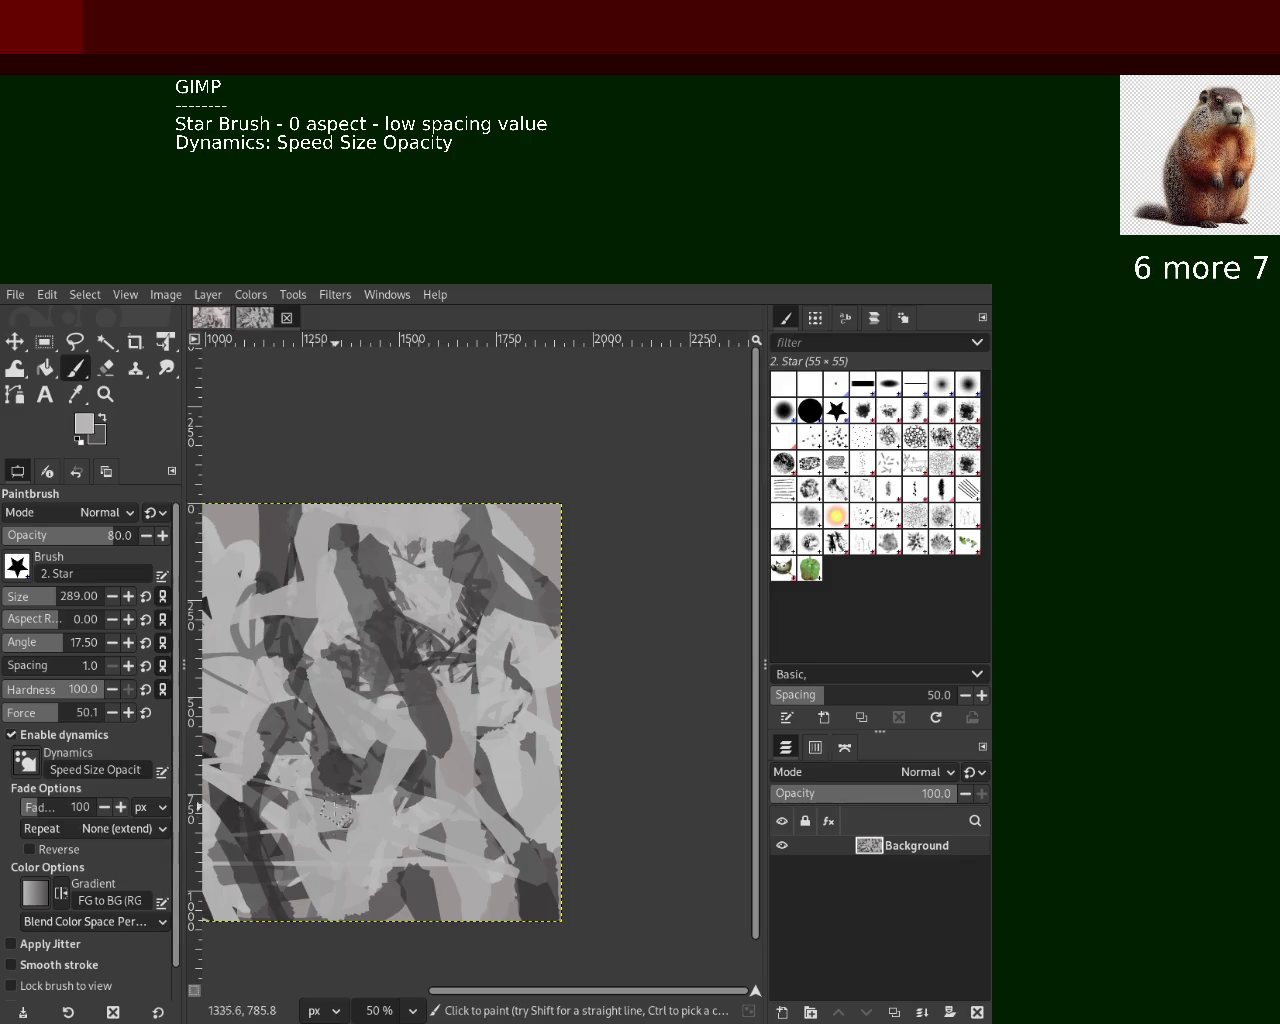
left_click_drag(448, 815, 526, 960)
key("ctrl+z")
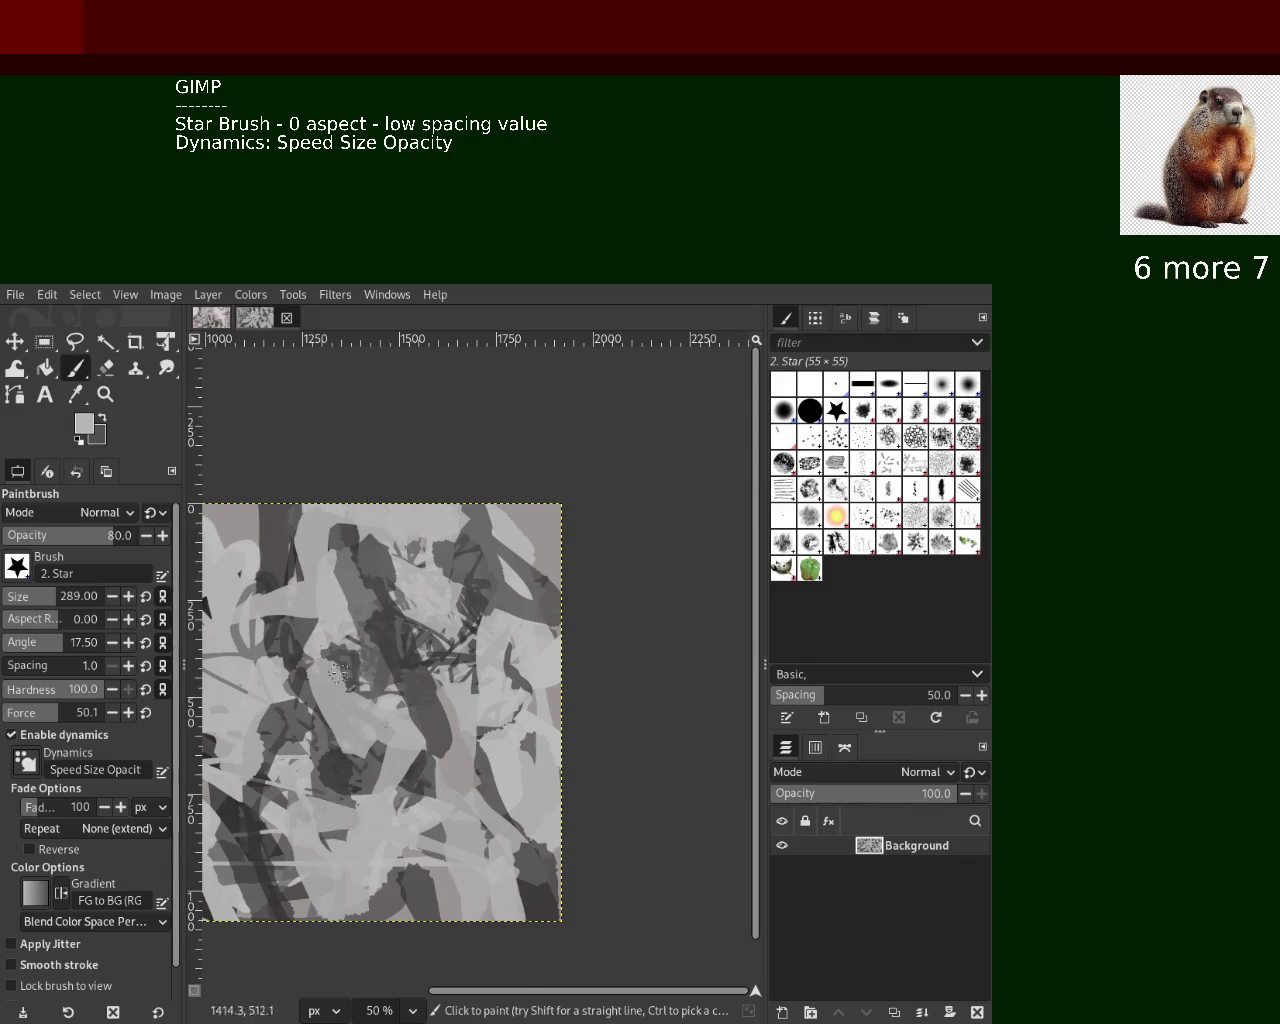
Zoom the view in and out until the whole wide canvas is visible
left_click(105, 394)
left_click(474, 576, "ctrl")
left_click(440, 574)
left_click(380, 578, "ctrl")
left_click(358, 598)
left_click(352, 597, "ctrl")
left_click(350, 595, "ctrl")
left_click(352, 598)
left_click(352, 598)
left_click(355, 595)
left_click(356, 593, "ctrl")
left_click(356, 593, "ctrl")
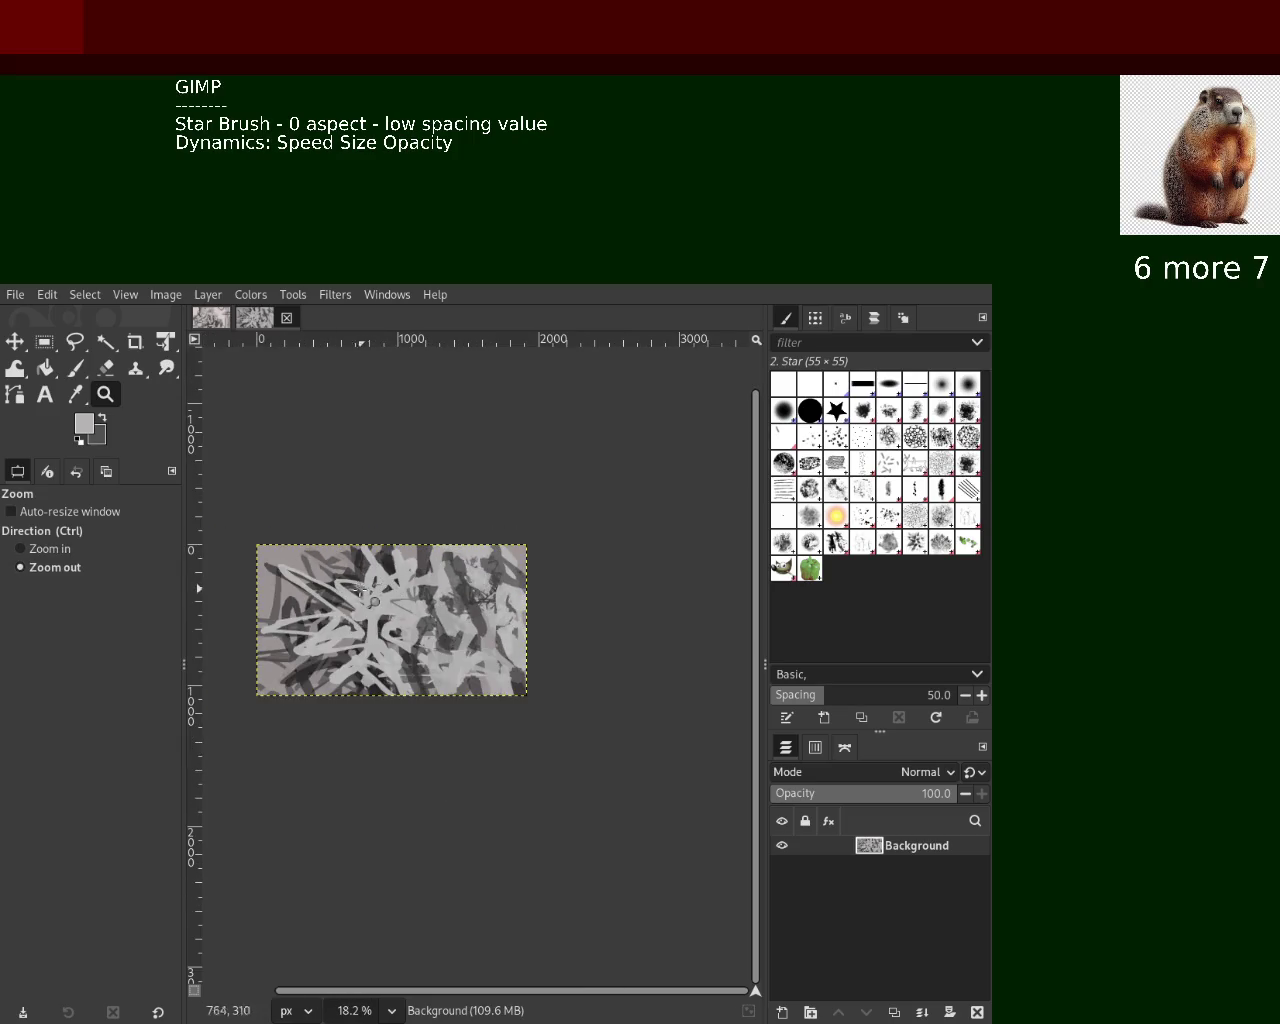
left_click(359, 588)
Paint light grey Star bands across the lower-left part of the canvas
left_click(75, 368)
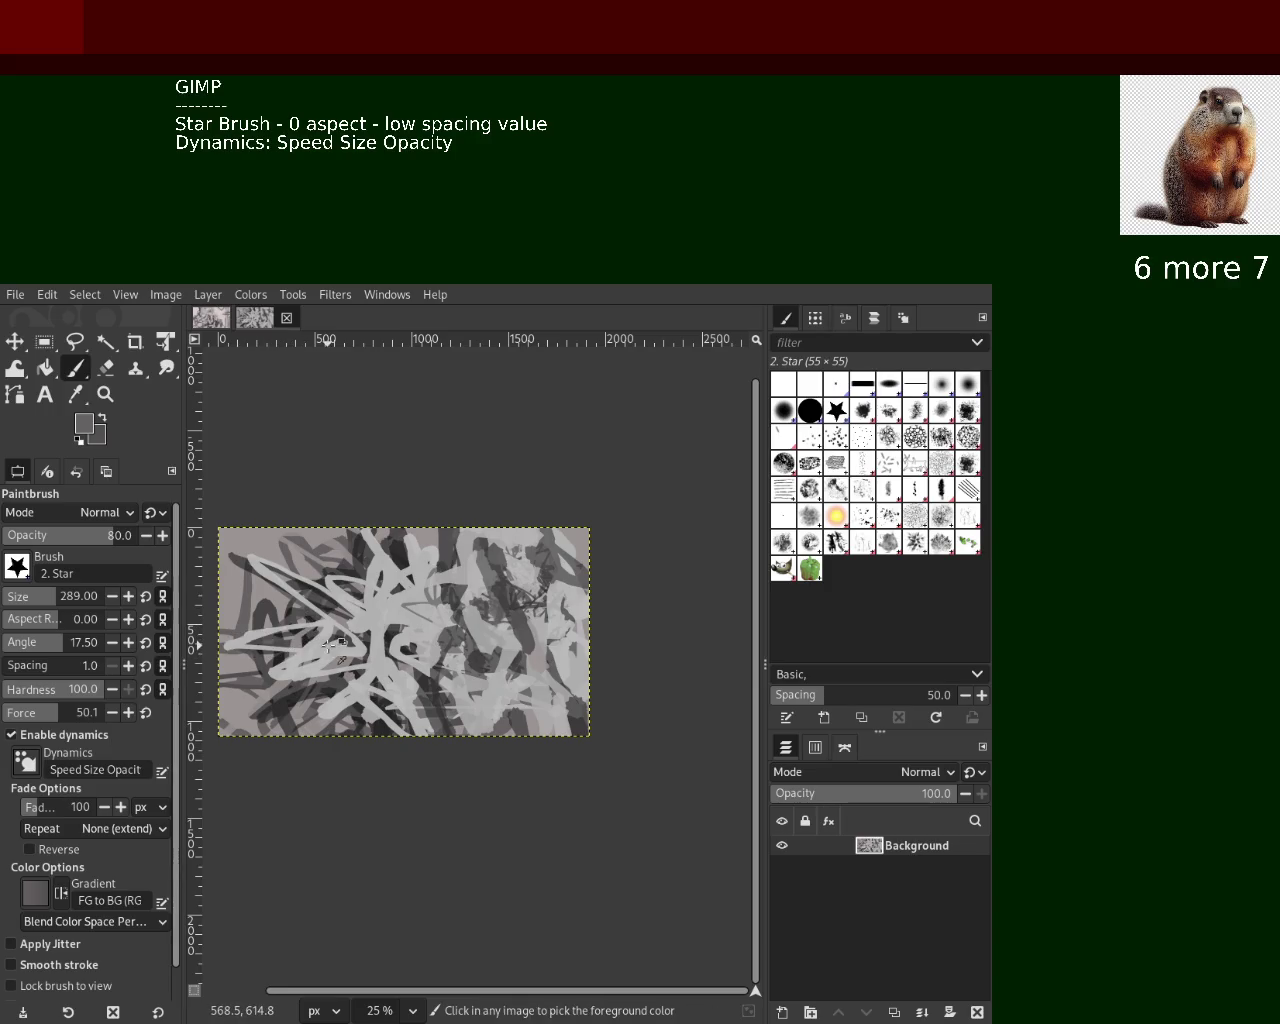
left_click_drag(205, 655, 336, 658)
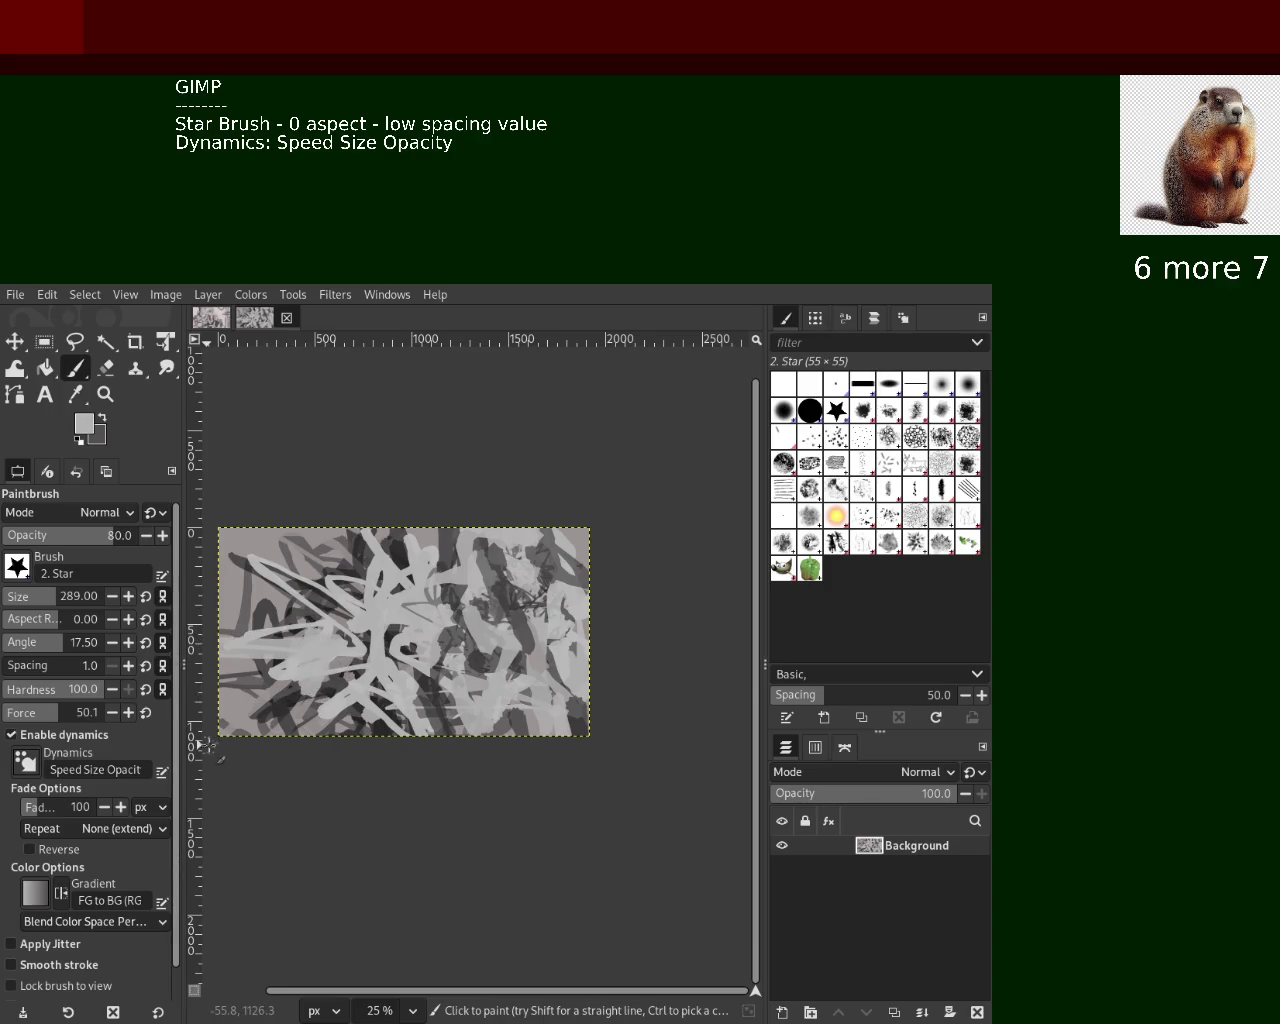
left_click(300, 700, "ctrl")
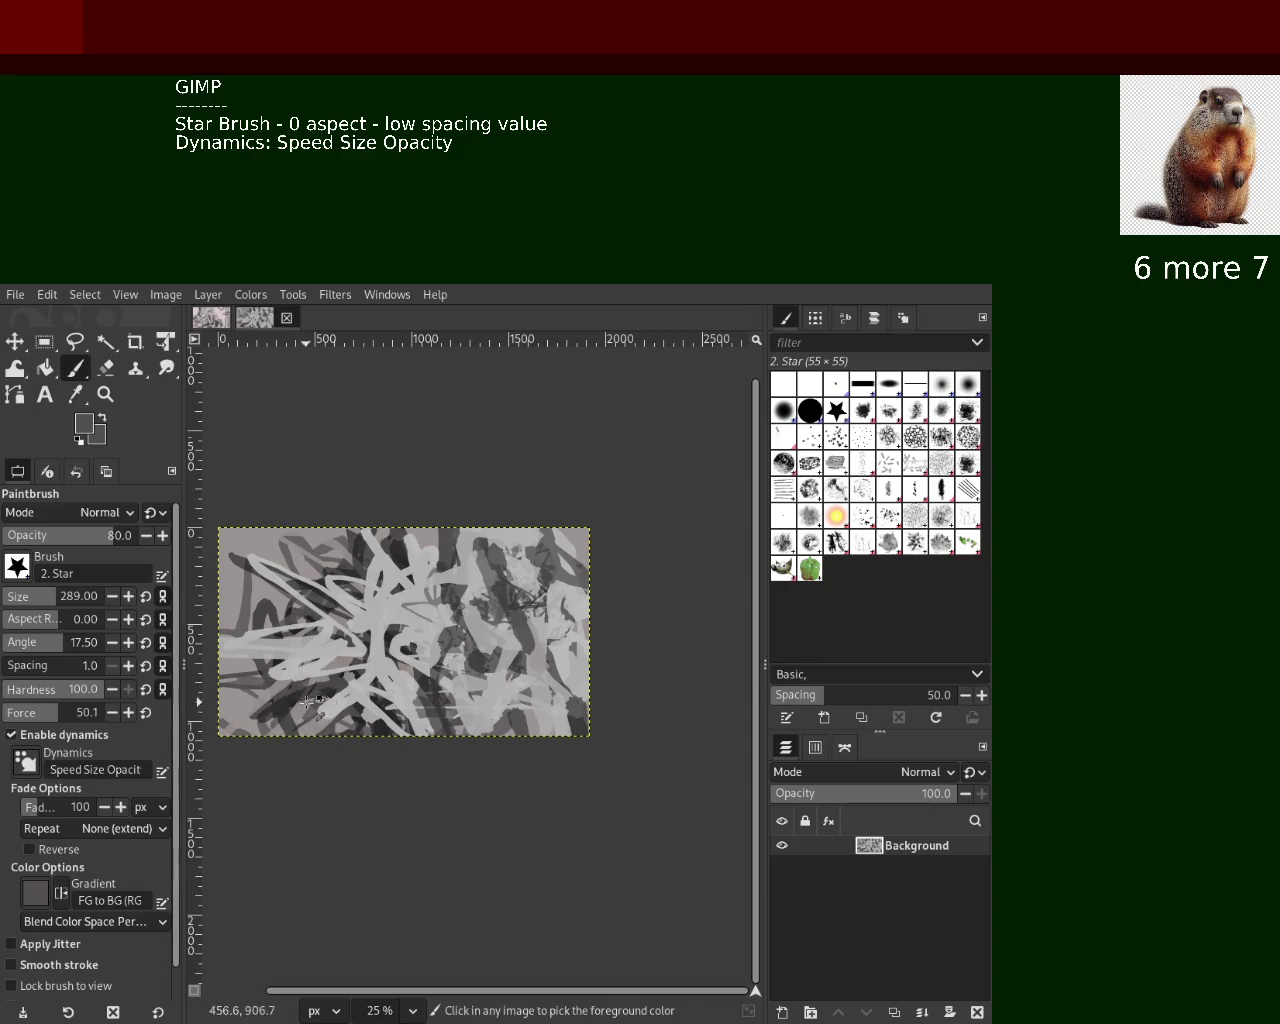
left_click(225, 690, "ctrl")
mouse_move(224, 690)
left_mouse_down()
mouse_move(382, 737)
mouse_move(365, 660)
left_mouse_up()
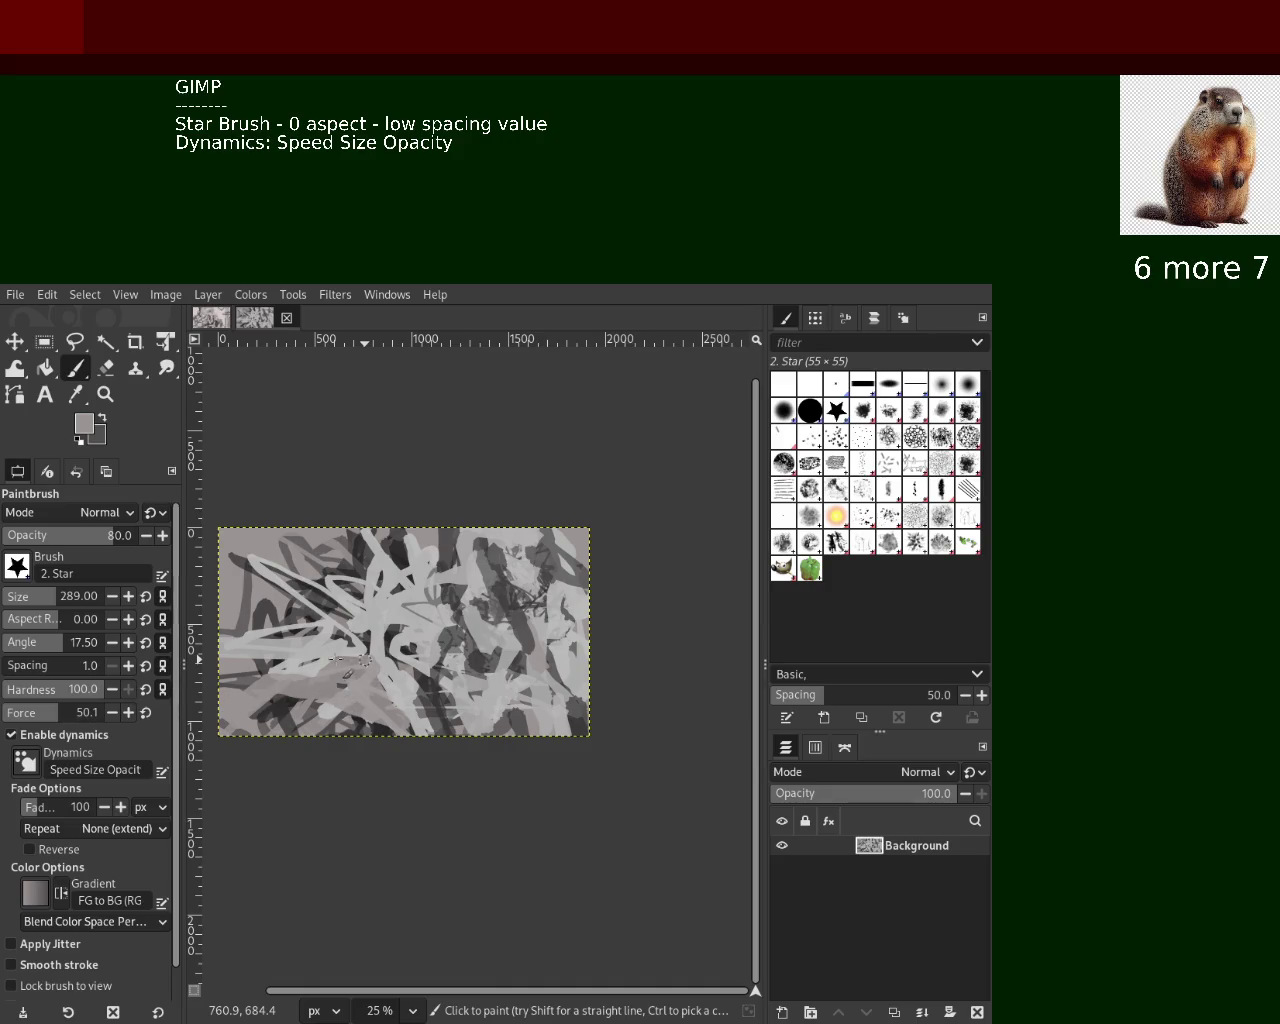
left_click_drag(349, 661, 287, 676)
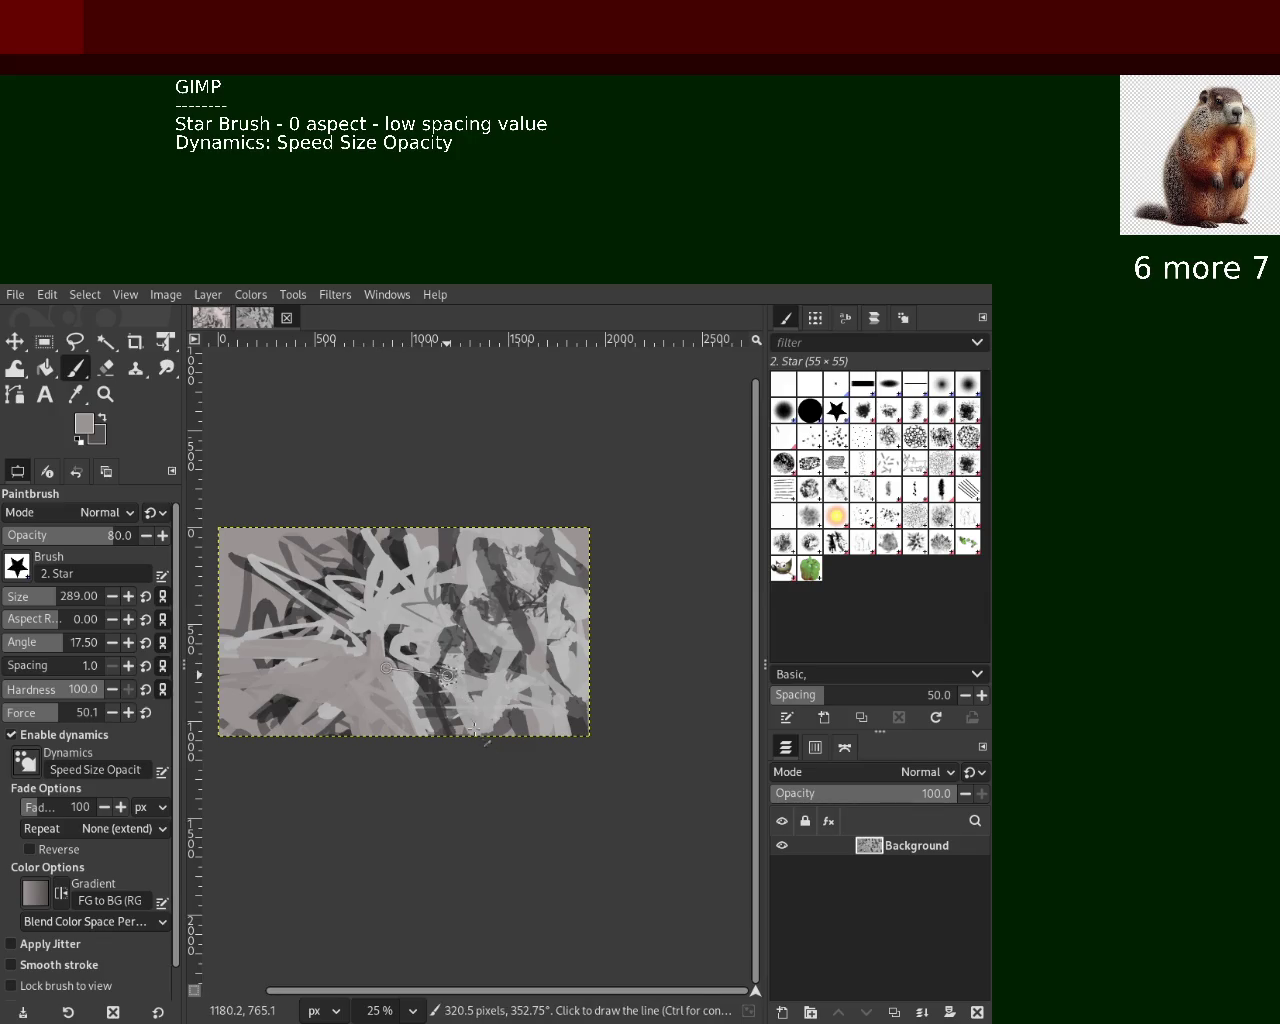
Add a light band and dark grey dabs and a blob across the lower left and lower middle
left_click(448, 708, "shift")
left_click_drag(486, 676, 424, 660)
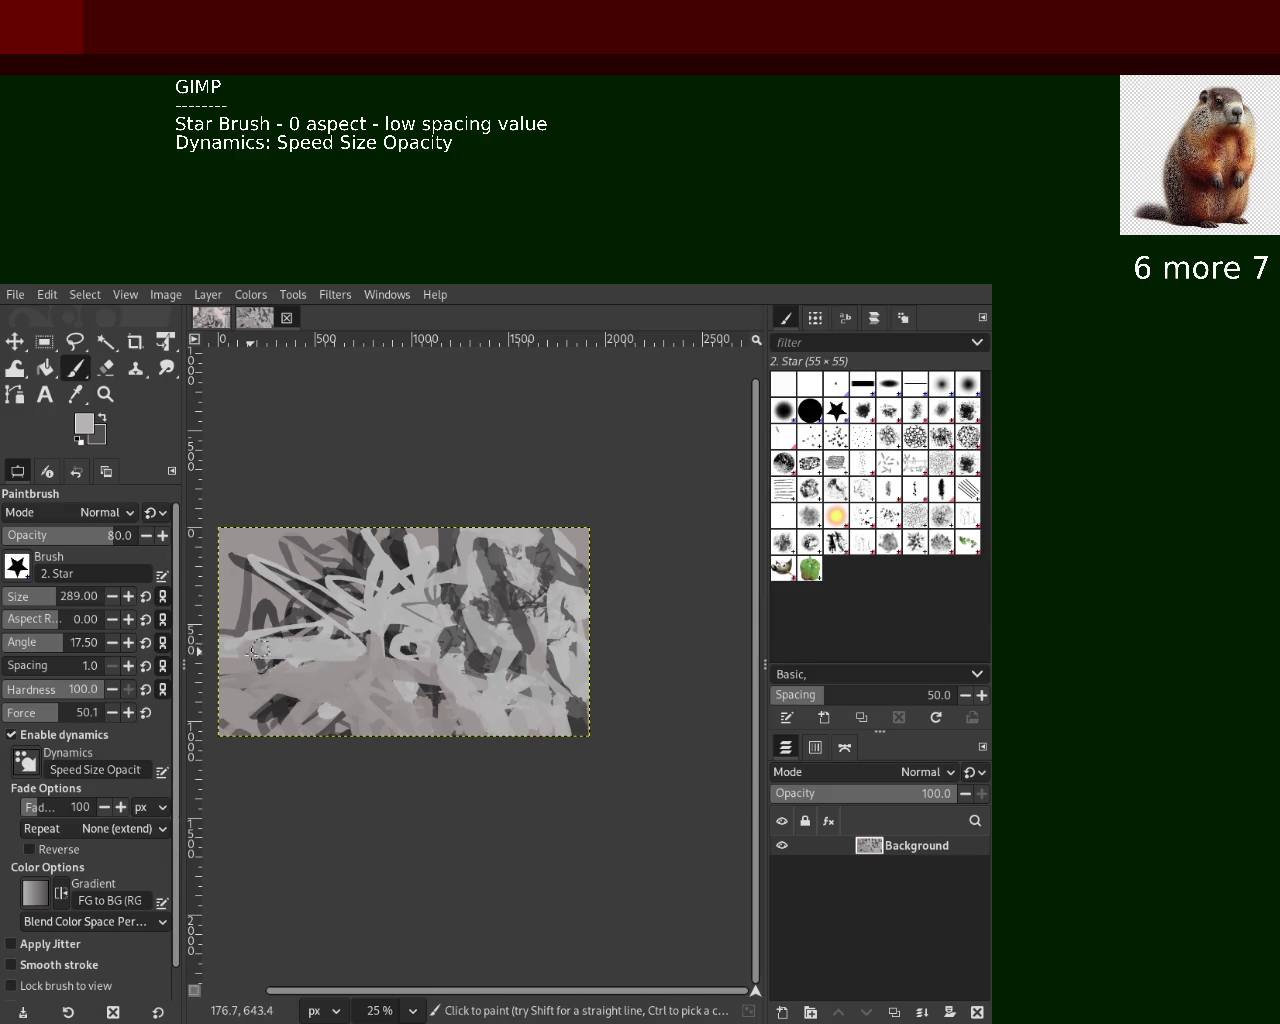
left_click(333, 678, "ctrl")
left_click(256, 699, "ctrl")
mouse_move(292, 710)
left_mouse_down()
mouse_move(380, 713)
mouse_move(322, 707)
left_mouse_up()
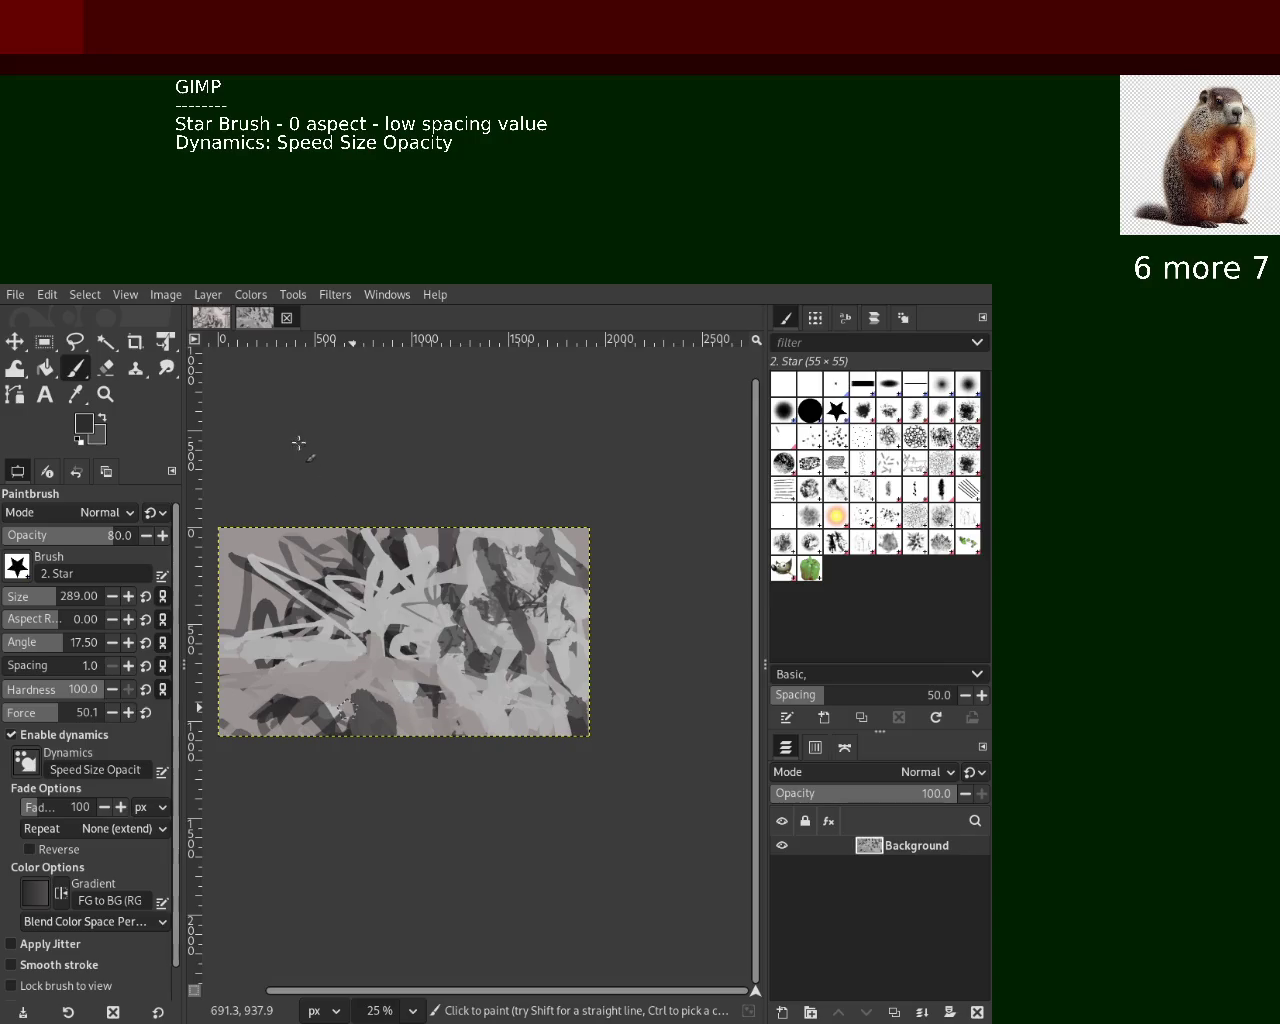
left_click_drag(340, 710, 410, 700)
left_click(420, 598, "ctrl")
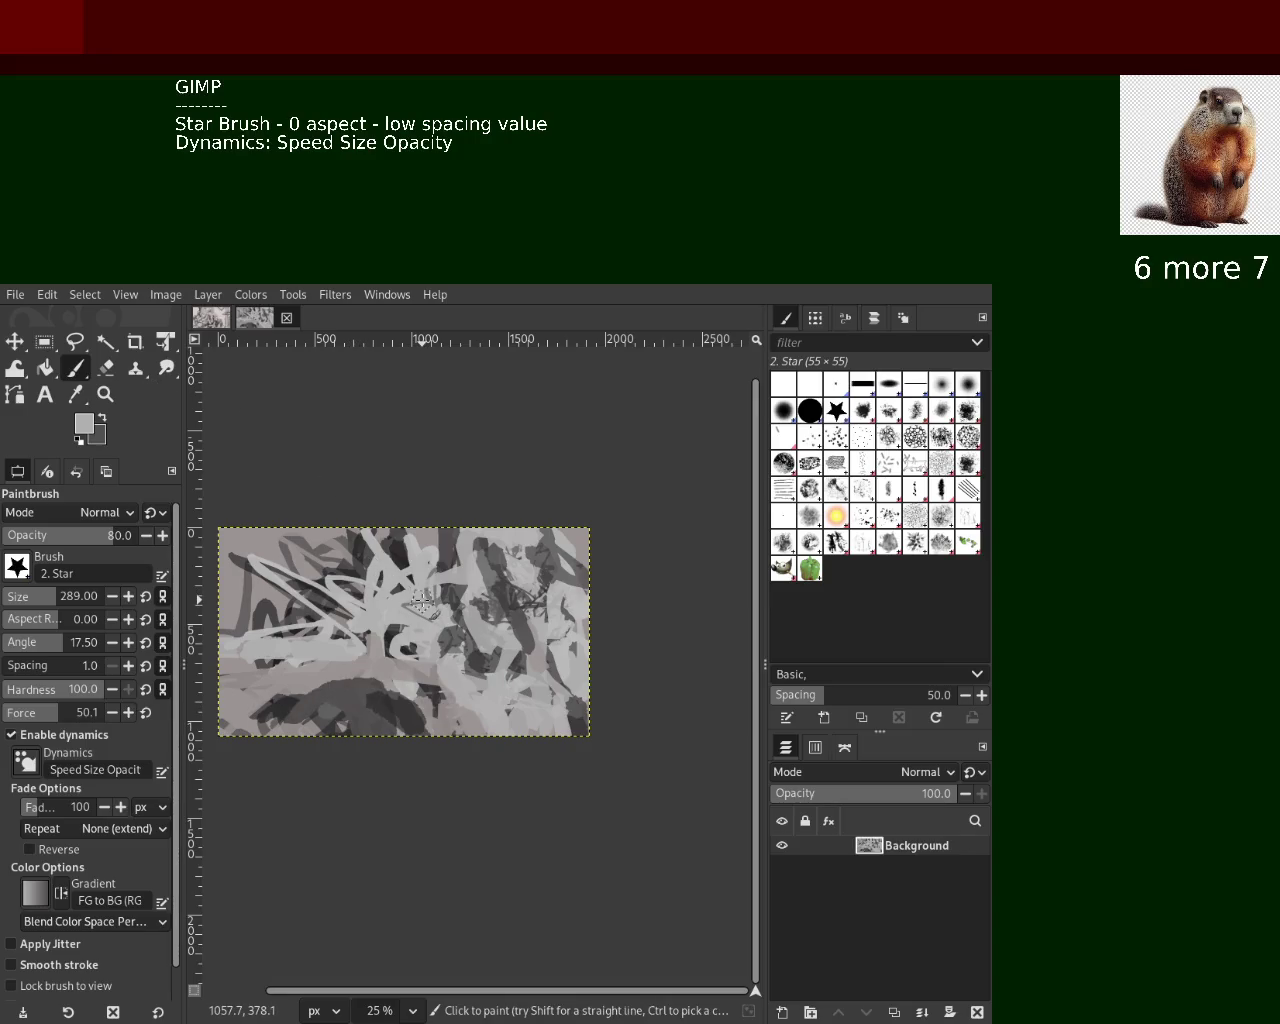
key("shift+e")
Zoom the view to 33.3%
key("z")
left_click(435, 552, "ctrl")
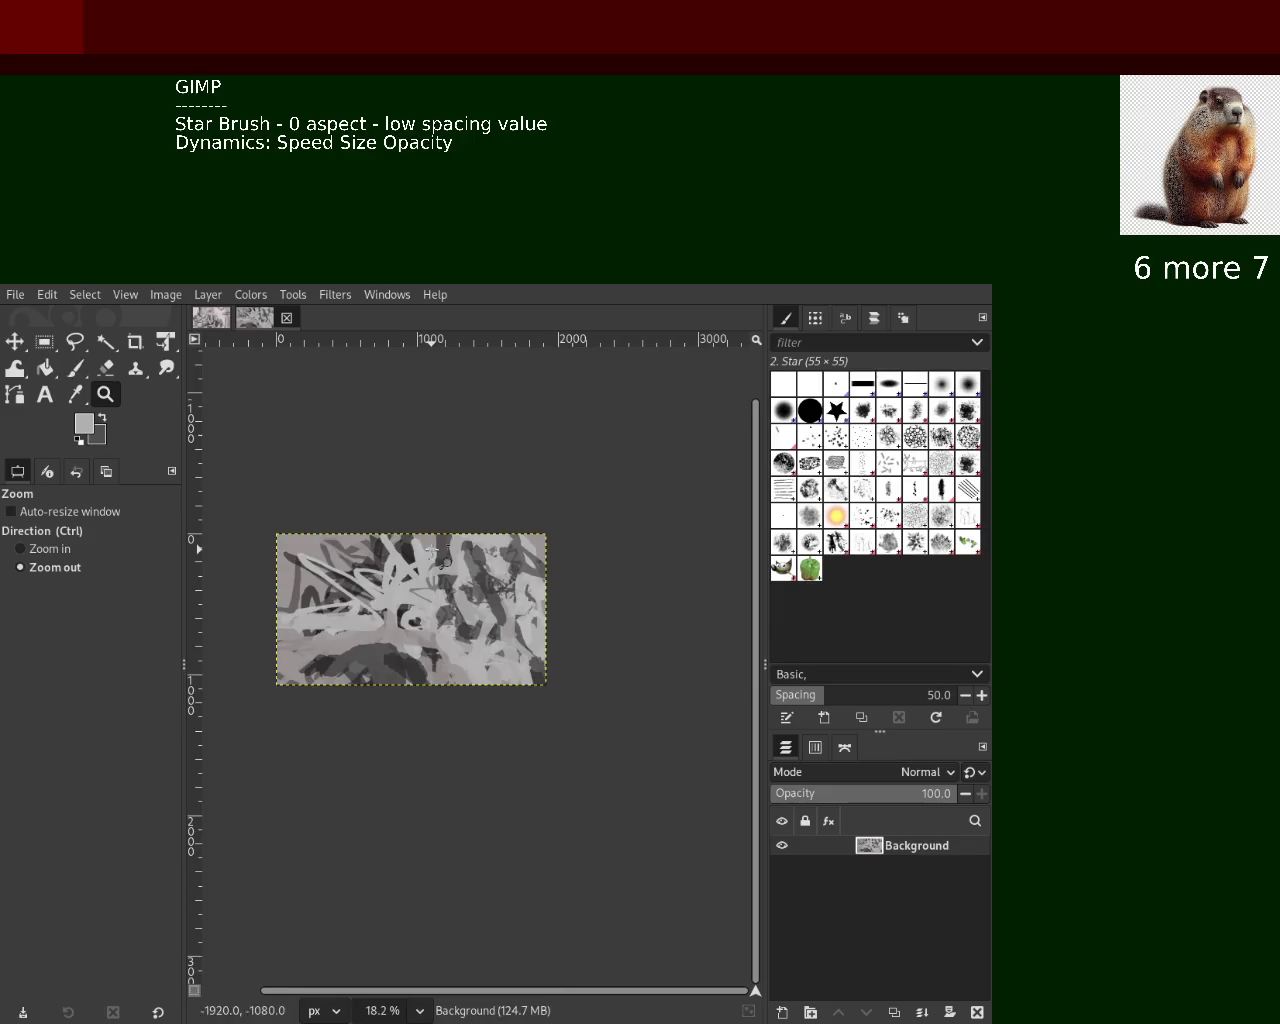
left_click(432, 549)
left_click(432, 549, "ctrl")
left_click(410, 580)
left_click(393, 611, "ctrl")
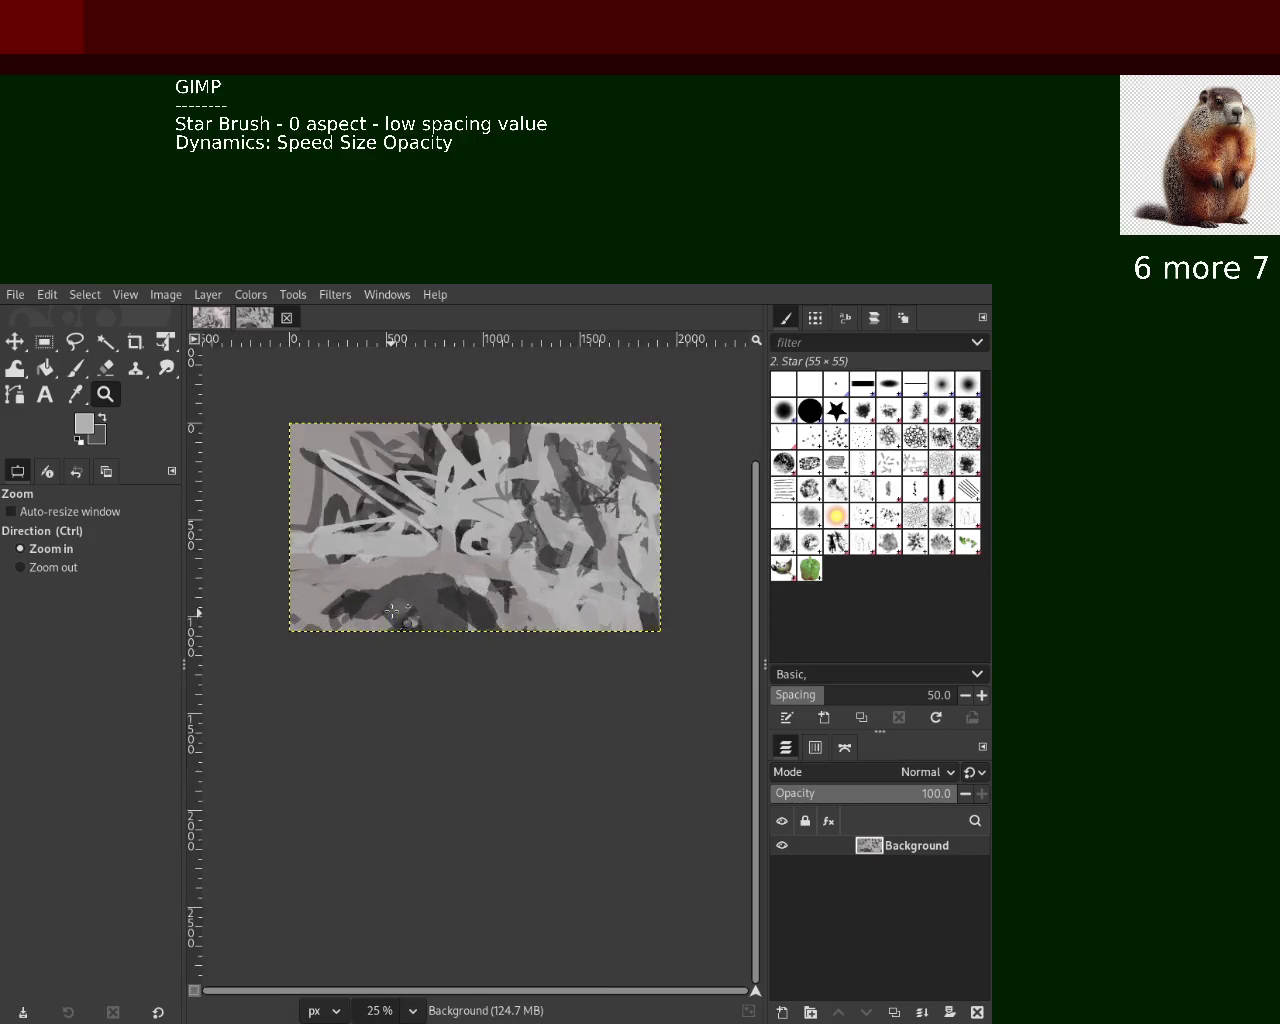
left_click(393, 611)
left_click(400, 600, "ctrl")
left_click(400, 600, "ctrl")
left_click(420, 560)
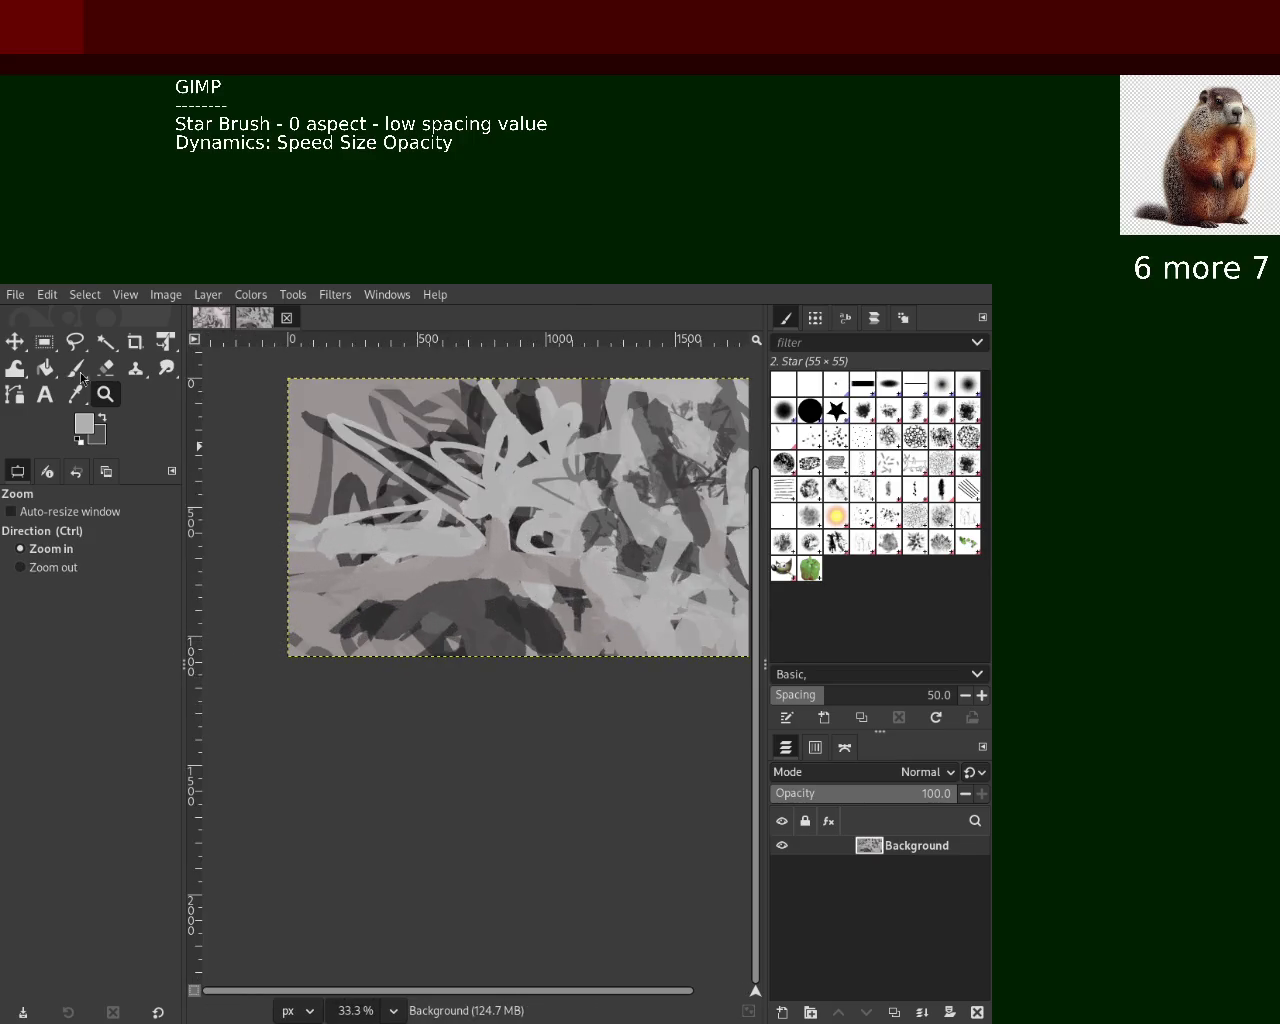
With the Paintbrush at size 24, paint thin dark grey strokes across the lower canvas
left_click(76, 369)
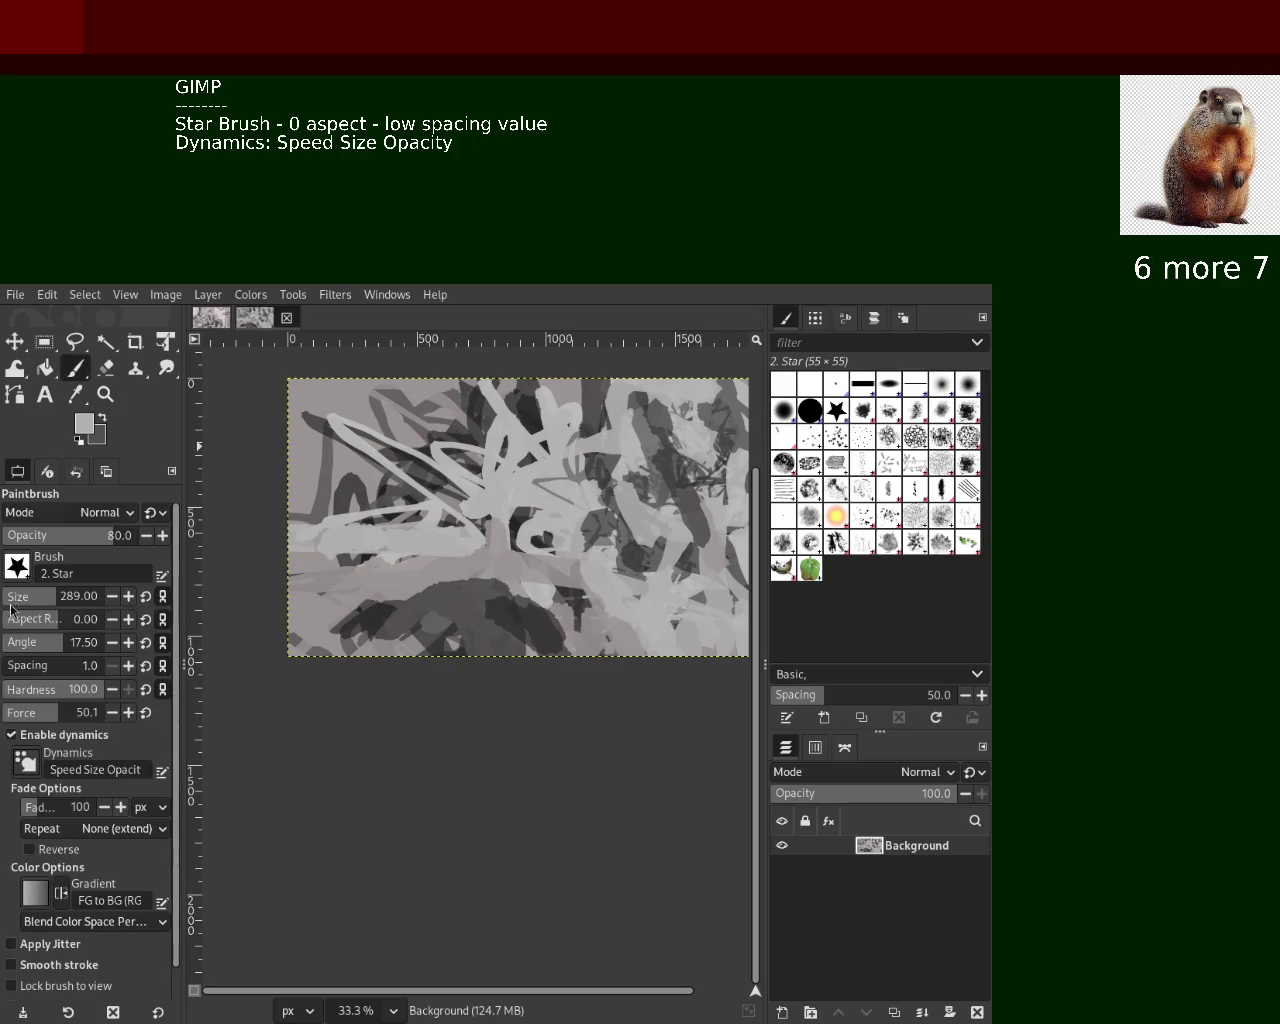
left_click(14, 596)
left_click(525, 530, "ctrl")
mouse_move(312, 620)
left_mouse_down()
mouse_move(465, 608)
mouse_move(420, 580)
left_mouse_up()
key("ctrl+z")
left_click_drag(290, 600, 389, 600)
key("ctrl+z")
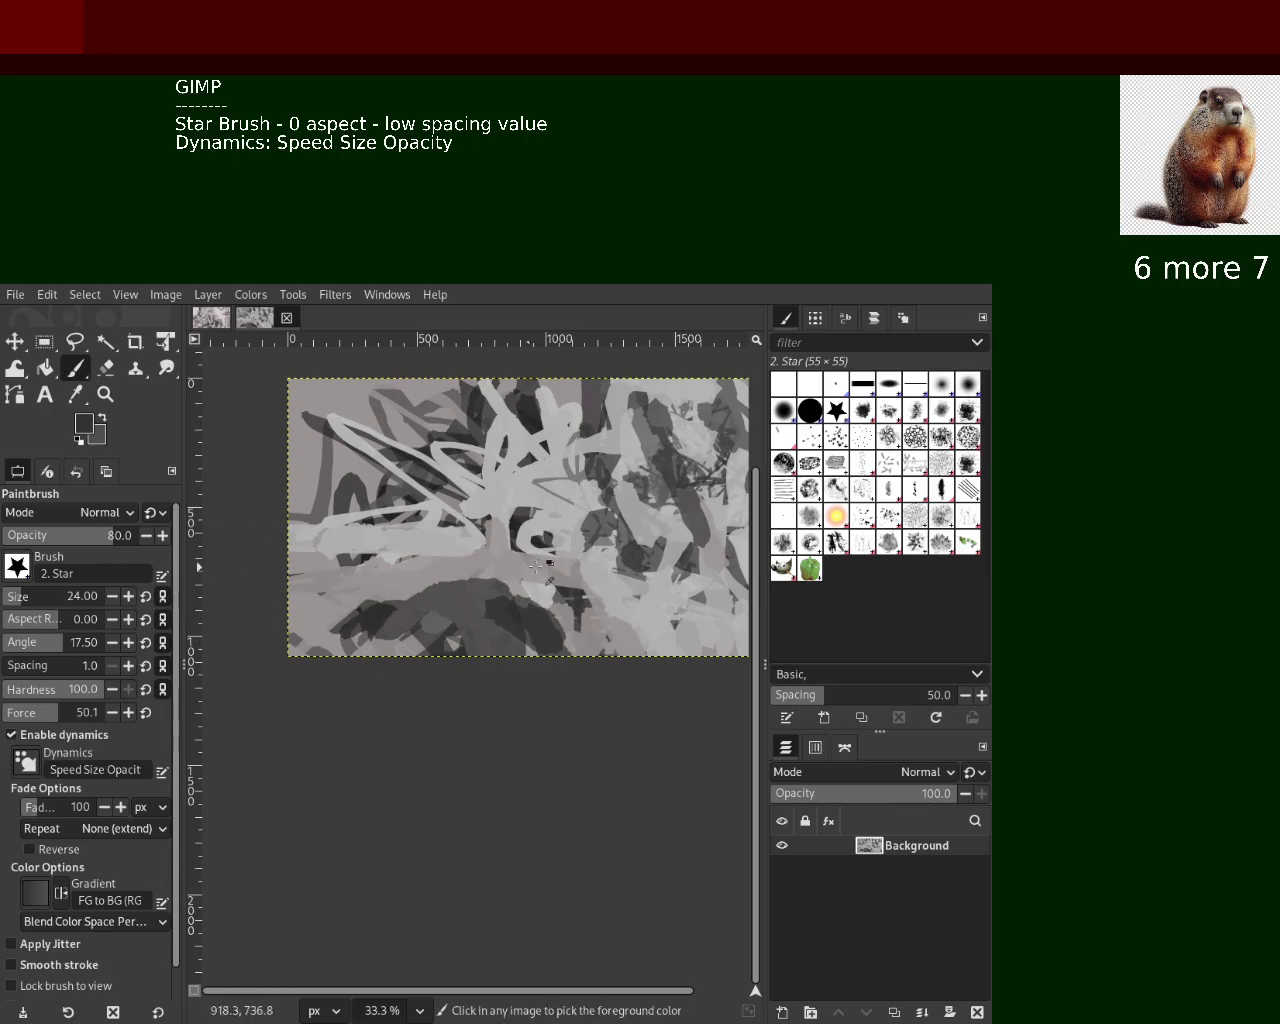
left_click_drag(545, 580, 288, 576)
Enlarge the brush to 104 and scribble light grey strokes across the lower canvas
left_click(28, 600)
type("104")
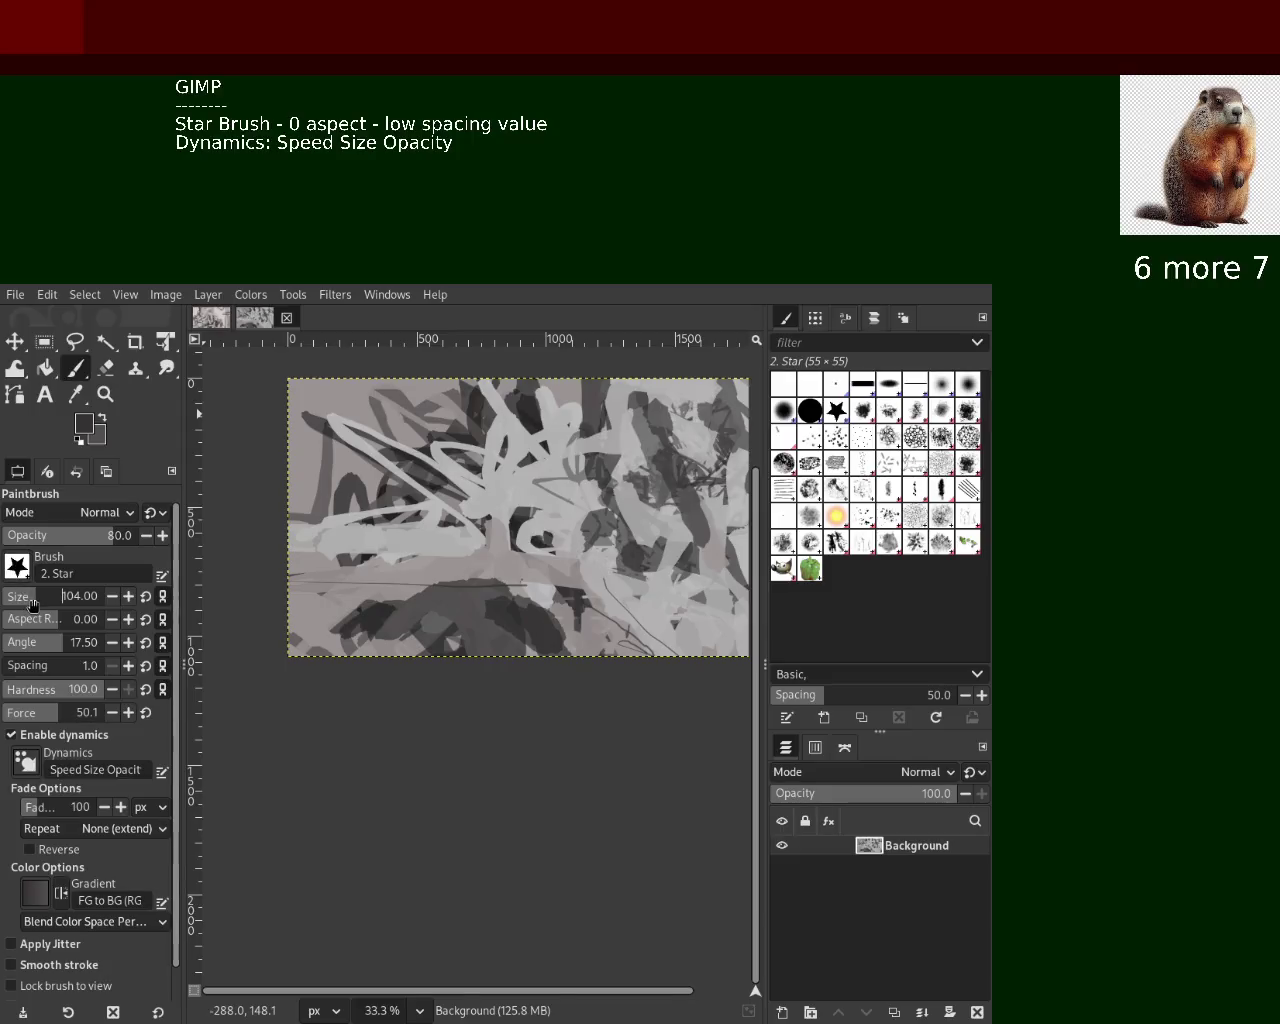
left_click(526, 608, "ctrl")
left_click_drag(540, 605, 454, 606)
mouse_move(296, 620)
left_mouse_down()
mouse_move(555, 628)
mouse_move(595, 617)
mouse_move(527, 626)
mouse_move(549, 688)
mouse_move(466, 680)
left_mouse_up()
left_click(527, 626, "ctrl")
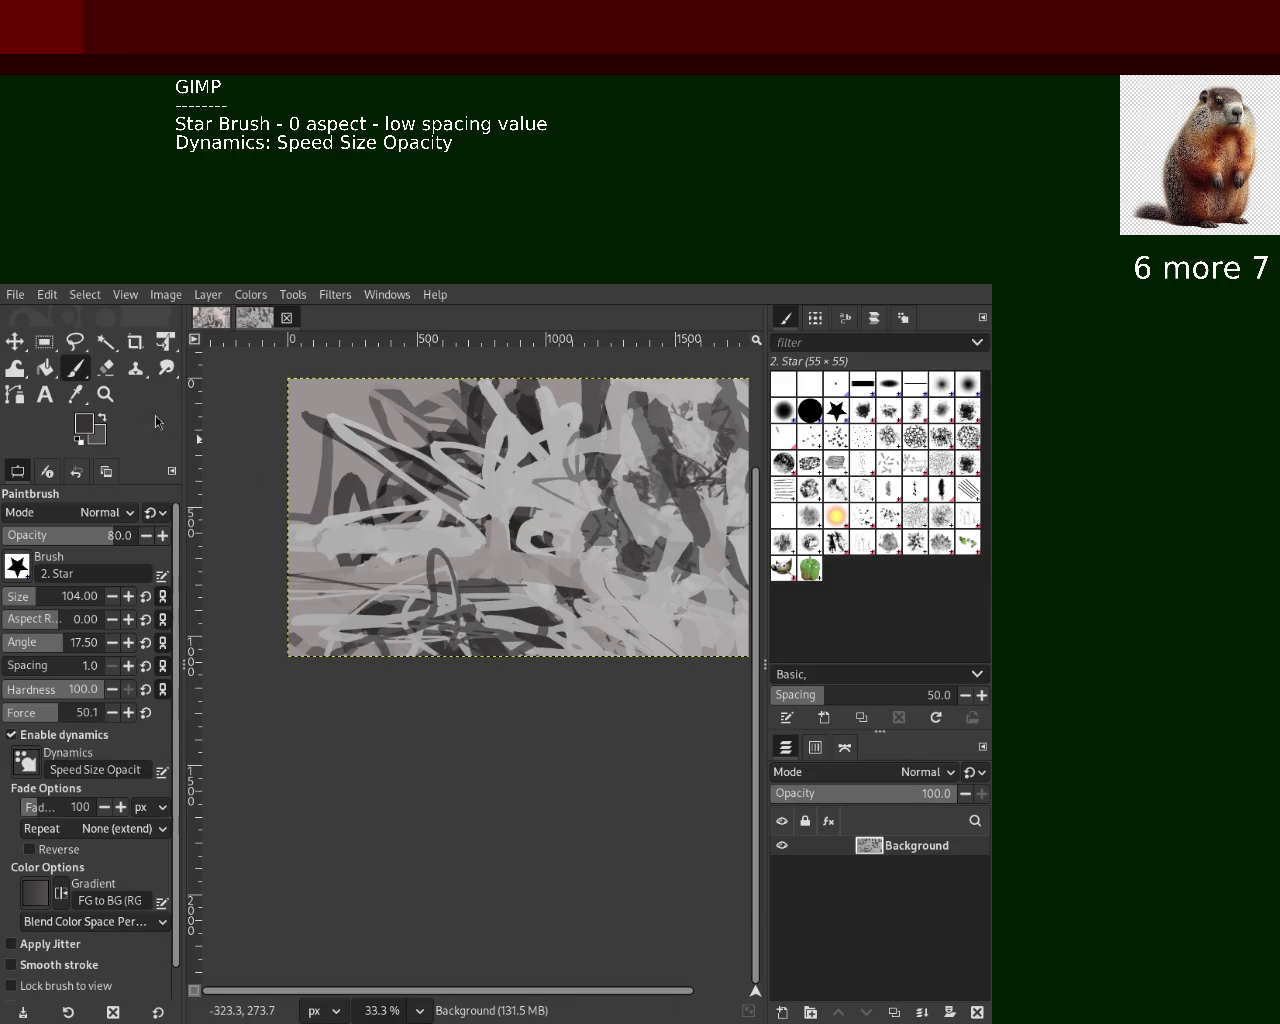
Paint dark gray star strokes low on the canvas, undoing the first attempt
left_click(528, 417, "ctrl")
left_click_drag(533, 586, 320, 590)
key("ctrl+z")
left_click_drag(541, 603, 500, 608)
Enlarge the brush to size 264 and repaint large dark gray strokes along the bottom
left_click_drag(66, 594, 82, 595)
mouse_move(555, 605)
left_mouse_down()
mouse_move(575, 650)
mouse_move(412, 630)
left_mouse_up()
key("ctrl+z")
mouse_move(563, 609)
left_mouse_down()
mouse_move(400, 645)
mouse_move(309, 645)
left_mouse_up()
Layer light gray strokes over the dark ones on the lower canvas, undoing misses
left_click(554, 604, "ctrl")
mouse_move(546, 606)
left_mouse_down()
mouse_move(440, 590)
mouse_move(310, 630)
mouse_move(430, 605)
mouse_move(600, 636)
left_mouse_up()
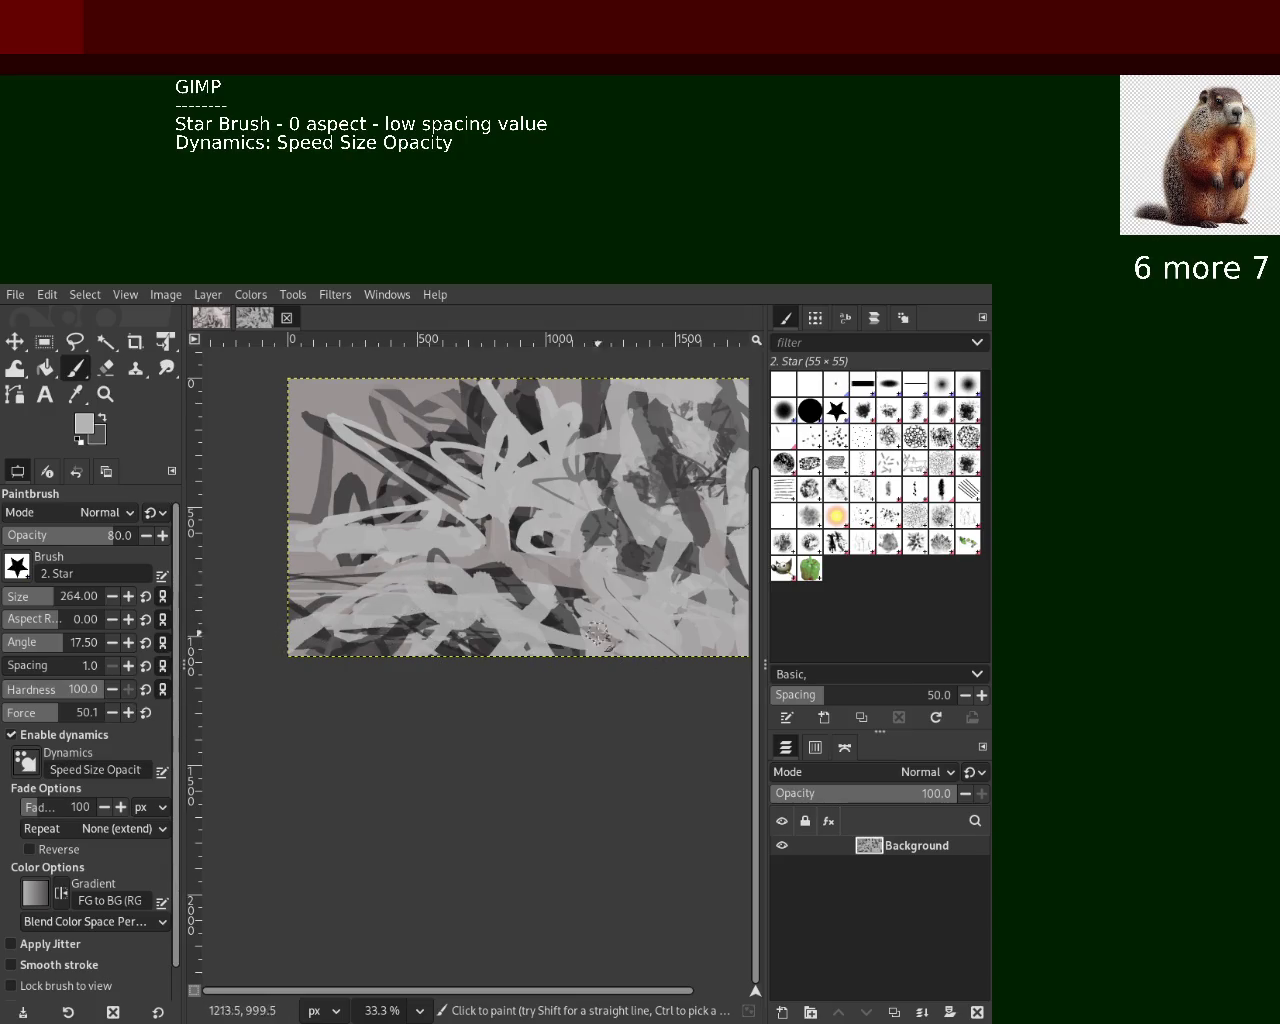
key("ctrl+z")
mouse_move(444, 610)
left_mouse_down()
mouse_move(560, 600)
mouse_move(416, 653)
mouse_move(472, 595)
left_mouse_up()
key("ctrl+z")
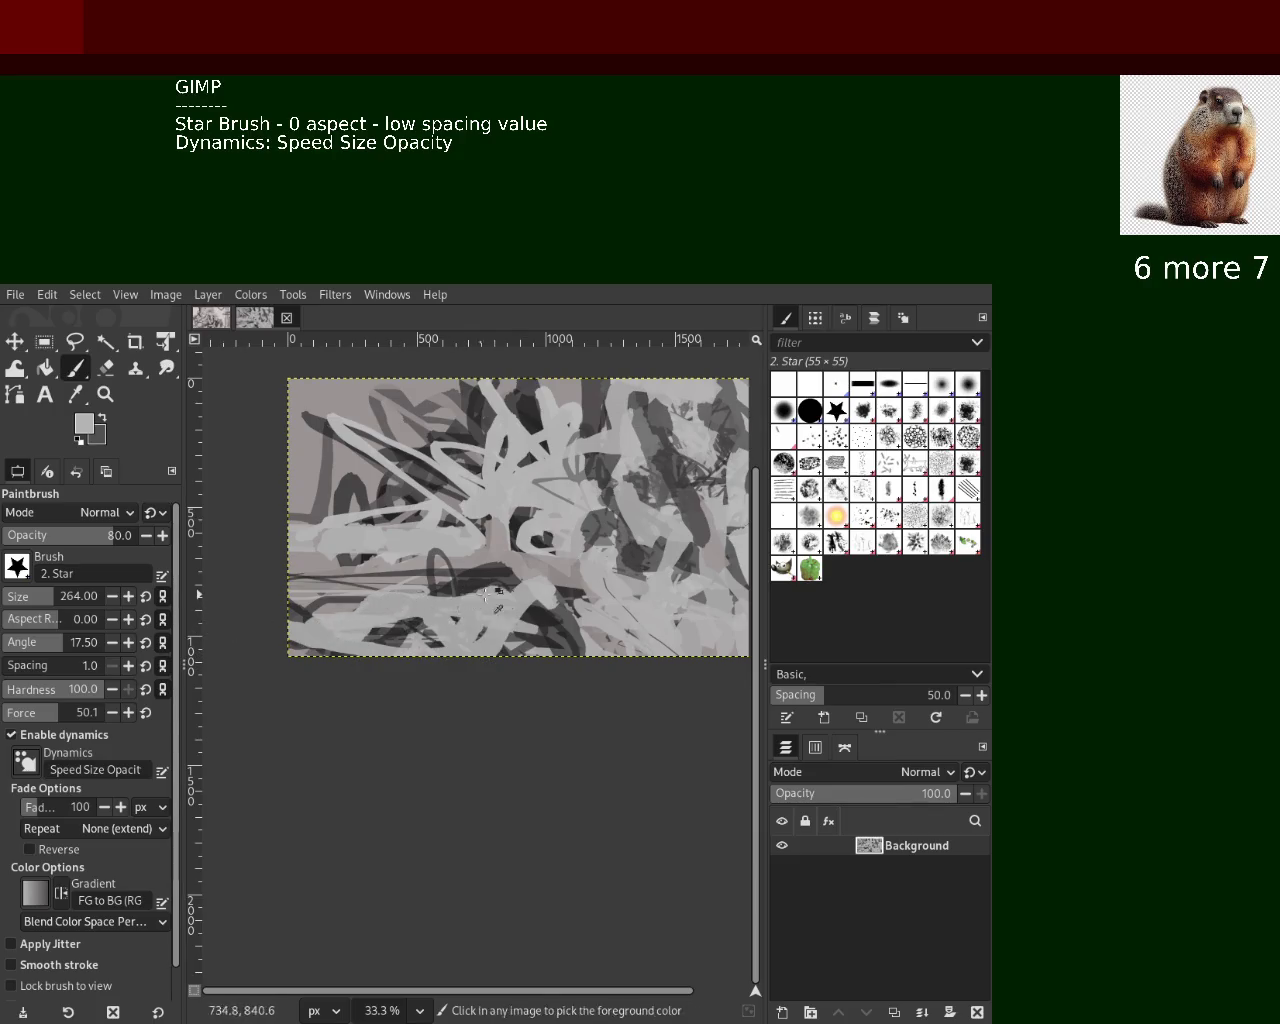
key("ctrl+z")
mouse_move(360, 600)
left_mouse_down()
mouse_move(550, 620)
mouse_move(282, 686)
left_mouse_up()
Add light and slightly darker gray marks across the left side of the canvas
left_click(497, 577, "ctrl")
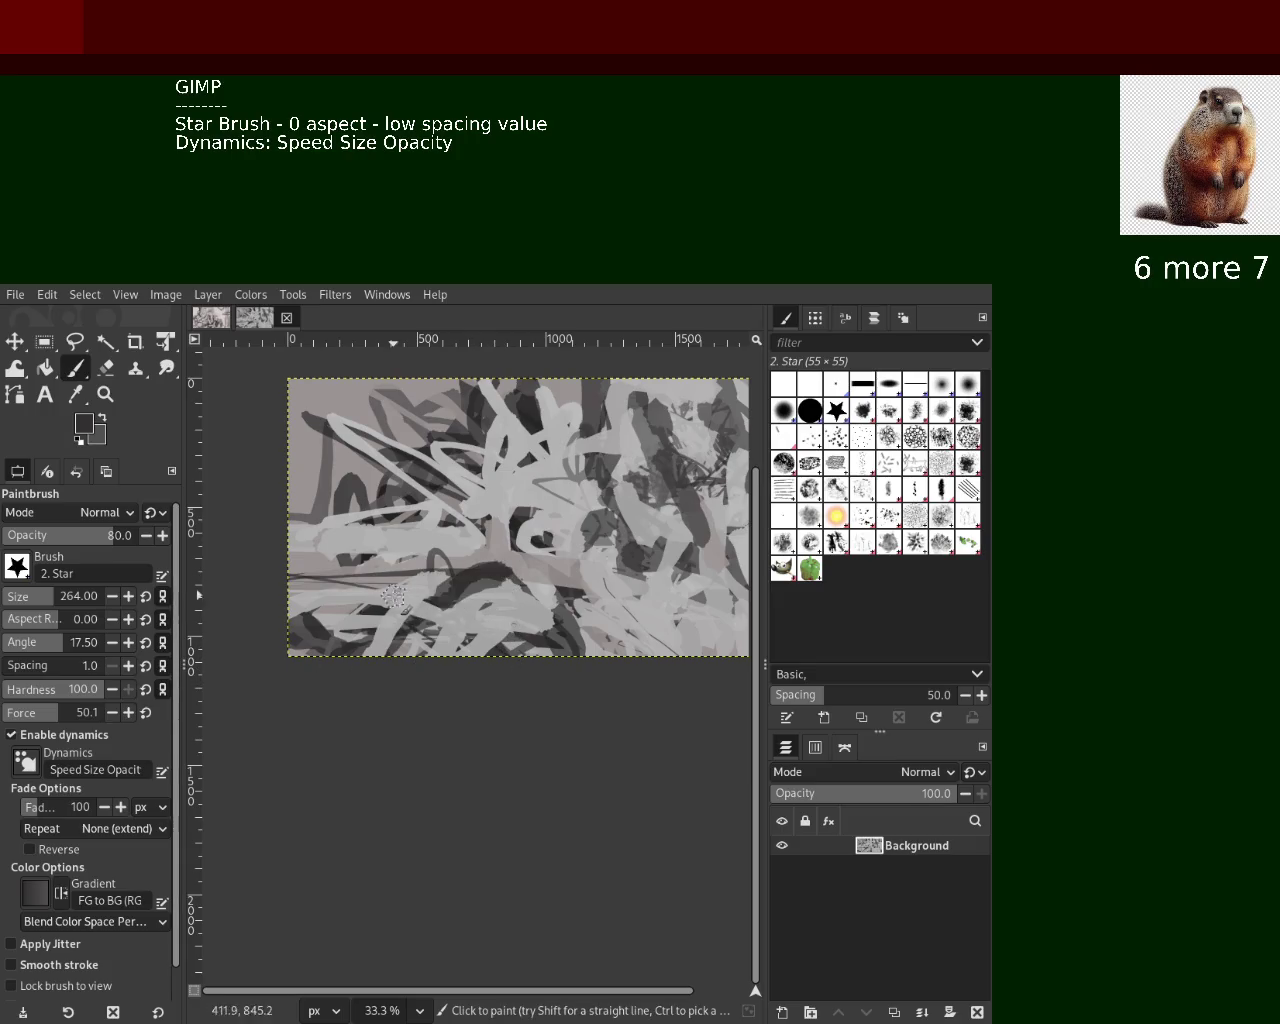
left_click(485, 555, "ctrl")
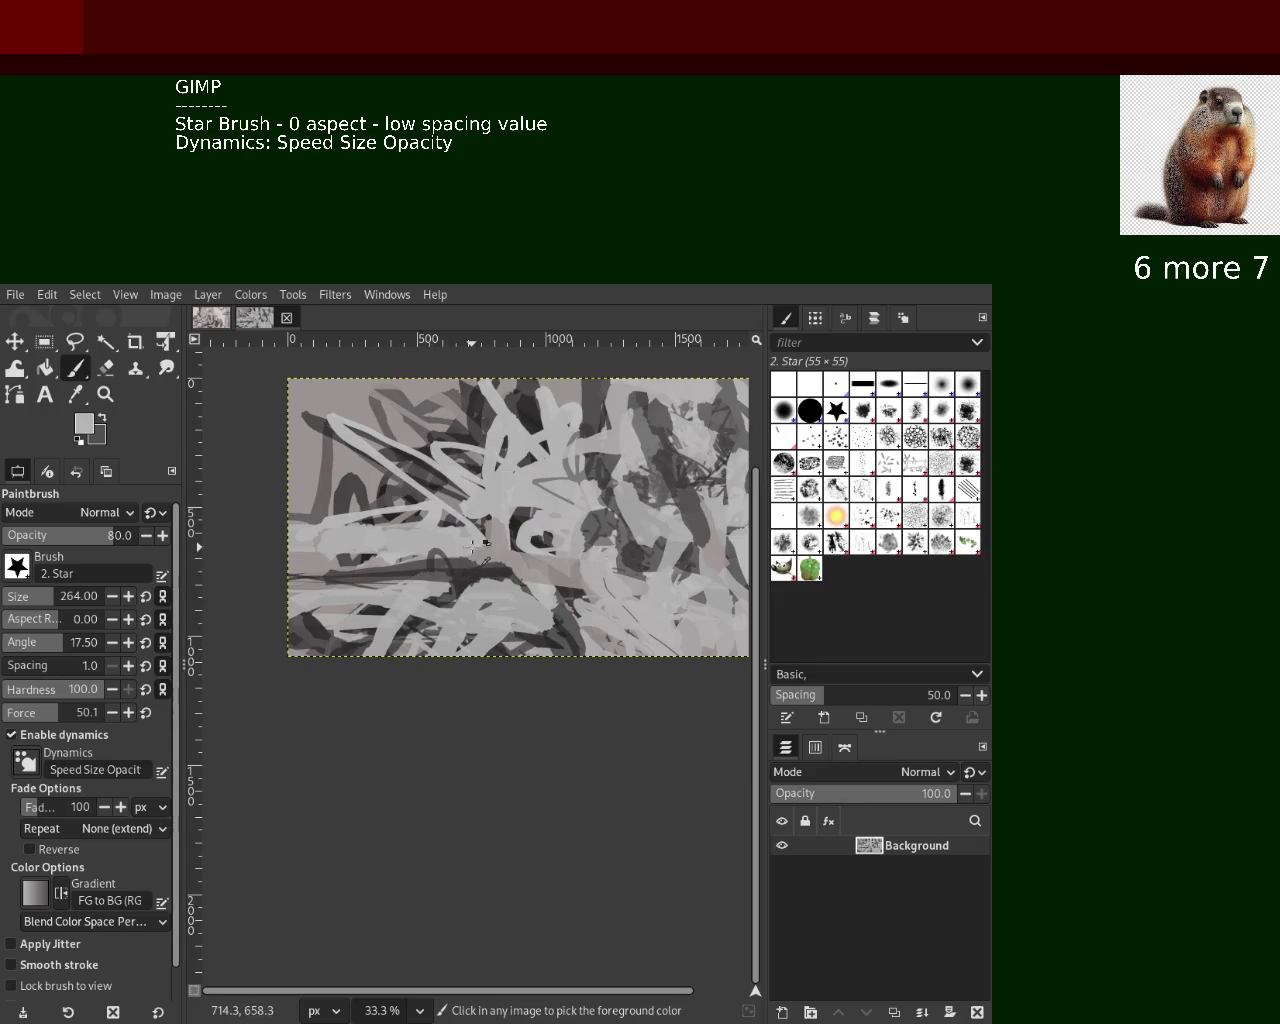
left_click_drag(485, 555, 288, 562)
left_click_drag(480, 566, 403, 555)
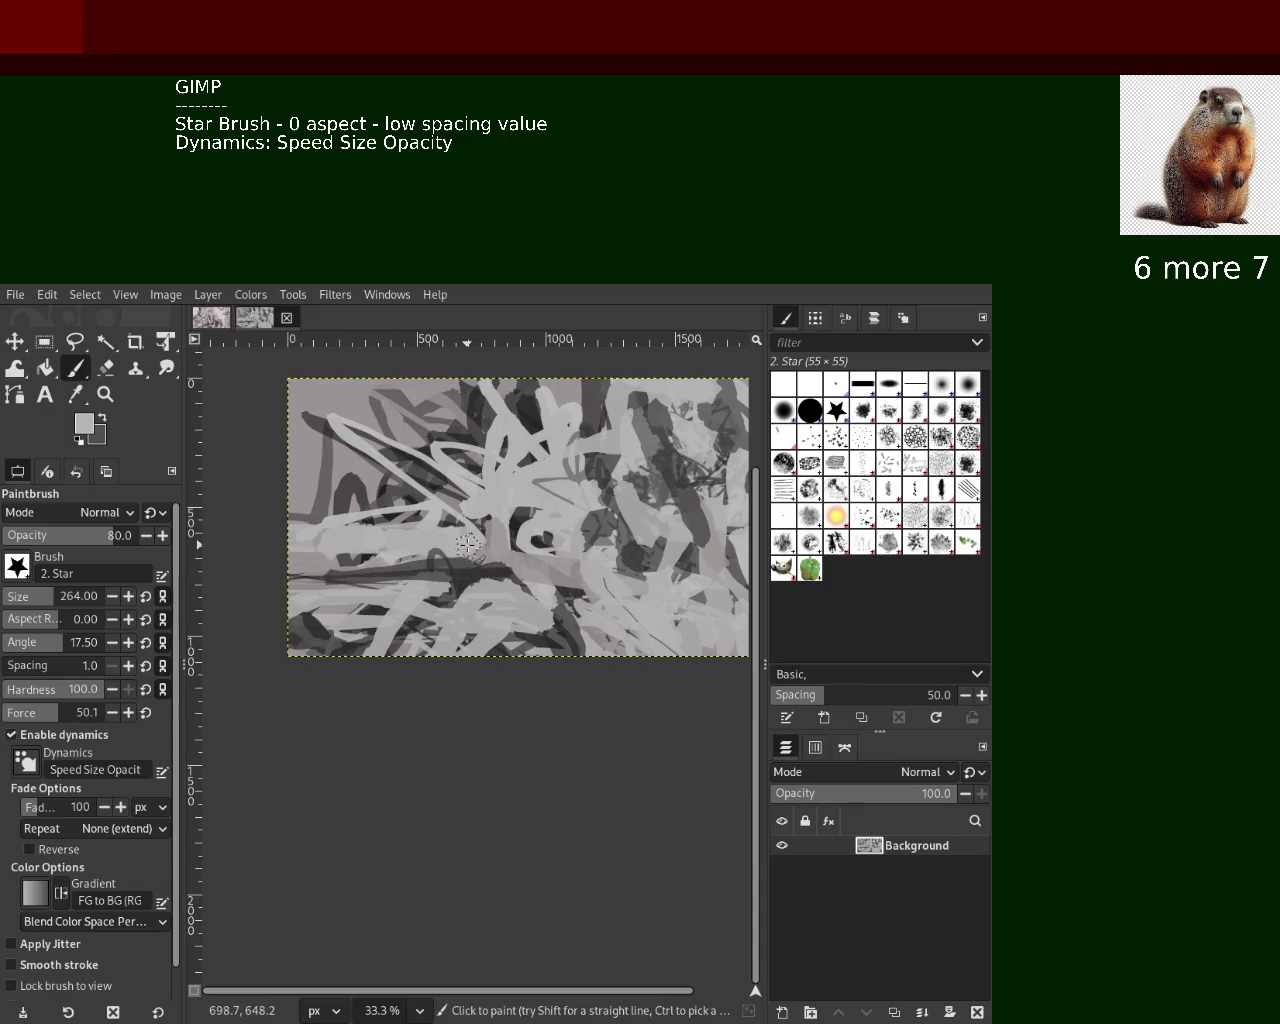
left_click(408, 552, "ctrl")
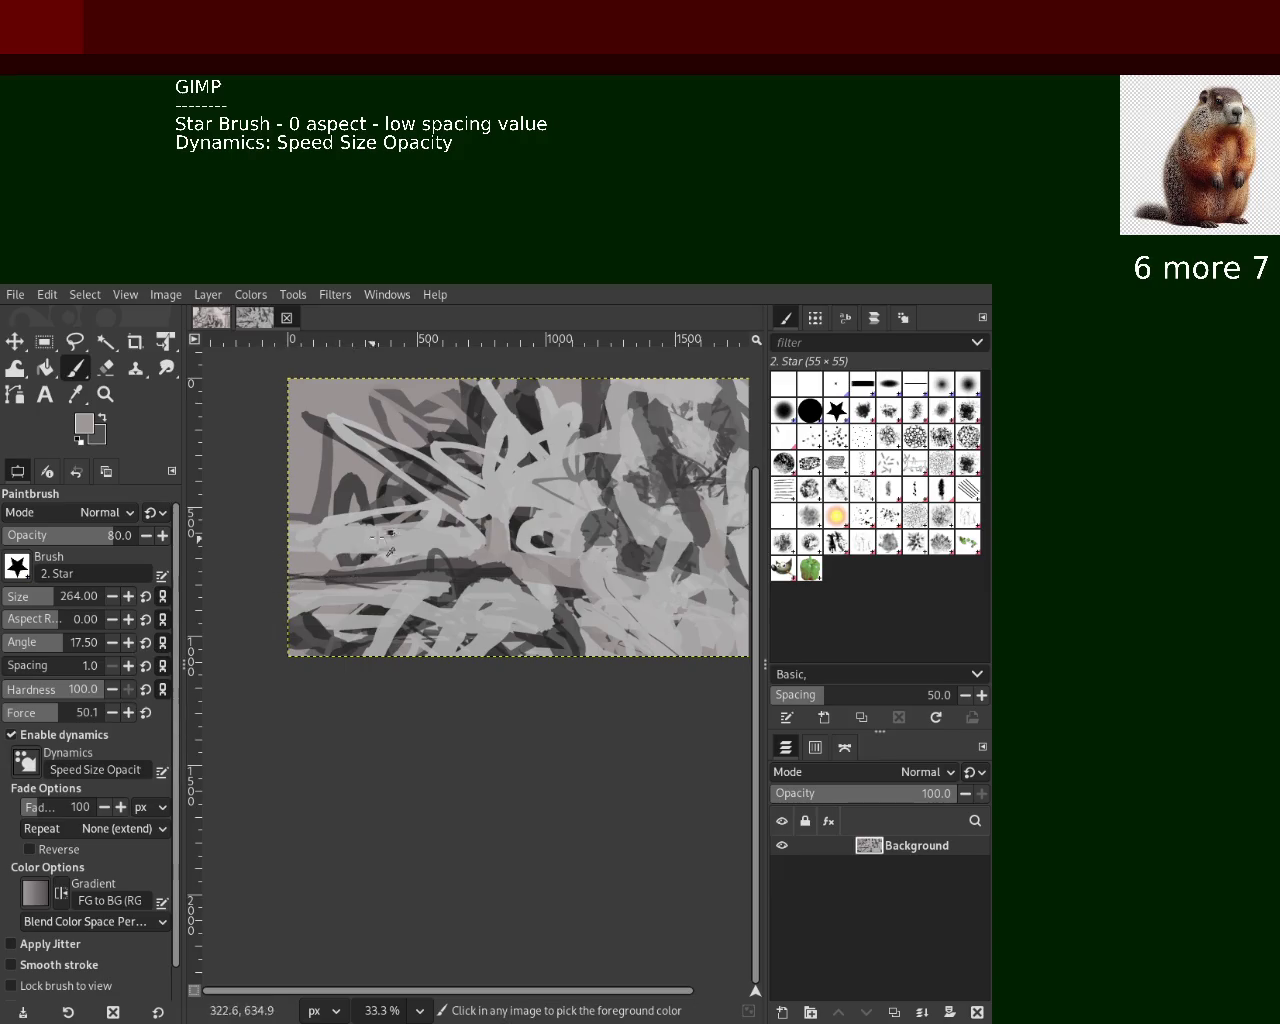
left_click_drag(344, 575, 172, 563)
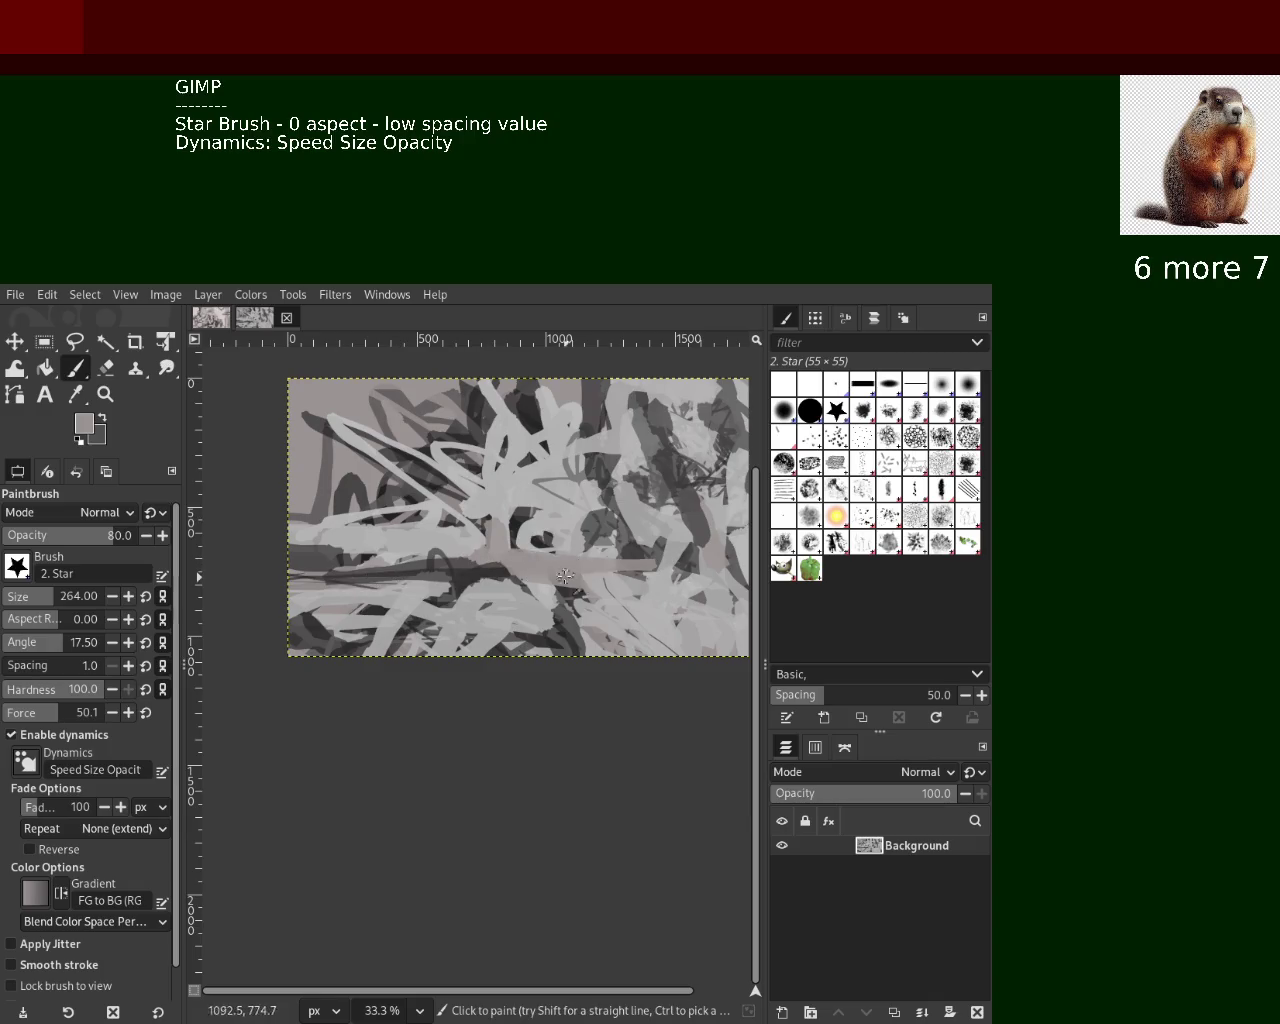
Try extending the dark band rightward, undo it, and sample several grays from the canvas
left_click(492, 570, "ctrl")
mouse_move(621, 584)
left_mouse_down()
mouse_move(528, 573)
mouse_move(676, 600)
left_mouse_up()
key("ctrl+z")
left_click(600, 596, "ctrl")
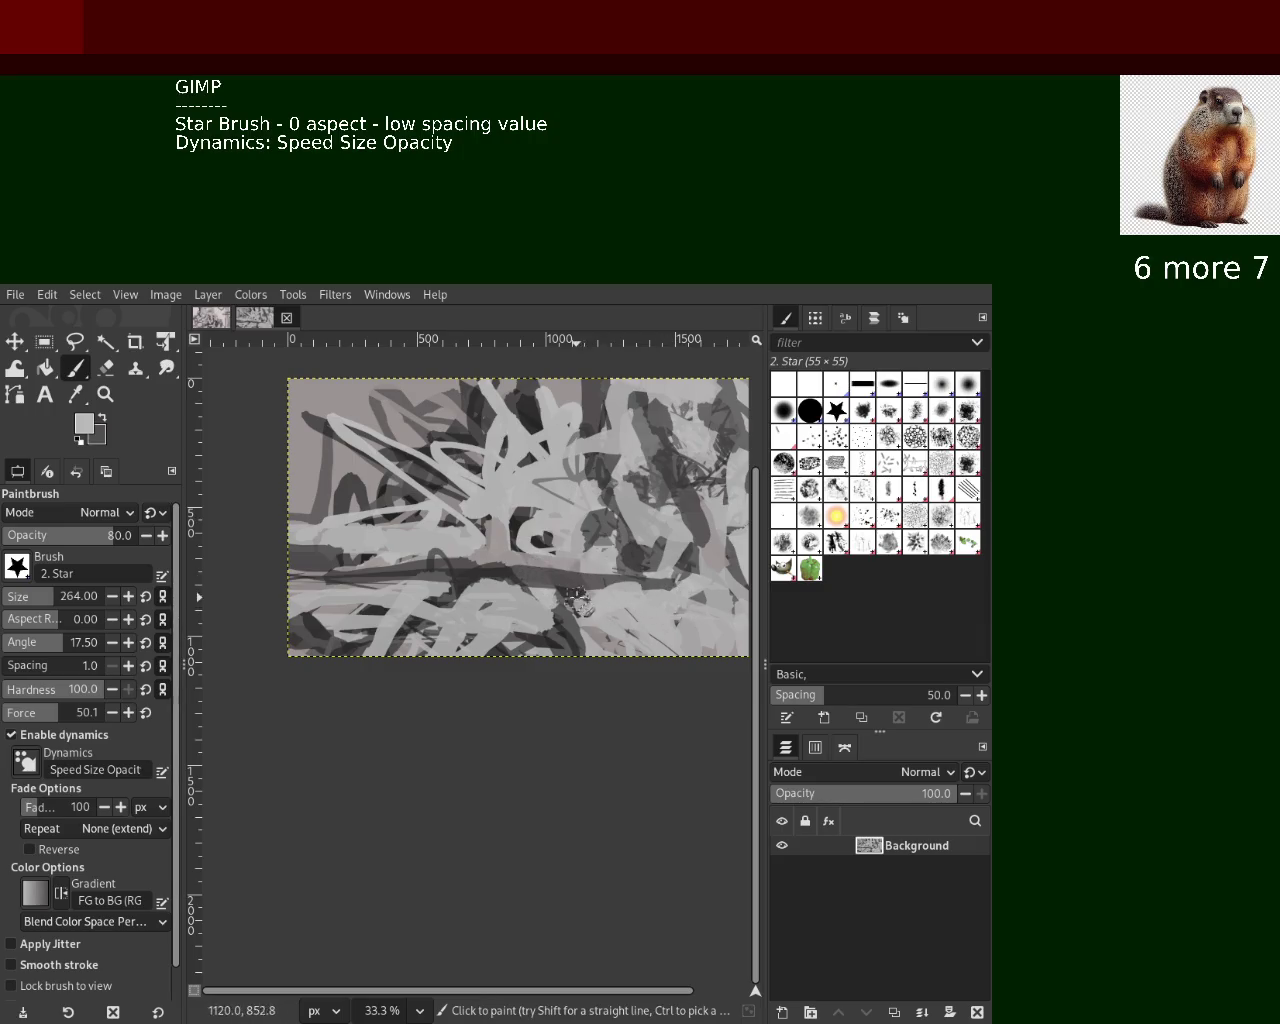
left_click(561, 650, "ctrl")
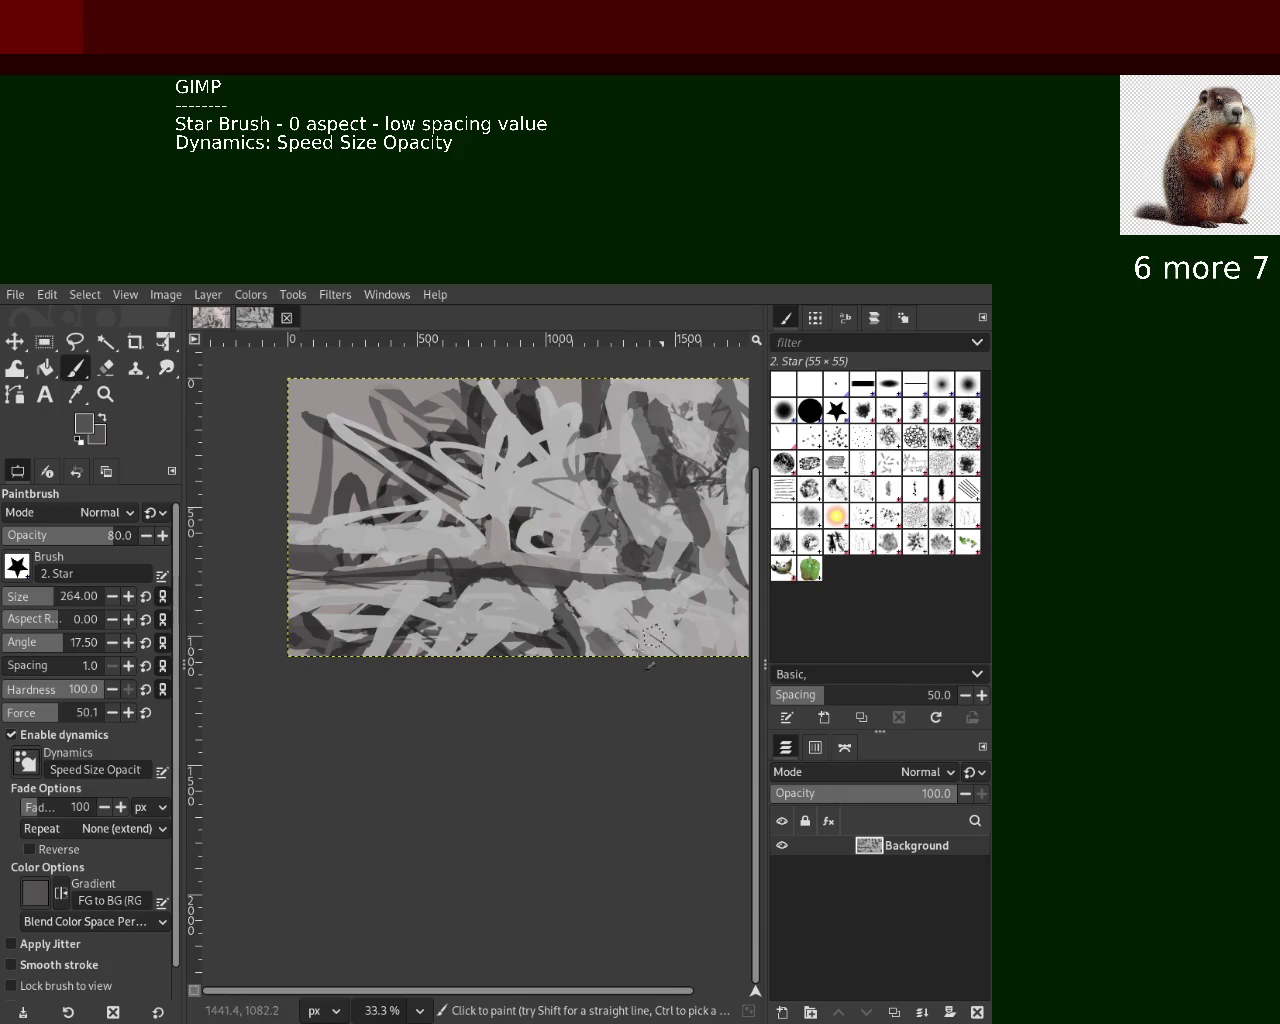
left_click(350, 537, "ctrl")
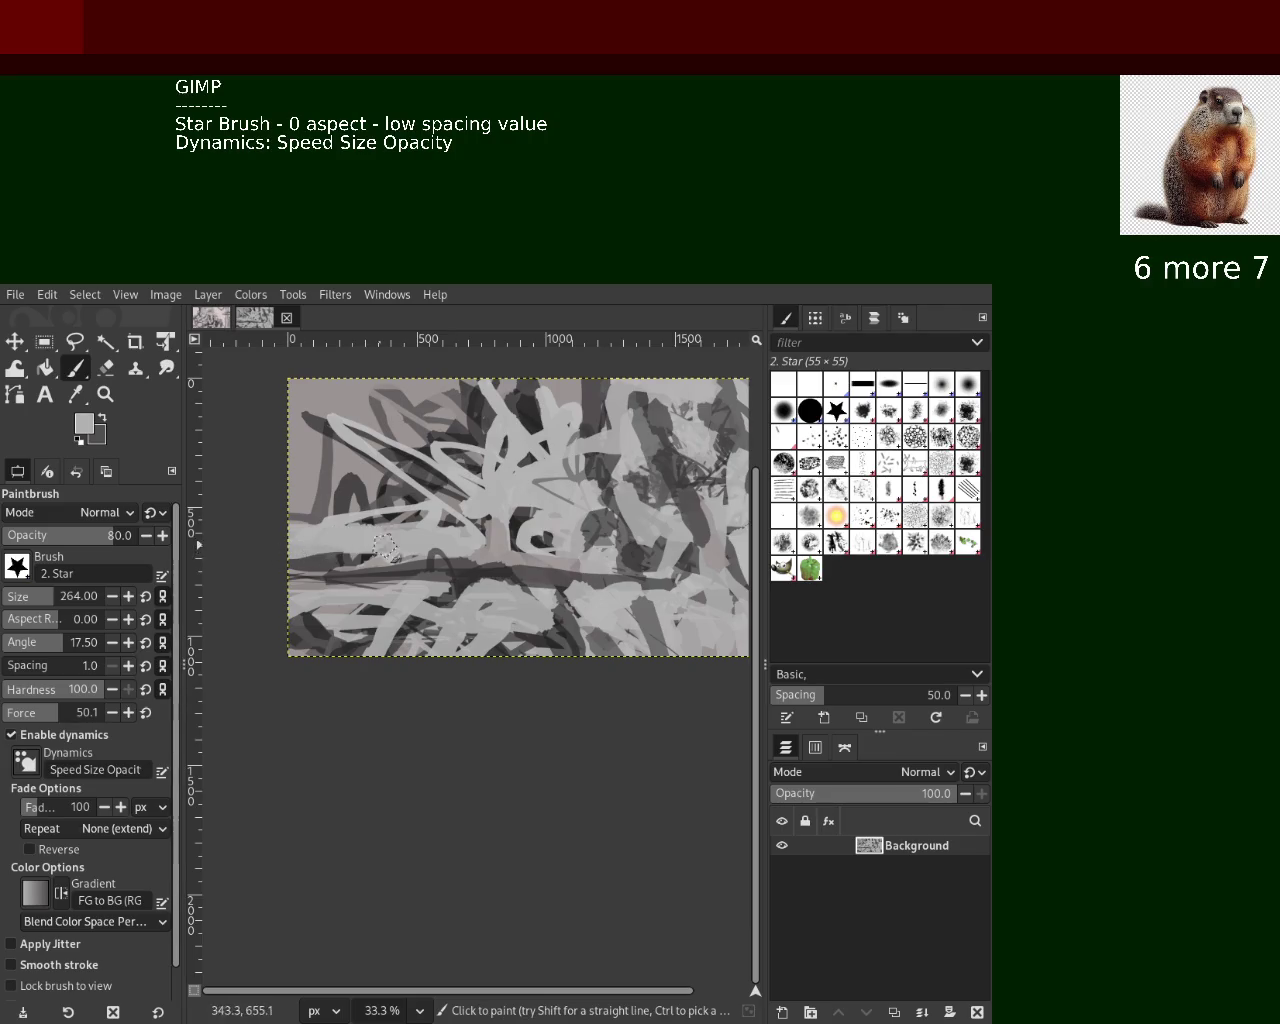
left_click(421, 482, "ctrl")
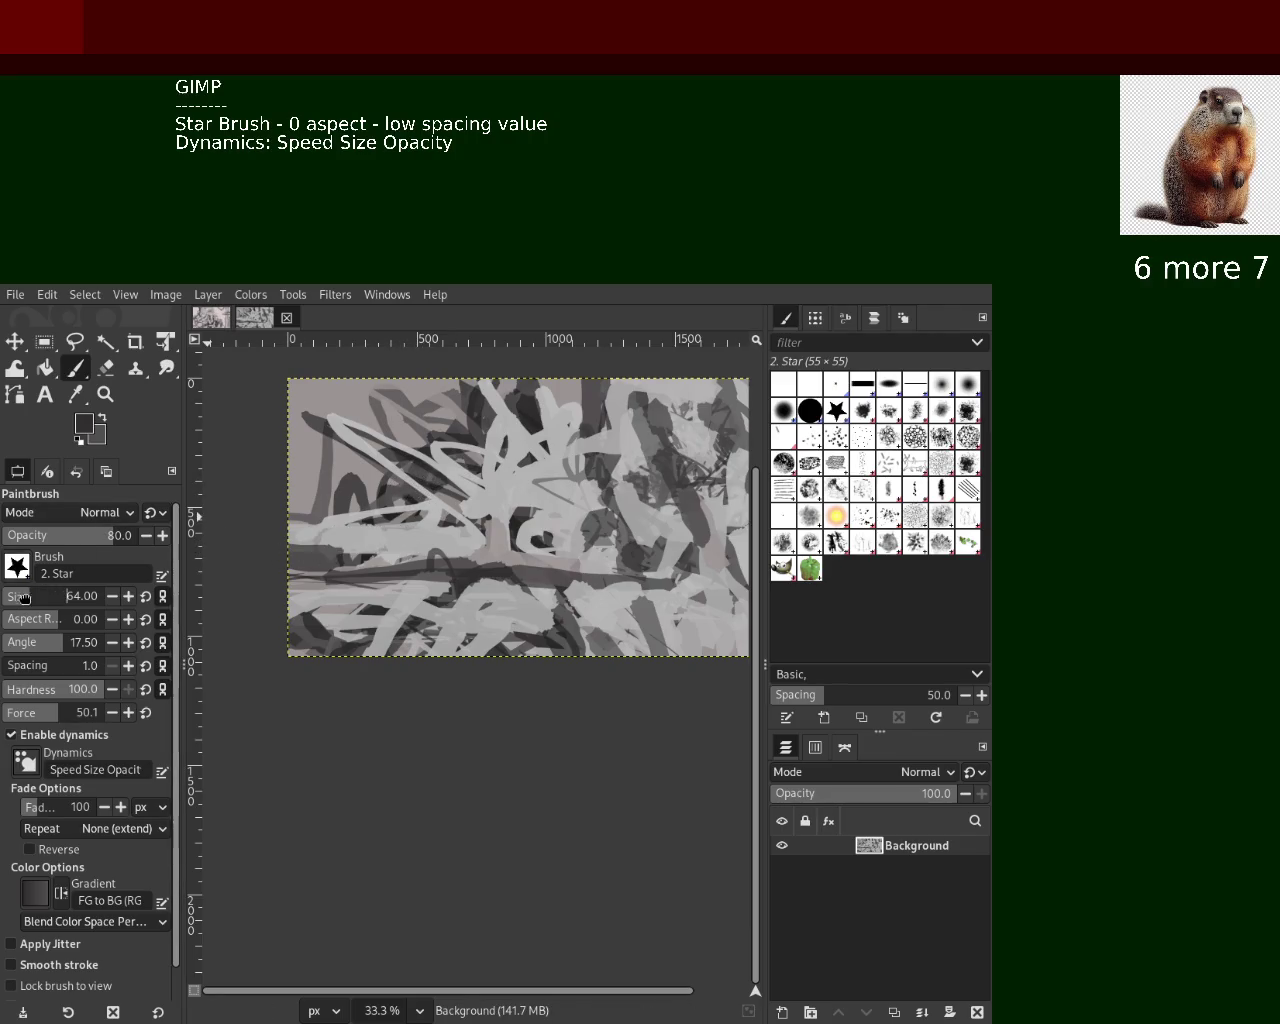
Shrink the brush to size 173 and try dark strokes near the upper middle, undoing them
left_click_drag(410, 445, 450, 390)
left_click_drag(380, 470, 425, 390)
key("ctrl+z")
left_click_drag(380, 450, 520, 430)
key("ctrl+z")
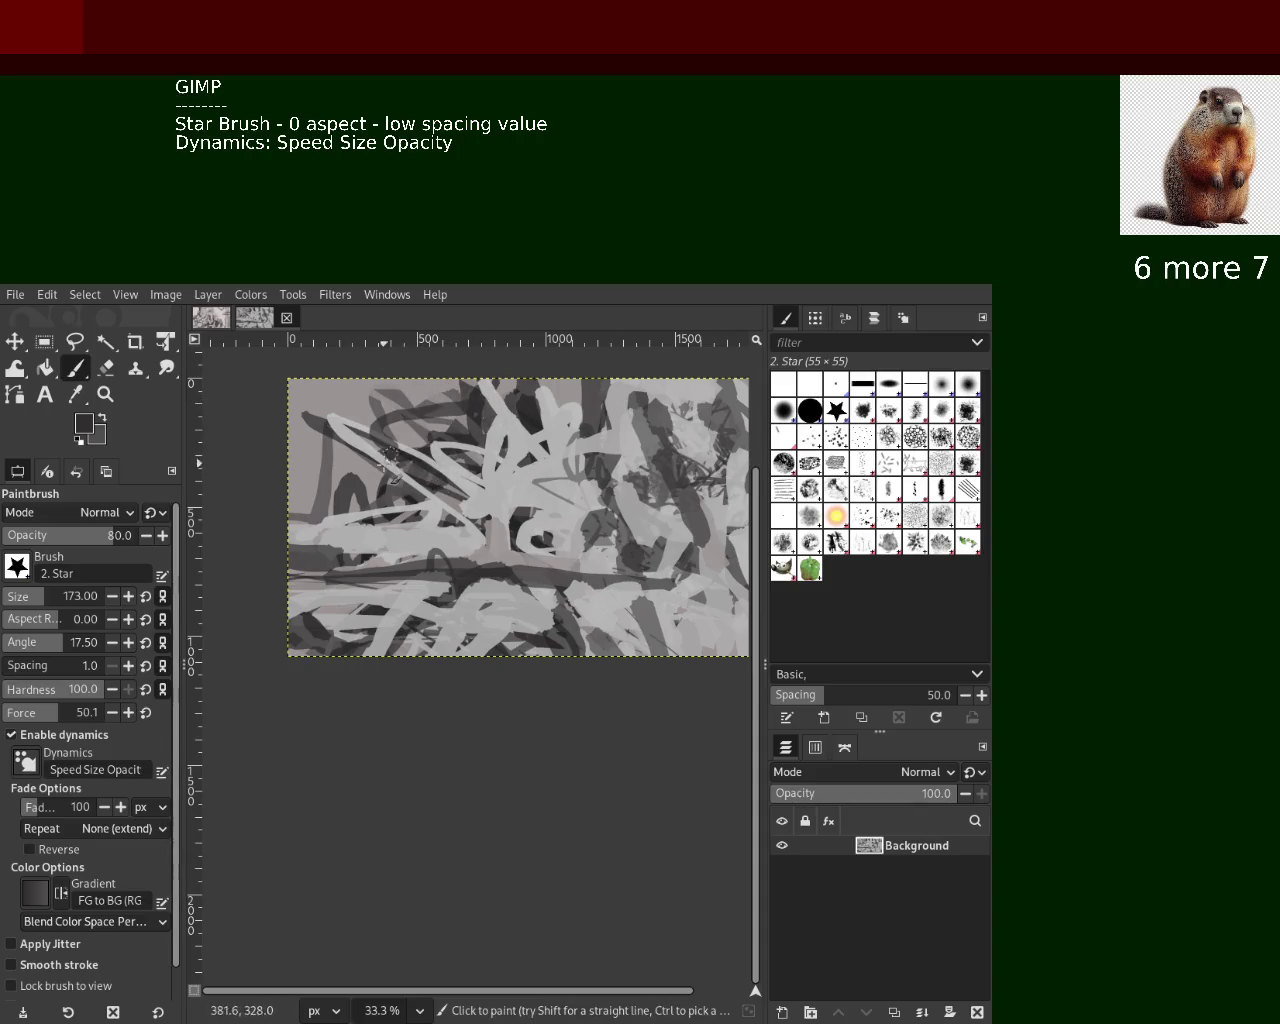
Paint a dark gray stroke toward the right edge and light gray strokes in the upper right
left_click(510, 428, "ctrl")
mouse_move(512, 428)
left_mouse_down()
mouse_move(490, 415)
mouse_move(336, 563)
left_mouse_up()
key("ctrl+z")
key("ctrl+z")
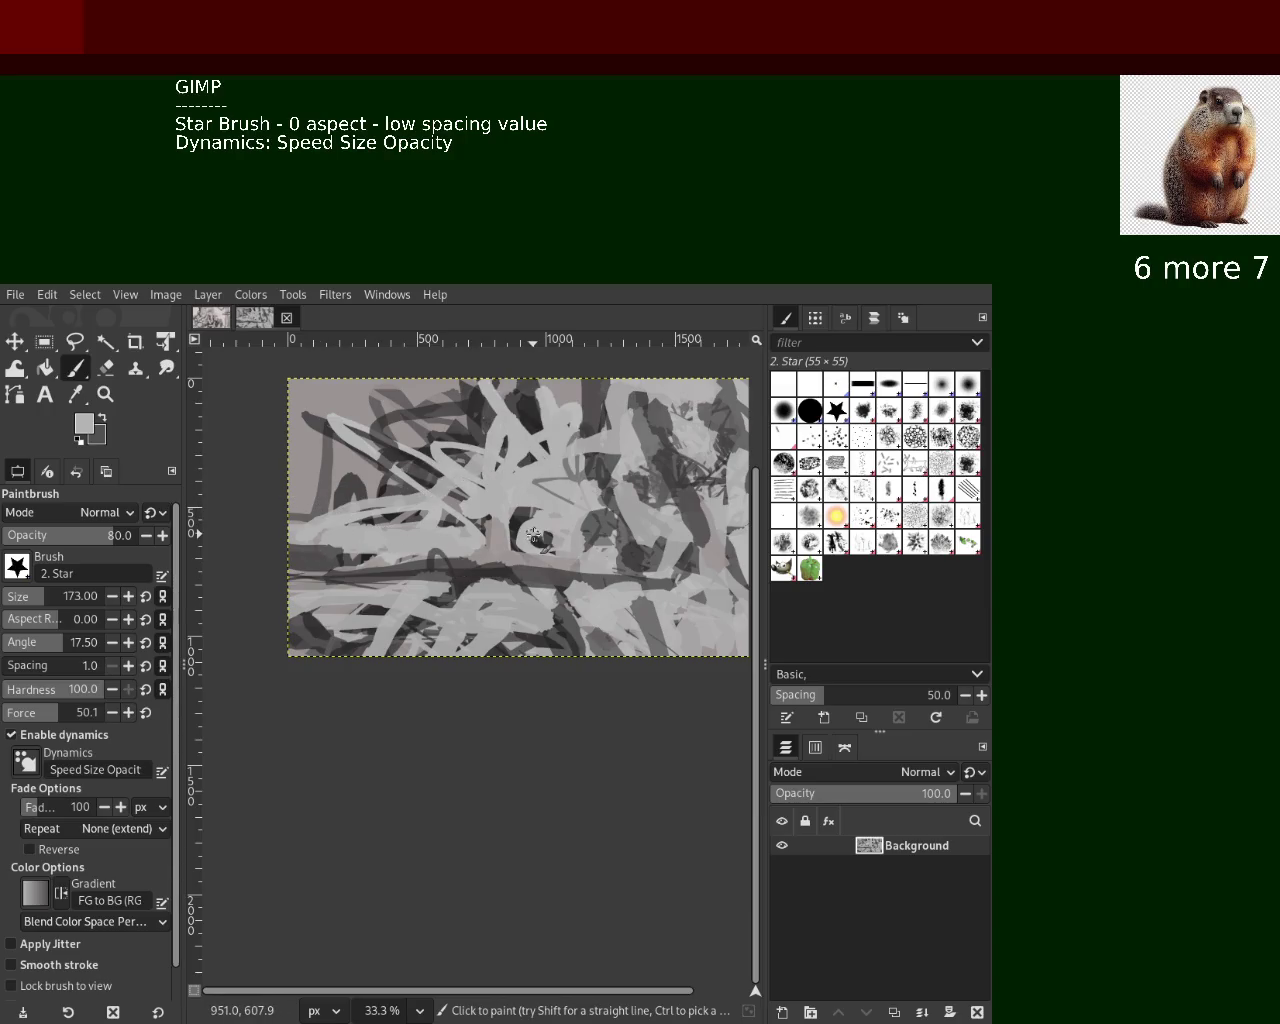
key("ctrl+z")
left_click(601, 586, "ctrl")
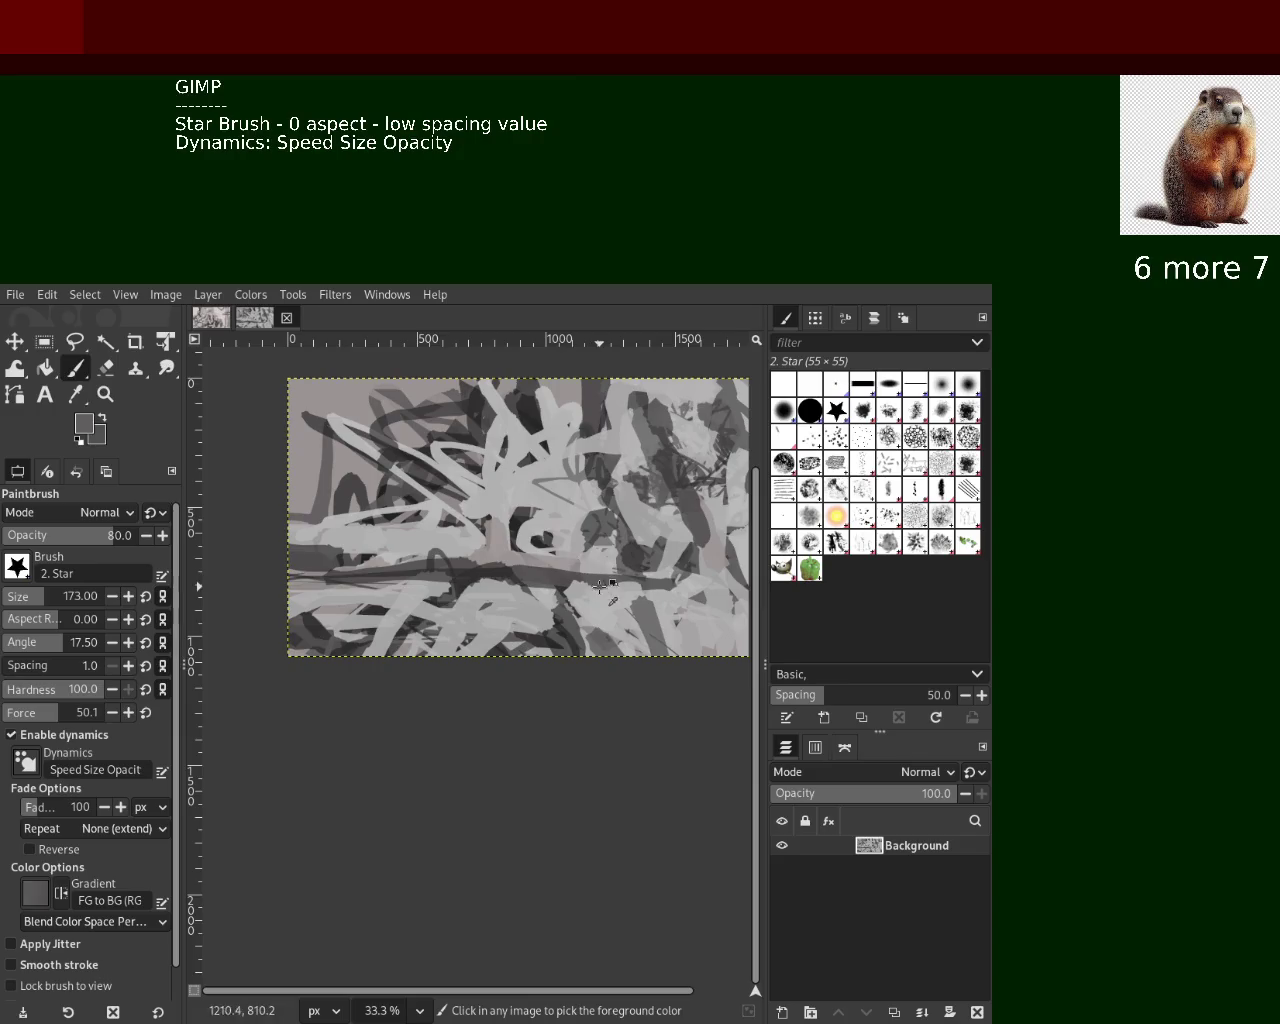
left_click_drag(601, 586, 772, 628)
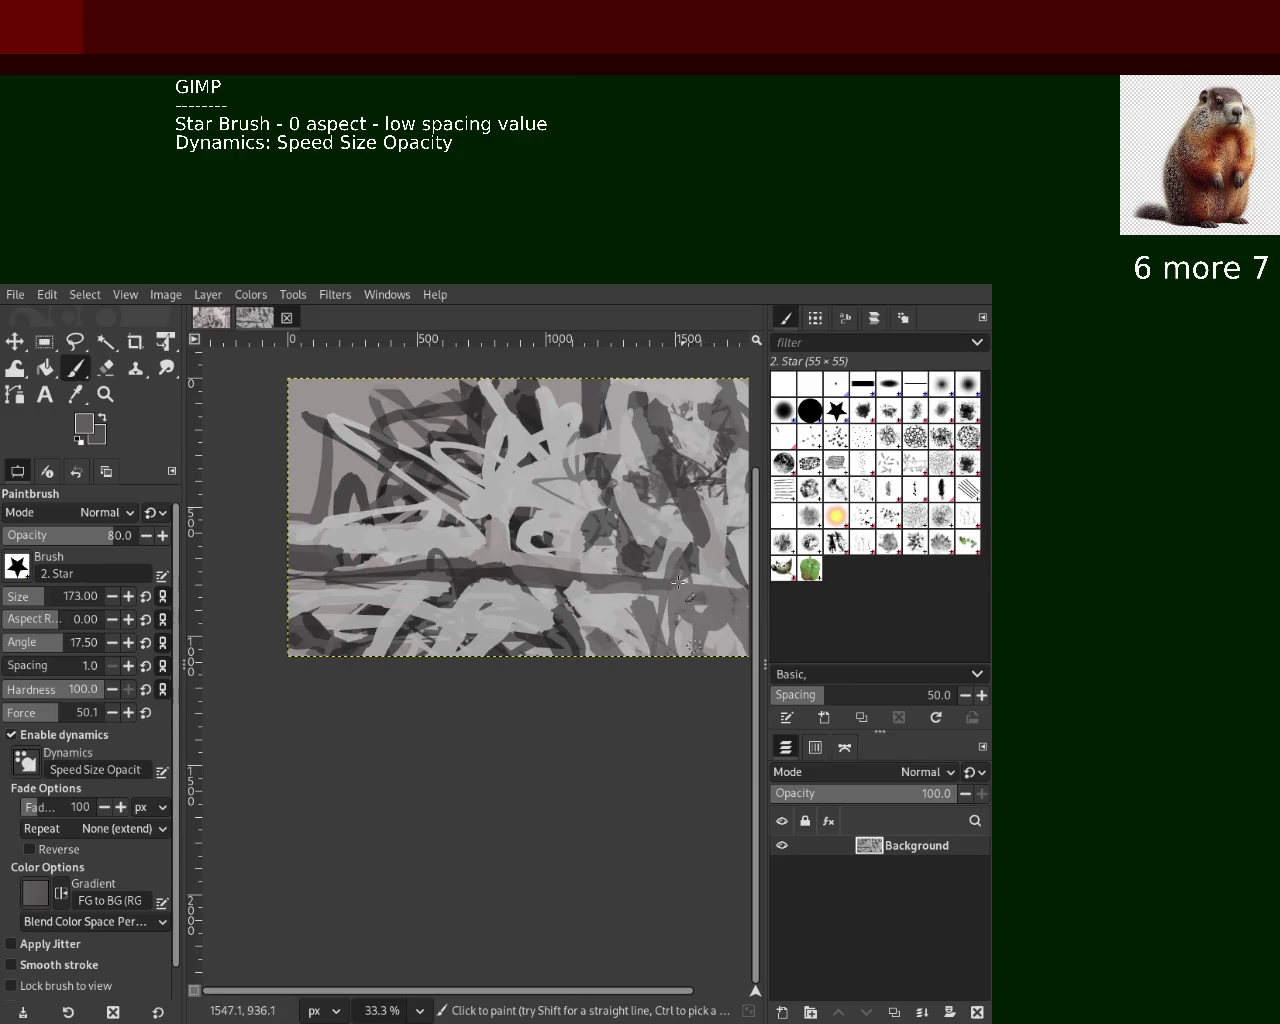
left_click(727, 606, "ctrl")
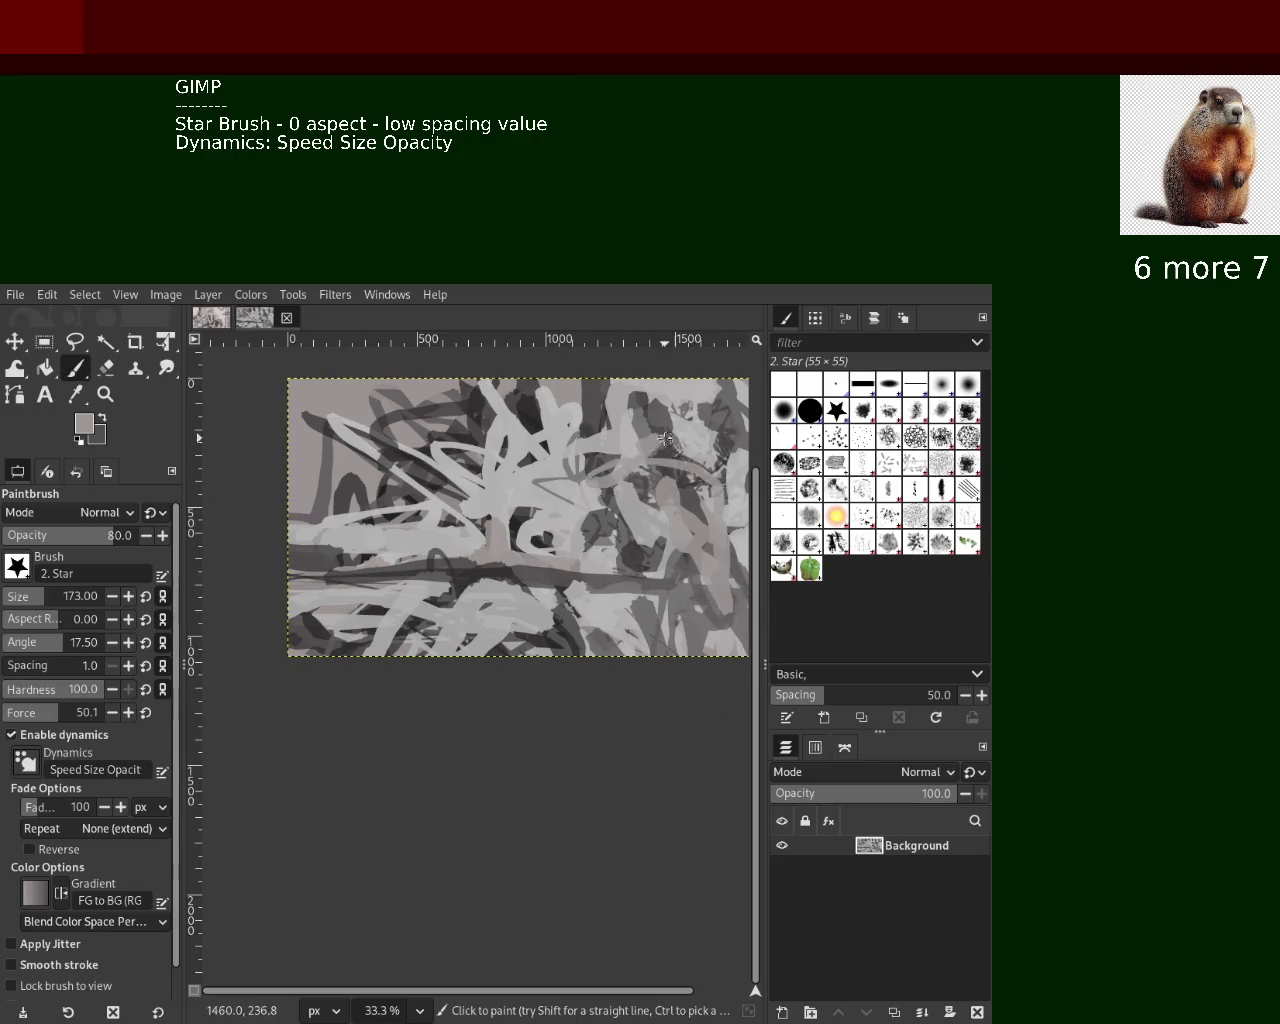
mouse_move(700, 472)
left_mouse_down()
mouse_move(719, 563)
mouse_move(694, 480)
mouse_move(652, 463)
mouse_move(635, 414)
left_mouse_up()
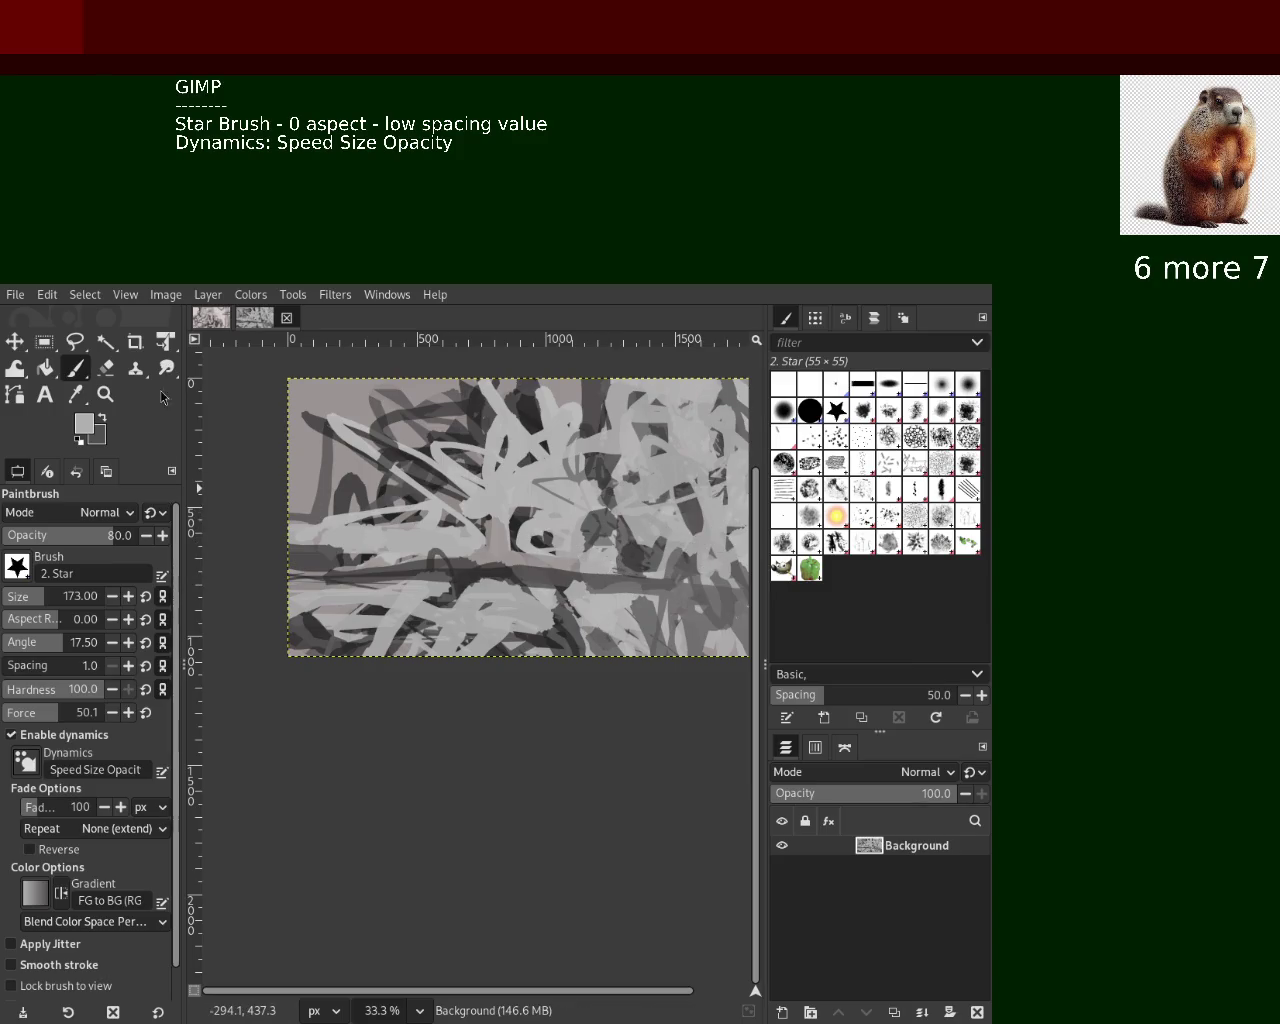
Zoom the canvas view in and out with the Zoom tool, settling at 25%
left_click(110, 400)
left_click(570, 527, "ctrl")
left_click(600, 526, "ctrl")
left_click(635, 528)
left_click(635, 528)
left_click(625, 513, "ctrl")
left_click(625, 513)
left_click(625, 513, "ctrl")
left_click(625, 513, "ctrl")
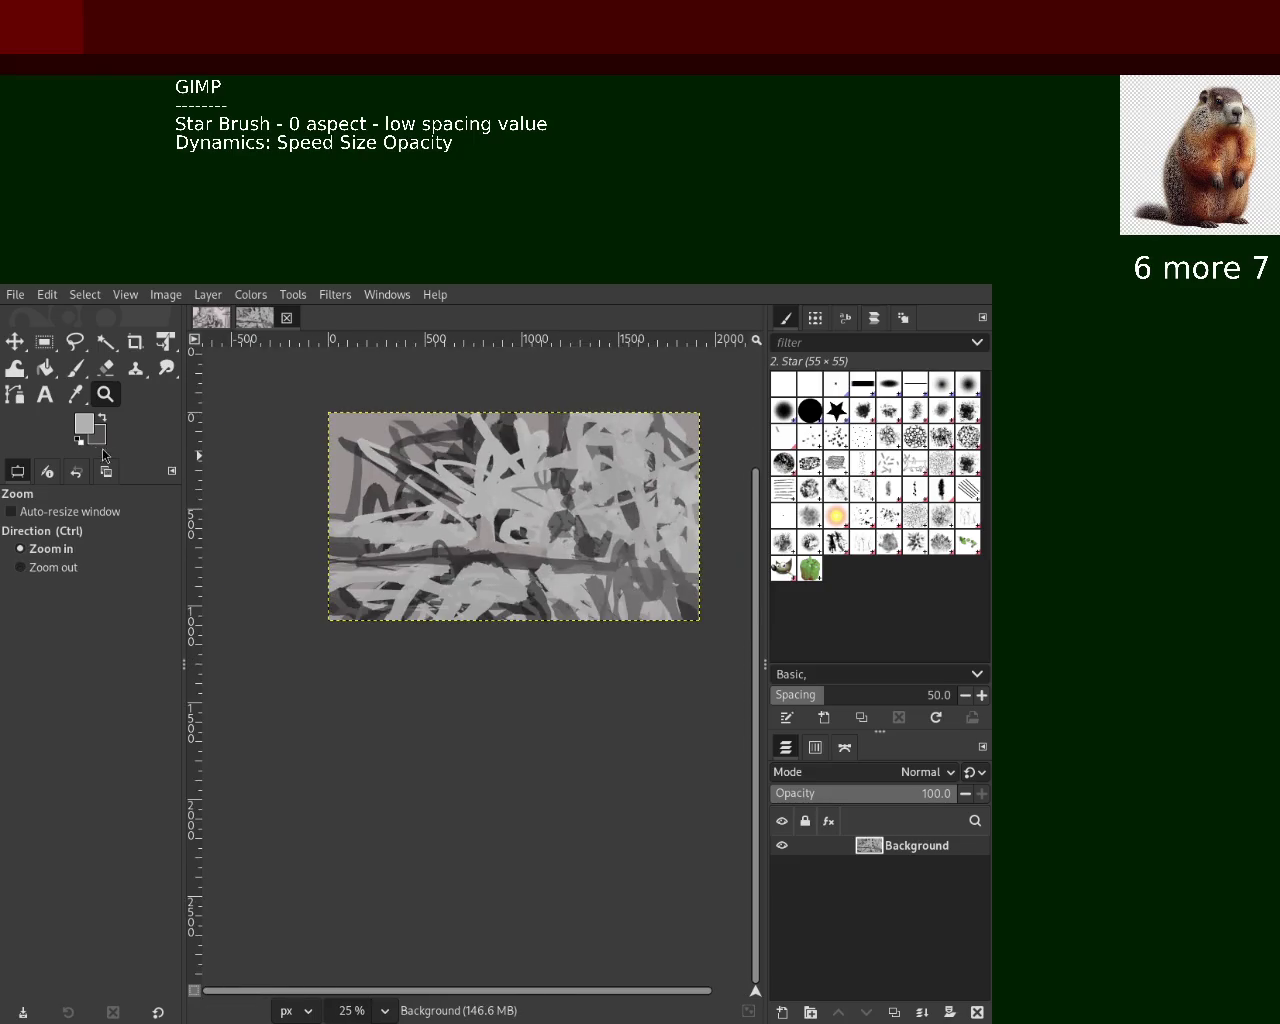
Paint lighter gray horizontal bands across the middle with the star brush
left_click(75, 368)
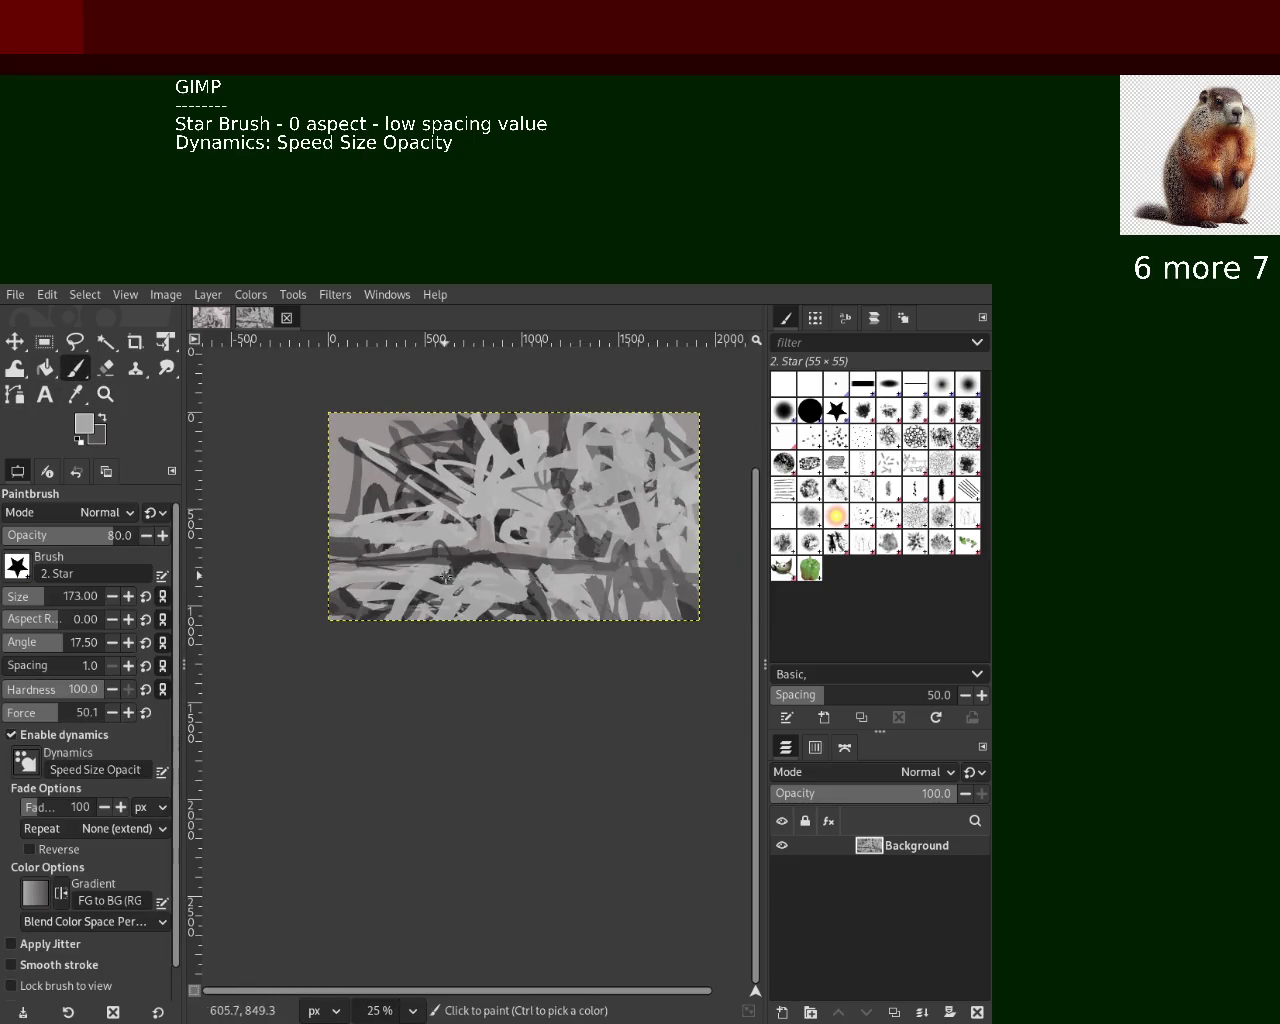
left_click_drag(586, 618, 591, 665)
left_click(513, 560, "ctrl")
left_click_drag(630, 576, 420, 582)
left_click(503, 553, "ctrl")
left_click_drag(505, 556, 330, 564)
left_click(470, 565, "ctrl")
mouse_move(500, 558)
left_mouse_down()
mouse_move(330, 560)
mouse_move(523, 578)
left_mouse_up()
left_click(445, 576, "ctrl")
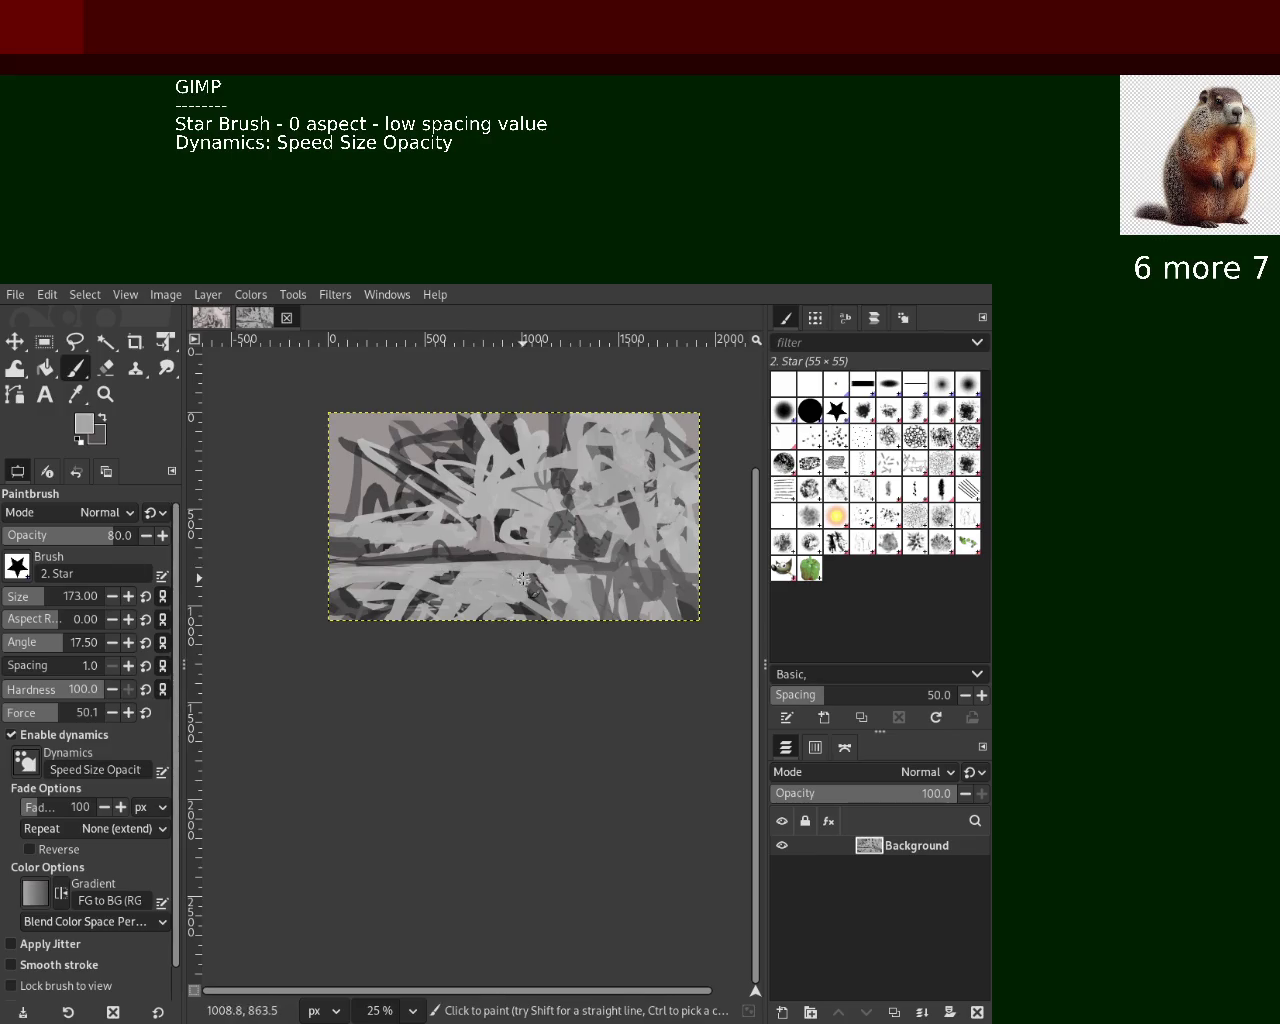
Paint dark gray strokes along the bottom, undoing and repainting until they sit right
left_click(509, 603, "ctrl")
left_click_drag(335, 598, 506, 614)
key("ctrl+z")
mouse_move(335, 592)
left_mouse_down()
mouse_move(485, 585)
mouse_move(462, 612)
mouse_move(528, 586)
left_mouse_up()
key("ctrl+z")
key("ctrl+z")
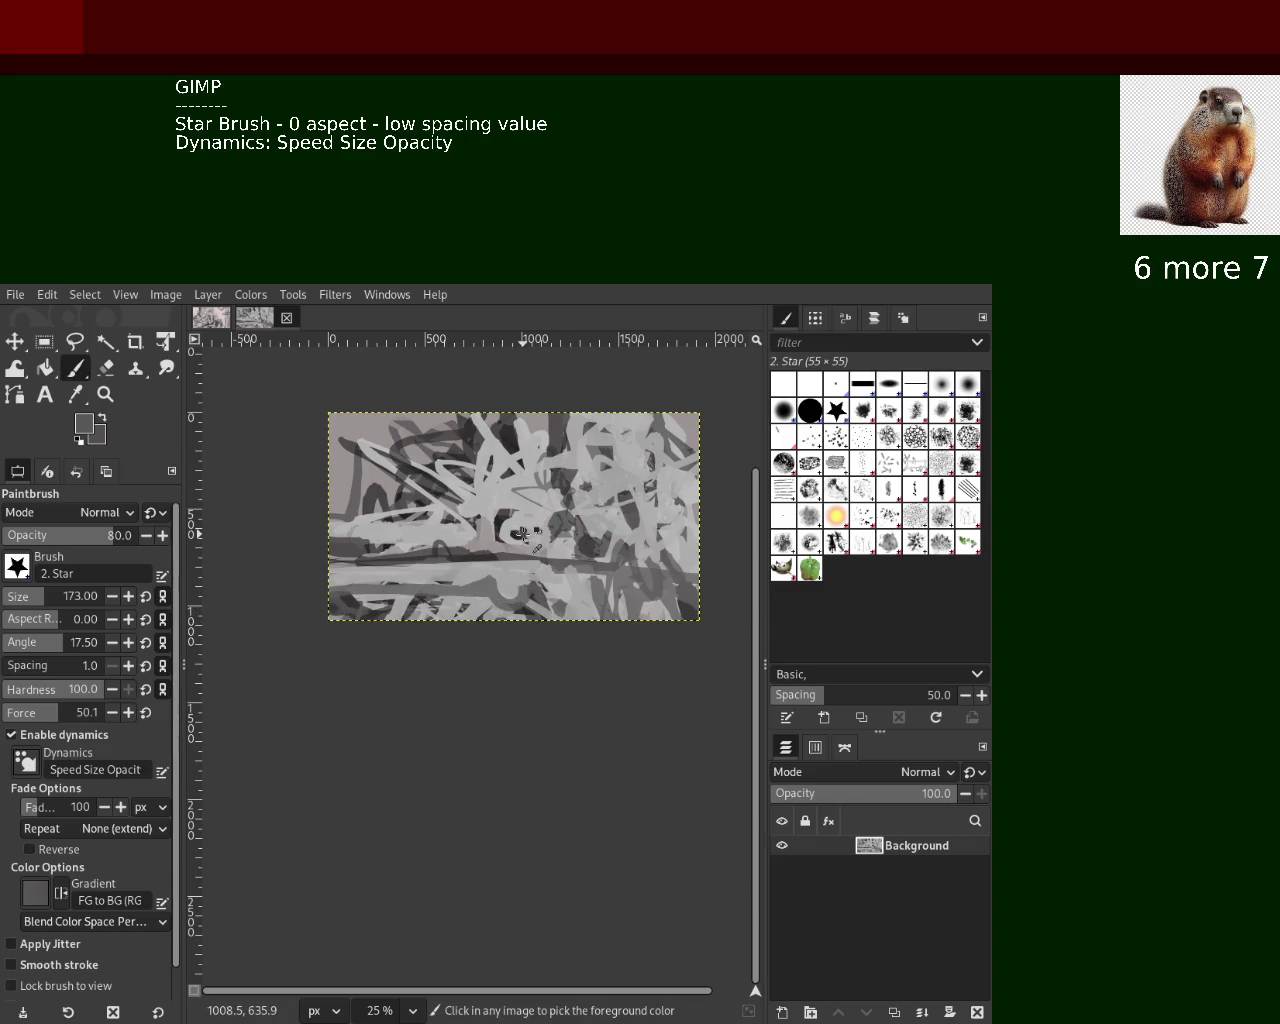
mouse_move(530, 596)
left_mouse_down()
mouse_move(330, 590)
mouse_move(550, 596)
mouse_move(330, 604)
left_mouse_up()
key("ctrl+z")
key("ctrl+z")
key("ctrl+z")
mouse_move(577, 607)
left_mouse_down()
mouse_move(634, 620)
mouse_move(670, 607)
left_mouse_up()
Swap to light gray for a bottom stroke, then add light and dark horizontal strokes mid-canvas
key("x")
left_click_drag(560, 580, 728, 608)
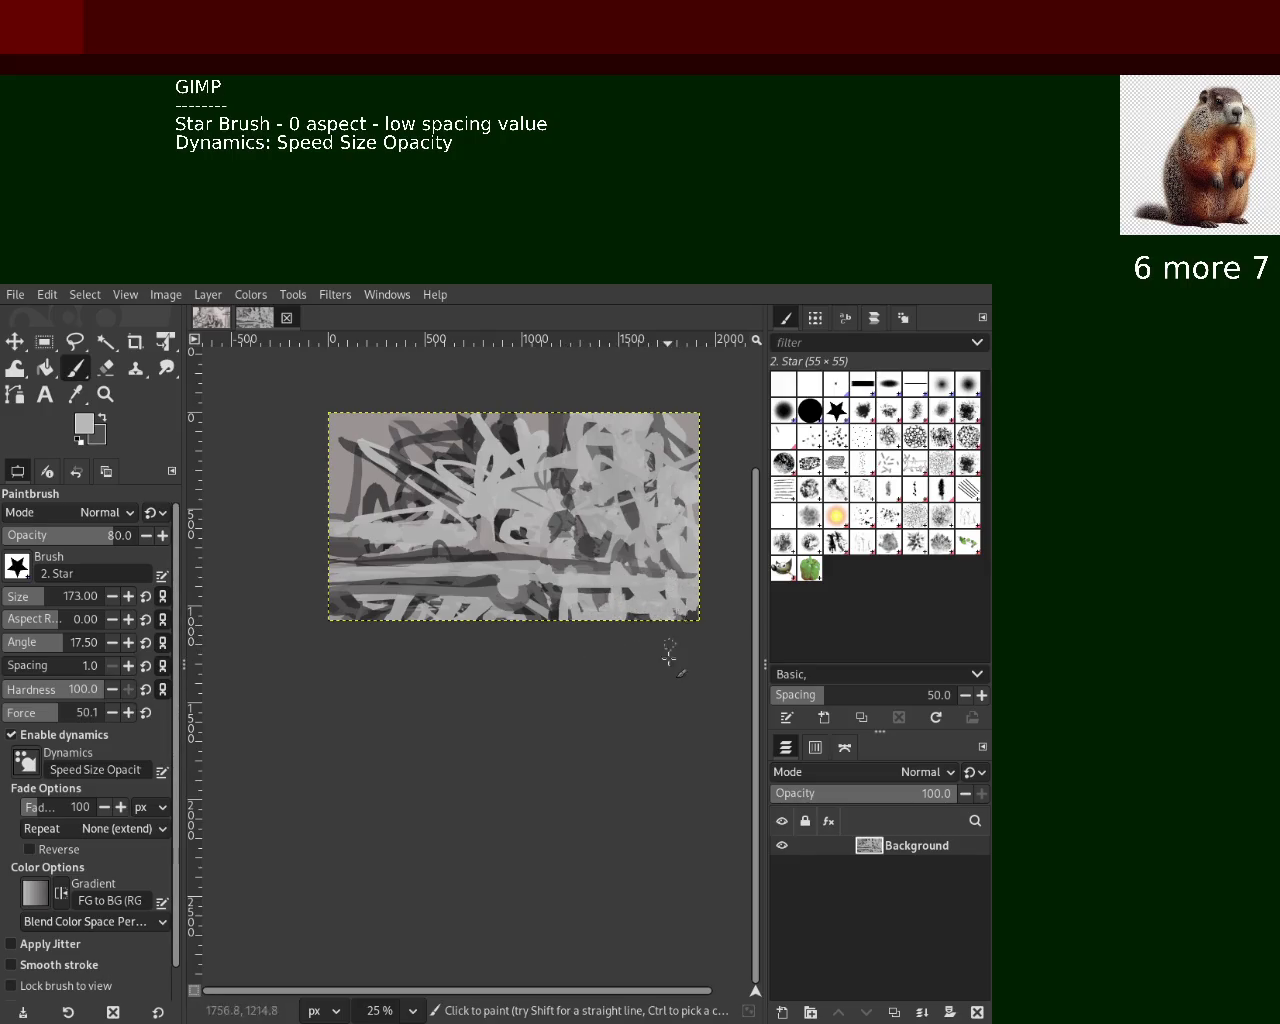
left_click(487, 594, "ctrl")
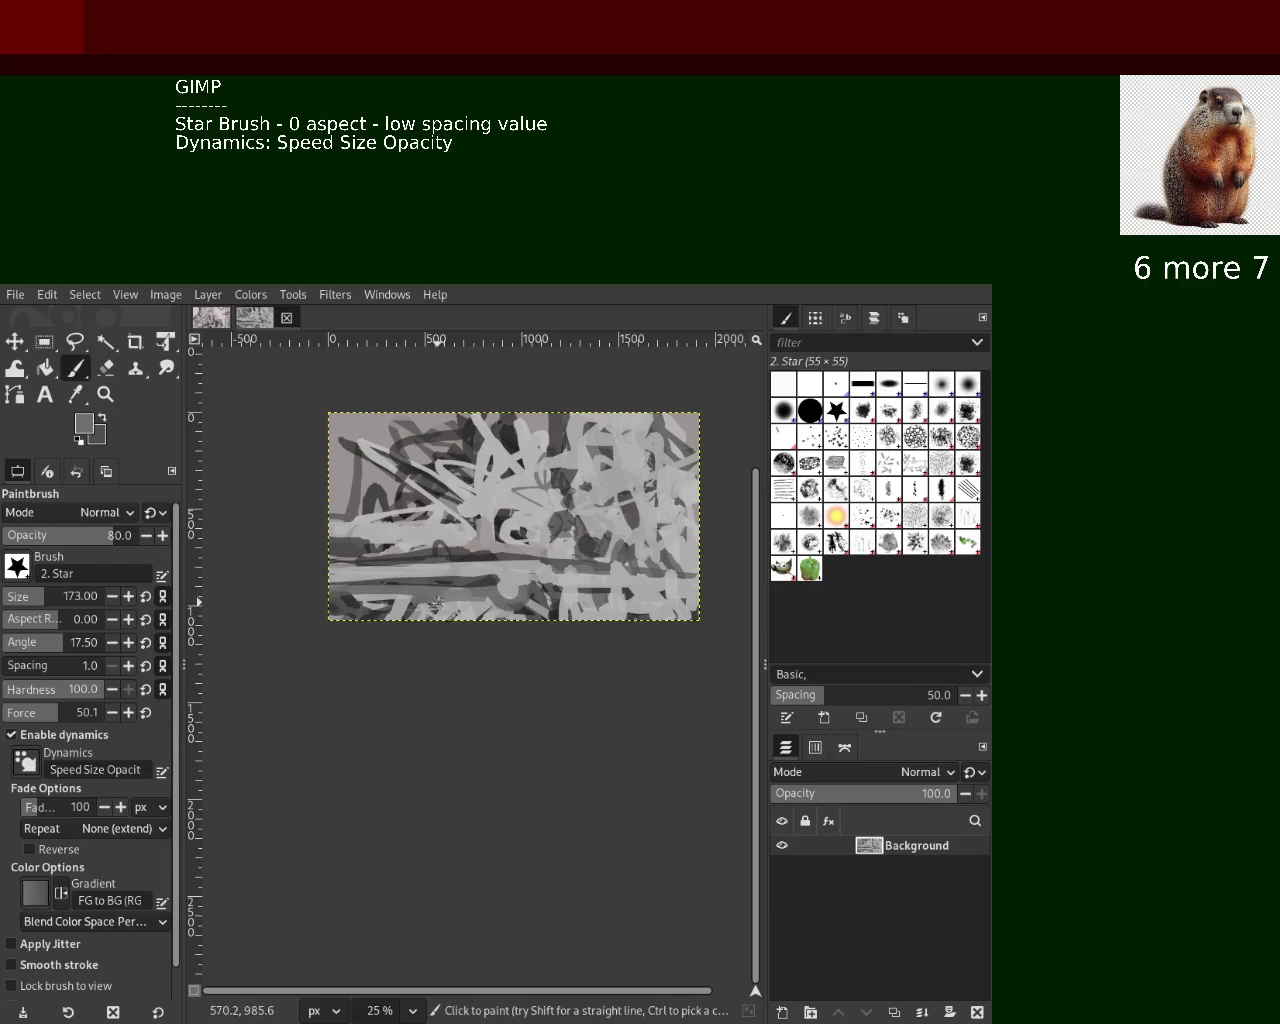
left_click(448, 597, "ctrl")
left_click(574, 547, "ctrl")
left_click_drag(546, 561, 672, 557)
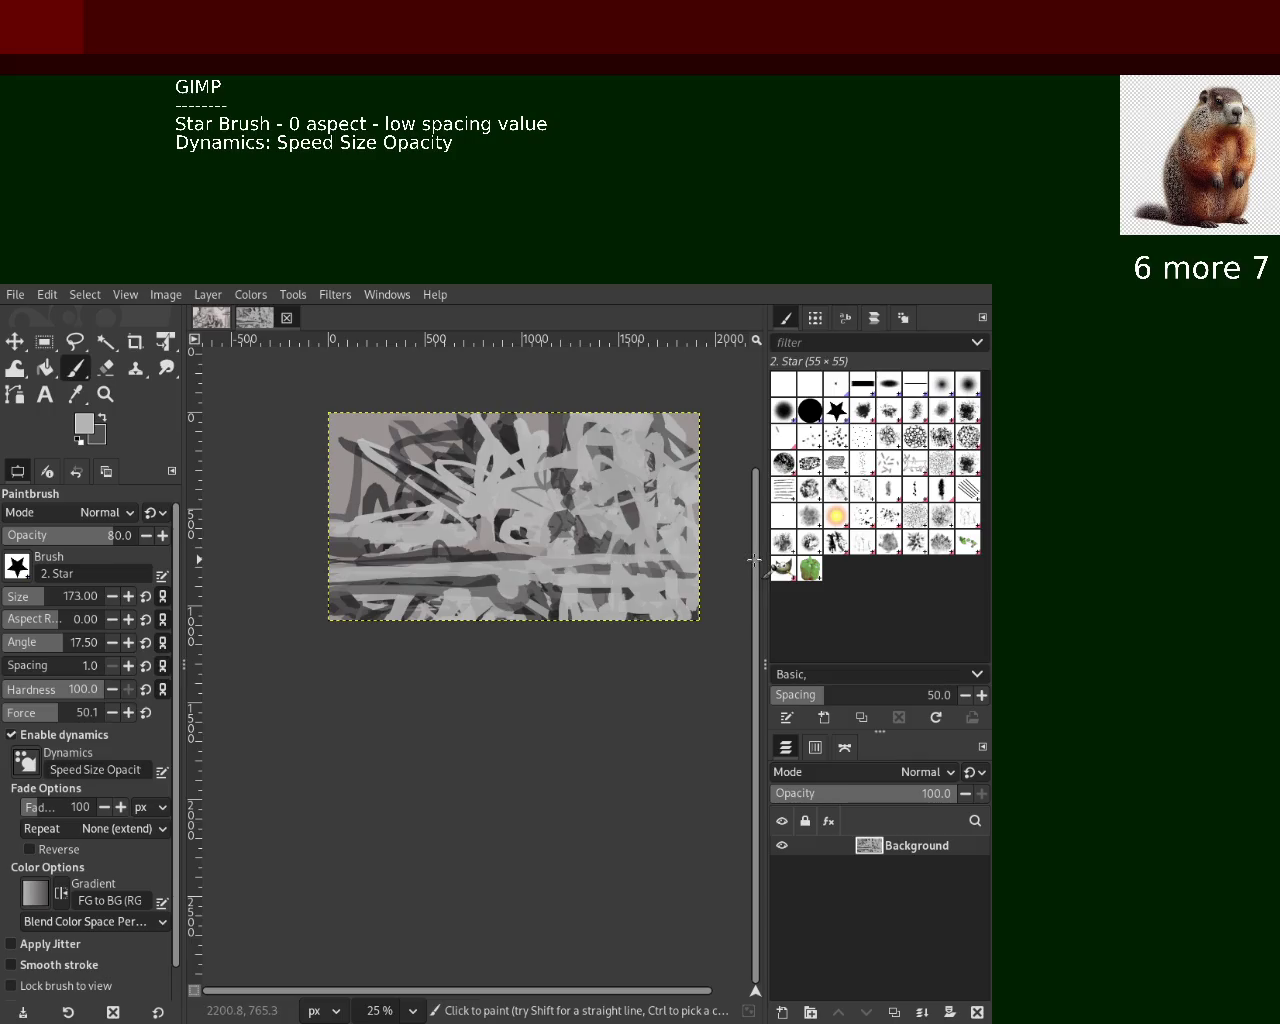
left_click(455, 563, "ctrl")
left_click_drag(462, 557, 715, 576)
Try a dark strip and light strokes across the middle, undoing each
left_click_drag(392, 571, 294, 577)
key("ctrl+z")
left_click(437, 531, "ctrl")
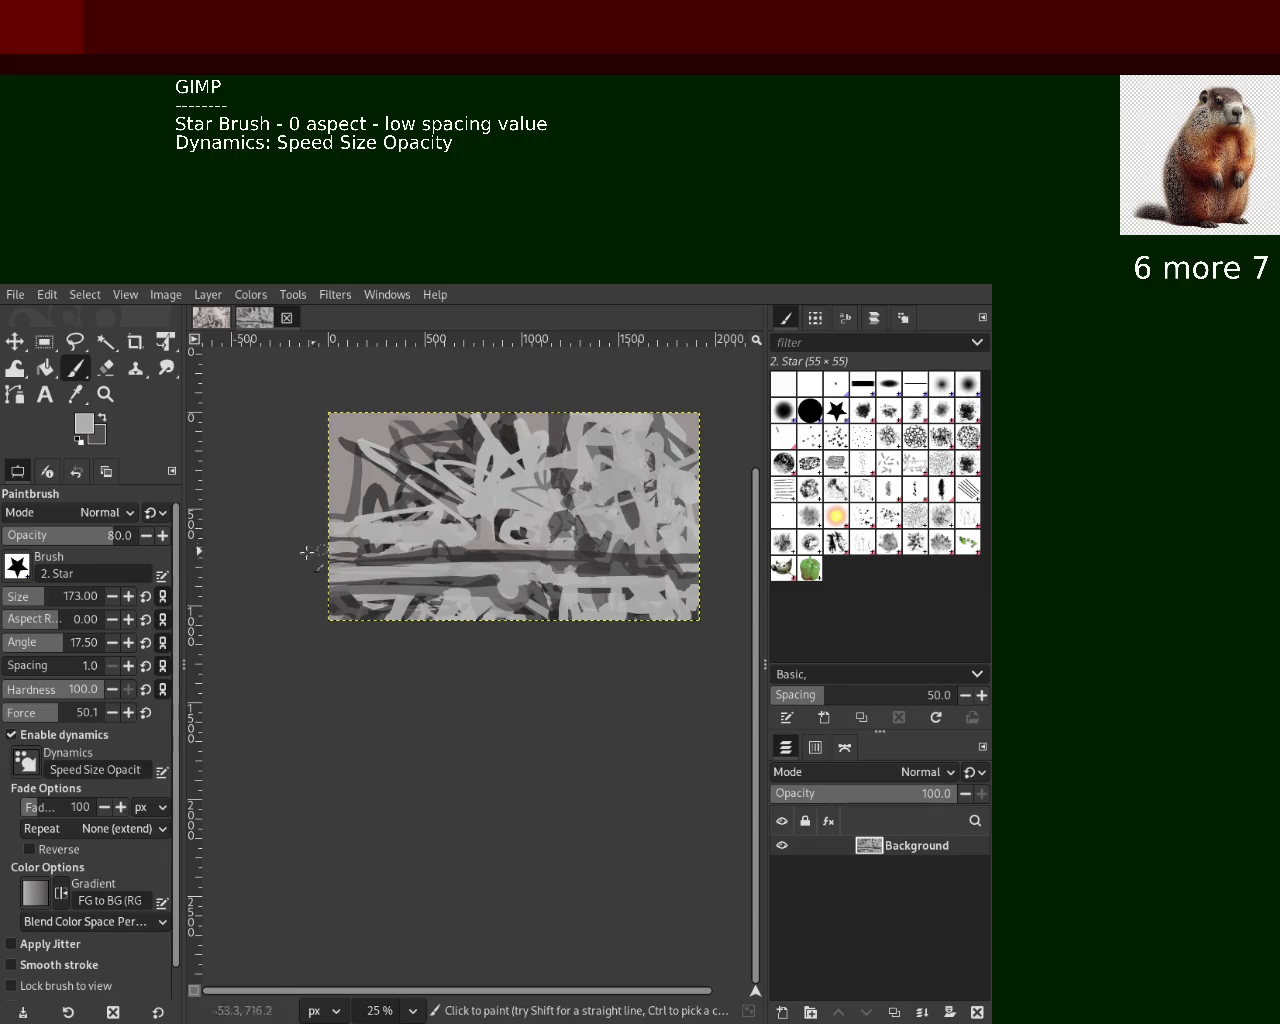
left_click_drag(635, 555, 572, 540)
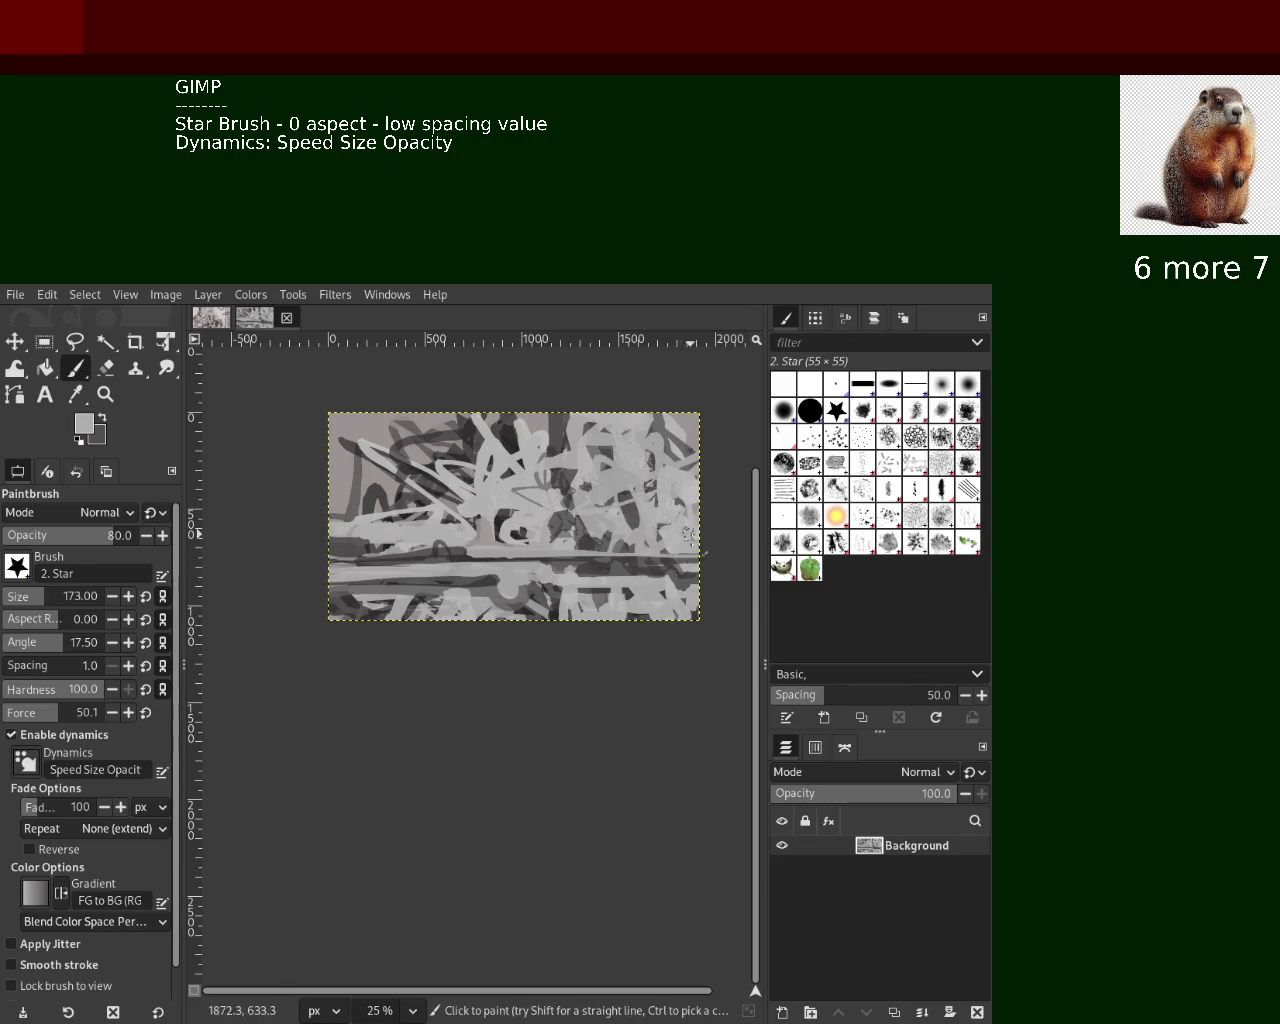
key("ctrl+z")
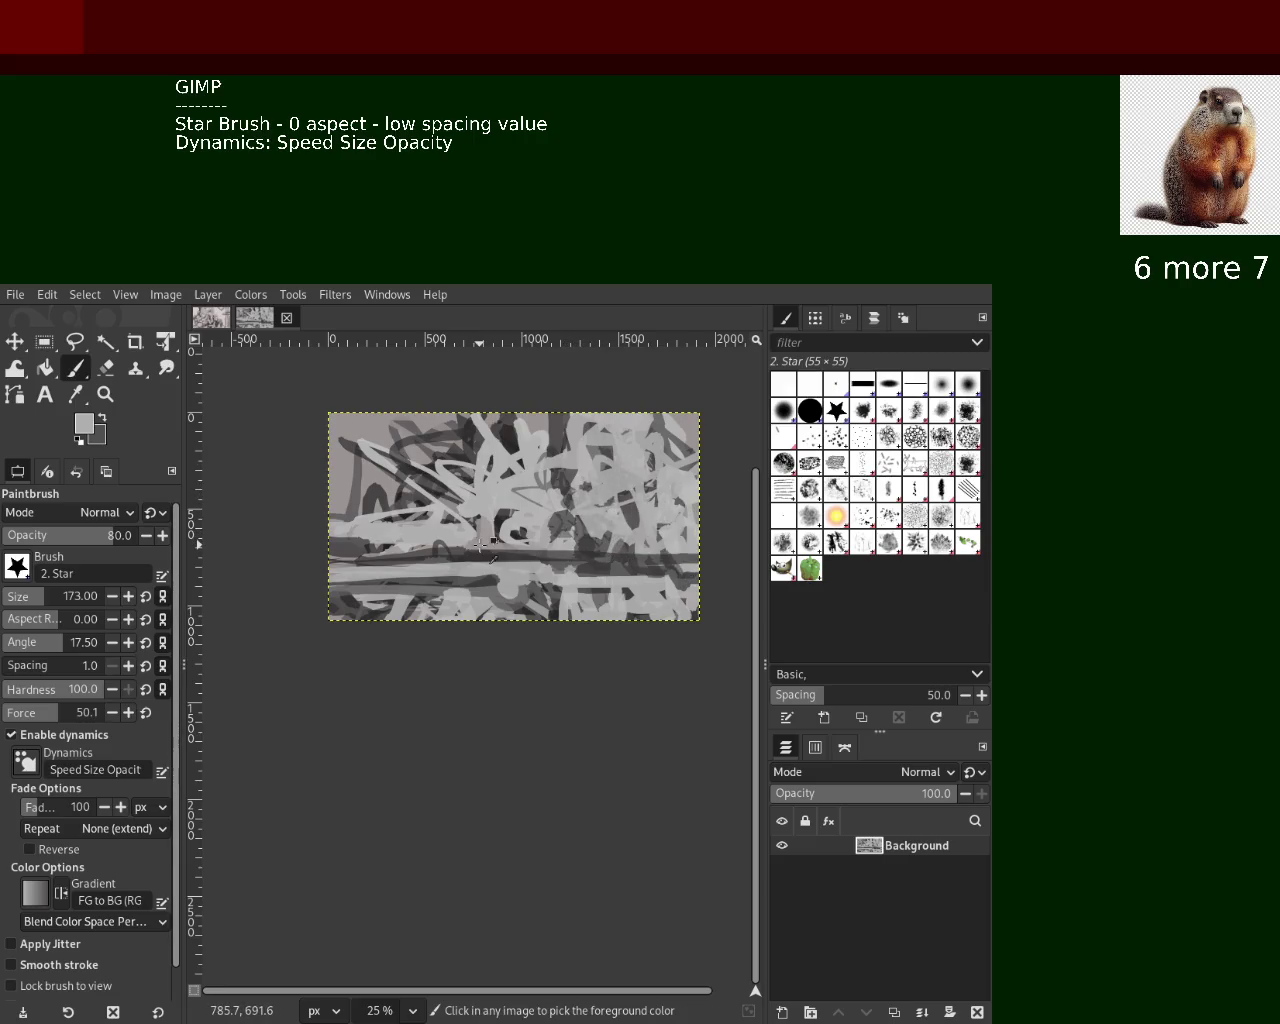
left_click_drag(480, 545, 695, 552)
key("ctrl+z")
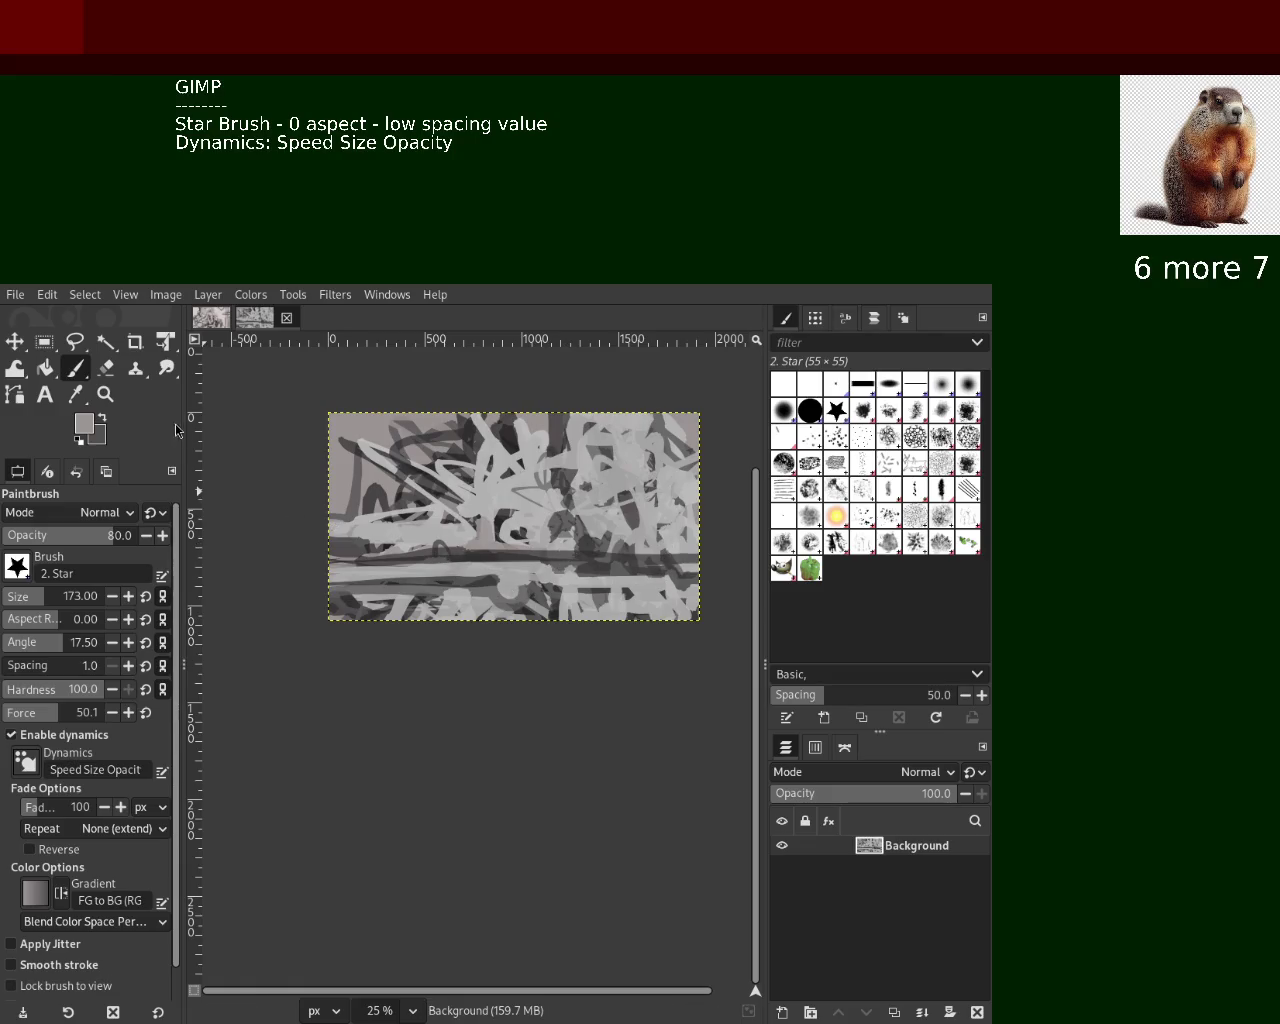
Zoom the canvas view out and back in with the Zoom tool
left_click(105, 394)
key("minus")
key("minus")
key("minus")
key("minus")
key("plus")
key("plus")
key("plus")
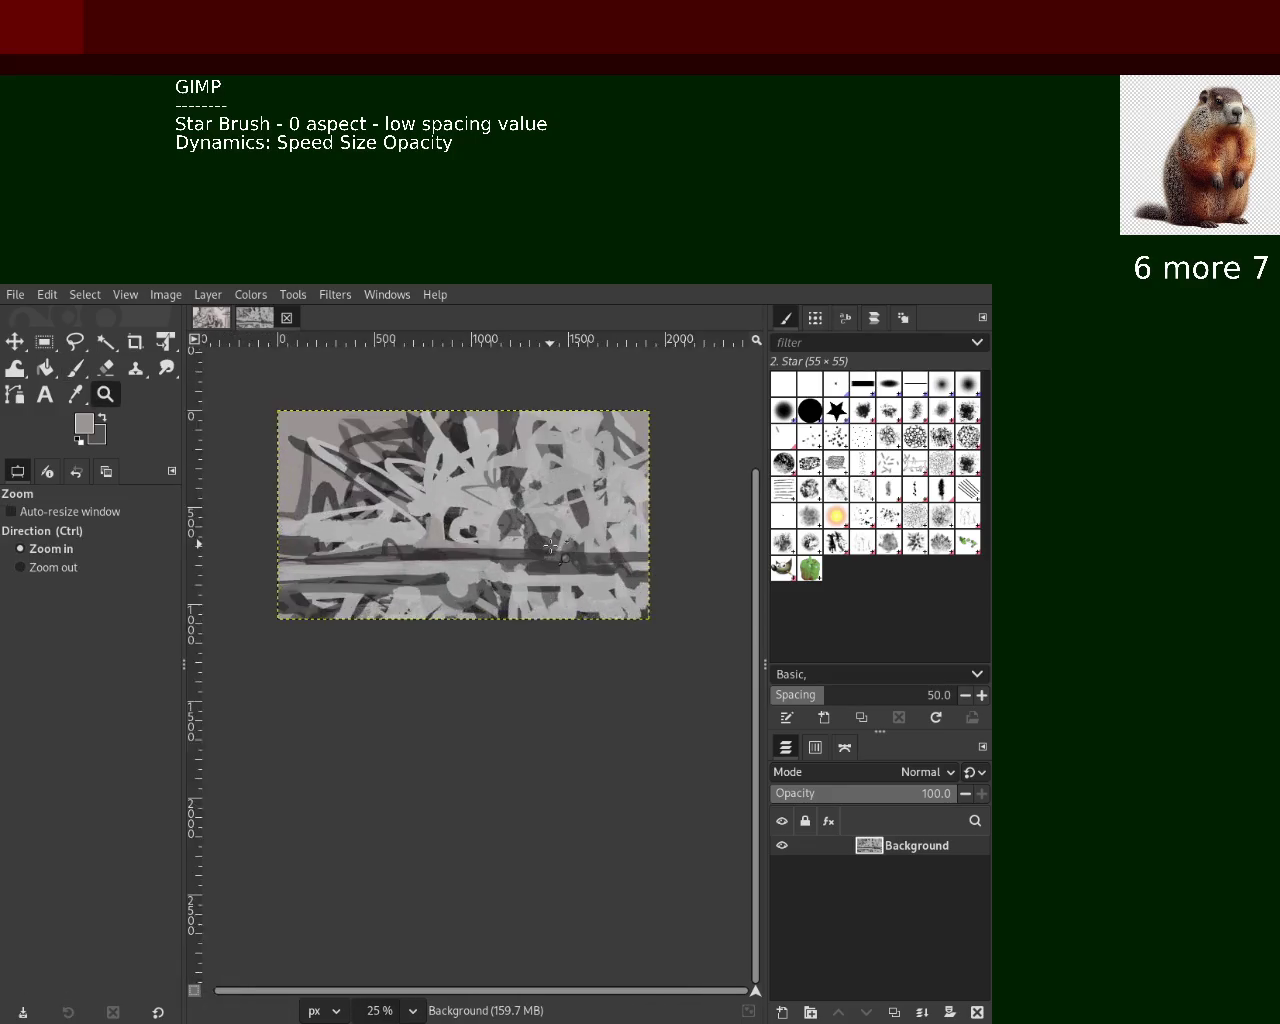
Return the view to 33.3% and paint light grey loops across the canvas
key("plus")
left_click(95, 371)
left_click(76, 372)
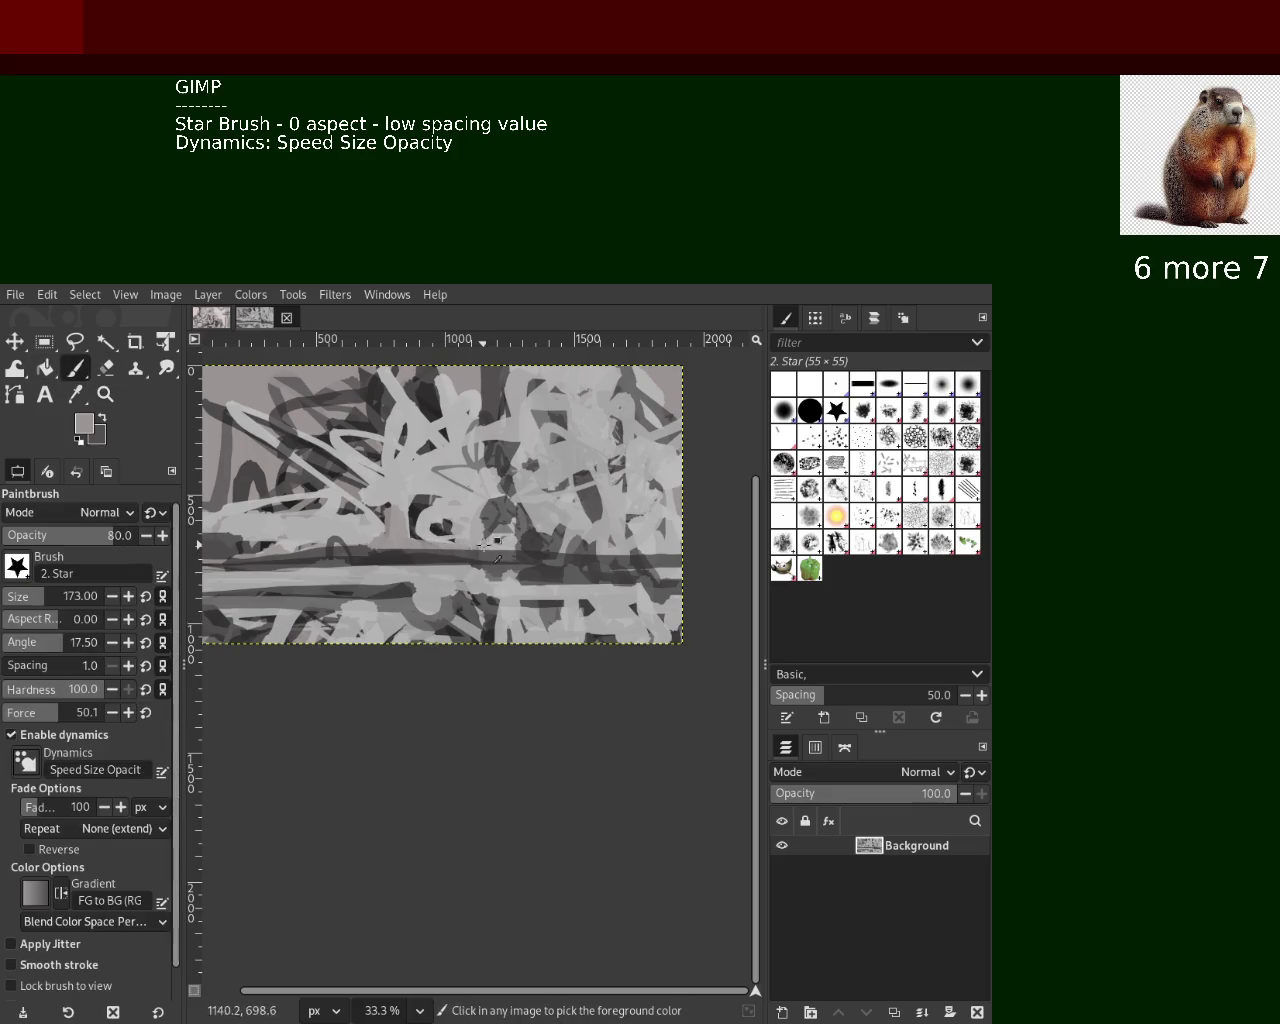
mouse_move(648, 563)
left_mouse_down()
mouse_move(653, 518)
mouse_move(275, 563)
left_mouse_up()
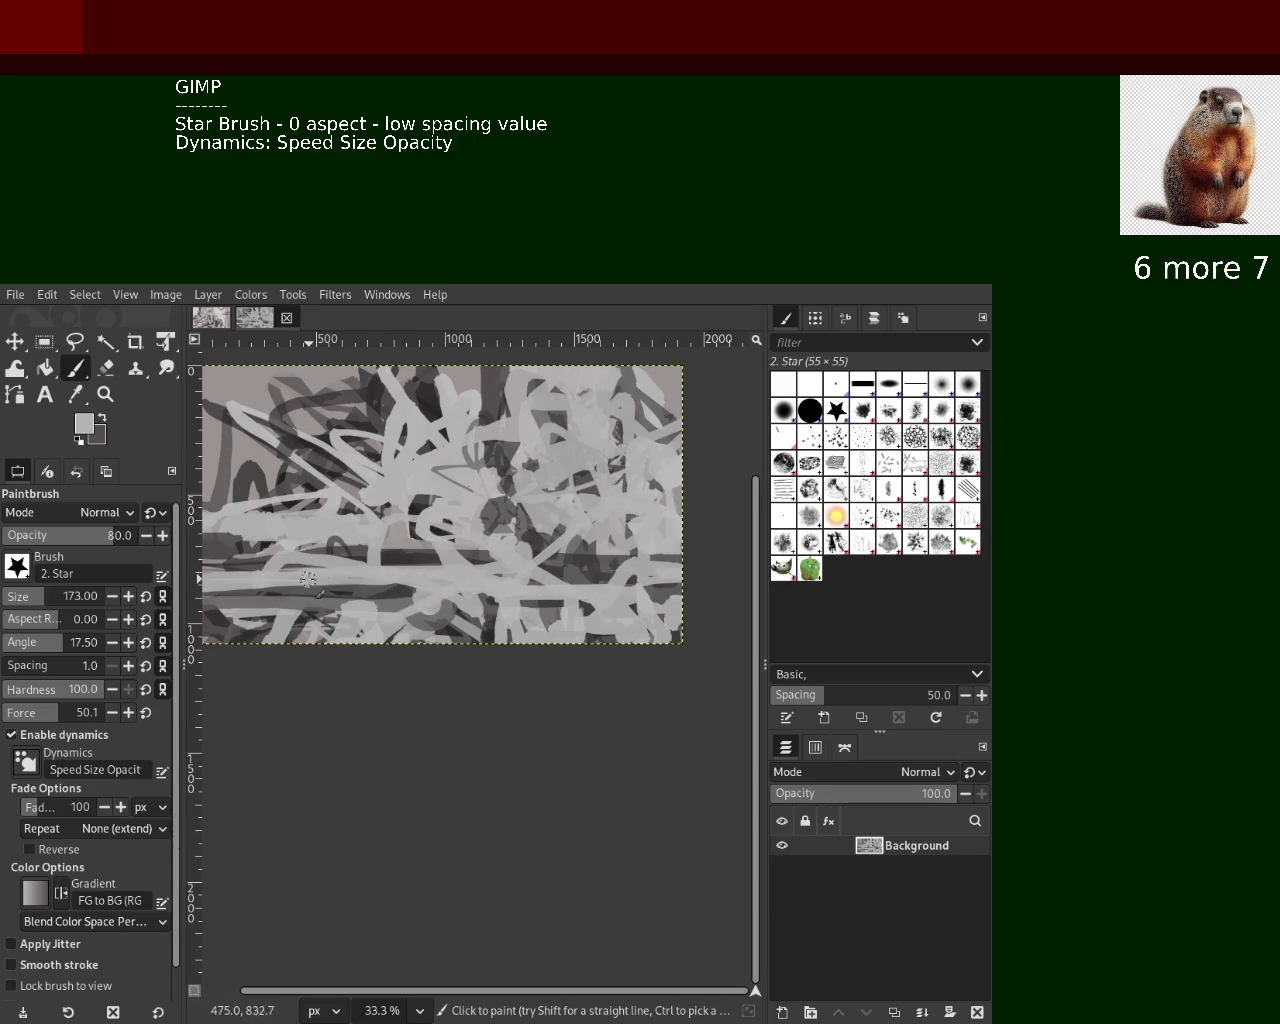
Sample dark greys and paint dark strokes through the middle and left of the canvas
key("ctrl")
left_click(562, 567, "ctrl")
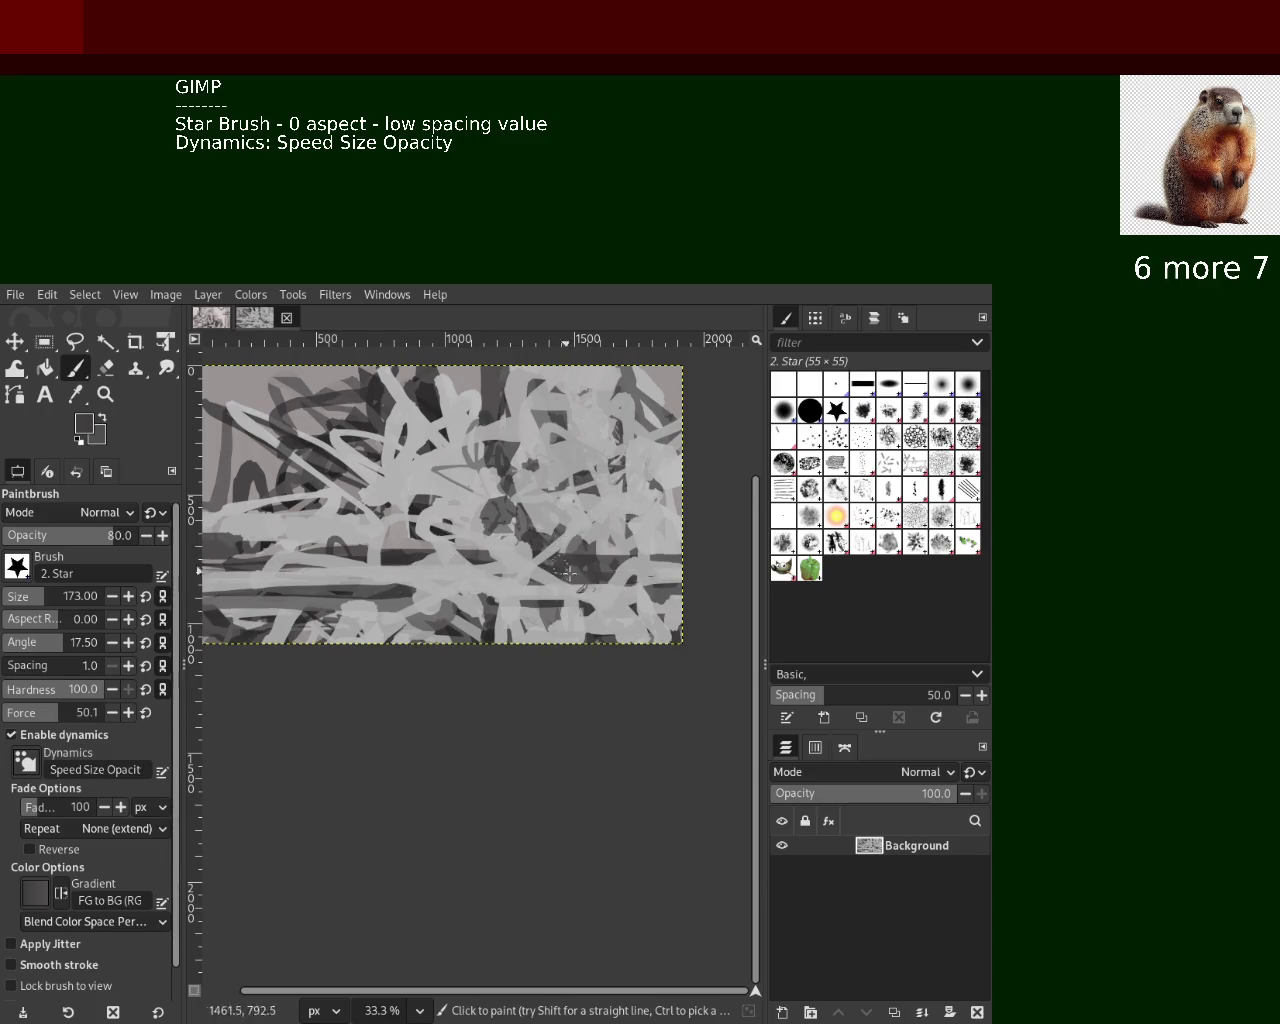
left_click(495, 512, "ctrl")
left_click(409, 420, "ctrl")
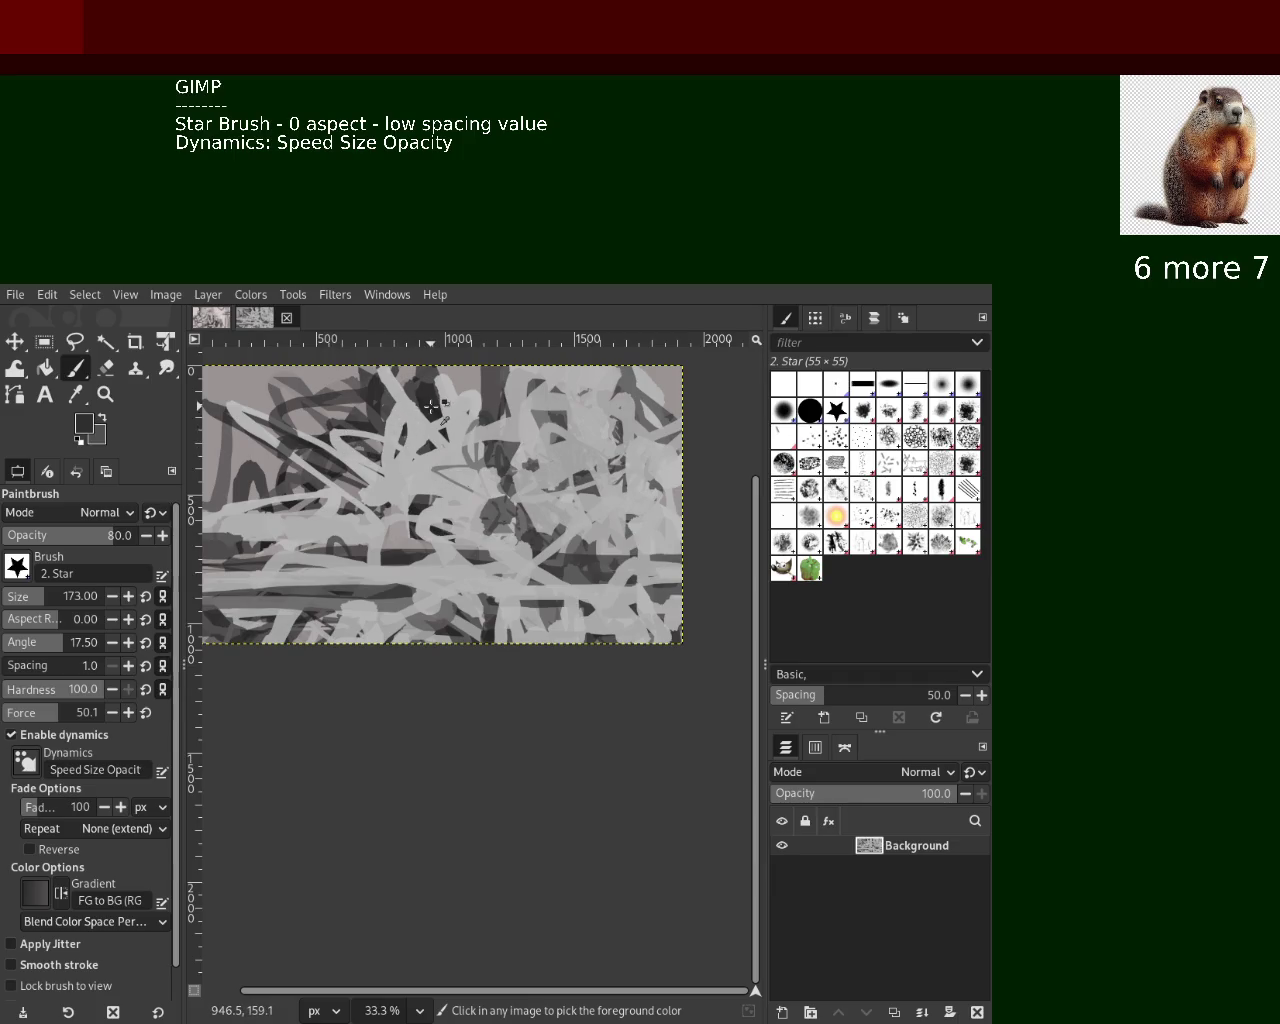
left_click_drag(438, 410, 361, 500)
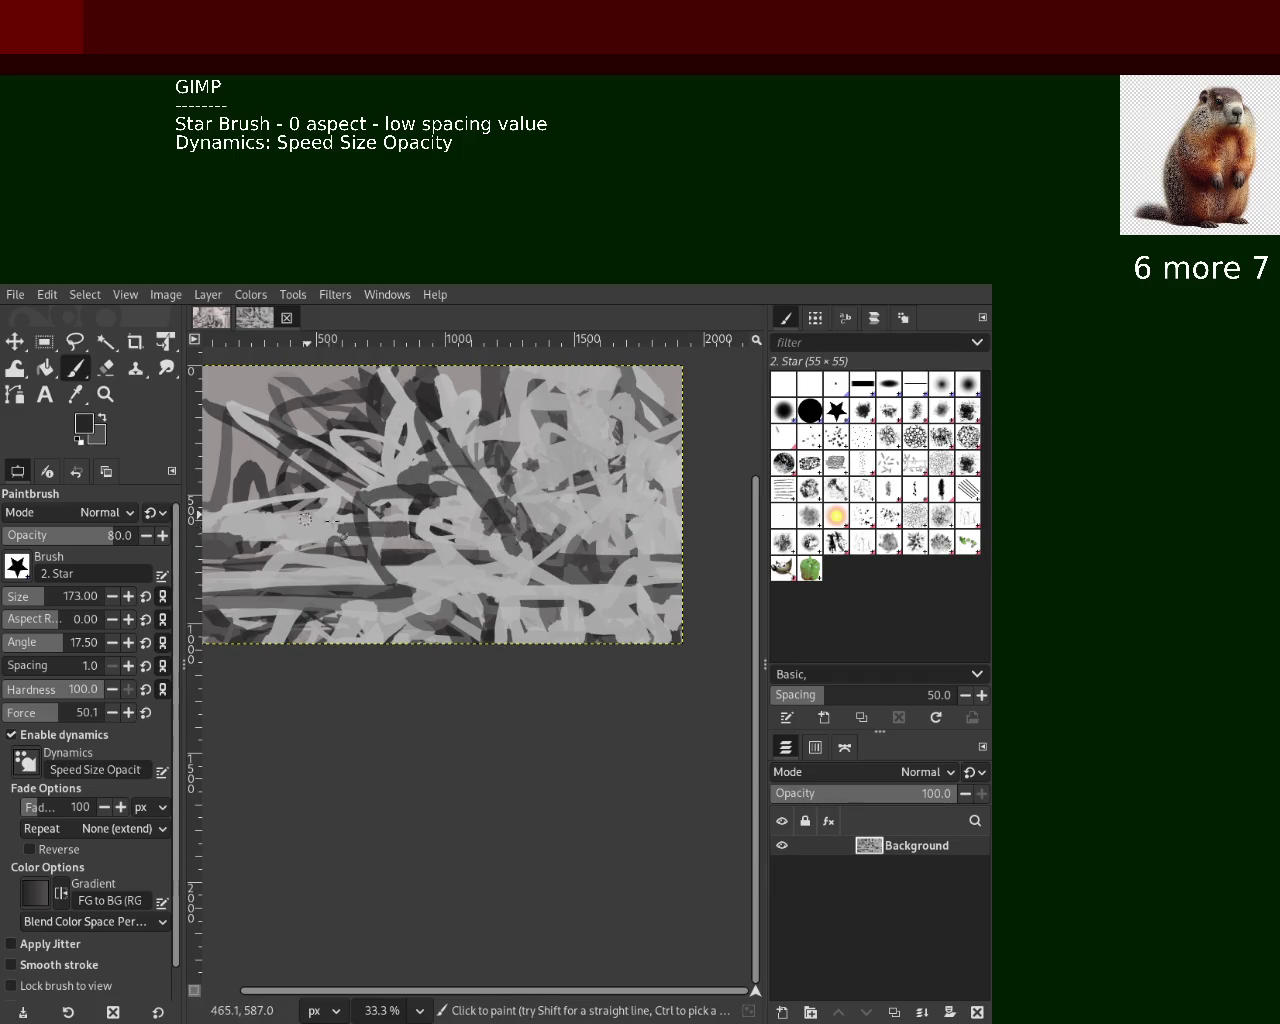
left_click_drag(393, 505, 240, 400)
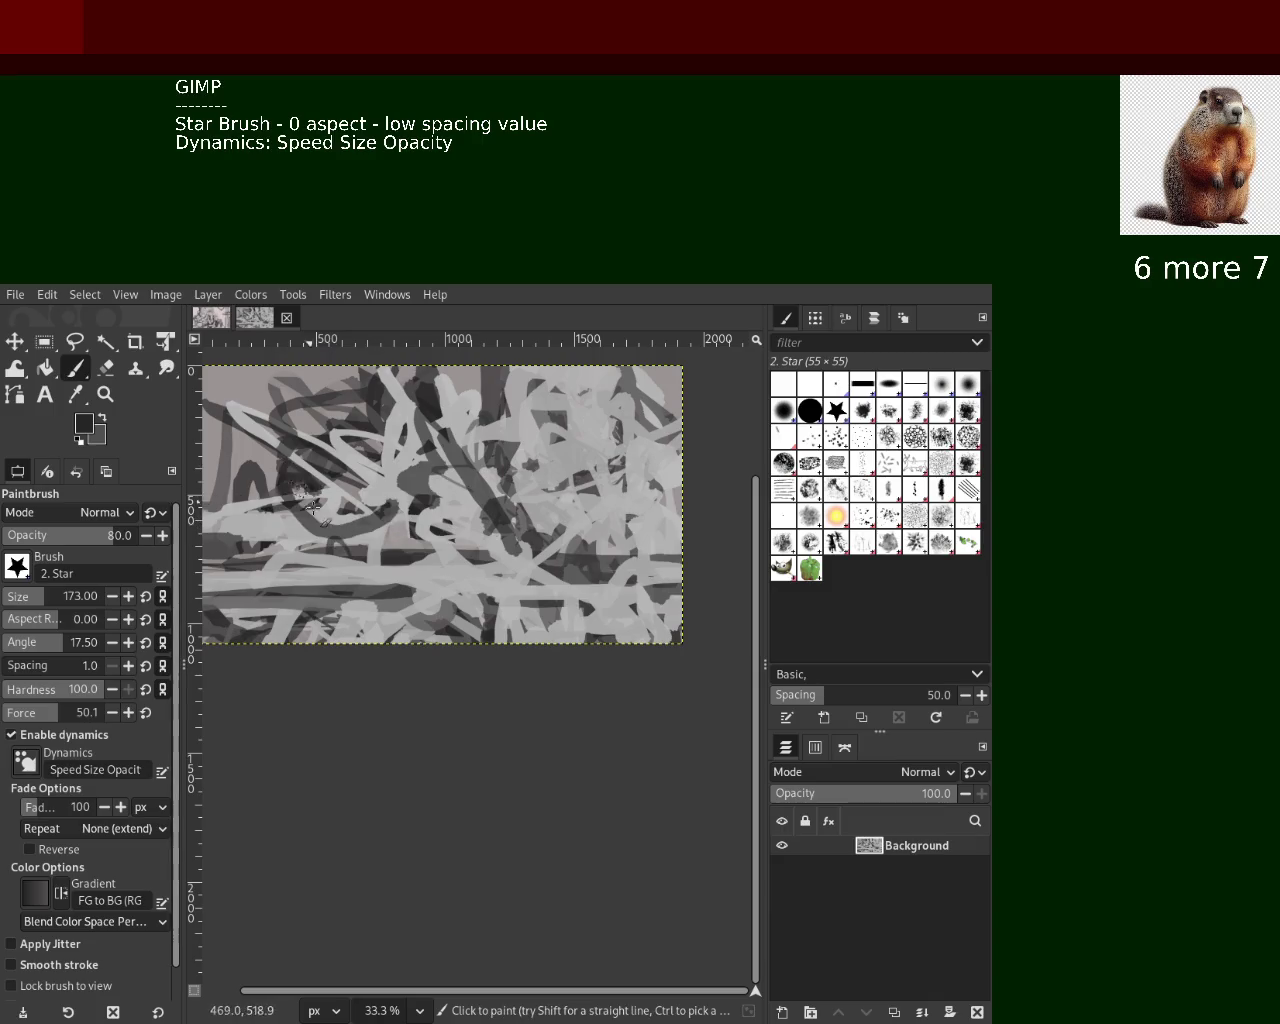
Add light grey strokes across the centre, trying and undoing dark strokes at upper right
left_click(373, 485, "ctrl")
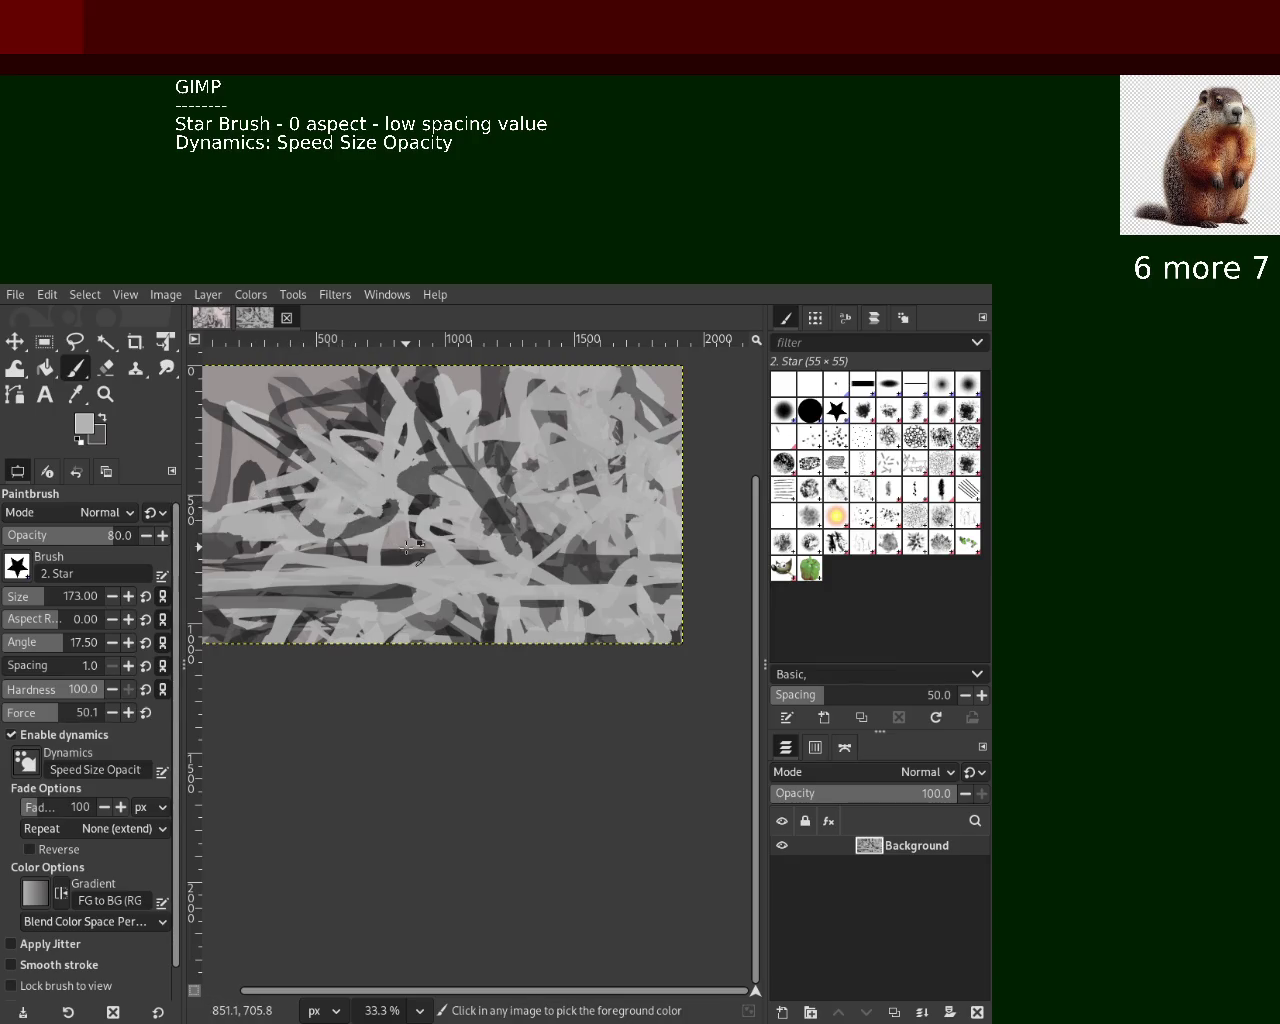
left_click_drag(545, 525, 465, 470)
left_click(642, 412, "ctrl")
mouse_move(630, 410)
left_mouse_down()
mouse_move(643, 453)
mouse_move(616, 437)
mouse_move(613, 455)
mouse_move(650, 460)
mouse_move(541, 479)
mouse_move(548, 441)
mouse_move(372, 500)
left_mouse_up()
key("ctrl+z")
left_click(600, 450, "ctrl")
key("ctrl+z")
key("ctrl+z")
left_click(668, 470, "ctrl")
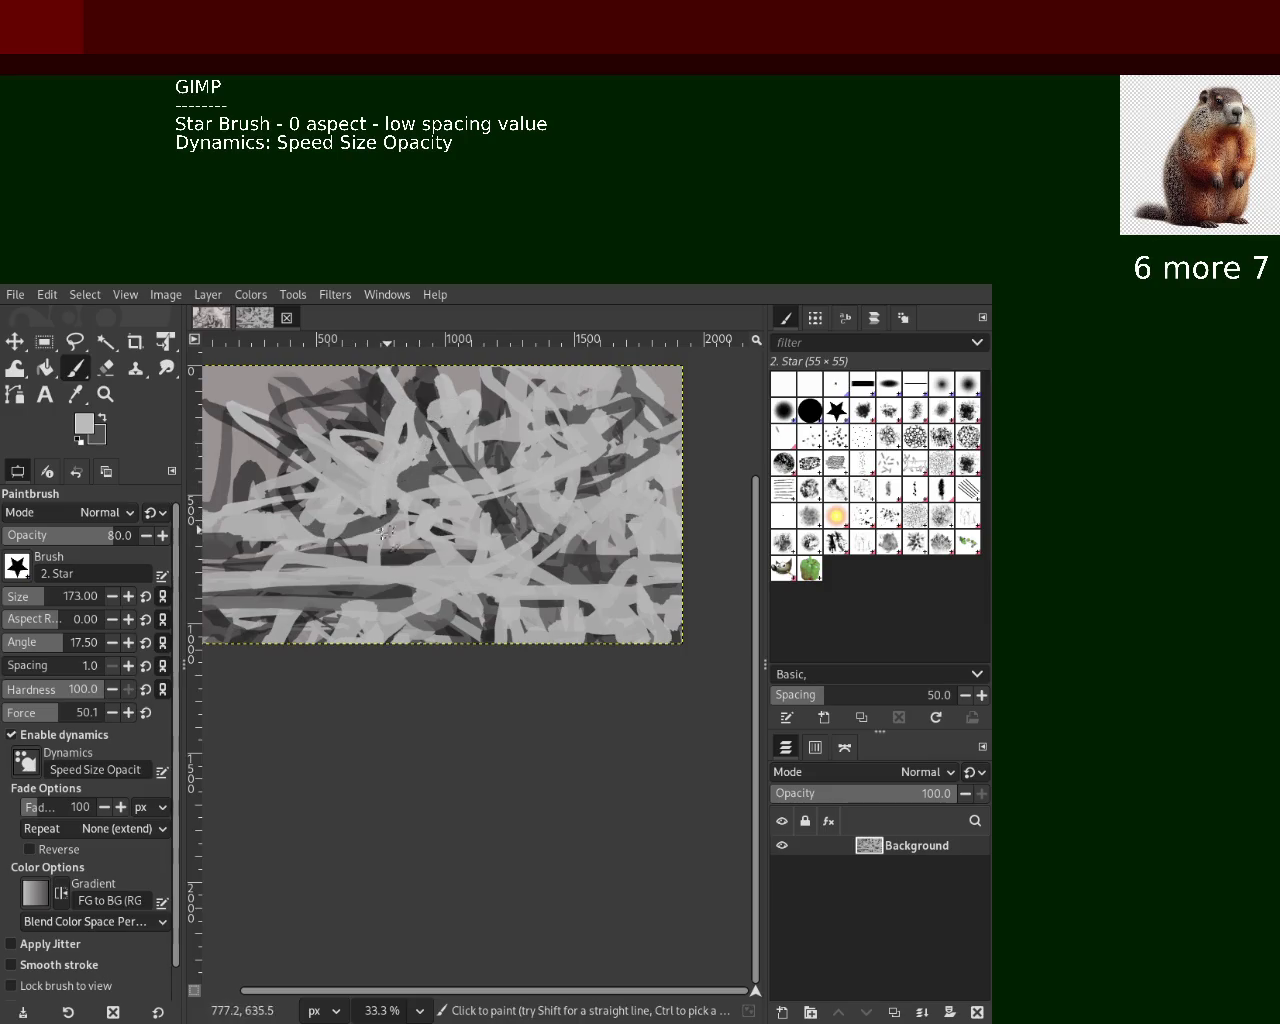
Paint light grey strokes at the lower right and a dark stroke across the lower left
mouse_move(574, 615)
left_mouse_down()
mouse_move(650, 605)
mouse_move(520, 610)
mouse_move(559, 540)
mouse_move(670, 590)
mouse_move(611, 582)
mouse_move(630, 550)
mouse_move(655, 613)
mouse_move(590, 570)
mouse_move(625, 633)
left_mouse_up()
left_click(592, 576, "ctrl")
key("ctrl+z")
key("ctrl+z")
left_click(625, 600, "ctrl")
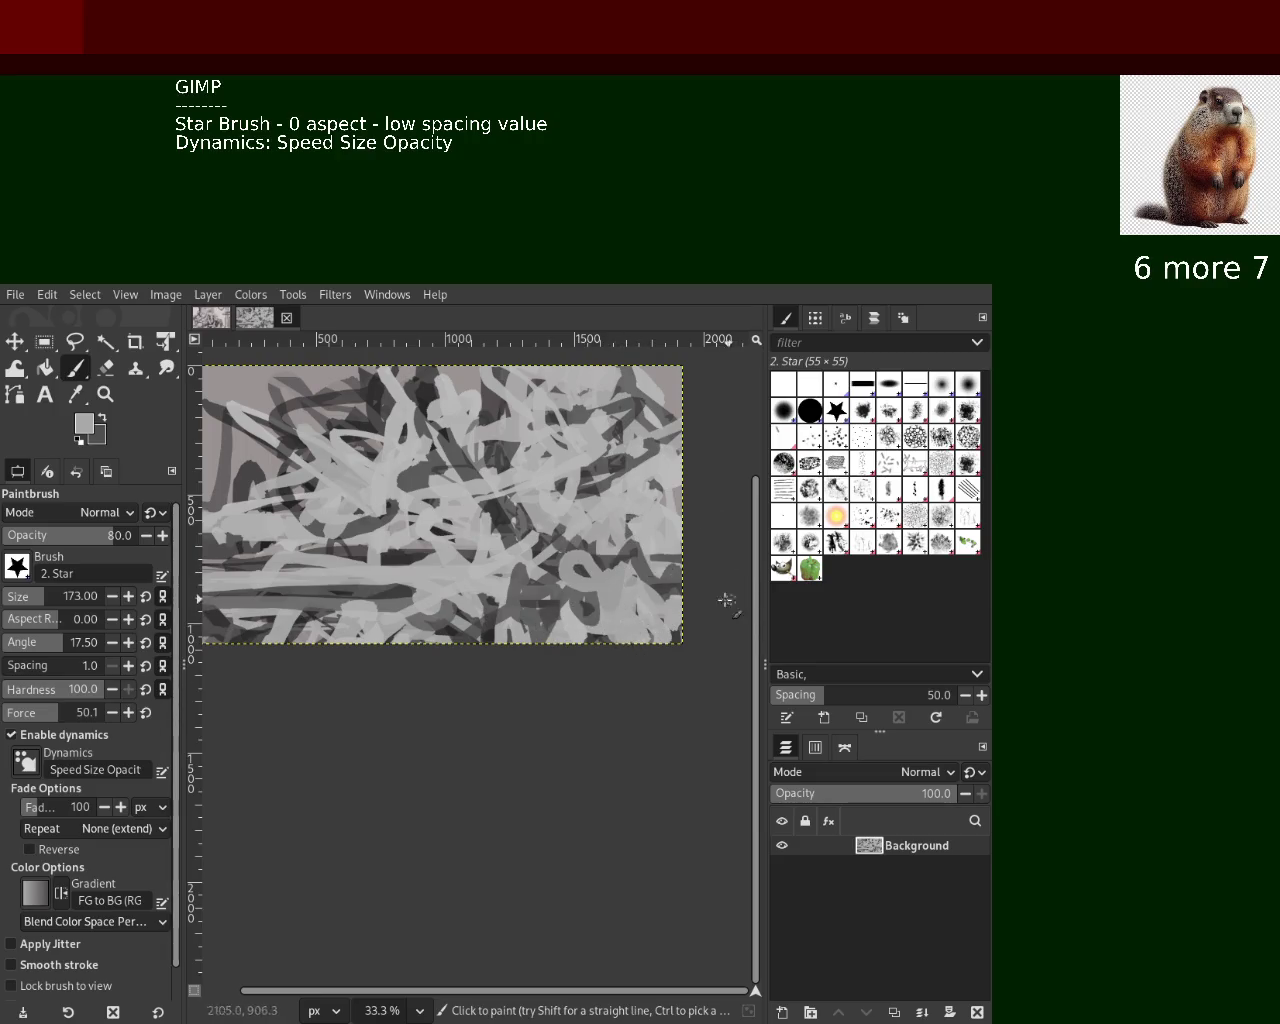
left_click_drag(530, 545, 610, 563)
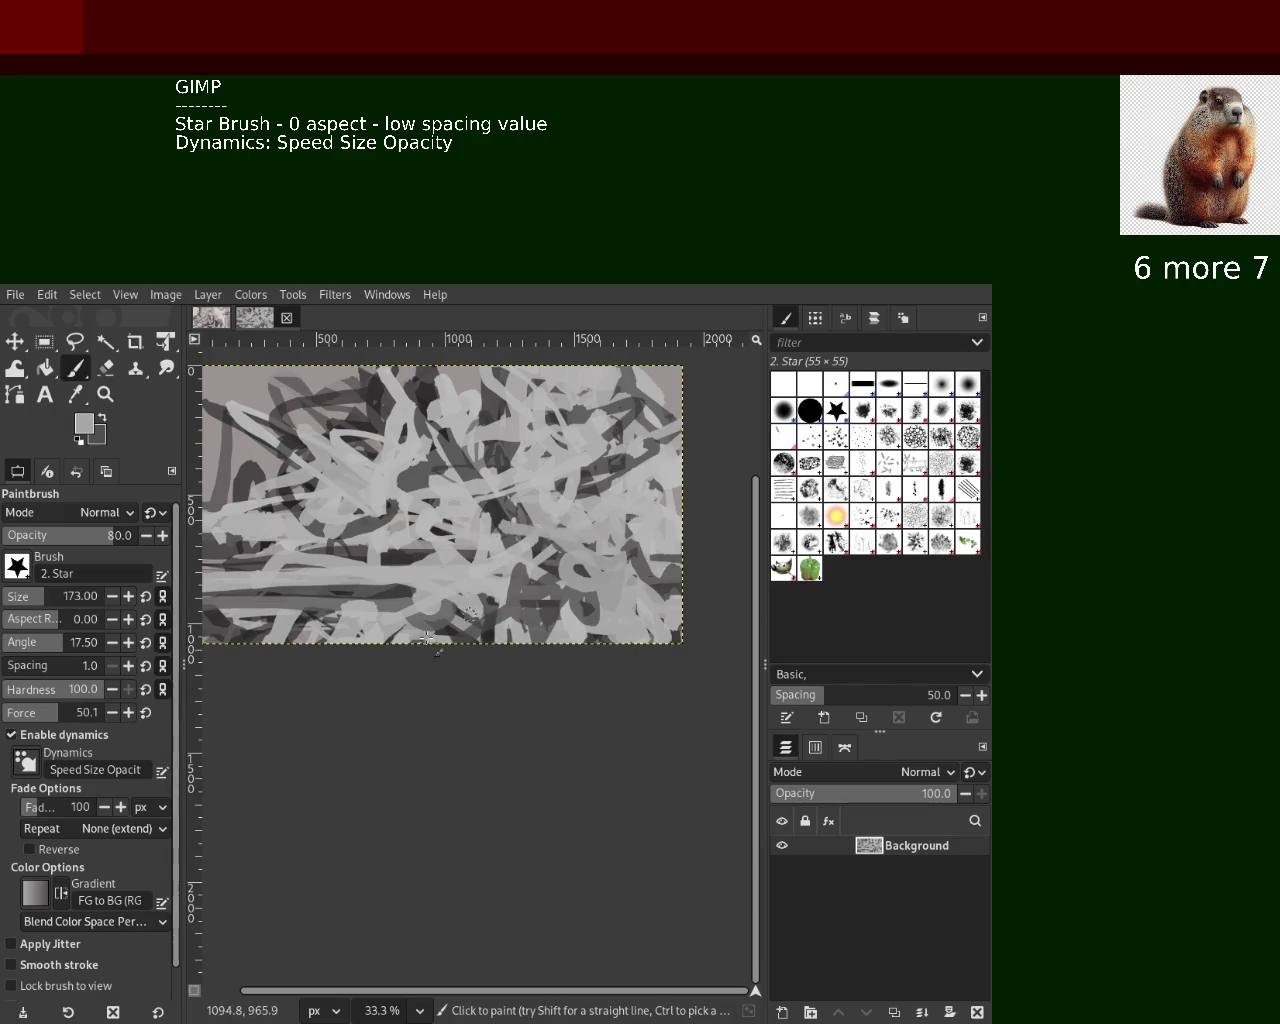
left_click(380, 585, "ctrl")
left_click_drag(385, 580, 195, 585)
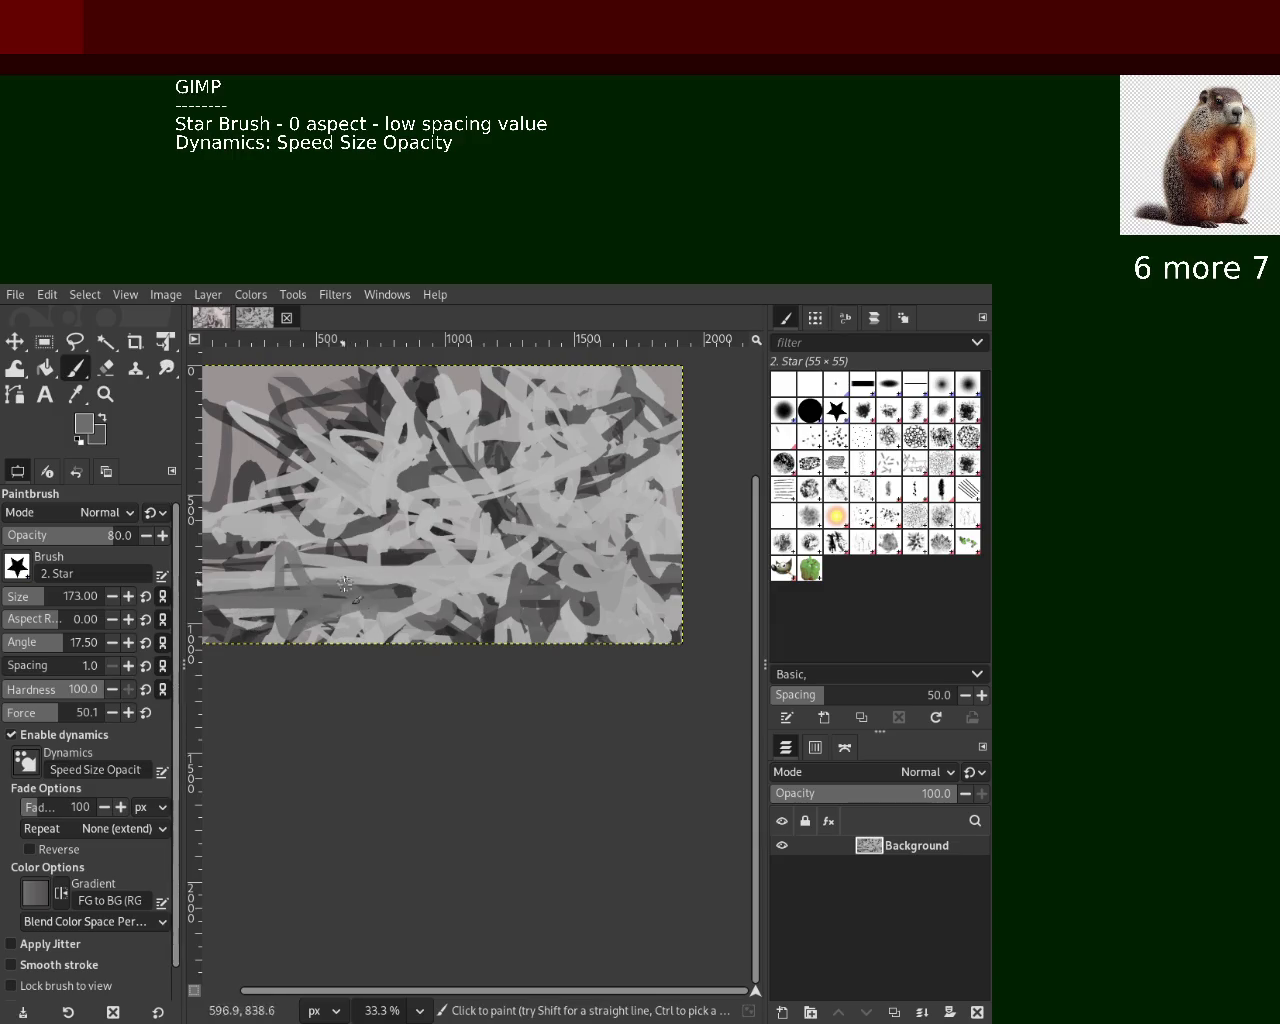
Enlarge the brush to 255 and paint light grey strokes, undoing a dark upper-left one
mouse_move(190, 602)
left_mouse_down()
mouse_move(178, 602)
mouse_move(272, 602)
left_mouse_up()
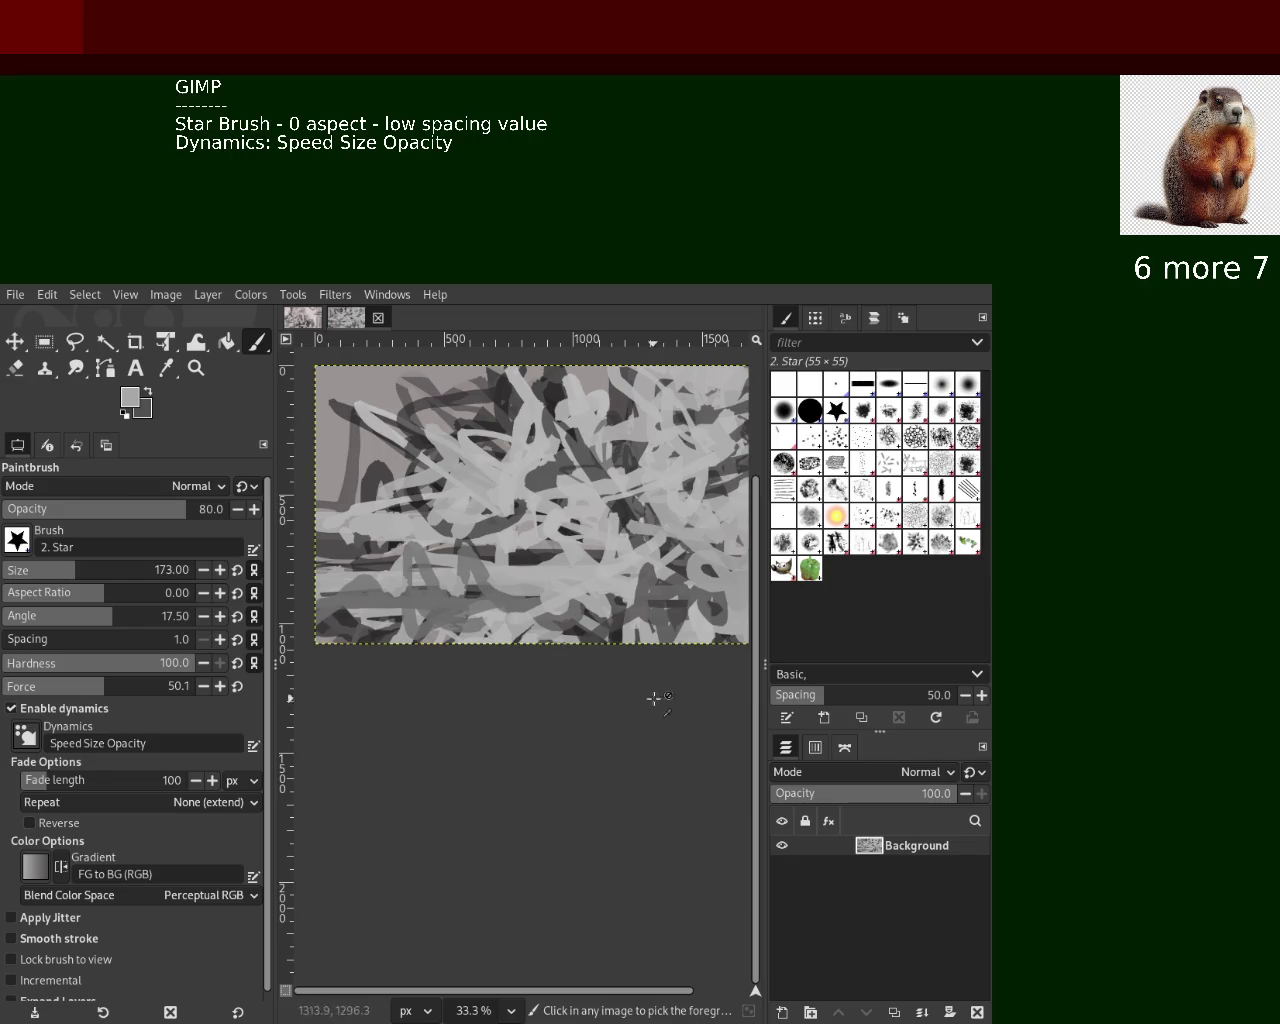
left_click(601, 634, "ctrl")
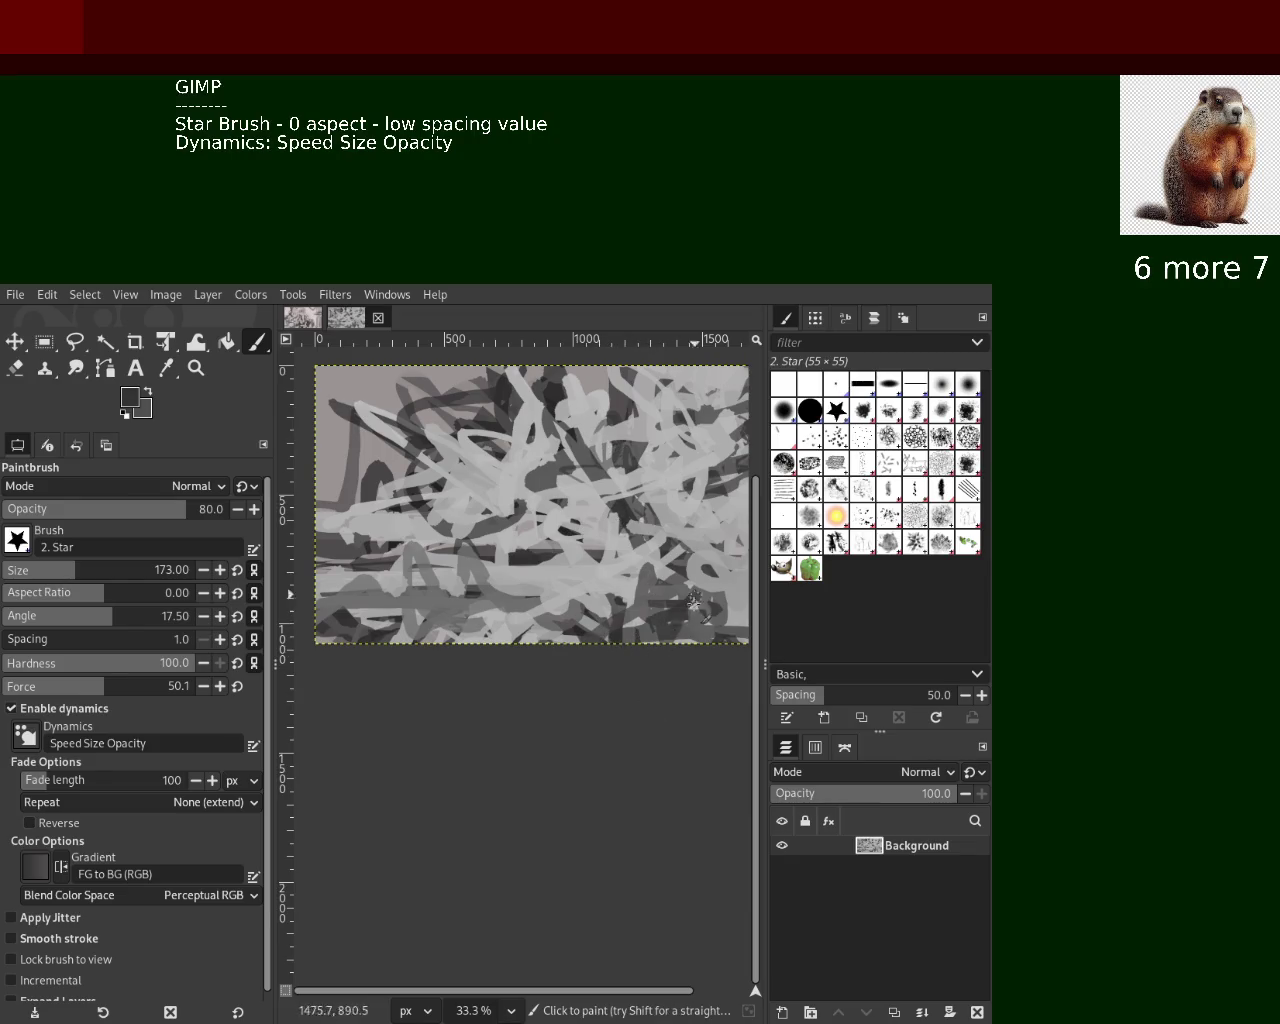
left_click(670, 570, "ctrl")
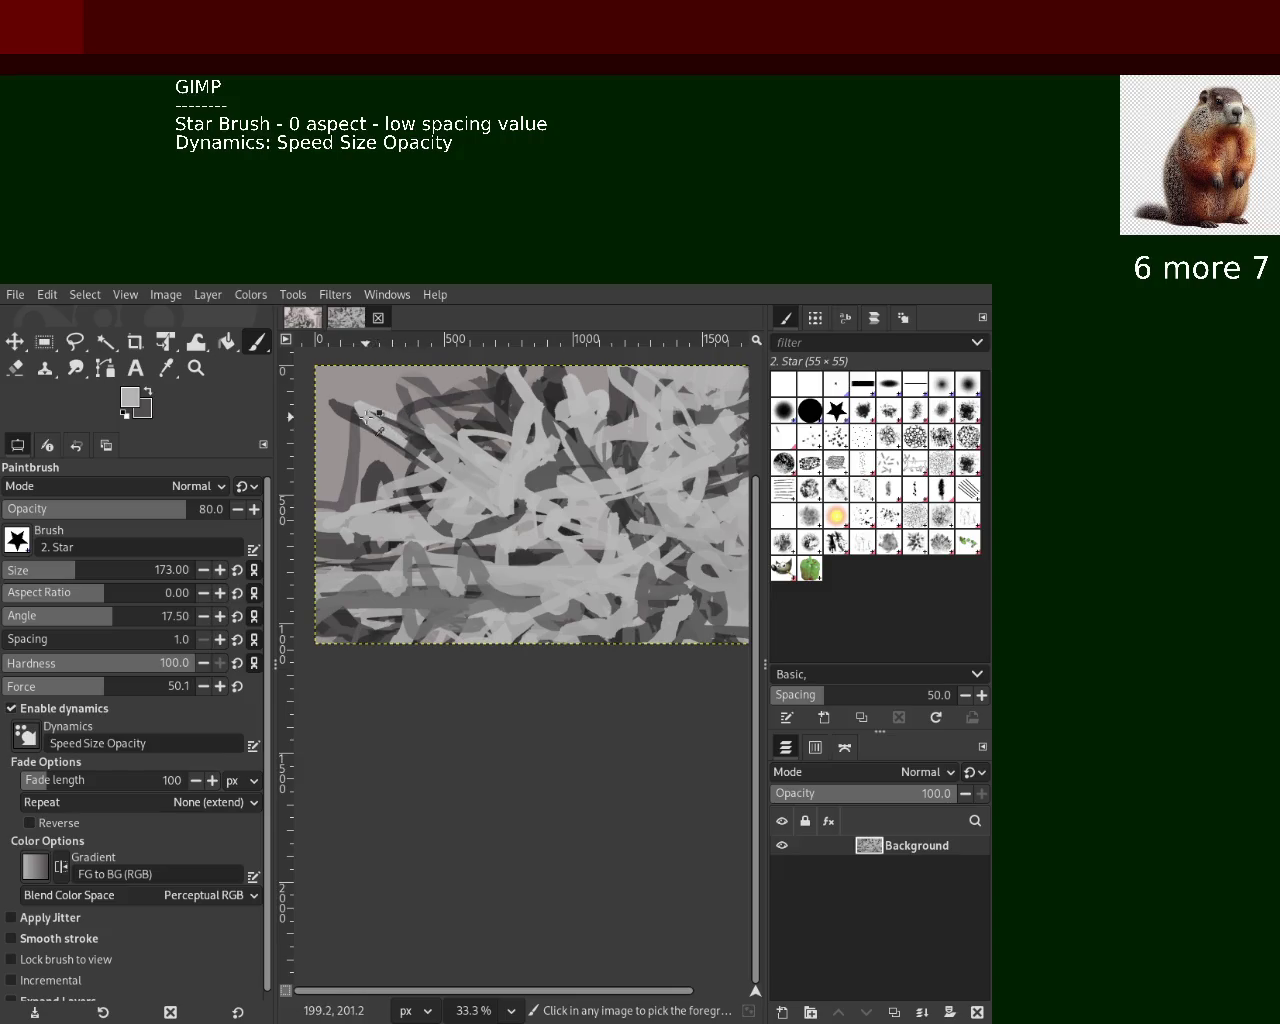
left_click_drag(368, 415, 355, 357)
left_click(400, 425, "ctrl")
left_click_drag(400, 430, 323, 458)
key("ctrl+z")
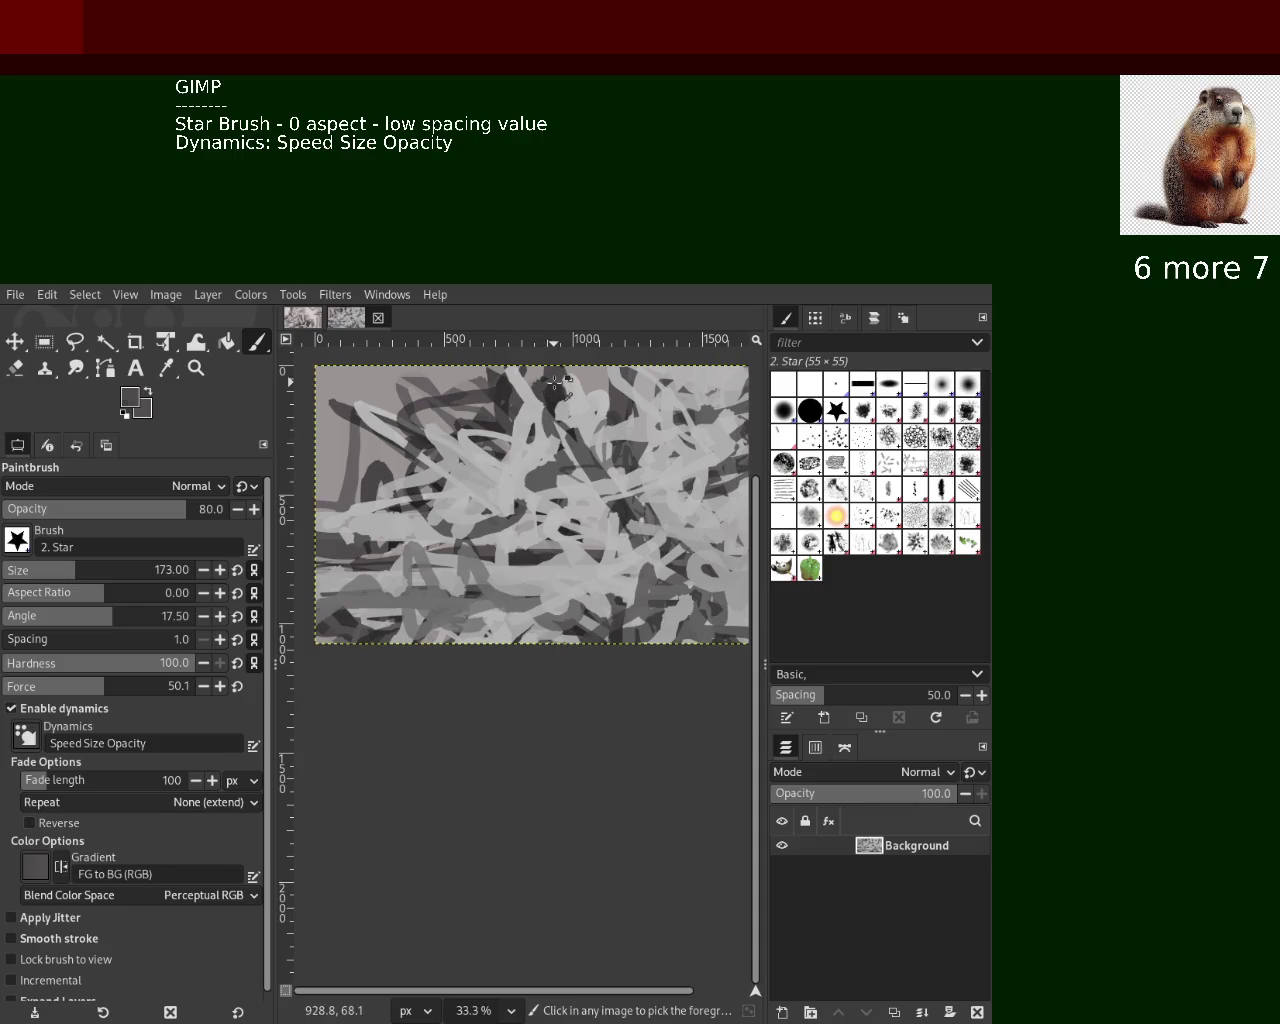
Cover the dark upper-left patch with layered light grey strokes
left_click(554, 382, "ctrl")
mouse_move(410, 500)
left_mouse_down()
mouse_move(378, 462)
mouse_move(420, 390)
left_mouse_up()
key("ctrl+z")
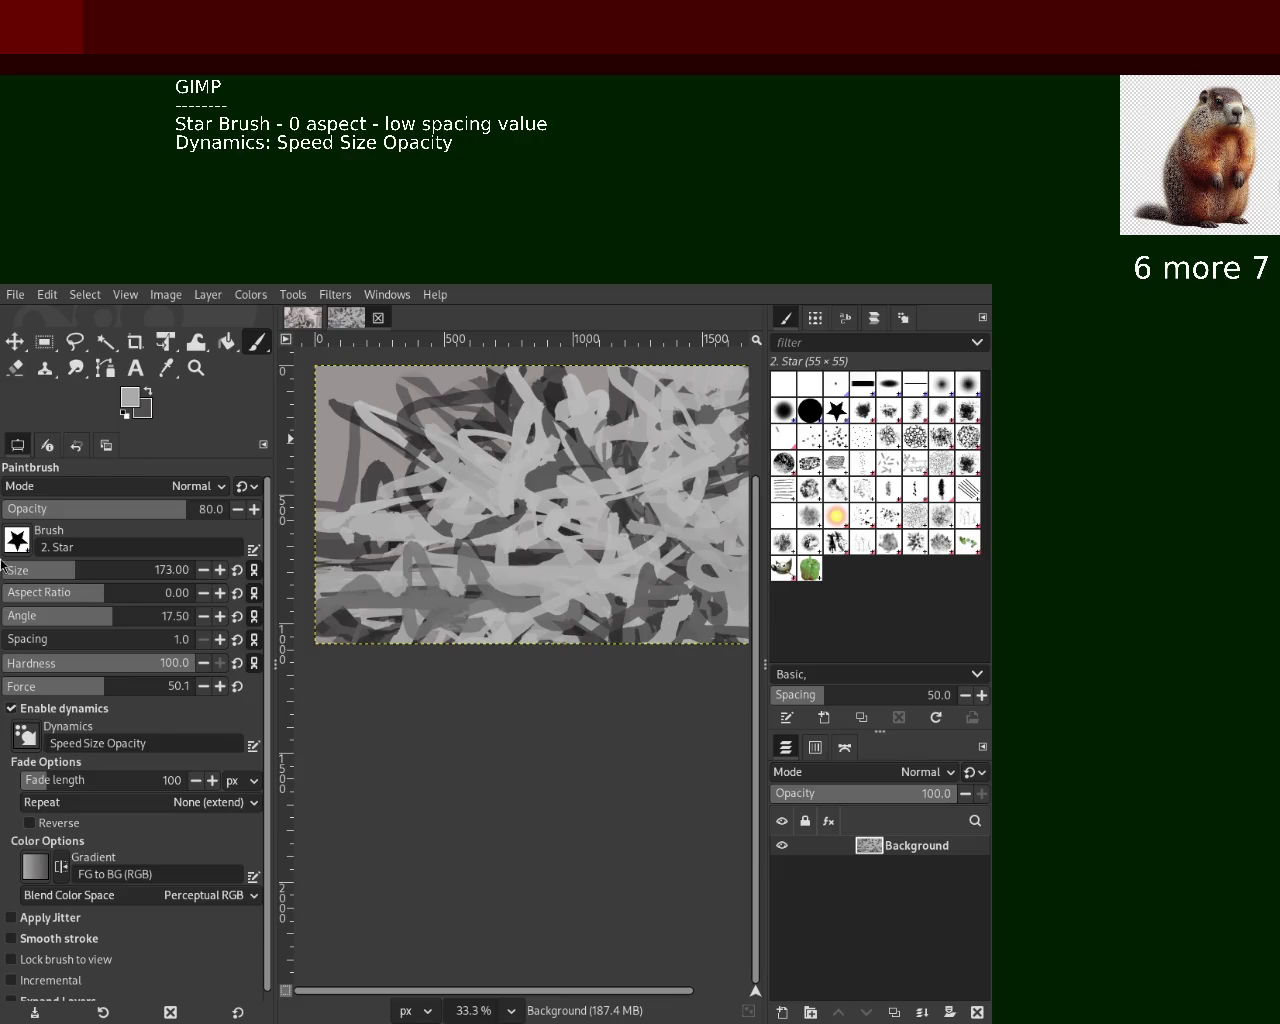
left_click(515, 412, "ctrl")
mouse_move(427, 541)
left_mouse_down()
mouse_move(386, 397)
mouse_move(390, 445)
mouse_move(467, 400)
mouse_move(466, 490)
mouse_move(447, 516)
mouse_move(458, 435)
mouse_move(424, 511)
mouse_move(388, 410)
mouse_move(480, 500)
left_mouse_up()
left_click(547, 412, "ctrl")
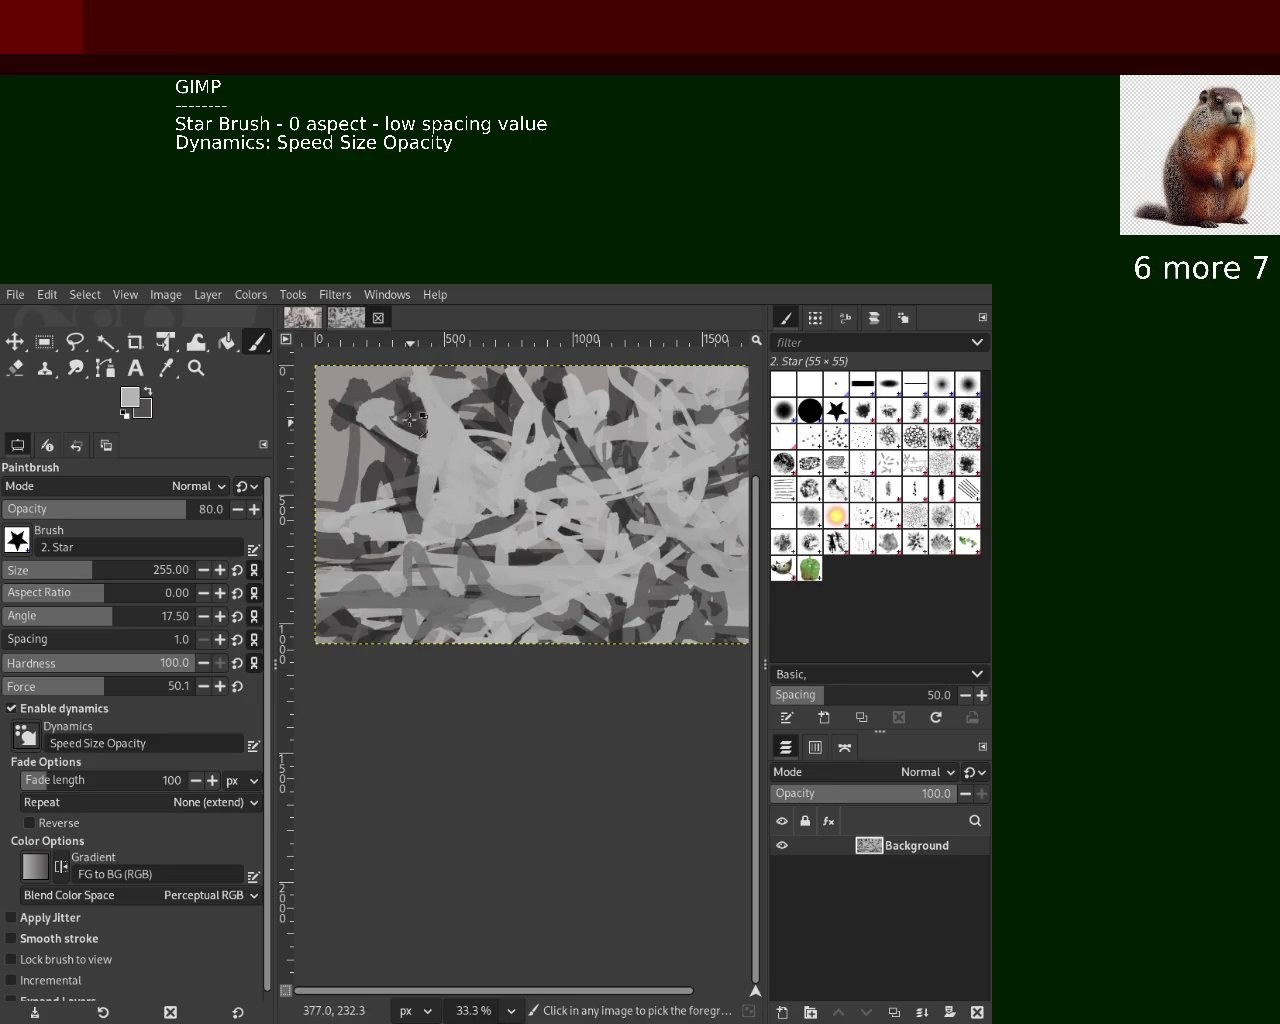
left_click_drag(410, 420, 460, 509)
left_click_drag(419, 440, 598, 550)
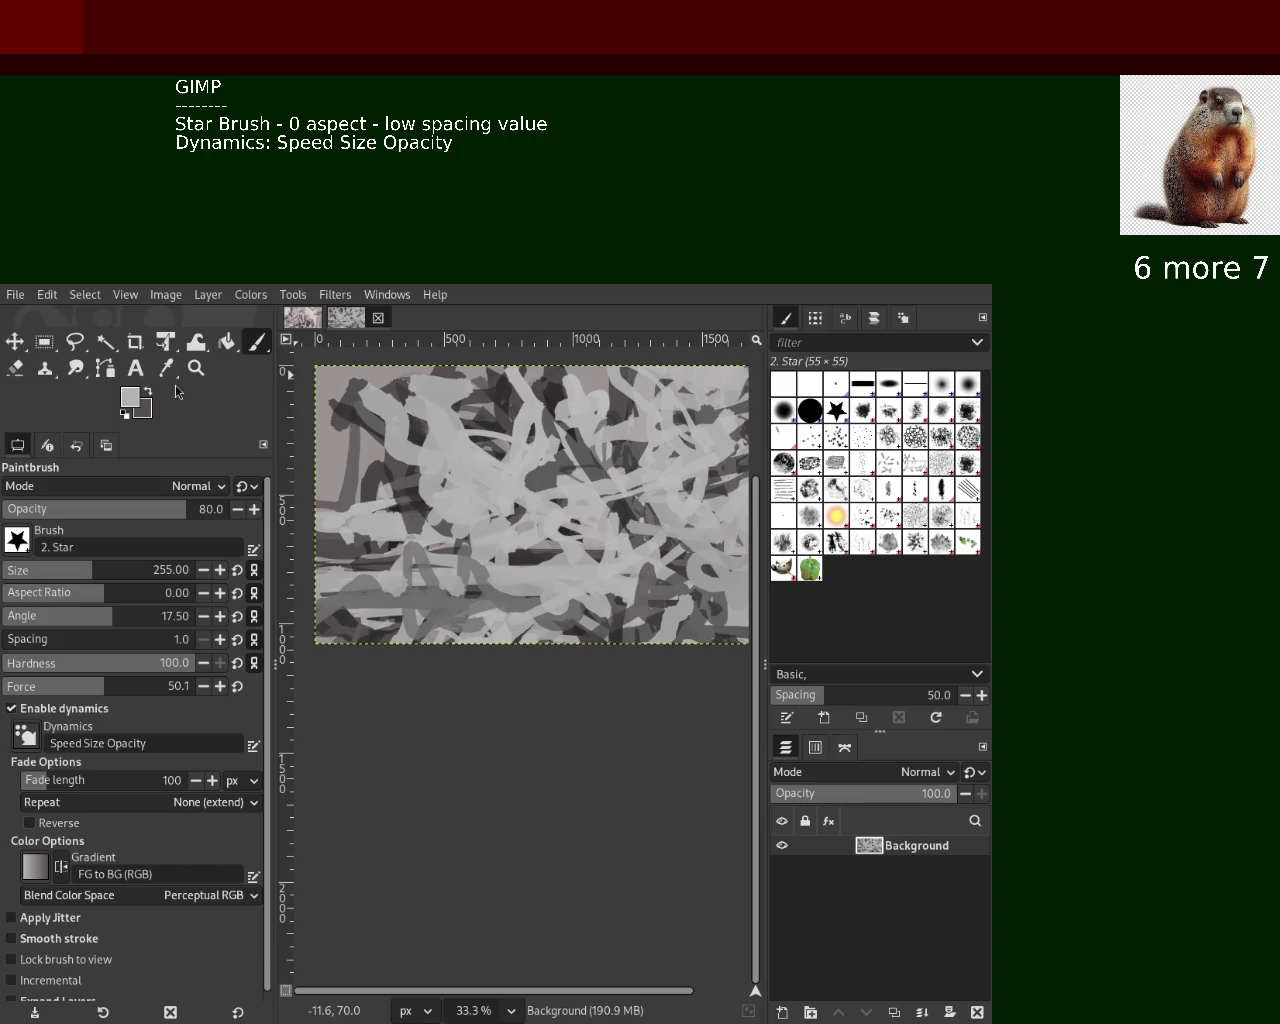
left_click(15, 369)
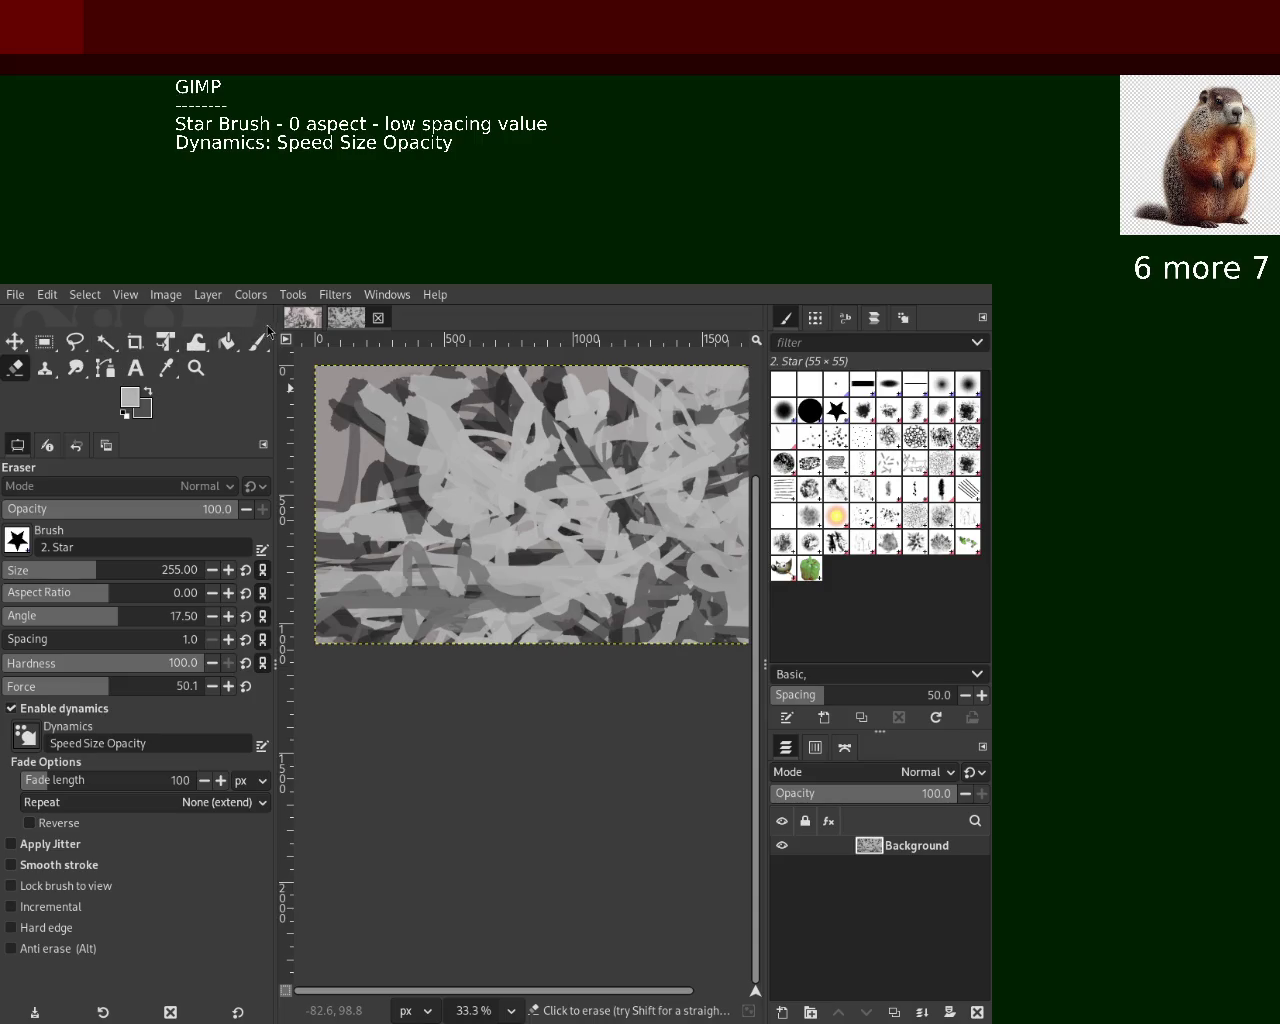
Erase the scribbles near the top-left corner, top edge and left edge to flat grey
left_click_drag(360, 385, 333, 458)
mouse_move(452, 371)
left_mouse_down()
mouse_move(489, 409)
mouse_move(501, 333)
left_mouse_up()
mouse_move(329, 490)
left_mouse_down()
mouse_move(357, 502)
mouse_move(350, 466)
left_mouse_up()
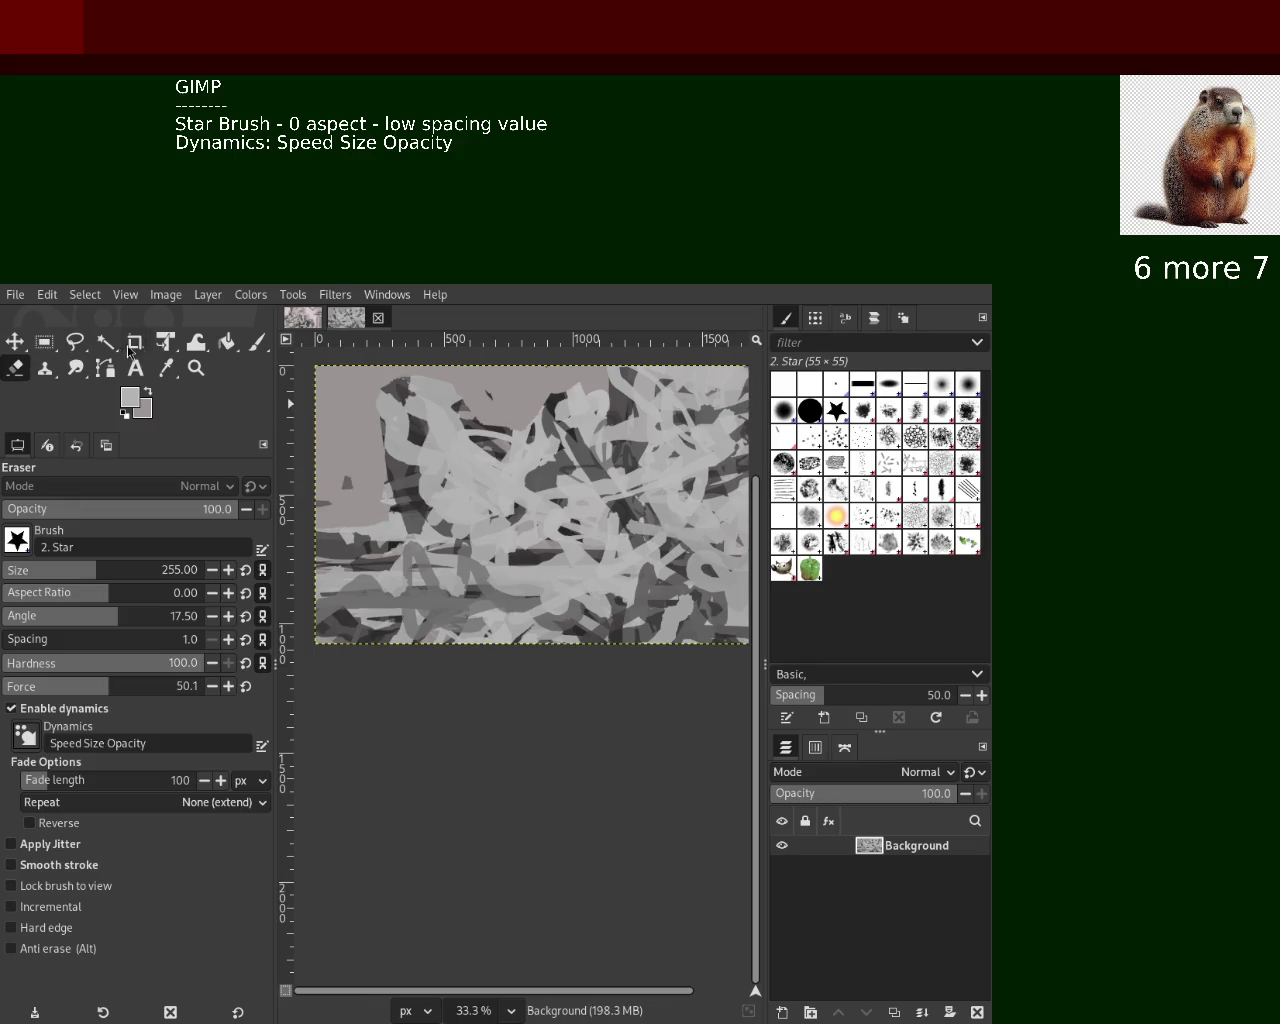
Paint a light grey stroke across the lower left with the Paintbrush
left_click(257, 342)
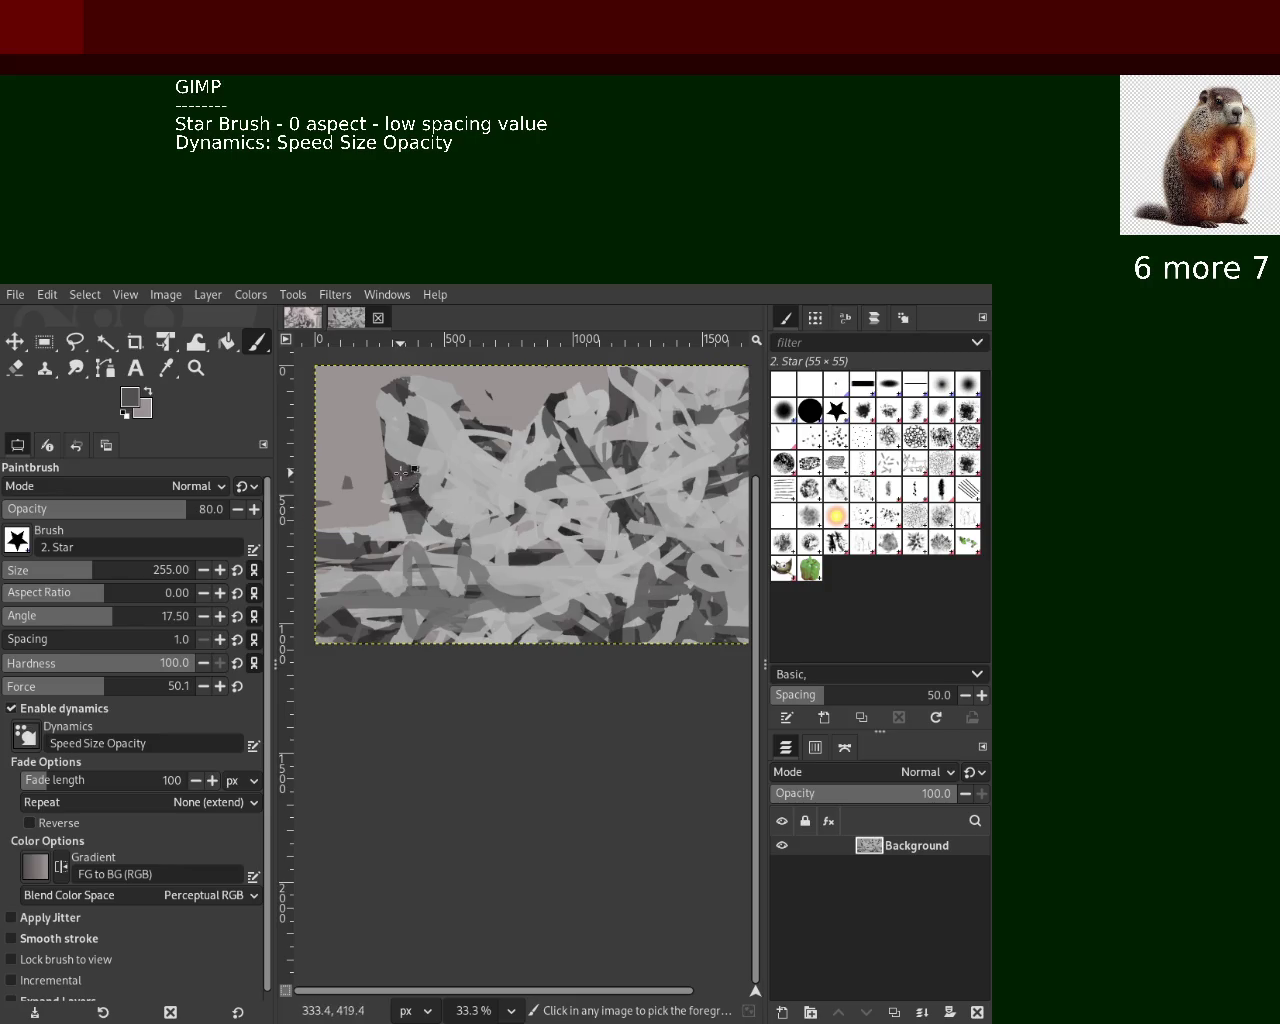
left_click(392, 535, "ctrl")
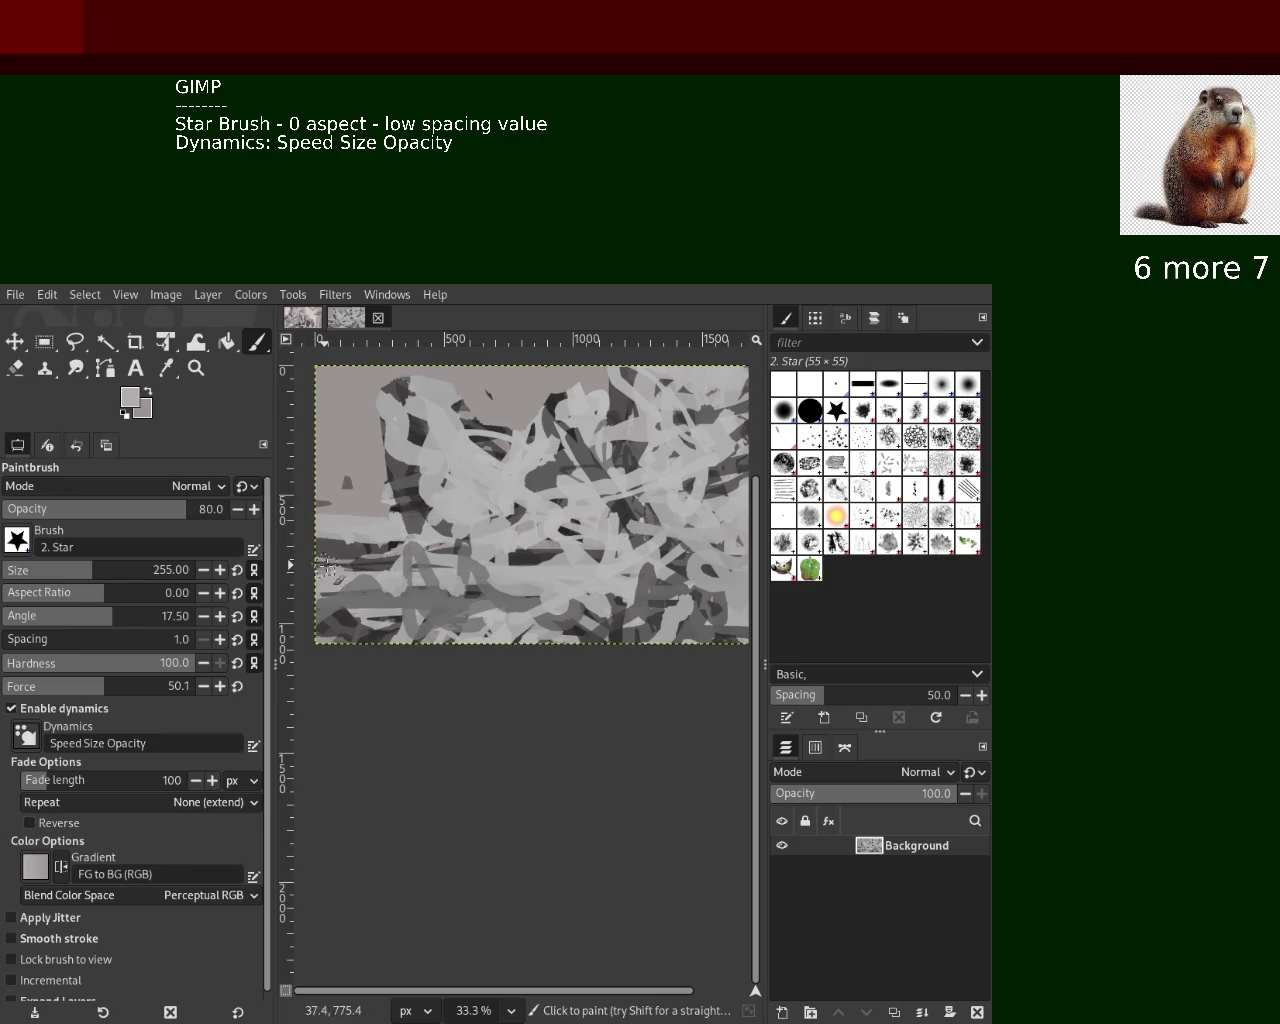
left_click_drag(400, 540, 322, 530)
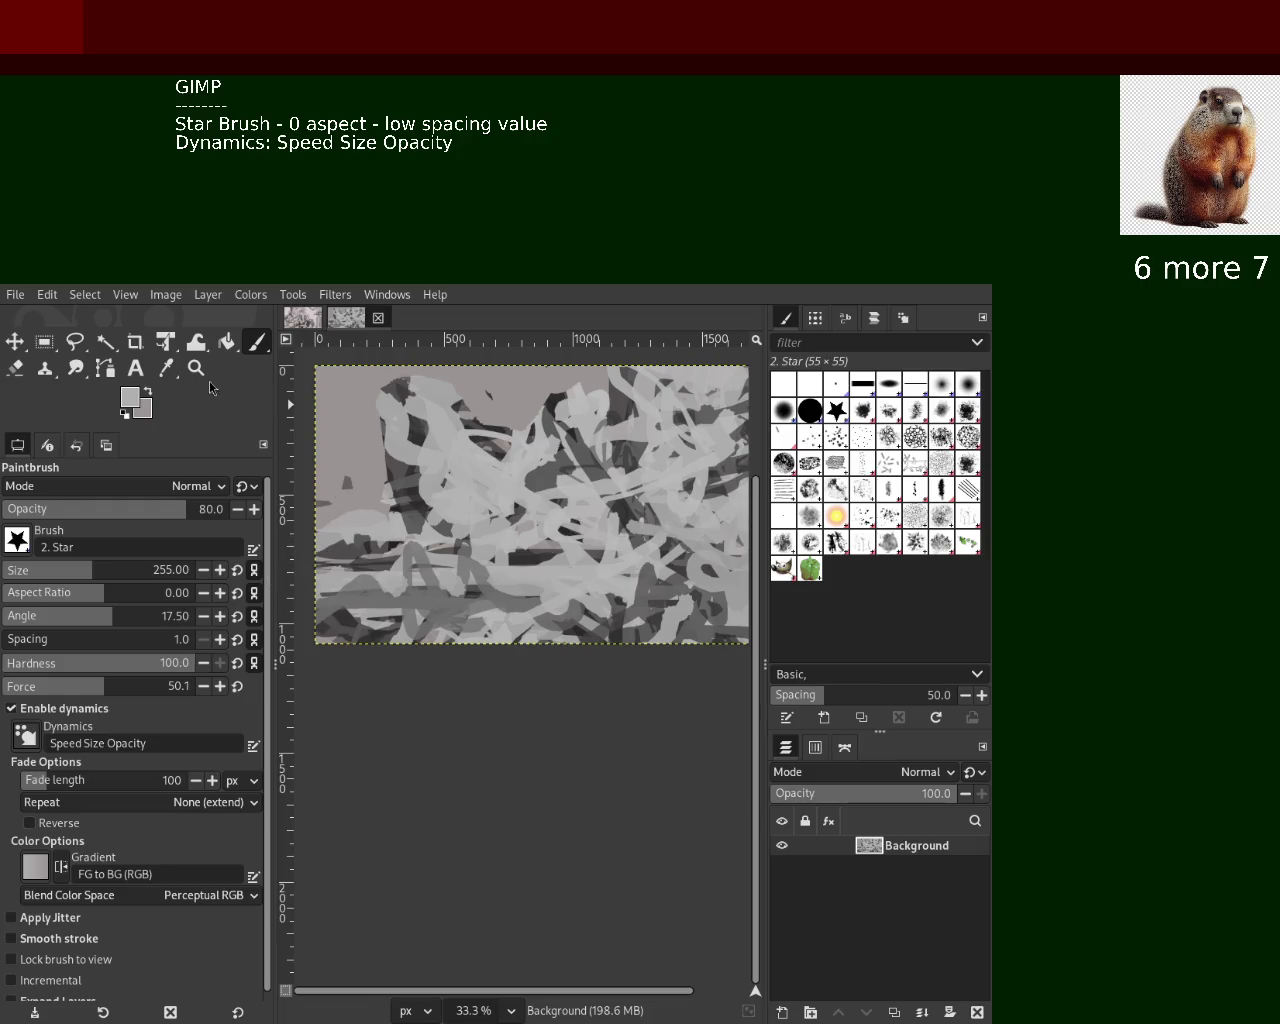
key("shift+e")
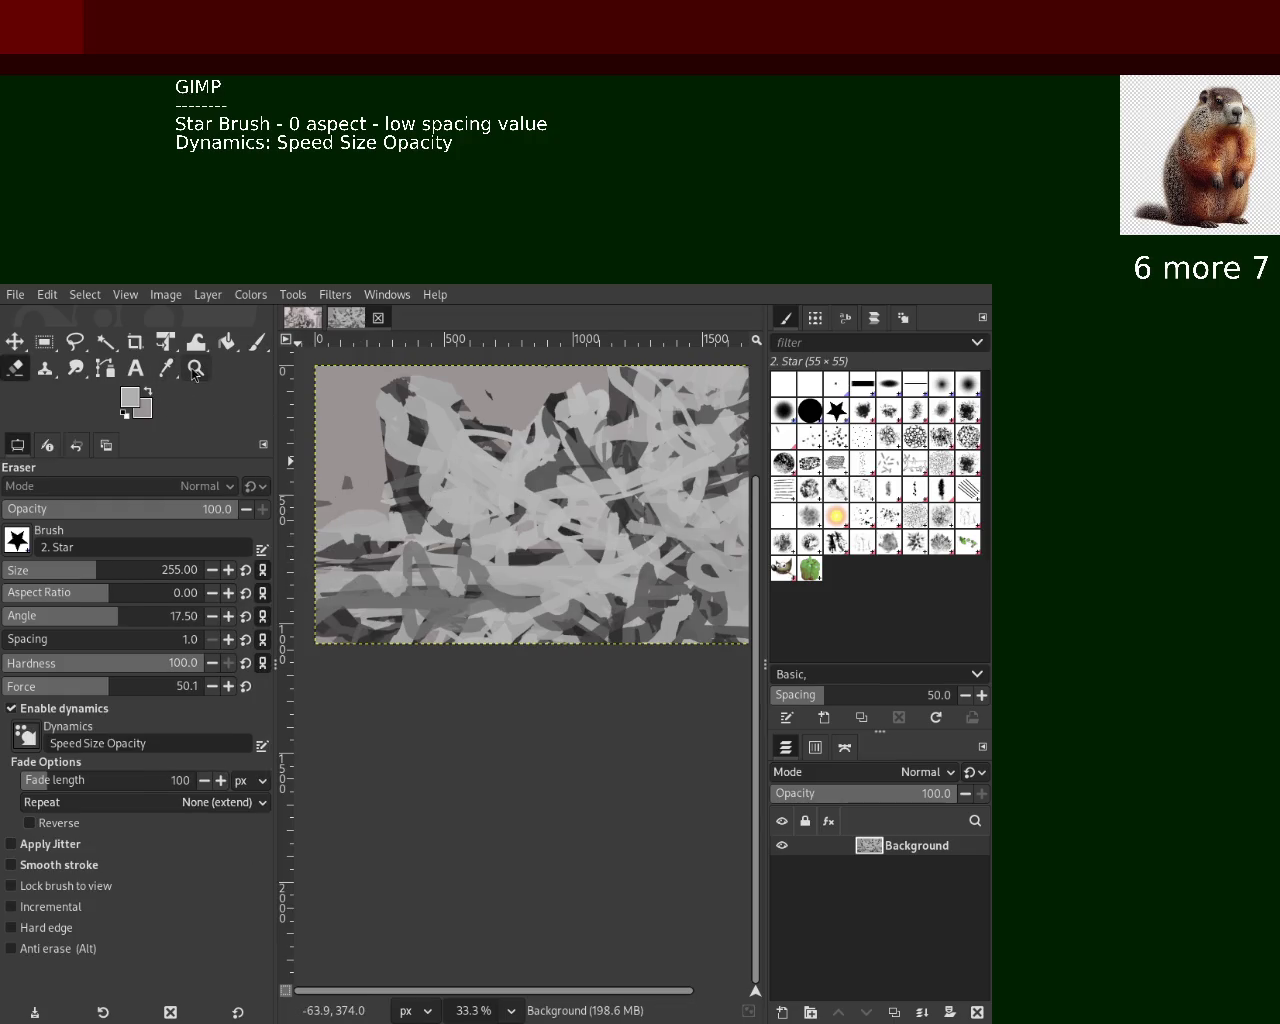
Zoom around the second scribble canvas and settle the view at 25%
left_click(195, 369)
left_click(568, 515, "ctrl")
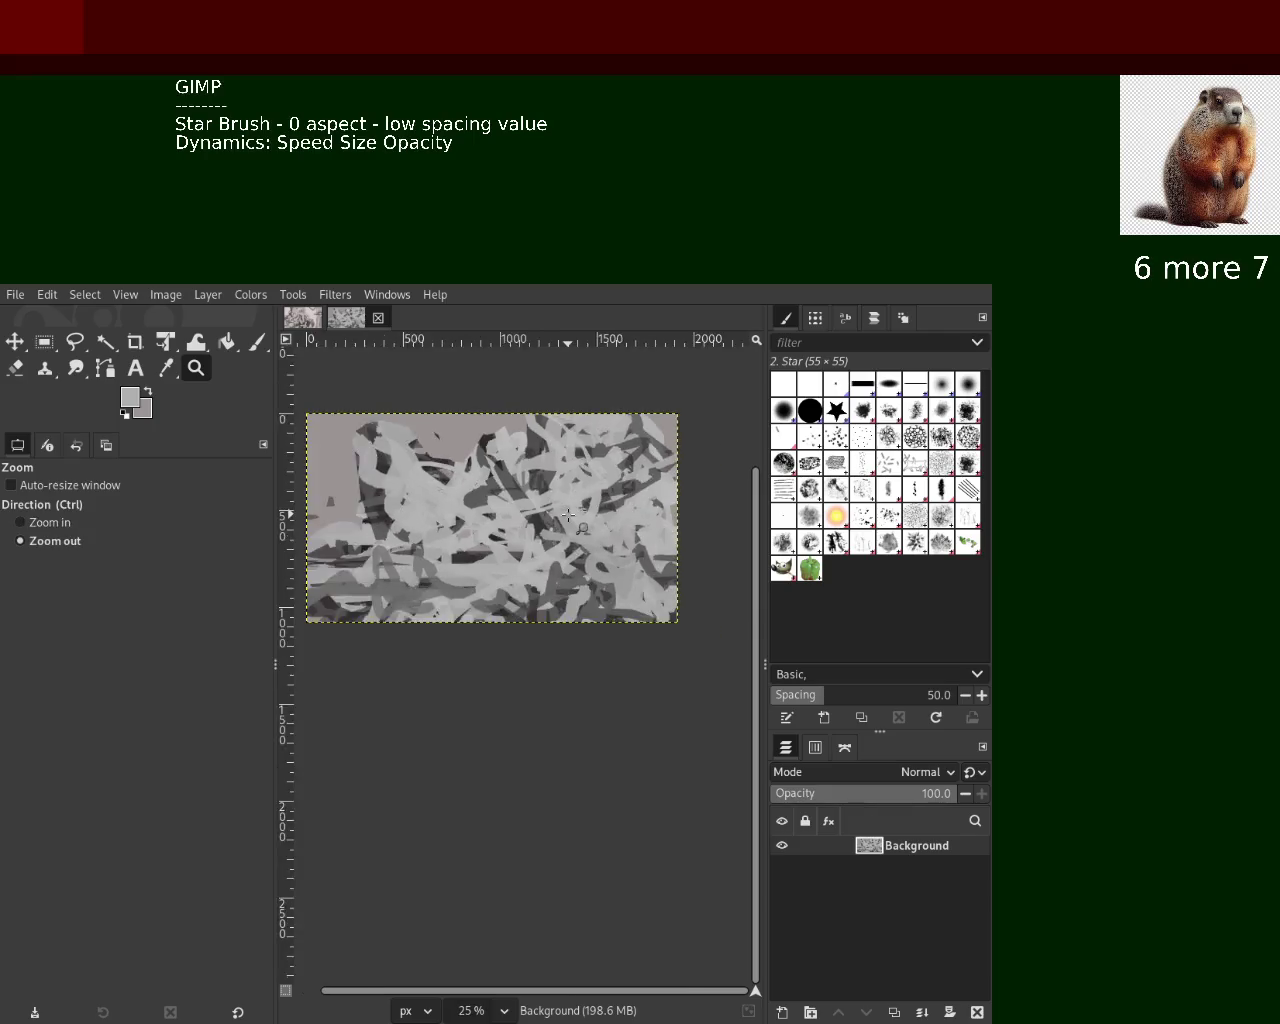
left_click(567, 520, "ctrl")
left_click(446, 526)
left_click(446, 526)
left_click(446, 526, "ctrl")
left_click(447, 526, "ctrl")
left_click(469, 524)
left_click(469, 524)
left_click(469, 524, "ctrl")
left_click(604, 473)
left_click(604, 473, "ctrl")
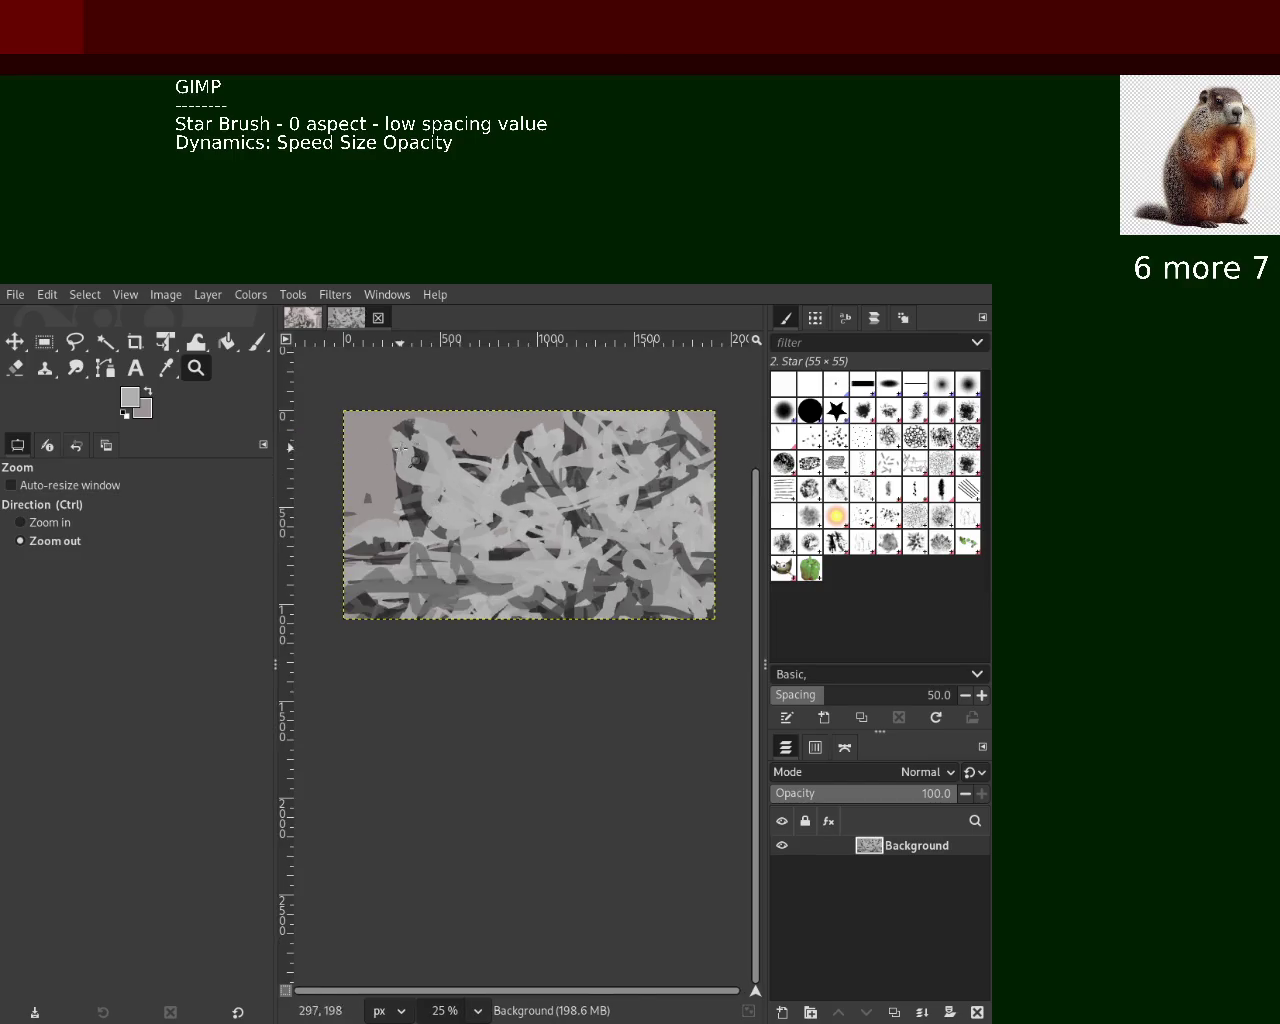
left_click(398, 452, "ctrl")
left_click(548, 480)
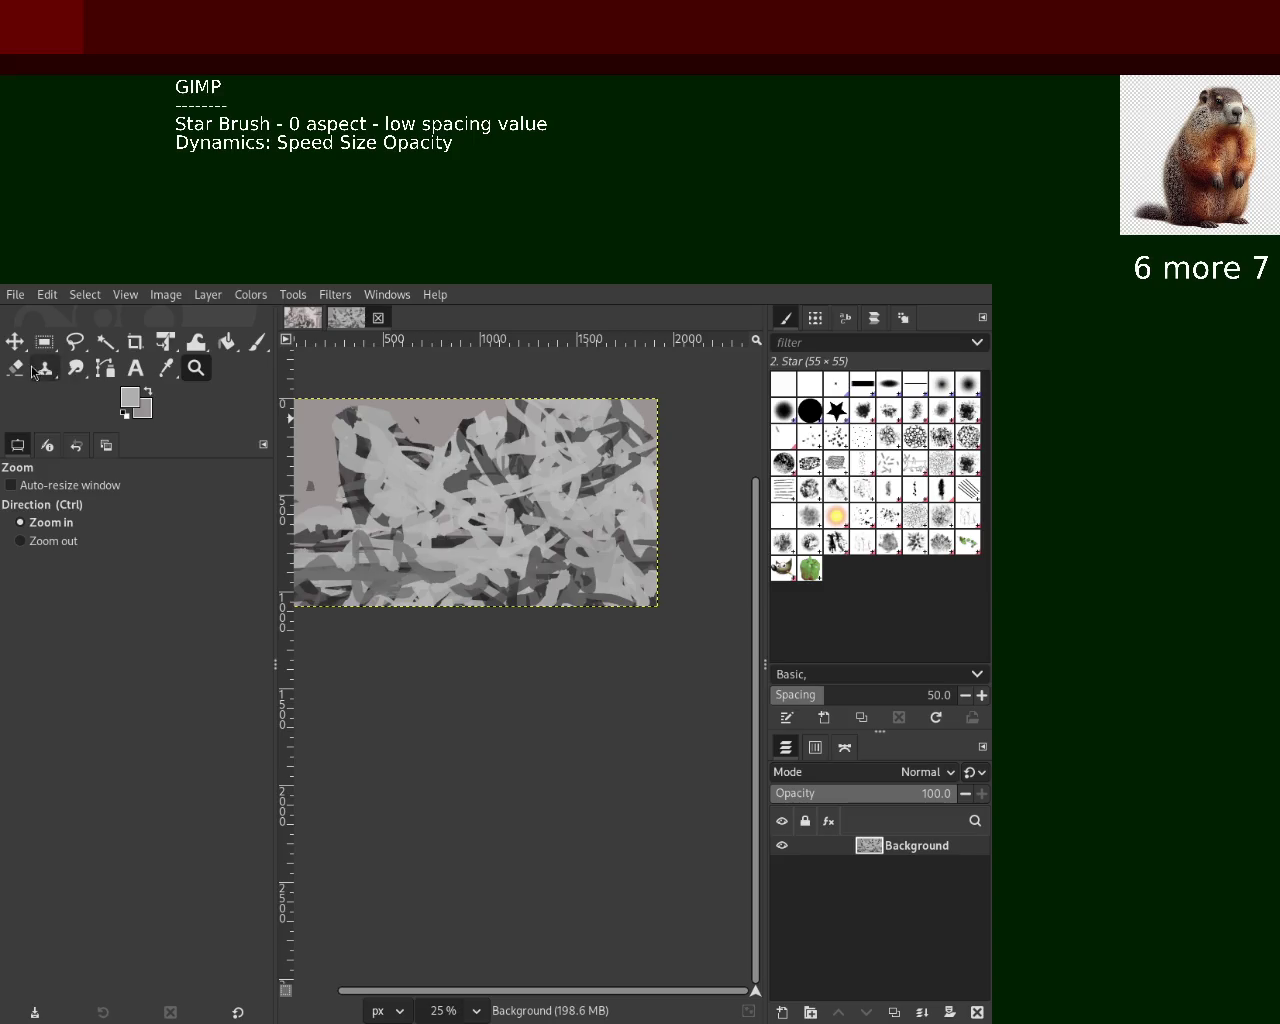
Paint light grey star-brush strokes on the right, sample a grey, and add a darker stroke
left_click(257, 342)
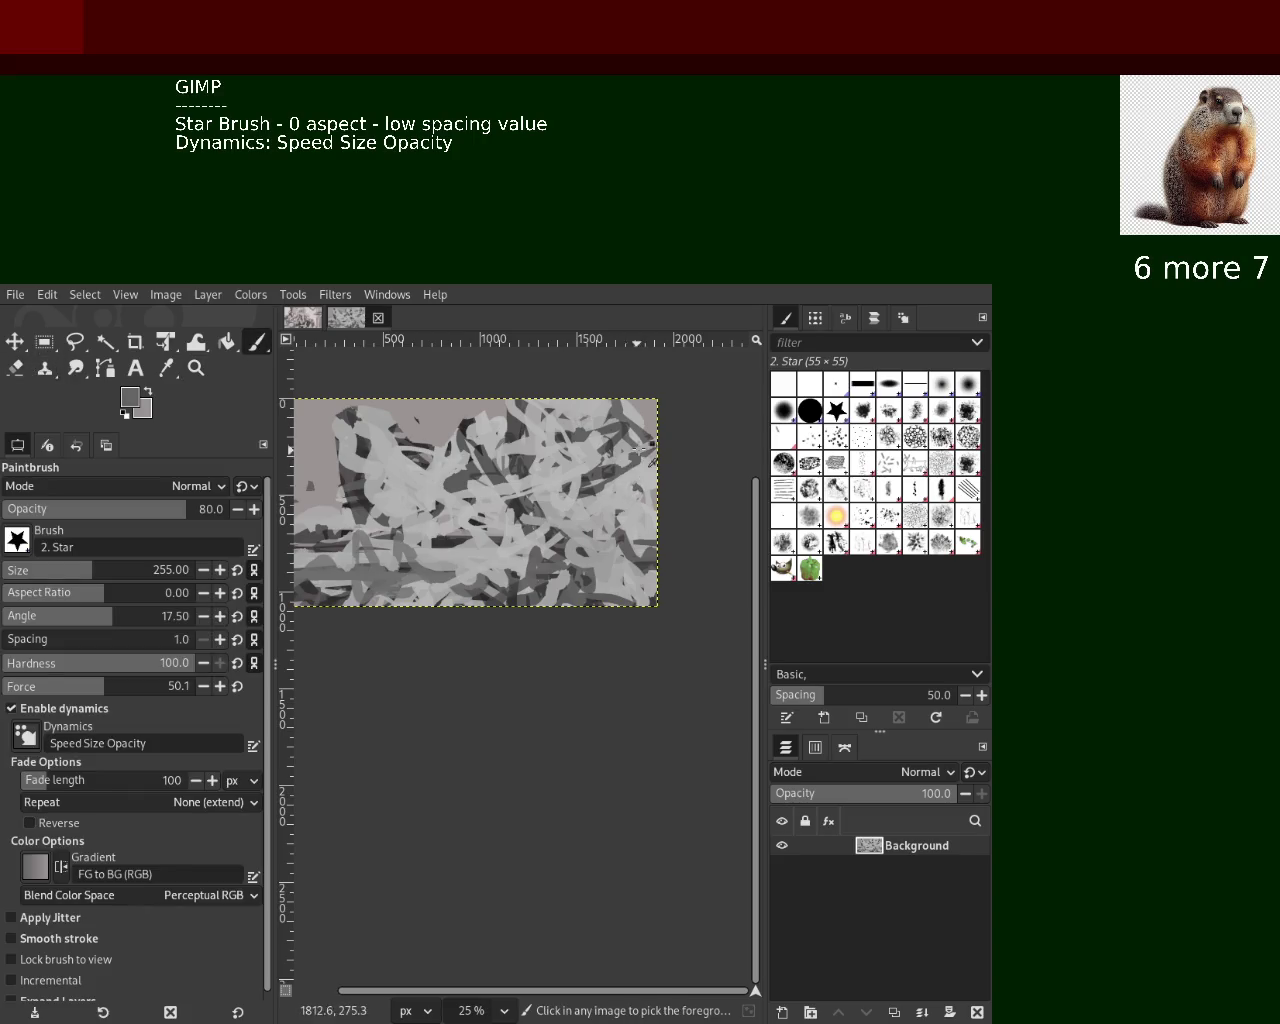
left_click_drag(648, 460, 516, 527)
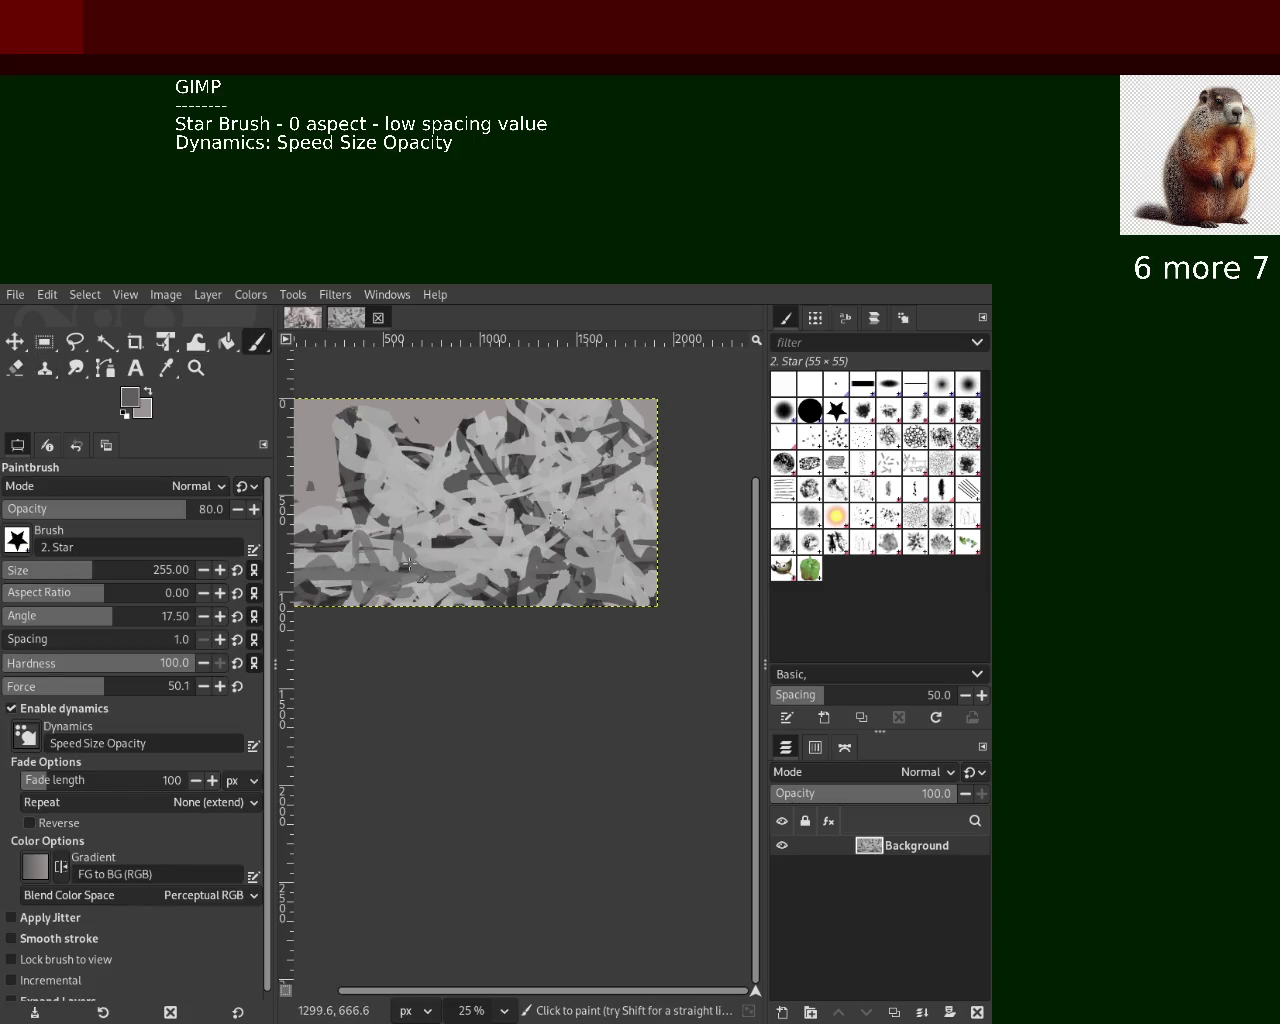
left_click_drag(516, 527, 650, 500)
left_click_drag(548, 506, 600, 485)
left_click(600, 485, "ctrl")
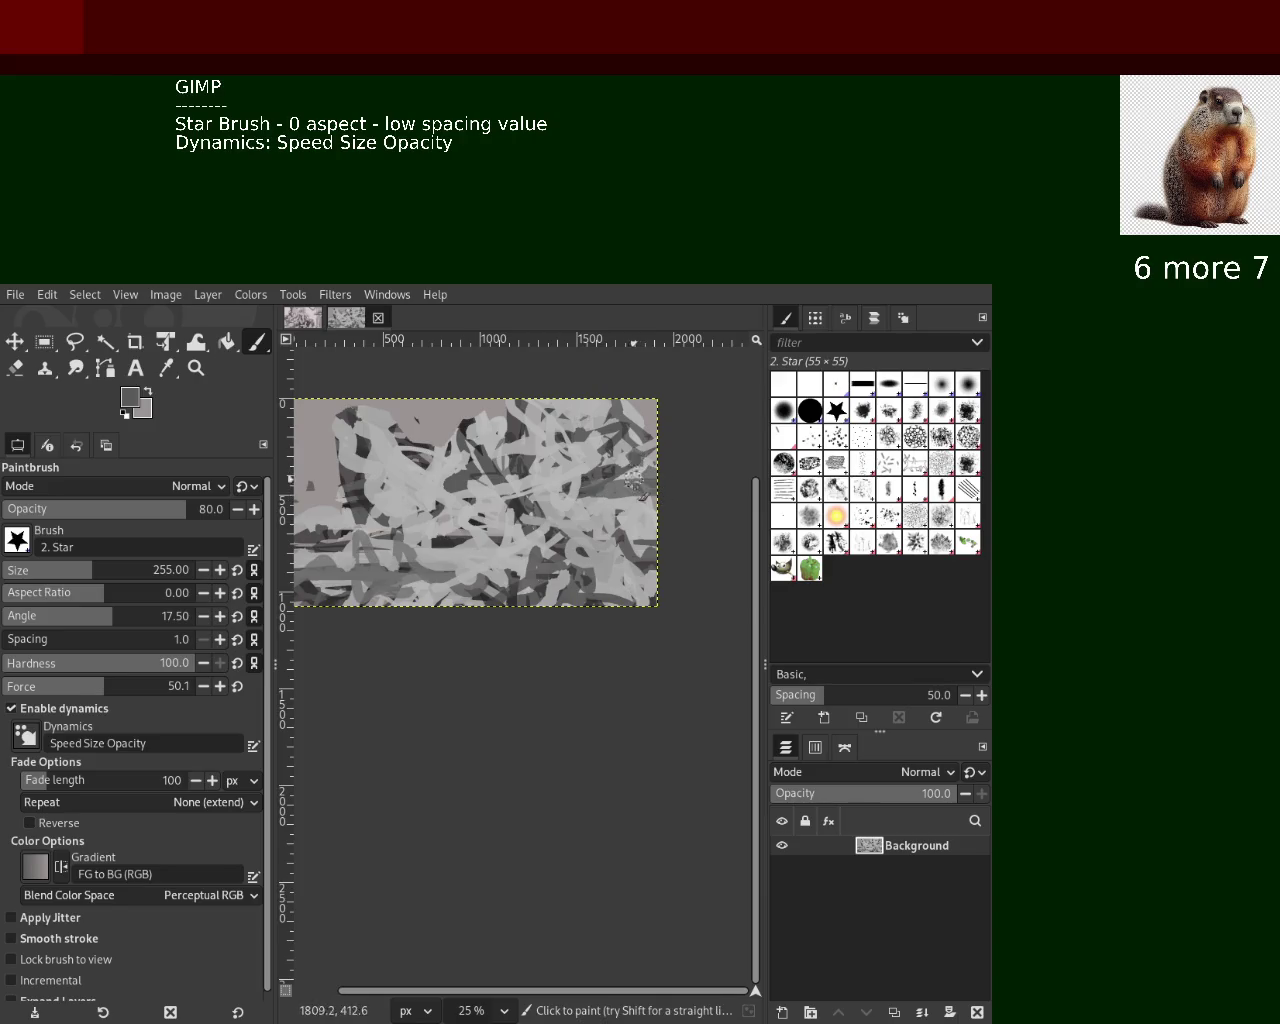
left_click(636, 472, "ctrl")
left_click_drag(519, 500, 519, 544)
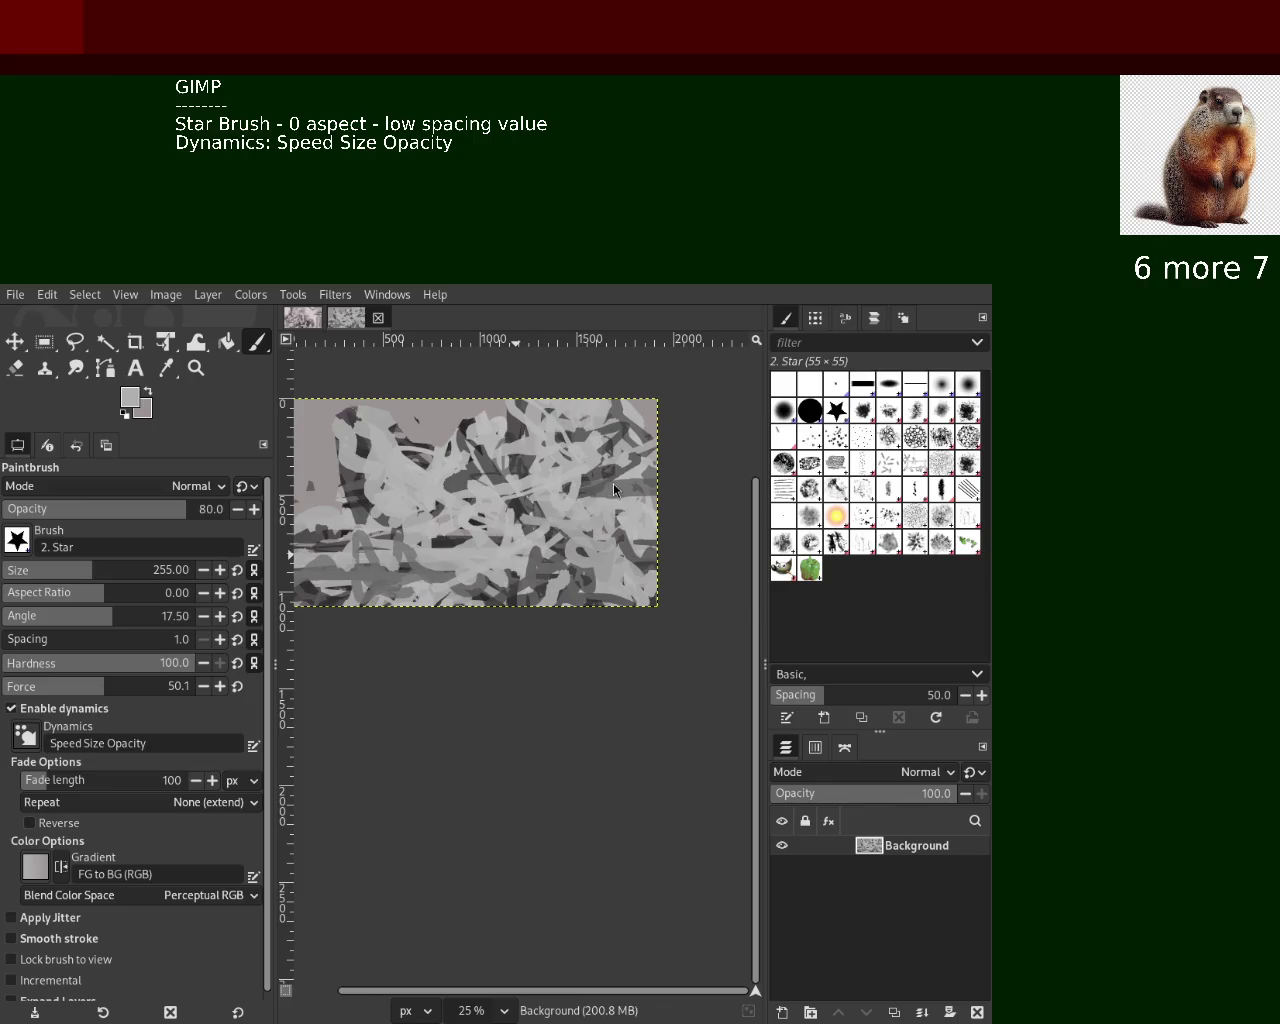
Compare with the first drawing by switching to its tab and zooming in and out
left_click(196, 367)
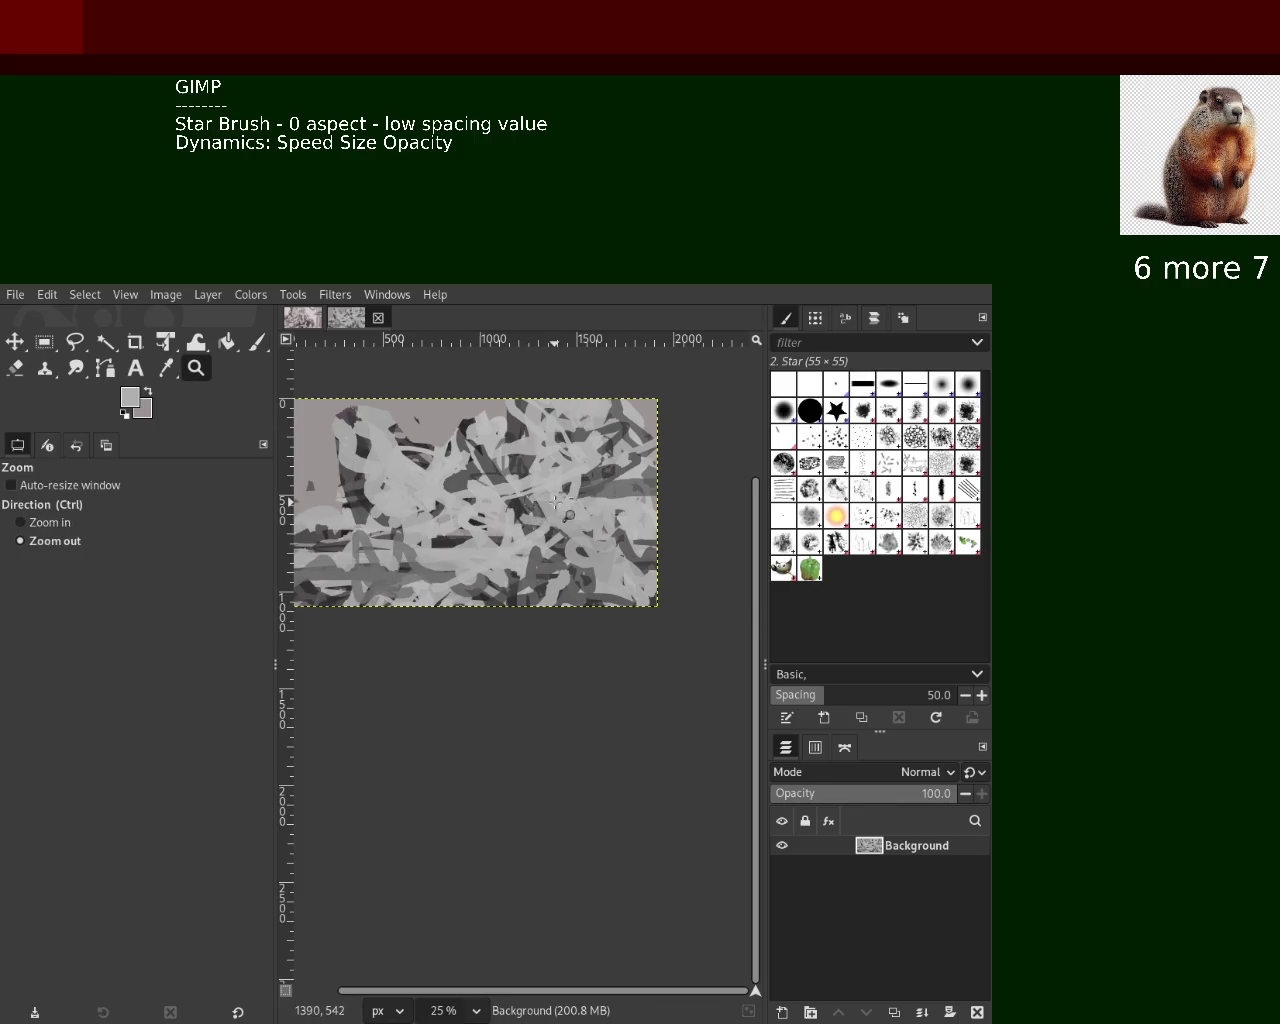
left_click(556, 502, "ctrl")
left_click(556, 502)
left_click(556, 502)
left_click(556, 502)
left_click(296, 318)
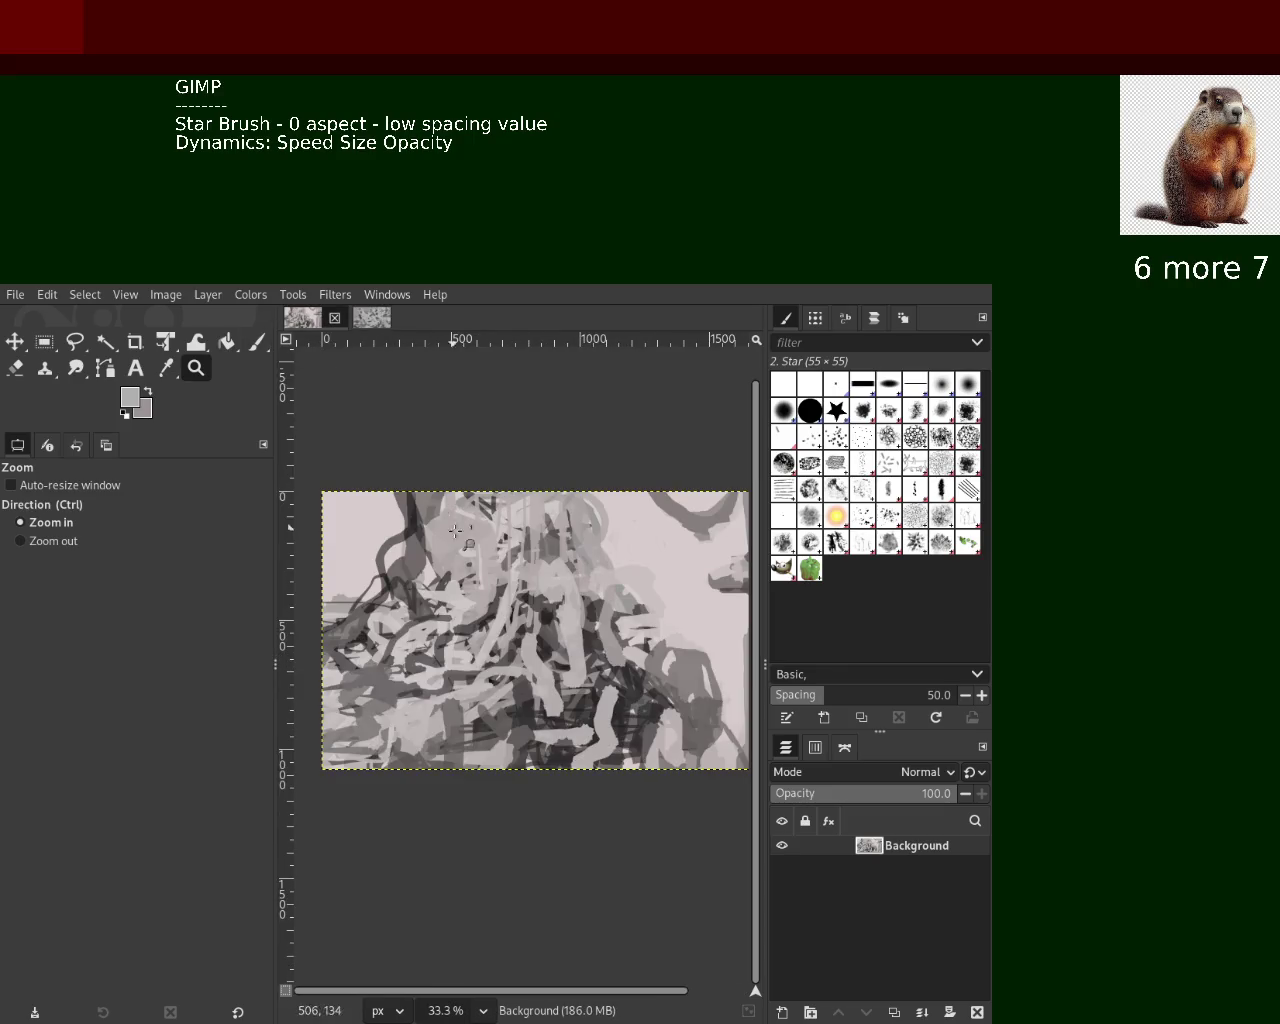
left_click(405, 490, "ctrl")
left_click(470, 540)
left_click(470, 540)
left_click(485, 555)
left_click(491, 560, "ctrl")
left_click(497, 563)
left_click(497, 563, "ctrl")
left_click(497, 563, "ctrl")
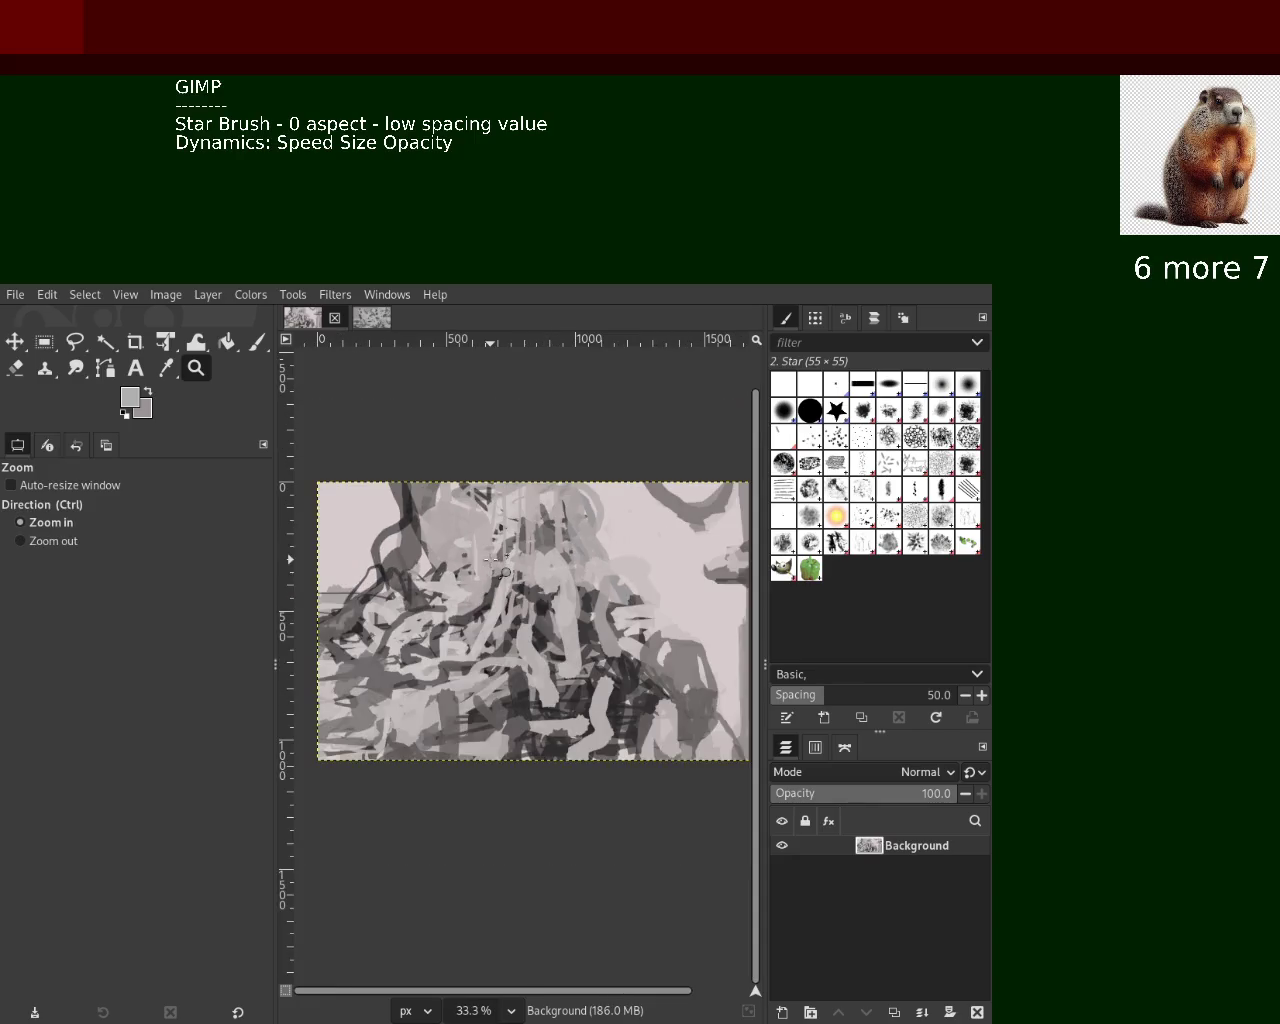
left_click(490, 560, "ctrl")
left_click(515, 540)
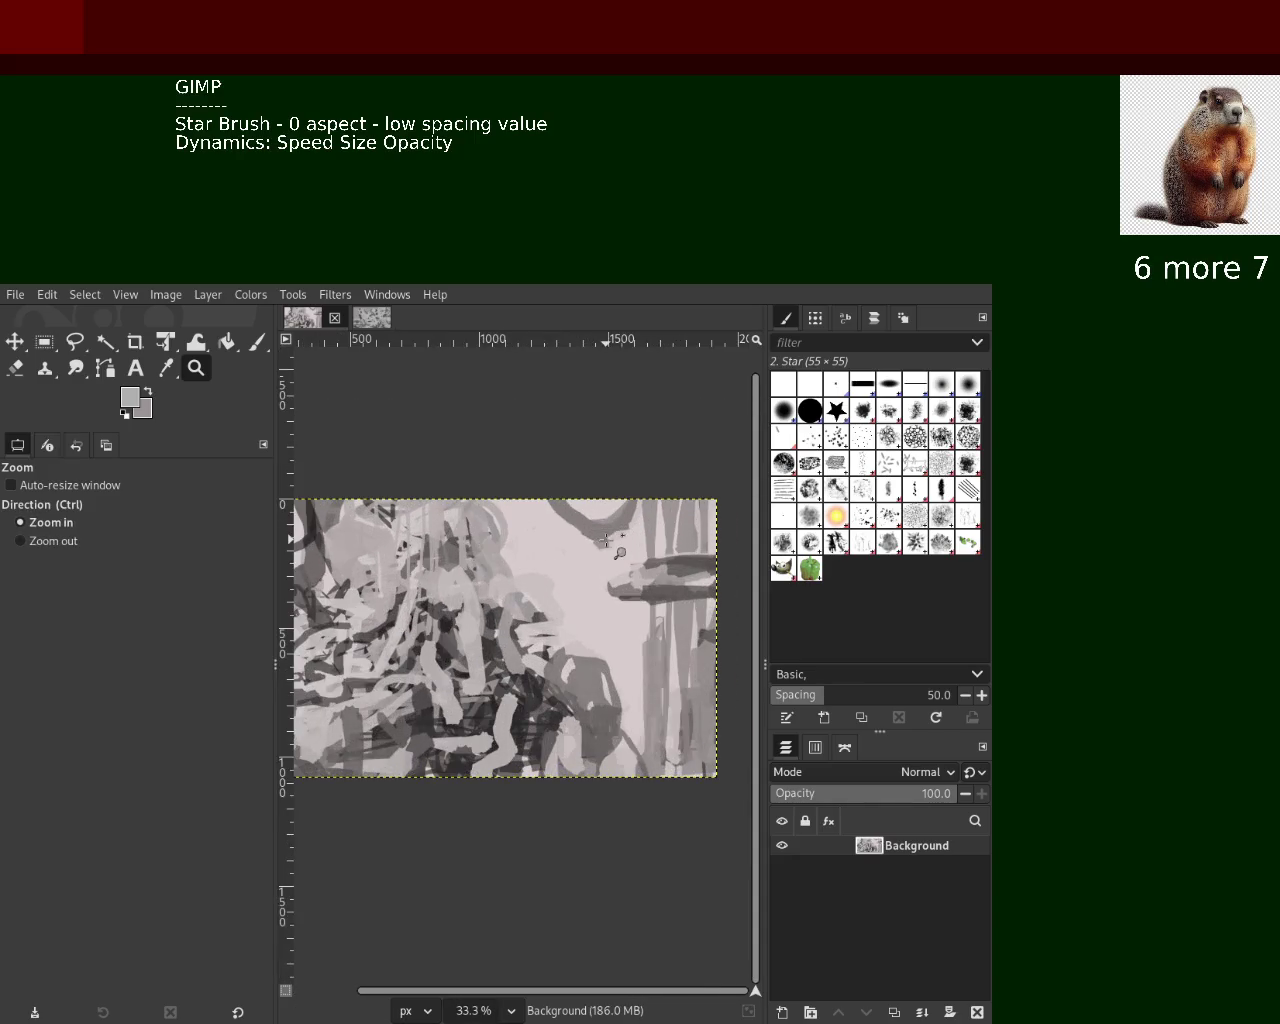
Back on the second scribble, paint a broad grey stroke and pick a darker grey from it
left_click(372, 330)
left_click(568, 598, "ctrl")
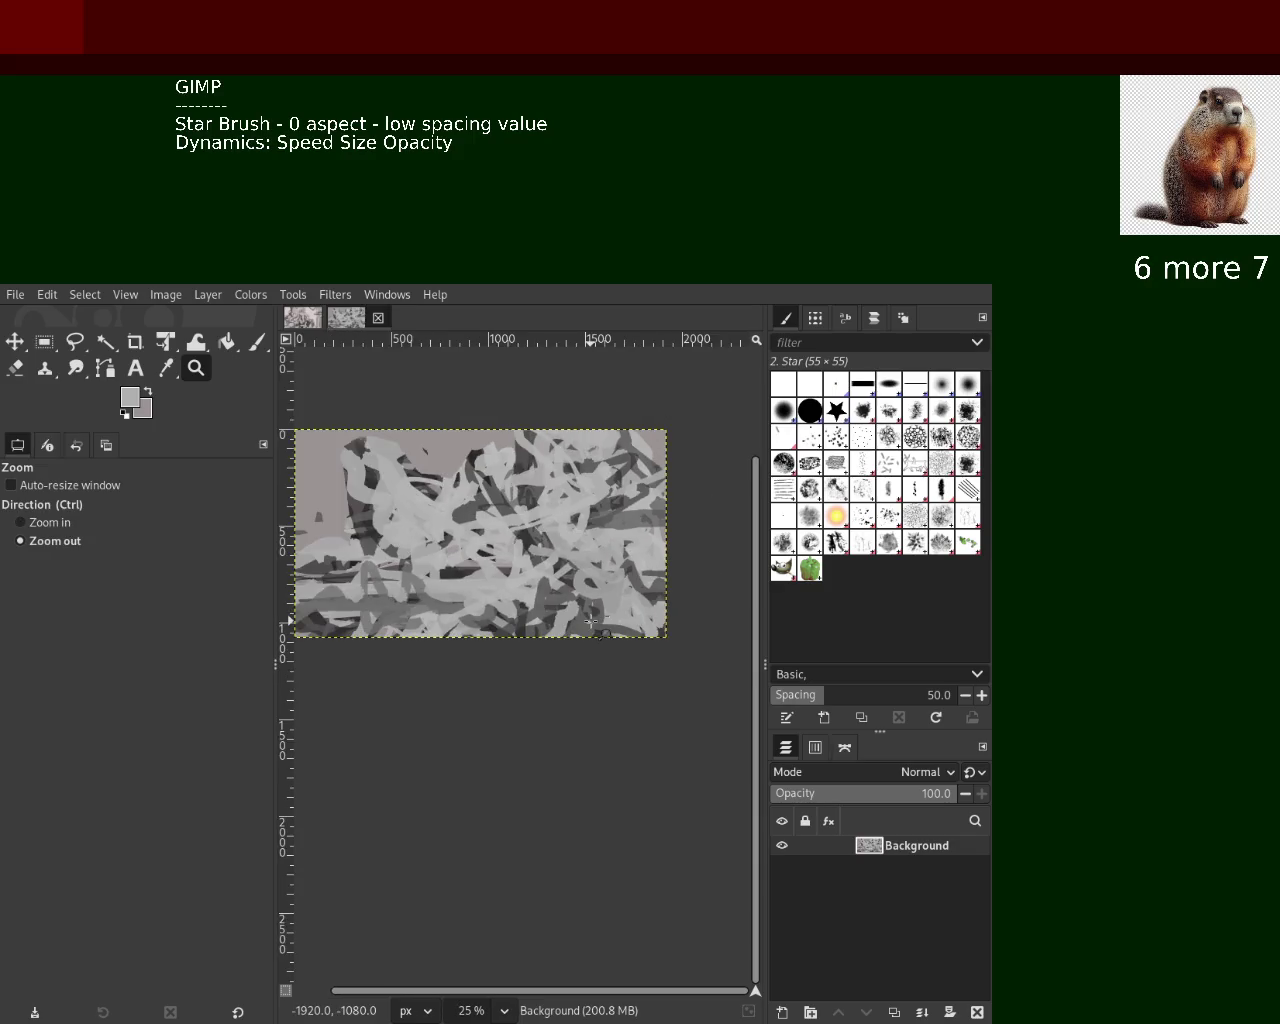
left_click(568, 598, "ctrl")
left_click(568, 598, "ctrl")
left_click(582, 610)
left_click(582, 610)
left_click(582, 610)
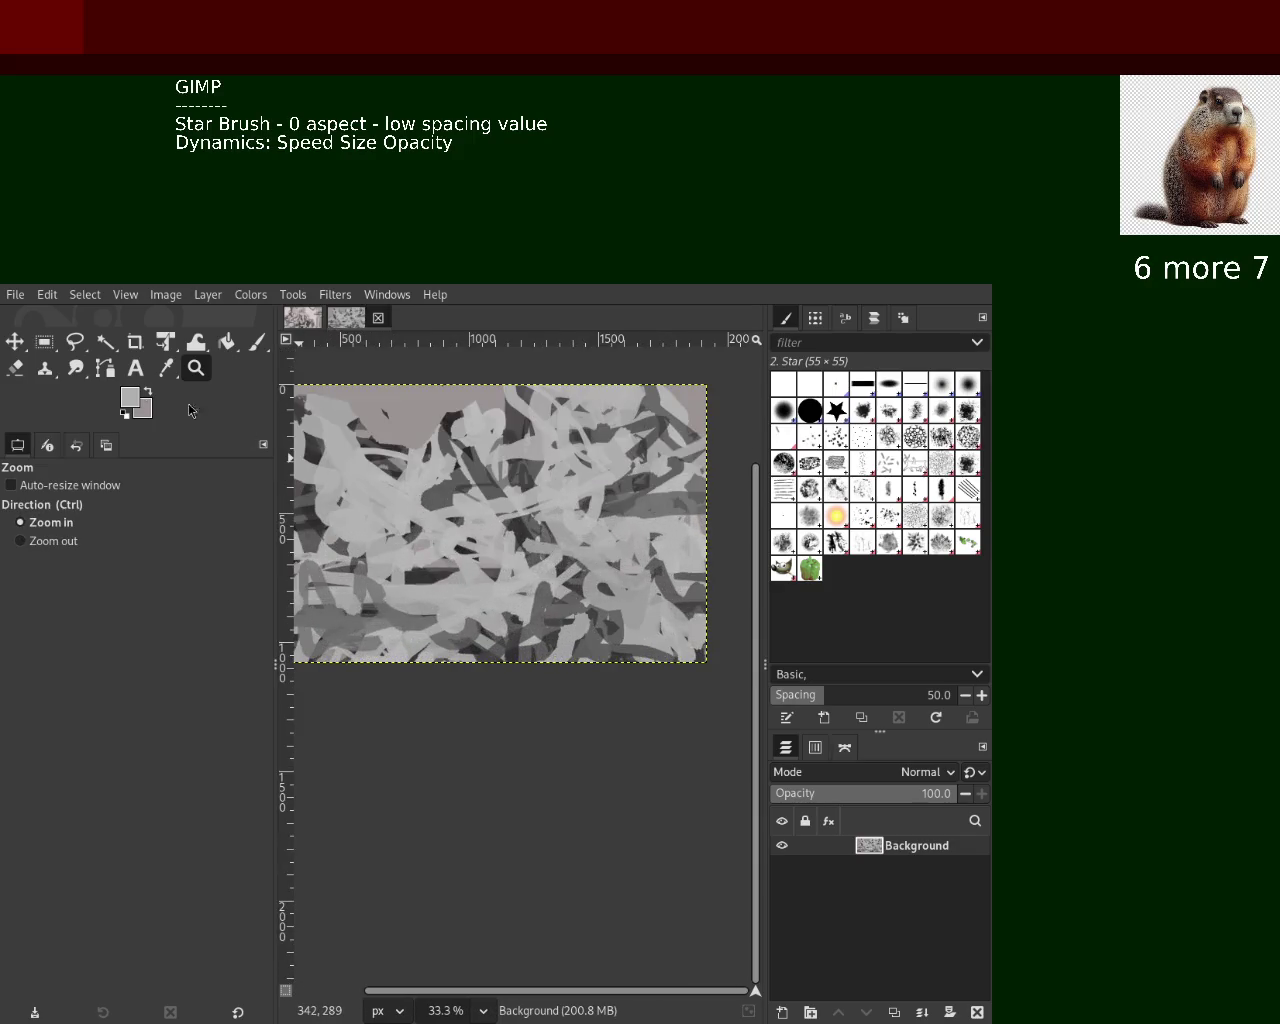
left_click(257, 342)
mouse_move(660, 498)
left_mouse_down()
mouse_move(527, 525)
mouse_move(591, 708)
left_mouse_up()
left_click(570, 495, "ctrl")
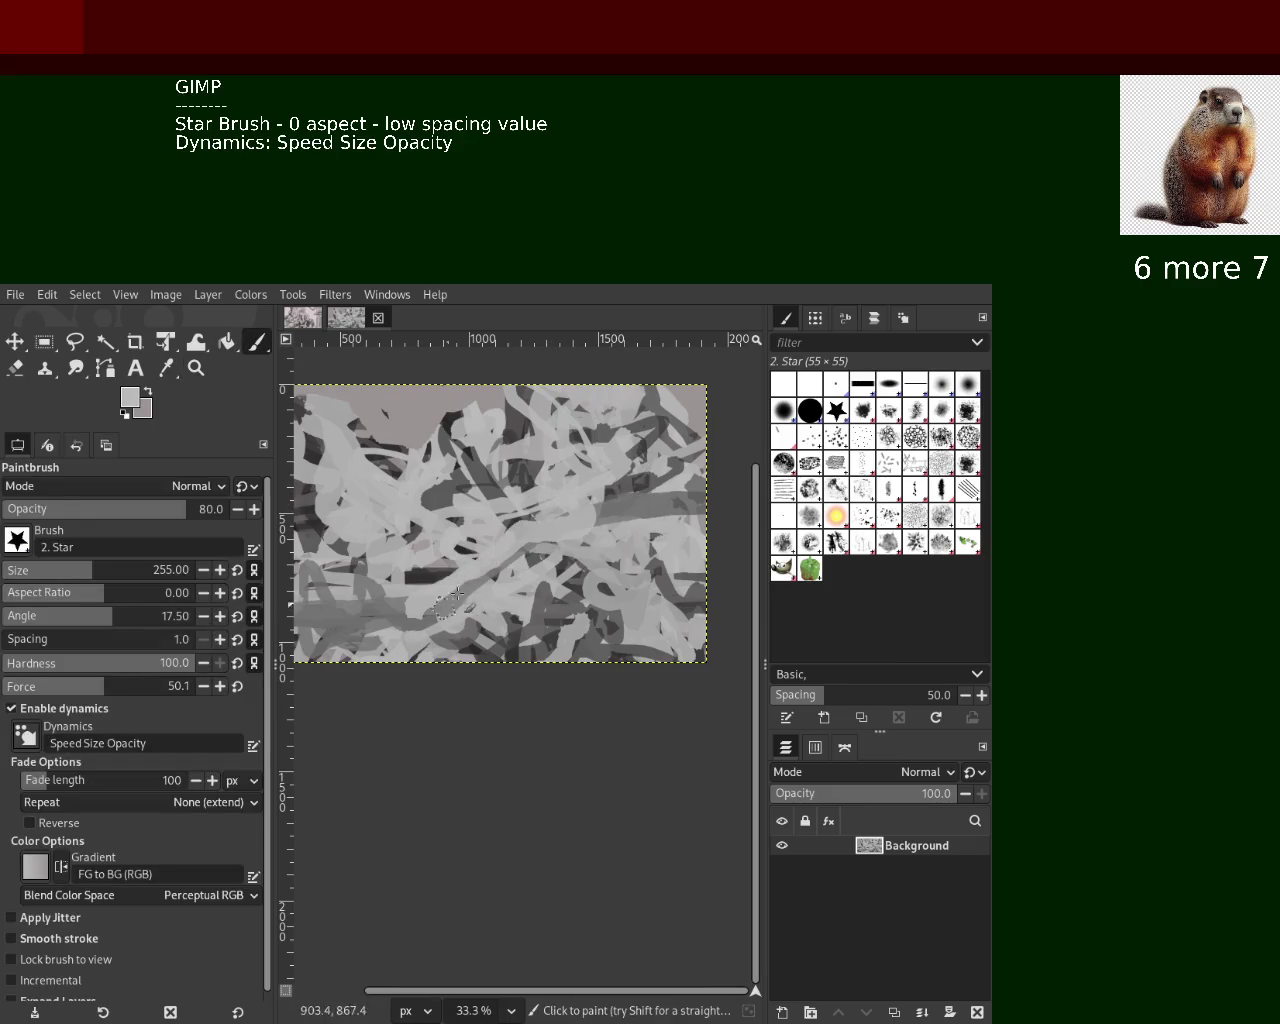
left_click(586, 640, "ctrl")
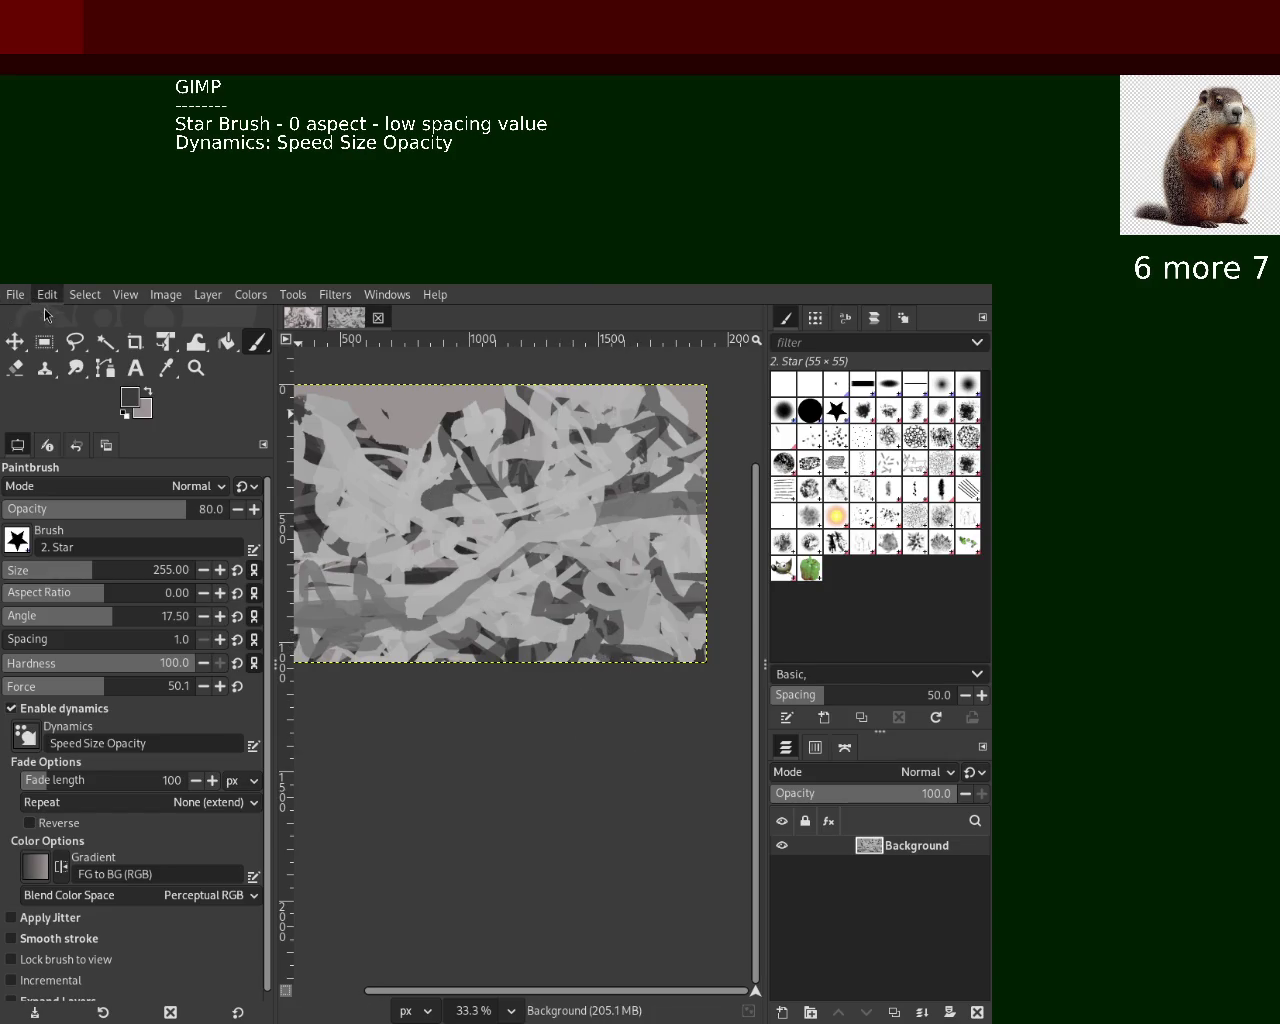
Create a new image with default settings and zoom to see the whole canvas
key("ctrl+n")
key("Return")
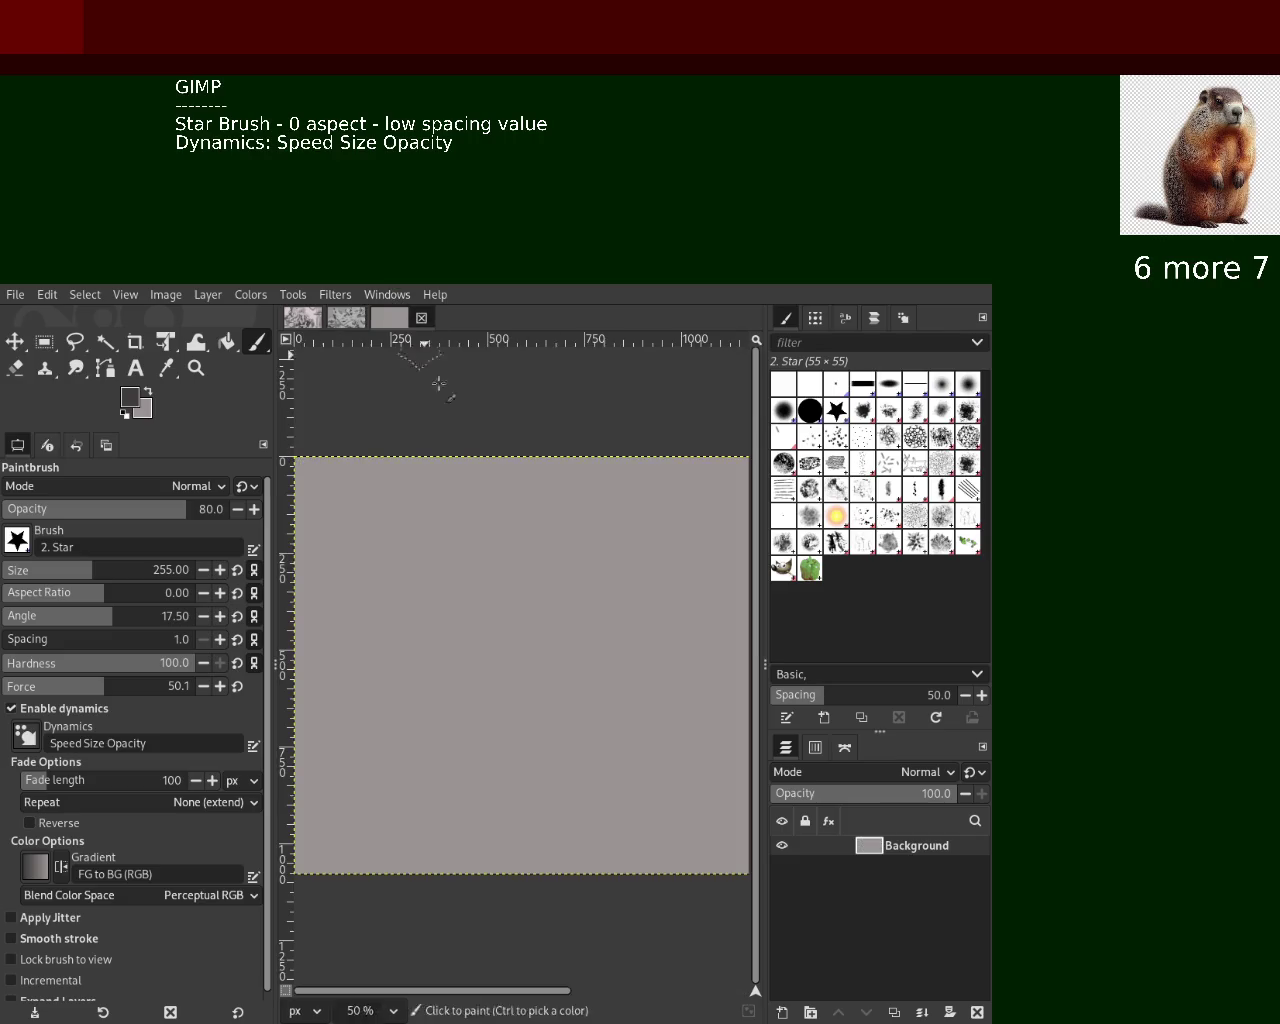
left_click(196, 367)
left_click(486, 517, "ctrl")
left_click(528, 543, "ctrl")
left_click(544, 558)
left_click(552, 565, "ctrl")
left_click(600, 536, "ctrl")
left_click(606, 551)
left_click(601, 551)
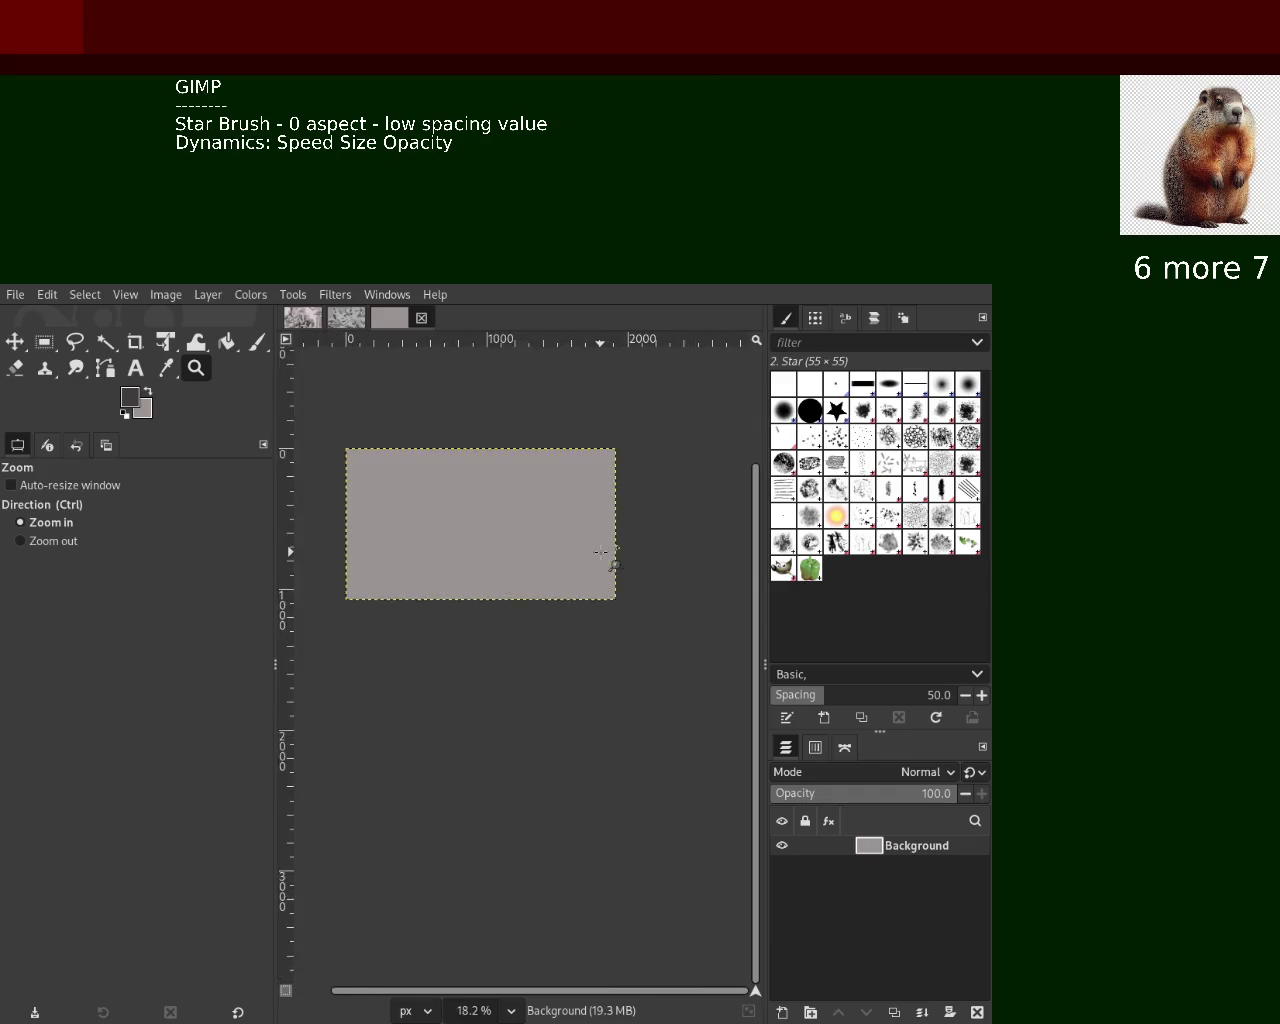
left_click(601, 551)
left_click(601, 551)
Shrink the star brush to size 15, paint a thin test stroke, and refit the view
left_click(258, 342)
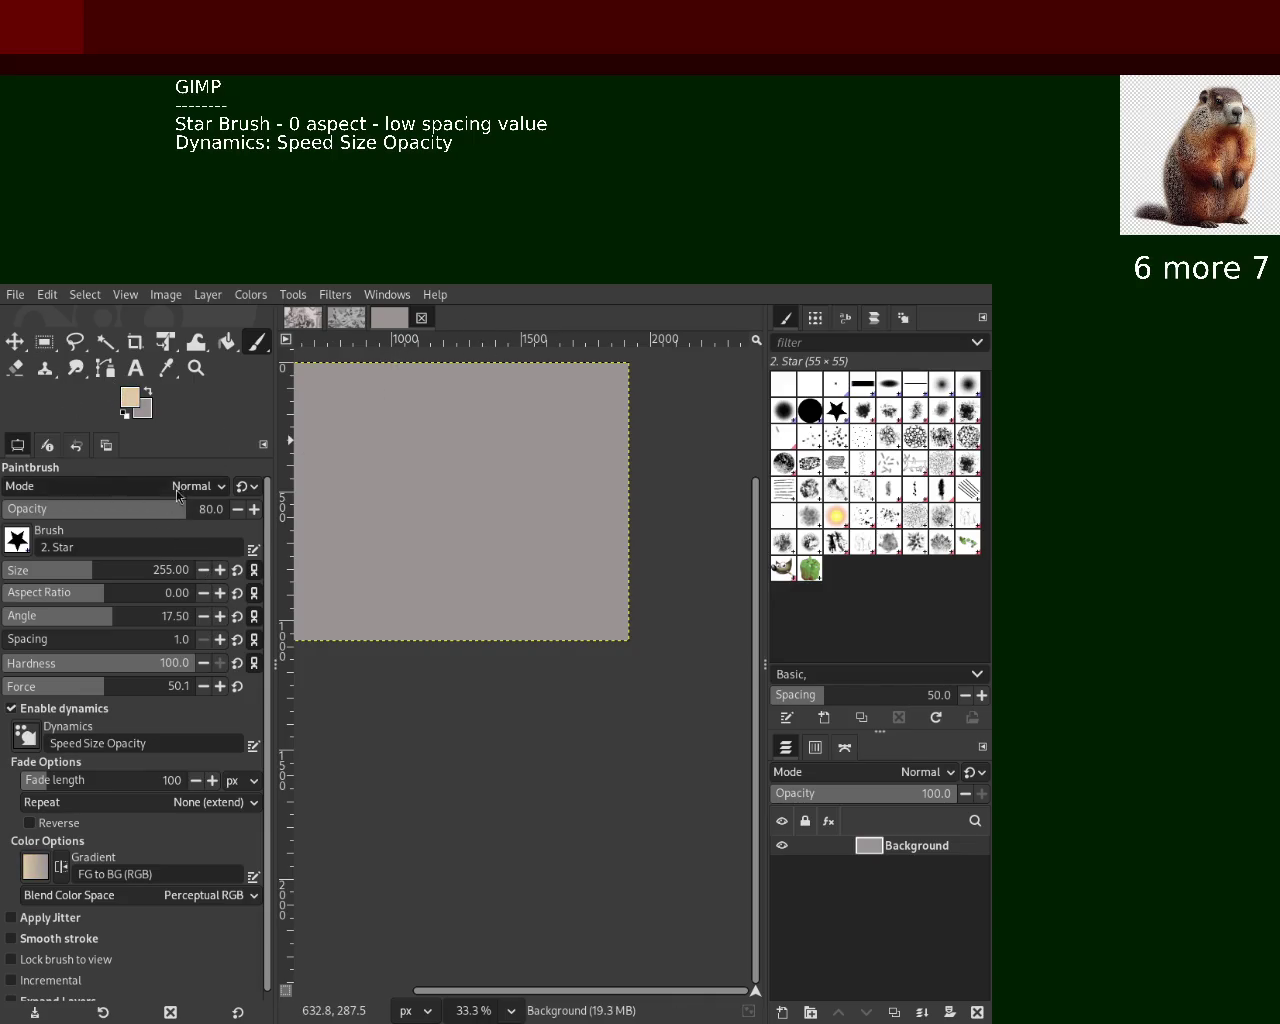
left_click(18, 568)
left_click_drag(723, 472, 290, 470)
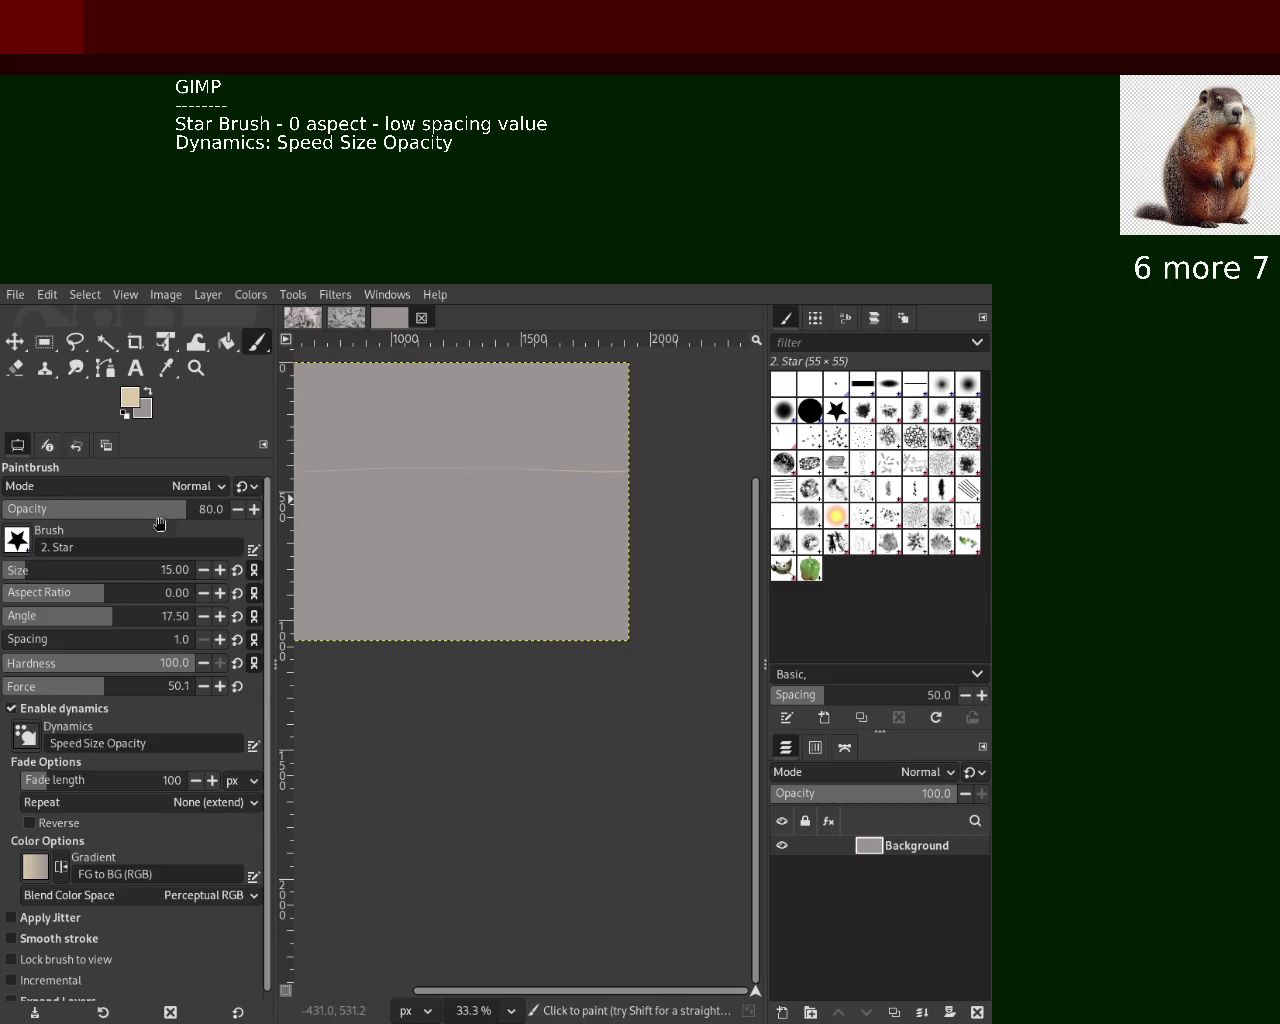
left_click(196, 368)
left_click(485, 533)
left_click(485, 535)
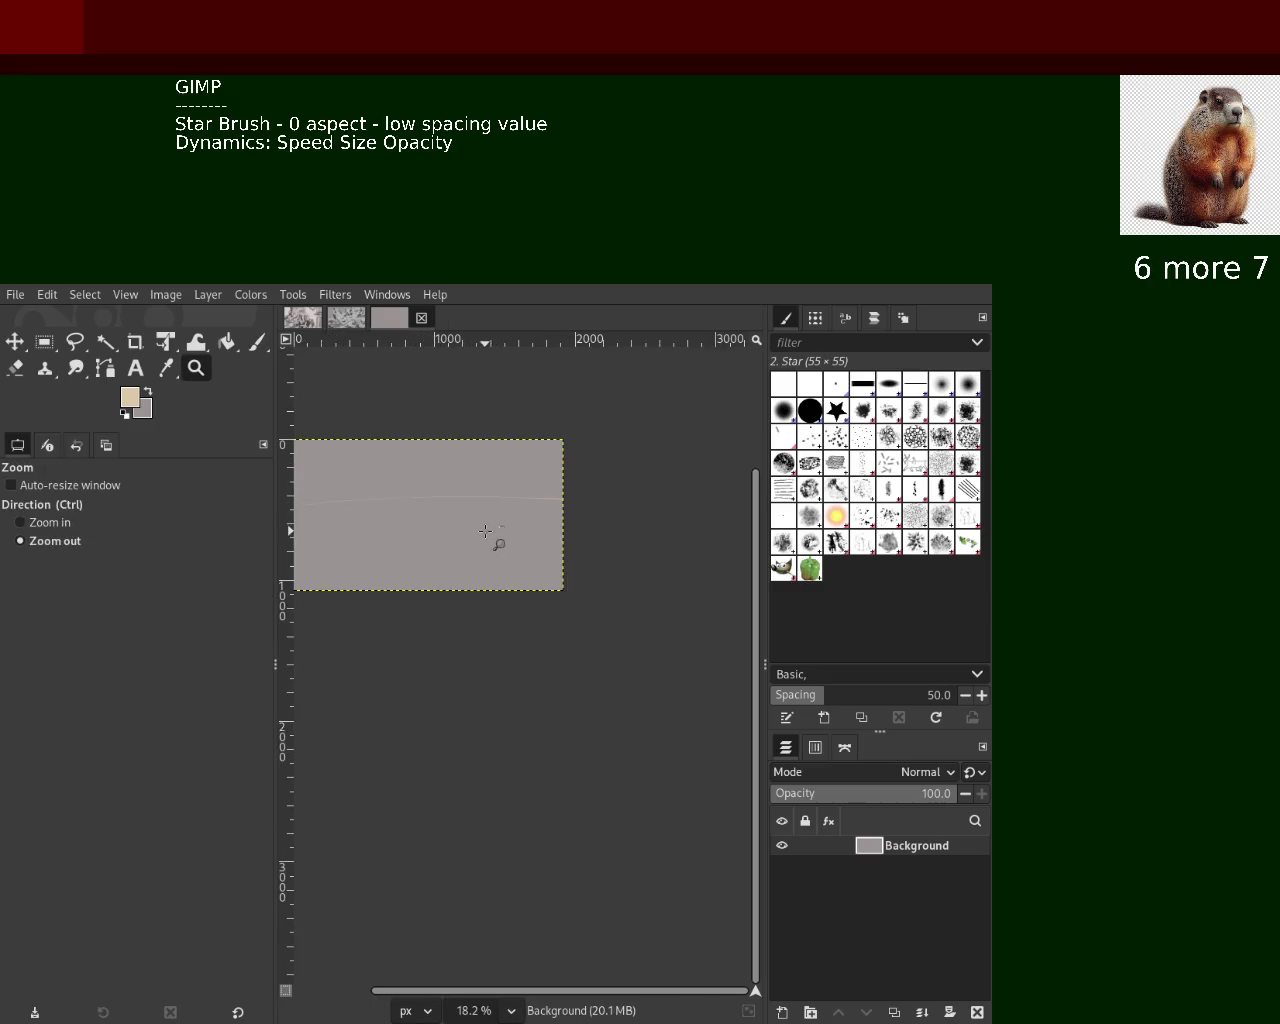
left_click(477, 533, "ctrl")
left_click(477, 533, "ctrl")
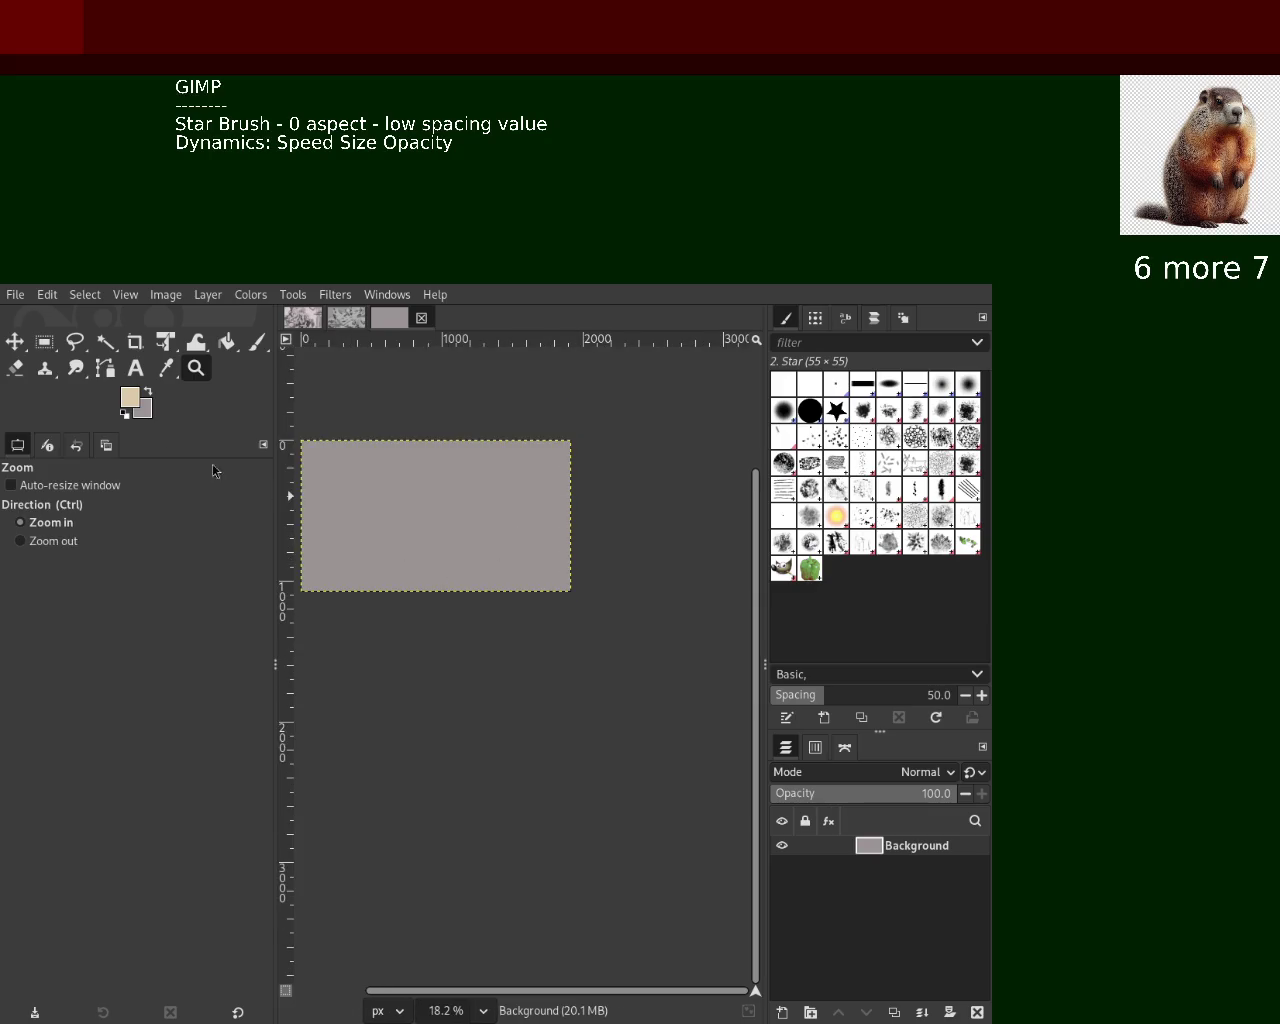
Paint faint test strokes across the canvas, then undo the last one
left_click(257, 343)
left_click_drag(653, 525, 295, 521)
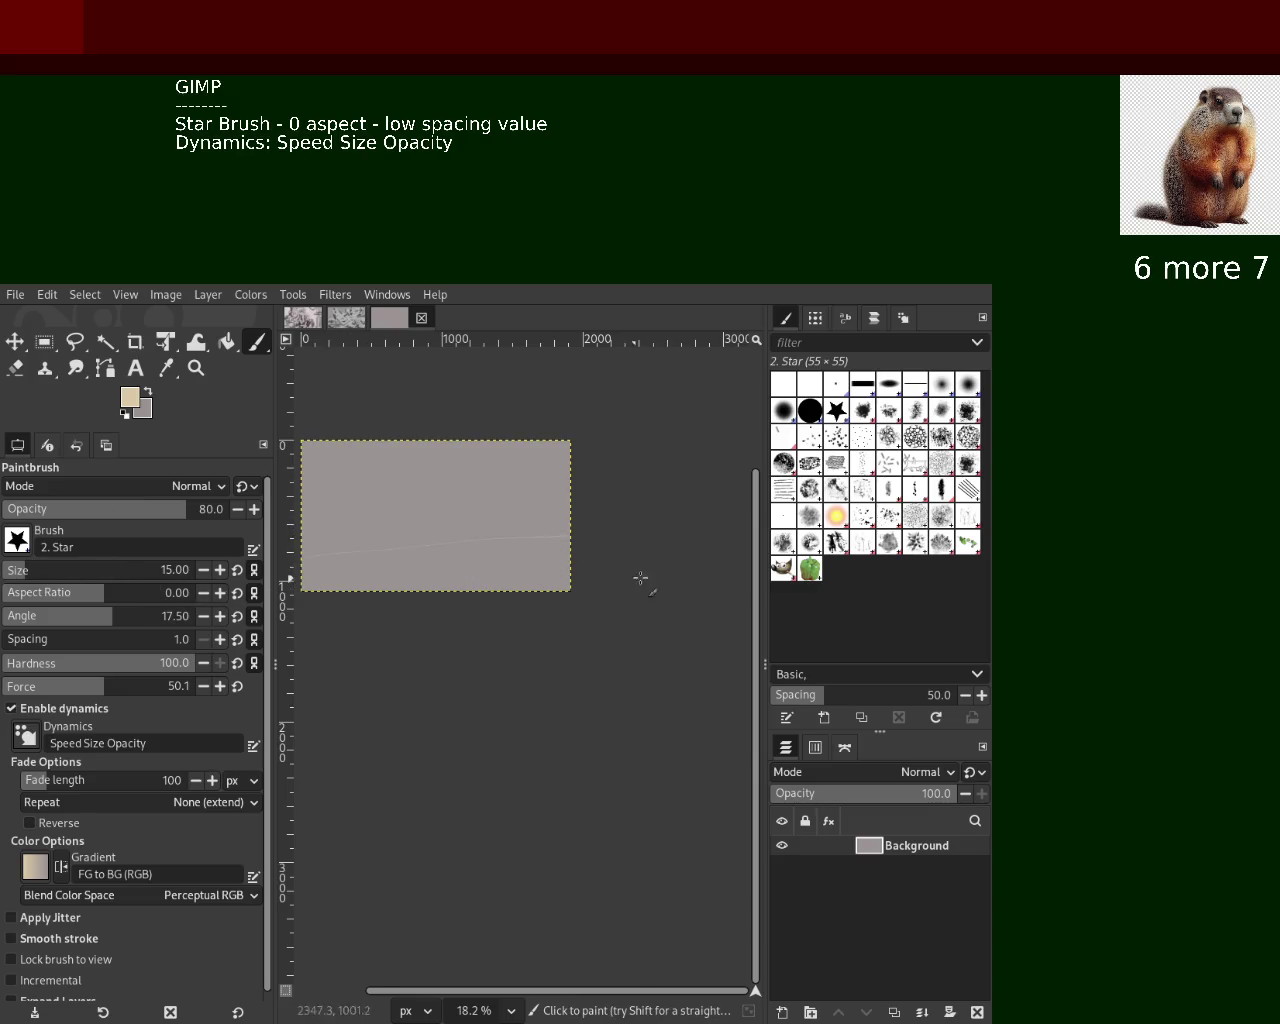
left_click_drag(658, 522, 32, 545)
left_click_drag(628, 492, 8, 497)
key("ctrl+z")
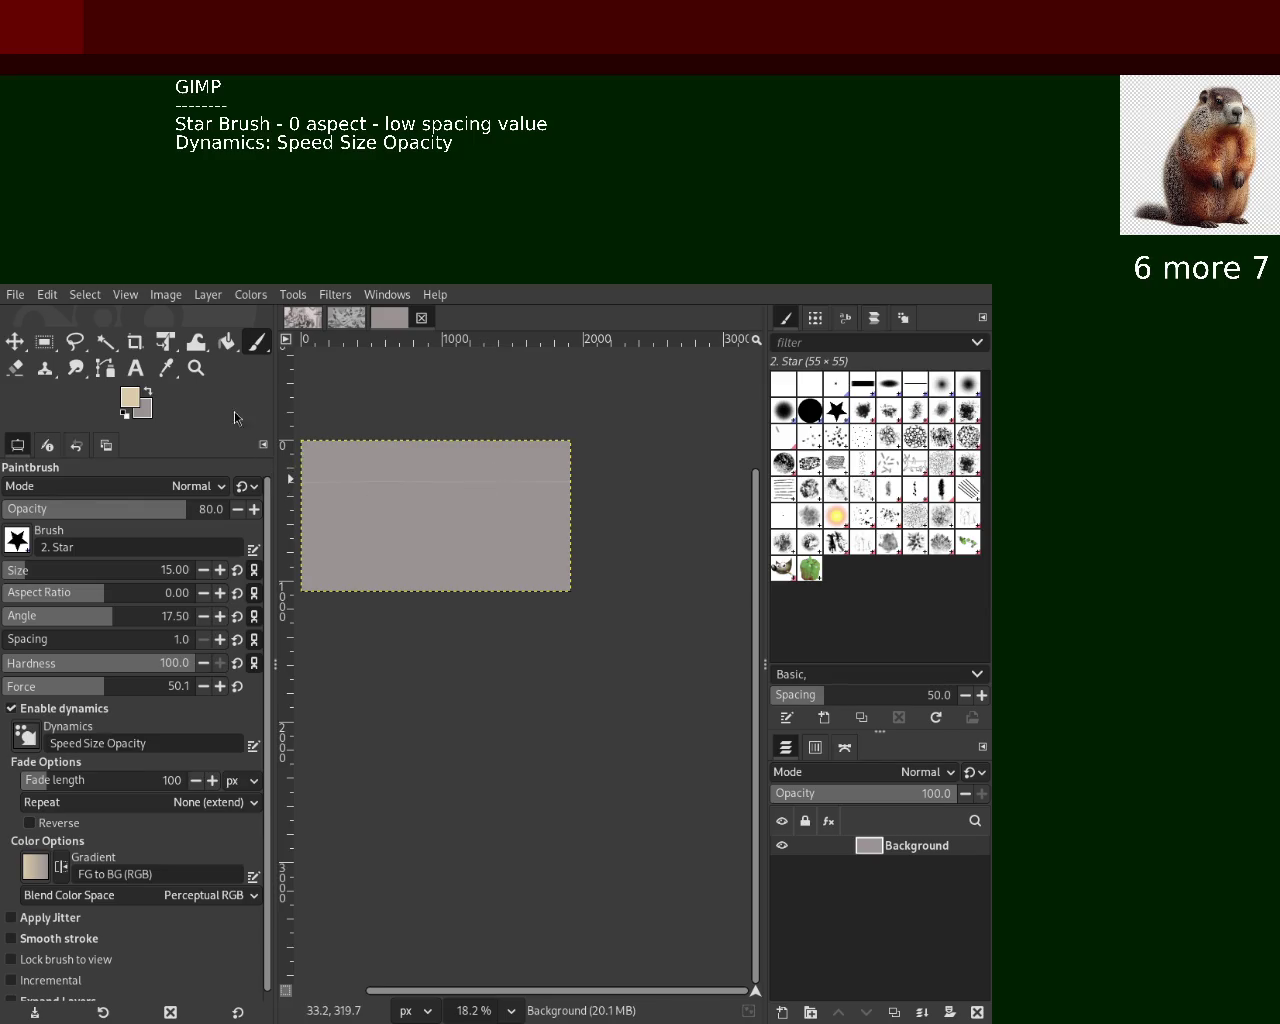
Zoom in closer on the canvas and make grey the Paintbrush colour
left_click(196, 368)
left_click(606, 543, "ctrl")
left_click(546, 500, "ctrl")
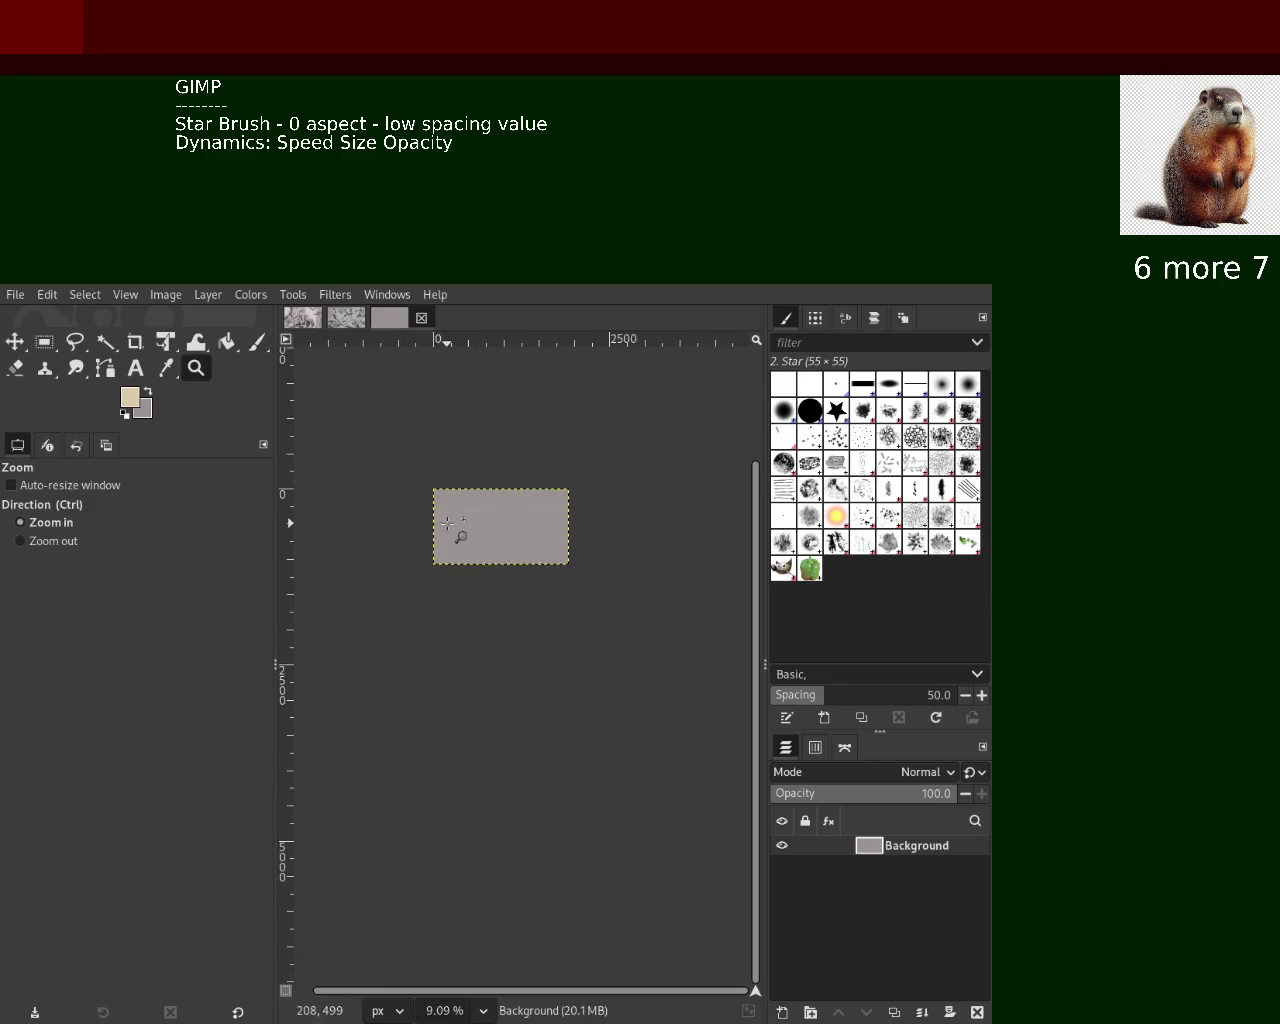
left_click(452, 530)
left_click(452, 530)
left_click(457, 534, "ctrl")
left_click(457, 534, "ctrl")
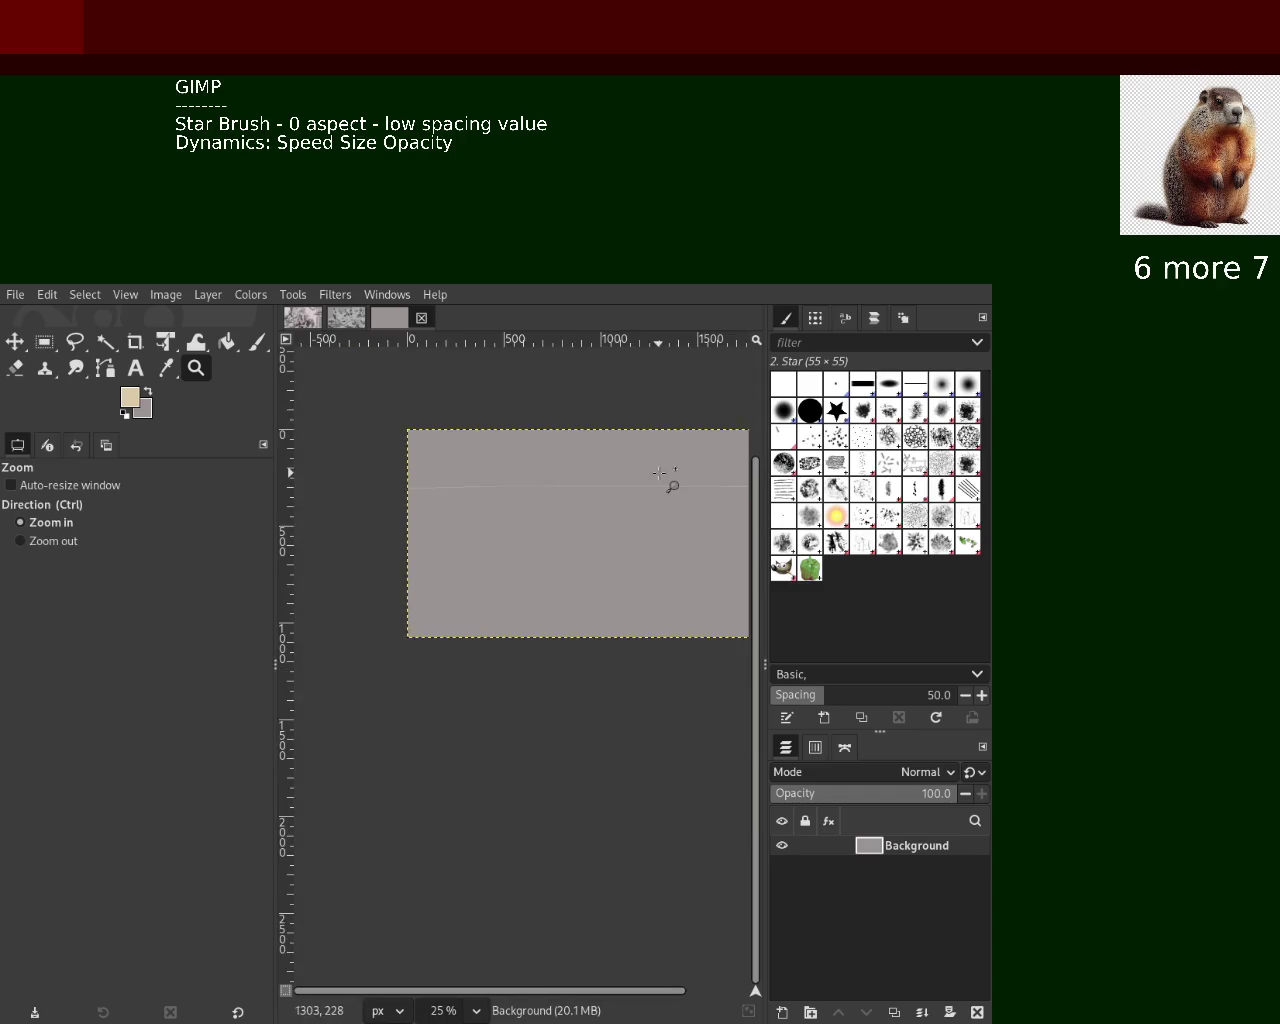
left_click(666, 480)
left_click(257, 342)
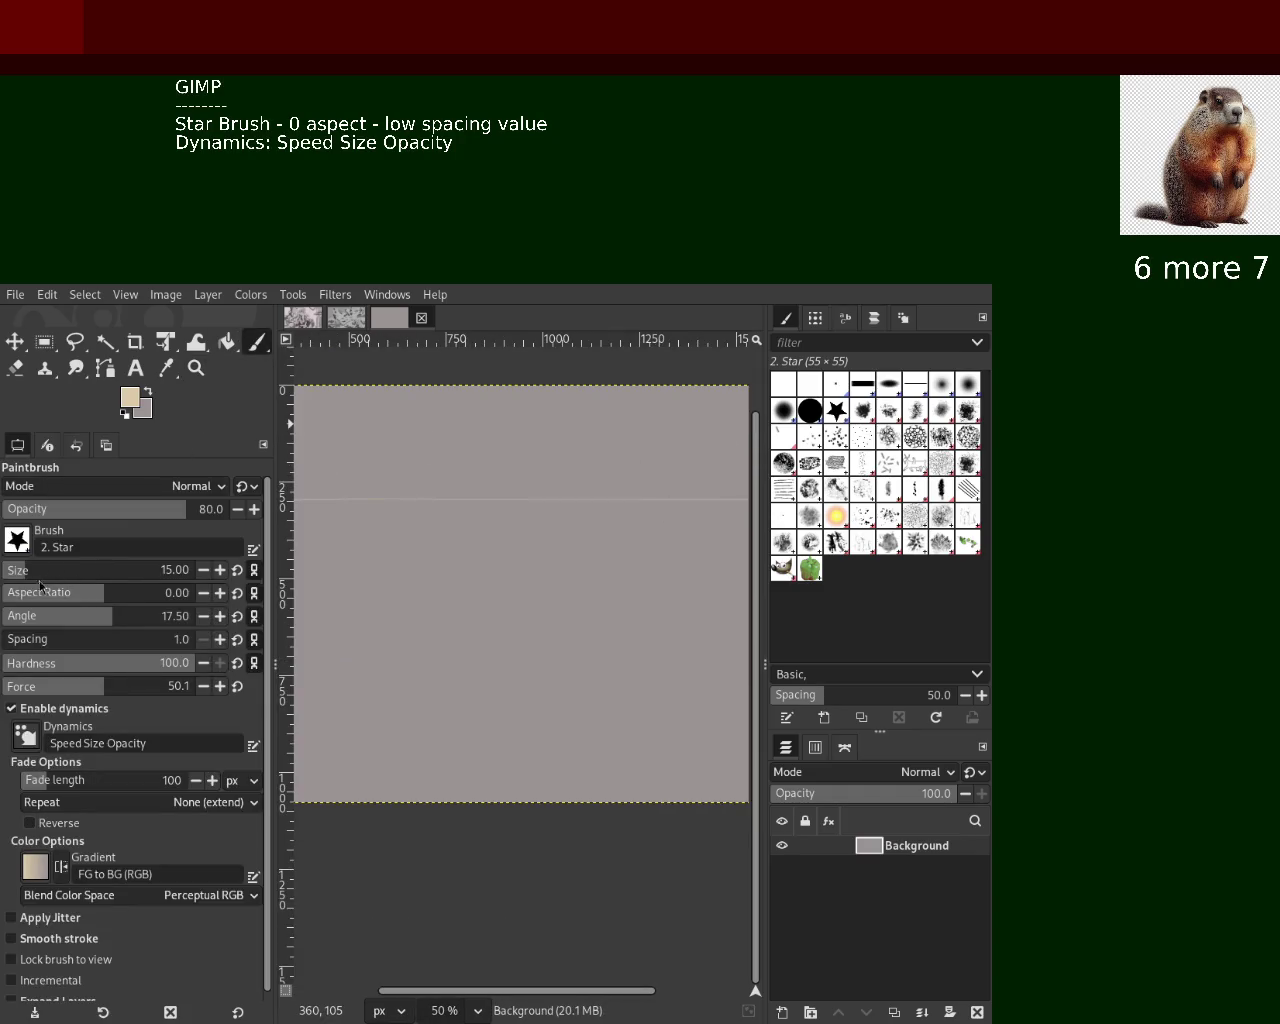
left_click(147, 394)
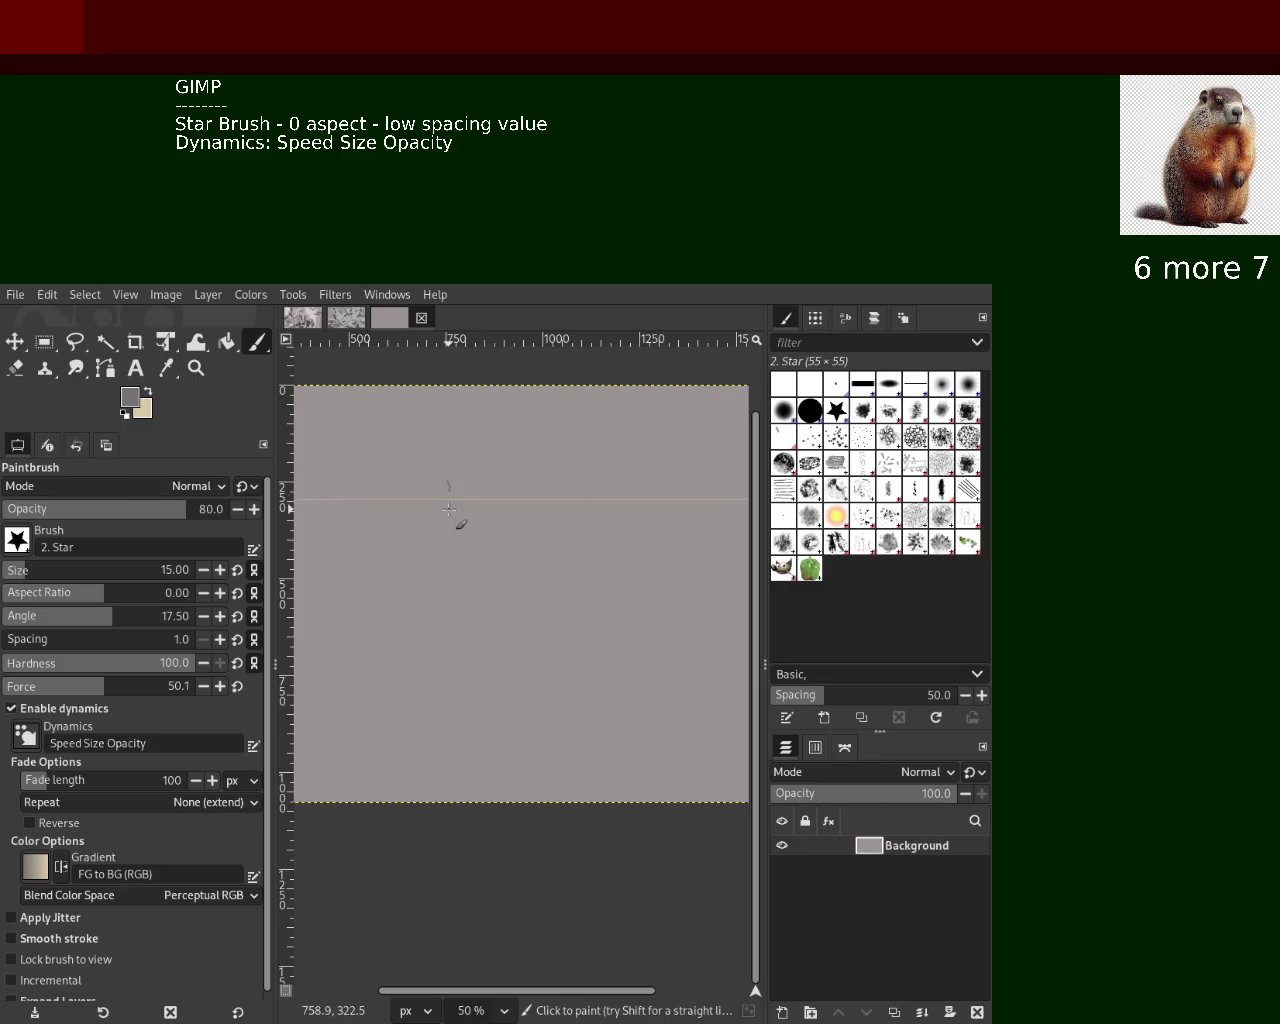
Draw thin grey lines, enlarge the brush for a short test stroke, and undo it
left_click(449, 468, "shift")
left_click(476, 457, "shift")
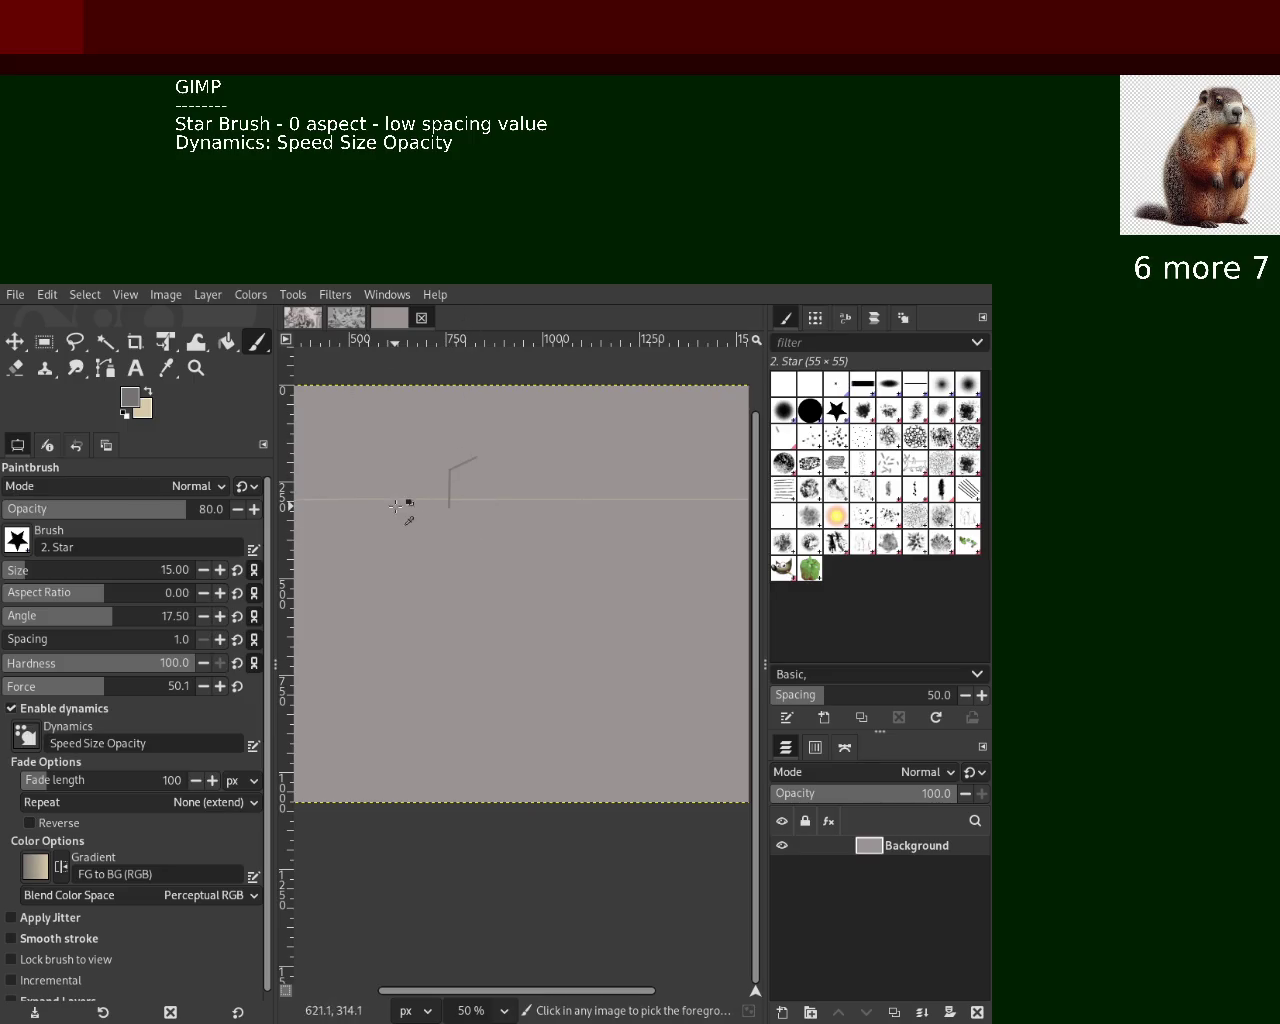
left_click_drag(24, 570, 36, 570)
left_click_drag(395, 487, 600, 512)
key("ctrl+z")
Enlarge the brush to 92 and scribble thick grey strokes, undoing the lower ones
left_click_drag(36, 570, 55, 570)
mouse_move(405, 482)
left_mouse_down()
mouse_move(550, 505)
mouse_move(486, 494)
mouse_move(380, 511)
left_mouse_up()
key("ctrl+z")
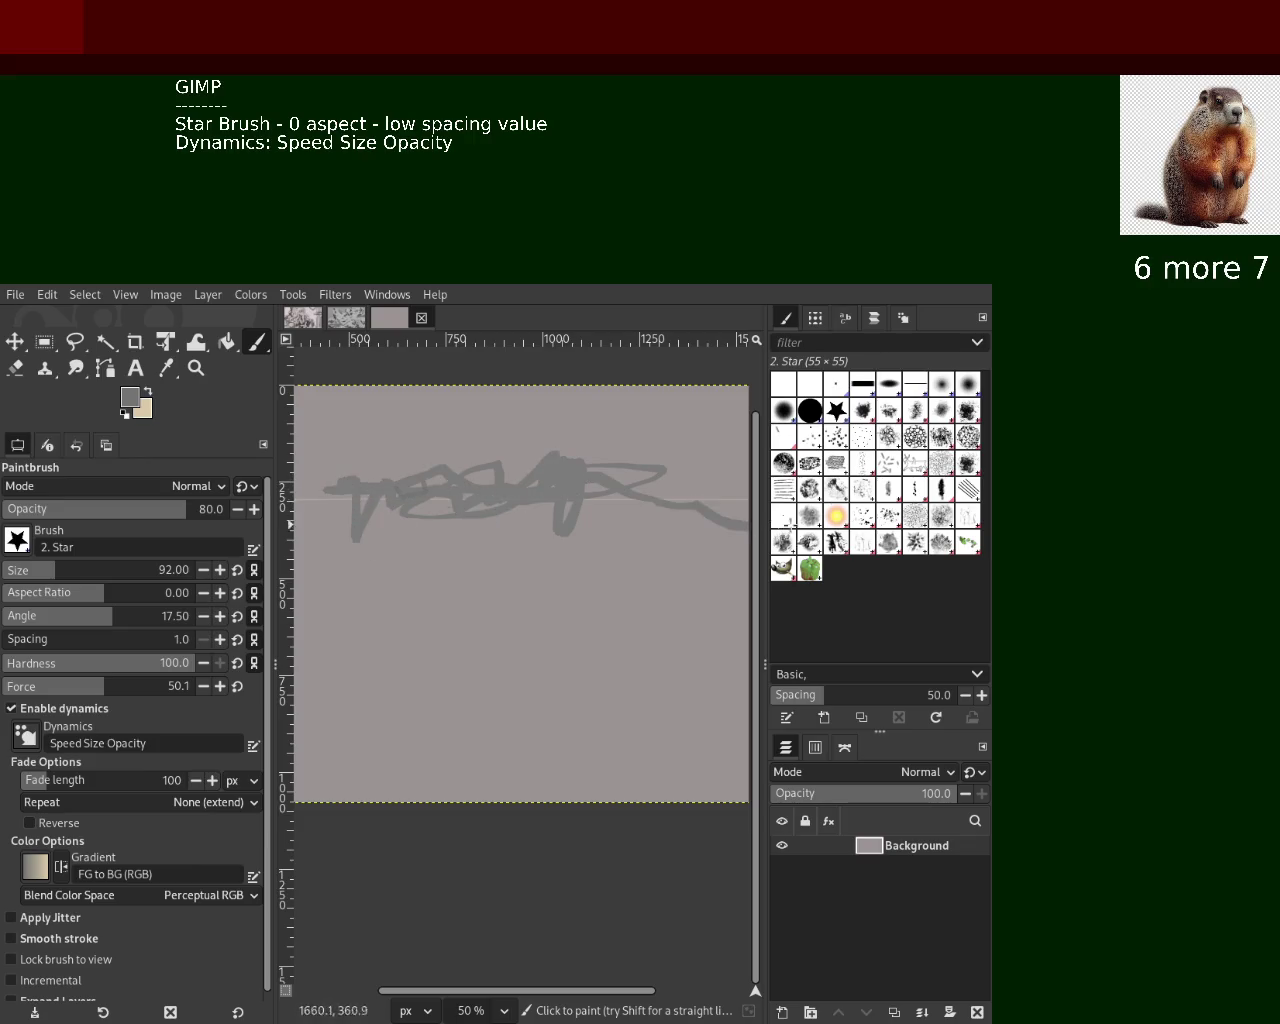
left_click_drag(380, 511, 484, 523)
mouse_move(473, 607)
left_mouse_down()
mouse_move(712, 677)
mouse_move(560, 700)
left_mouse_up()
key("ctrl+z")
key("ctrl+z")
mouse_move(440, 790)
left_mouse_down()
mouse_move(554, 640)
mouse_move(557, 749)
mouse_move(619, 720)
mouse_move(531, 837)
left_mouse_up()
key("ctrl+z")
key("ctrl+z")
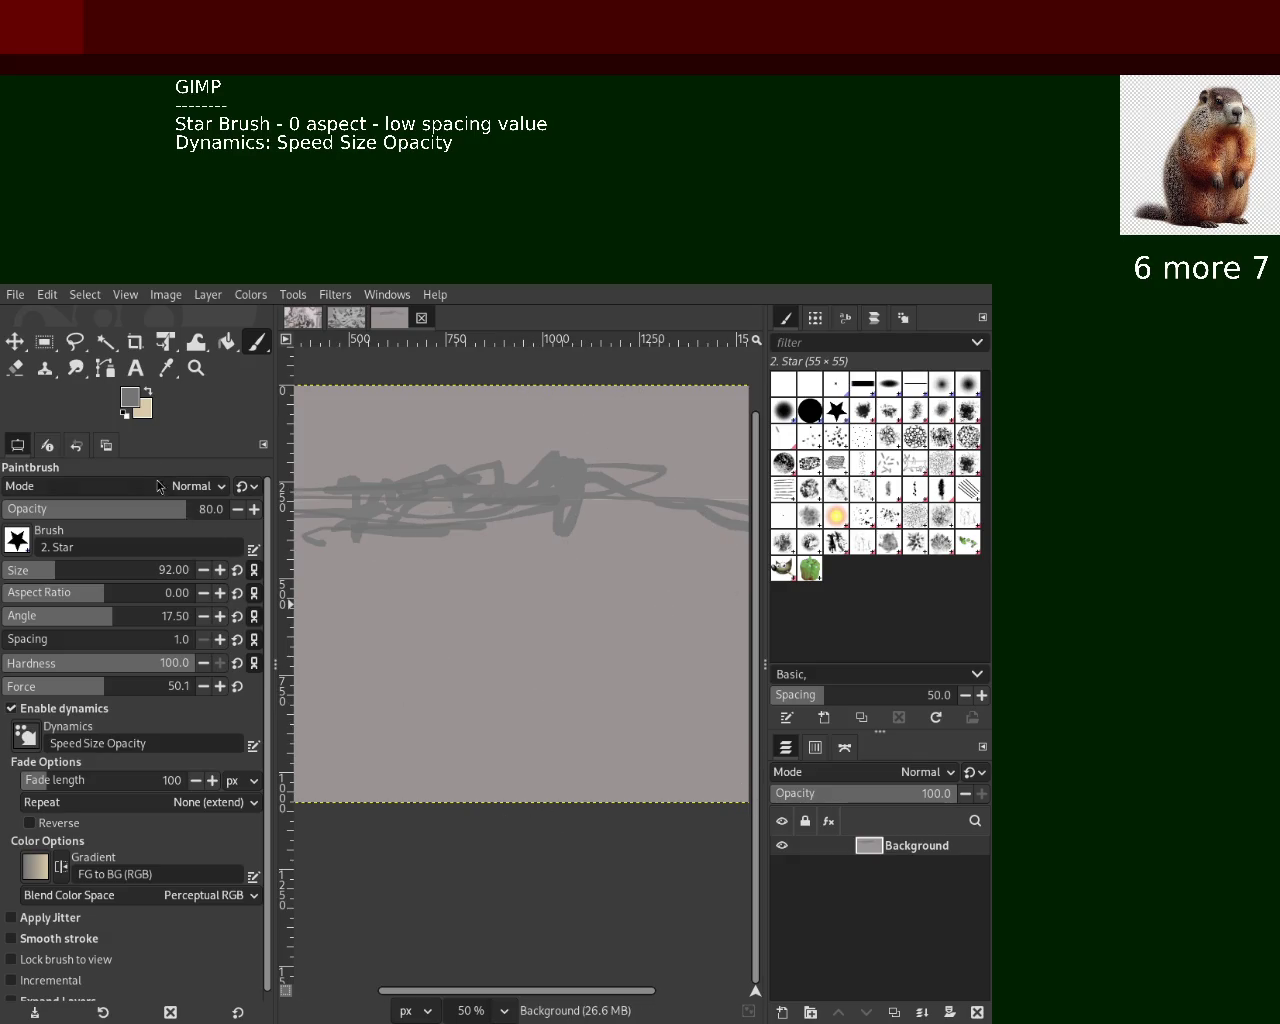
Adjust the zoom, then try a dark curved stroke in the lower canvas and undo it
key("z")
scroll(486, 592, "down", 3, "ctrl")
scroll(540, 582, "up", 1, "ctrl")
scroll(545, 587, "down", 1, "ctrl")
scroll(560, 605, "down", 1, "ctrl")
scroll(558, 614, "down", 2, "ctrl")
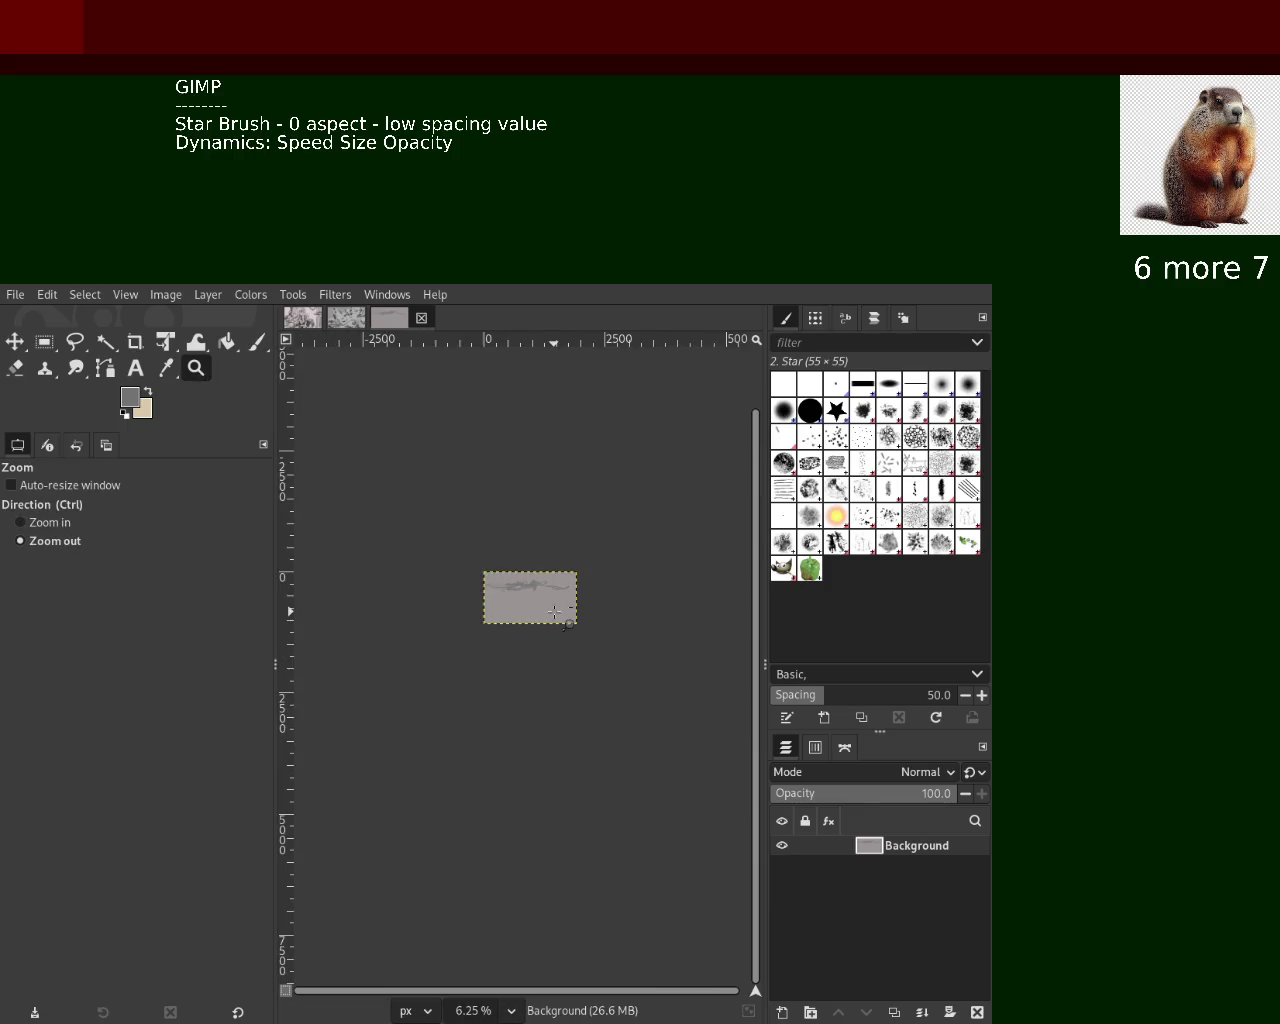
scroll(560, 615, "up", 2, "ctrl")
scroll(564, 613, "up", 3, "ctrl")
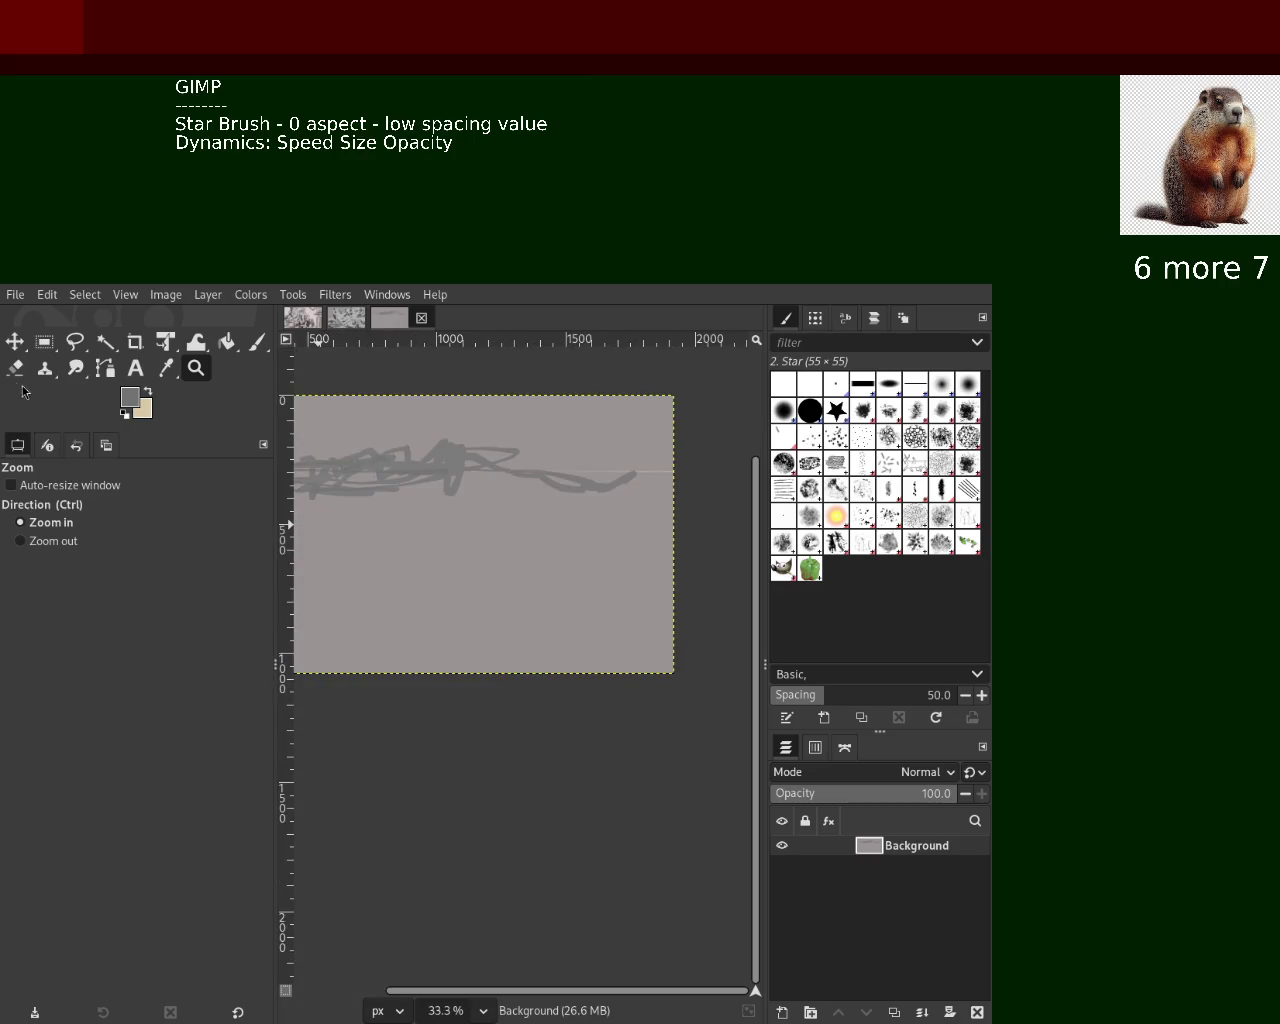
left_click(257, 342)
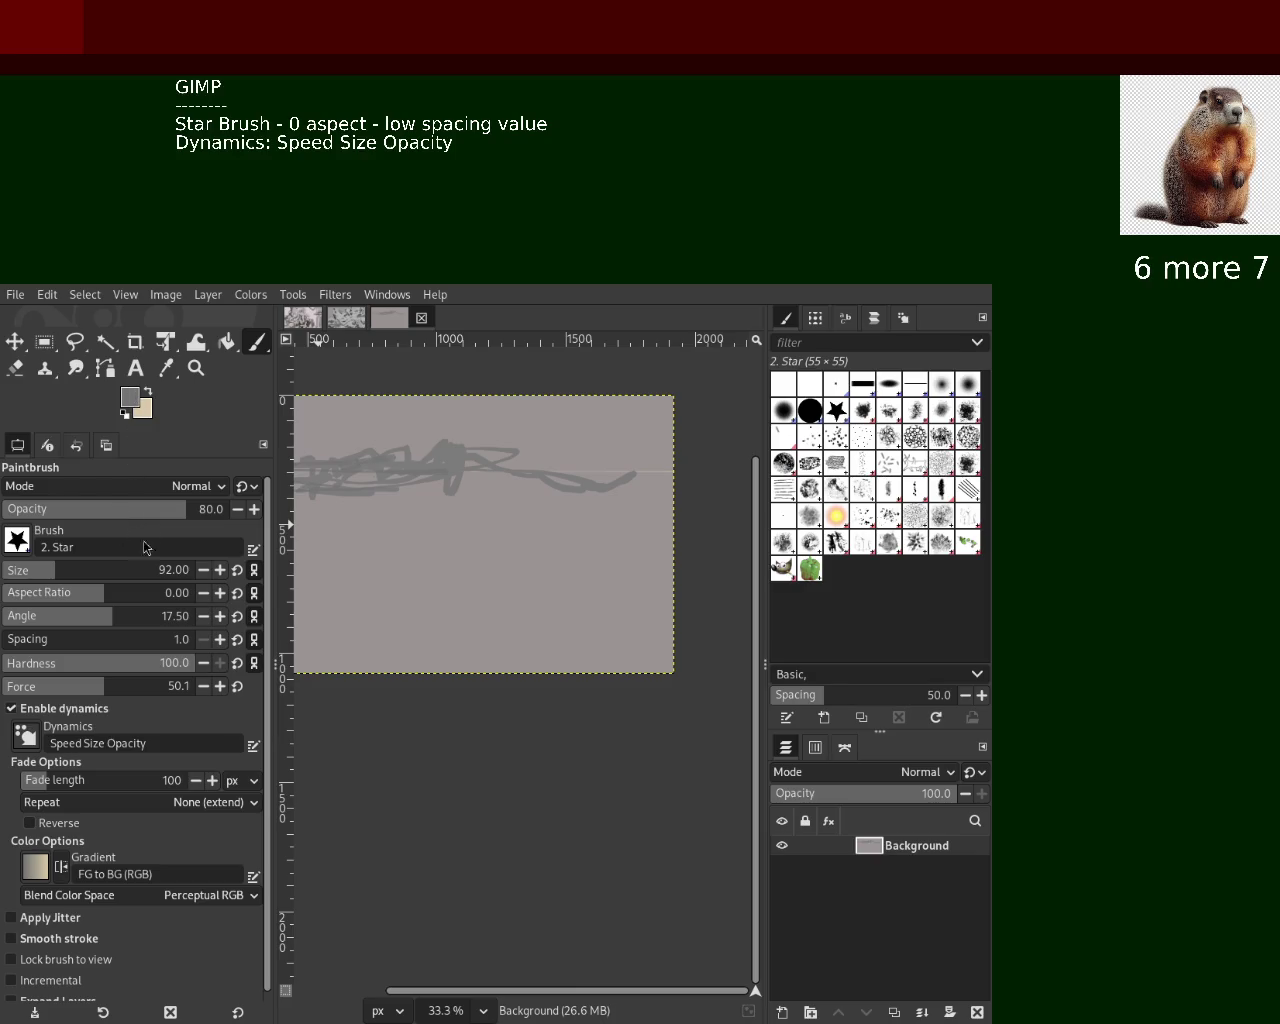
left_click_drag(523, 617, 640, 660)
key("ctrl+z")
Paint dark strokes in the lower canvas, trying and undoing V-shaped marks
left_click_drag(671, 586, 458, 528)
mouse_move(537, 600)
left_mouse_down()
mouse_move(643, 600)
mouse_move(550, 571)
mouse_move(455, 628)
mouse_move(528, 690)
mouse_move(442, 550)
mouse_move(540, 559)
left_mouse_up()
key("ctrl+z")
key("ctrl+z")
mouse_move(555, 572)
left_mouse_down()
mouse_move(390, 585)
mouse_move(470, 640)
left_mouse_up()
left_click_drag(485, 578, 470, 642)
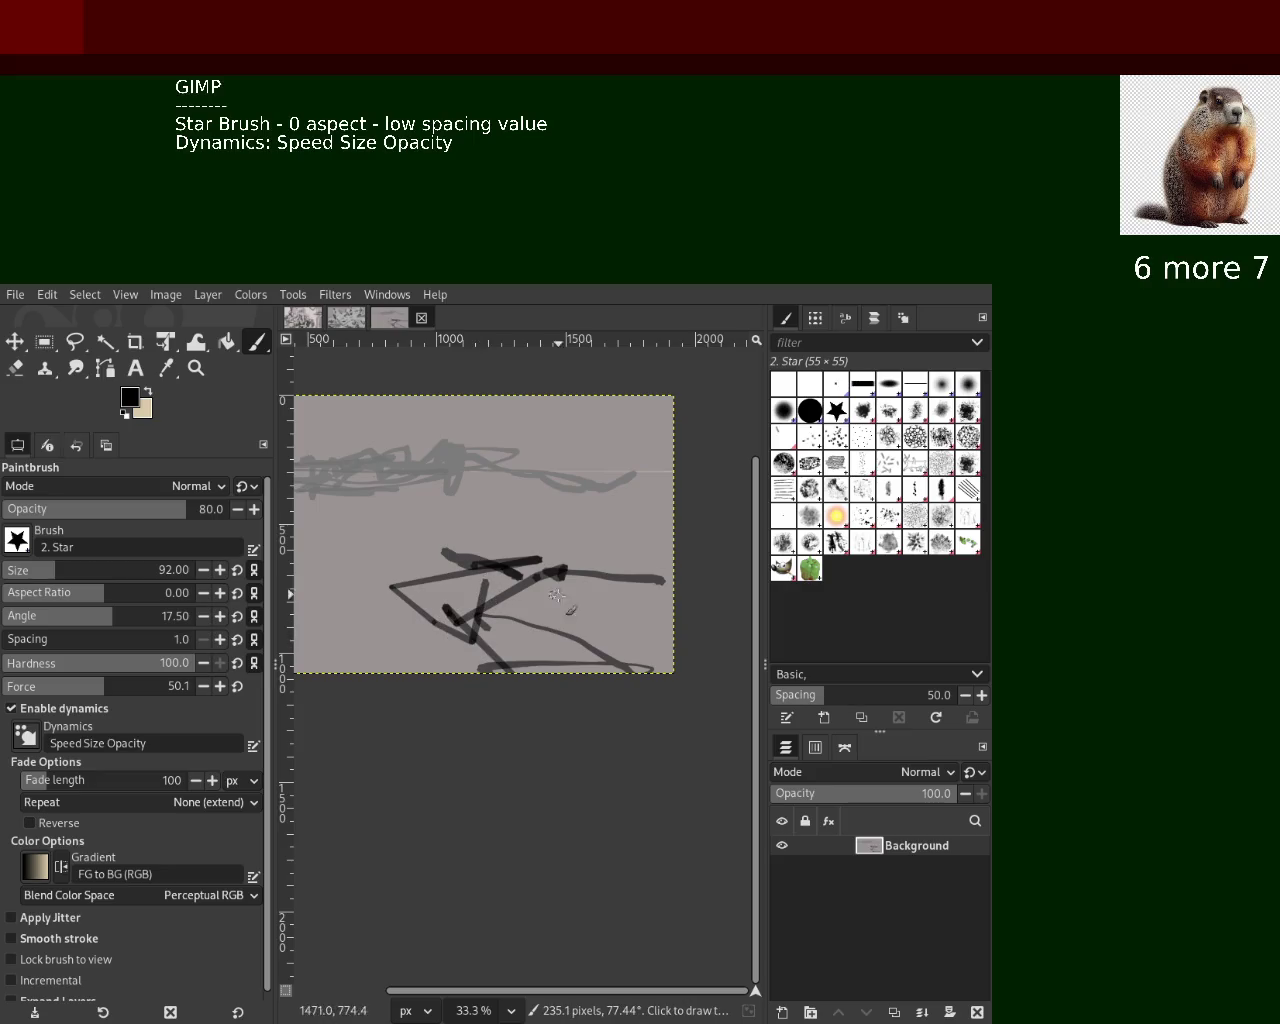
left_click_drag(368, 498, 345, 590)
mouse_move(375, 400)
left_mouse_down()
mouse_move(400, 545)
mouse_move(435, 450)
left_mouse_up()
key("ctrl+z")
left_click_drag(348, 422, 303, 436)
key("ctrl+z")
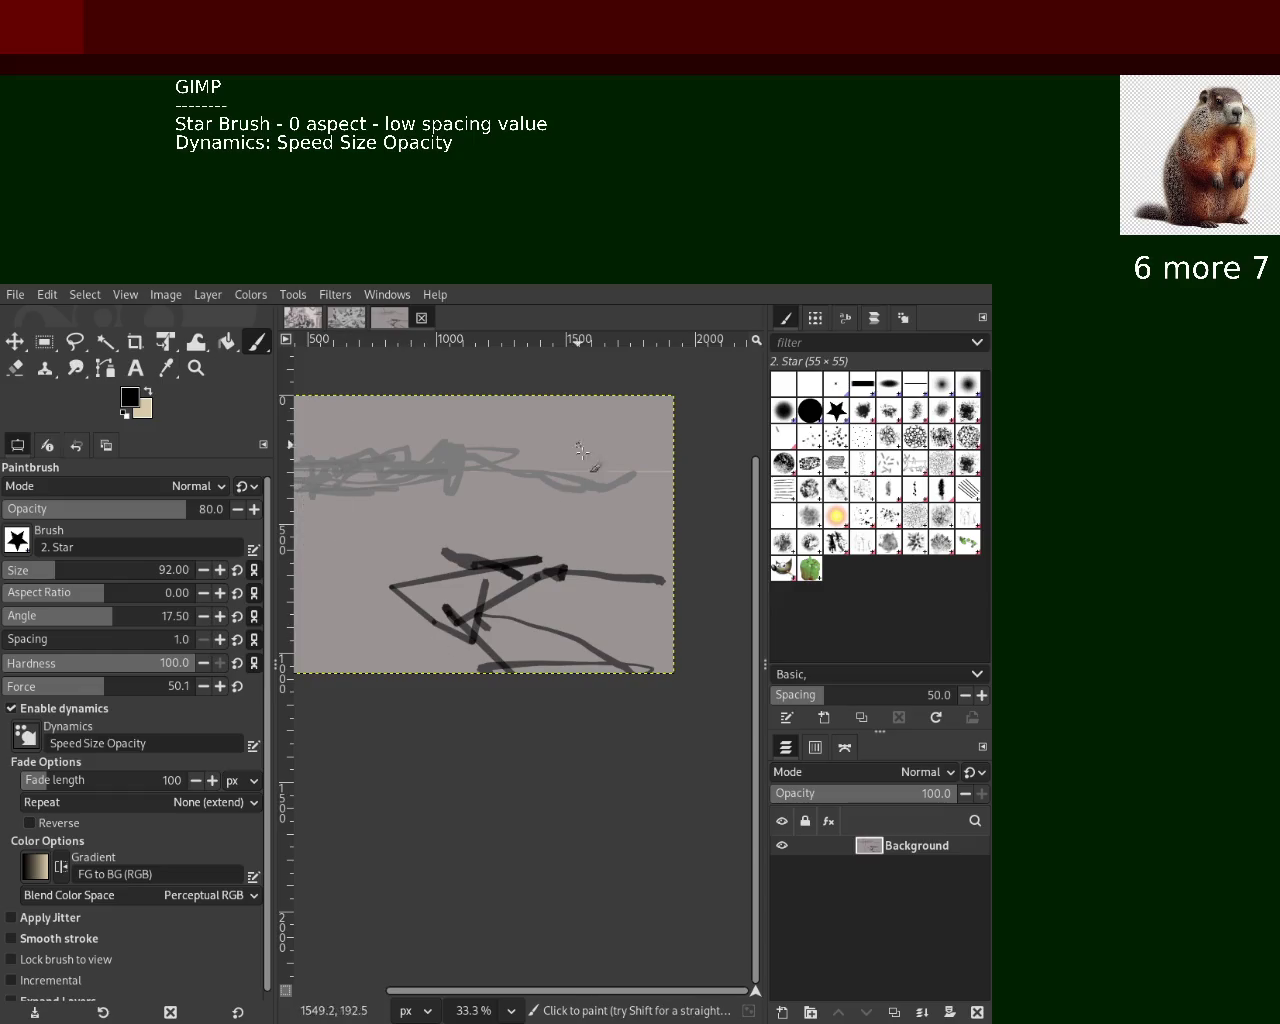
Add a dark zigzag, curving dark strokes, and darker grey strokes across the lower right
mouse_move(635, 470)
left_mouse_down()
mouse_move(580, 480)
mouse_move(490, 465)
mouse_move(660, 455)
mouse_move(508, 449)
mouse_move(660, 465)
mouse_move(565, 490)
mouse_move(683, 467)
left_mouse_up()
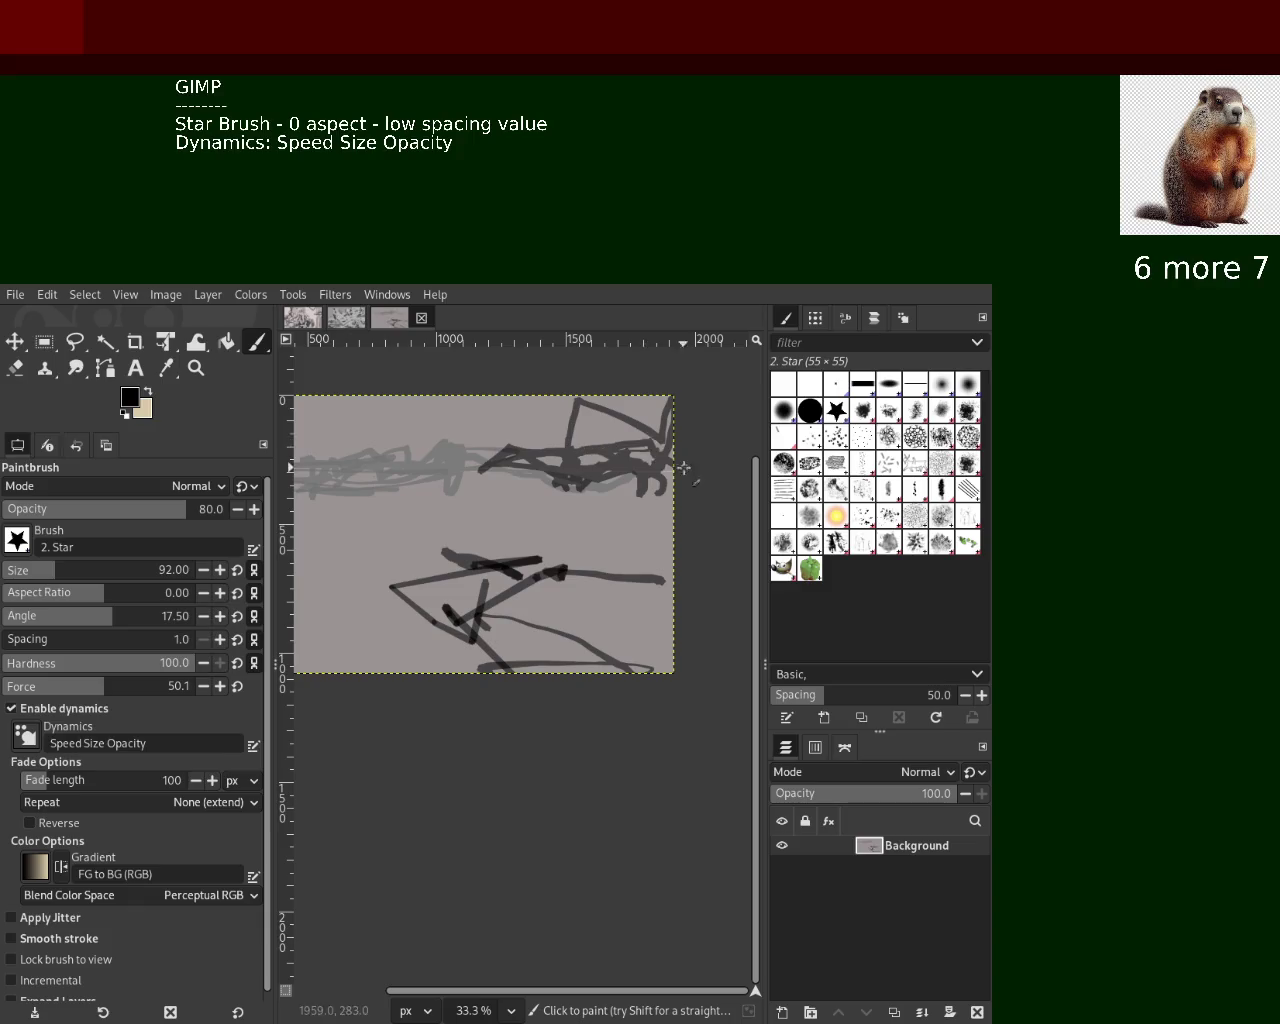
mouse_move(566, 627)
left_mouse_down()
mouse_move(666, 553)
mouse_move(395, 590)
mouse_move(480, 700)
left_mouse_up()
mouse_move(390, 640)
left_mouse_down()
mouse_move(415, 670)
mouse_move(461, 677)
left_mouse_up()
left_click(416, 609, "ctrl")
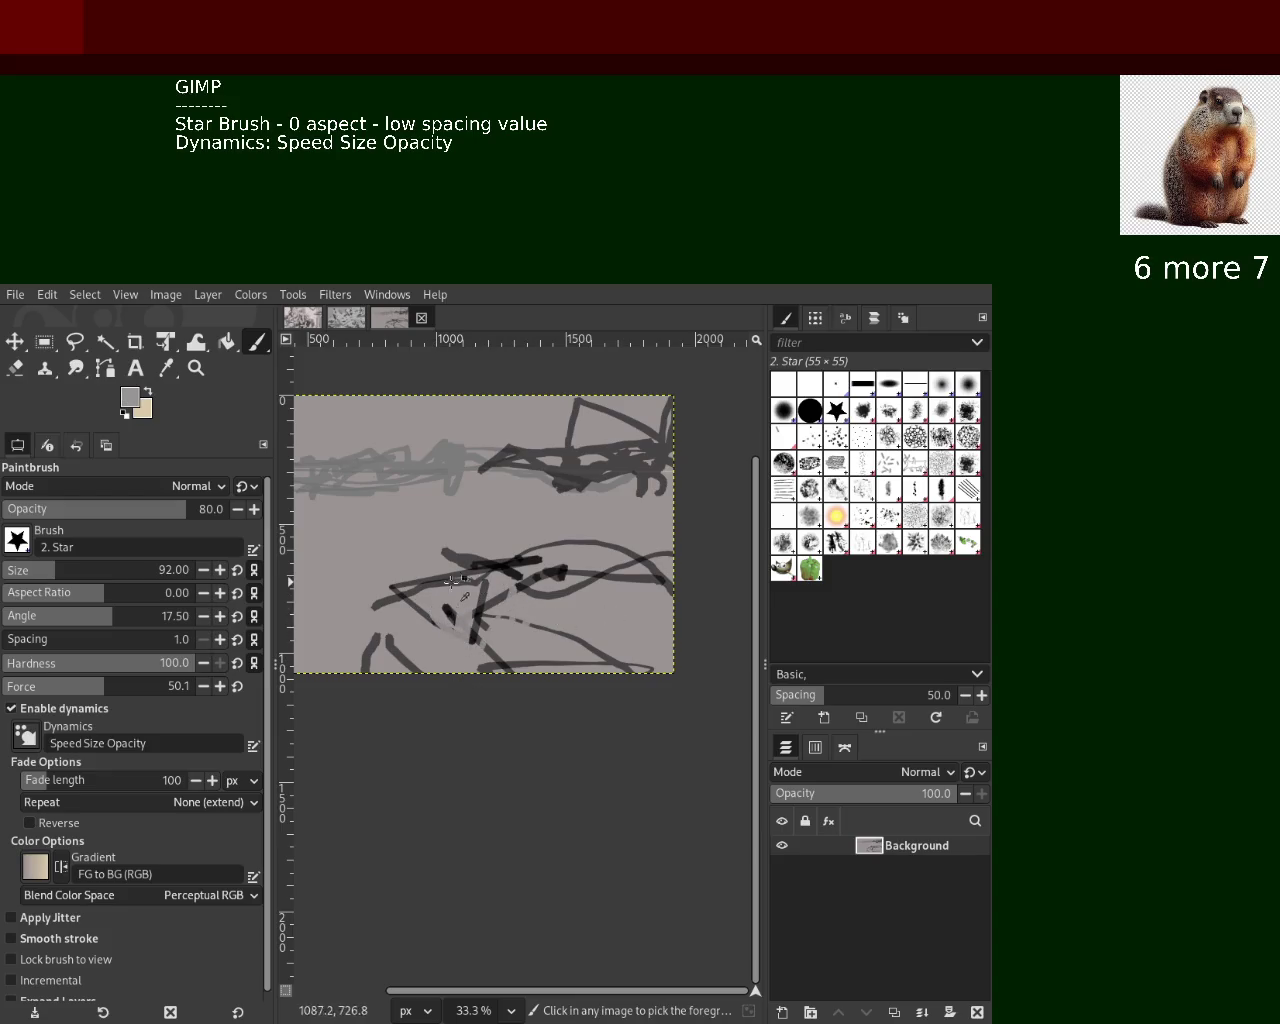
left_click(465, 590, "ctrl")
mouse_move(500, 600)
left_mouse_down()
mouse_move(674, 650)
mouse_move(668, 630)
mouse_move(592, 614)
left_mouse_up()
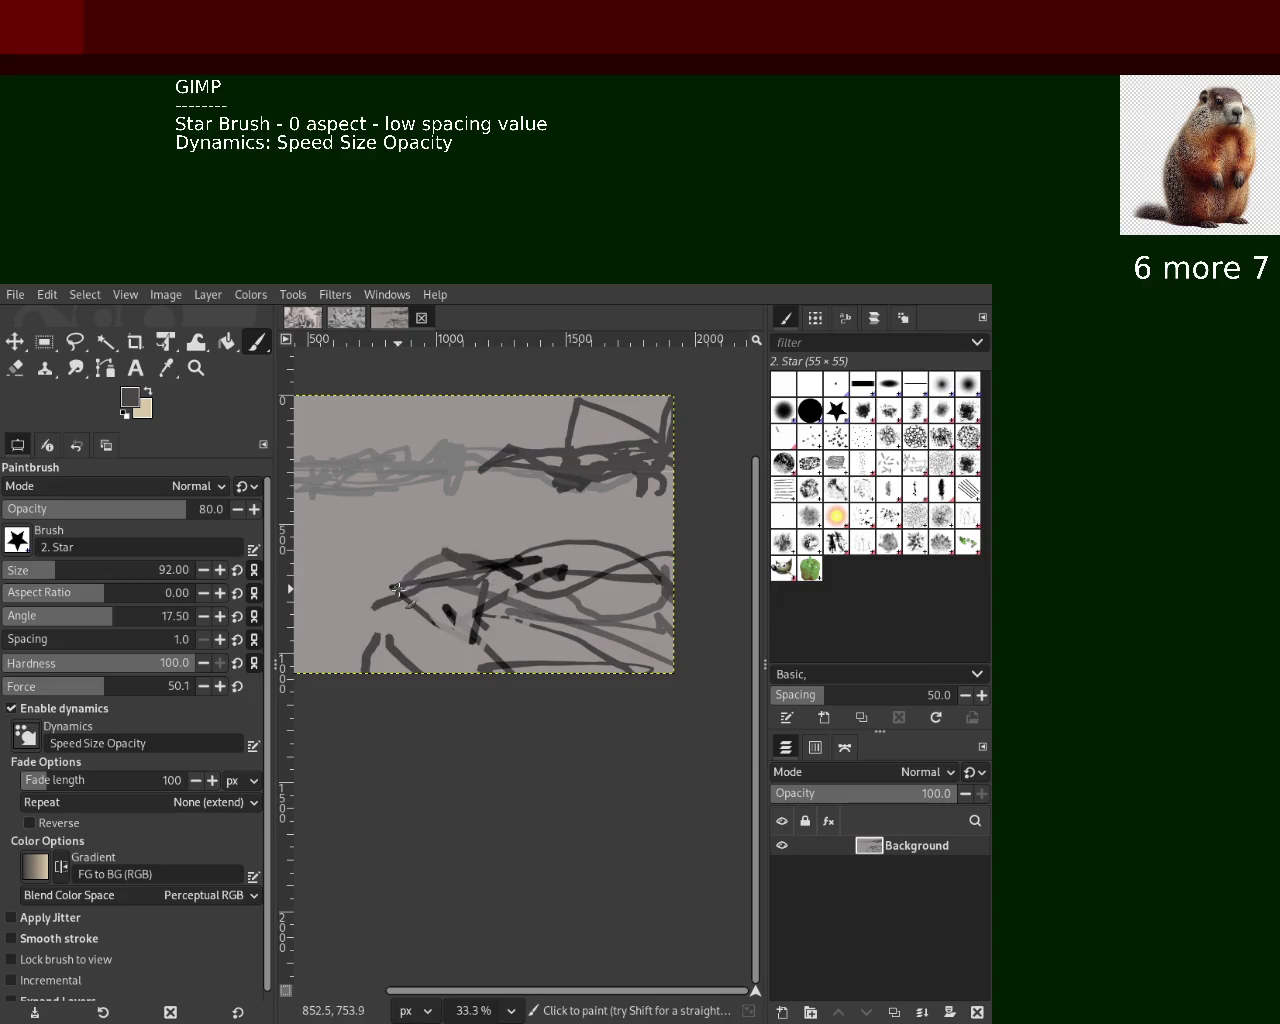
Cover dark marks in the lower middle with light grey and add a dark angular stroke
left_click(421, 574, "ctrl")
left_click_drag(492, 562, 446, 564)
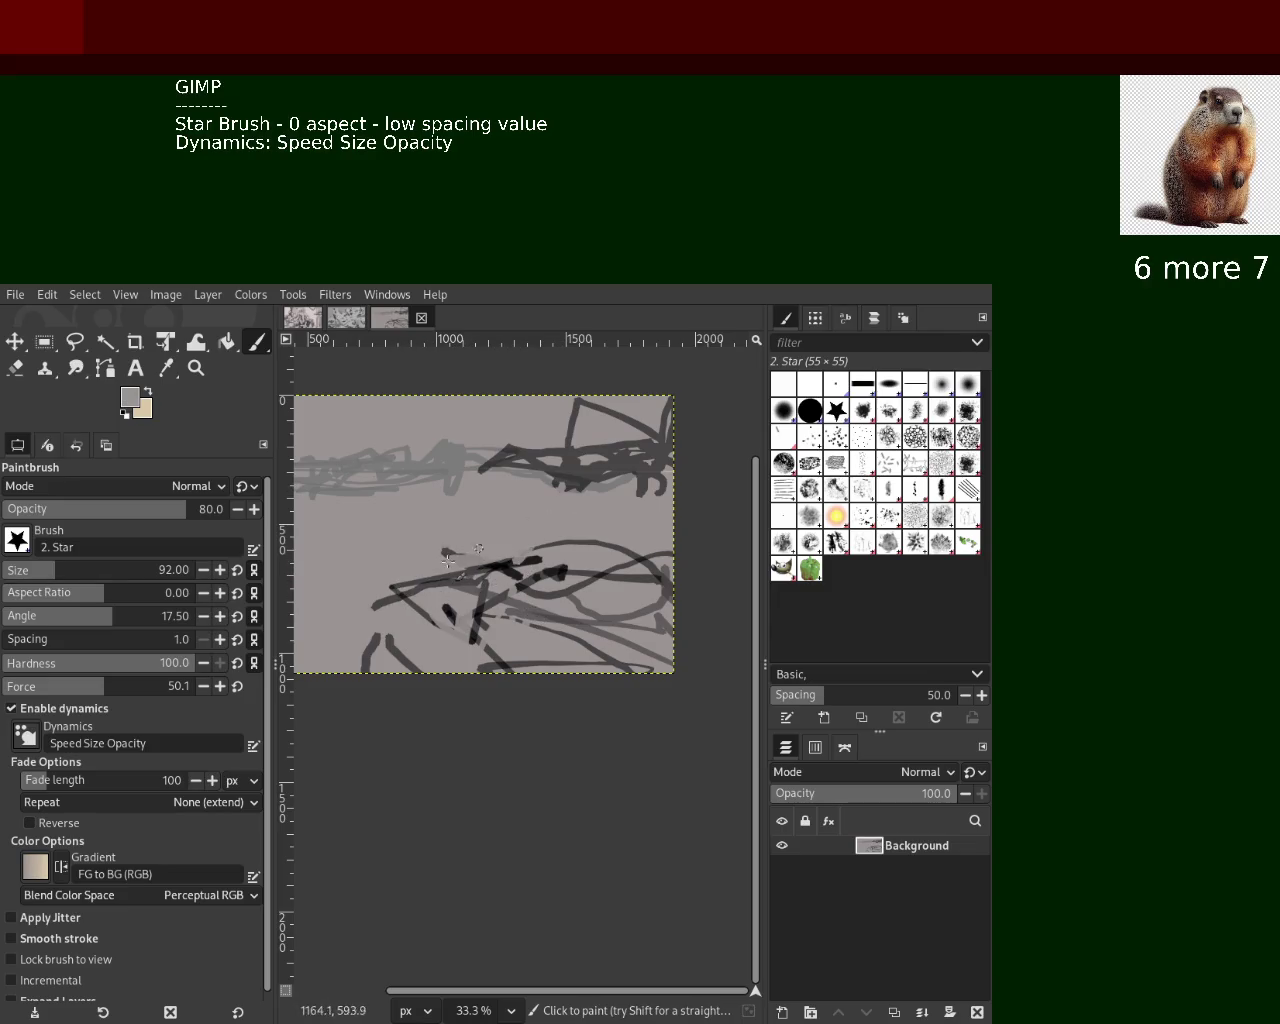
left_click(605, 476, "ctrl")
left_click_drag(555, 476, 631, 487)
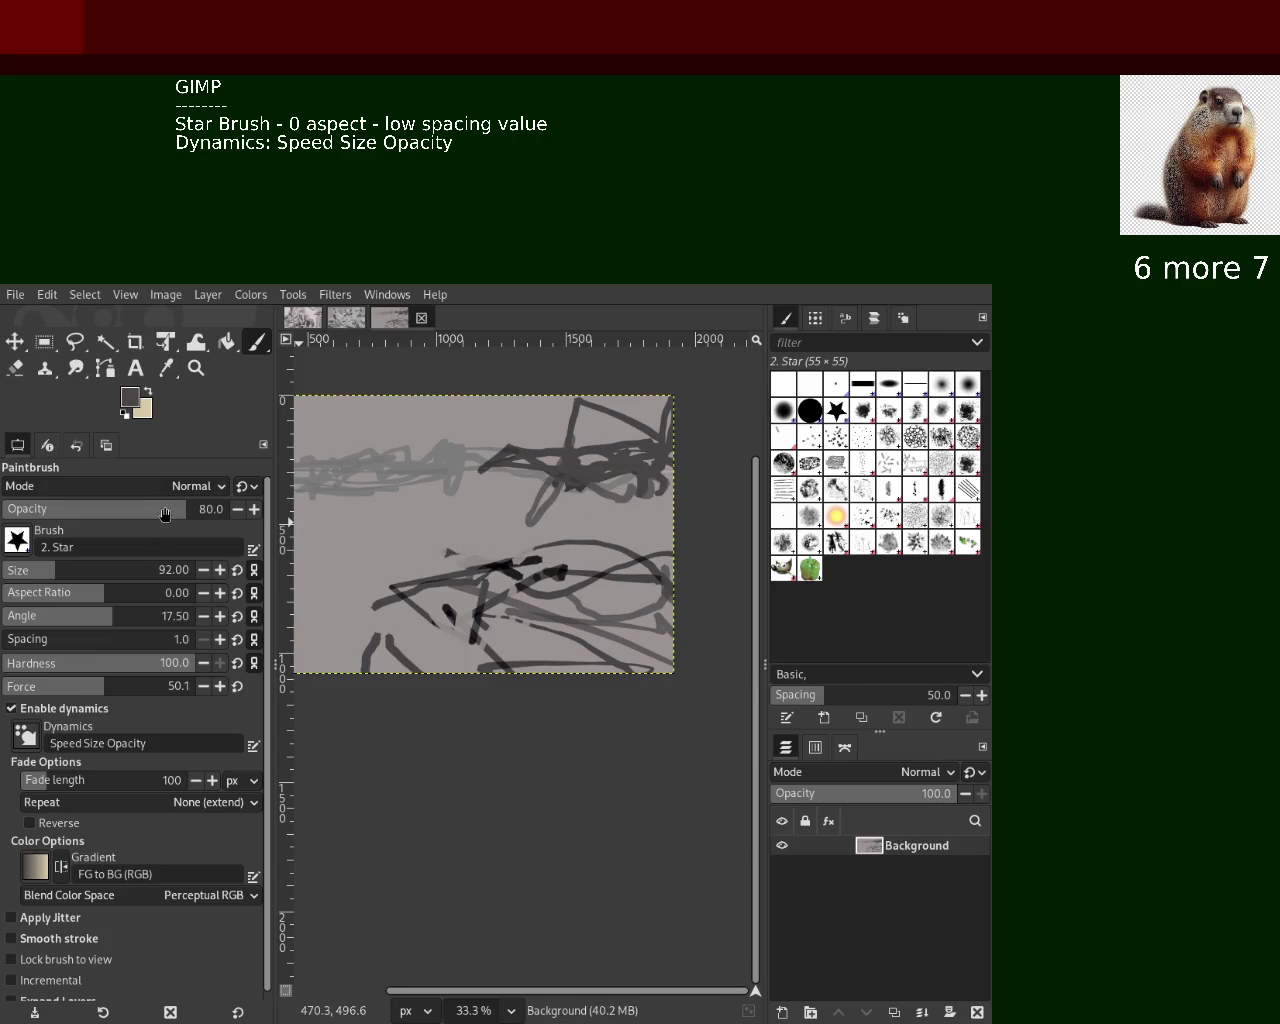
Zoom out to view the whole canvas and undo the stray bottom-left edge stroke
left_click(196, 368)
left_click(511, 531, "ctrl")
left_click(495, 531, "ctrl")
left_click(480, 517)
left_click(424, 518)
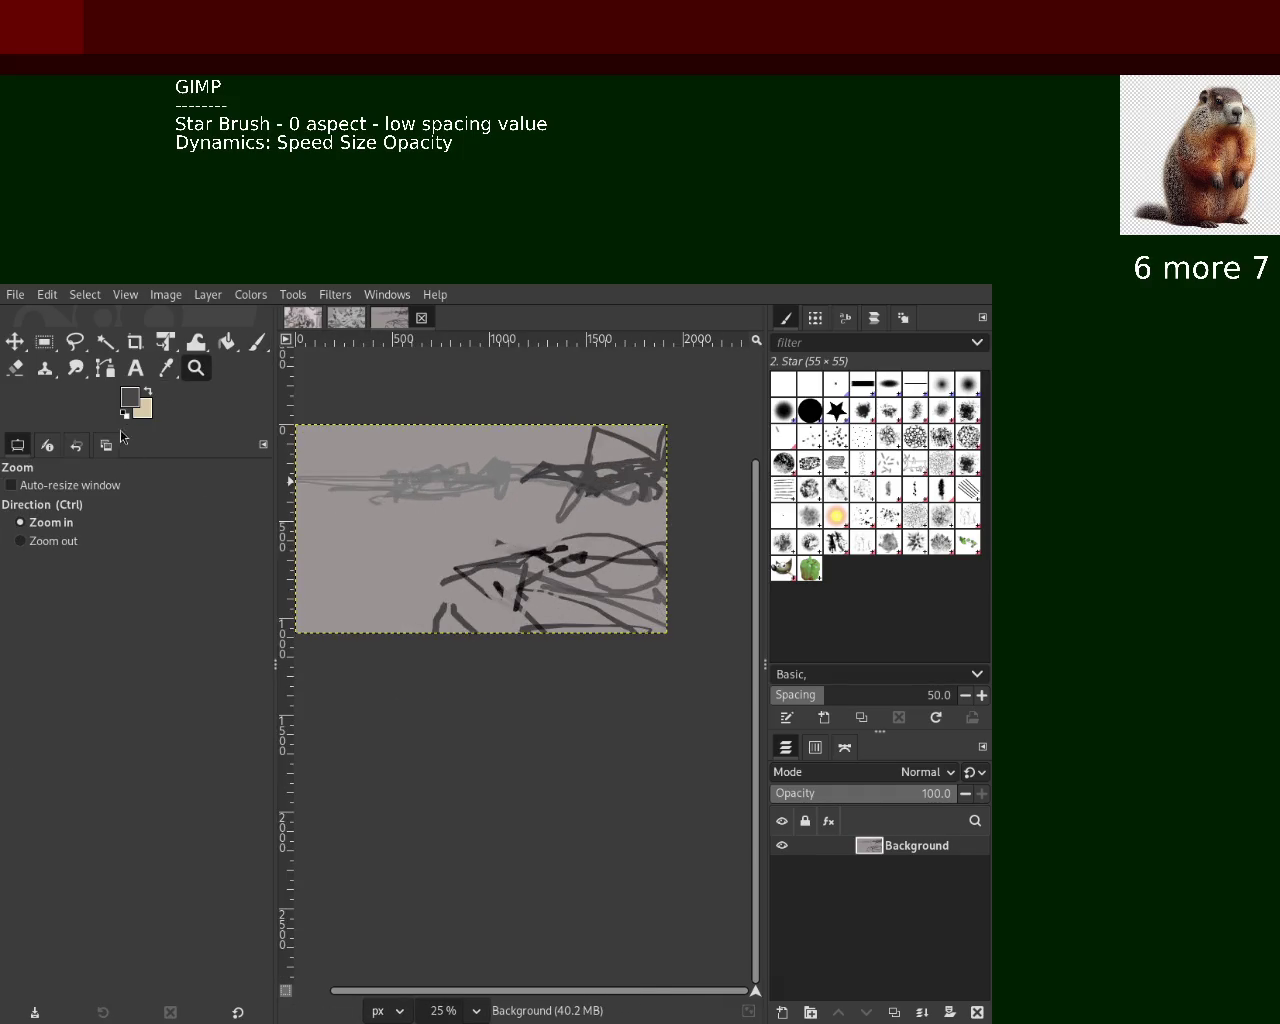
left_click(257, 342)
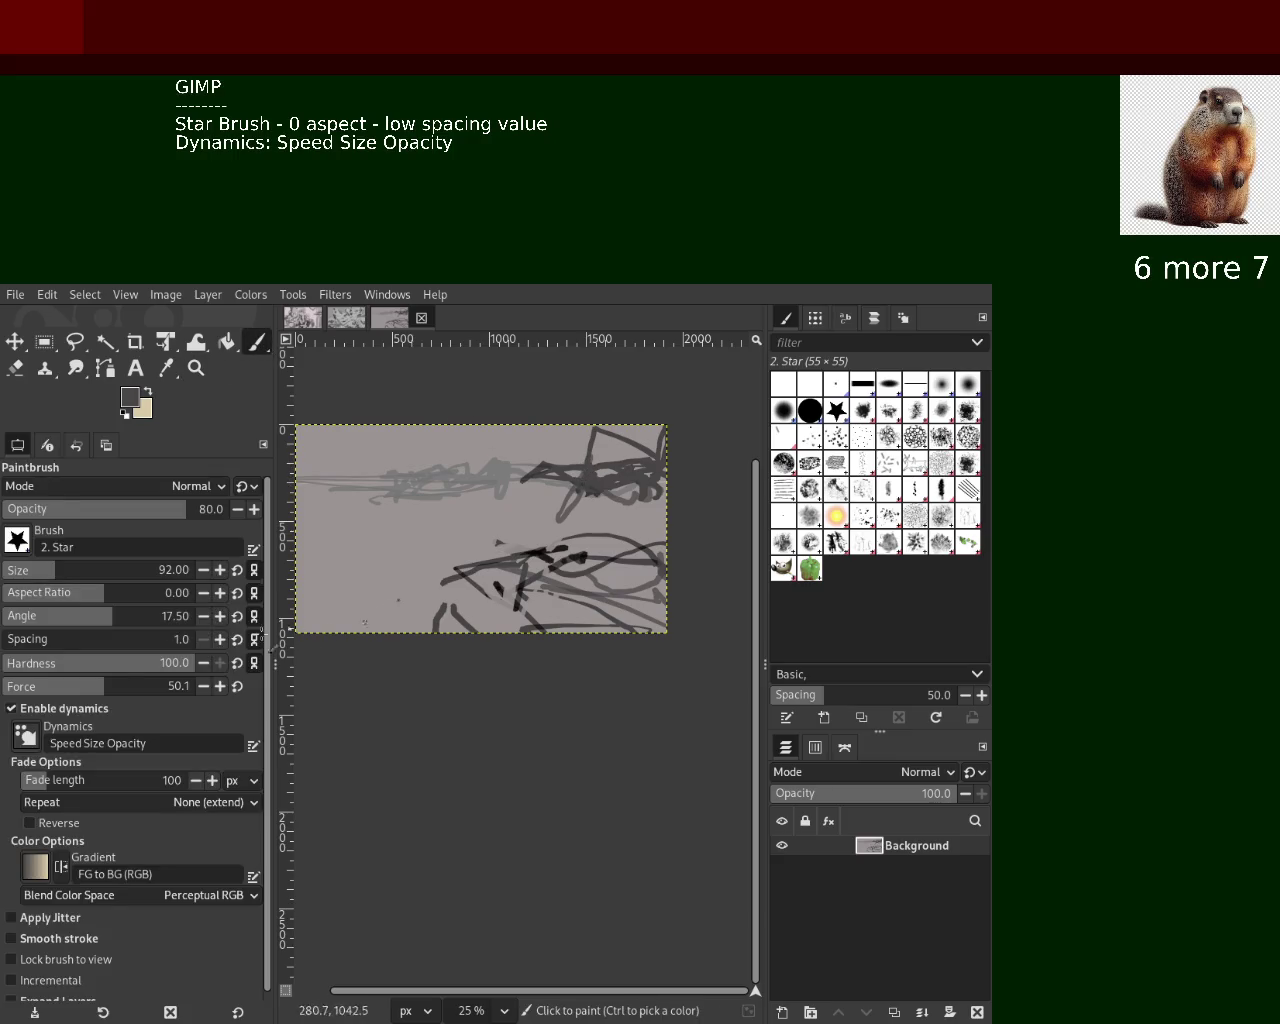
key("ctrl+z")
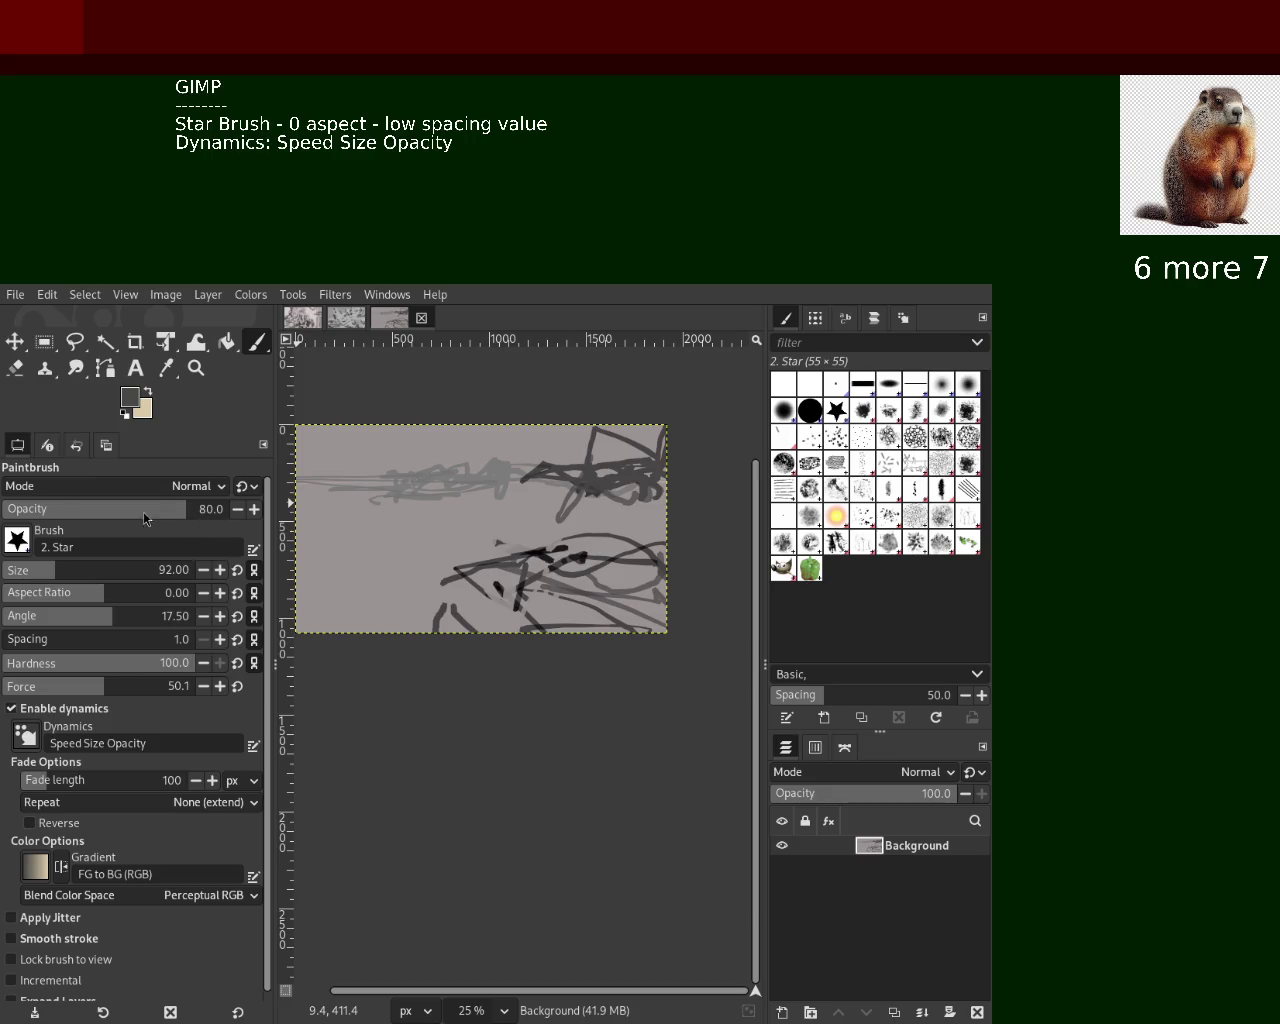
Paint green star-brush scribbles along the left side, then grey strokes near the left middle
mouse_move(397, 492)
left_mouse_down()
mouse_move(258, 440)
mouse_move(354, 356)
mouse_move(322, 697)
mouse_move(340, 620)
left_mouse_up()
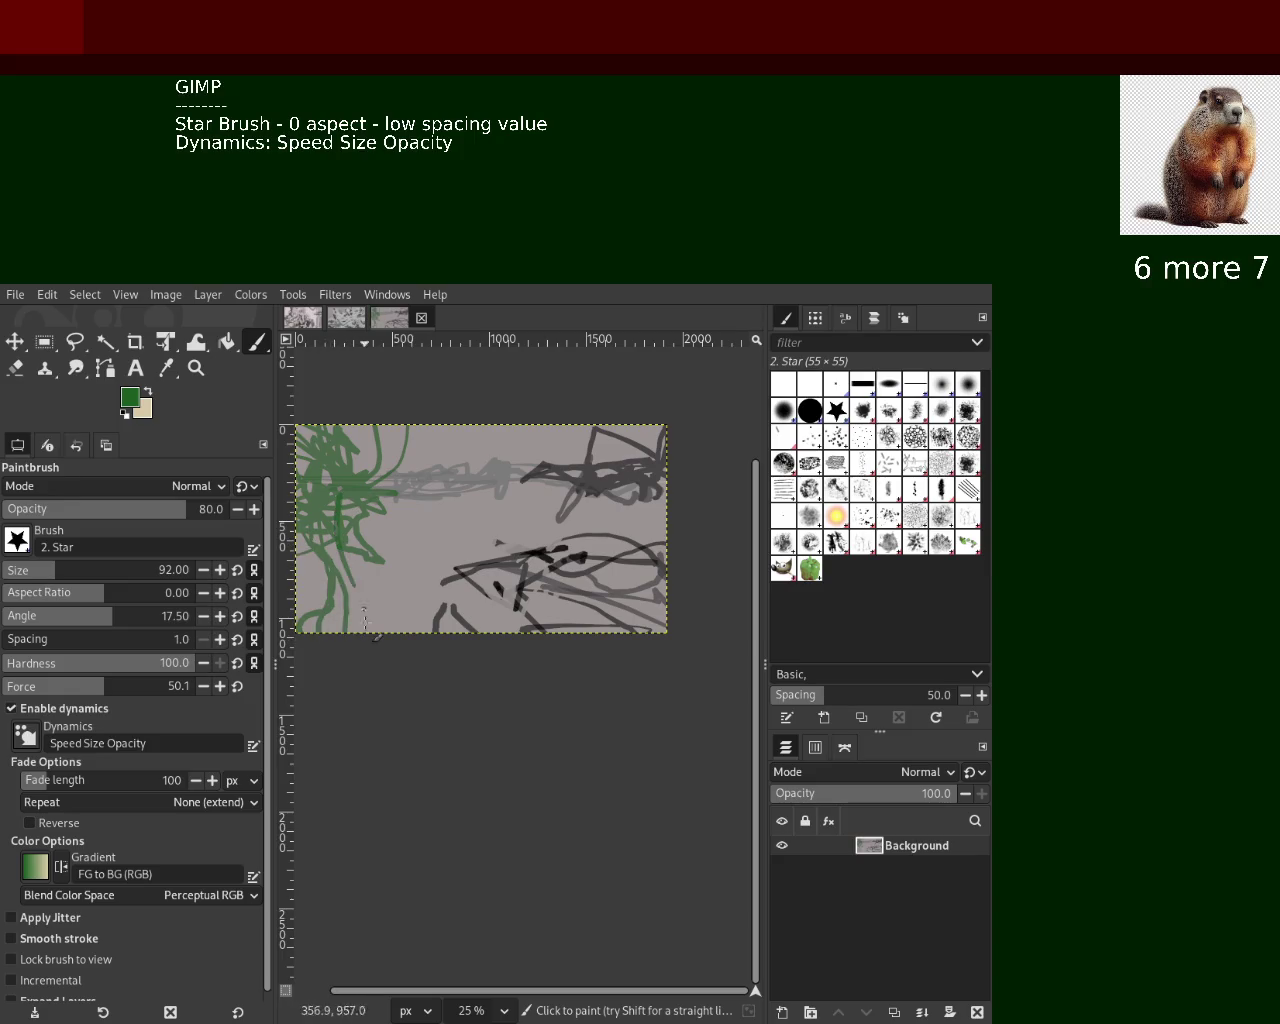
left_click(335, 612, "ctrl")
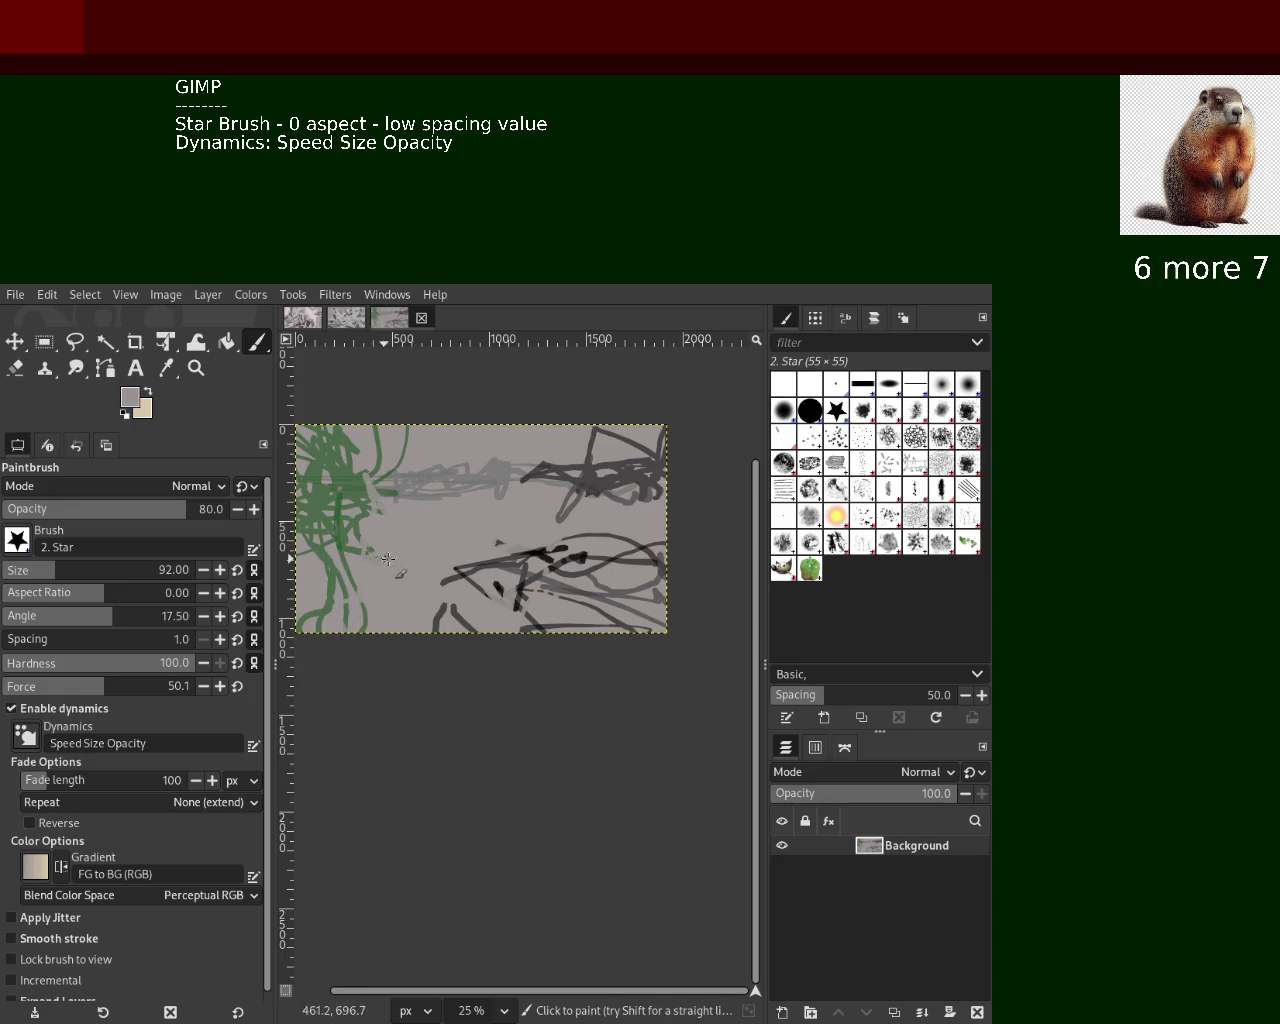
mouse_move(385, 476)
left_mouse_down()
mouse_move(356, 530)
mouse_move(310, 487)
mouse_move(337, 604)
left_mouse_up()
left_click(352, 494, "ctrl")
left_click(337, 600, "ctrl")
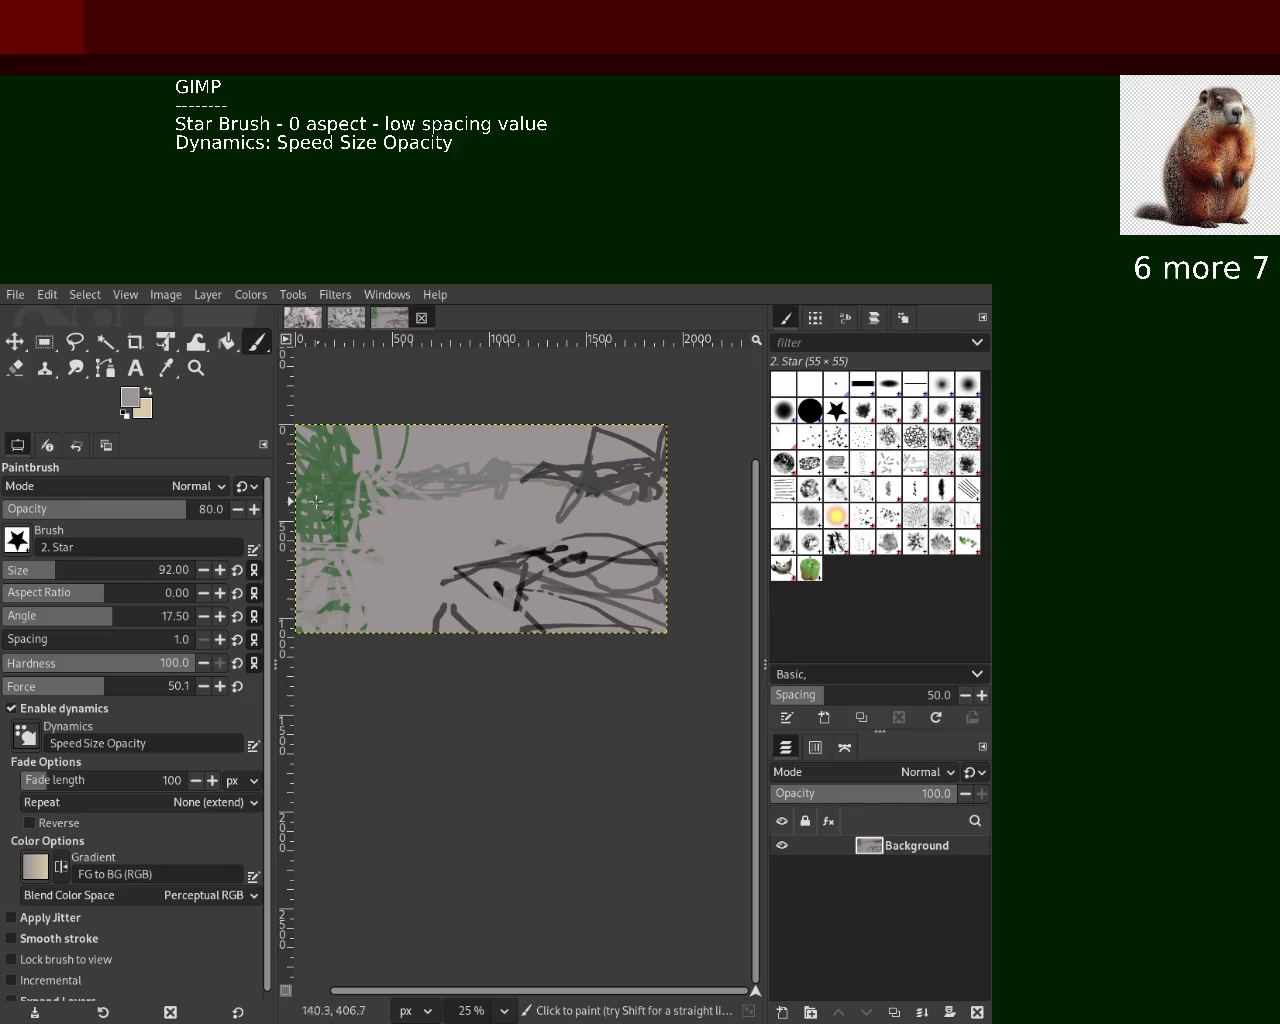
left_click(568, 483, "ctrl")
Try a curved grey stroke toward the lower left several times, undoing each attempt
left_click_drag(518, 482, 335, 595)
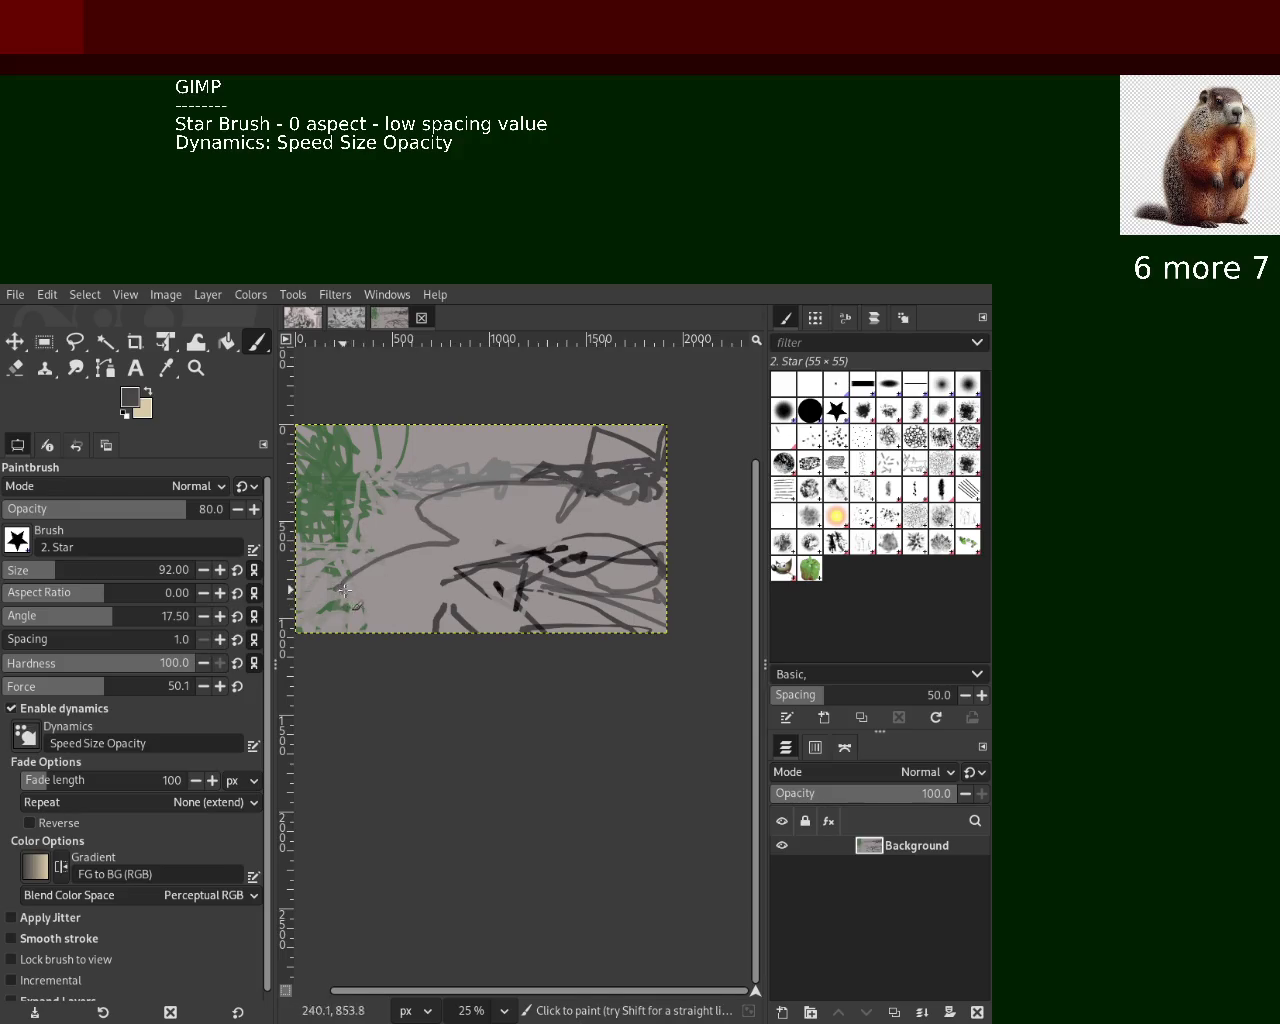
key("ctrl+z")
left_click_drag(476, 516, 308, 582)
key("ctrl+z")
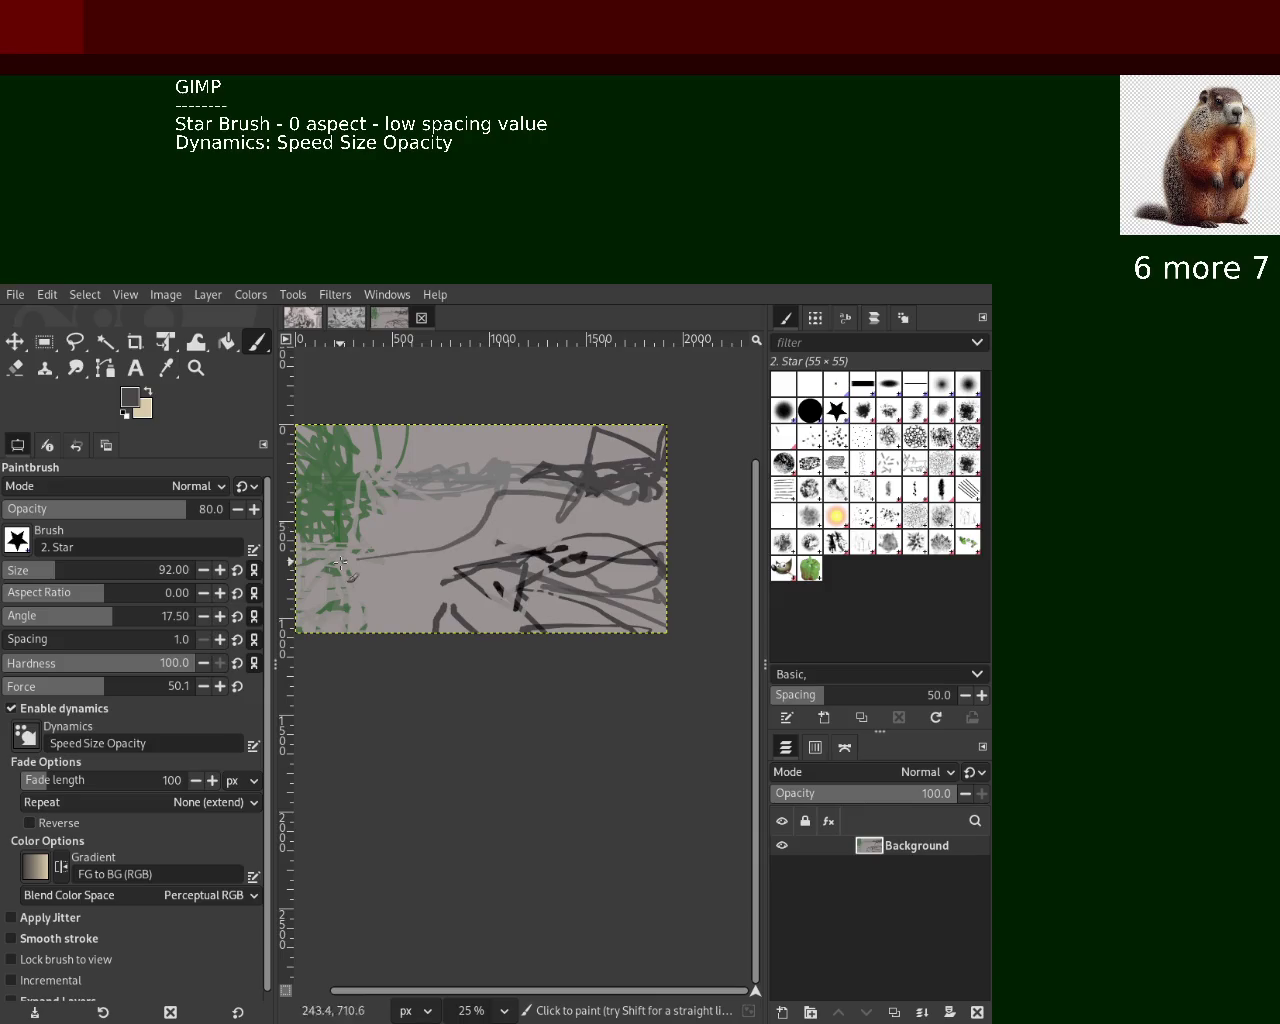
left_click_drag(500, 538, 336, 583)
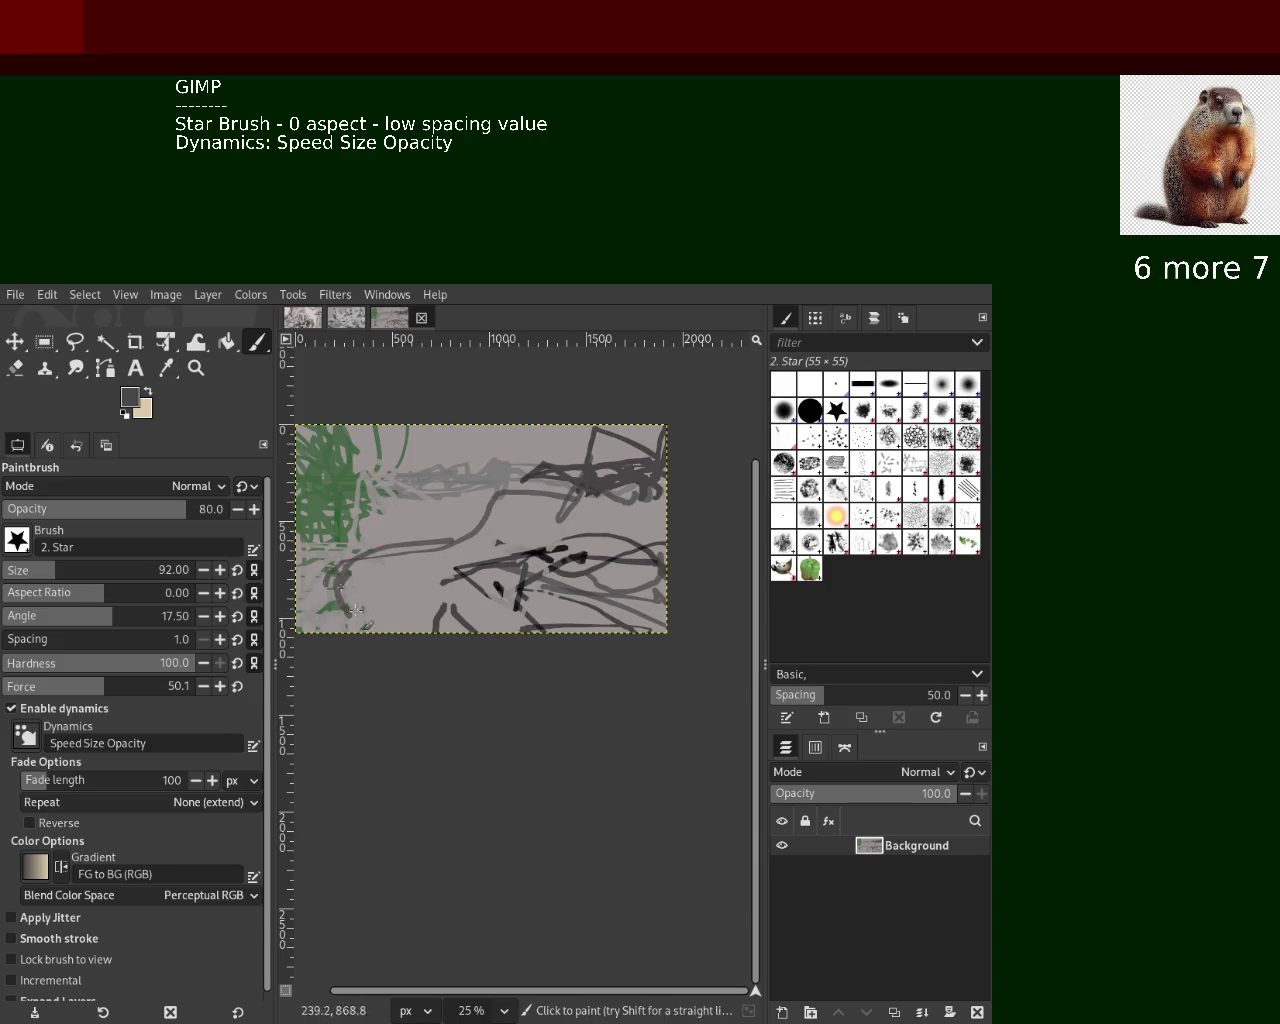
key("ctrl+z")
left_click_drag(470, 548, 330, 600)
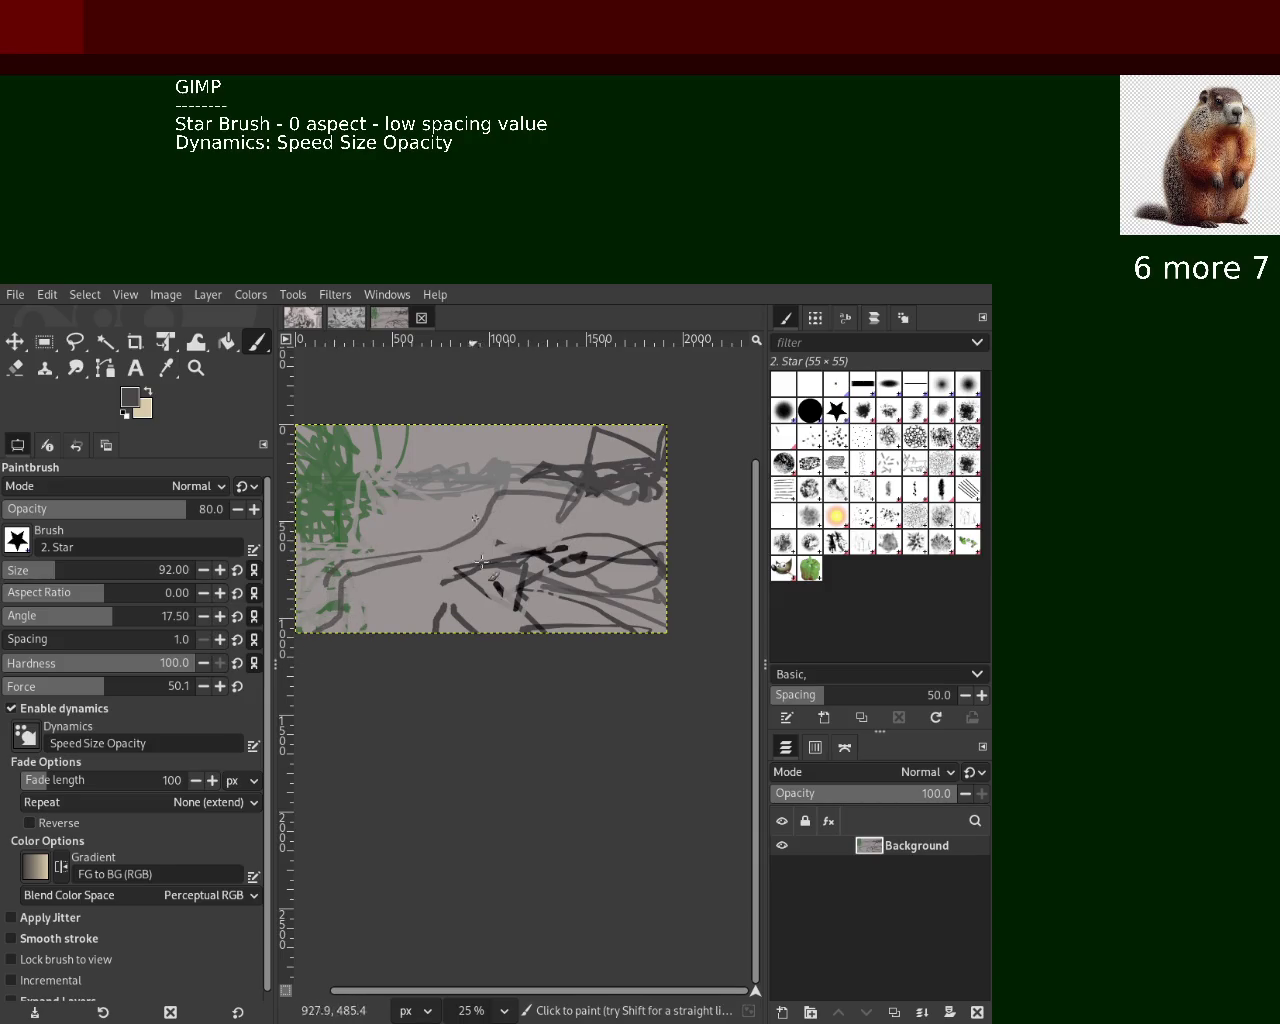
key("ctrl+z")
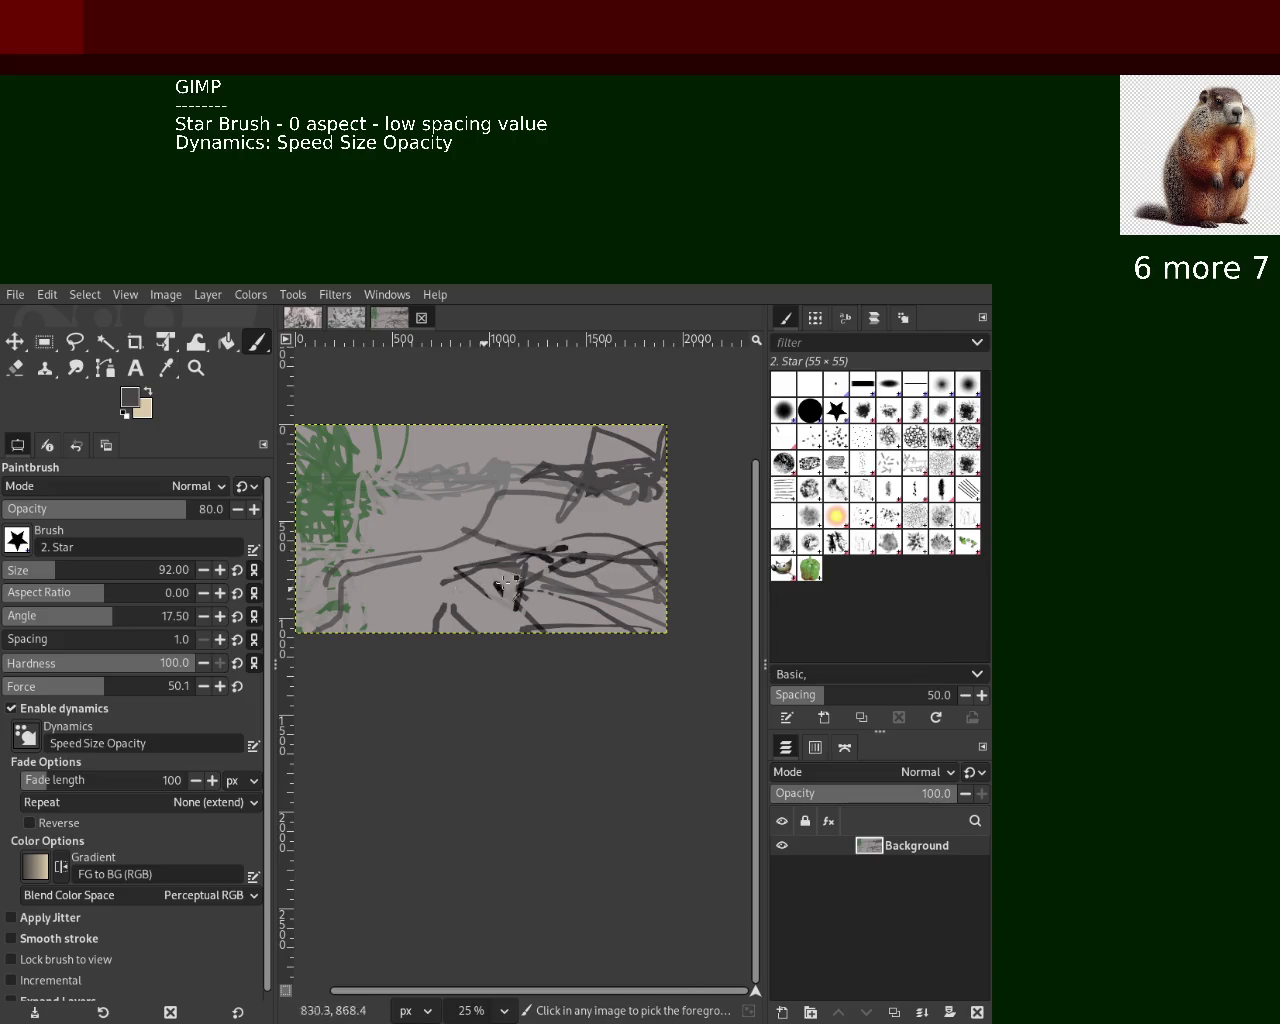
Scribble near-black strokes across the lower canvas and light grey strokes near the top centre
left_click(549, 558, "ctrl")
mouse_move(549, 558)
left_mouse_down()
mouse_move(569, 580)
mouse_move(549, 609)
left_mouse_up()
left_click_drag(456, 585, 492, 594)
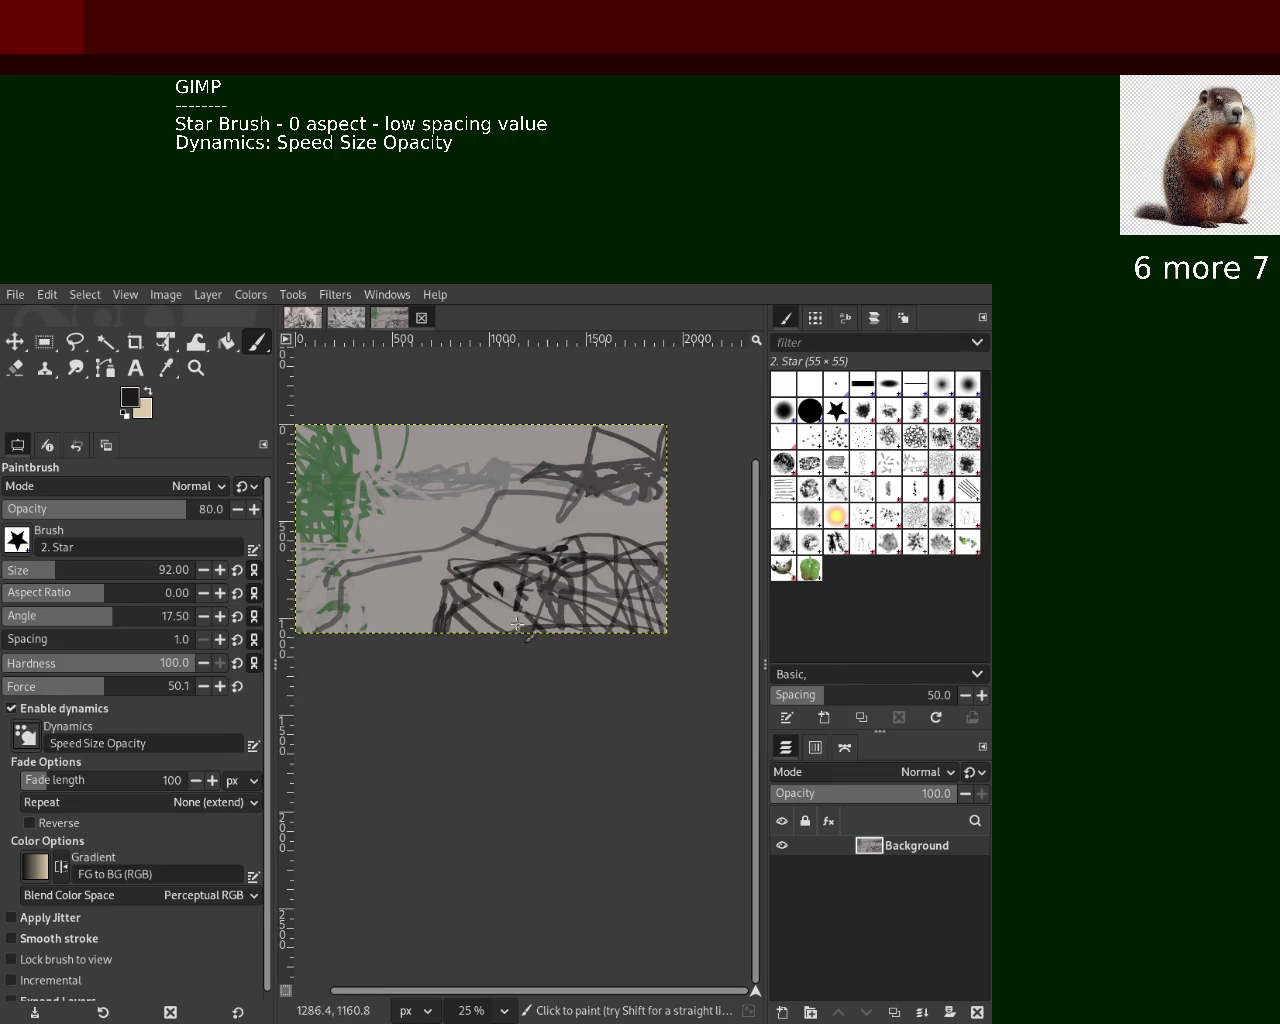
left_click(496, 458, "ctrl")
mouse_move(496, 458)
left_mouse_down()
mouse_move(477, 468)
mouse_move(488, 496)
mouse_move(443, 463)
mouse_move(432, 392)
left_mouse_up()
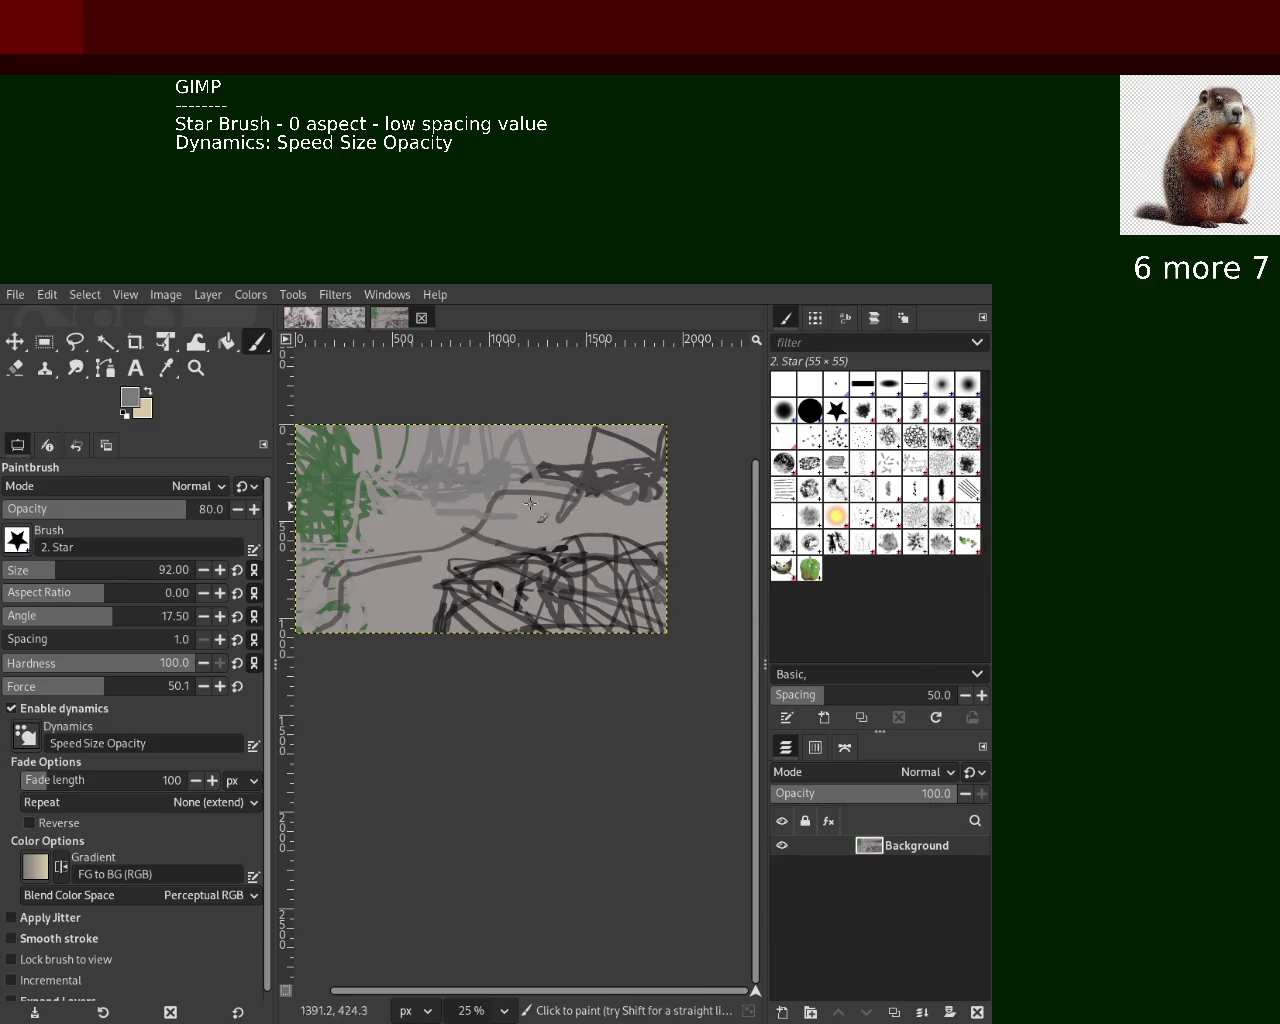
Try painting grey and dark grey over the left green area, undoing both
left_click(592, 488, "ctrl")
left_click(598, 481, "ctrl")
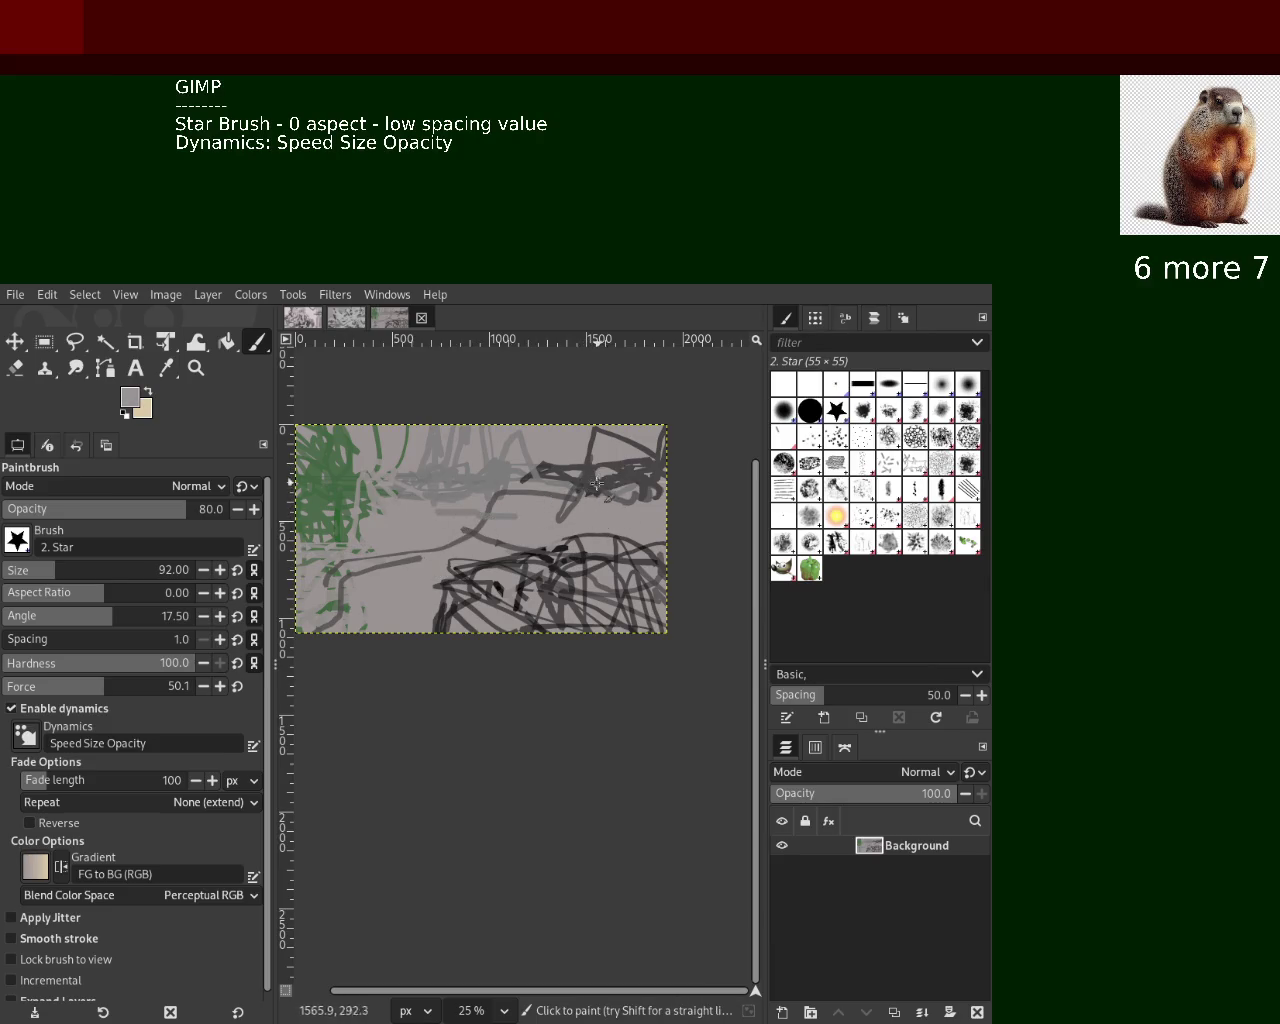
left_click_drag(318, 507, 409, 486)
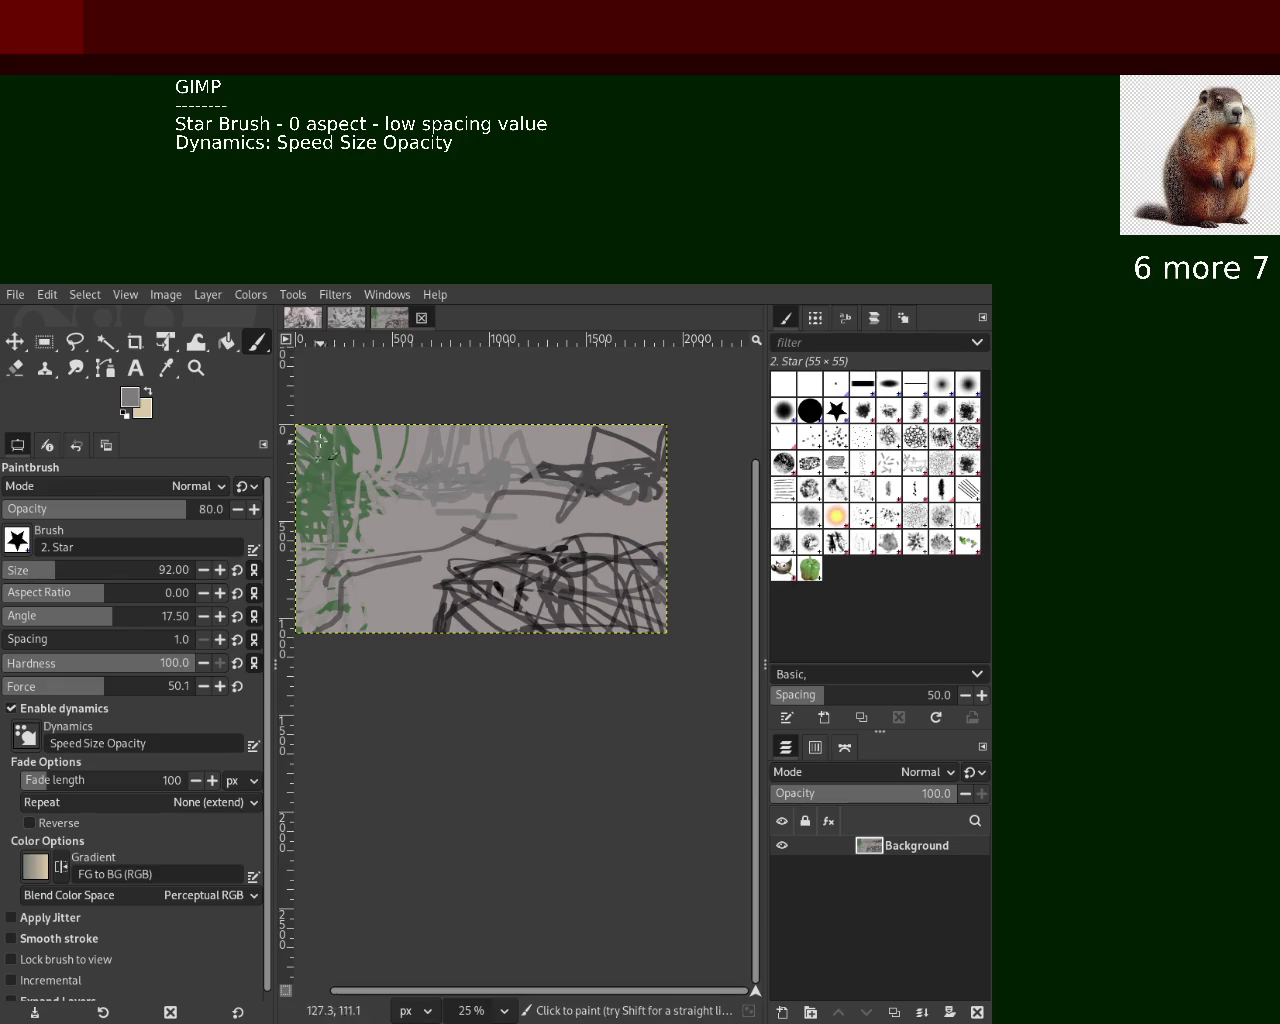
key("ctrl+z")
left_click(638, 498, "ctrl")
mouse_move(410, 540)
left_mouse_down()
mouse_move(341, 563)
mouse_move(380, 525)
mouse_move(364, 521)
mouse_move(371, 511)
left_mouse_up()
key("ctrl+z")
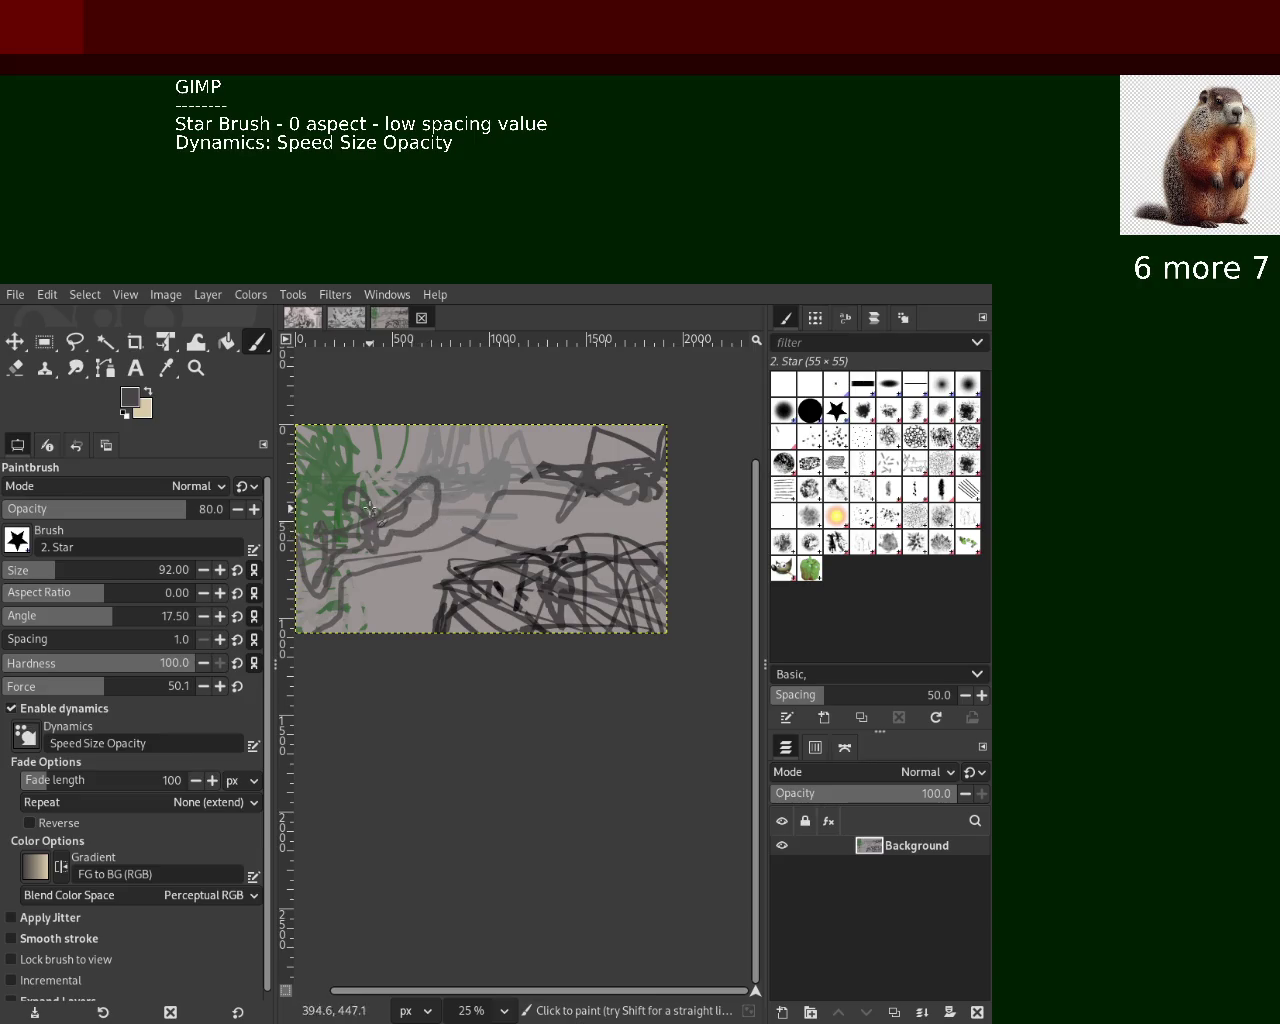
Add a green stroke in the upper left and grey strokes over the left middle
left_click(397, 492, "ctrl")
mouse_move(370, 462)
left_mouse_down()
mouse_move(438, 485)
mouse_move(430, 470)
left_mouse_up()
left_click(466, 491, "ctrl")
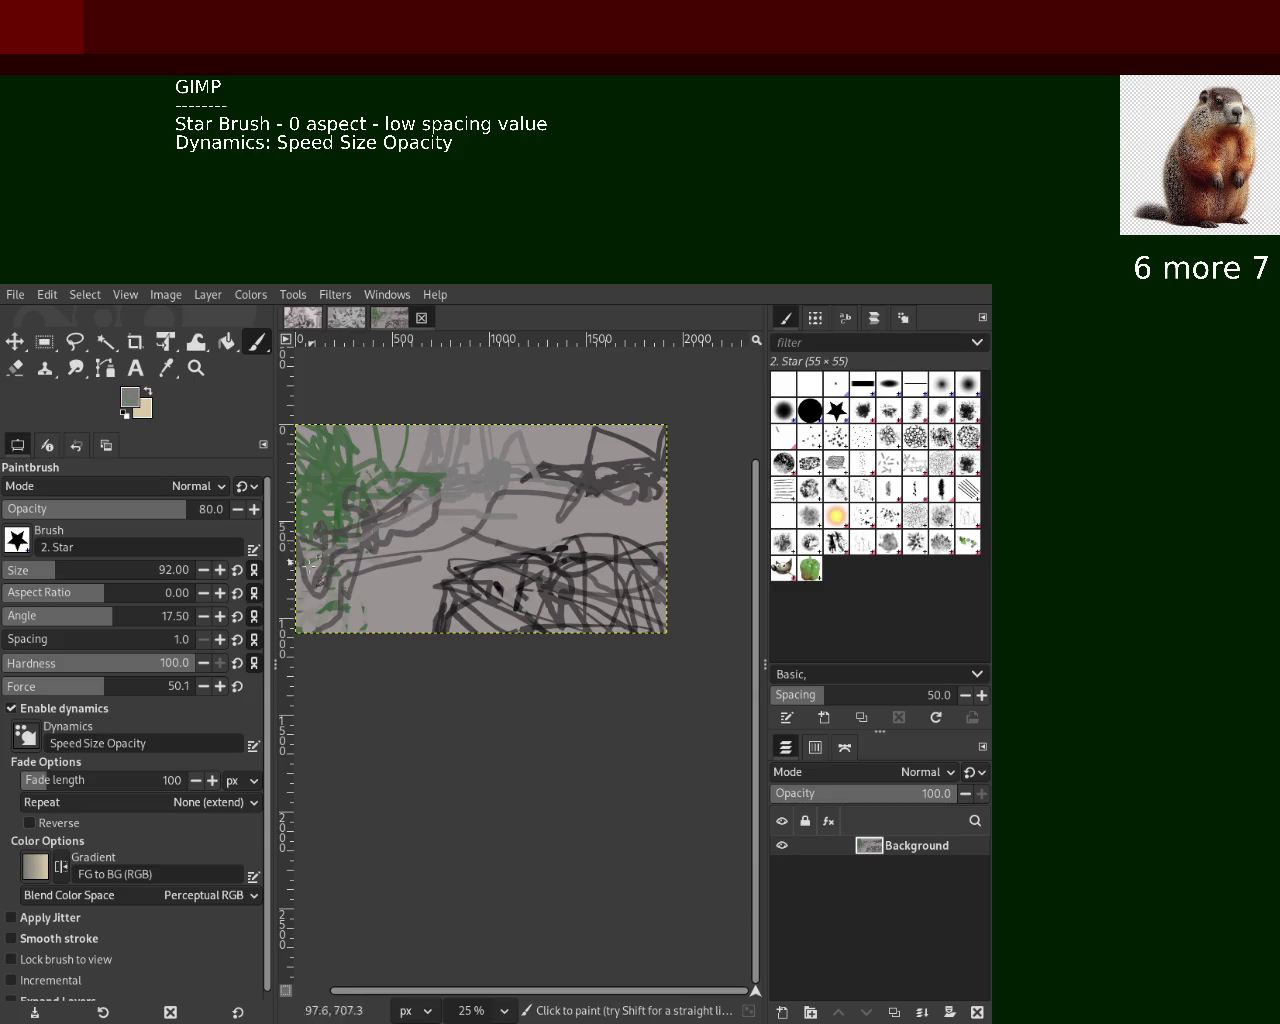
left_click(432, 528, "ctrl")
left_click(425, 530, "ctrl")
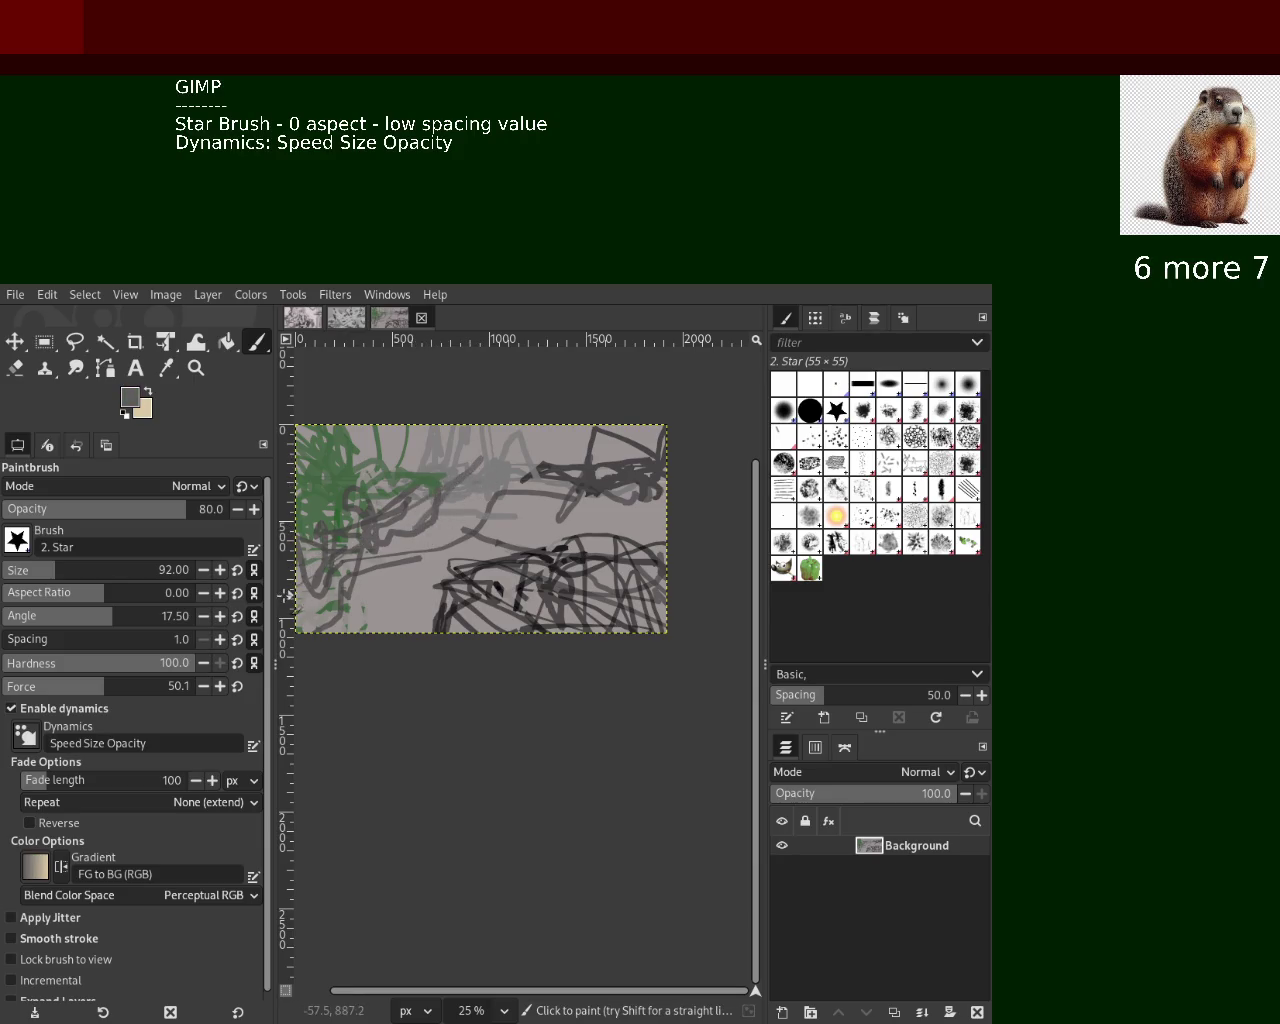
mouse_move(332, 561)
left_mouse_down()
mouse_move(426, 538)
mouse_move(407, 523)
mouse_move(395, 562)
left_mouse_up()
left_click(428, 530, "ctrl")
Enlarge the brush to 186 and paint wide light grey strokes across the left middle
left_click_drag(50, 572, 78, 570)
mouse_move(310, 600)
left_mouse_down()
mouse_move(462, 490)
mouse_move(366, 584)
mouse_move(300, 600)
mouse_move(450, 605)
left_mouse_up()
left_click(487, 479, "ctrl")
left_click(562, 560, "ctrl")
Cover the dark strokes in the lower middle and lower right with light grey
left_click(562, 560, "ctrl")
left_click_drag(560, 565, 515, 605)
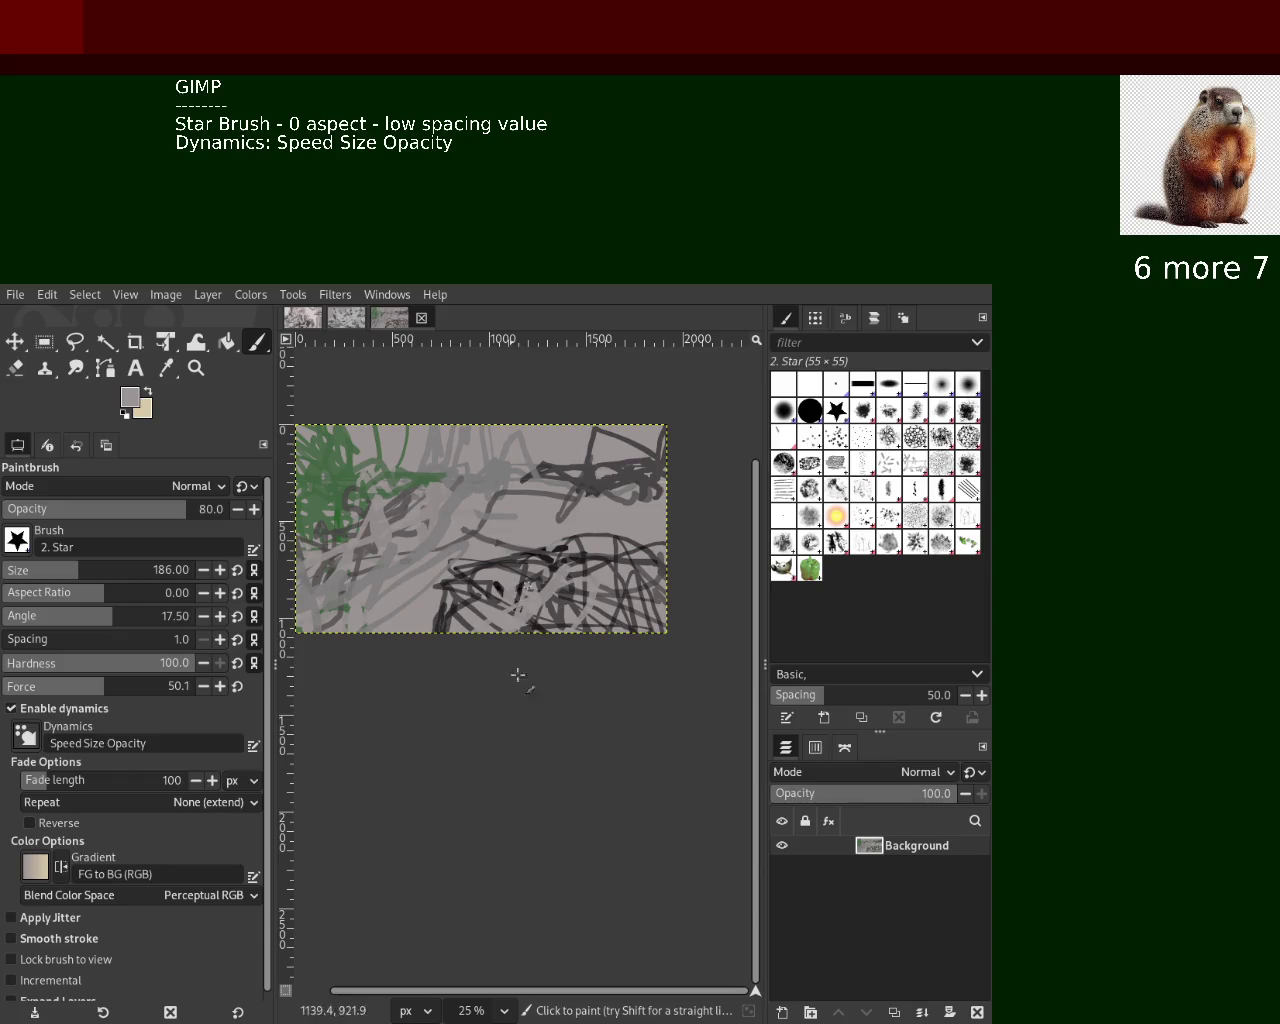
mouse_move(679, 663)
left_mouse_down()
mouse_move(642, 566)
mouse_move(435, 611)
mouse_move(540, 590)
left_mouse_up()
Paint dark grey marks across the lower middle and middle of the canvas
left_click(465, 585, "ctrl")
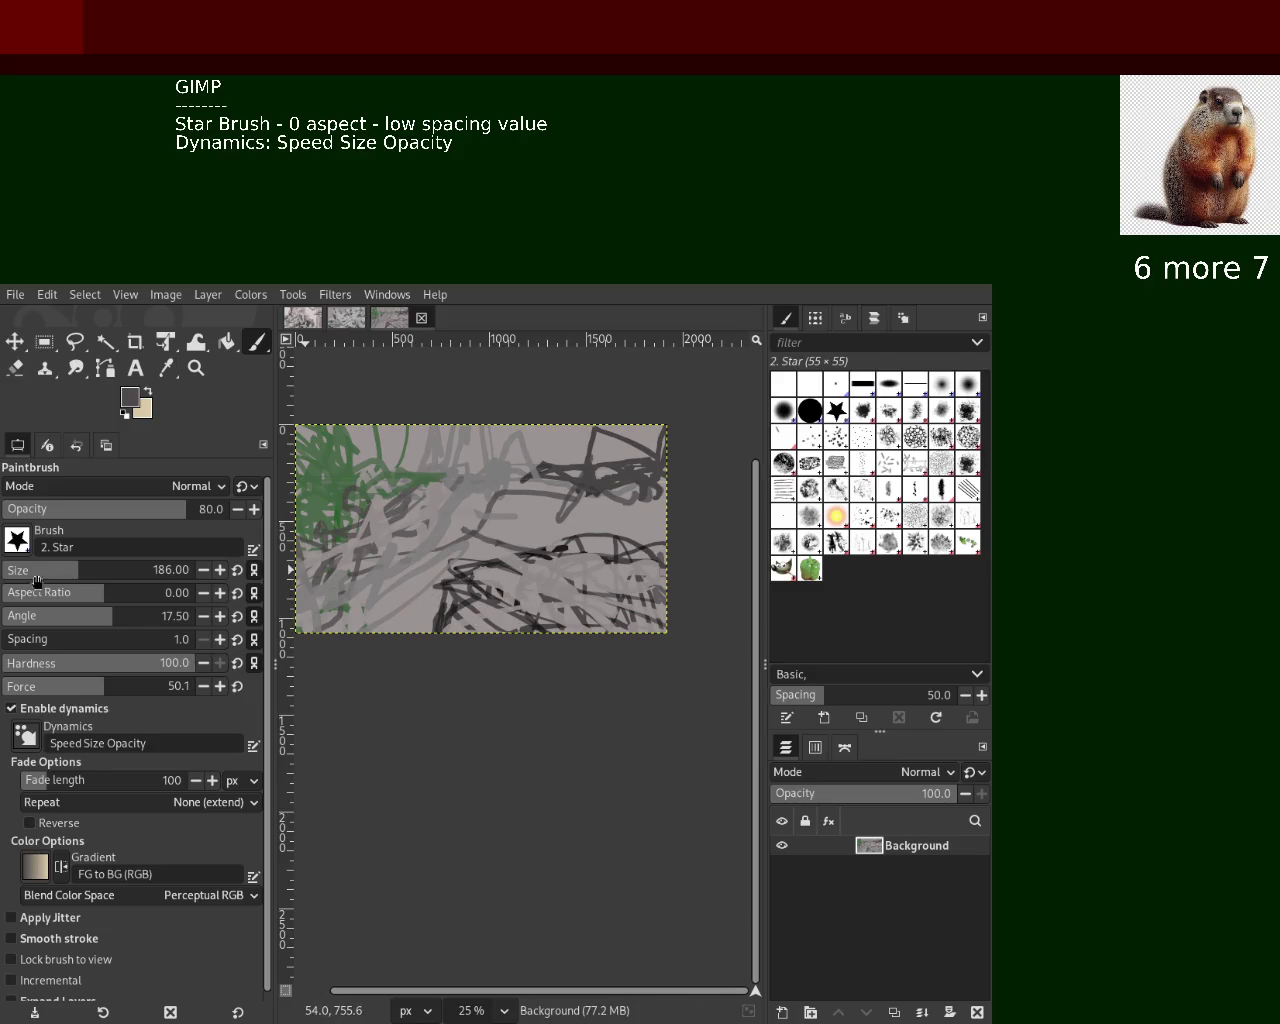
mouse_move(452, 596)
left_mouse_down()
mouse_move(437, 610)
mouse_move(550, 613)
mouse_move(463, 622)
mouse_move(566, 565)
left_mouse_up()
left_click(470, 578, "ctrl")
left_click(475, 577, "ctrl")
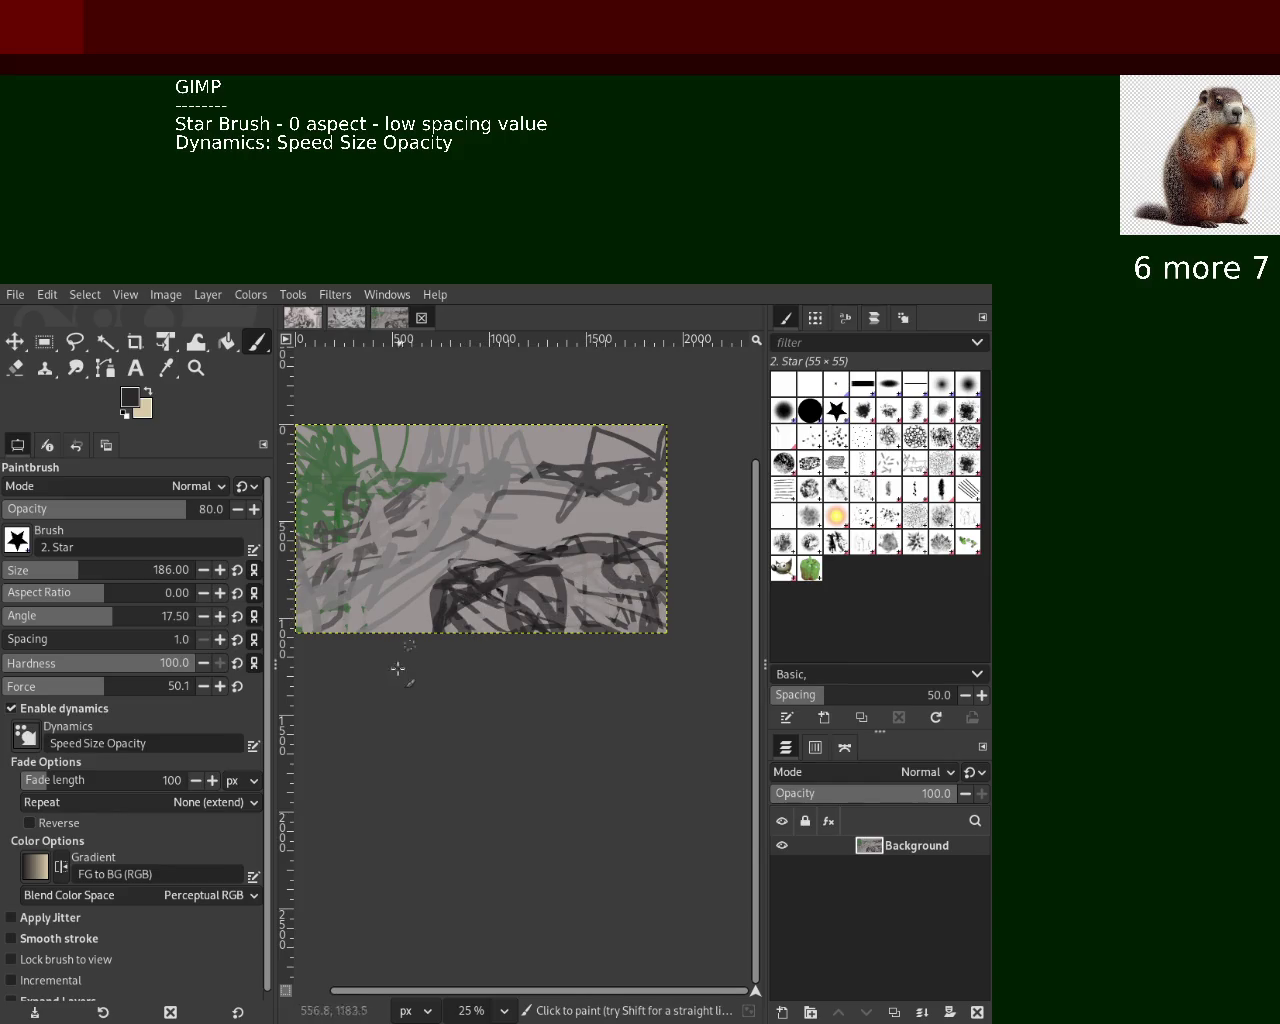
left_click(588, 518, "ctrl")
mouse_move(612, 490)
left_mouse_down()
mouse_move(370, 500)
mouse_move(510, 498)
mouse_move(412, 545)
left_mouse_up()
left_click(604, 474, "ctrl")
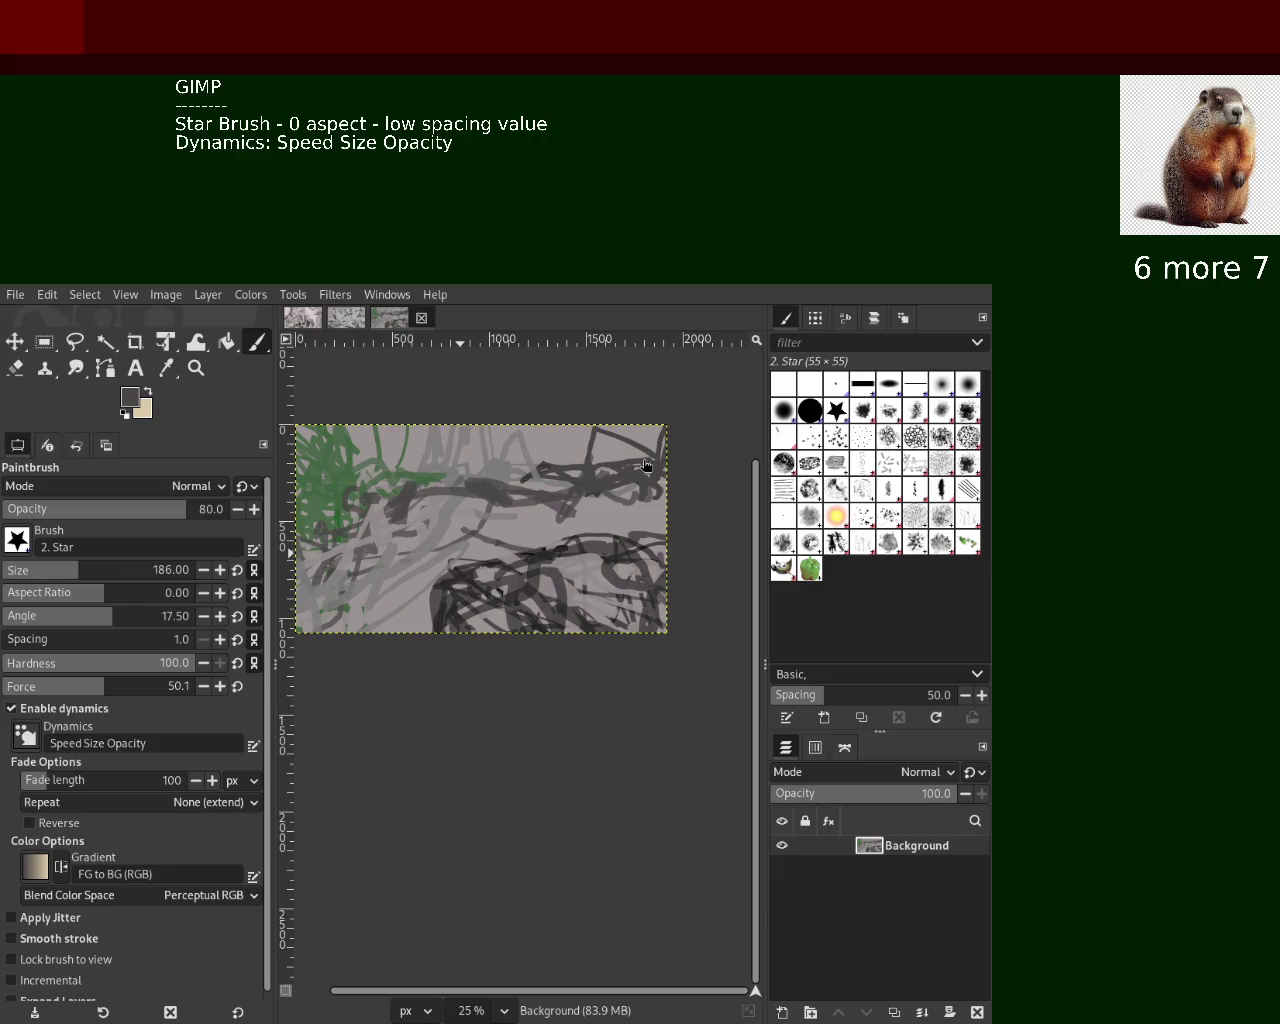
left_click(196, 368)
Zoom in on the lower middle of the canvas and paint dark strokes there
left_click(584, 578, "ctrl")
left_click(584, 578)
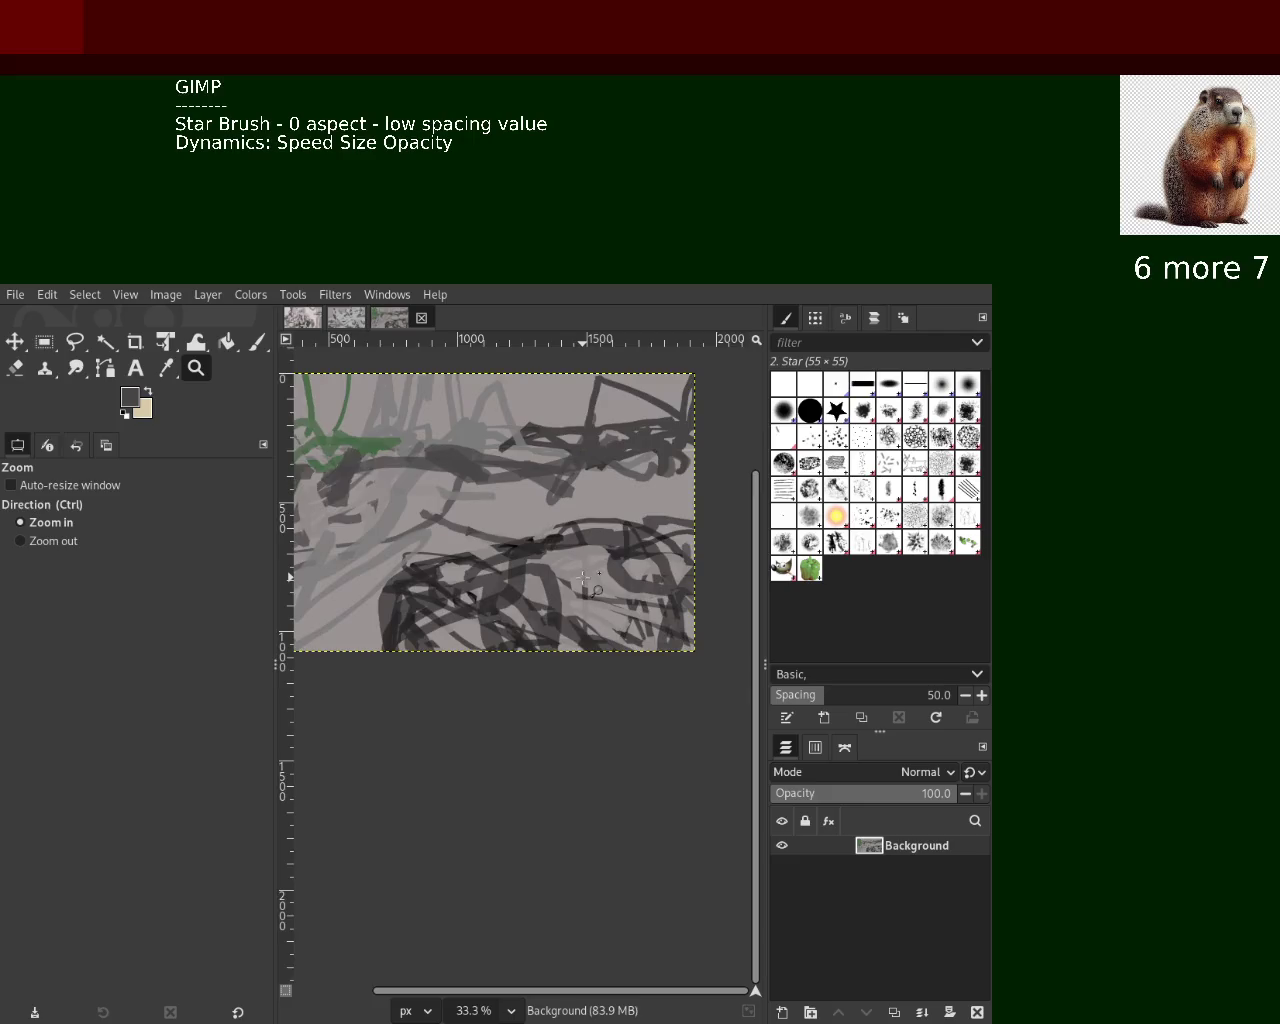
left_click(584, 578)
left_click(257, 342)
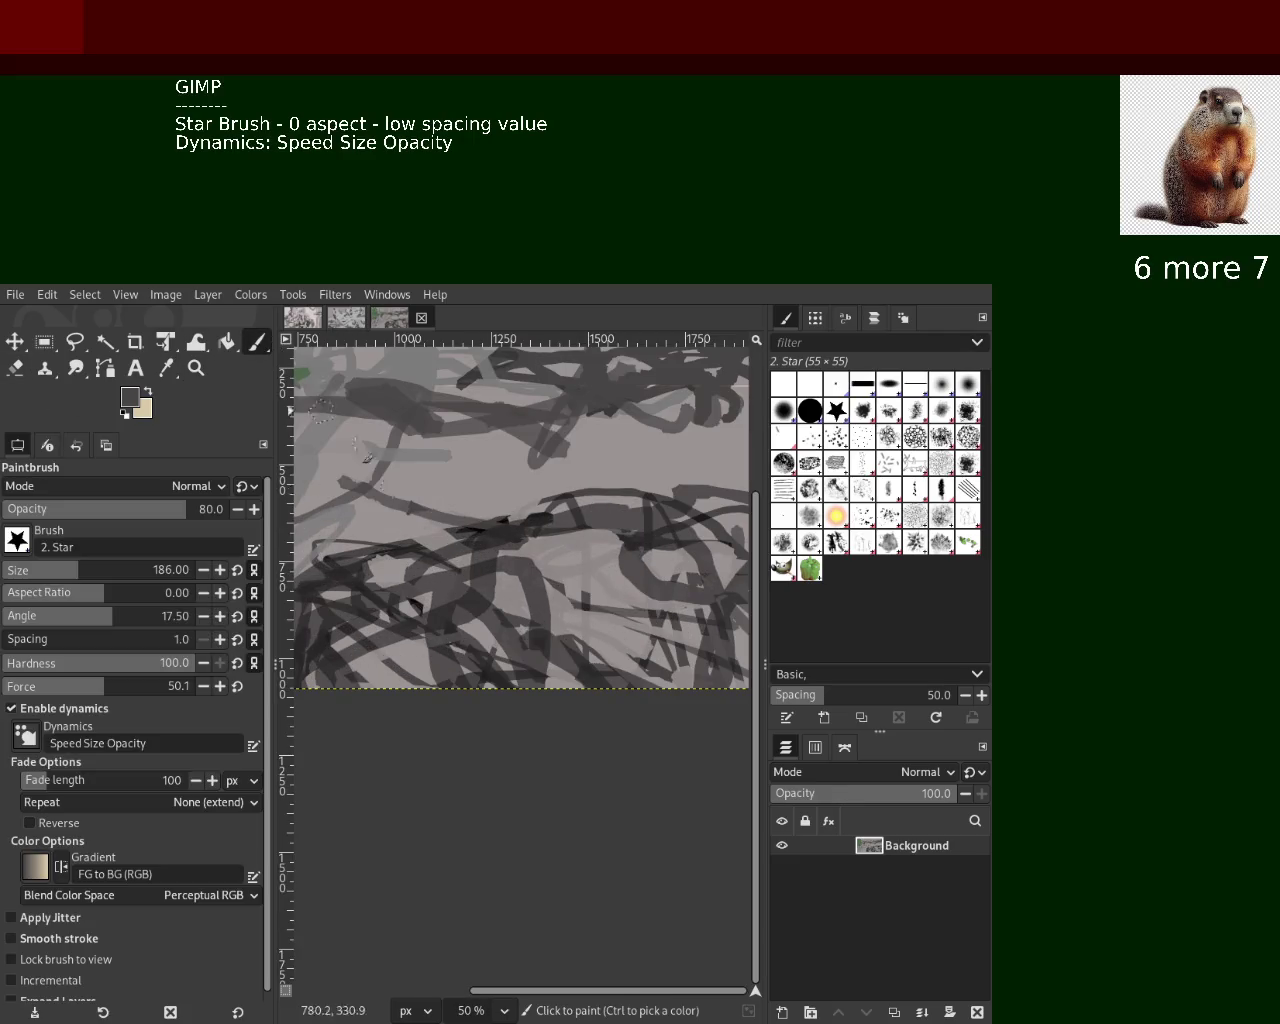
mouse_move(580, 535)
left_mouse_down()
mouse_move(604, 655)
mouse_move(662, 535)
mouse_move(539, 565)
left_mouse_up()
Paint a light grey loop over the lower middle; undo a lower-right light scribble
left_click(701, 517, "ctrl")
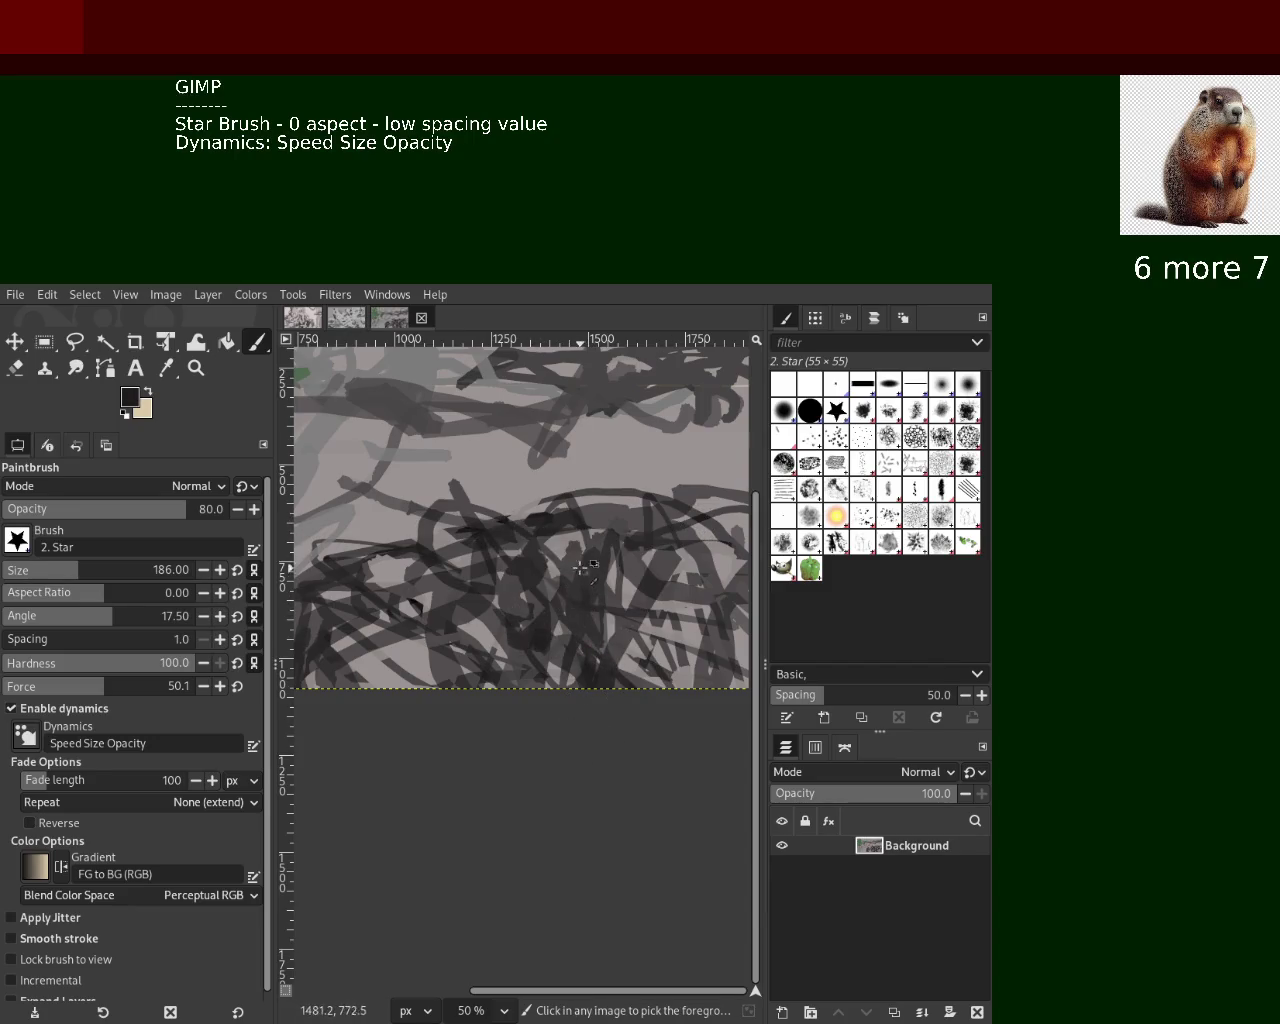
left_click(578, 538, "ctrl")
mouse_move(578, 538)
left_mouse_down()
mouse_move(579, 596)
mouse_move(525, 641)
left_mouse_up()
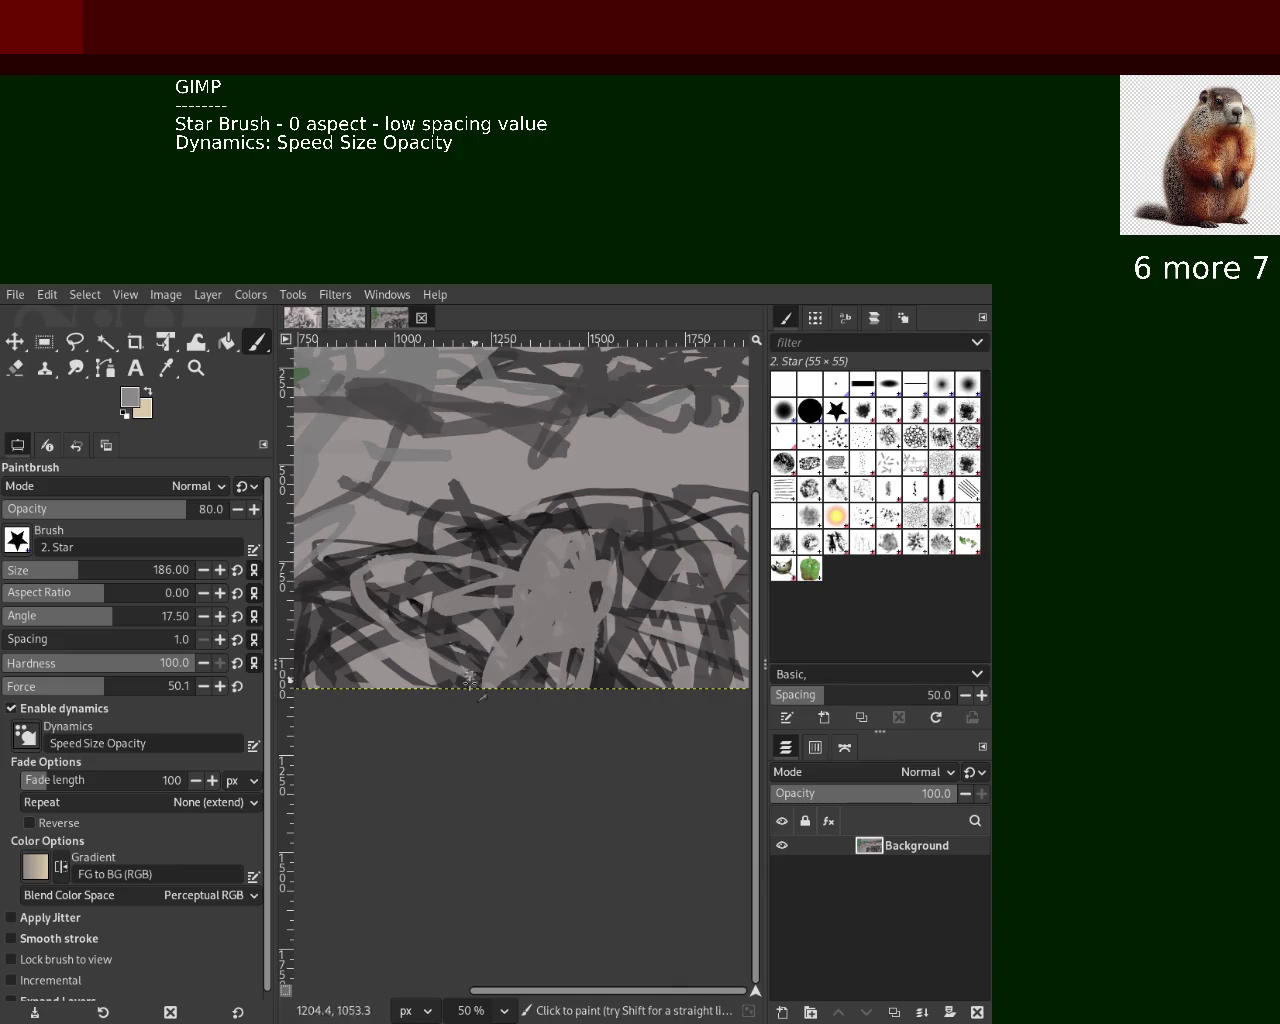
left_click(687, 648, "ctrl")
left_click(688, 648, "ctrl")
mouse_move(688, 648)
left_mouse_down()
mouse_move(624, 534)
mouse_move(418, 565)
mouse_move(330, 560)
mouse_move(470, 640)
left_mouse_up()
key("ctrl+z")
Replace part of the light grey with new light grey strokes over the lower area
left_click(608, 520, "ctrl")
left_click(391, 565, "ctrl")
key("ctrl+z")
mouse_move(450, 490)
left_mouse_down()
mouse_move(520, 611)
mouse_move(371, 608)
left_mouse_up()
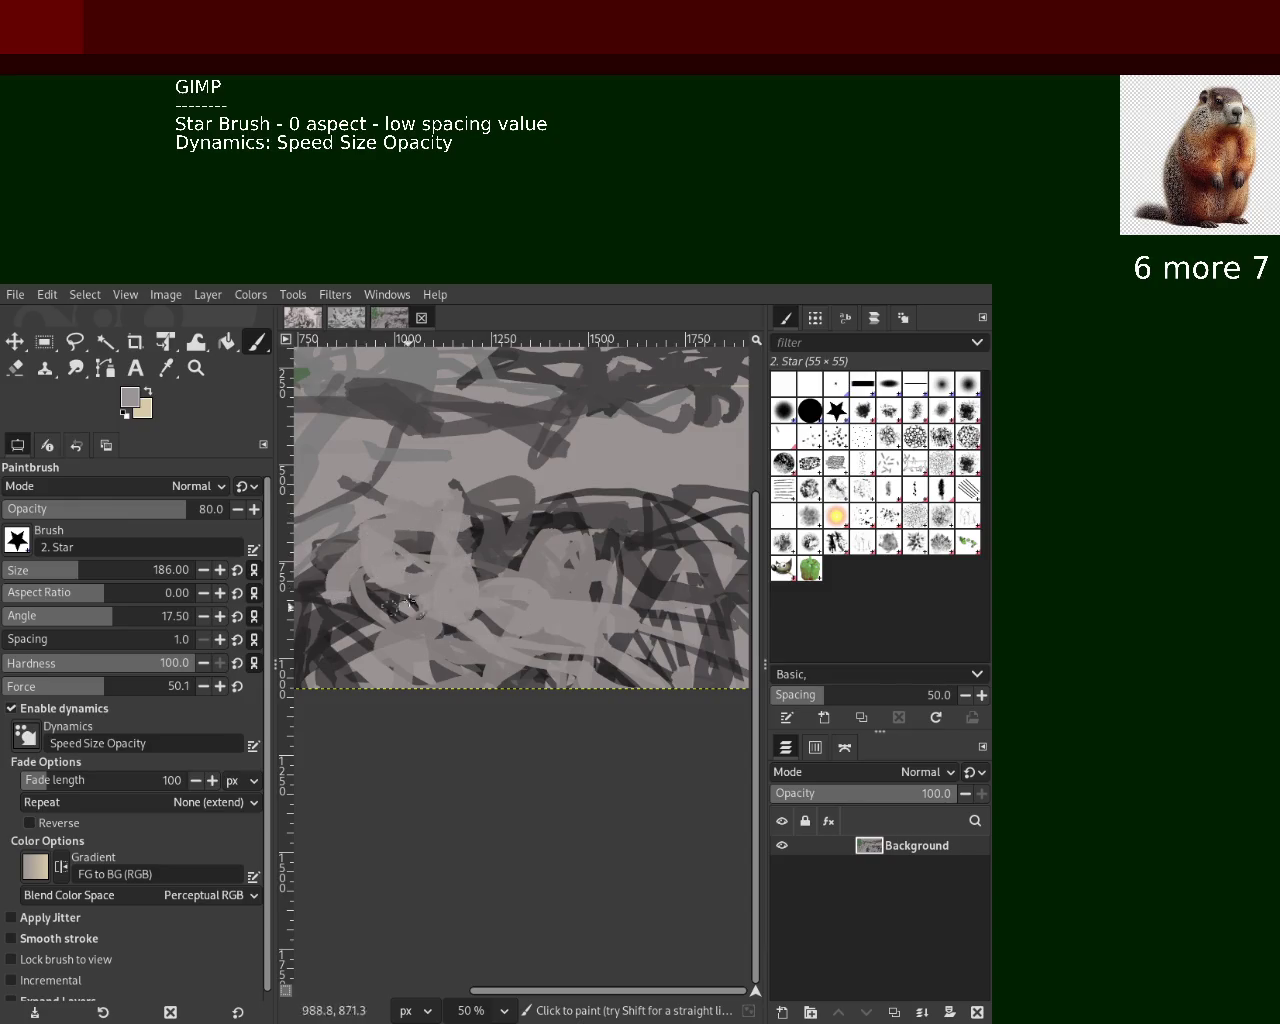
Paint near-black looping strokes across the bottom and light grey strokes at the lower right
left_click(340, 640, "ctrl")
mouse_move(500, 560)
left_mouse_down()
mouse_move(600, 685)
mouse_move(740, 680)
left_mouse_up()
left_click(600, 640, "ctrl")
left_click_drag(580, 640, 722, 658)
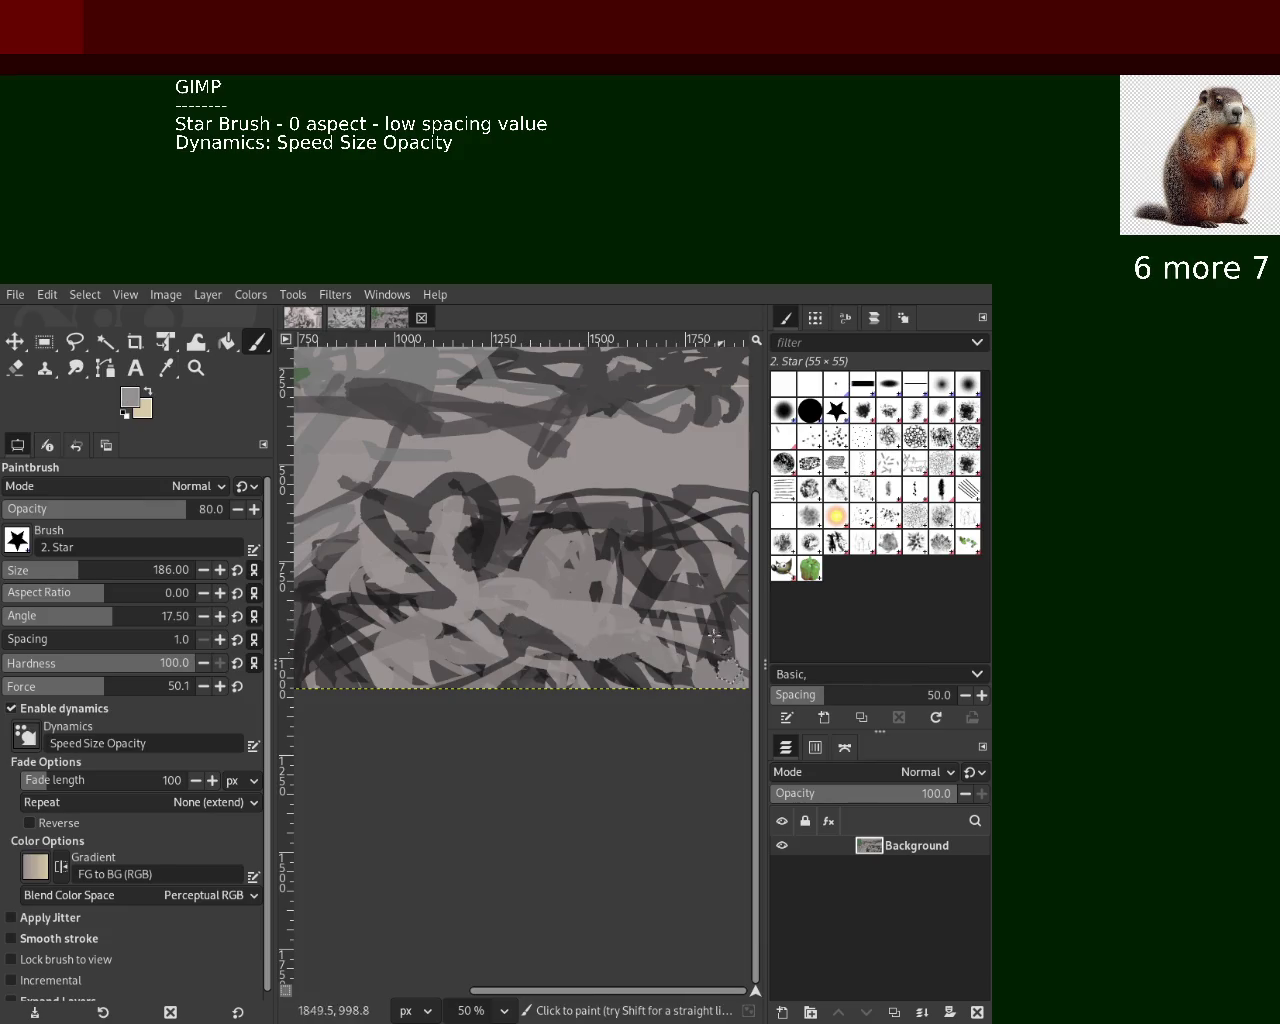
Zoom the view out to survey the whole canvas
left_click(196, 368)
scroll(460, 535, "down", 5)
scroll(460, 535, "up", 2)
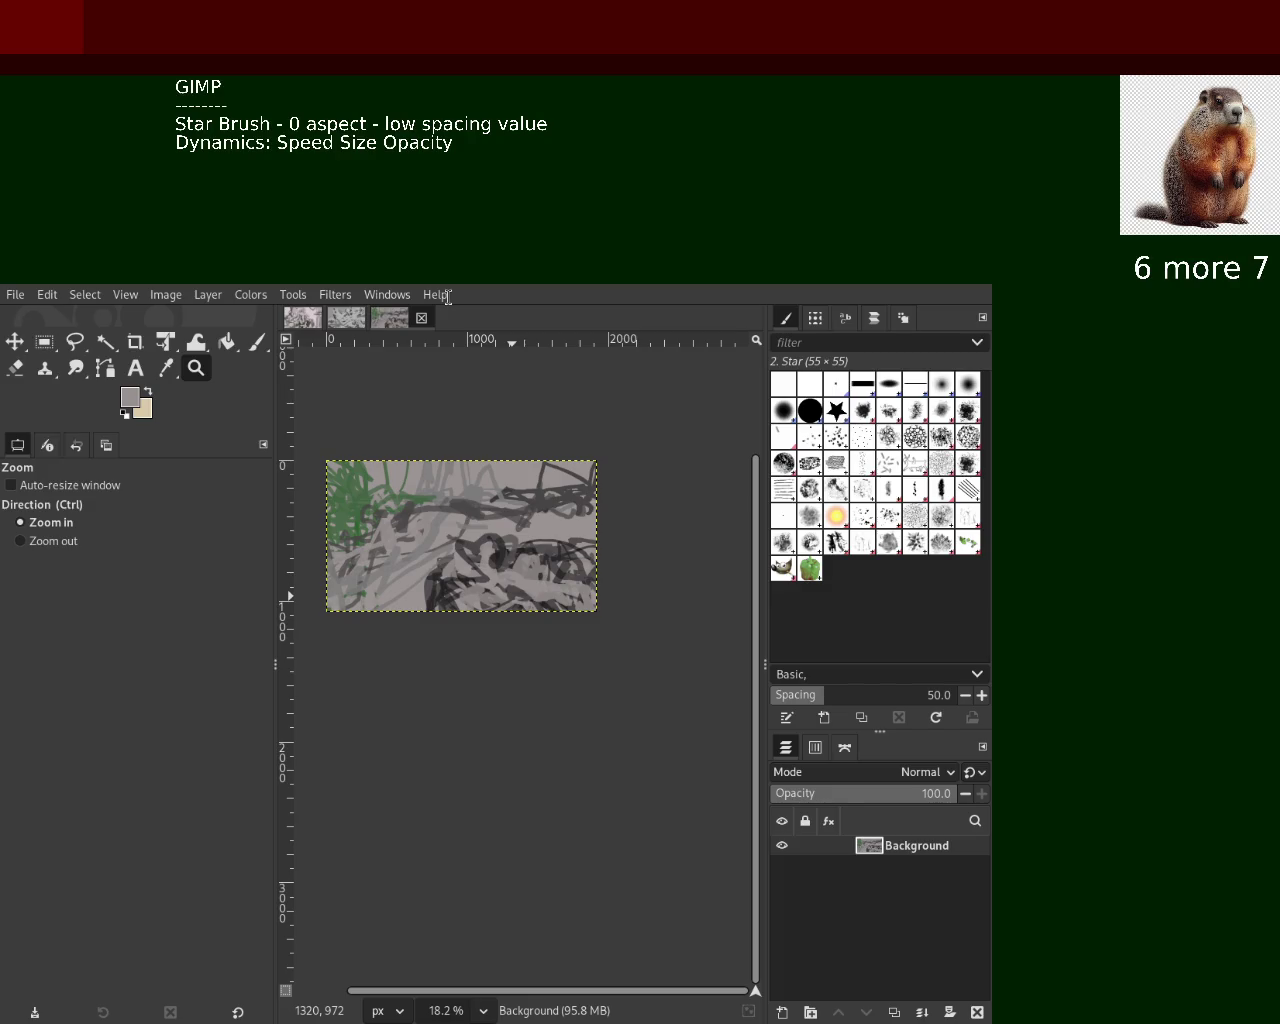
left_click(498, 549, "ctrl")
Zoom the canvas view back in to 33.3%
left_click(493, 555)
left_click(500, 550)
left_click(390, 537, "ctrl")
left_click(390, 537, "ctrl")
left_click(336, 532)
left_click(338, 536)
left_click(338, 538)
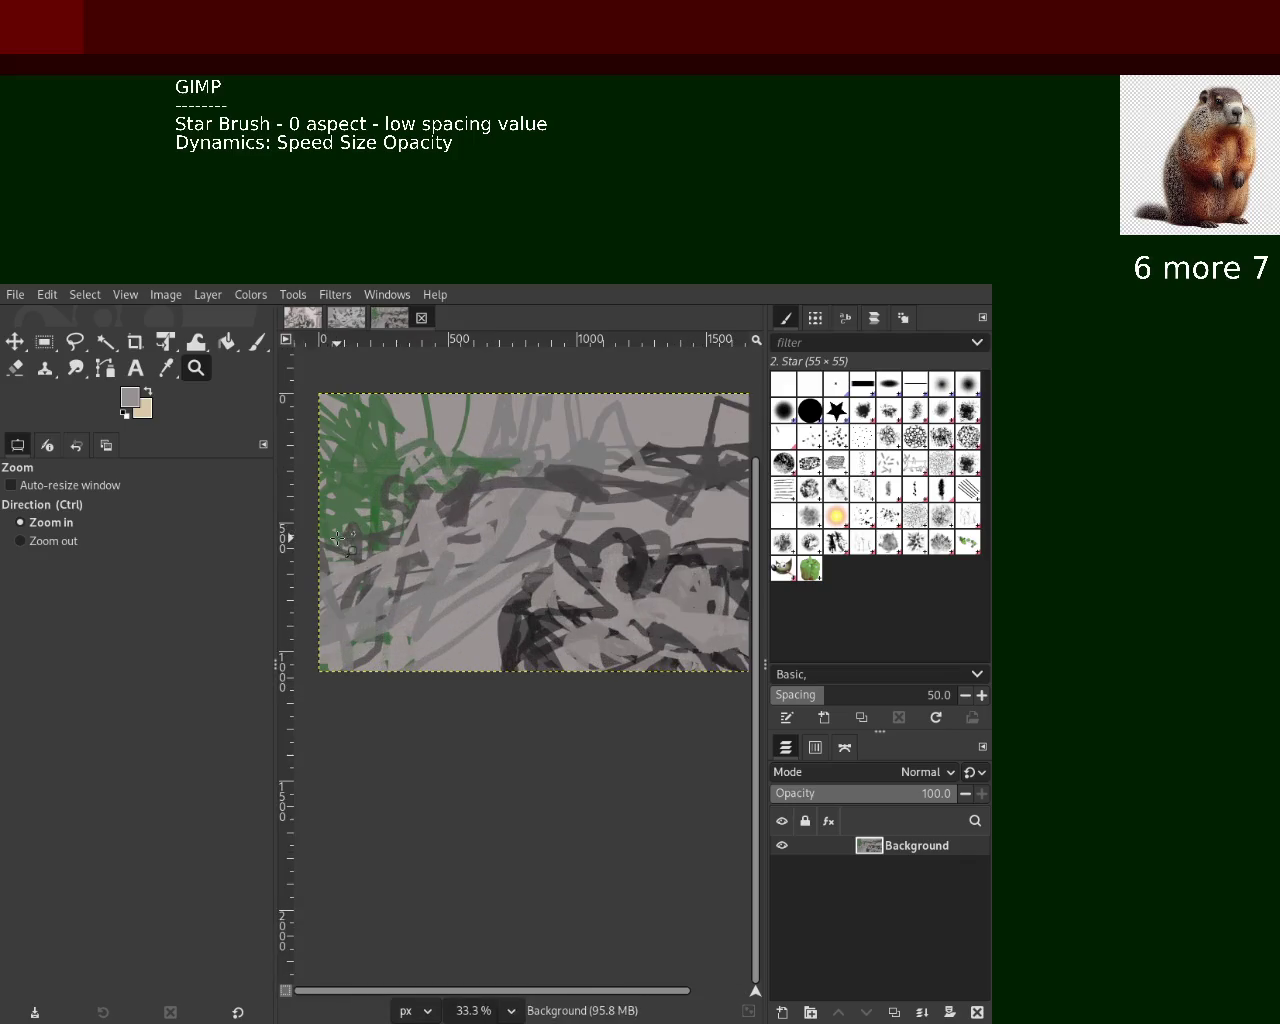
left_click(257, 342)
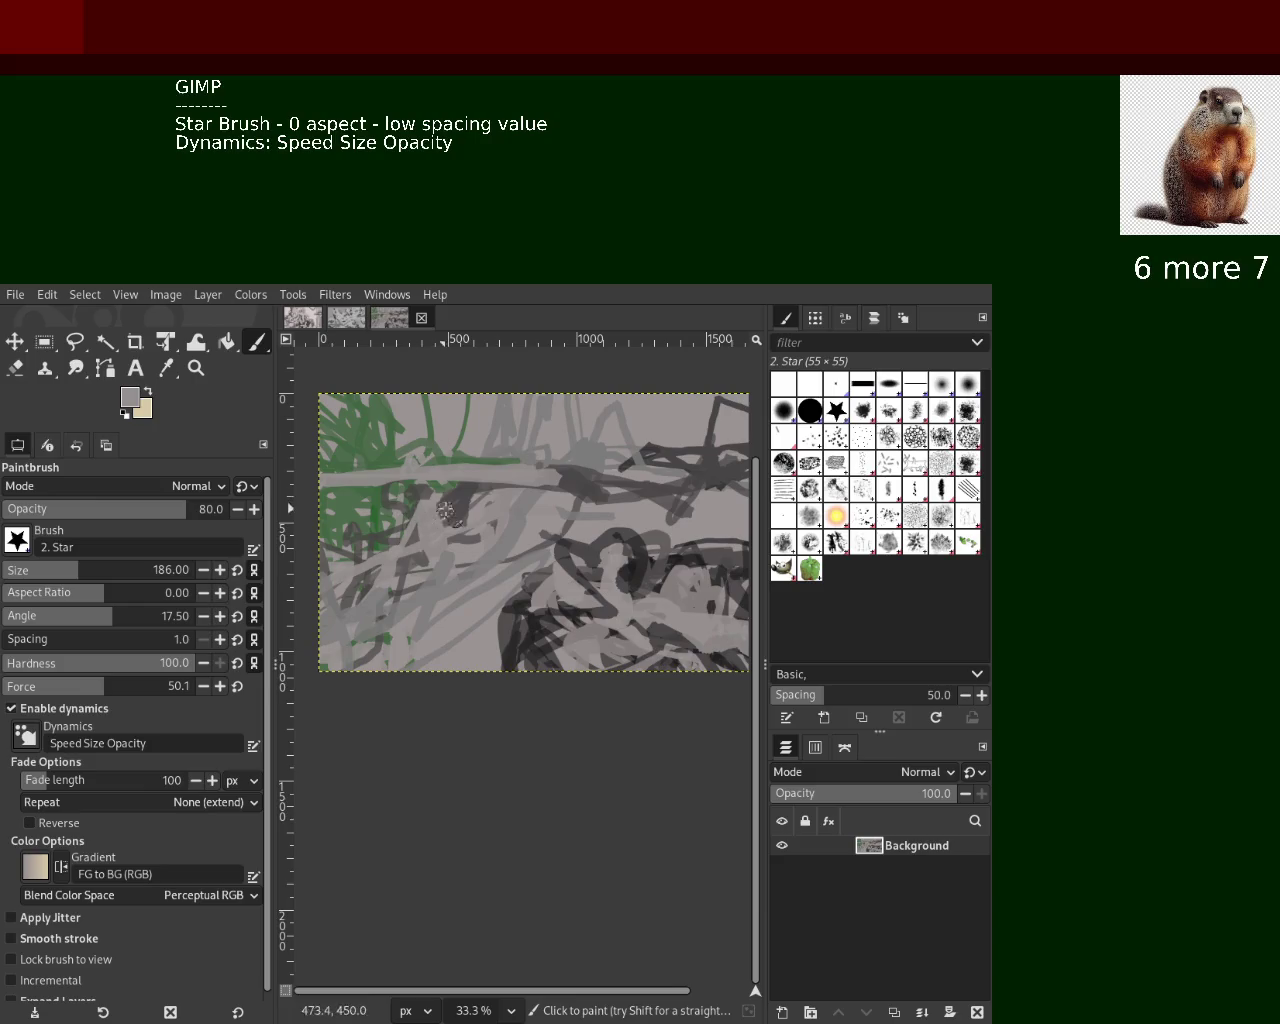
Paint a light grey horizontal stroke, then a near-black band leftward across the middle
mouse_move(322, 485)
left_mouse_down()
mouse_move(545, 483)
mouse_move(494, 500)
left_mouse_up()
left_click(531, 494, "ctrl")
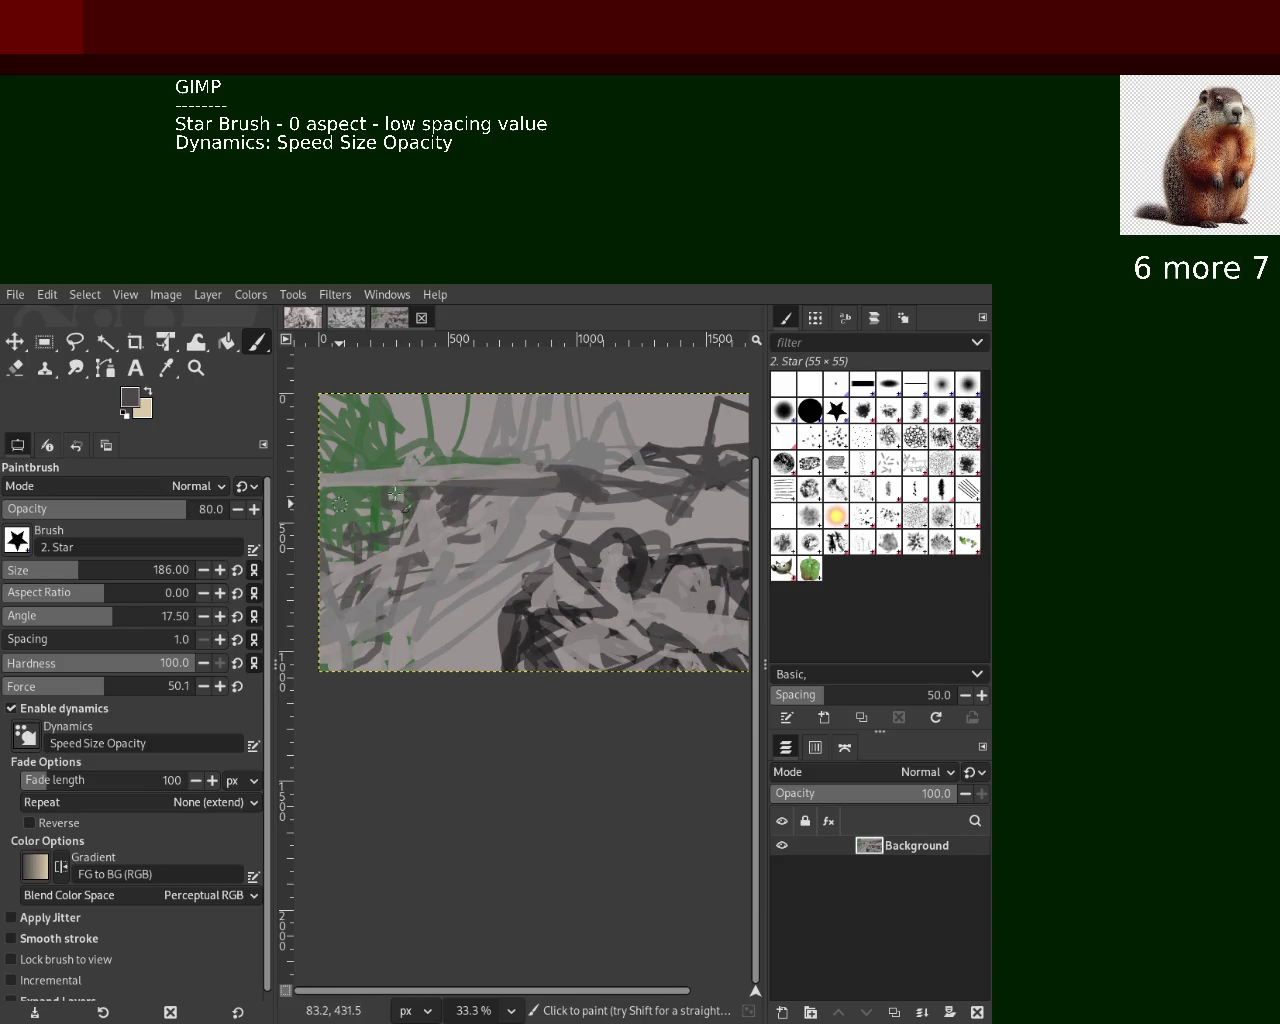
left_click(580, 520, "ctrl")
left_click_drag(575, 505, 305, 495)
Paint light grey zigzags toward the left edge and around the dark band
left_click(510, 480, "ctrl")
mouse_move(510, 475)
left_mouse_down()
mouse_move(445, 490)
mouse_move(258, 470)
left_mouse_up()
key("ctrl+z")
mouse_move(510, 470)
left_mouse_down()
mouse_move(505, 495)
mouse_move(290, 491)
left_mouse_up()
mouse_move(552, 500)
left_mouse_down()
mouse_move(640, 480)
mouse_move(498, 523)
mouse_move(680, 472)
left_mouse_up()
Rework light grey scribbles over the band and lower left, undoing and repainting them
key("ctrl+z")
left_click(498, 523, "ctrl")
key("ctrl+z")
left_click(601, 519, "ctrl")
mouse_move(601, 519)
left_mouse_down()
mouse_move(400, 540)
mouse_move(610, 540)
mouse_move(476, 550)
mouse_move(432, 498)
mouse_move(340, 540)
left_mouse_up()
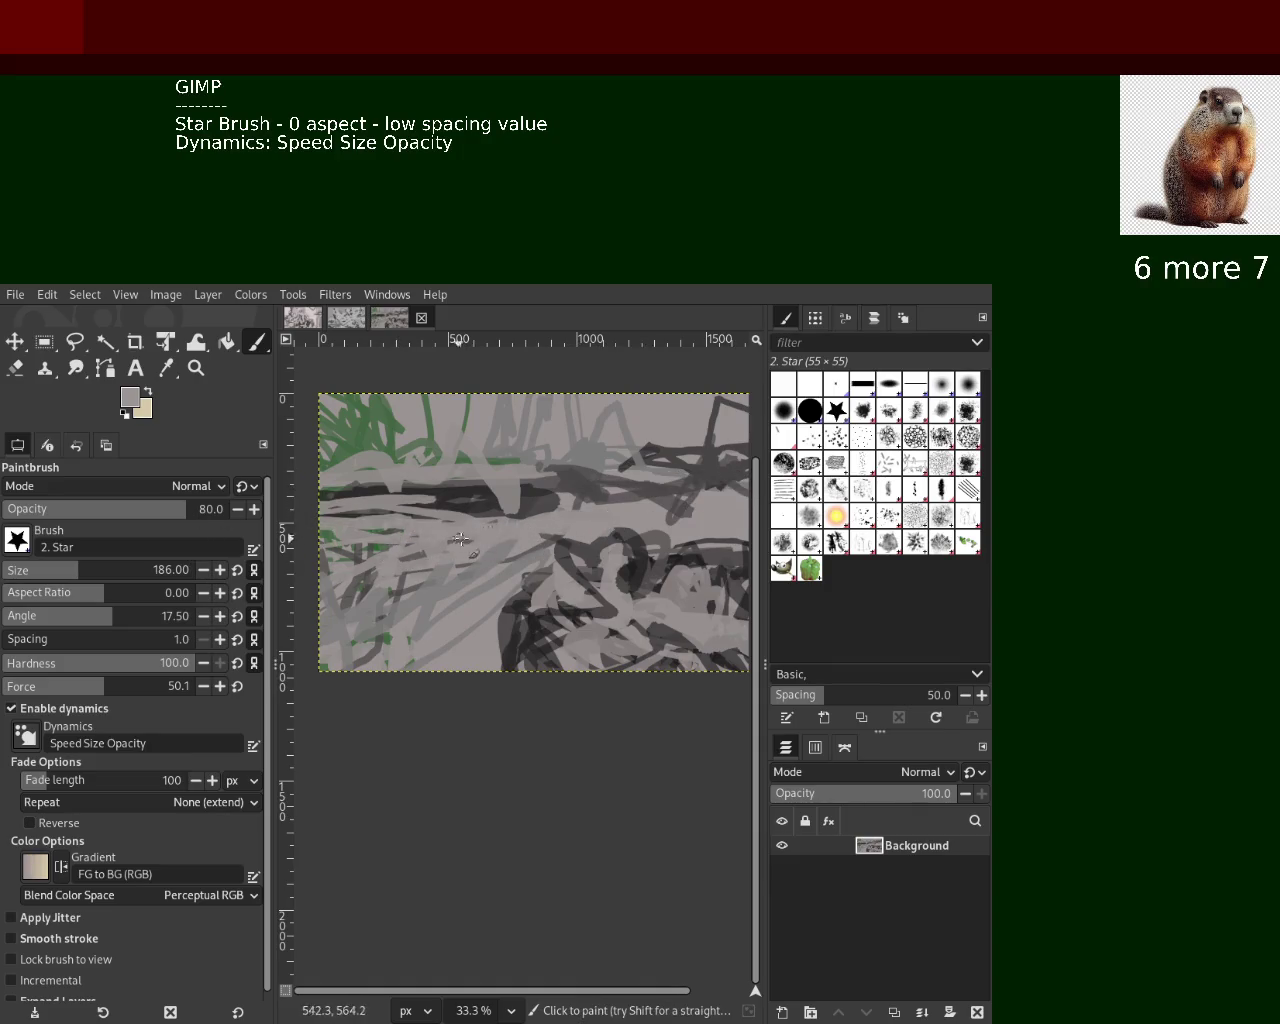
key("ctrl+z")
left_click_drag(540, 512, 330, 530)
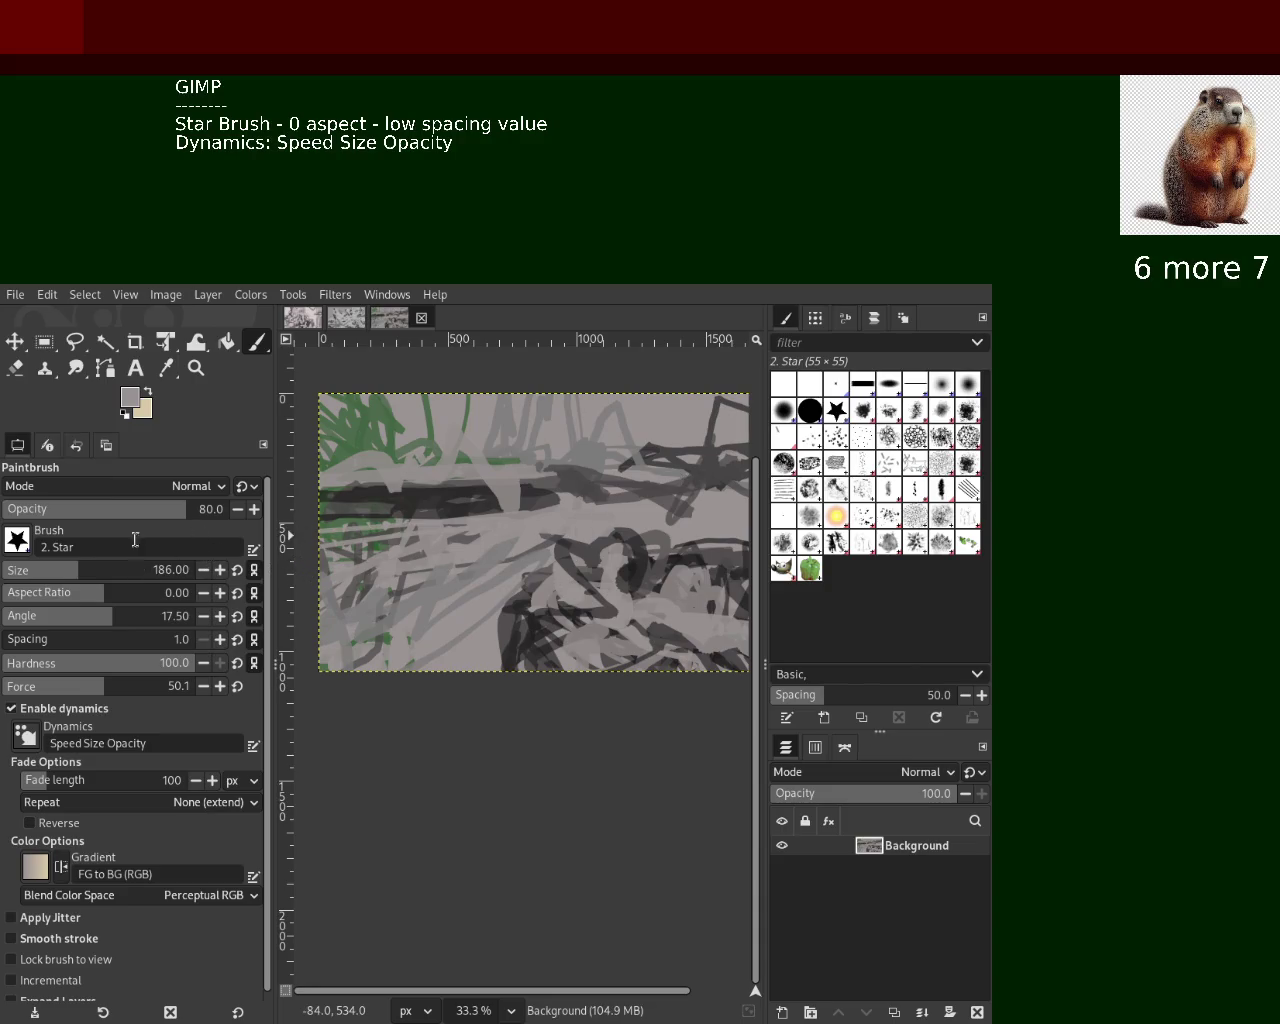
Cover the left-middle with broad light grey and add a dark stroke on the band's left
mouse_move(515, 555)
left_mouse_down()
mouse_move(468, 585)
mouse_move(289, 520)
mouse_move(352, 590)
mouse_move(428, 595)
left_mouse_up()
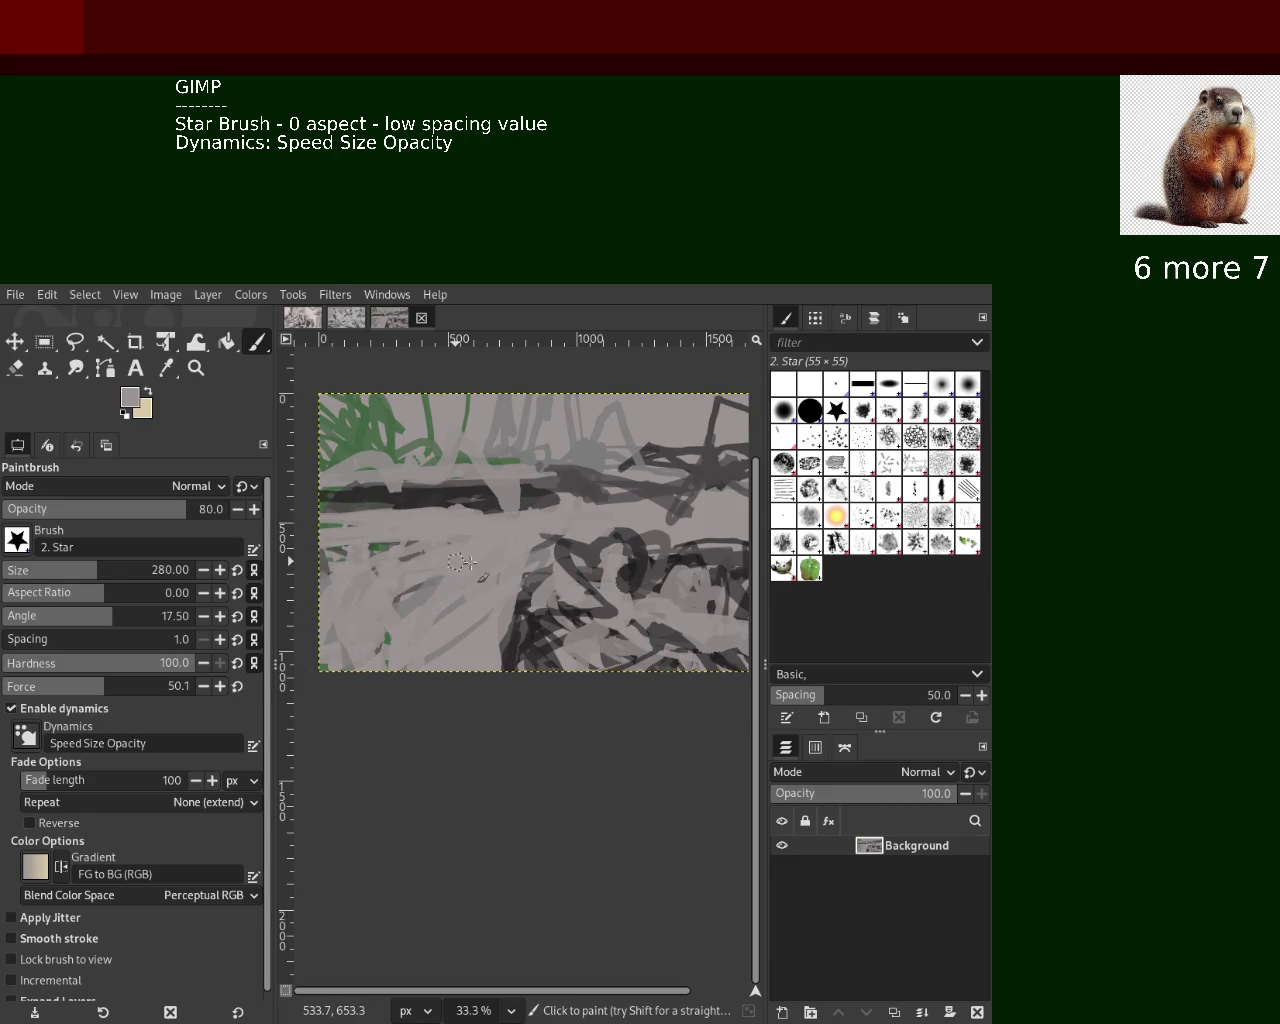
left_click_drag(369, 553, 190, 558)
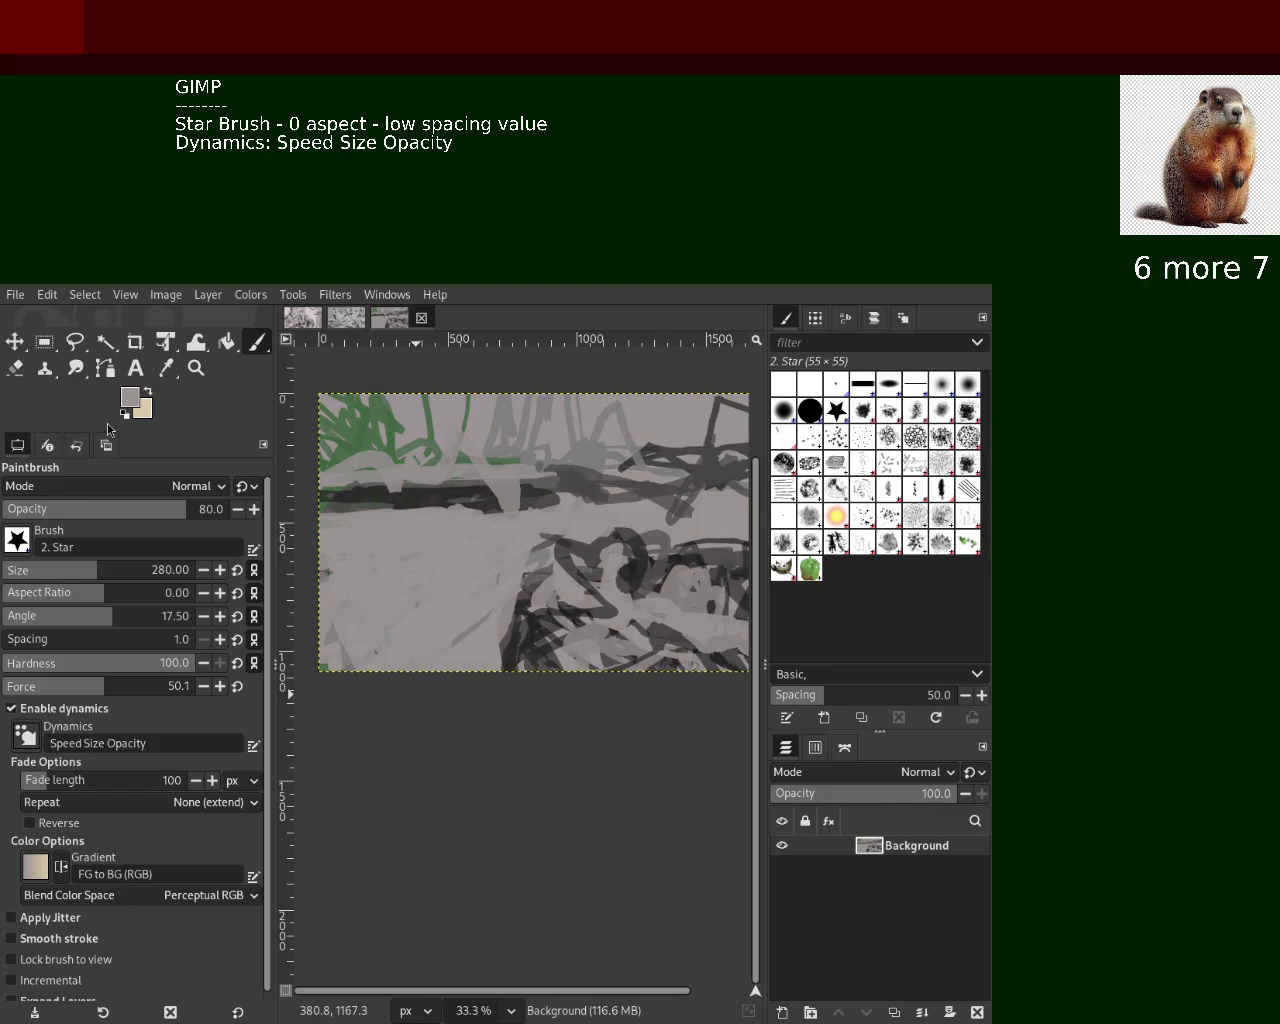
left_click(488, 507, "ctrl")
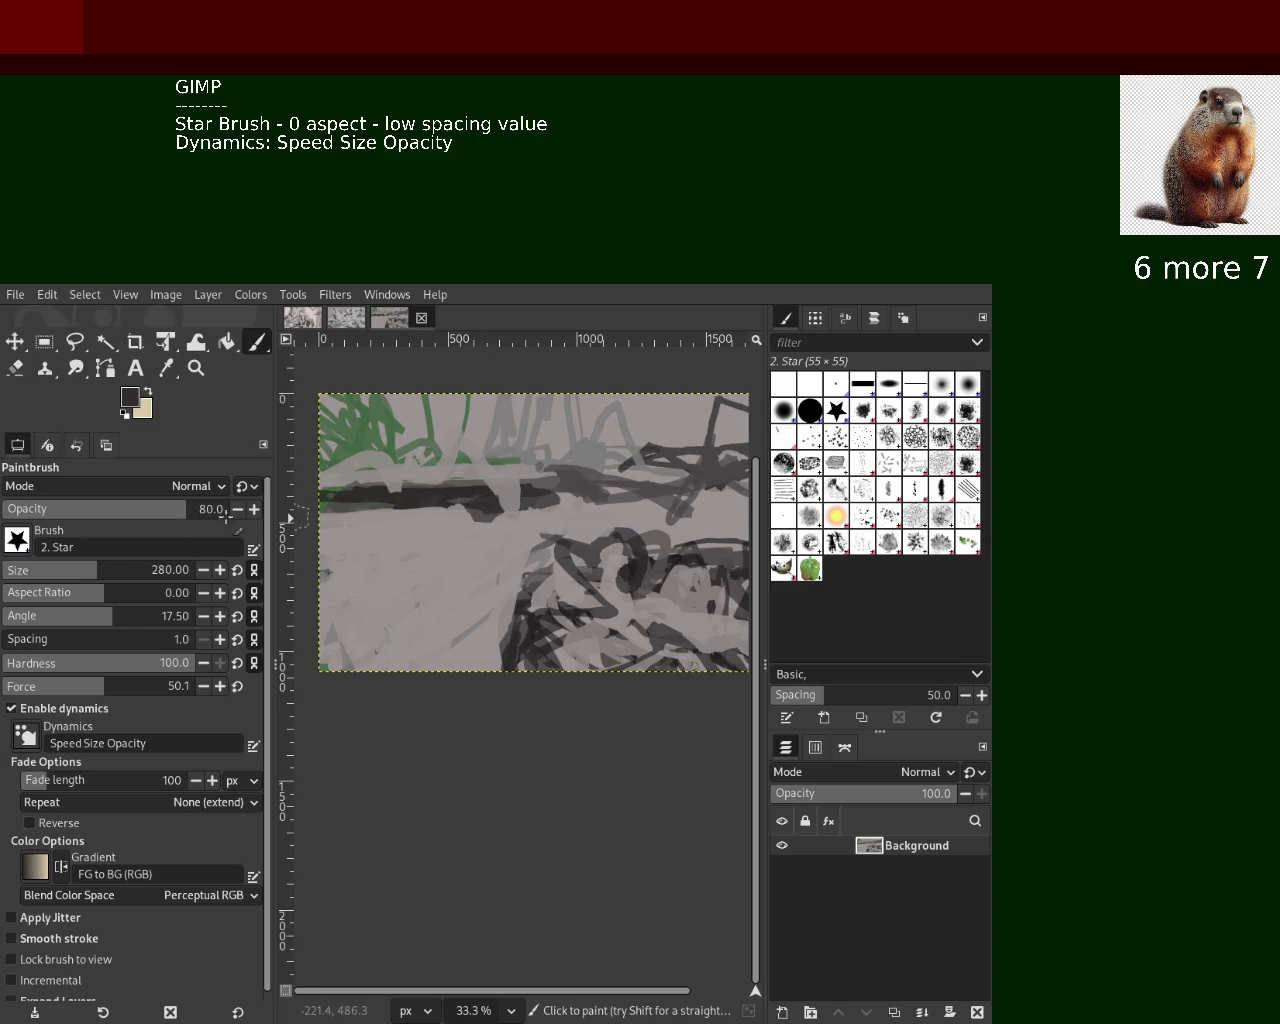
left_click_drag(351, 514, 471, 510)
left_click(473, 476, "ctrl")
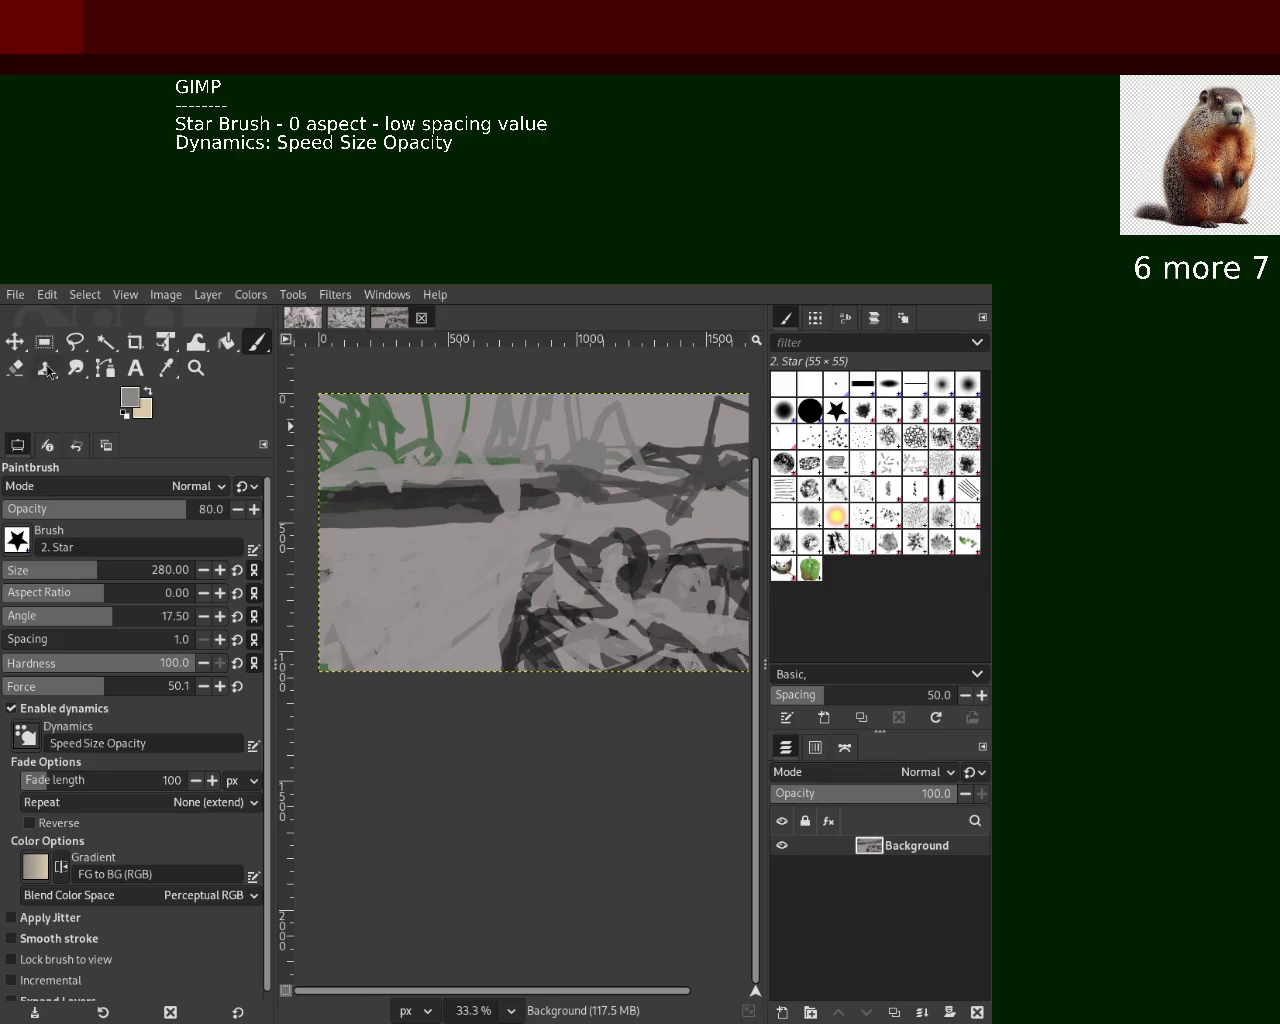
Repaint the dark band in greys, ending with a curved medium grey stroke over it
left_click(15, 368)
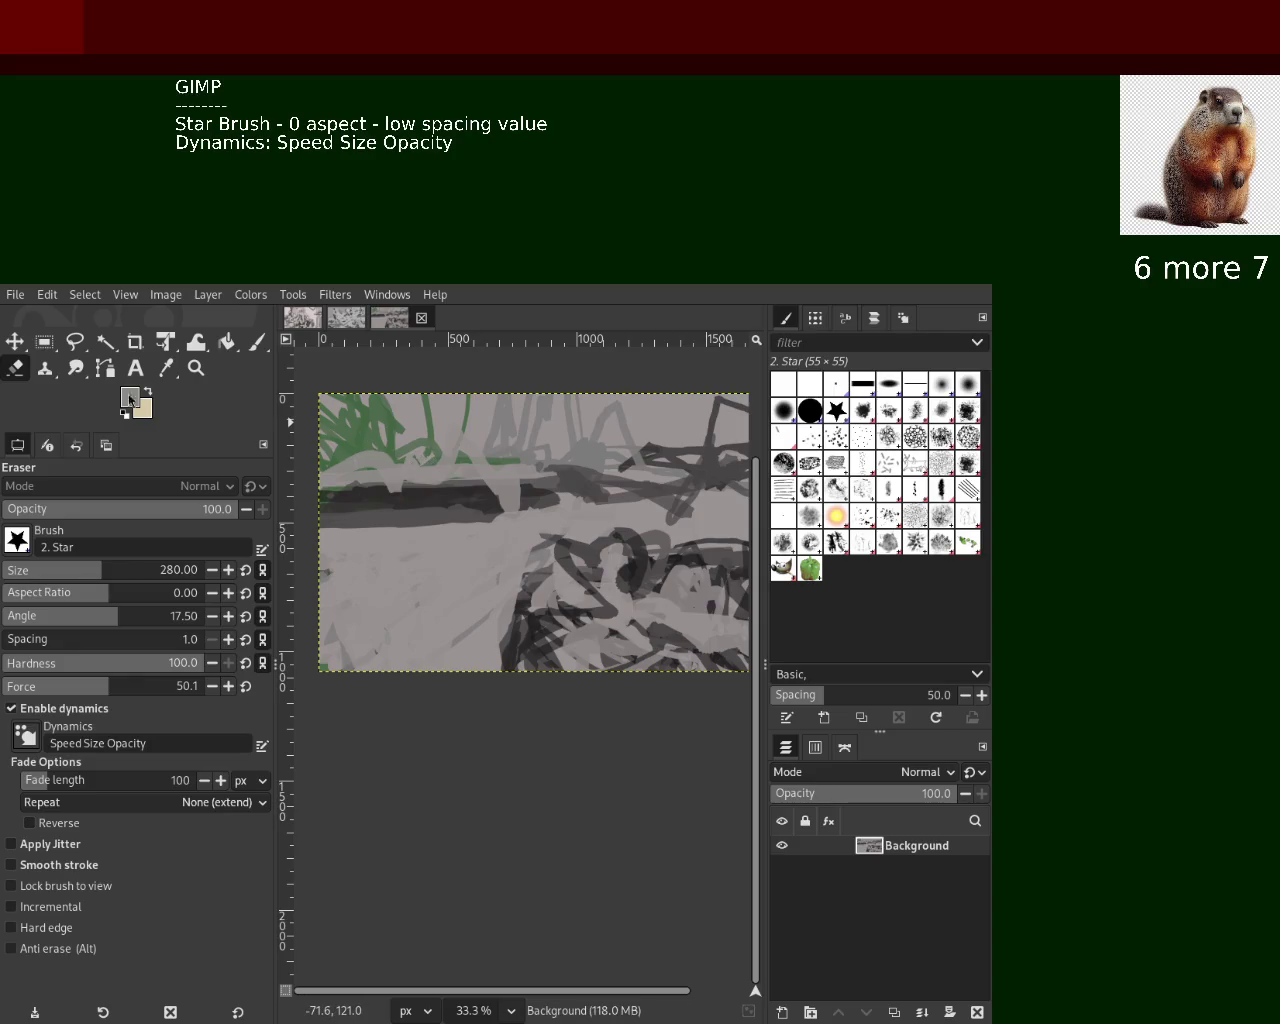
left_click(258, 343)
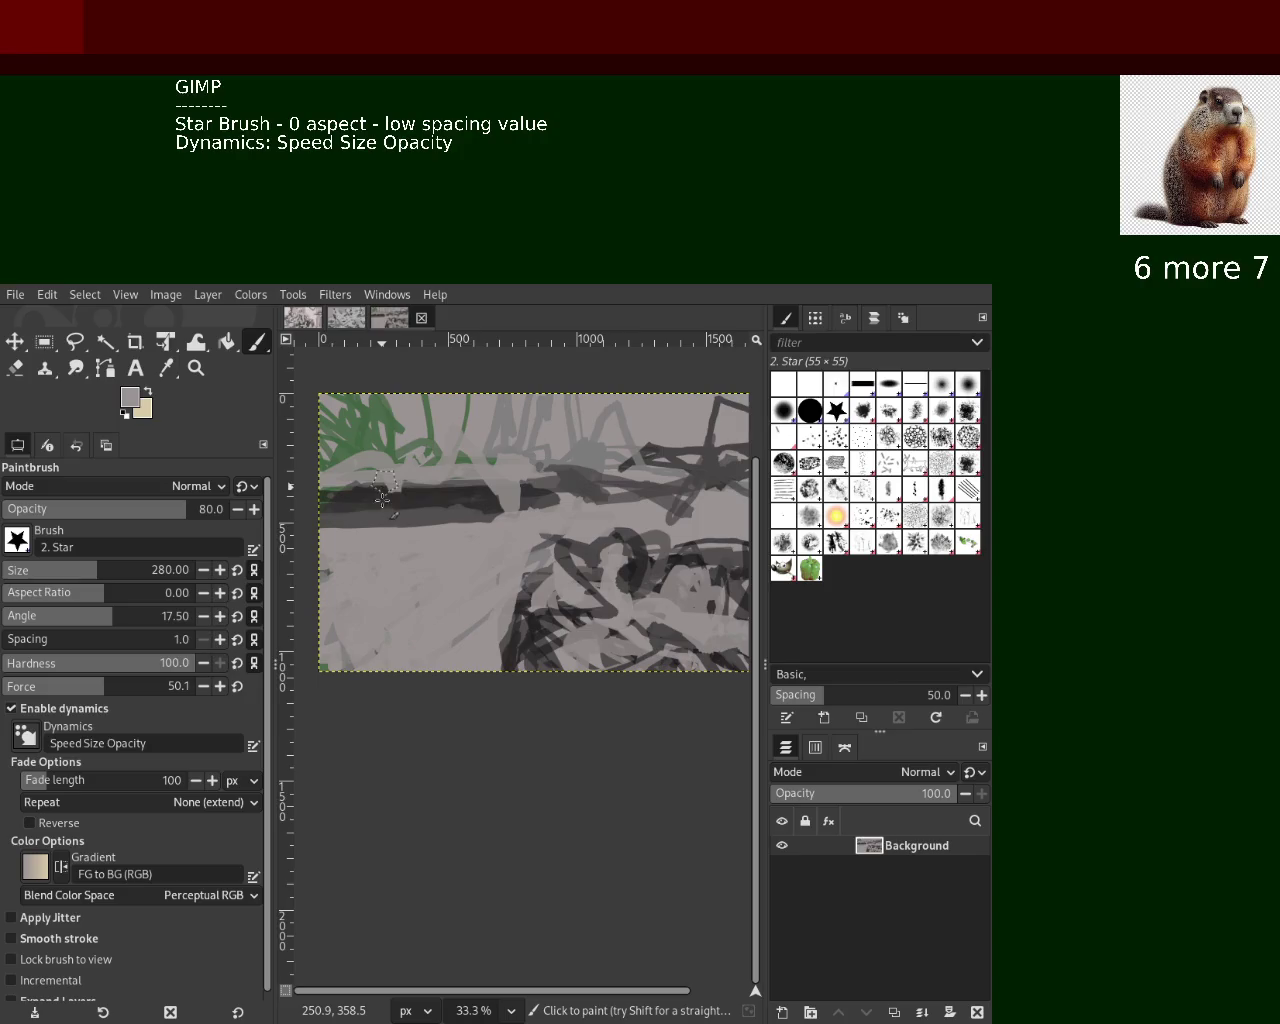
left_click(470, 497, "ctrl")
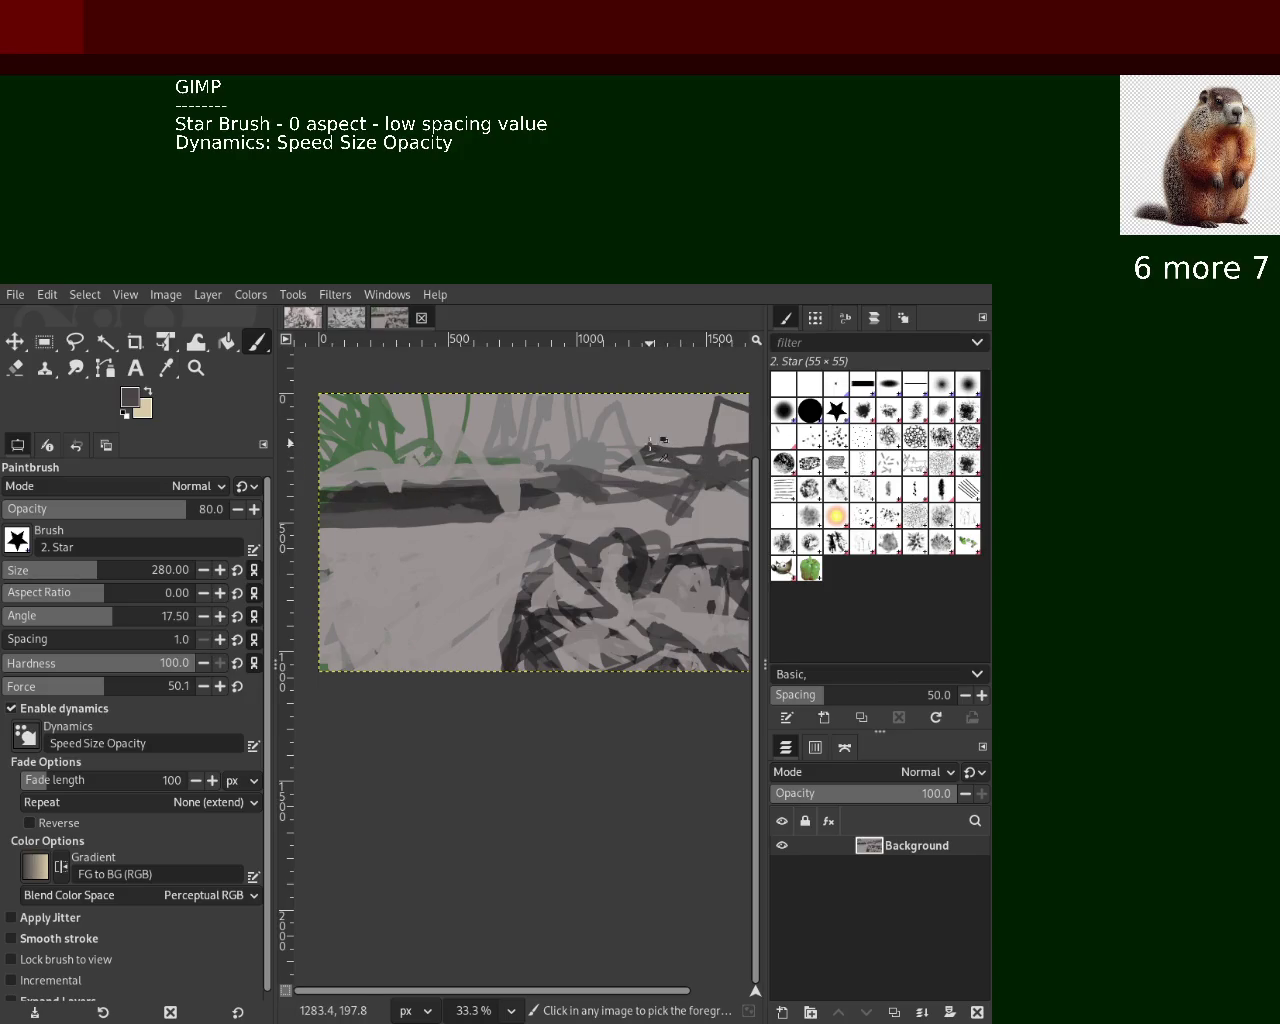
mouse_move(474, 502)
left_mouse_down()
mouse_move(506, 478)
mouse_move(378, 531)
left_mouse_up()
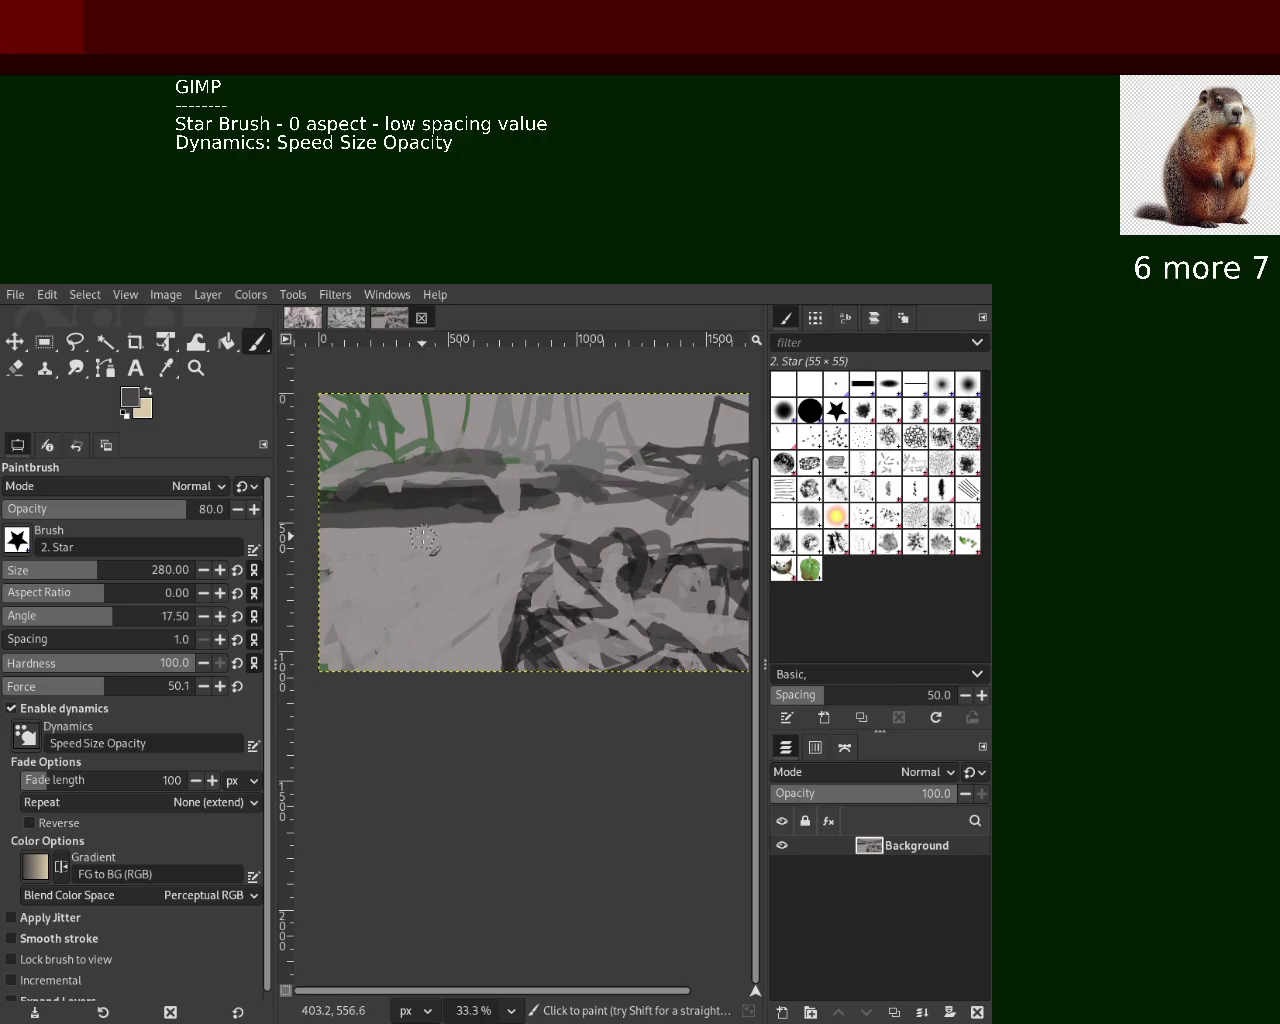
key("ctrl+z")
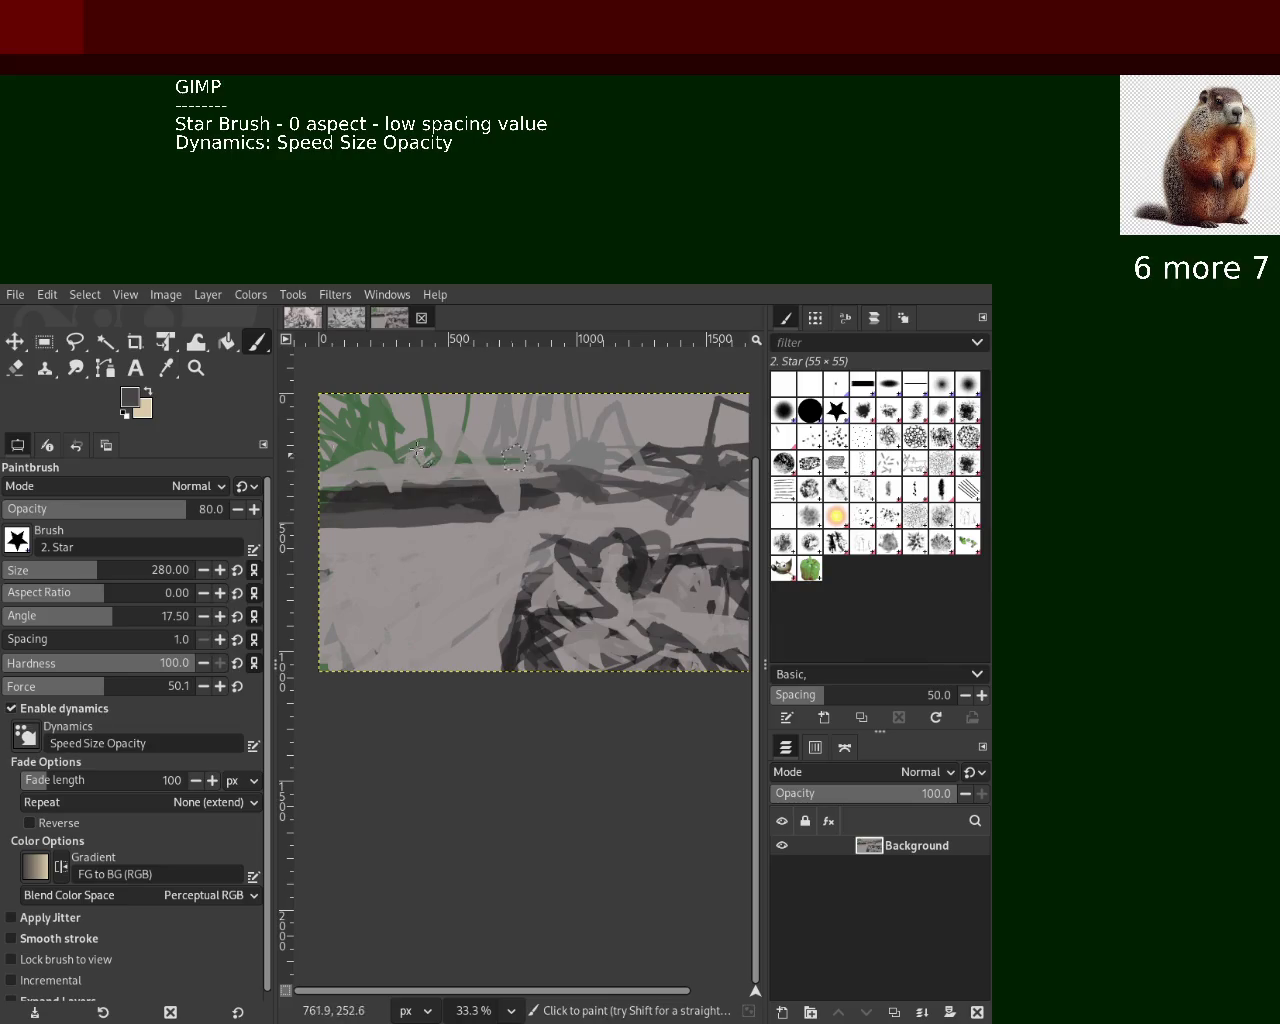
left_click_drag(522, 452, 326, 455)
key("ctrl+z")
left_click_drag(512, 448, 332, 495)
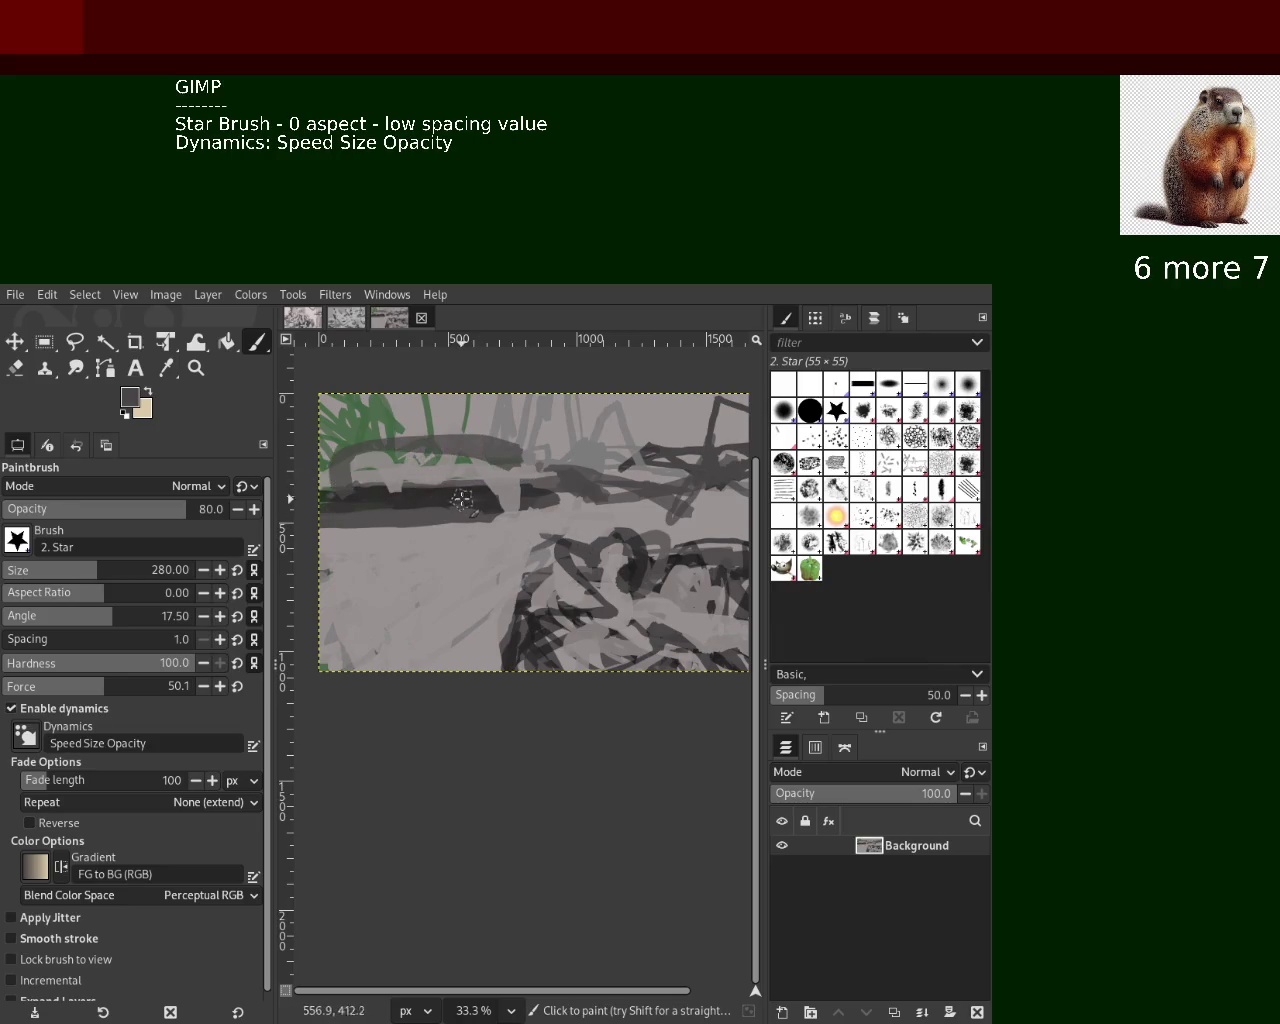
left_click(450, 408, "ctrl")
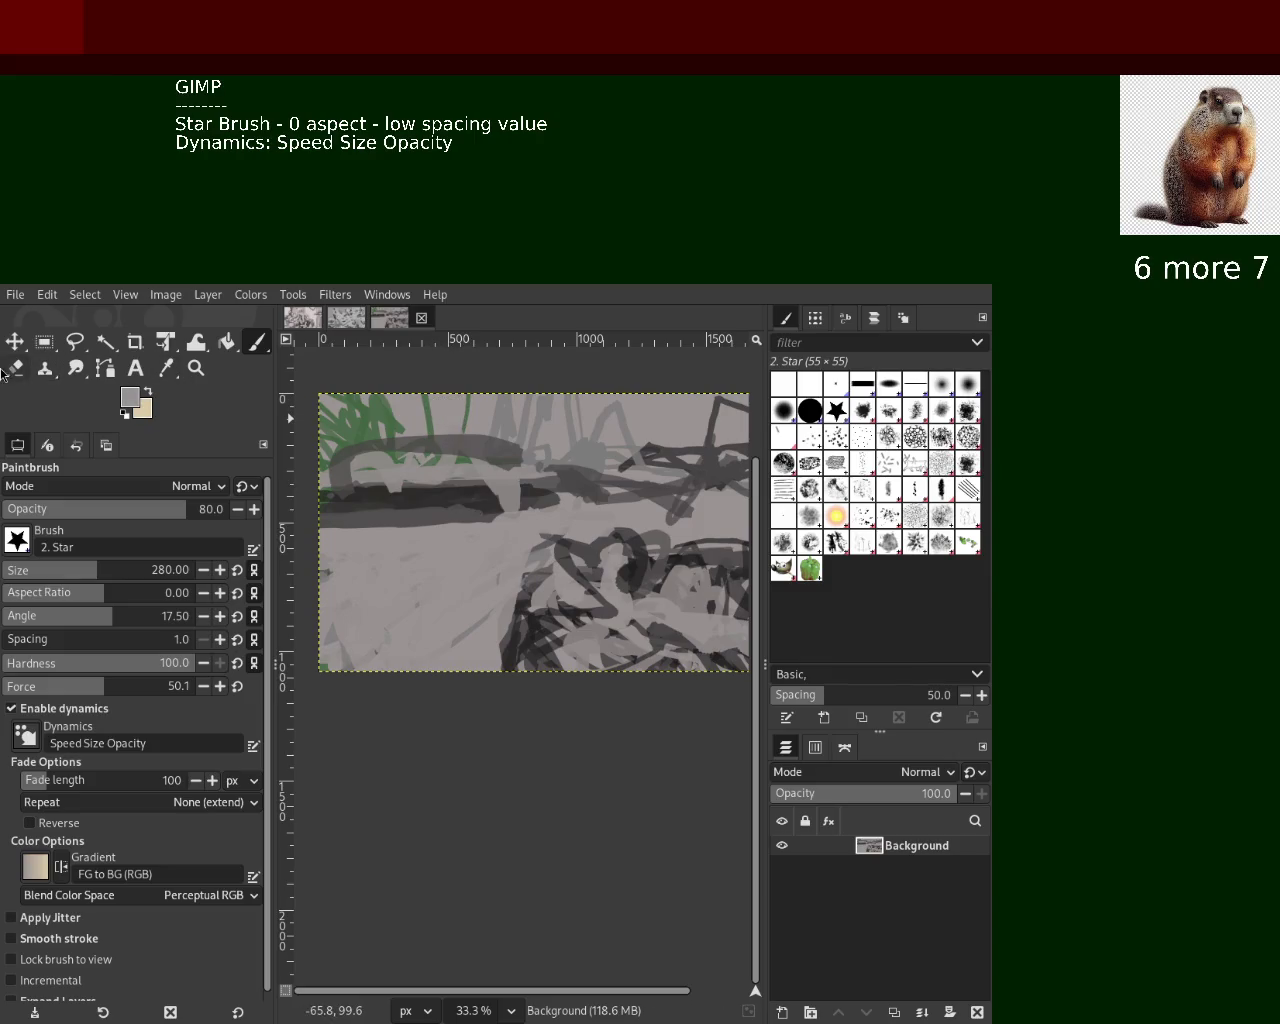
left_click(15, 368)
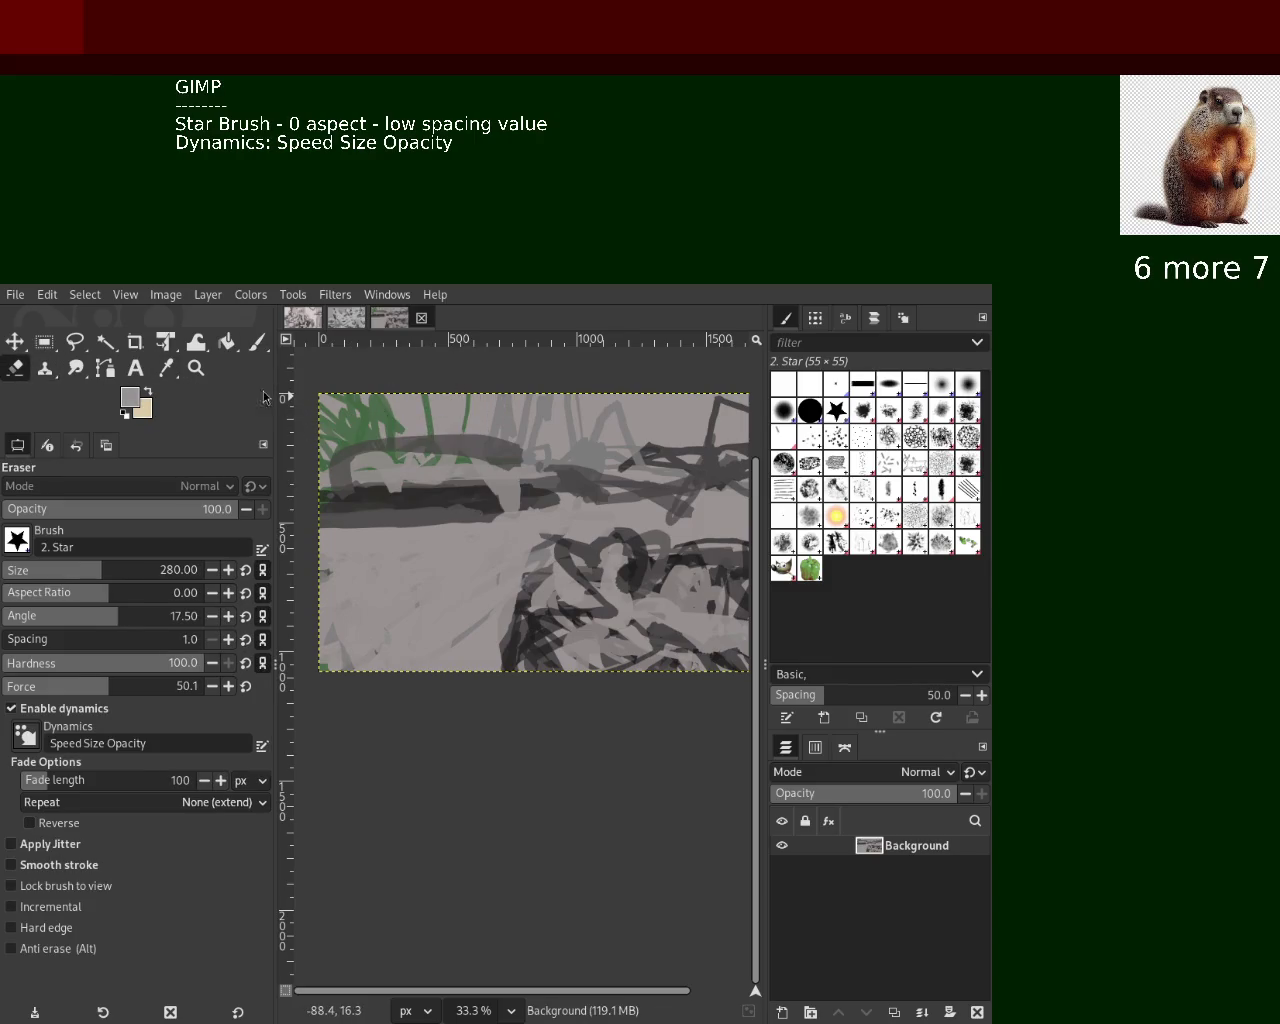
Erase the green scribbles at the canvas's top-left in two passes, leaving flat grey
left_click_drag(437, 419, 374, 426)
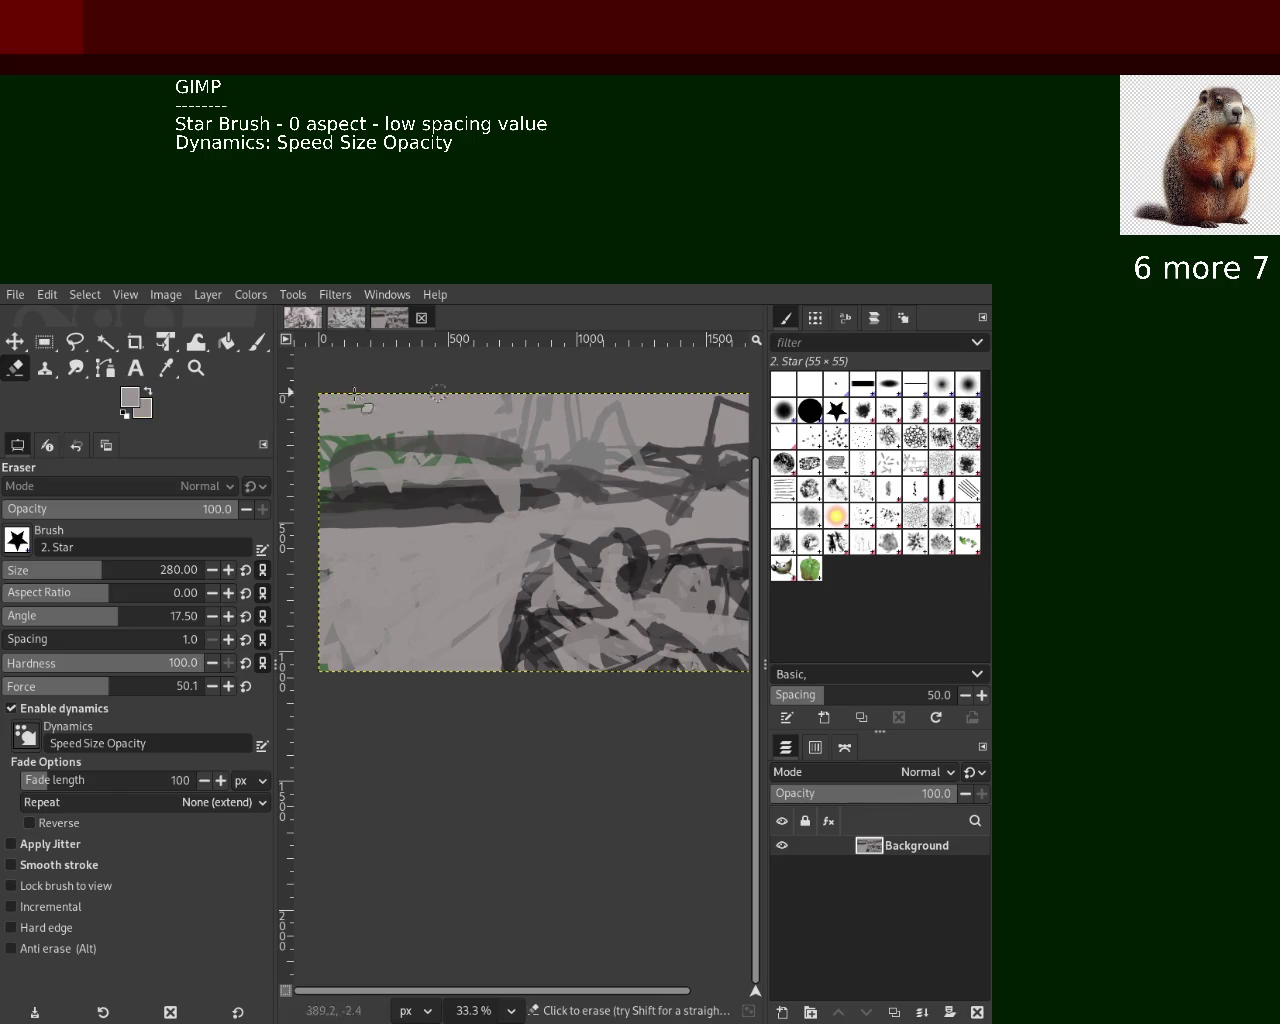
left_click_drag(351, 398, 385, 441)
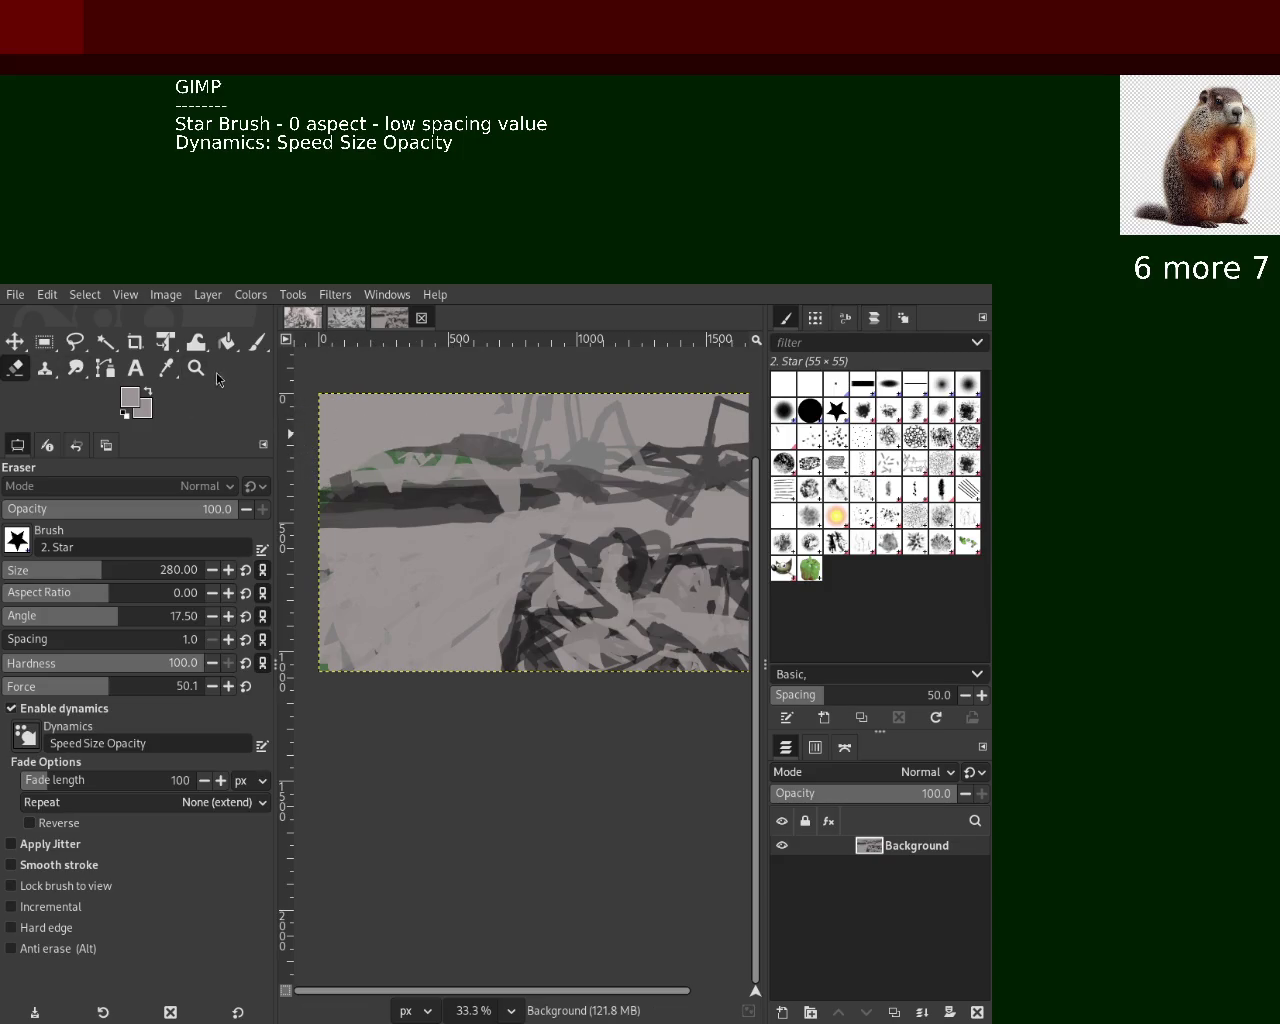
left_click(256, 348)
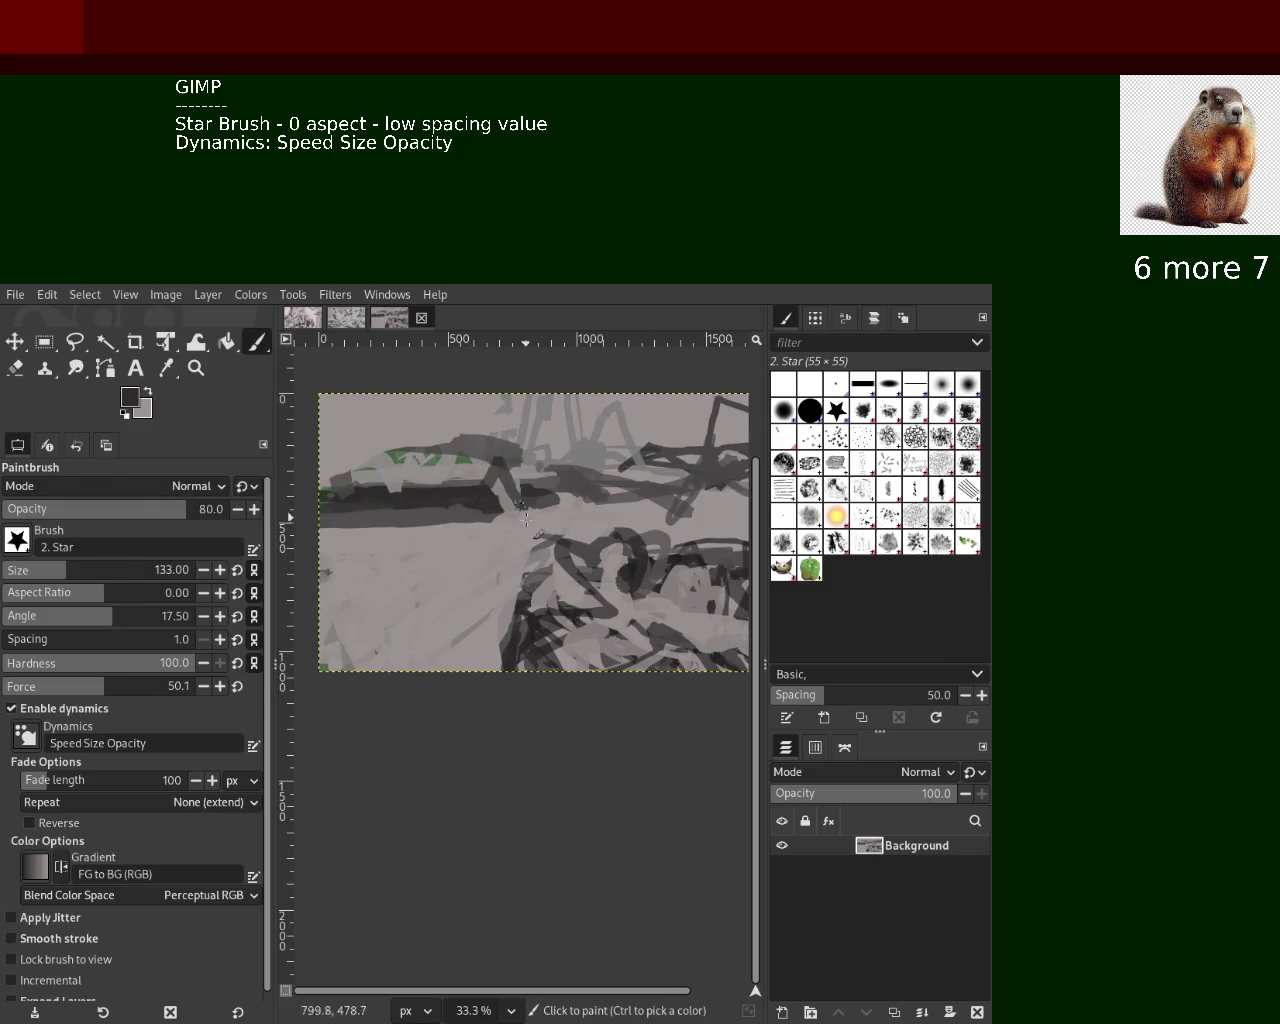
Paint dark star-brush strokes near the centre and left, undoing unwanted ones
left_click_drag(474, 498, 646, 564)
key("ctrl+z")
mouse_move(532, 507)
left_mouse_down()
mouse_move(469, 571)
mouse_move(360, 518)
left_mouse_up()
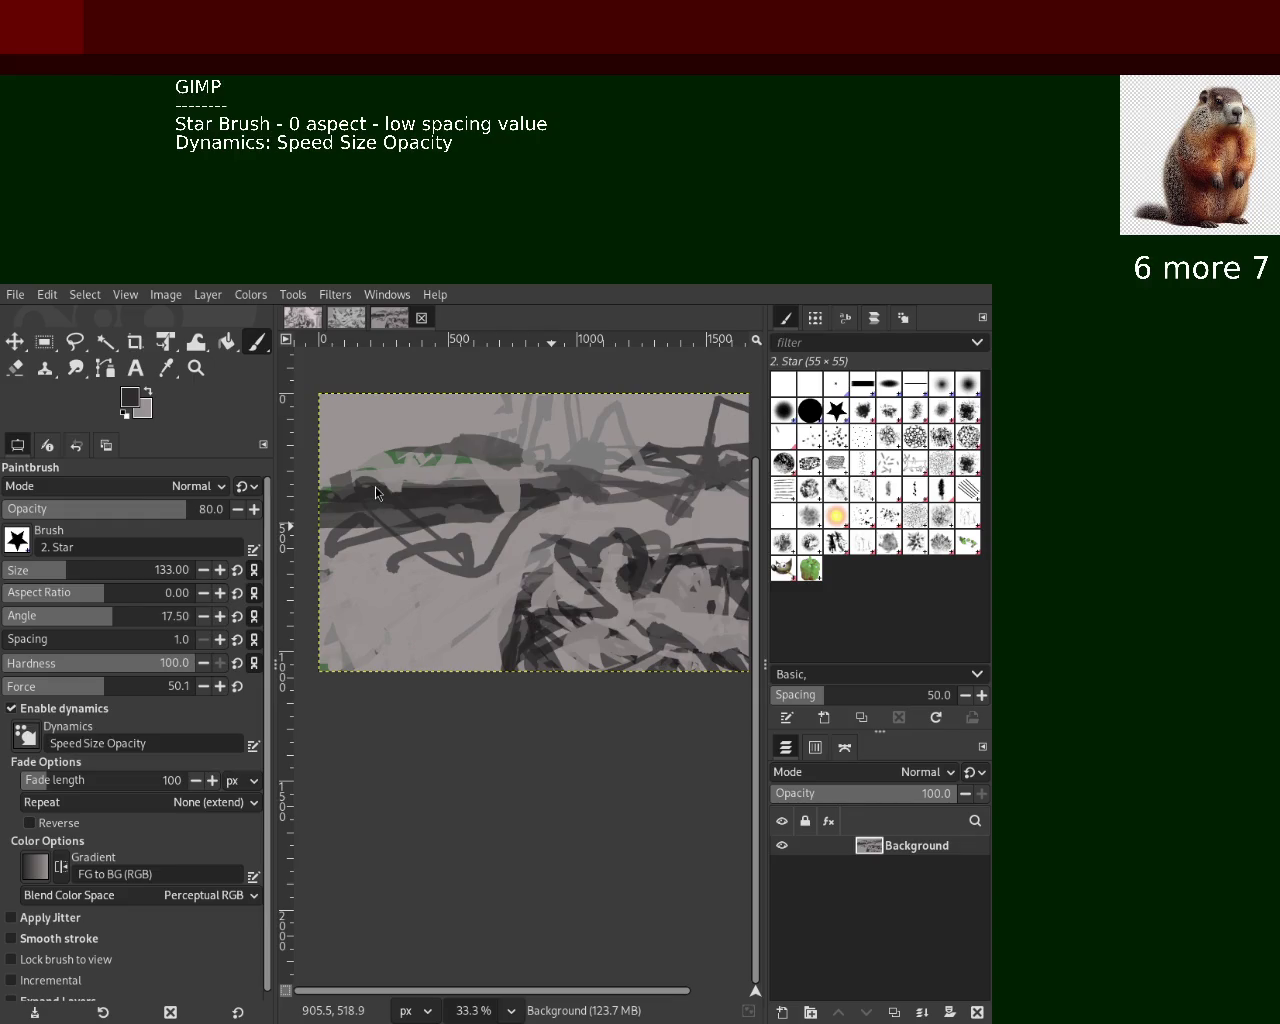
mouse_move(466, 497)
left_mouse_down()
mouse_move(458, 543)
mouse_move(352, 570)
left_mouse_up()
left_click(458, 543, "ctrl")
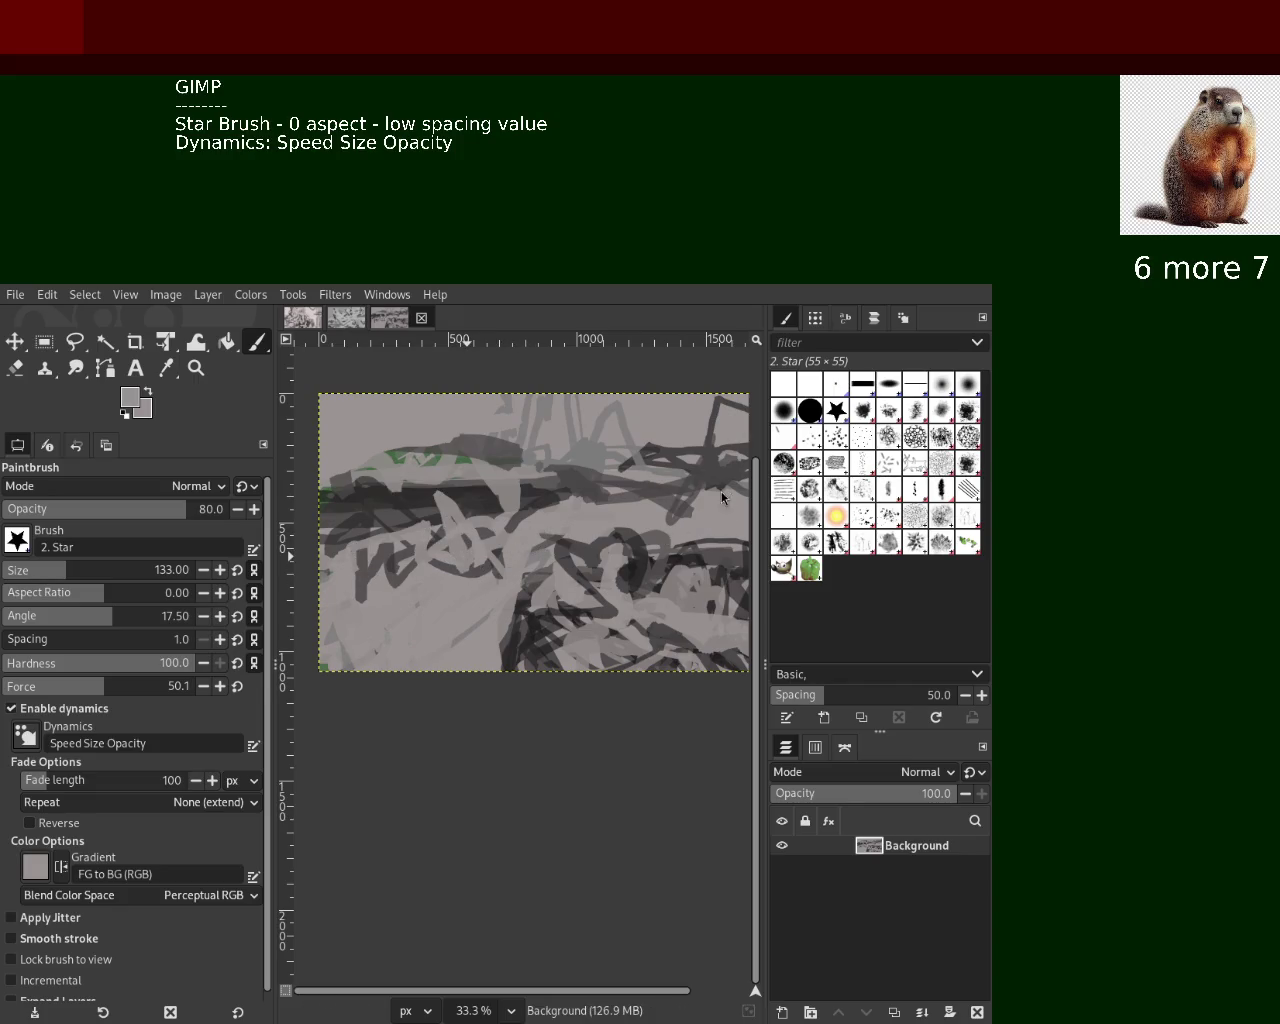
left_click(621, 572, "ctrl")
left_click_drag(519, 571, 497, 510)
key("ctrl+z")
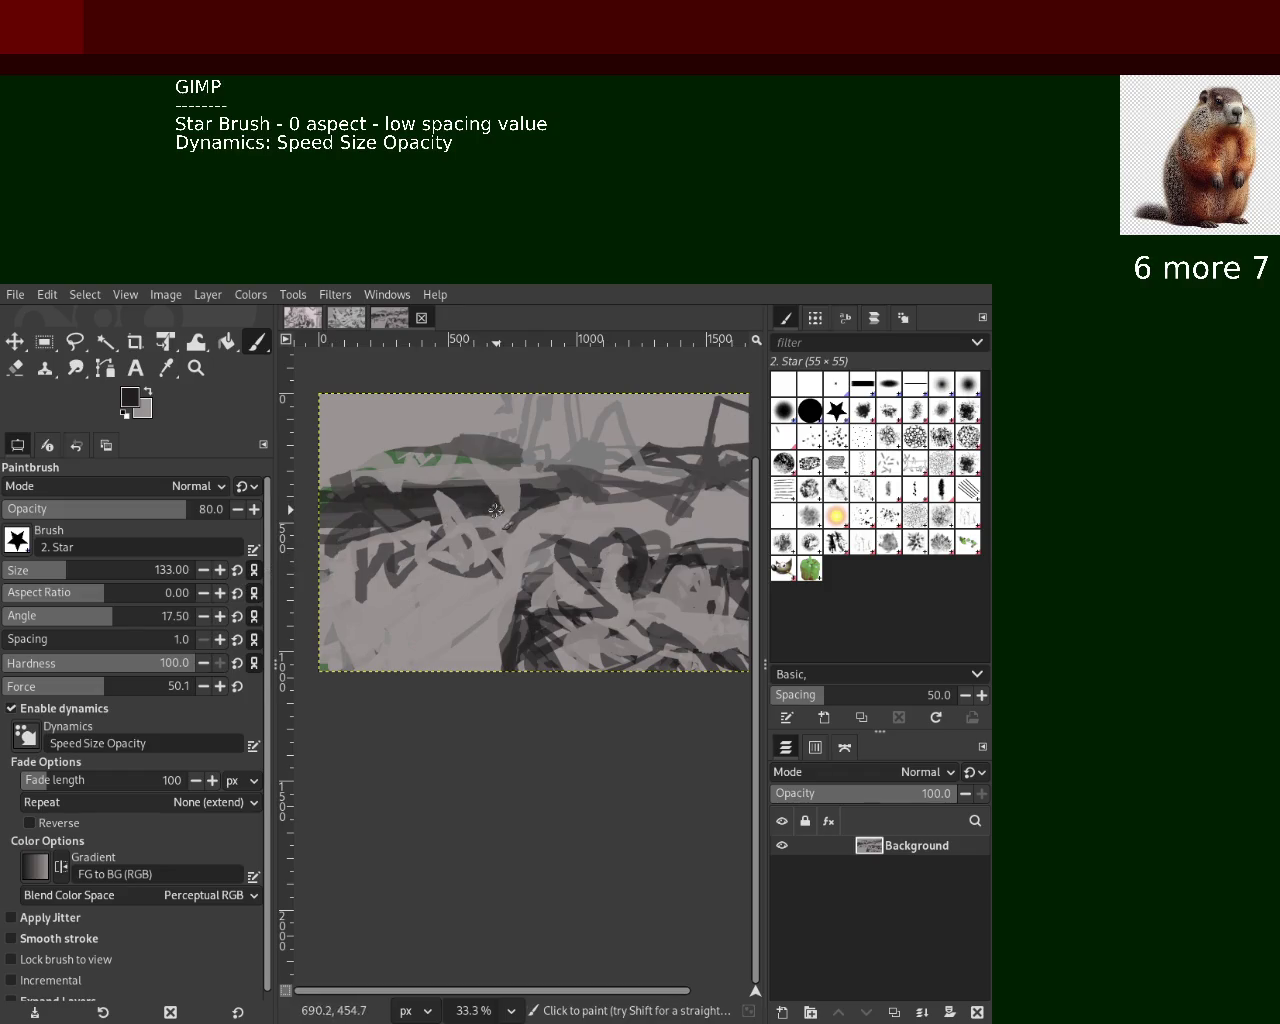
Sample light greys and paint light strokes over the left, centre and upper middle
left_click(488, 480, "ctrl")
left_click_drag(484, 468, 556, 528)
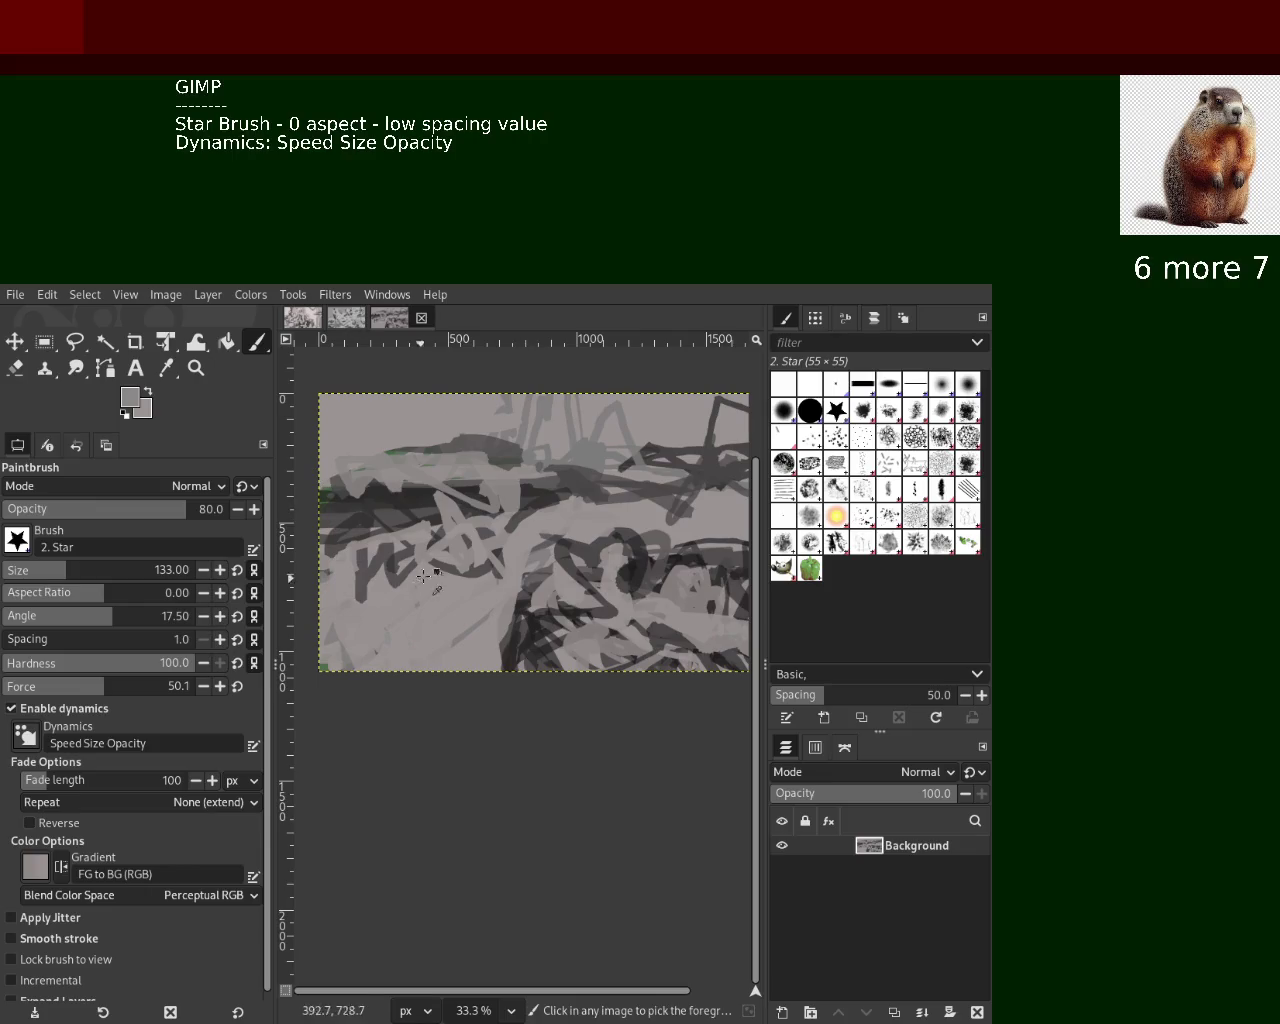
left_click(428, 502, "ctrl")
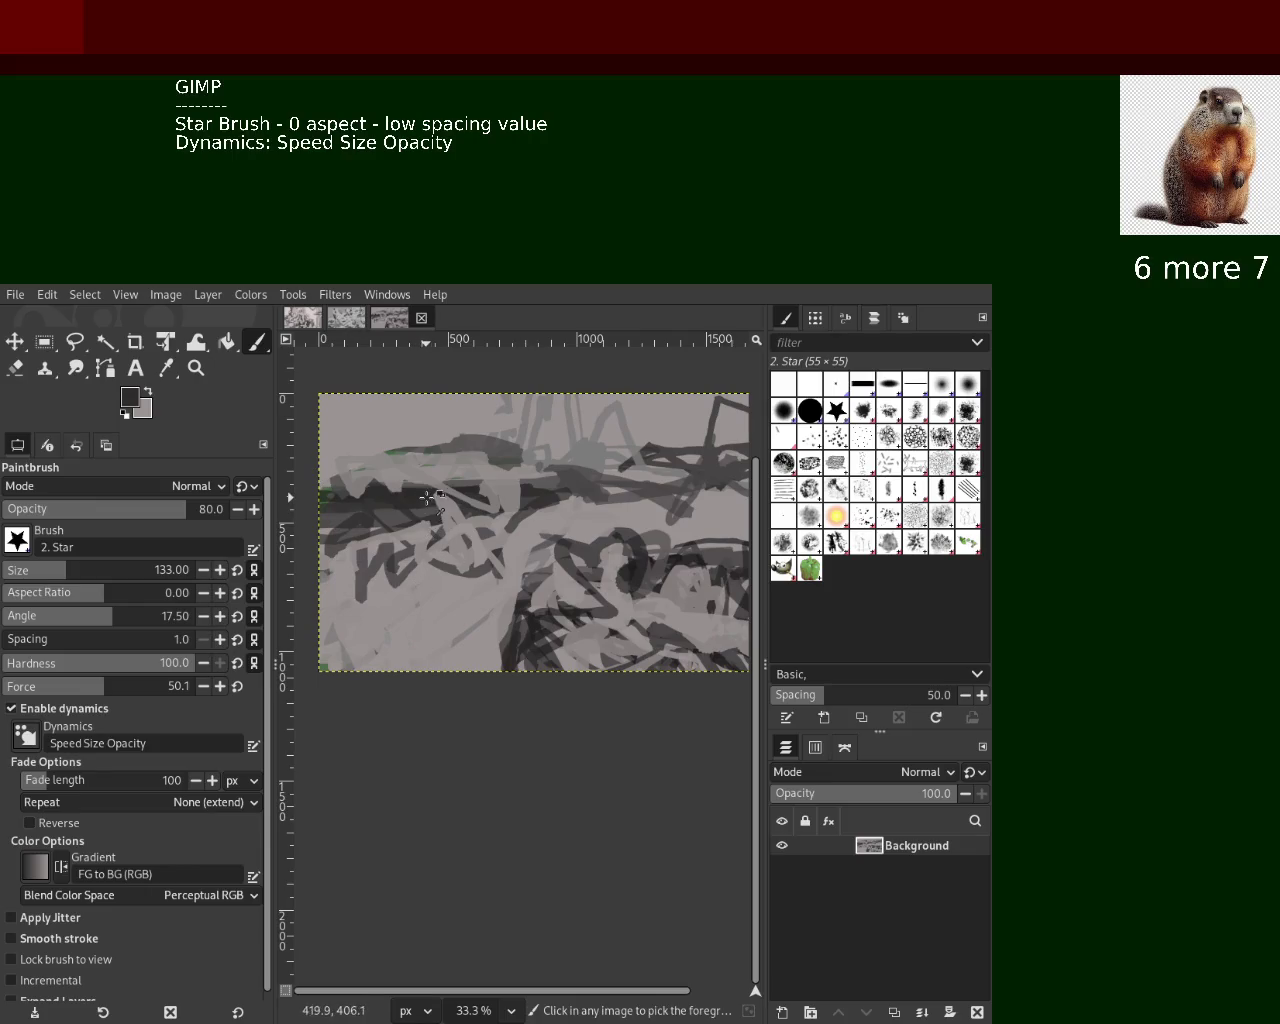
left_click(441, 447, "ctrl")
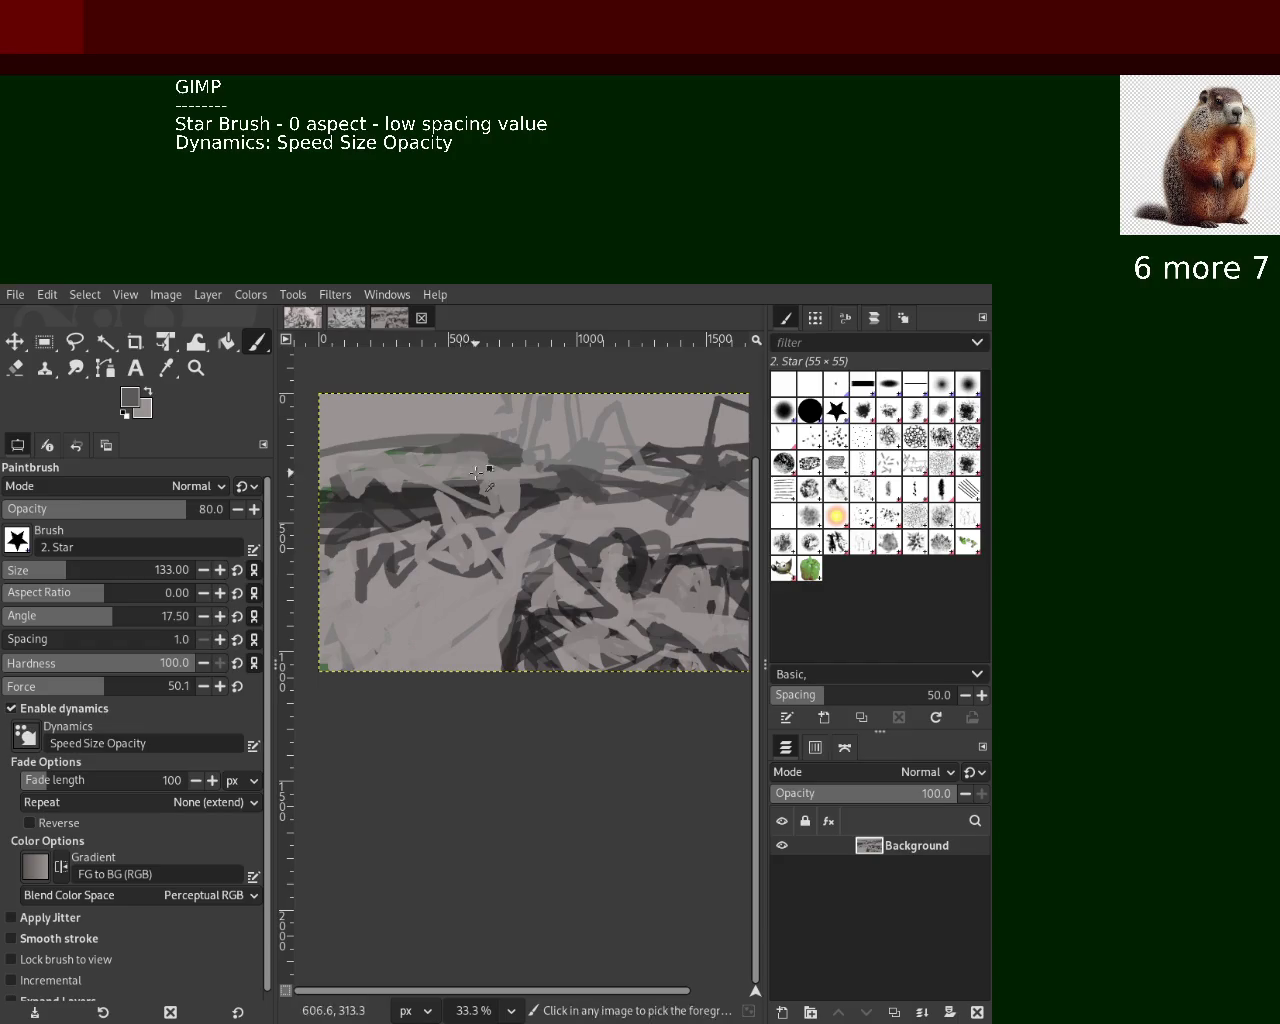
left_click(458, 465, "ctrl")
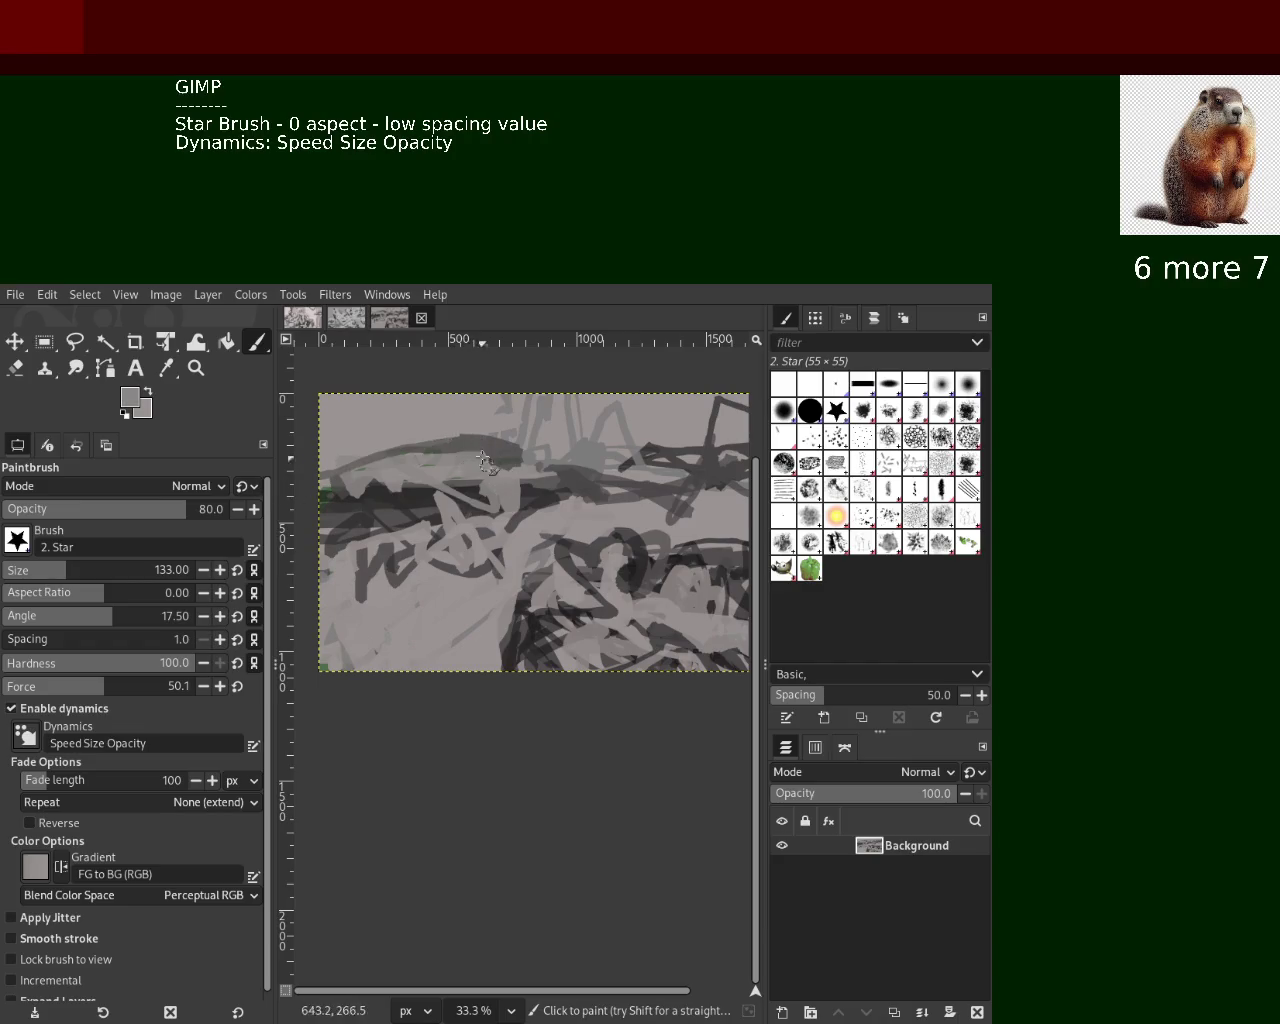
left_click_drag(468, 466, 365, 495)
Paint dark grey strokes leftward to the canvas edge and diagonally left of centre
left_click(548, 533, "ctrl")
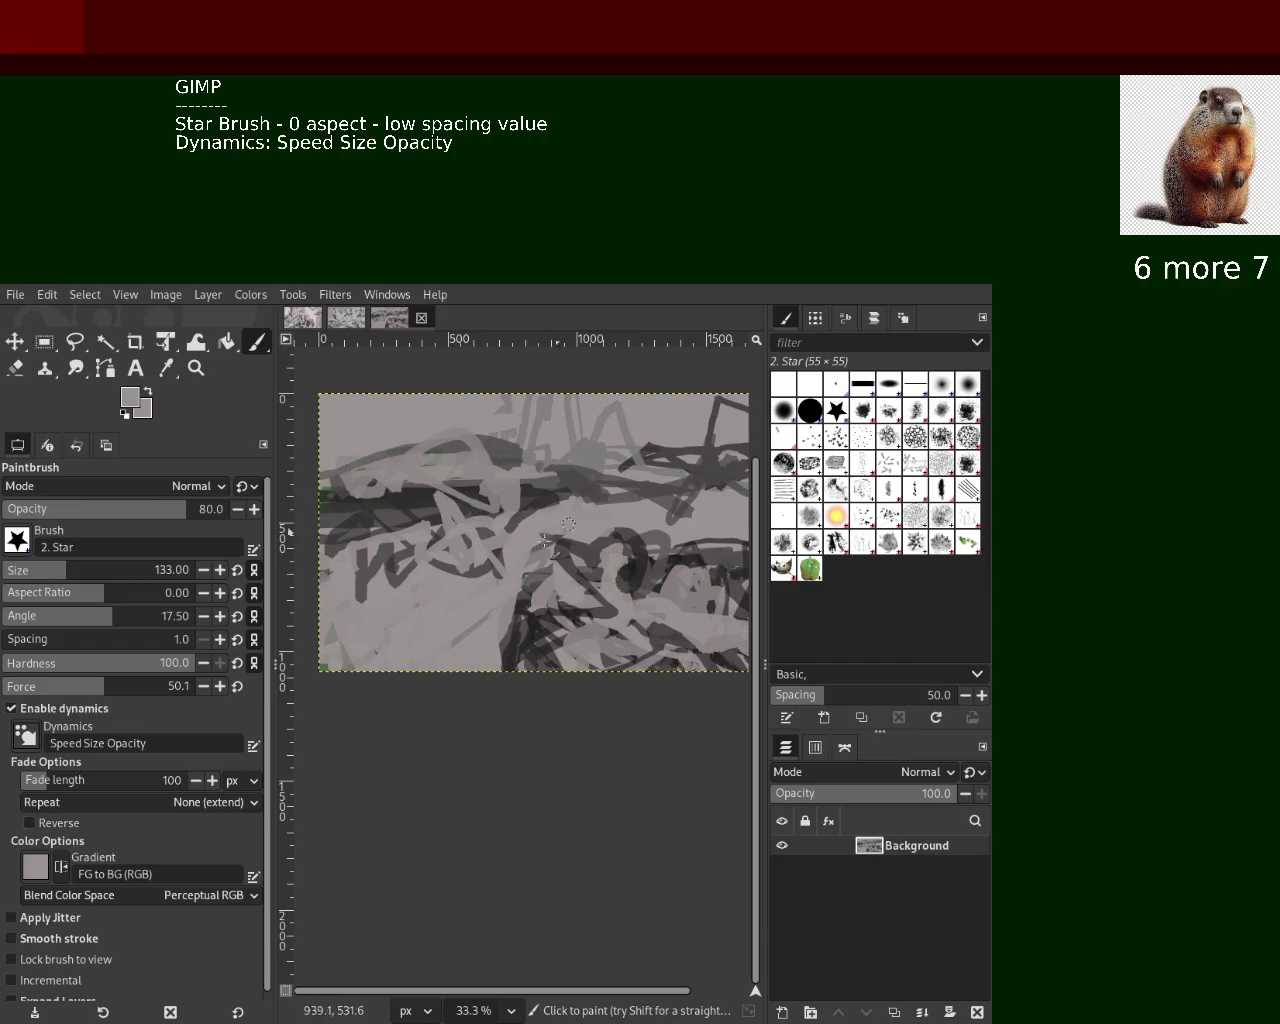
left_click(483, 580, "ctrl")
left_click_drag(485, 572, 325, 586)
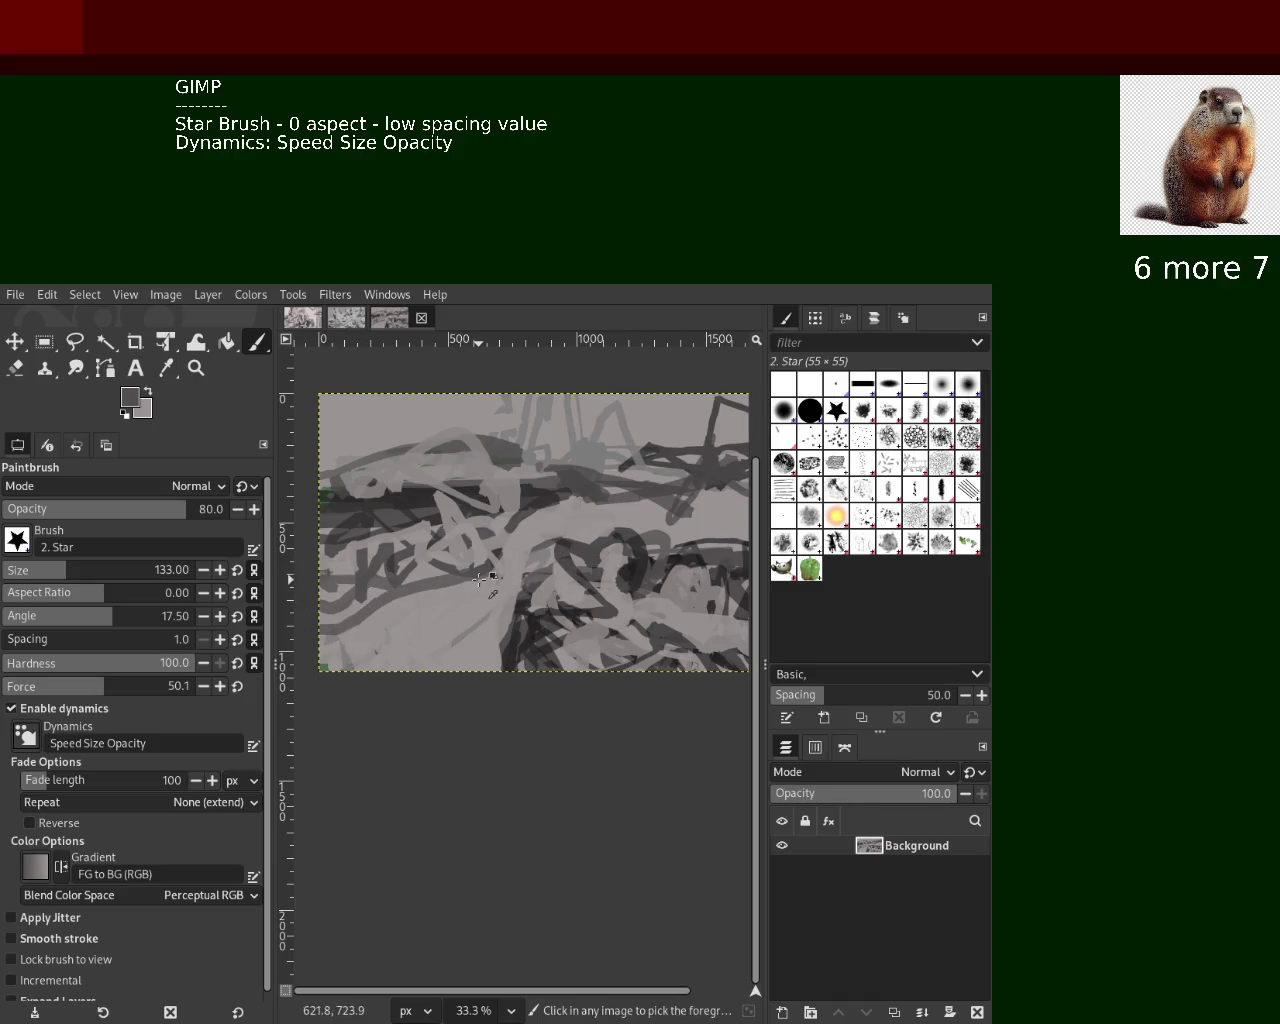
left_click(416, 507, "ctrl")
left_click_drag(416, 510, 344, 570)
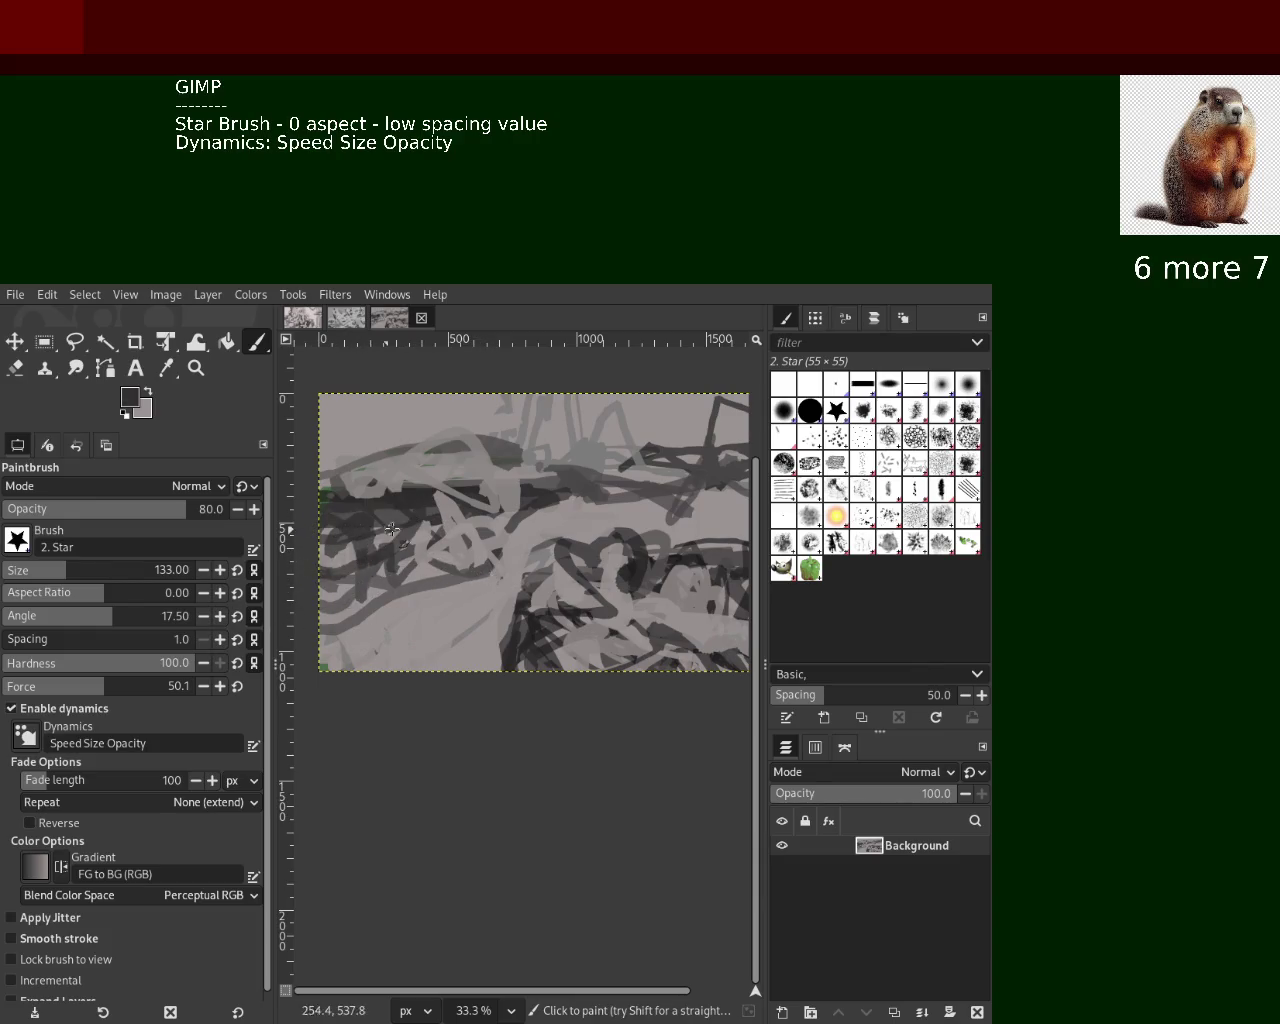
Sample assorted greys and paint light strokes across the top of the canvas
left_click(588, 452, "ctrl")
mouse_move(612, 458)
left_mouse_down()
mouse_move(424, 439)
mouse_move(501, 444)
left_mouse_up()
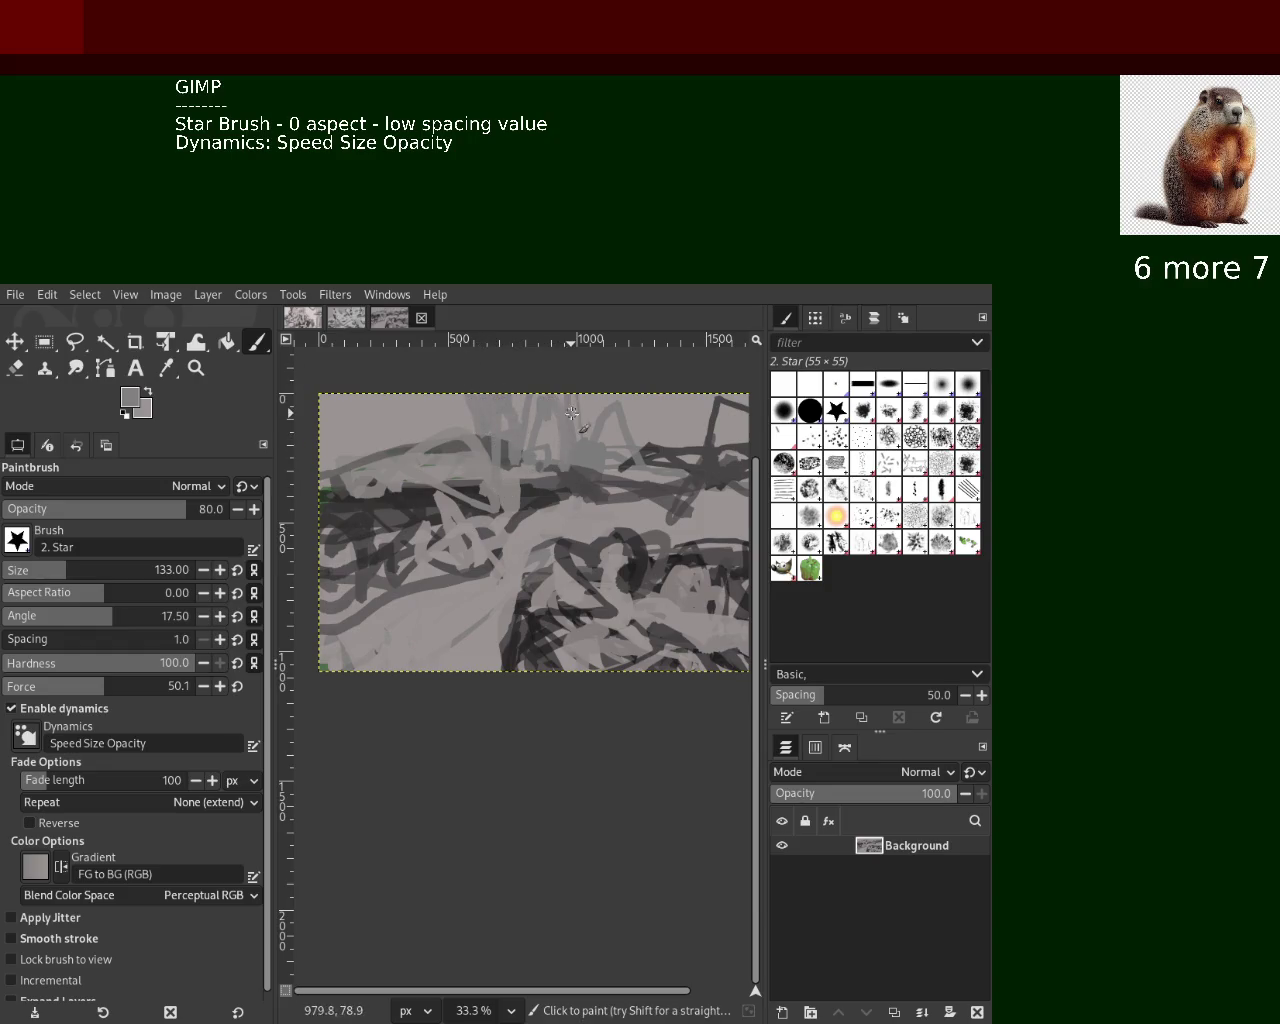
left_click(492, 445, "ctrl")
left_click(473, 439, "ctrl")
left_click(620, 473, "ctrl")
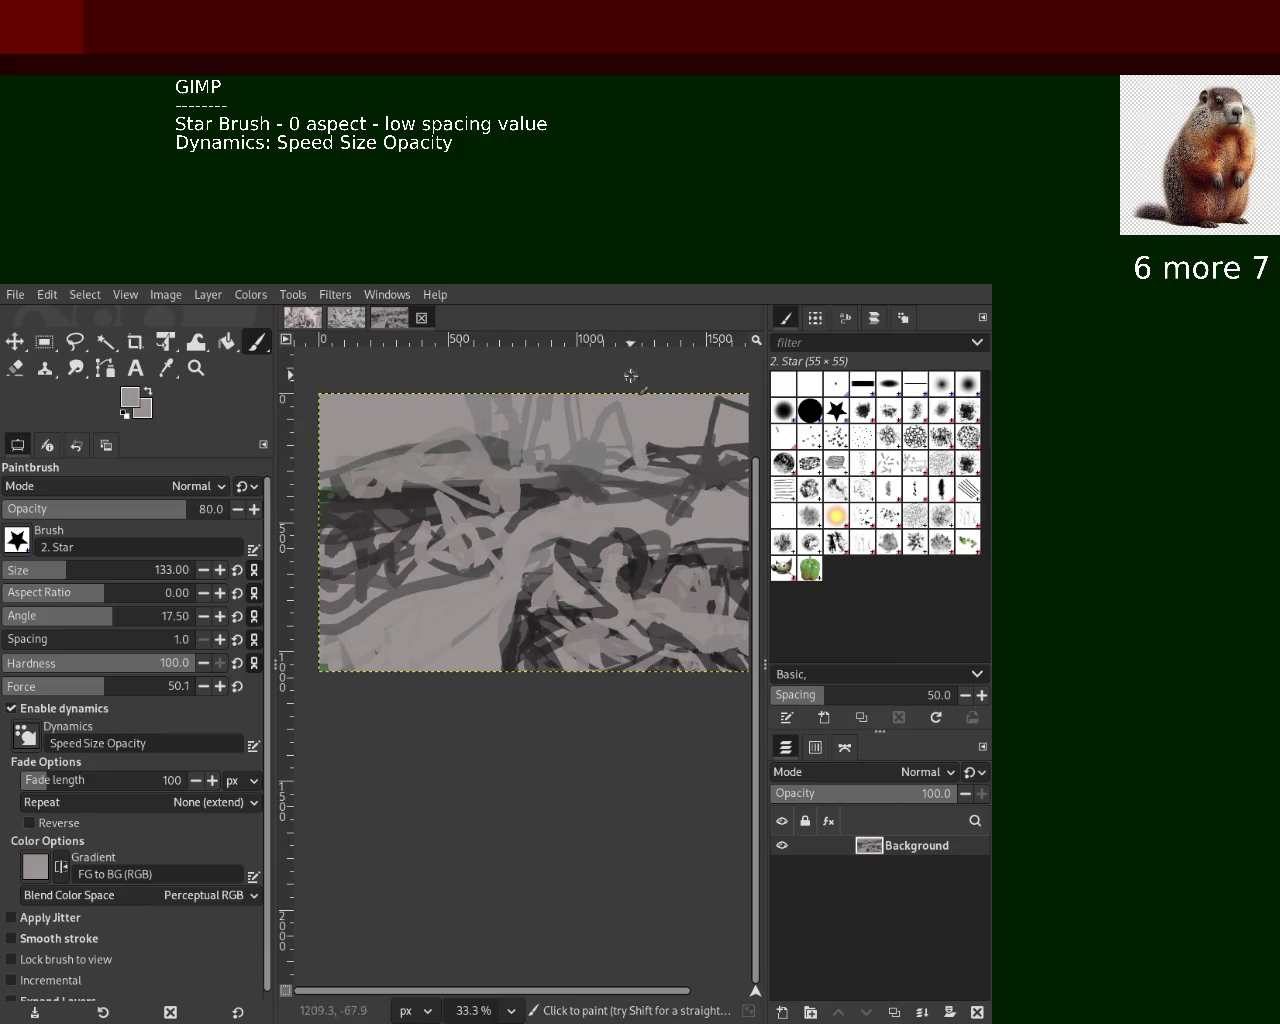
left_click(630, 458, "ctrl")
mouse_move(623, 398)
left_mouse_down()
mouse_move(579, 421)
mouse_move(623, 446)
left_mouse_up()
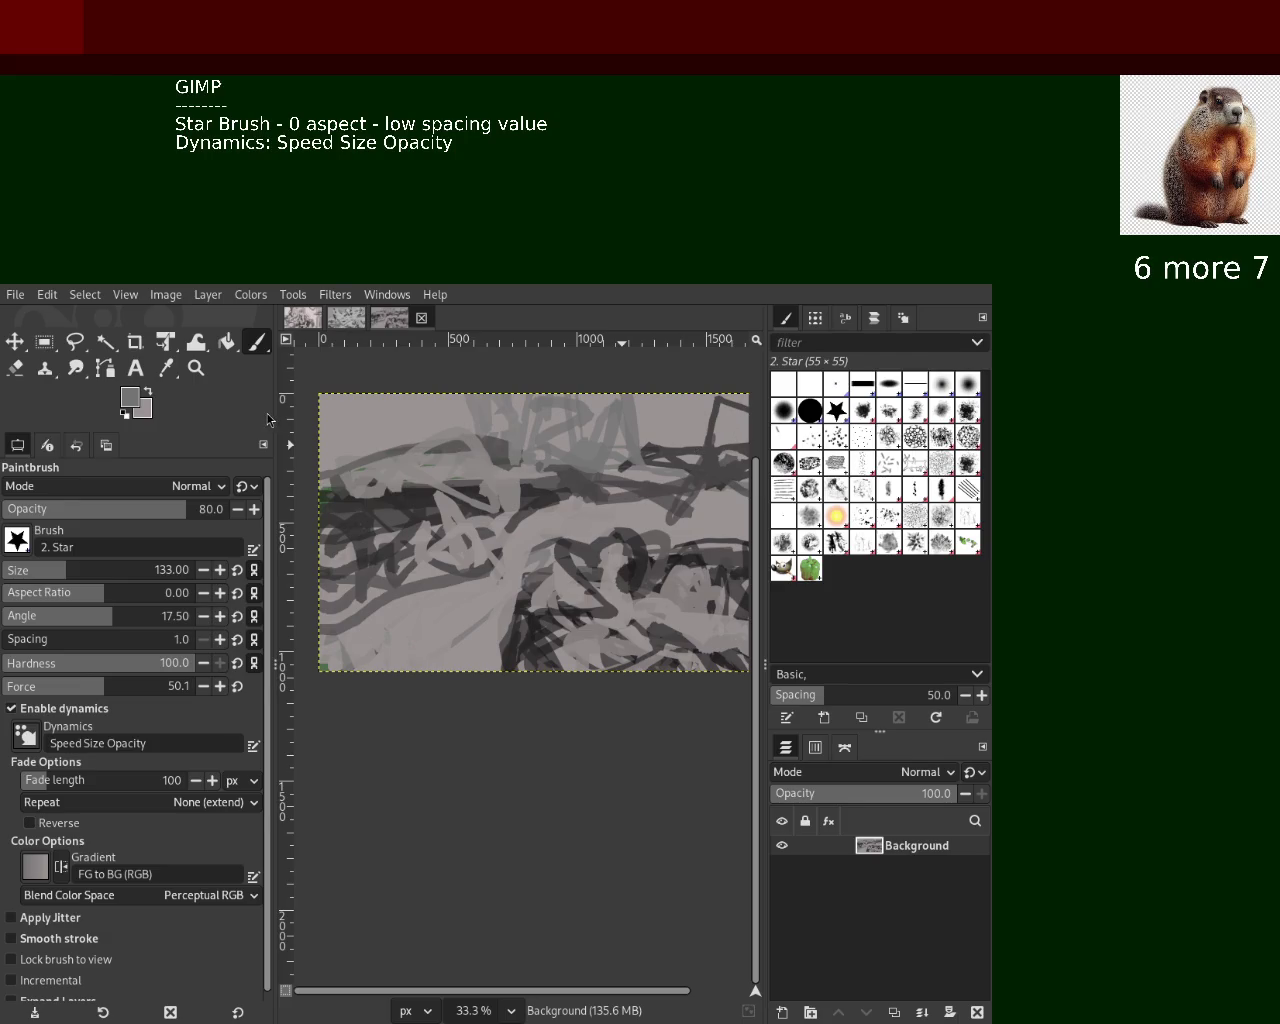
Add dark grey star strokes across the lower canvas
left_click(634, 569, "ctrl")
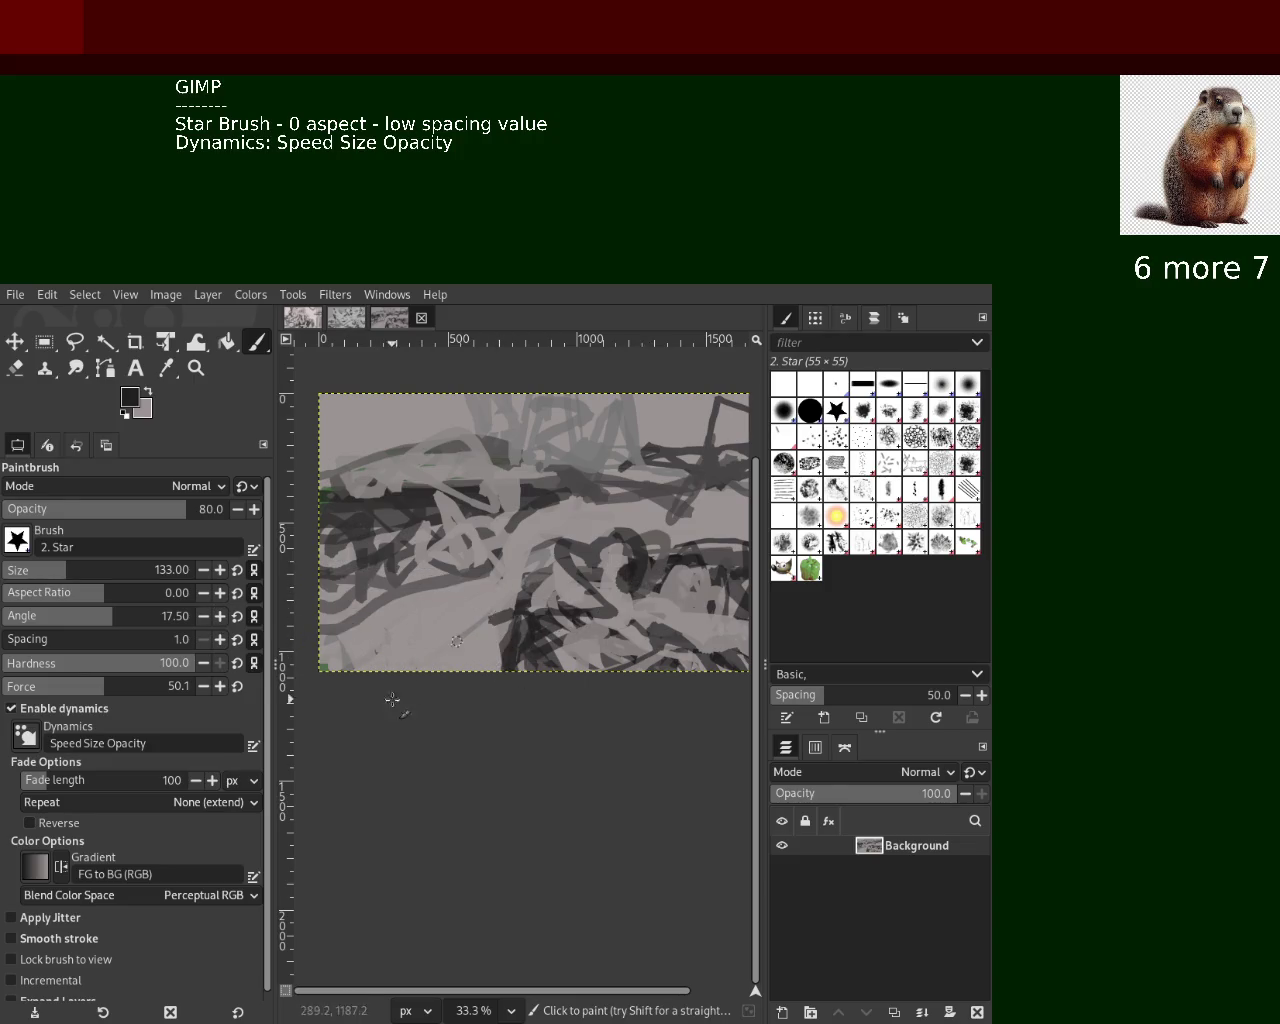
left_click_drag(392, 700, 491, 694)
left_click(534, 626, "ctrl")
left_click_drag(534, 626, 466, 700)
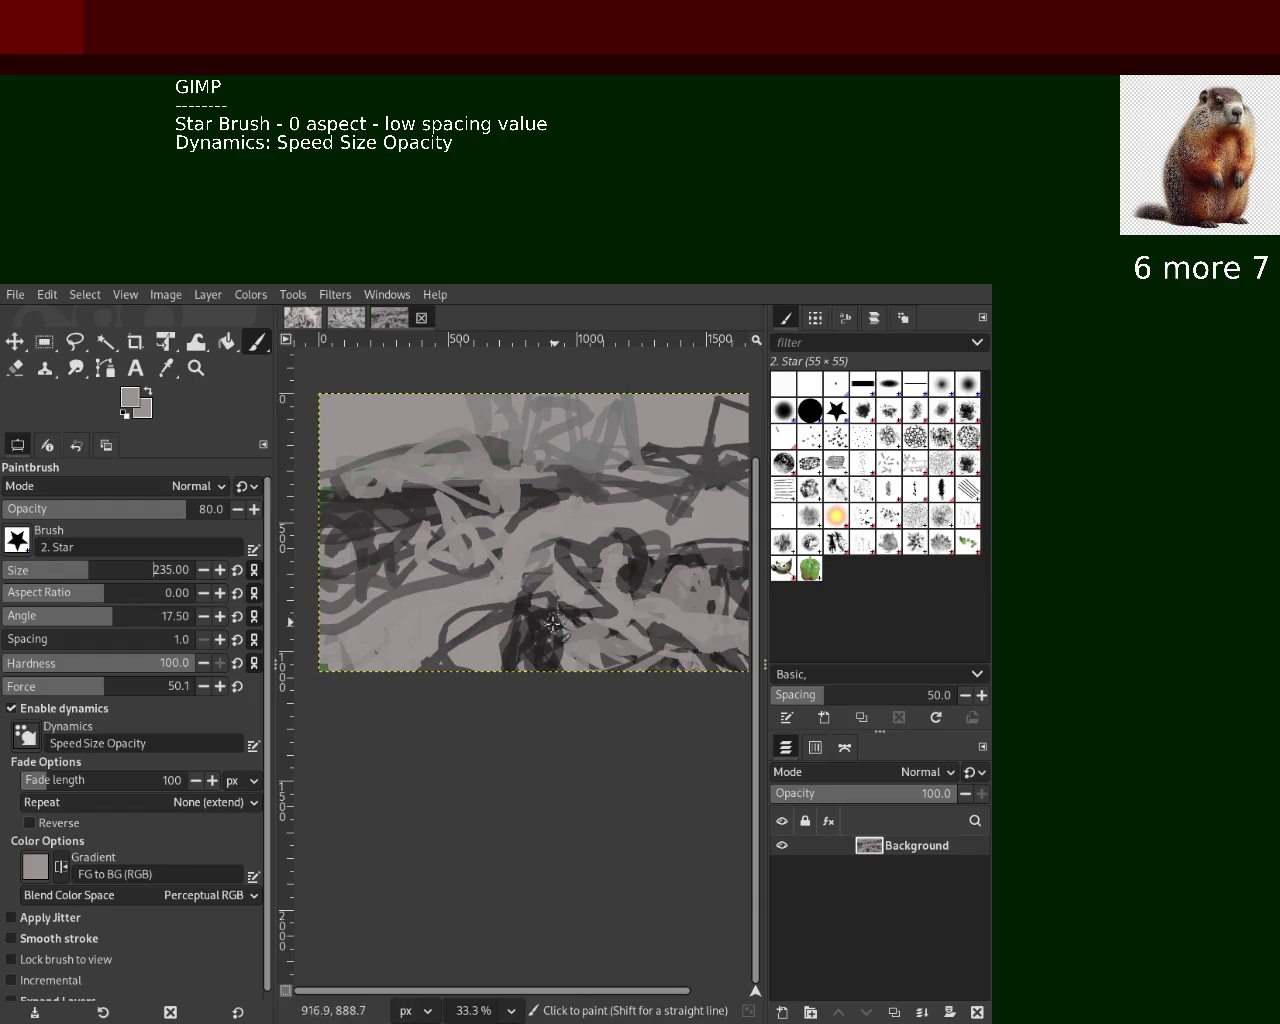
Paint dark marks on the lower canvas and light grey strokes across the middle and upper right
left_click(514, 608, "ctrl")
left_click_drag(514, 608, 497, 789)
left_click(535, 587, "ctrl")
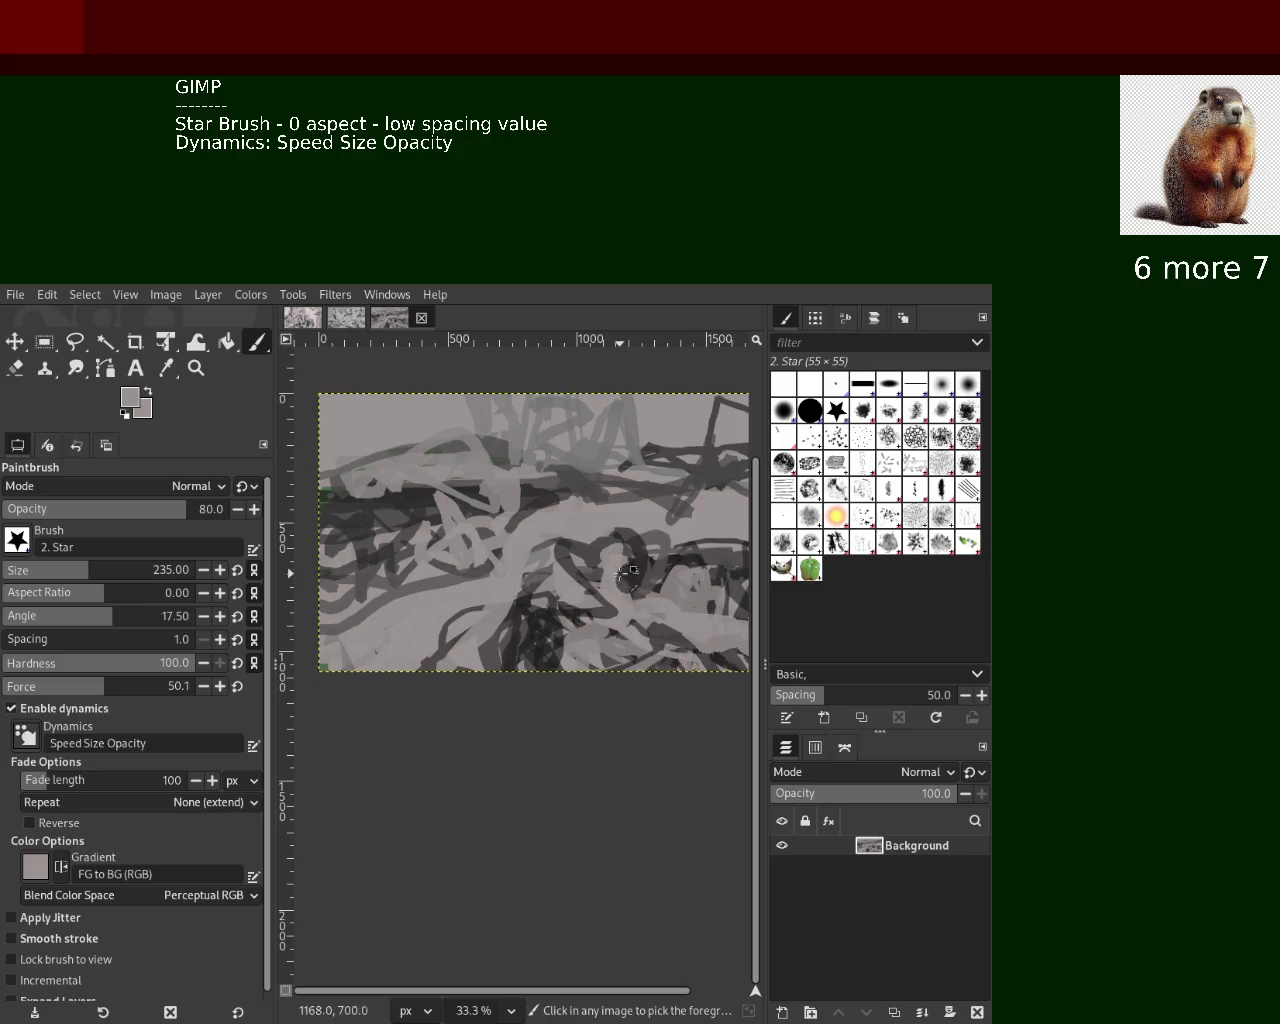
left_click(517, 517, "ctrl")
left_click(550, 519, "ctrl")
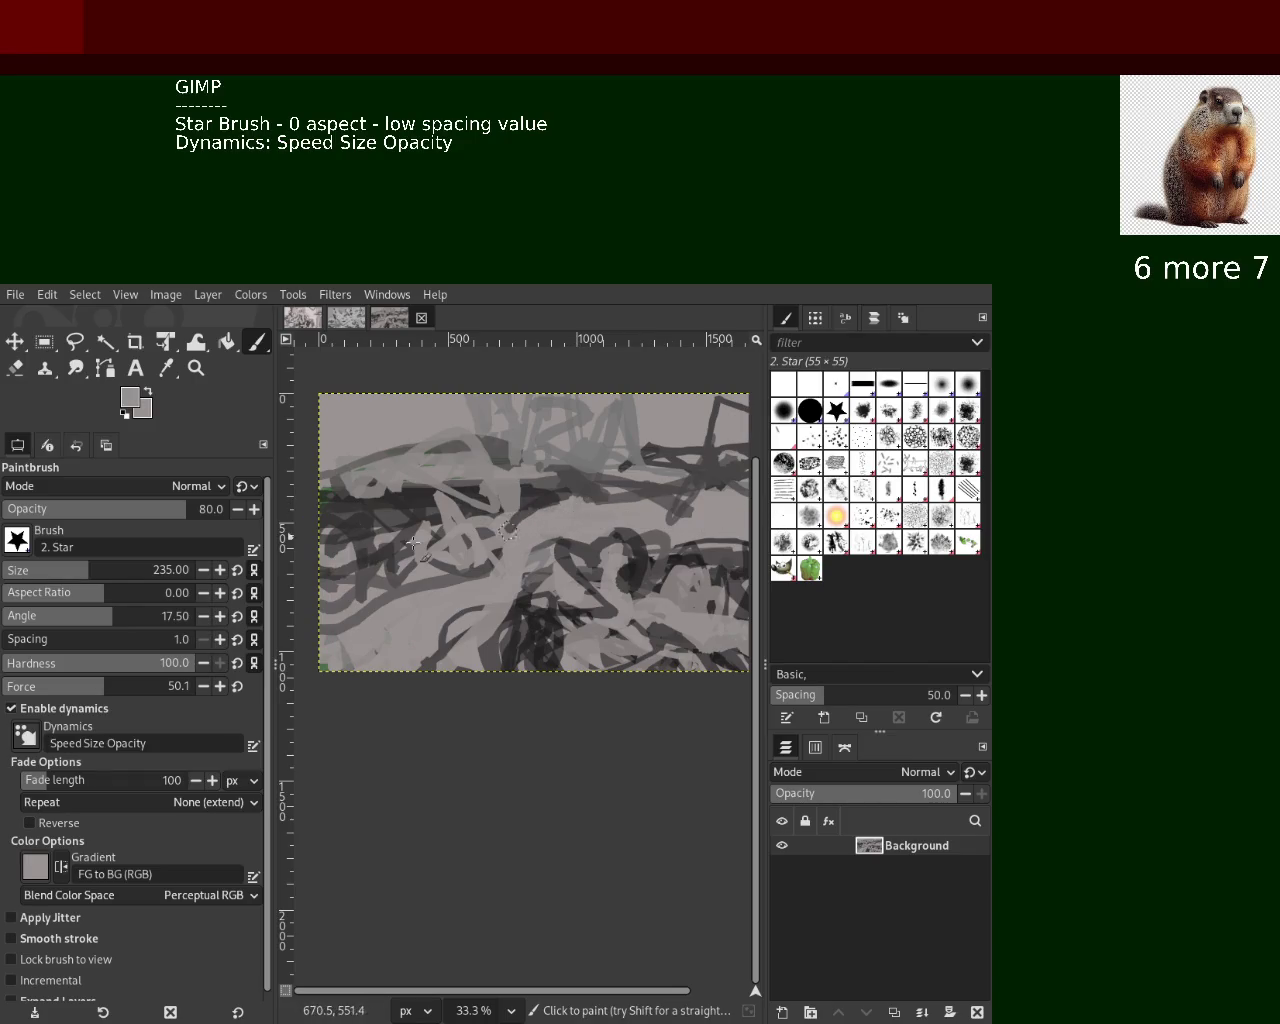
mouse_move(570, 512)
left_mouse_down()
mouse_move(304, 537)
mouse_move(412, 634)
left_mouse_up()
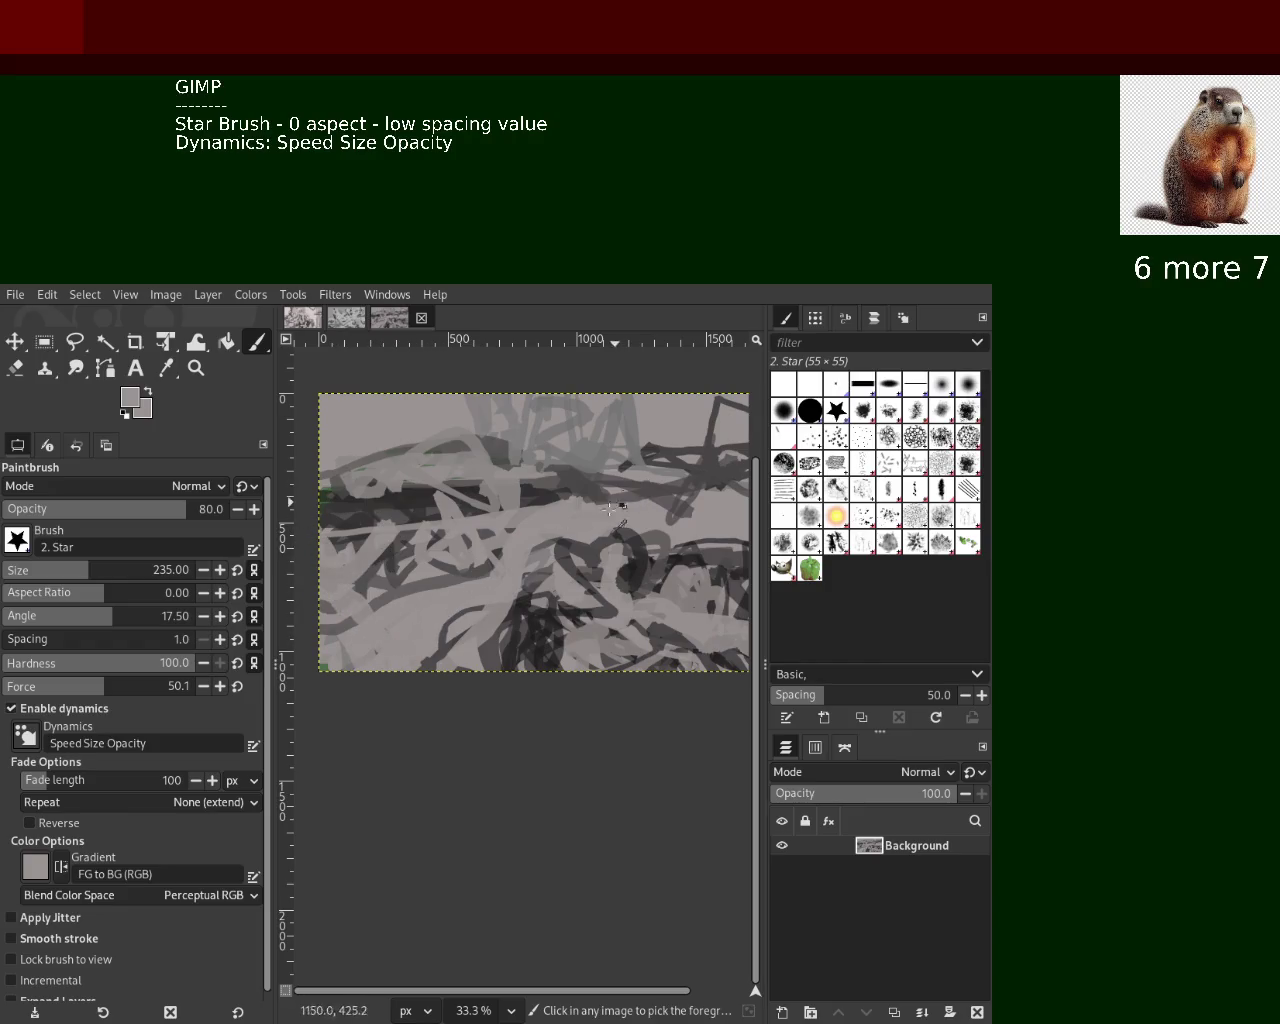
left_click_drag(603, 531, 750, 490)
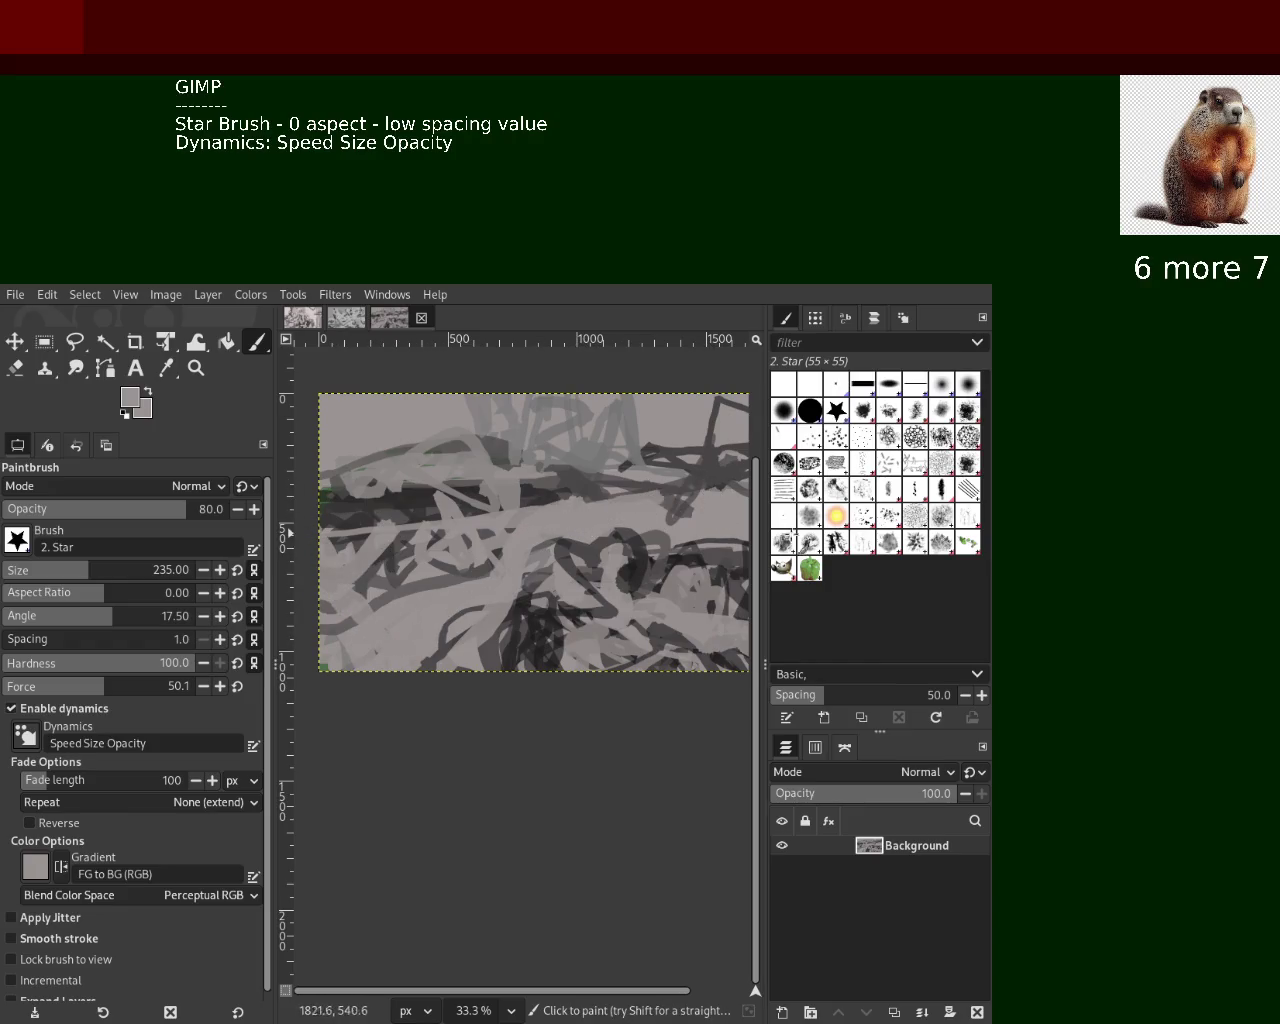
left_click(418, 452, "ctrl")
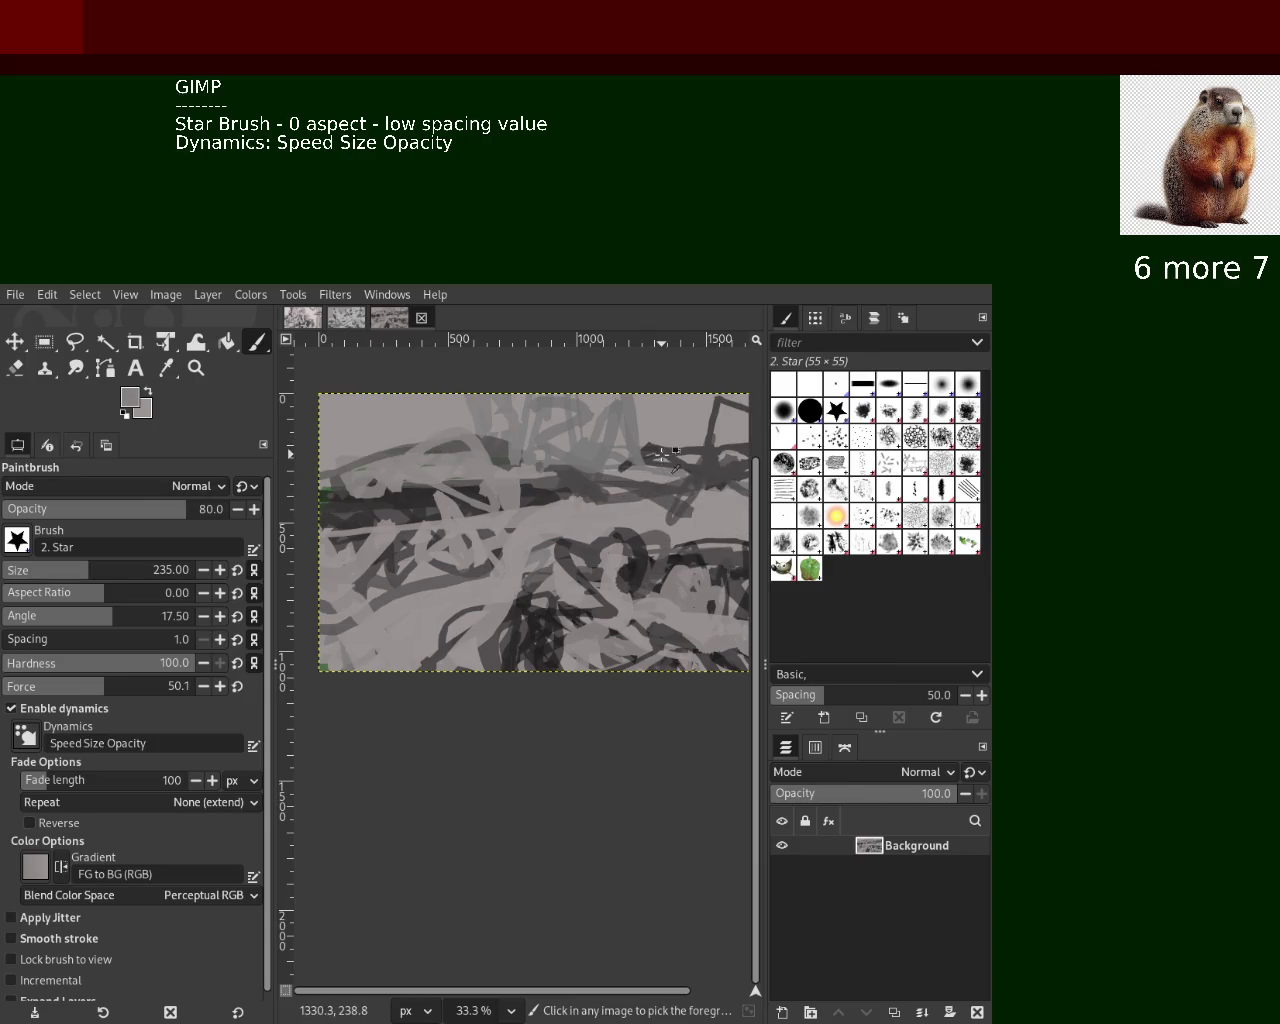
mouse_move(626, 611)
left_mouse_down()
mouse_move(600, 660)
mouse_move(615, 645)
left_mouse_up()
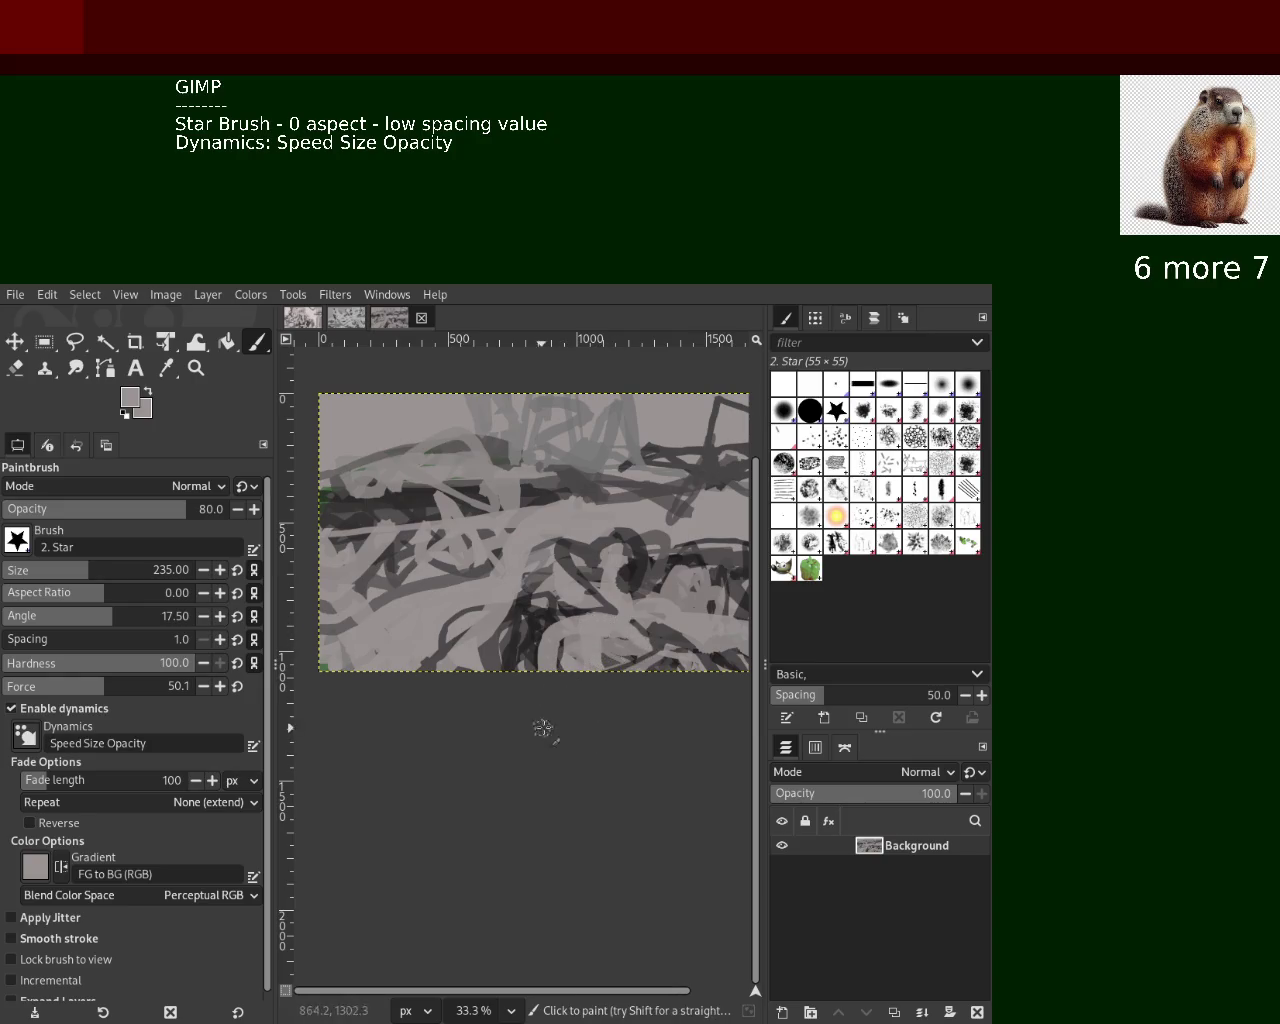
left_click(543, 645, "ctrl")
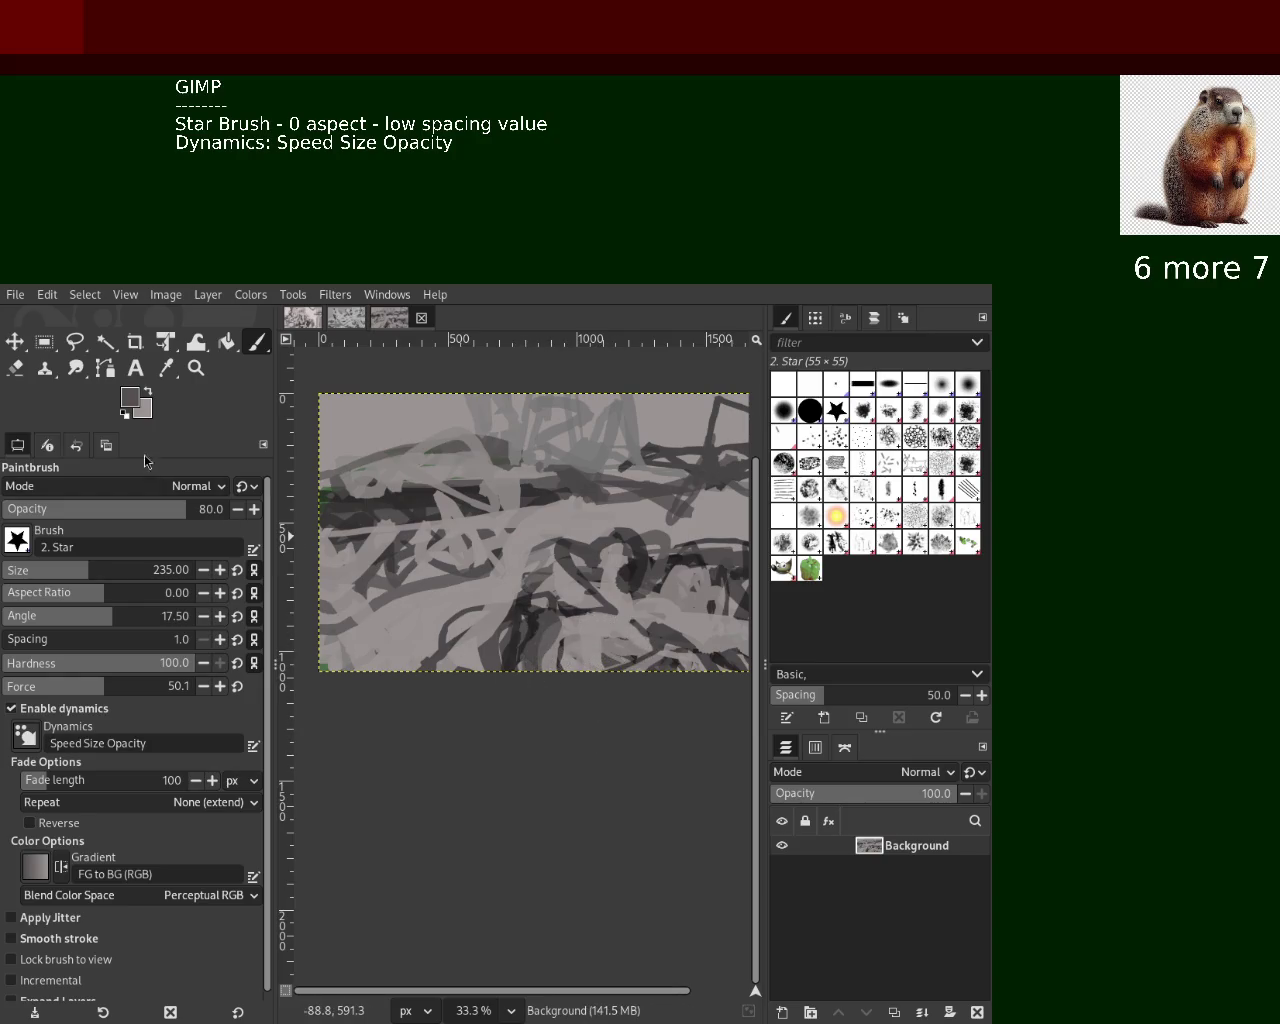
Zoom out with the Zoom tool to see the whole canvas, then zoom back in
left_click(195, 370)
left_click(660, 588, "ctrl")
left_click(660, 588, "ctrl")
left_click(660, 588)
left_click(660, 588, "ctrl")
left_click(660, 588)
Zoom to 50% and paint dark strokes and a dab on the right side
left_click(660, 588)
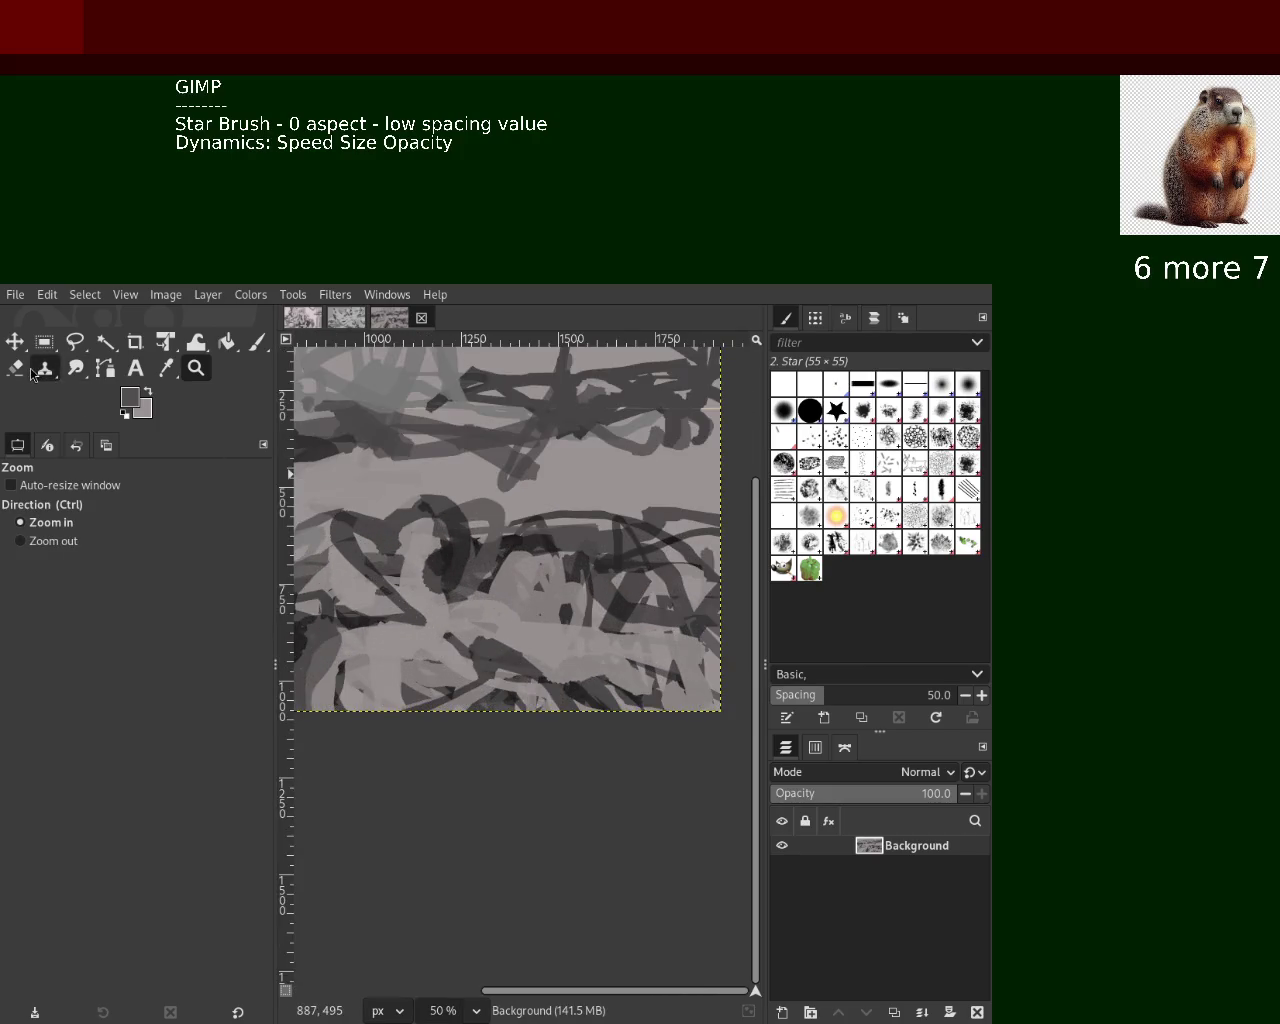
left_click(257, 343)
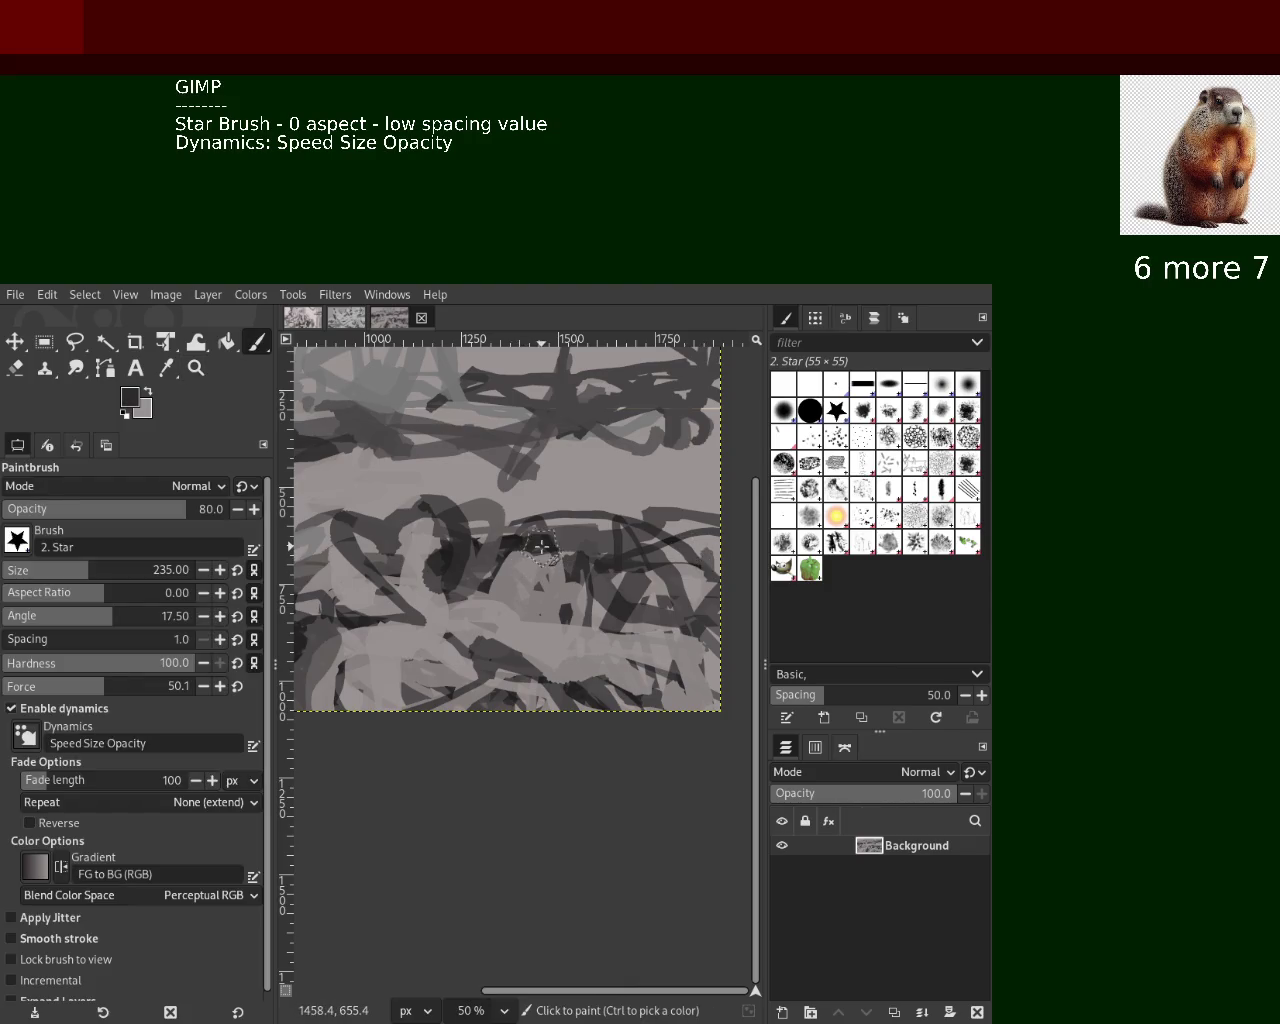
left_click_drag(717, 575, 720, 650)
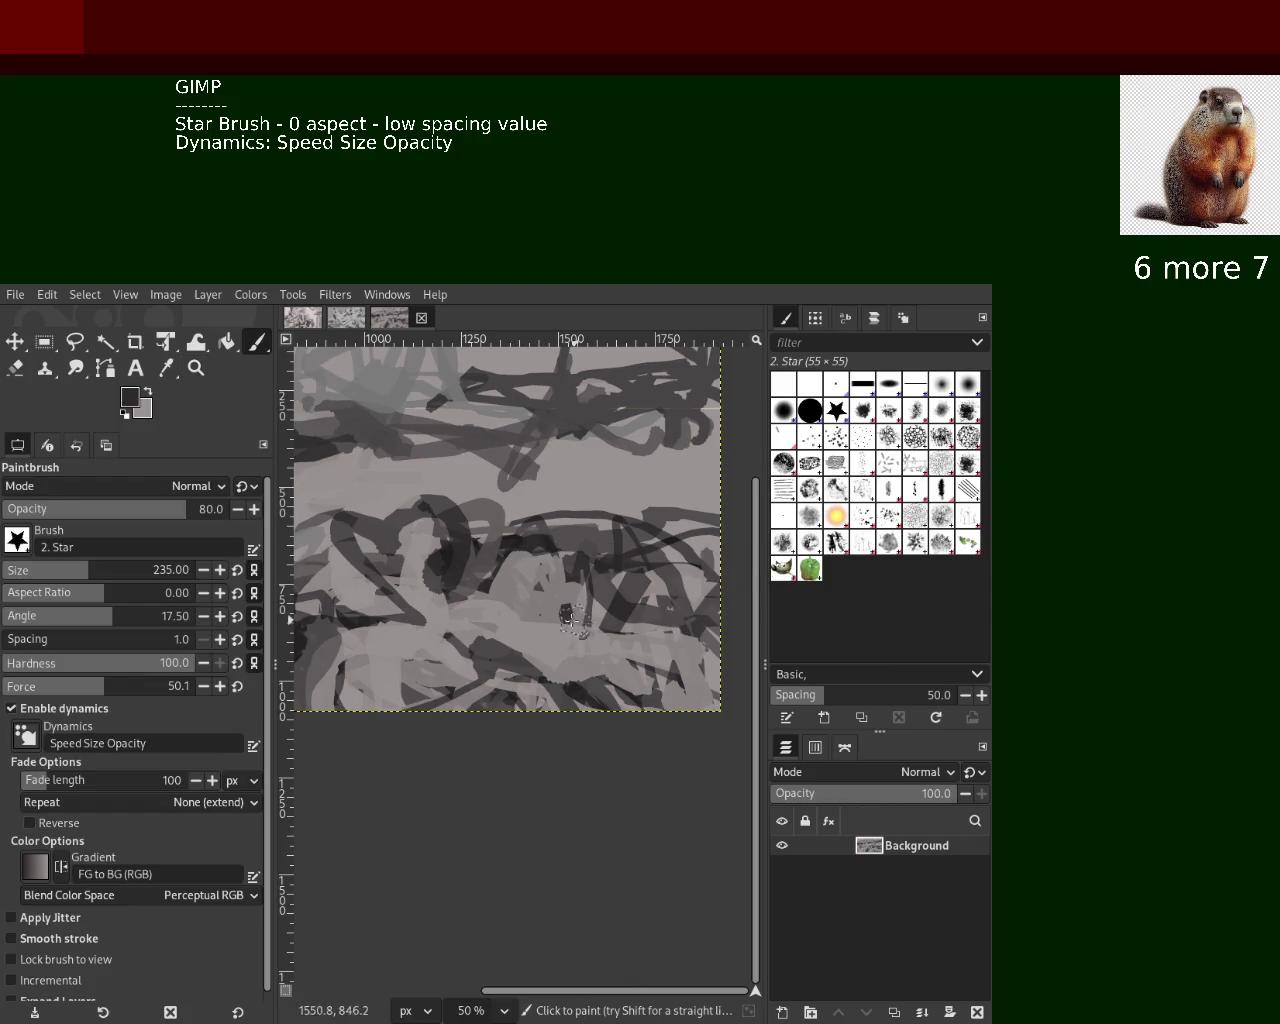
left_click(666, 658, "ctrl")
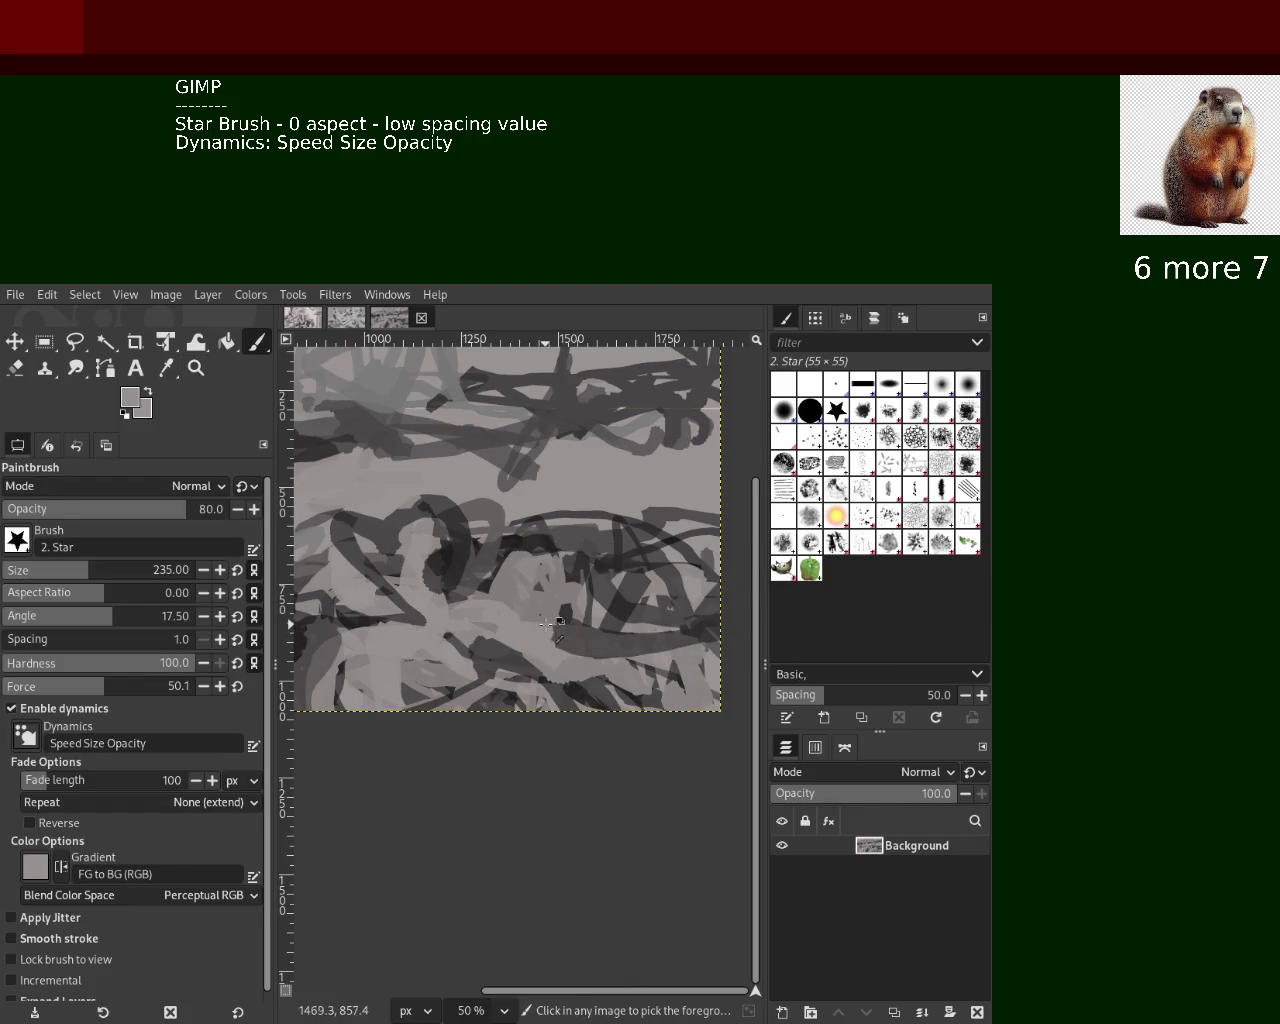
left_click(686, 688, "ctrl")
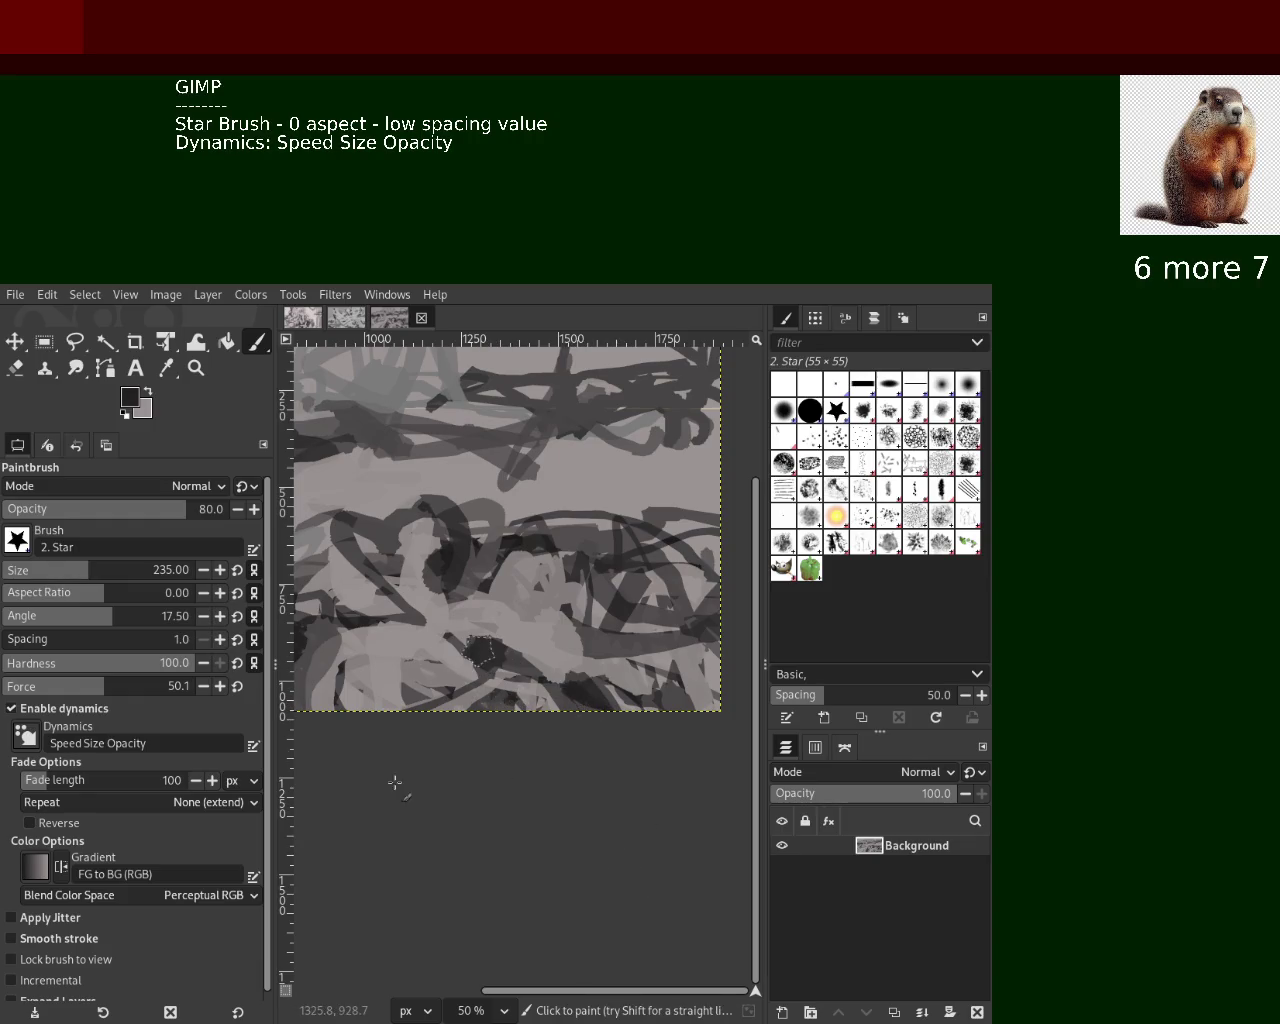
left_click(518, 562)
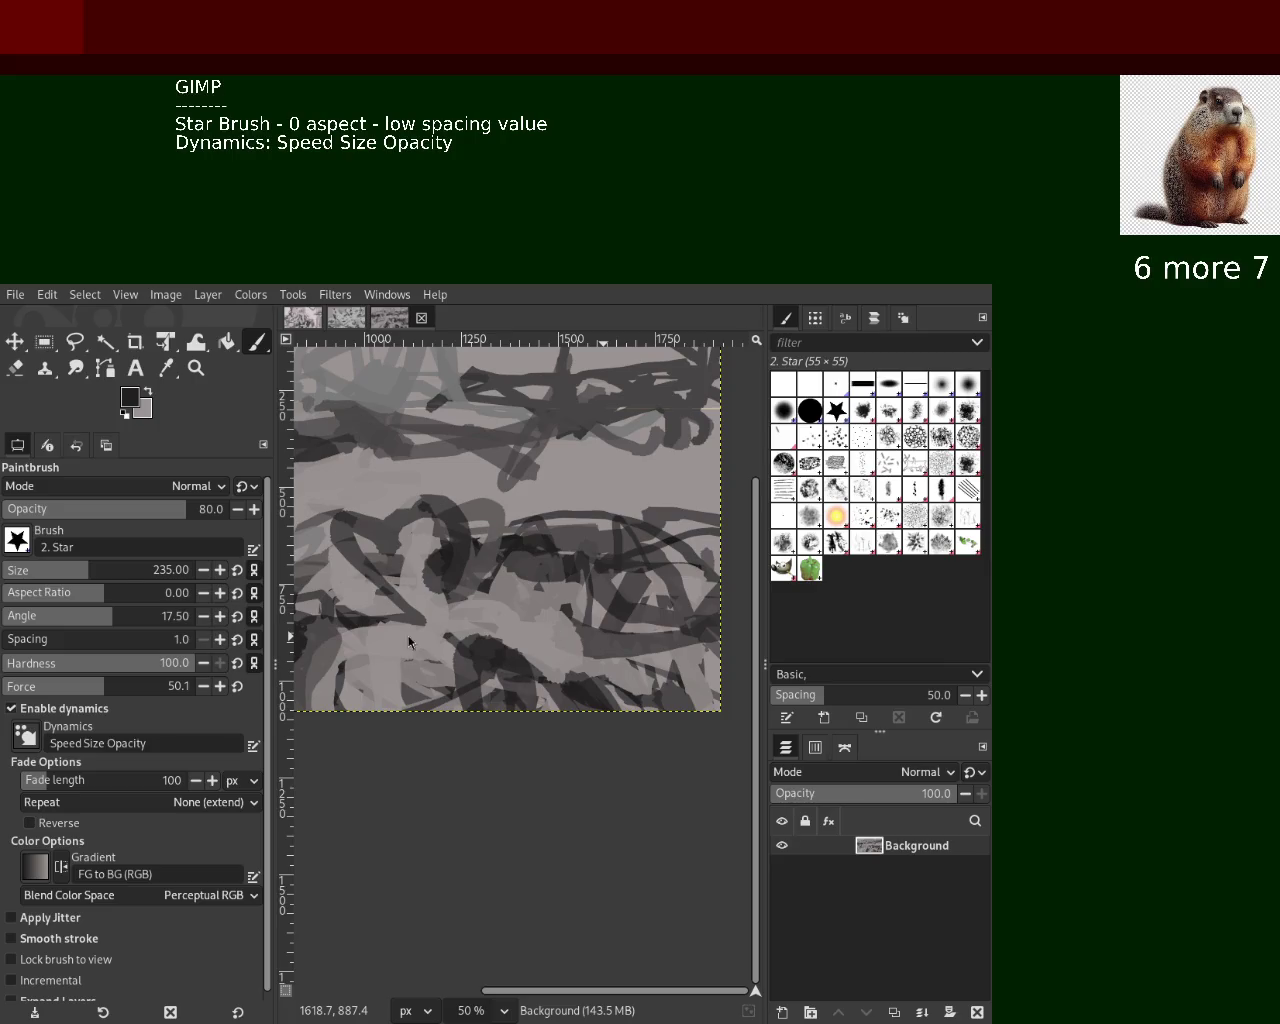
Sample greys and paint light grey looping star strokes on the right
left_click(485, 584, "ctrl")
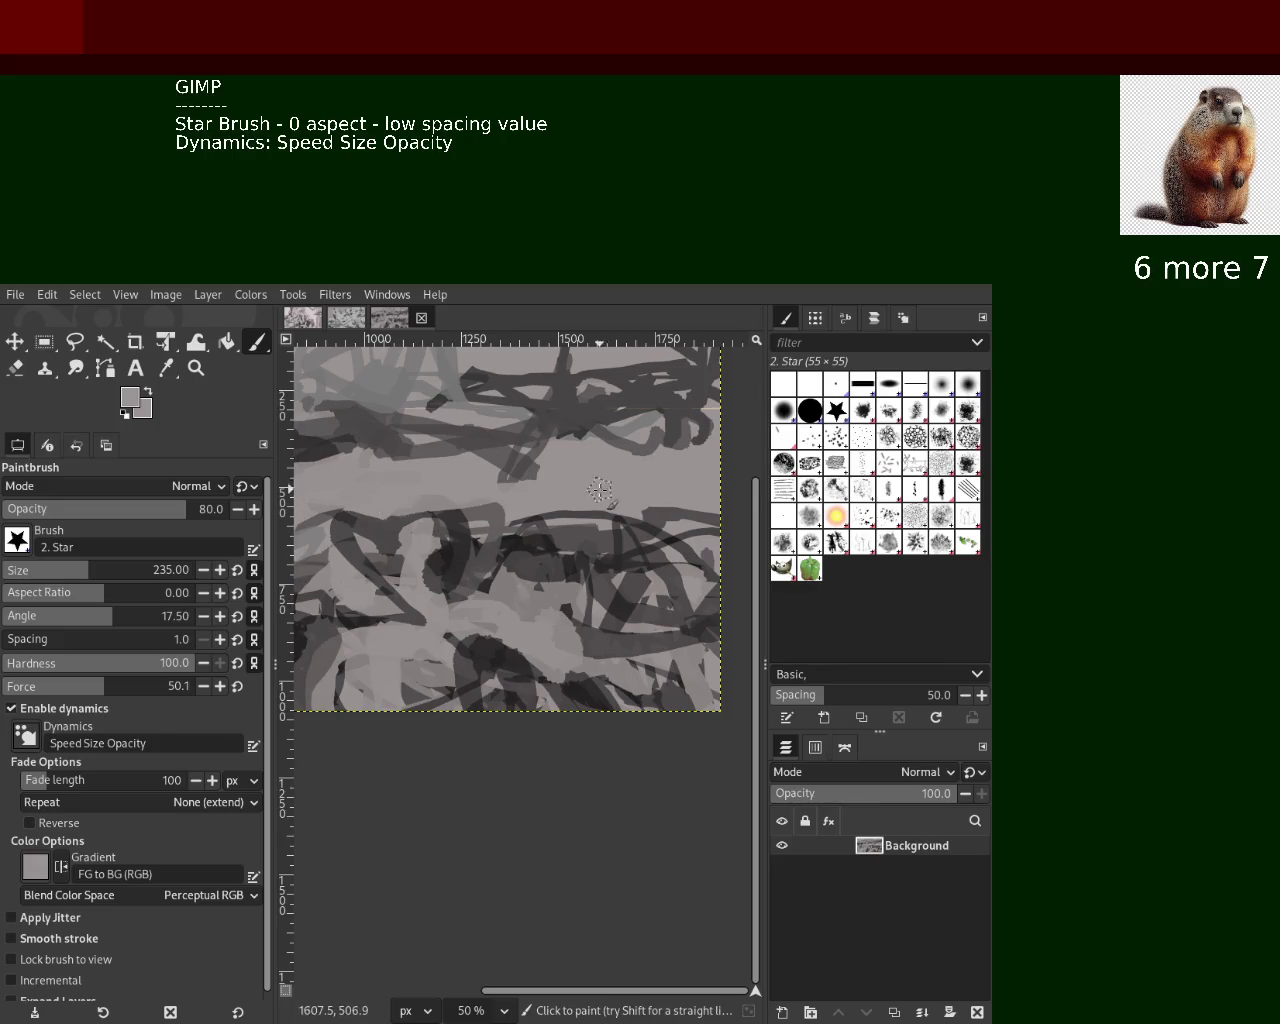
left_click(645, 512, "ctrl")
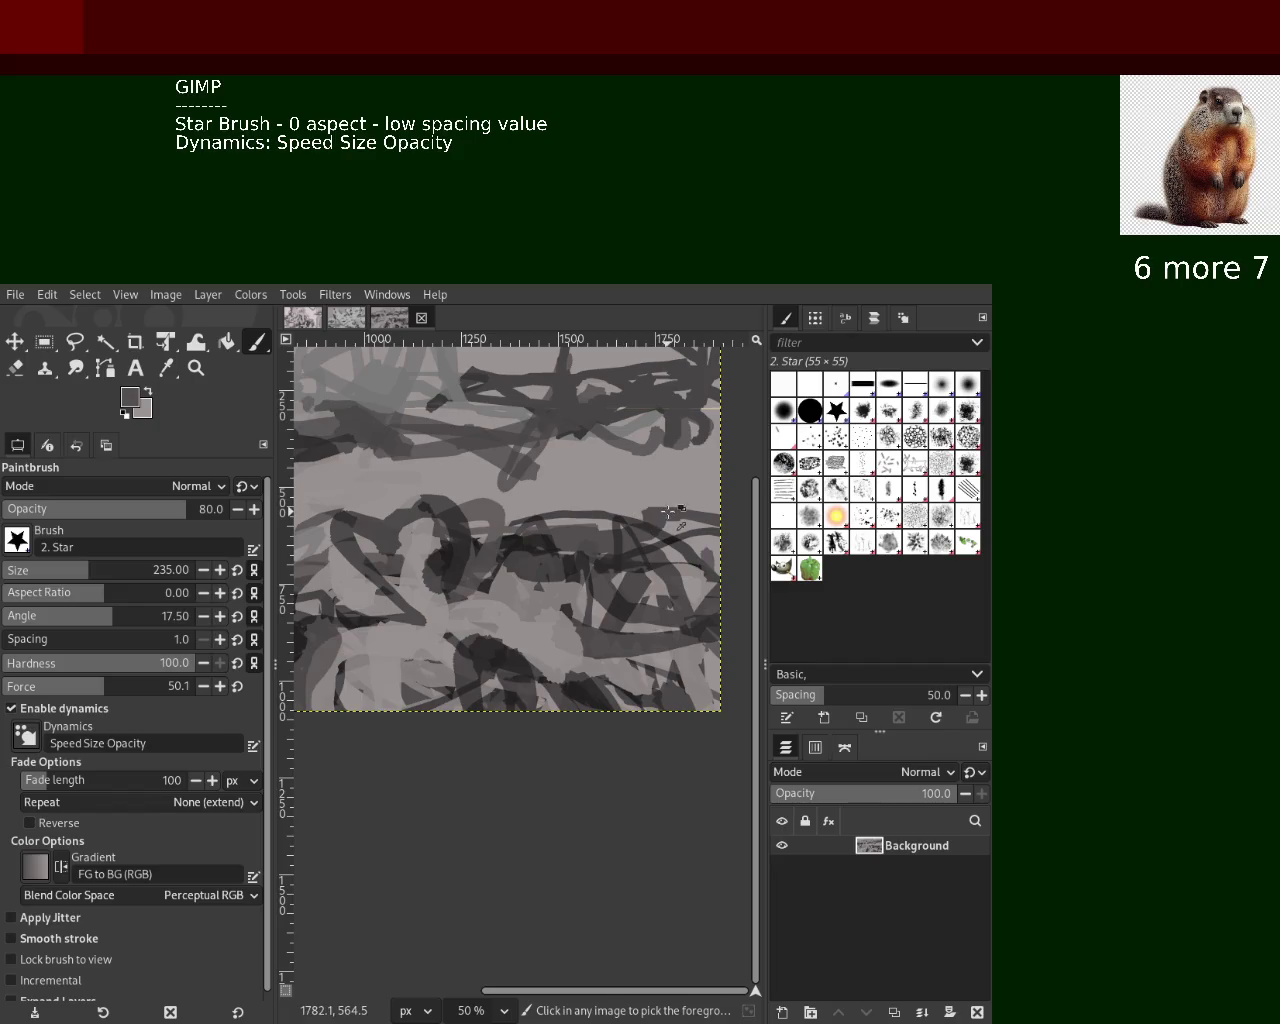
left_click(519, 547, "ctrl")
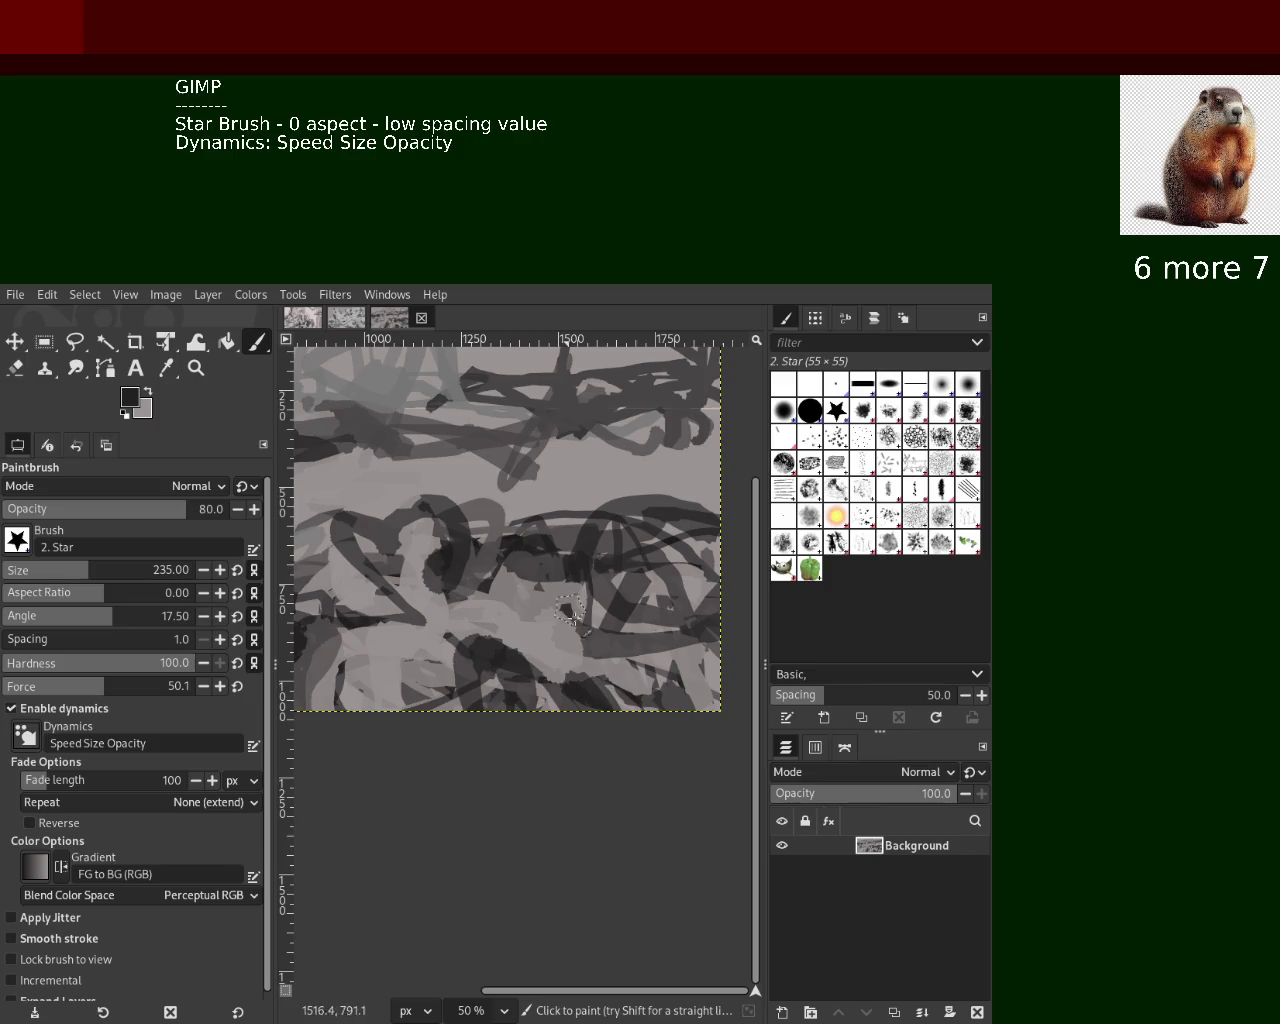
left_click(642, 560, "ctrl")
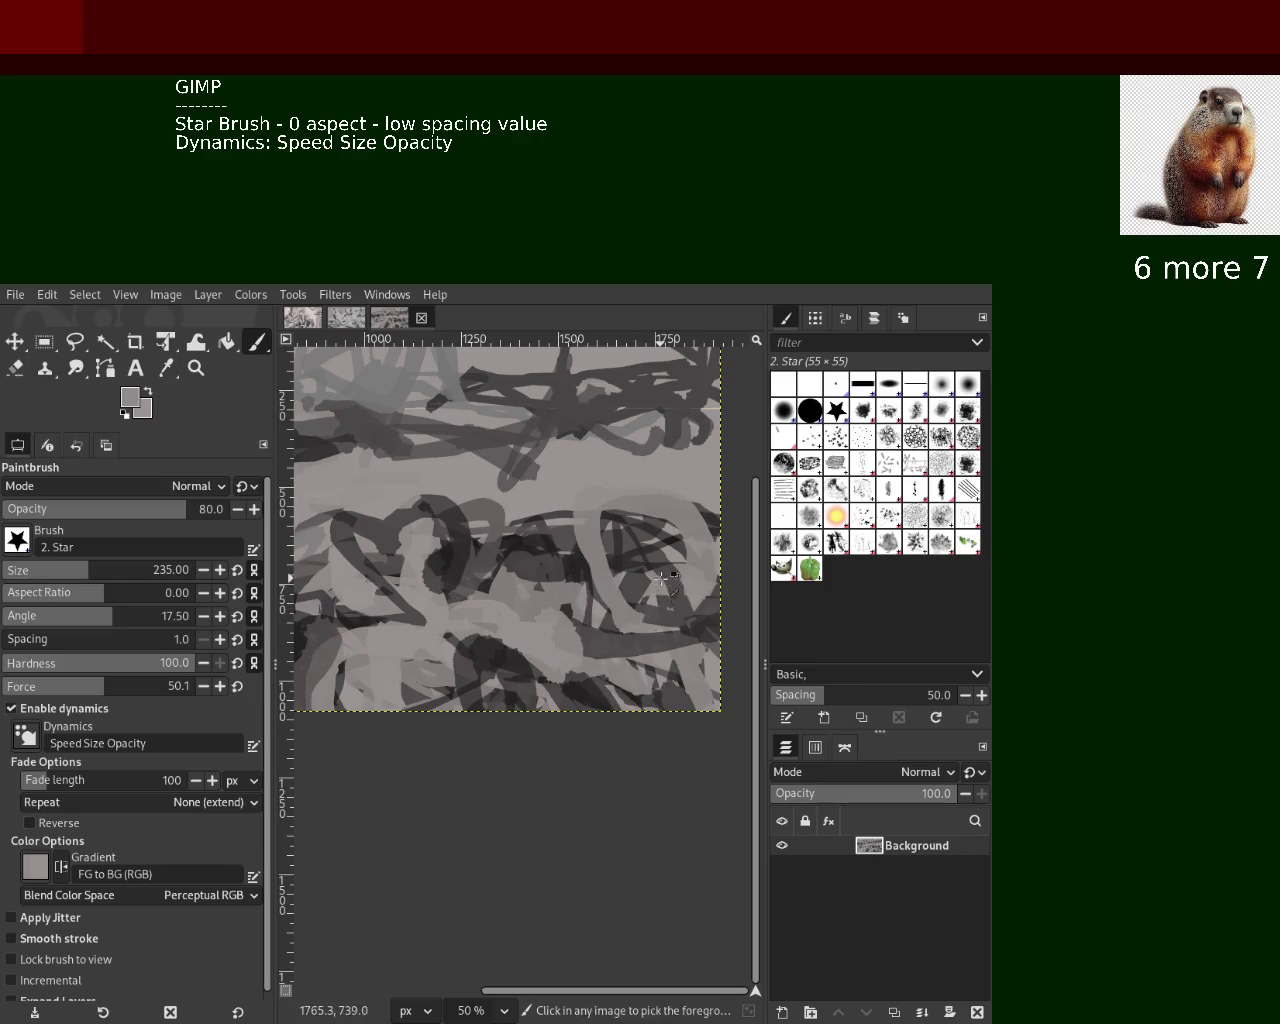
left_click(630, 577)
left_click_drag(630, 577, 637, 631)
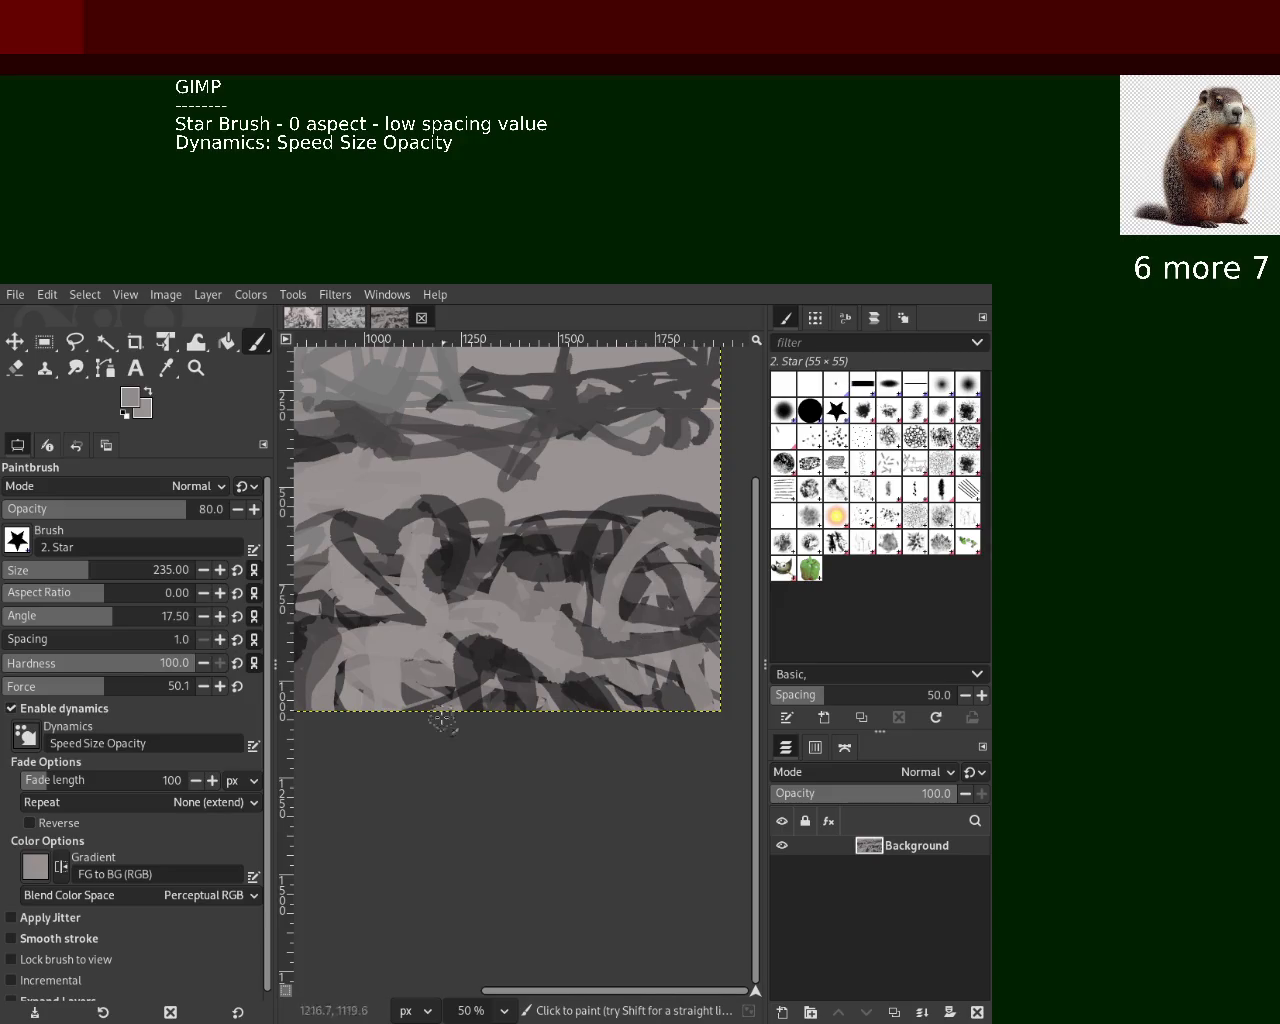
Toggle undo and redo to compare, keeping the light grey loops
key("ctrl+z")
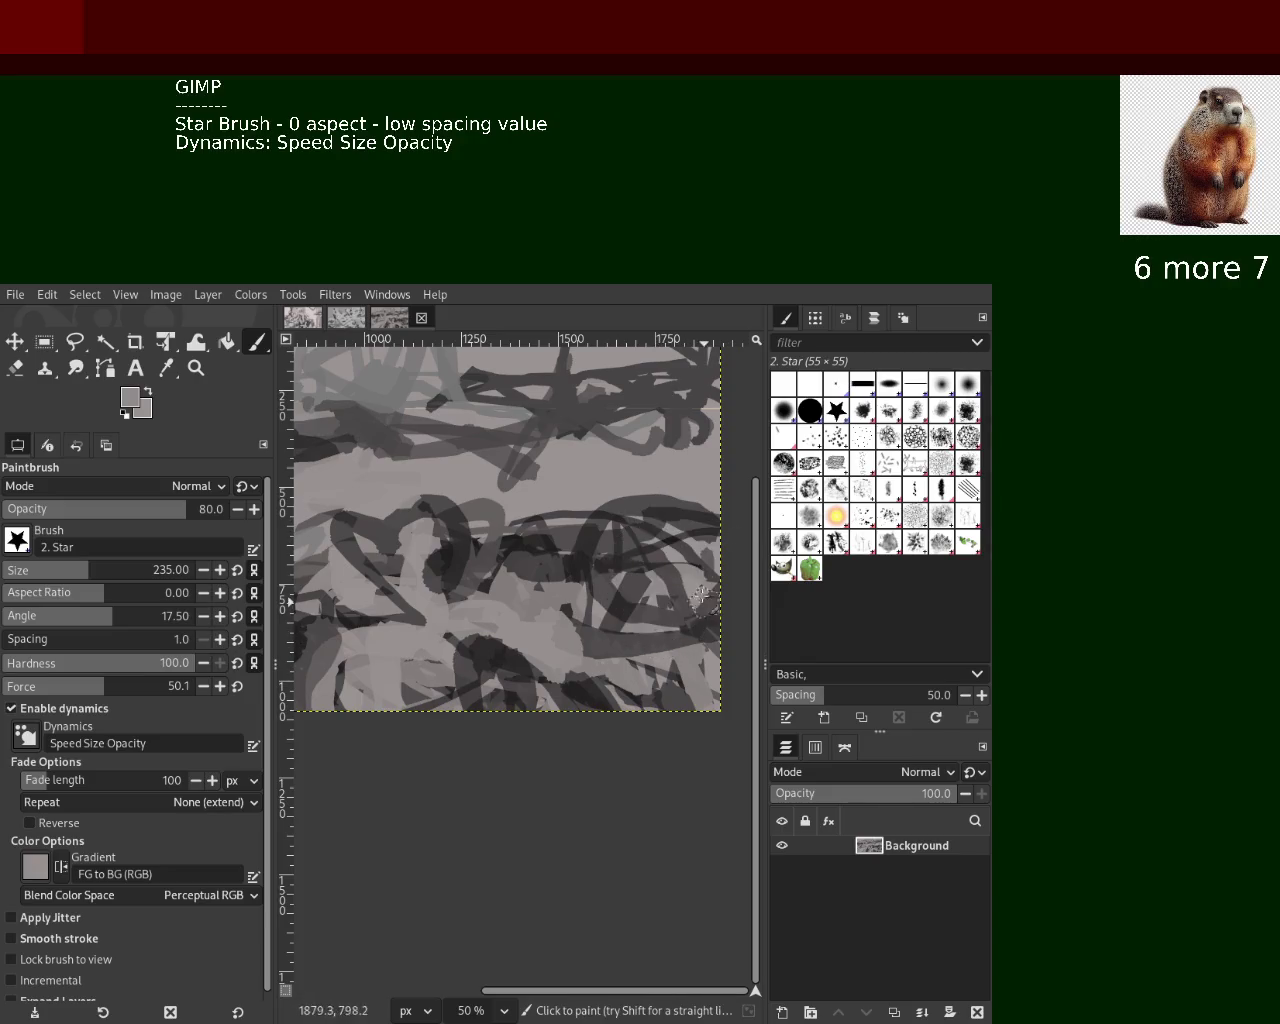
key("ctrl+y")
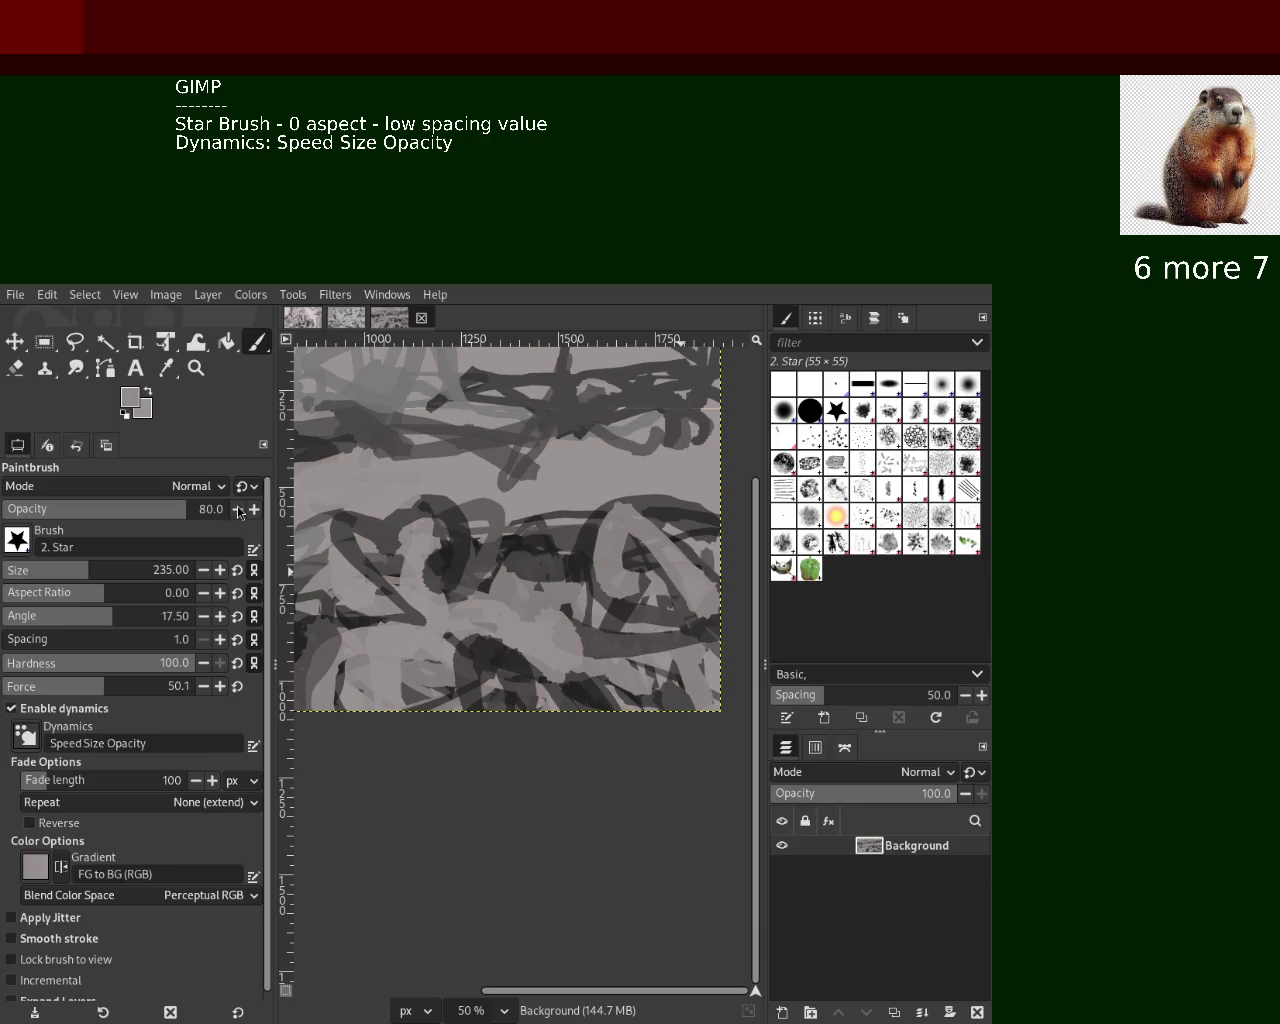
key("ctrl+z")
key("ctrl+y")
key("ctrl+z")
key("ctrl+y")
key("ctrl+z")
key("ctrl+y")
key("ctrl+z")
key("ctrl+y")
key("ctrl+z")
key("ctrl+y")
Paint a dark grey stroke across the lower canvas, discarding a lighter trial stroke
left_click(600, 606, "ctrl")
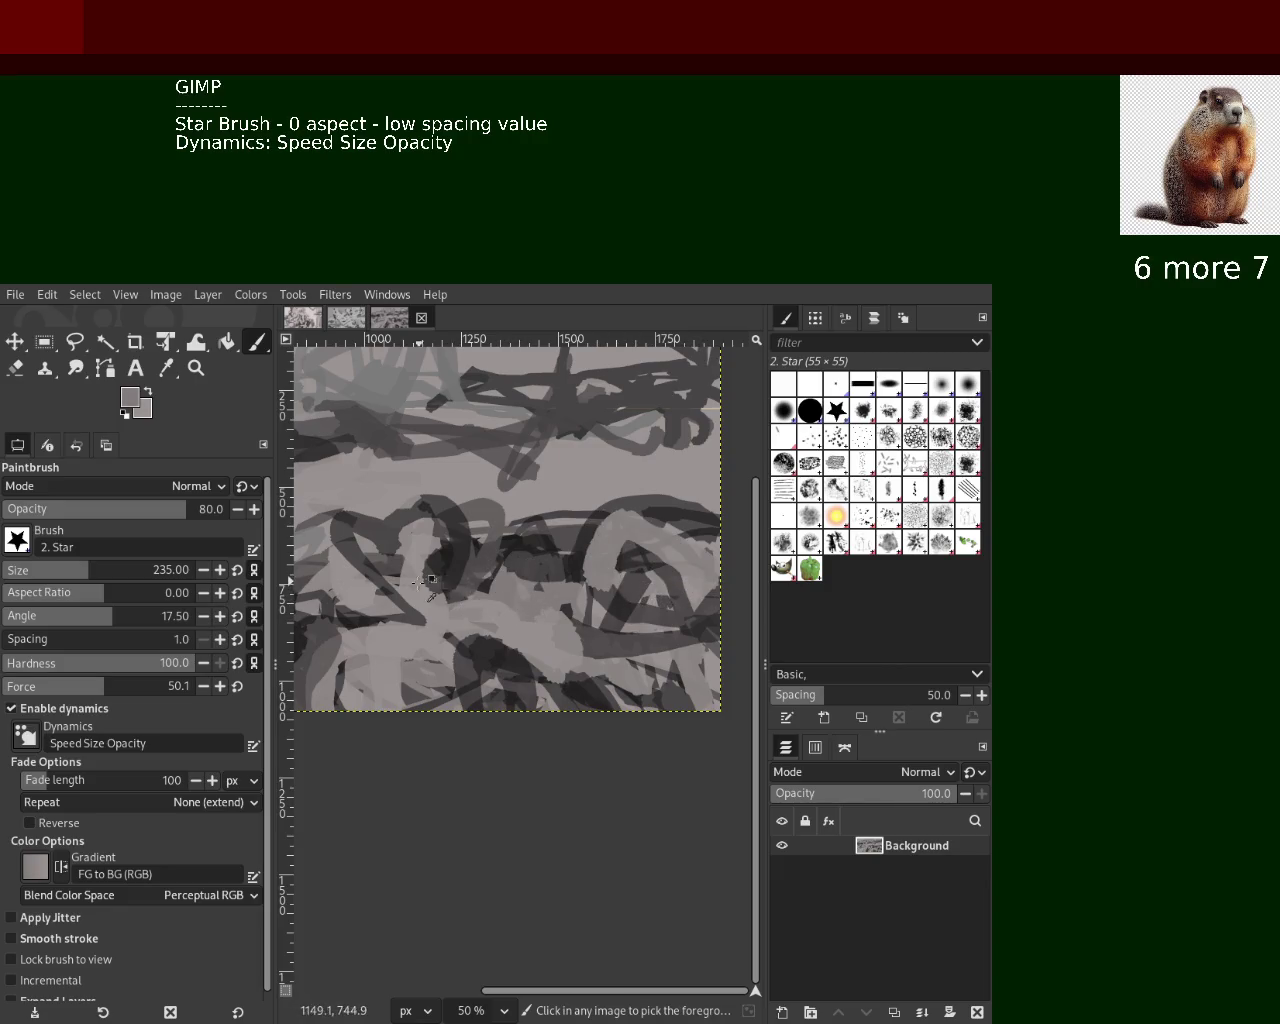
key("ctrl")
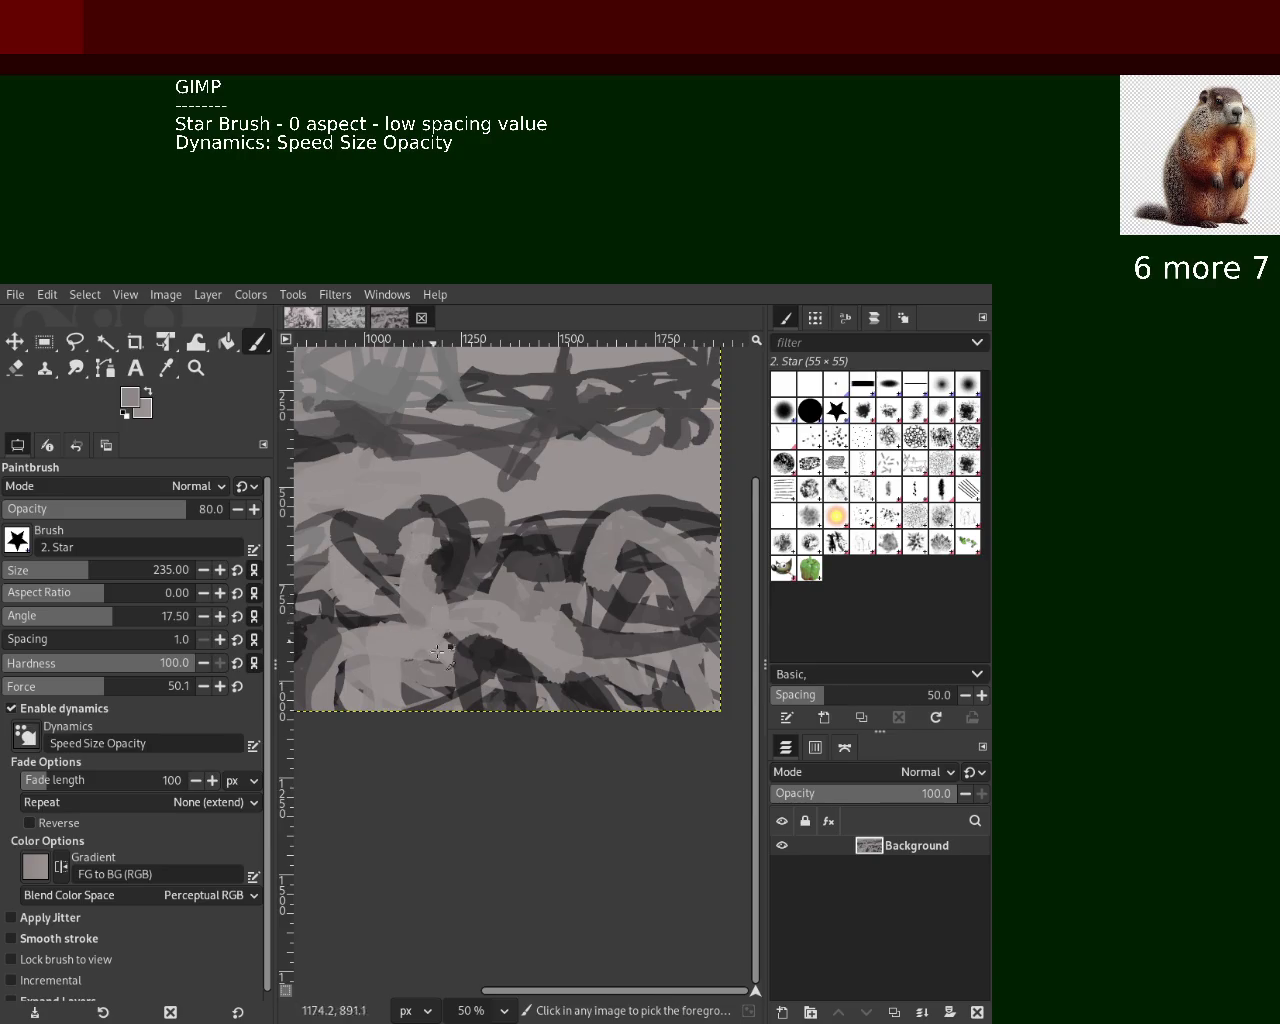
left_click(423, 600, "ctrl")
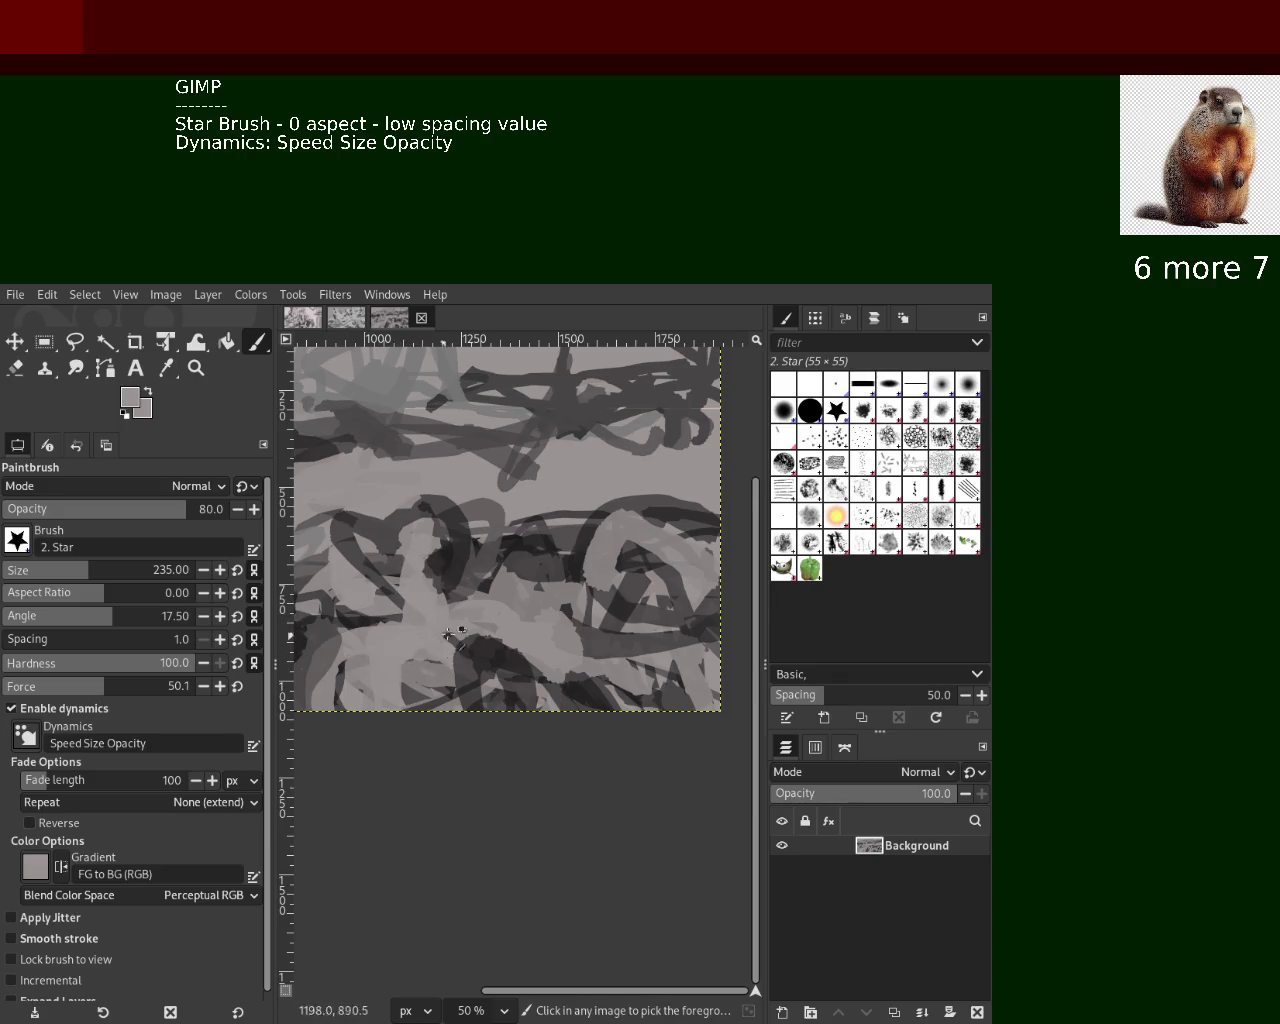
left_click_drag(530, 645, 477, 645)
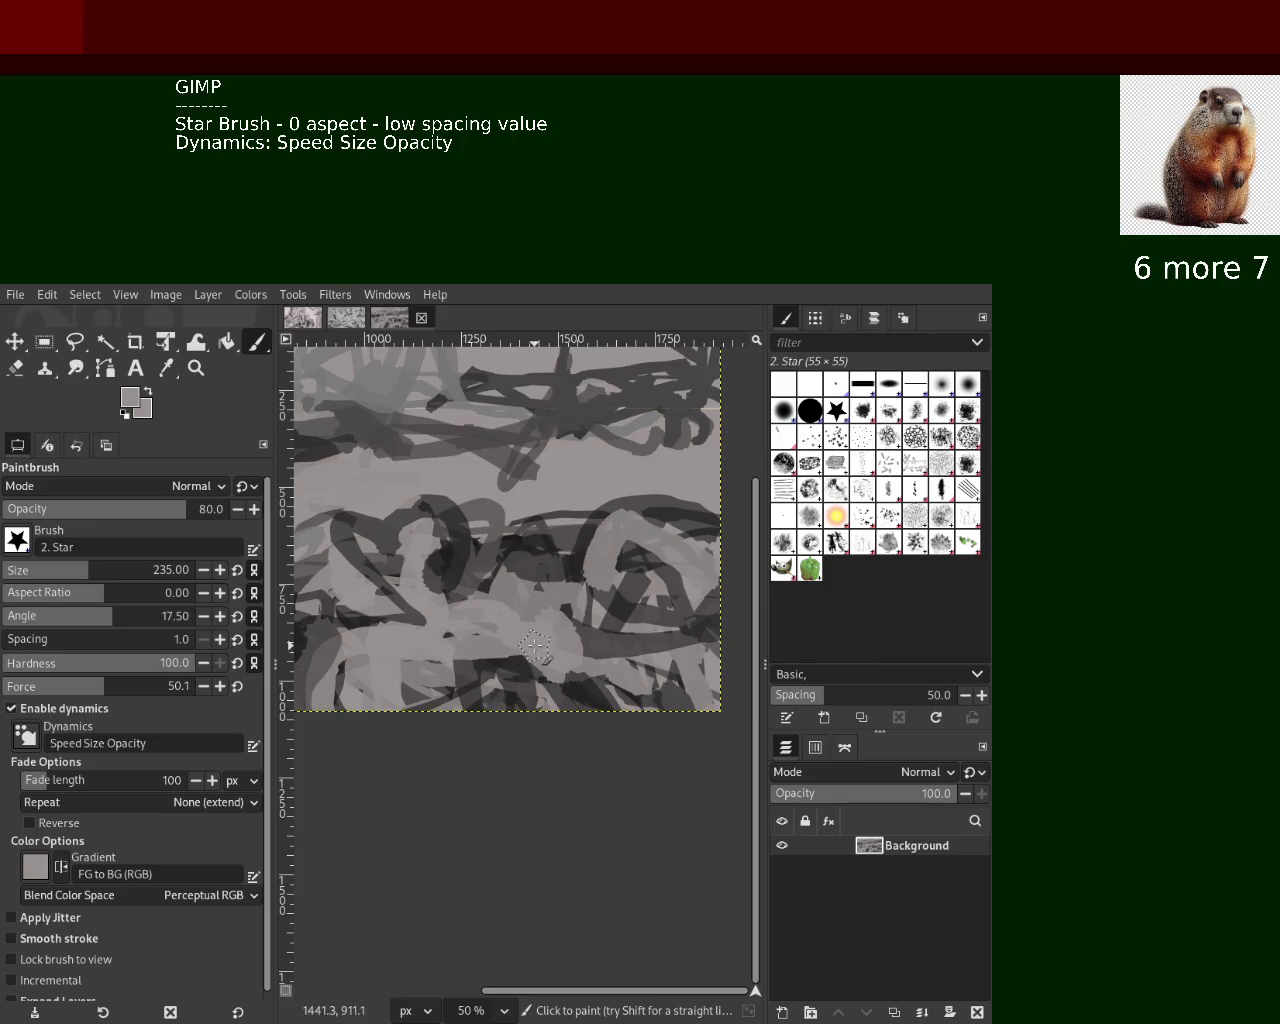
key("ctrl+z")
left_click(497, 653, "ctrl")
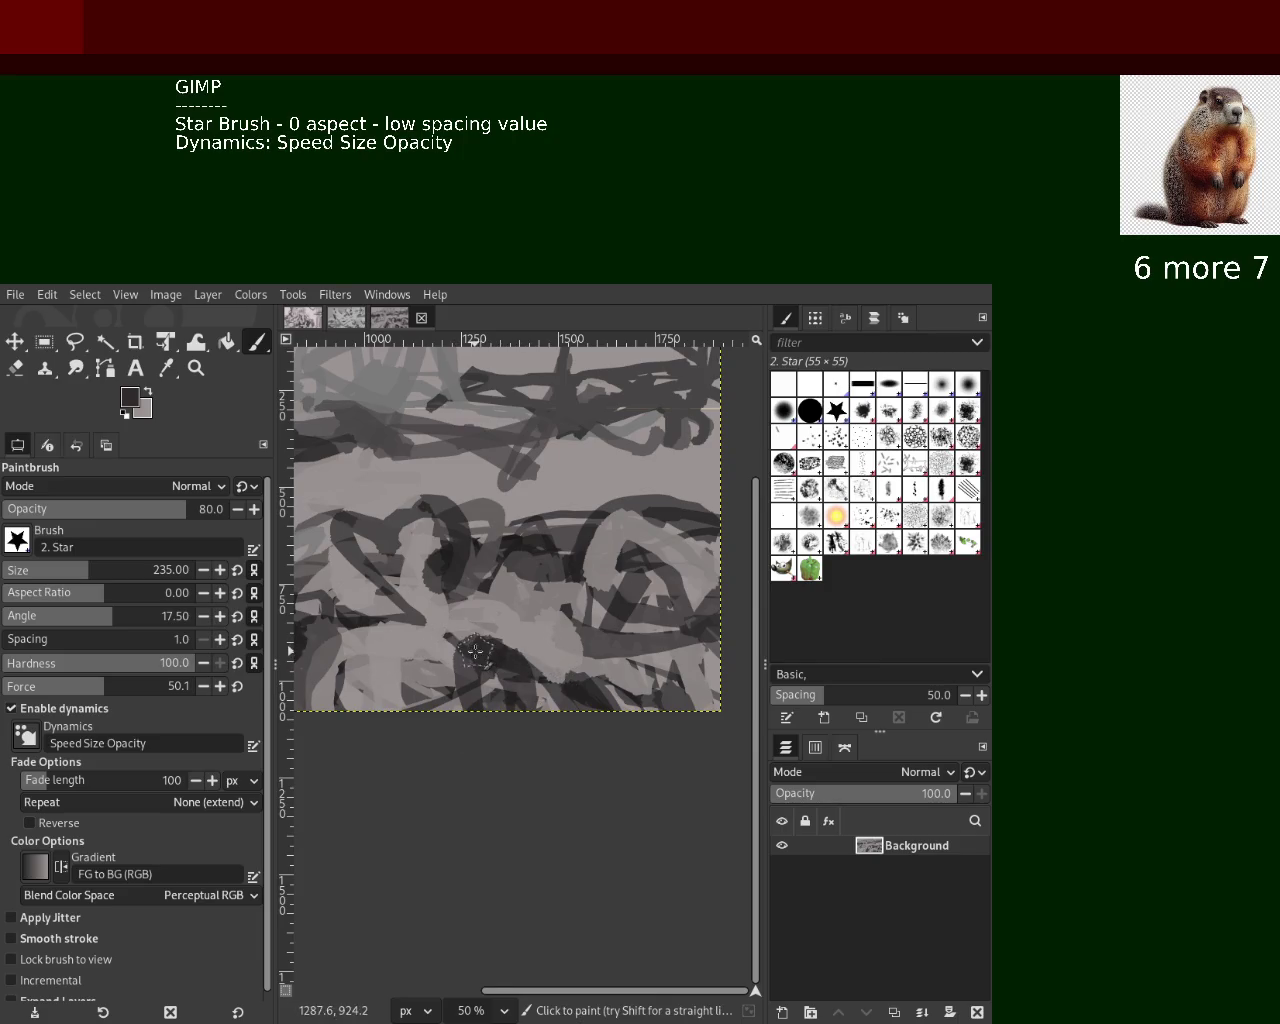
mouse_move(497, 653)
left_mouse_down()
mouse_move(553, 672)
mouse_move(600, 652)
mouse_move(410, 645)
left_mouse_up()
left_click(600, 652, "ctrl")
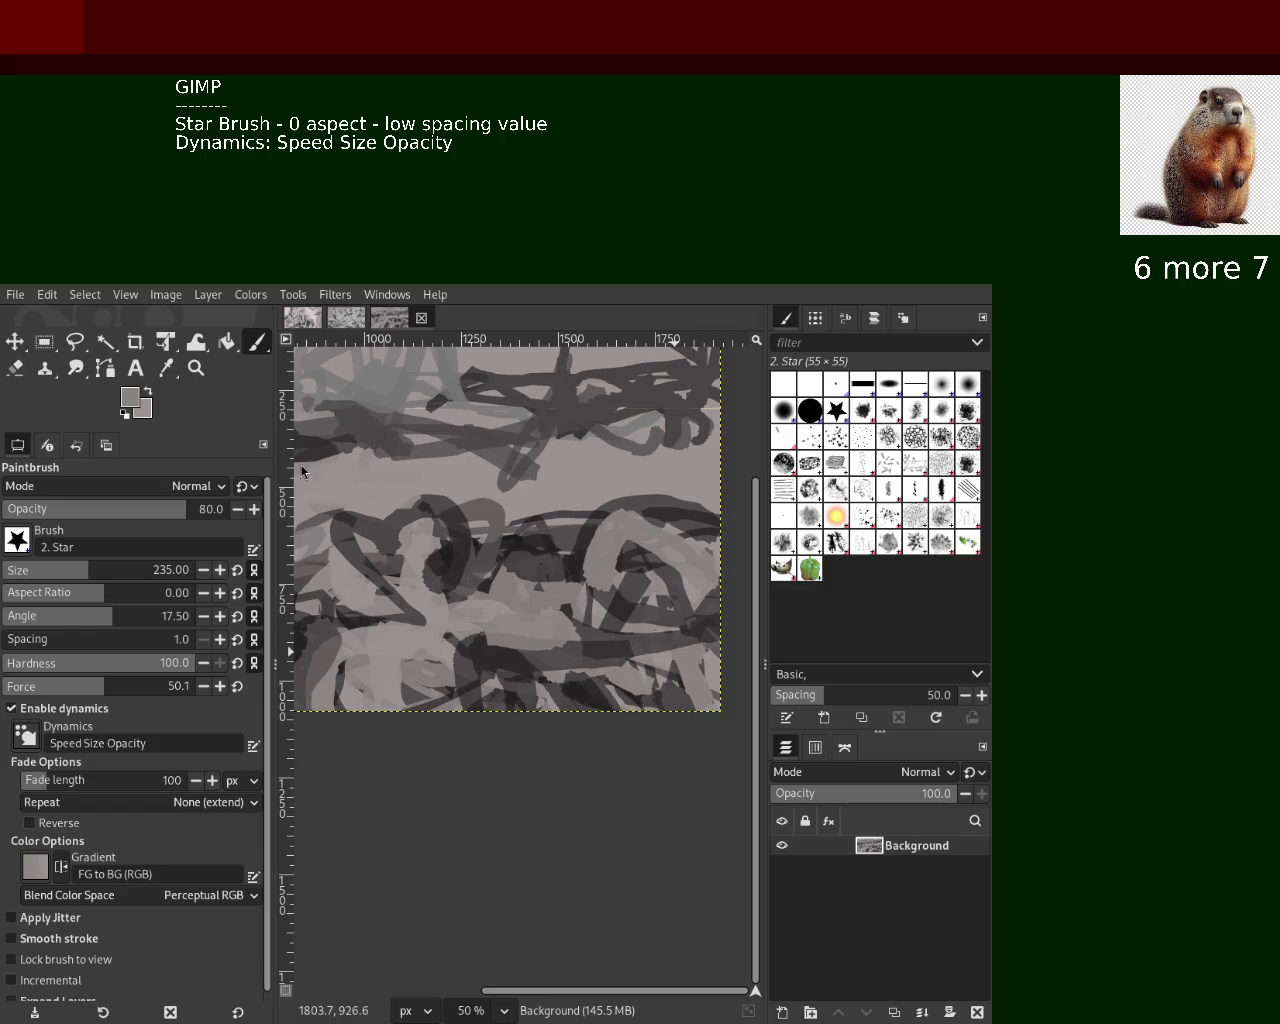
Sample several greys and dab a dark speckled patch in the lower middle
key("ctrl")
left_click(601, 703, "ctrl")
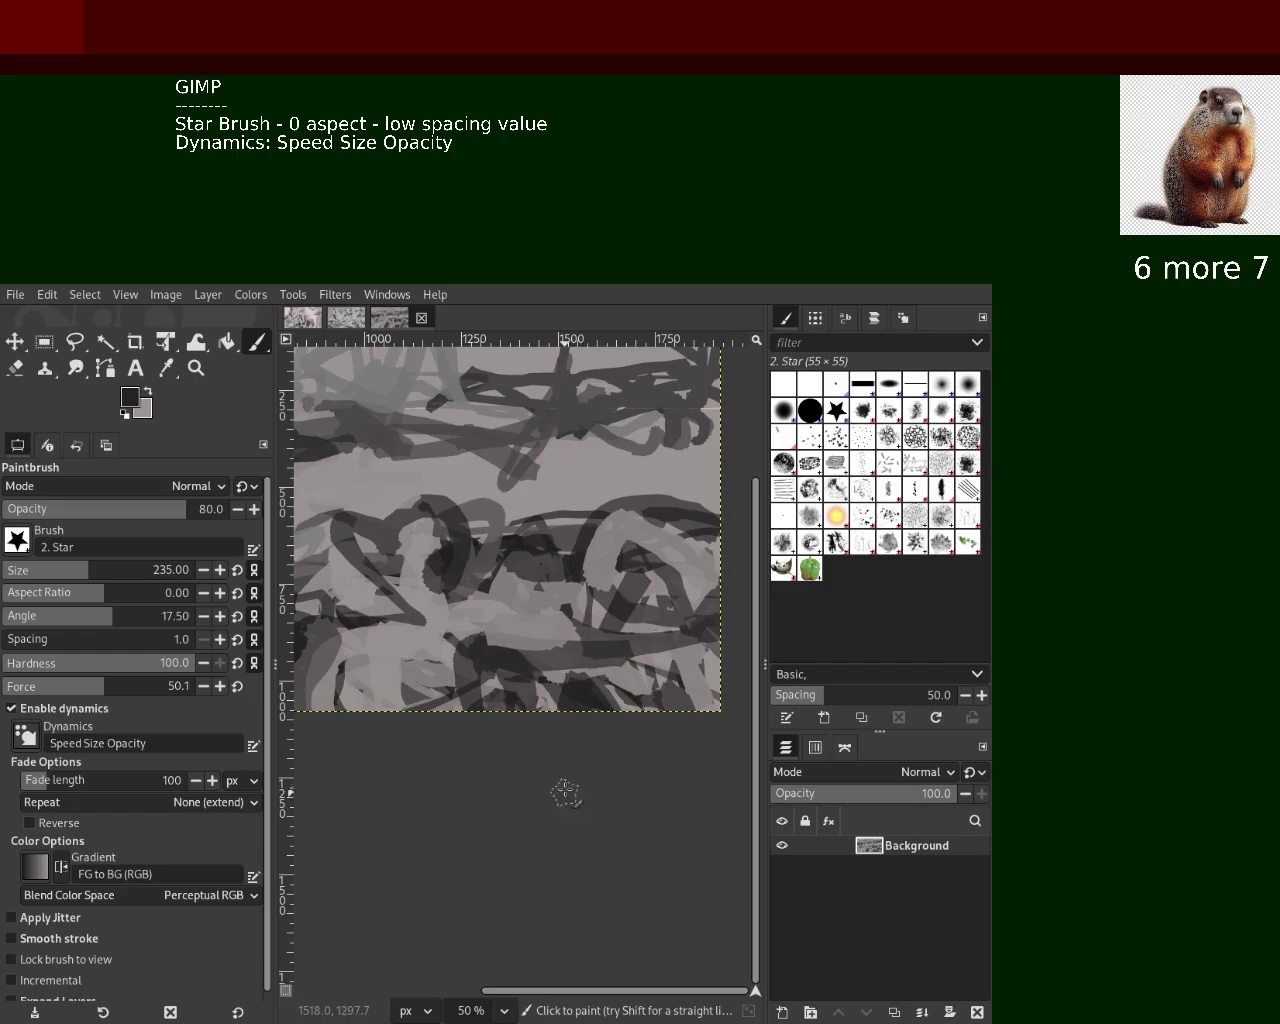
left_click(568, 656, "ctrl")
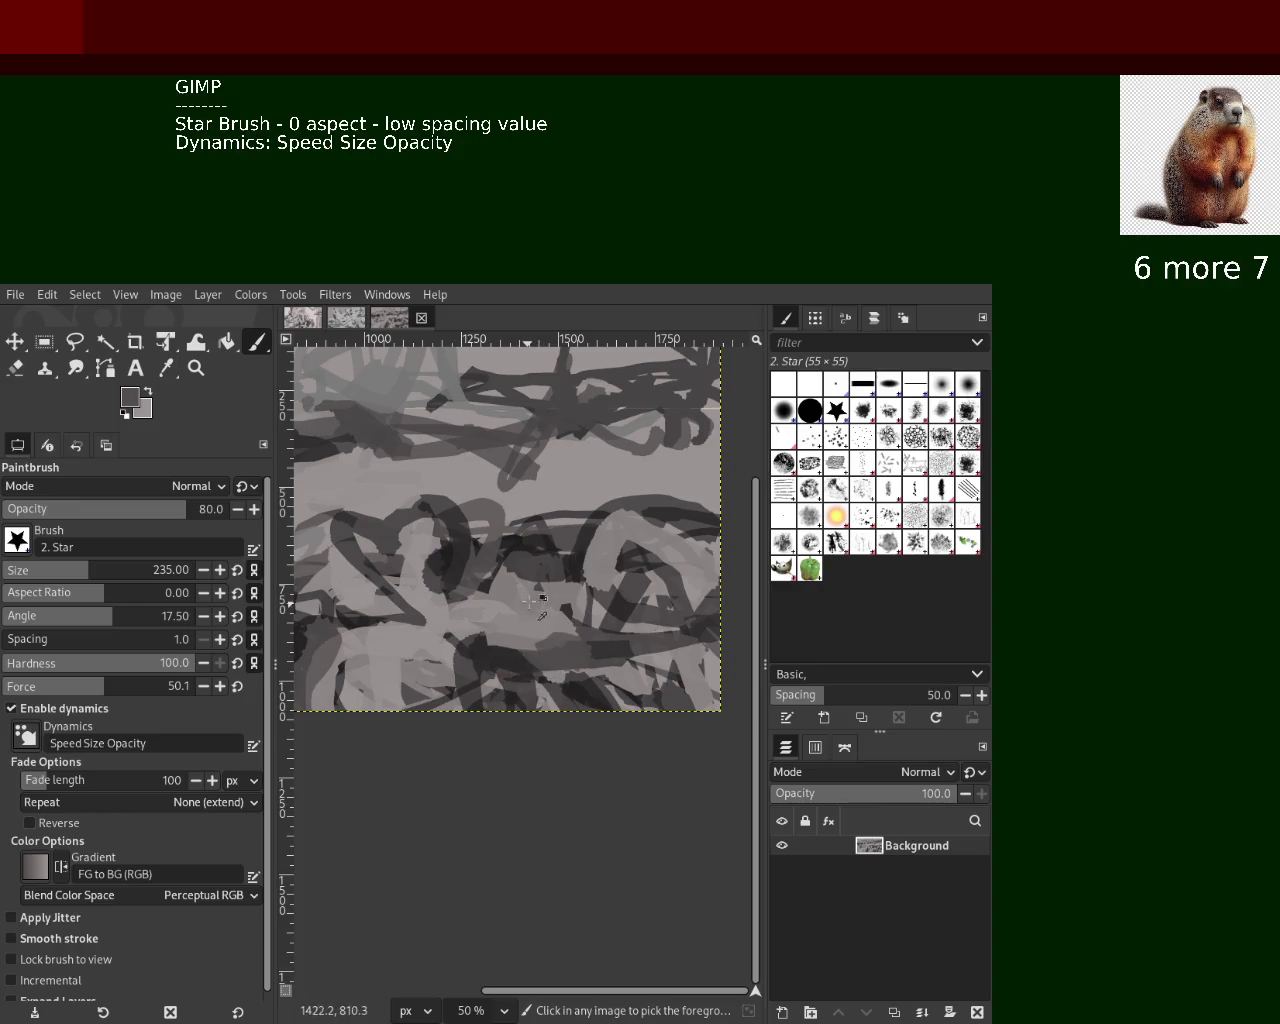
left_click(430, 562, "ctrl")
left_click(541, 552, "ctrl")
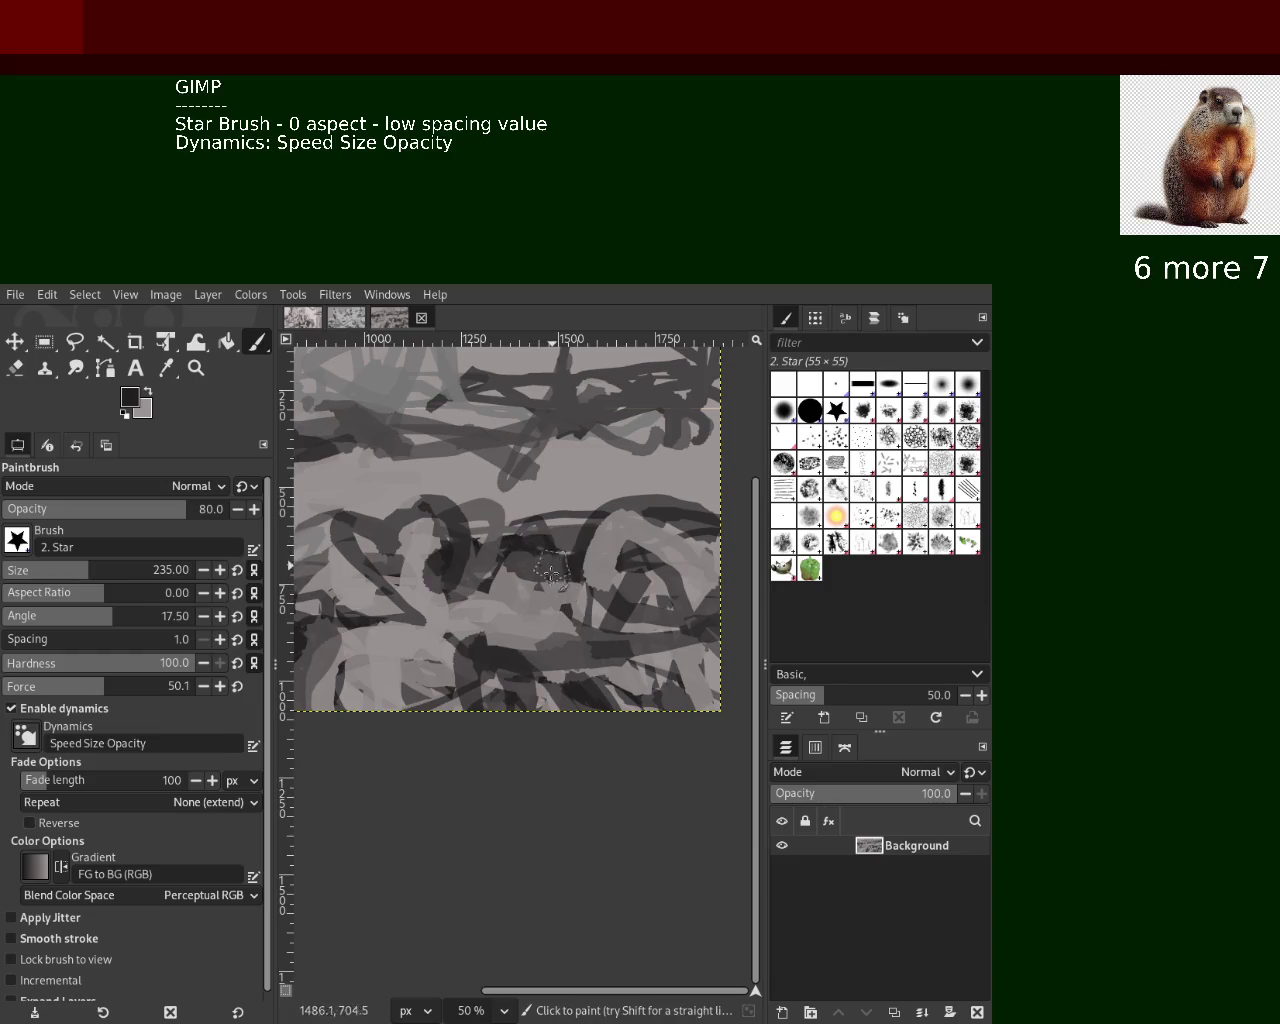
left_click(560, 535, "ctrl")
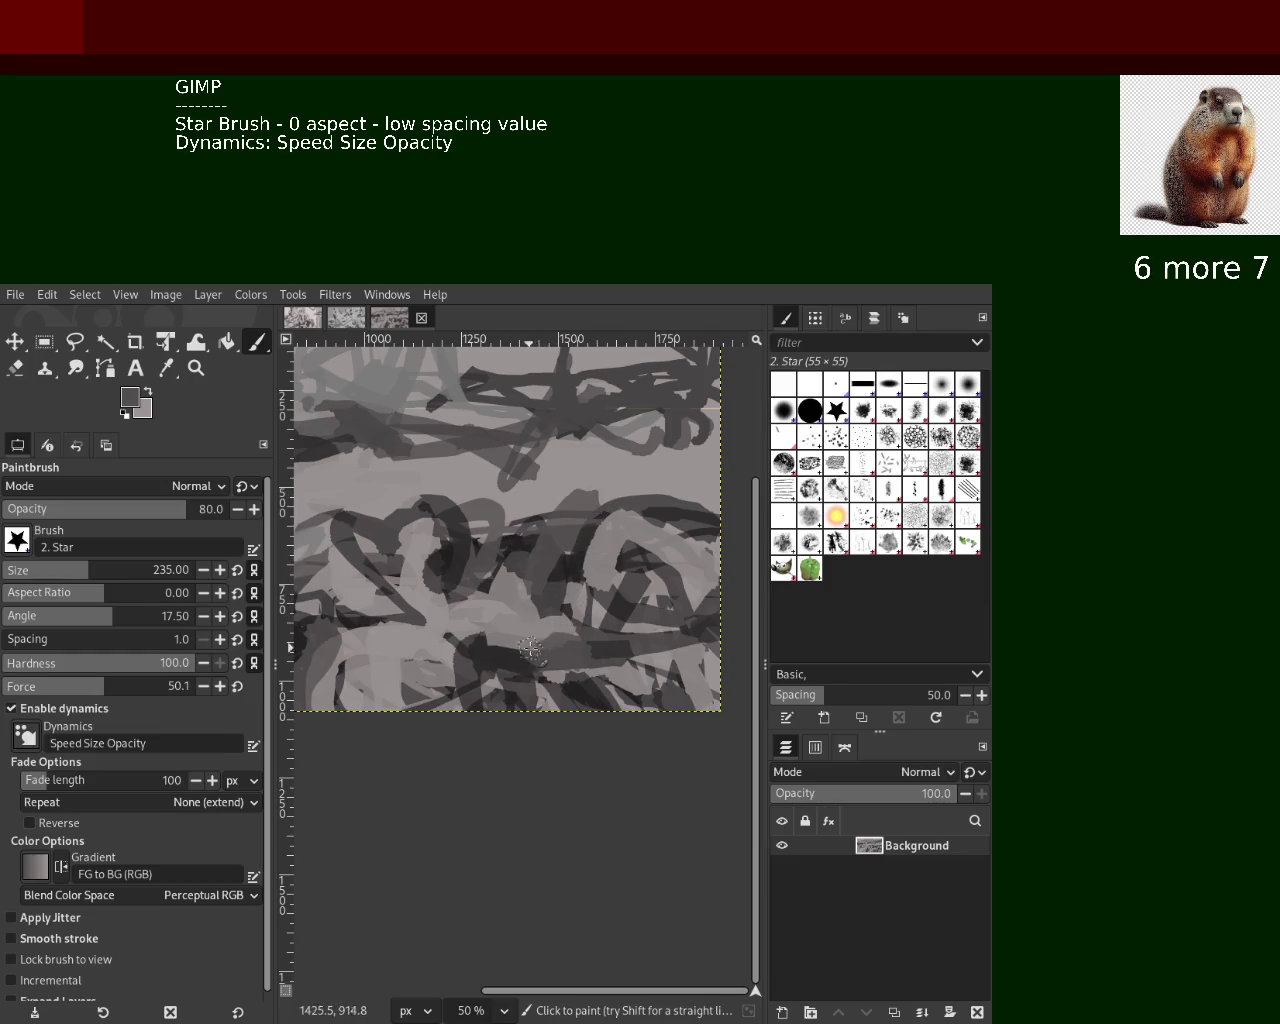
left_click_drag(540, 585, 555, 545)
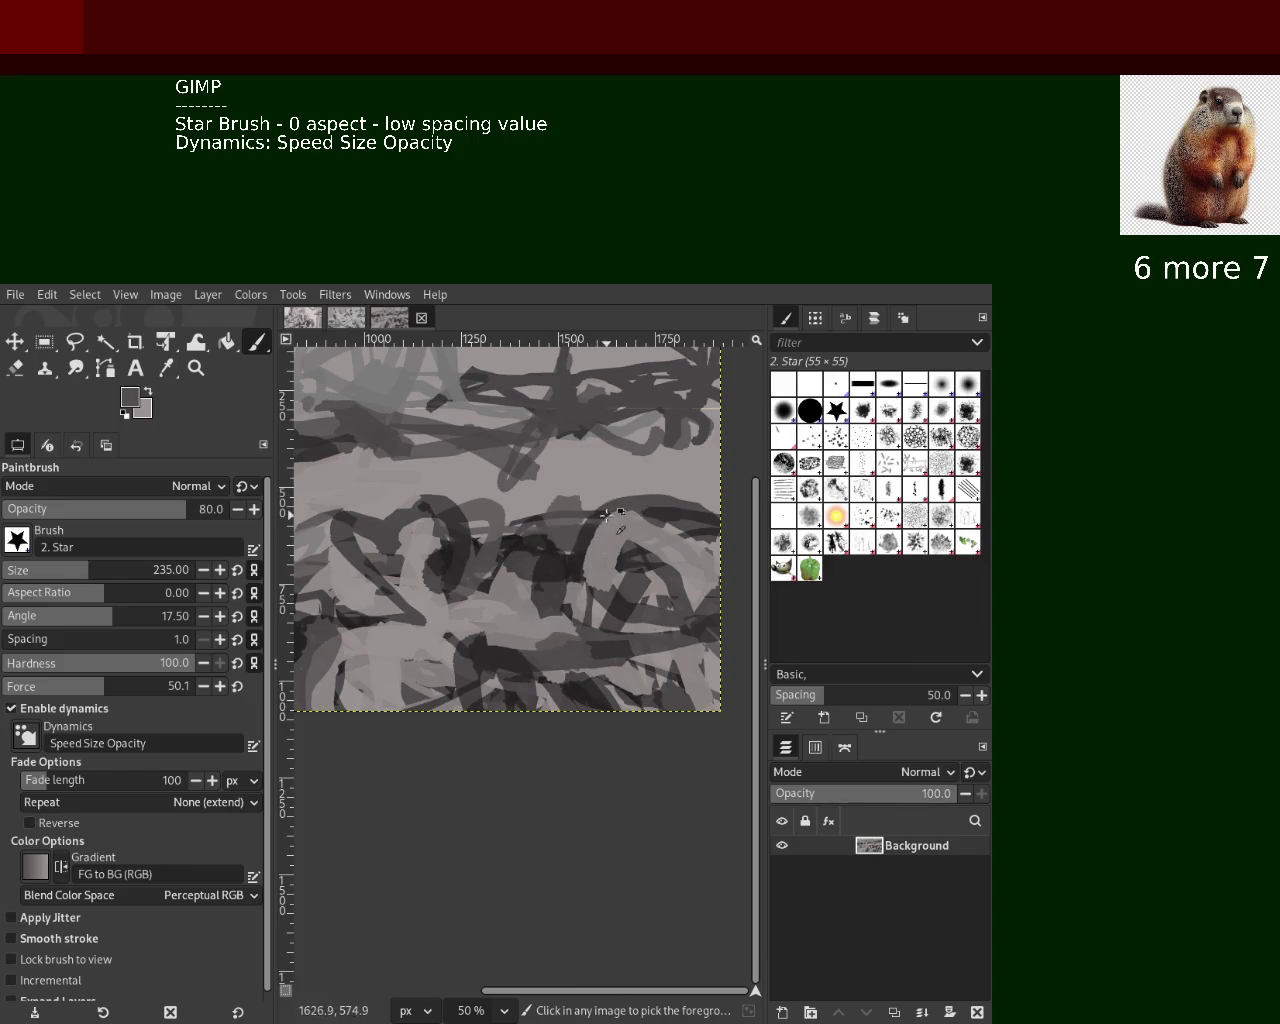
Sample more greys and shrink the brush size to 50
left_click(594, 510, "ctrl")
left_click(585, 548, "ctrl")
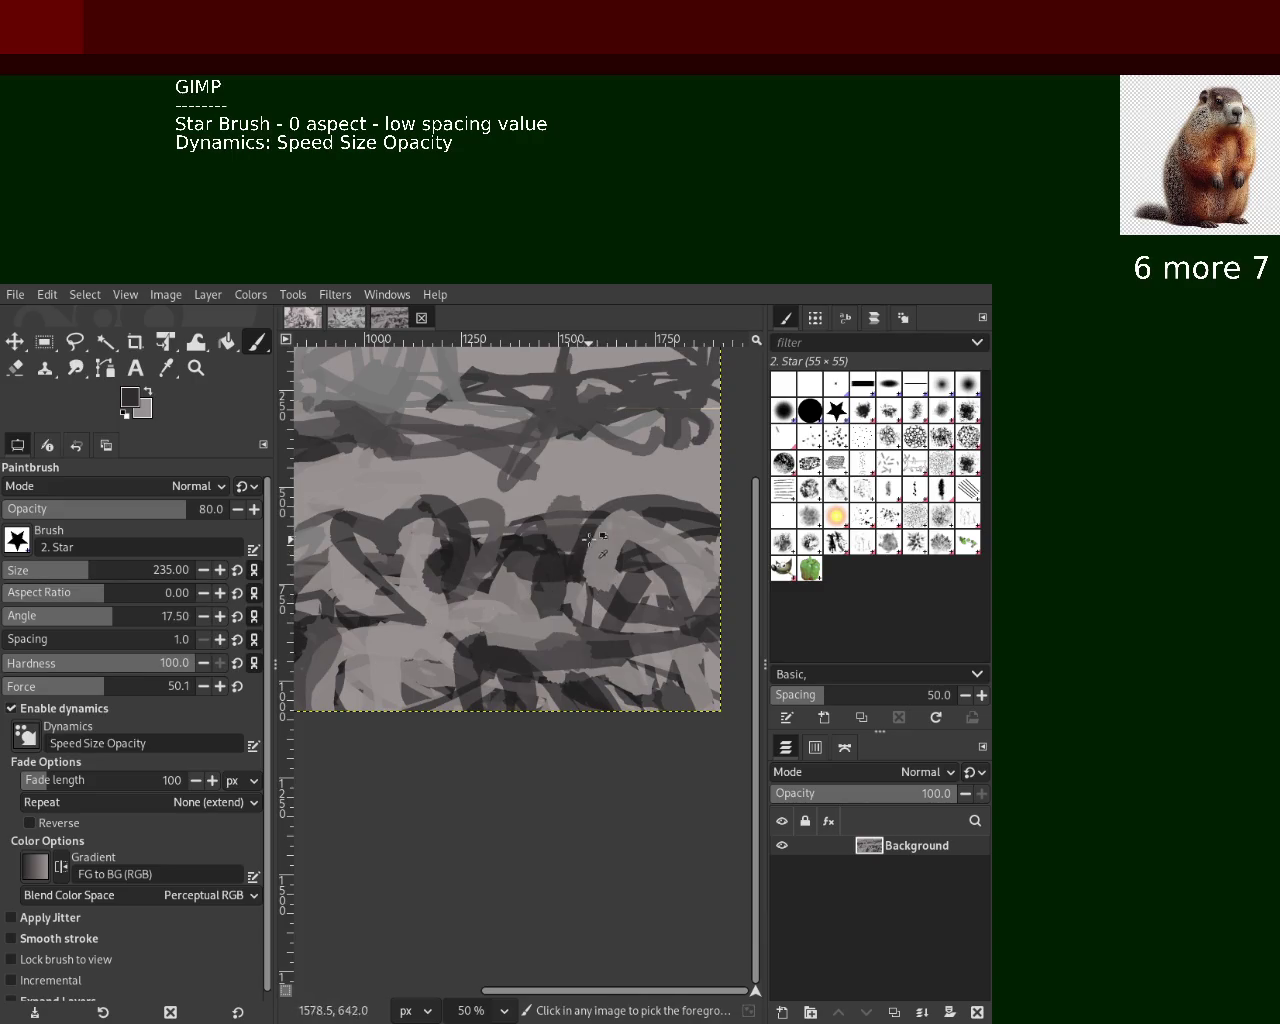
left_click(417, 573, "ctrl")
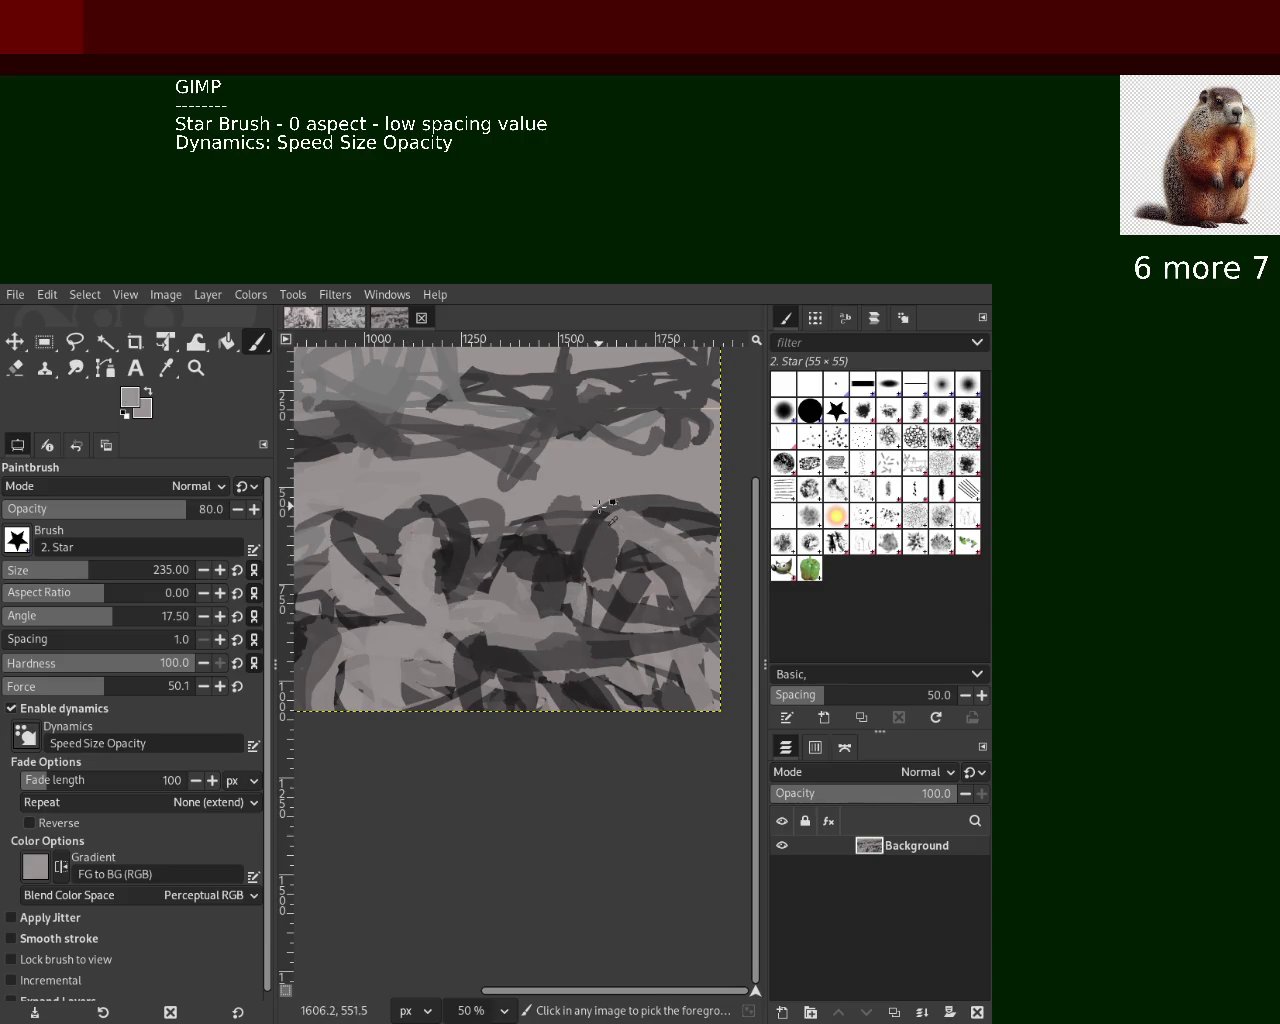
left_click(322, 447, "ctrl")
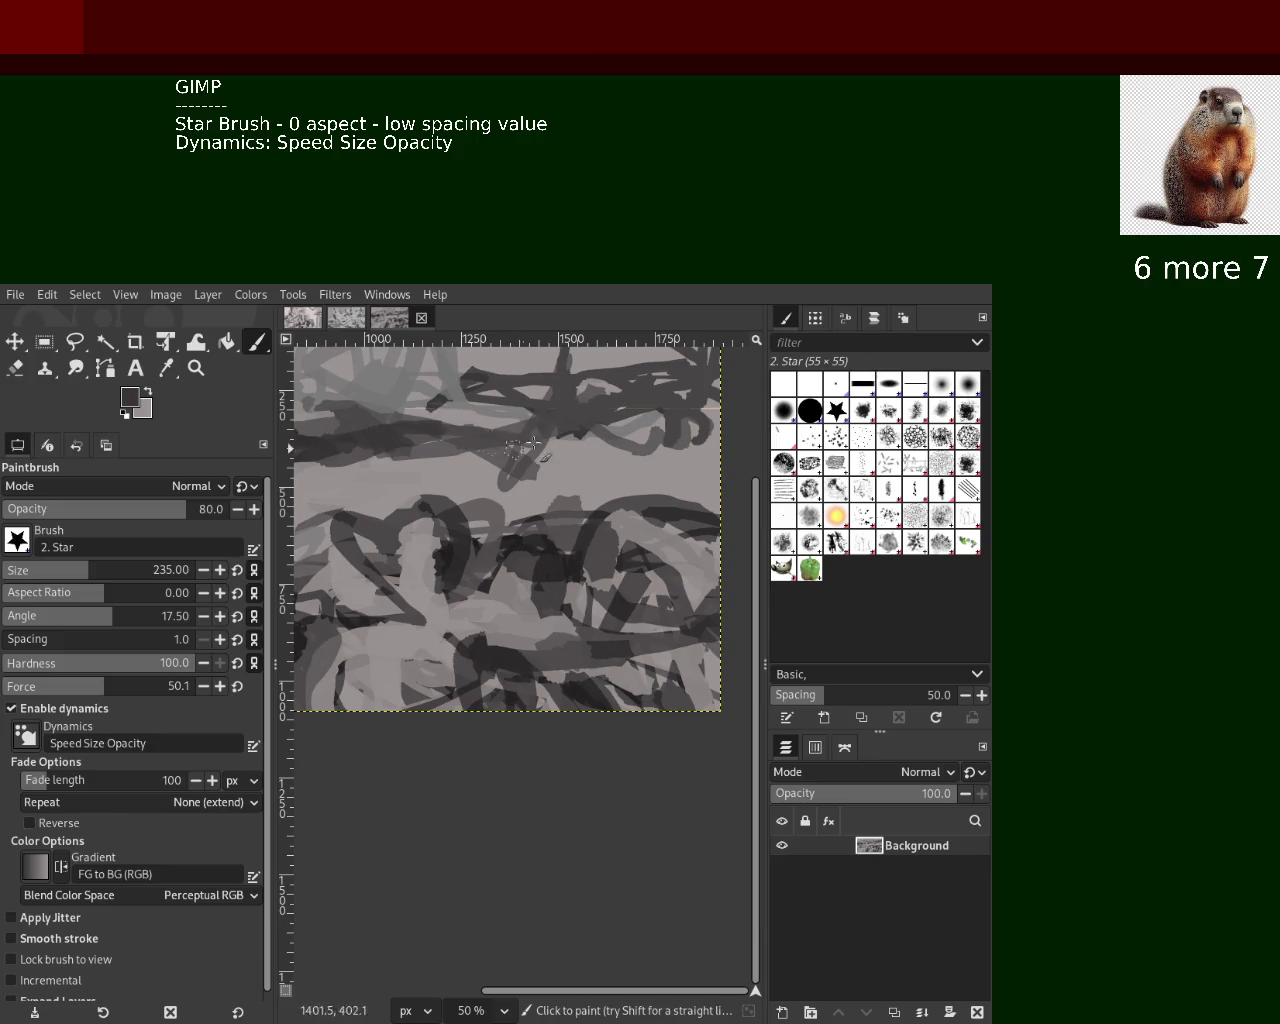
left_click(26, 575)
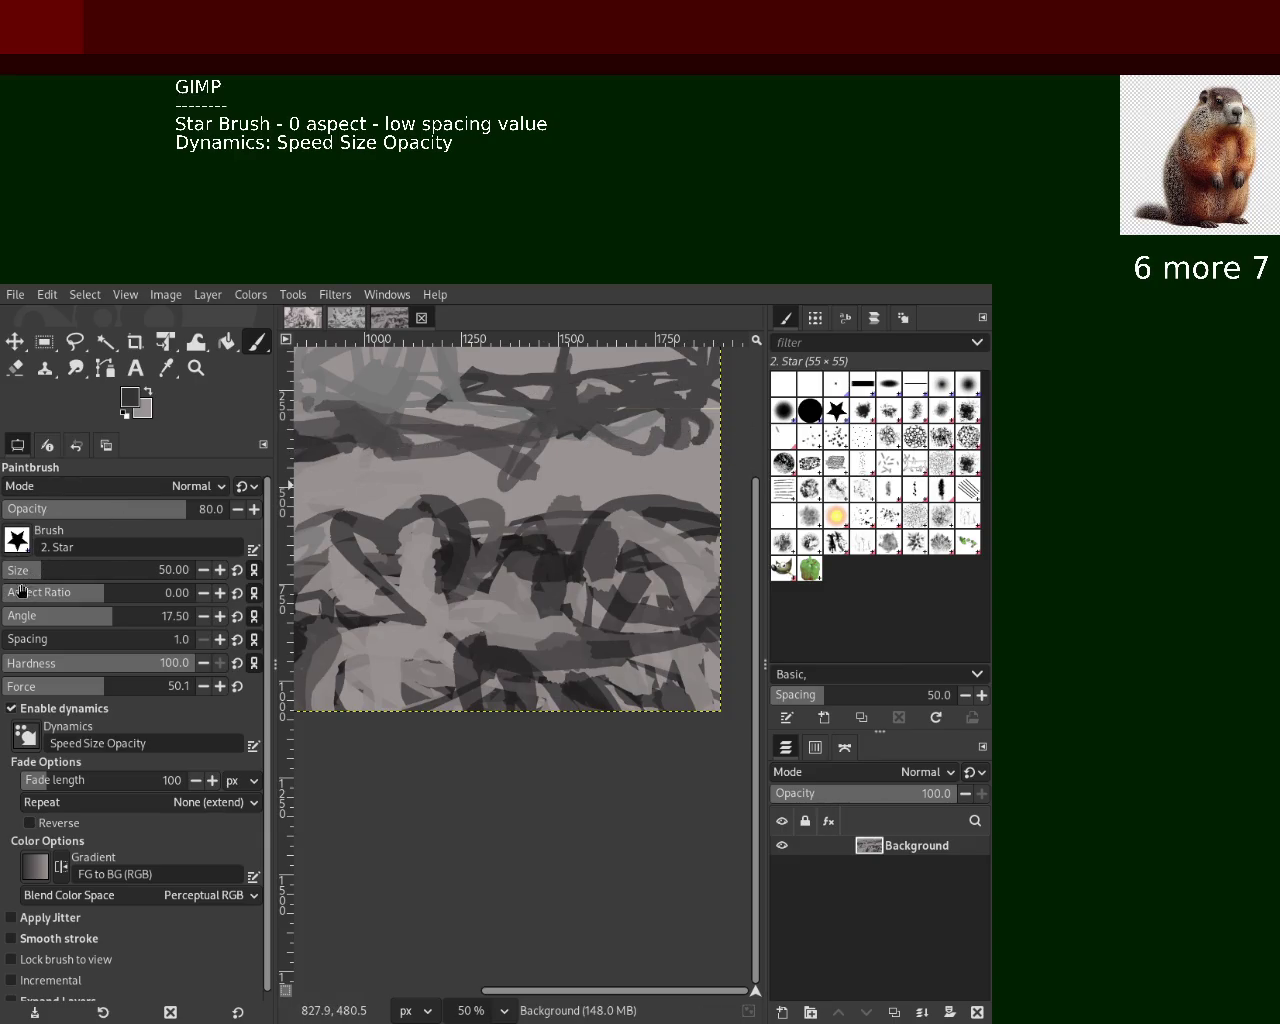
Paint dark and light grey strokes across the upper canvas, undoing missteps
mouse_move(318, 456)
left_mouse_down()
mouse_move(660, 428)
mouse_move(340, 430)
left_mouse_up()
left_click(660, 428, "ctrl")
key("ctrl+z")
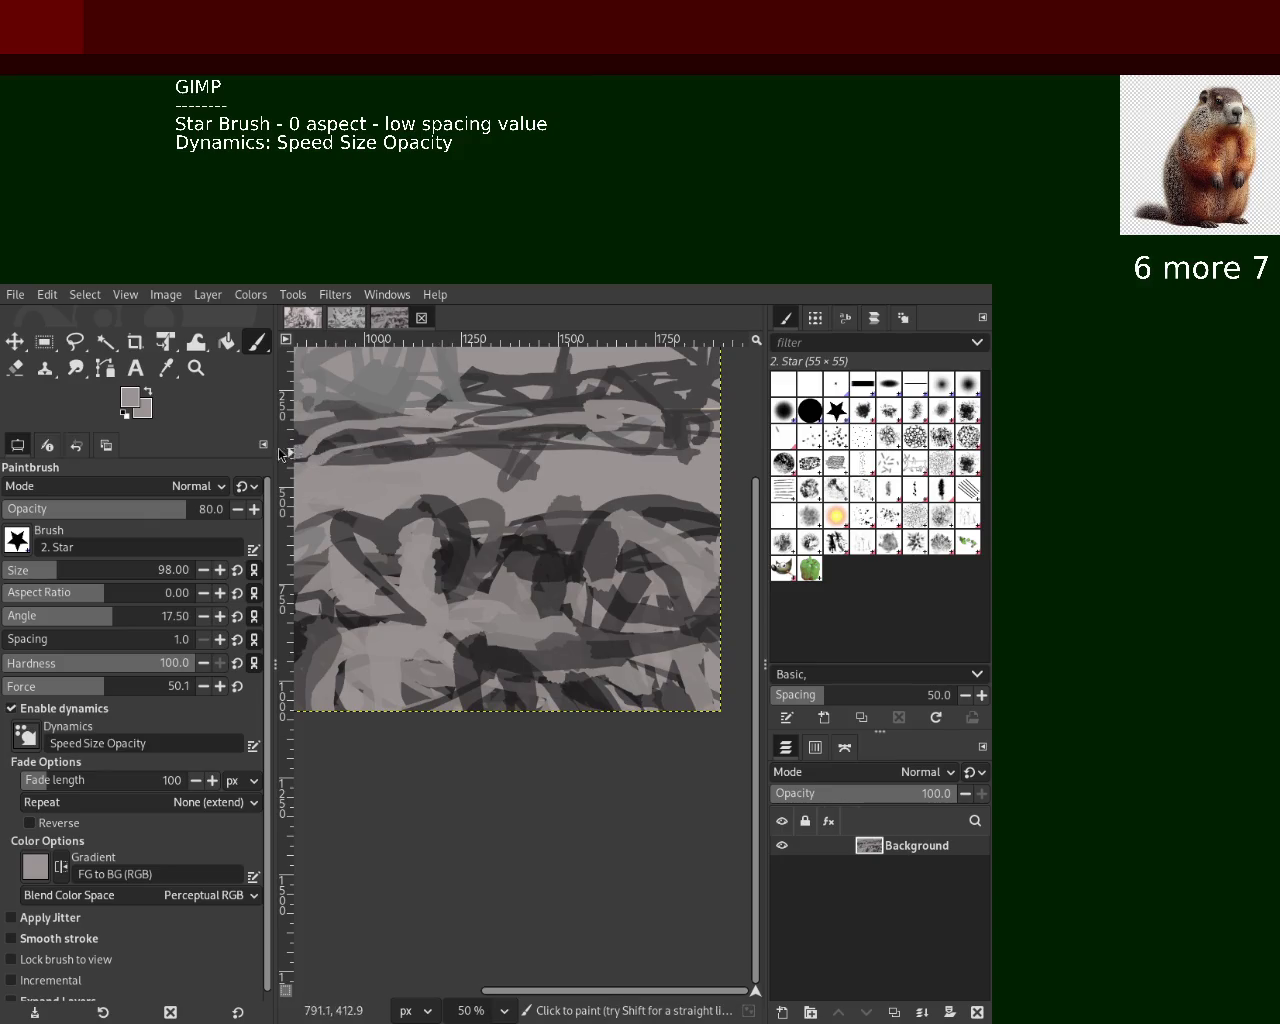
key("ctrl+z")
left_click(475, 420, "ctrl")
left_click_drag(470, 425, 375, 450)
key("ctrl+z")
left_click(470, 425, "ctrl")
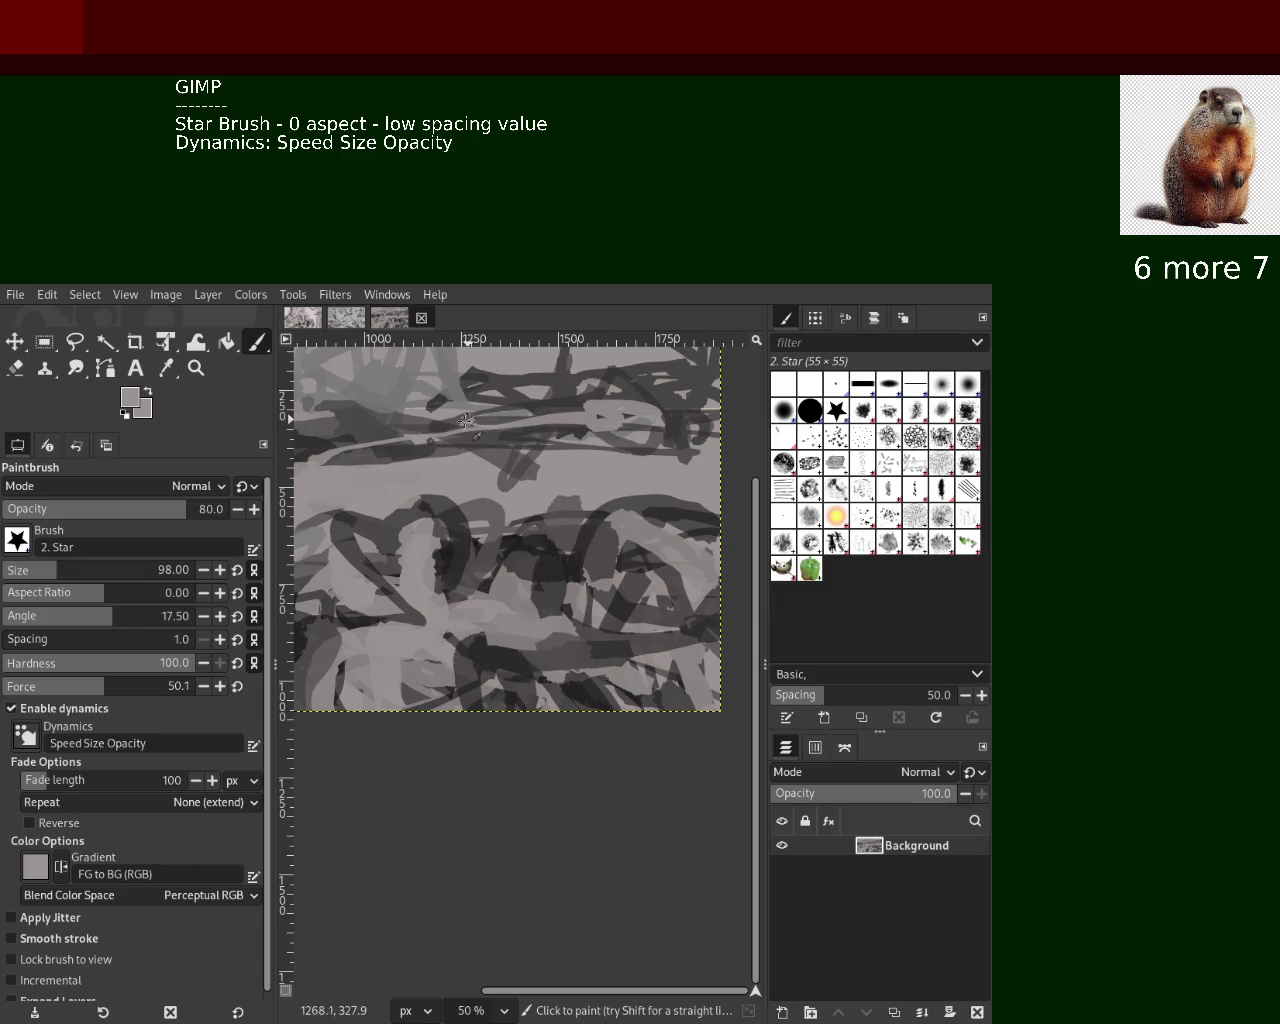
left_click_drag(470, 425, 295, 440)
Zoom the view out and in with the Zoom tool to inspect the whole image
left_click(197, 369)
scroll(480, 463, "down", 1)
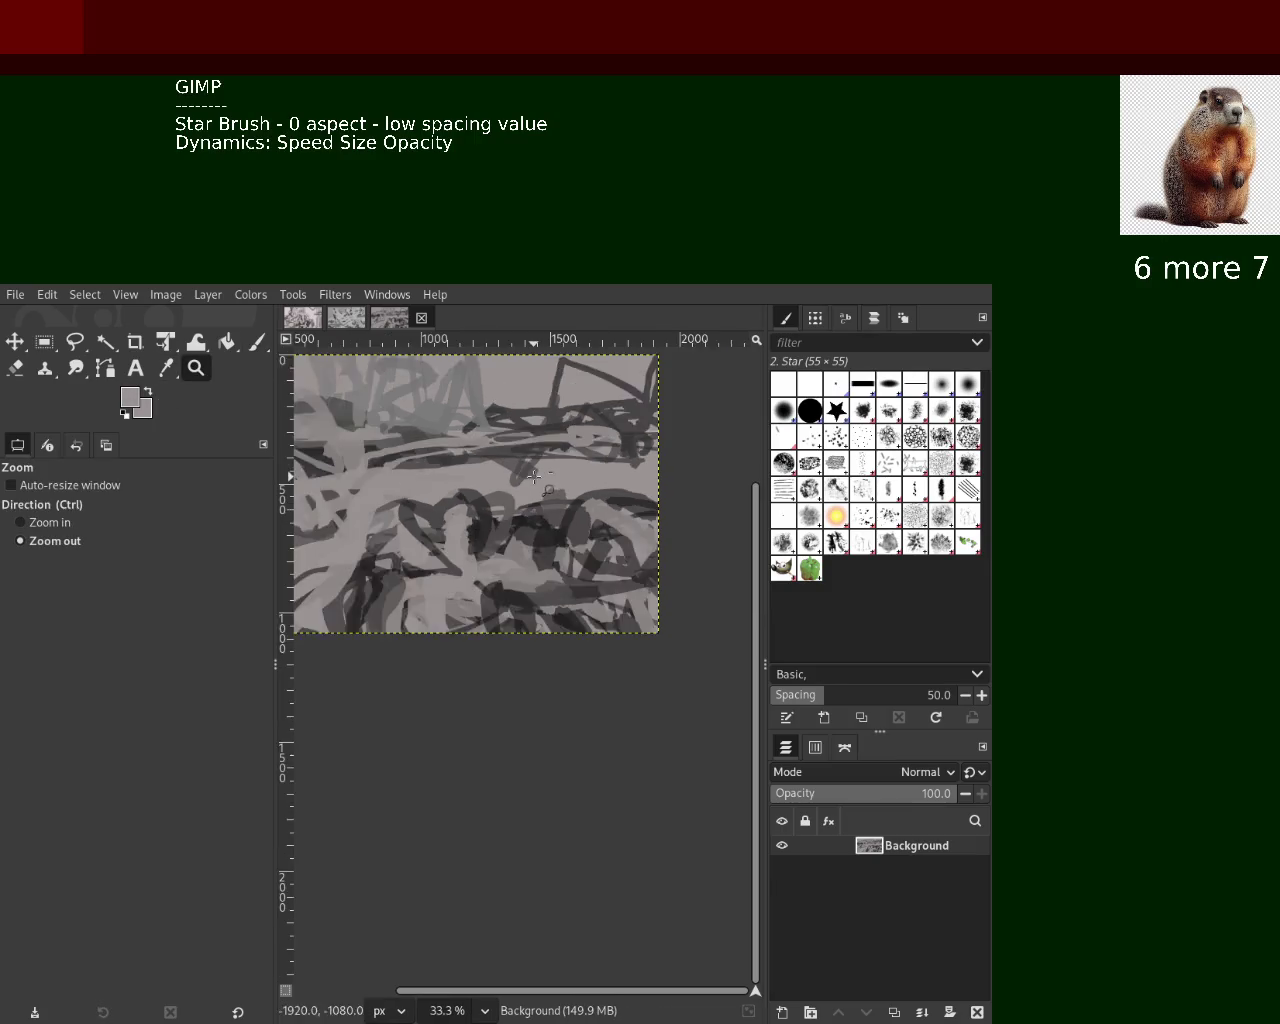
scroll(480, 463, "down", 3)
scroll(480, 463, "up", 2)
scroll(480, 463, "down", 1)
scroll(480, 463, "up", 2)
scroll(480, 463, "up", 1)
scroll(480, 463, "down", 1)
scroll(480, 463, "down", 1)
scroll(652, 508, "down", 2)
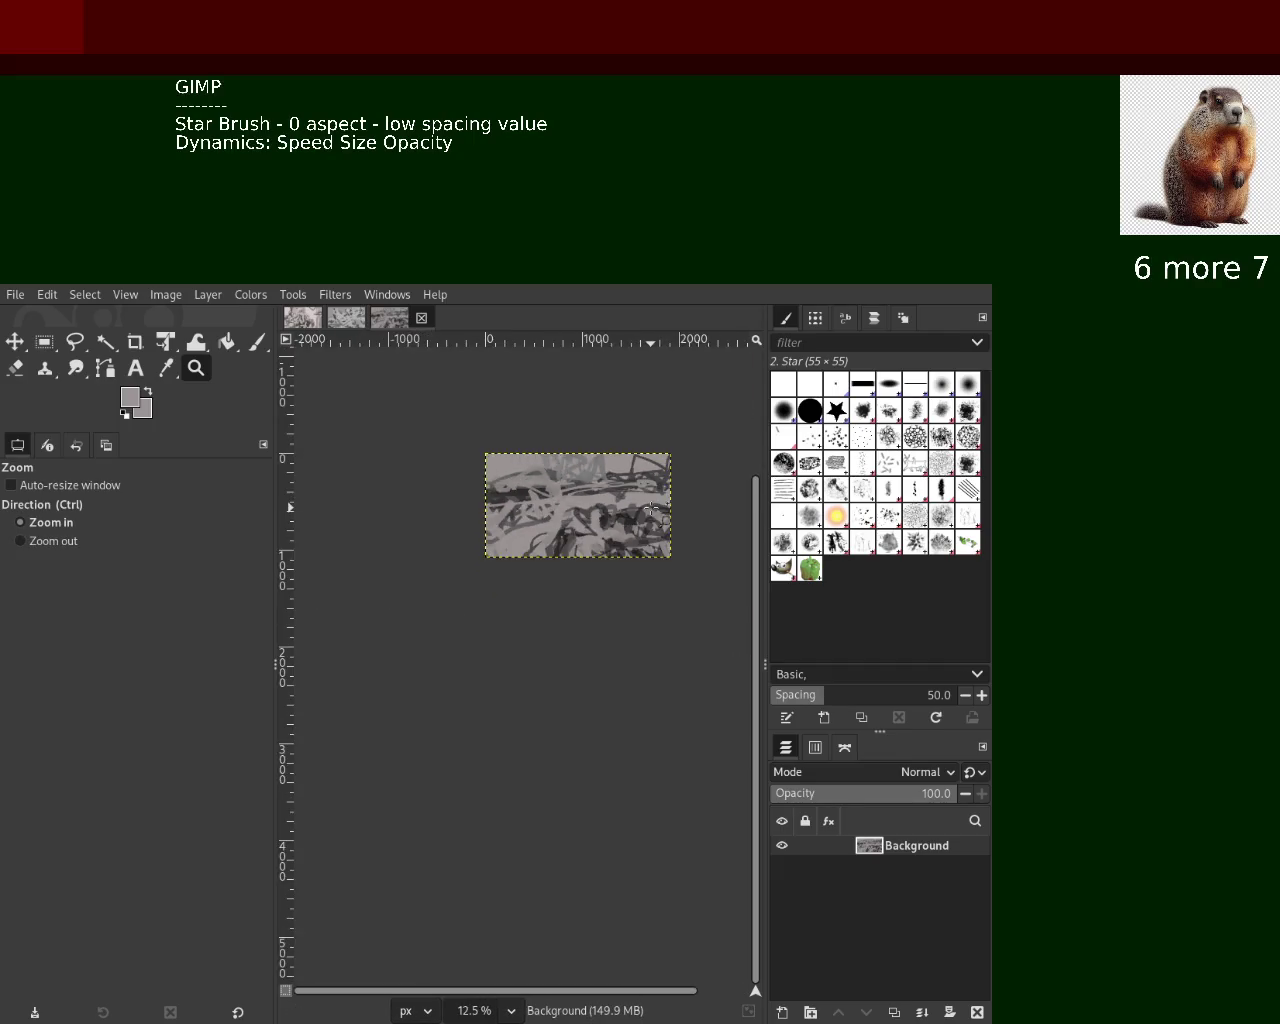
scroll(640, 505, "up", 3)
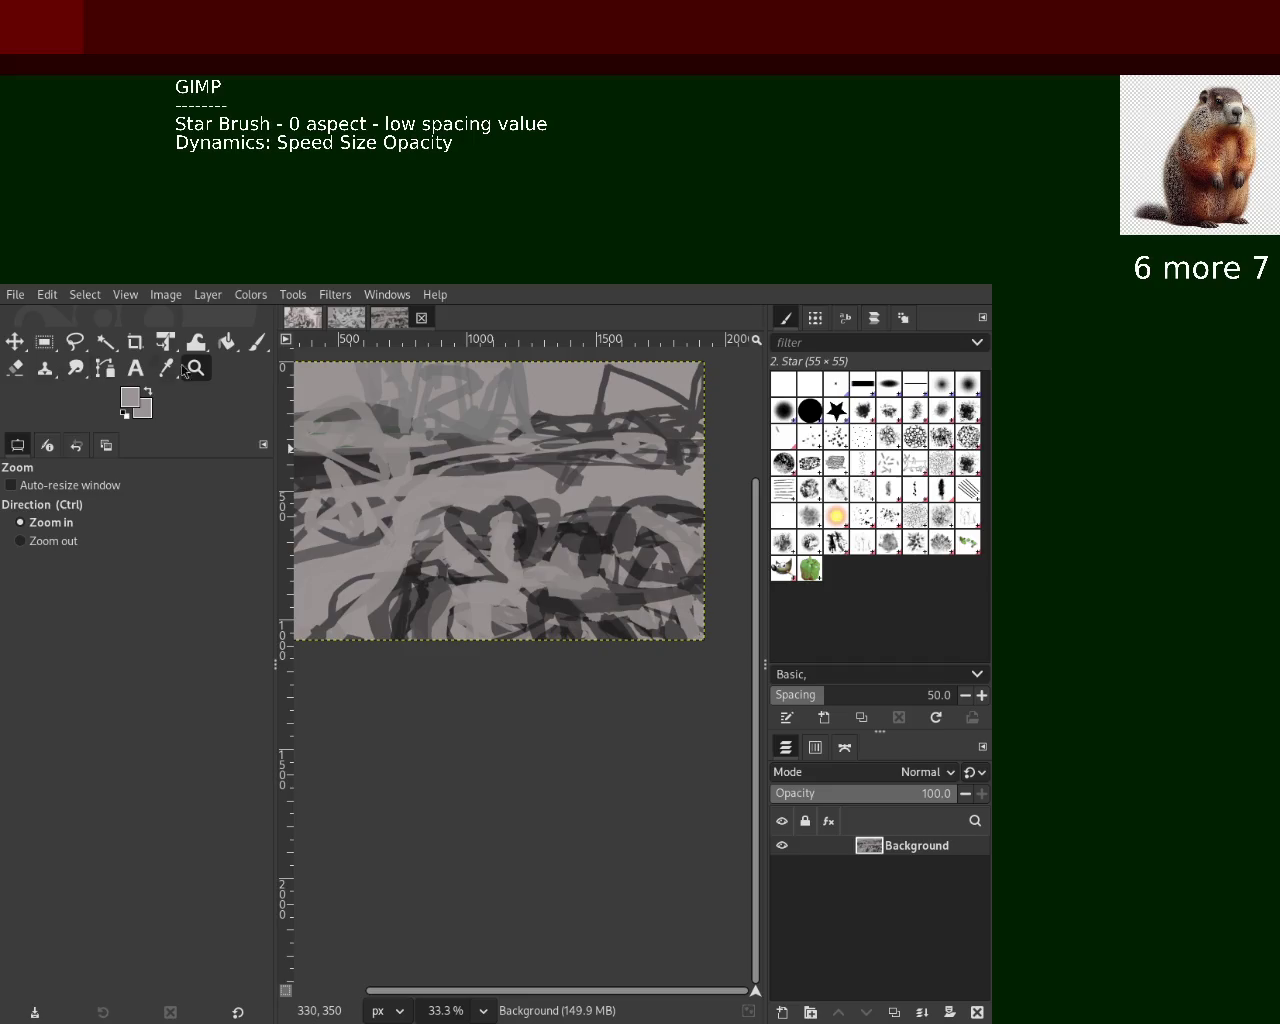
left_click(254, 348)
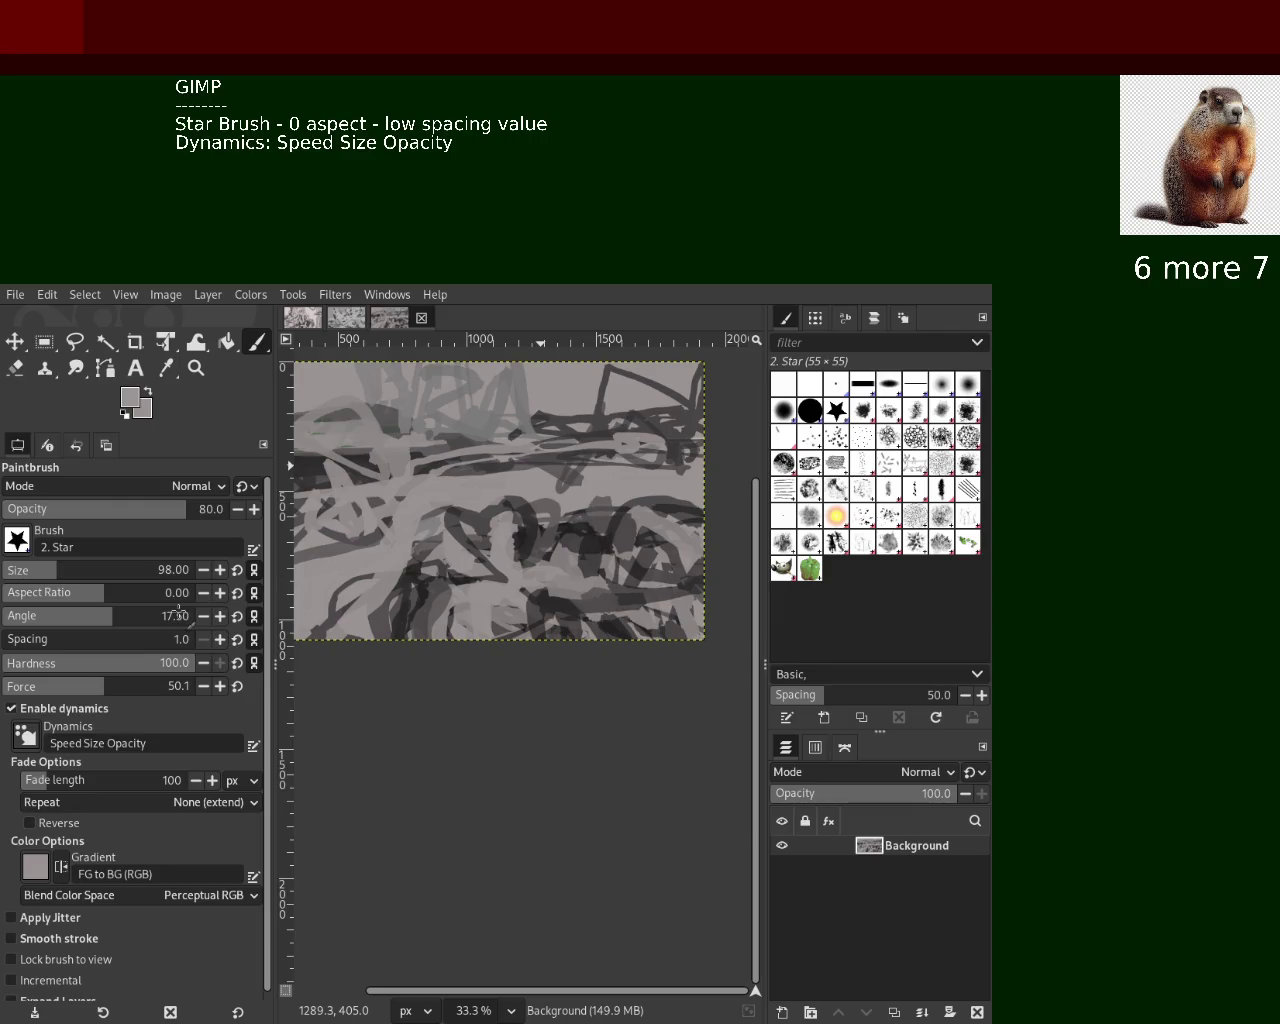
Lay broad light horizontal strokes across the middle and redraw a dark stroke there
left_click_drag(385, 540, 654, 533)
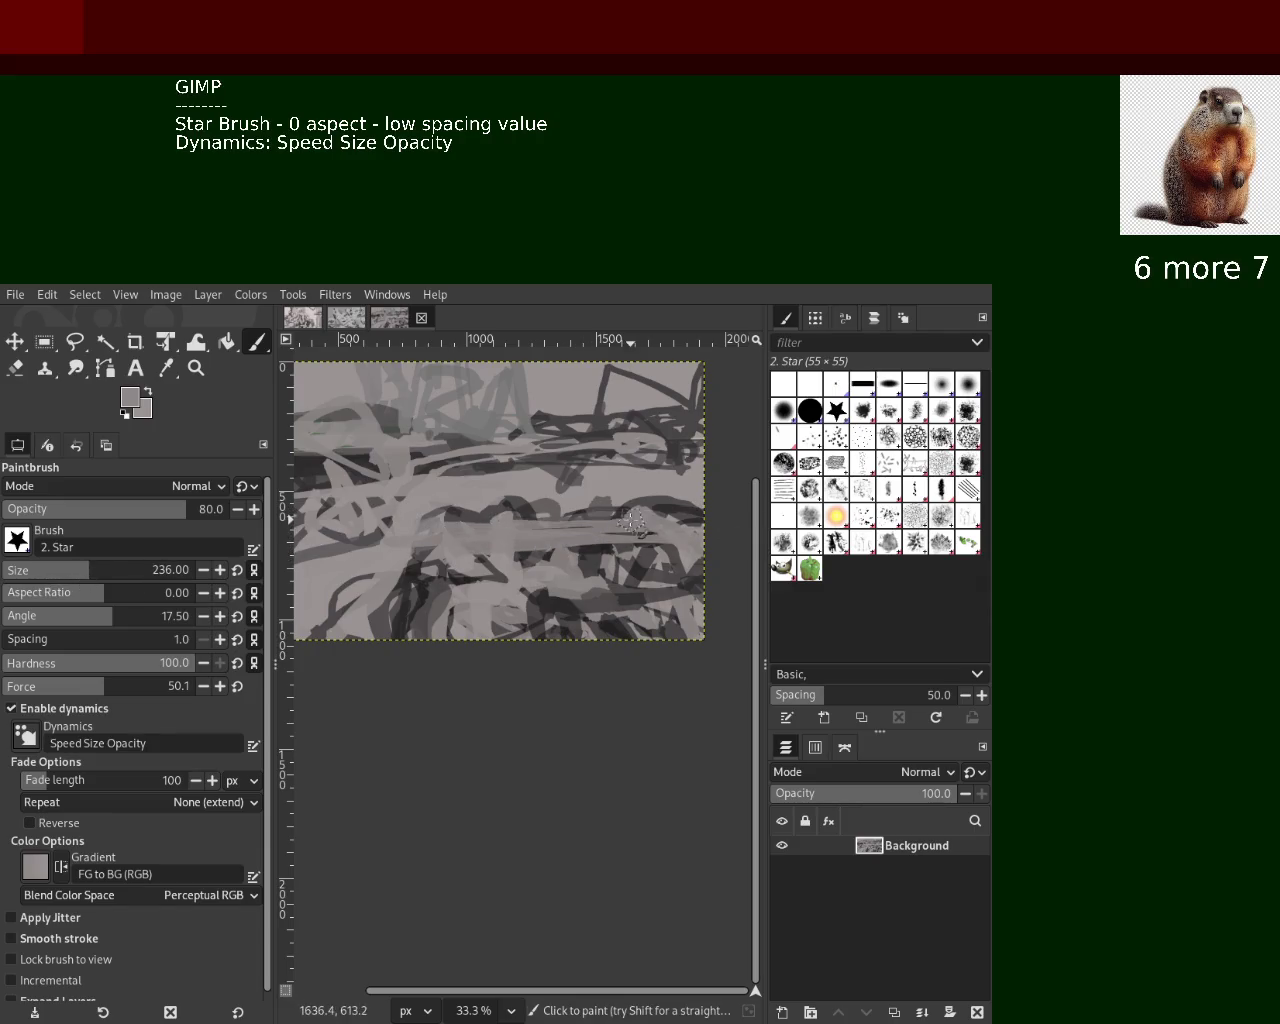
mouse_move(420, 525)
left_mouse_down()
mouse_move(705, 510)
mouse_move(512, 497)
mouse_move(670, 484)
mouse_move(420, 524)
left_mouse_up()
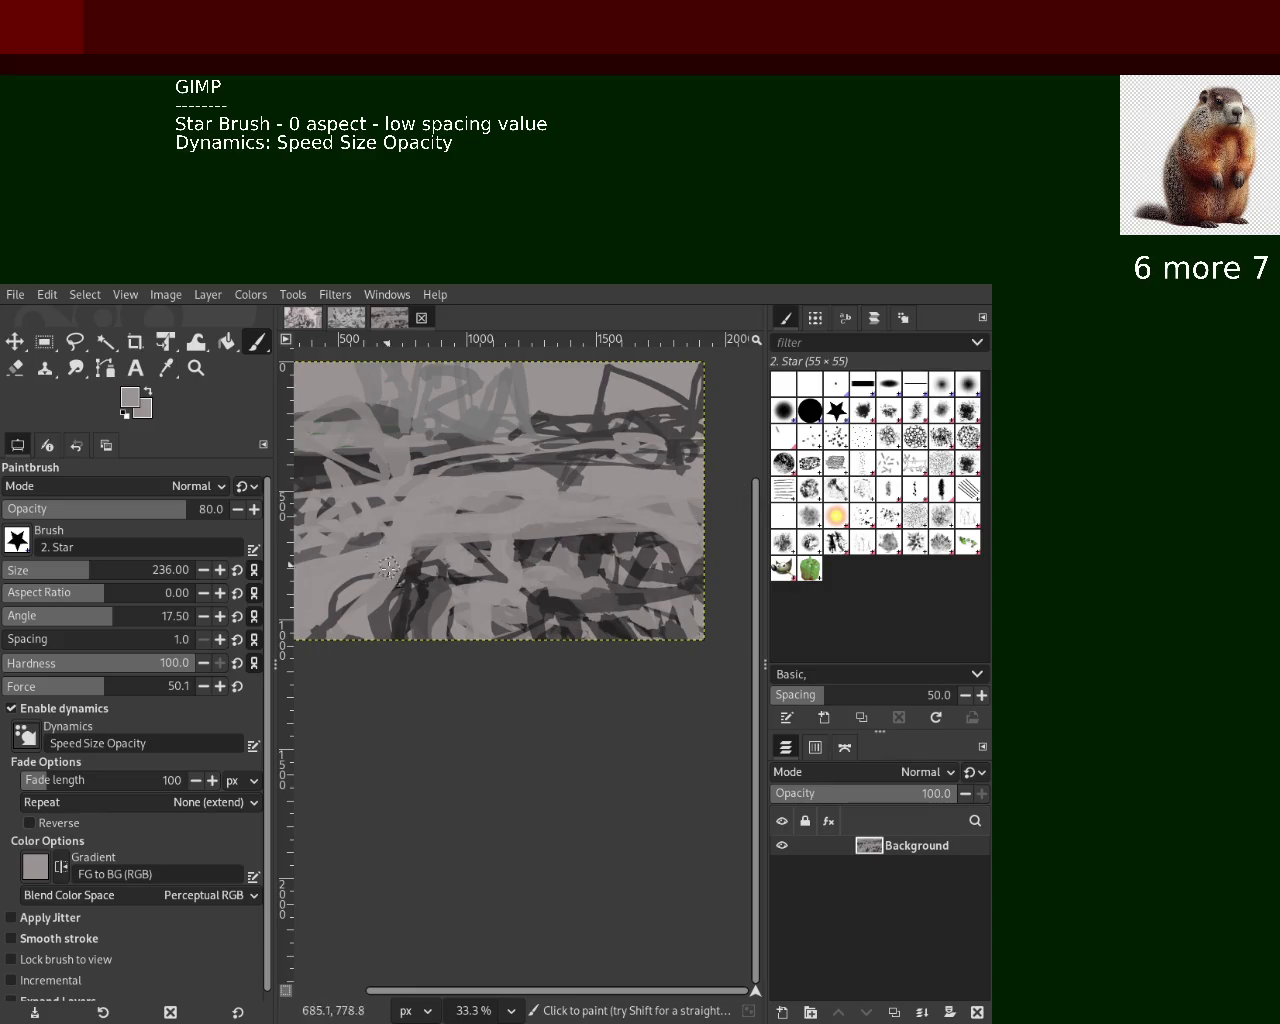
mouse_move(597, 518)
left_mouse_down()
mouse_move(446, 464)
mouse_move(511, 472)
left_mouse_up()
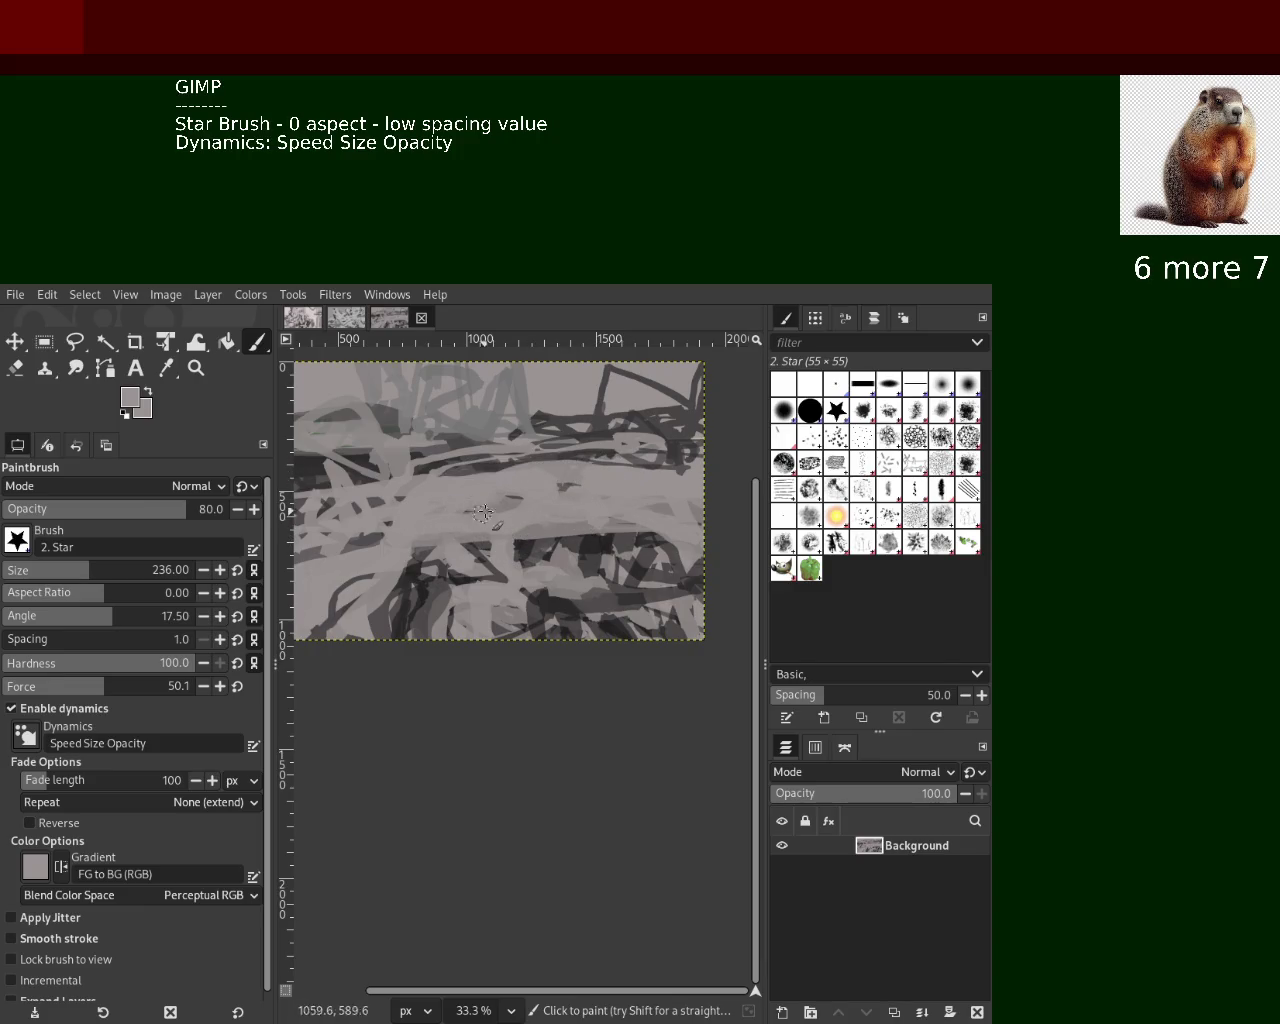
left_click(490, 466, "ctrl")
mouse_move(490, 466)
left_mouse_down()
mouse_move(695, 472)
mouse_move(490, 466)
left_mouse_up()
key("ctrl+z")
key("ctrl+z")
left_click_drag(610, 462, 466, 462)
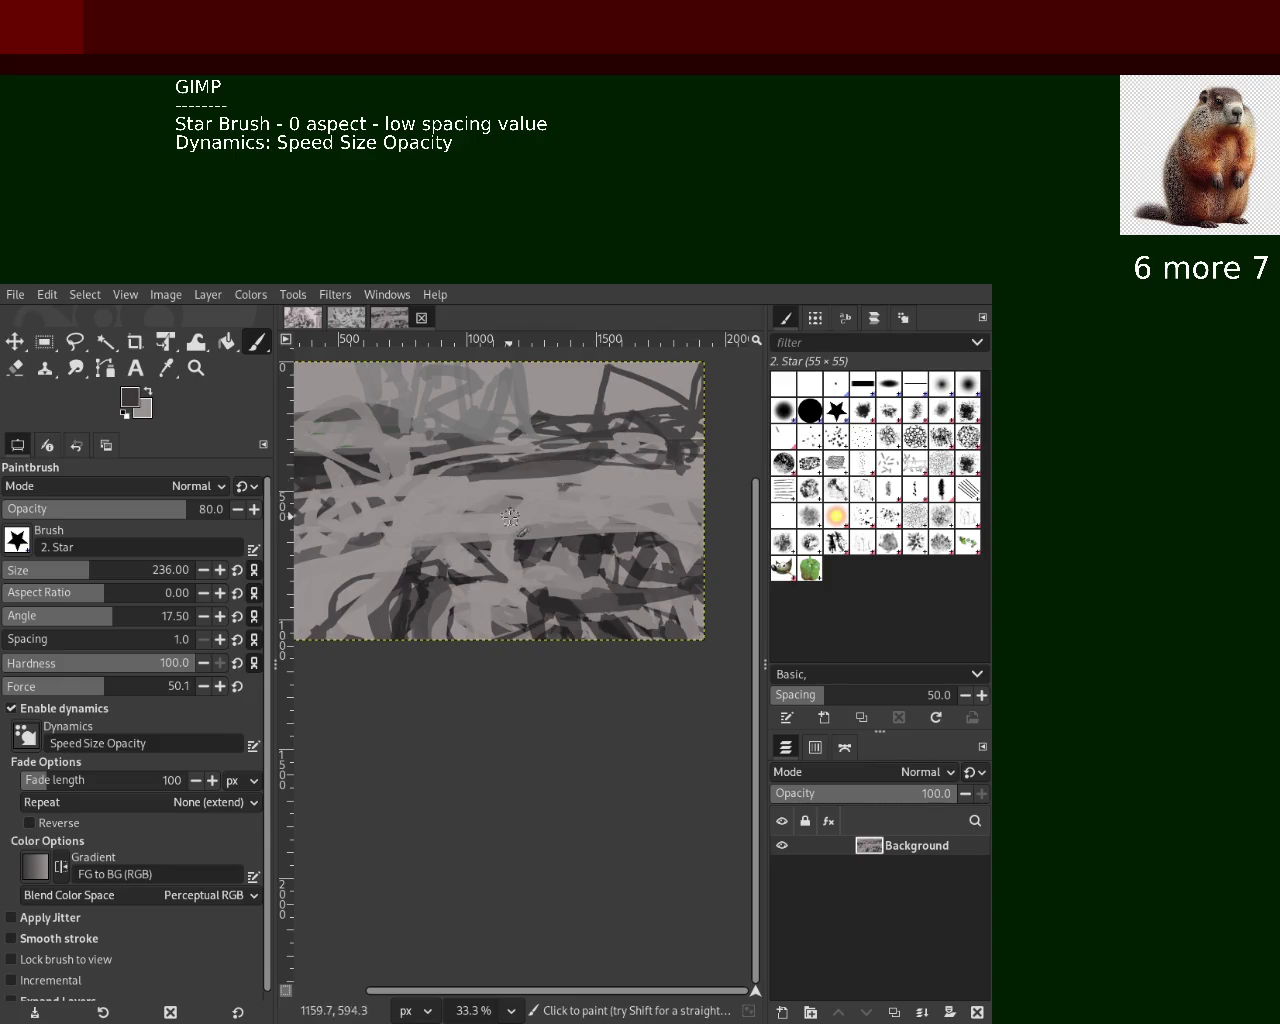
Paint dark grey strokes toward the lower left and across the middle
left_click(418, 478, "ctrl")
left_click(675, 428, "ctrl")
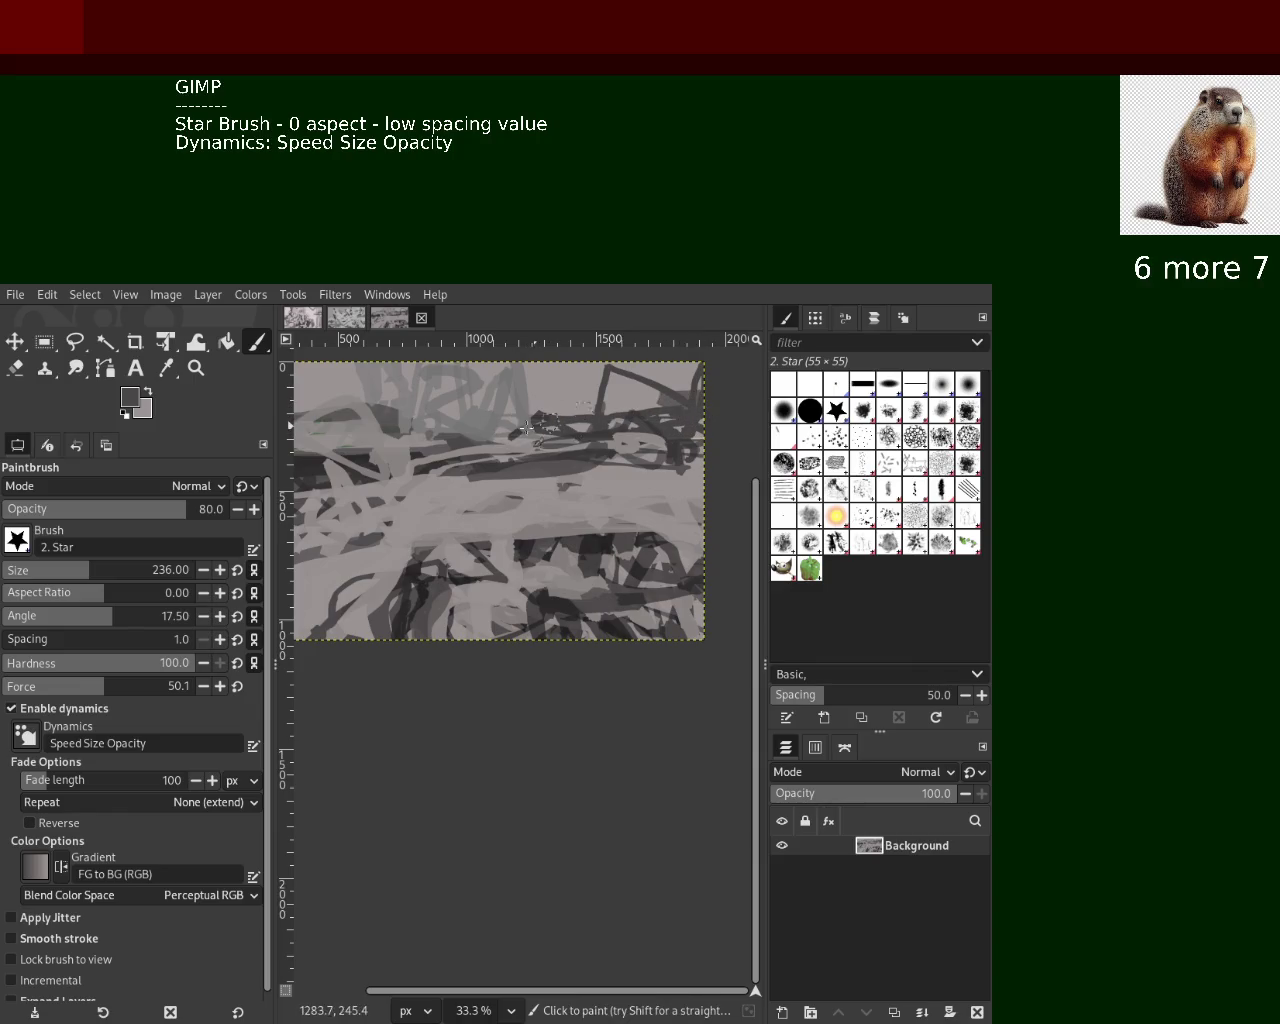
left_click_drag(453, 469, 322, 508)
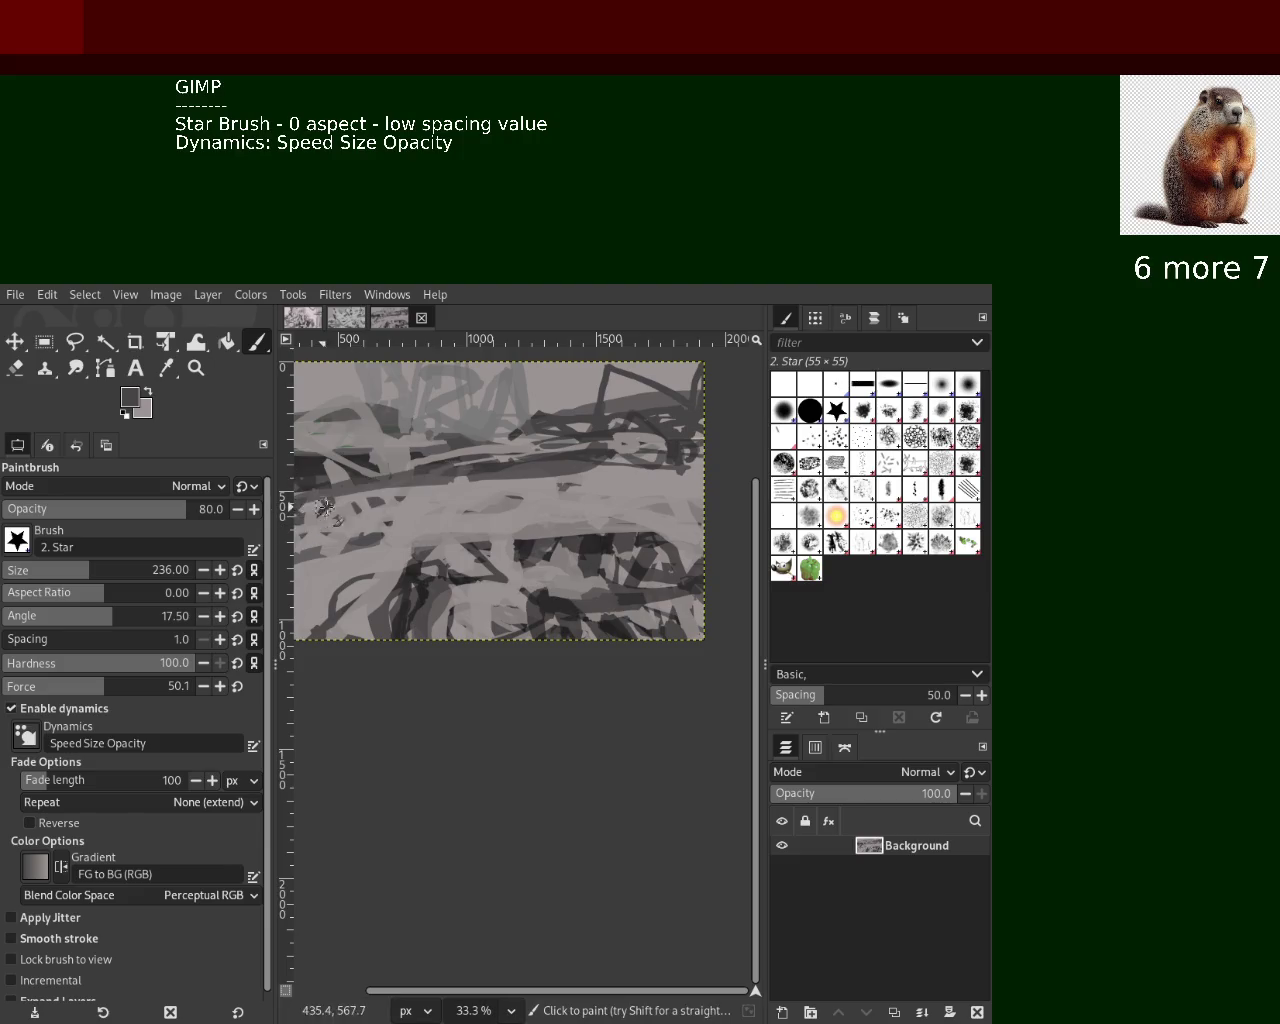
left_click(355, 475, "ctrl")
left_click(520, 467, "ctrl")
mouse_move(455, 508)
left_mouse_down()
mouse_move(360, 524)
mouse_move(570, 505)
left_mouse_up()
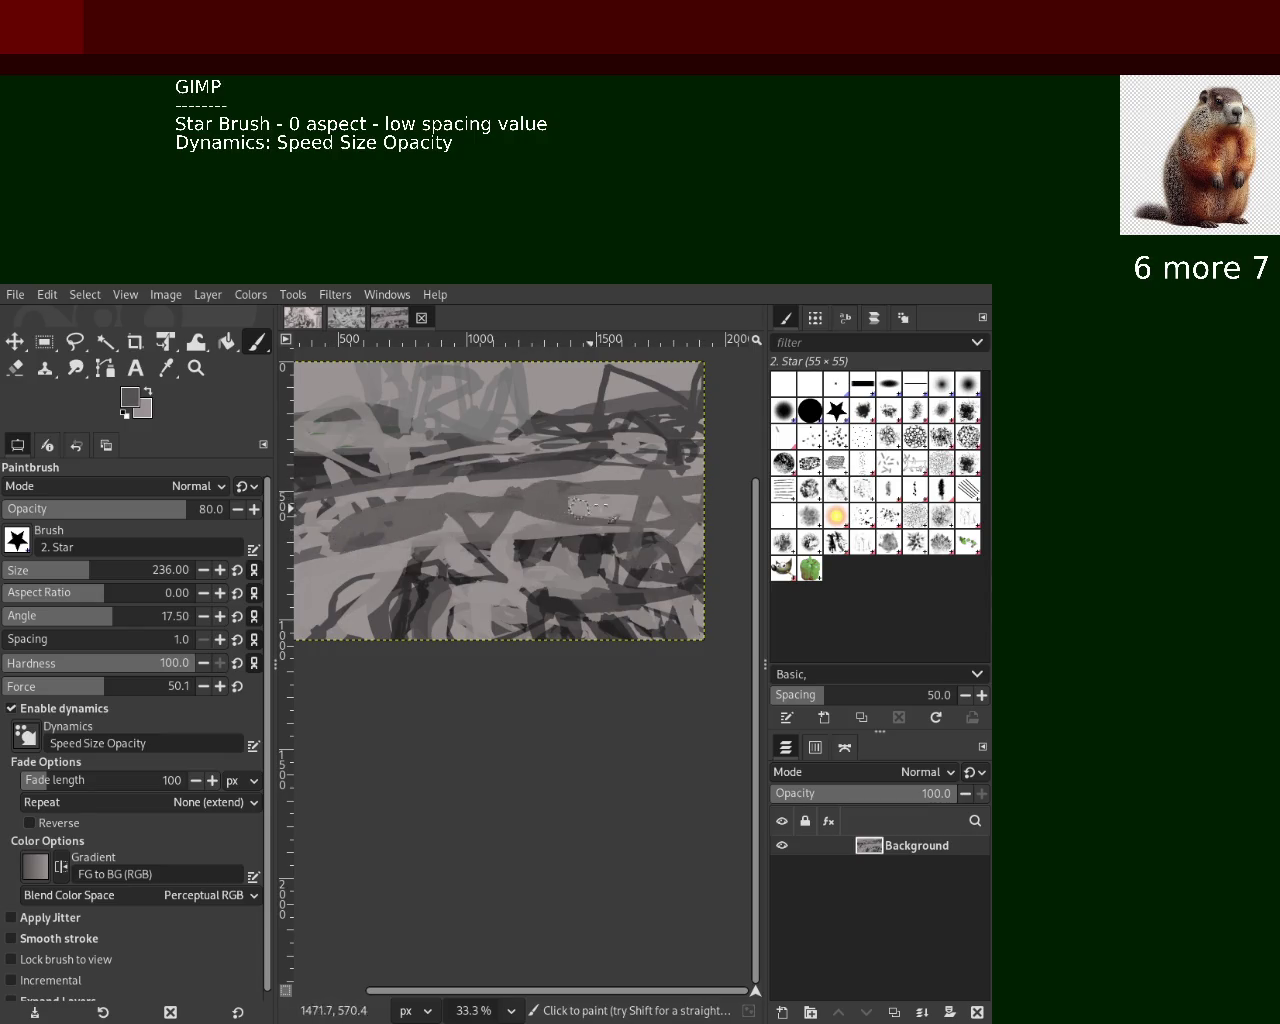
key("ctrl+z")
mouse_move(440, 510)
left_mouse_down()
mouse_move(548, 527)
mouse_move(362, 544)
left_mouse_up()
Add light grey strokes across the middle, sweeping one down-left, discarding a dark one
left_click(516, 478, "ctrl")
mouse_move(516, 478)
left_mouse_down()
mouse_move(383, 526)
mouse_move(510, 477)
mouse_move(693, 497)
mouse_move(488, 531)
left_mouse_up()
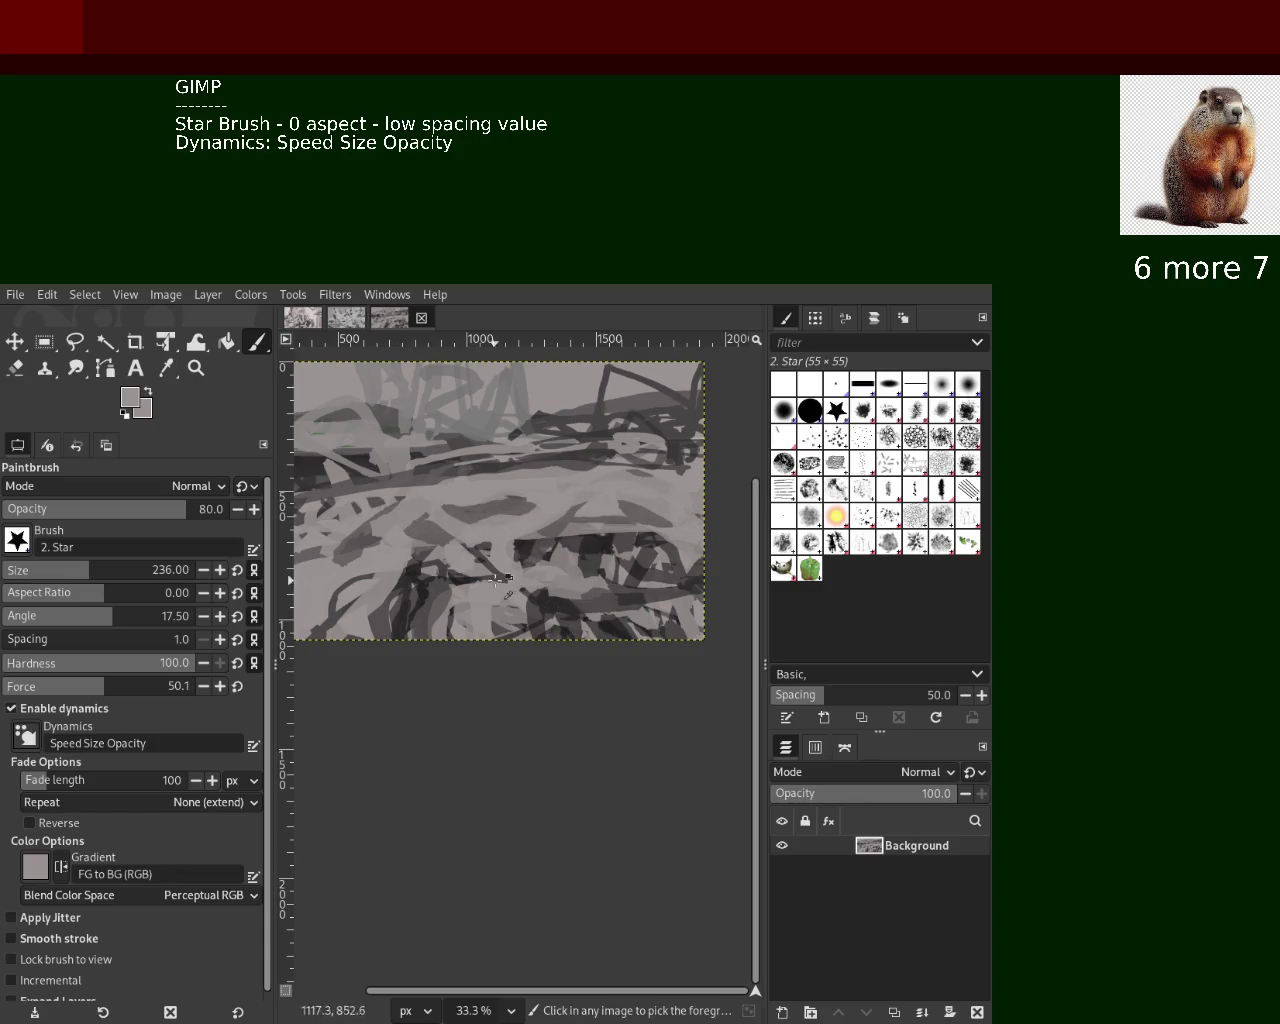
left_click(612, 537, "ctrl")
left_click_drag(650, 515, 472, 531)
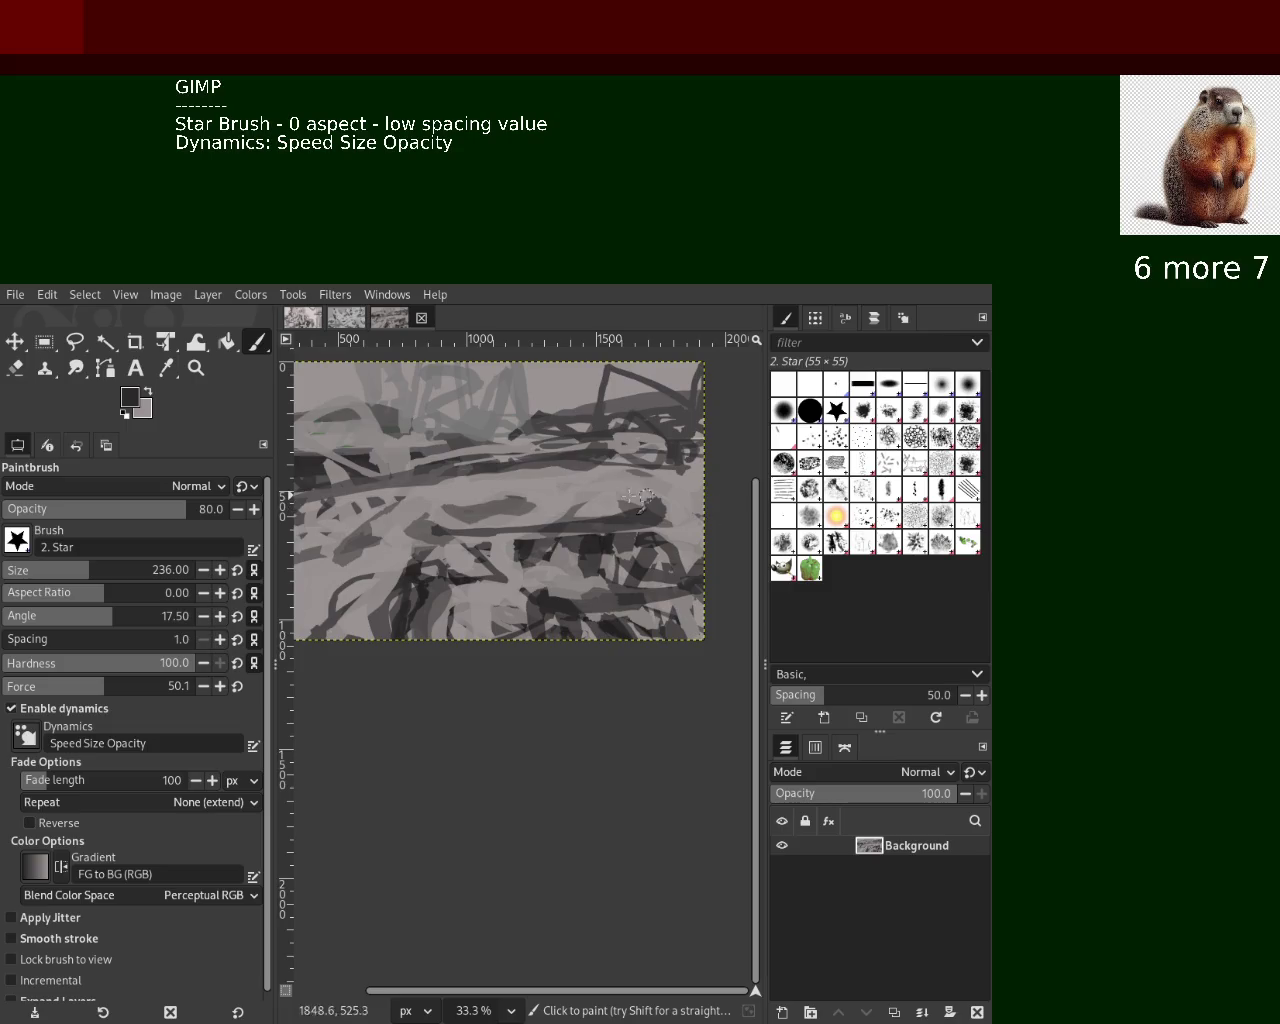
key("ctrl+z")
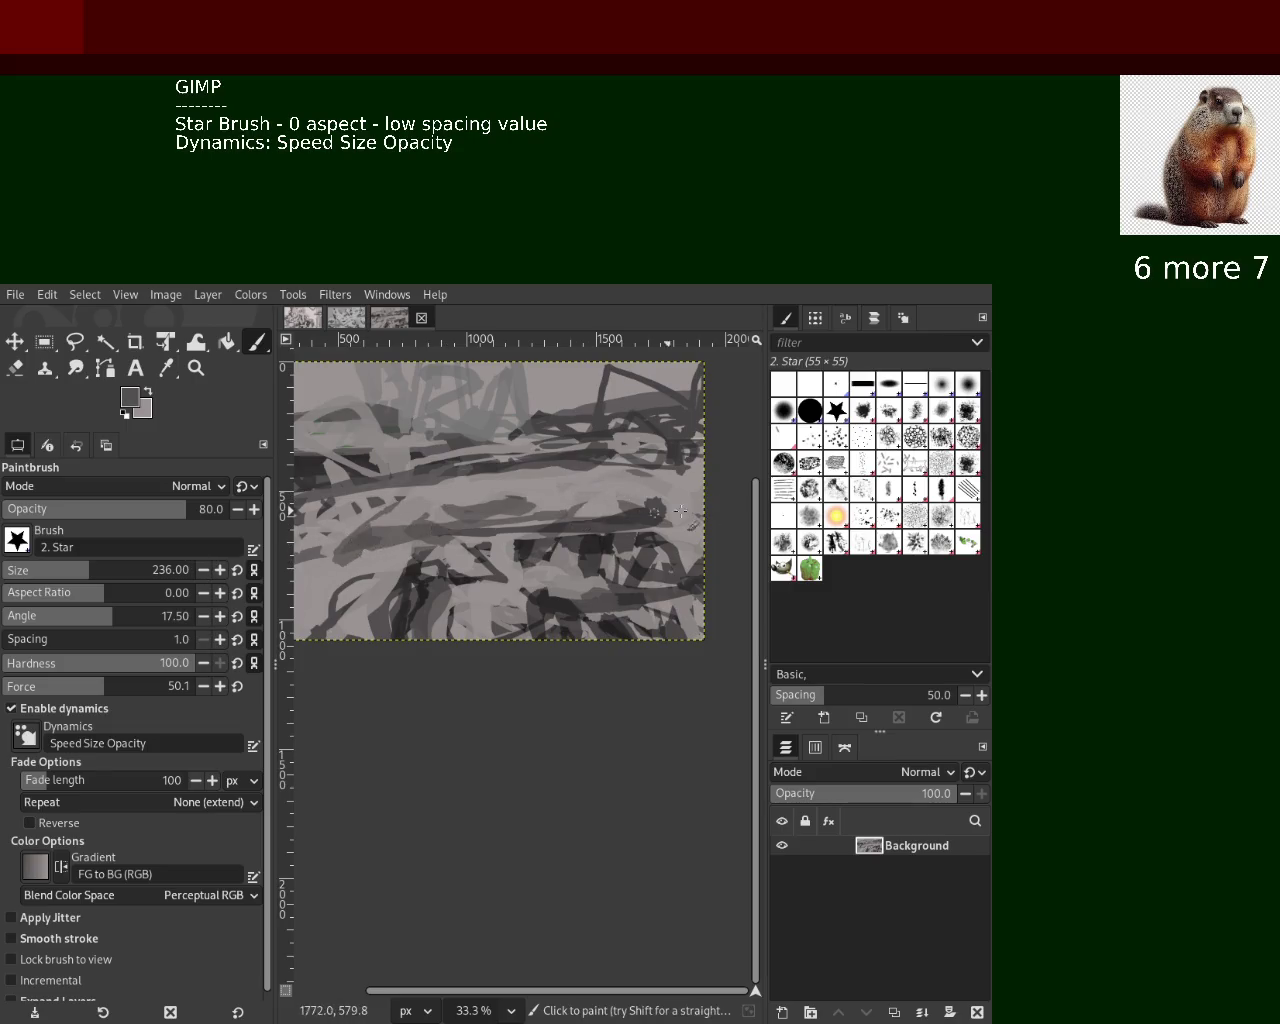
left_click(685, 497, "ctrl")
left_click_drag(685, 497, 360, 612)
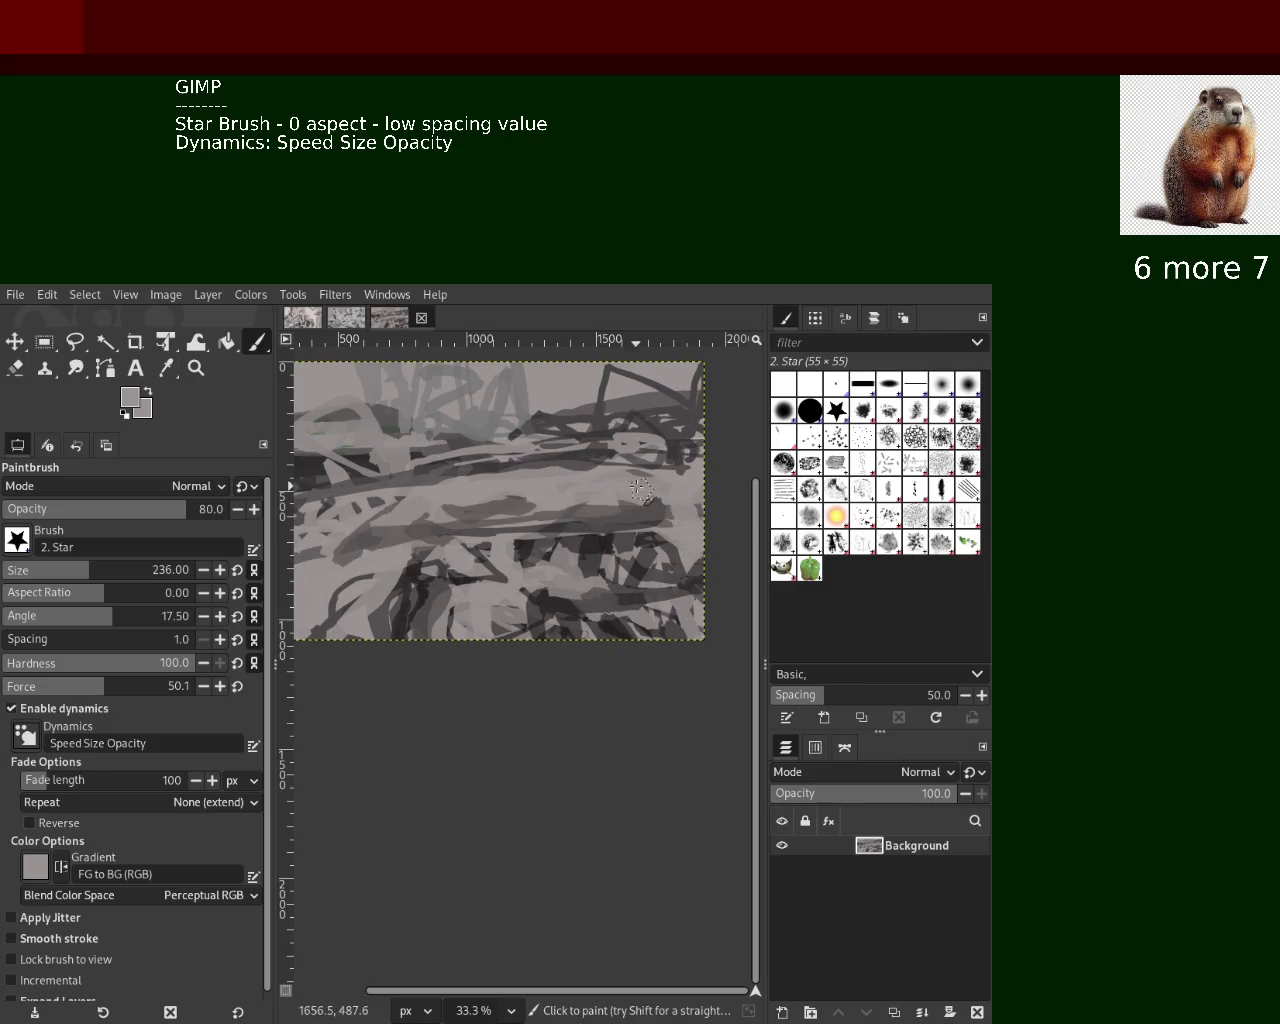
left_click(196, 368)
scroll(522, 585, "down", 3)
Switch to the star Paintbrush and paint dark gray strokes across the canvas top-right
scroll(522, 585, "up", 1)
scroll(522, 585, "down", 2)
scroll(522, 585, "up", 1)
scroll(522, 585, "up", 2)
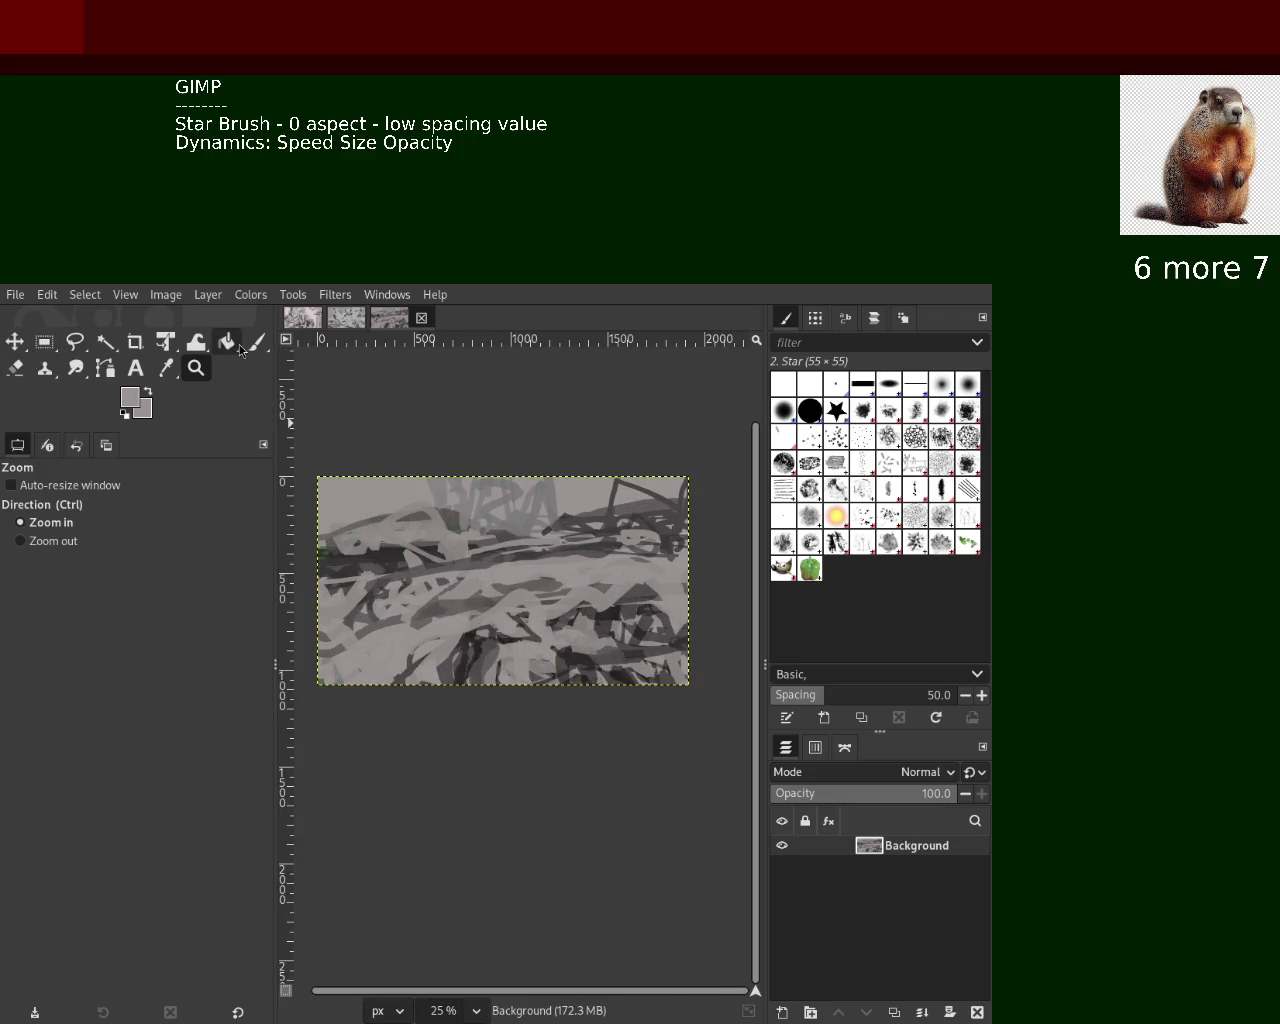
left_click(257, 342)
left_click(632, 500, "ctrl")
mouse_move(660, 505)
left_mouse_down()
mouse_move(628, 484)
mouse_move(588, 519)
left_mouse_up()
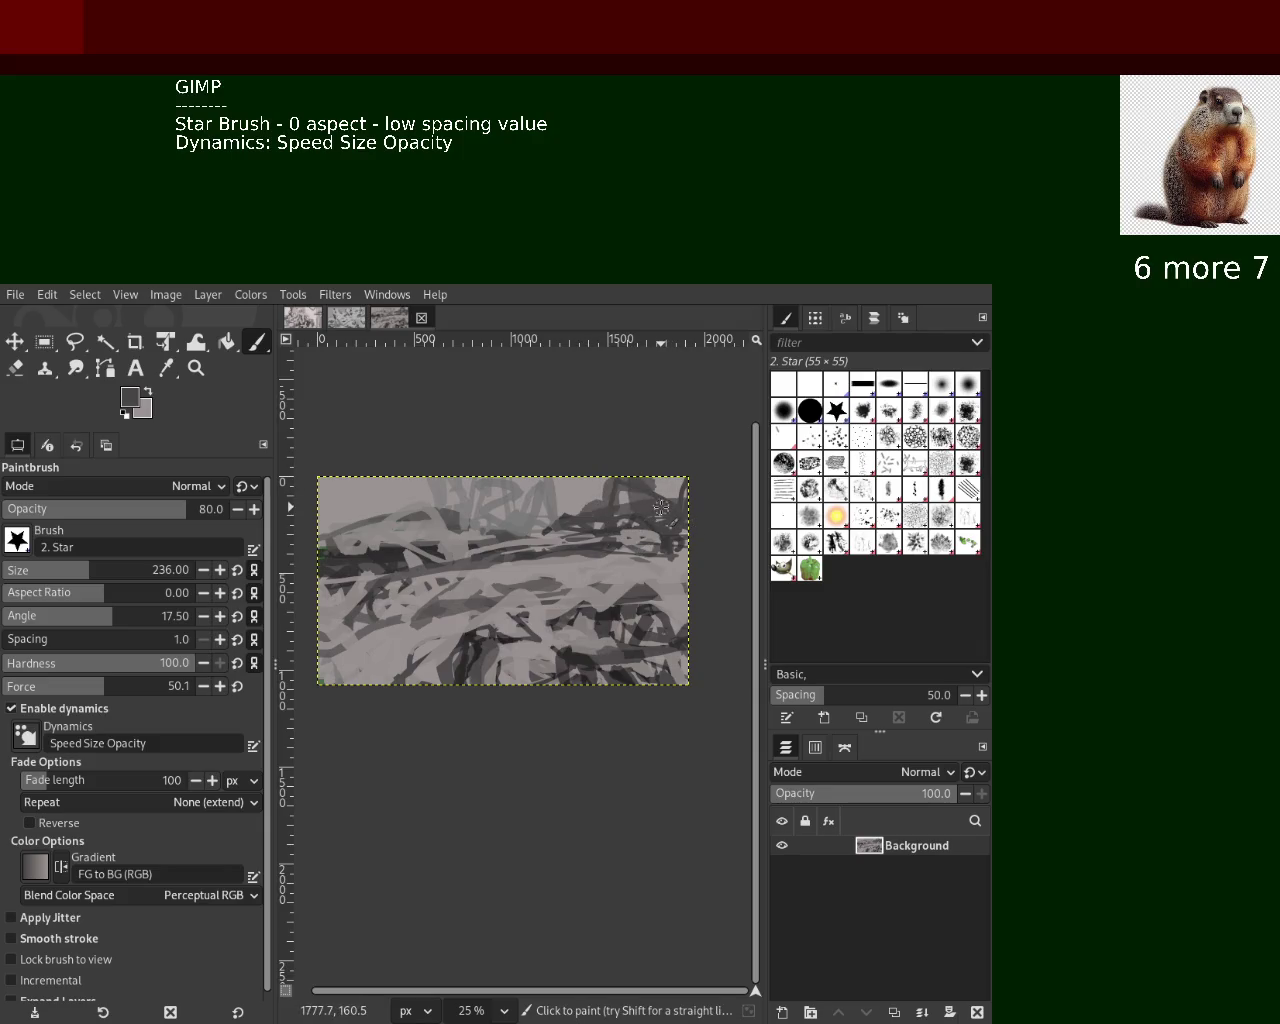
Add light gray marks over the texture and dark strokes near the lower-left edge
left_click(630, 525, "ctrl")
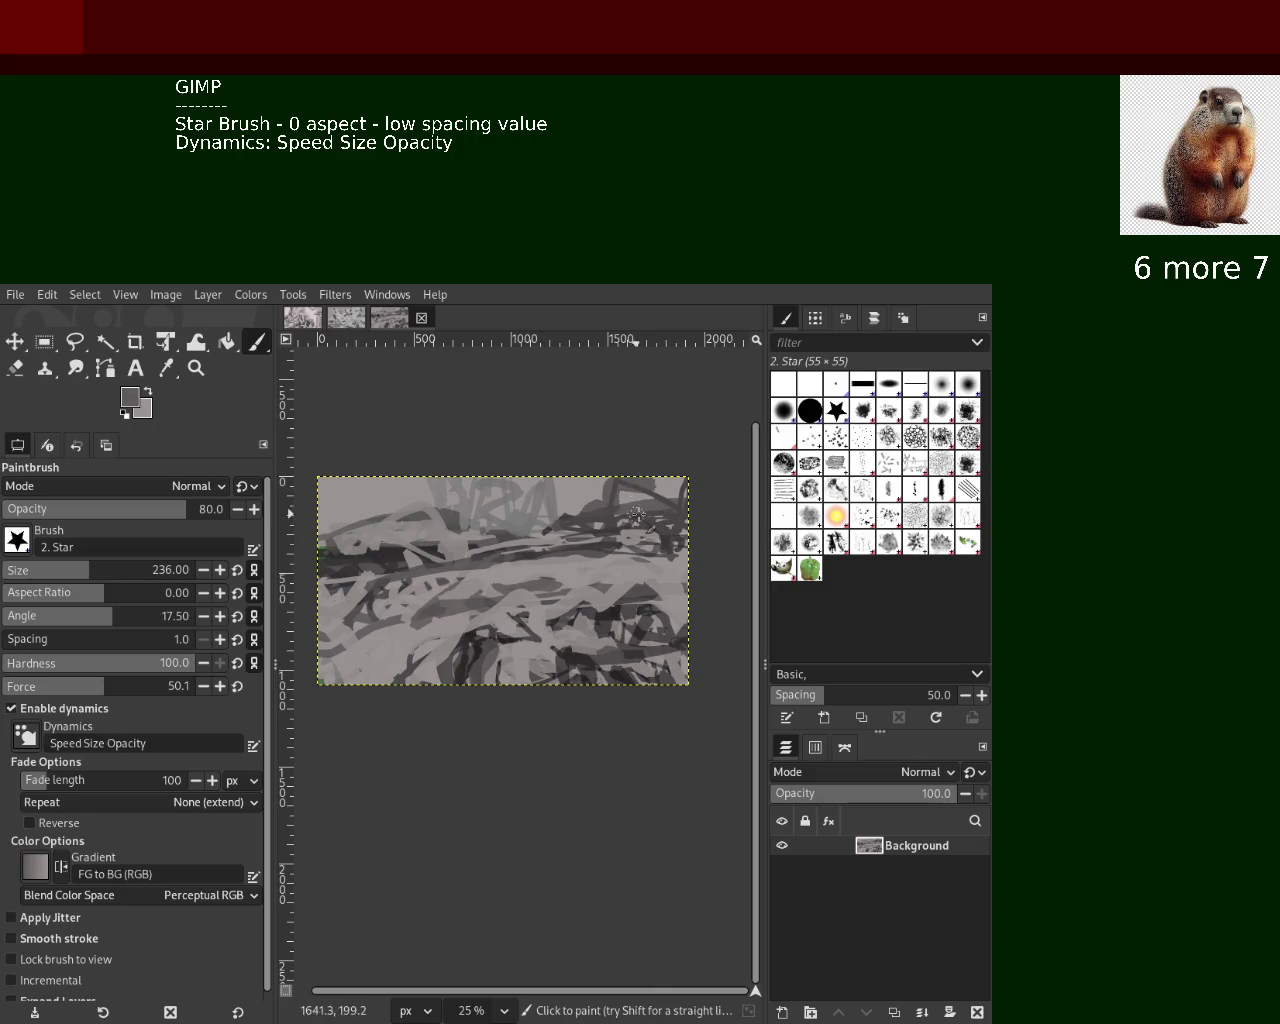
left_click_drag(645, 518, 623, 492)
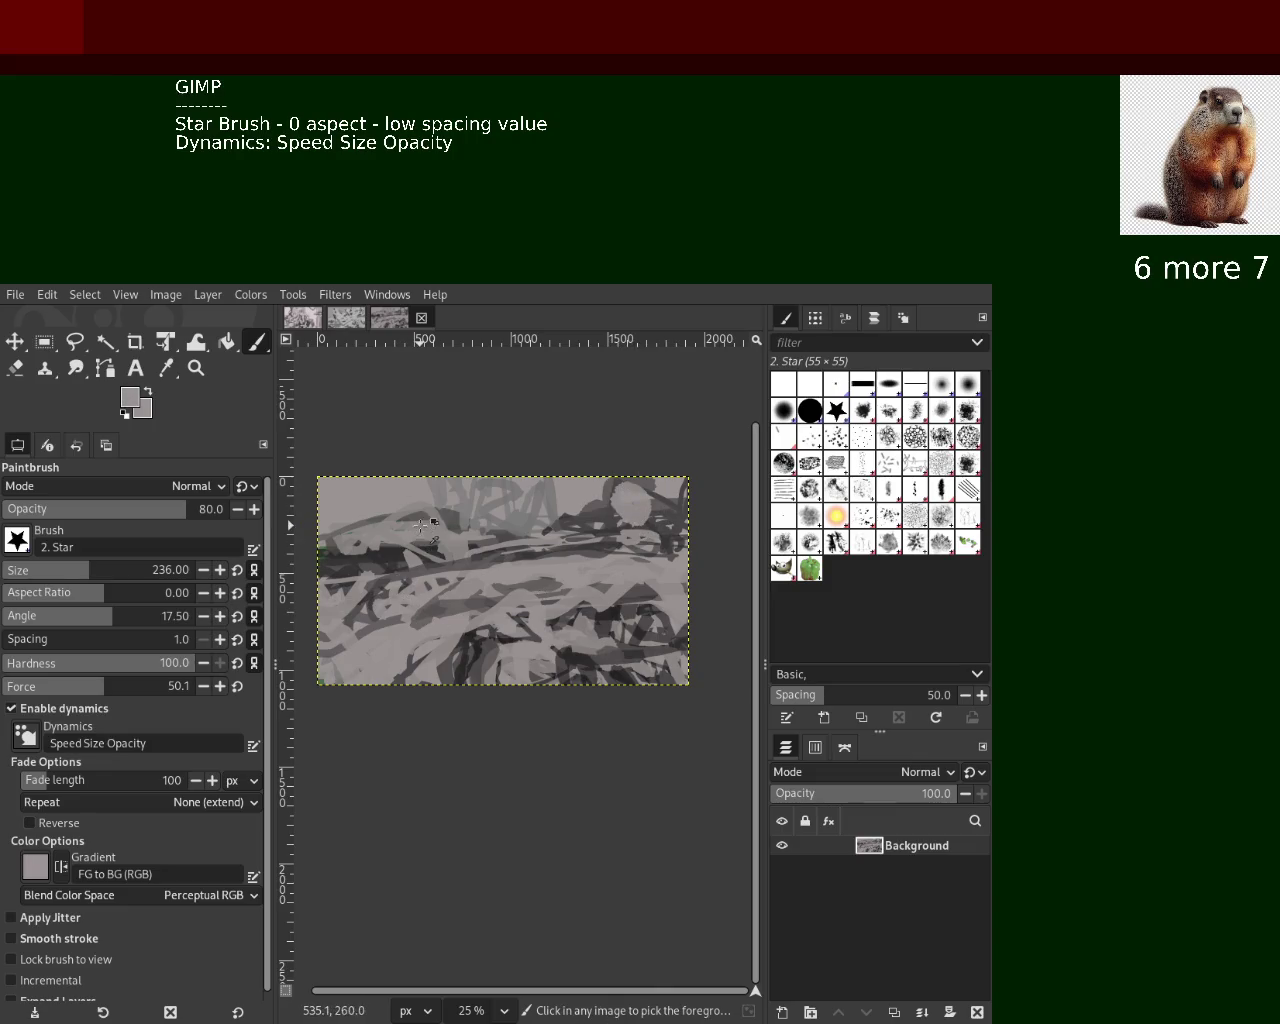
left_click(428, 525, "ctrl")
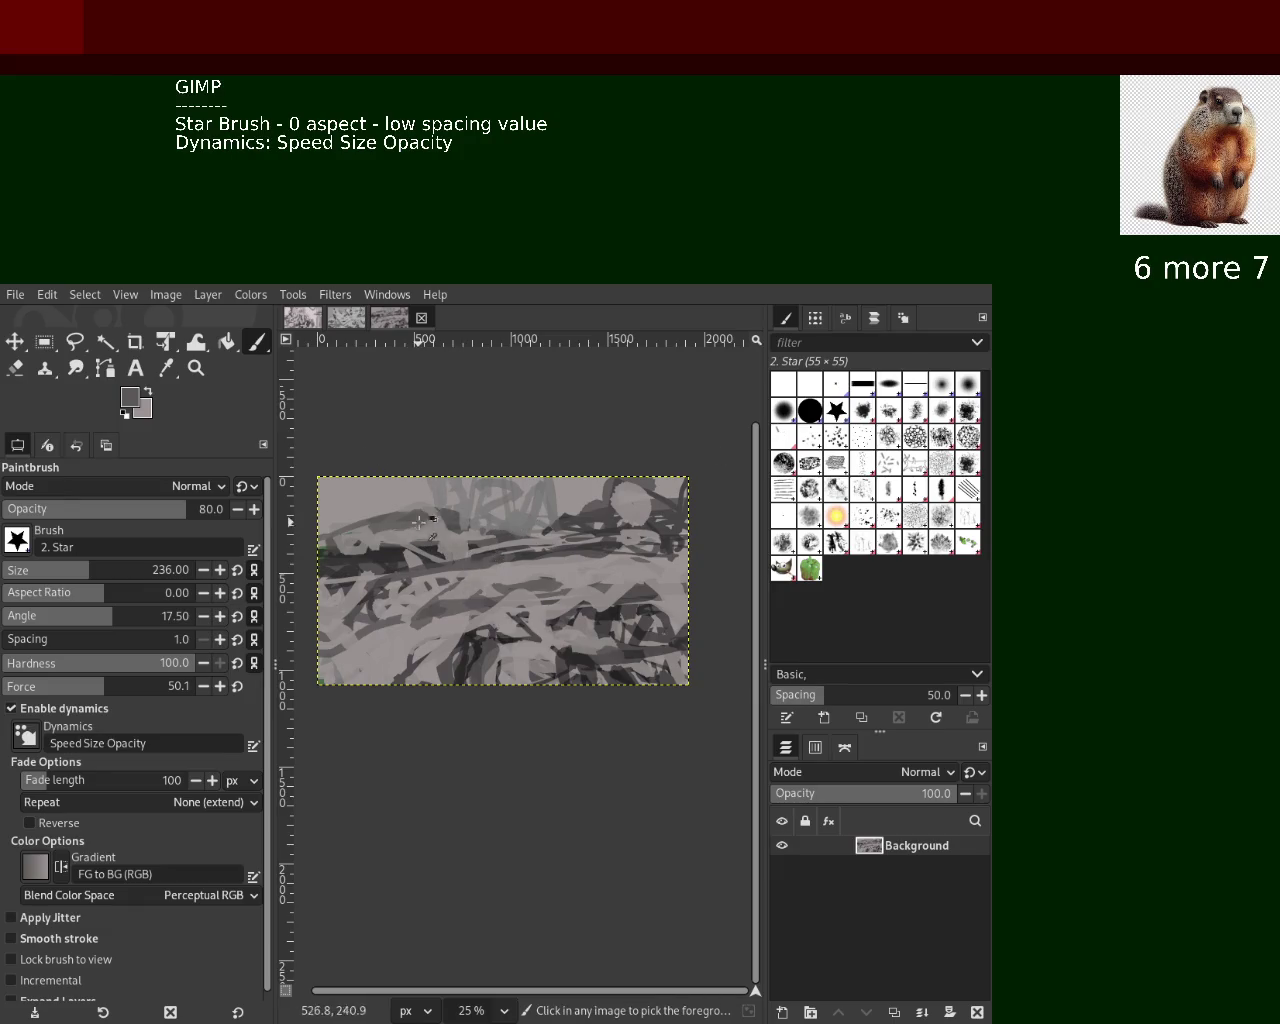
left_click(604, 505, "ctrl")
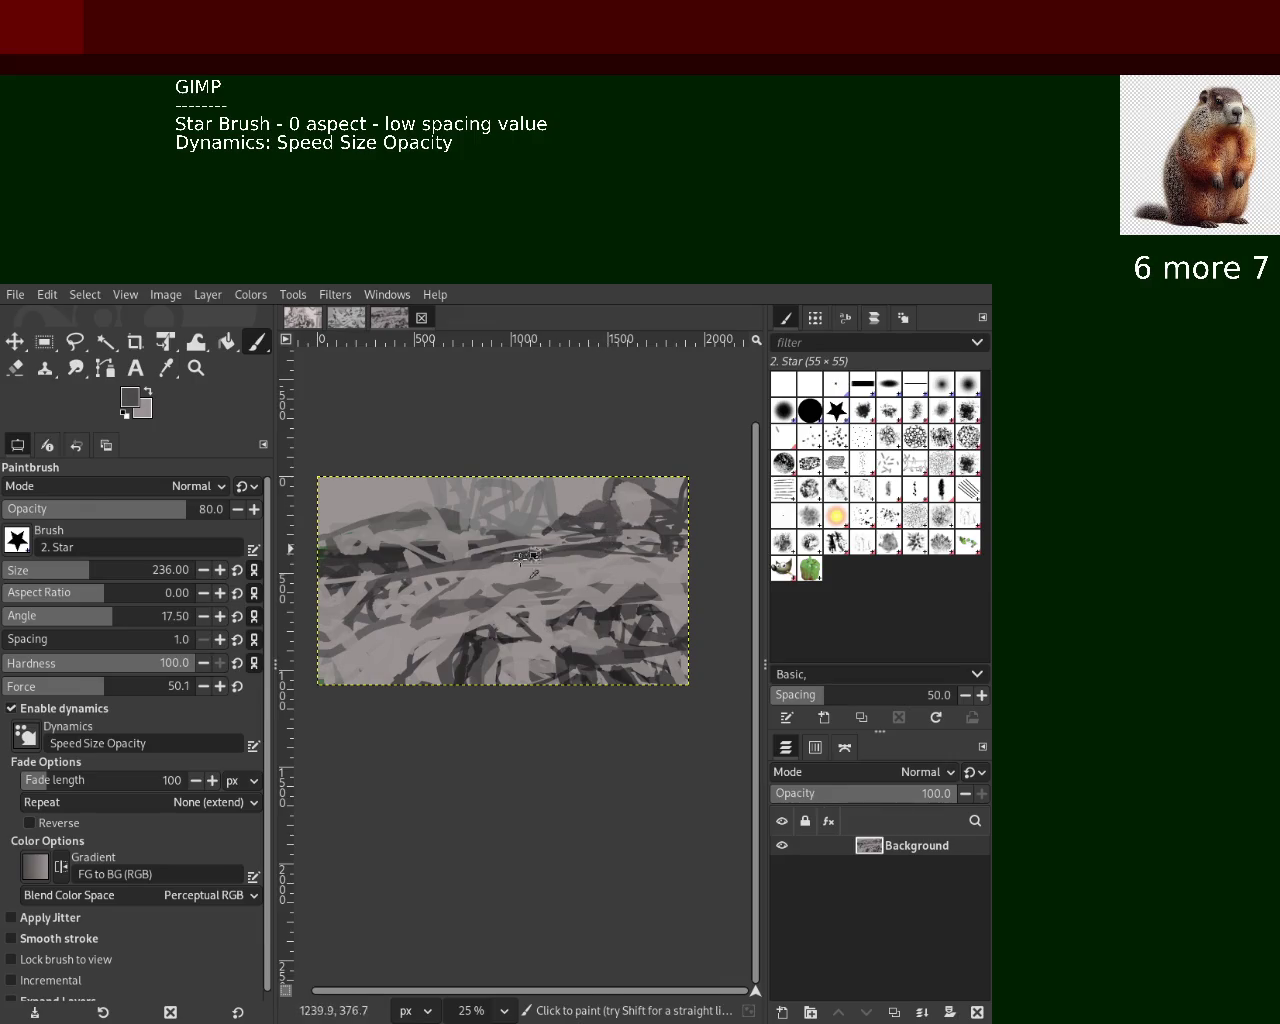
left_click(400, 548, "ctrl")
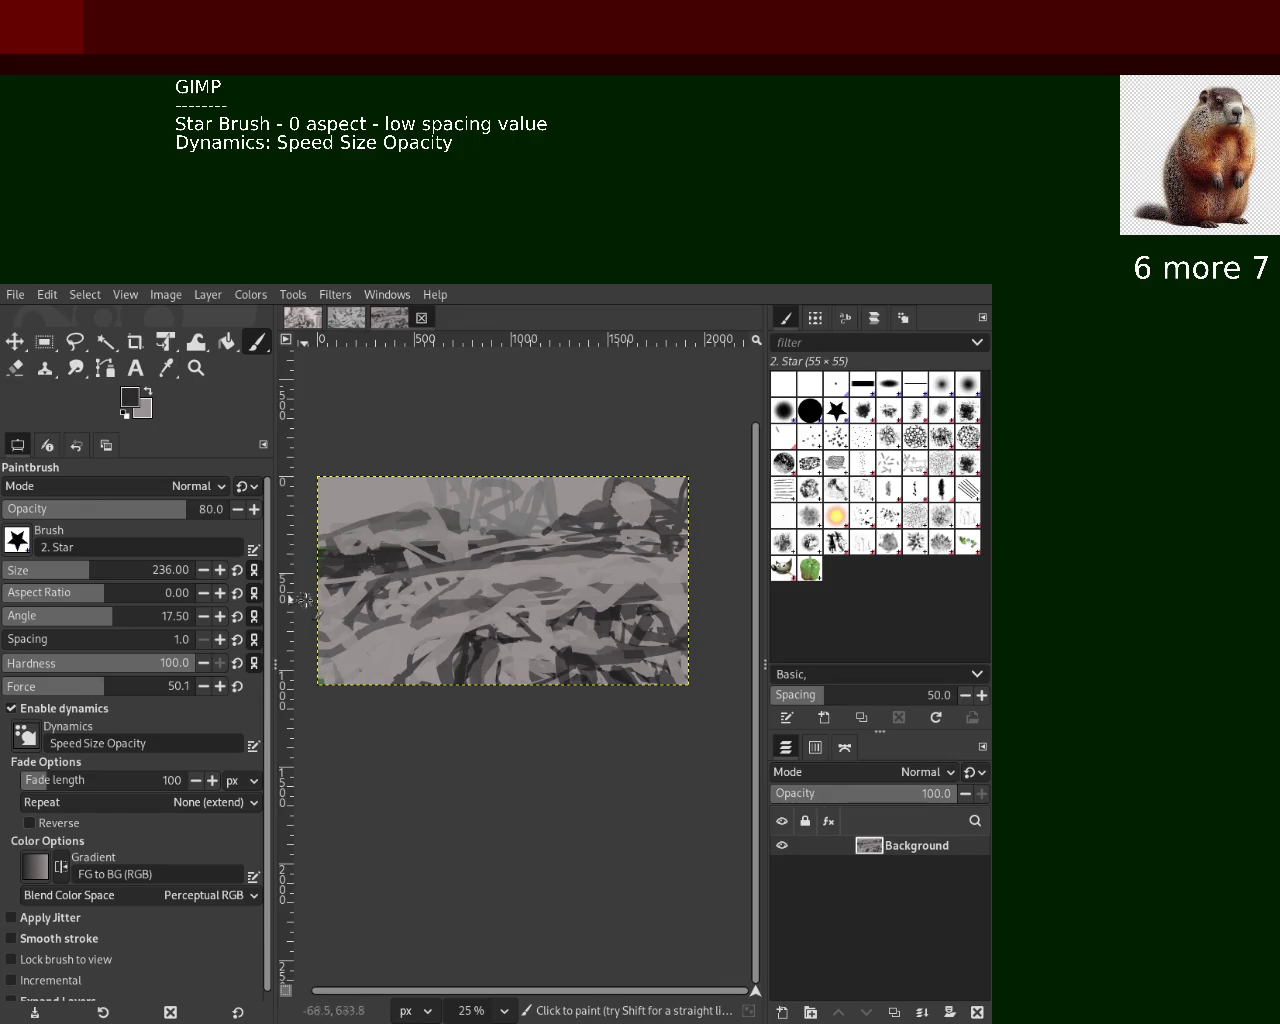
left_click(643, 594, "ctrl")
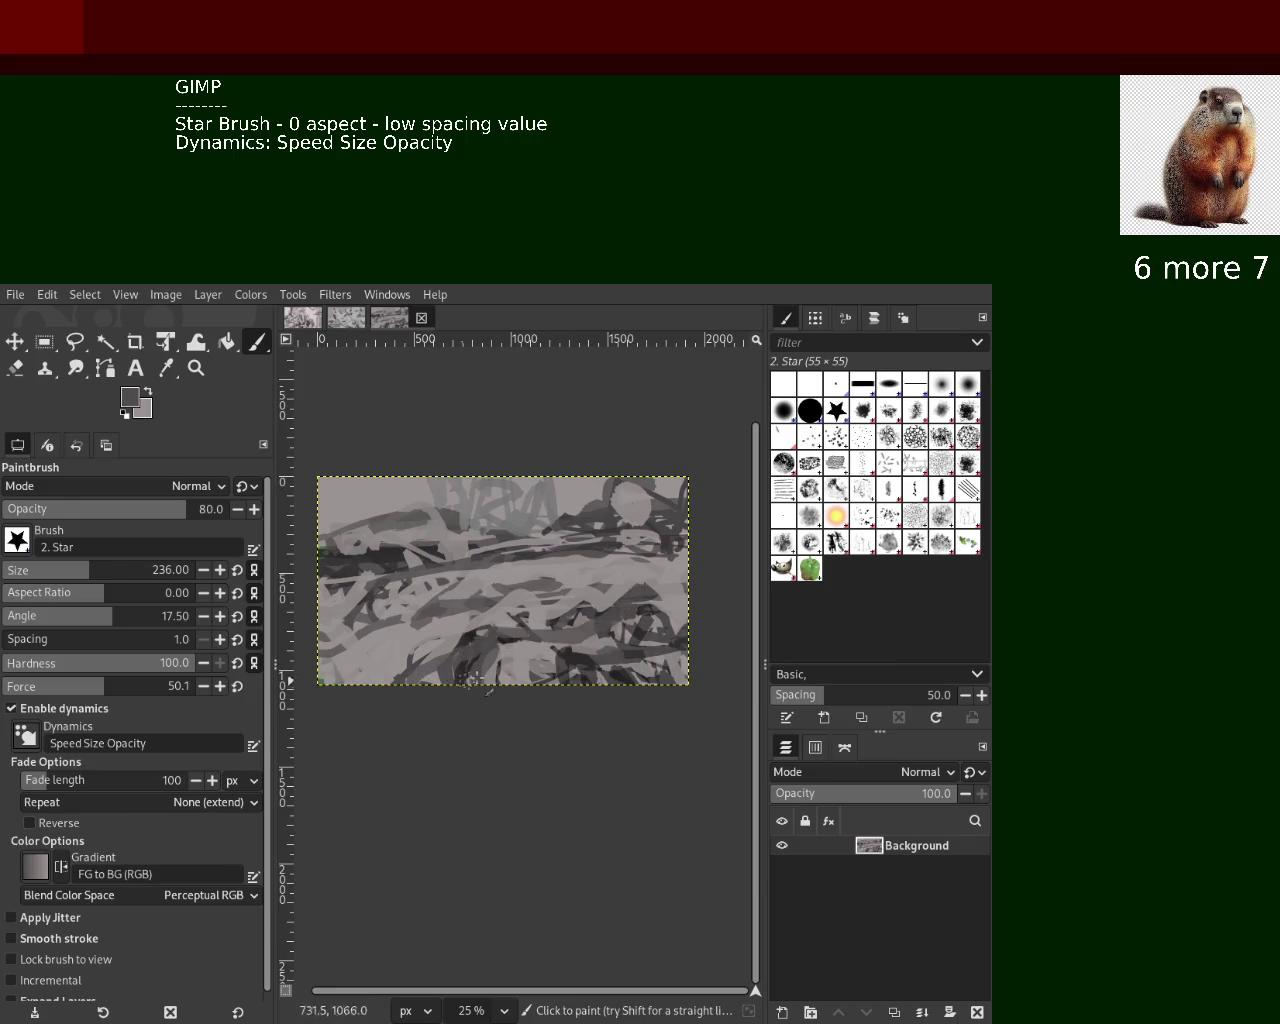
mouse_move(476, 644)
left_mouse_down()
mouse_move(408, 706)
mouse_move(349, 700)
mouse_move(385, 675)
mouse_move(406, 720)
left_mouse_up()
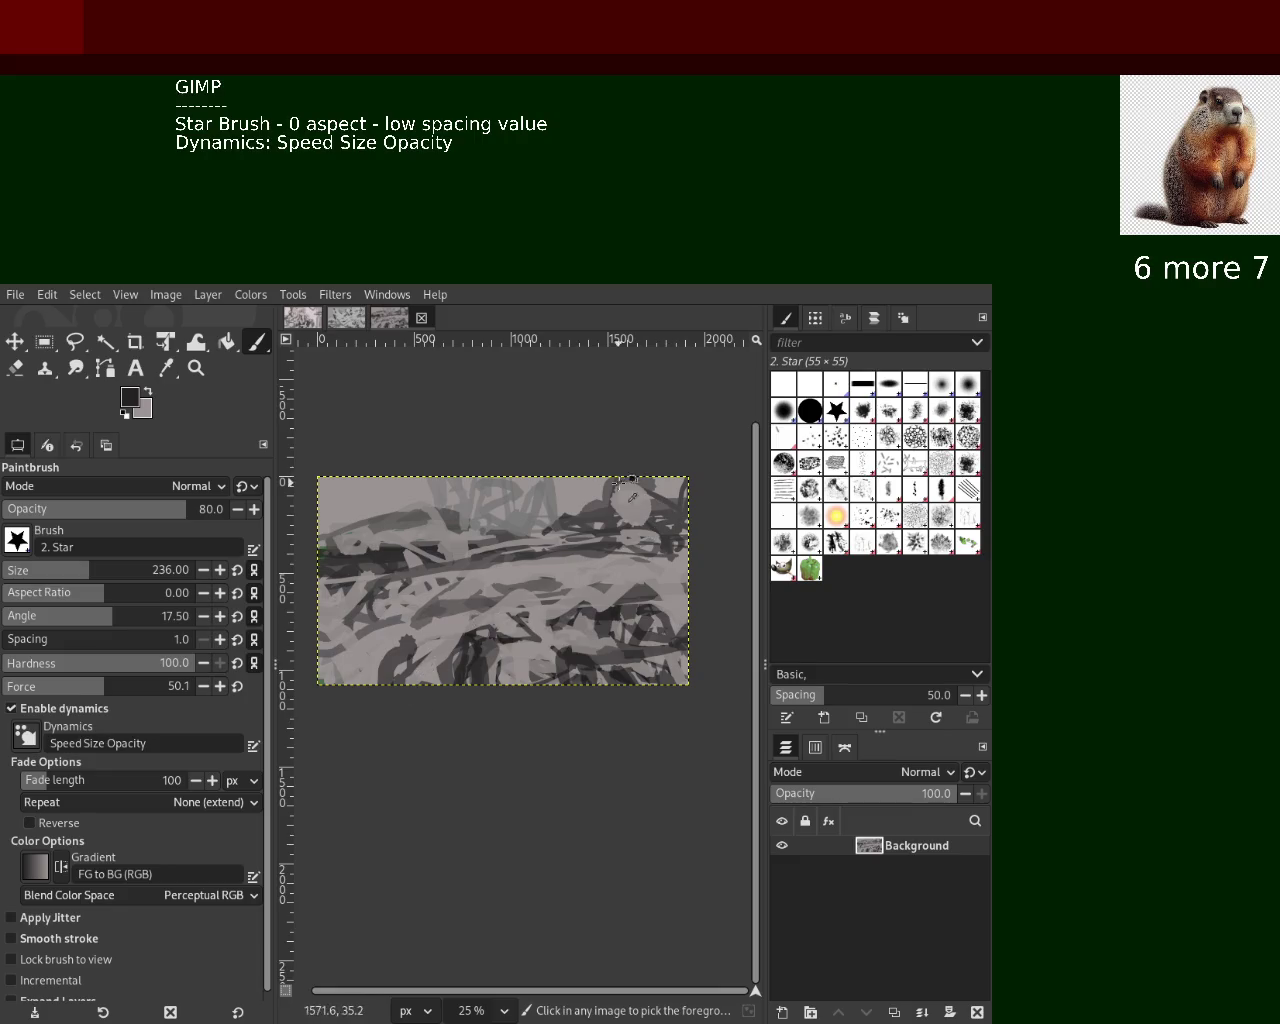
Sample canvas grays, add a short downward stroke and light gray strokes across the middle
left_click(605, 491, "ctrl")
left_click_drag(607, 490, 614, 530)
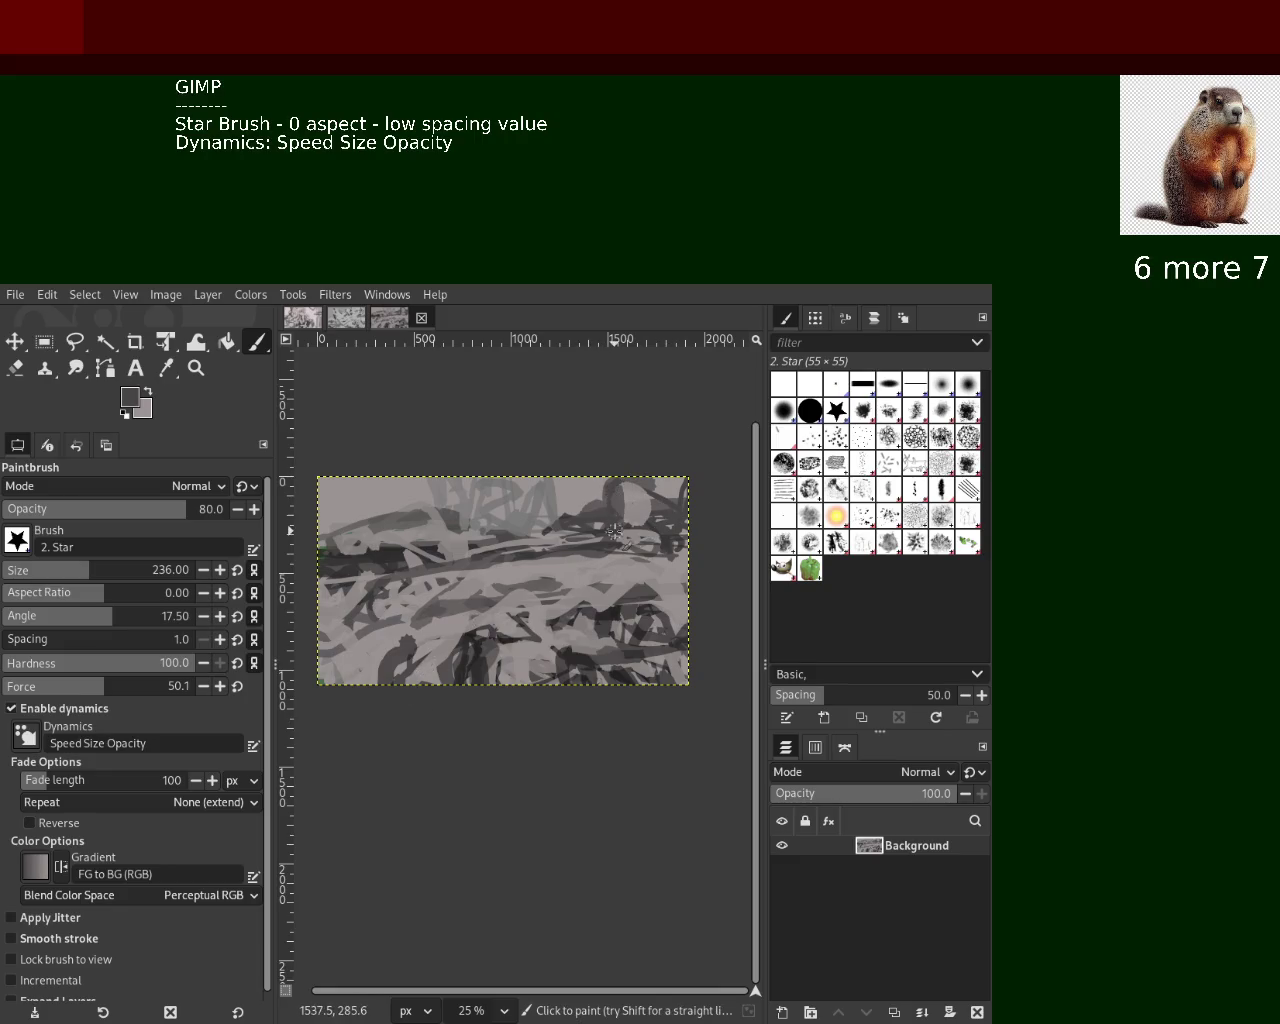
left_click(388, 553, "ctrl")
left_click(455, 648, "ctrl")
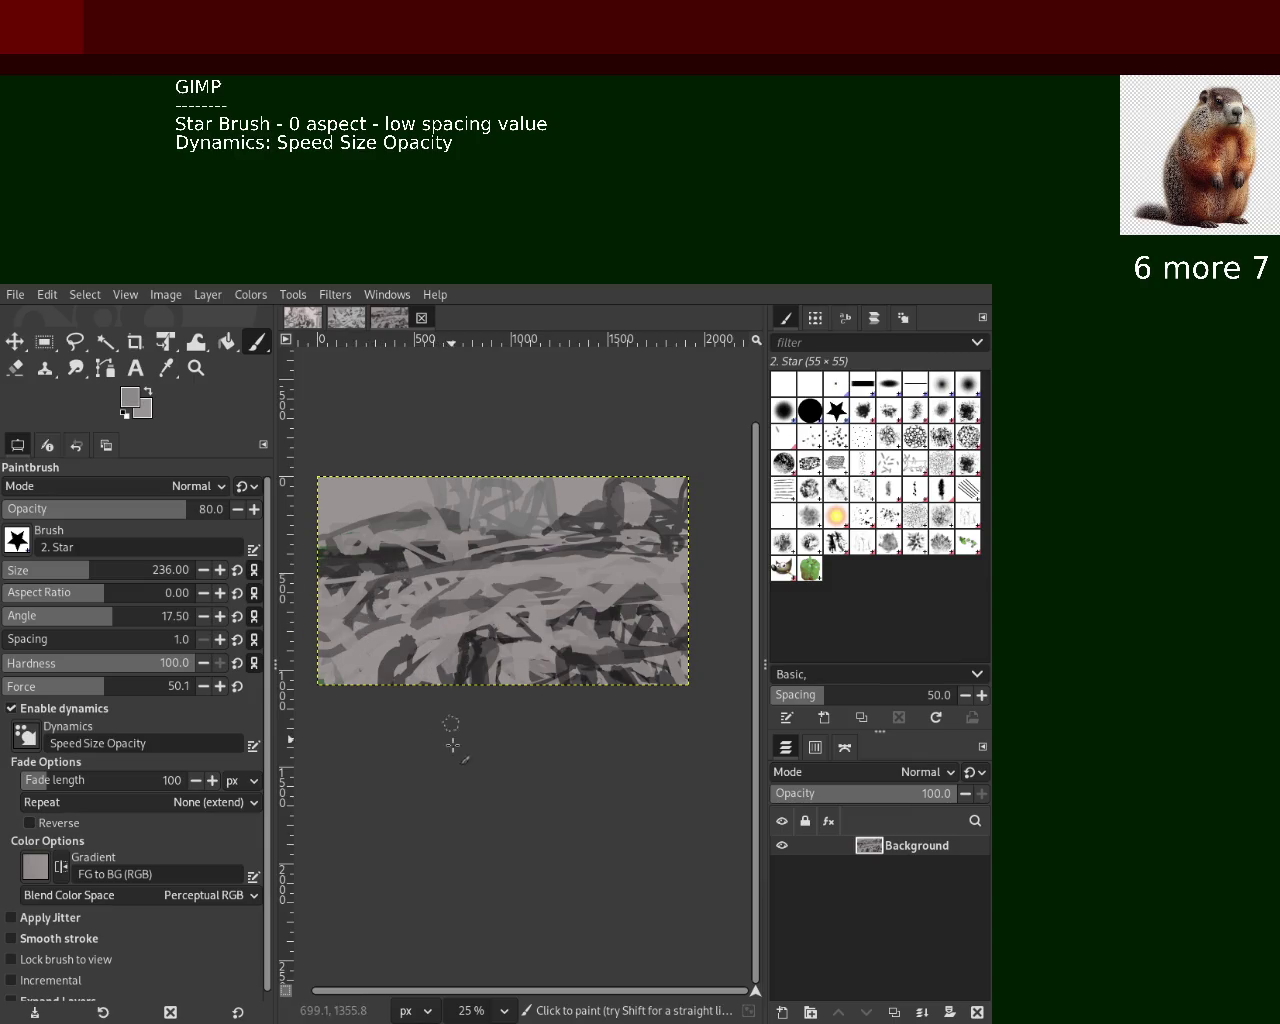
left_click(597, 644, "ctrl")
left_click(604, 659, "ctrl")
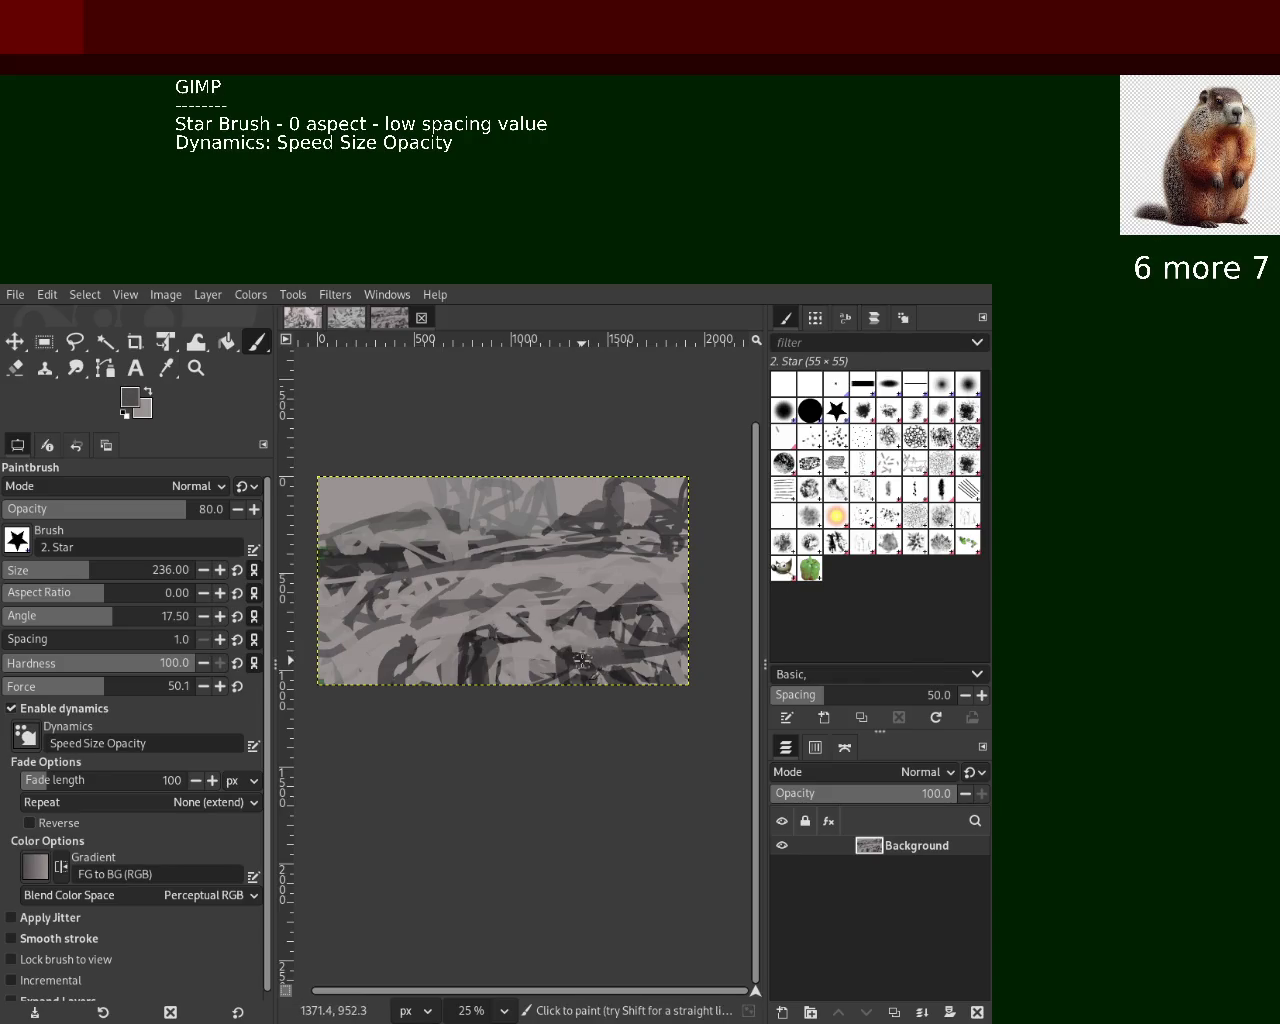
left_click(611, 611, "ctrl")
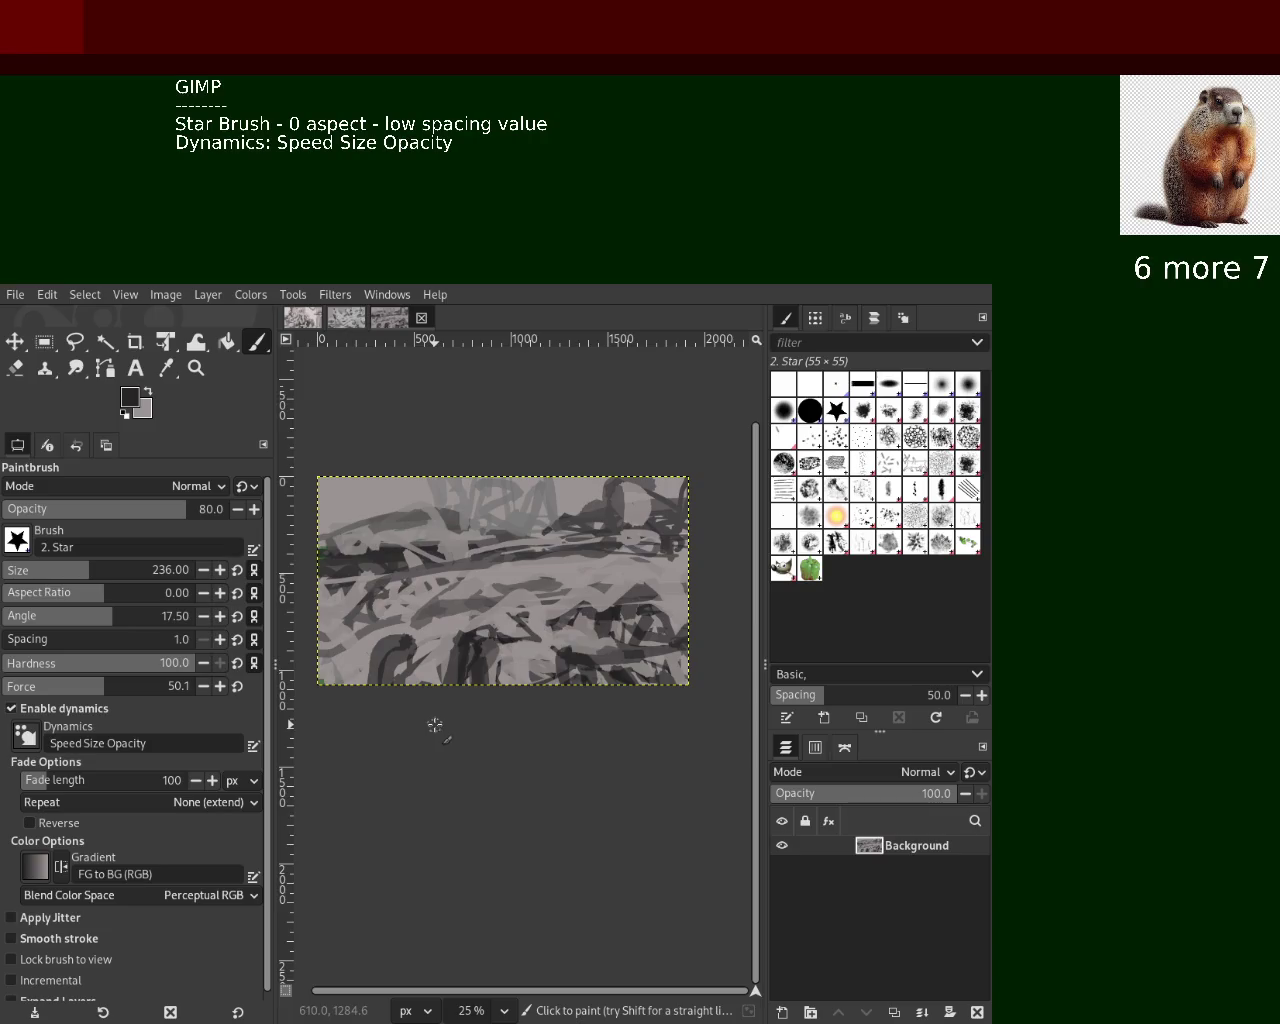
left_click(565, 656, "ctrl")
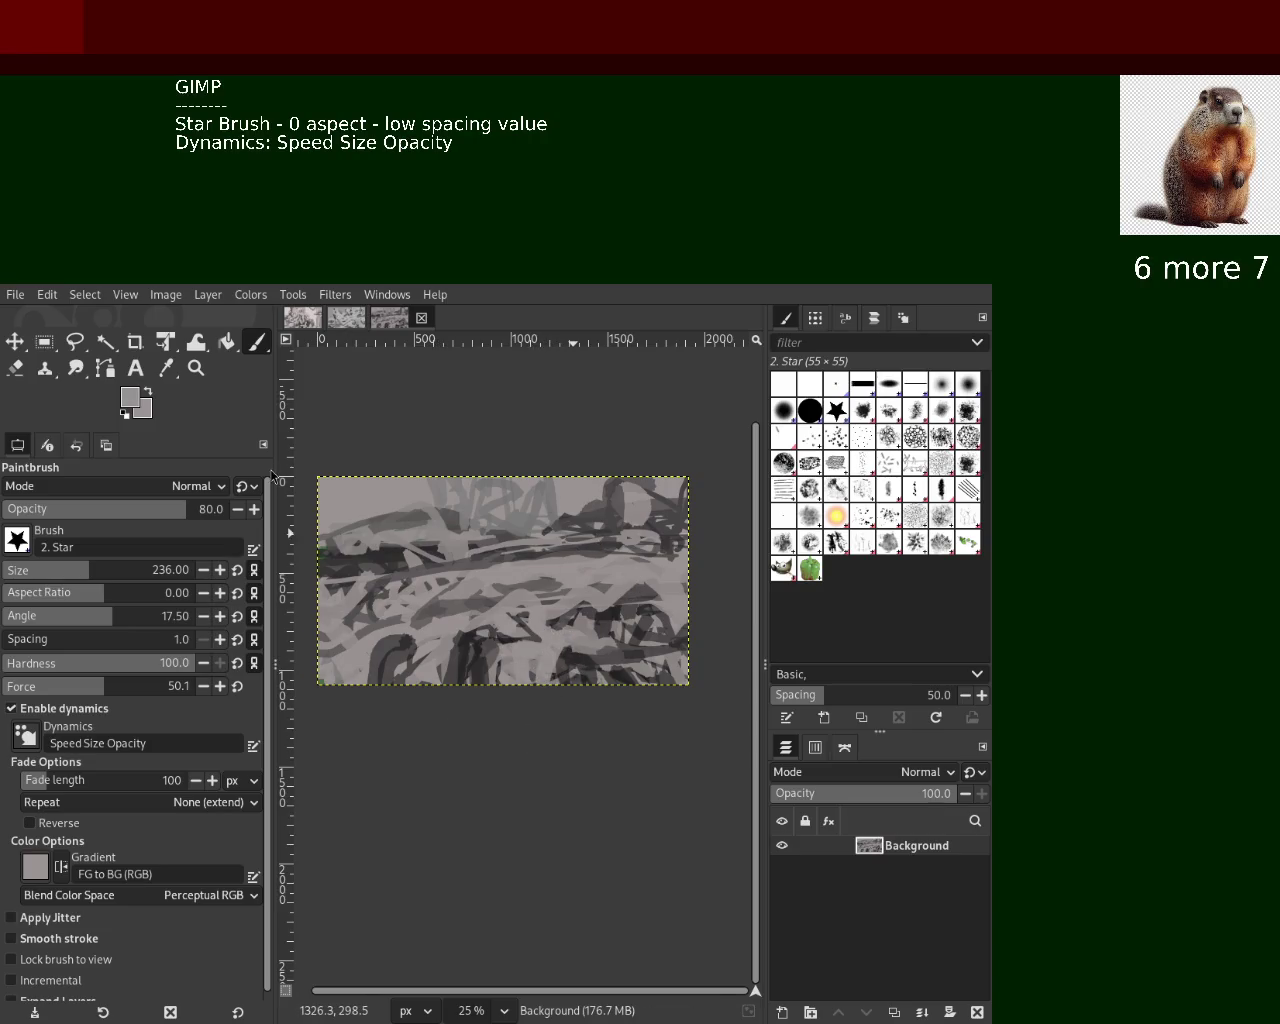
left_click(575, 557, "ctrl")
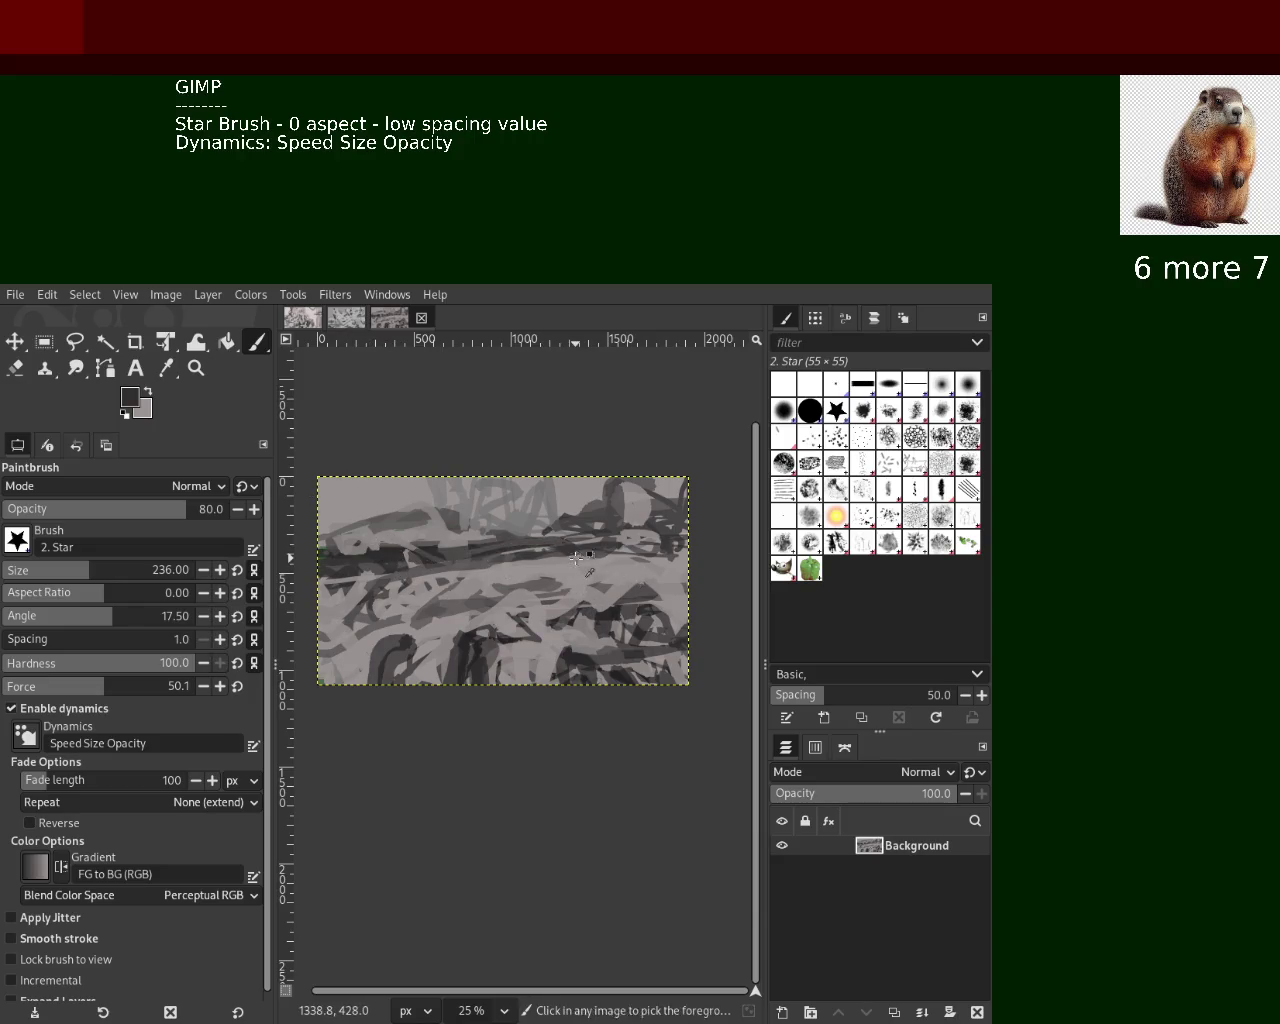
left_click(470, 565, "ctrl")
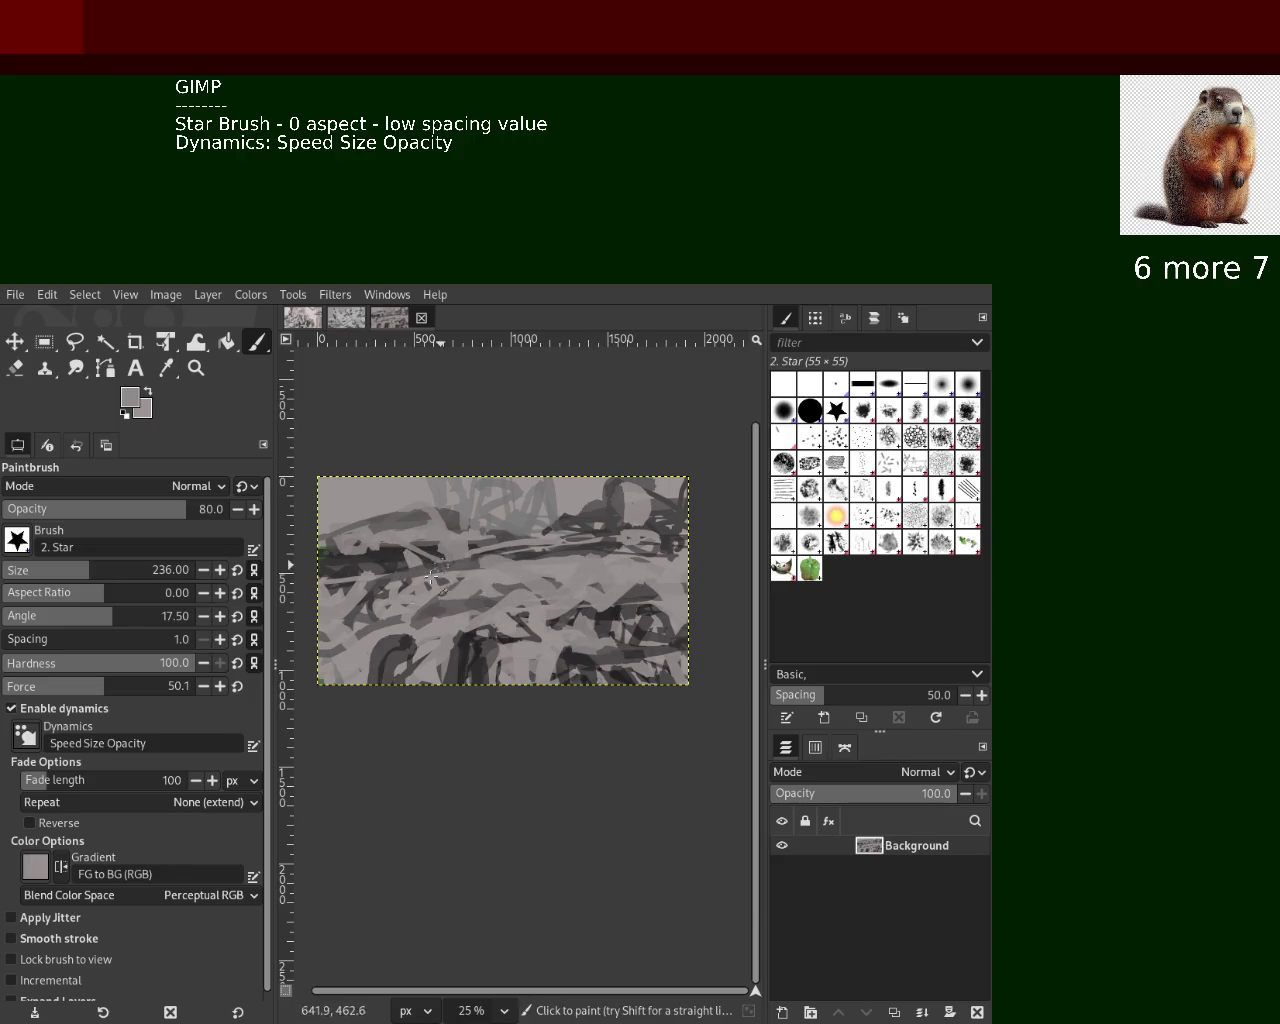
left_click_drag(425, 588, 379, 594)
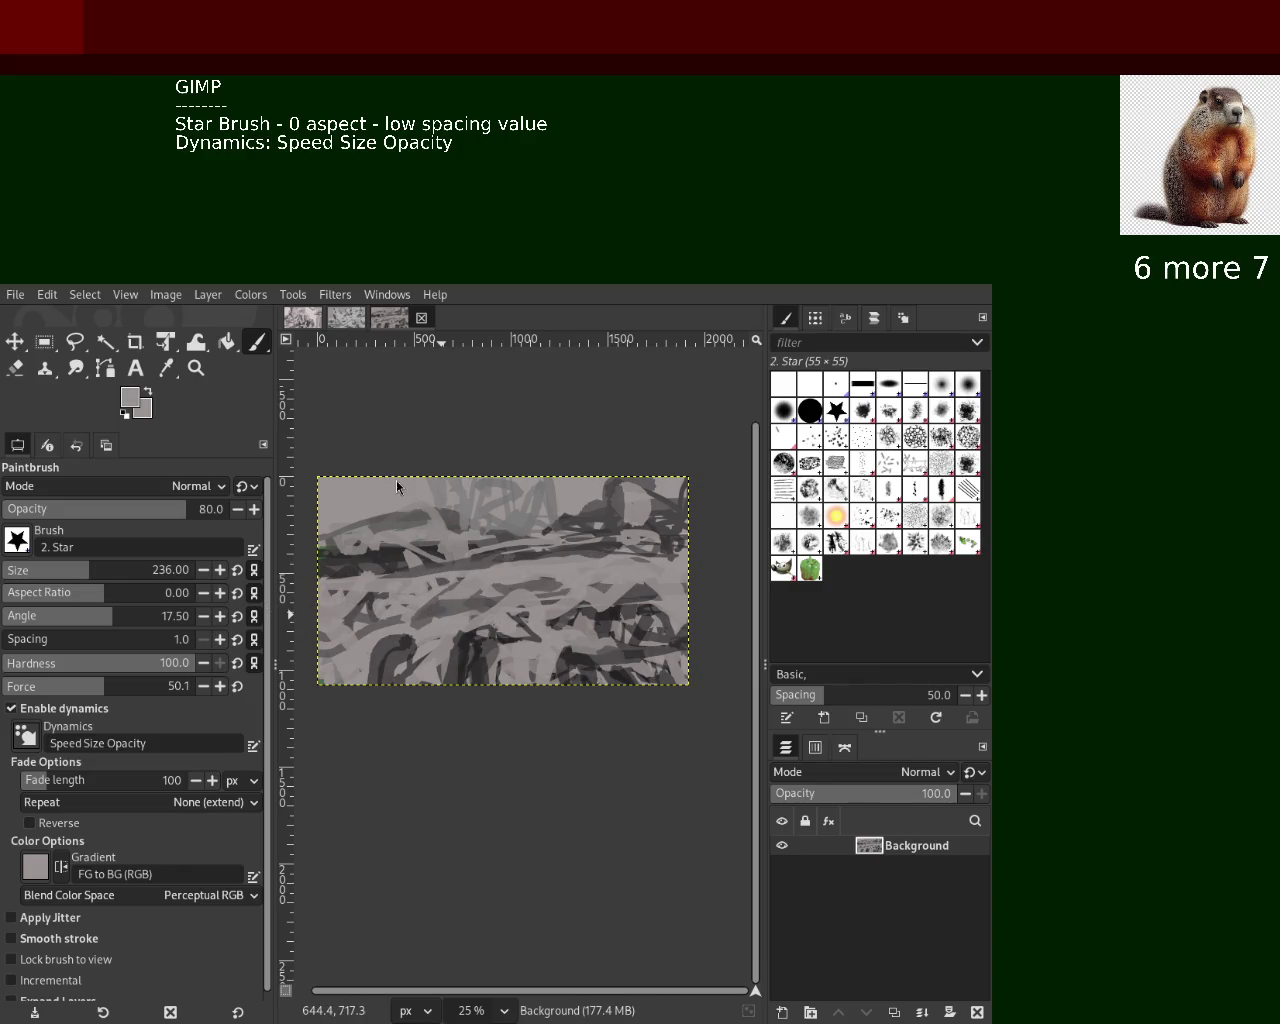
Shrink the star brush to size 40 and sample darker and lighter grays
left_click(549, 583, "ctrl")
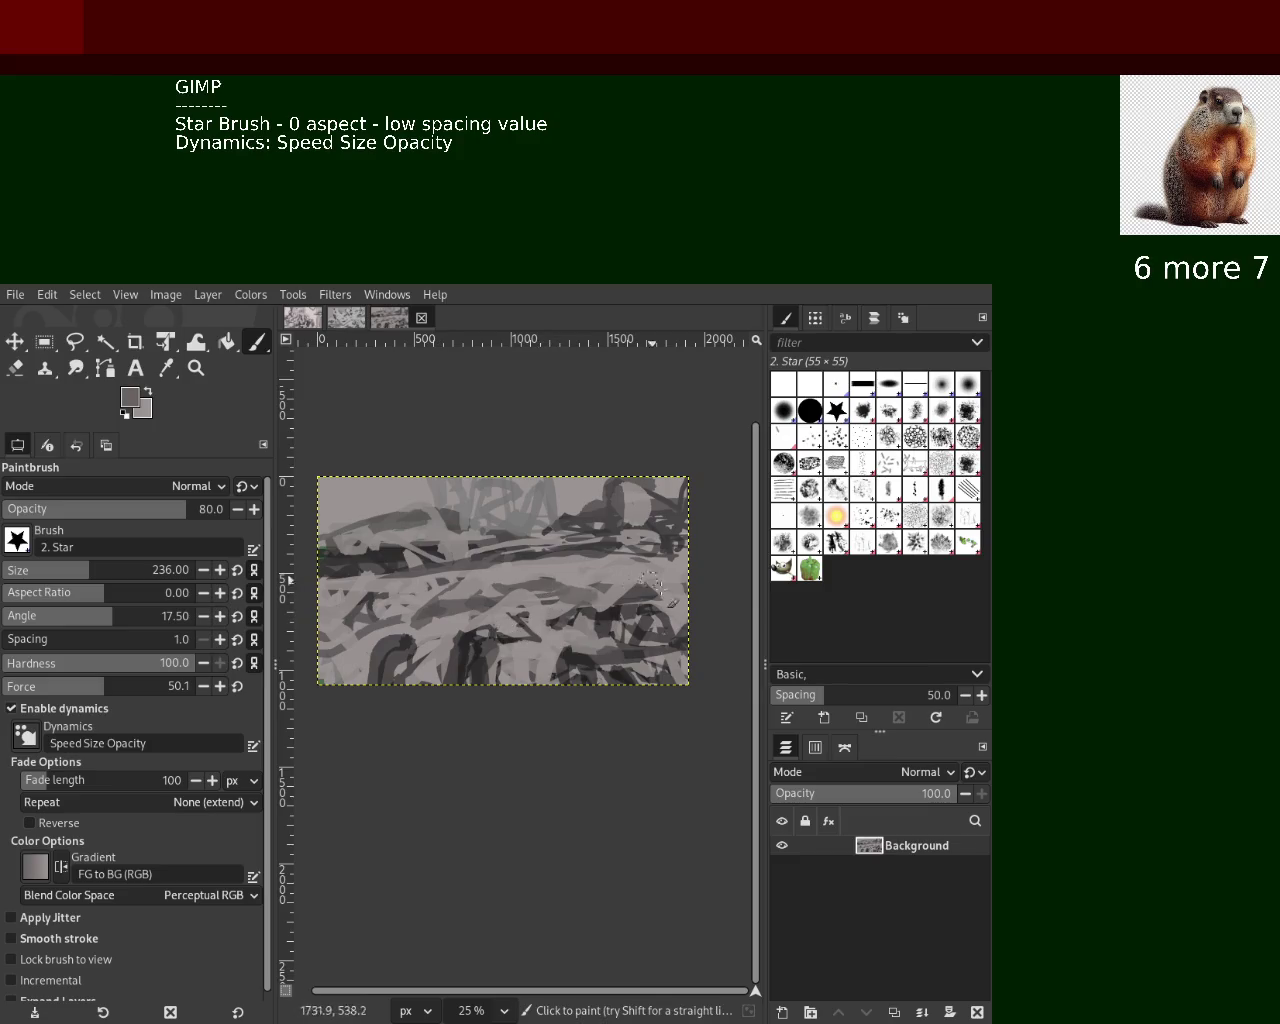
left_click(505, 598, "ctrl")
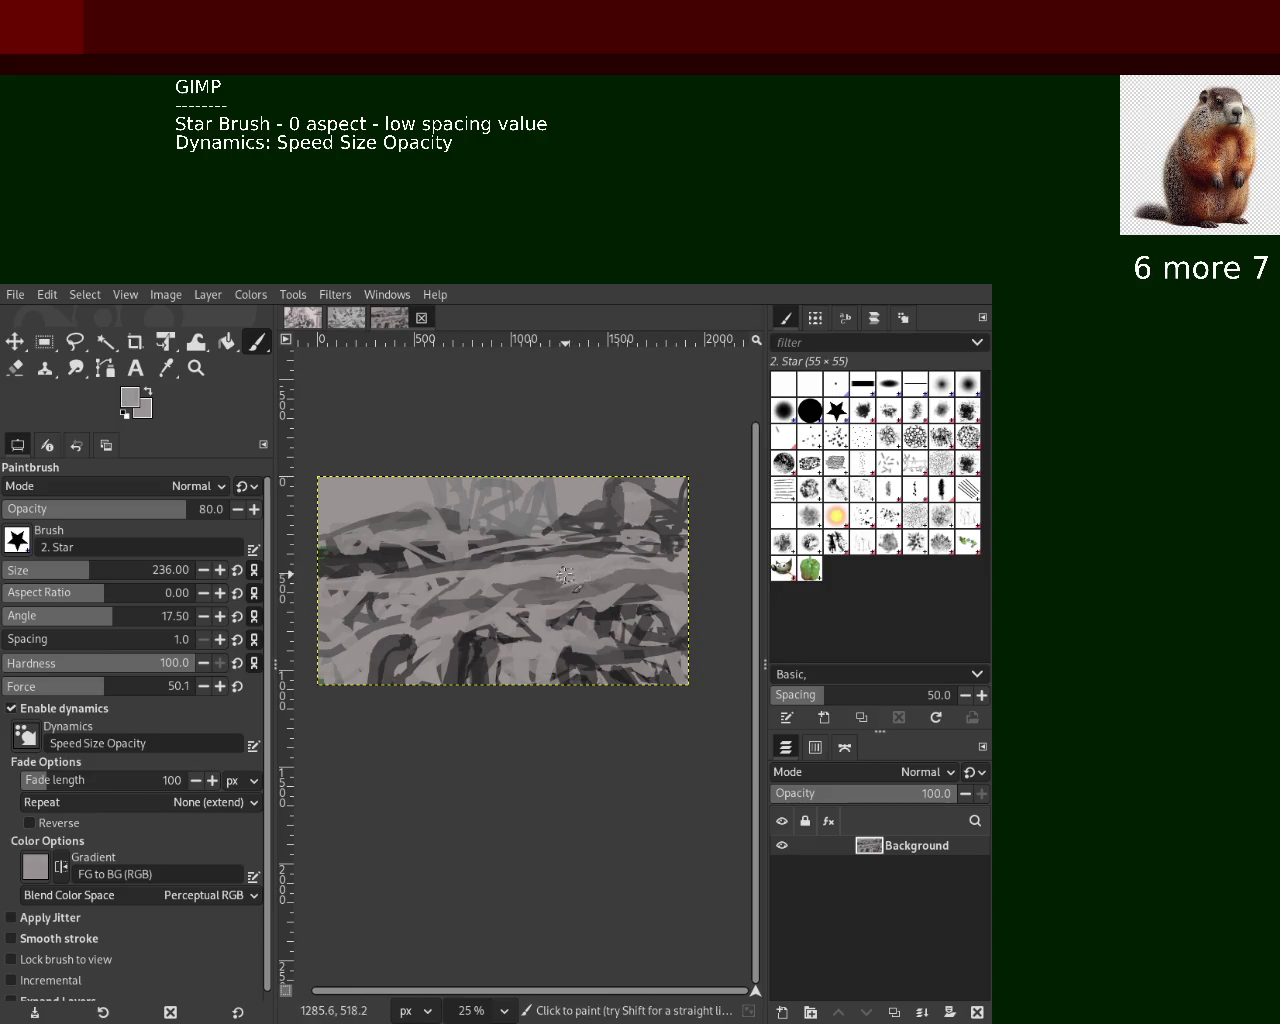
key("ctrl")
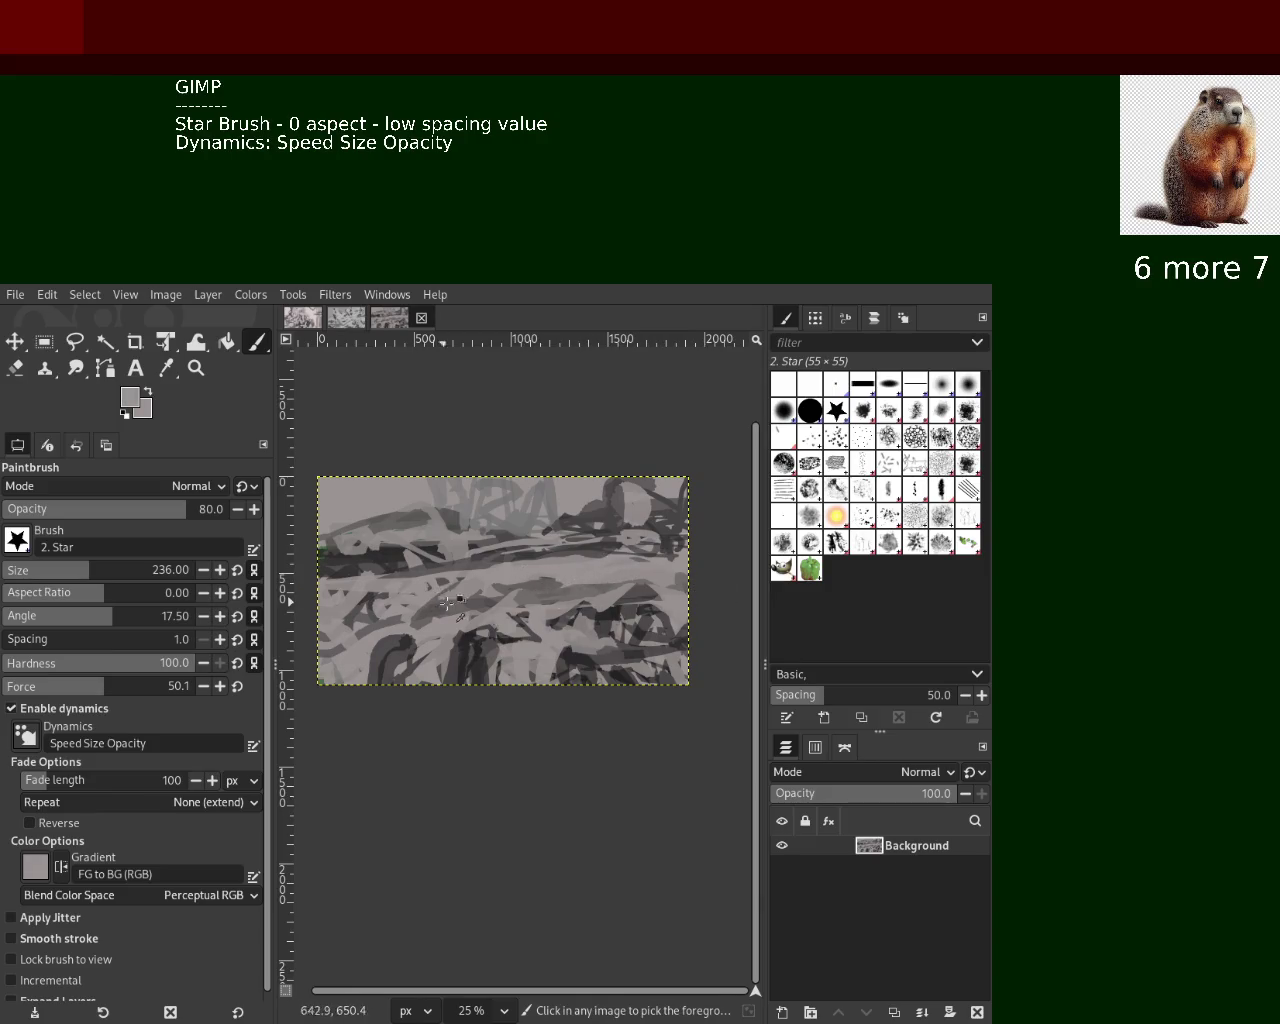
key("ctrl")
key("ctrl")
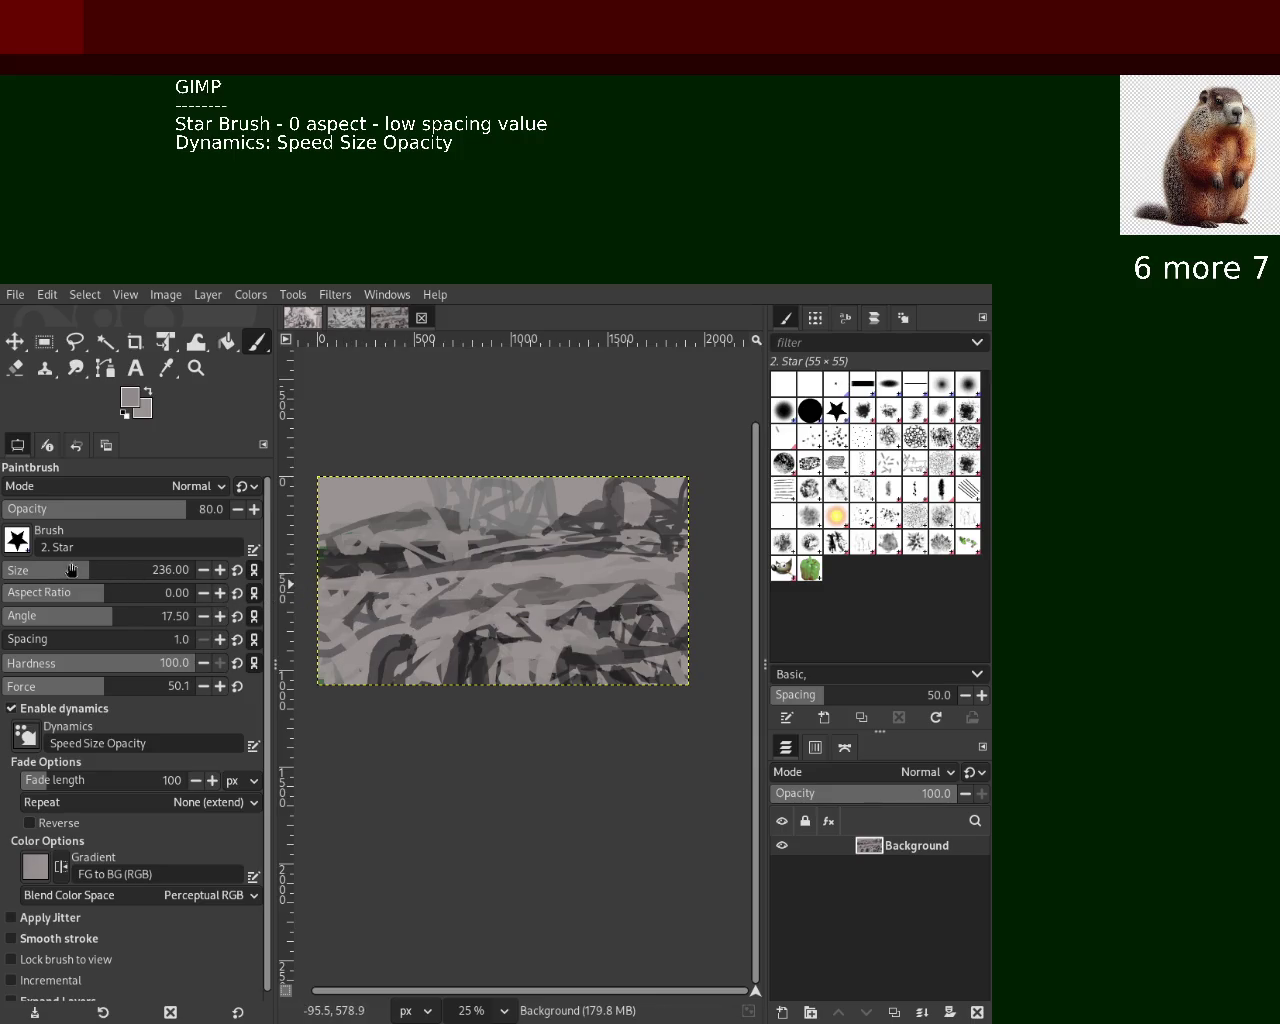
left_click(23, 568)
left_click(426, 572, "ctrl")
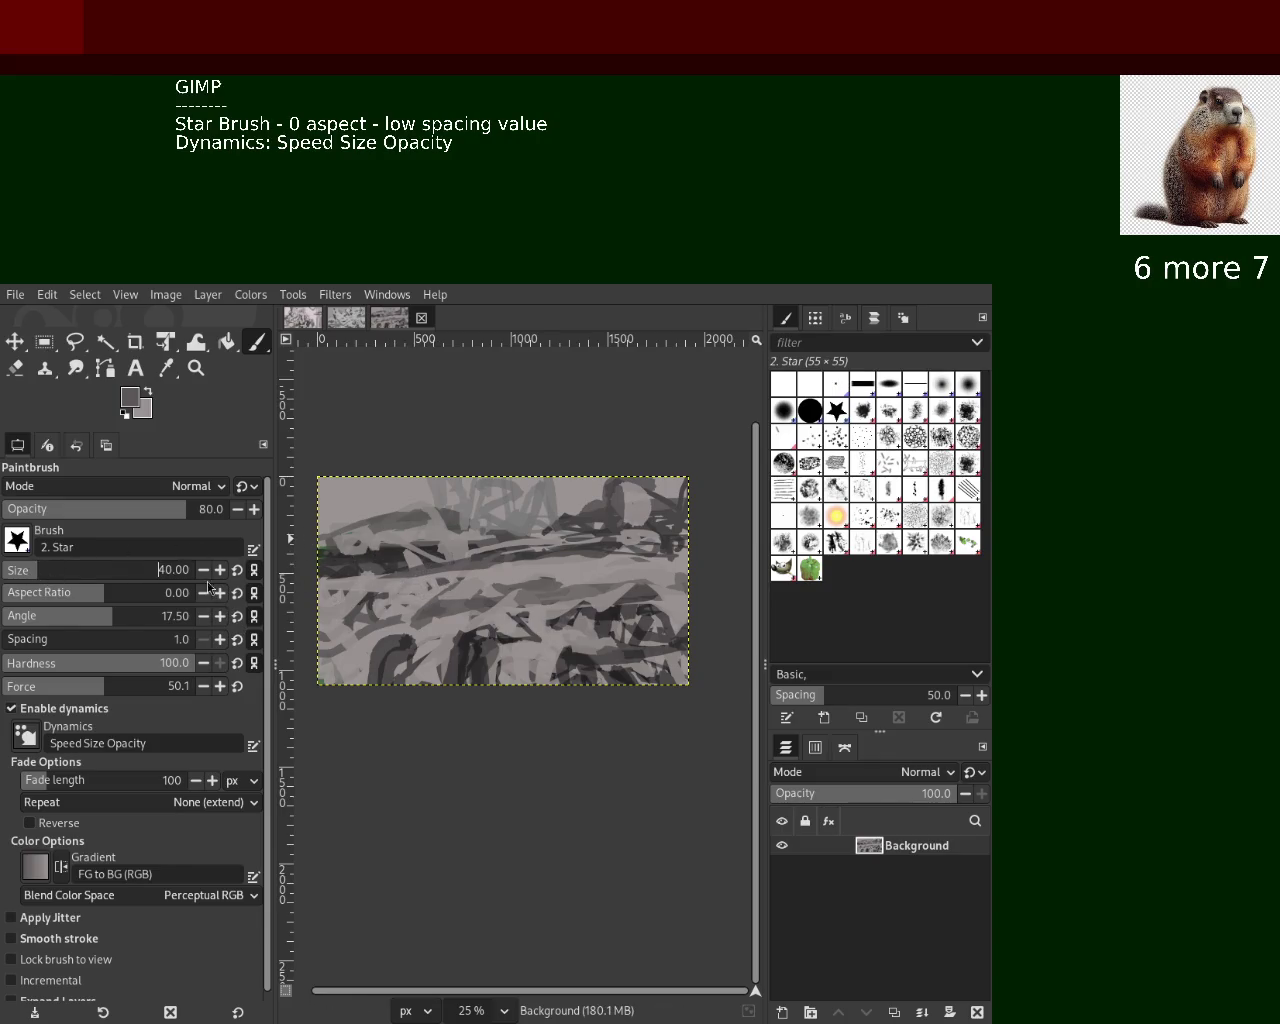
left_click(496, 586, "ctrl")
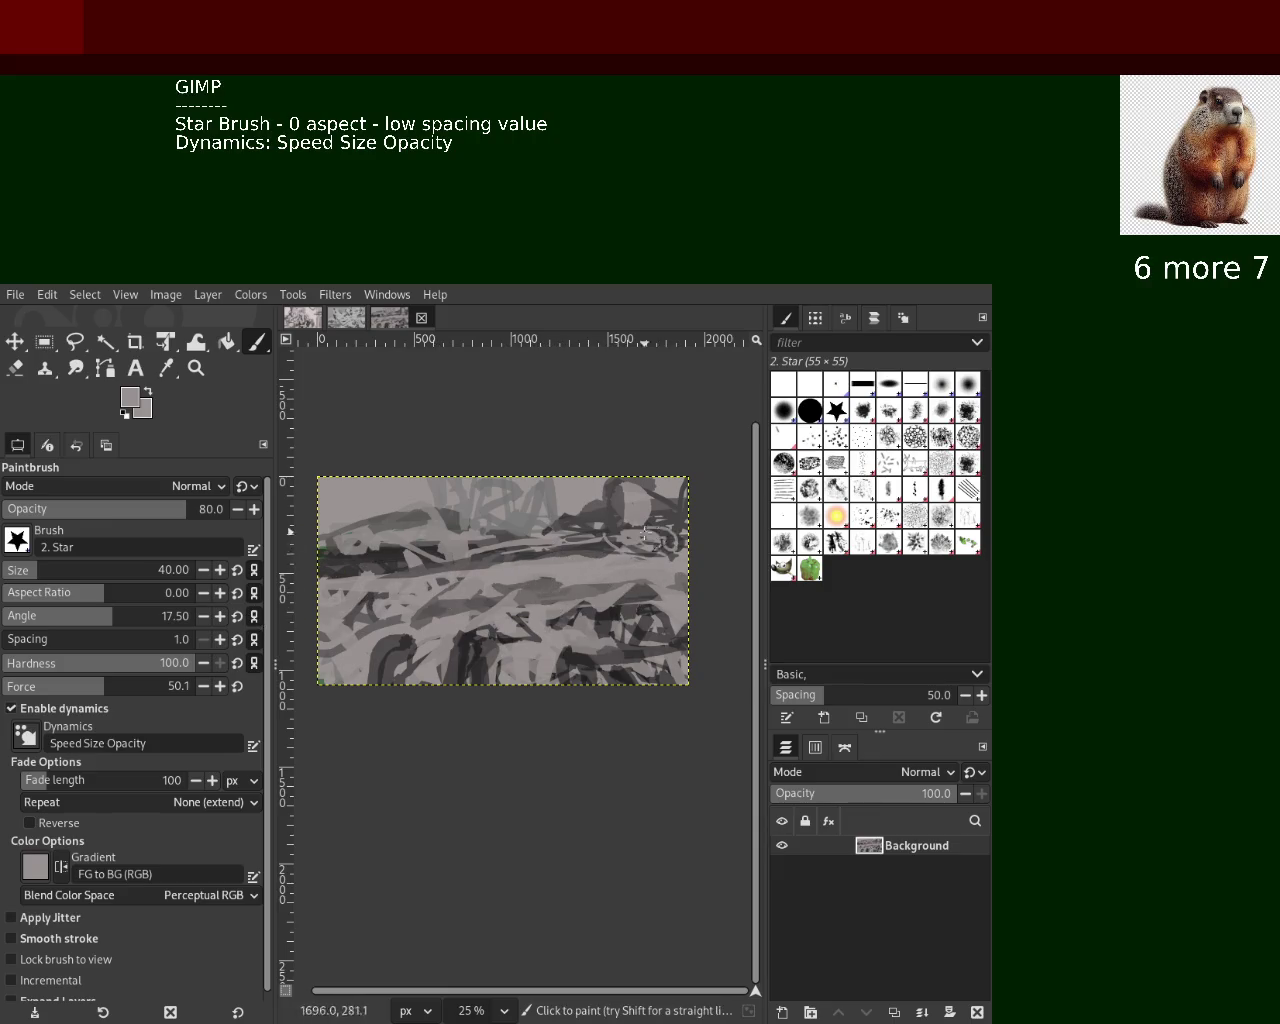
Undo the bad light gray stroke and sample new dark and light grays
key("ctrl+z")
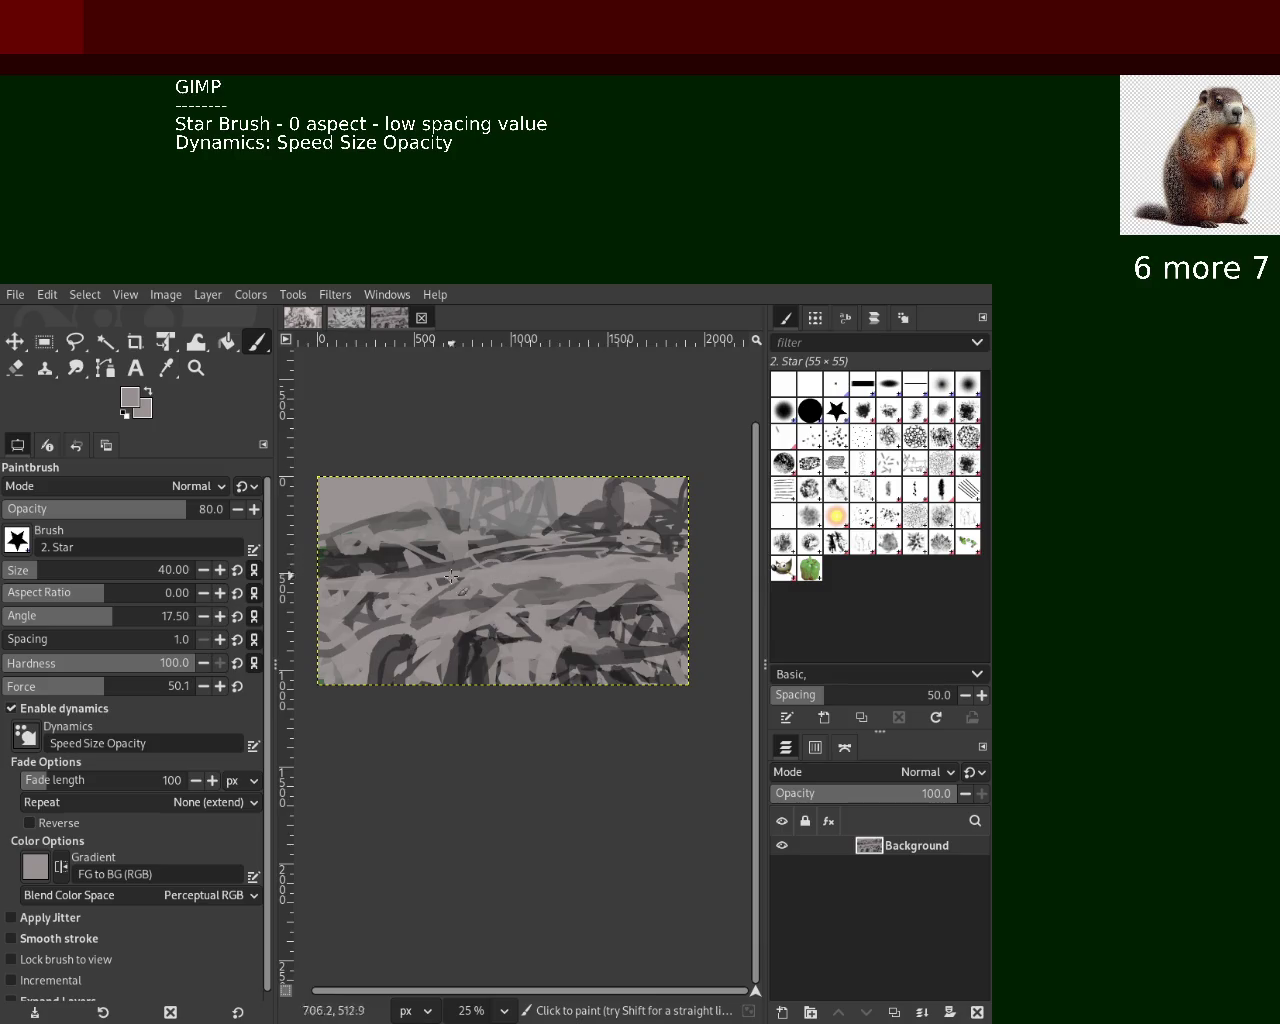
left_click(437, 547, "ctrl")
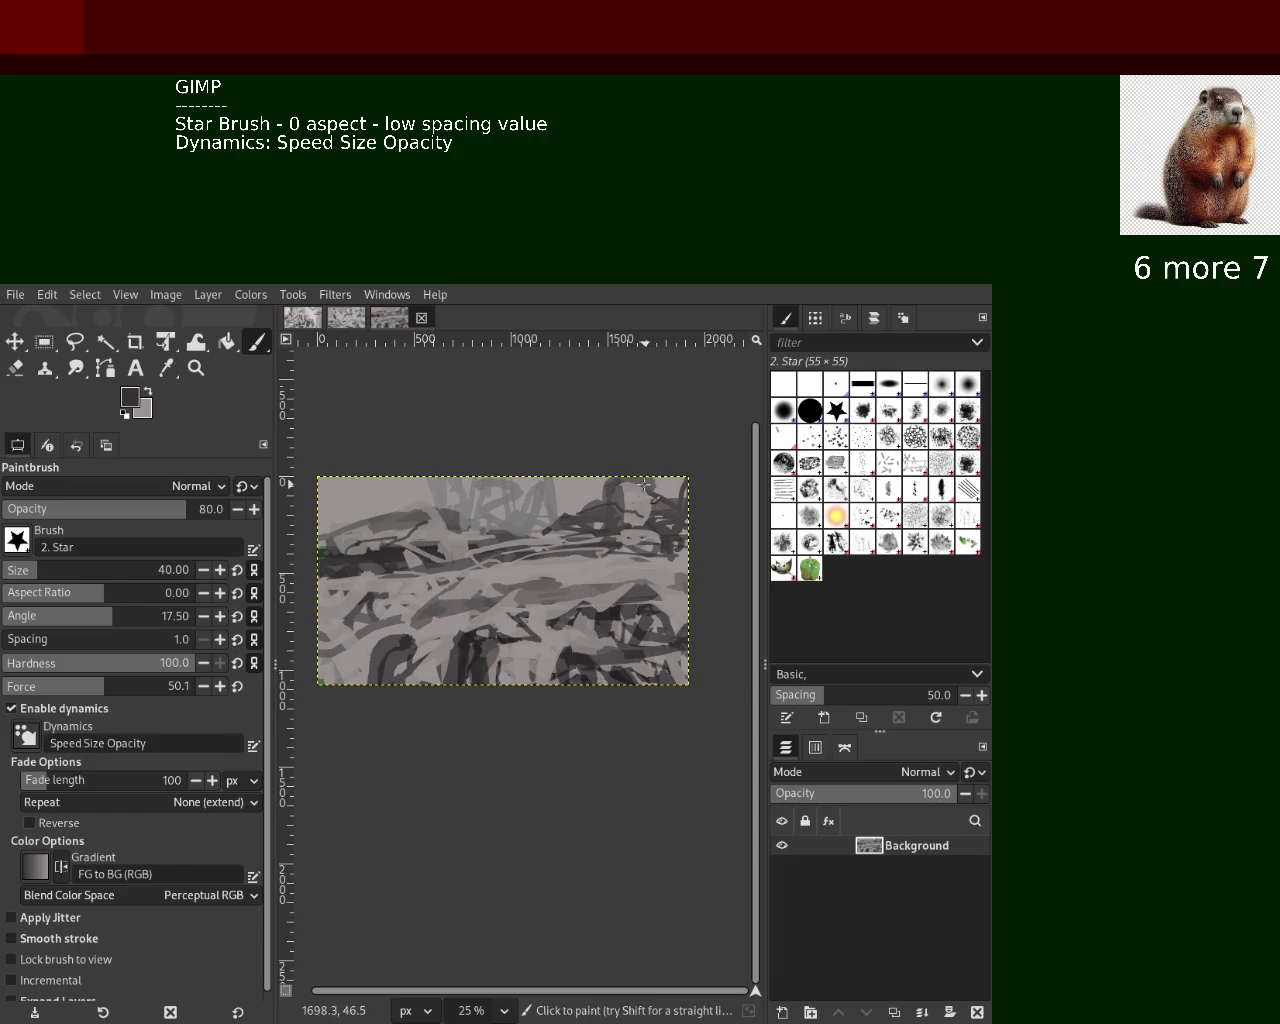
left_click(591, 656, "ctrl")
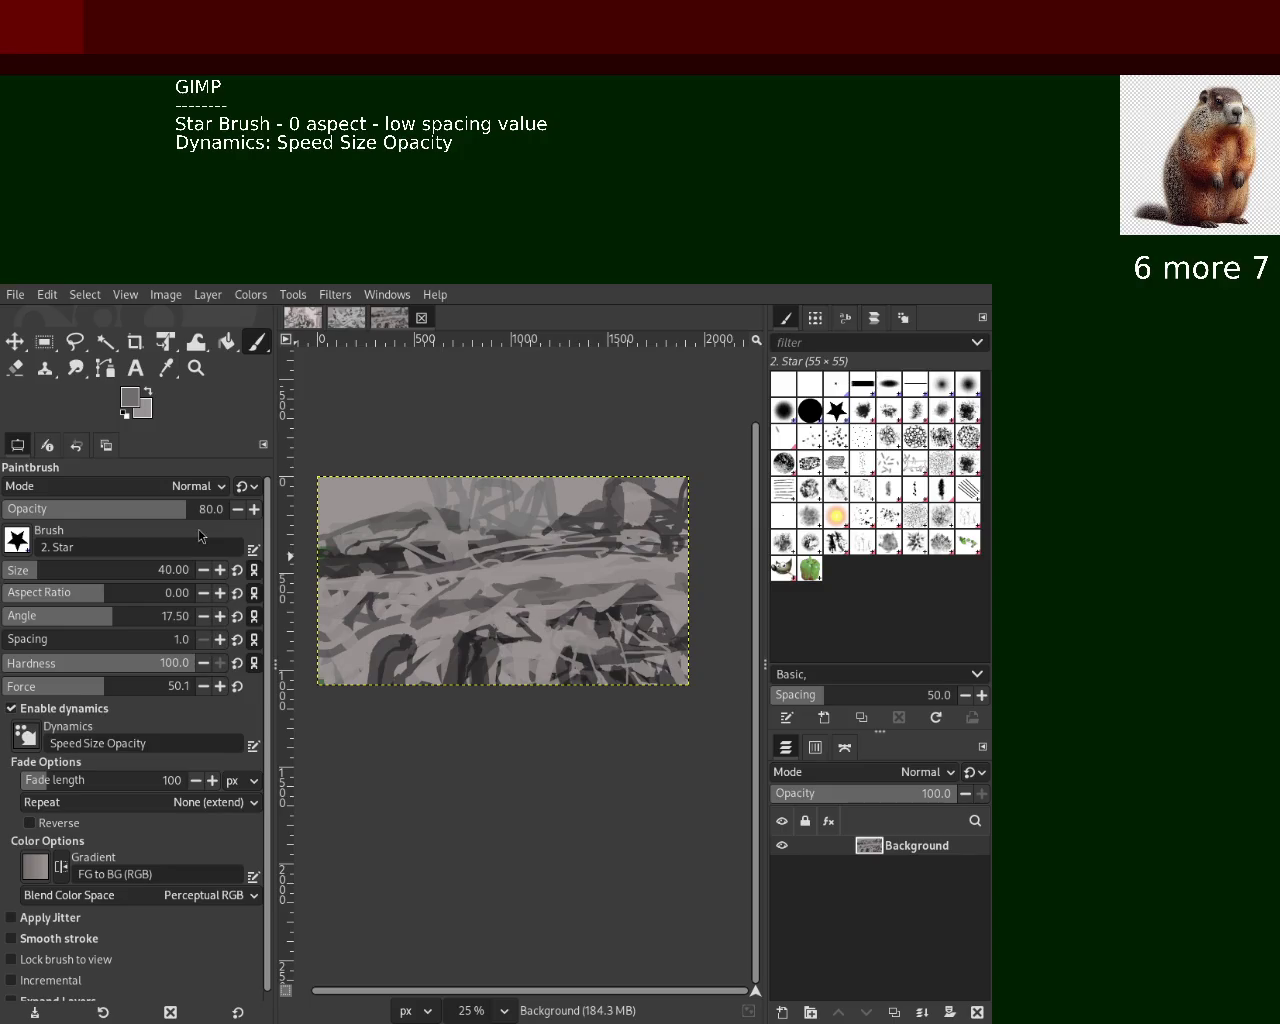
left_click(648, 484, "ctrl")
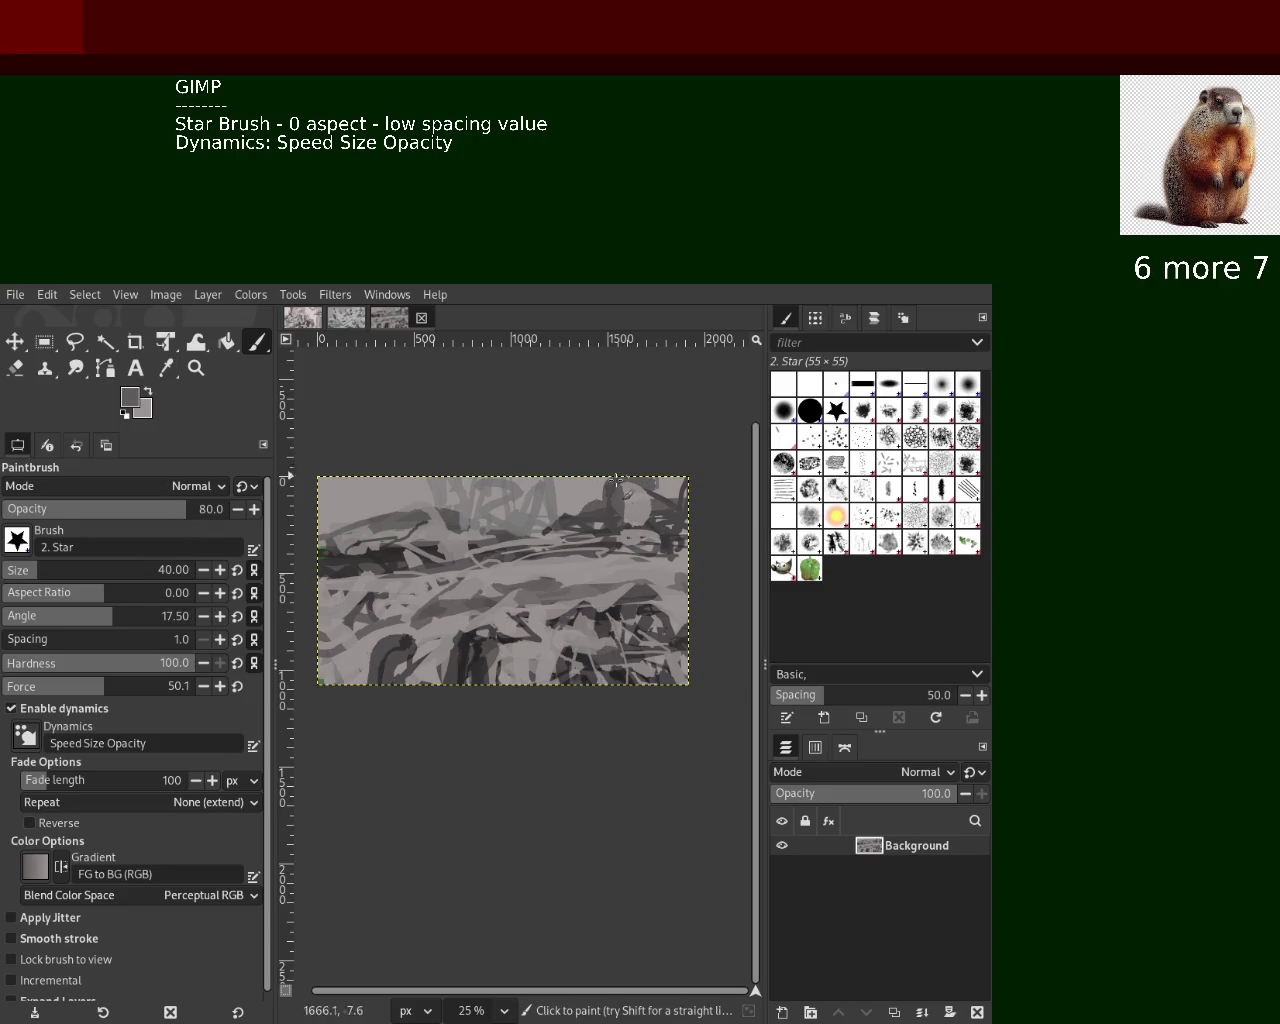
left_click(196, 368)
Zoom out until the whole wide canvas fits, then save the image
left_click(486, 452, "ctrl")
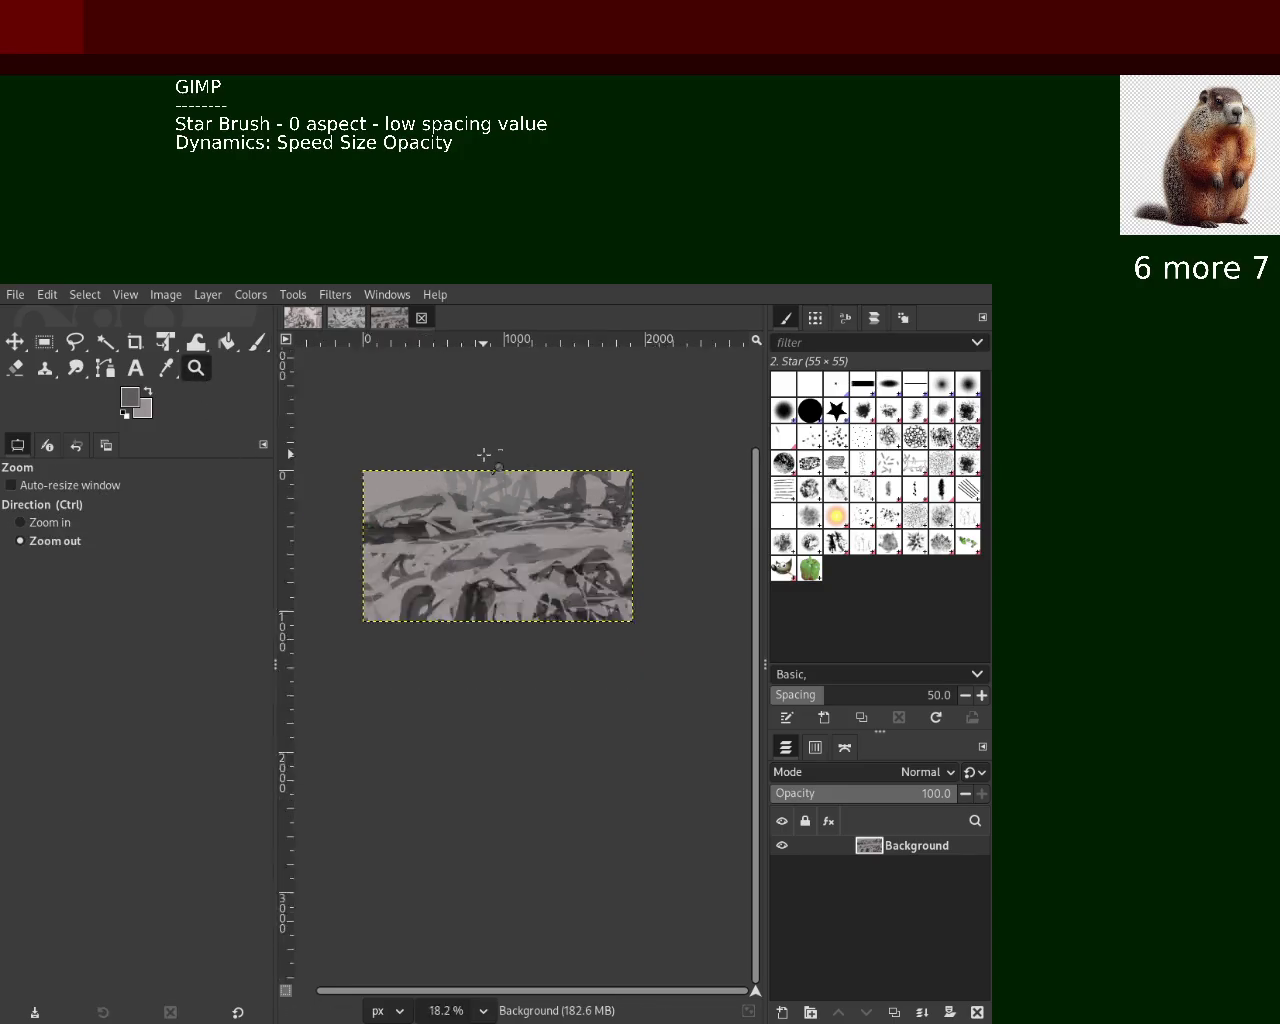
left_click(540, 470)
left_click(599, 477, "ctrl")
scroll(599, 477, "up", 3)
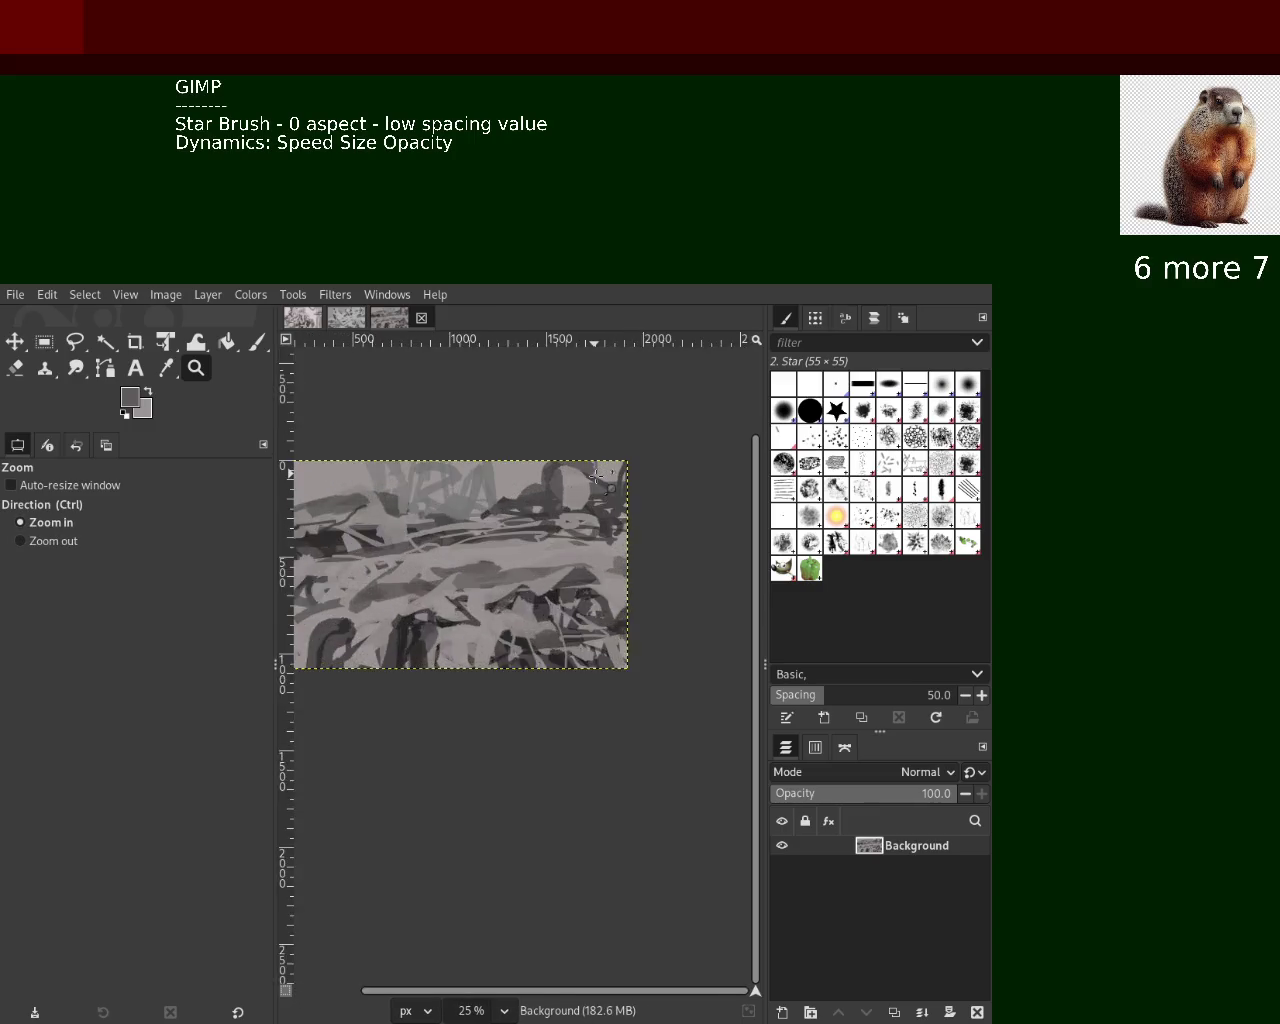
scroll(599, 477, "up", 1)
scroll(599, 477, "up", 2)
scroll(599, 477, "up", 1)
left_click(42, 370)
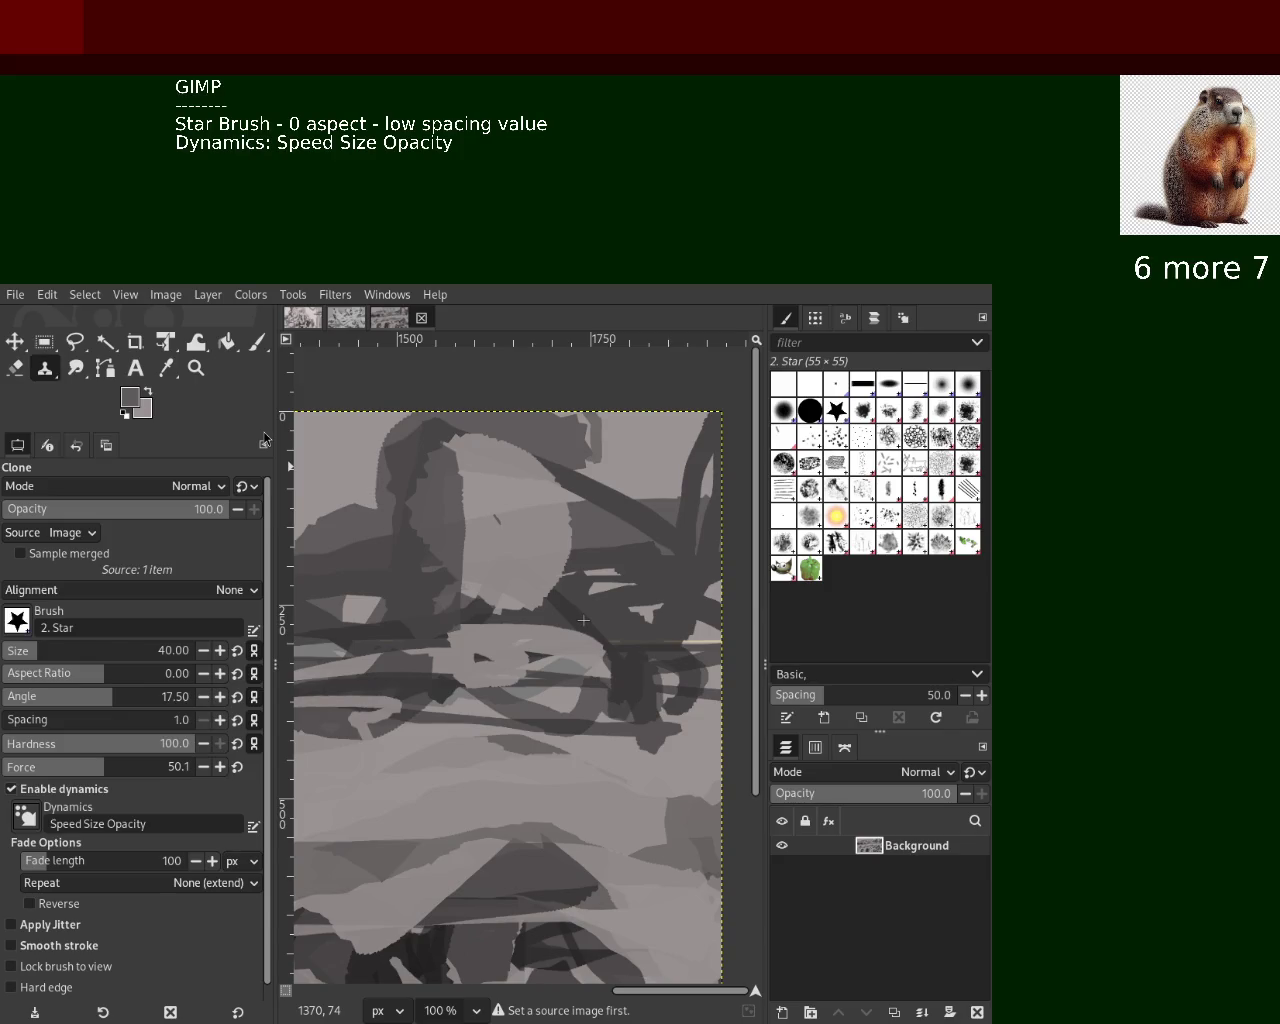
key("ctrl+s")
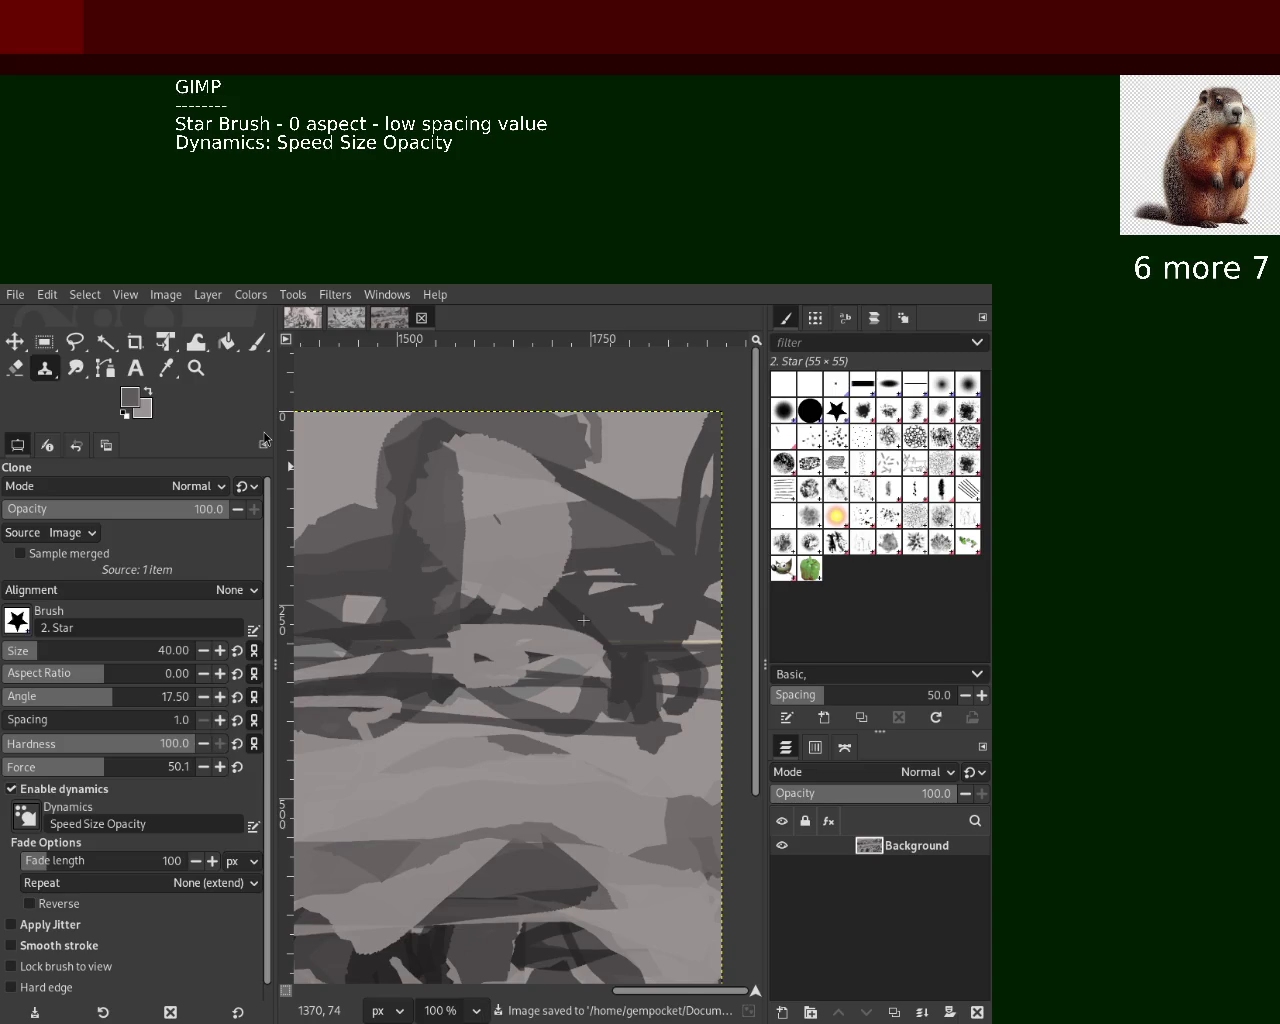
Readjust the zoom level and return to the star Paintbrush
left_click(196, 367)
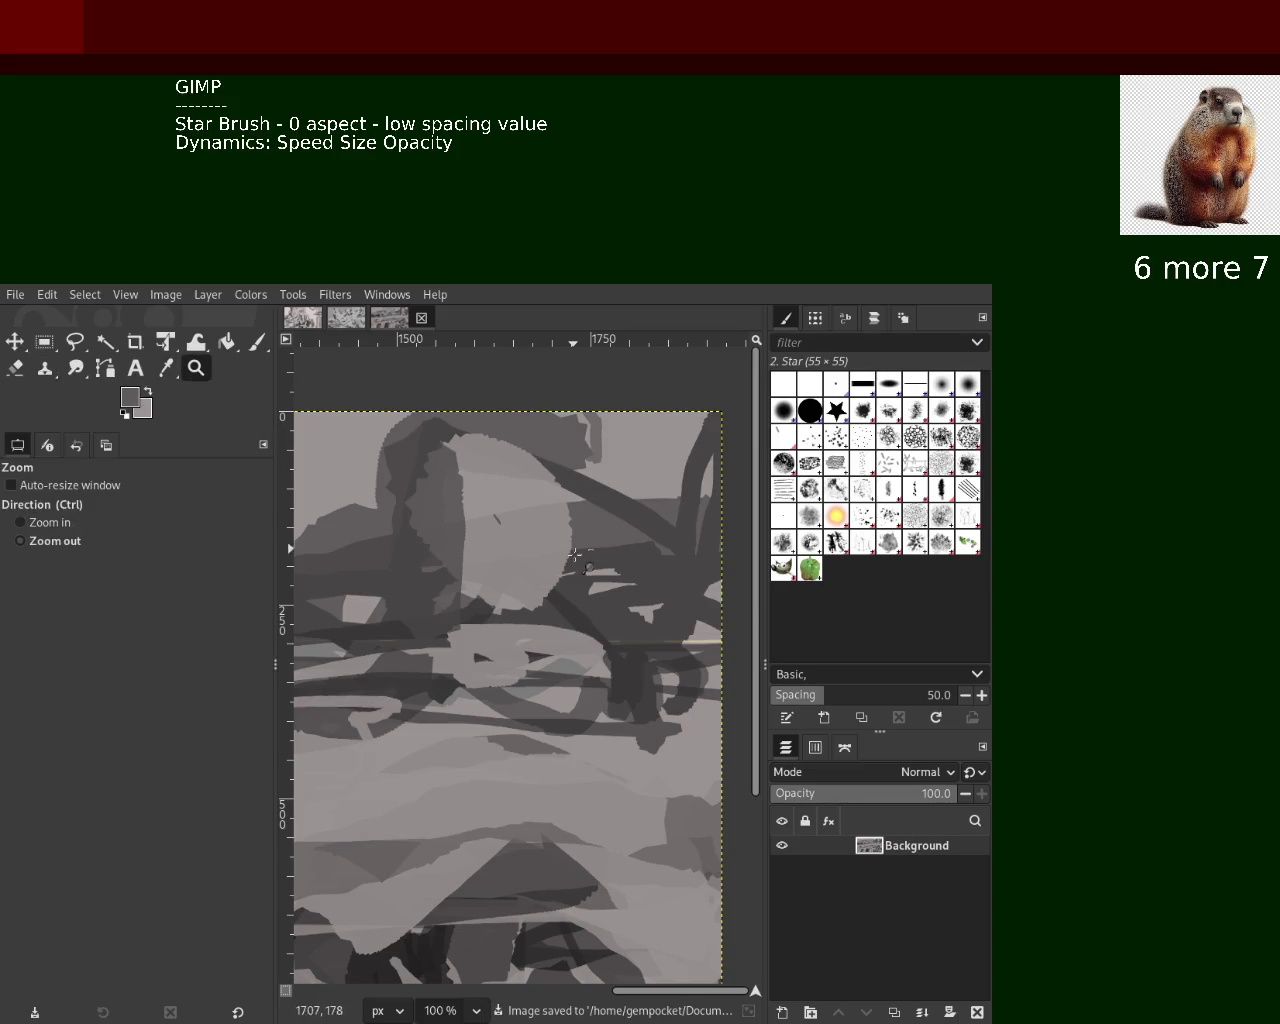
scroll(420, 610, "down", 2)
scroll(420, 610, "down", 3)
scroll(420, 610, "down", 1)
scroll(420, 610, "down", 1)
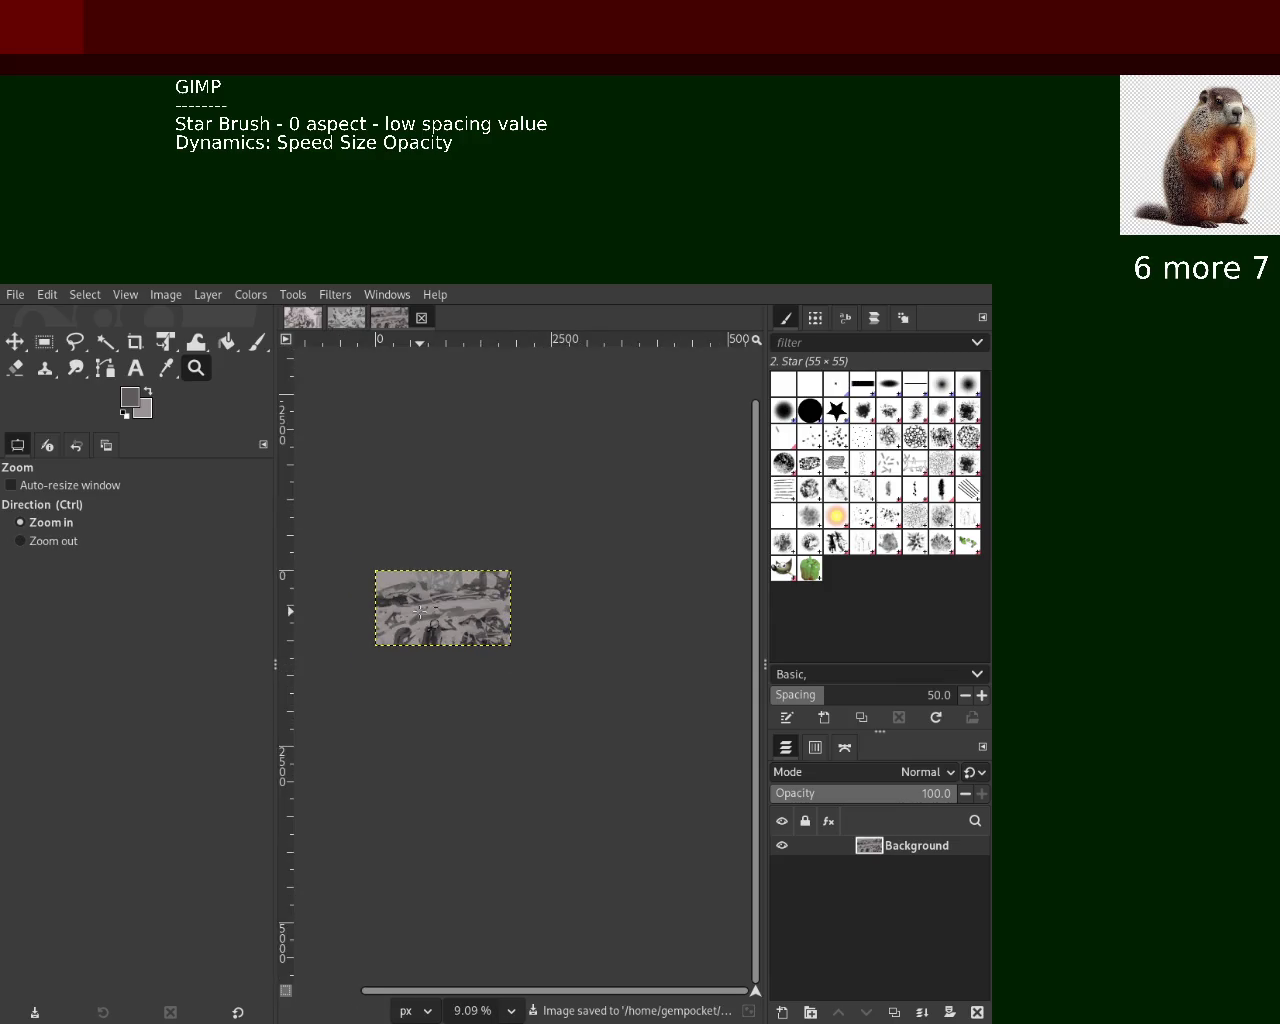
scroll(420, 610, "up", 3)
scroll(420, 610, "up", 1)
left_click(258, 342)
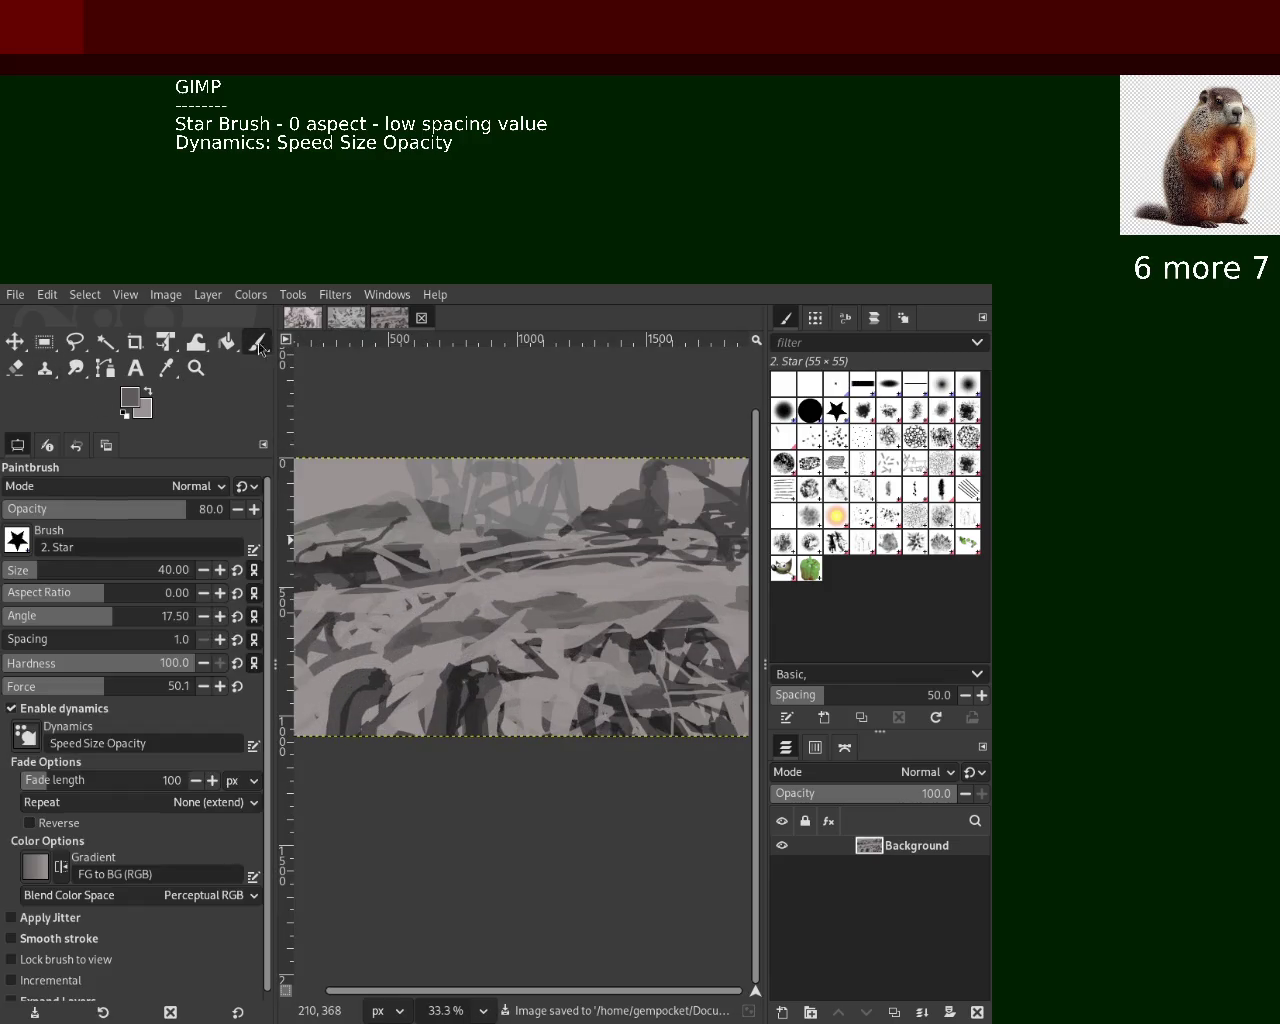
Enlarge the brush to 94 and repaint the lower-left, undoing two trial strokes
left_click(50, 579)
left_click(456, 679, "ctrl")
mouse_move(456, 679)
left_mouse_down()
mouse_move(441, 704)
mouse_move(320, 690)
mouse_move(500, 690)
mouse_move(330, 668)
mouse_move(510, 685)
left_mouse_up()
key("ctrl+z")
key("ctrl+z")
left_click(471, 658, "ctrl")
key("ctrl+z")
left_click_drag(370, 676, 284, 670)
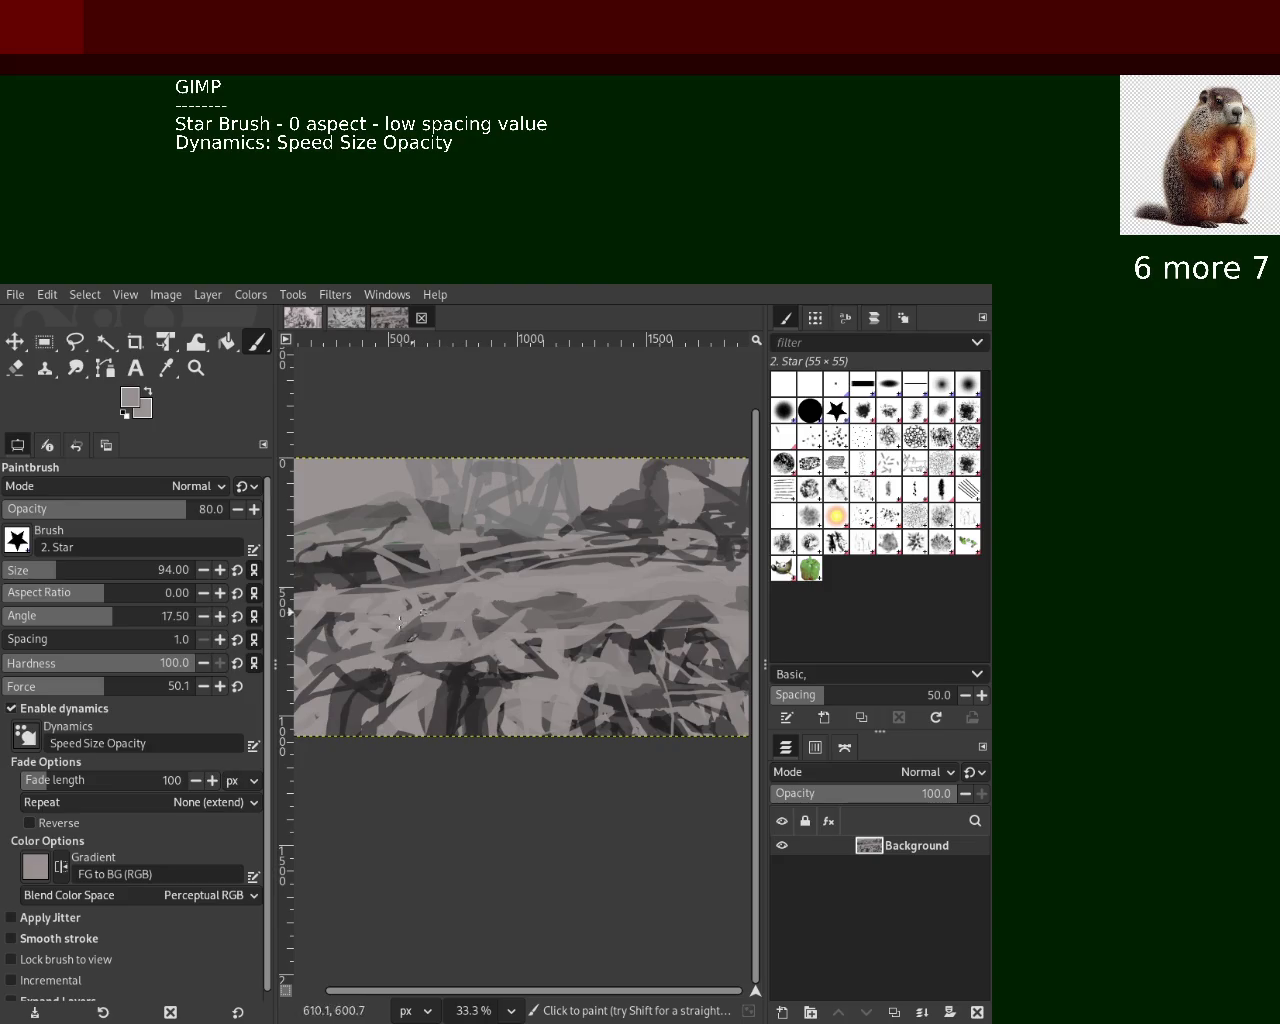
left_click_drag(320, 635, 379, 621)
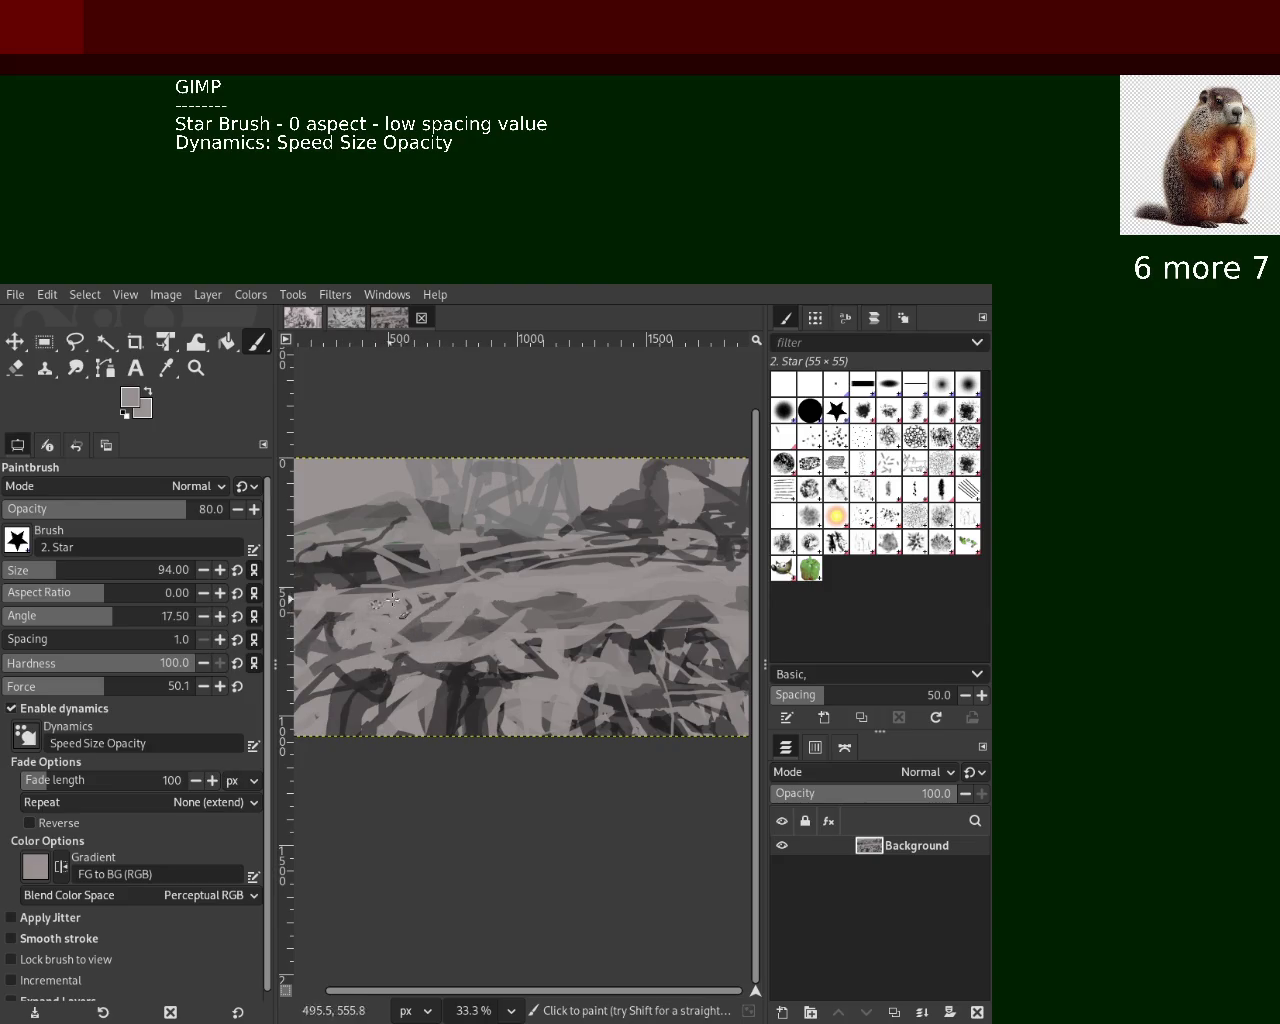
Enlarge the brush to 135 and paint darker grey strokes toward the lower-left
left_click_drag(60, 574, 68, 574)
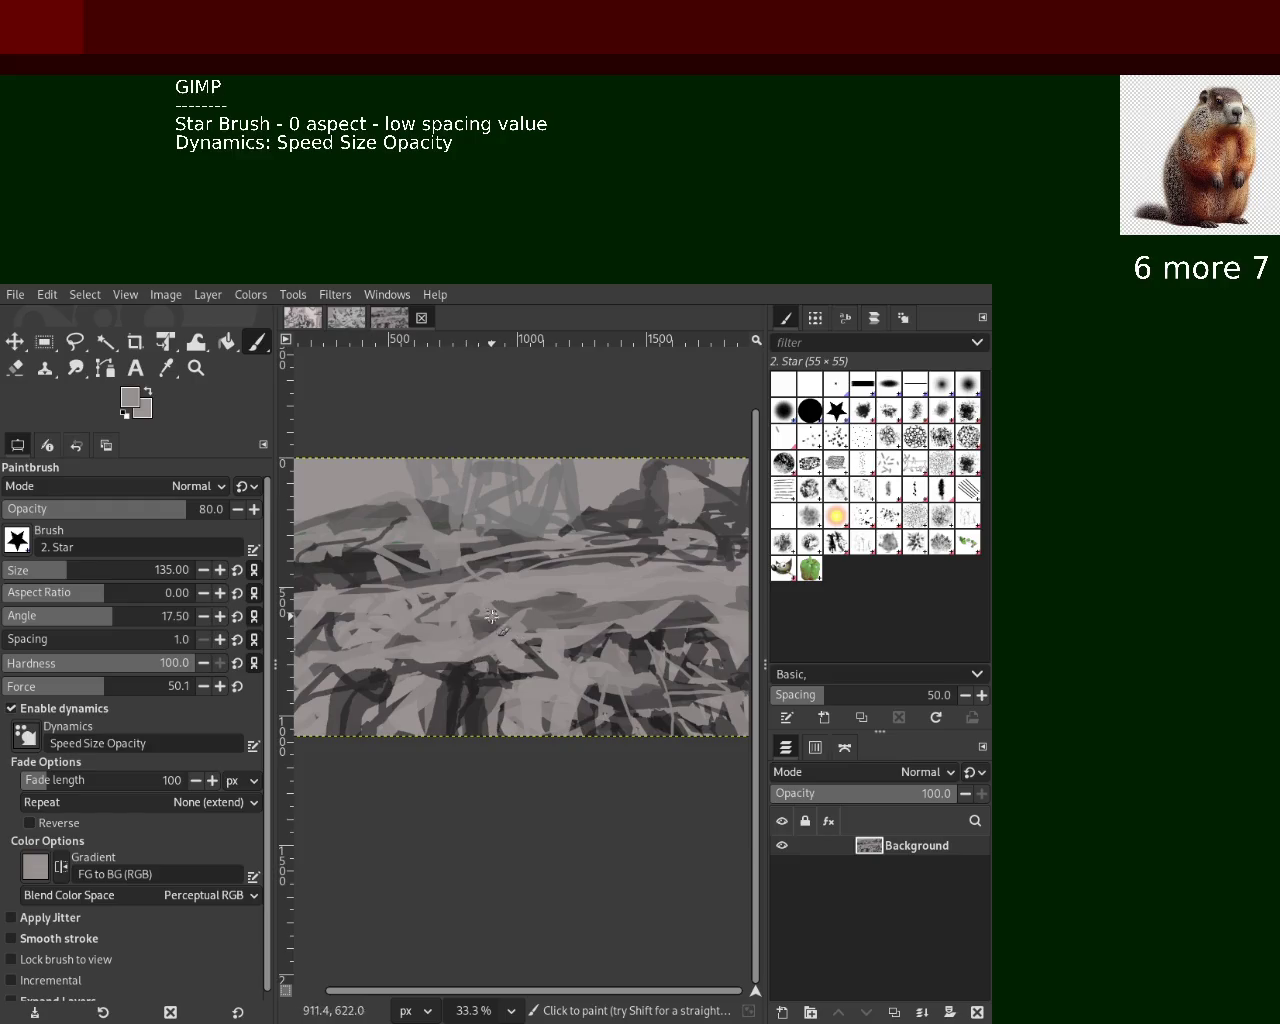
left_click(550, 562, "ctrl")
mouse_move(532, 560)
left_mouse_down()
mouse_move(330, 643)
mouse_move(360, 617)
mouse_move(485, 573)
left_mouse_up()
left_click(300, 612, "ctrl")
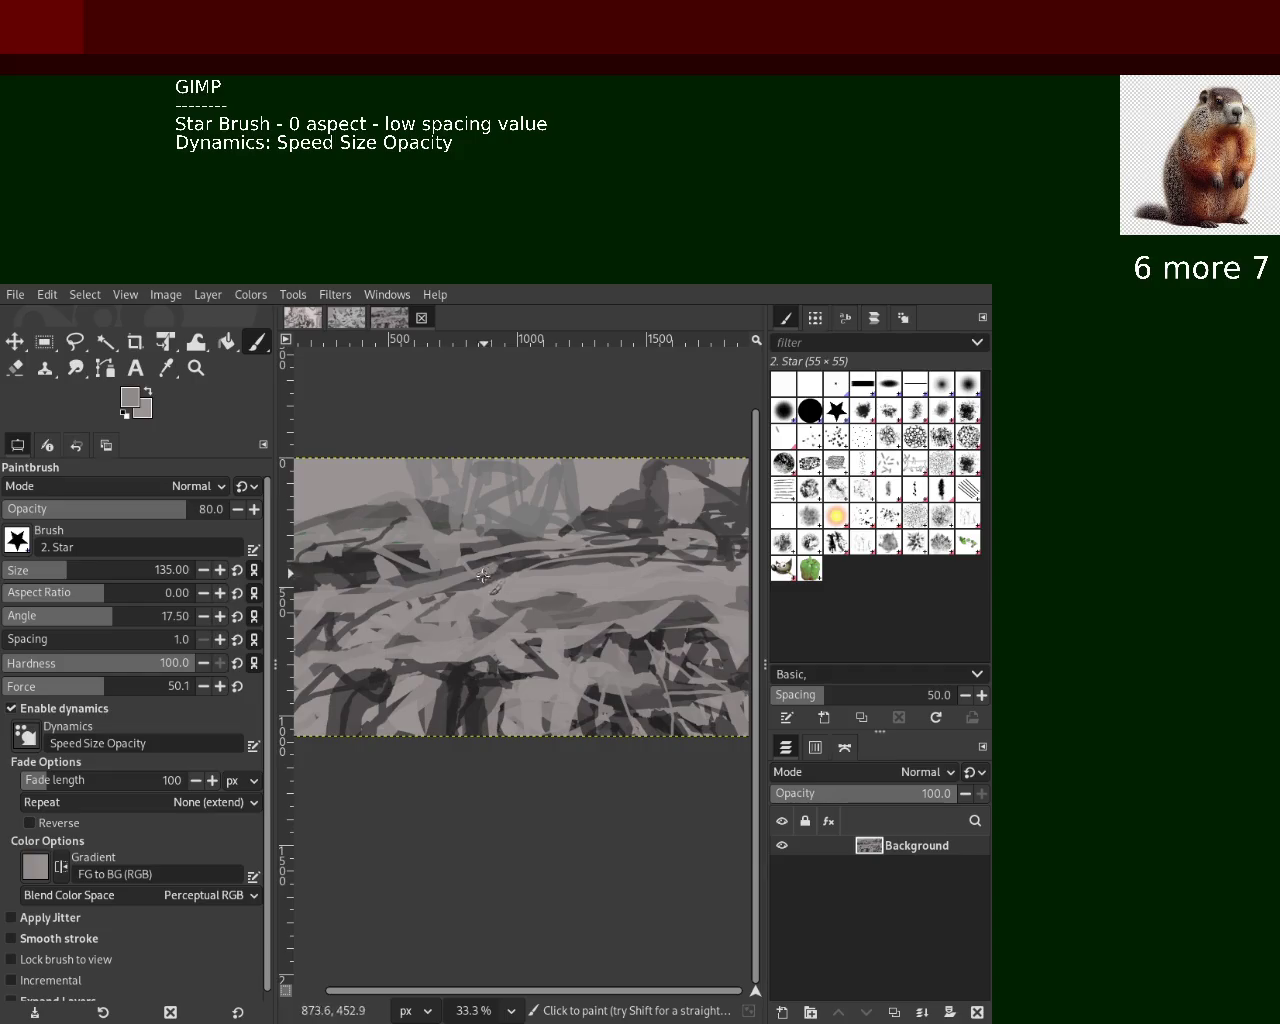
left_click(405, 573, "ctrl")
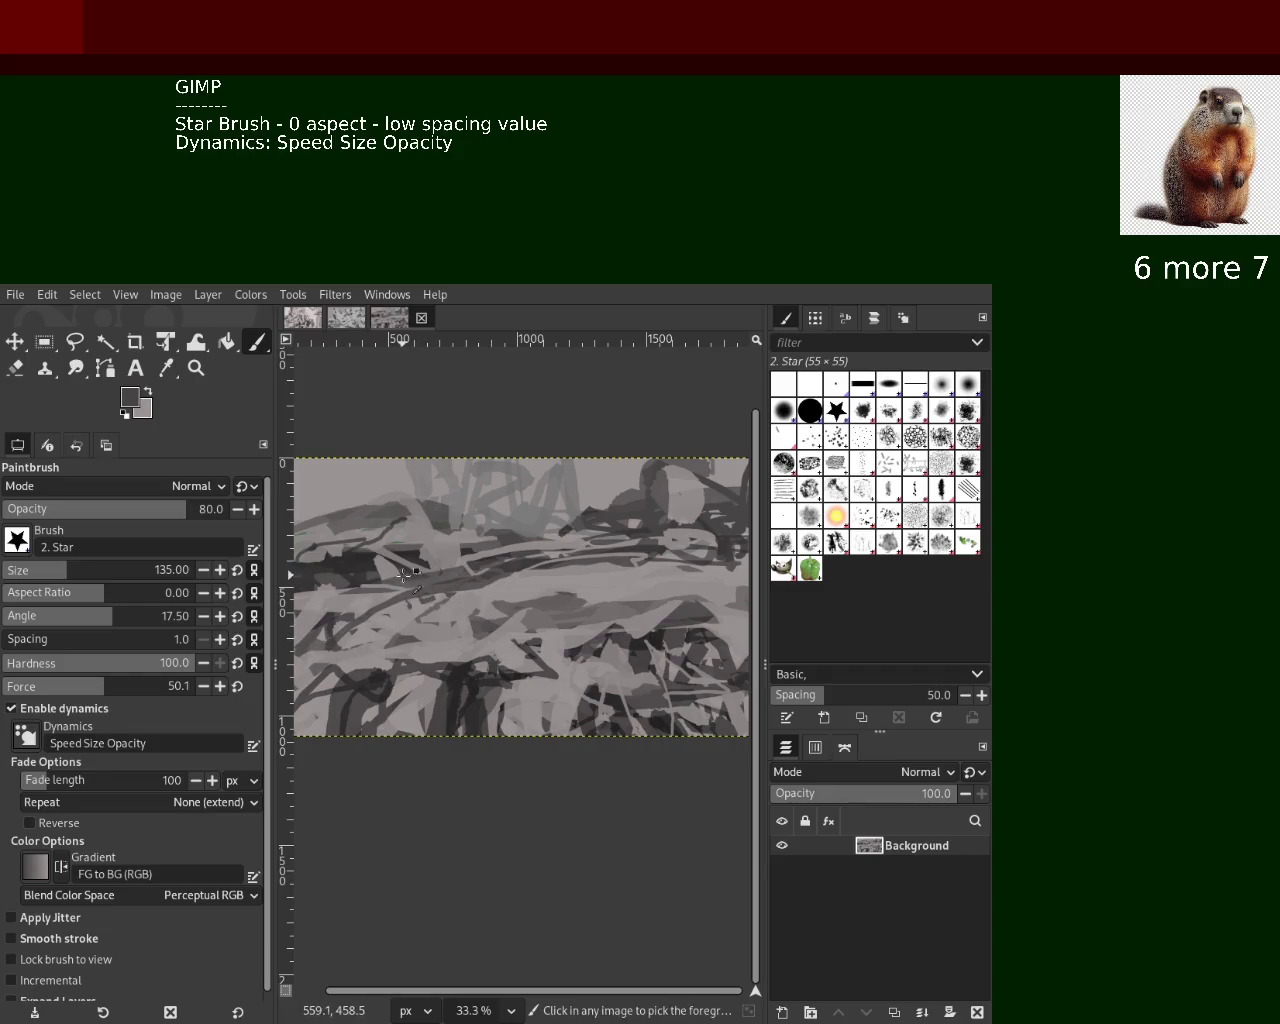
left_click_drag(405, 573, 333, 600)
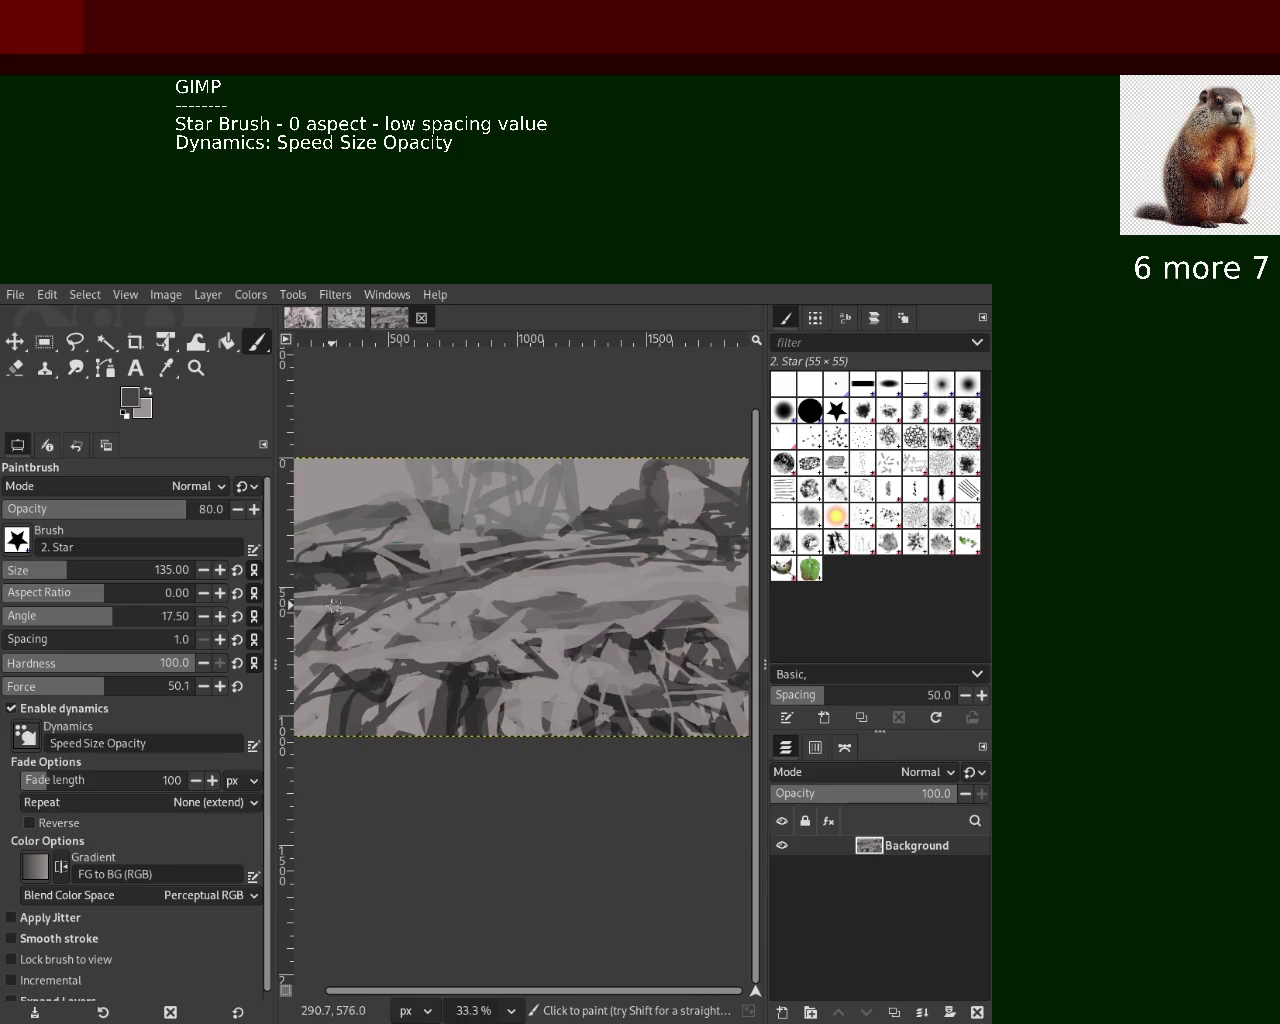
left_click(355, 606, "ctrl")
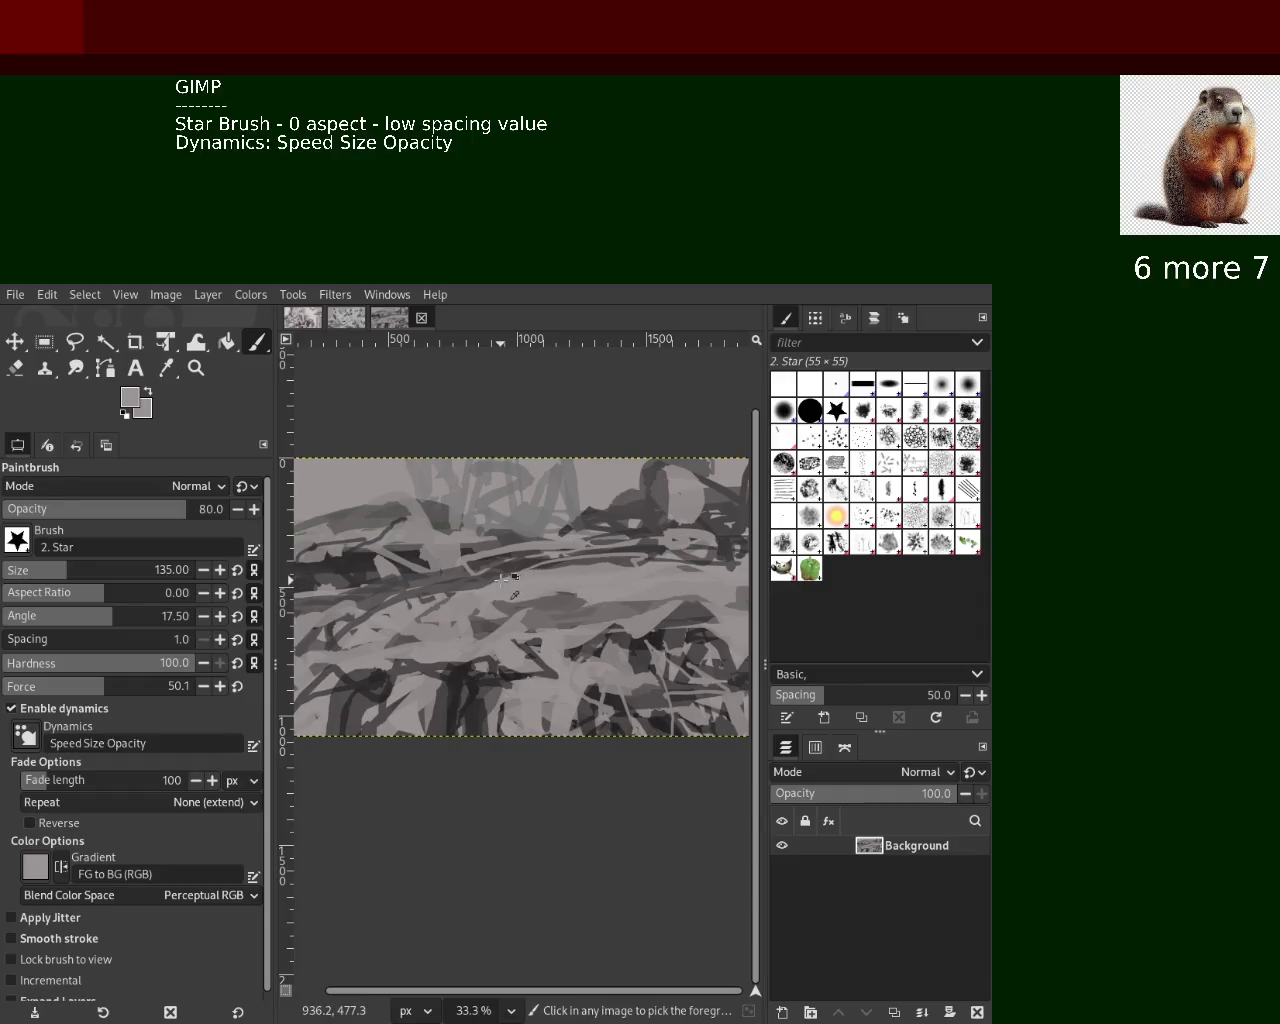
left_click(396, 584, "ctrl")
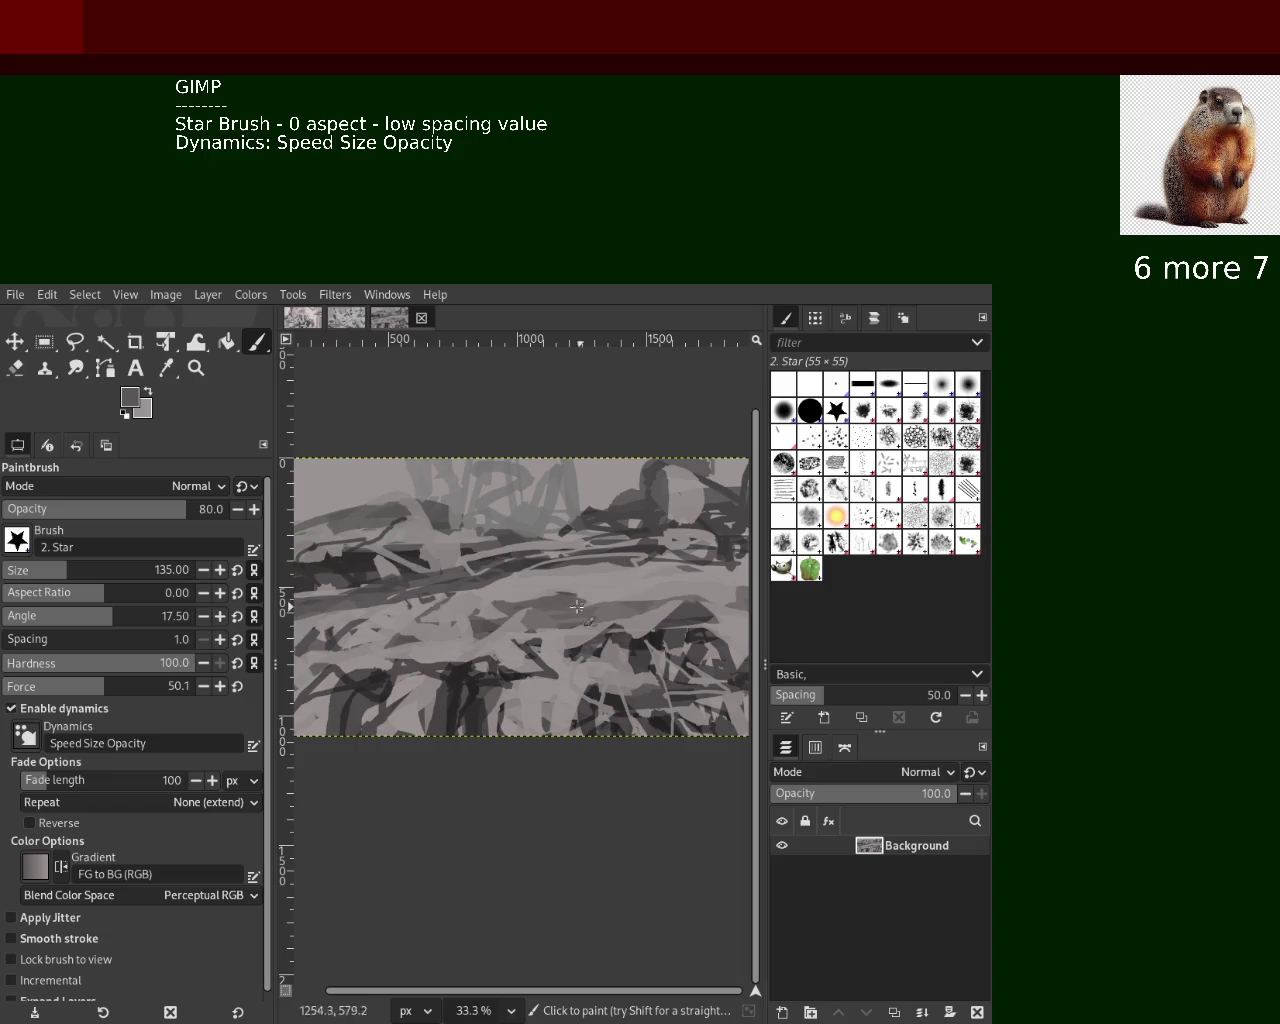
Adjust the canvas zoom, settling at 33.3%
key("z")
left_click(520, 591, "ctrl")
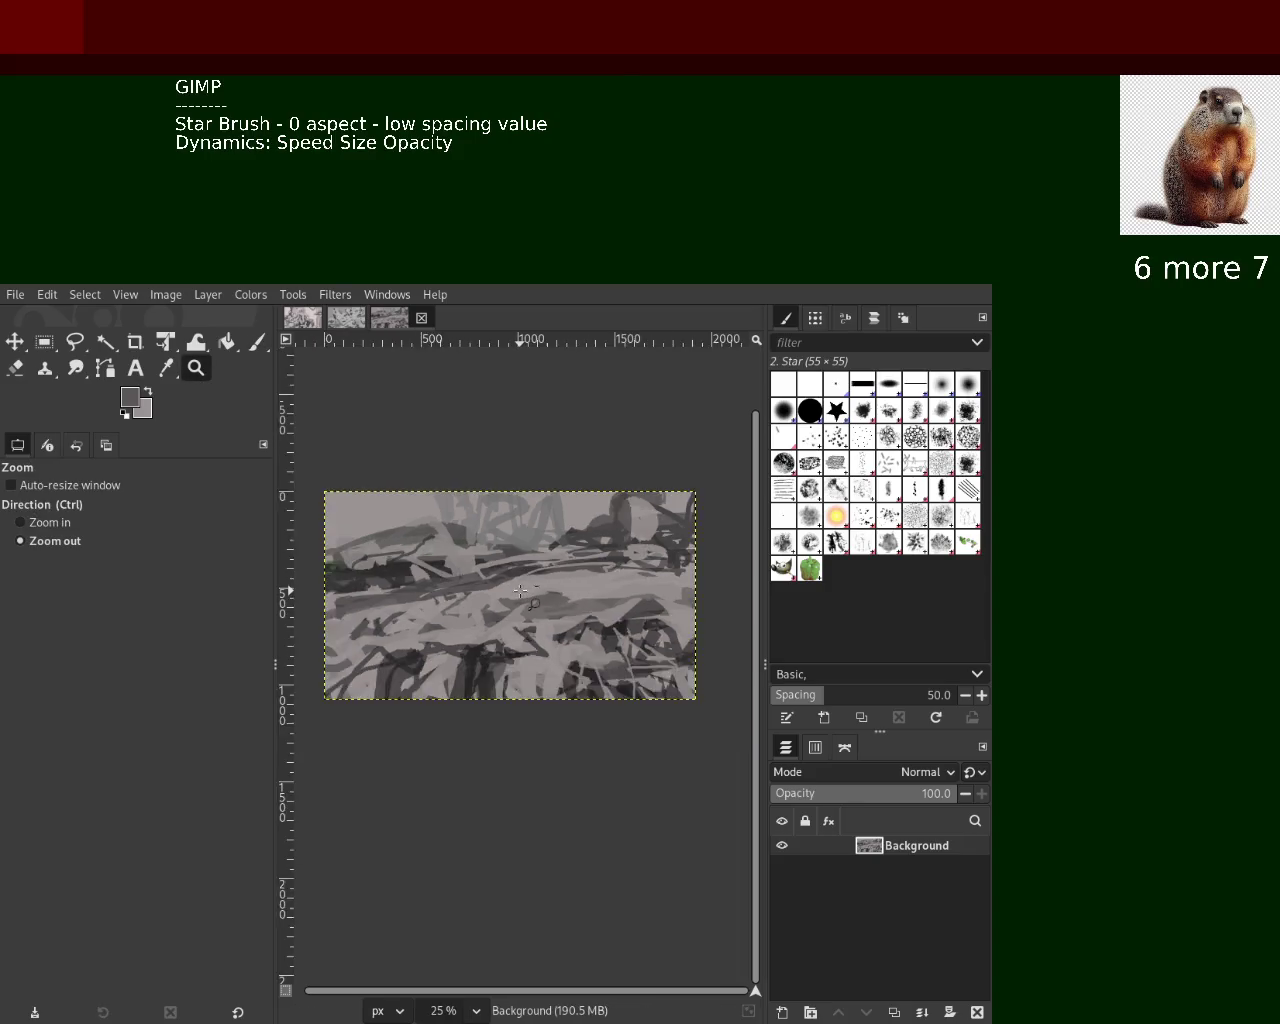
left_click(520, 591)
left_click(520, 591)
left_click(520, 591, "ctrl")
left_click(530, 588, "ctrl")
left_click(550, 582)
left_click(568, 577)
left_click(568, 577, "ctrl")
left_click(568, 577, "ctrl")
left_click(560, 580)
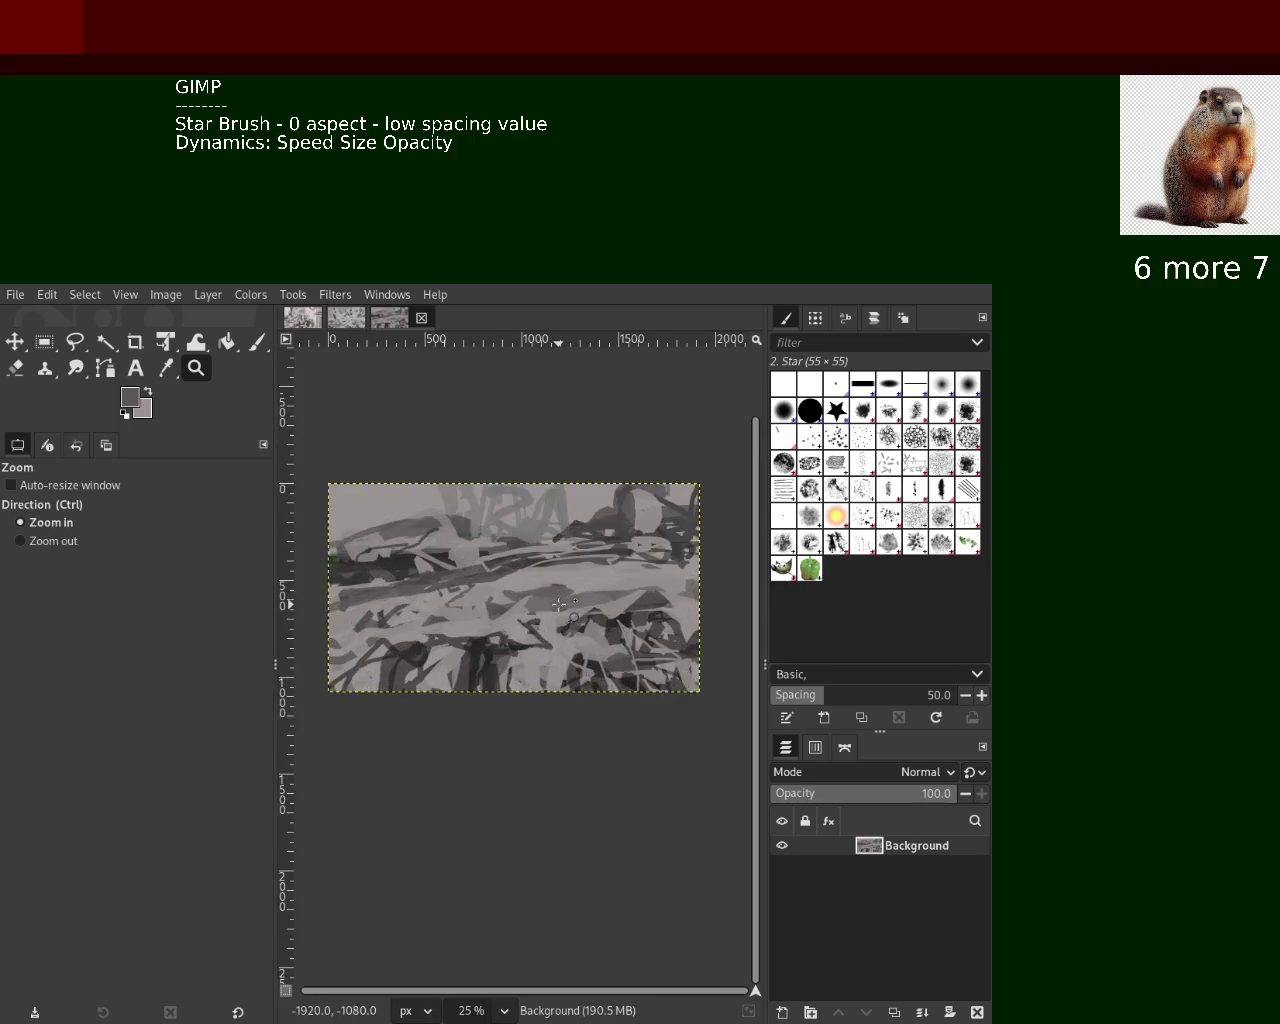
left_click(560, 580)
Back on the Paintbrush, sample light, mid, dark and near-black greys from the canvas
left_click(256, 343)
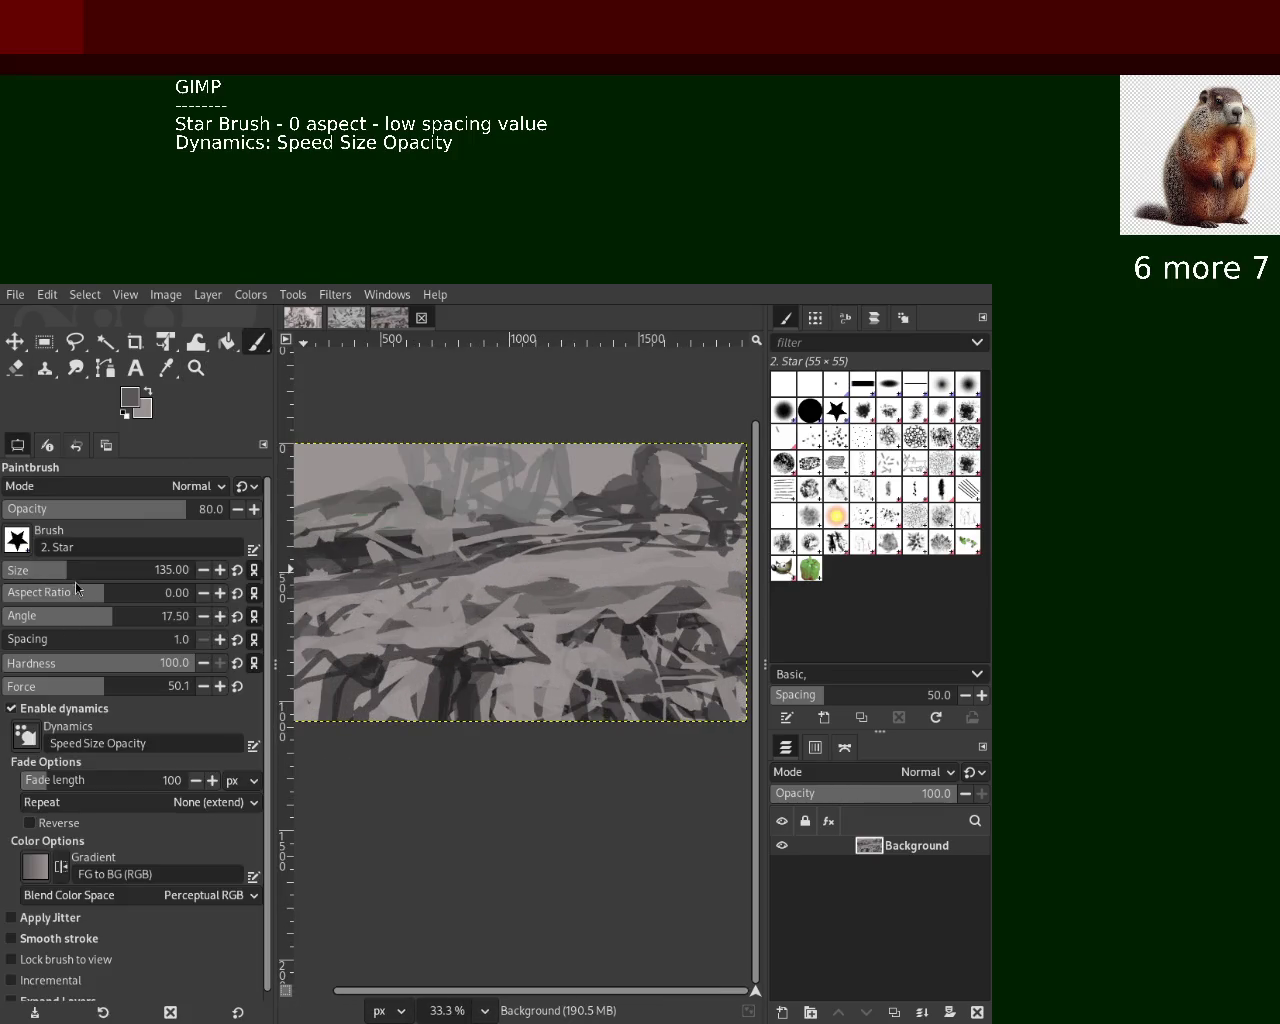
left_click(538, 661, "ctrl")
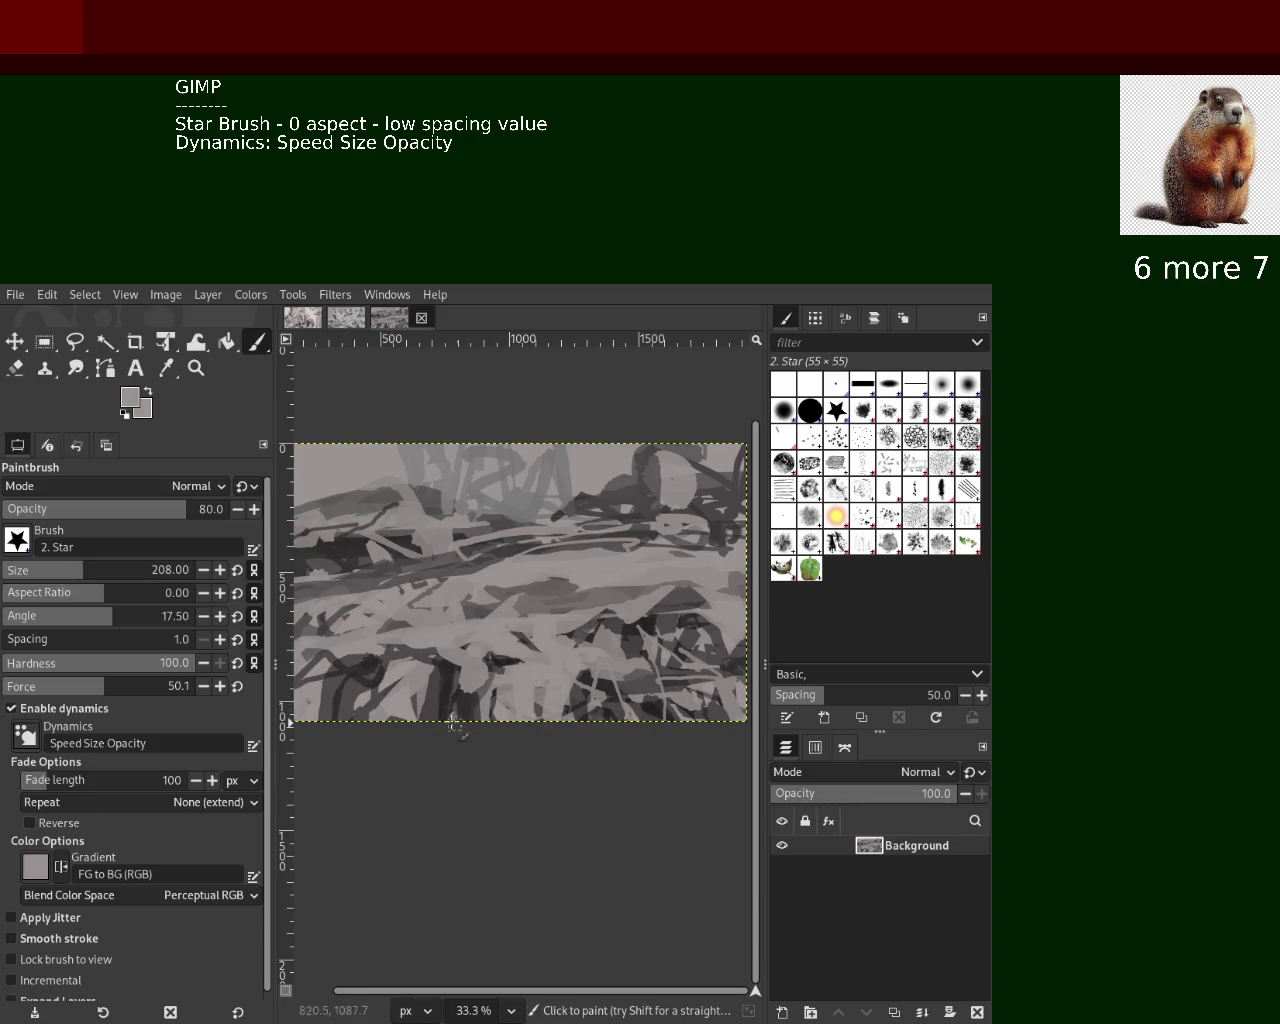
left_click(444, 668, "ctrl")
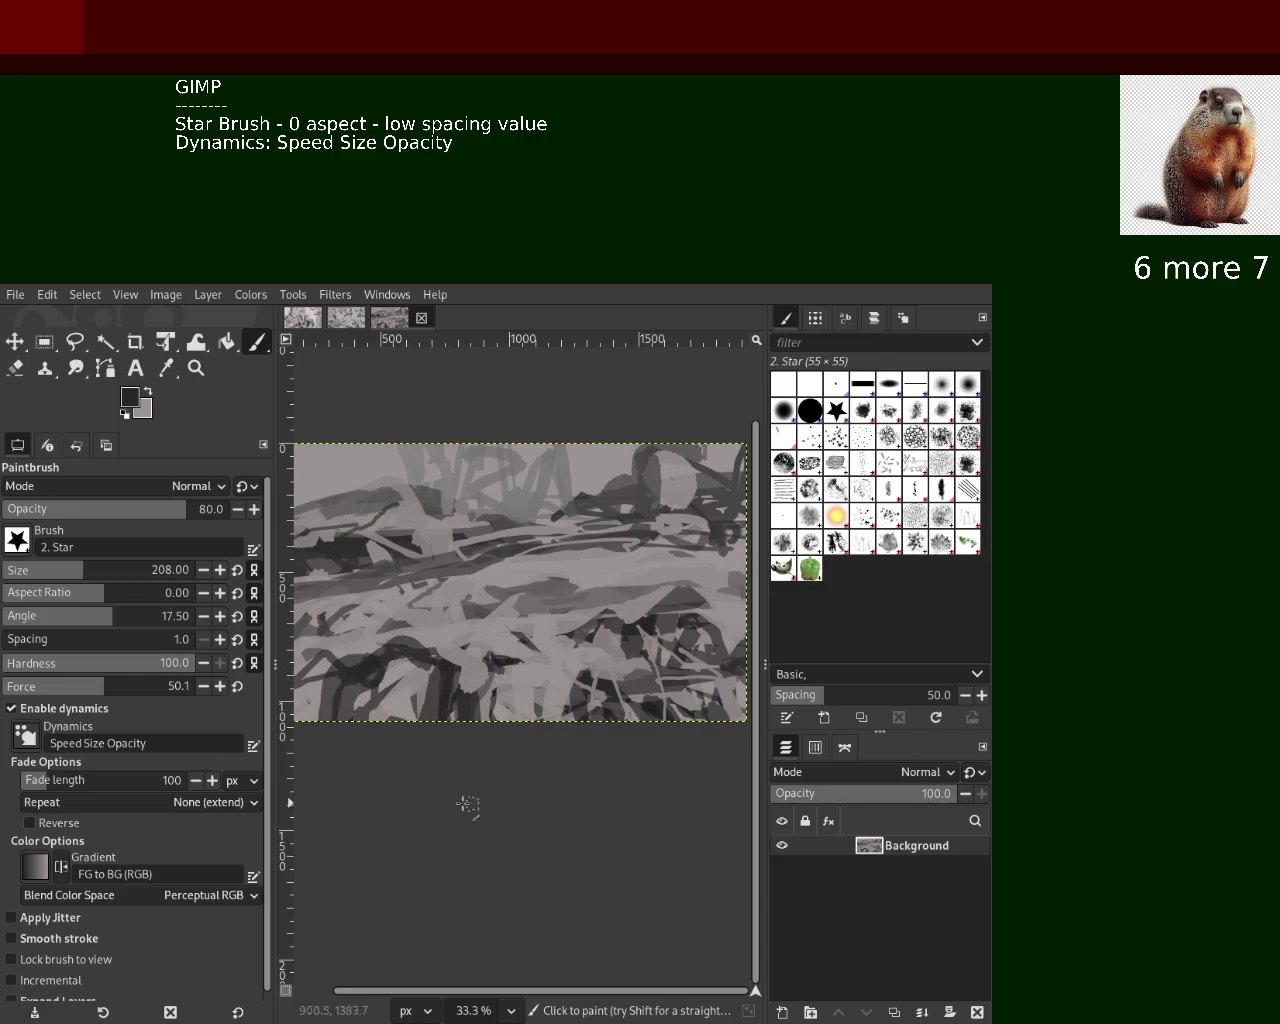
left_click(470, 668, "ctrl")
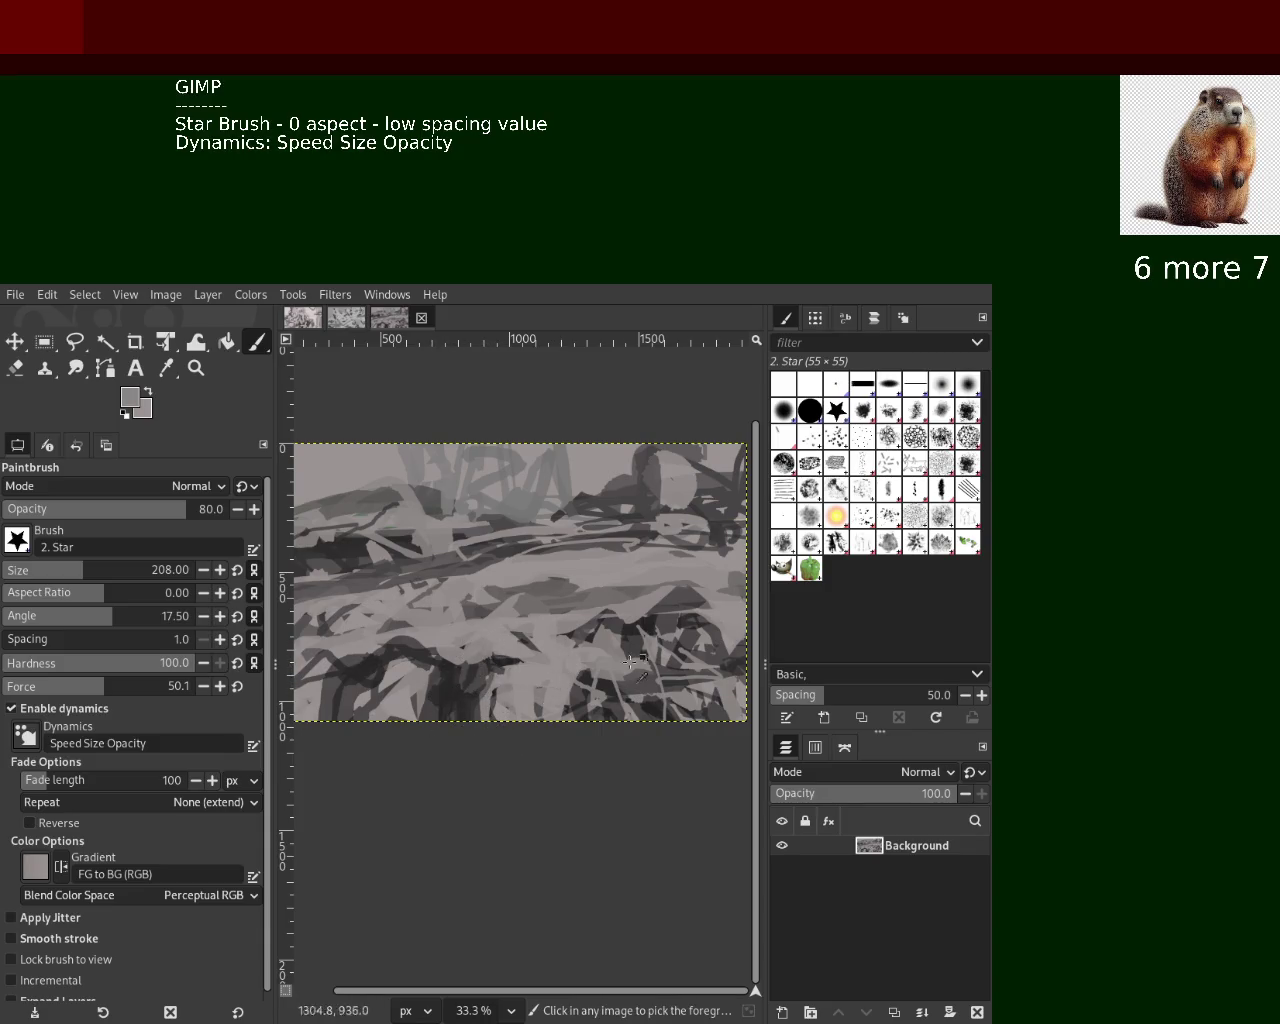
left_click(607, 688, "ctrl")
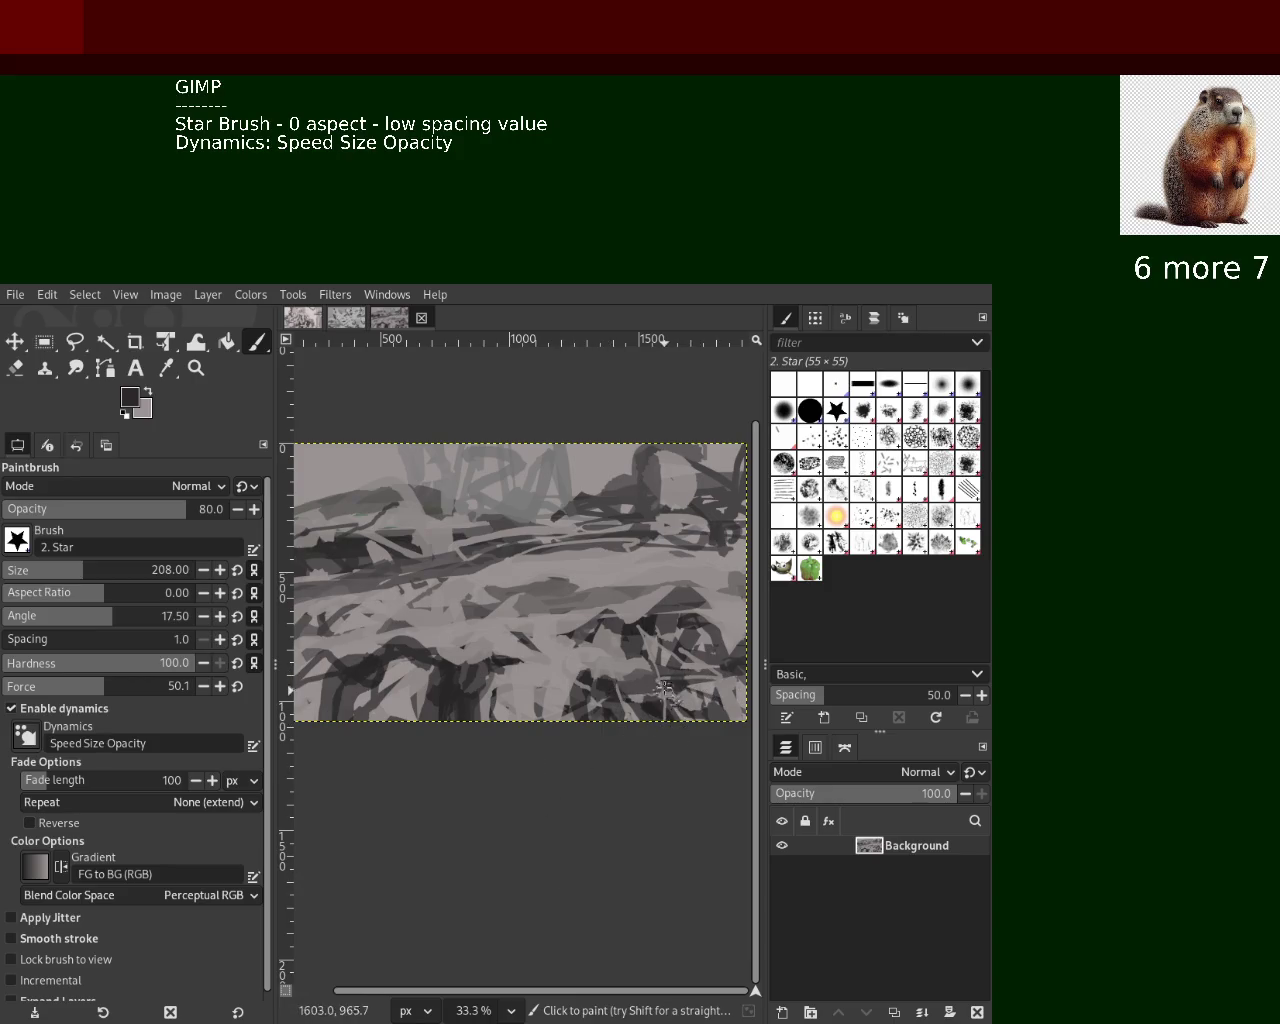
left_click(430, 698, "ctrl")
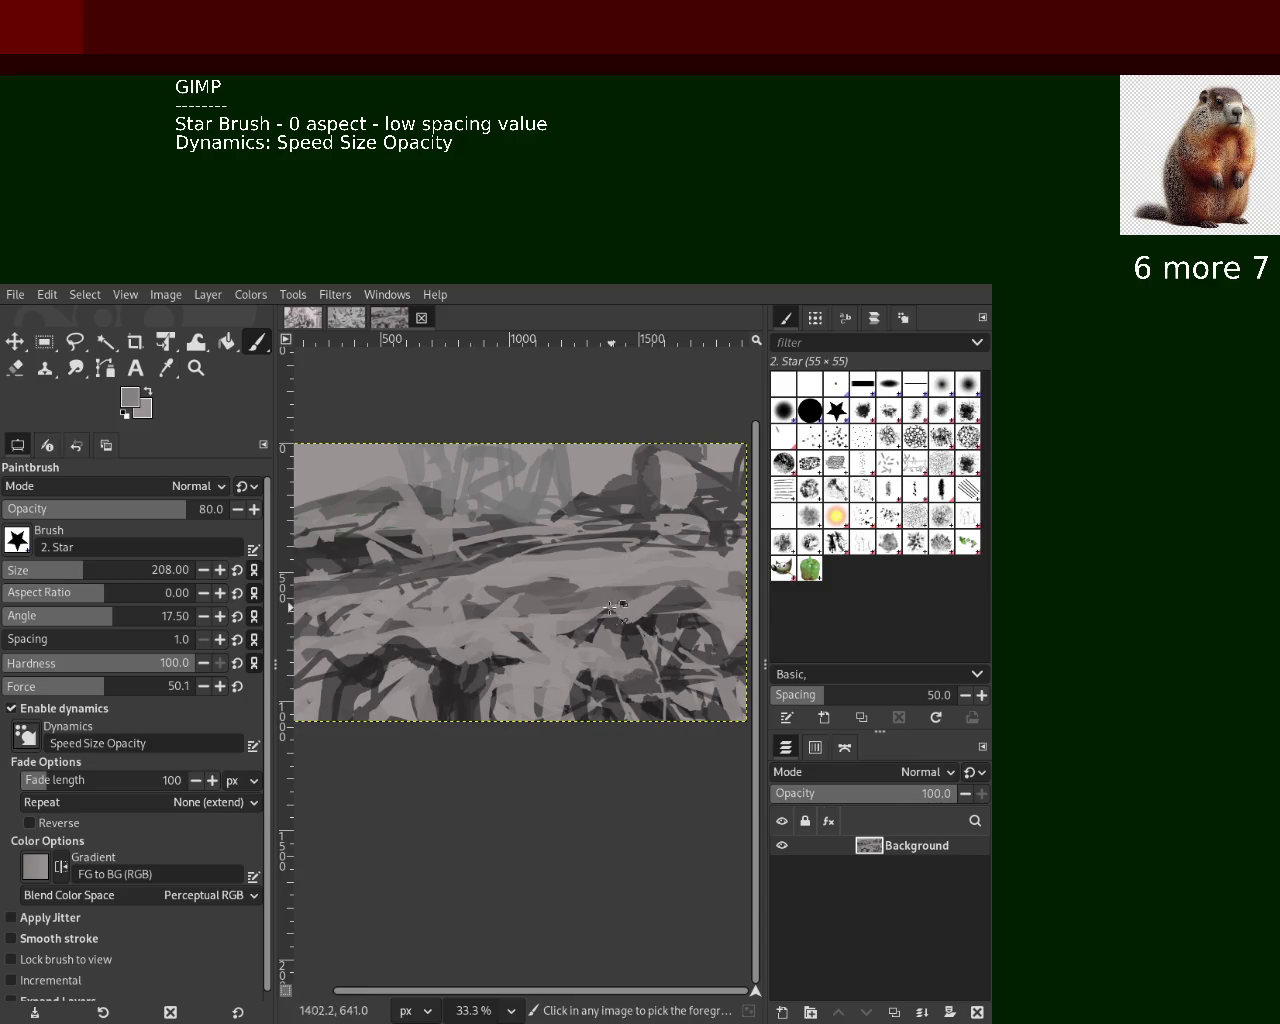
left_click(558, 598, "ctrl")
left_click(418, 502, "ctrl")
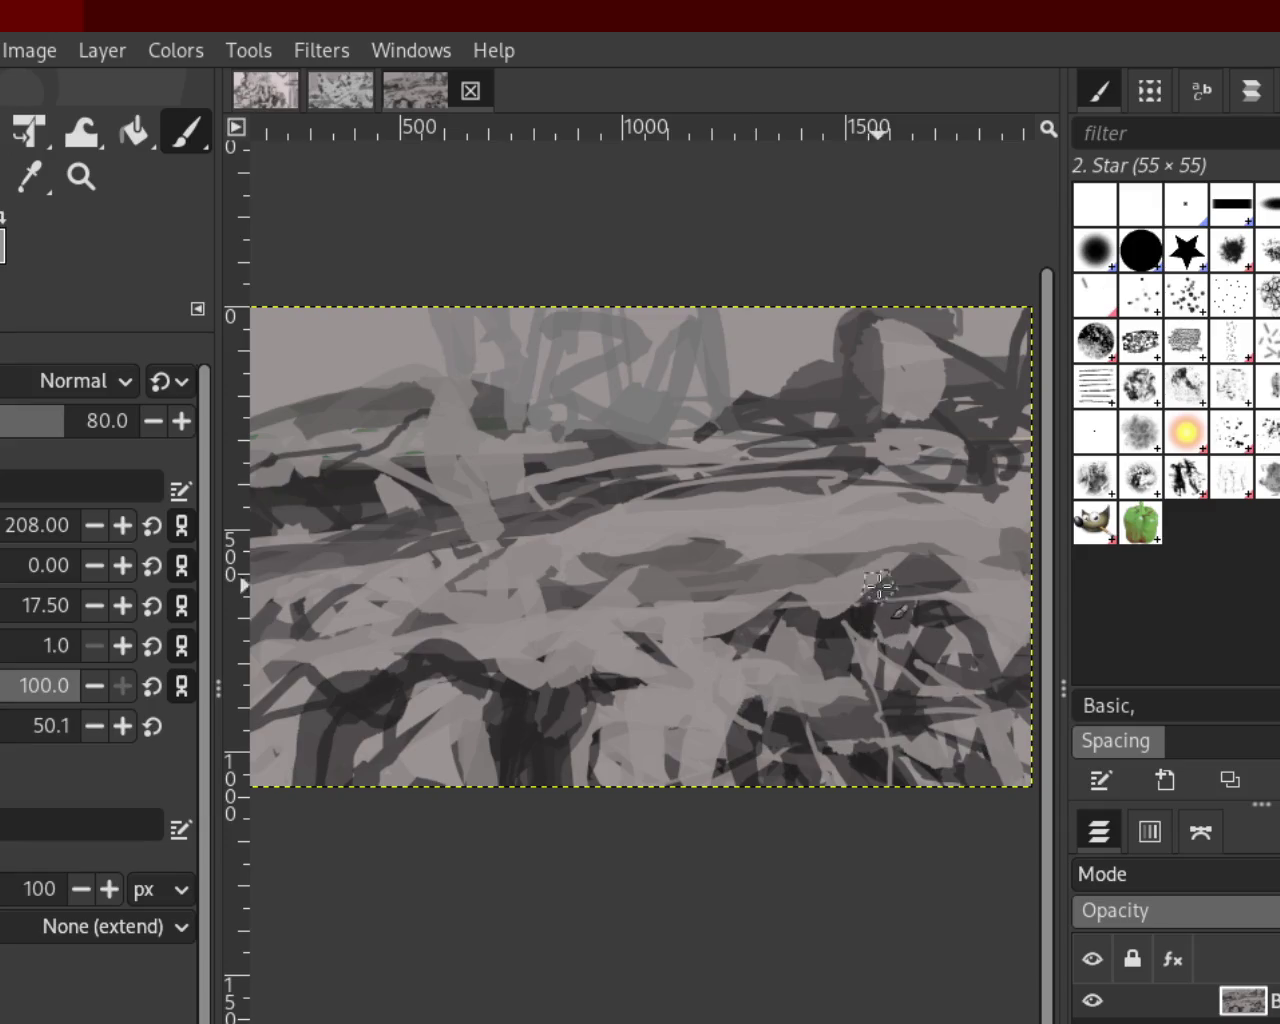
Paint light grey strokes near the top-right, top edge and middle, undoing trial dark loops
left_click_drag(886, 343, 885, 390)
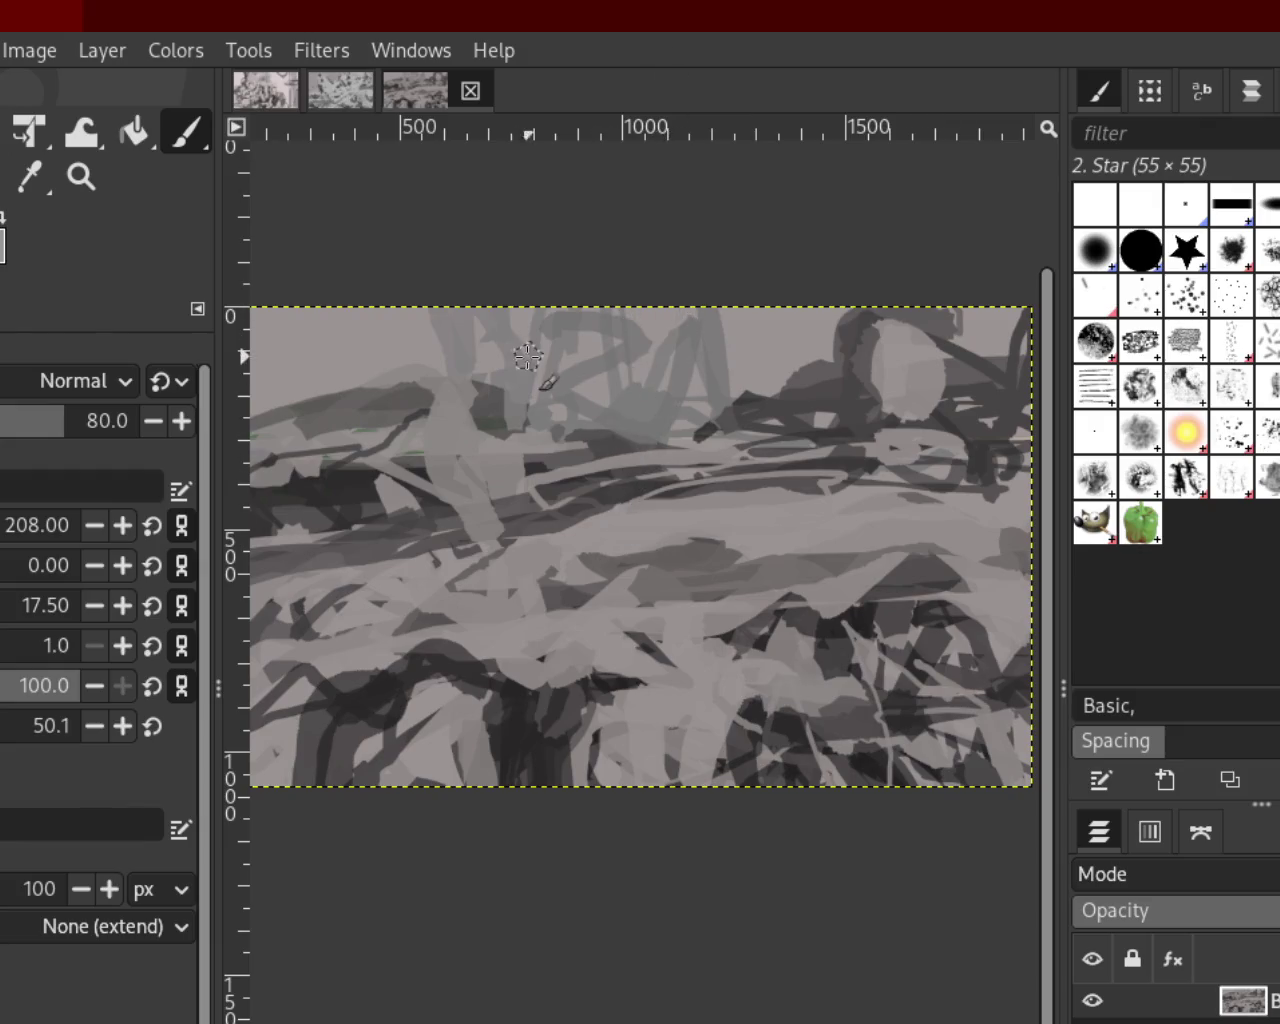
mouse_move(434, 280)
left_mouse_down()
mouse_move(437, 405)
mouse_move(460, 435)
left_mouse_up()
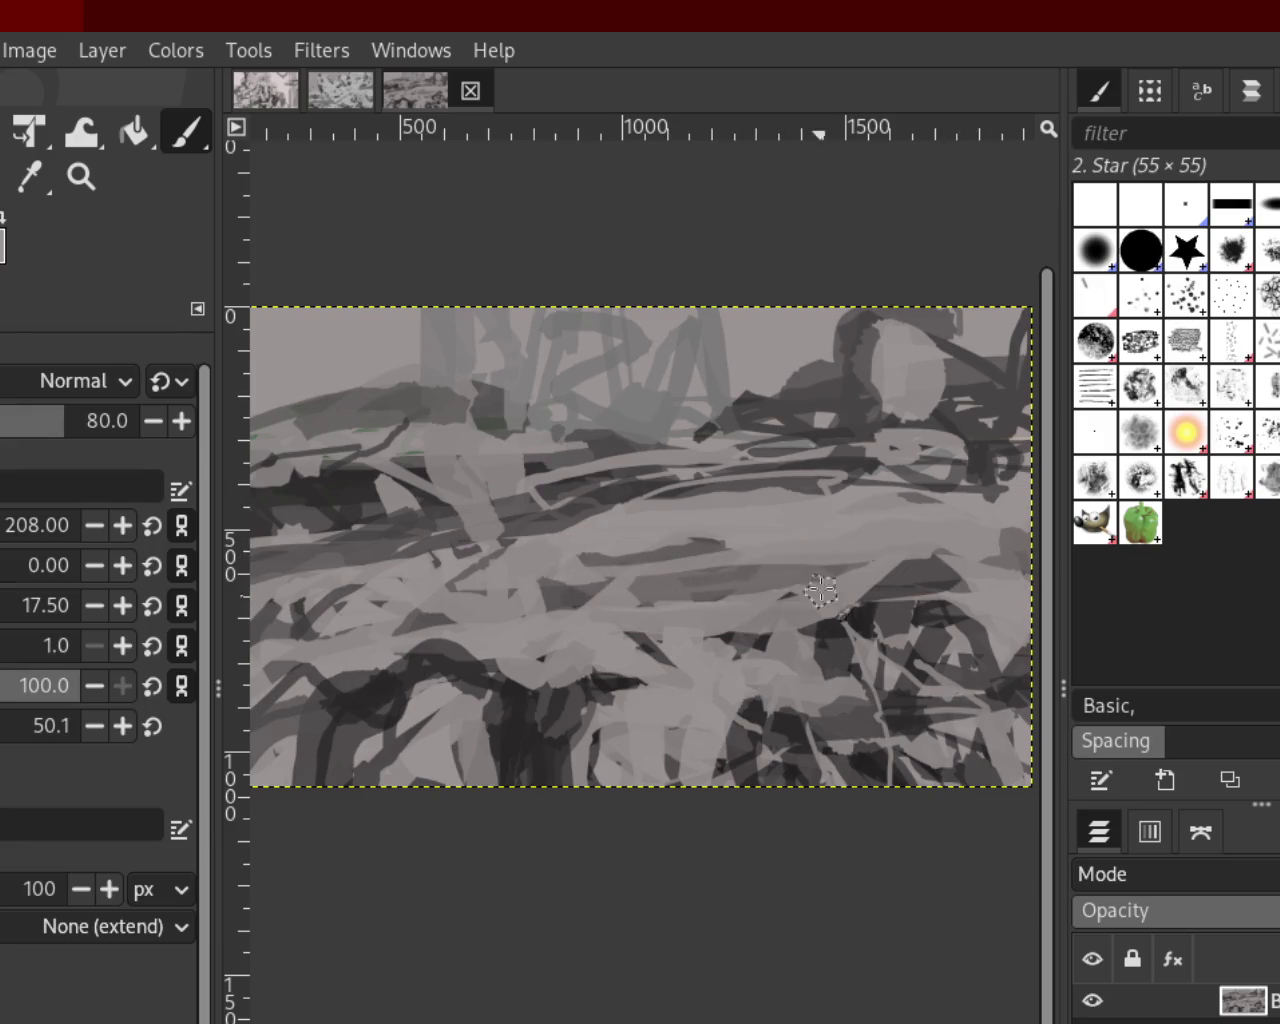
left_click_drag(770, 545, 563, 647)
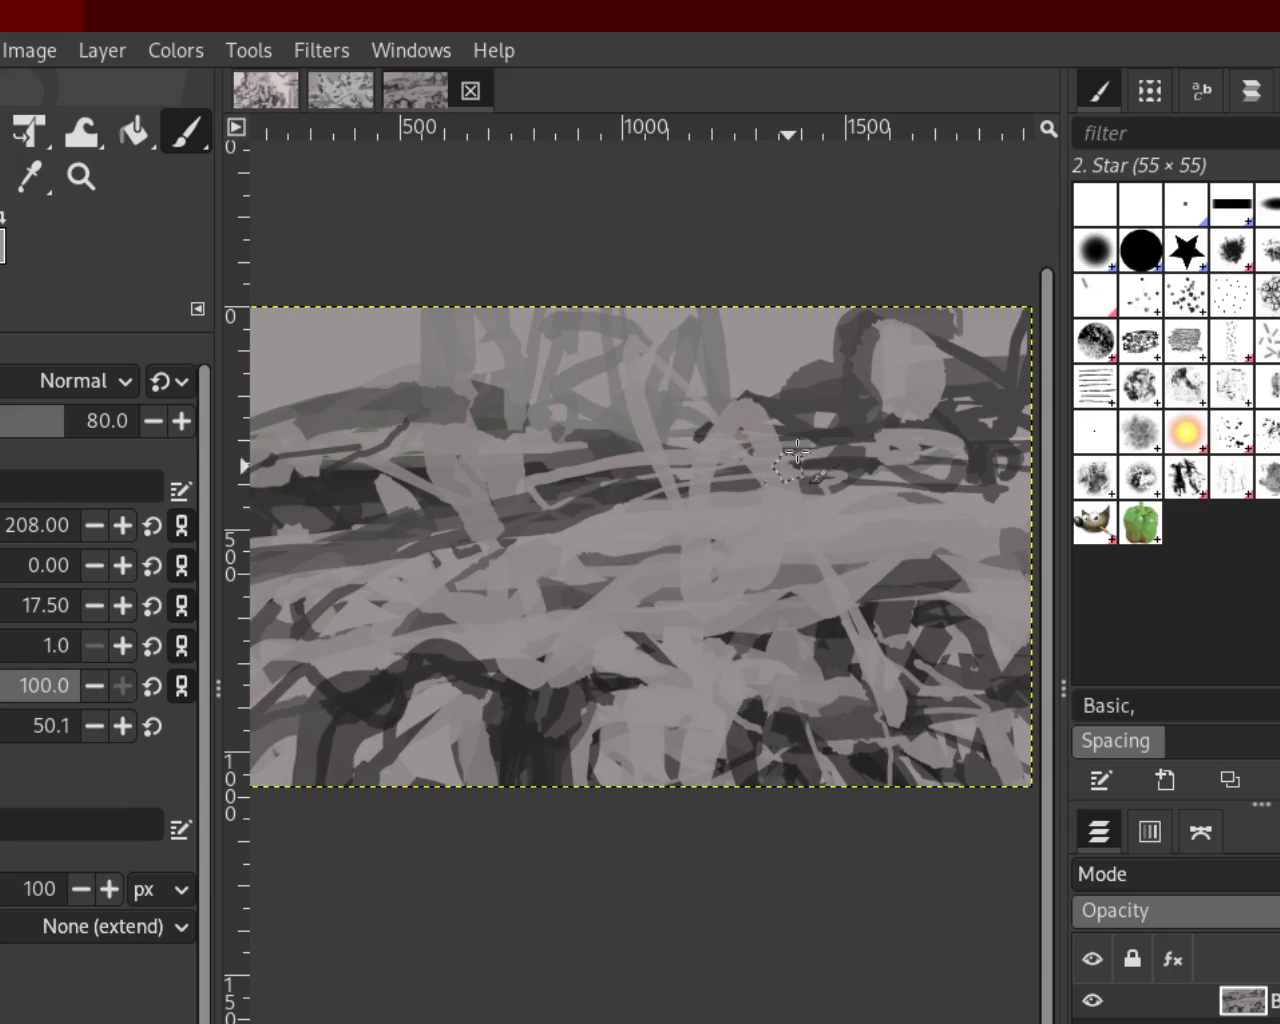
left_click_drag(860, 384, 702, 549)
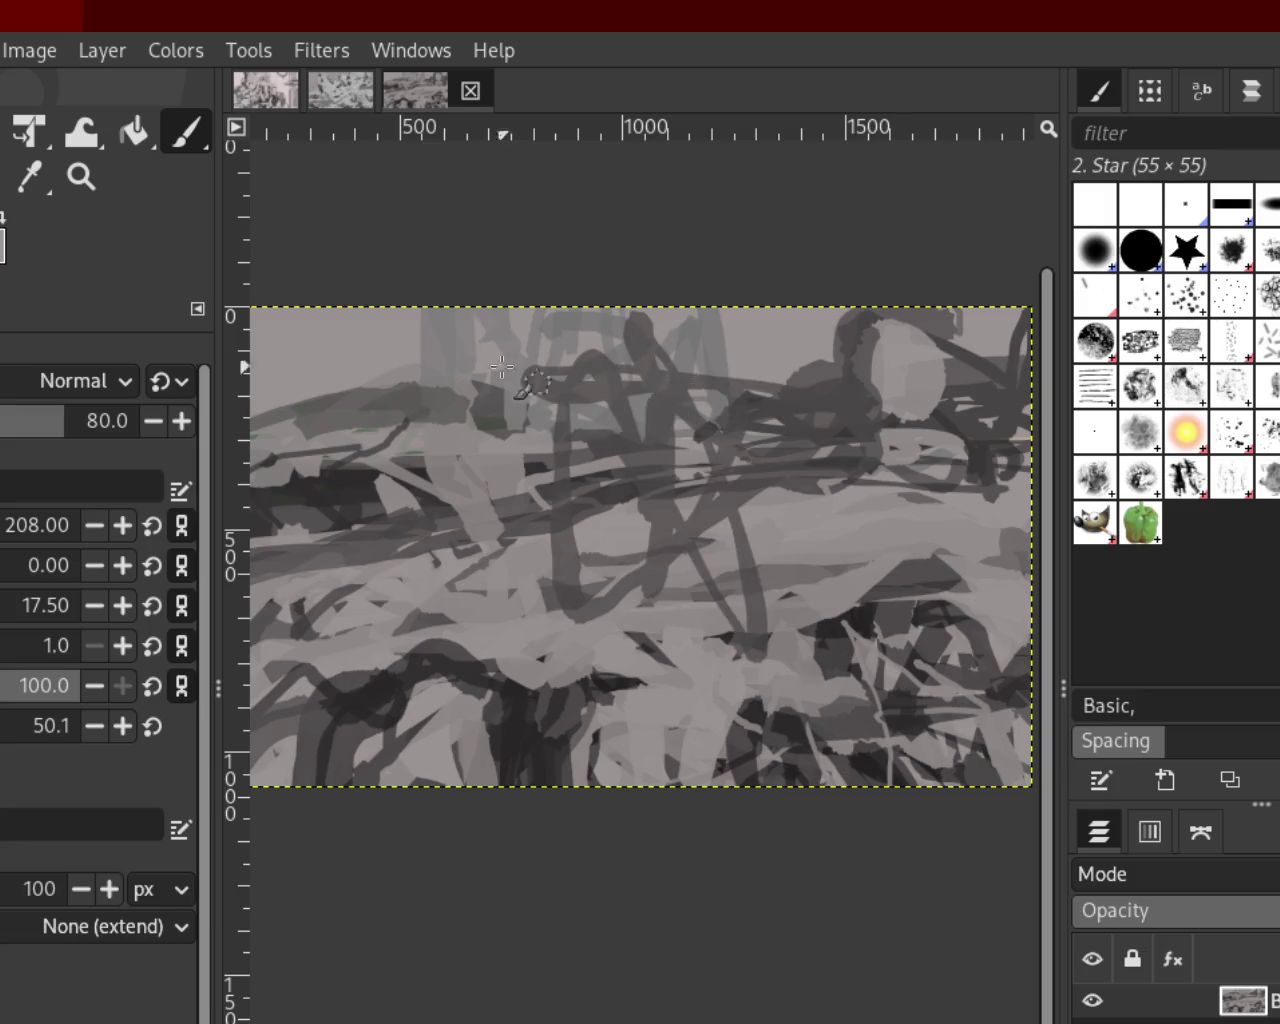
key("ctrl+z")
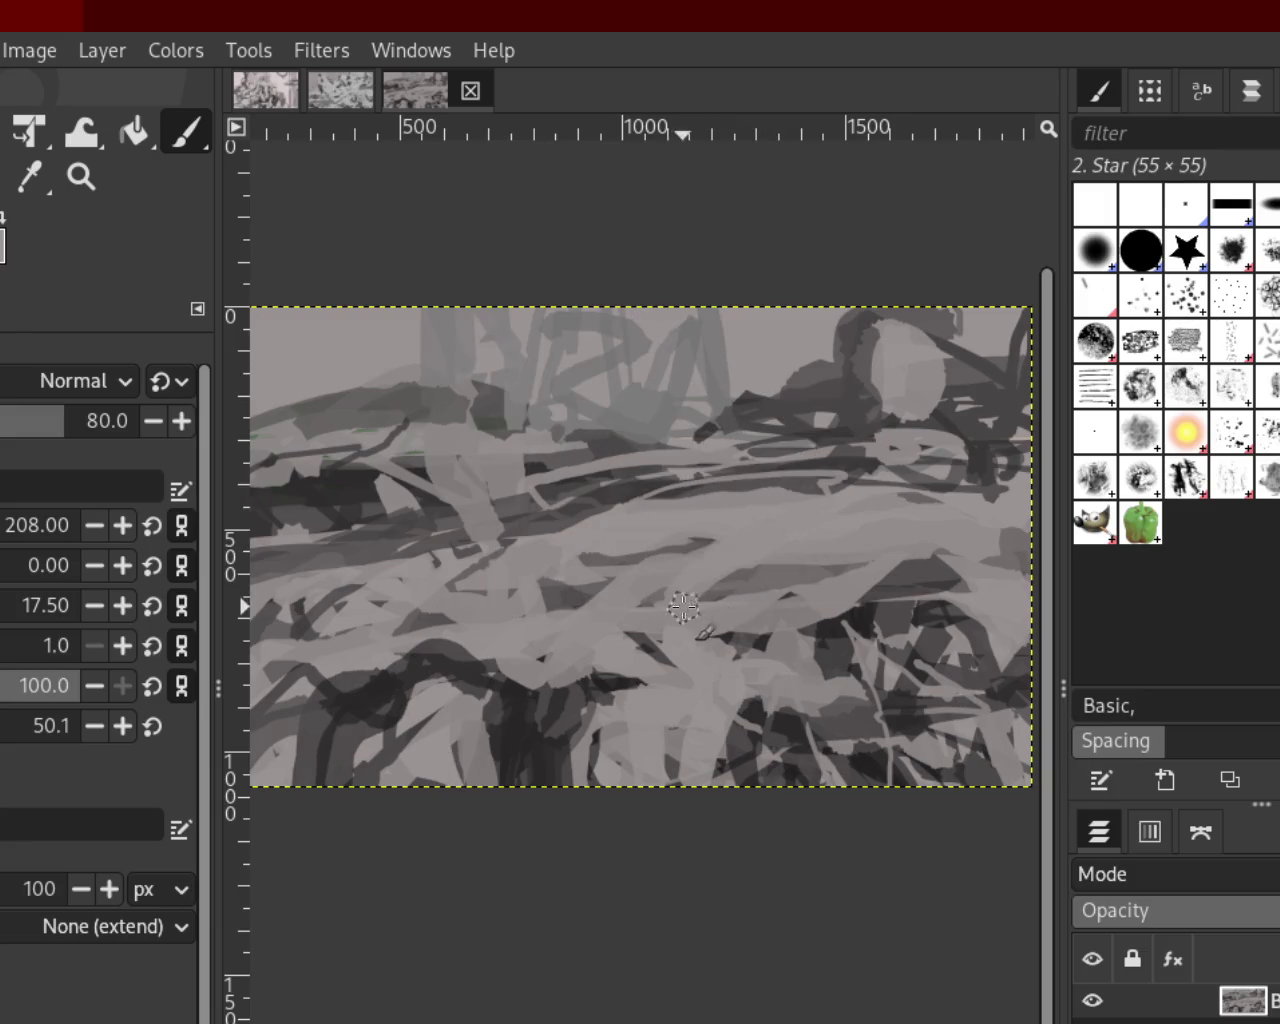
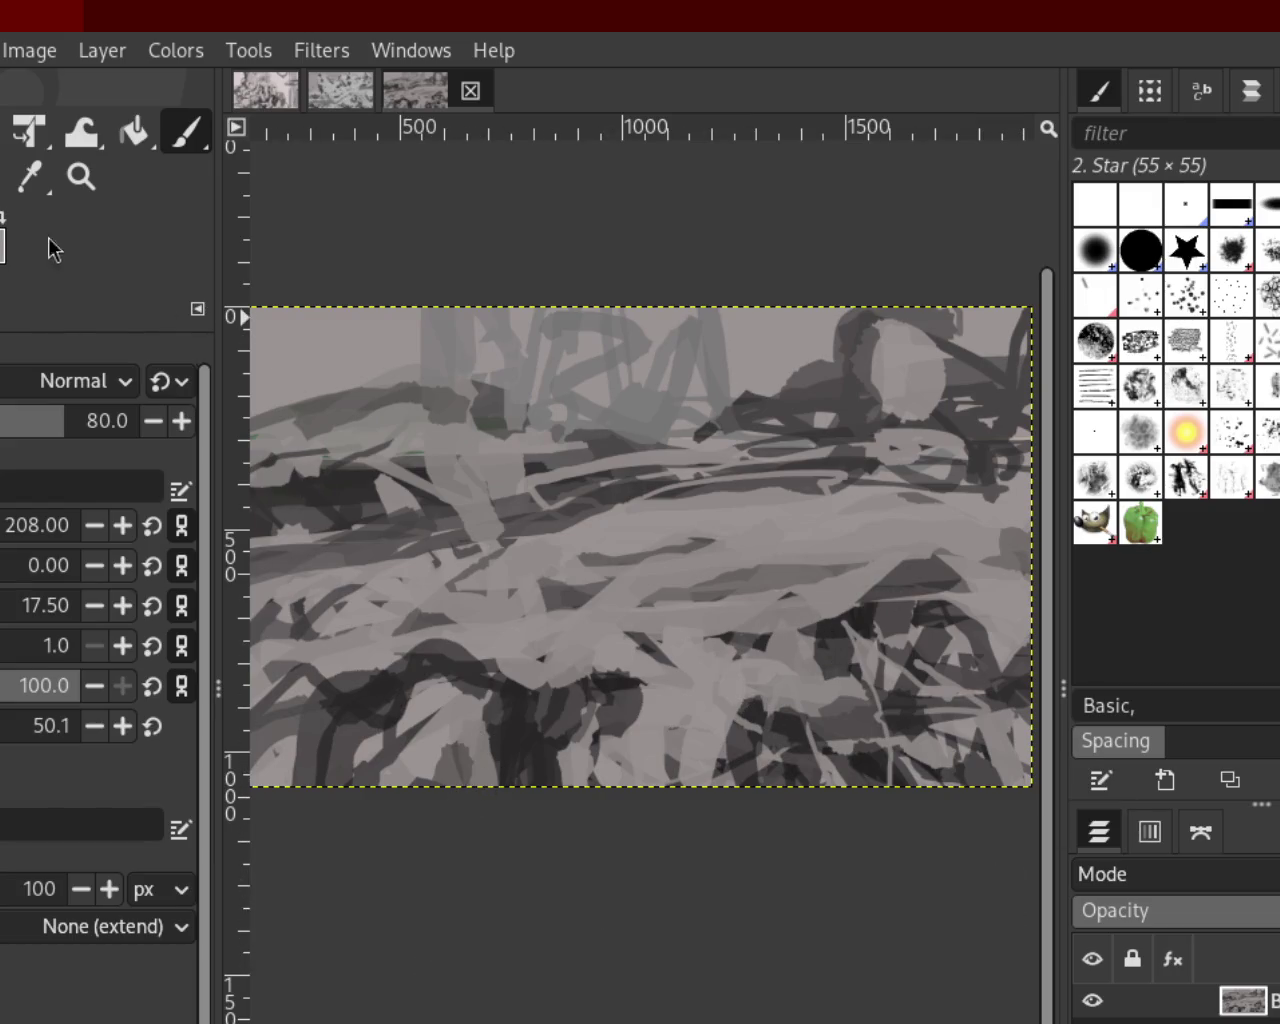
Zoom in and out on the painting to inspect the light oval area
key("z")
scroll(790, 622, "down", 2)
scroll(826, 624, "up", 1)
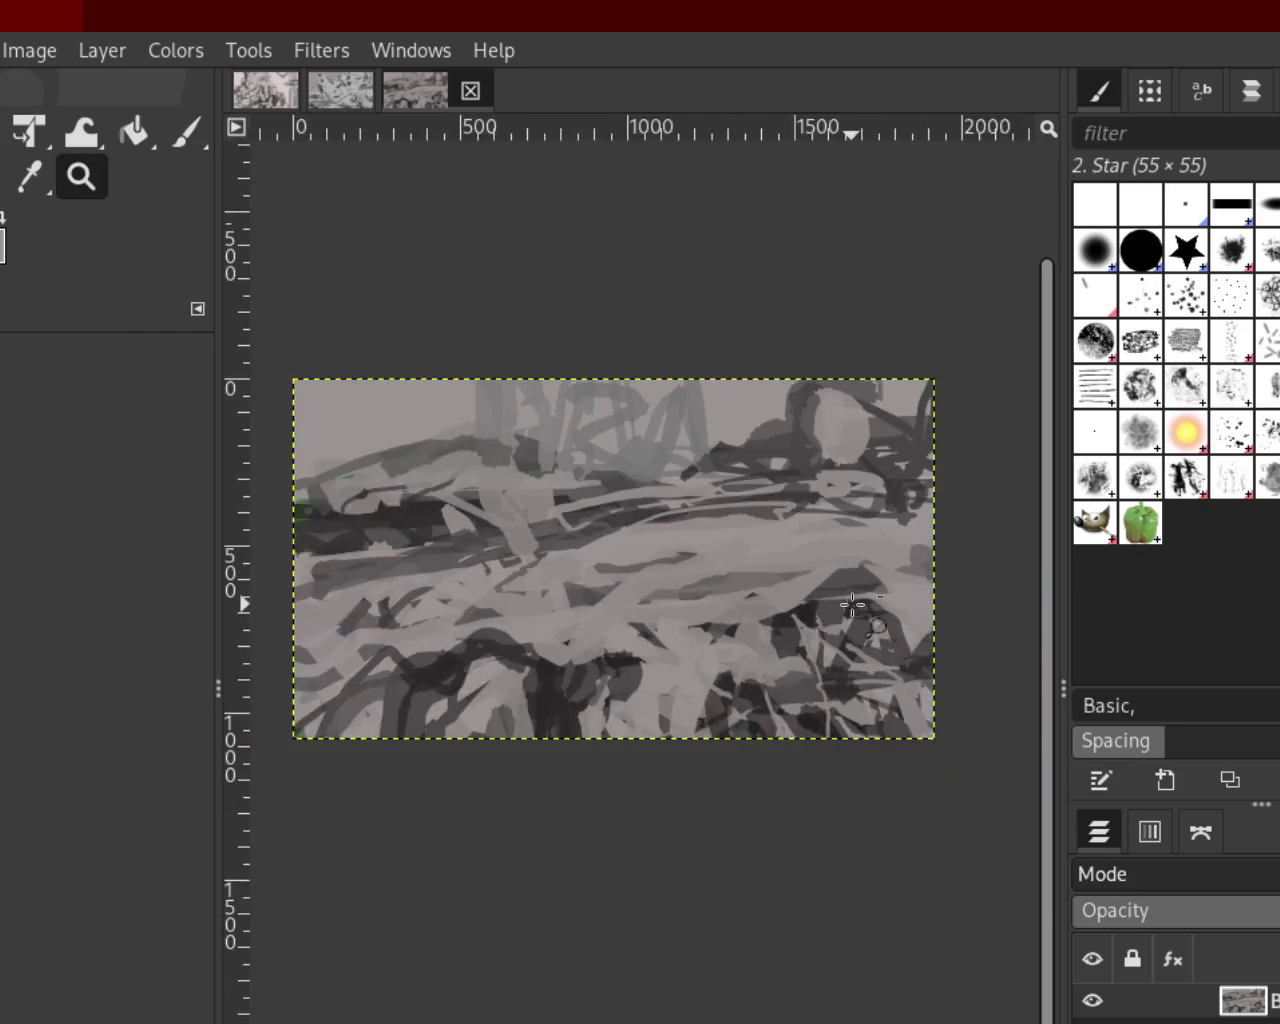
scroll(853, 604, "down", 1)
scroll(855, 600, "up", 2)
scroll(835, 630, "down", 1)
scroll(766, 617, "down", 1)
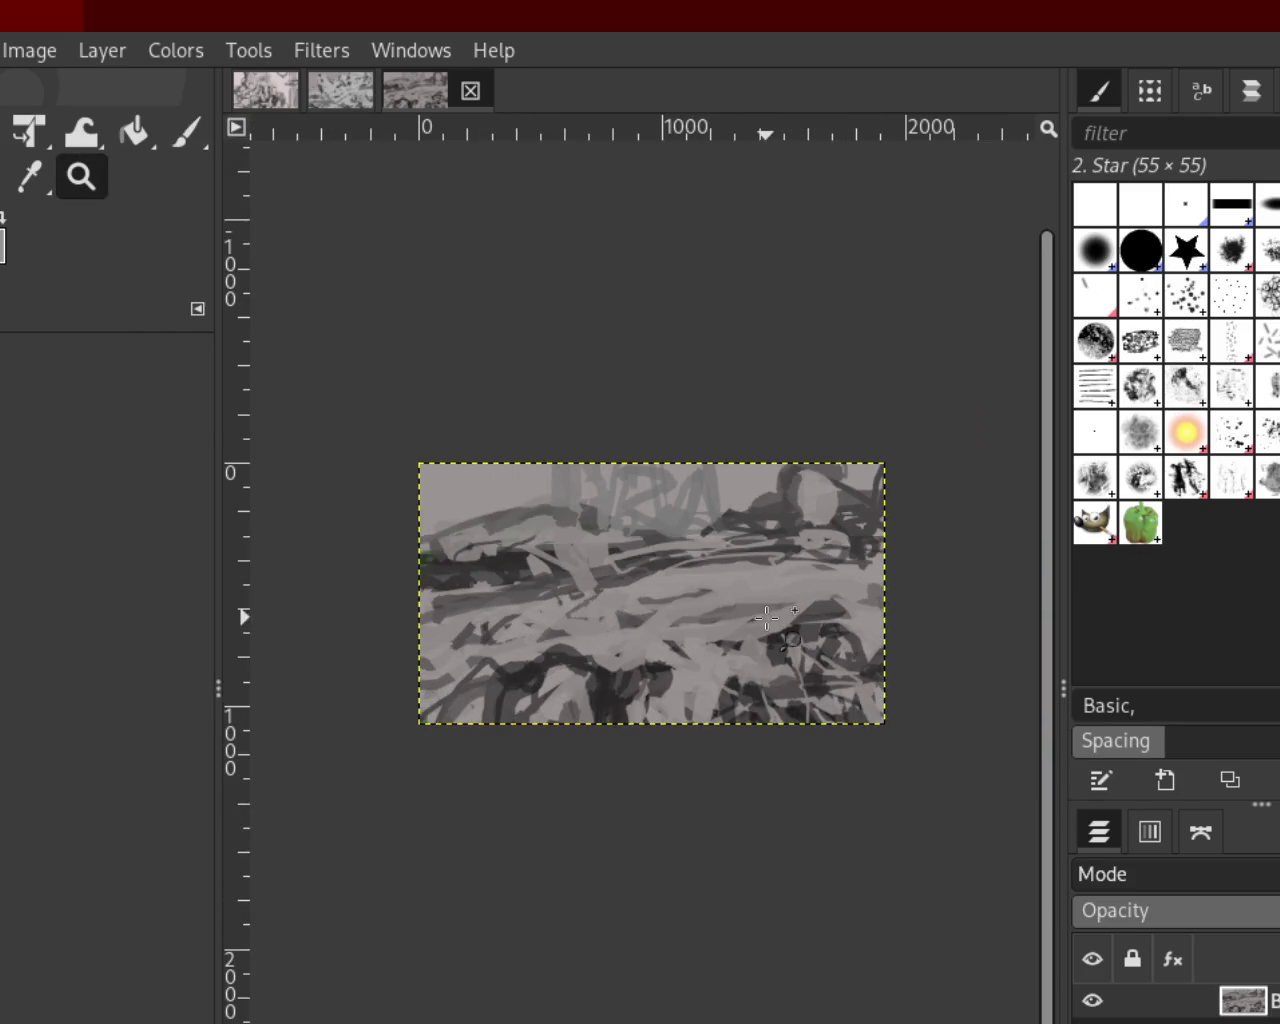
scroll(835, 540, "down", 1)
scroll(912, 478, "up", 1)
scroll(872, 490, "down", 1)
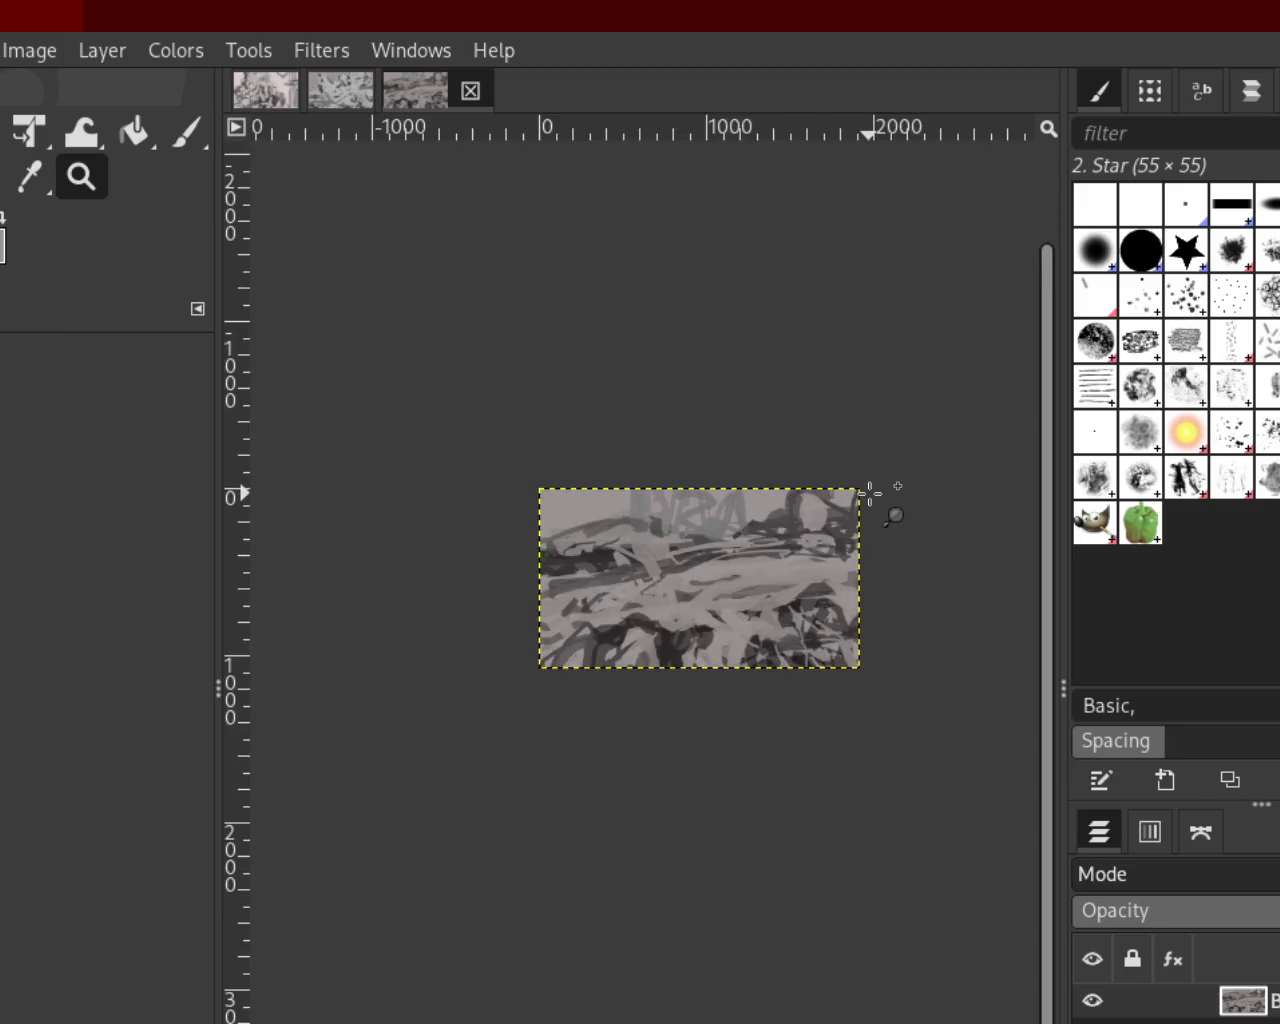
scroll(870, 493, "up", 3)
scroll(860, 500, "up", 2)
scroll(850, 505, "up", 1)
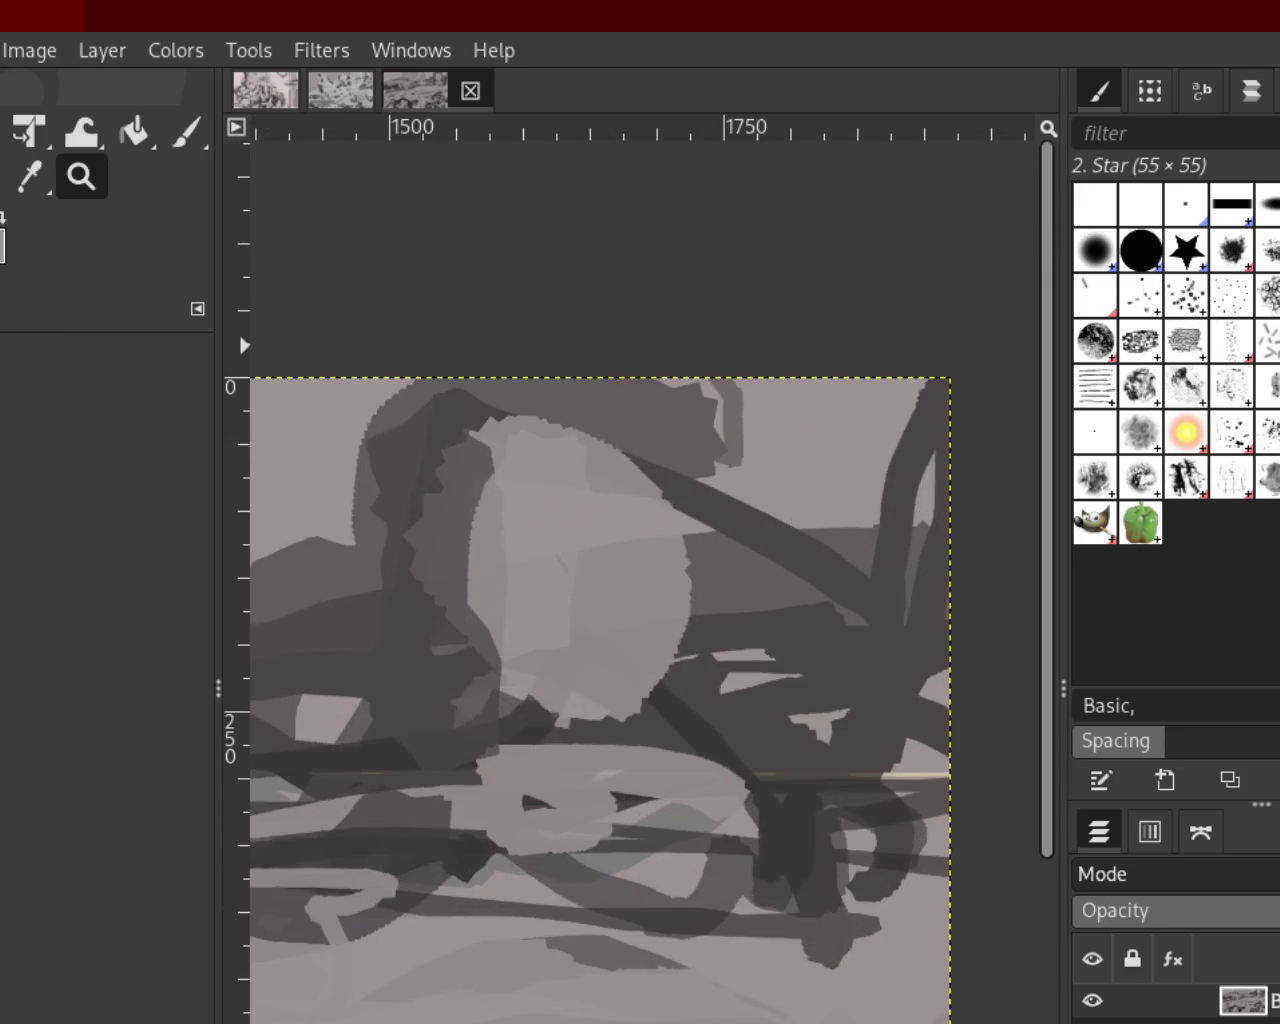
left_click(184, 131)
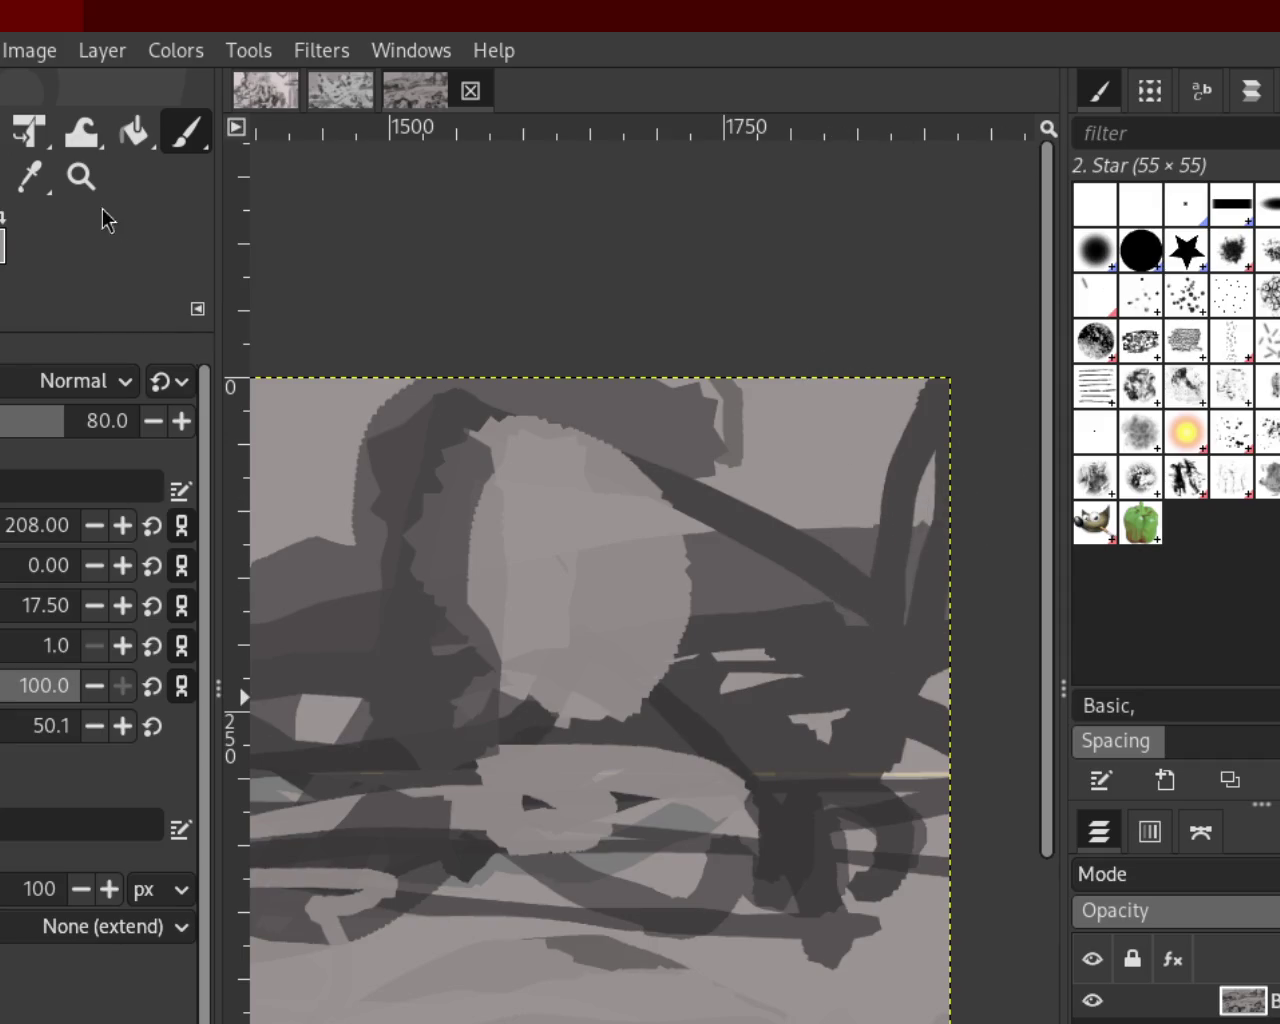
Undo two recent changes and zoom around to view the whole painting
key("z")
scroll(514, 447, "down", 1)
key("ctrl+z")
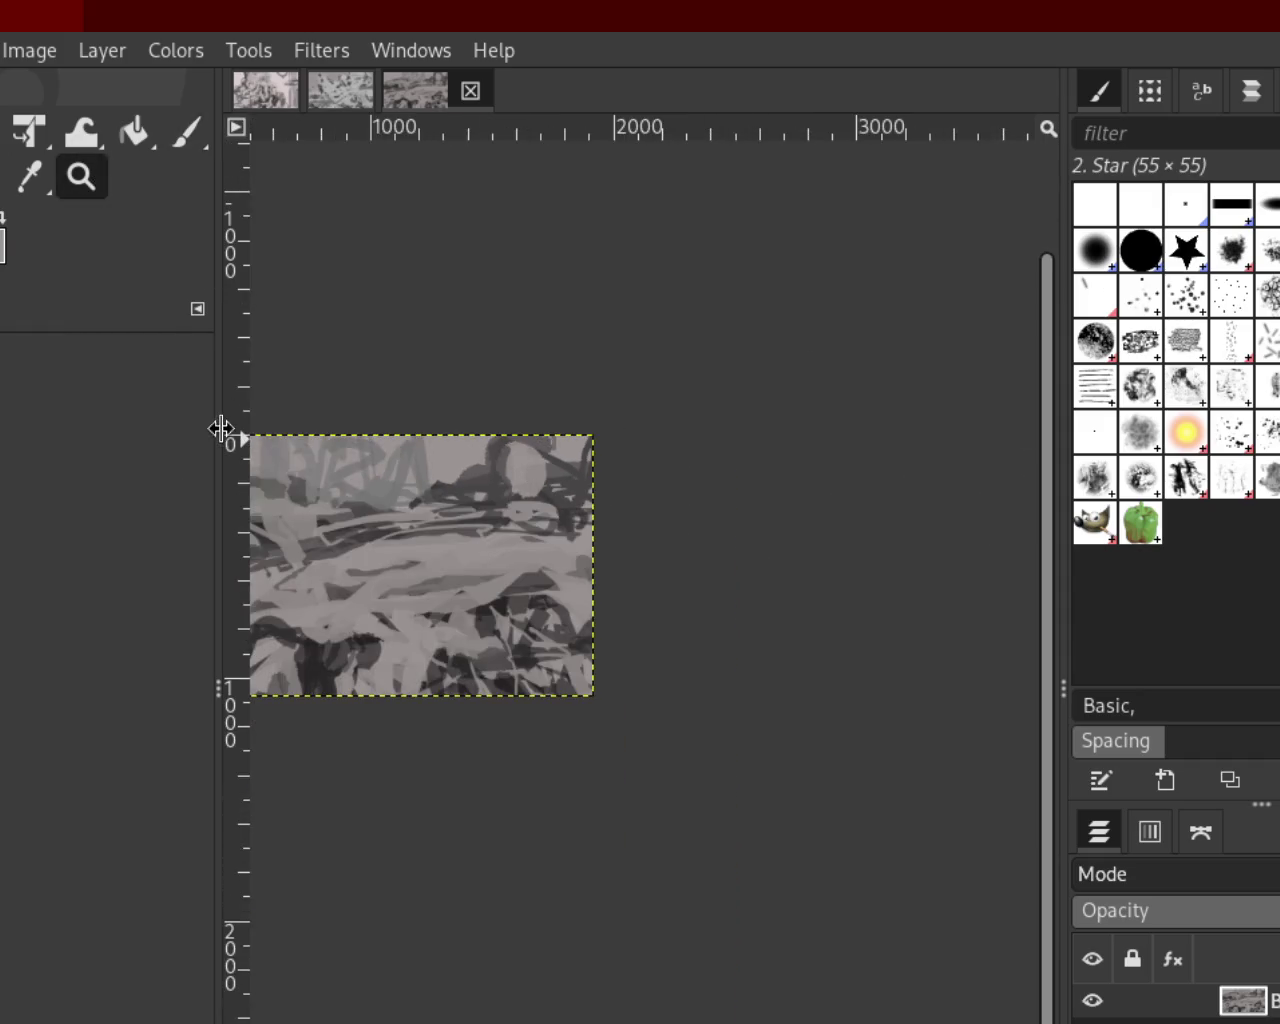
key("ctrl+z")
left_click(417, 460)
left_click(443, 452, "ctrl")
left_click(446, 463)
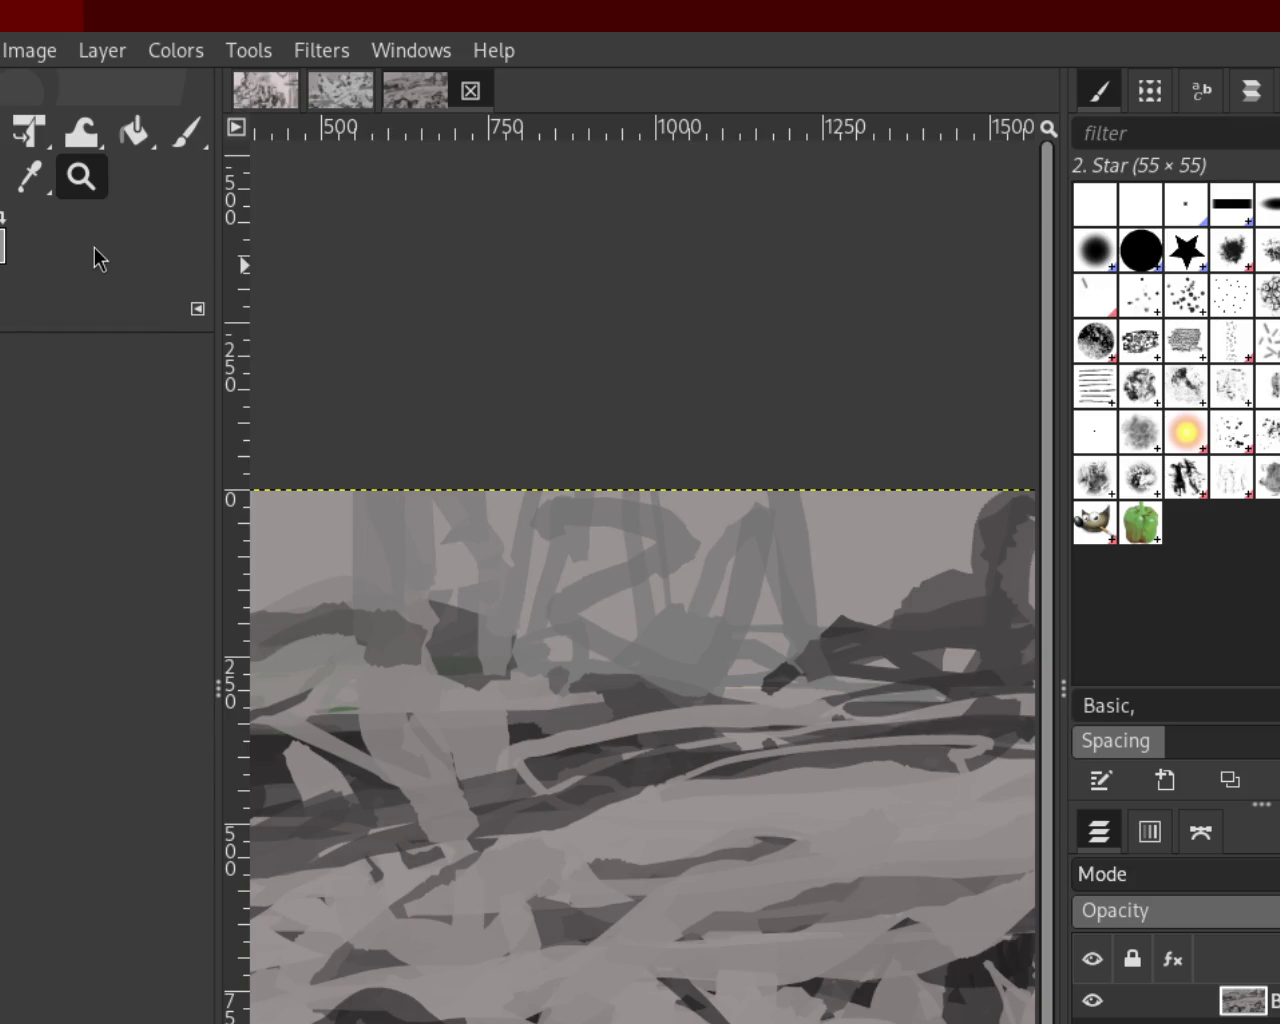
left_click(482, 799, "ctrl")
left_click(935, 707)
left_click(876, 665, "ctrl")
left_click(876, 665, "ctrl")
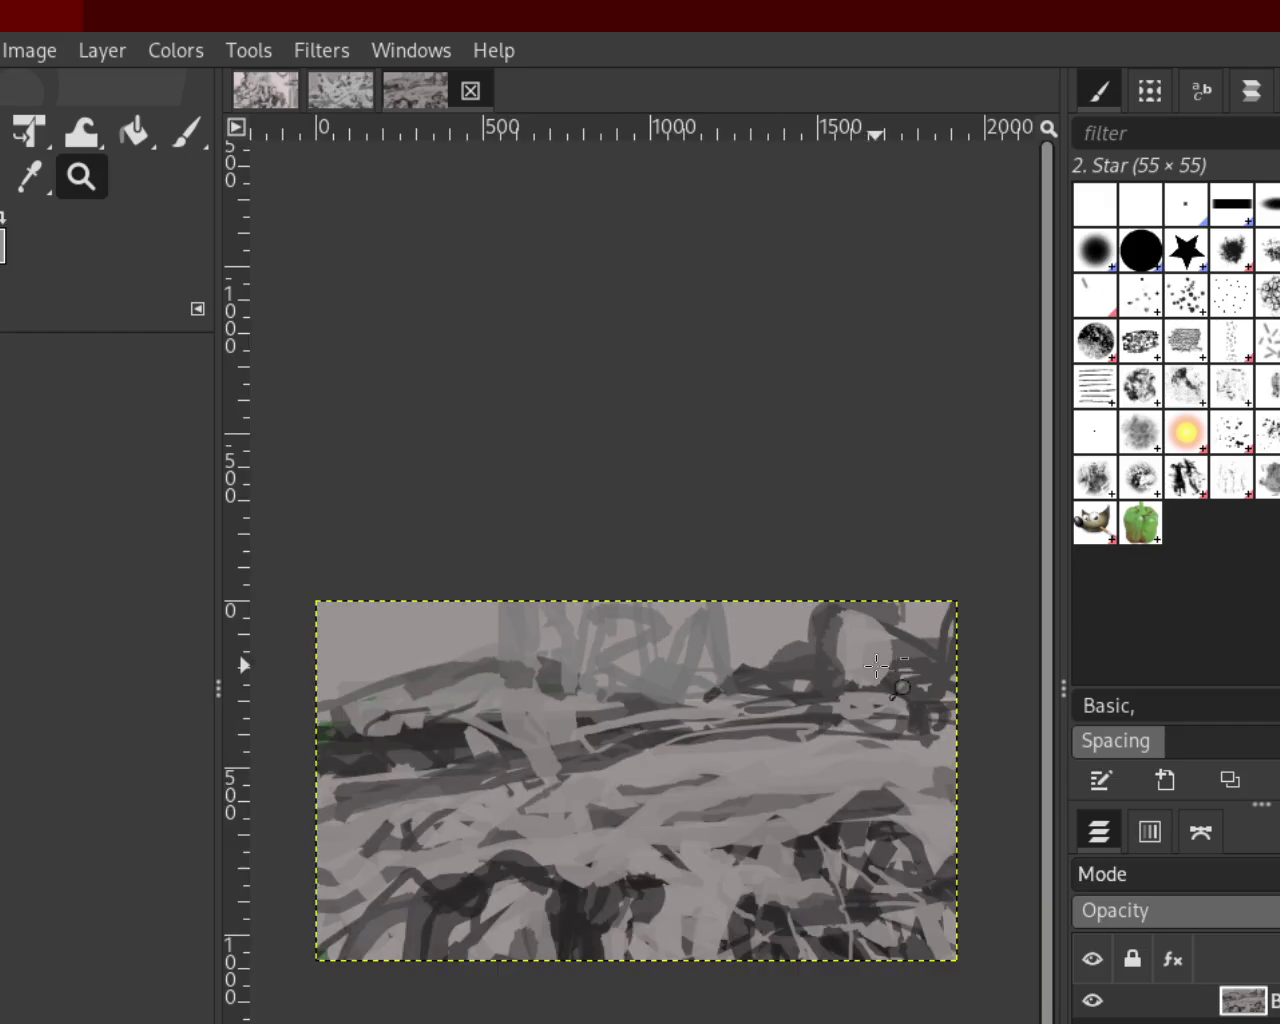
left_click(876, 665)
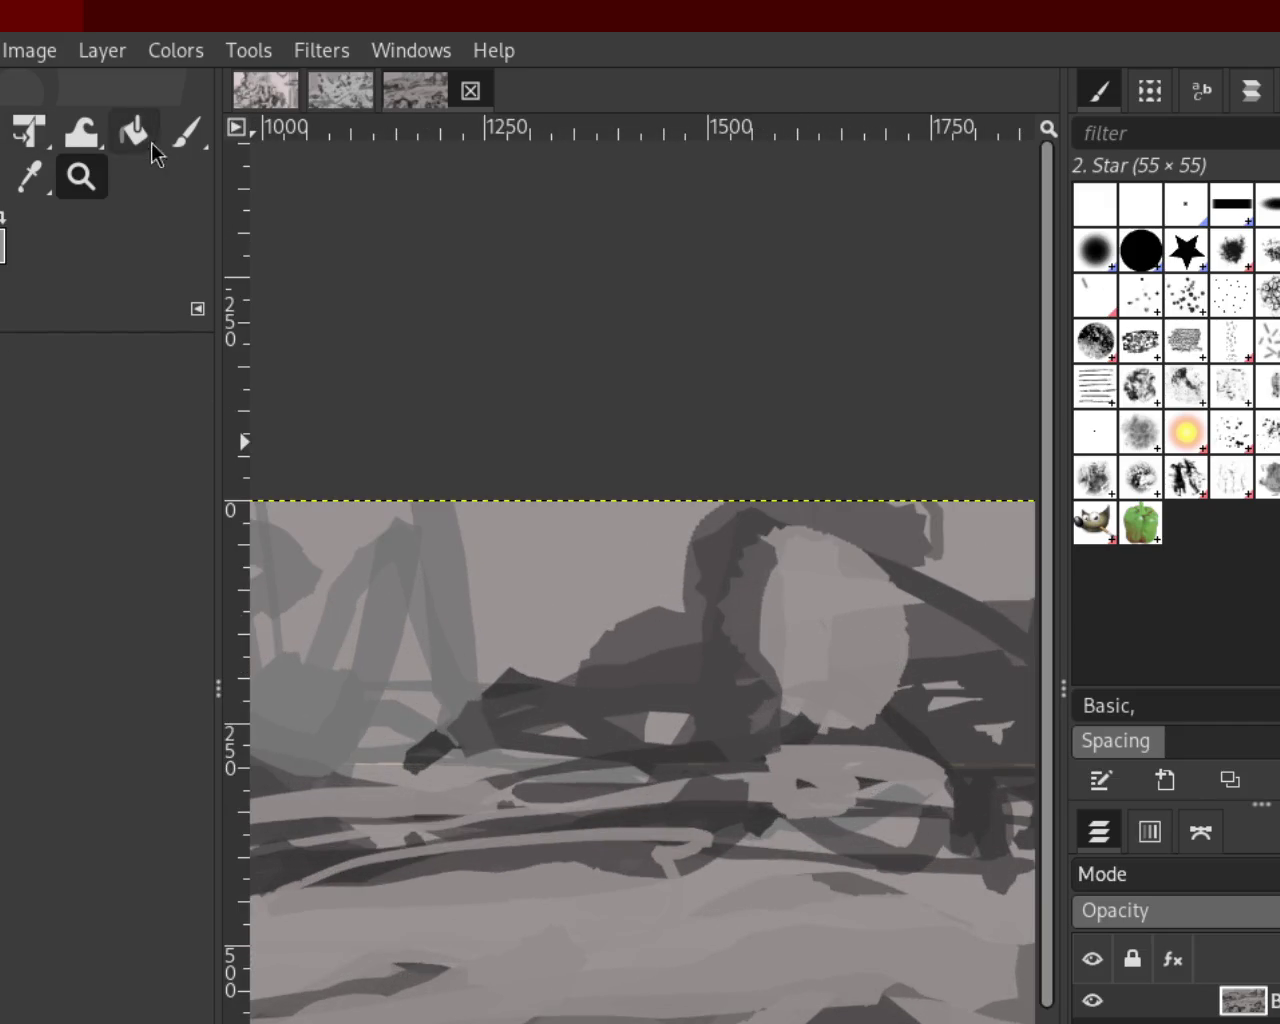
left_click(186, 132)
Try dark strokes along the light oval's left edge, then undo them
left_click_drag(790, 540, 764, 690)
key("ctrl+z")
key("ctrl+y")
key("ctrl+z")
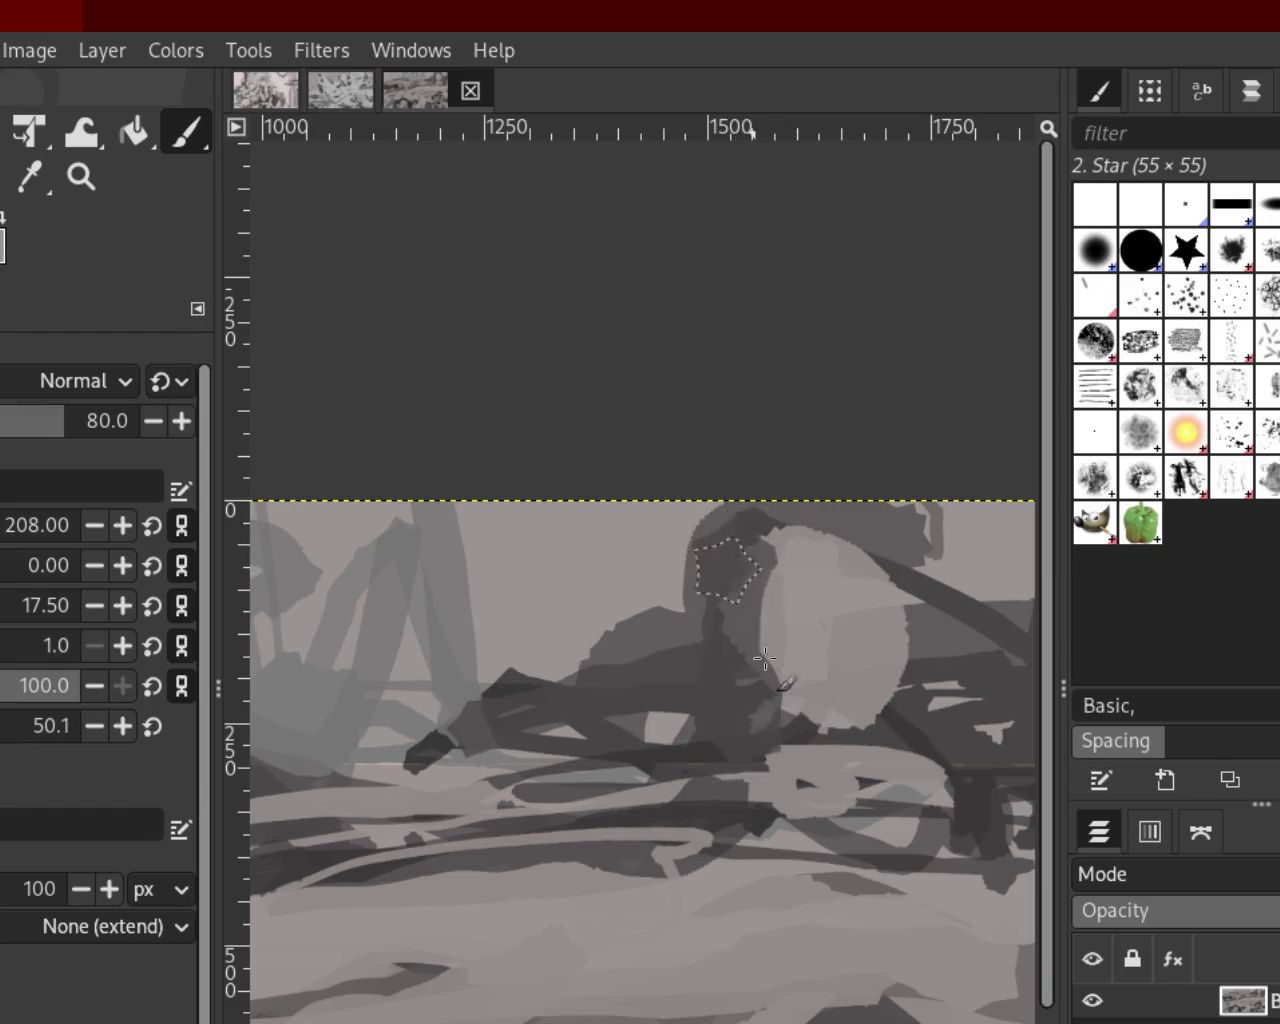
key("ctrl+y")
key("ctrl+z")
key("ctrl+y")
key("ctrl+z")
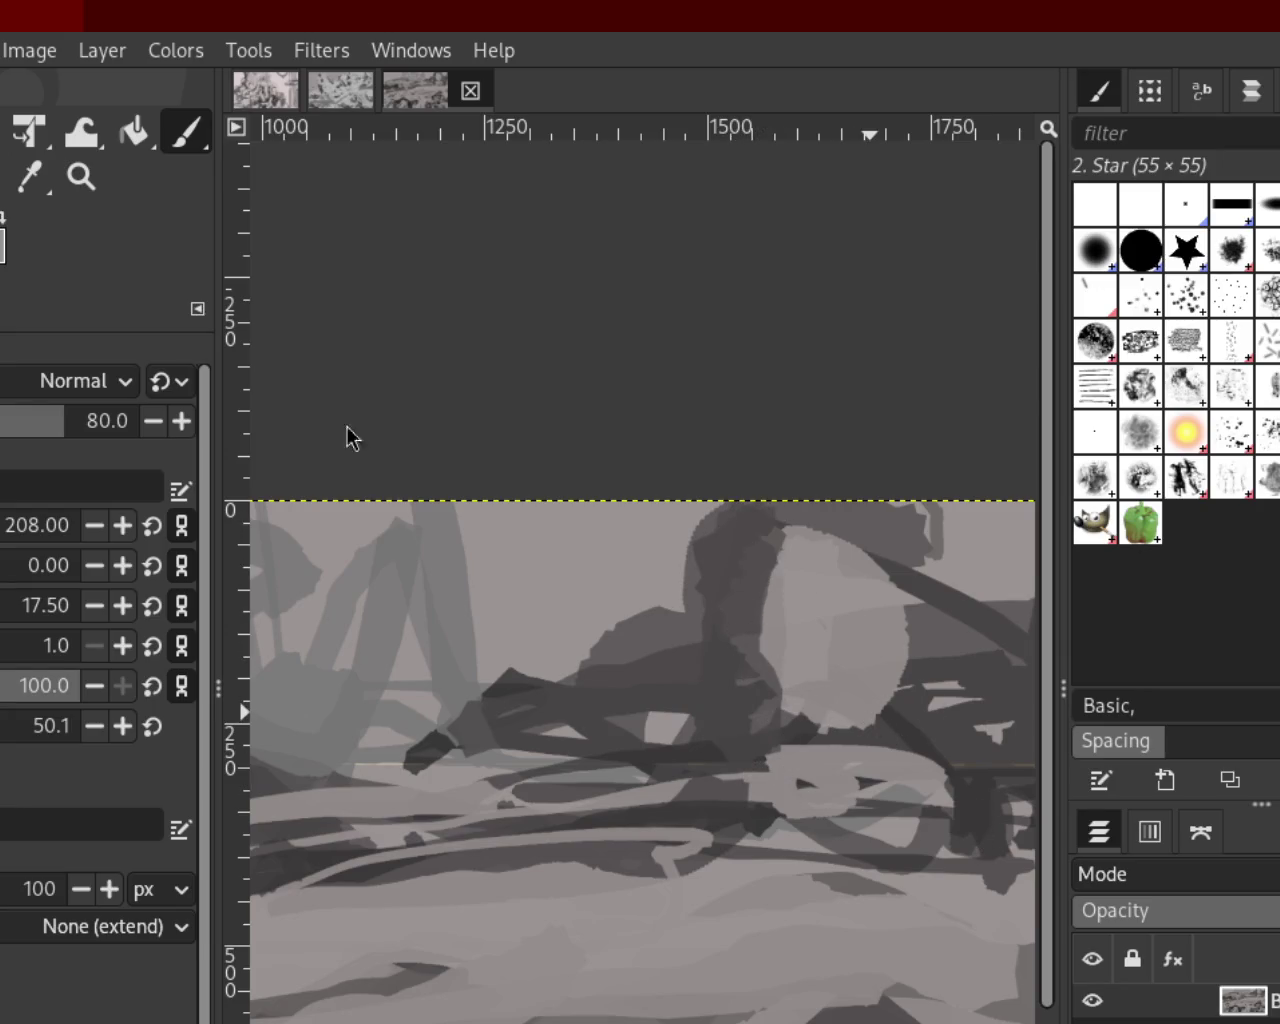
left_click_drag(757, 537, 754, 694)
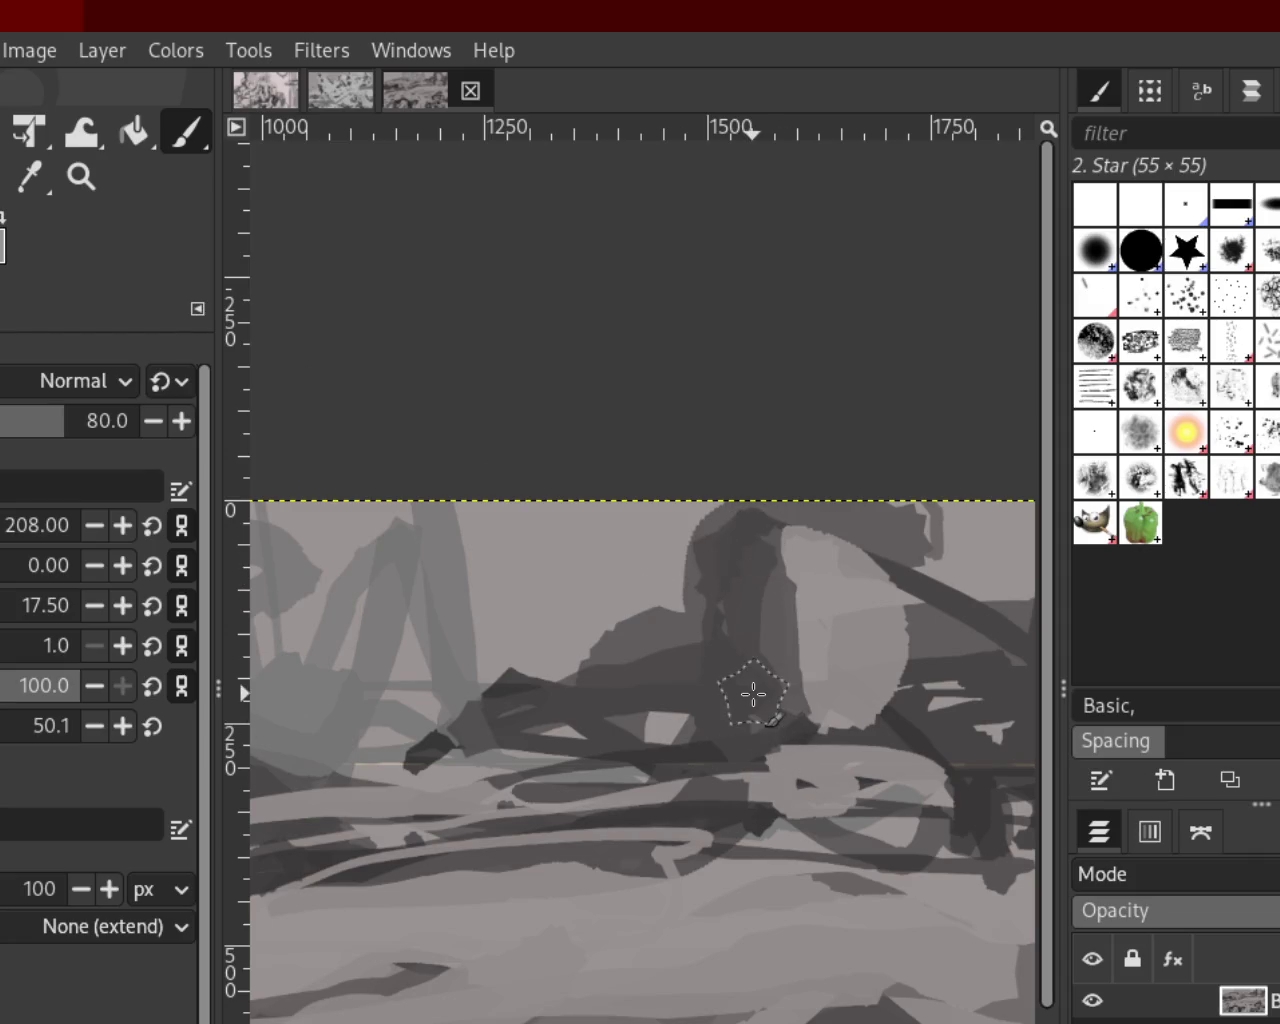
key("ctrl+z")
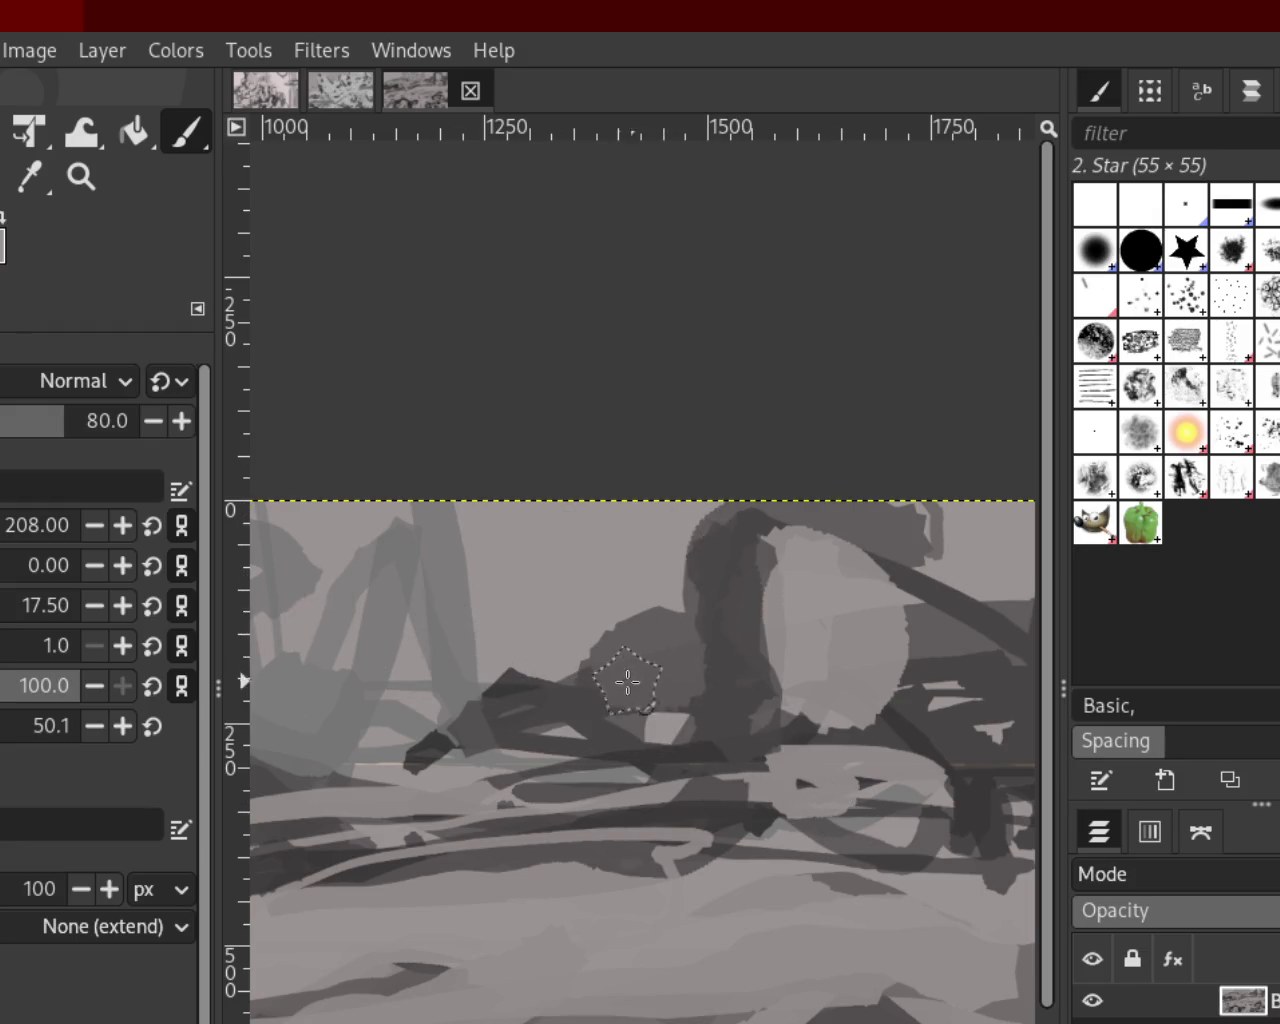
Zoom in close on the light oval shape
left_click(79, 187)
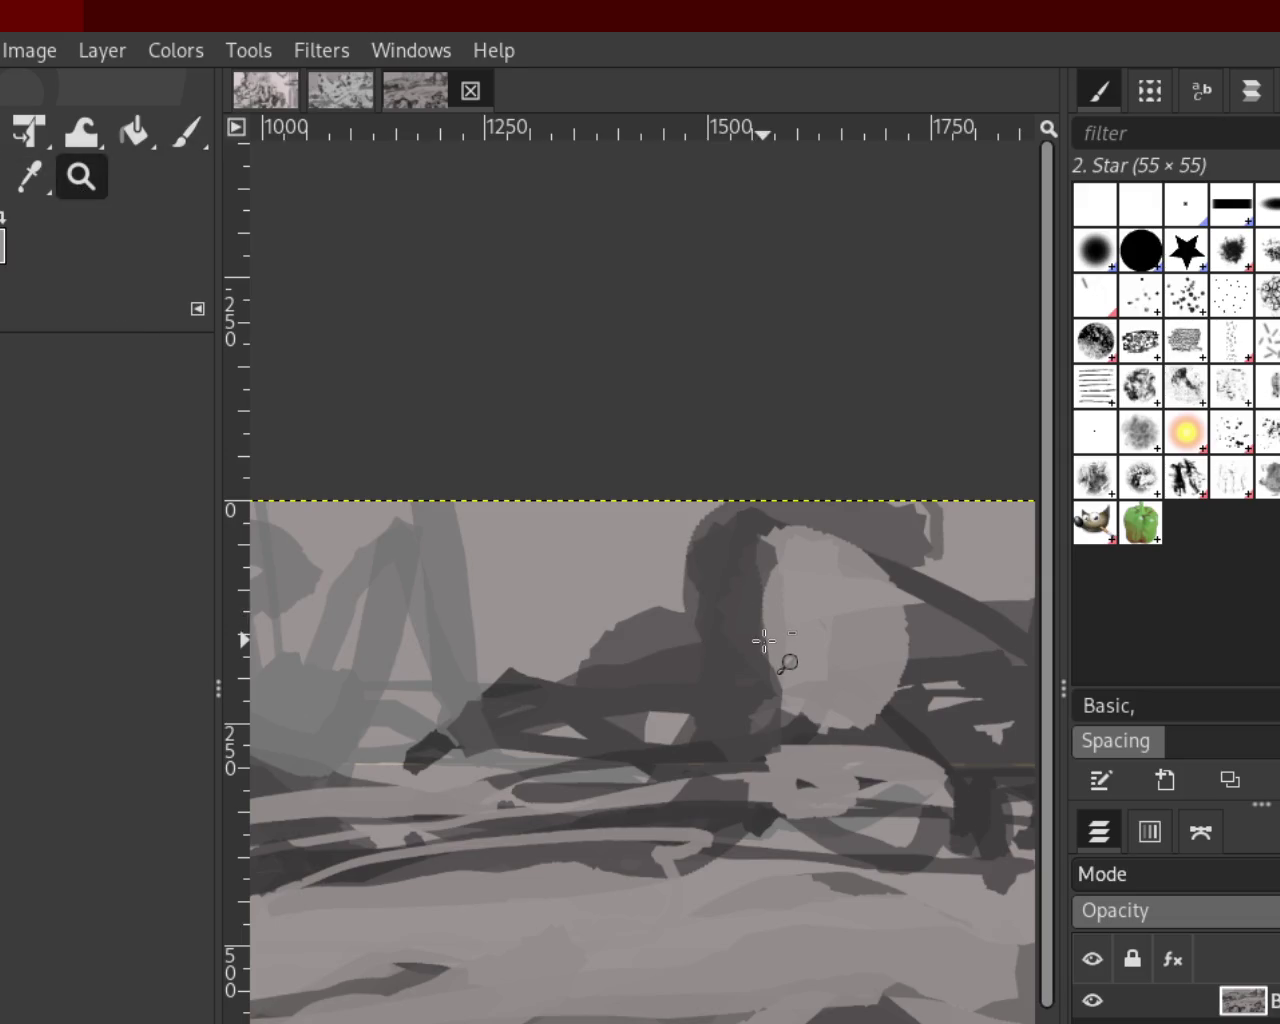
left_click(786, 658, "ctrl")
left_click(662, 638, "ctrl")
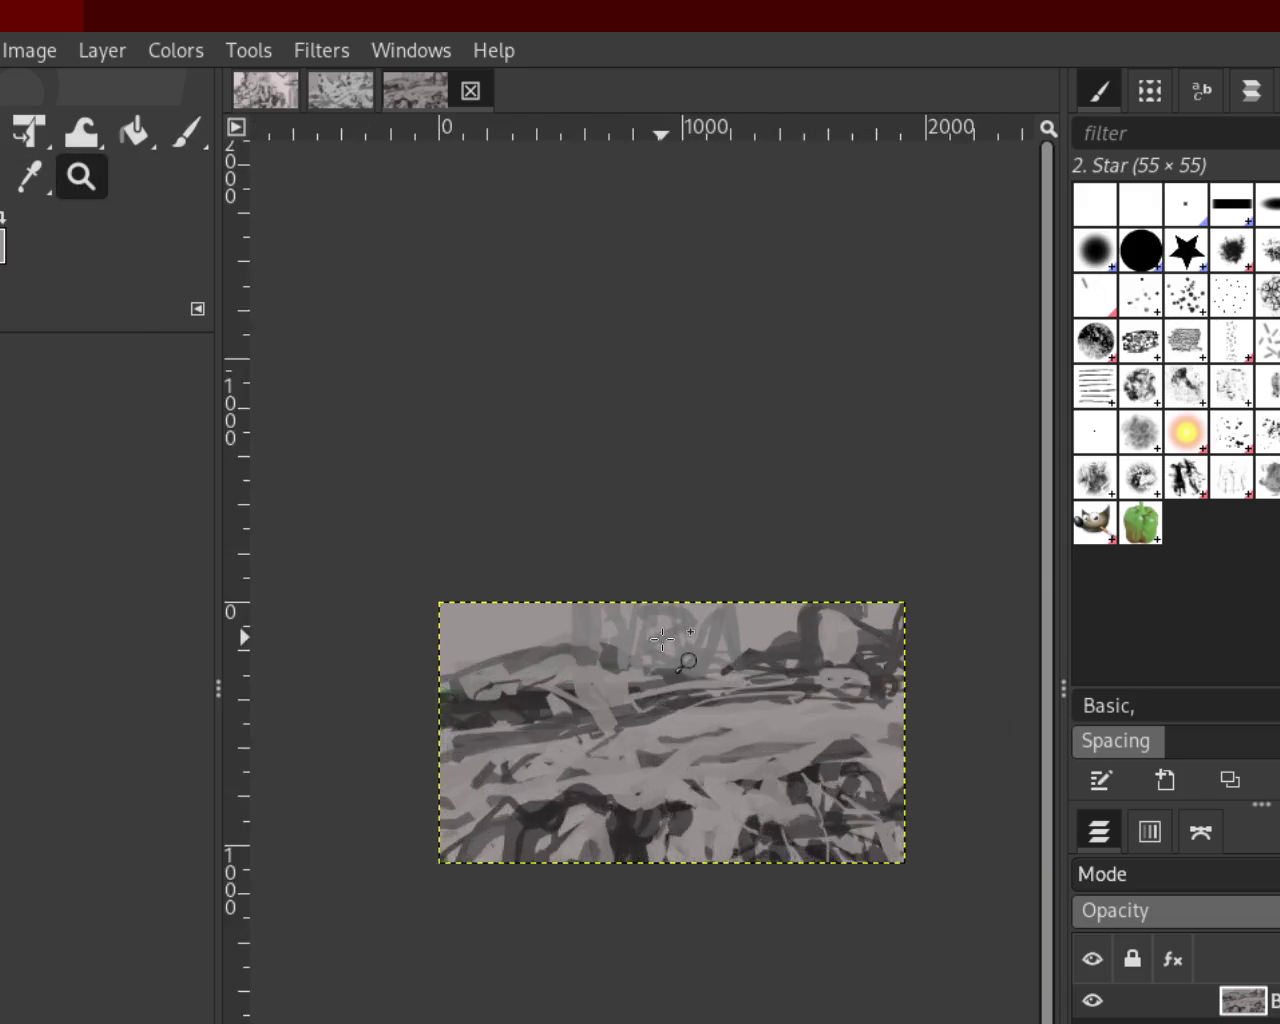
left_click(662, 638)
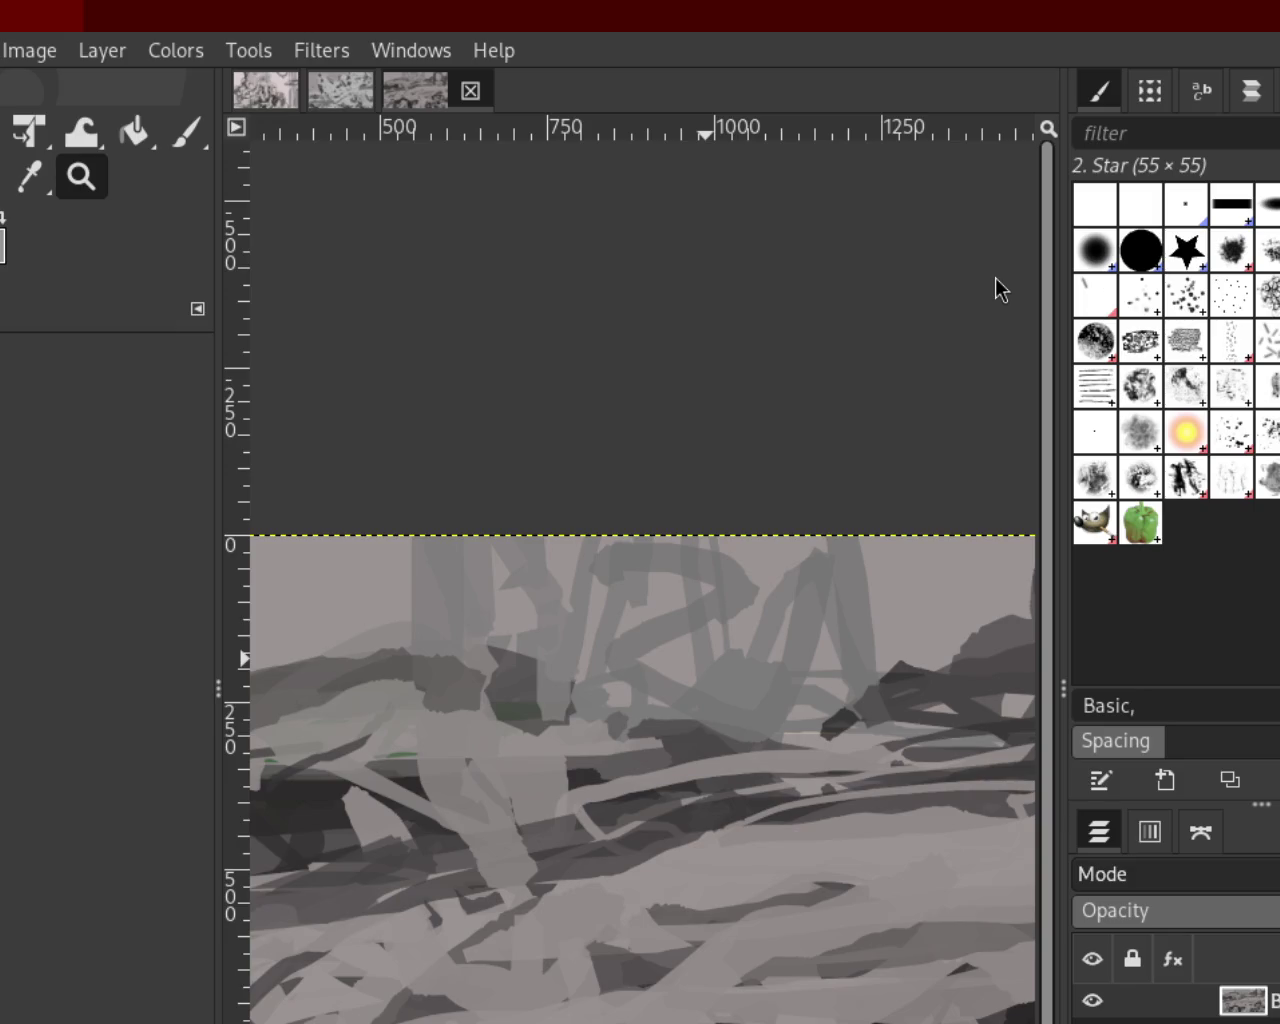
left_click(526, 466, "ctrl")
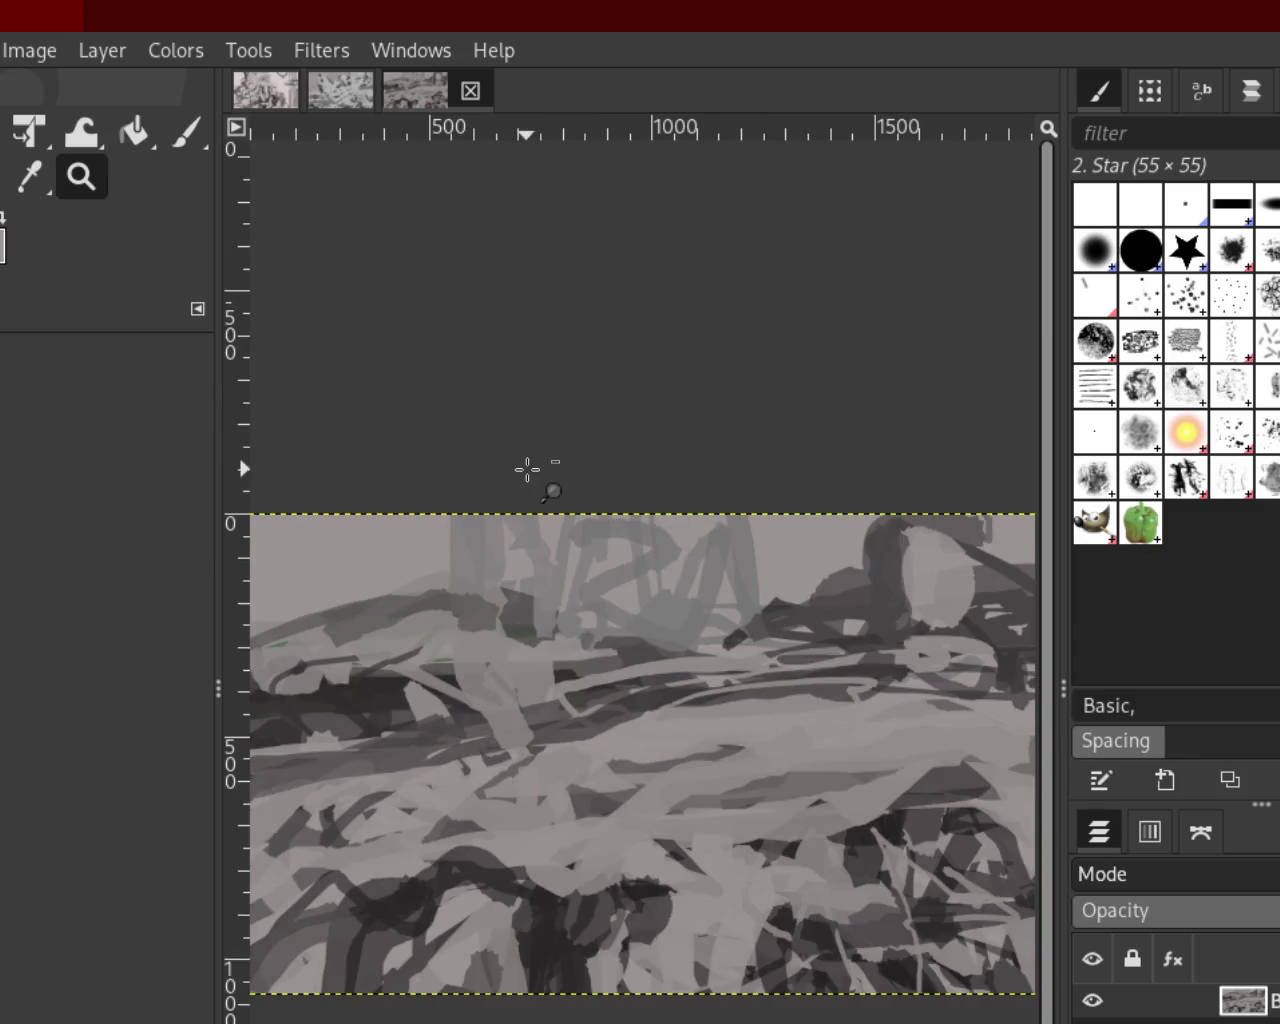
left_click(663, 563)
left_click(740, 530, "ctrl")
left_click(880, 522)
left_click(860, 540, "ctrl")
left_click(857, 557)
left_click(845, 562)
left_click(837, 565)
left_click(837, 565)
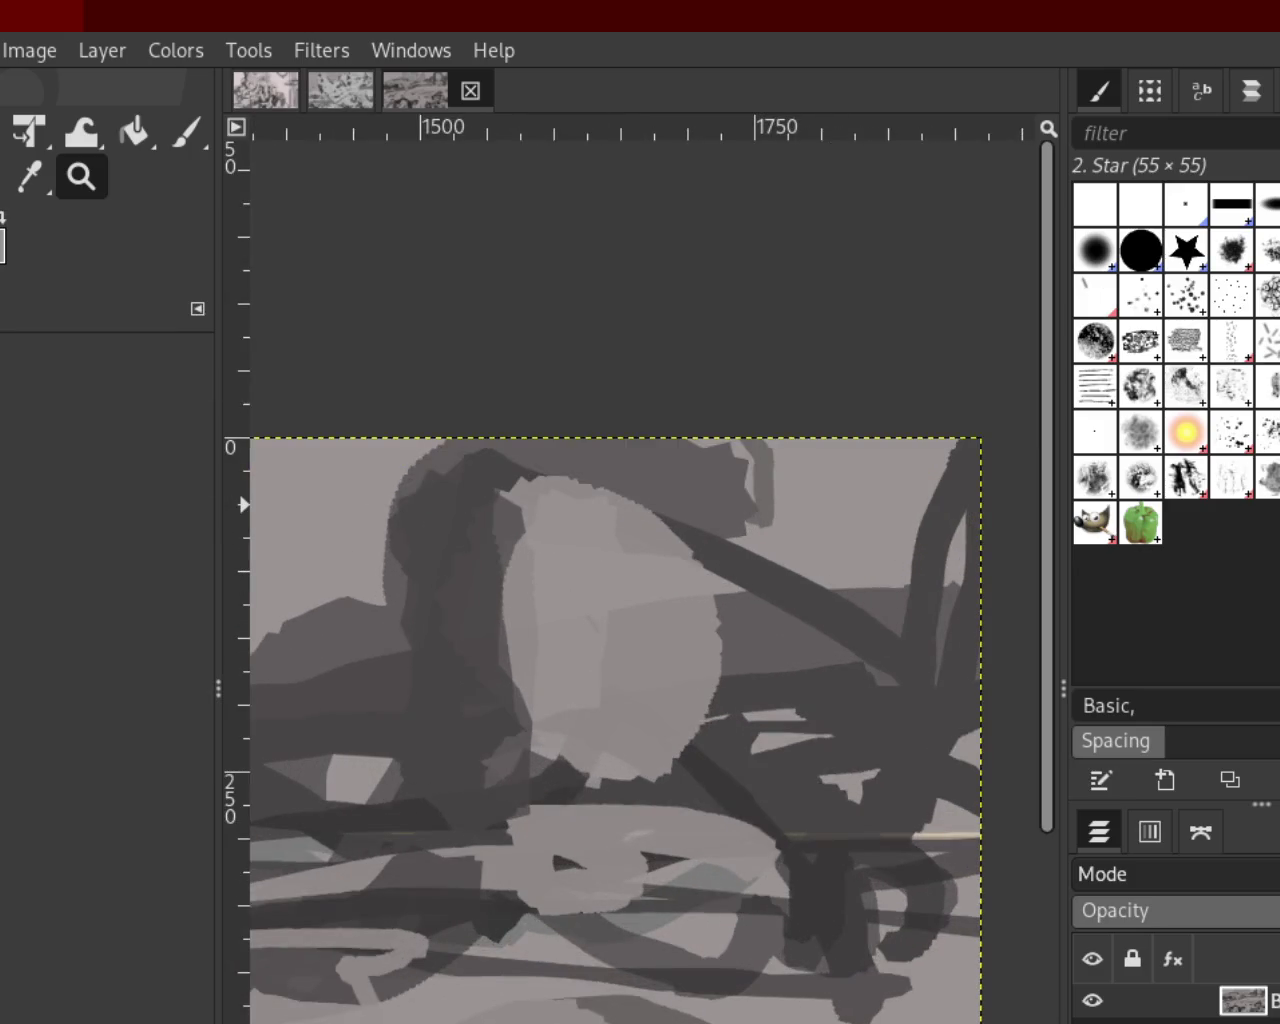
Test a dark vertical stroke over the oval and a darker patch to its right
left_click(185, 145)
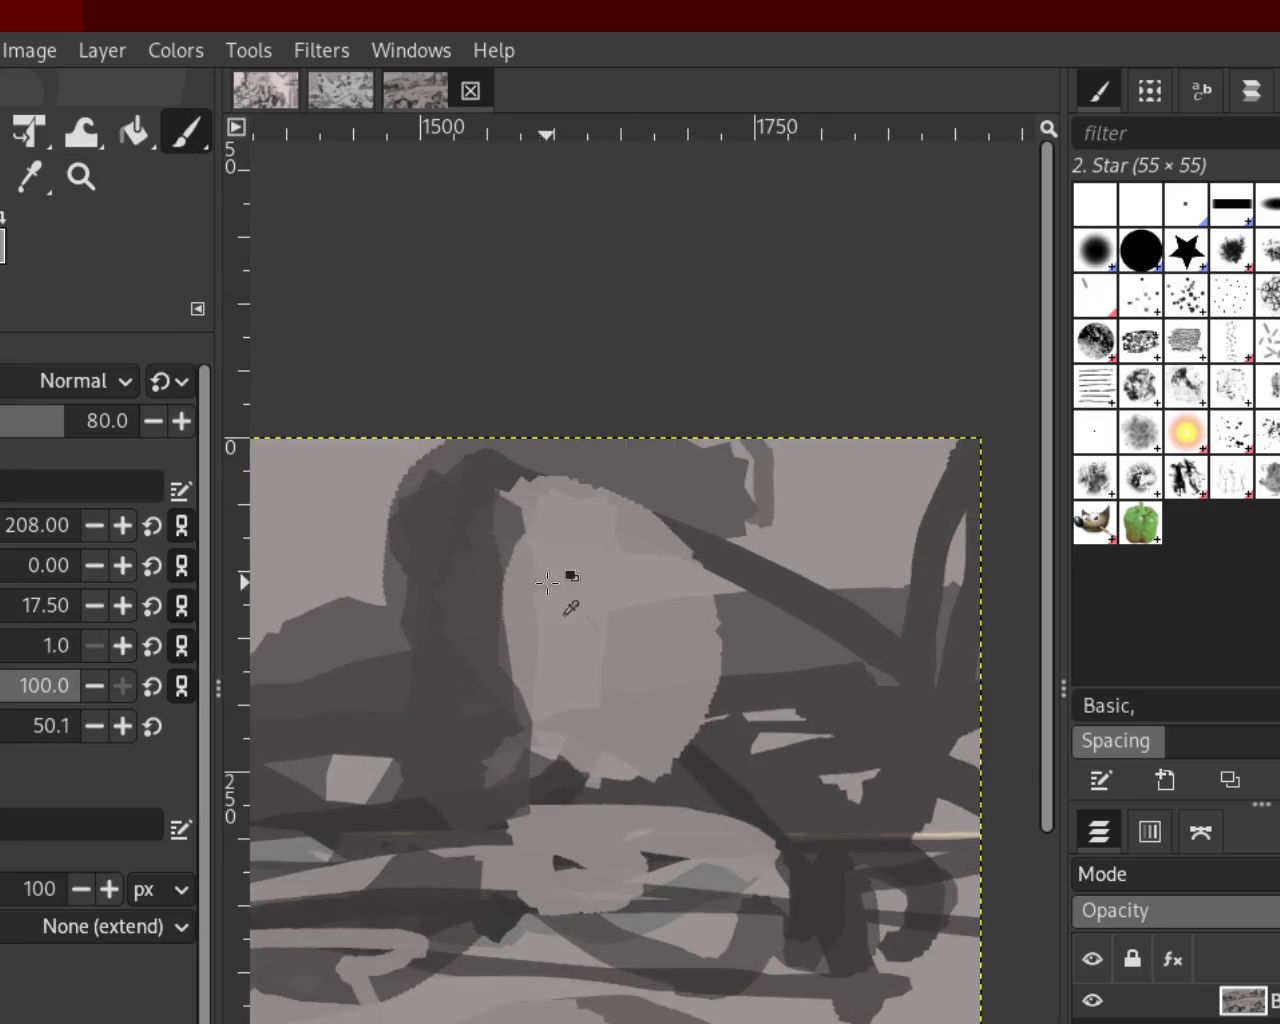
left_click_drag(491, 466, 530, 790)
key("ctrl+z")
key("ctrl+y")
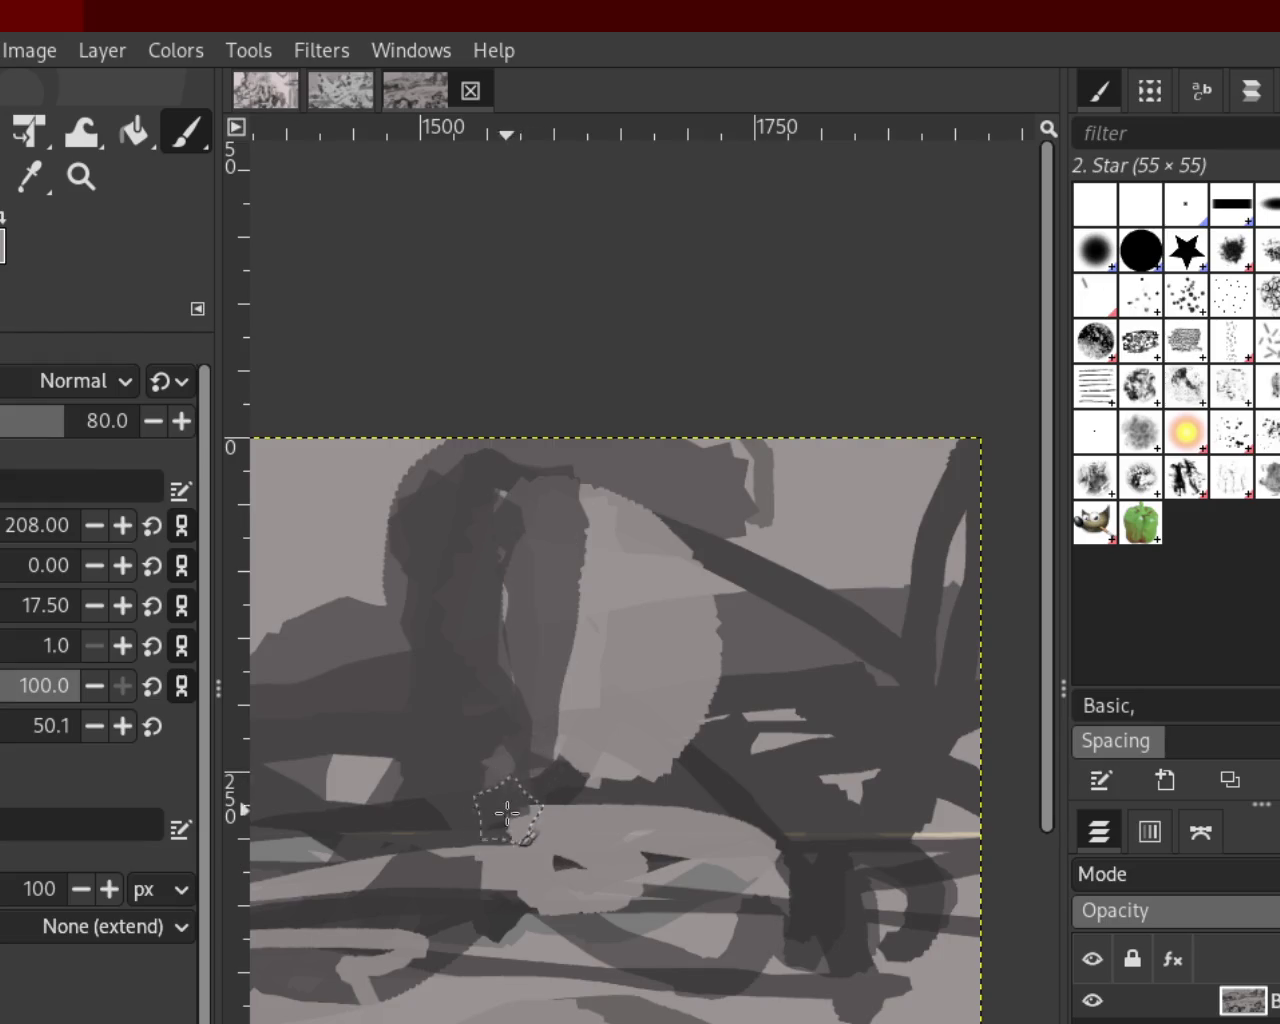
key("ctrl+z")
key("ctrl+z")
key("ctrl+y")
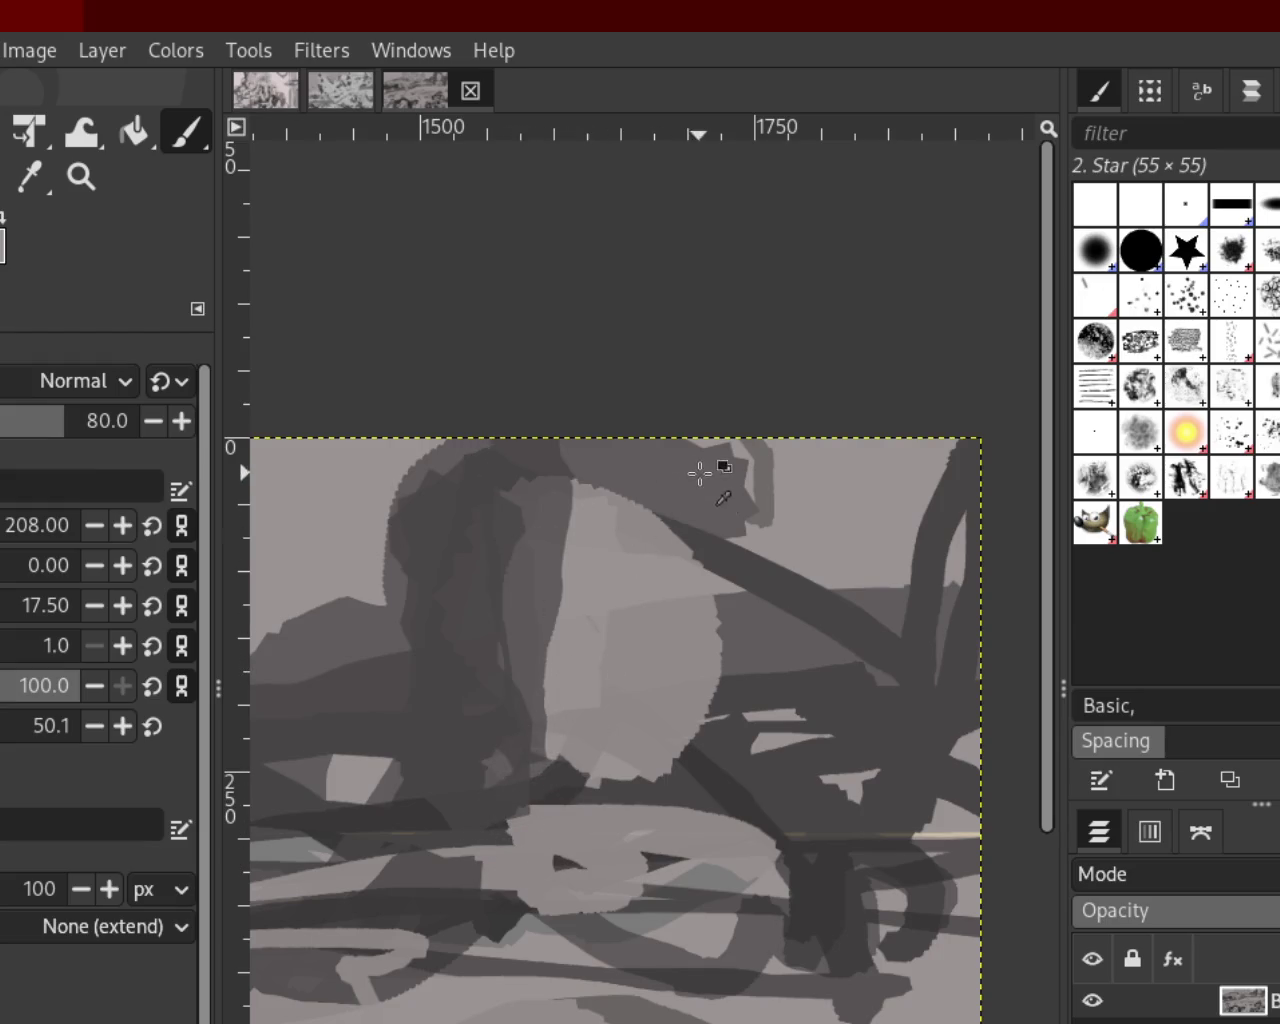
left_click_drag(820, 620, 1050, 603)
Undo the dark patch and earlier strokes, restoring the older lighter arcs below
key("ctrl+z")
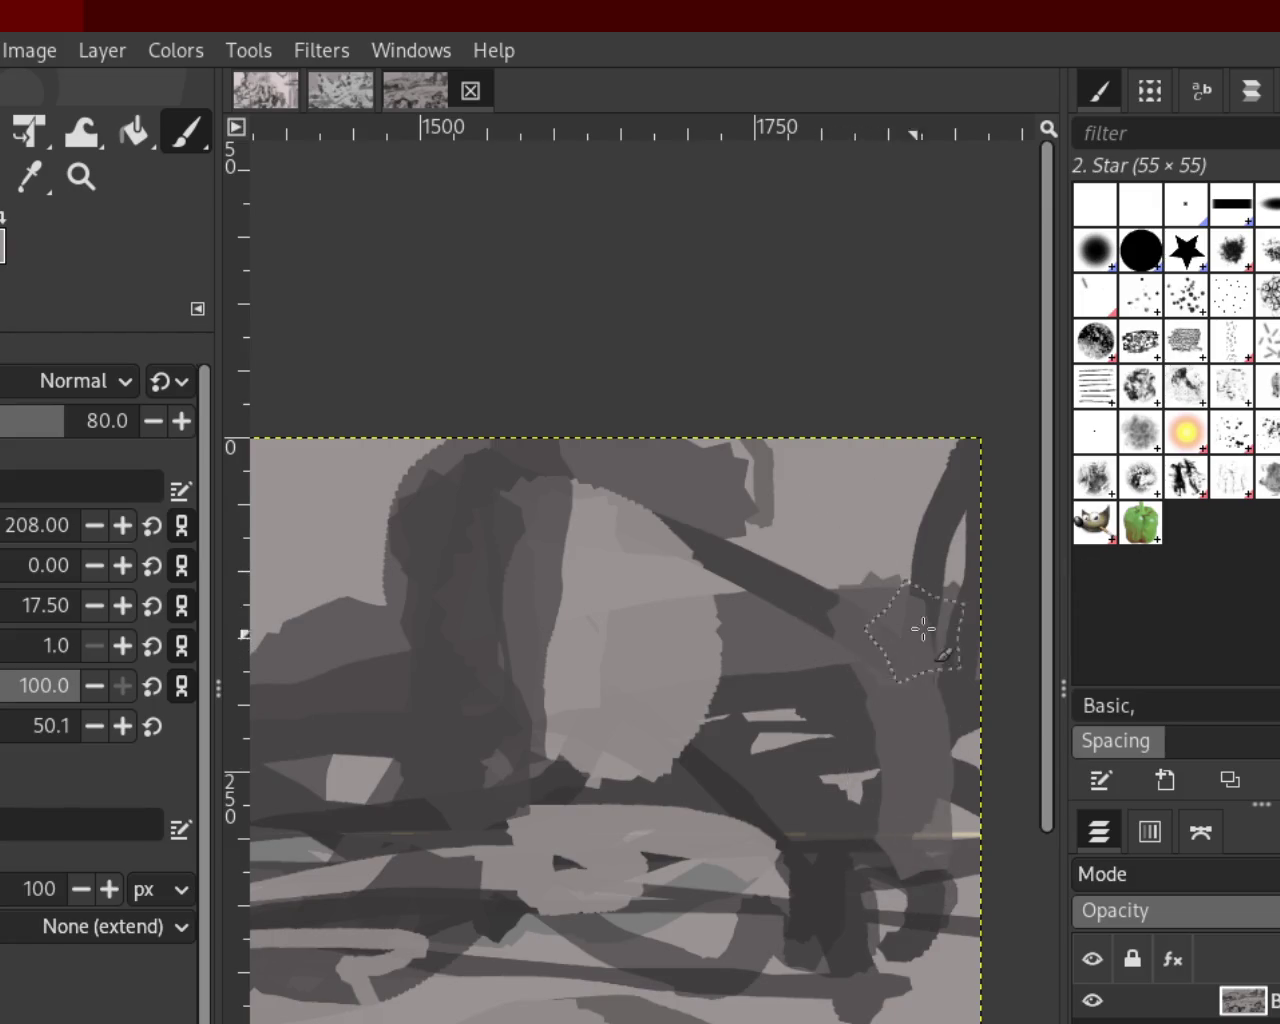
key("ctrl+z")
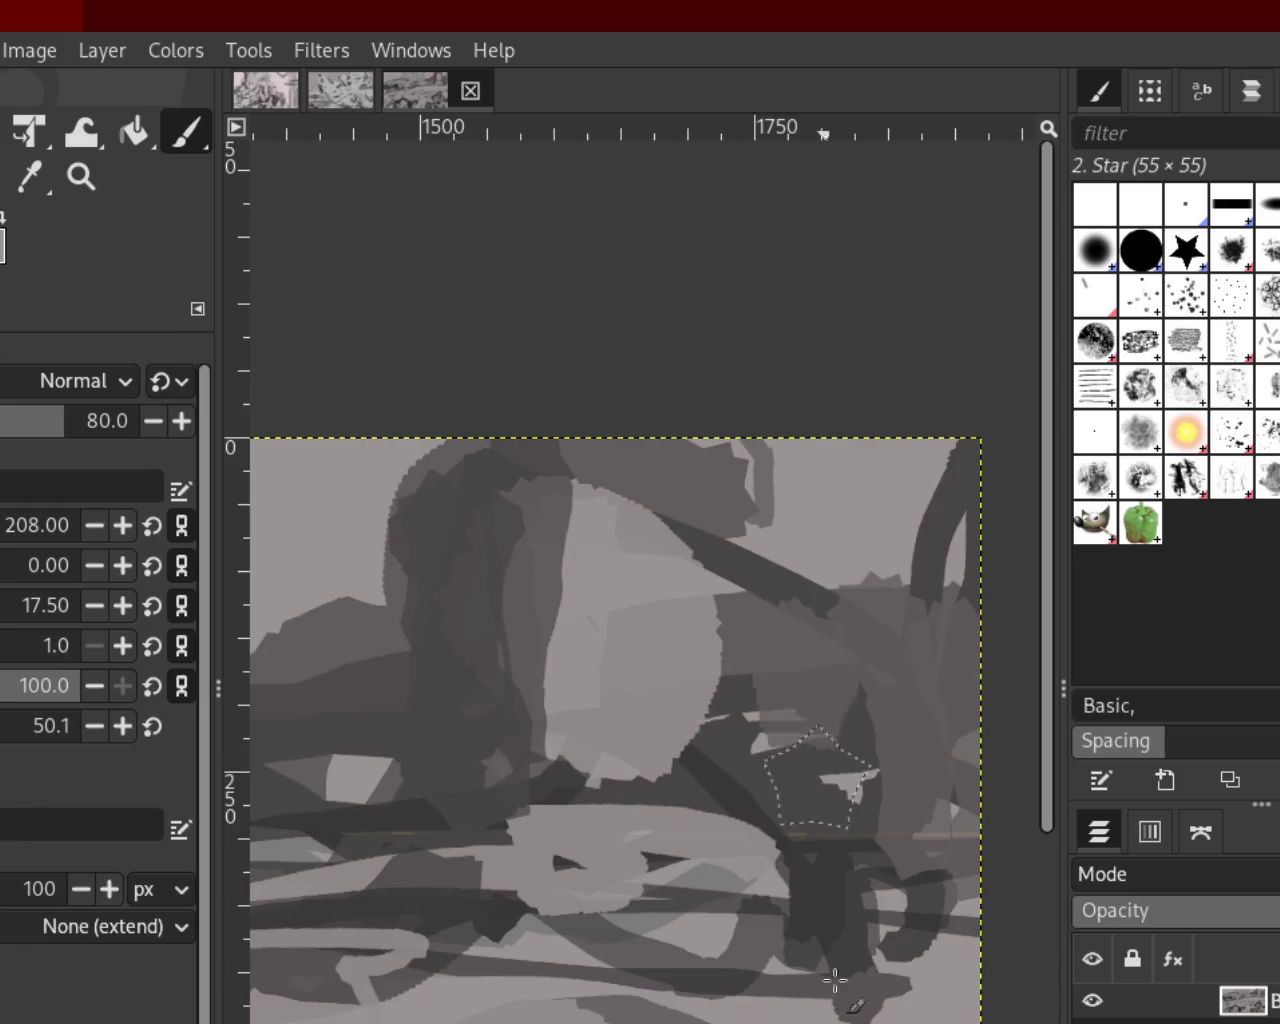
key("ctrl+z")
key("ctrl+z")
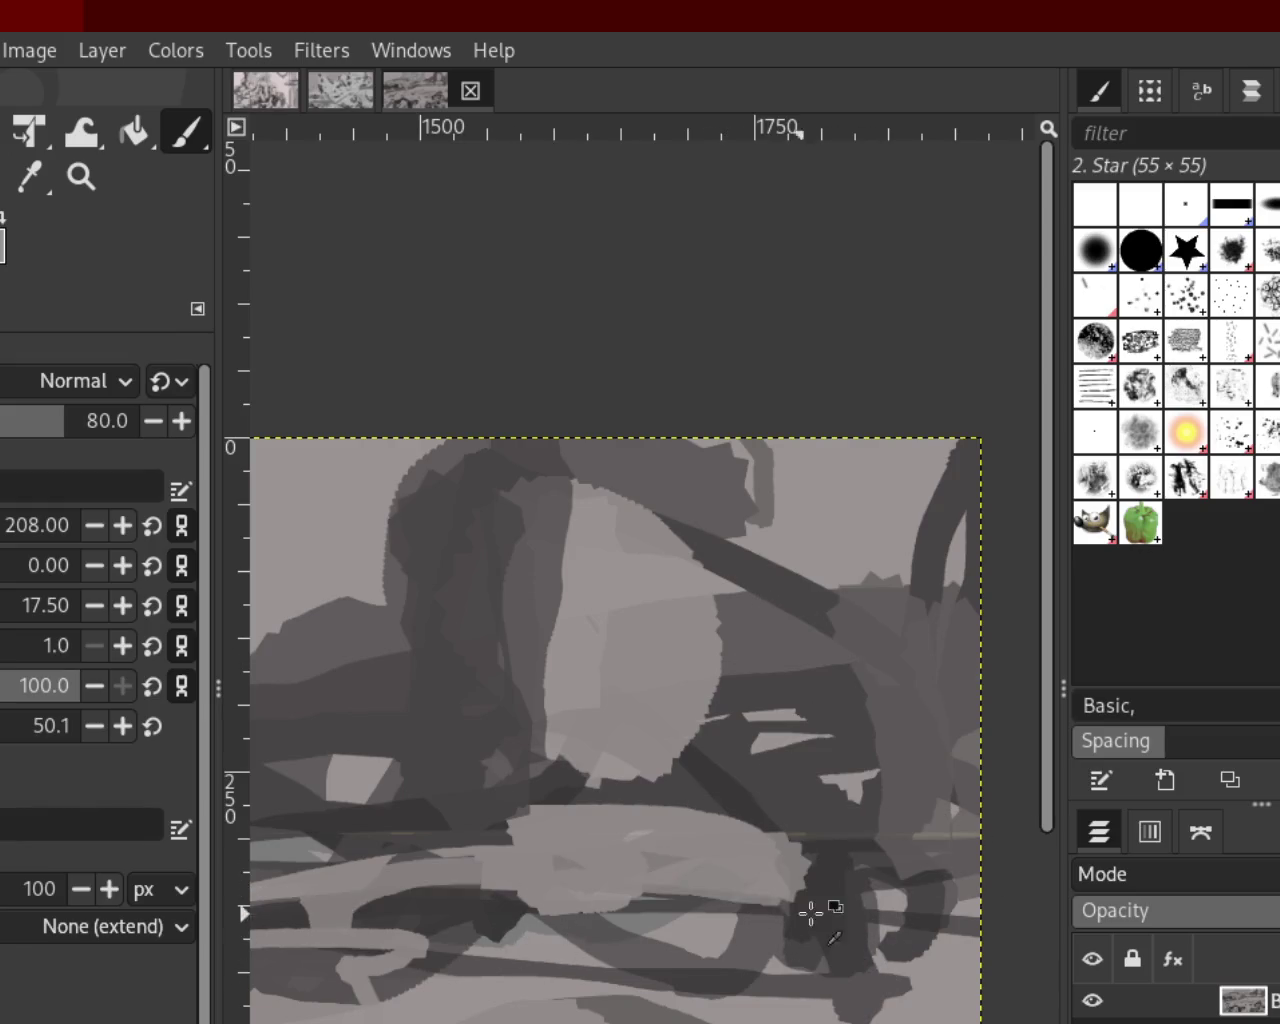
key("ctrl+z")
key("ctrl+z")
key("ctrl+z")
key("ctrl+z")
key("ctrl+z")
key("ctrl+z")
key("ctrl+z")
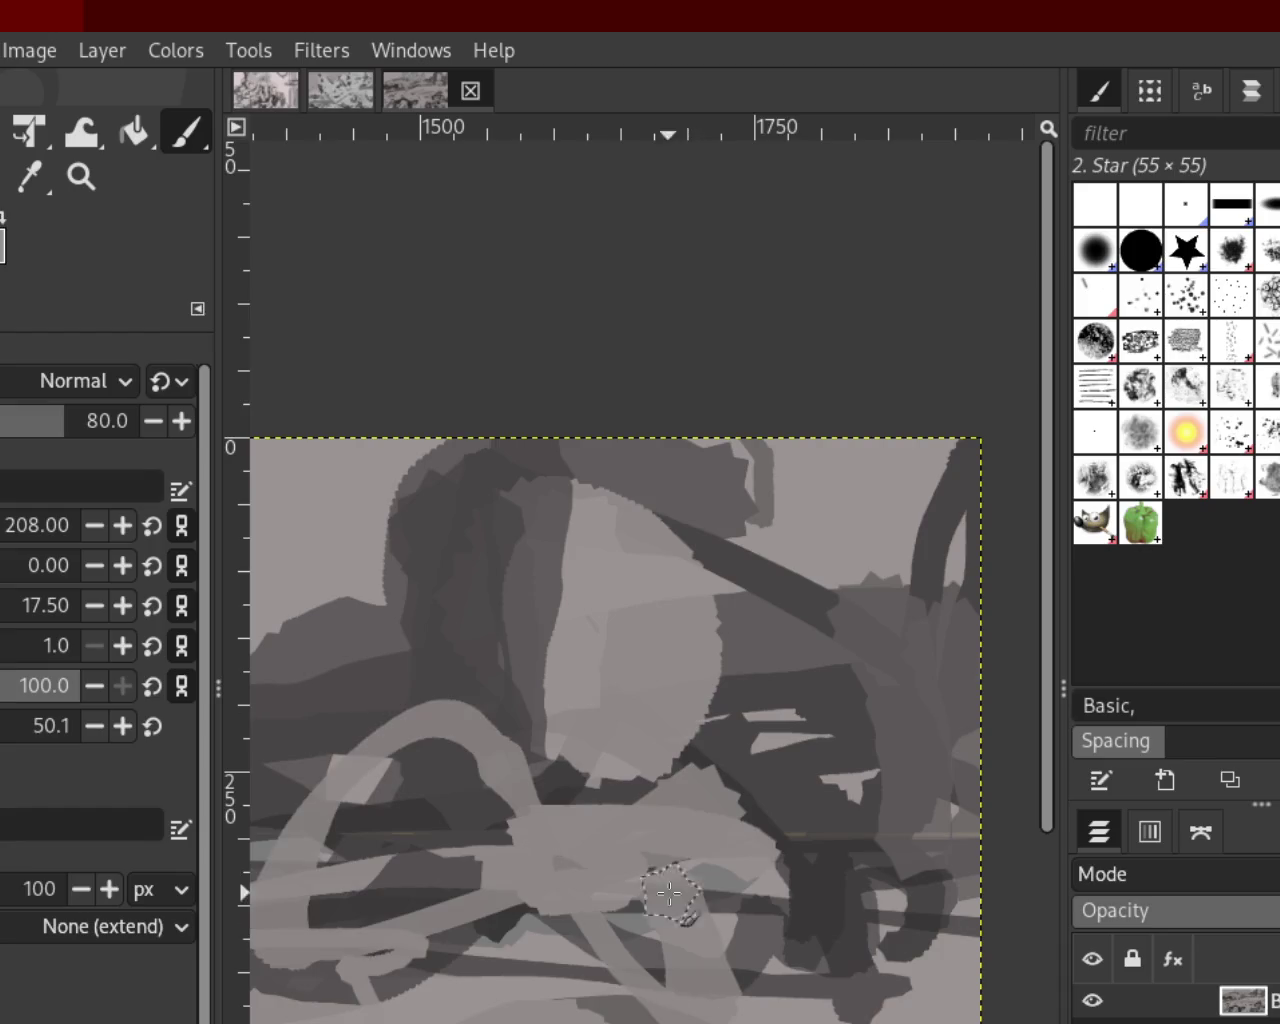
key("ctrl+z")
key("ctrl+z")
key("ctrl+z")
key("ctrl+z")
key("ctrl+z")
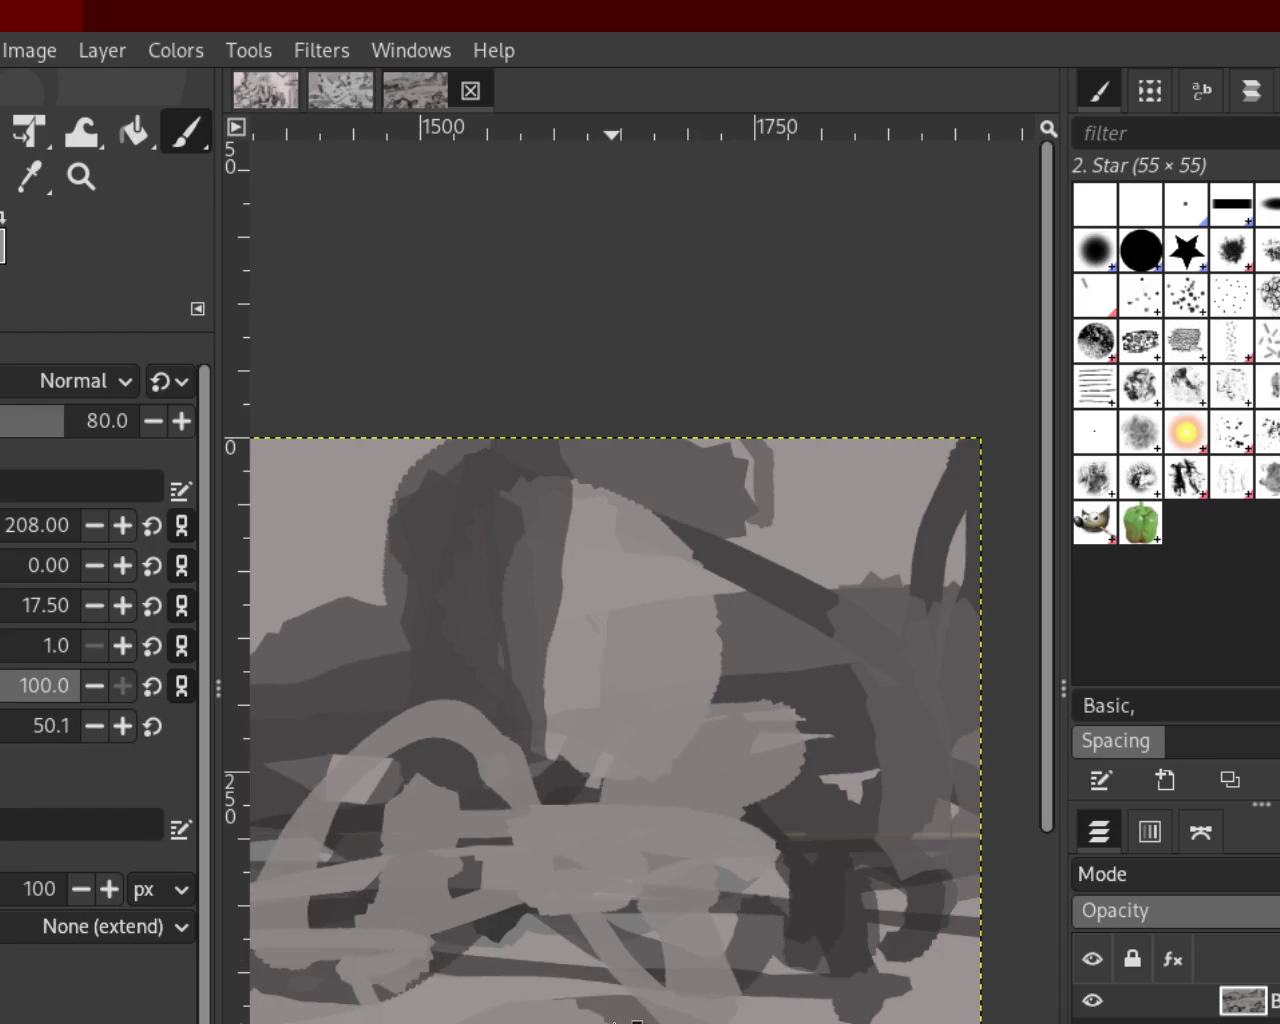
key("ctrl+z")
key("ctrl+z")
key("ctrl+z")
key("ctrl+z")
key("ctrl+z")
key("ctrl+z")
key("ctrl+z")
key("ctrl+z")
key("ctrl+z")
key("ctrl+z")
key("ctrl+z")
key("ctrl+z")
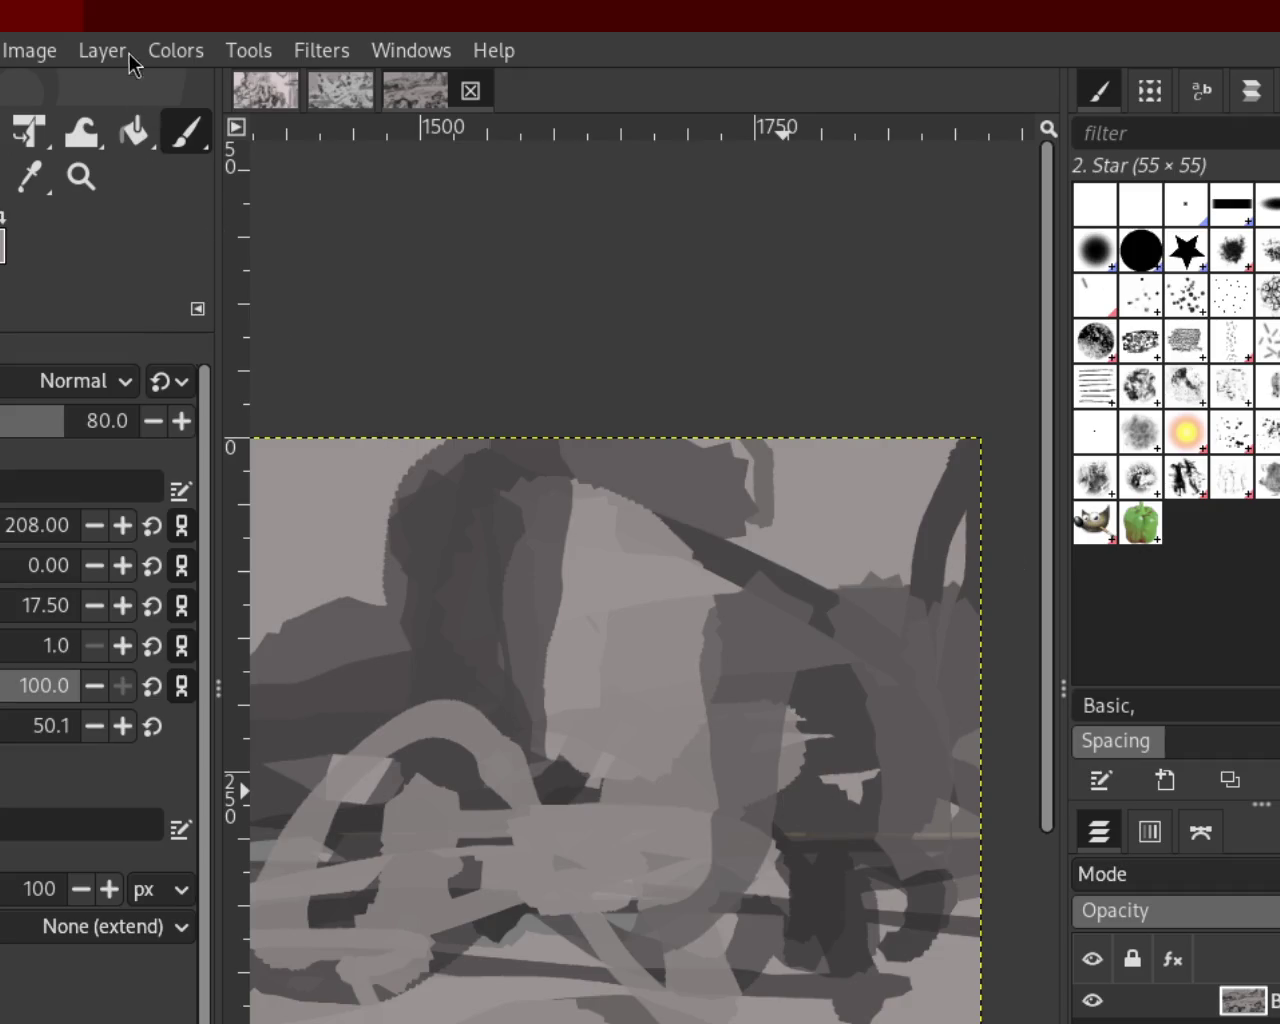
left_click(82, 176)
scroll(466, 409, "down", 2)
scroll(466, 600, "down", 3)
scroll(462, 582, "up", 1)
scroll(462, 582, "down", 1)
scroll(480, 600, "down", 1)
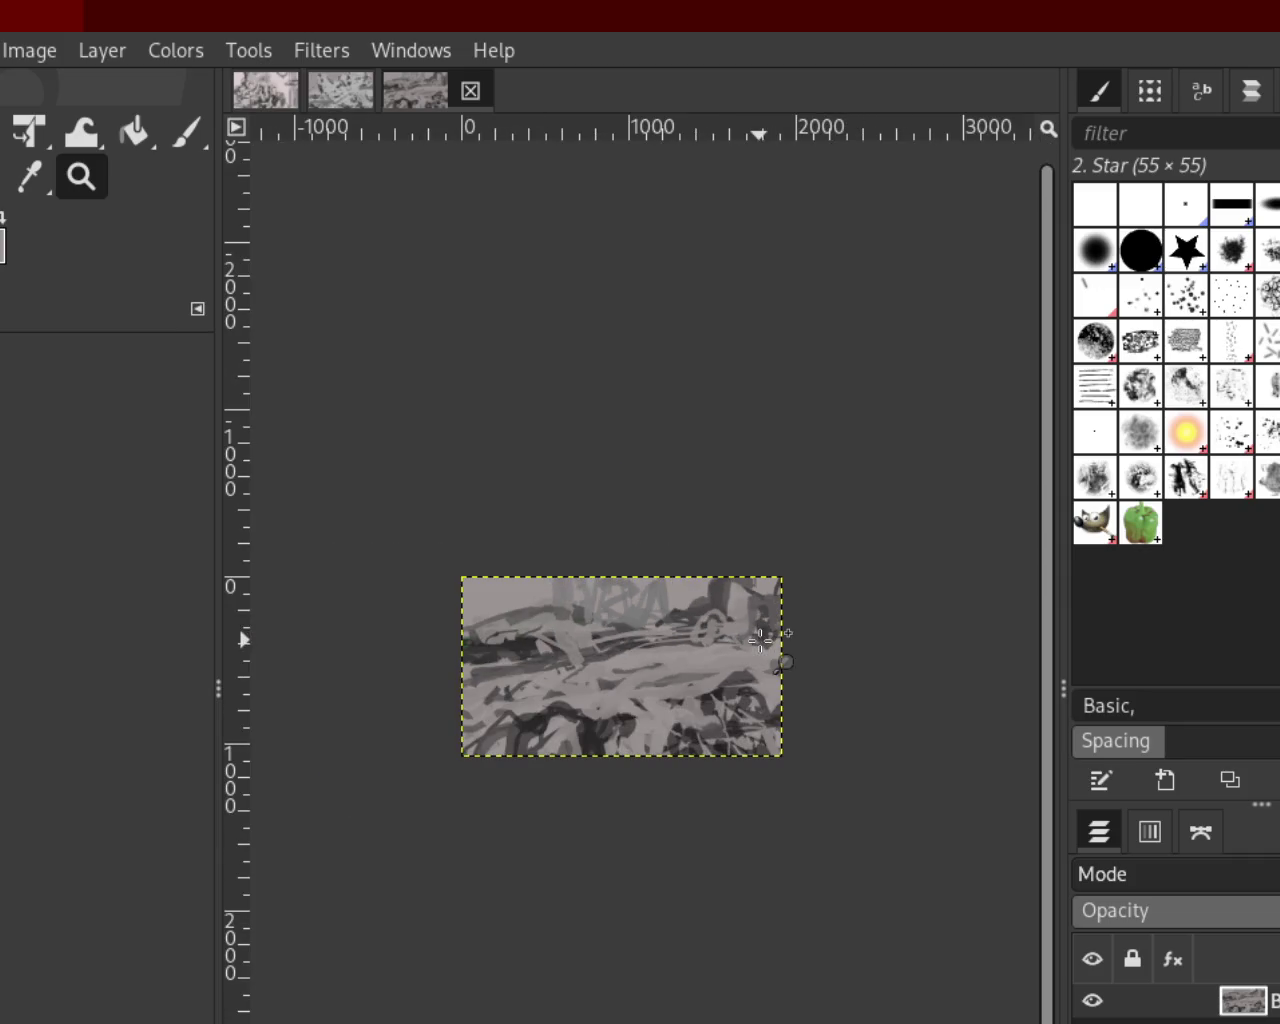
scroll(600, 700, "up", 1)
scroll(581, 683, "up", 1)
scroll(581, 683, "down", 2)
scroll(581, 683, "up", 2)
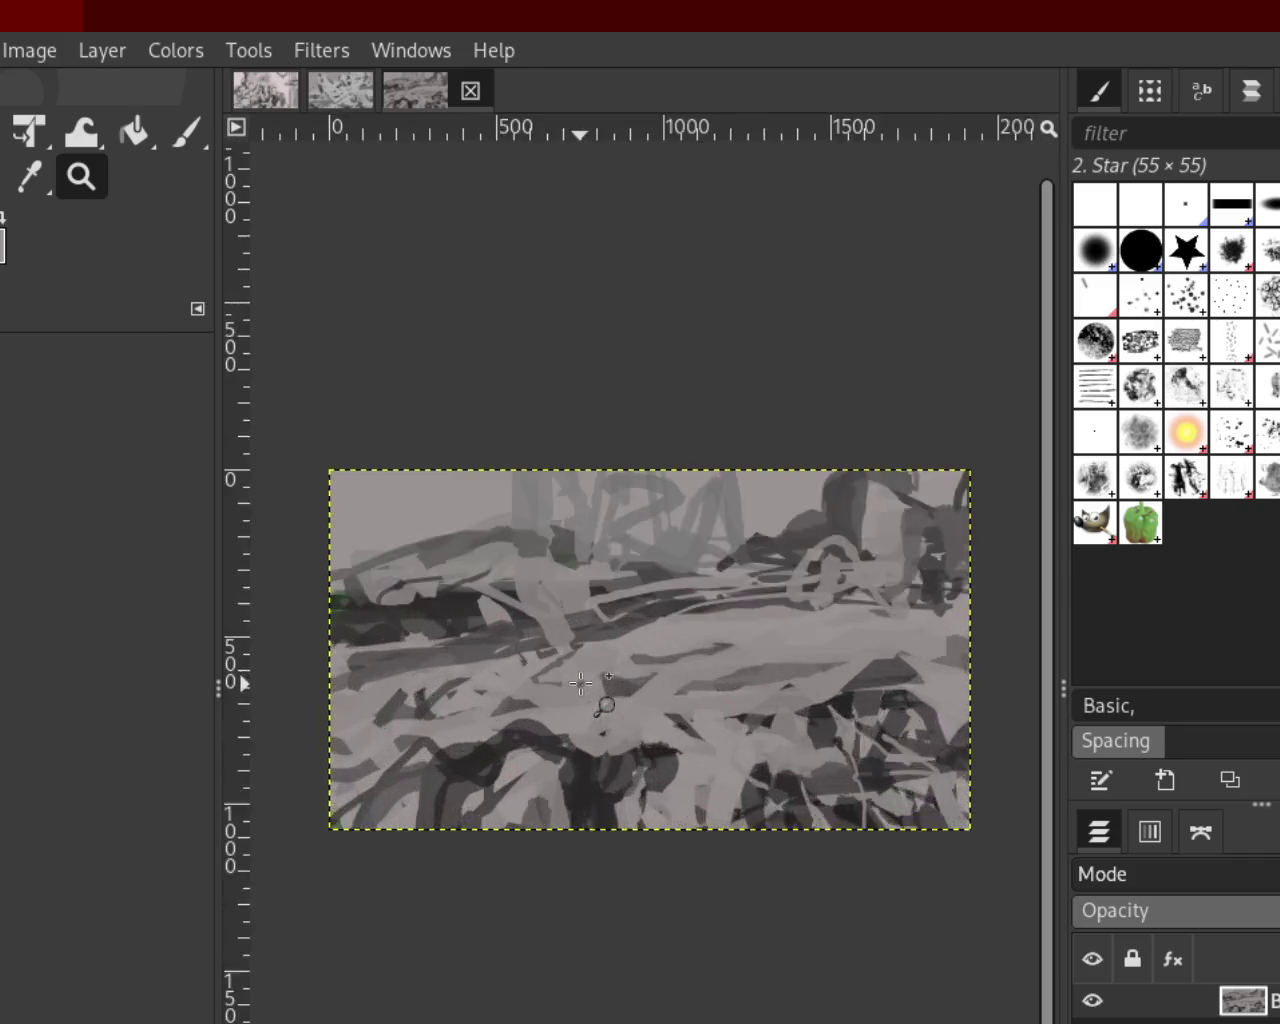
scroll(581, 683, "up", 2)
left_click(183, 134)
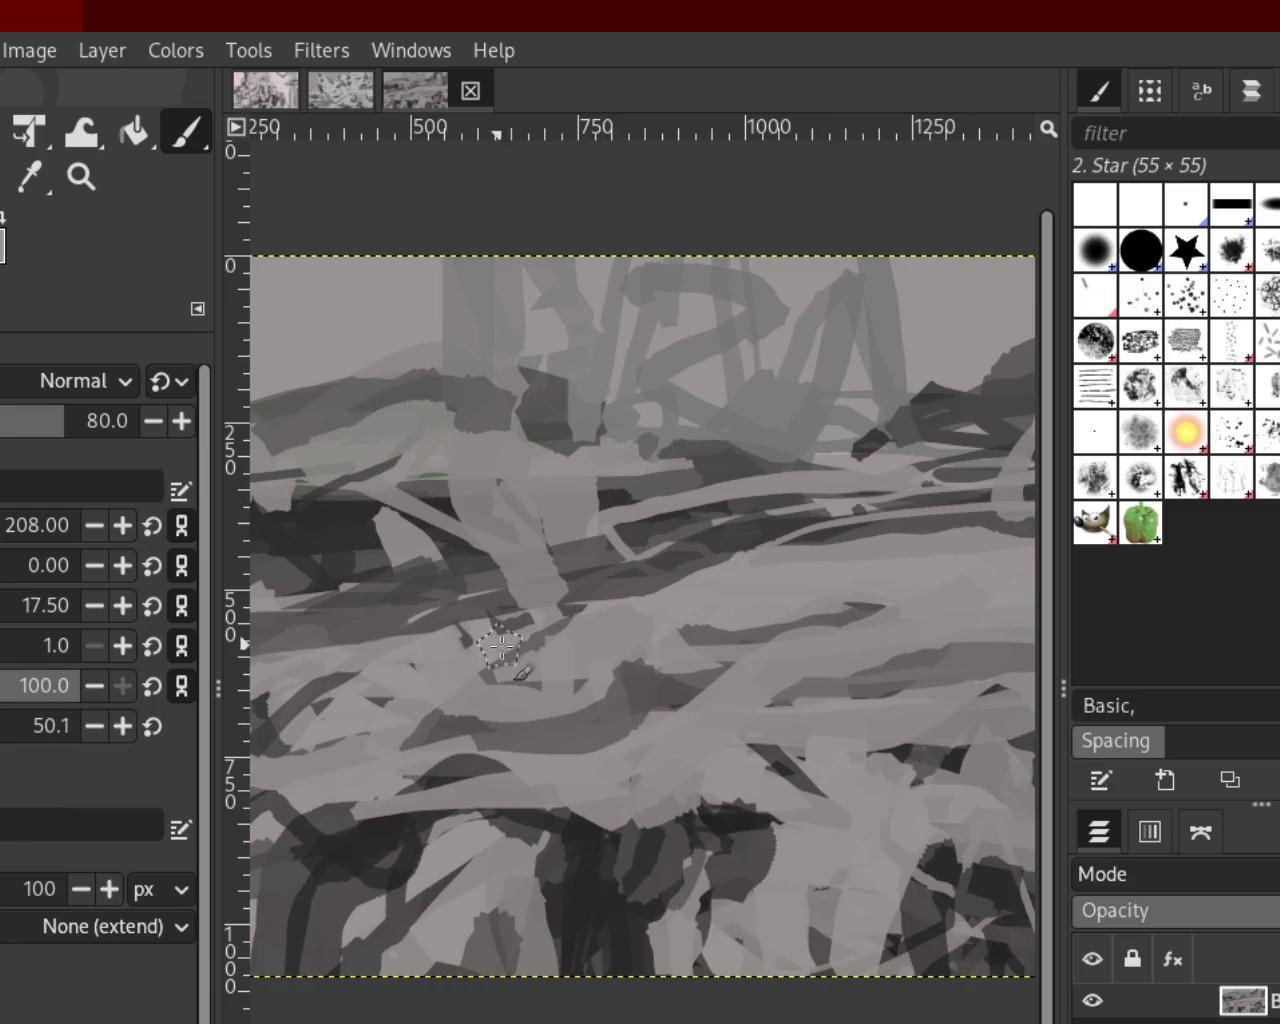
Dab light grey in the middle band, then paint and darken a large loop centre-right
left_click(737, 575)
mouse_move(776, 670)
left_mouse_down()
mouse_move(881, 684)
mouse_move(843, 651)
mouse_move(677, 700)
left_mouse_up()
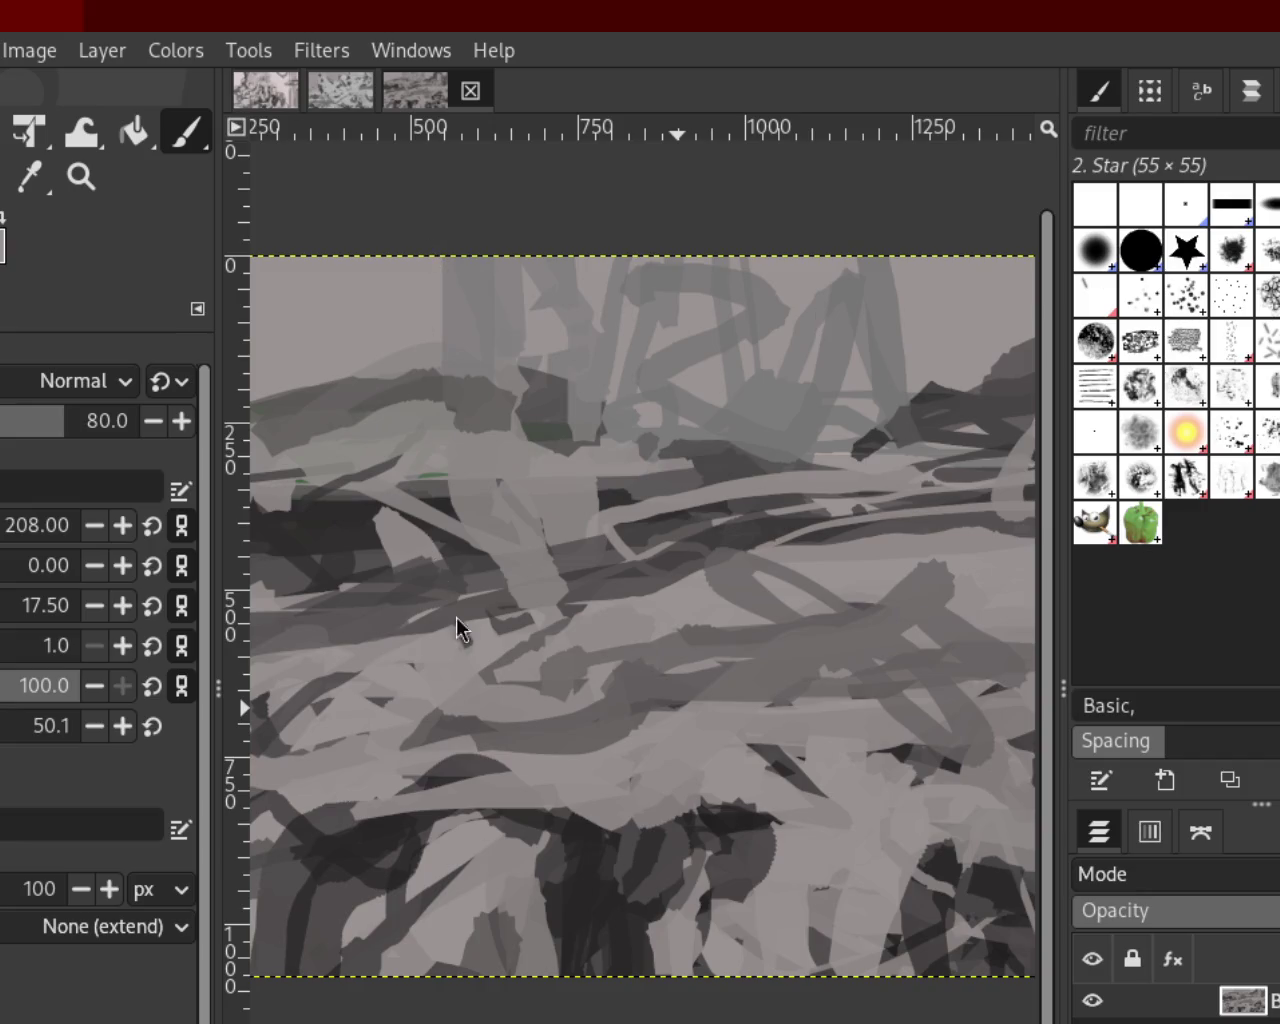
key("ctrl+z")
mouse_move(866, 609)
left_mouse_down()
mouse_move(714, 689)
mouse_move(795, 675)
left_mouse_up()
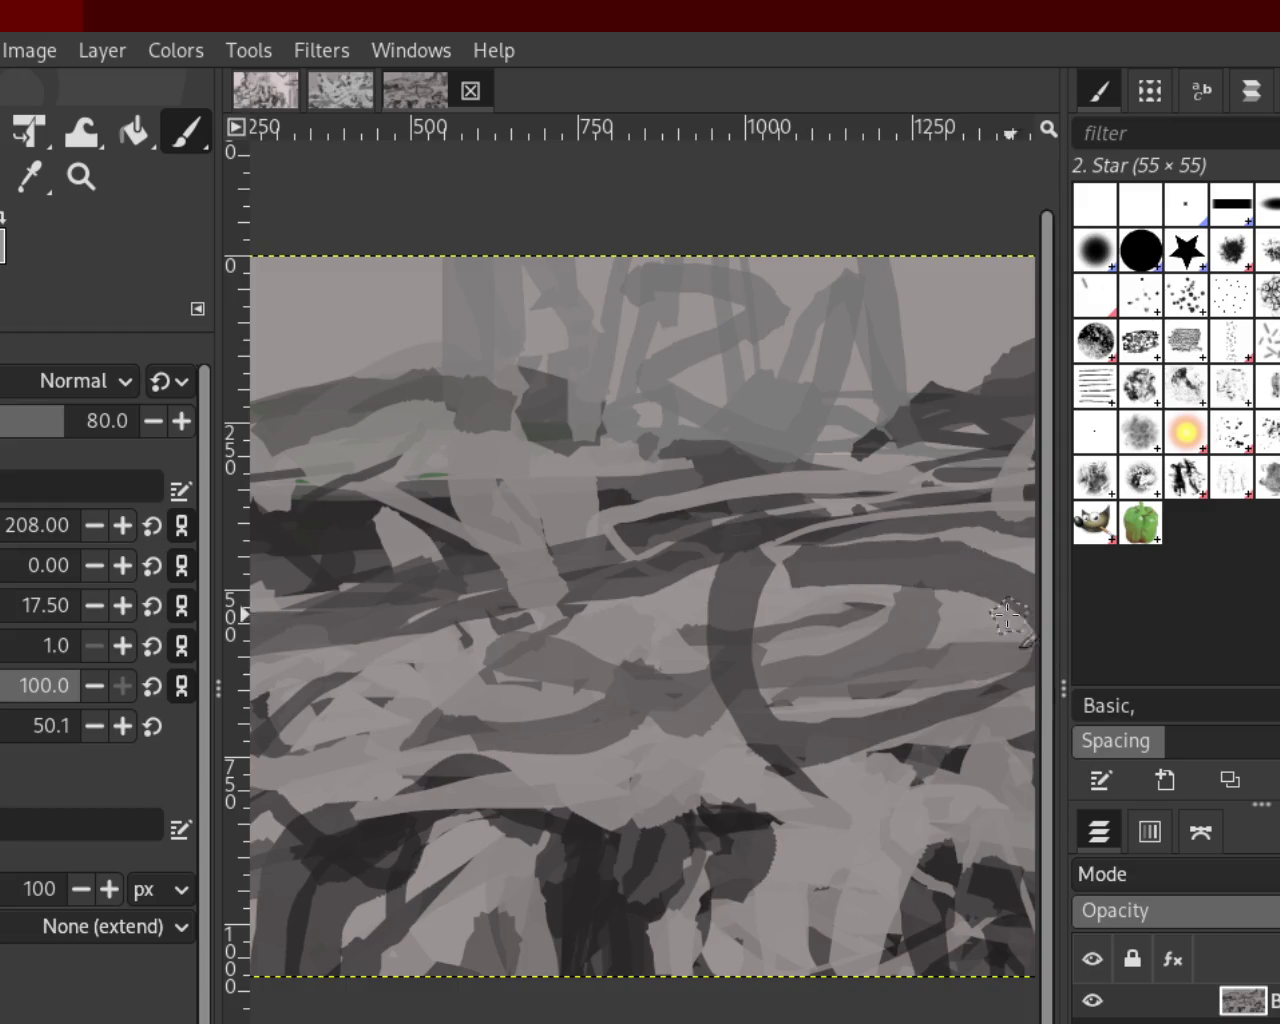
left_click_drag(808, 604, 771, 594)
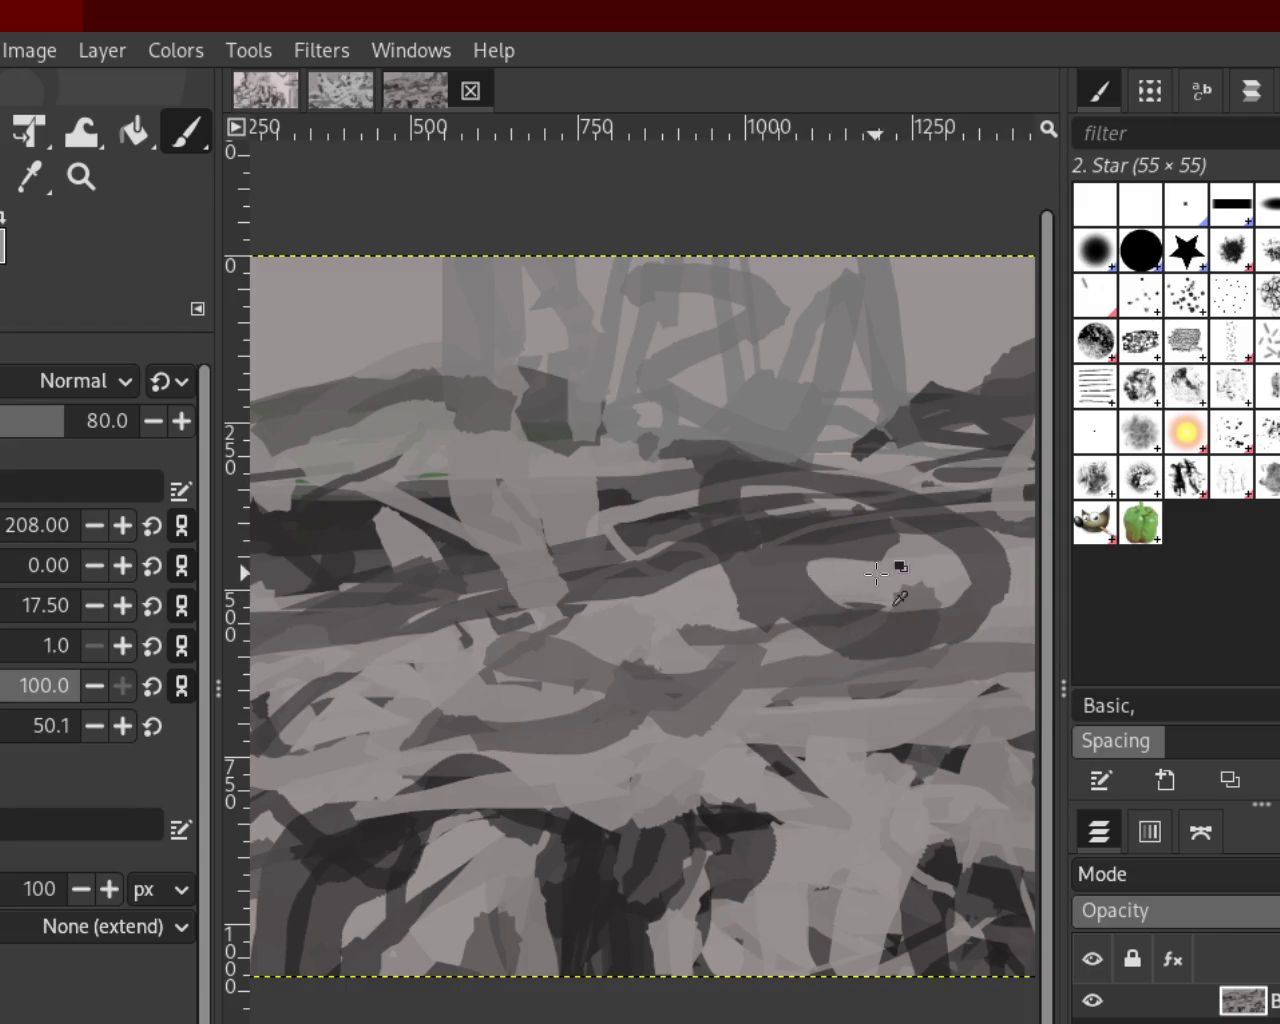
left_click_drag(737, 522, 829, 557)
Paint a dark curved stroke below the loop, retrying until it runs right to left
left_click_drag(700, 537, 486, 677)
key("ctrl+z")
left_click_drag(729, 586, 591, 656)
key("ctrl+z")
key("ctrl+y")
key("ctrl+z")
key("ctrl+y")
key("ctrl+z")
left_click_drag(725, 585, 480, 672)
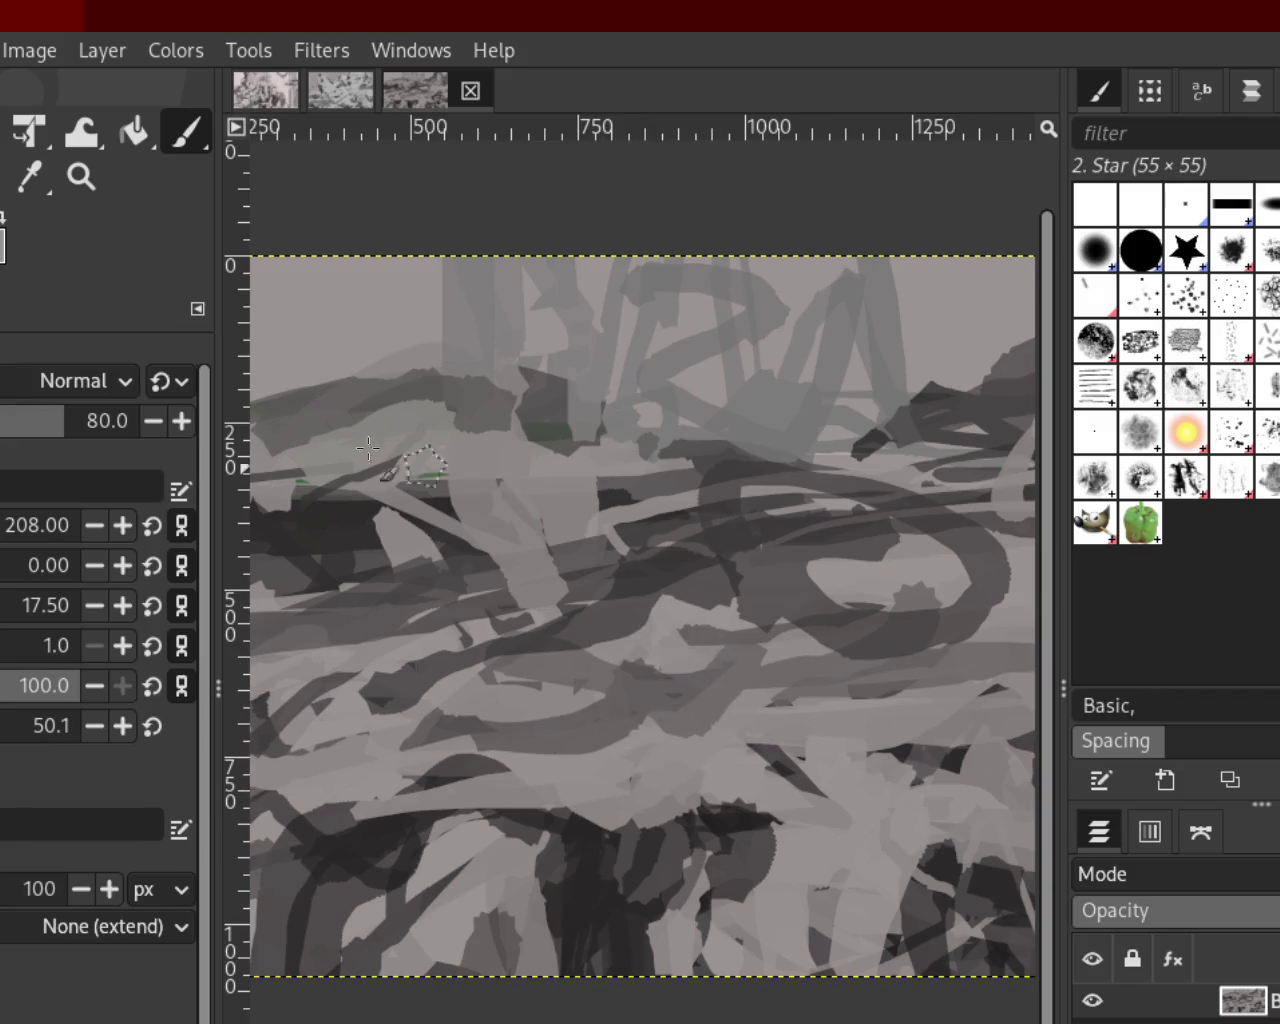
Zoom in and out repeatedly until the whole painting fits the view
key("z")
left_click(786, 595, "ctrl")
left_click(786, 595, "ctrl")
left_click(786, 595)
left_click(786, 595, "ctrl")
left_click(798, 612)
left_click(805, 615, "ctrl")
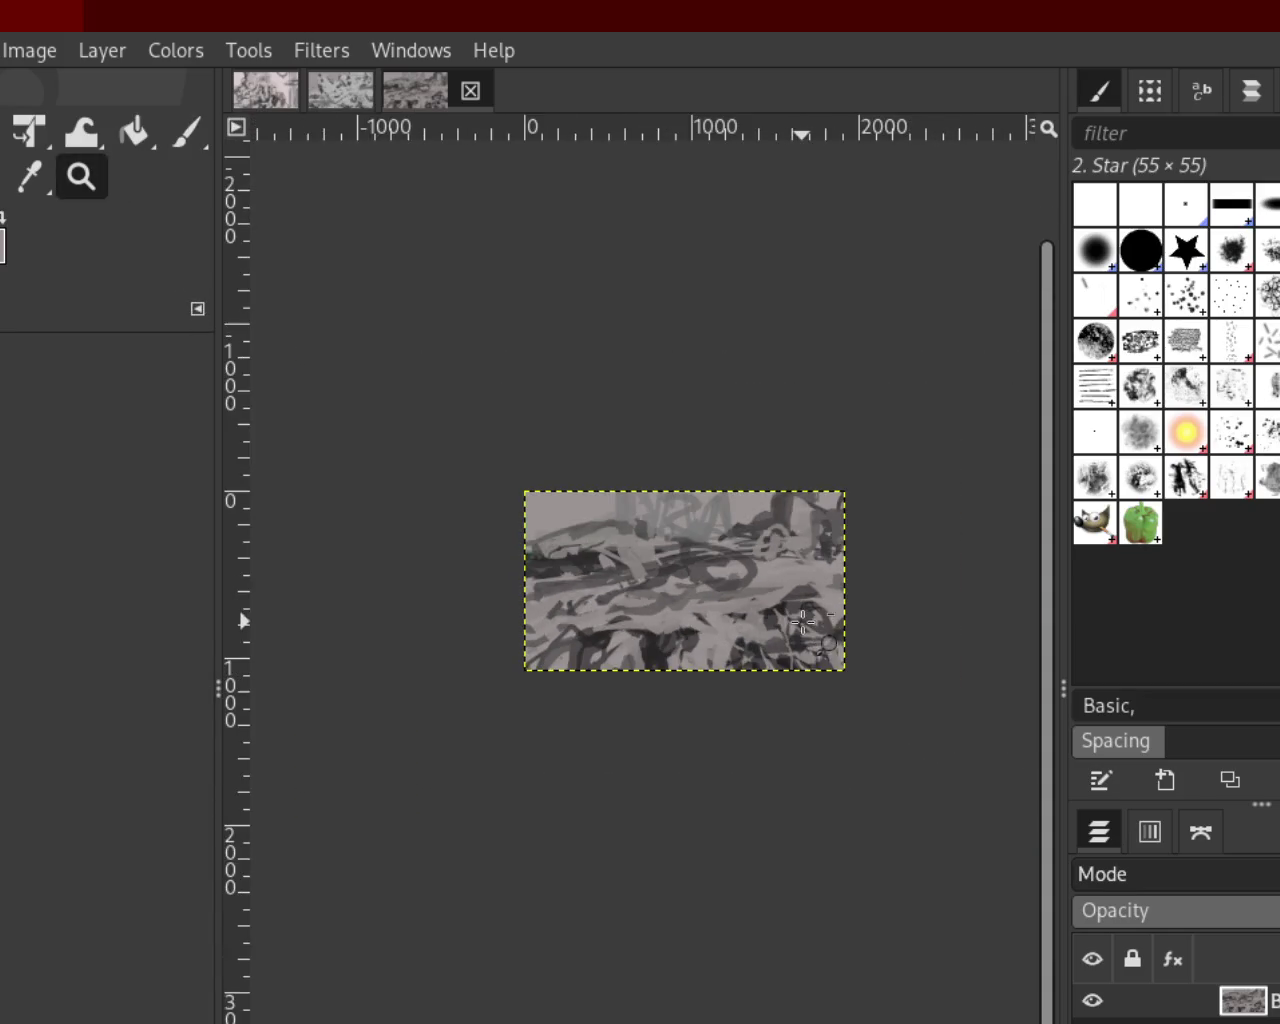
left_click(801, 628)
left_click(801, 628)
left_click(903, 641, "ctrl")
left_click(903, 640, "ctrl")
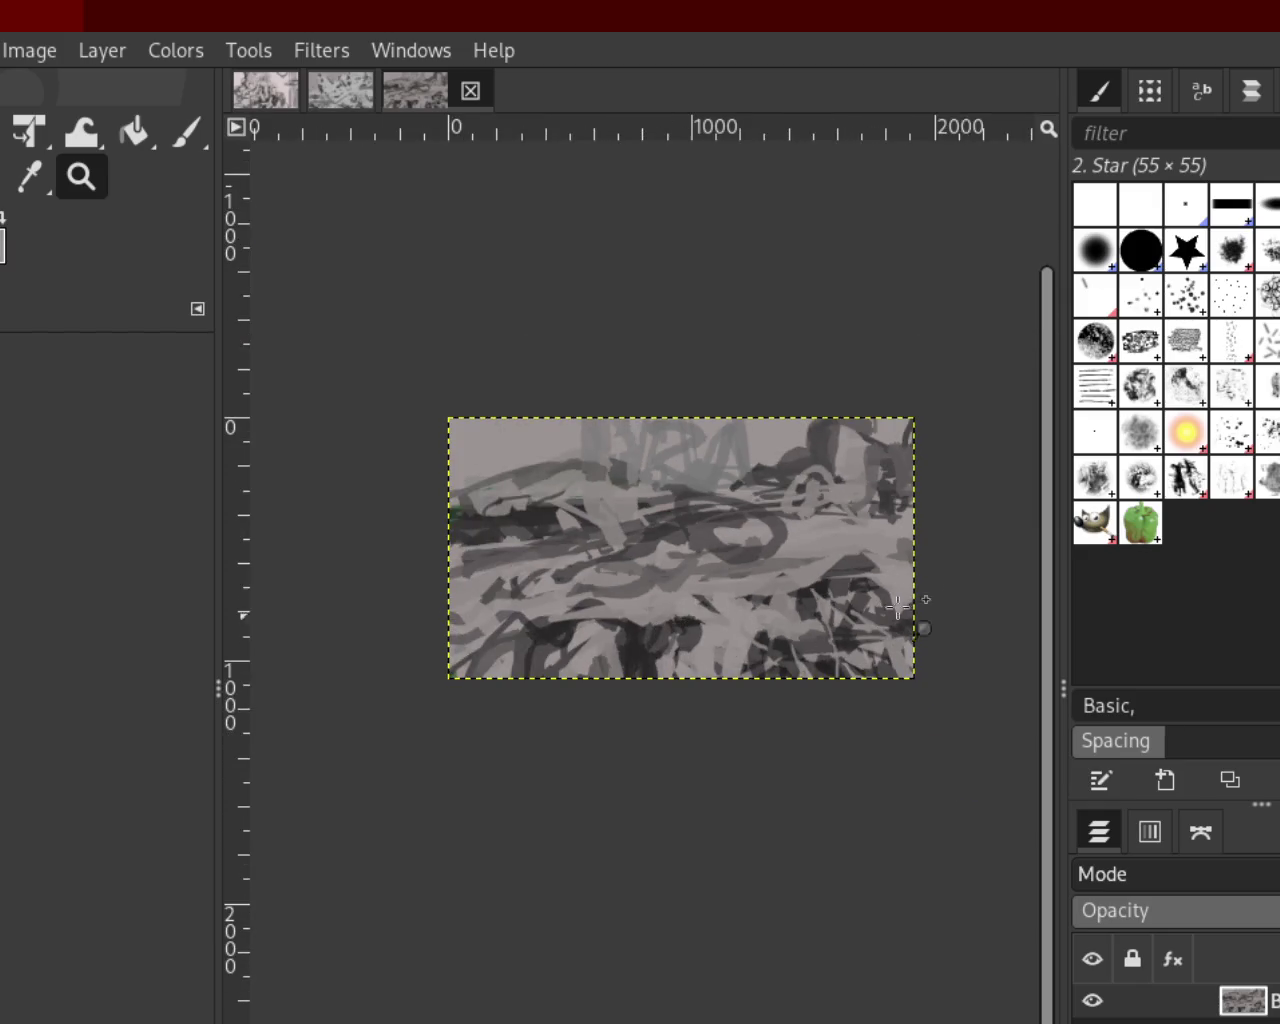
left_click(926, 538, "ctrl")
left_click(926, 540, "ctrl")
left_click(926, 540)
left_click(925, 540)
left_click(924, 541)
left_click(925, 540, "ctrl")
left_click(923, 537)
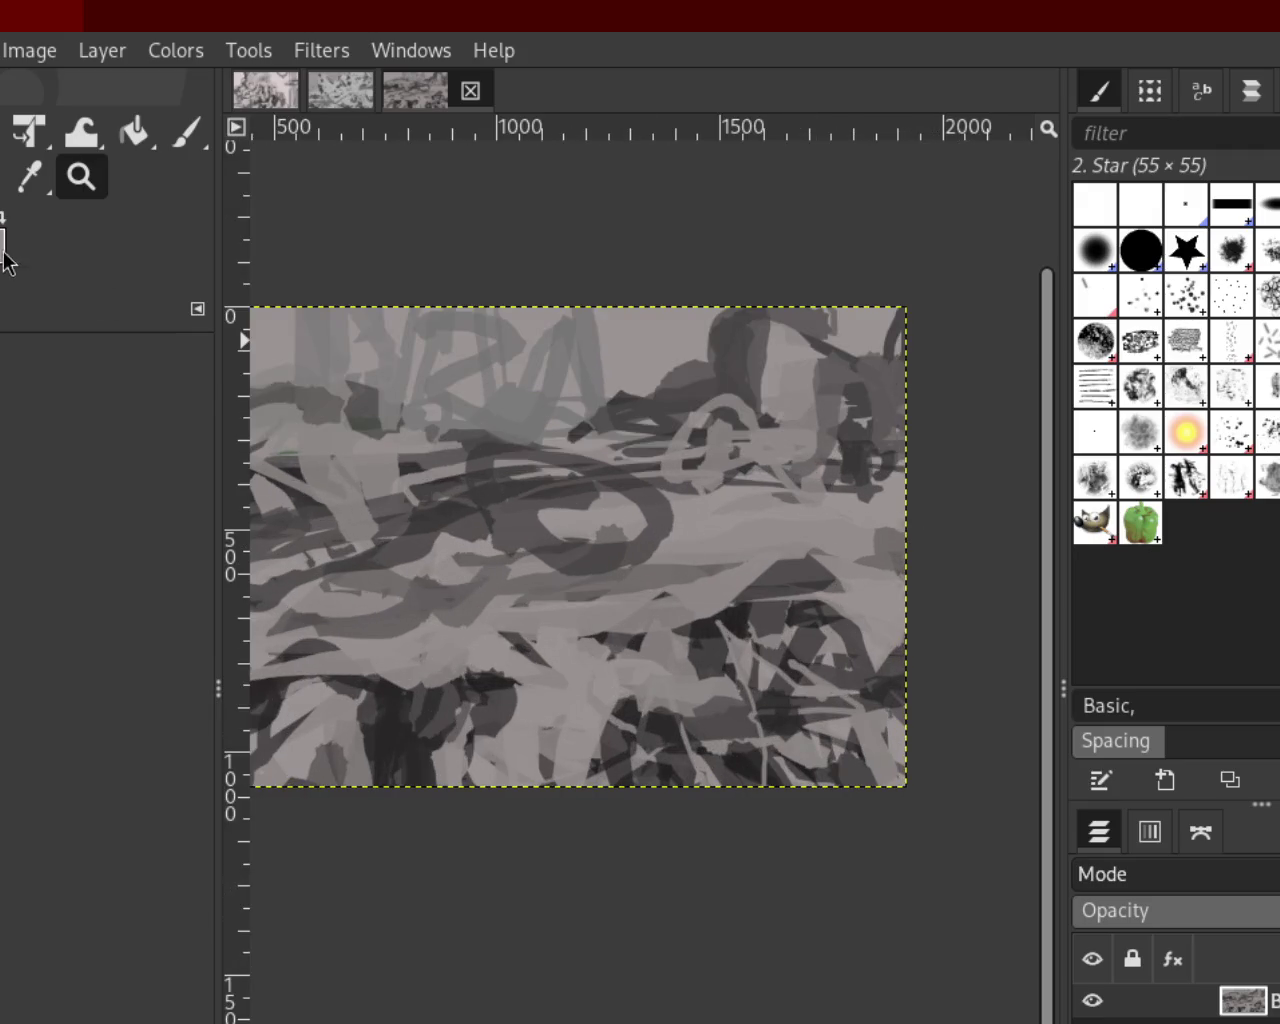
Paint light curved strokes in the upper right and centre, discarding unwanted attempts
left_click(186, 133)
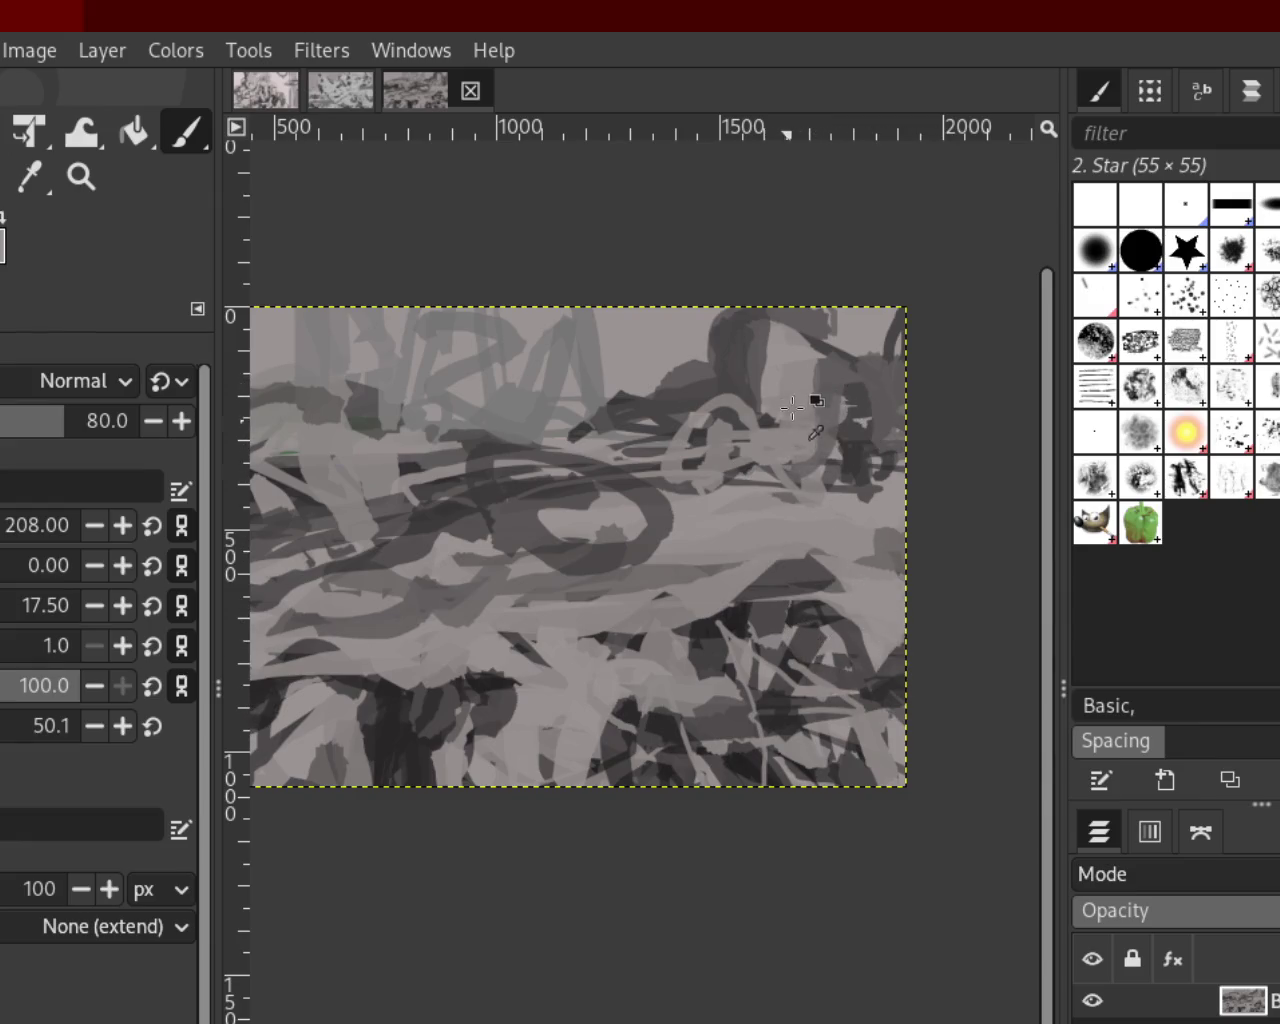
left_click_drag(799, 359, 845, 473)
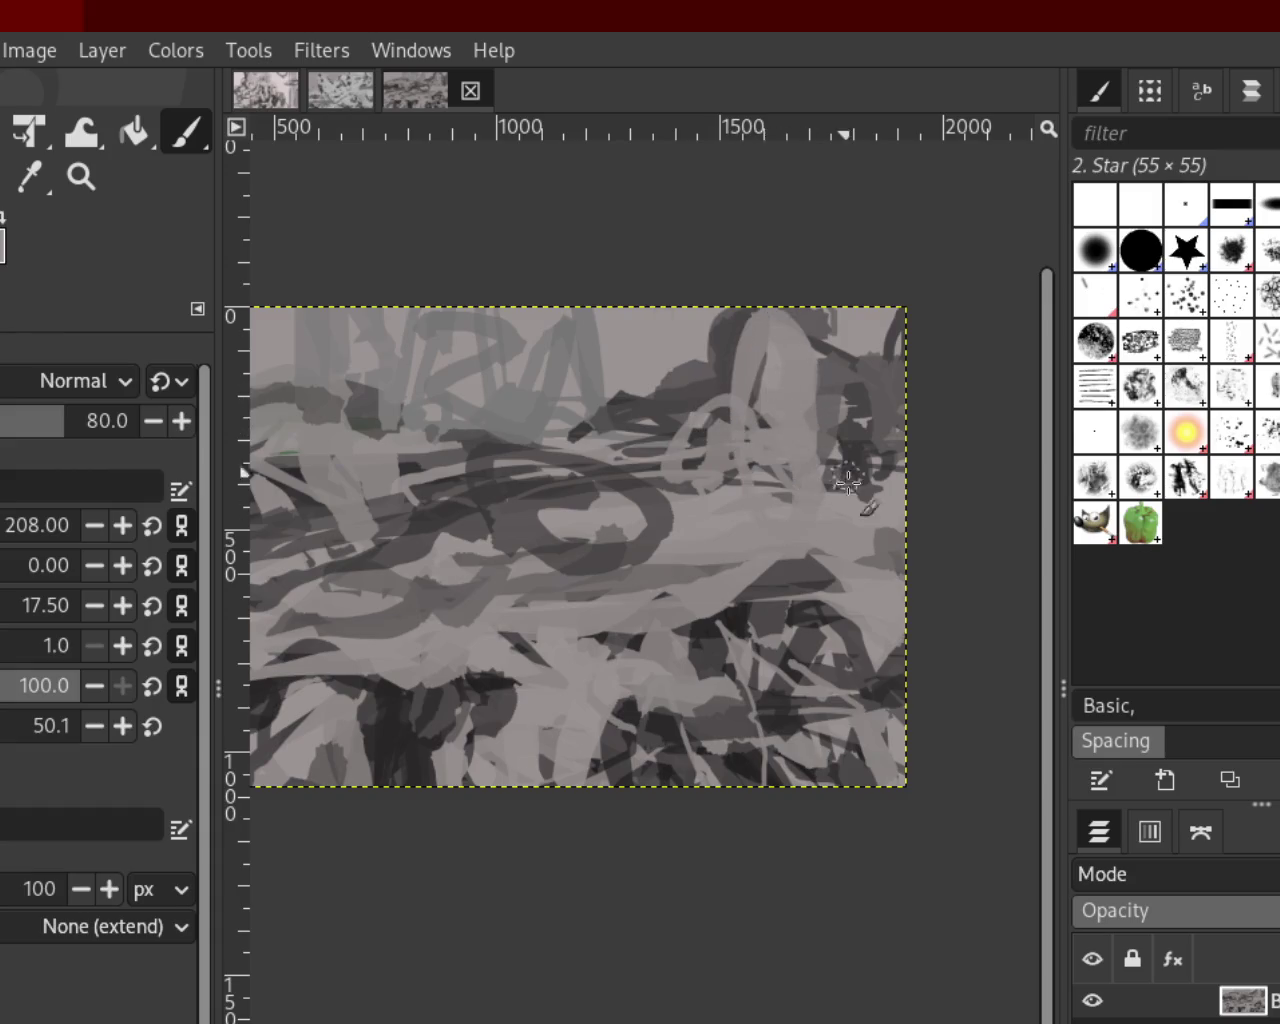
key("ctrl+z")
left_click_drag(740, 330, 826, 484)
key("ctrl+z")
left_click_drag(774, 368, 814, 418)
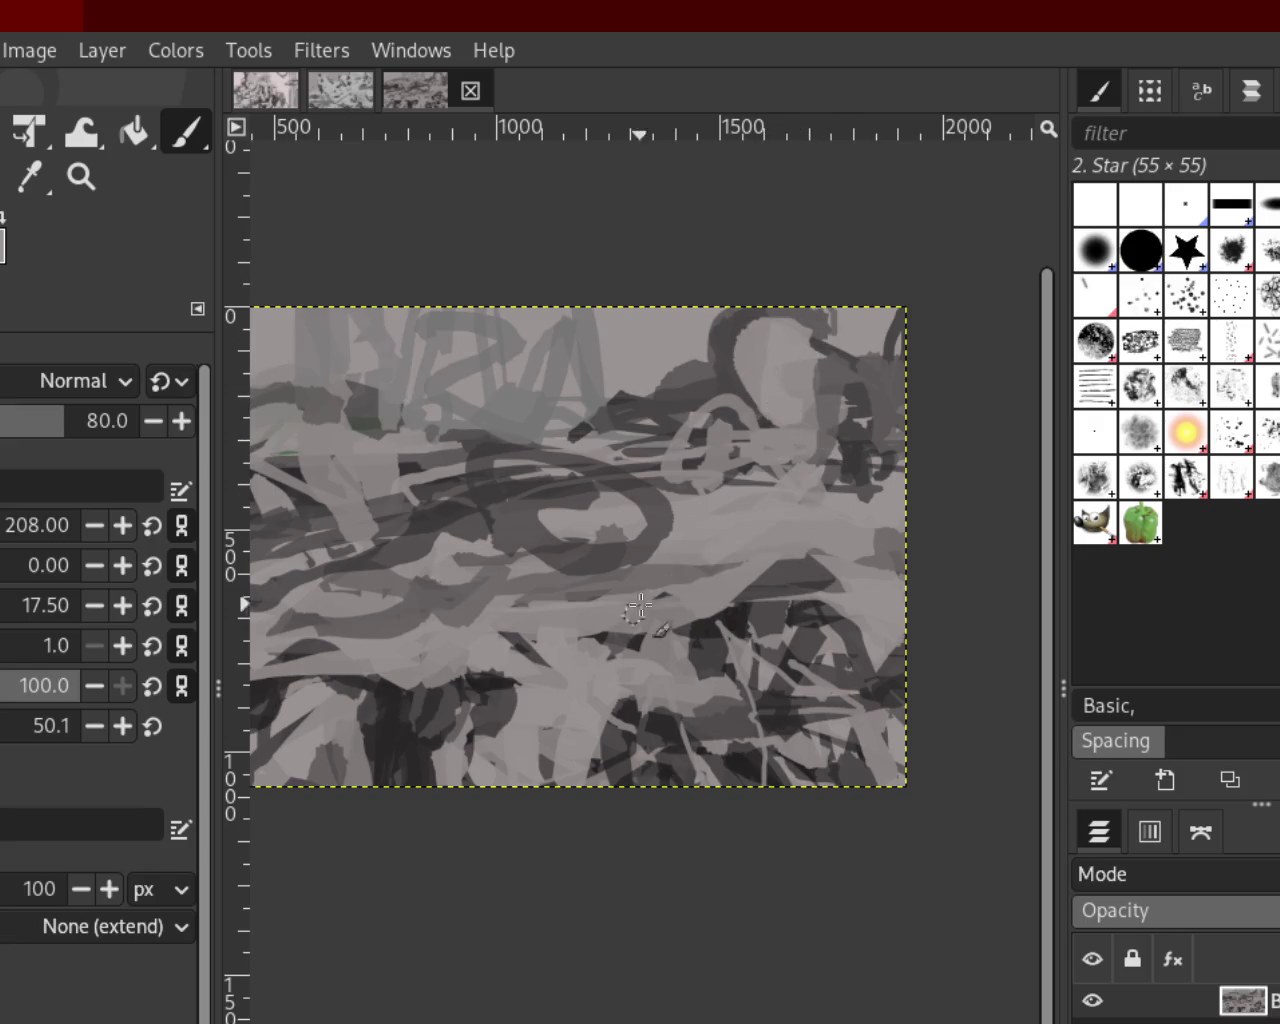
left_click_drag(757, 557, 722, 655)
key("ctrl+z")
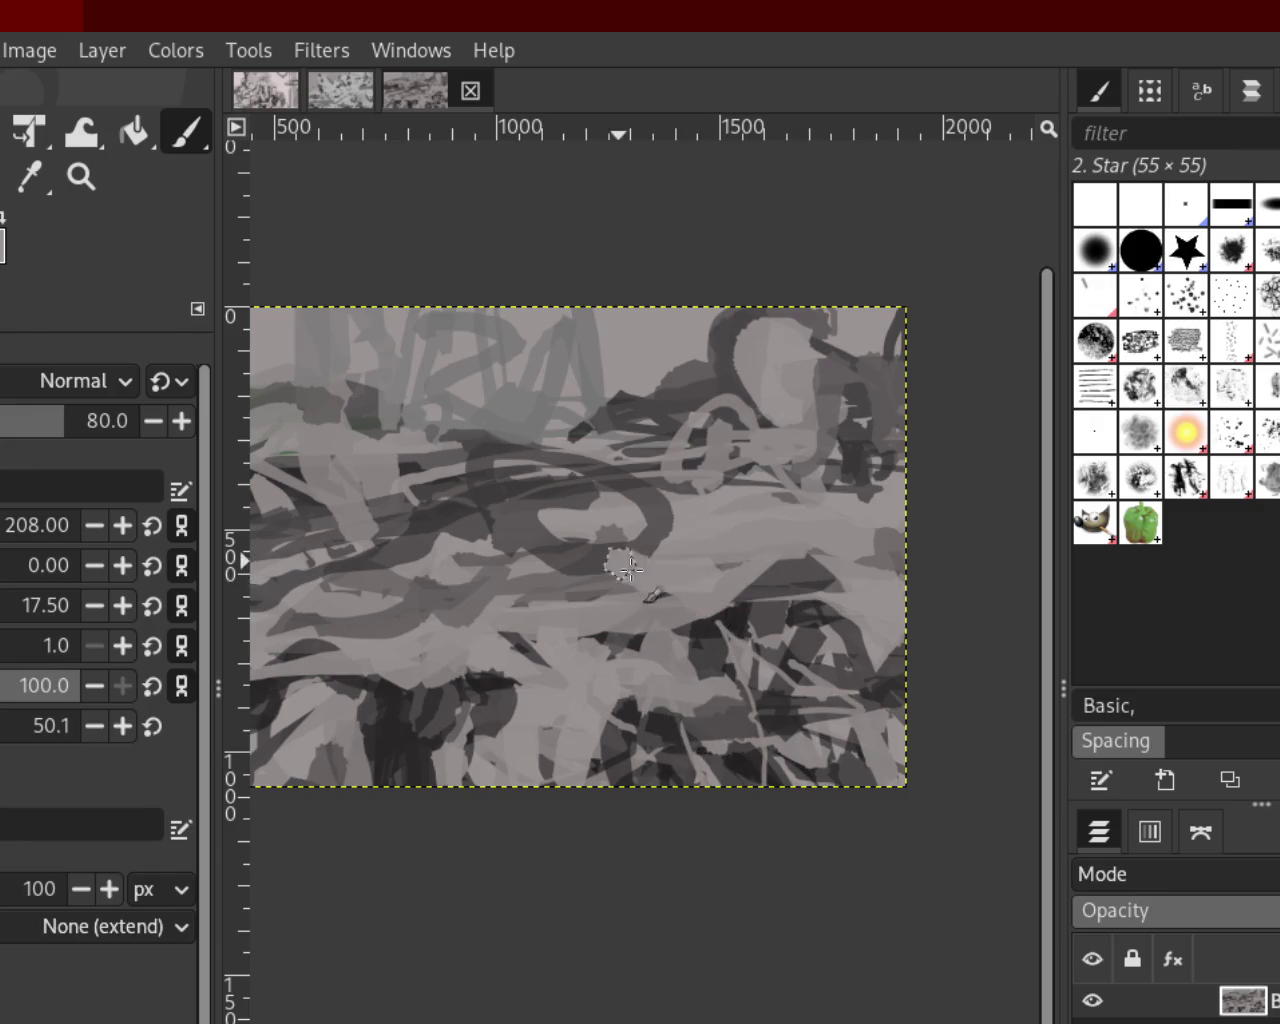
mouse_move(571, 551)
left_mouse_down()
mouse_move(634, 523)
mouse_move(580, 590)
left_mouse_up()
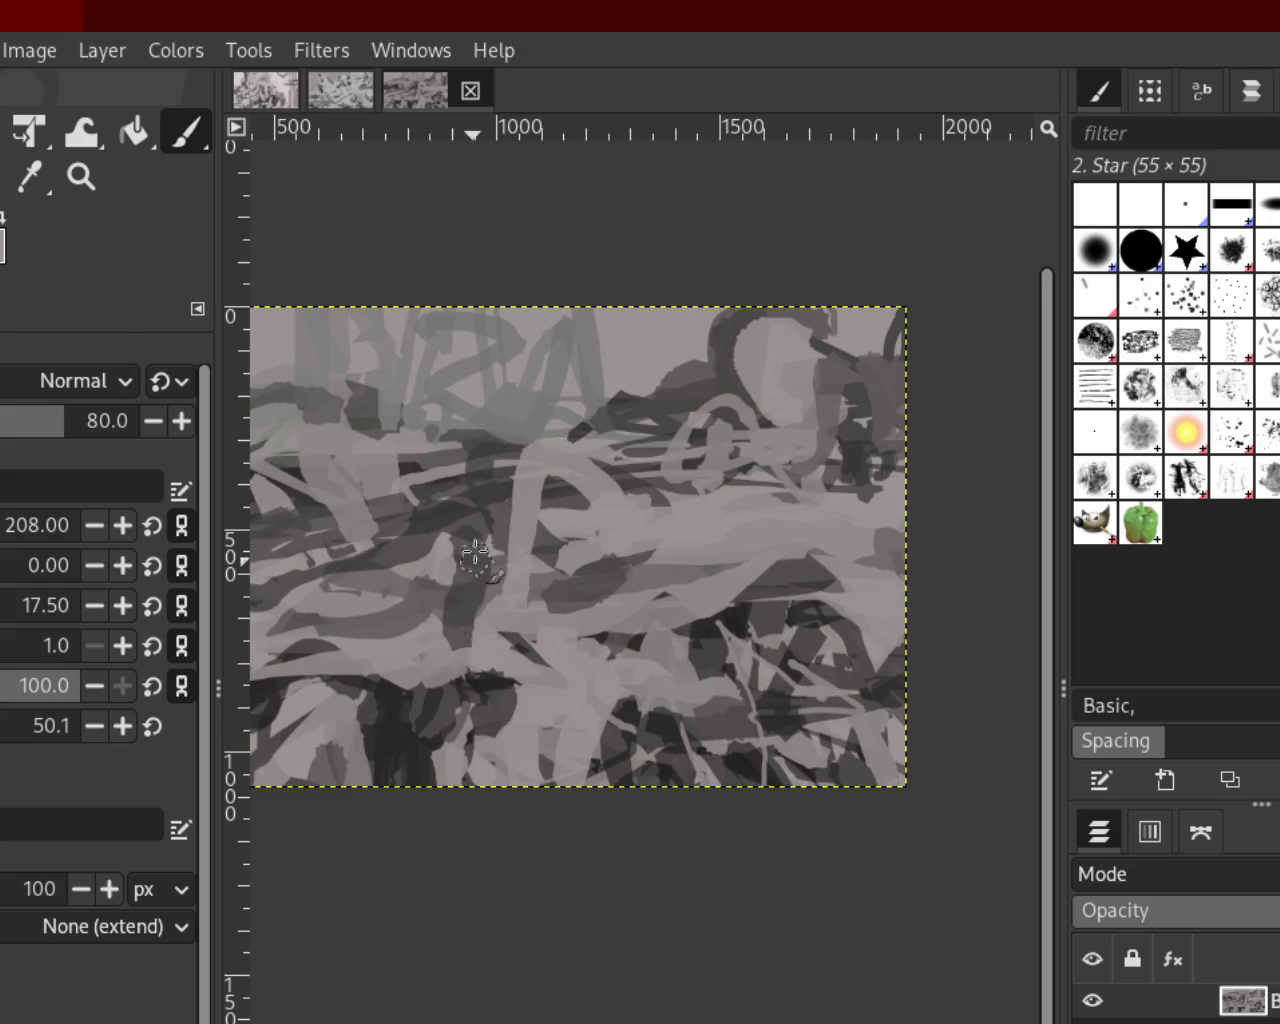
Lay a lighter grey band over the dark stroke and erase dark shapes upper right
left_click_drag(409, 489, 498, 489)
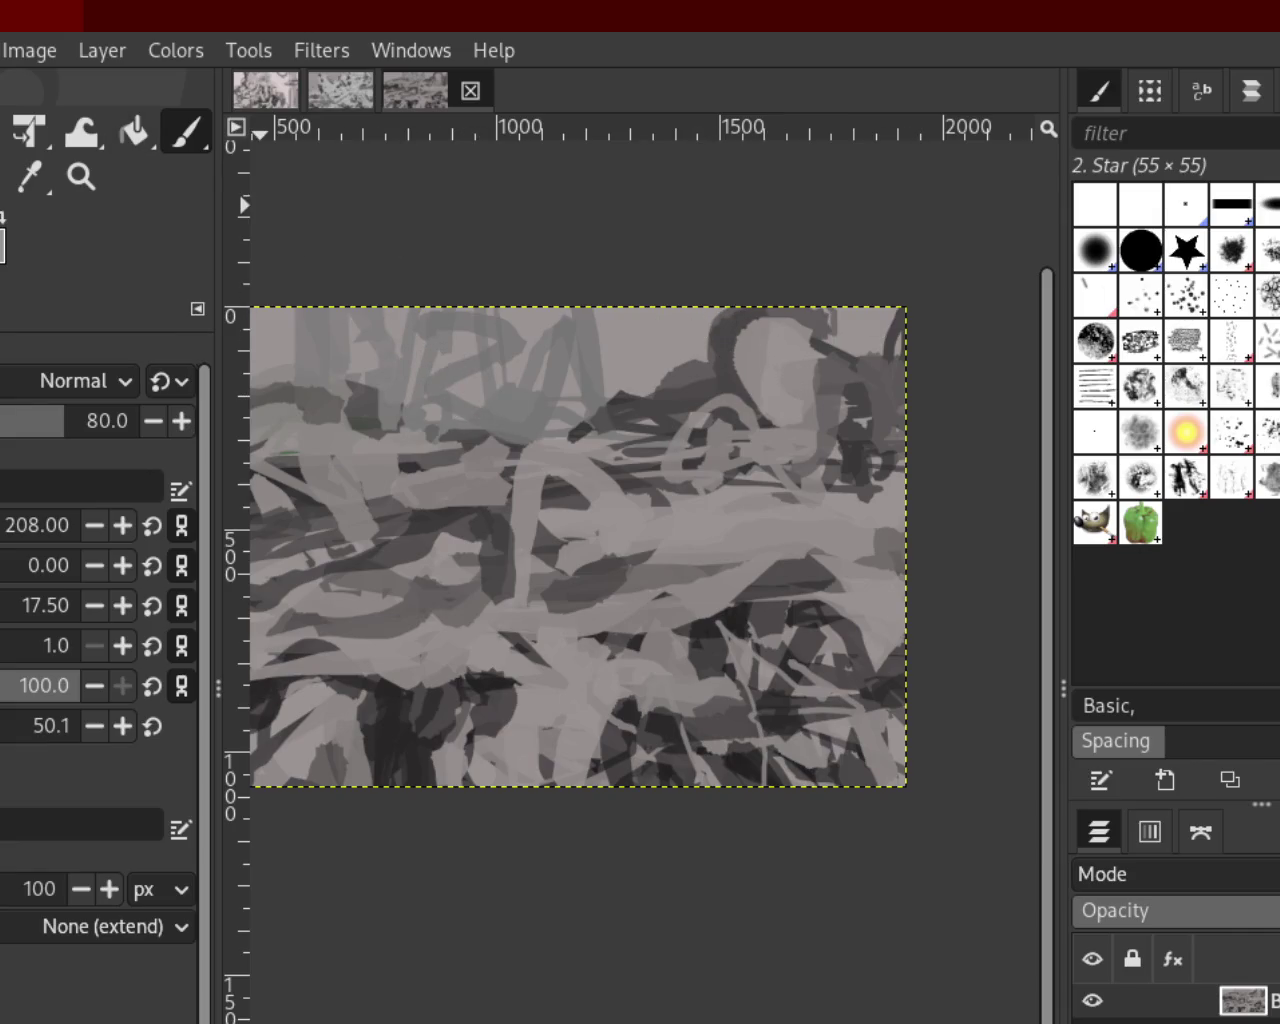
key("shift+e")
mouse_move(731, 321)
left_mouse_down()
mouse_move(771, 403)
mouse_move(1065, 367)
left_mouse_up()
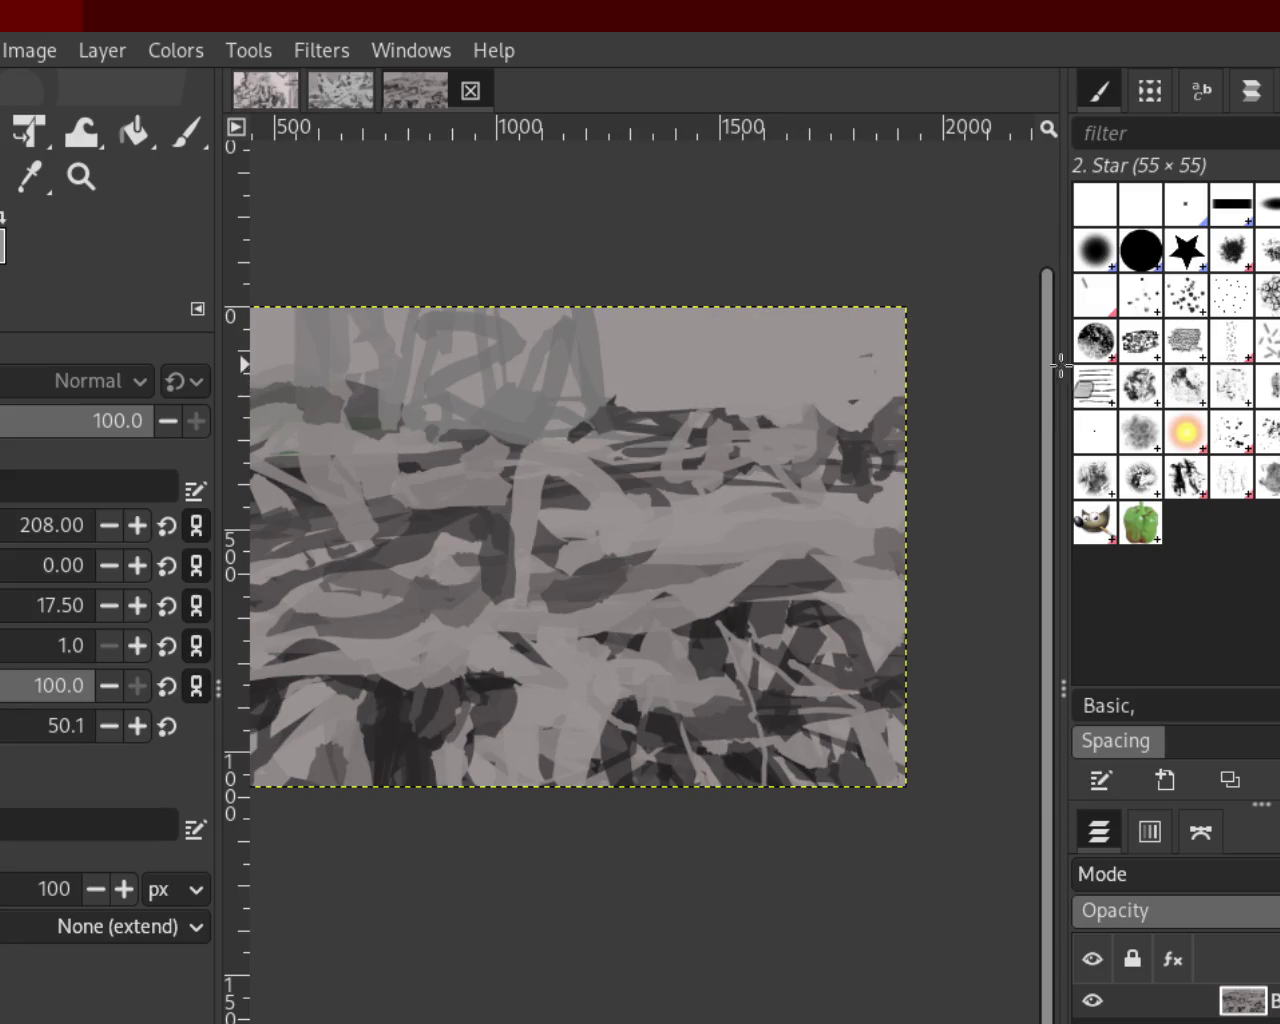
Paint dark strokes in the upper-right area
left_click(185, 132)
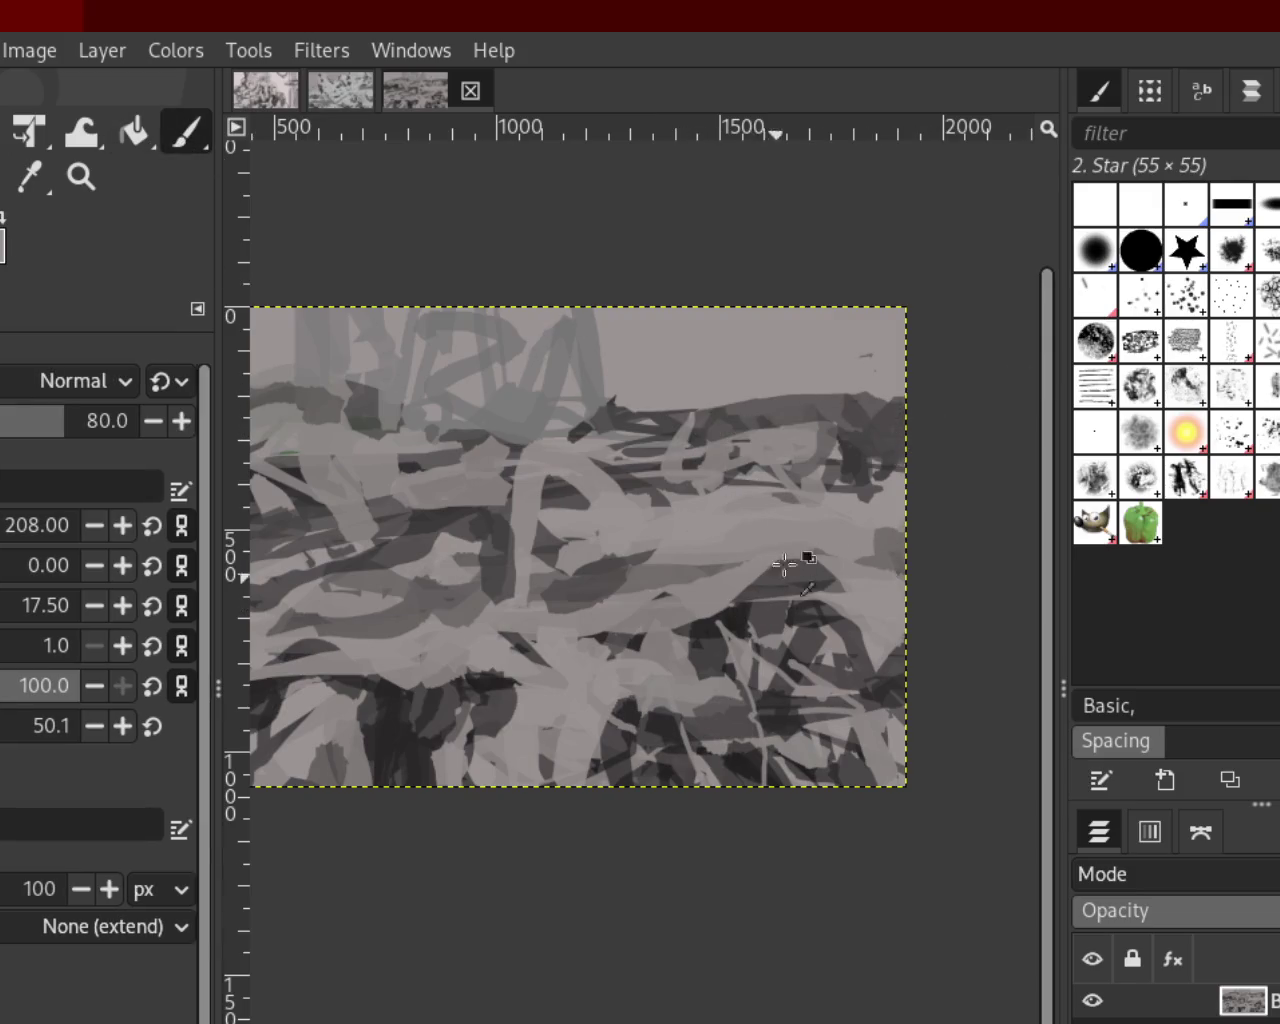
mouse_move(700, 420)
left_mouse_down()
mouse_move(884, 450)
mouse_move(768, 454)
left_mouse_up()
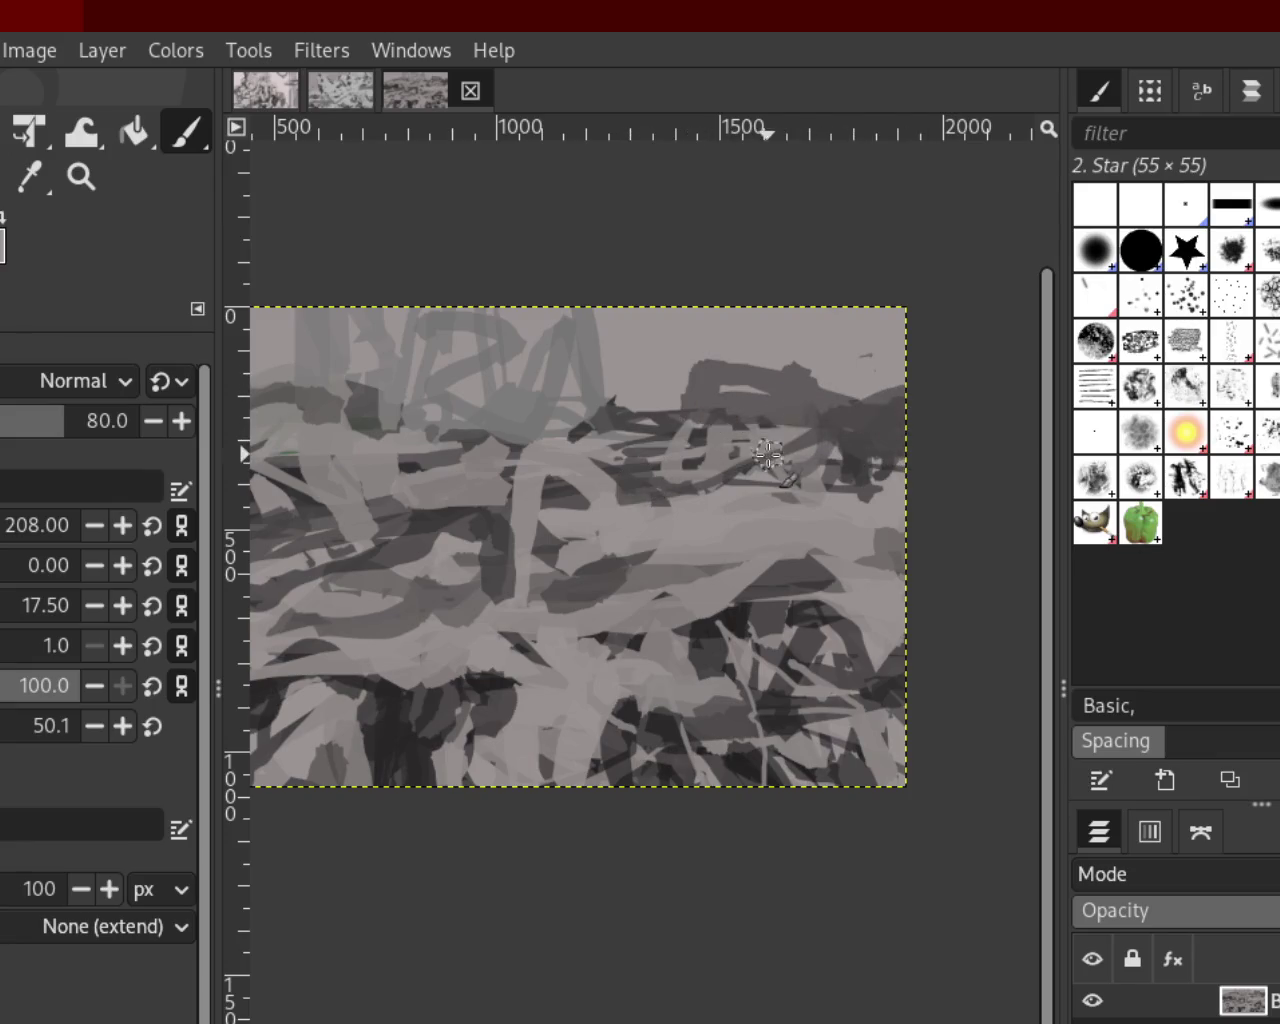
key("ctrl+z")
key("ctrl+z")
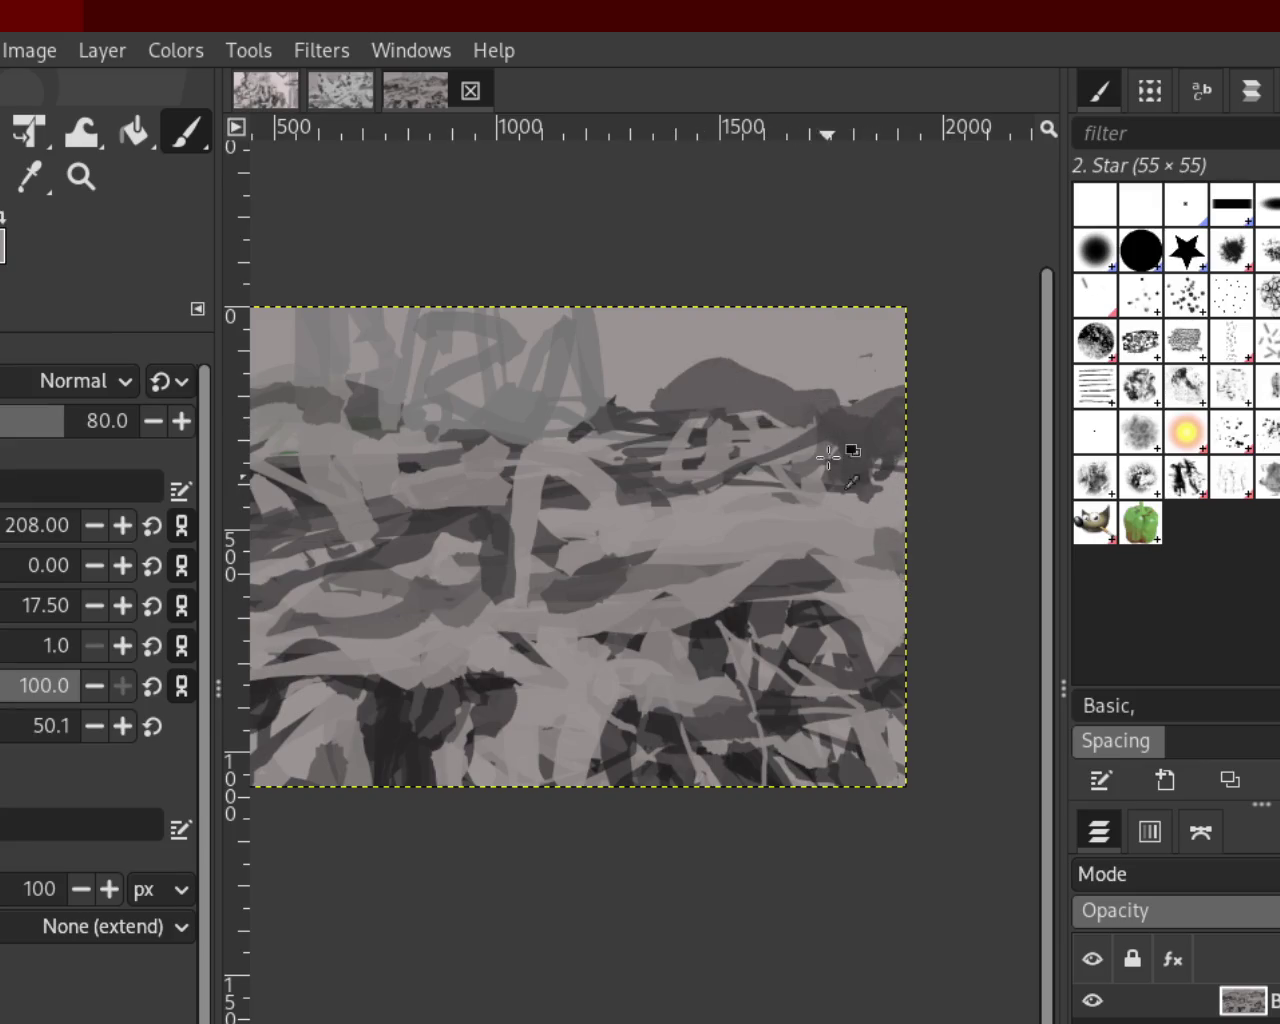
key("ctrl+z")
Toggle undo and redo to compare dark and light versions of the upper-right strokes
key("ctrl+y")
key("ctrl+y")
key("ctrl+z")
key("ctrl+y")
key("ctrl+y")
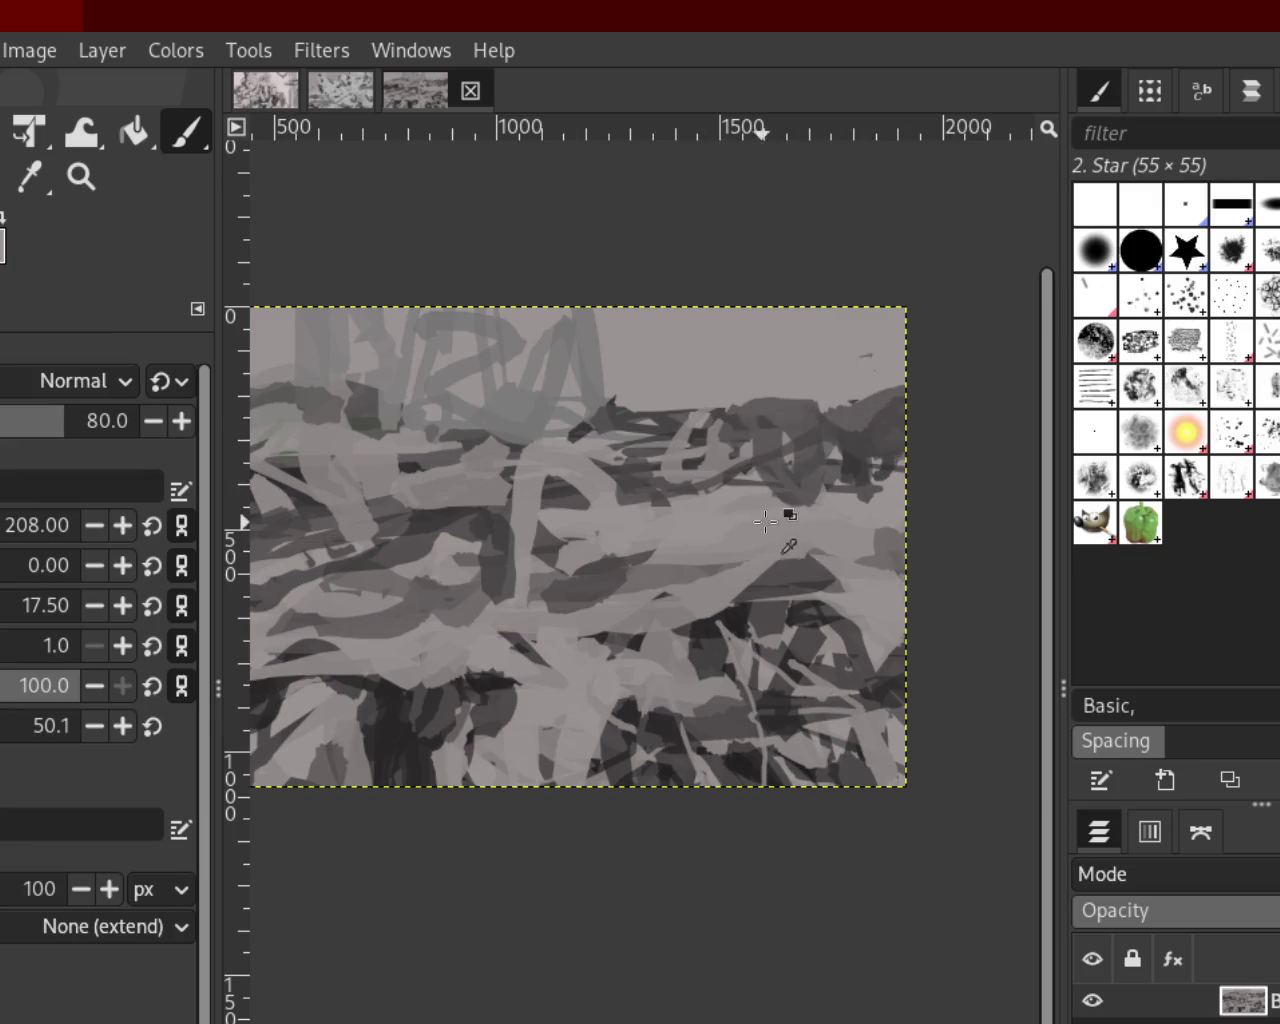
key("ctrl+z")
key("ctrl+z")
key("ctrl+y")
key("ctrl+z")
key("ctrl+z")
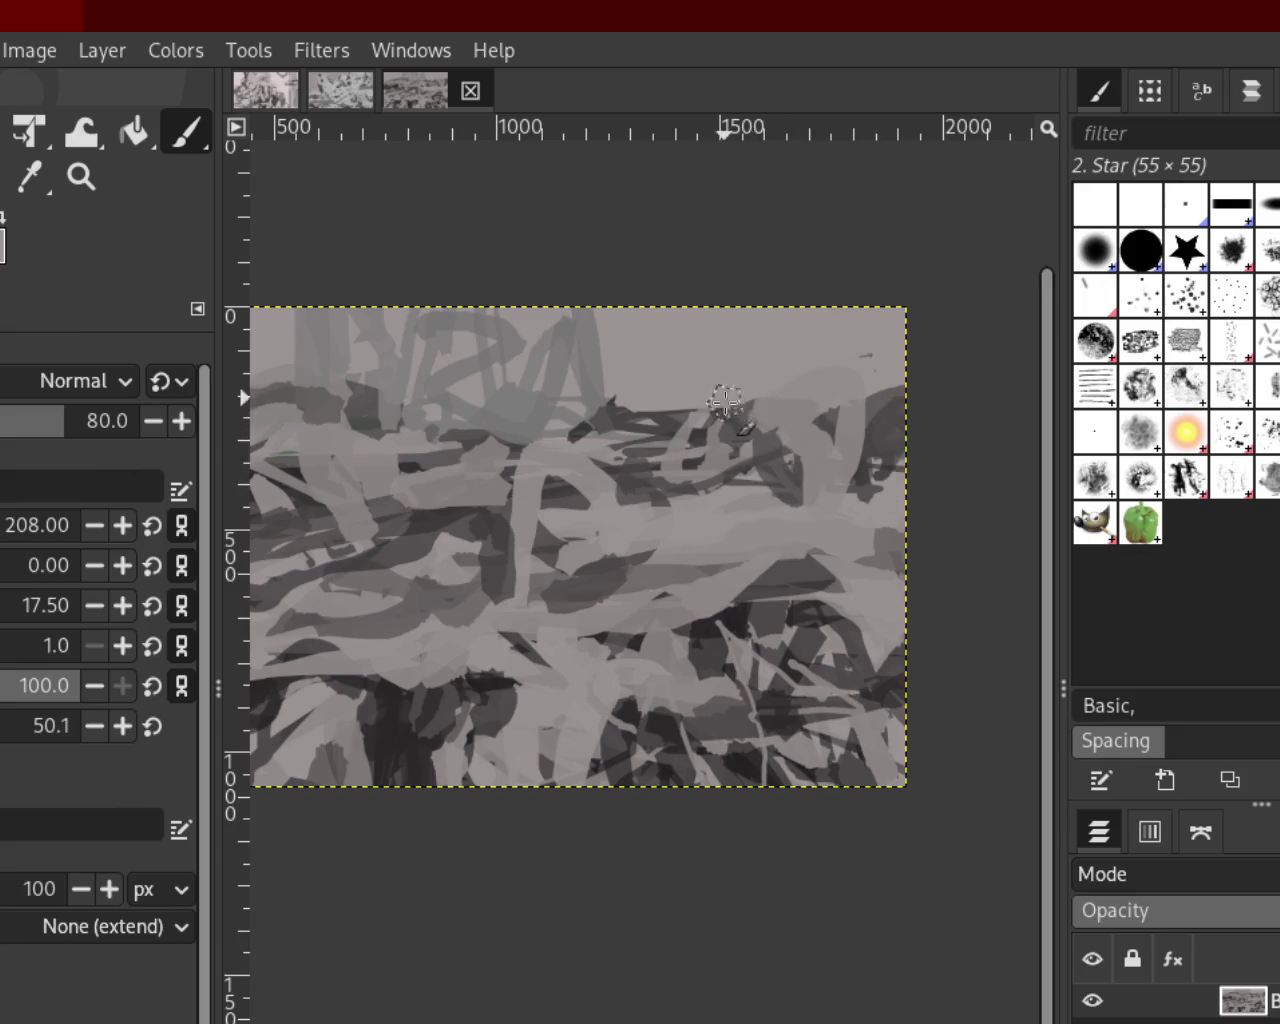
key("ctrl+y")
key("ctrl+y")
key("ctrl+y")
key("ctrl+y")
key("ctrl+z")
key("ctrl+y")
key("ctrl+y")
key("ctrl+z")
key("ctrl+y")
key("ctrl+z")
key("ctrl+y")
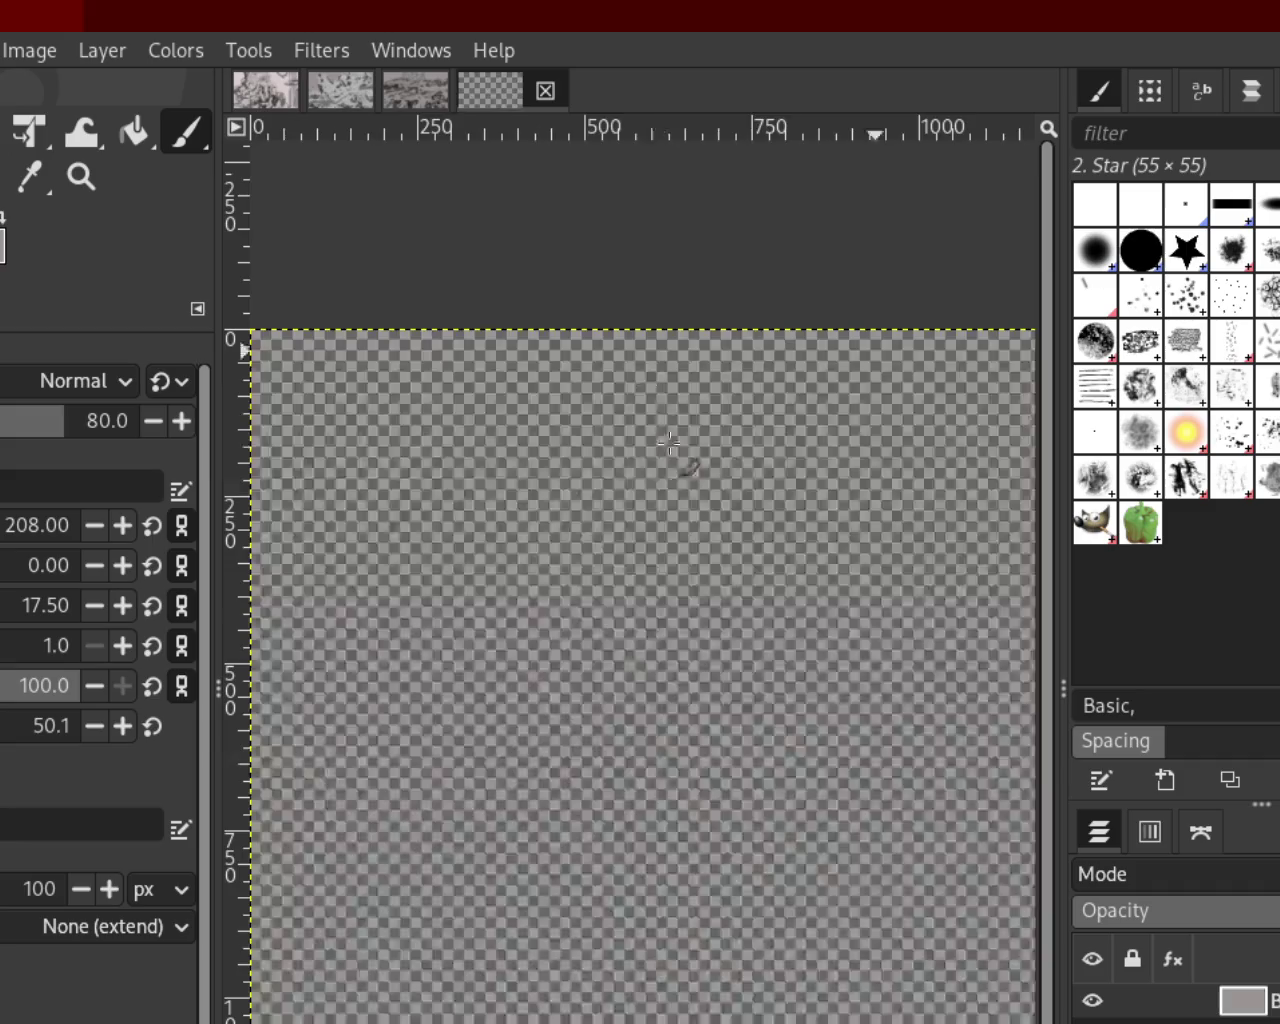
Scribble dark freehand lines across the new grey canvas, layering light grey loops among them
mouse_move(530, 1020)
left_mouse_down()
mouse_move(657, 549)
mouse_move(757, 571)
mouse_move(676, 772)
mouse_move(914, 643)
mouse_move(997, 857)
mouse_move(994, 491)
mouse_move(930, 370)
left_mouse_up()
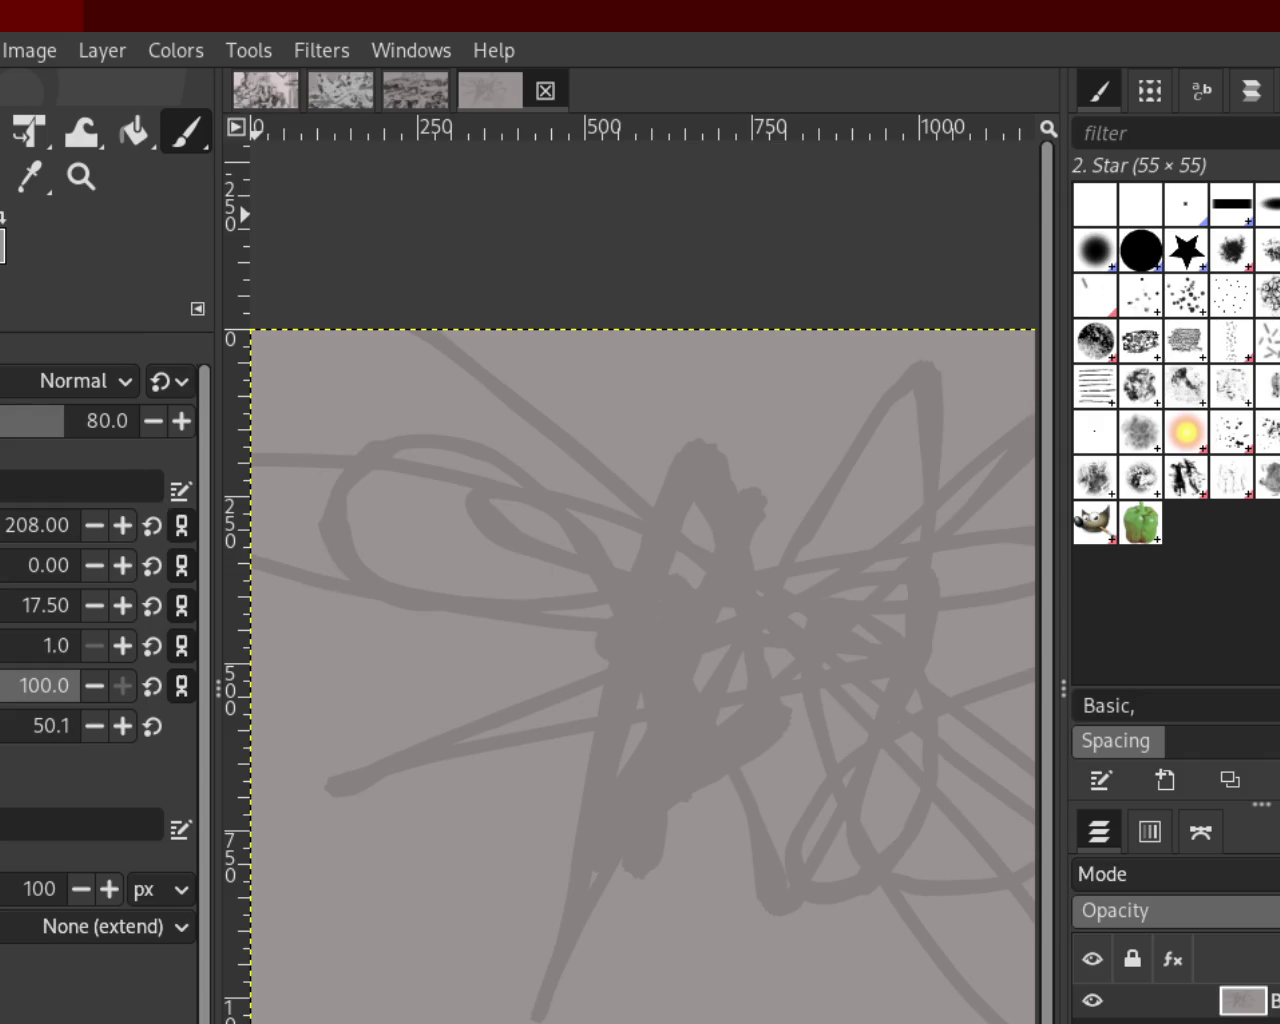
mouse_move(713, 810)
left_mouse_down()
mouse_move(255, 604)
mouse_move(766, 490)
mouse_move(760, 749)
mouse_move(630, 1018)
mouse_move(757, 829)
mouse_move(937, 674)
mouse_move(857, 623)
mouse_move(600, 933)
mouse_move(651, 849)
mouse_move(814, 857)
mouse_move(586, 657)
mouse_move(395, 637)
left_mouse_up()
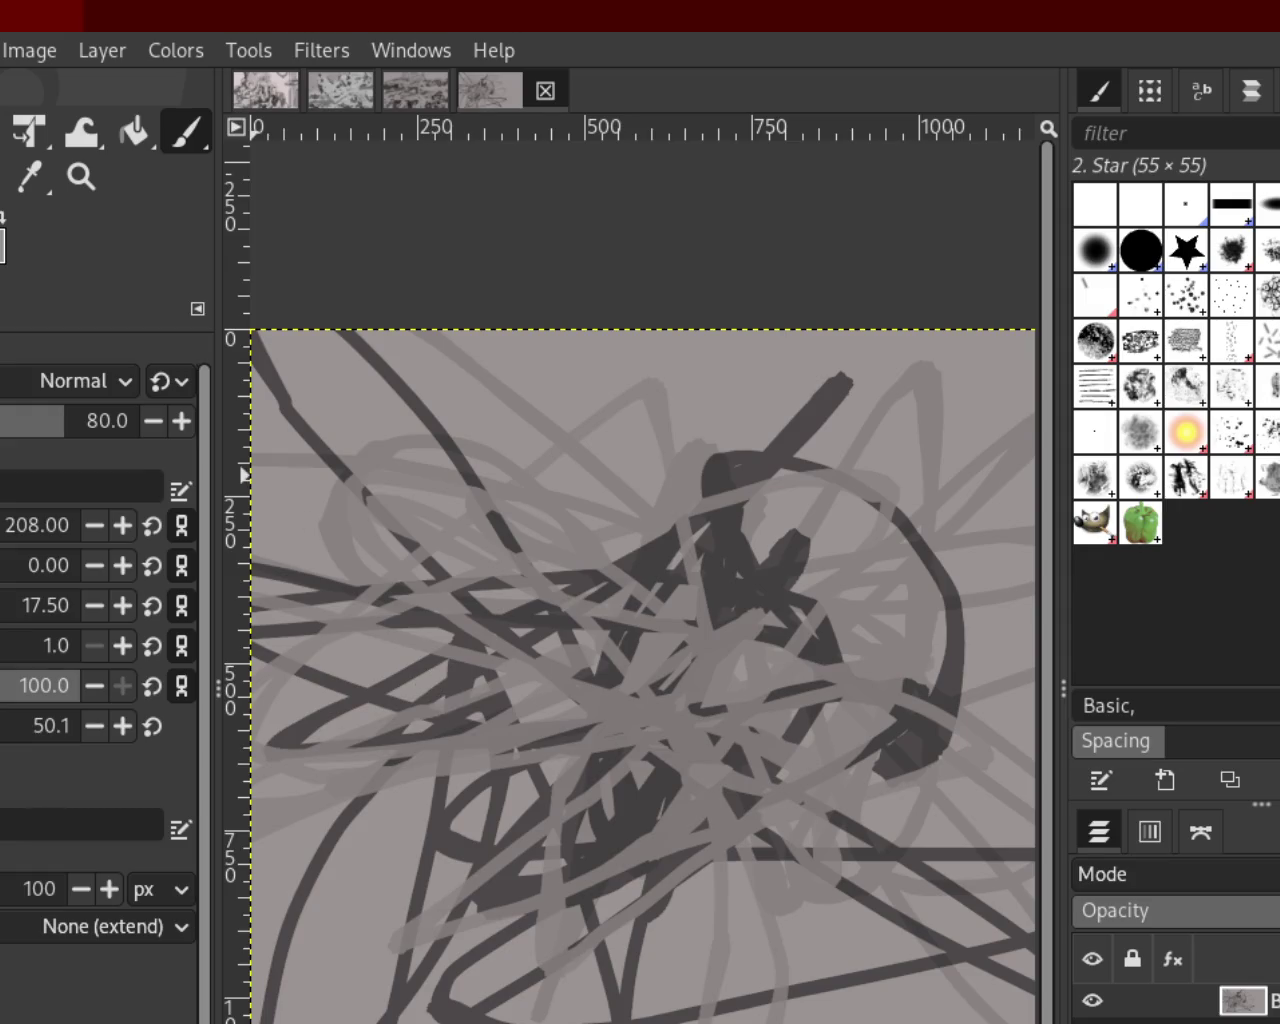
mouse_move(850, 735)
left_mouse_down()
mouse_move(757, 920)
mouse_move(490, 730)
mouse_move(614, 563)
mouse_move(476, 718)
mouse_move(500, 575)
mouse_move(866, 752)
mouse_move(846, 728)
left_mouse_up()
mouse_move(709, 866)
left_mouse_down()
mouse_move(500, 740)
mouse_move(260, 750)
mouse_move(340, 620)
mouse_move(851, 625)
left_mouse_up()
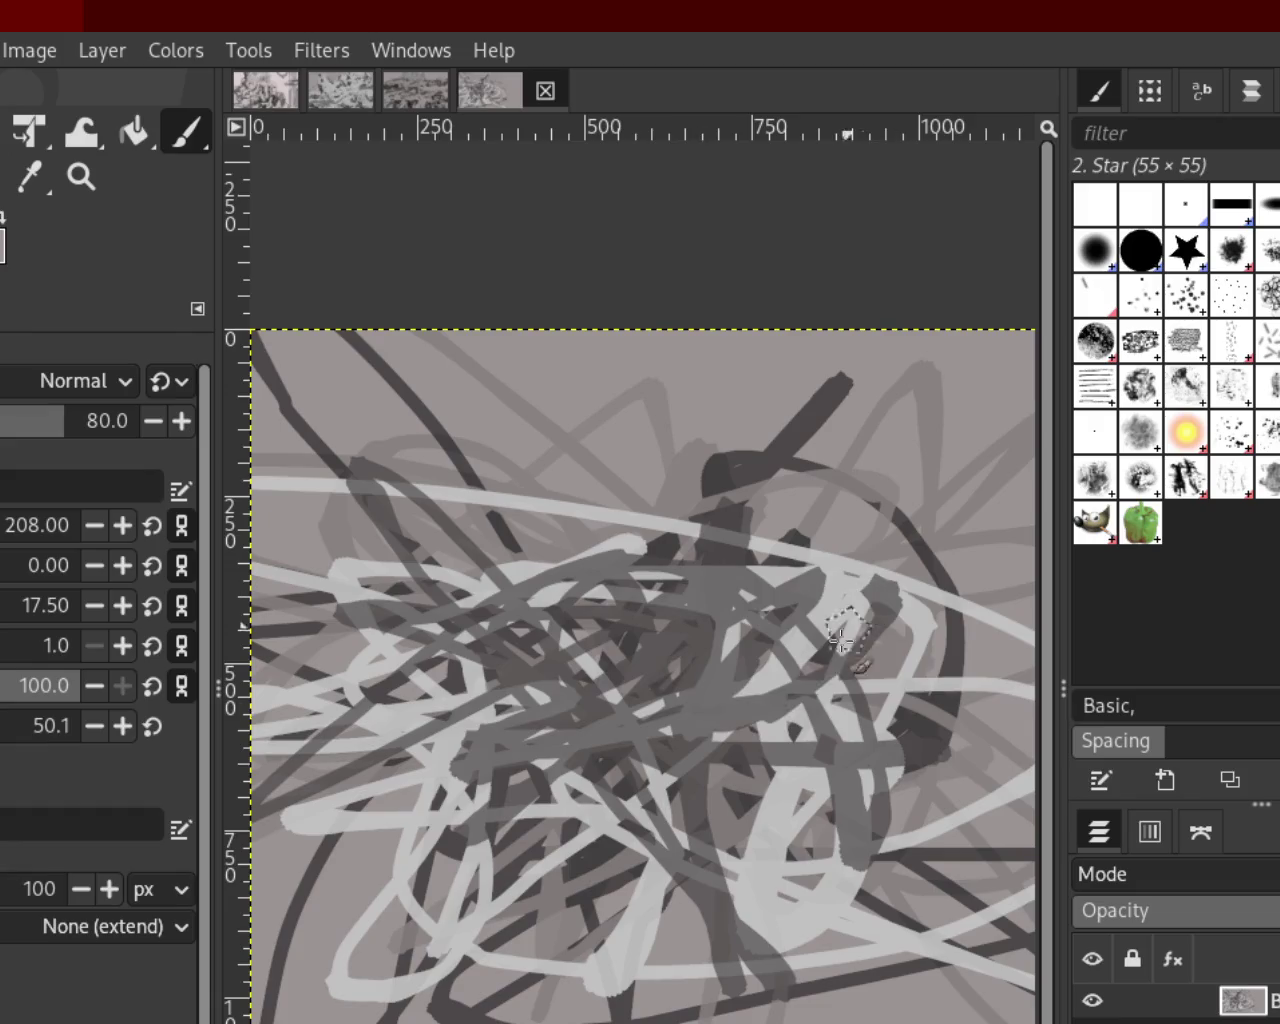
mouse_move(803, 730)
left_mouse_down()
mouse_move(600, 700)
mouse_move(486, 508)
mouse_move(445, 708)
mouse_move(968, 738)
left_mouse_up()
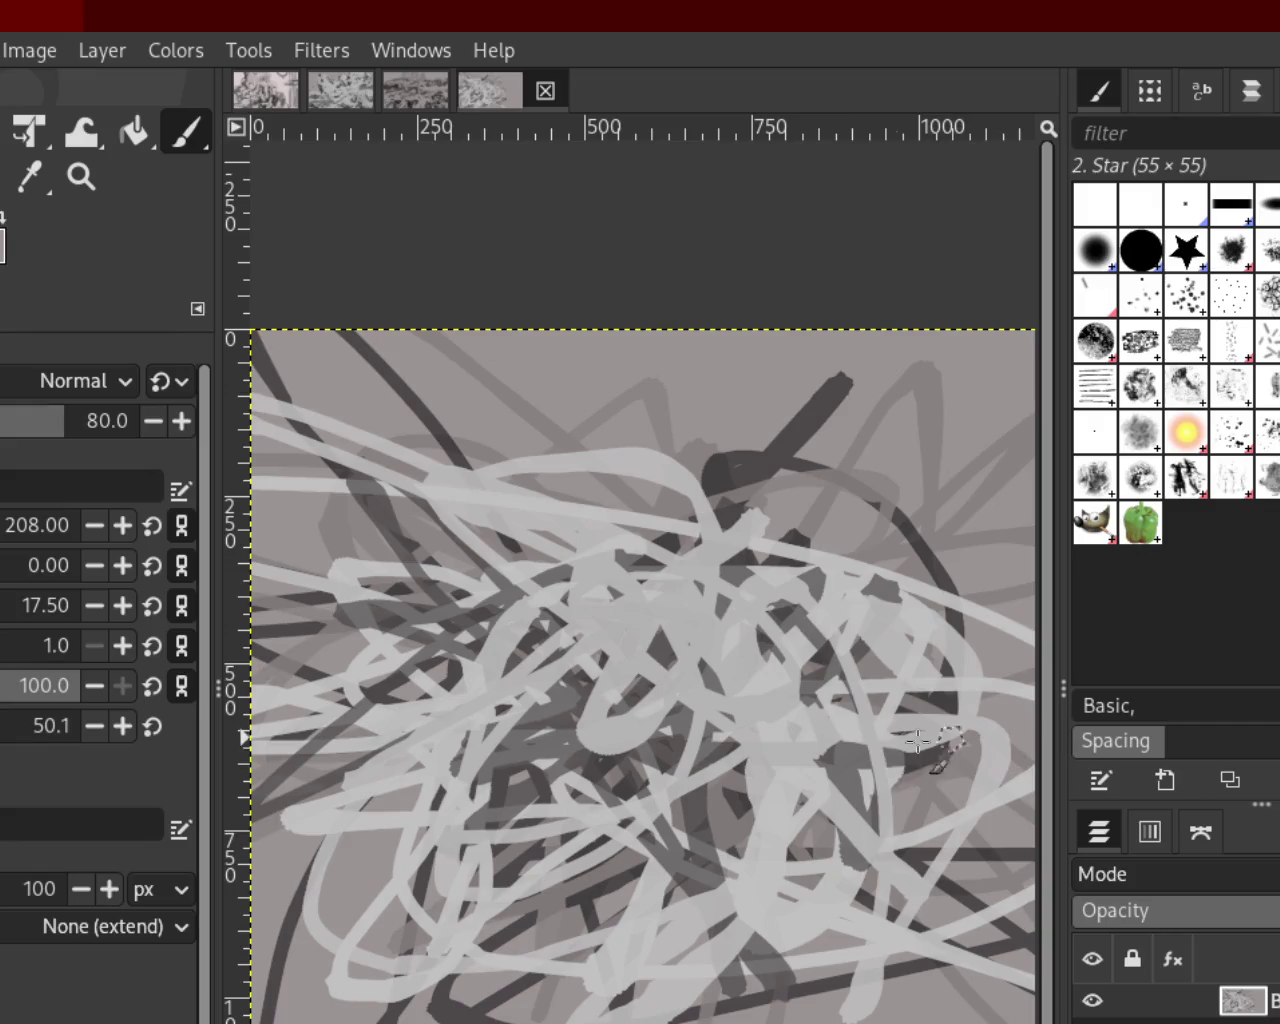
Add medium, light and dark grey strokes across the centre and a light curve near the bottom
mouse_move(947, 492)
left_mouse_down()
mouse_move(829, 563)
mouse_move(463, 686)
mouse_move(860, 730)
mouse_move(793, 740)
left_mouse_up()
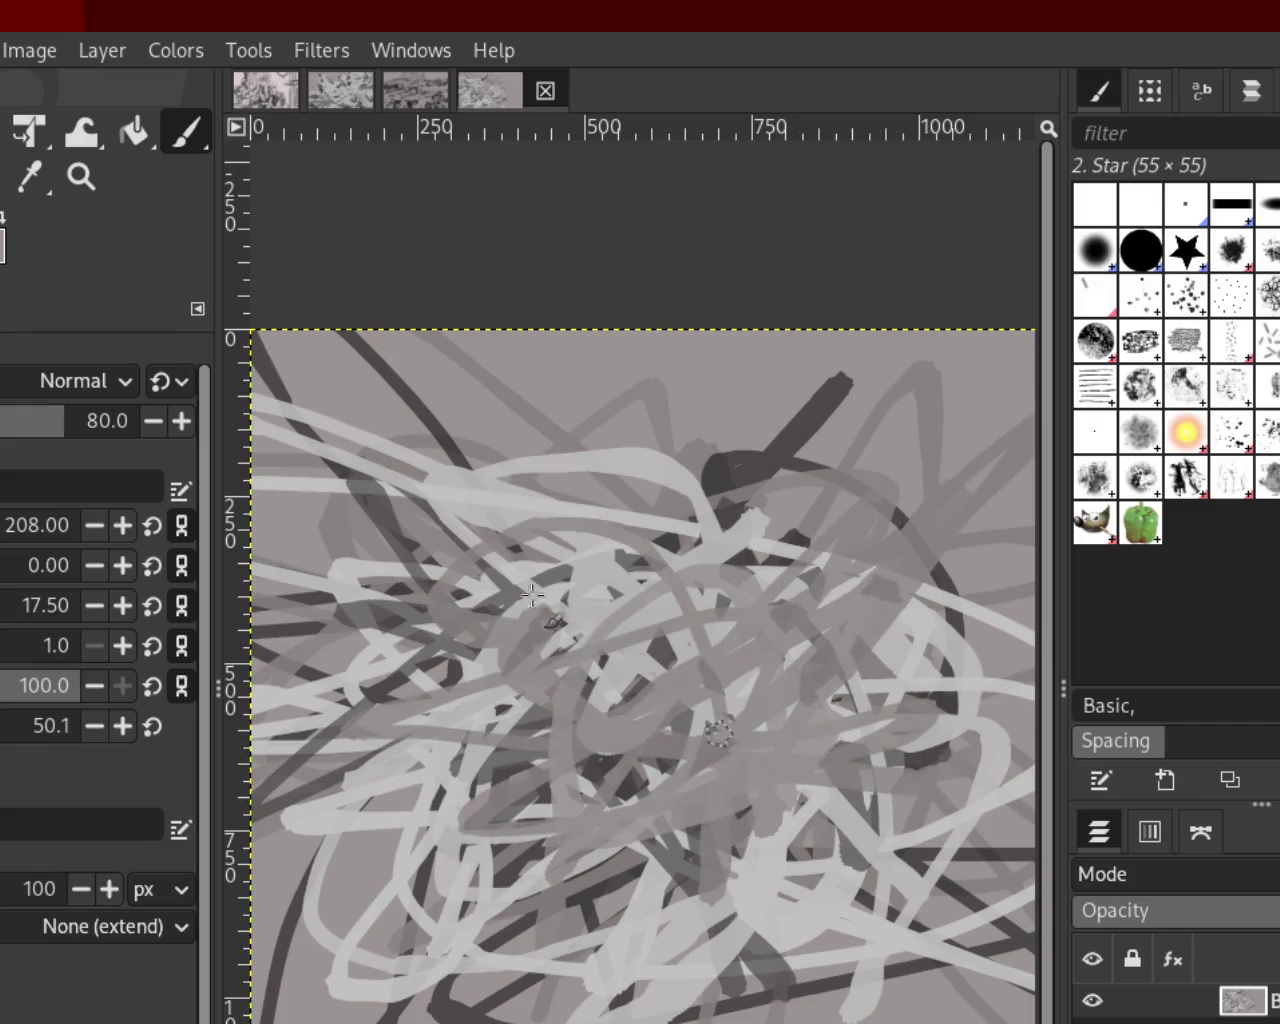
mouse_move(622, 690)
left_mouse_down()
mouse_move(727, 919)
mouse_move(563, 666)
mouse_move(880, 586)
mouse_move(660, 466)
mouse_move(776, 988)
mouse_move(923, 971)
mouse_move(1022, 934)
mouse_move(1063, 651)
mouse_move(480, 686)
mouse_move(714, 514)
mouse_move(640, 903)
mouse_move(703, 784)
mouse_move(420, 968)
mouse_move(743, 764)
mouse_move(500, 690)
mouse_move(309, 709)
mouse_move(429, 357)
mouse_move(590, 472)
mouse_move(917, 653)
mouse_move(1030, 534)
left_mouse_up()
mouse_move(805, 775)
left_mouse_down()
mouse_move(500, 749)
mouse_move(720, 780)
mouse_move(700, 720)
mouse_move(837, 828)
mouse_move(780, 860)
mouse_move(560, 700)
mouse_move(400, 760)
mouse_move(517, 694)
left_mouse_up()
left_click_drag(470, 820, 550, 882)
mouse_move(648, 490)
left_mouse_down()
mouse_move(528, 650)
mouse_move(860, 875)
mouse_move(423, 801)
mouse_move(662, 662)
left_mouse_up()
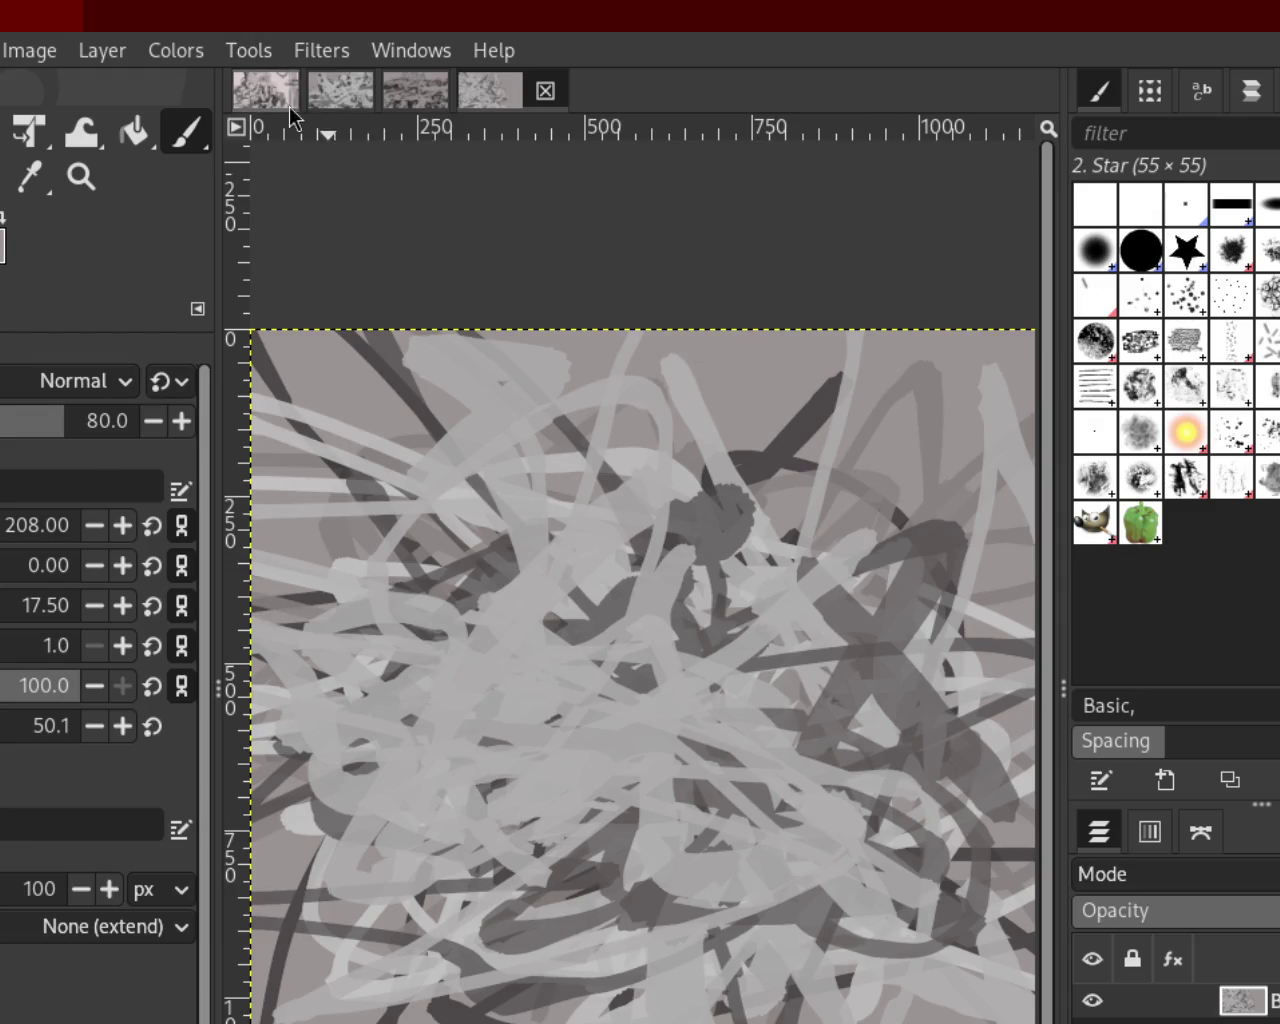
Return to the first painting and zoom onto its right side with the hanging object
left_click(265, 90)
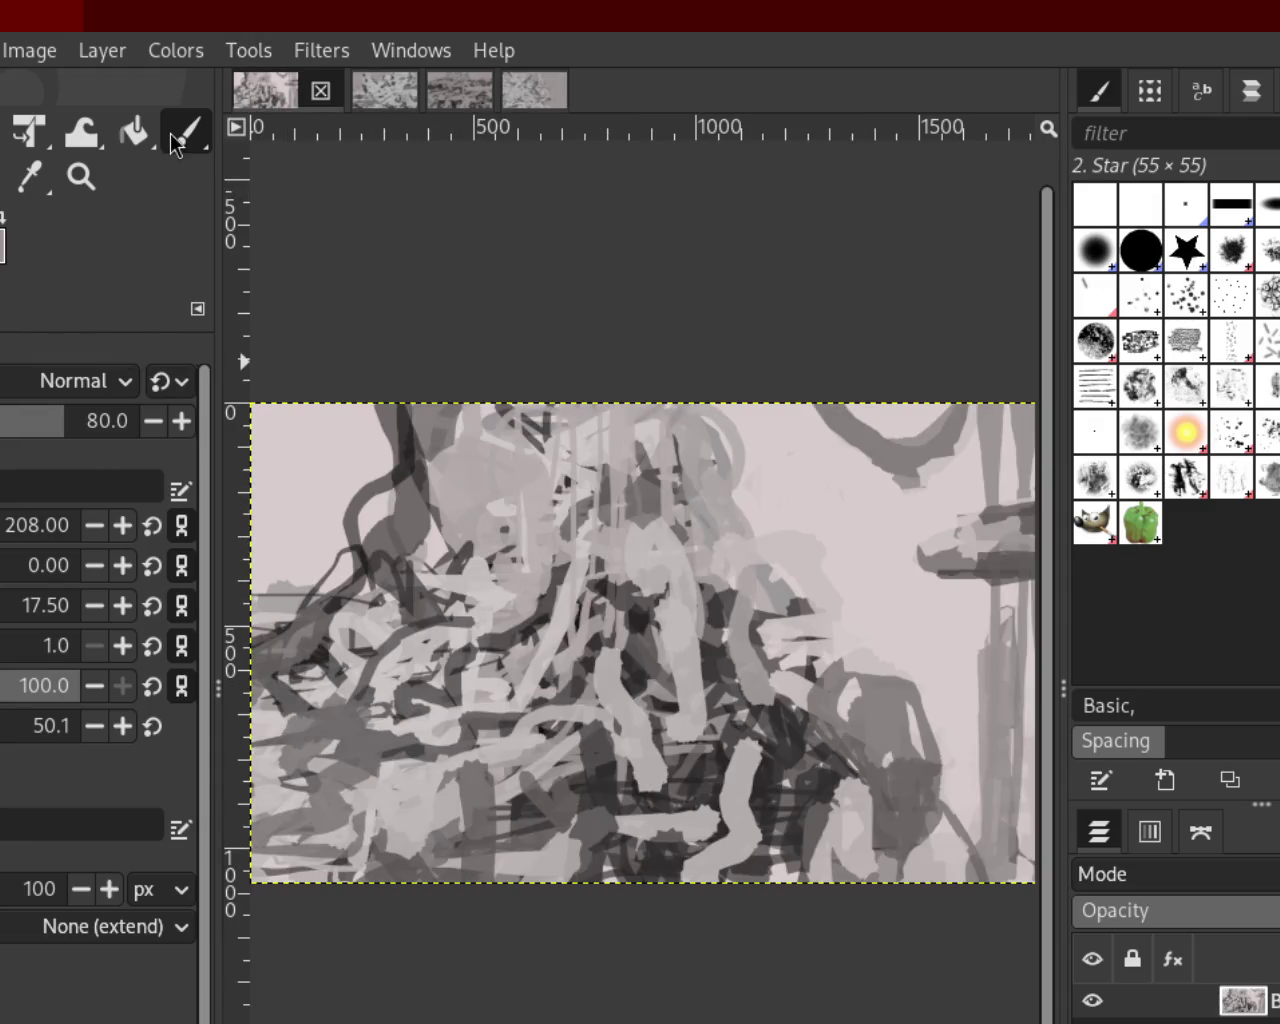
left_click(80, 172)
left_click(660, 545, "ctrl")
left_click(907, 523)
left_click(907, 523, "ctrl")
double_click(907, 523)
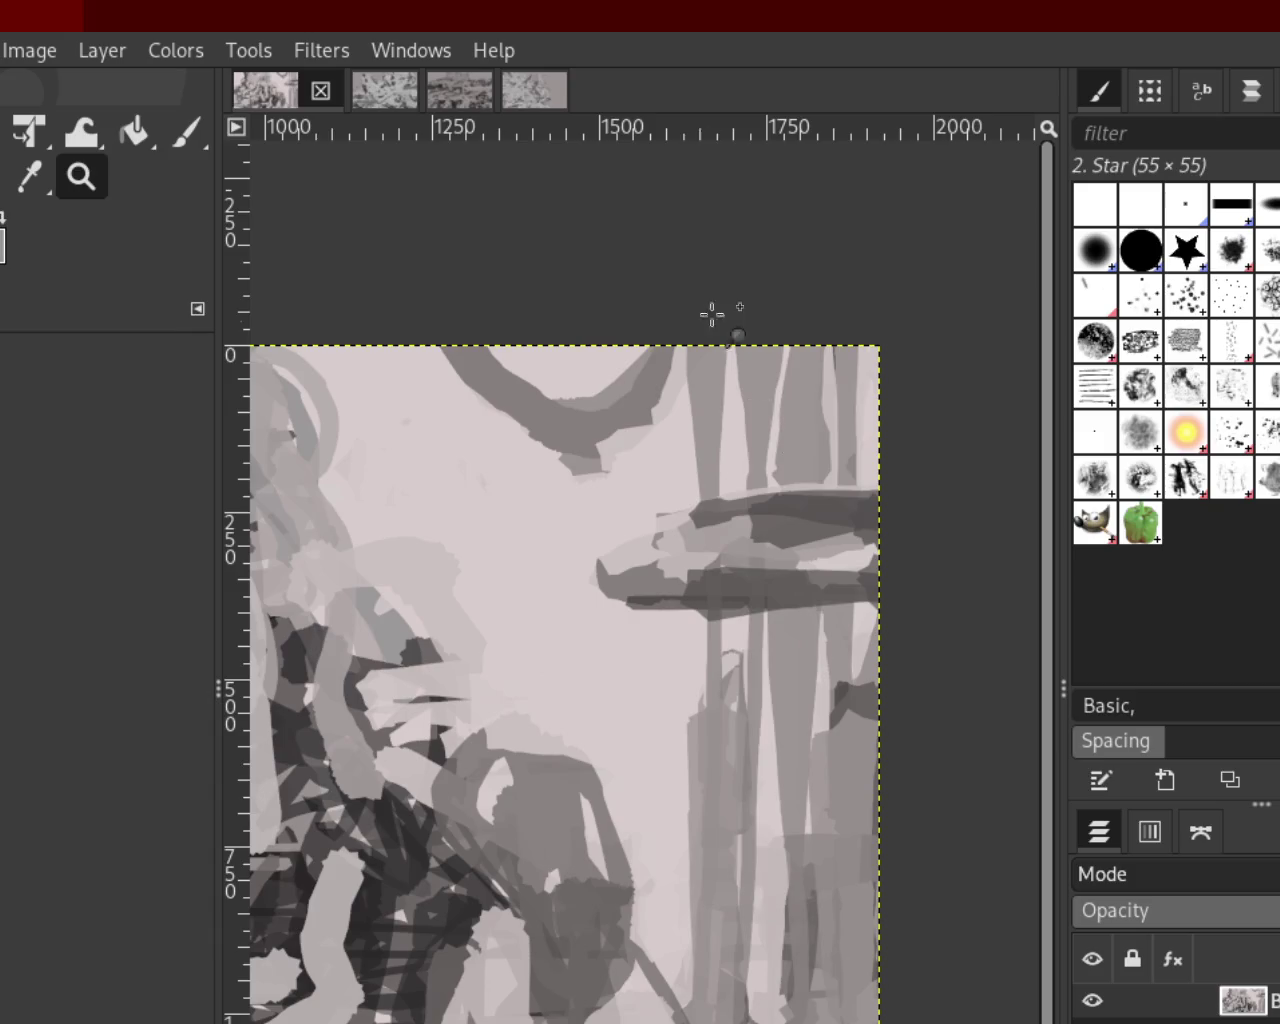
Paint trial light vertical strokes beside the hanging object and down to the bottom edge, undoing the straight-line attempts
key("p")
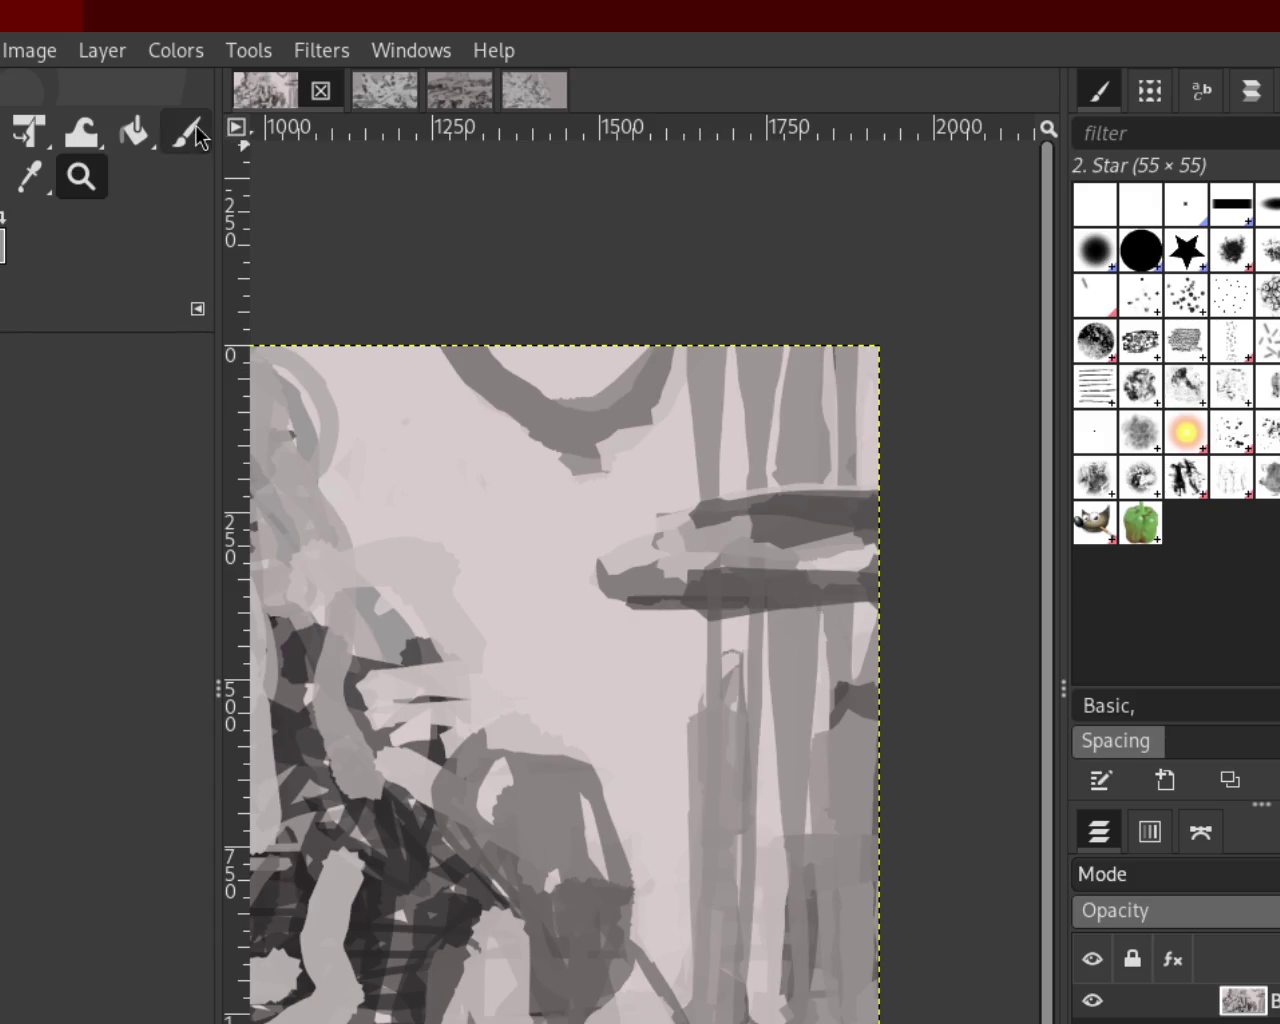
left_click_drag(710, 350, 694, 466)
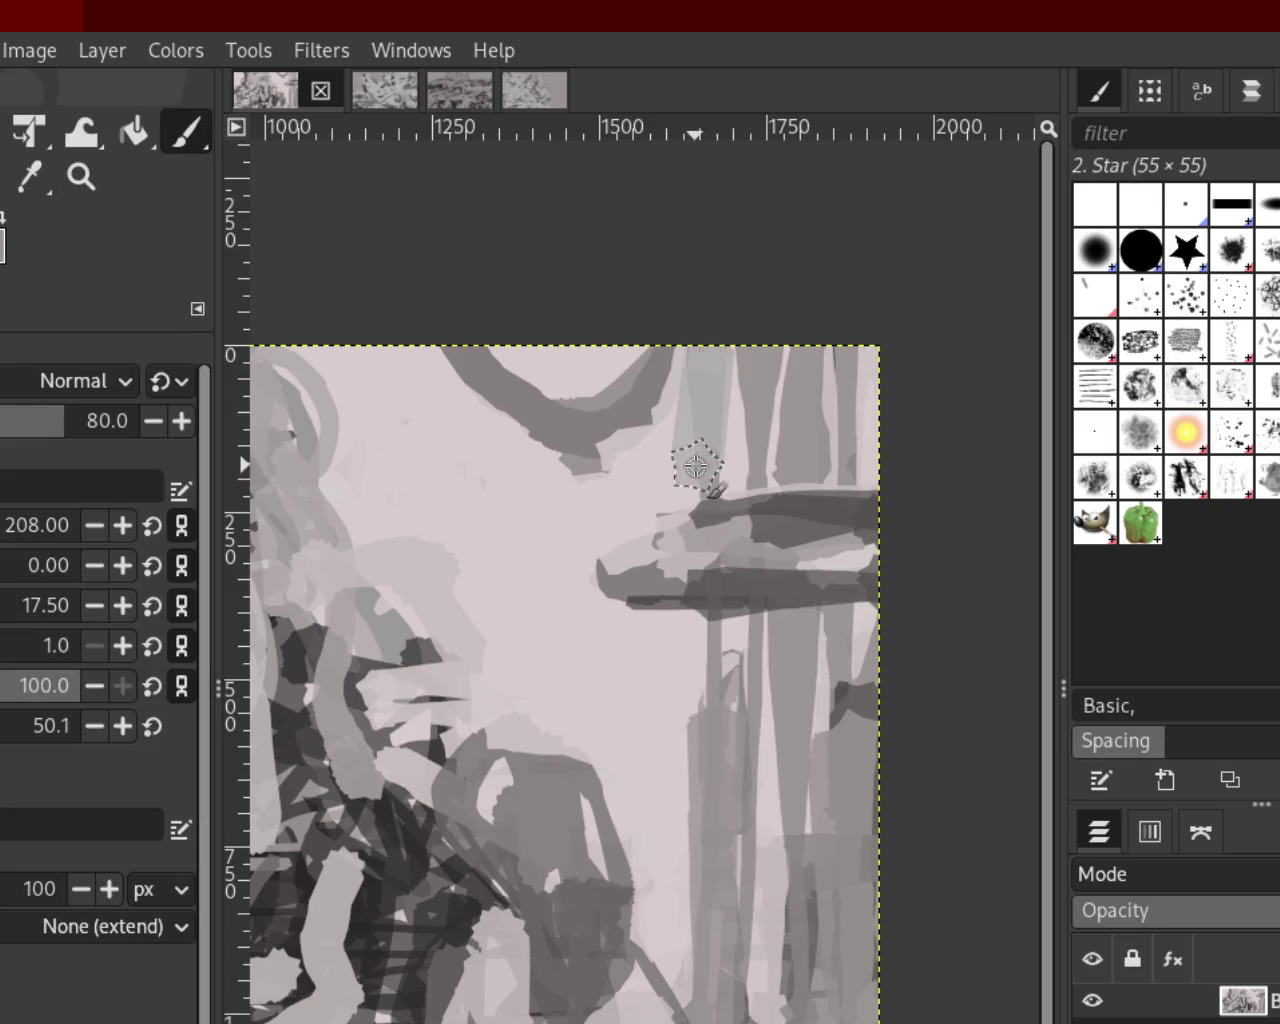
left_click_drag(714, 643, 716, 866)
key("ctrl+z")
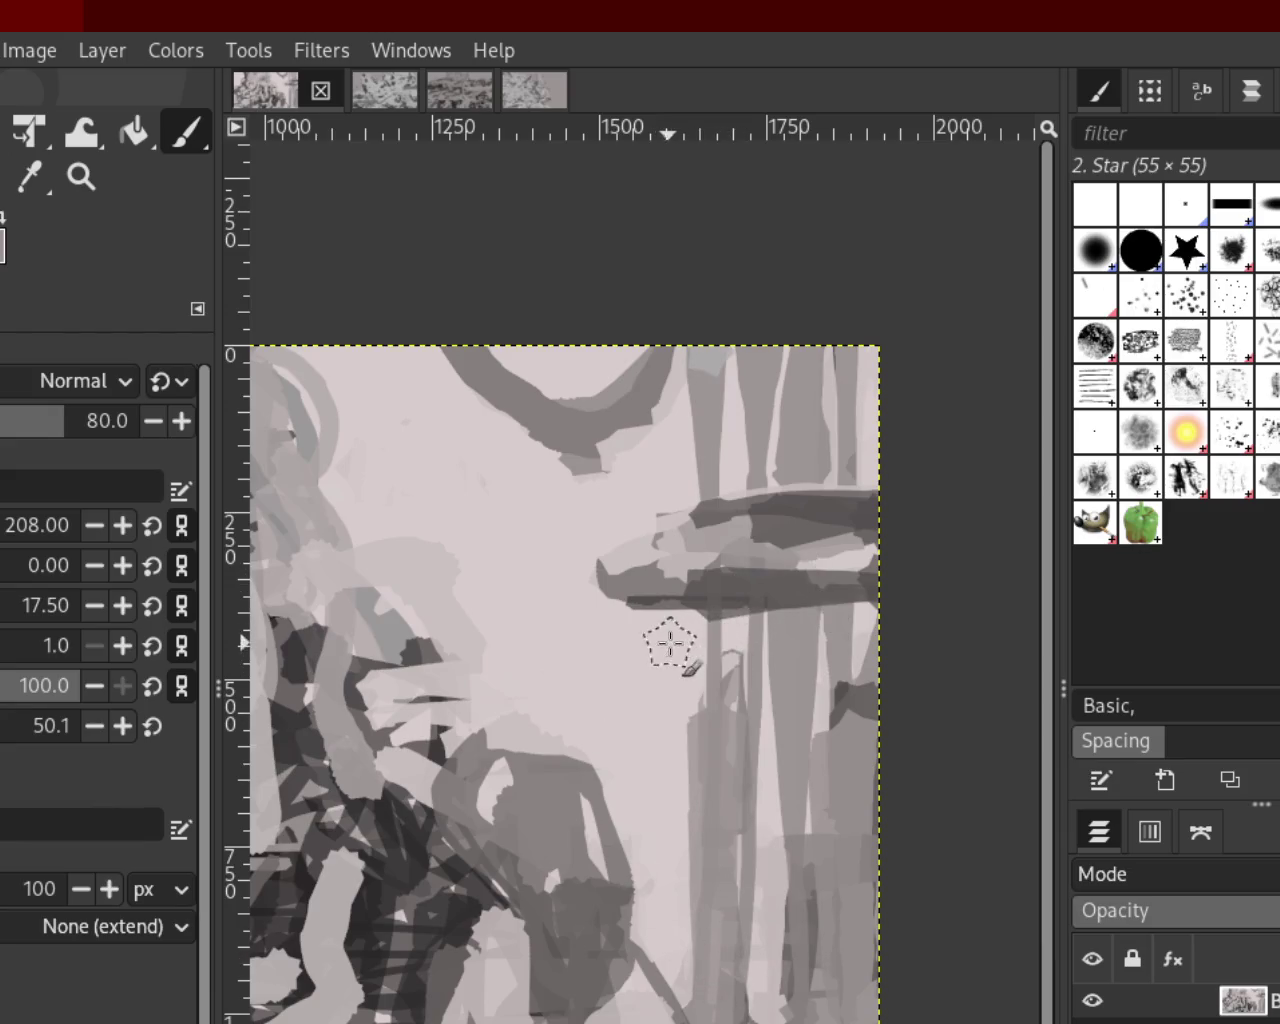
left_click_drag(690, 976, 700, 1020)
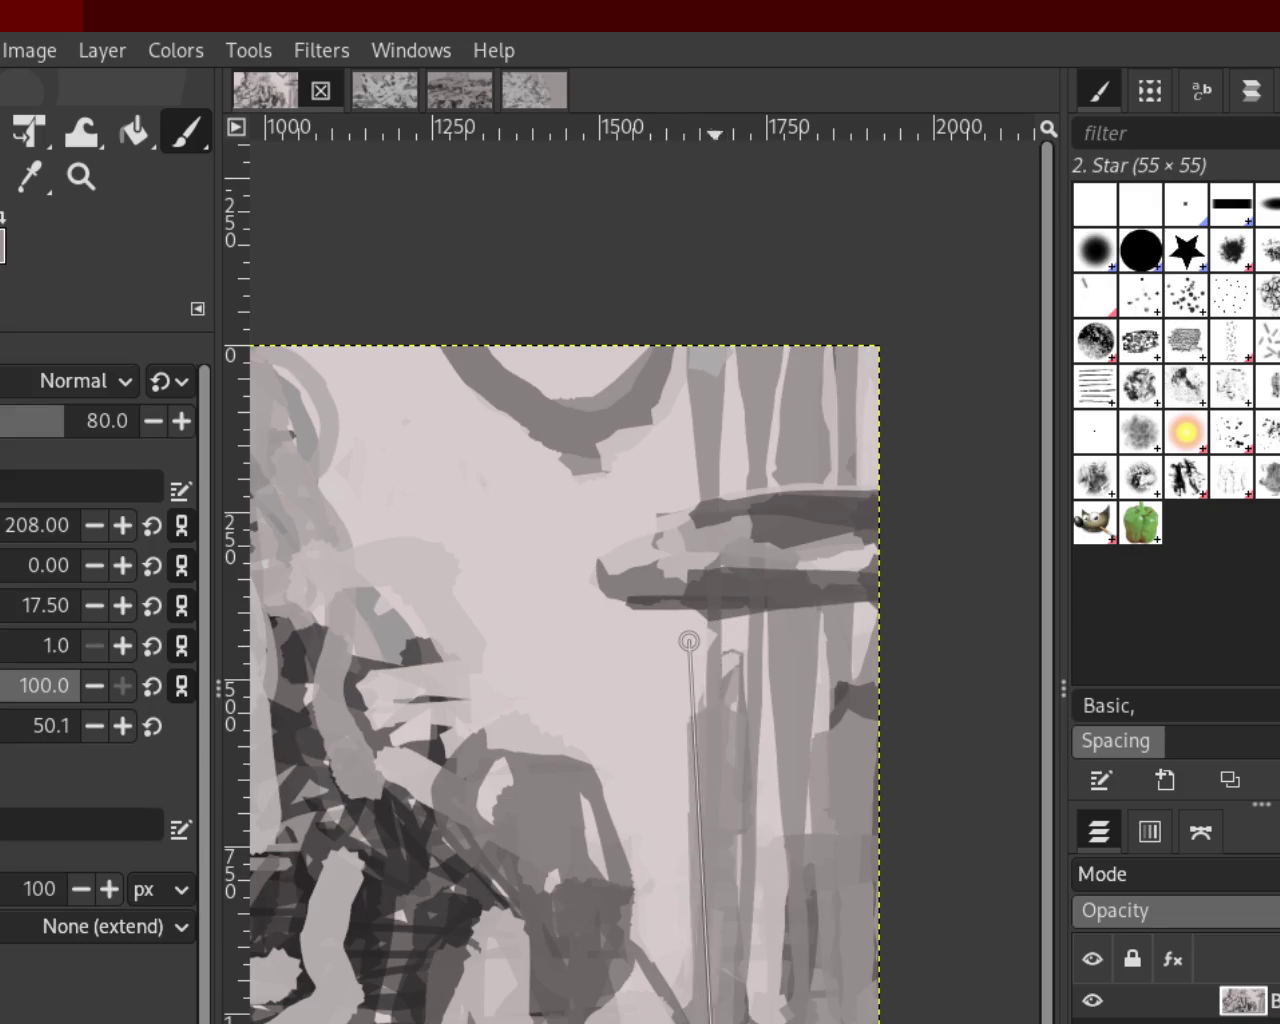
left_click(729, 955, "shift")
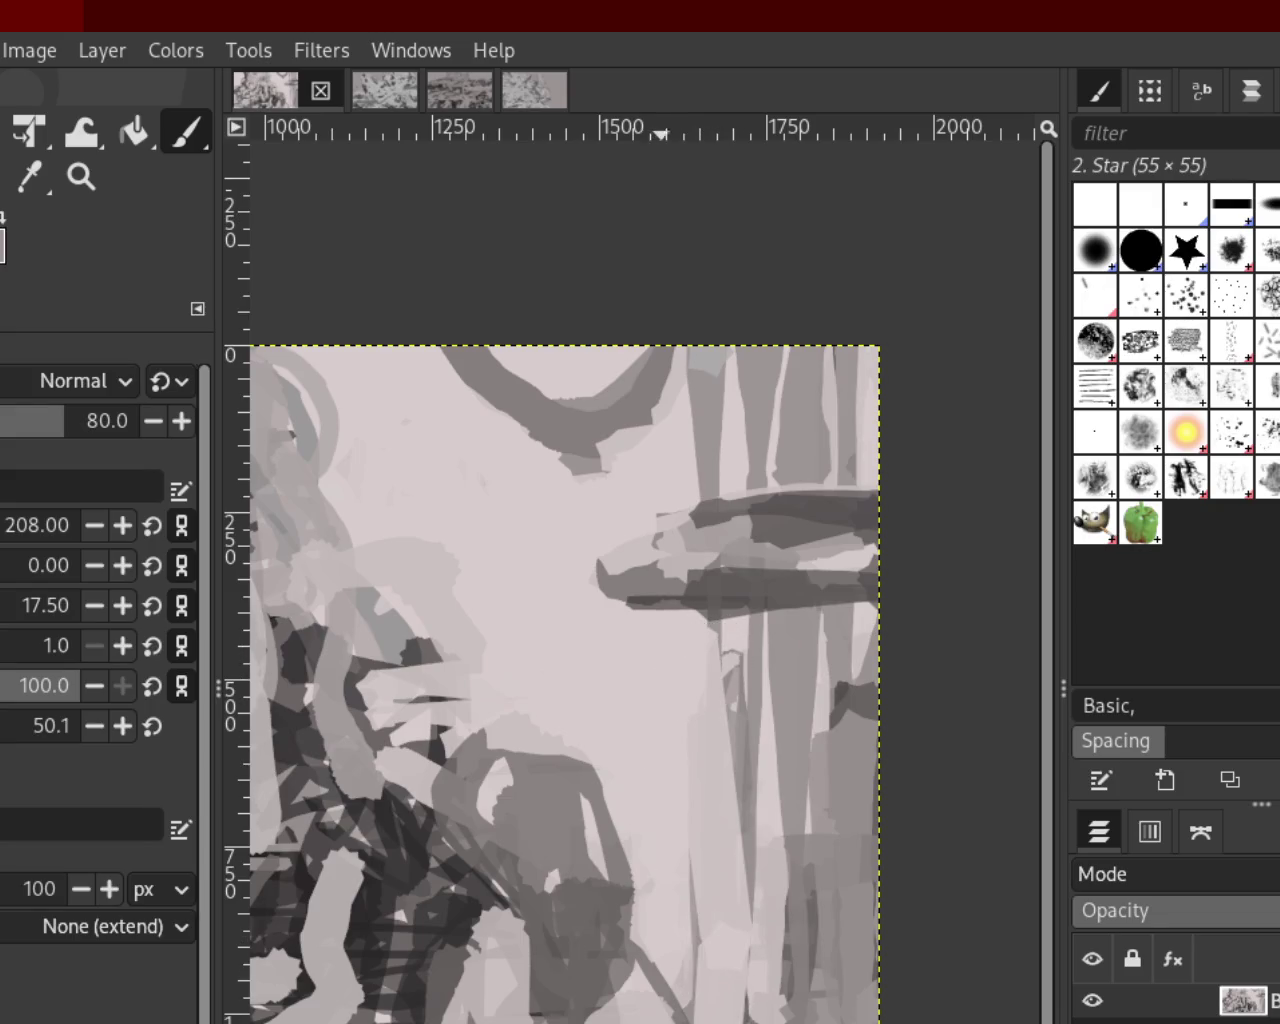
key("ctrl+z")
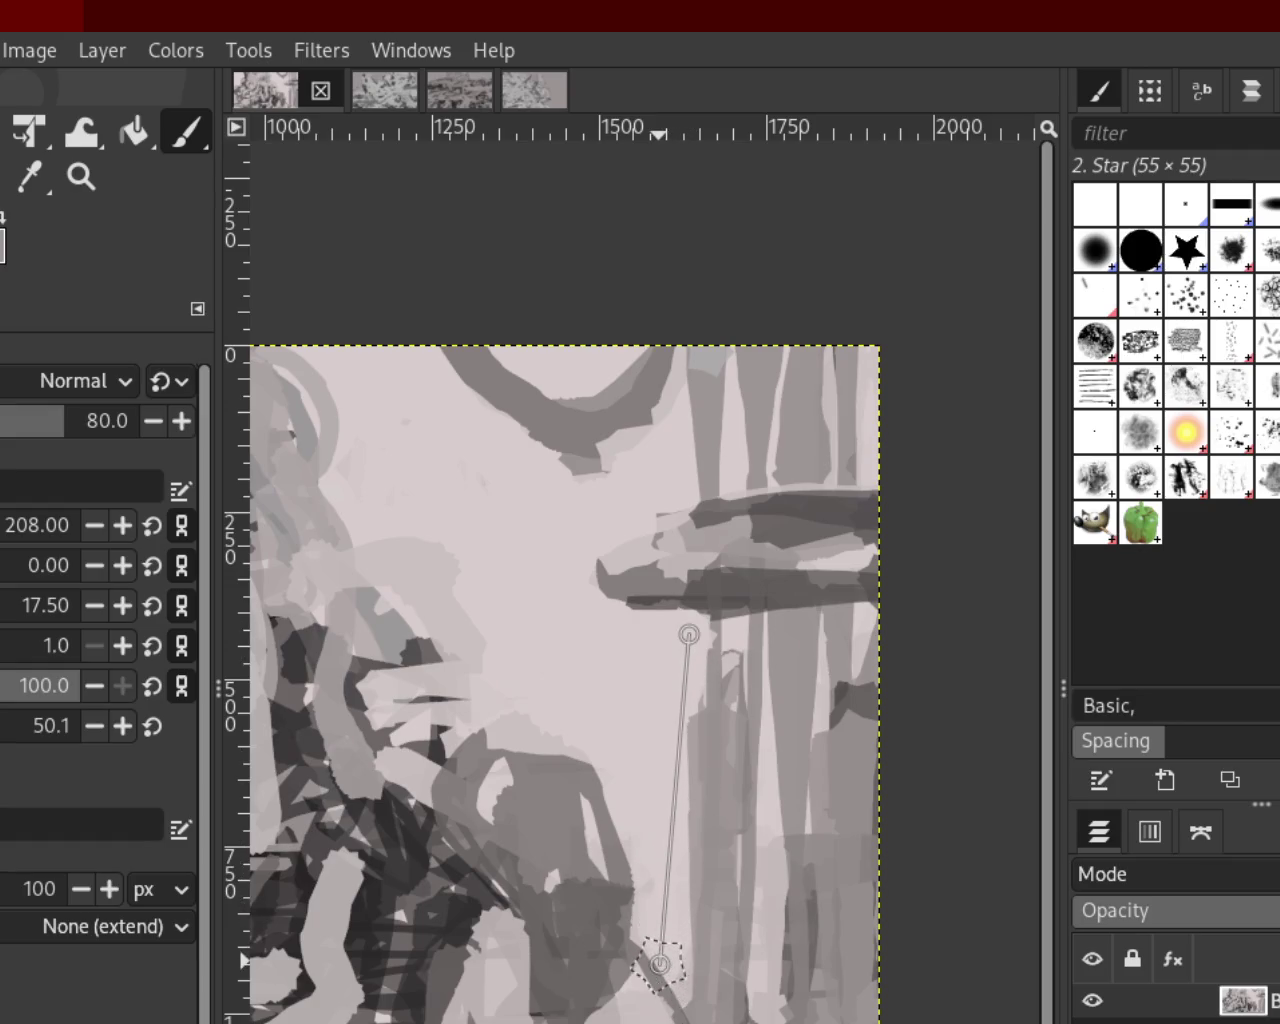
left_click(660, 964, "shift")
key("ctrl+z")
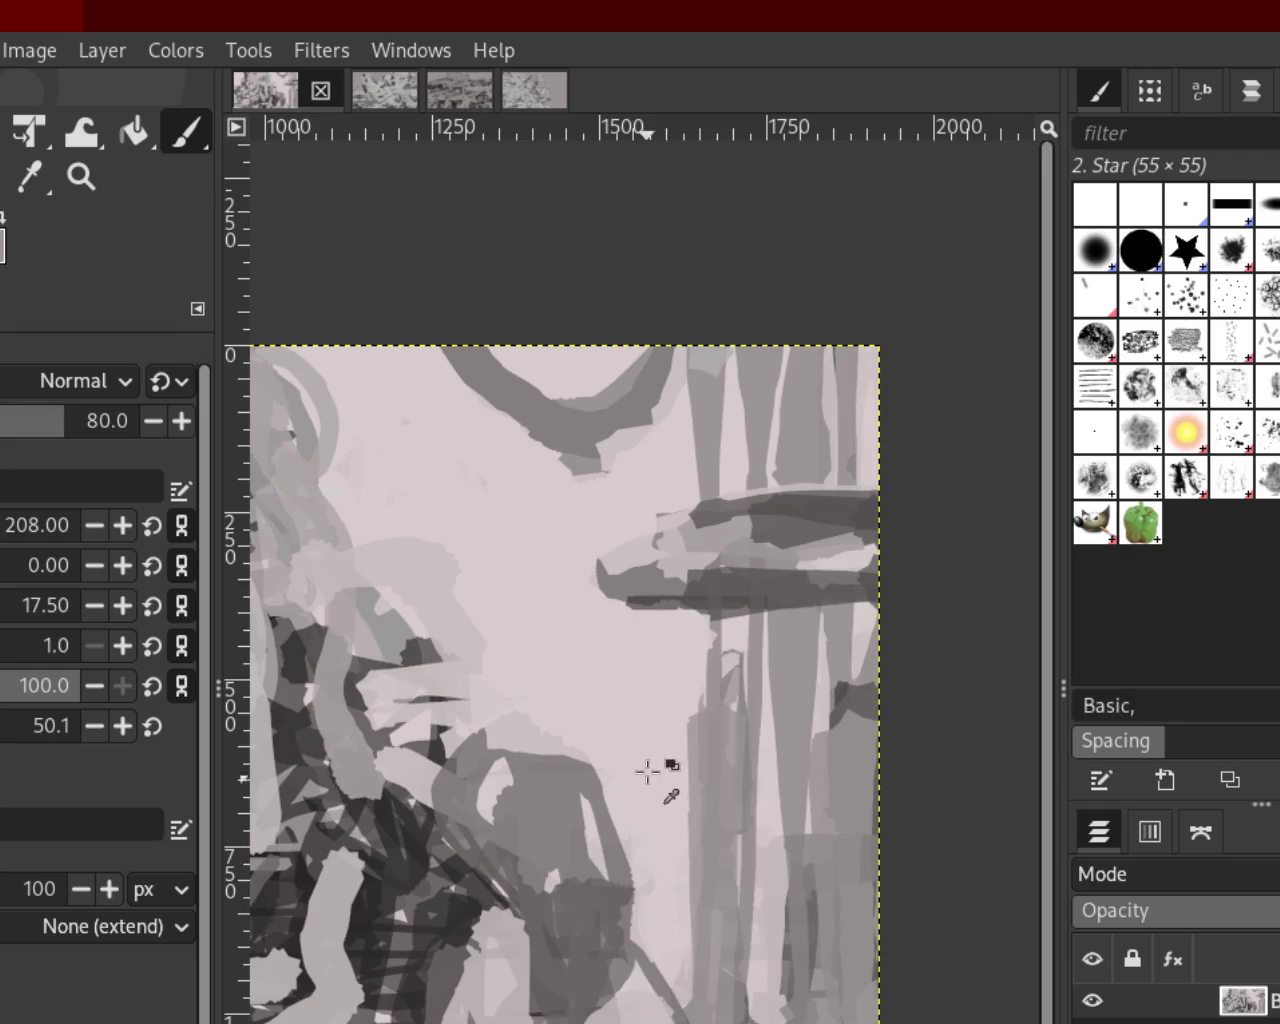
Paint a dark vertical stroke down the column, then a lighter stroke just right of it
left_click_drag(712, 708, 712, 1020)
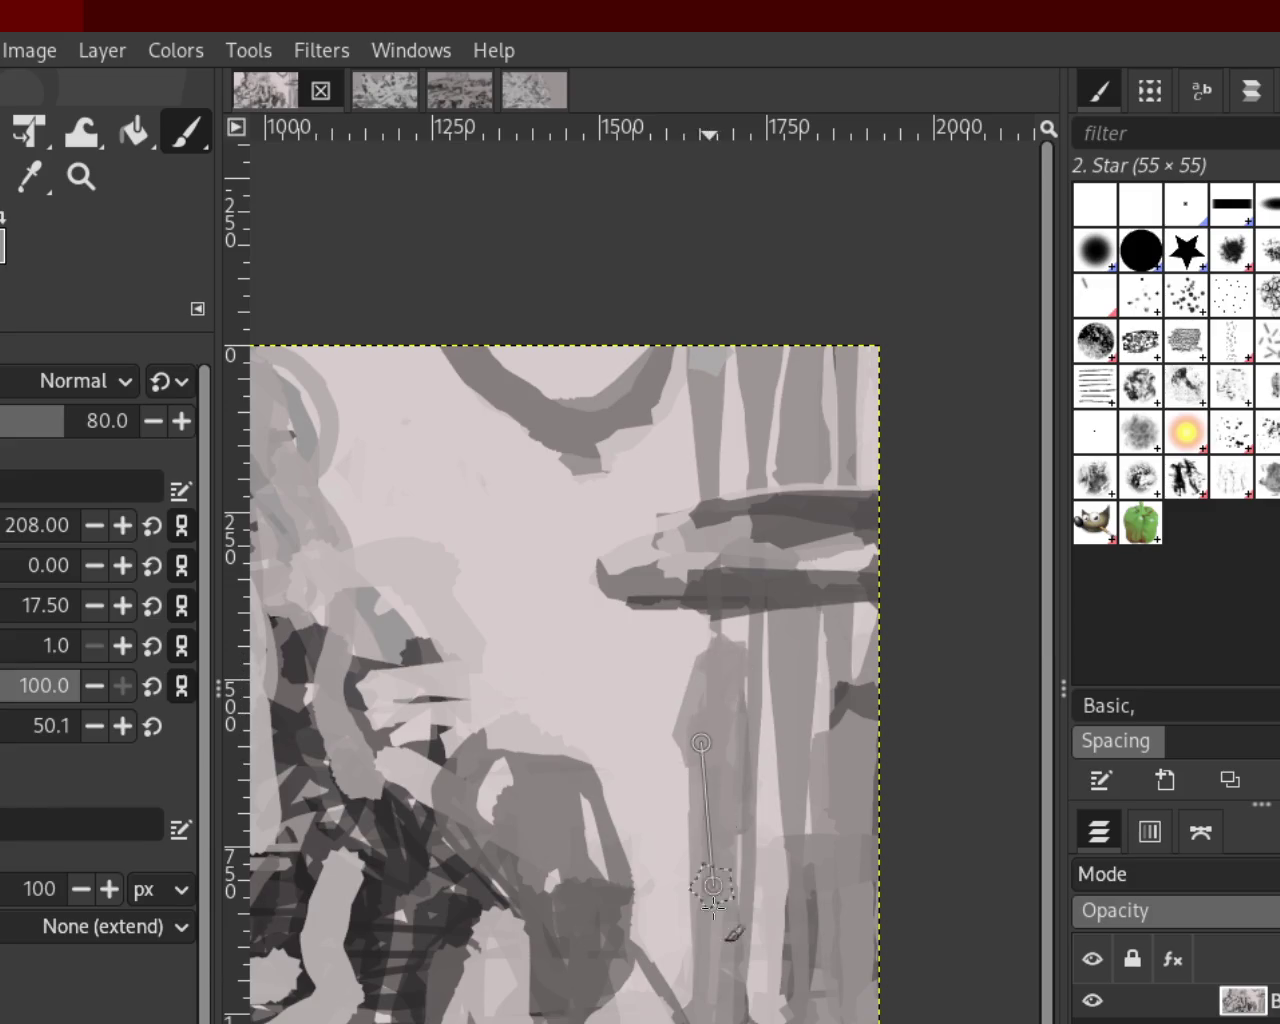
key("ctrl+z")
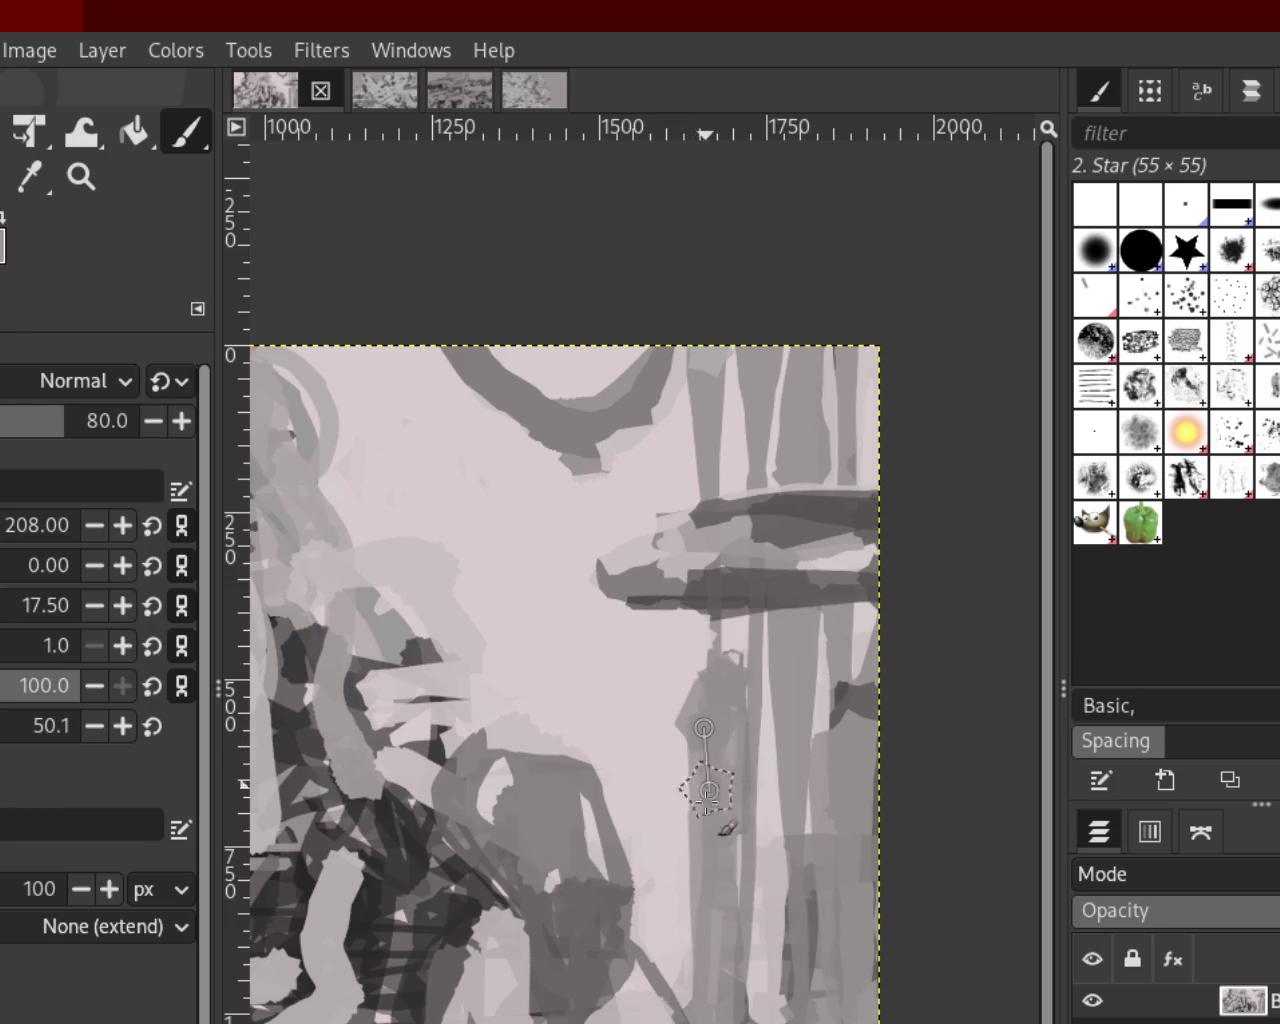
left_click_drag(712, 668, 700, 1020)
left_click_drag(731, 650, 735, 1020)
key("ctrl+z")
left_click_drag(730, 640, 745, 1020)
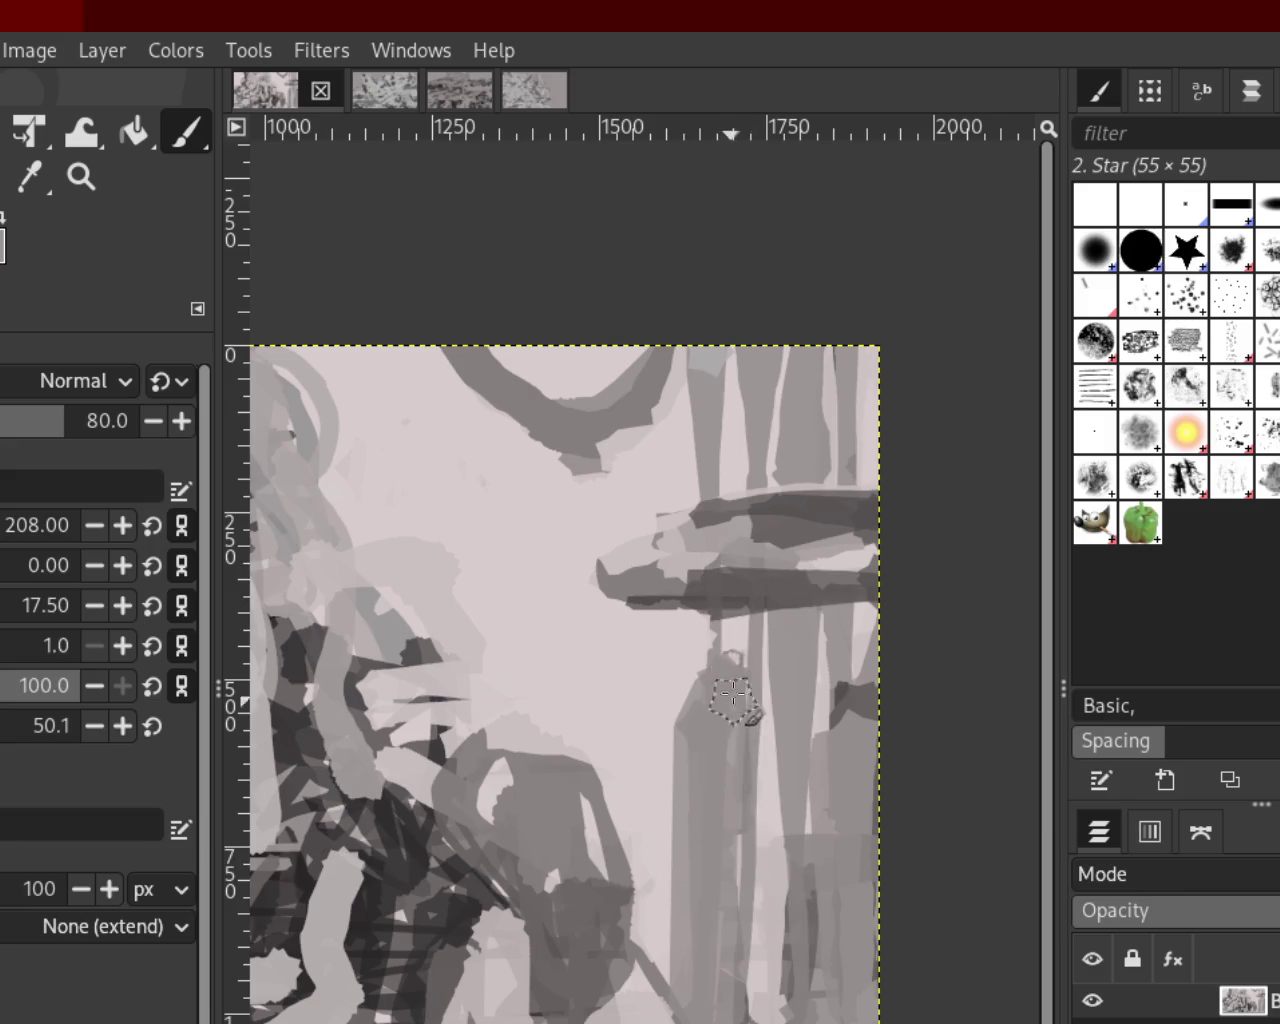
key("ctrl+z")
left_click_drag(735, 630, 725, 1020)
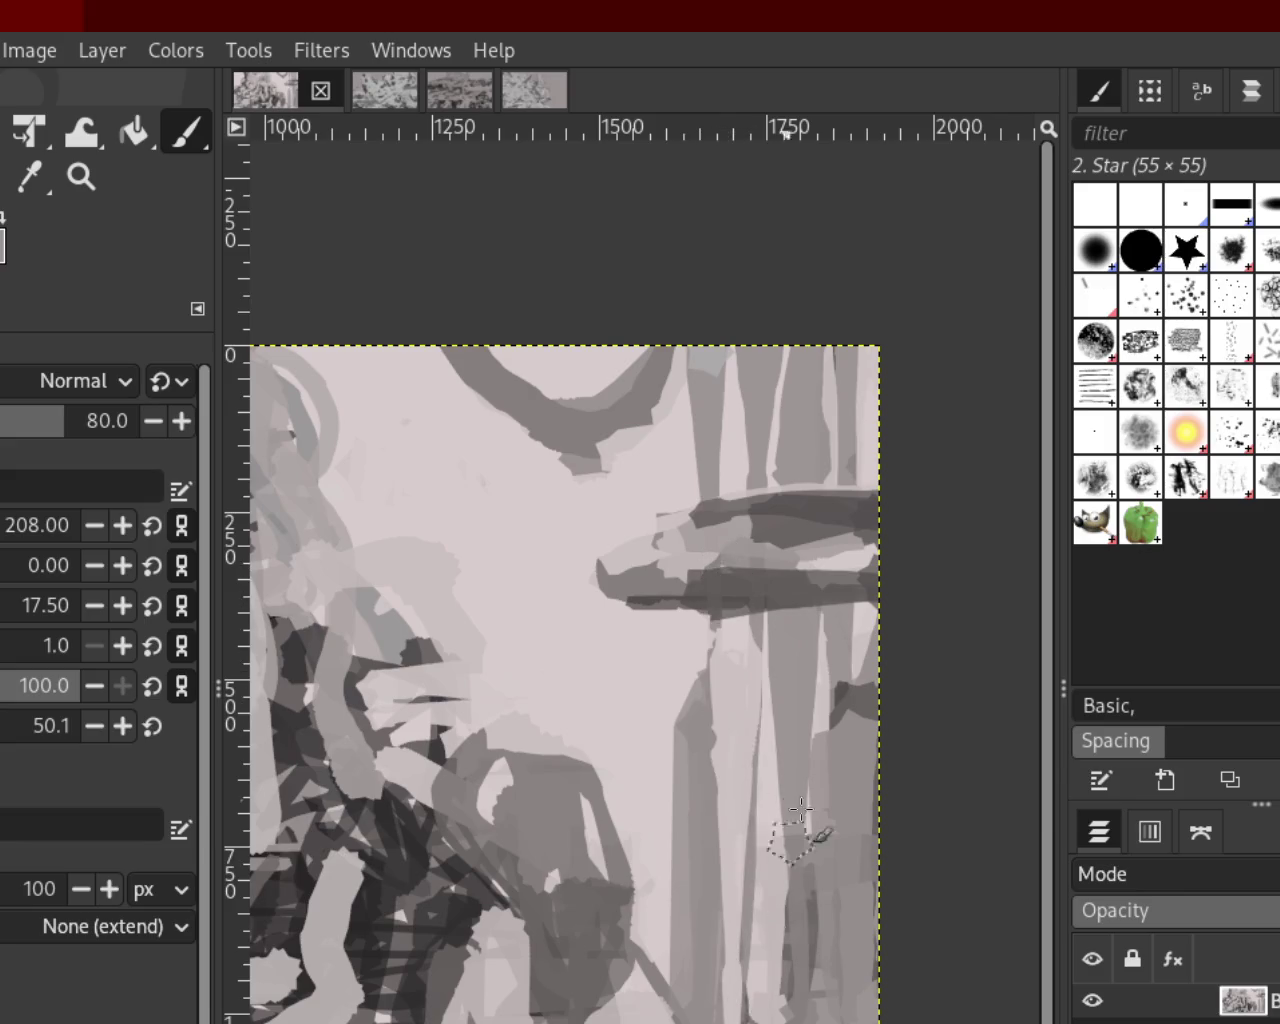
Lighten the lower right column and cover the dark patch near the right edge
left_click_drag(815, 740, 810, 1020)
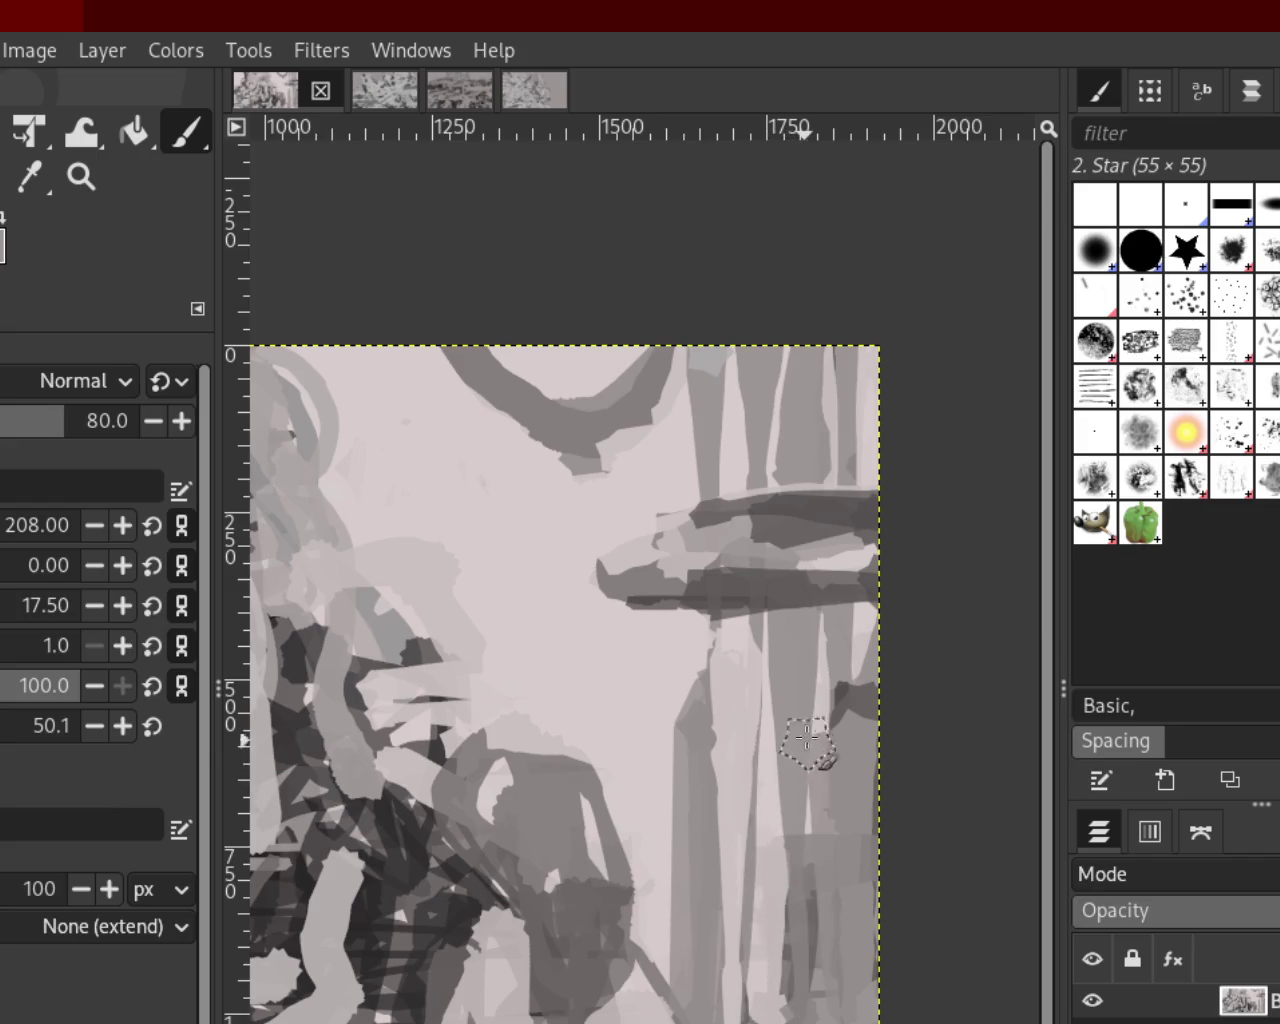
left_click_drag(812, 750, 825, 1010)
key("ctrl+z")
left_click_drag(815, 720, 815, 825)
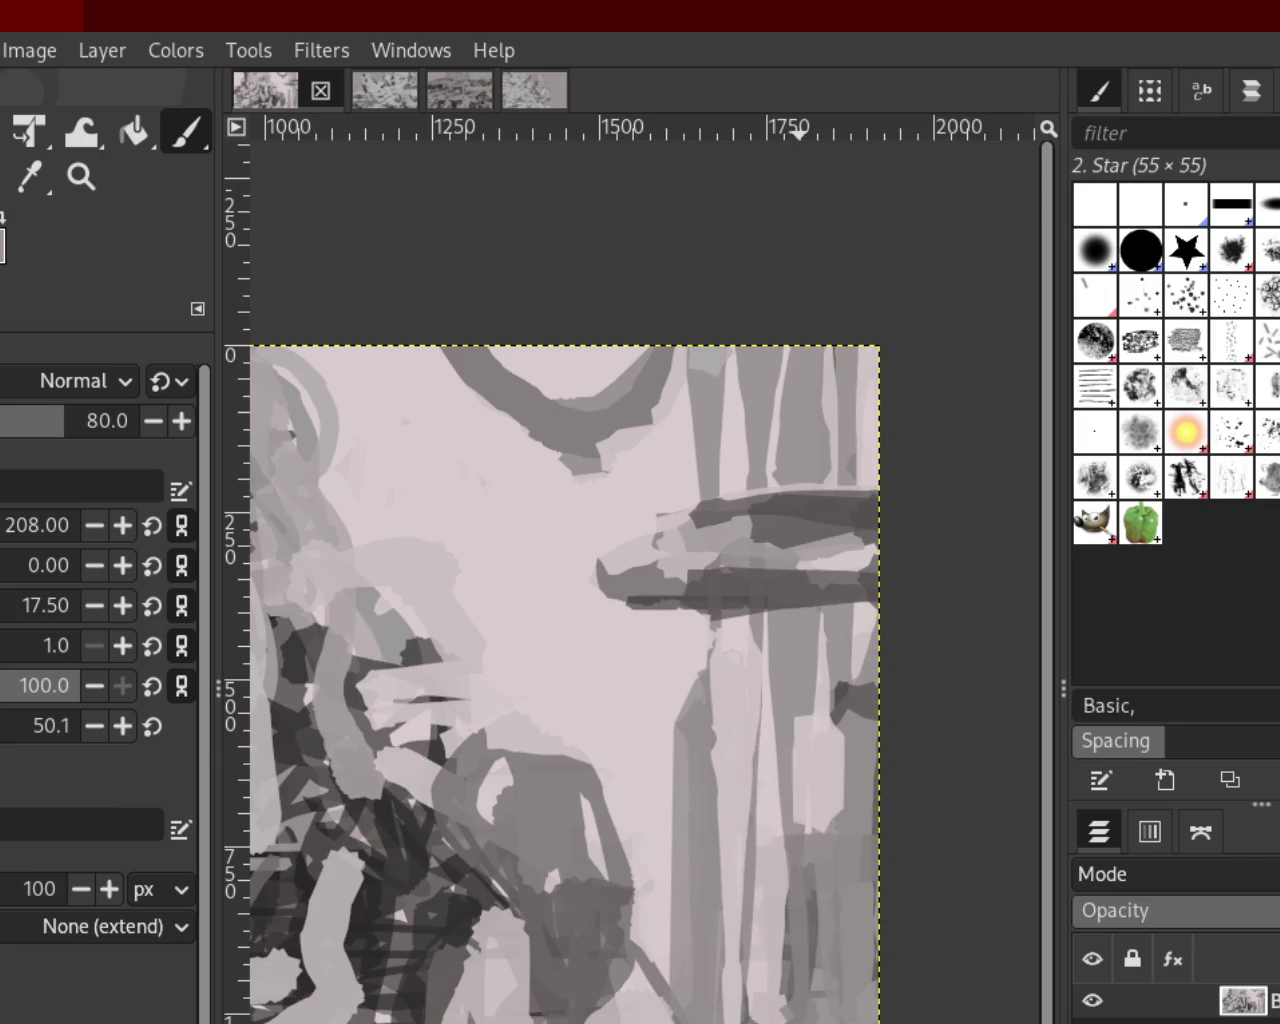
left_click_drag(857, 615, 860, 1015)
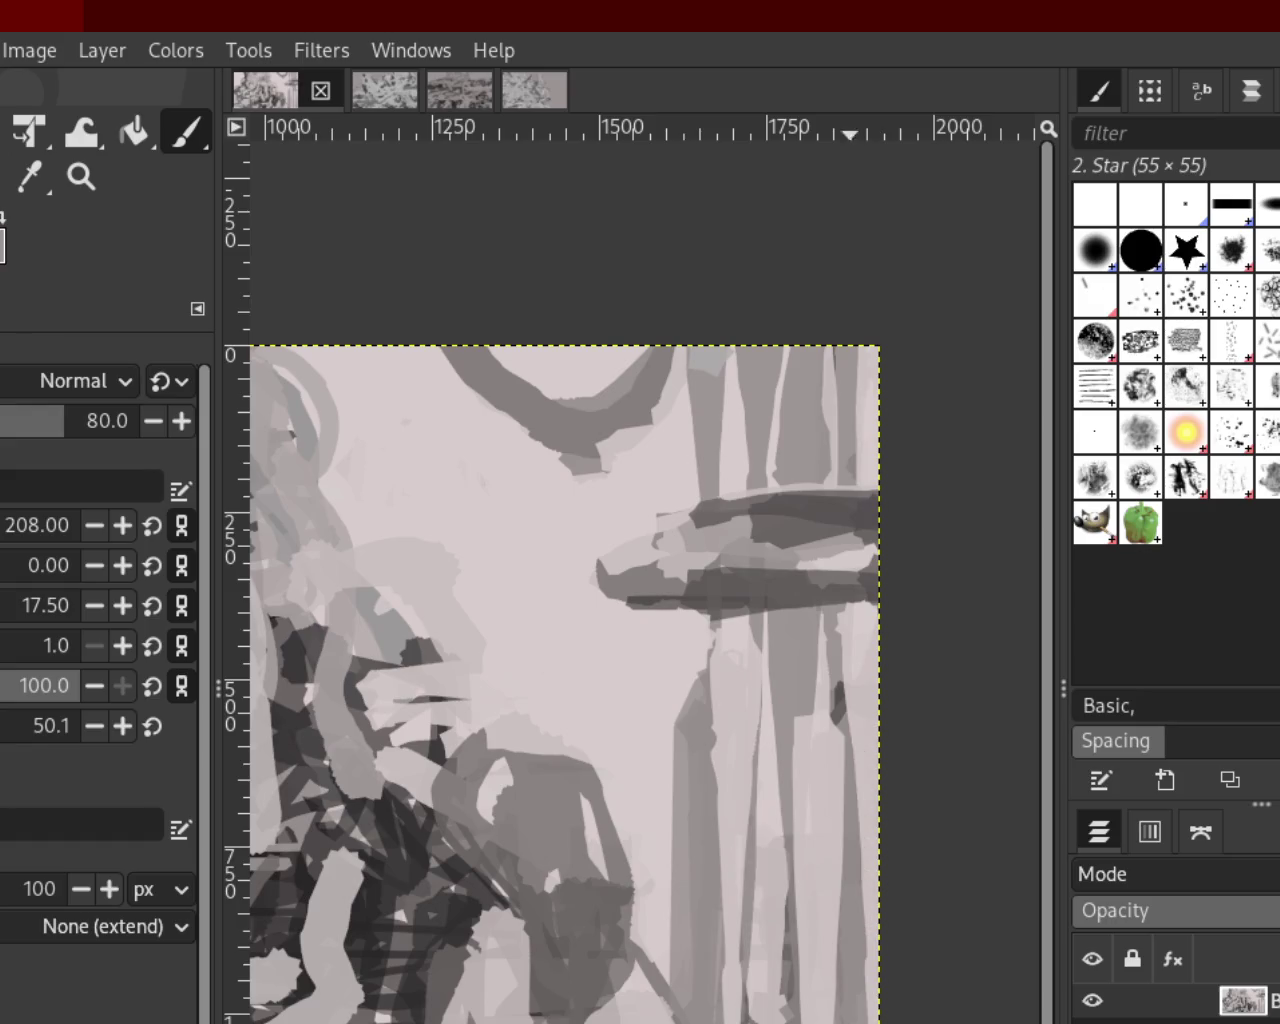
key("ctrl+z")
left_click_drag(903, 648, 873, 990)
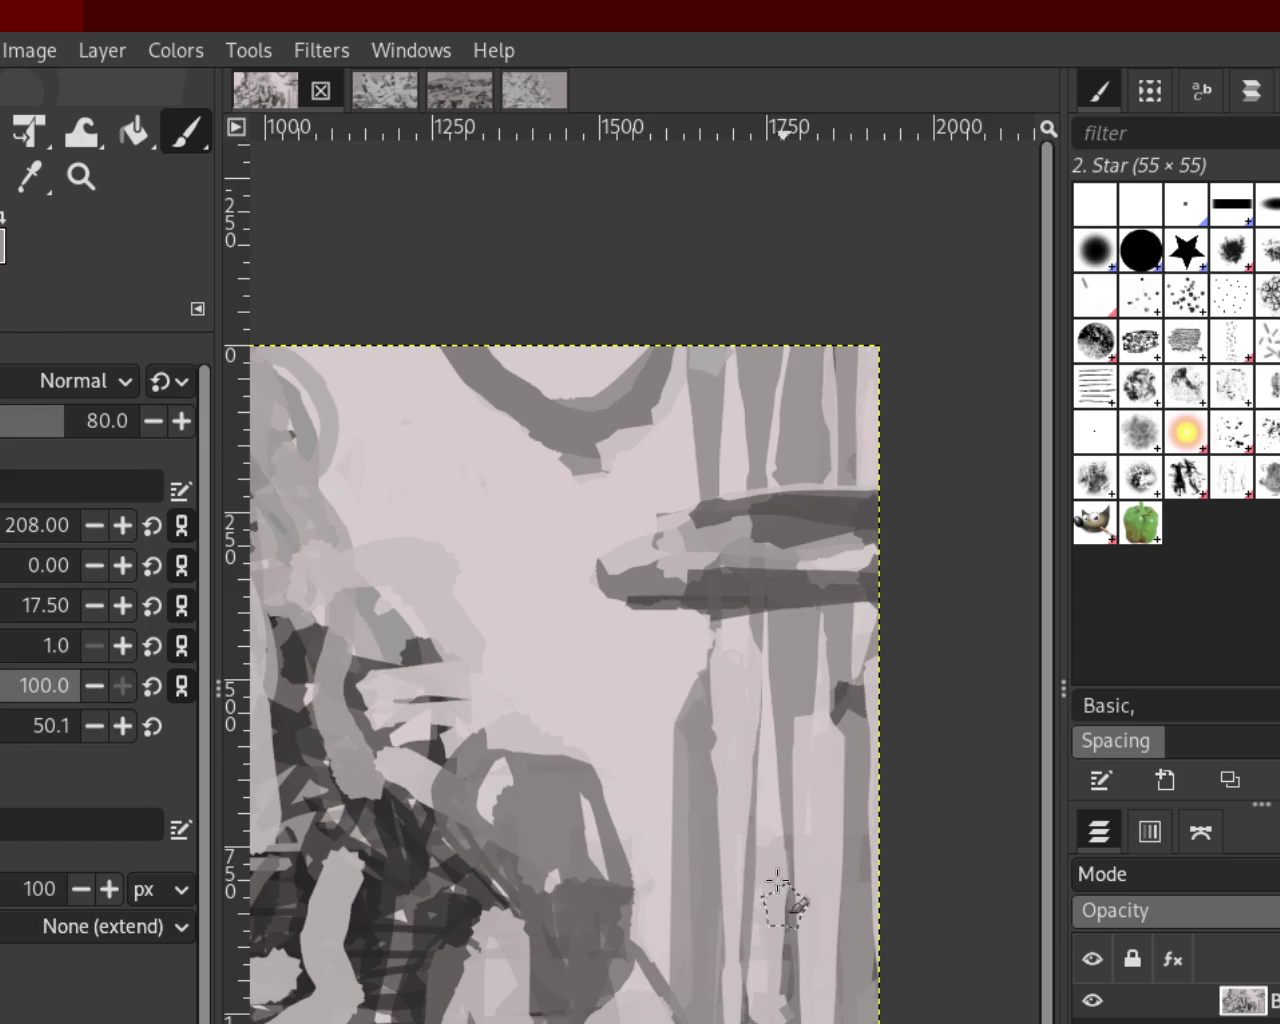
Brighten the grey columns along the top edge and at the top right
left_click_drag(735, 455, 772, 340)
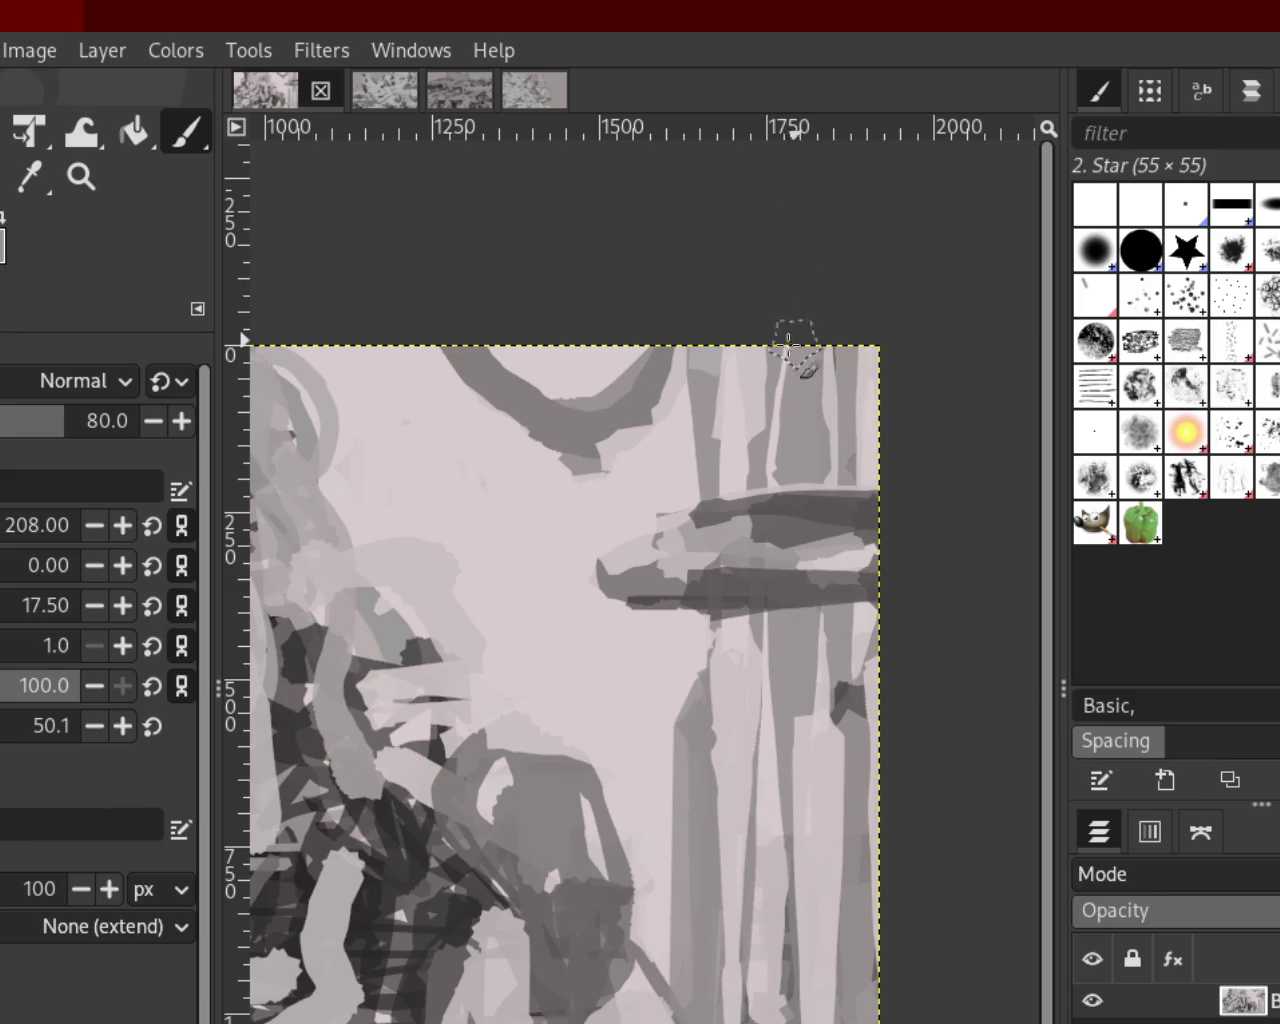
key("ctrl+z")
left_click_drag(700, 370, 731, 490)
key("ctrl+z")
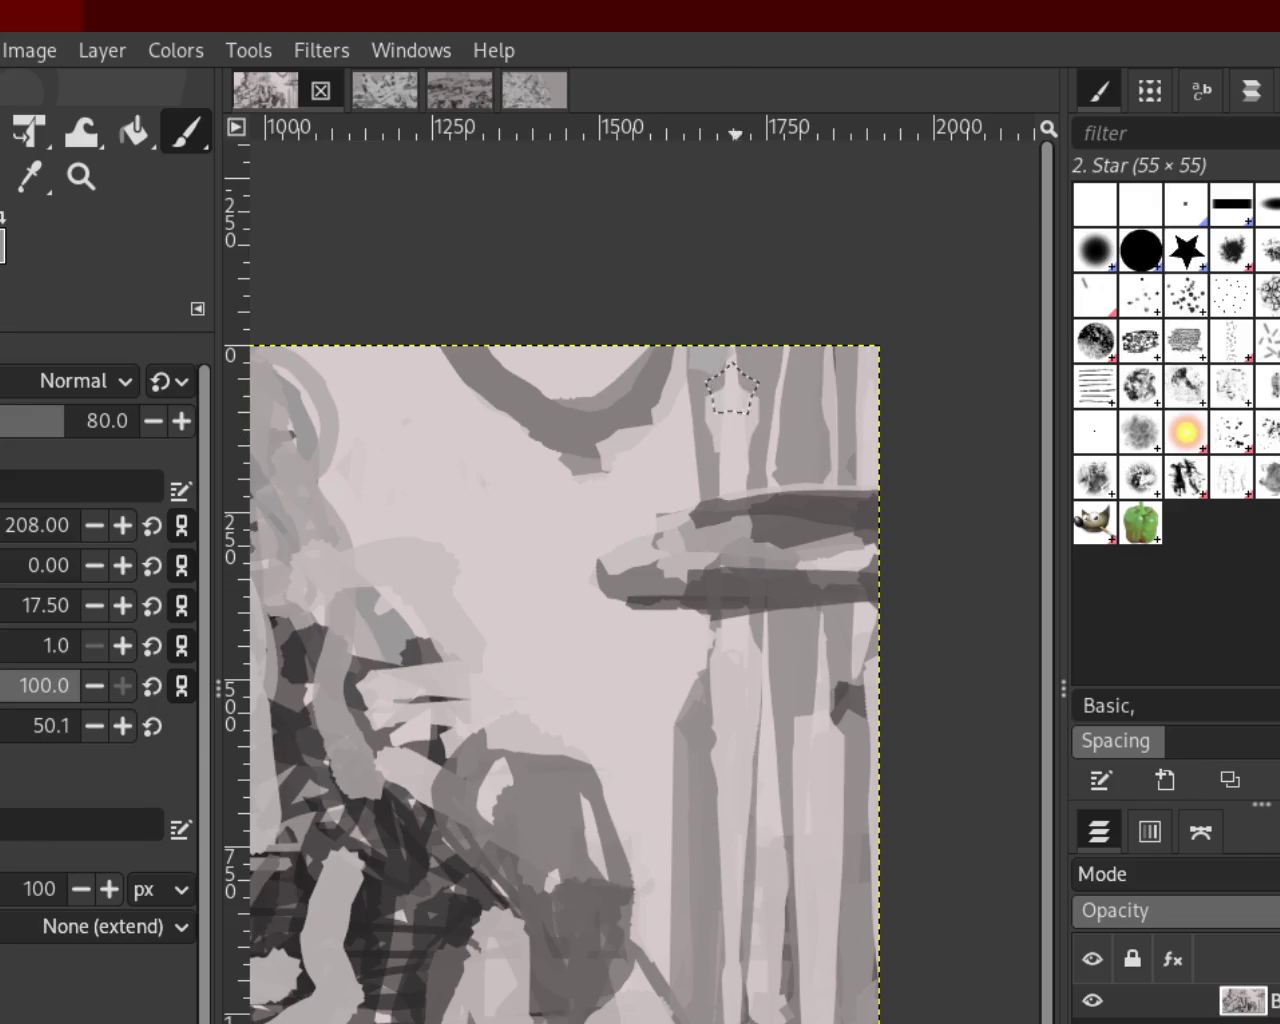
left_click_drag(846, 445, 865, 340)
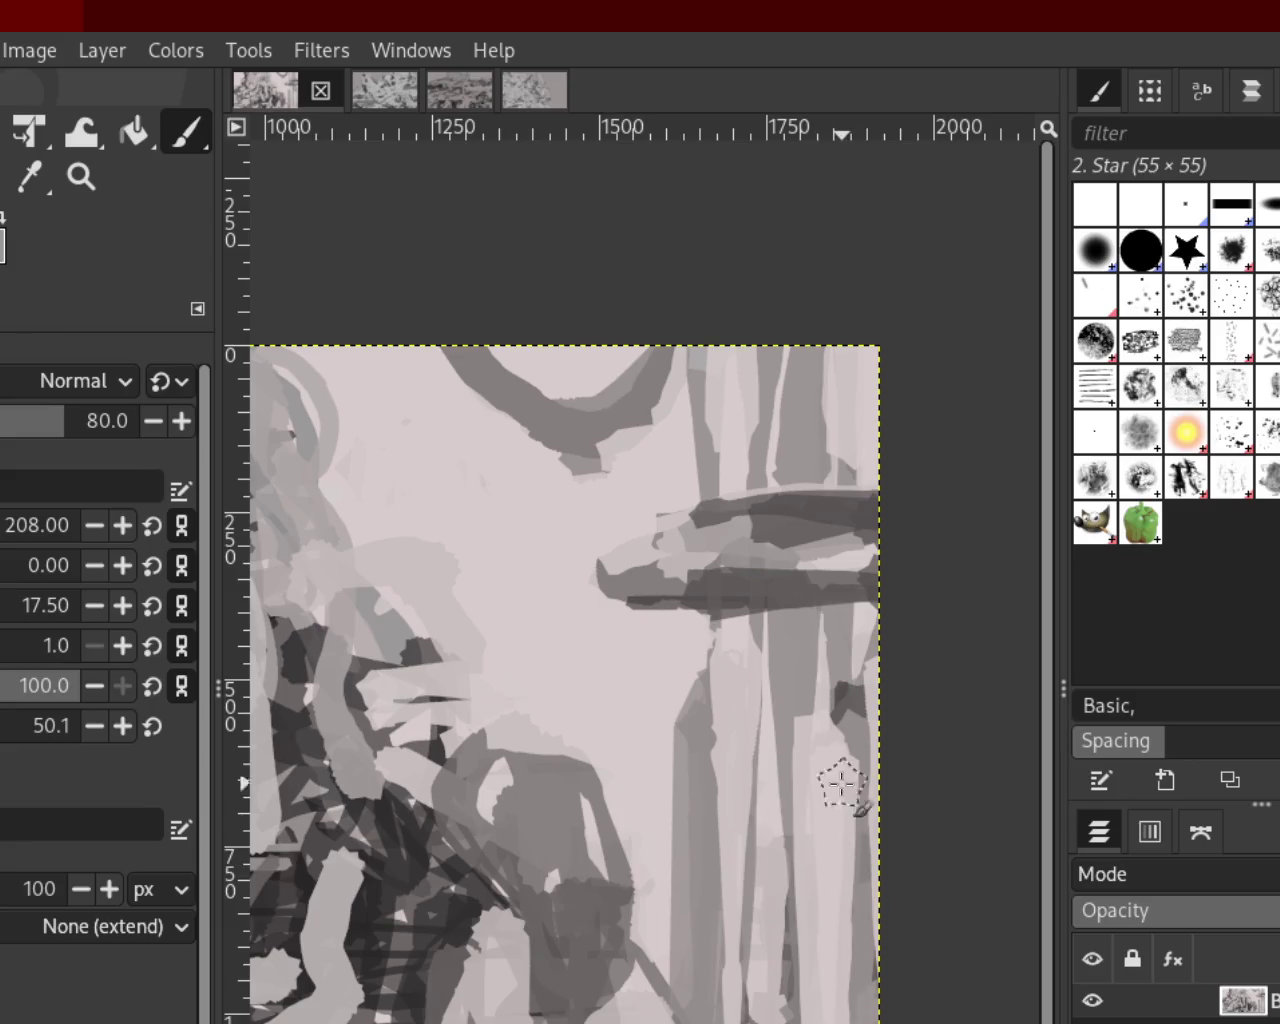
Lighten the strip near the right edge and the lower columns with vertical strokes
left_click_drag(843, 787, 855, 1020)
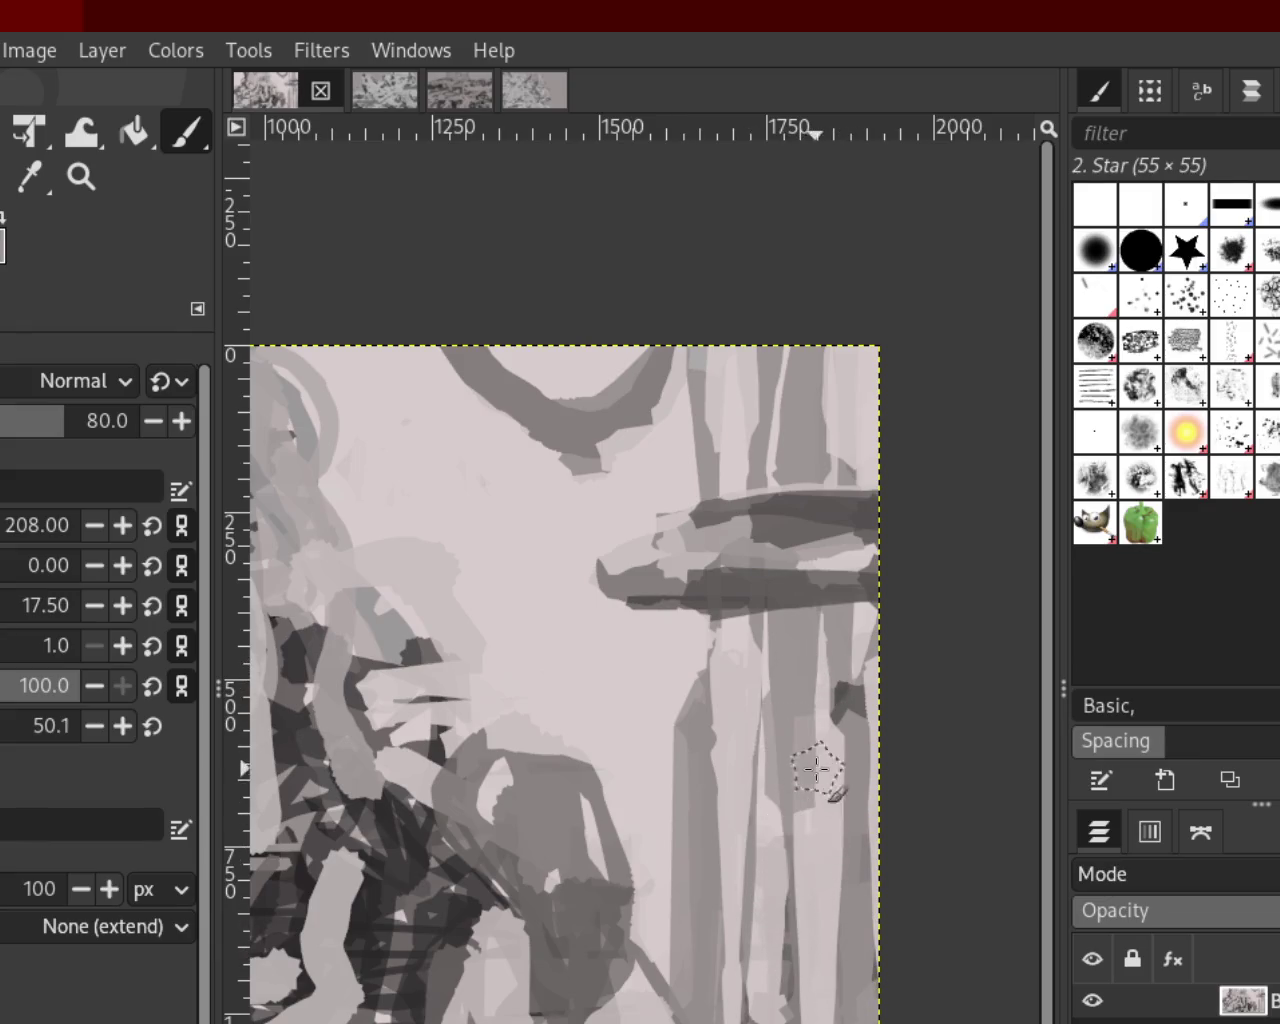
left_click_drag(843, 750, 850, 1020)
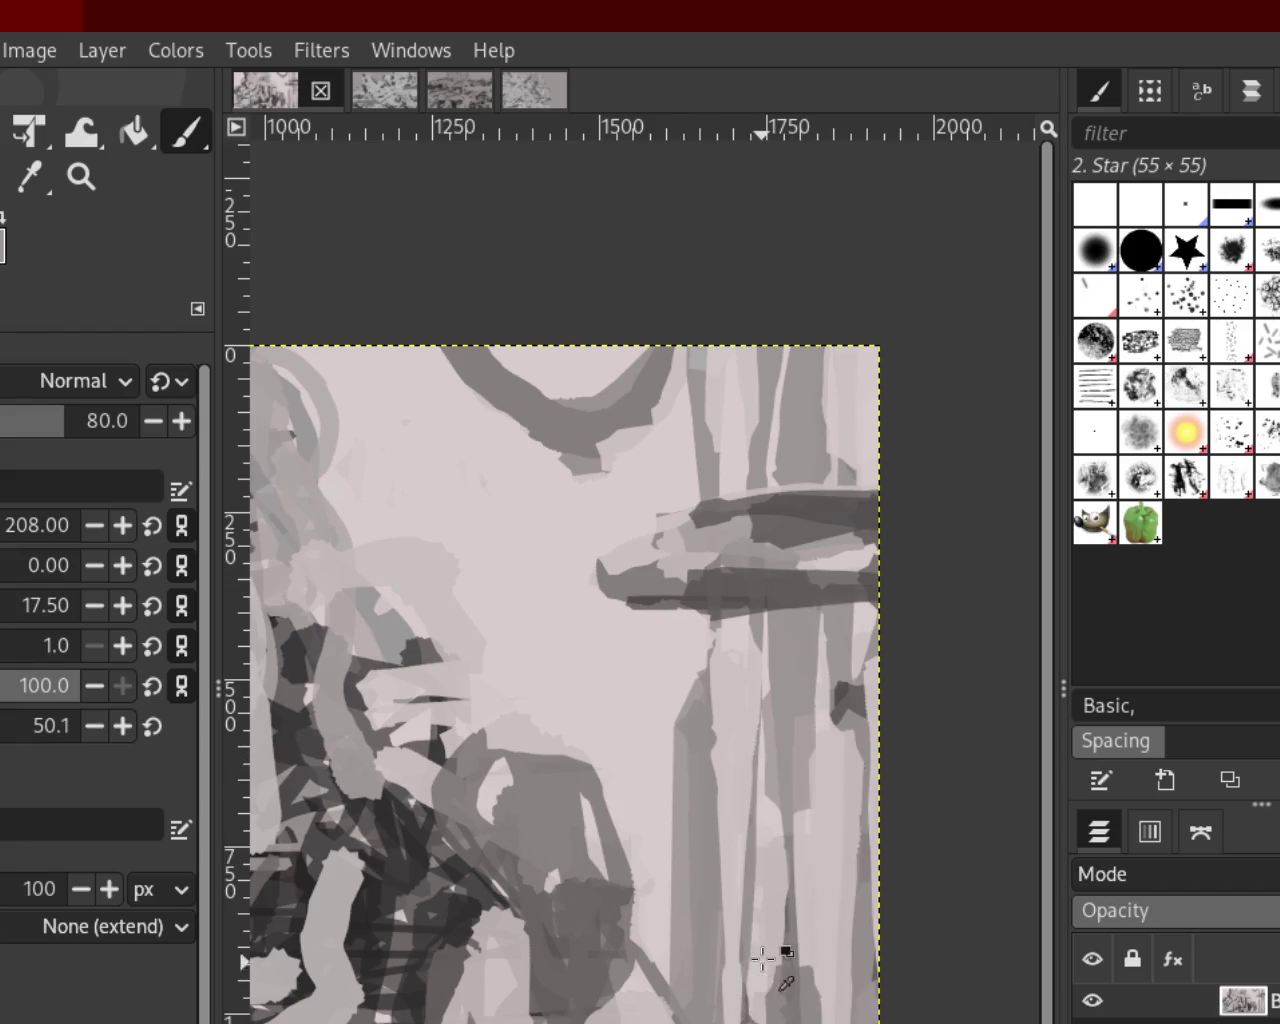
left_click_drag(749, 820, 748, 1020)
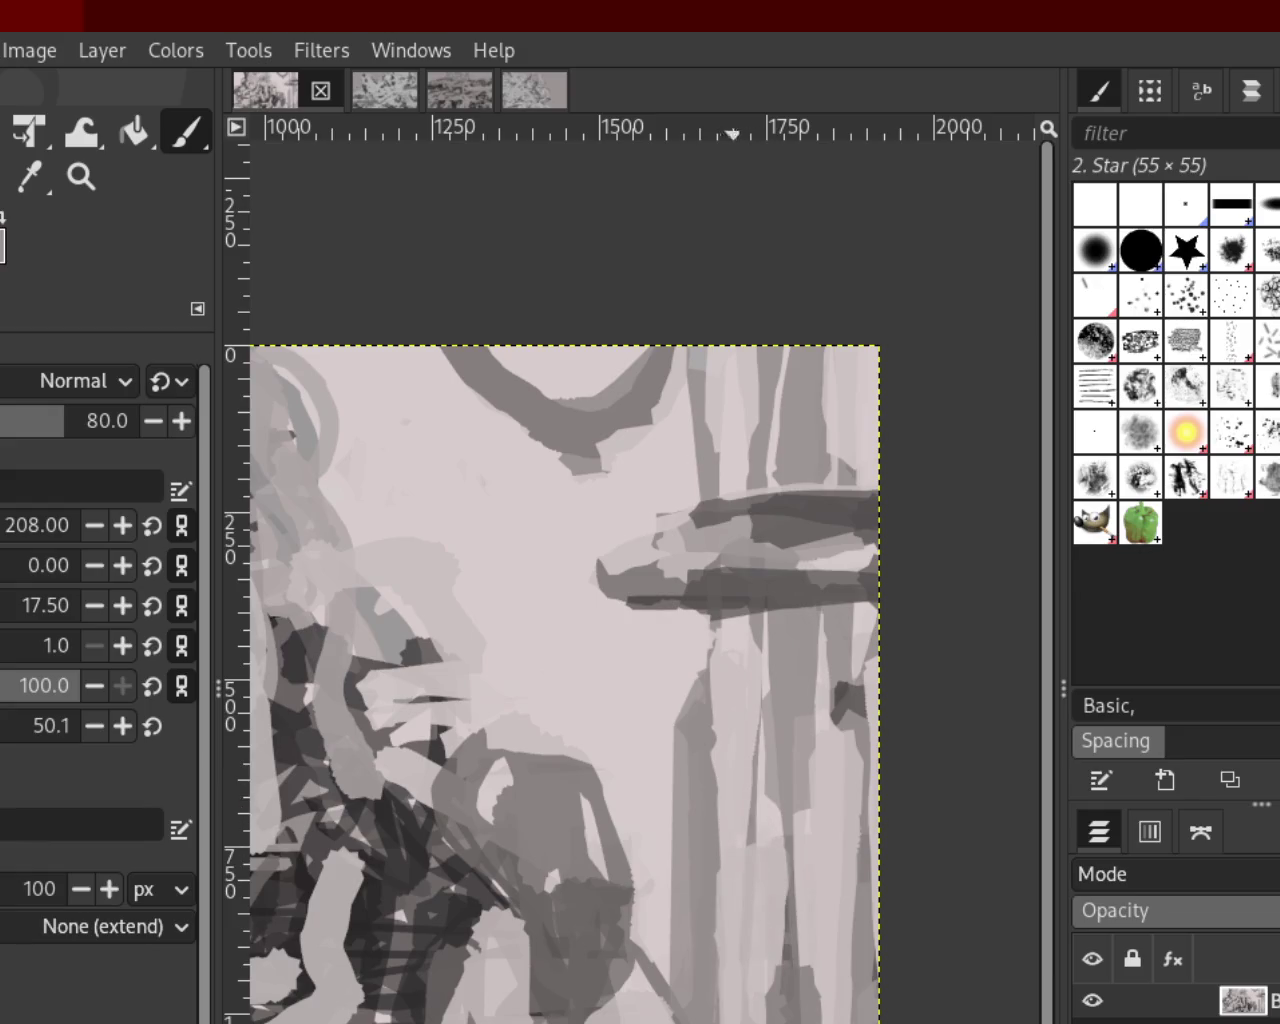
left_click_drag(738, 731, 760, 1020)
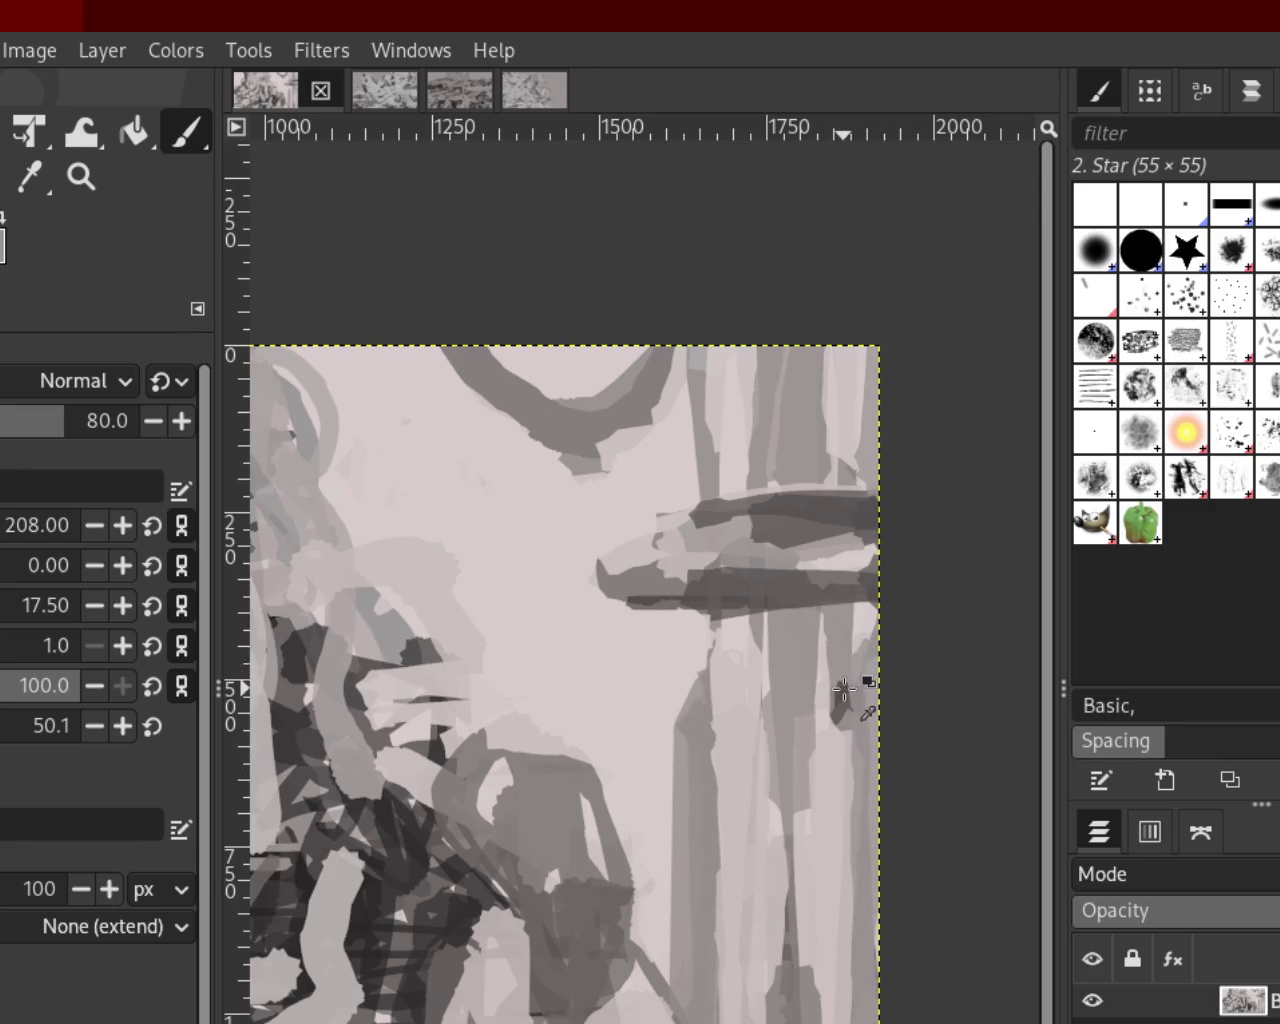
Lighten the dark area near the right edge and the lower-right column; discard trial strokes near the top
left_click_drag(845, 678, 848, 795)
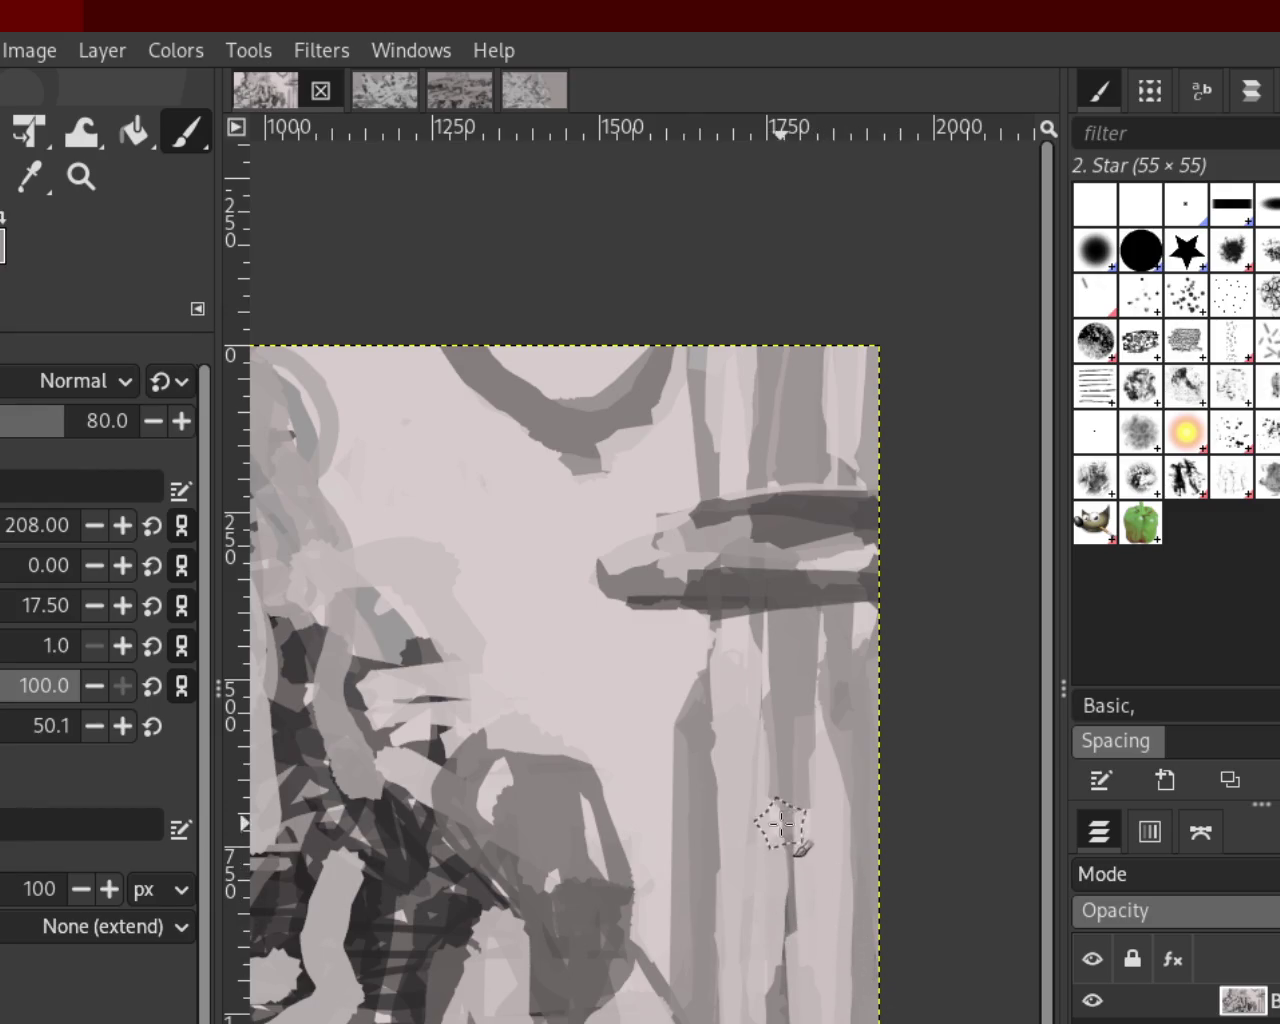
left_click_drag(783, 858, 780, 1020)
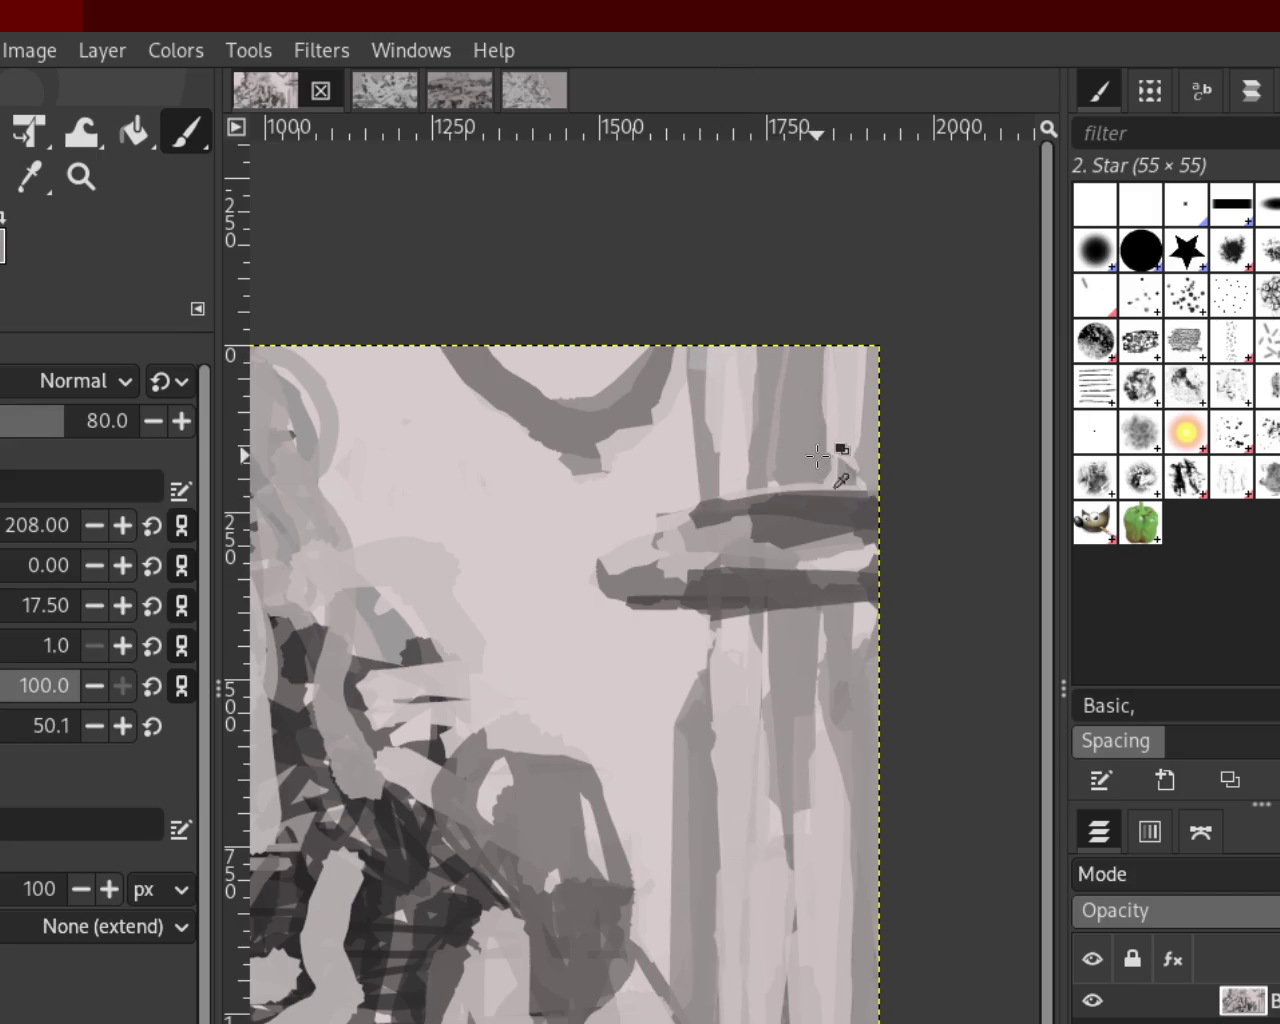
left_click_drag(830, 480, 815, 350)
key("ctrl+z")
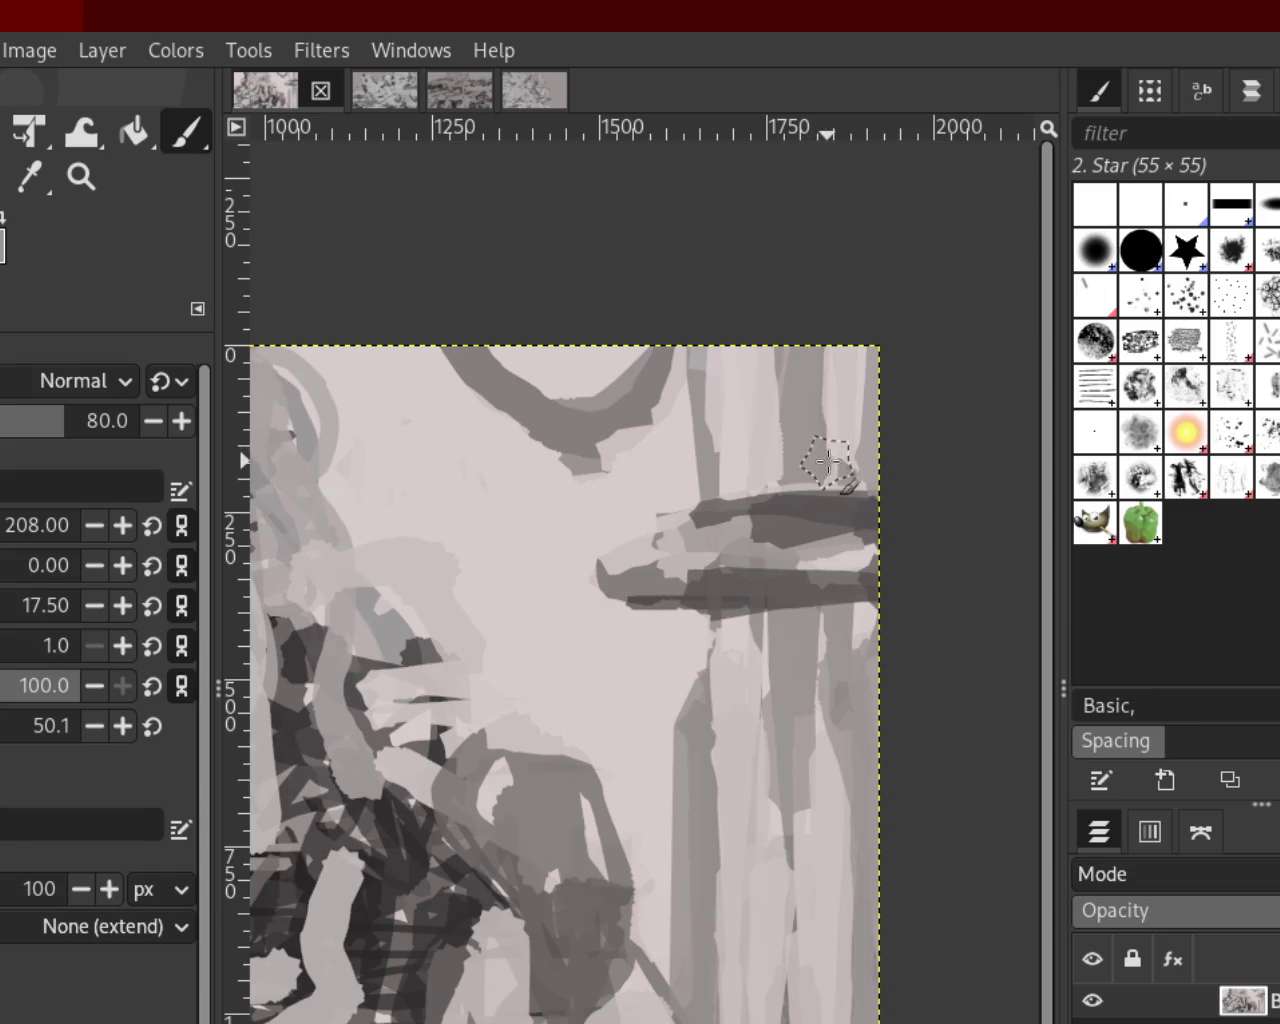
key("ctrl+z")
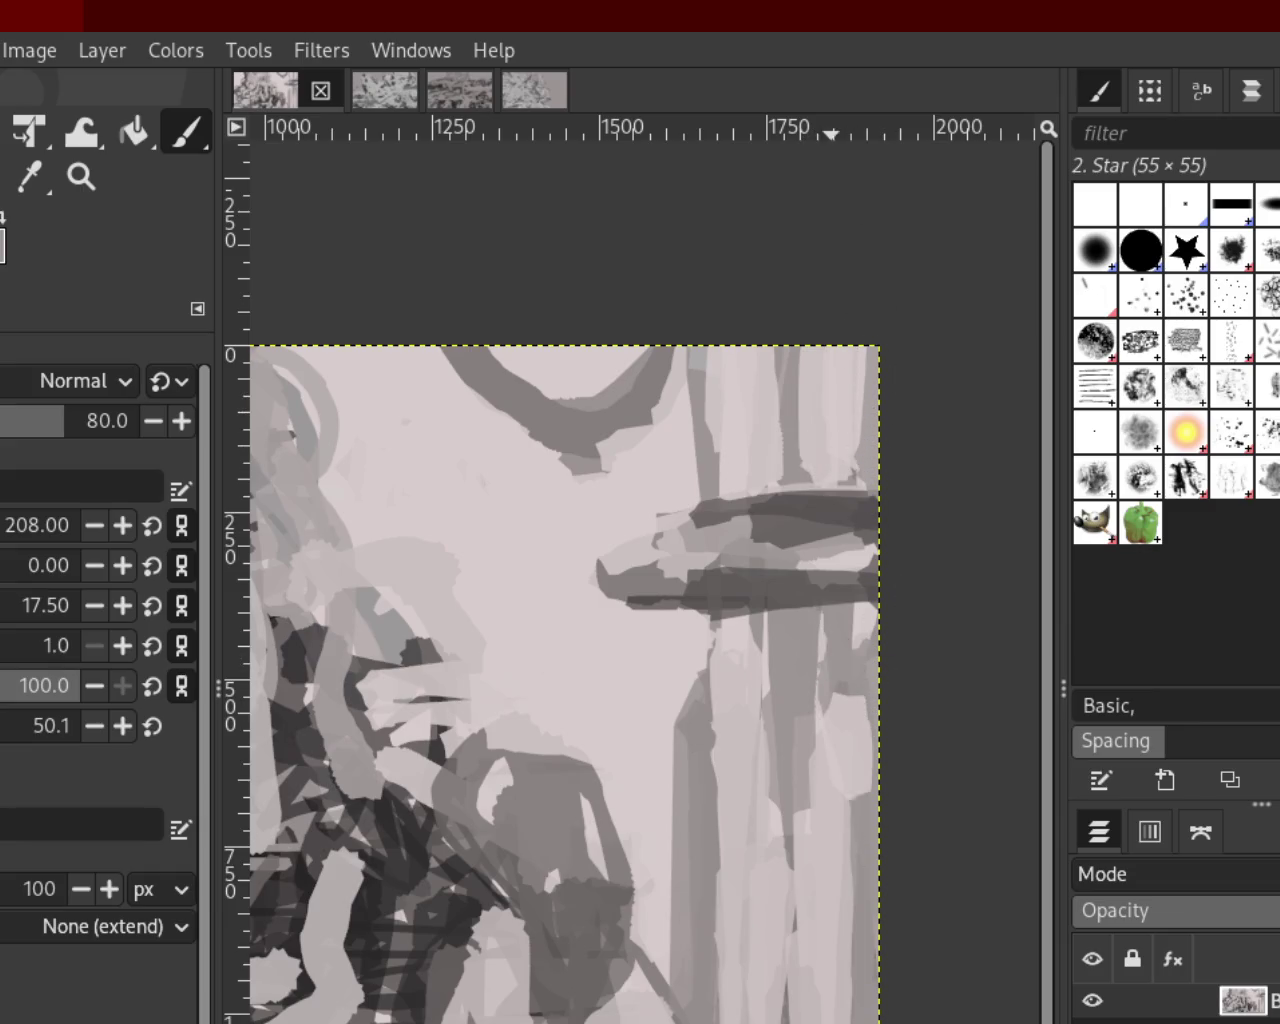
key("ctrl+z")
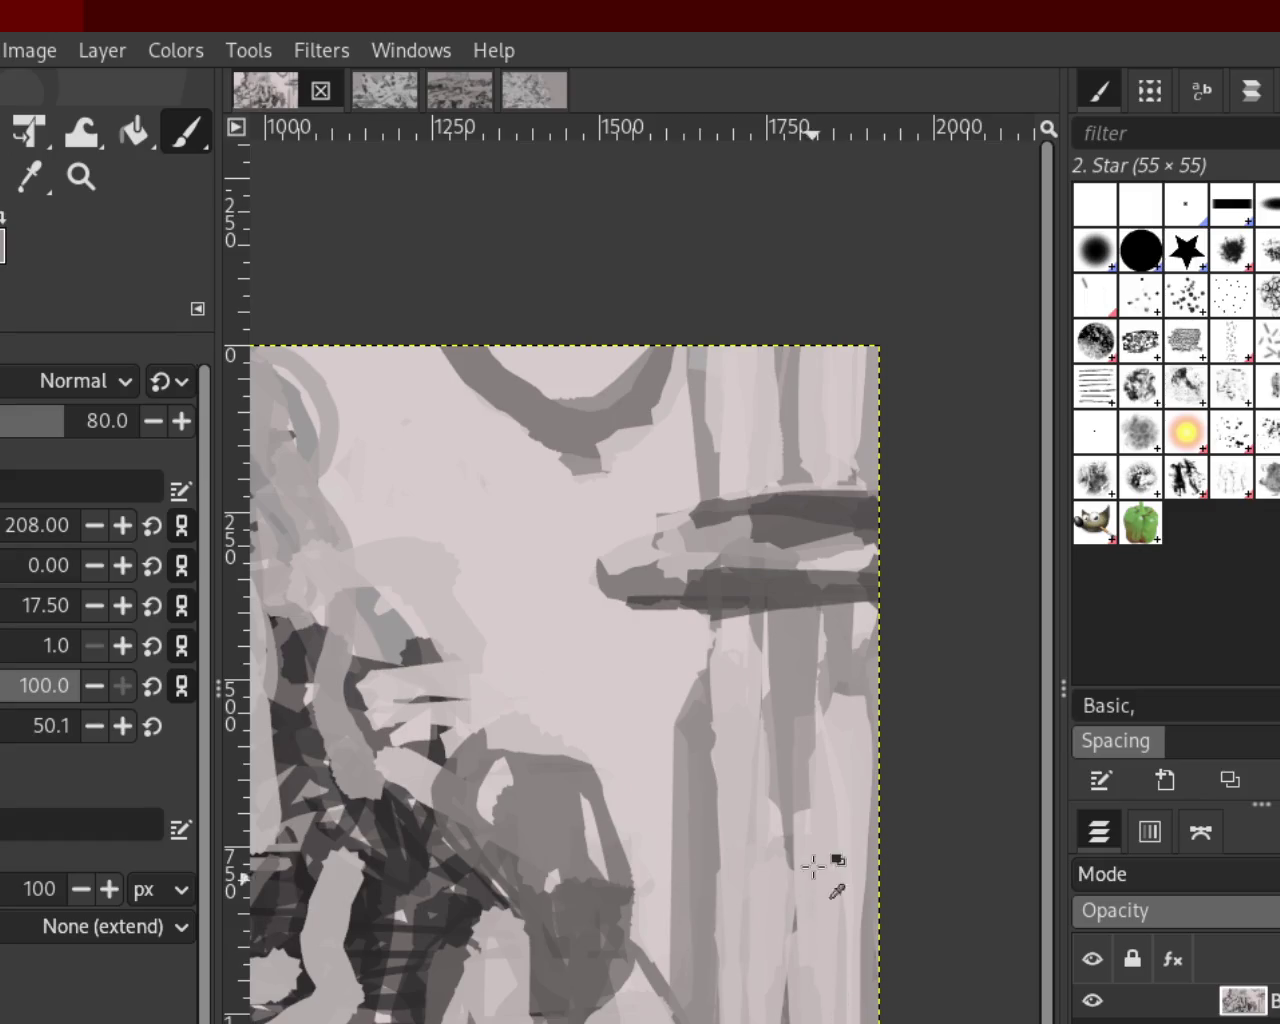
left_click_drag(786, 350, 803, 622)
key("ctrl+z")
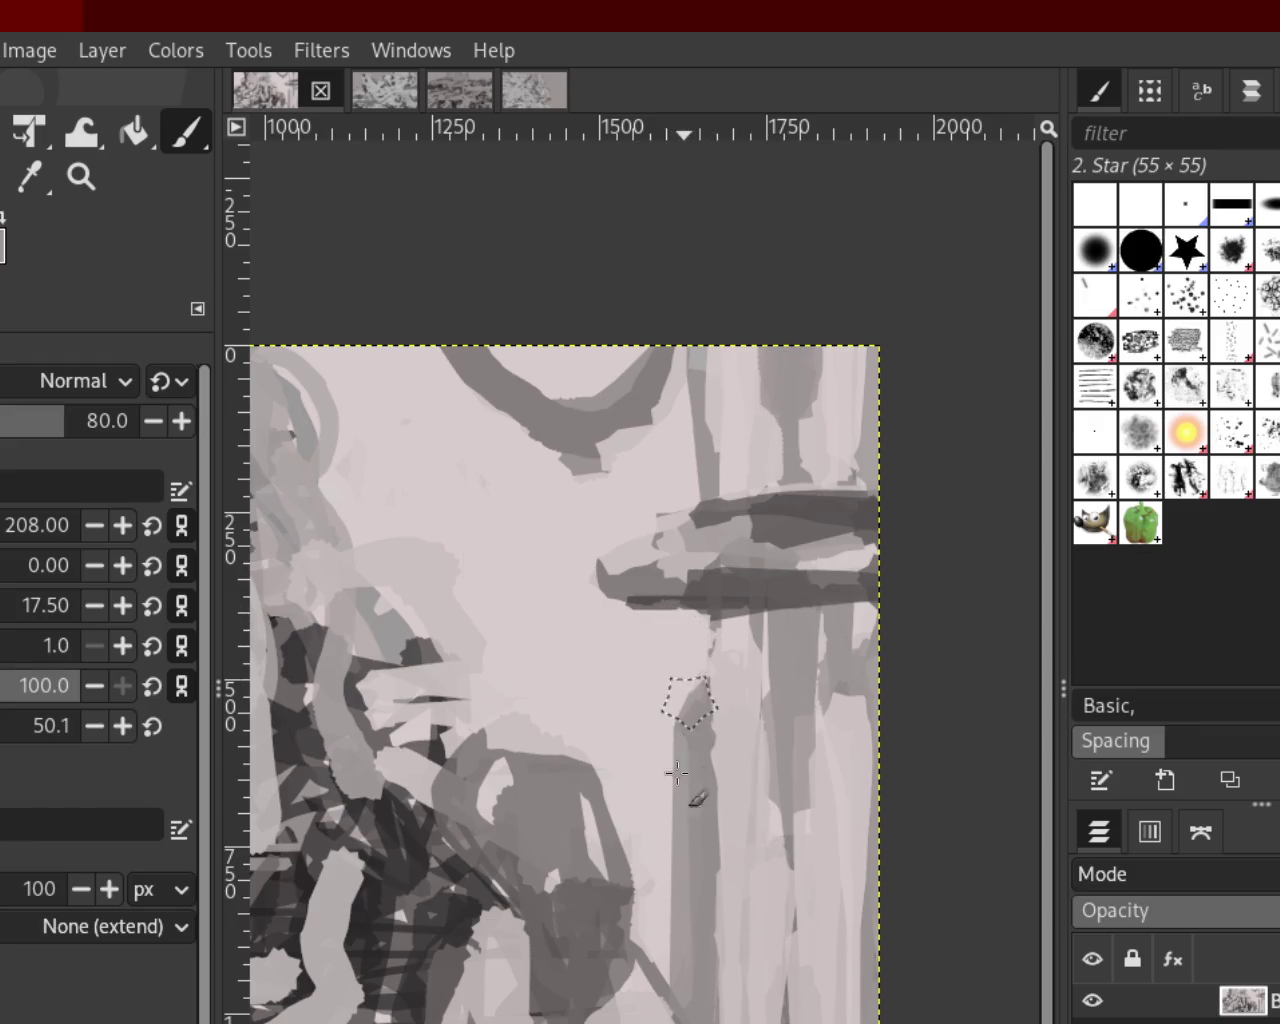
Paint a darker vertical stroke up to the top edge and keep it
left_click_drag(700, 463, 688, 235)
key("ctrl+z")
key("ctrl+y")
key("ctrl+z")
key("ctrl+y")
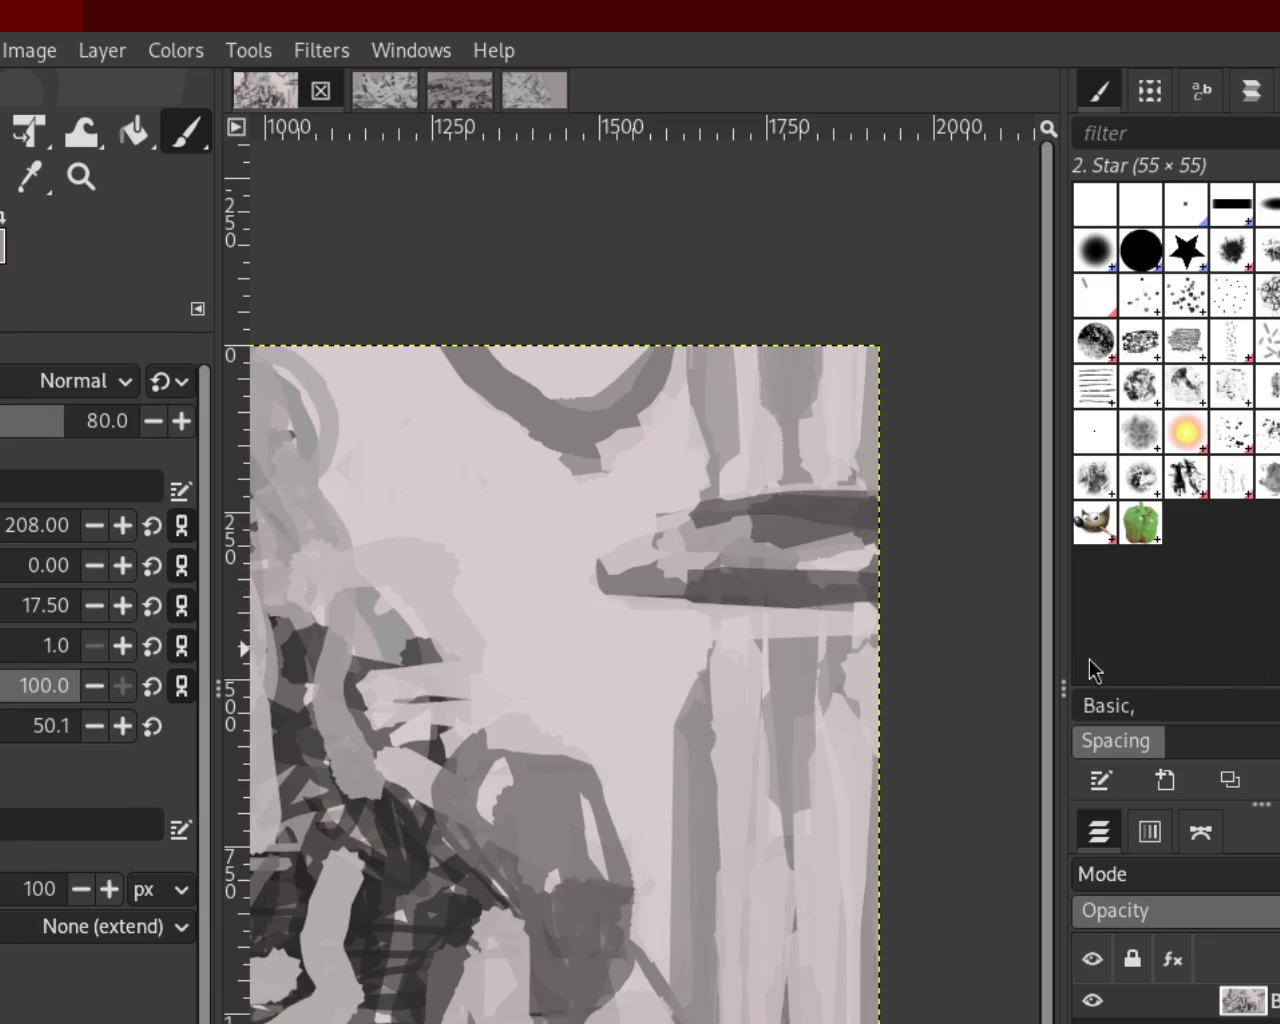
Lighten the column below the dark bar and paint across the bar's lower edge
left_click_drag(555, 613, 880, 640)
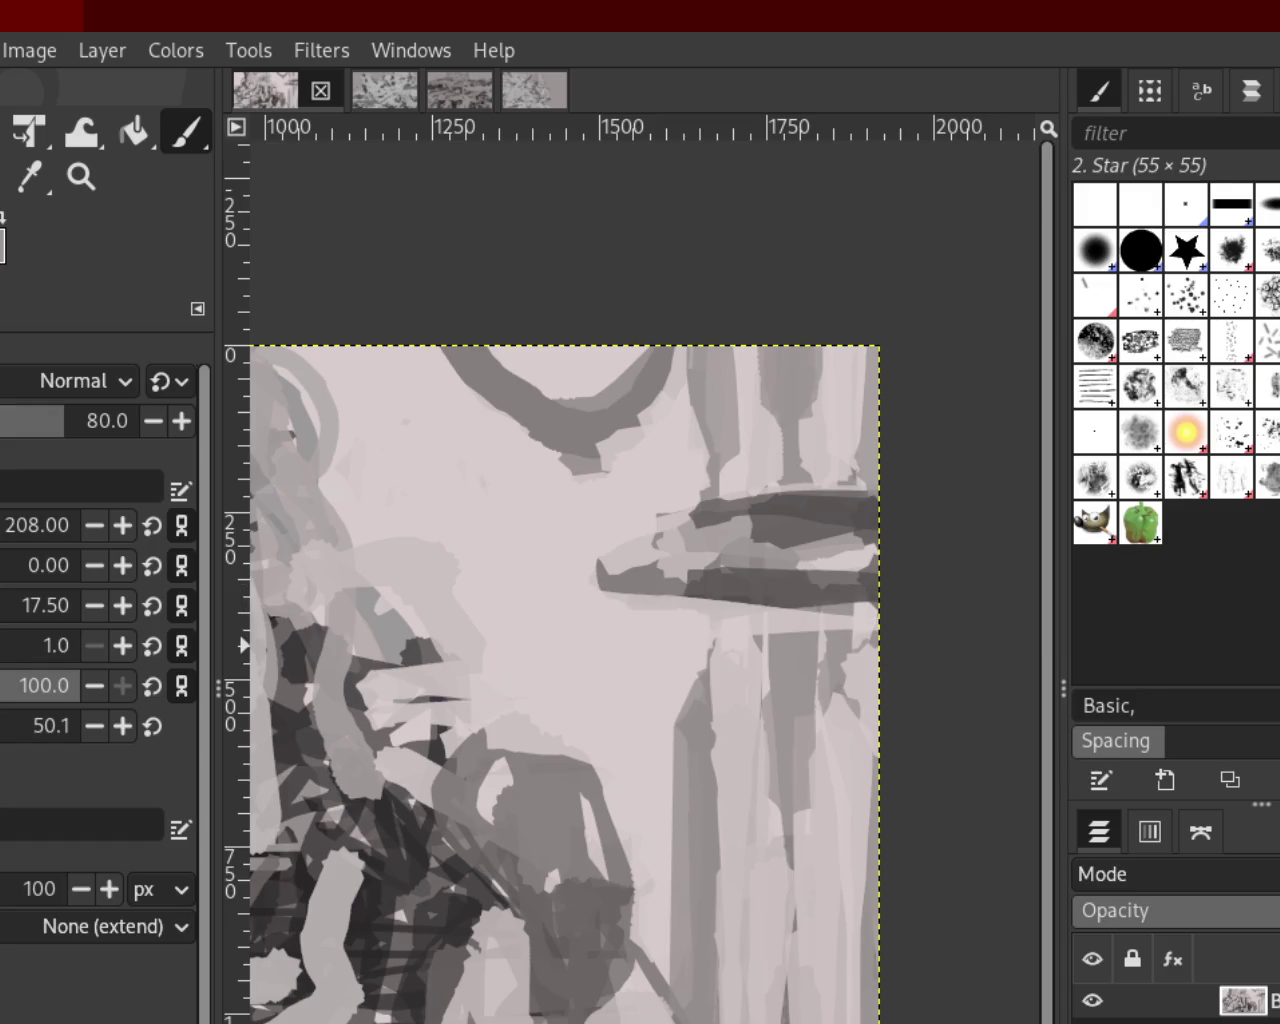
key("ctrl+z")
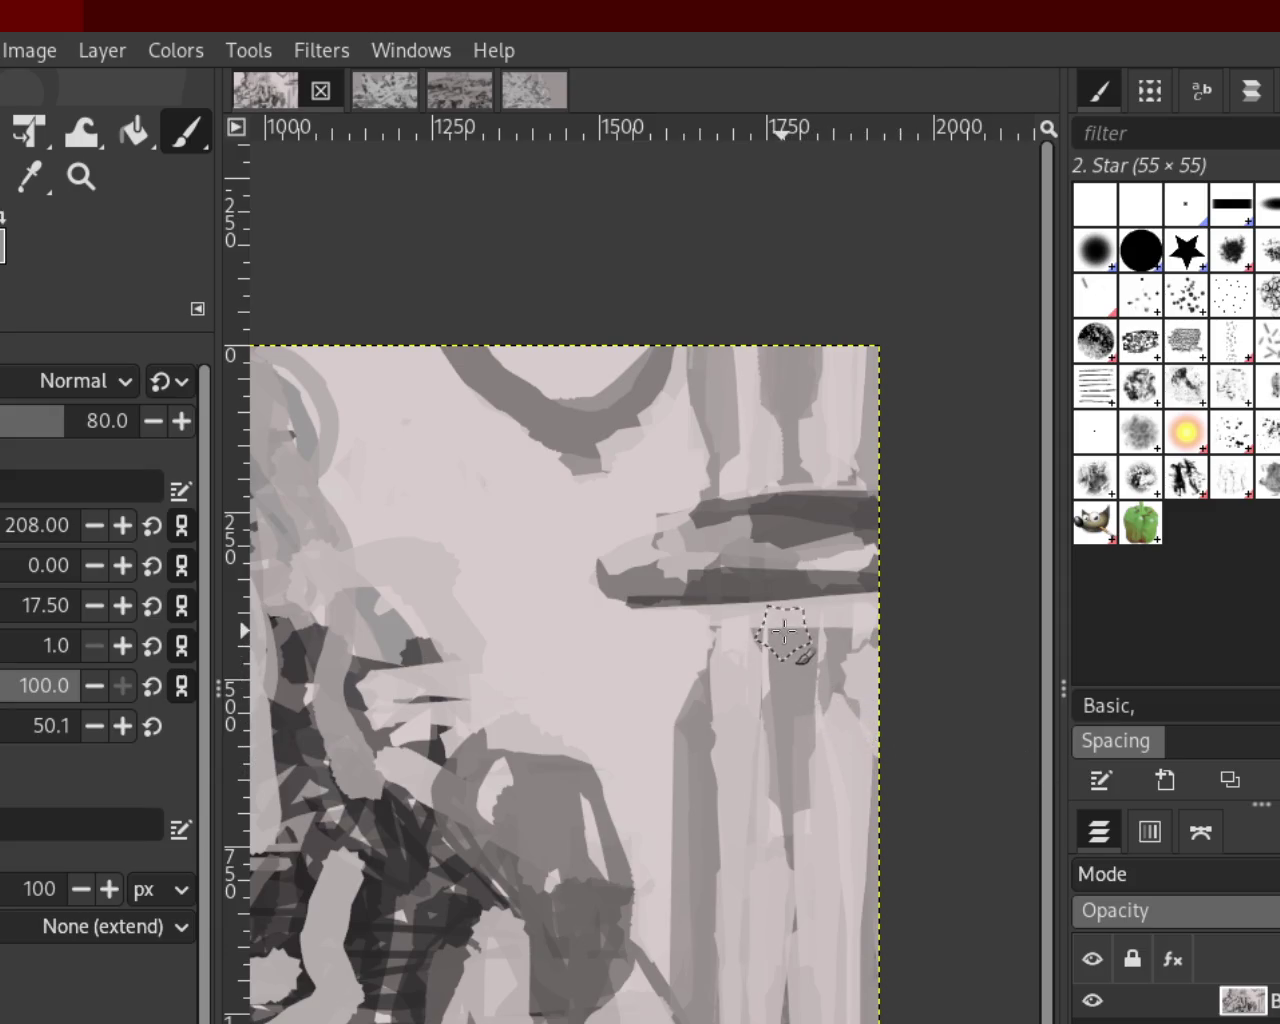
left_click_drag(800, 643, 791, 749)
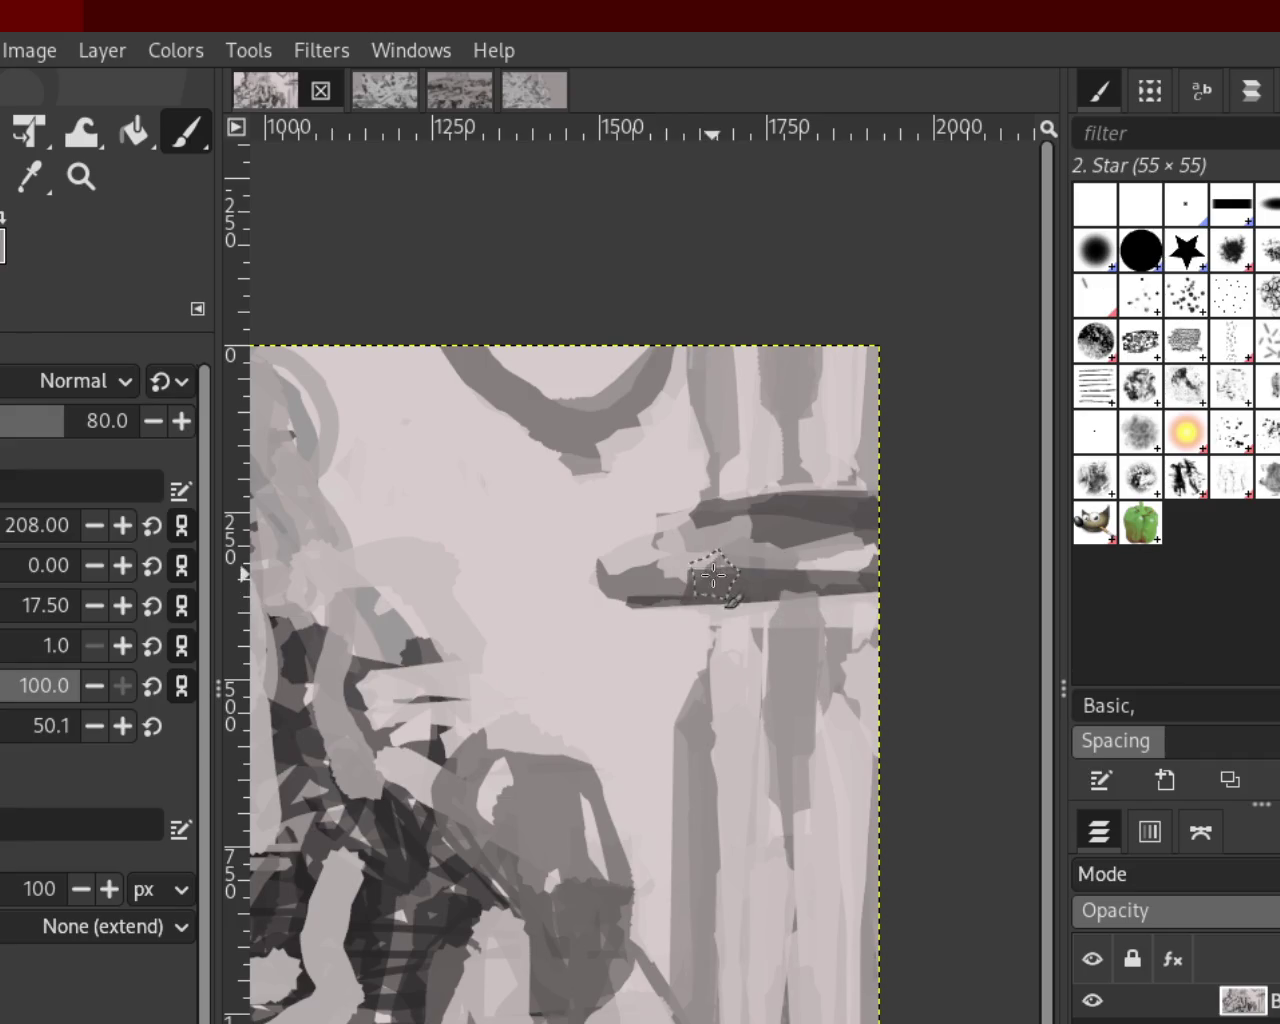
left_click_drag(686, 560, 890, 575)
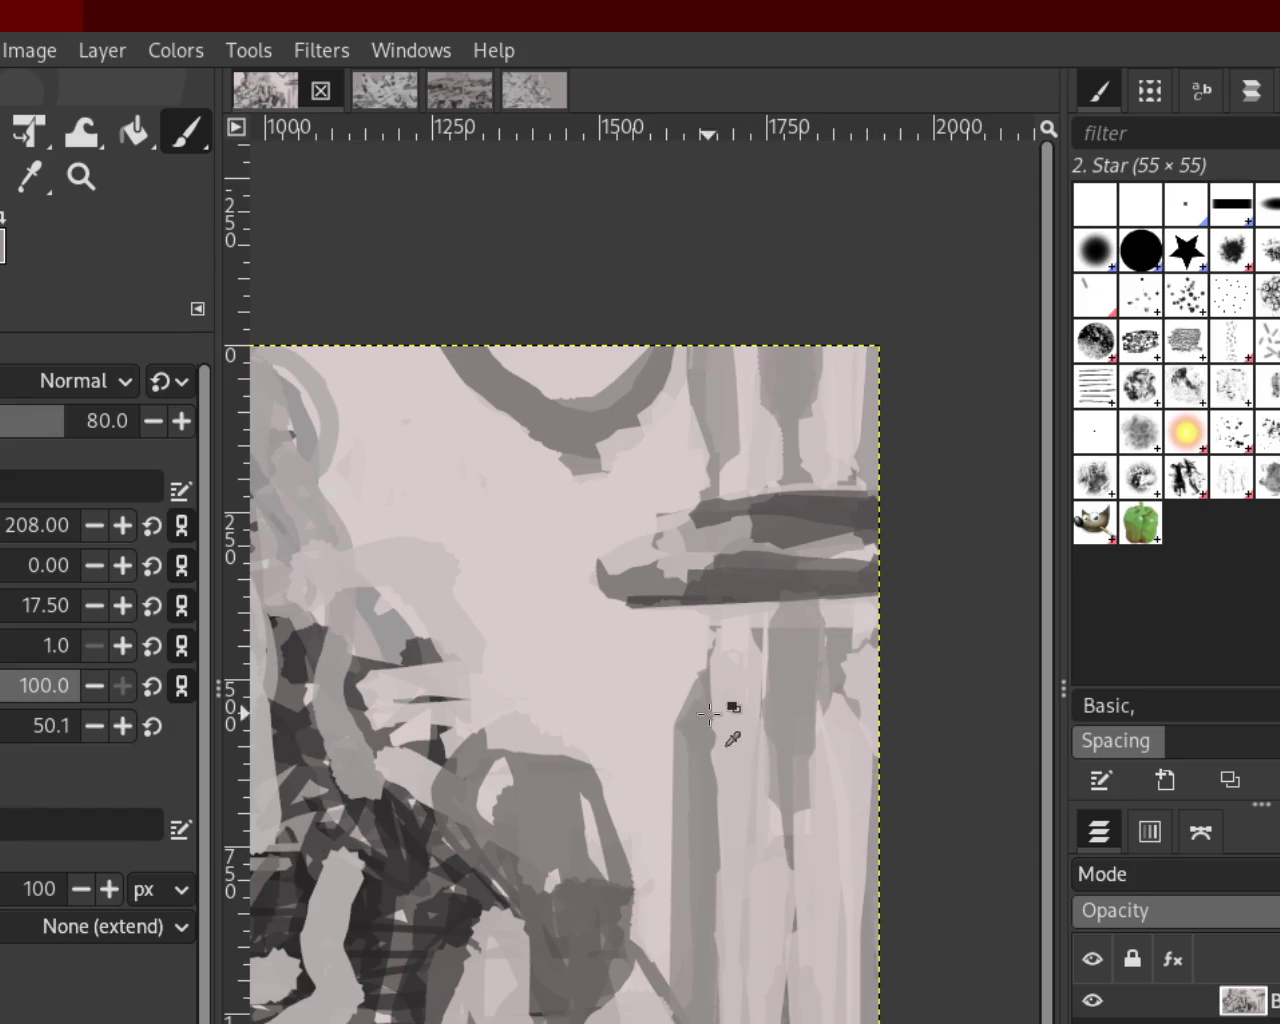
Paint a tall grey vertical stroke below the bar, retrying it several times
left_click_drag(700, 690, 700, 860)
left_click_drag(700, 630, 700, 940)
key("ctrl+z")
left_click_drag(723, 640, 720, 820)
key("ctrl+z")
left_click_drag(720, 740, 687, 920)
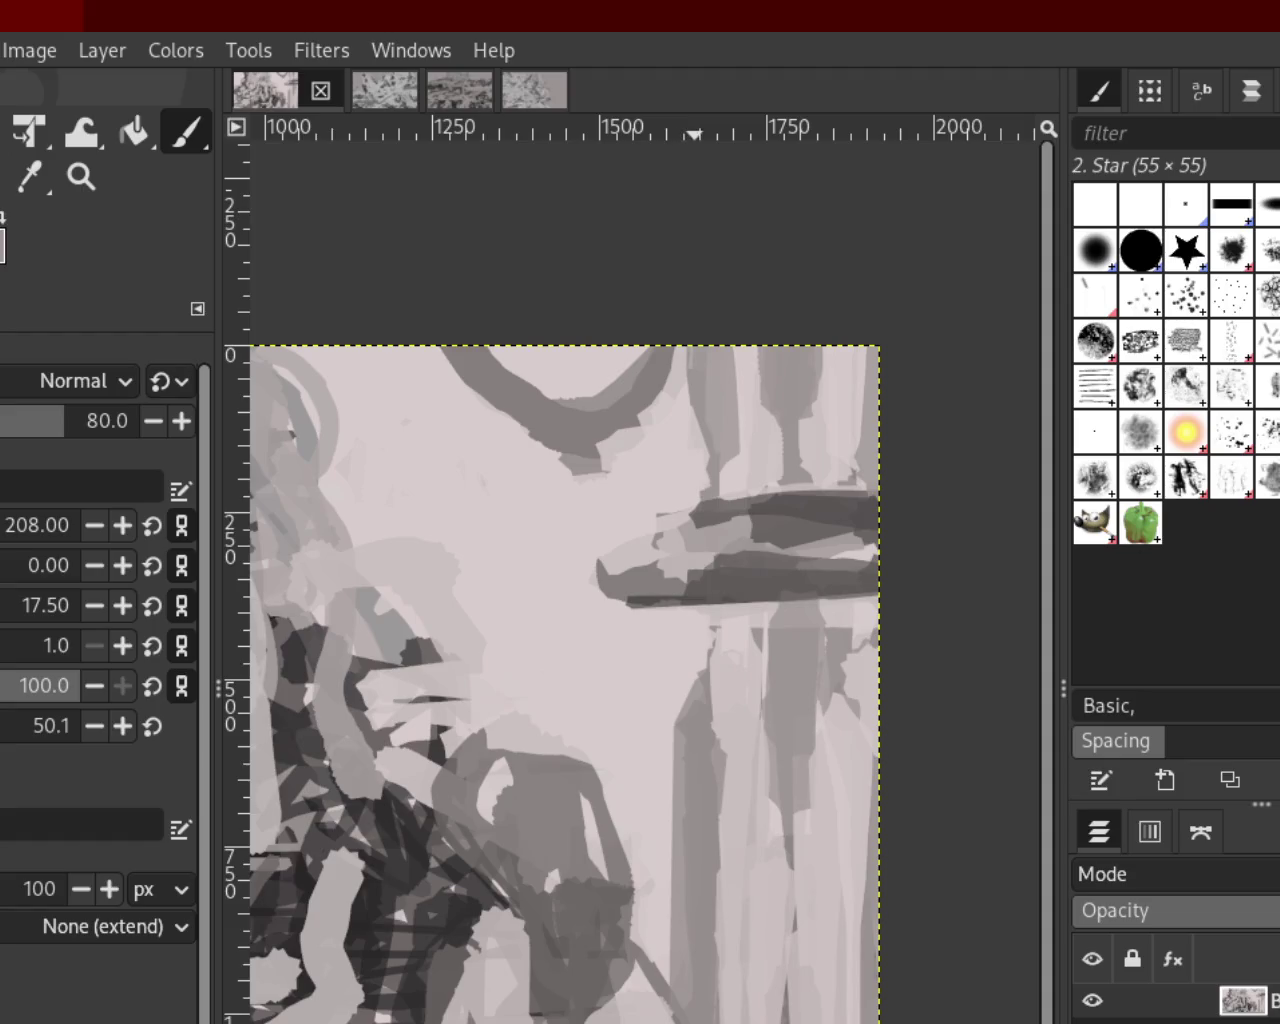
left_click_drag(714, 720, 700, 945)
key("ctrl+z")
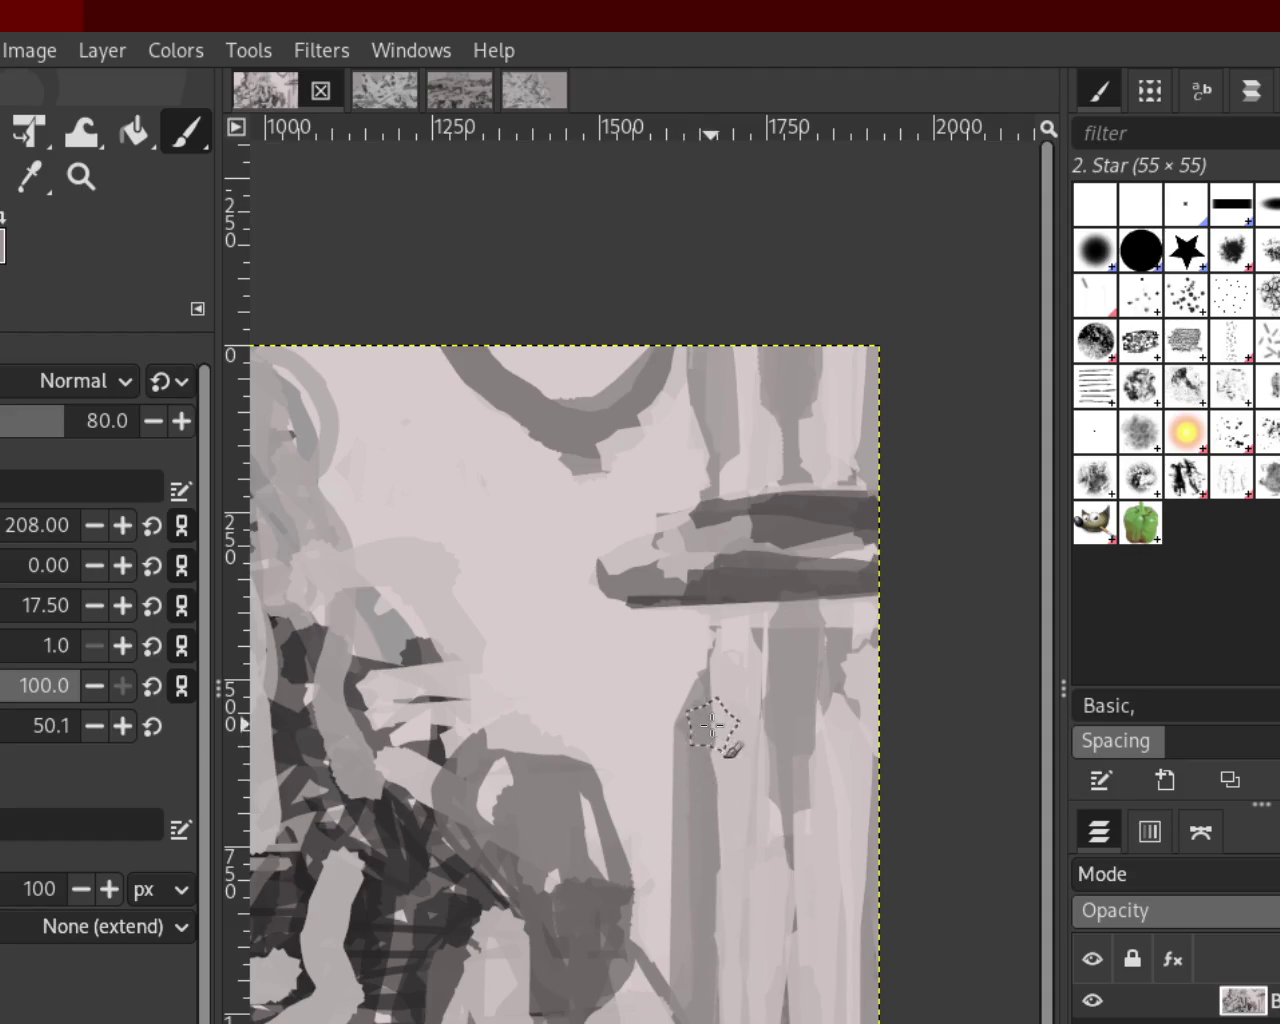
Settle a darker grey vertical stroke running from below the bar to the bottom edge
left_click_drag(713, 723, 695, 1020)
key("ctrl+z")
left_click_drag(714, 728, 705, 1015)
key("ctrl+z")
left_click_drag(705, 720, 714, 1000)
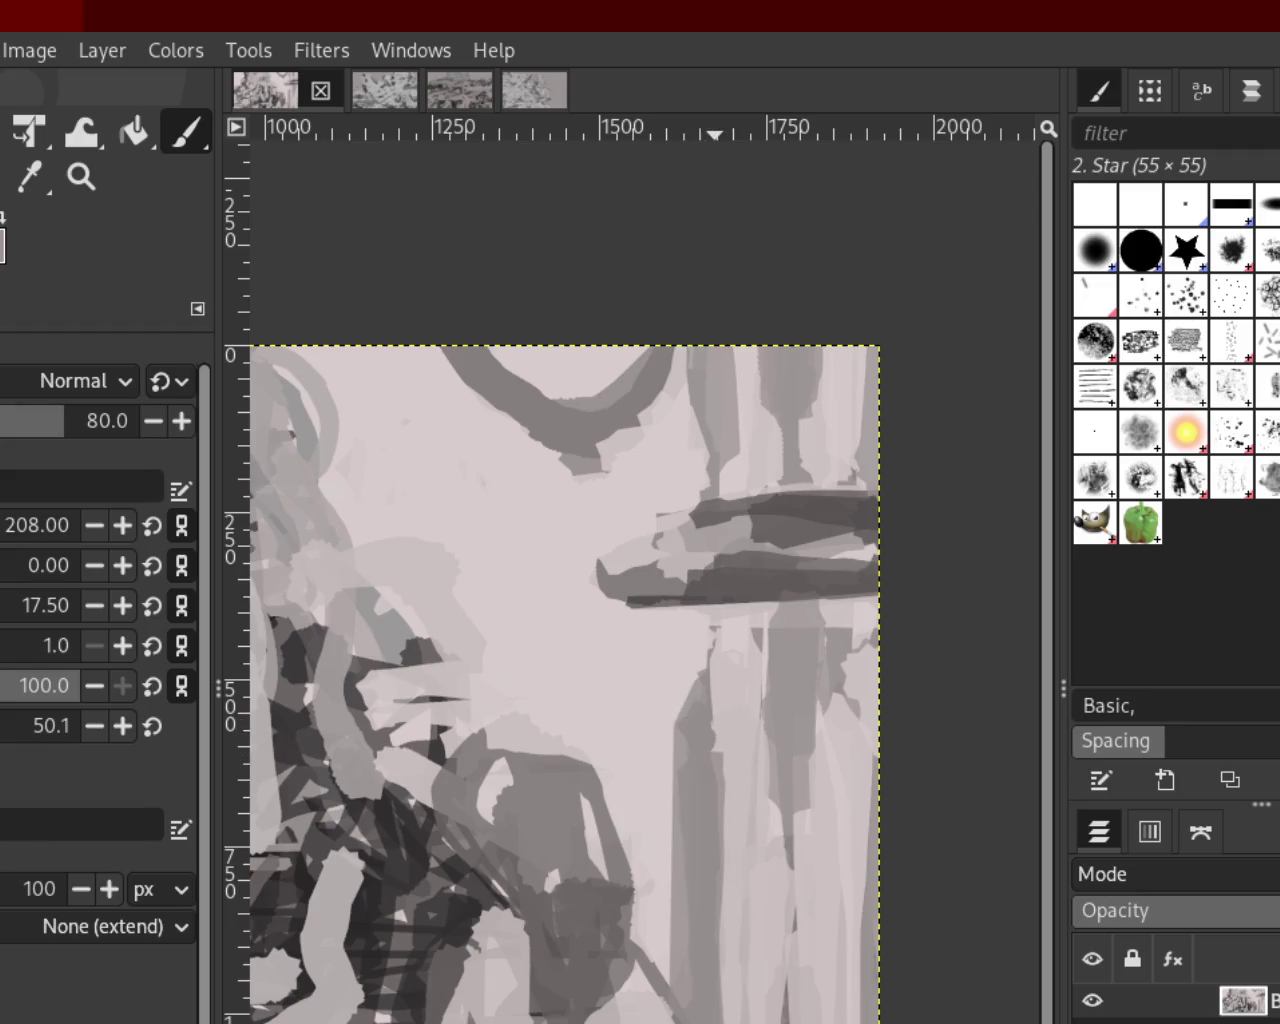
key("ctrl+z")
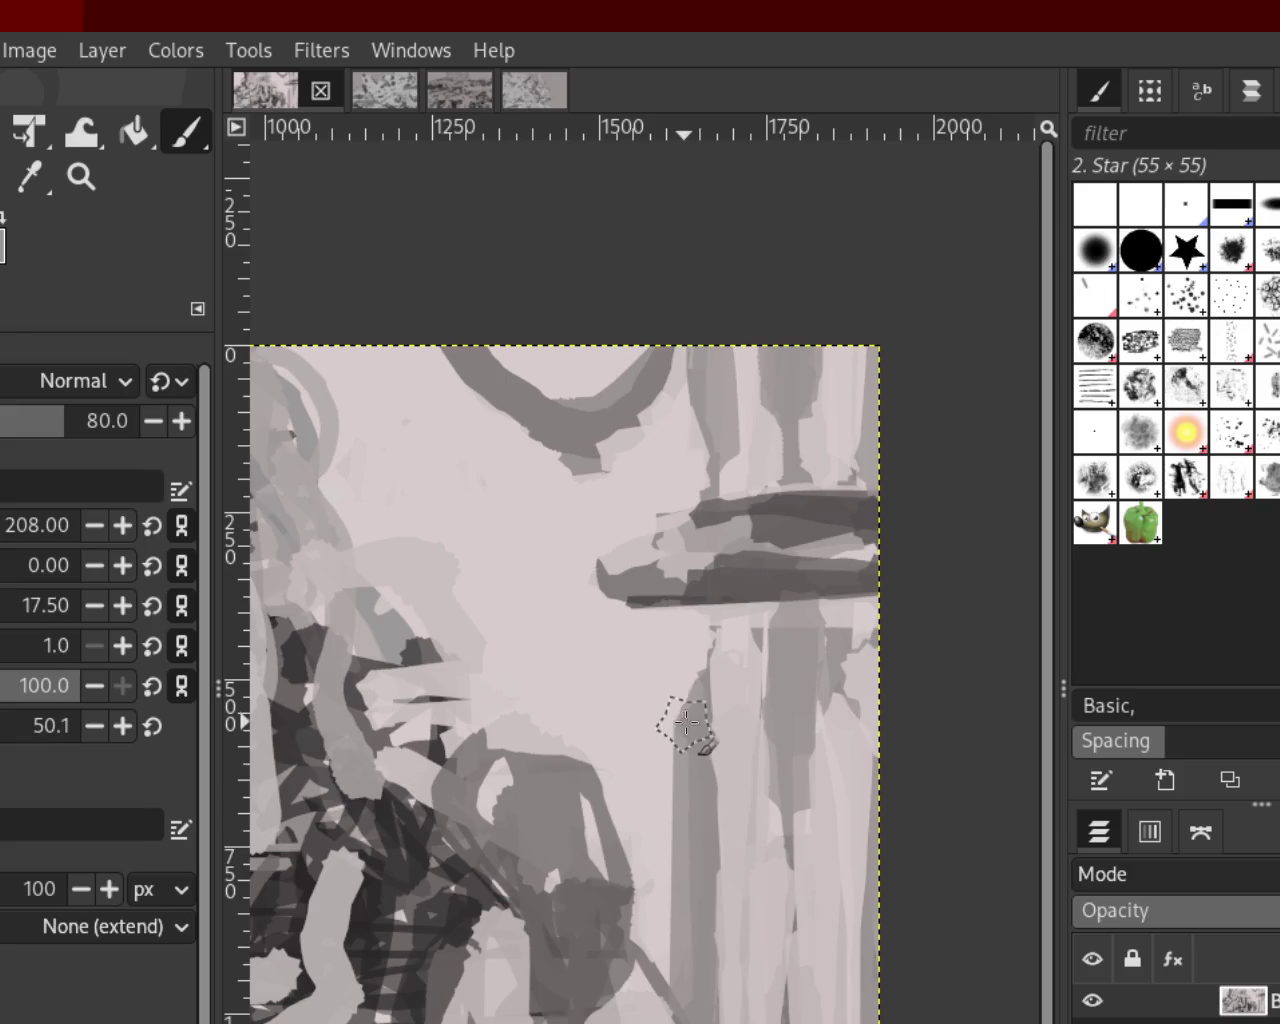
left_click_drag(705, 745, 708, 1015)
key("ctrl+z")
left_click_drag(700, 700, 724, 1018)
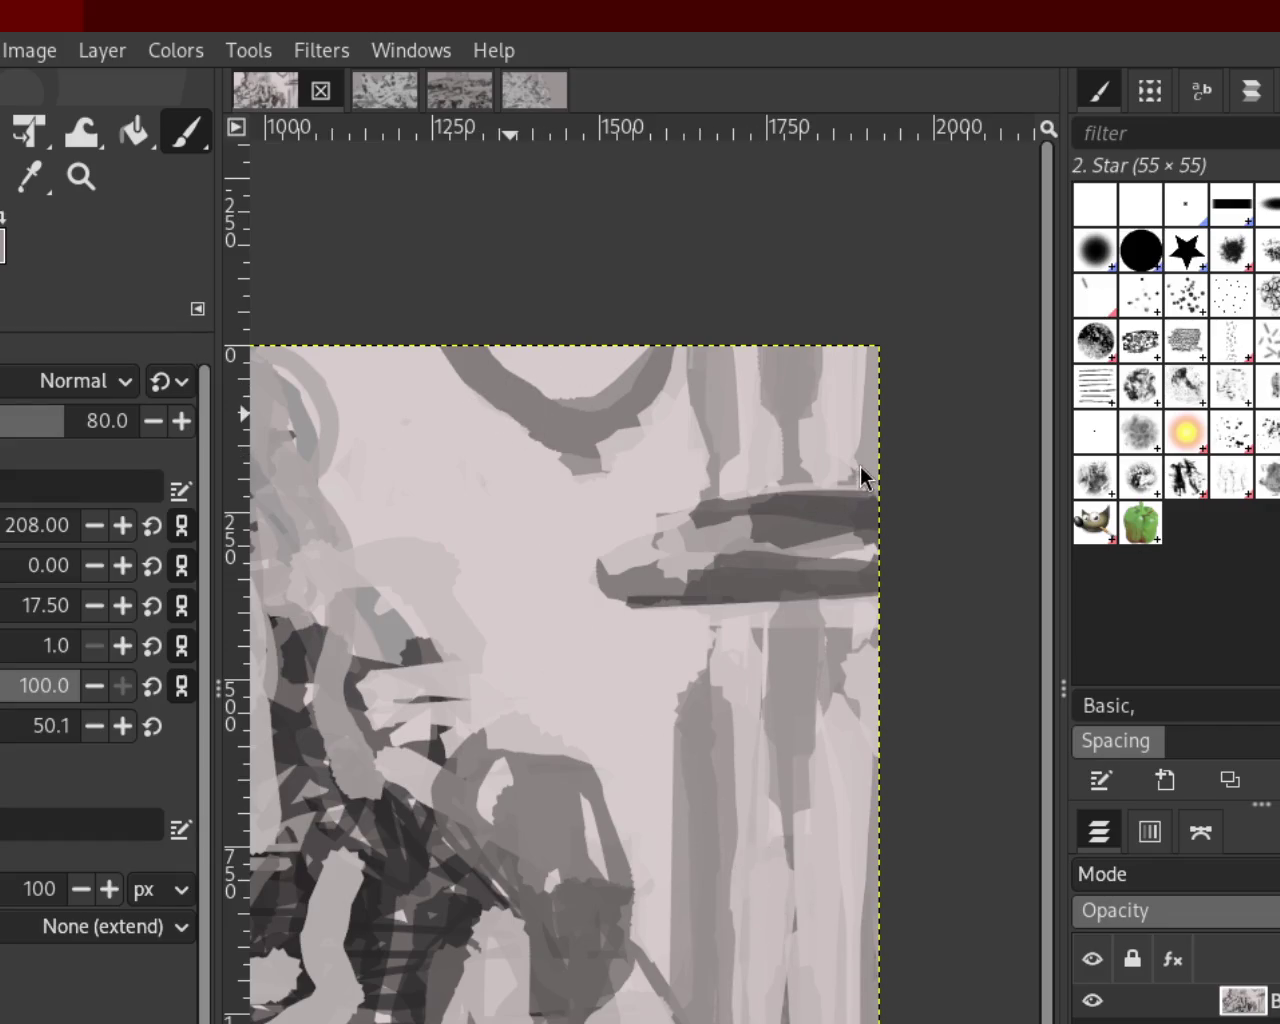
left_click(81, 176)
left_click(666, 623, "ctrl")
left_click(666, 623, "ctrl")
left_click(666, 623, "ctrl")
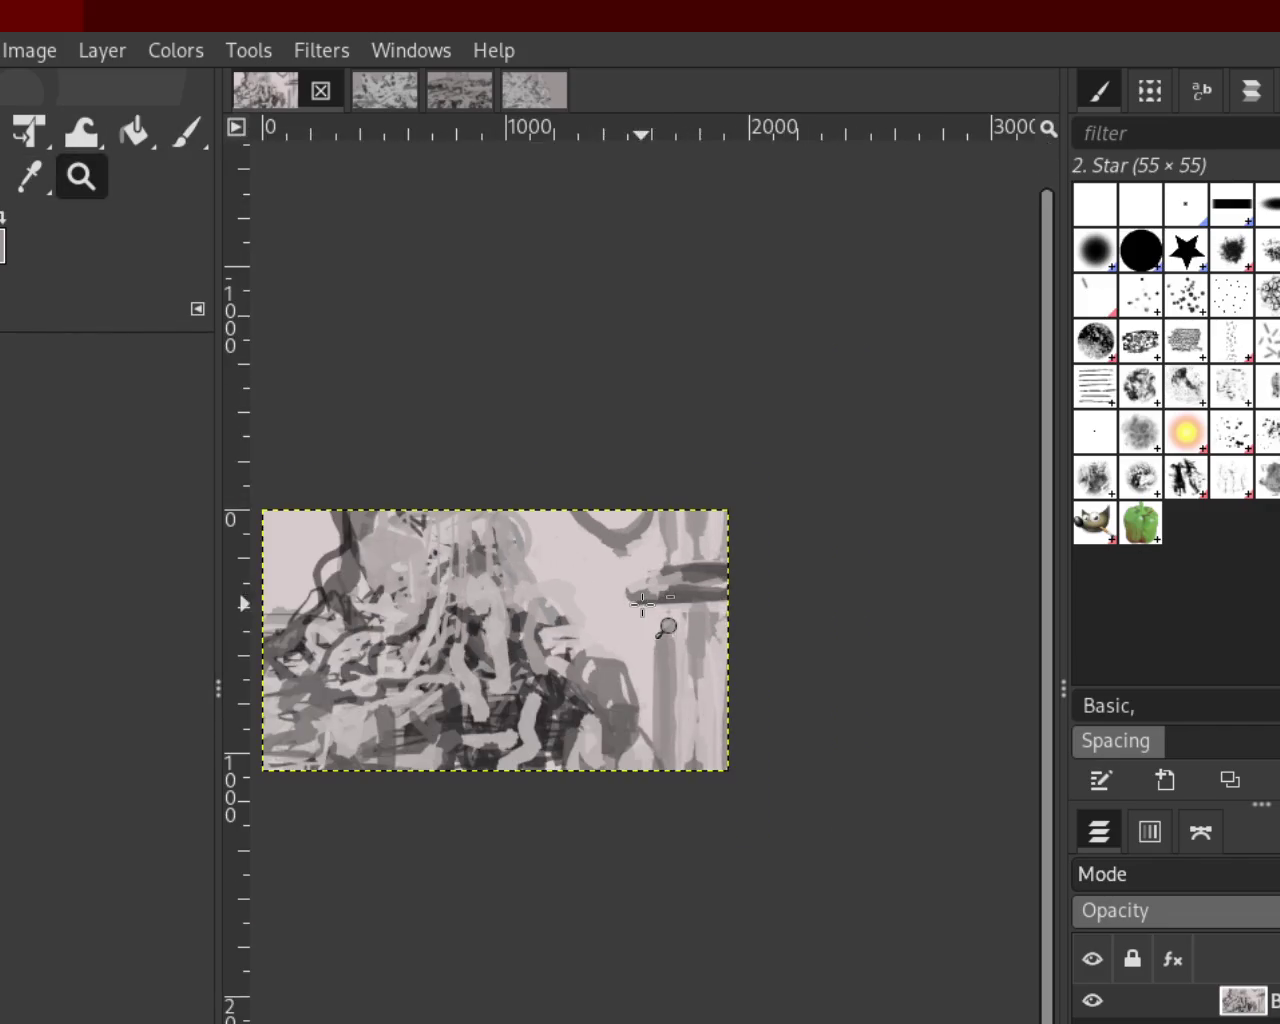
scroll(445, 637, "up", 1)
scroll(445, 637, "down", 1)
scroll(445, 637, "down", 1)
scroll(445, 637, "up", 4)
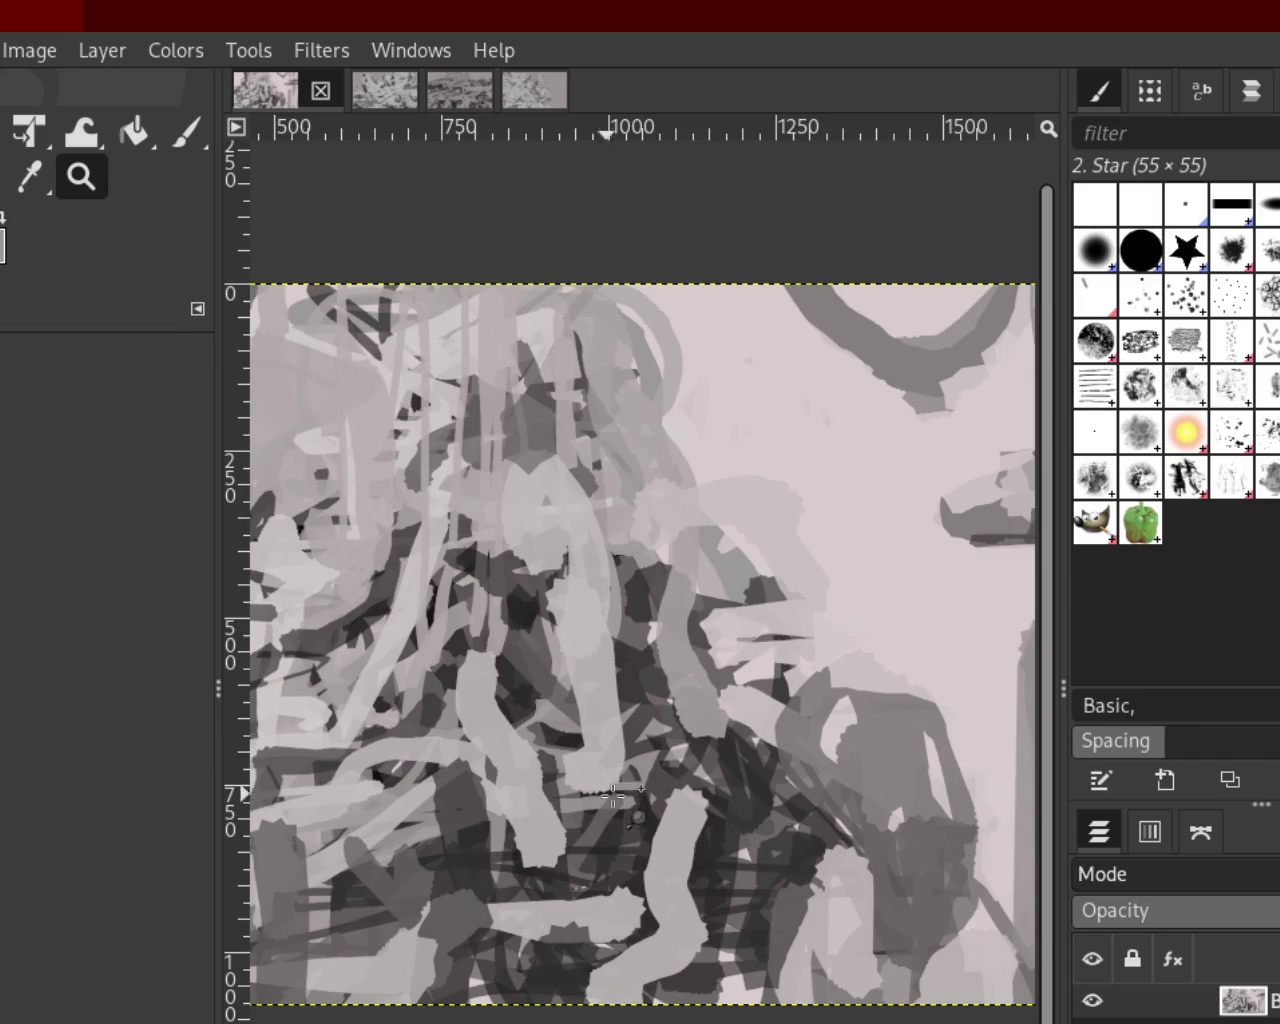
scroll(740, 795, "down", 1)
key("p")
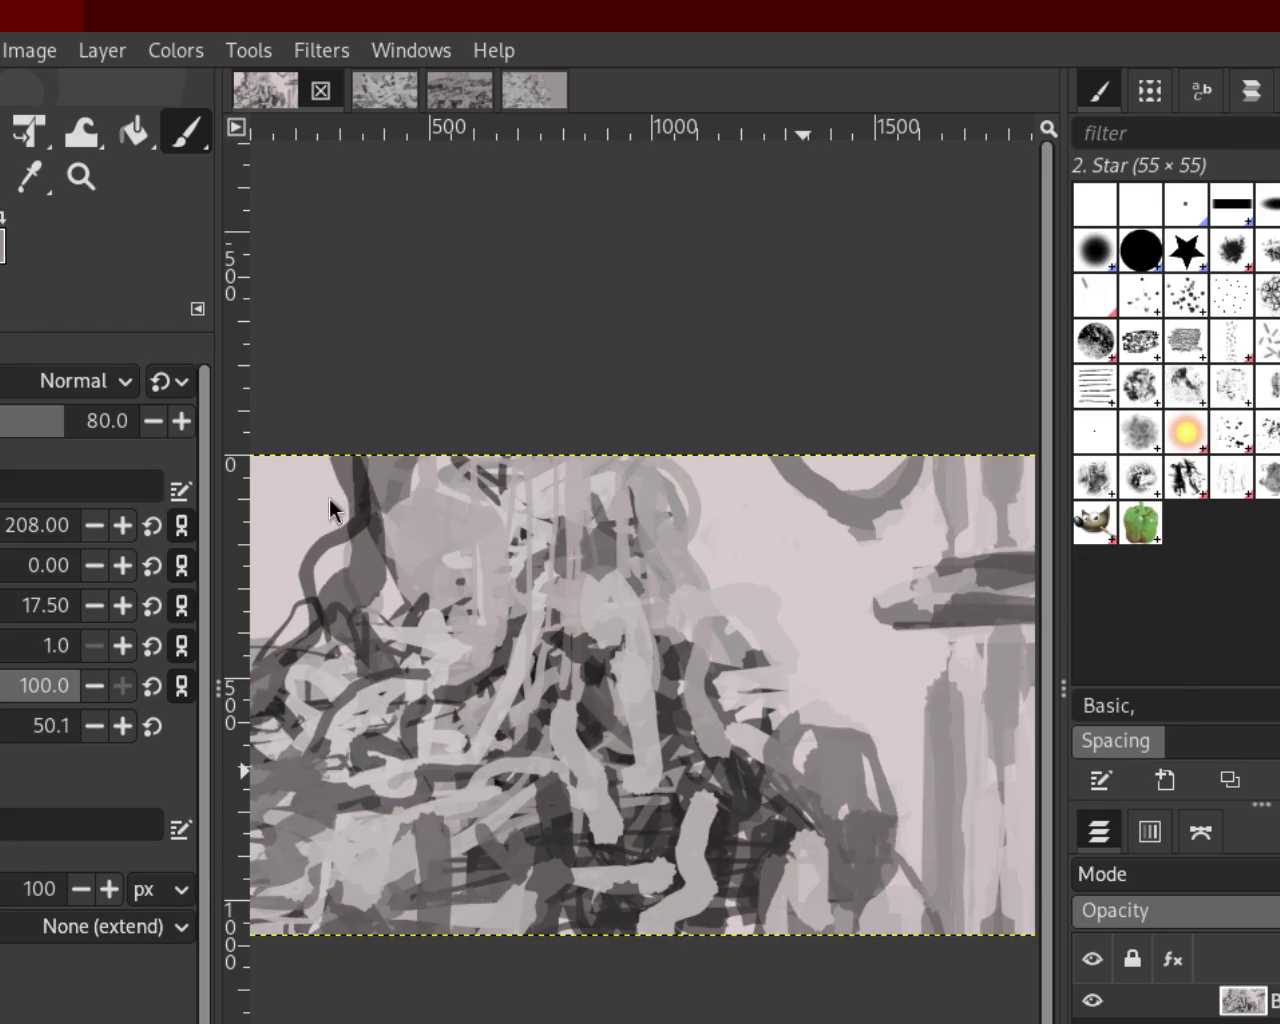
left_click(81, 177)
key("minus")
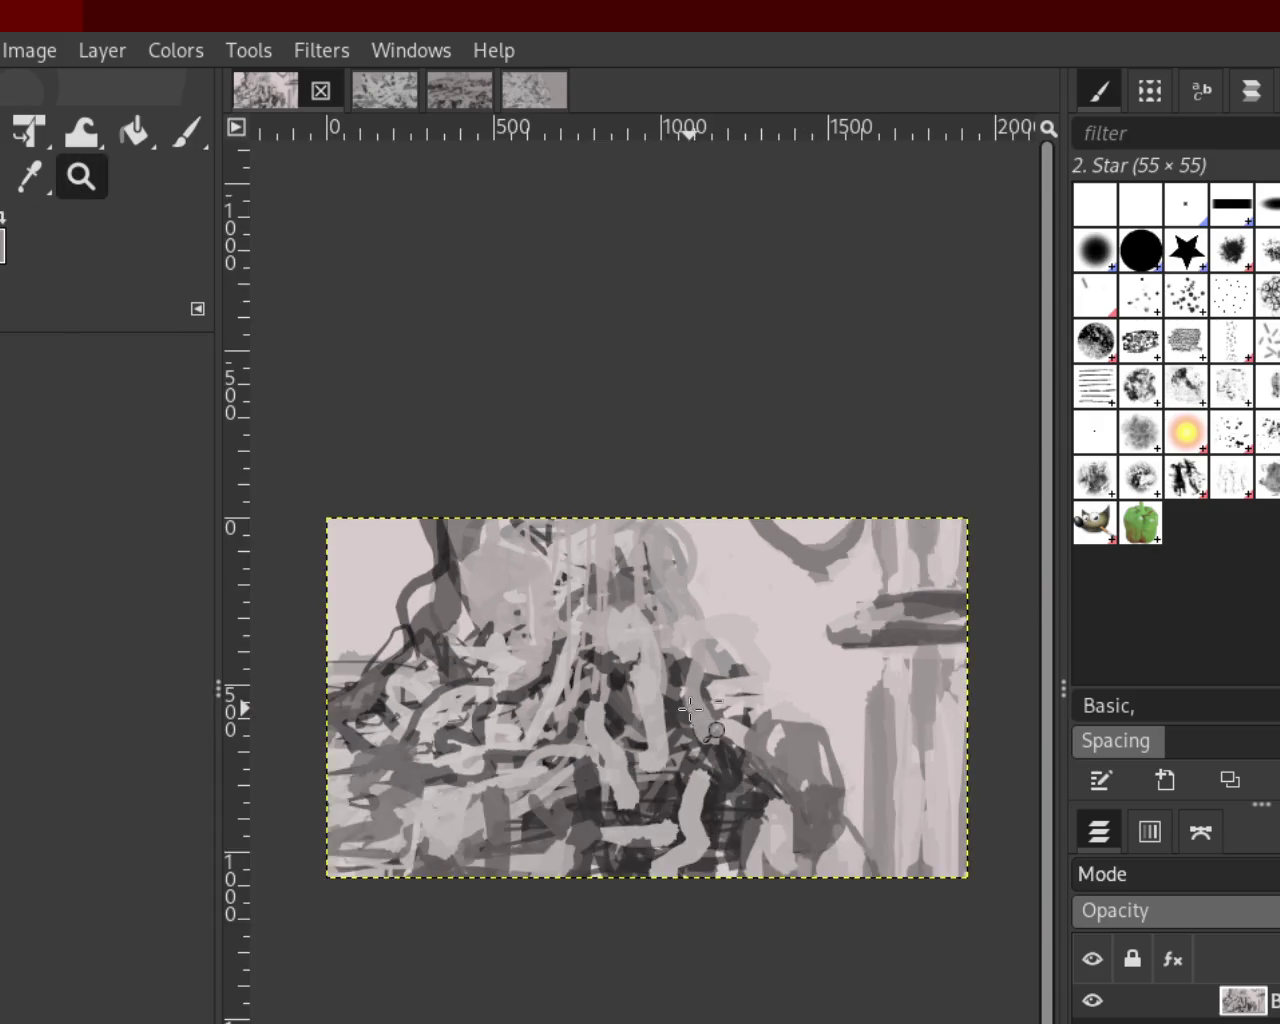
key("minus")
left_click(870, 585)
left_click(870, 585)
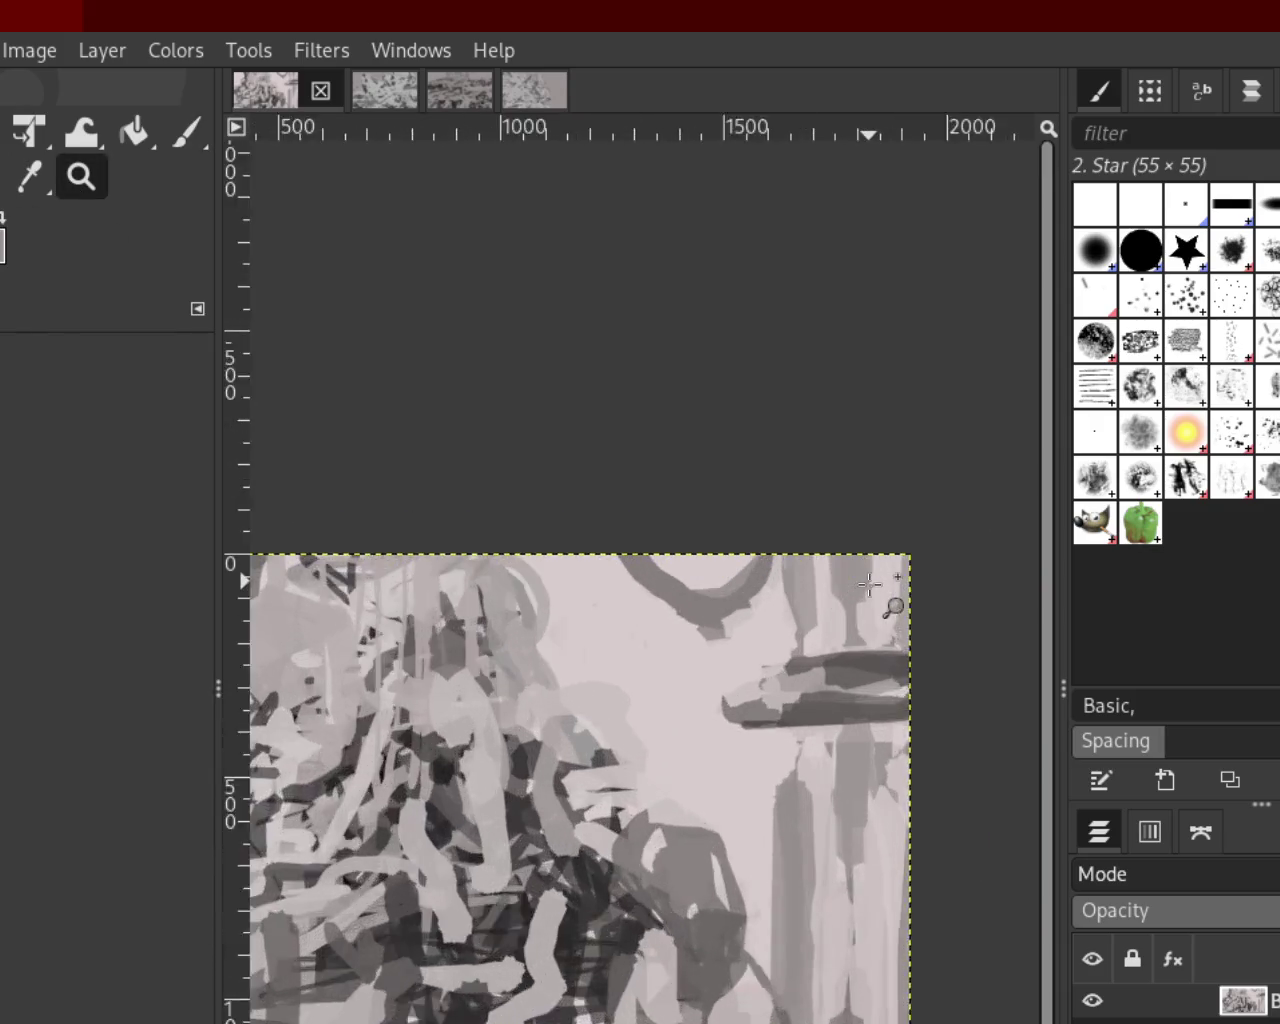
Paint a trial curved grey stroke, then remove it
left_click(186, 132)
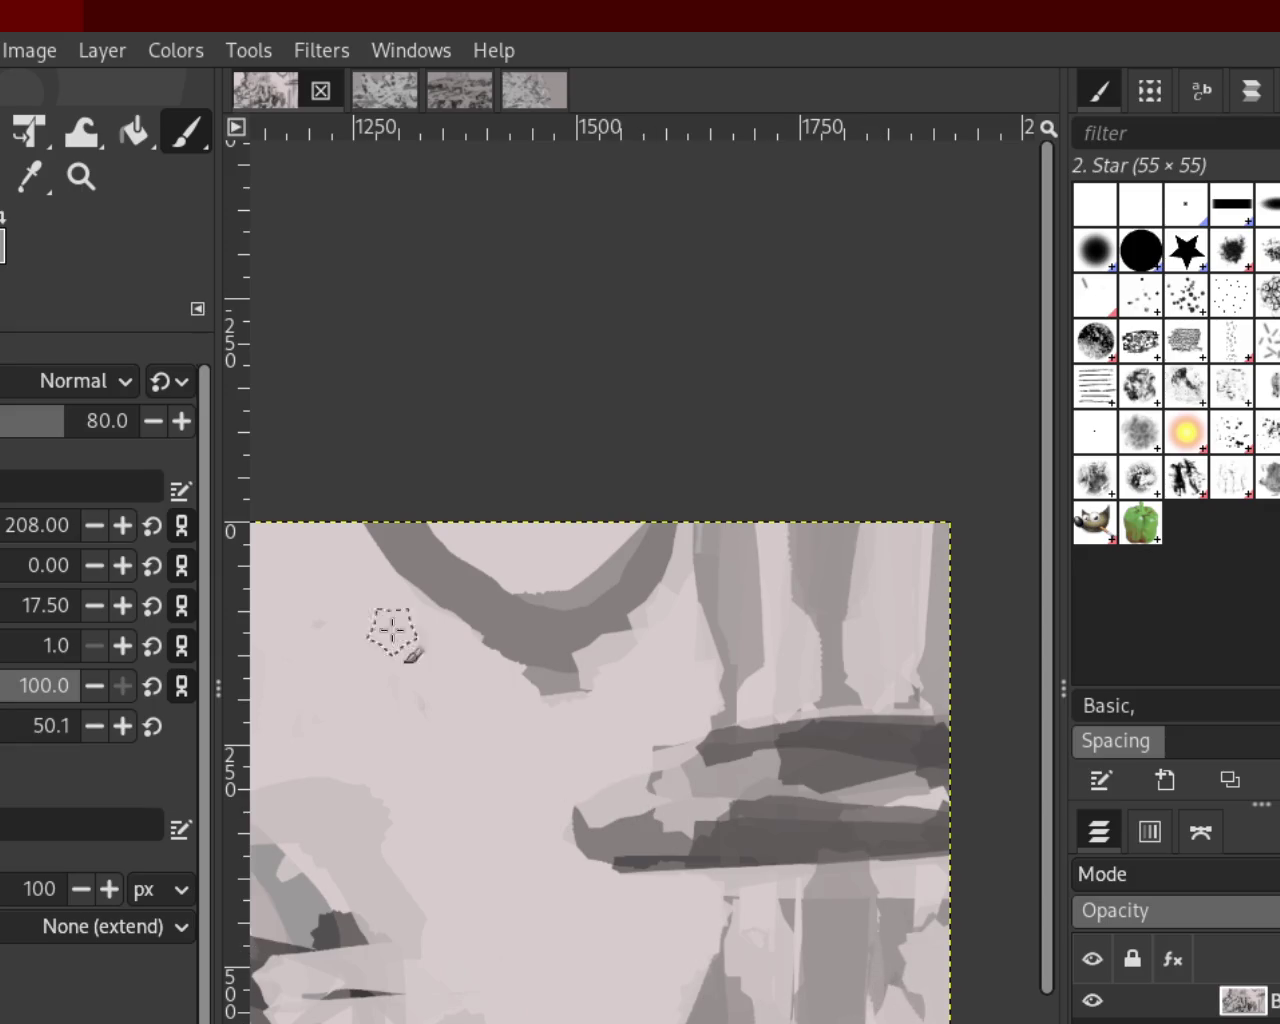
left_click_drag(583, 715, 697, 550)
key("ctrl+z")
key("ctrl+y")
key("ctrl+z")
key("ctrl+y")
key("ctrl+z")
Zoom out to the whole painting, then zoom in close on the figures at the left
left_click(81, 177)
left_click(694, 549, "ctrl")
left_click(621, 627, "ctrl")
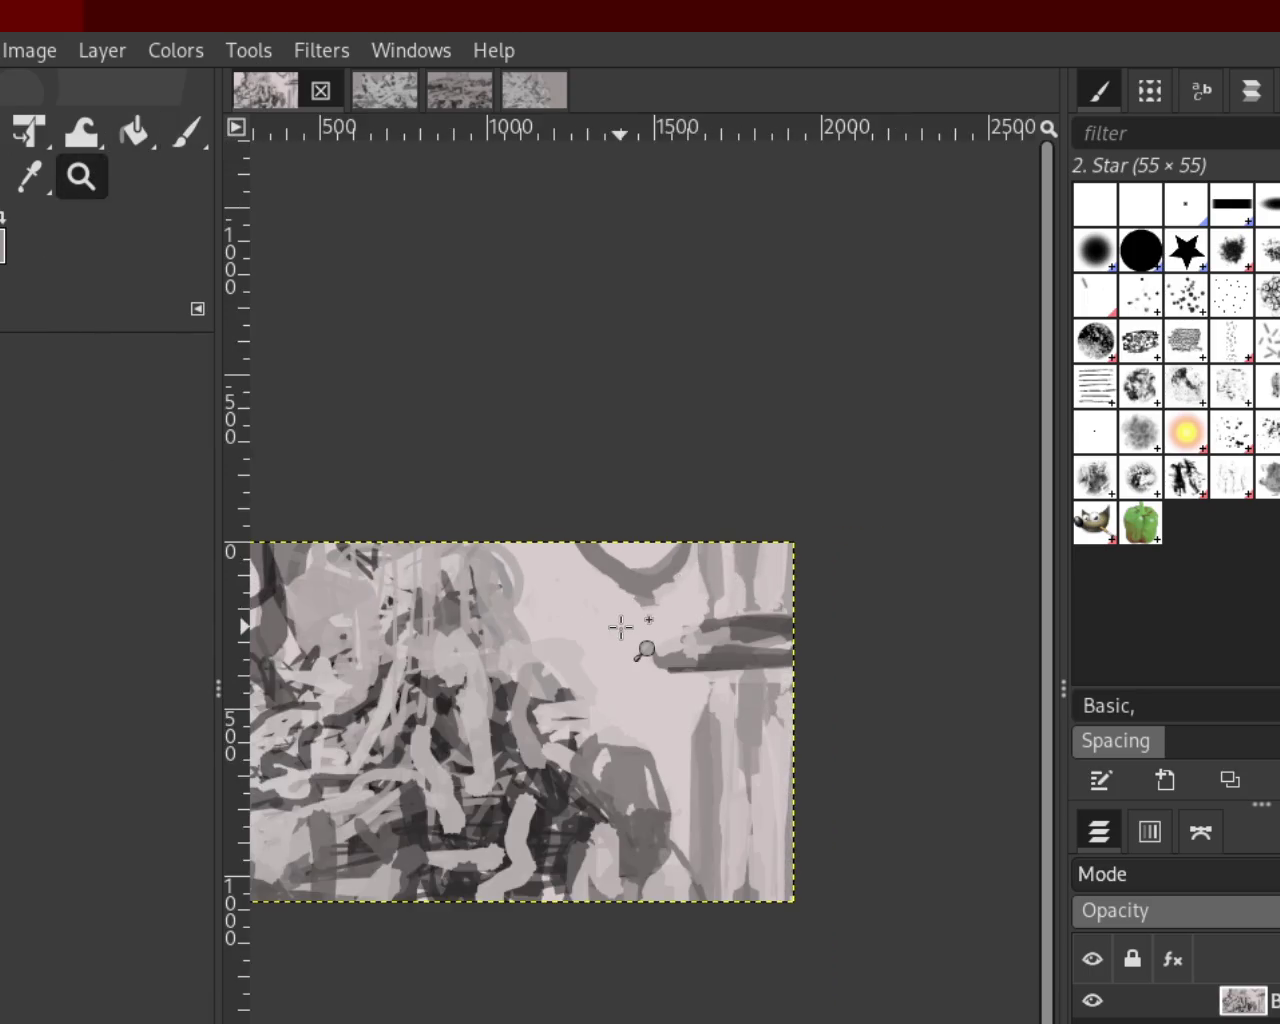
left_click(630, 630, "ctrl")
left_click(416, 711)
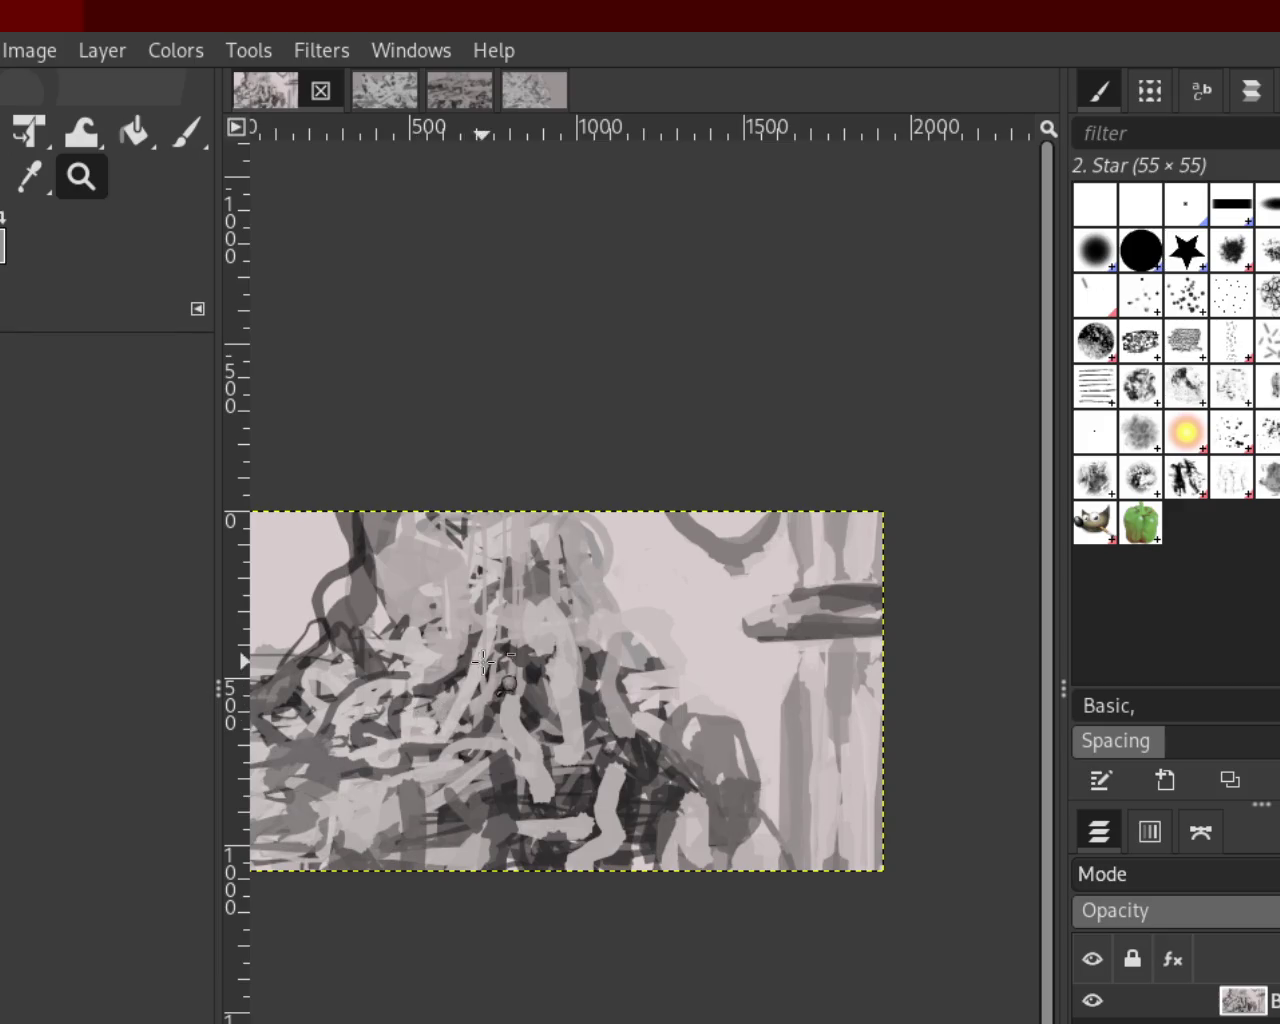
left_click(483, 662, "ctrl")
left_click(440, 630)
left_click(495, 540)
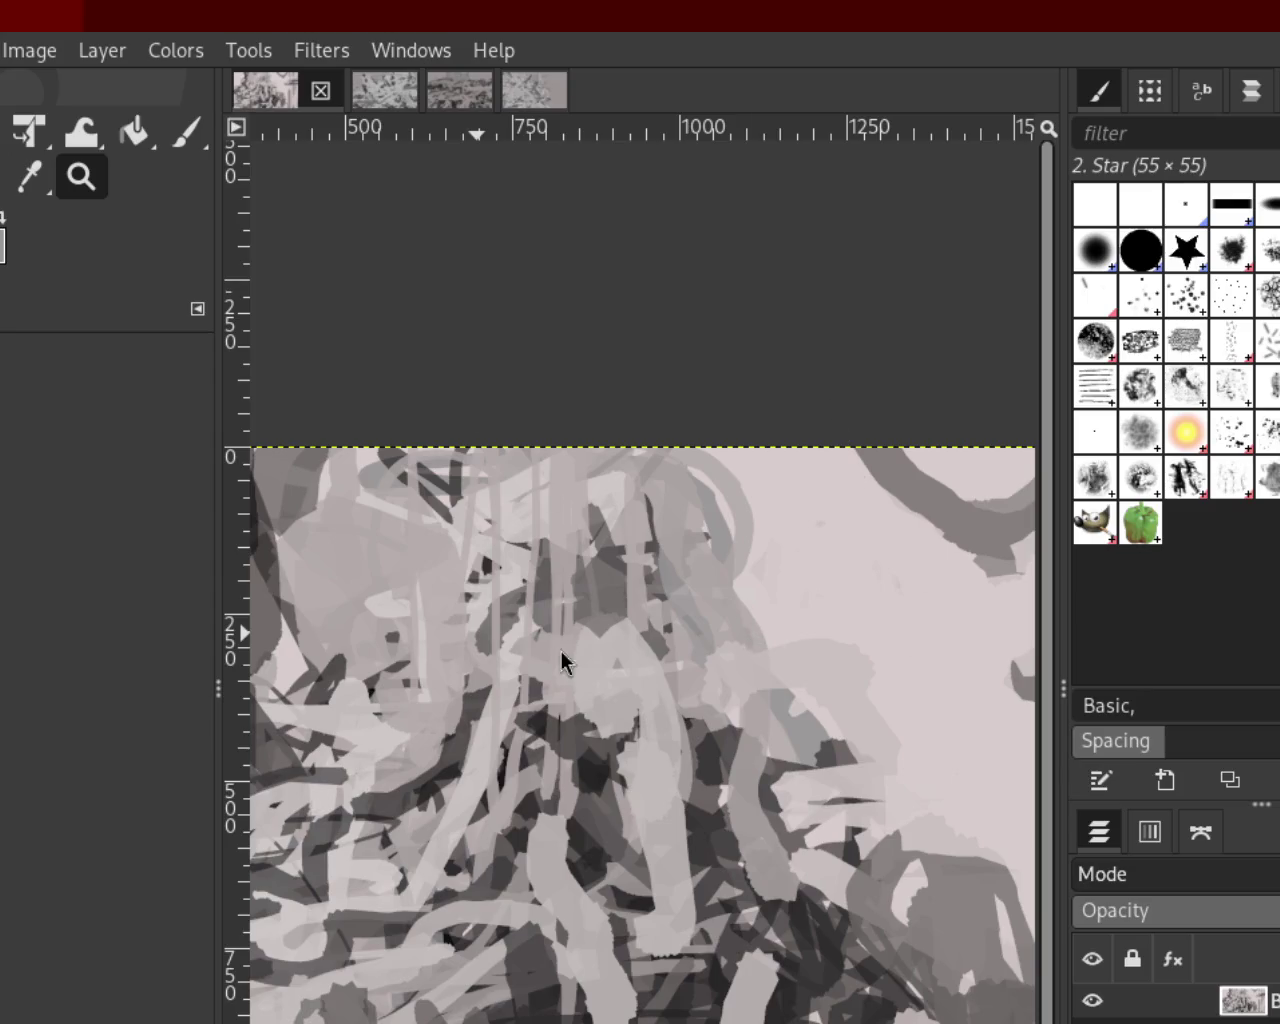
Try long dark curved and hook-shaped strokes down the figures, undoing each one
left_click(190, 136)
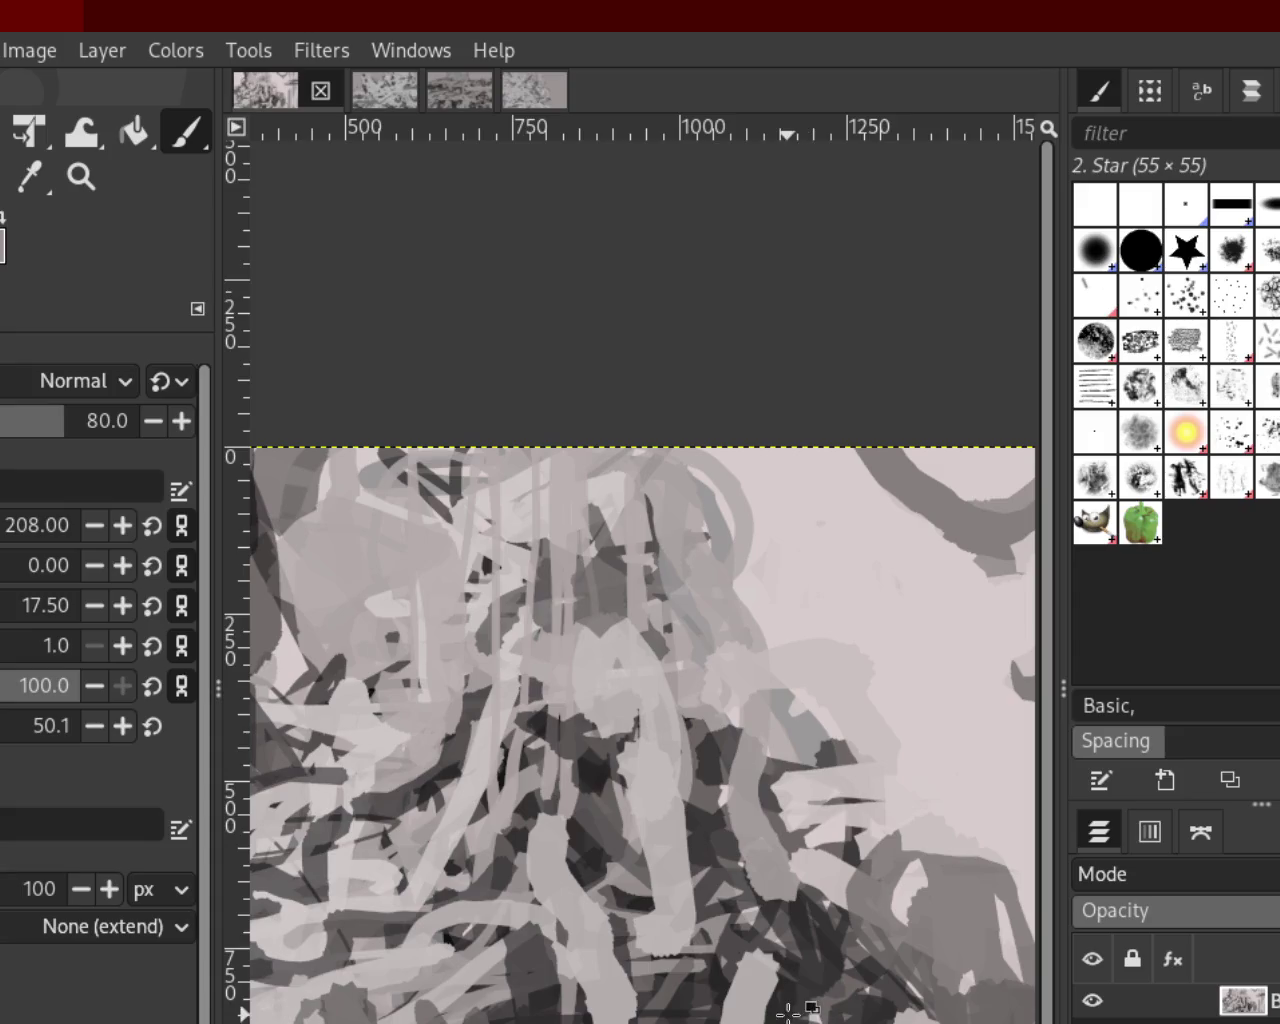
left_click_drag(651, 423, 776, 936)
key("ctrl+z")
left_click_drag(620, 440, 731, 957)
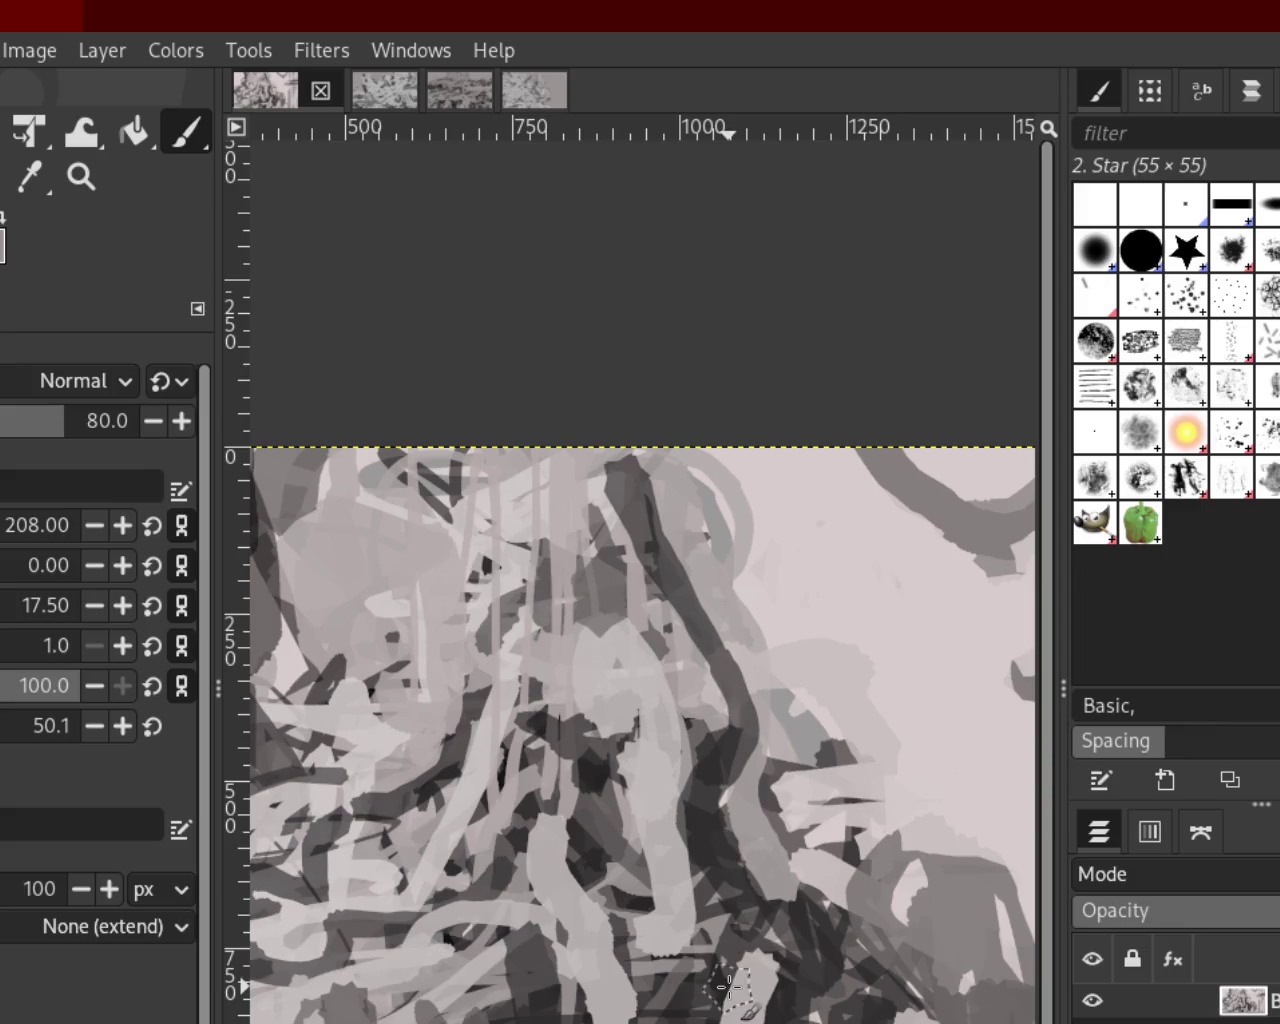
key("ctrl+z")
left_click_drag(755, 560, 729, 757)
key("ctrl+z")
left_click_drag(740, 560, 679, 797)
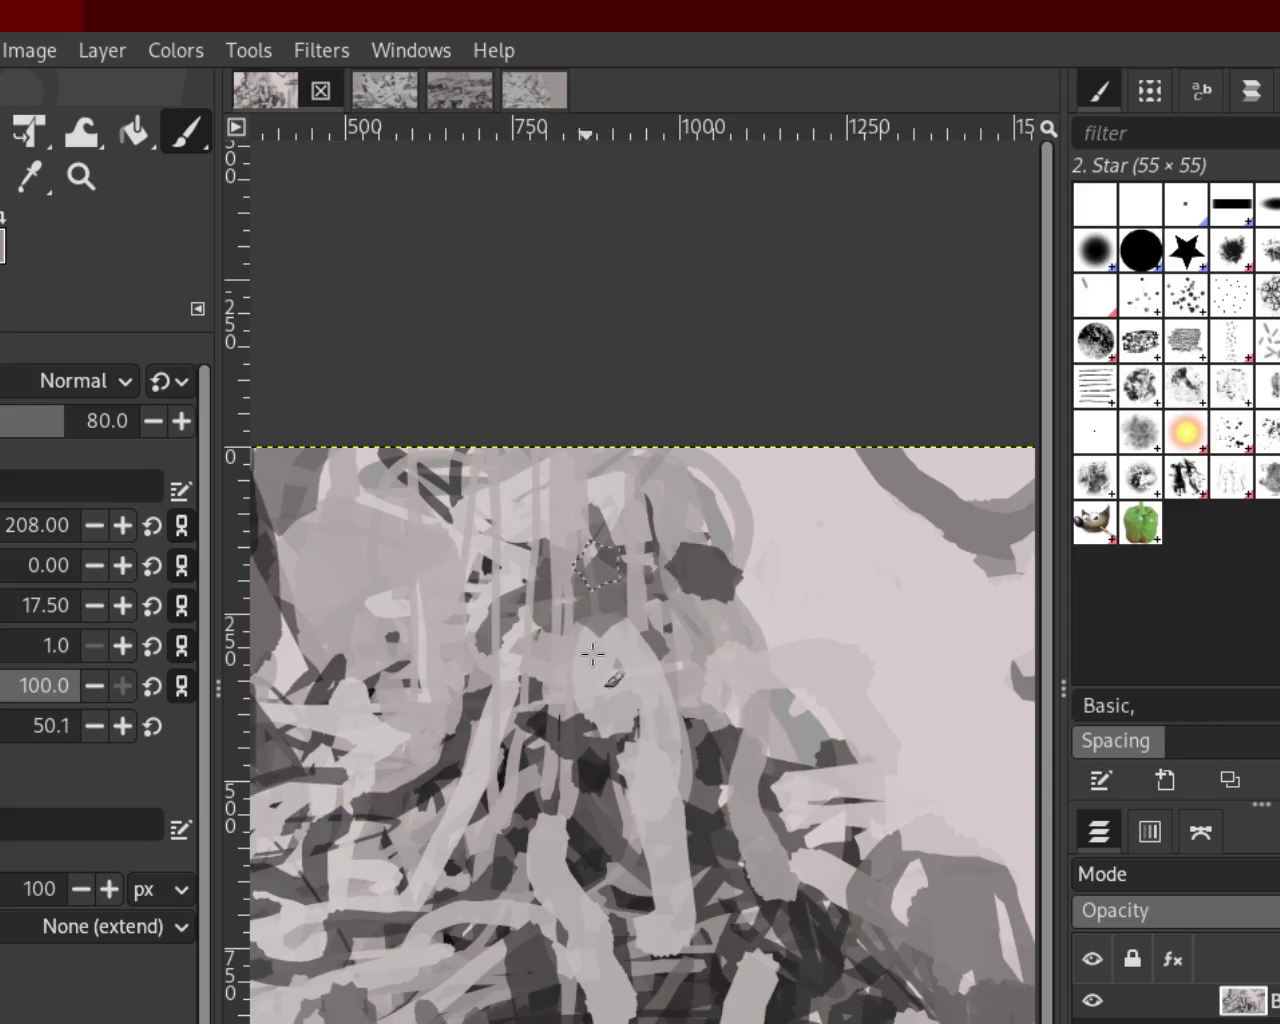
key("ctrl+z")
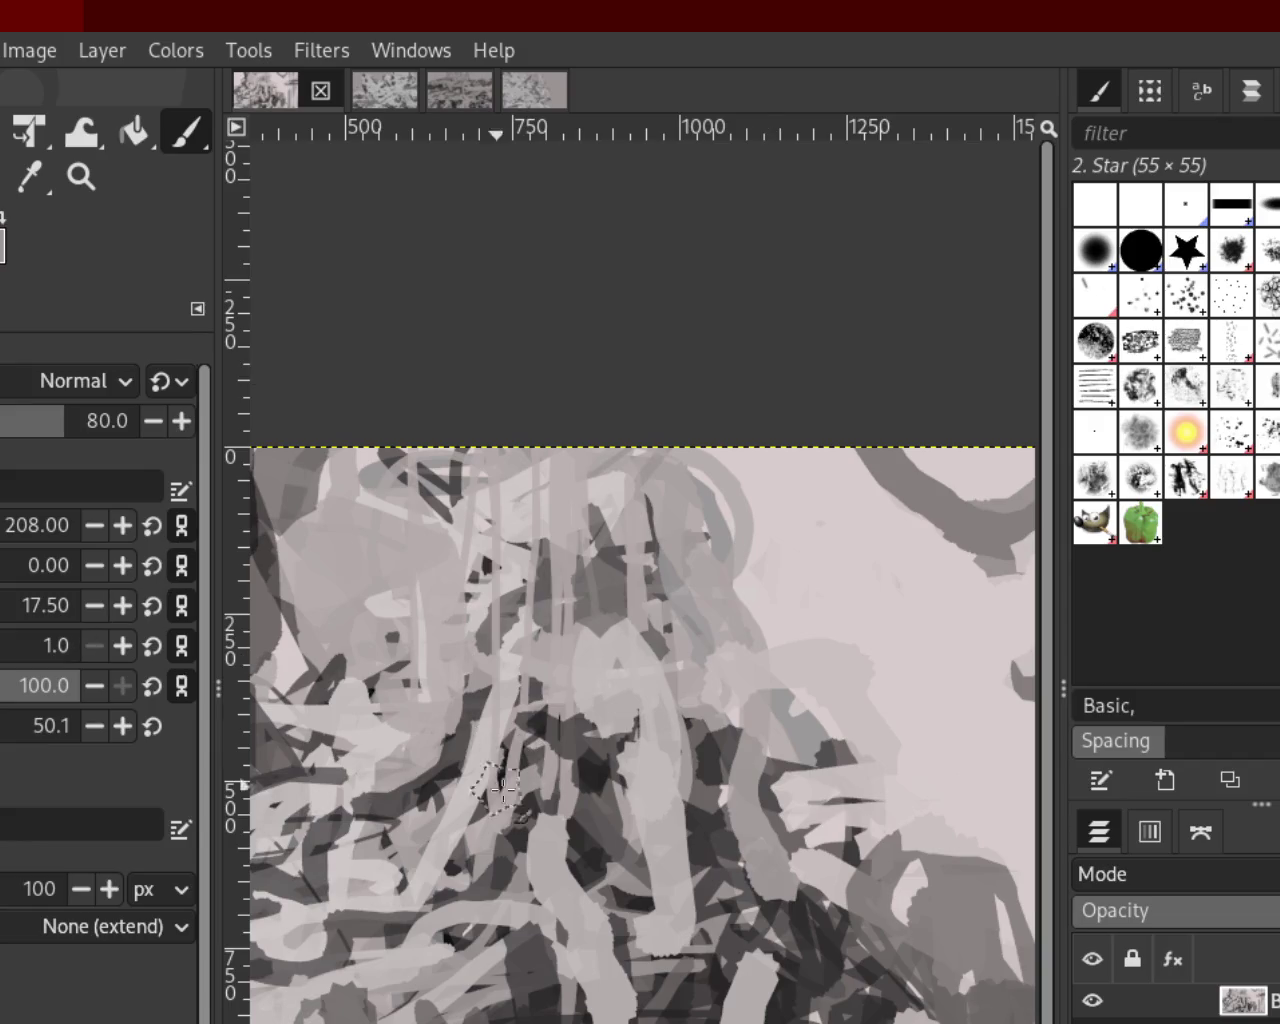
Try a dark stroke across the figures and a star-shaped stamp, undoing both
left_click_drag(500, 610, 700, 600)
key("ctrl+z")
left_click(692, 628)
key("ctrl+z")
Zoom in on the arc at the top of the hanging object
left_click(81, 176)
scroll(700, 600, "down", 1)
scroll(700, 600, "down", 2)
scroll(700, 600, "down", 1)
scroll(700, 600, "up", 1)
scroll(580, 625, "down", 2)
scroll(640, 615, "up", 2)
scroll(620, 594, "up", 3)
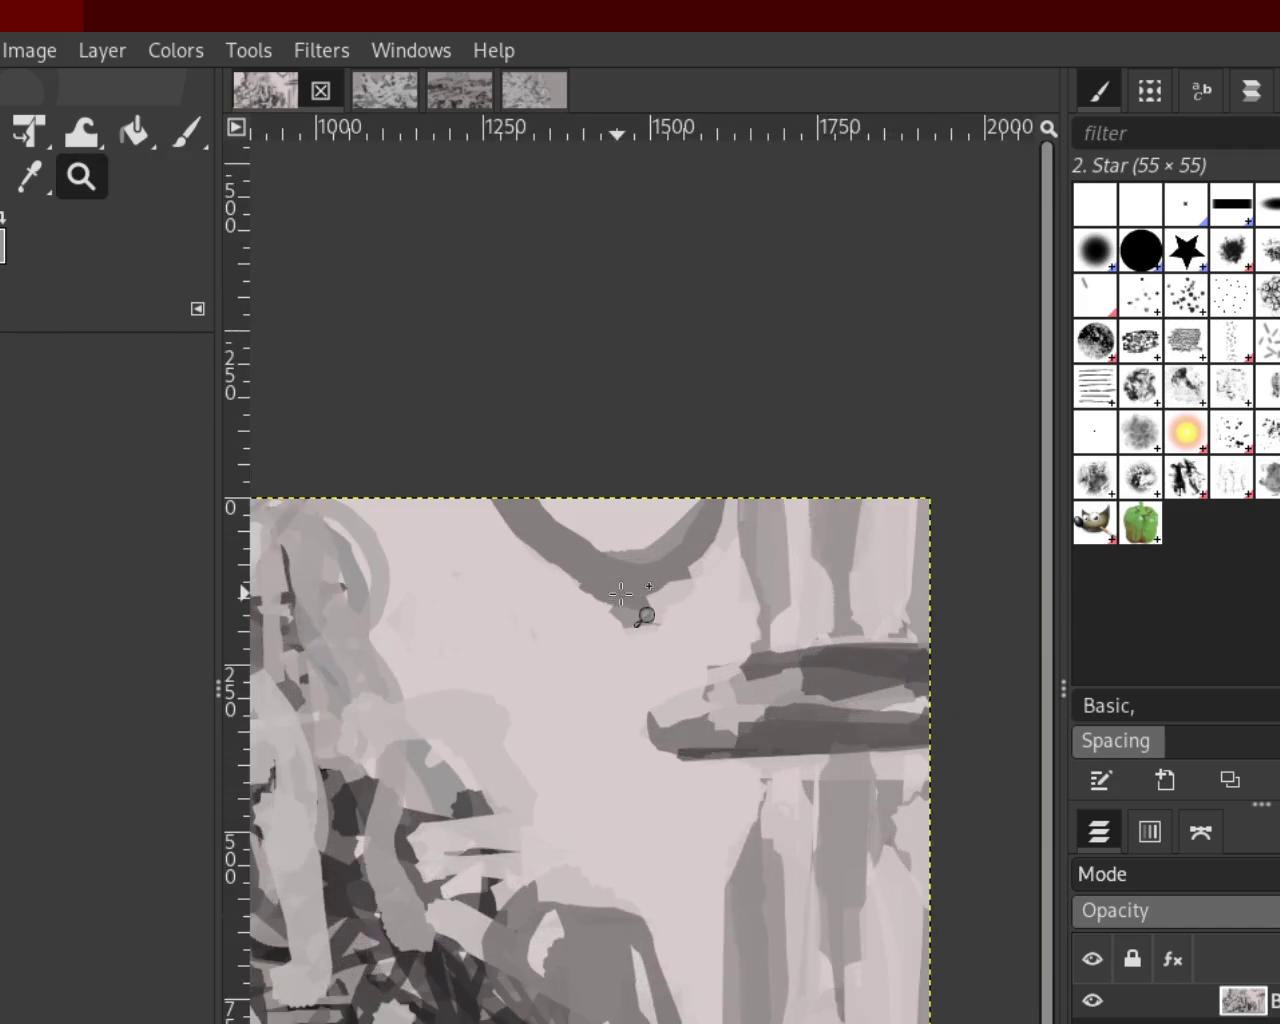
scroll(621, 594, "up", 1)
Darken and reshape the top arc with dark and lighter grey bands
left_click(185, 132)
mouse_move(557, 506)
left_mouse_down()
mouse_move(314, 331)
mouse_move(564, 518)
mouse_move(634, 600)
left_mouse_up()
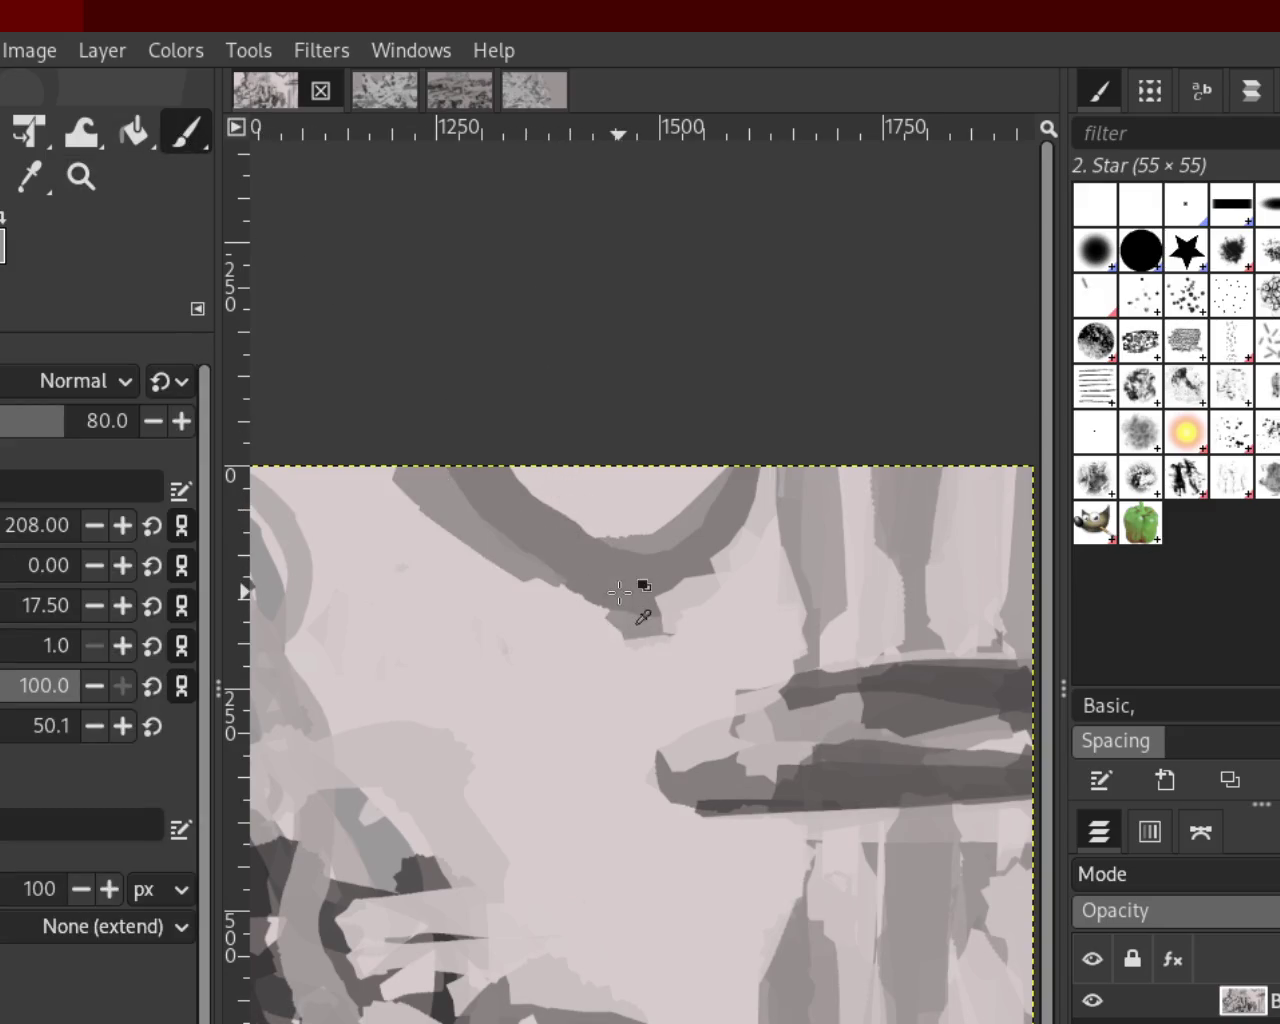
mouse_move(543, 556)
left_mouse_down()
mouse_move(606, 491)
mouse_move(534, 580)
left_mouse_up()
left_click_drag(845, 657, 532, 514)
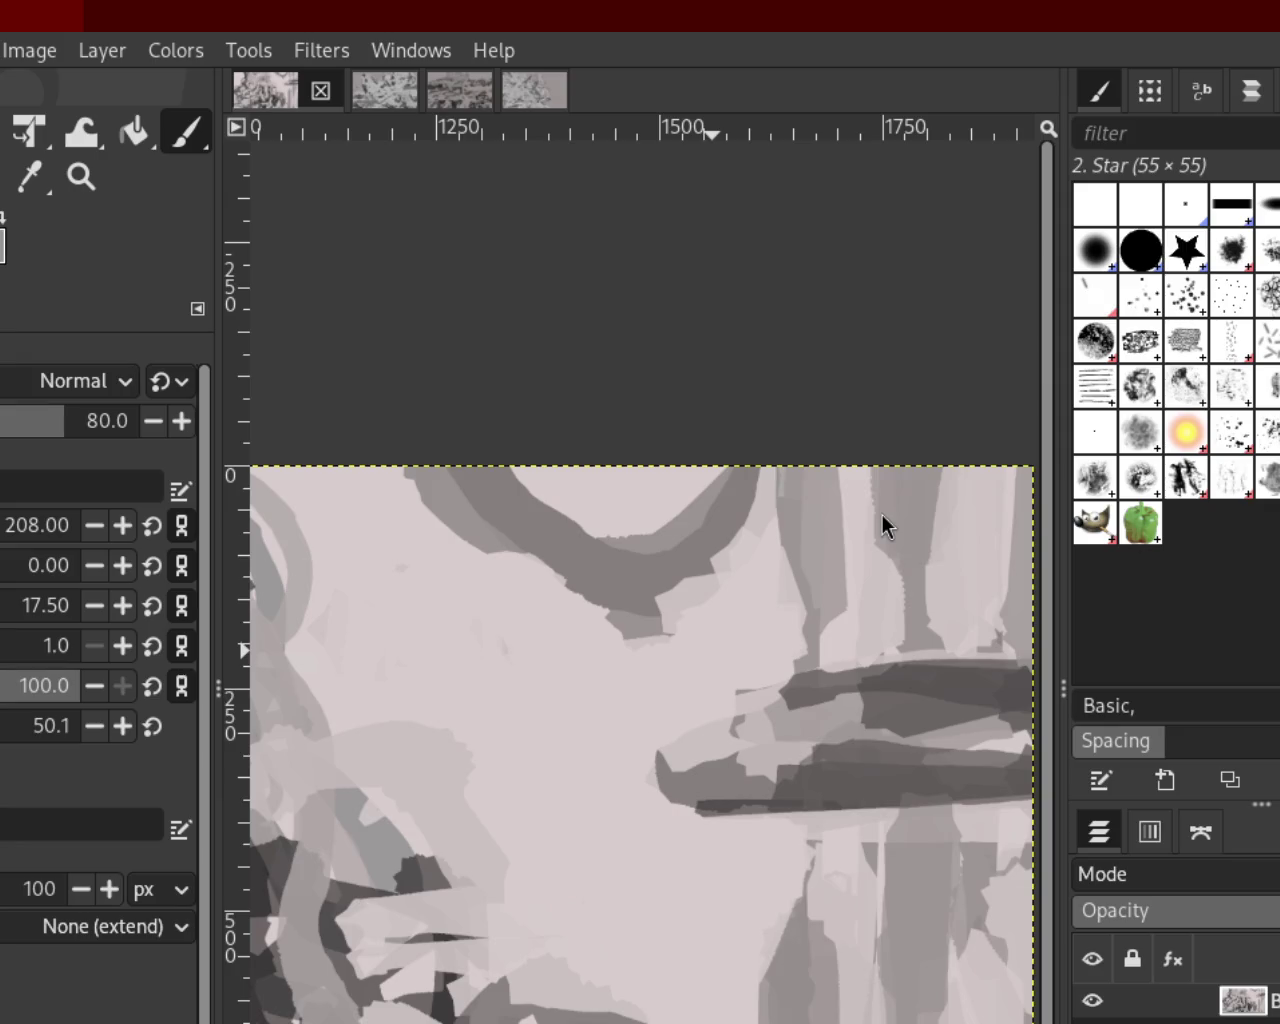
left_click(82, 177)
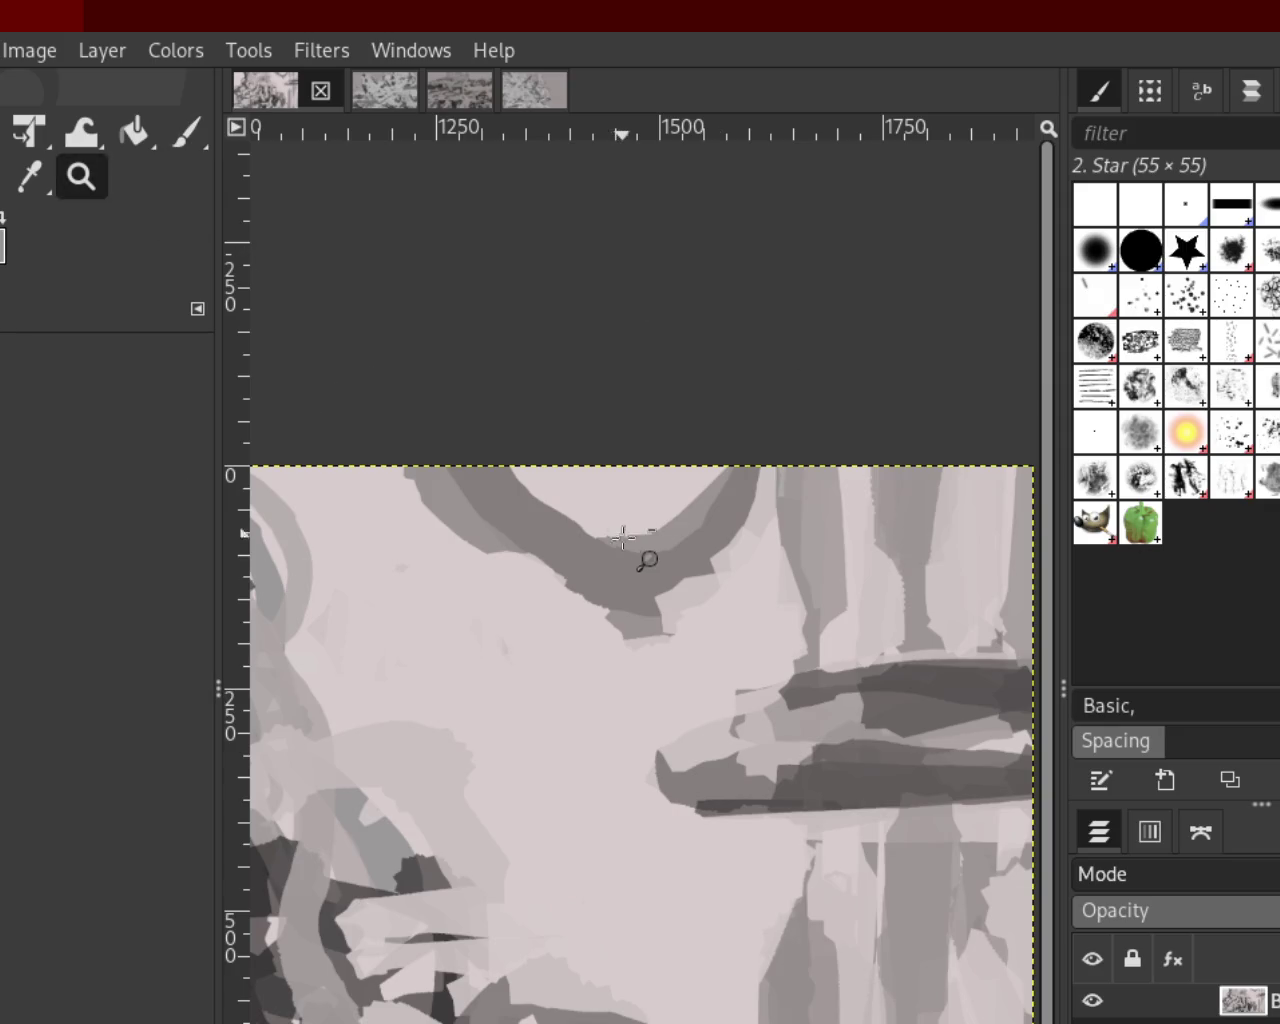
Zoom out from the arc to the whole painting, then back in on the left-hand figures
left_click(623, 539, "ctrl")
left_click(623, 539, "ctrl")
left_click(610, 640, "ctrl")
left_click(600, 690, "ctrl")
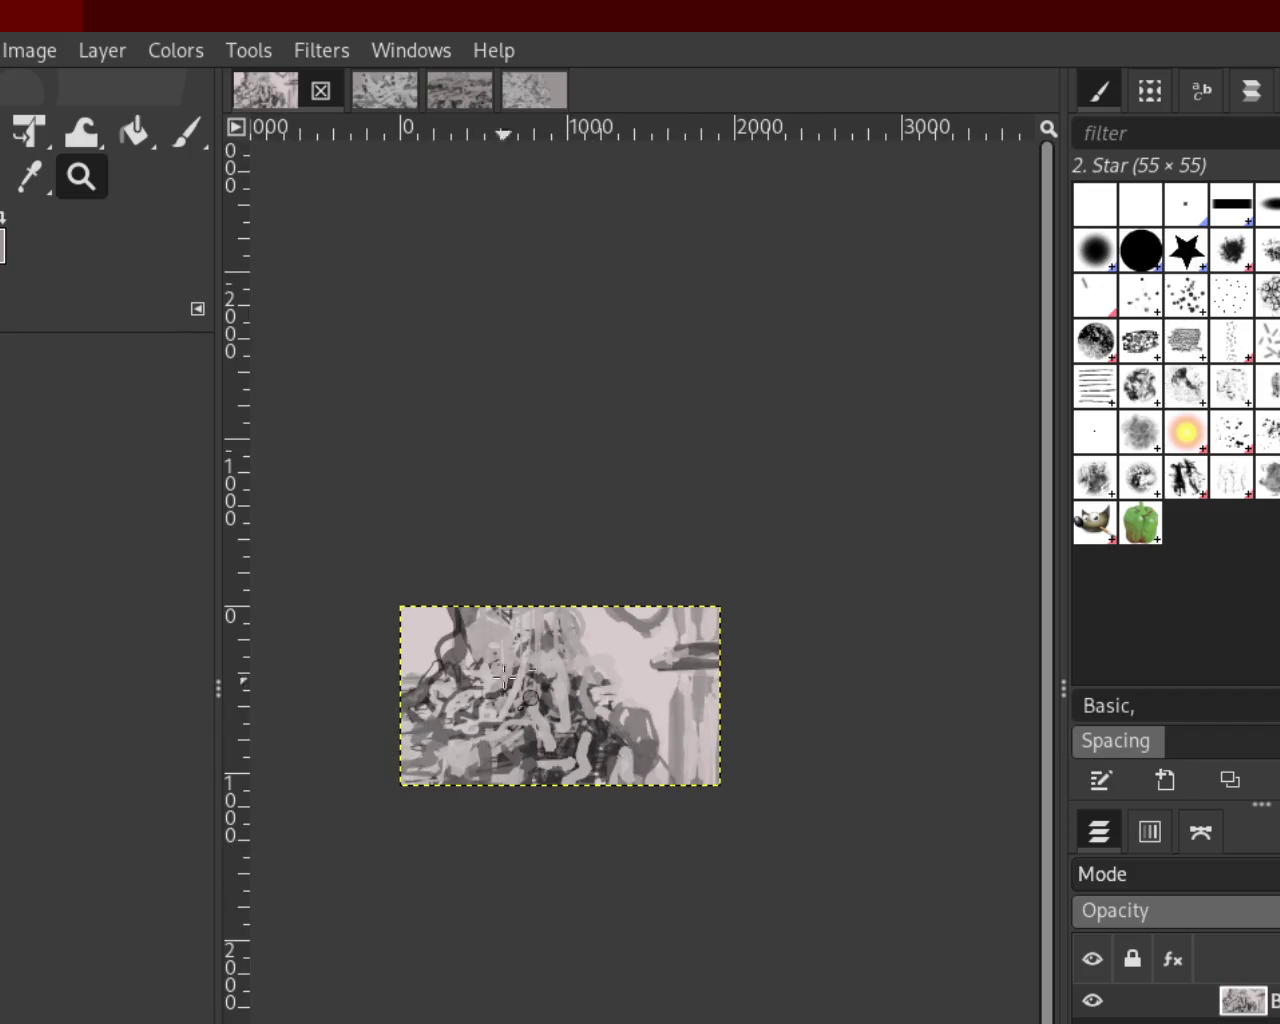
left_click(587, 694, "ctrl")
left_click(588, 696)
left_click(590, 700)
left_click(590, 700)
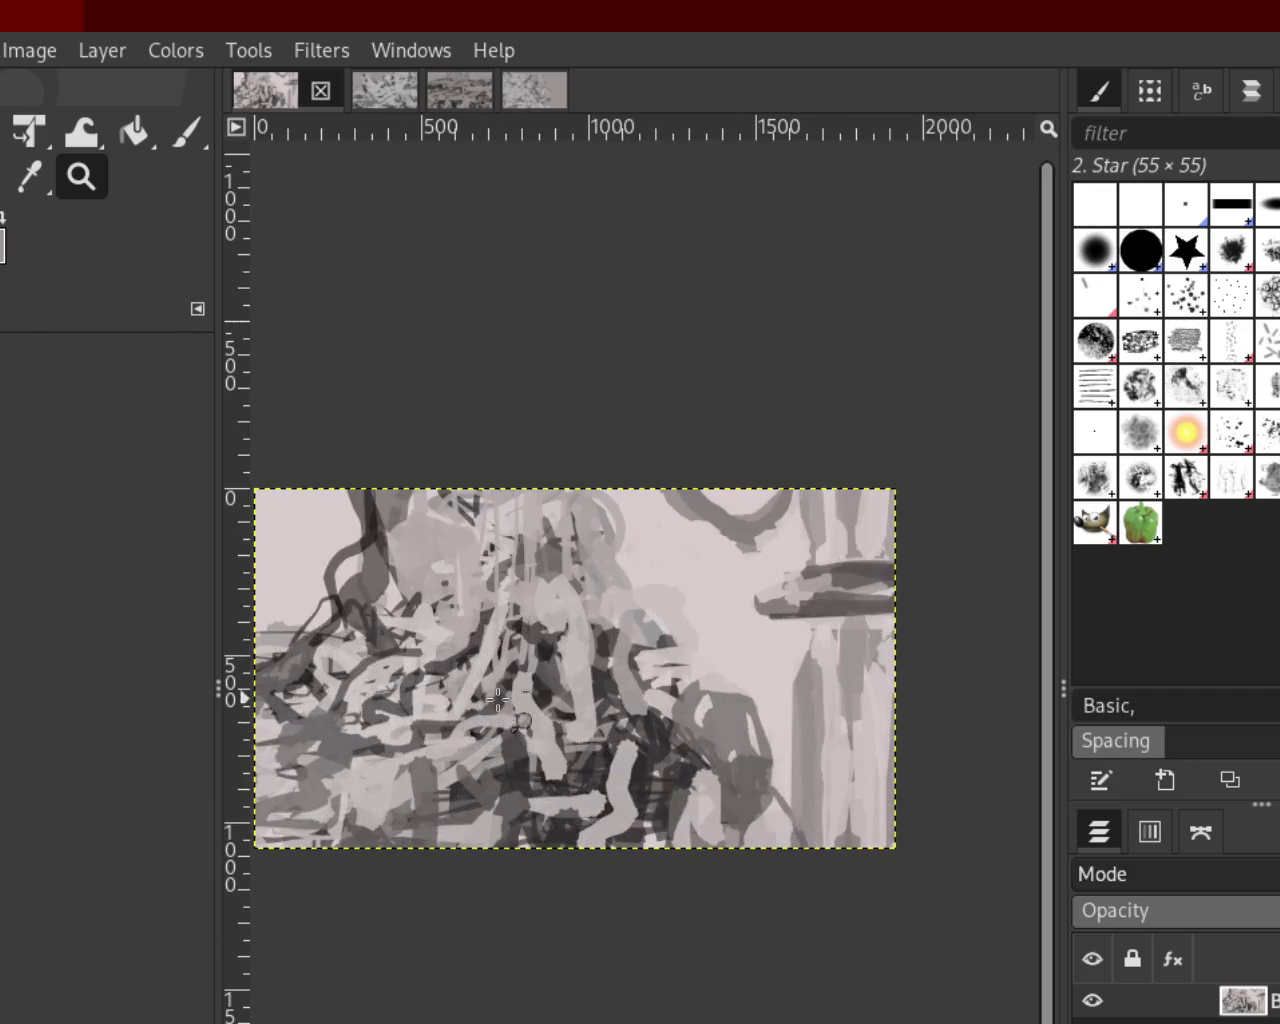
left_click(592, 703, "ctrl")
left_click(592, 703)
left_click(592, 703)
left_click(592, 703)
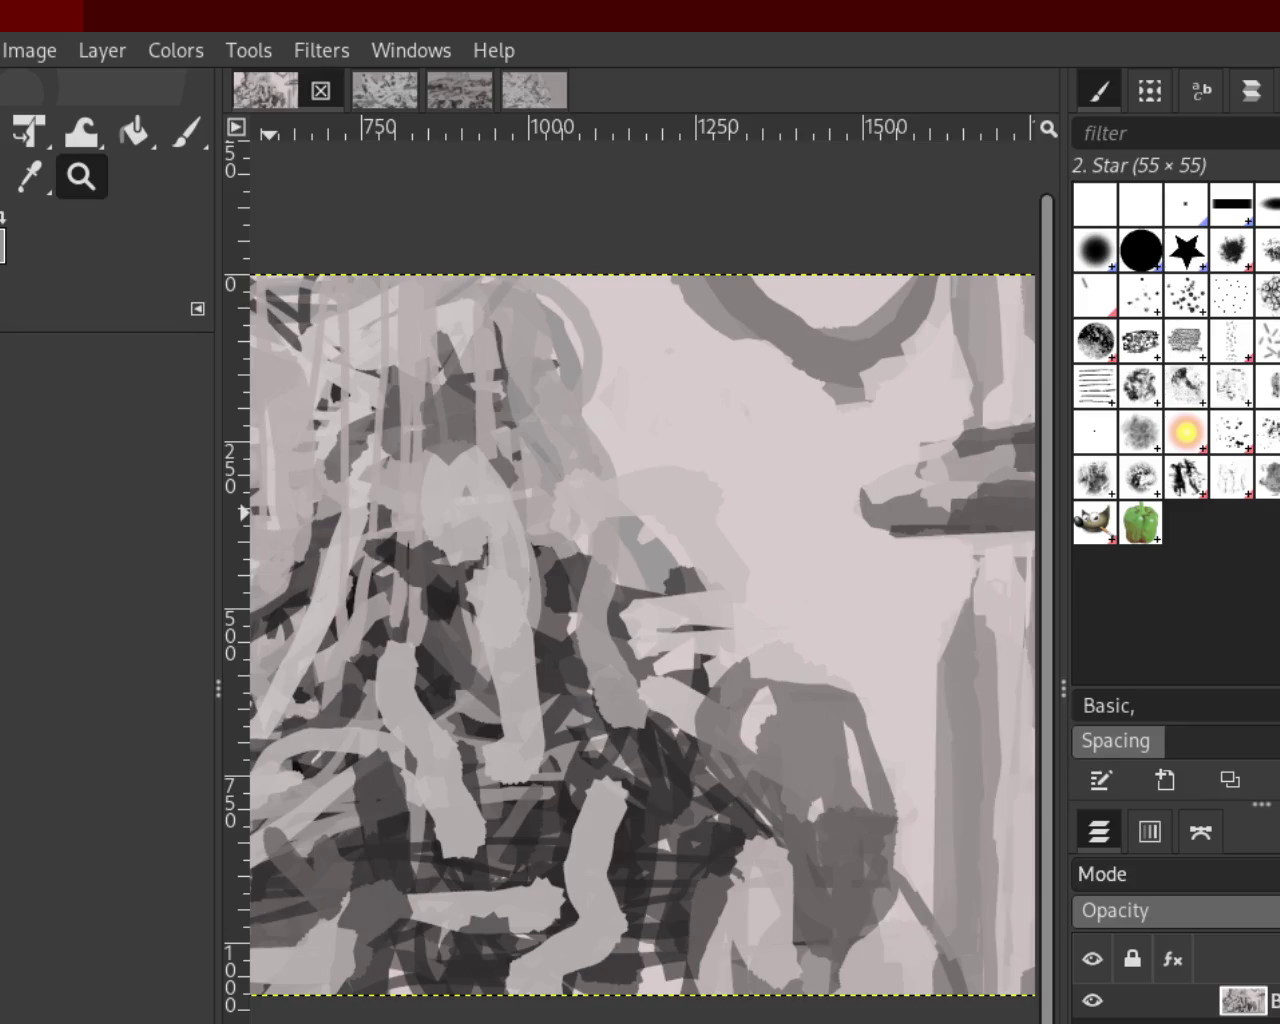
Darken patches among the lower figures, undoing a stray vertical stroke
left_click(190, 140)
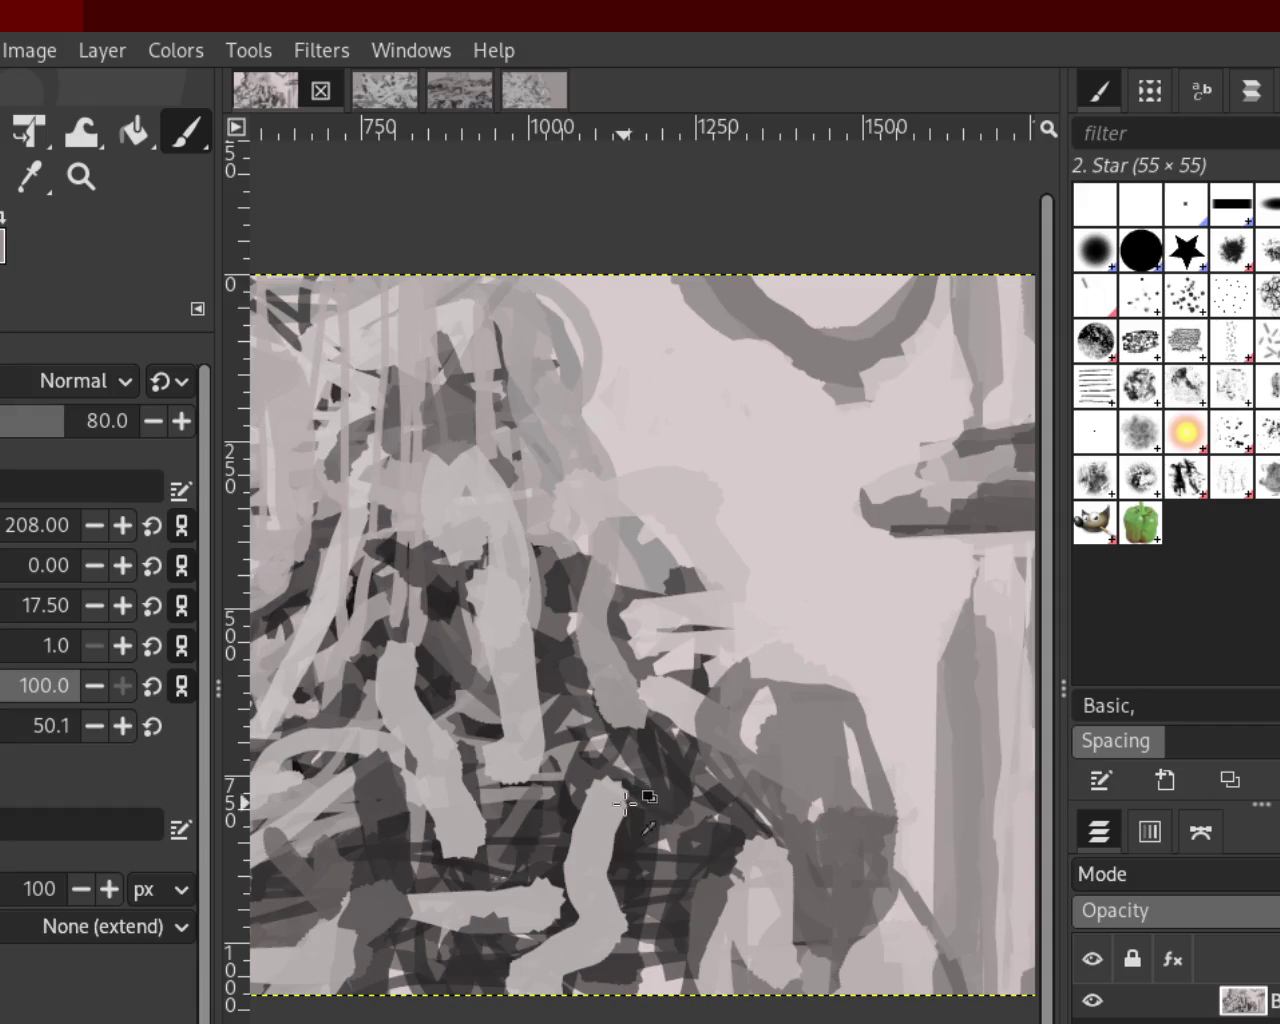
left_click_drag(660, 775, 690, 840)
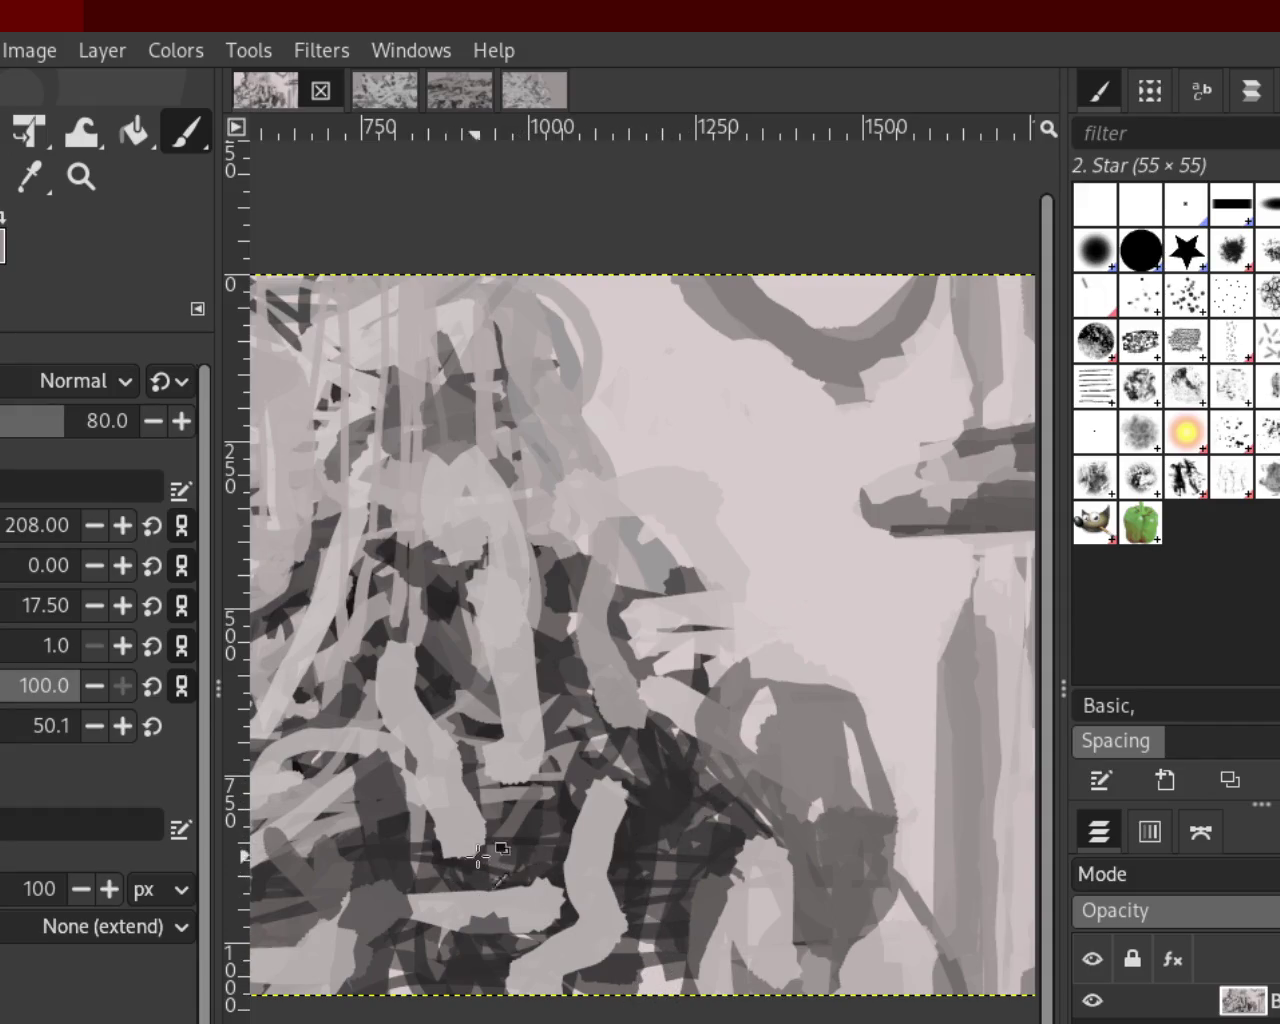
mouse_move(575, 855)
left_mouse_down()
mouse_move(641, 910)
mouse_move(641, 848)
left_mouse_up()
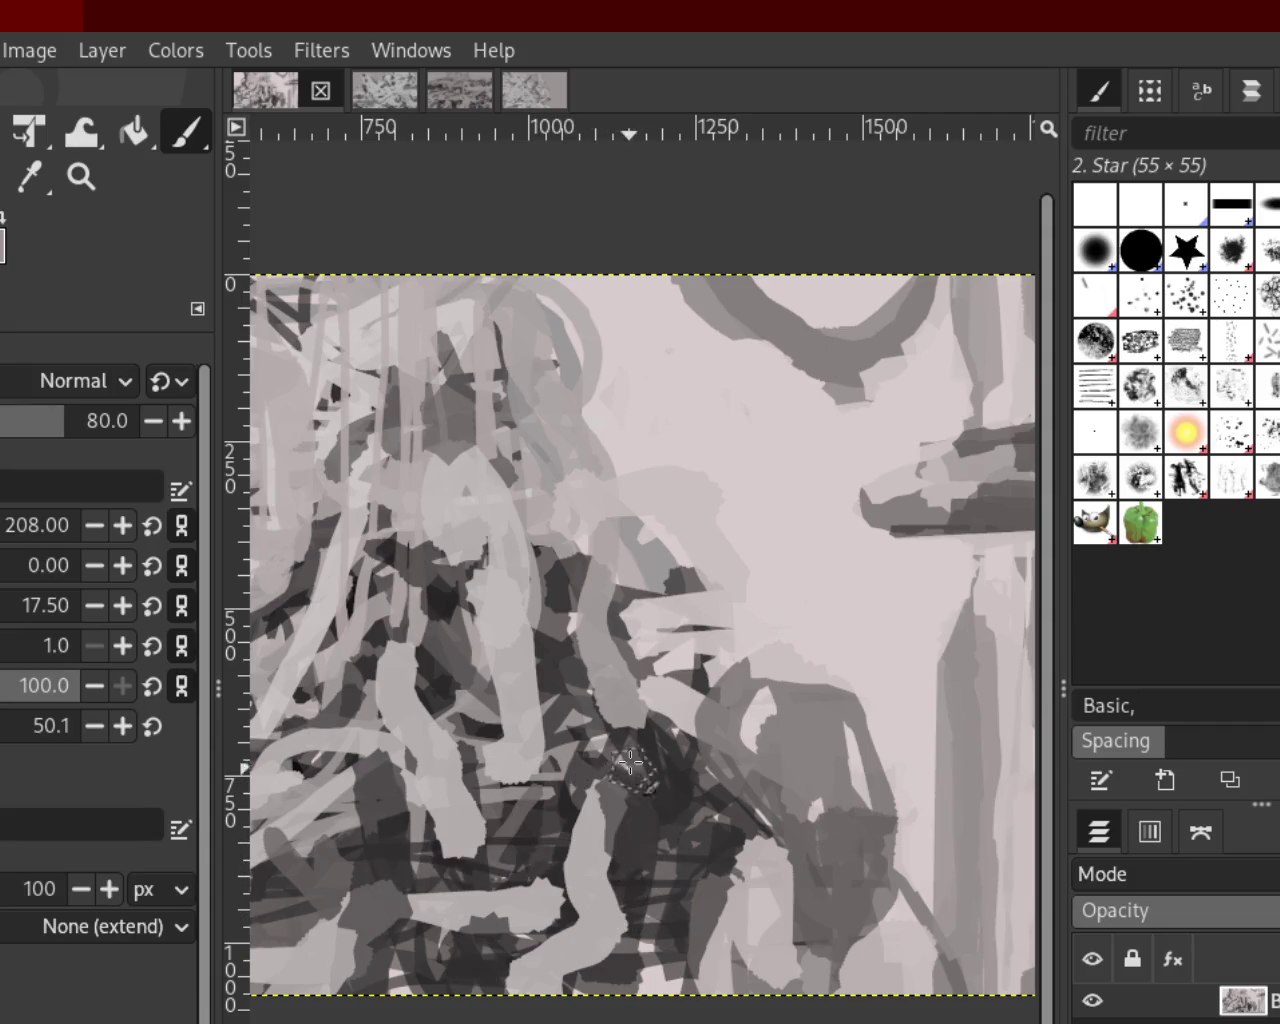
left_click_drag(643, 929, 735, 845)
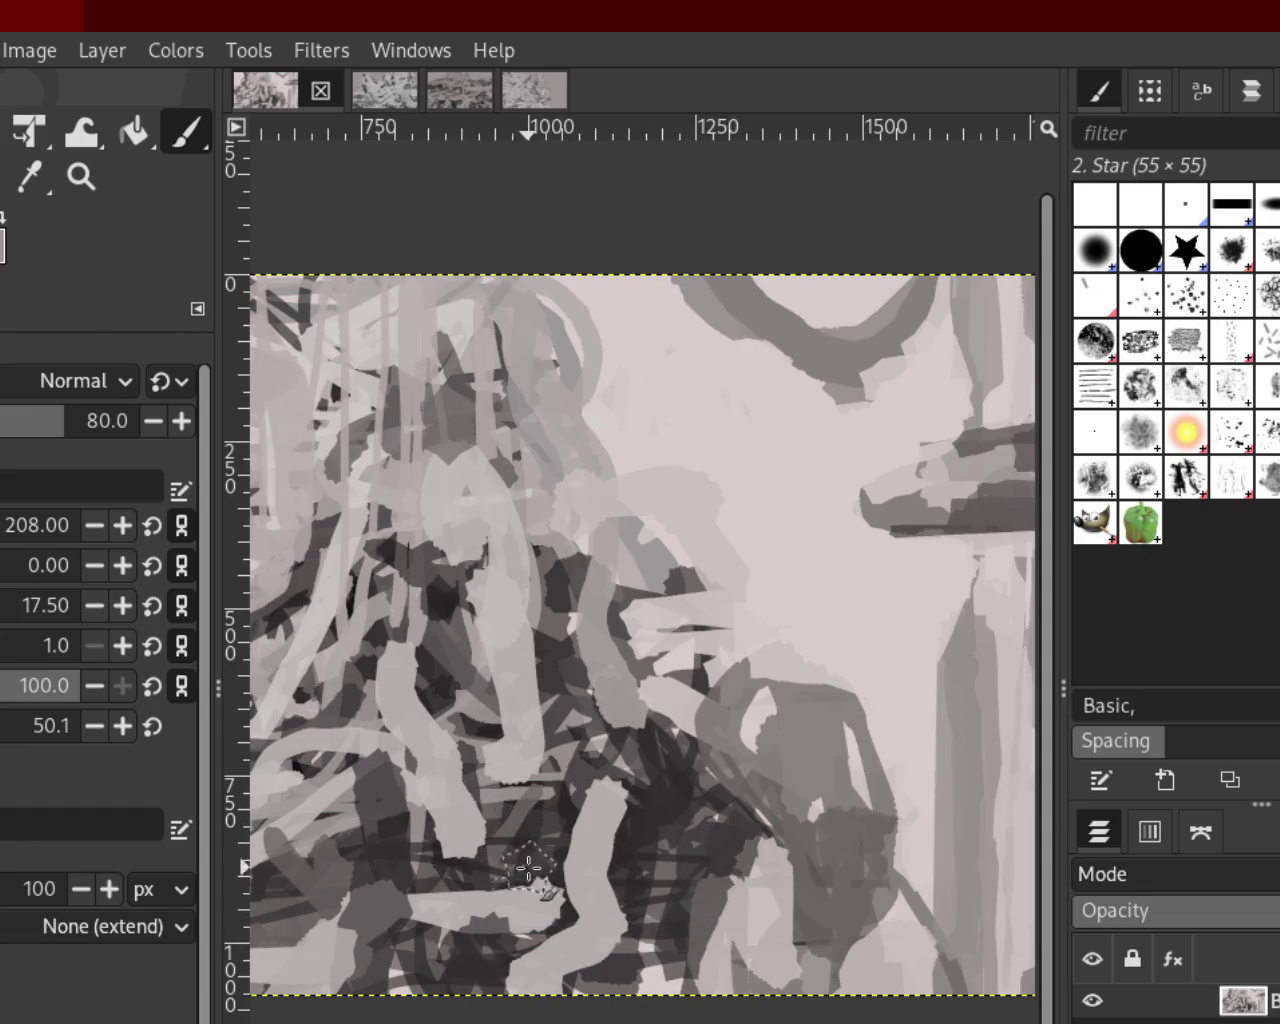
key("ctrl+z")
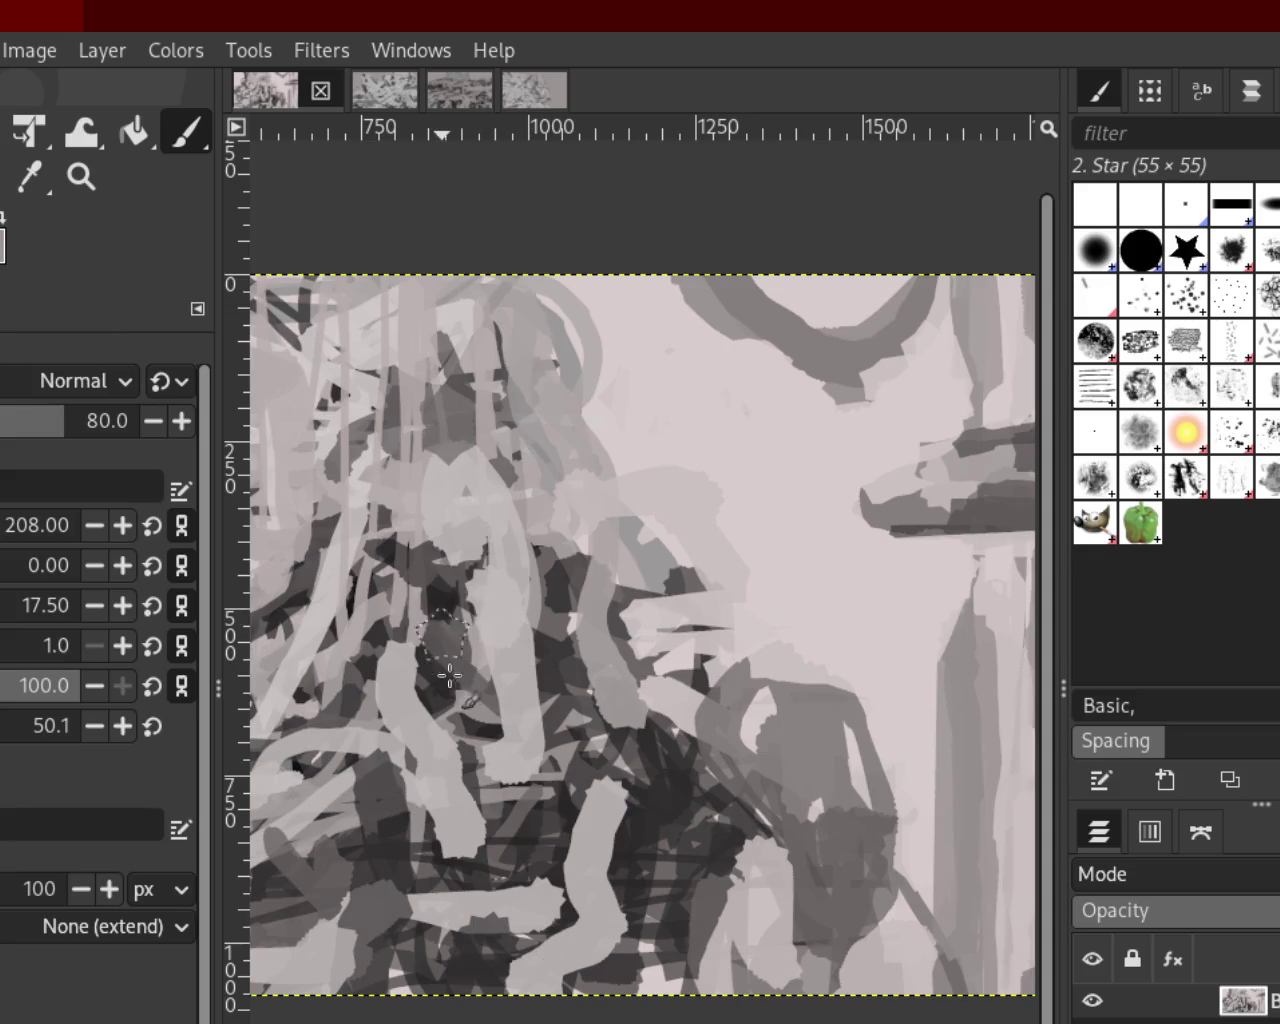
left_click_drag(443, 606, 447, 738)
key("ctrl+z")
Add dark marks and flat grey patches to the lower-middle and lower-left figures
left_click_drag(610, 595, 685, 730)
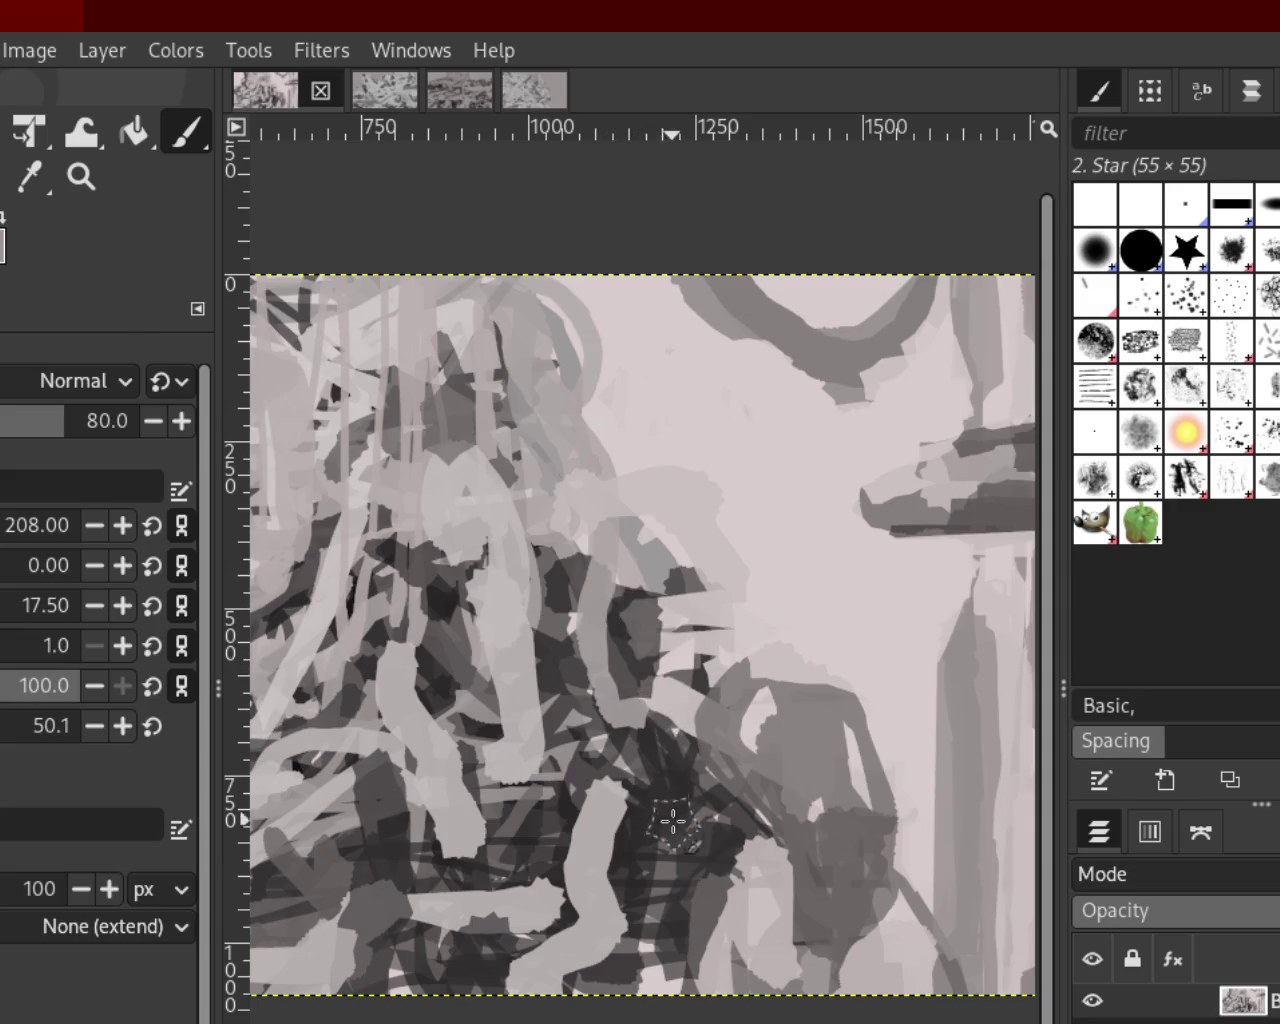
left_click_drag(460, 595, 481, 812)
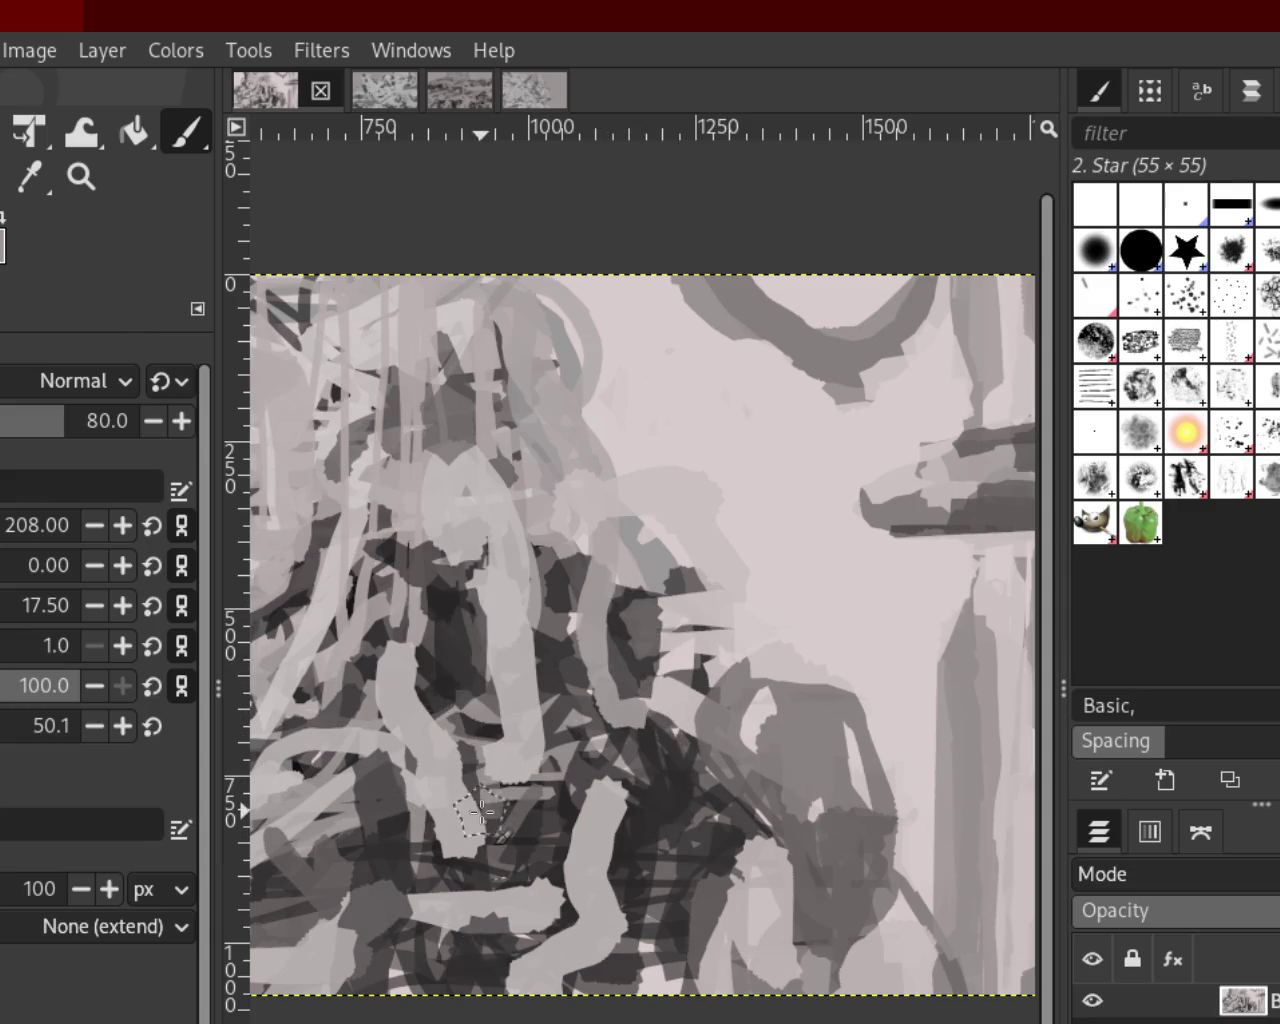
key("ctrl+z")
key("ctrl+z")
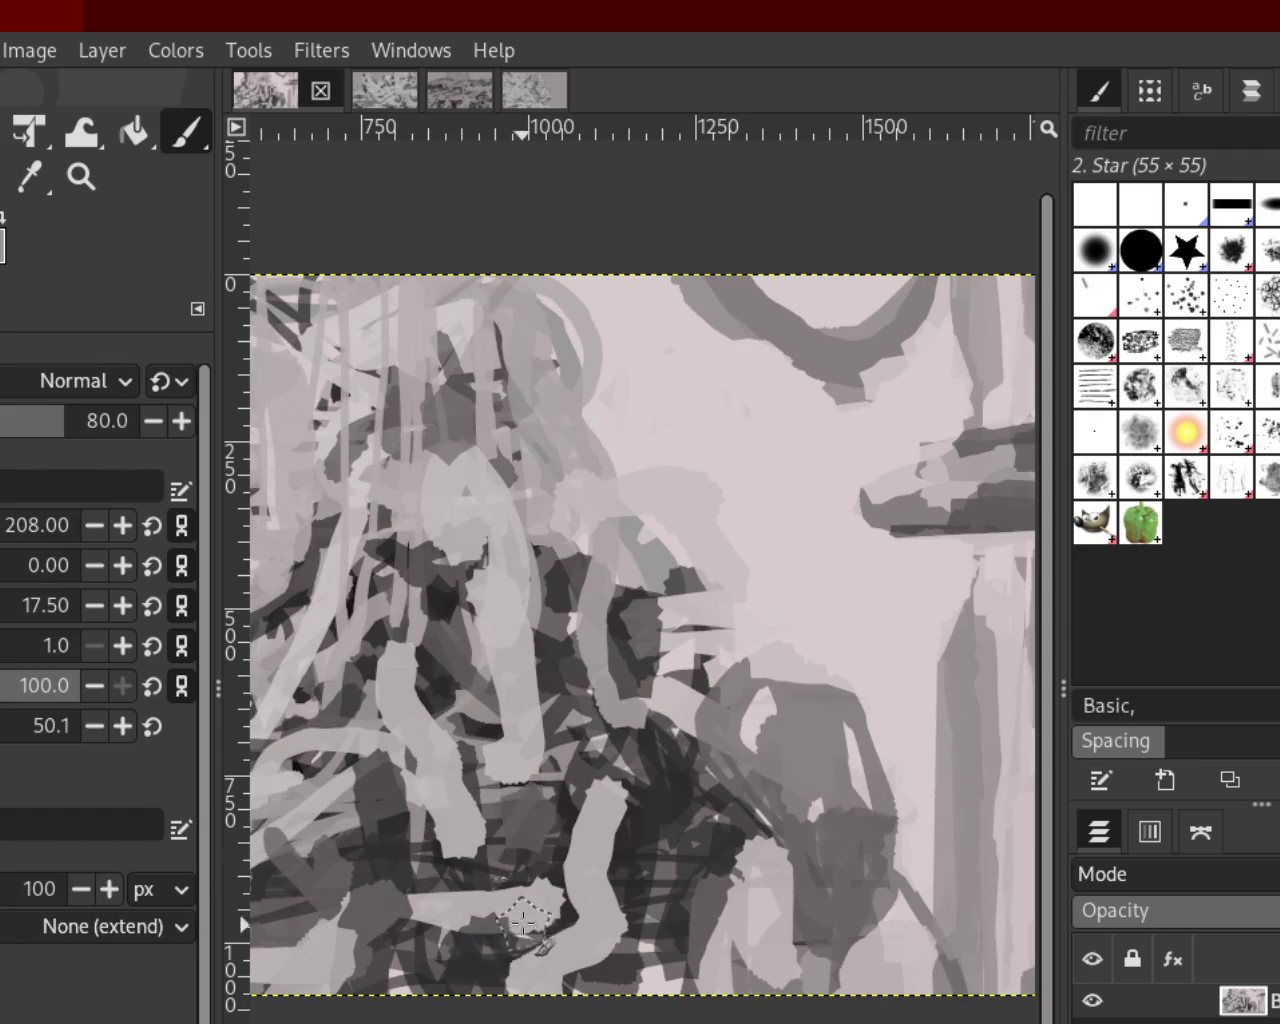
left_click(511, 810)
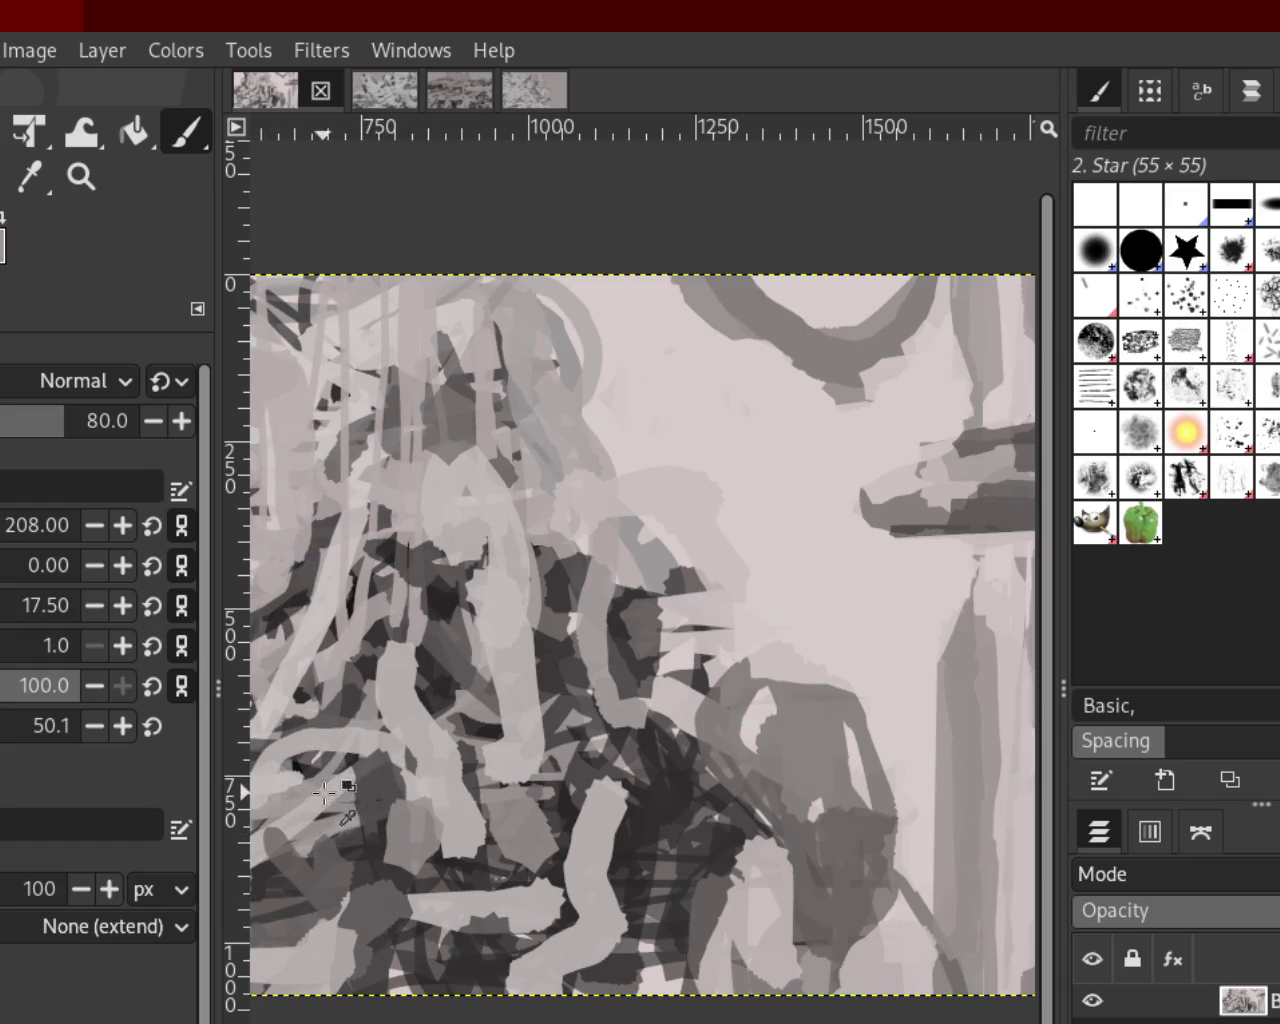
left_click(368, 826)
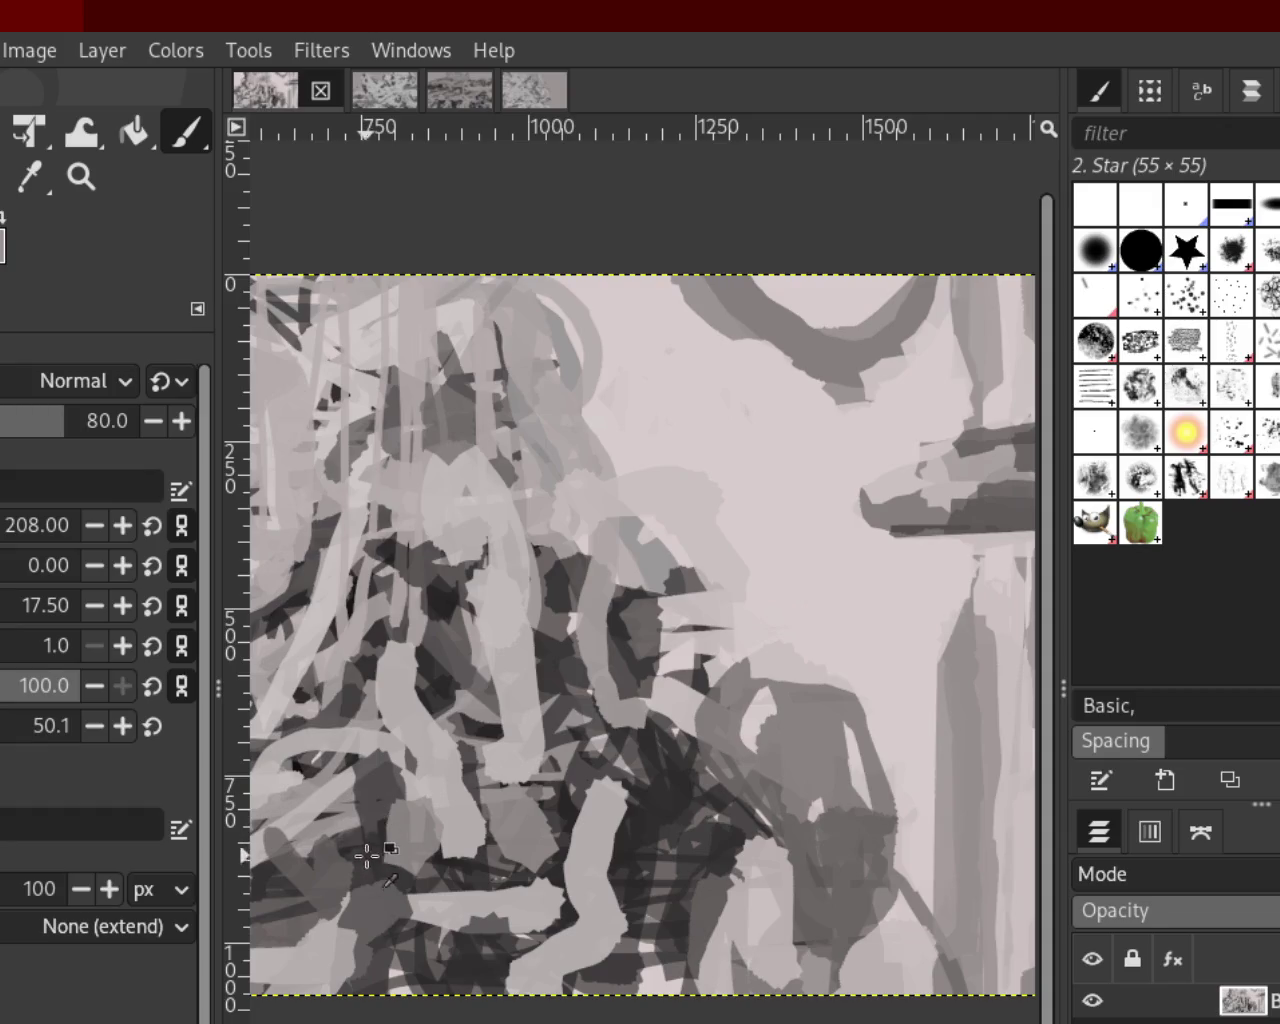
left_click_drag(657, 835, 640, 965)
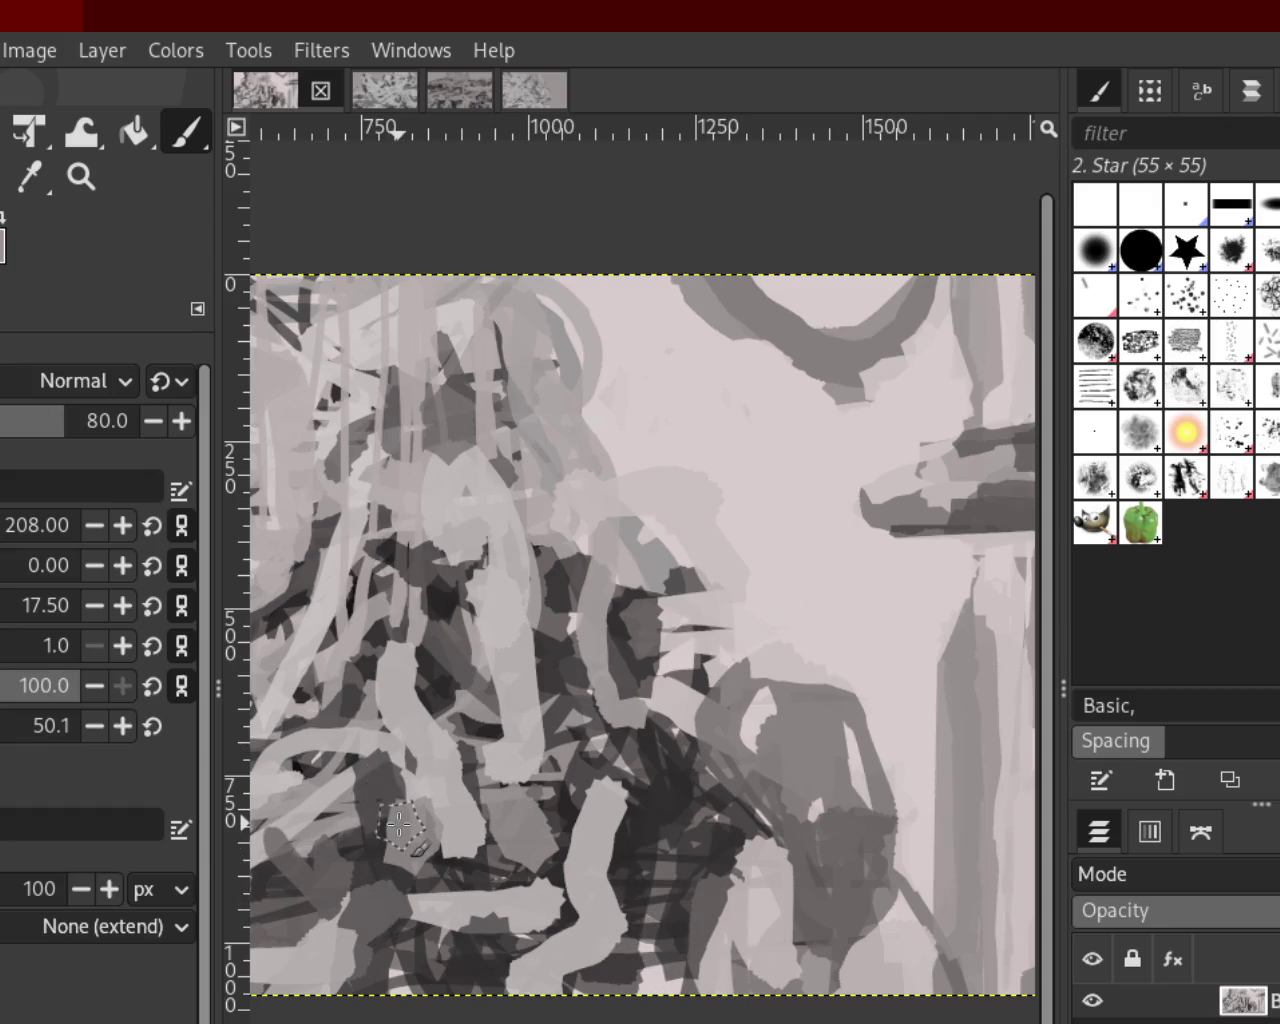
mouse_move(382, 830)
left_mouse_down()
mouse_move(336, 778)
mouse_move(480, 855)
left_mouse_up()
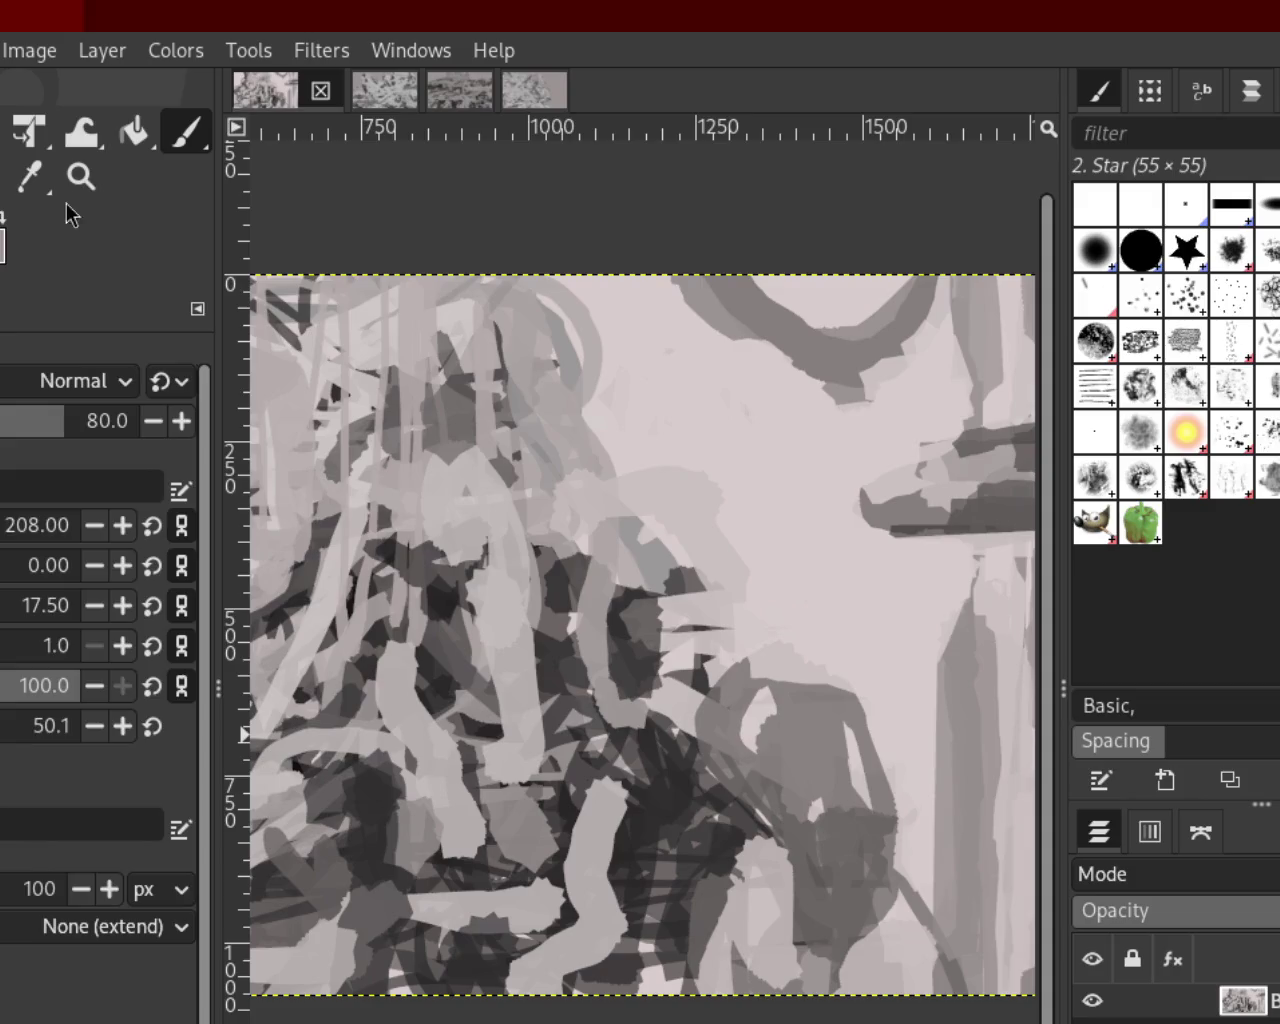
left_click(81, 176)
scroll(653, 651, "down", 3)
scroll(645, 648, "up", 1)
scroll(549, 632, "down", 1)
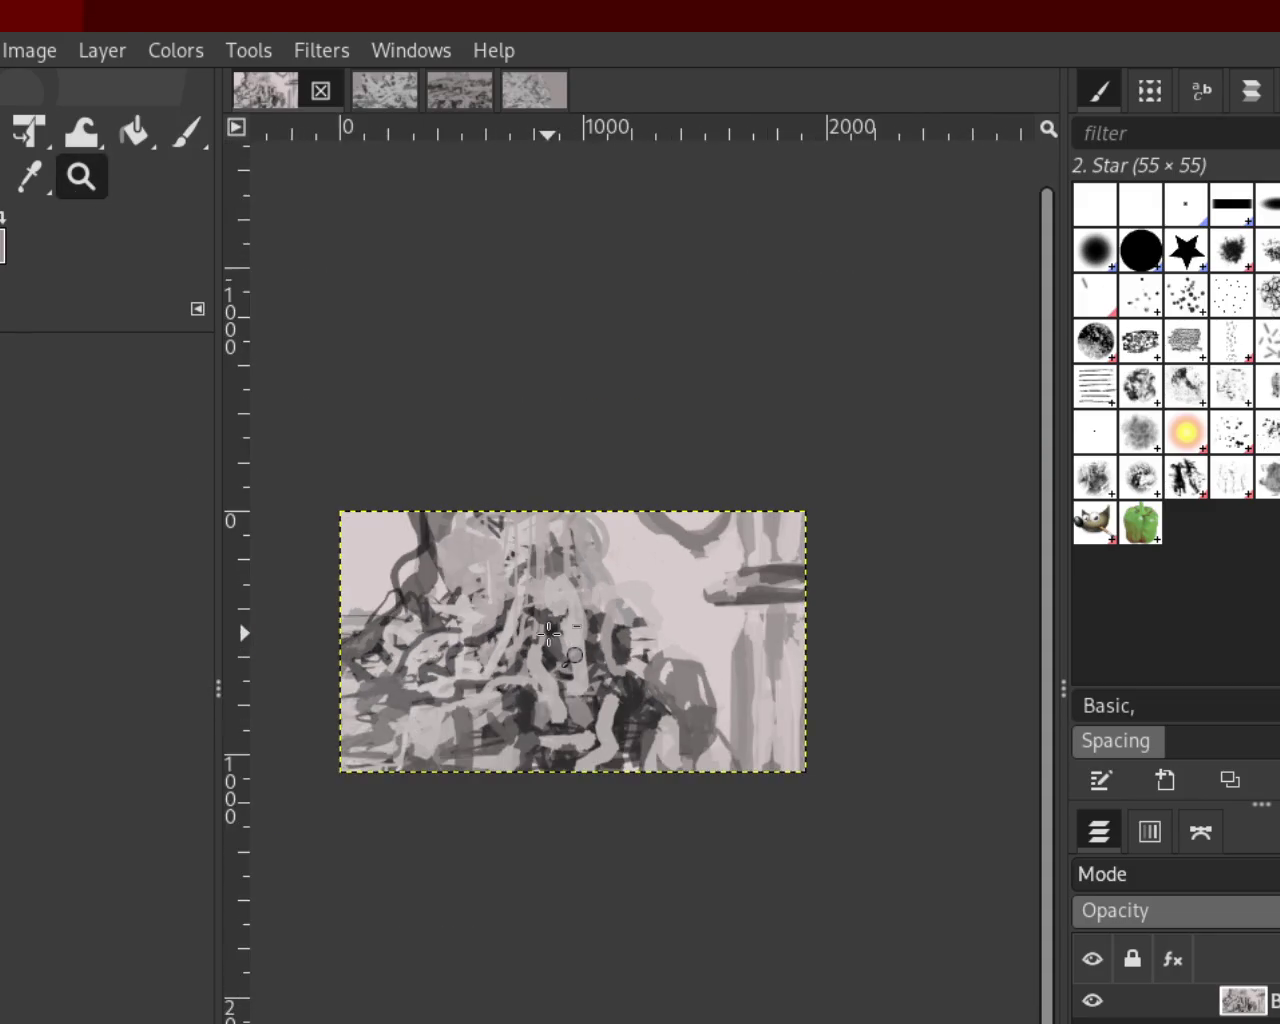
Zoom to about 67% on the hanging object and standing figure, with the Paintbrush selected
left_click(549, 632)
scroll(553, 620, "up", 1)
scroll(520, 615, "down", 1)
scroll(500, 612, "down", 1)
scroll(466, 608, "up", 1)
scroll(455, 605, "down", 2)
scroll(435, 600, "up", 1)
scroll(420, 595, "up", 1)
scroll(404, 590, "down", 1)
scroll(440, 605, "up", 1)
scroll(685, 605, "down", 1)
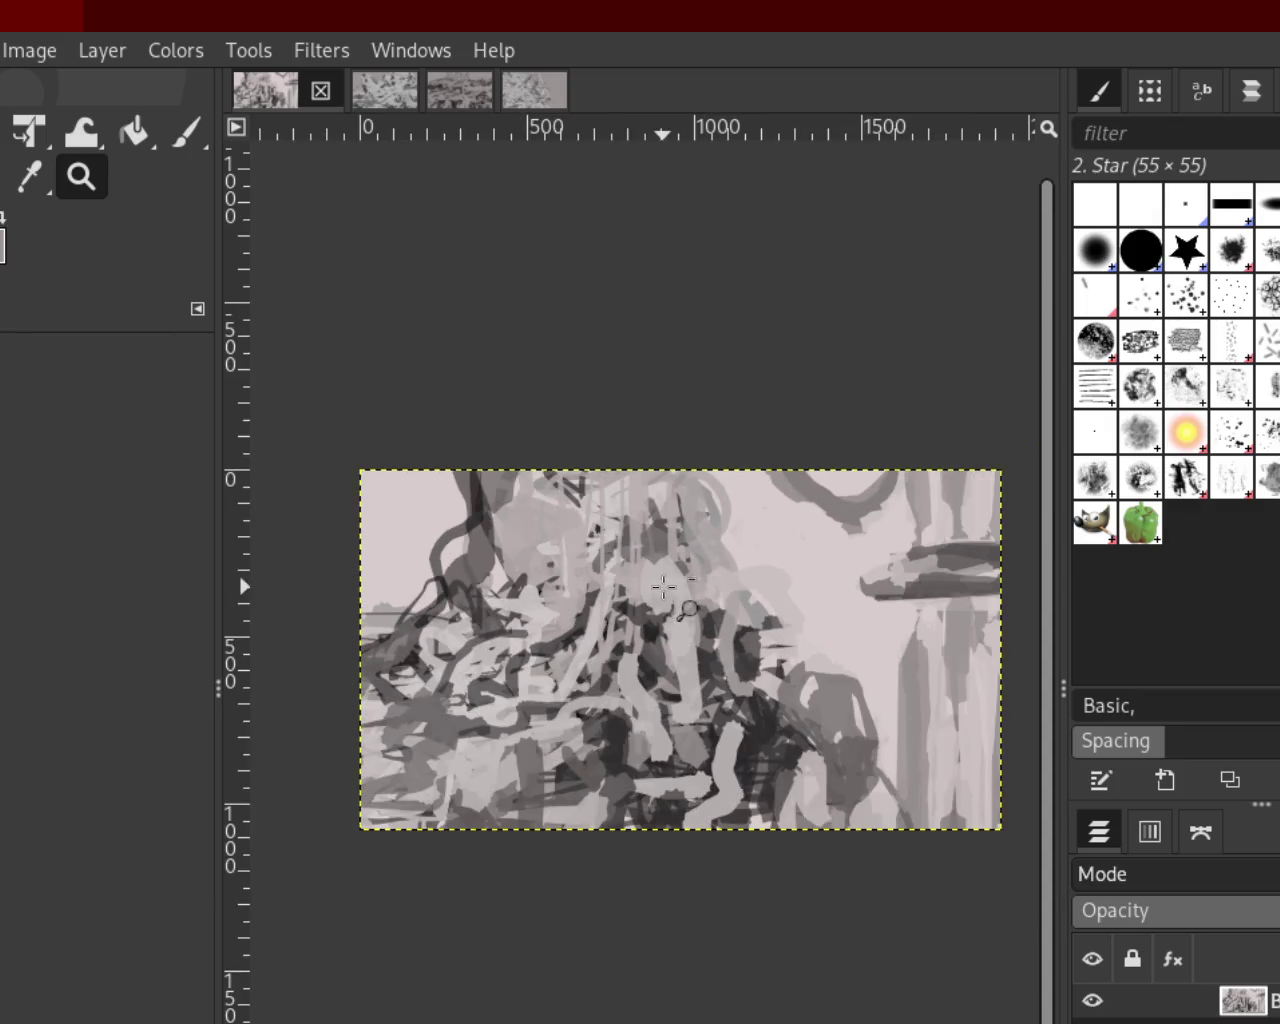
scroll(810, 590, "down", 1)
scroll(888, 578, "up", 1)
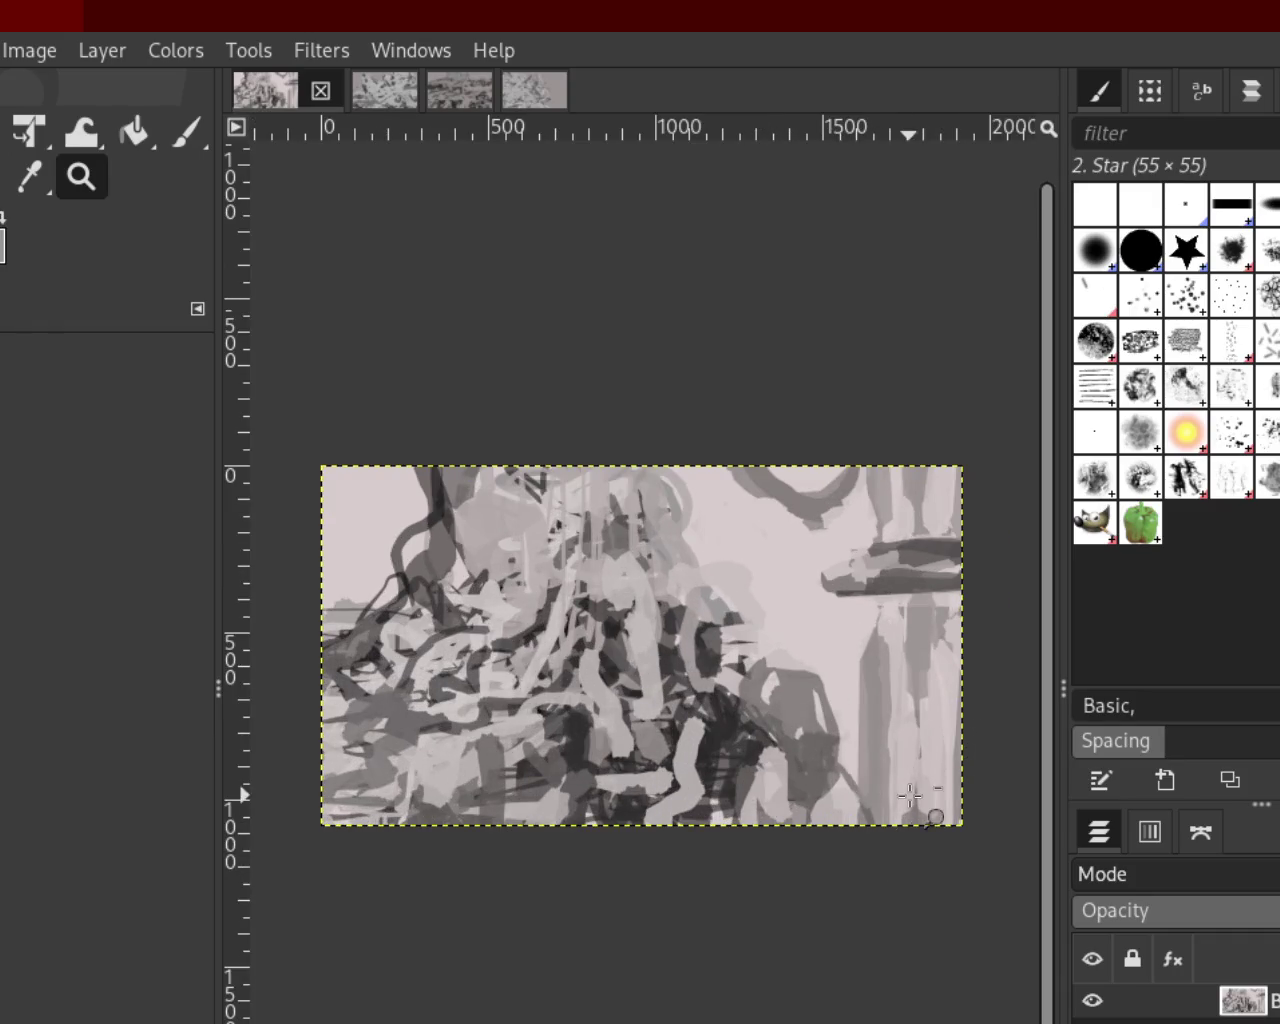
scroll(915, 800, "down", 1)
scroll(915, 800, "up", 3)
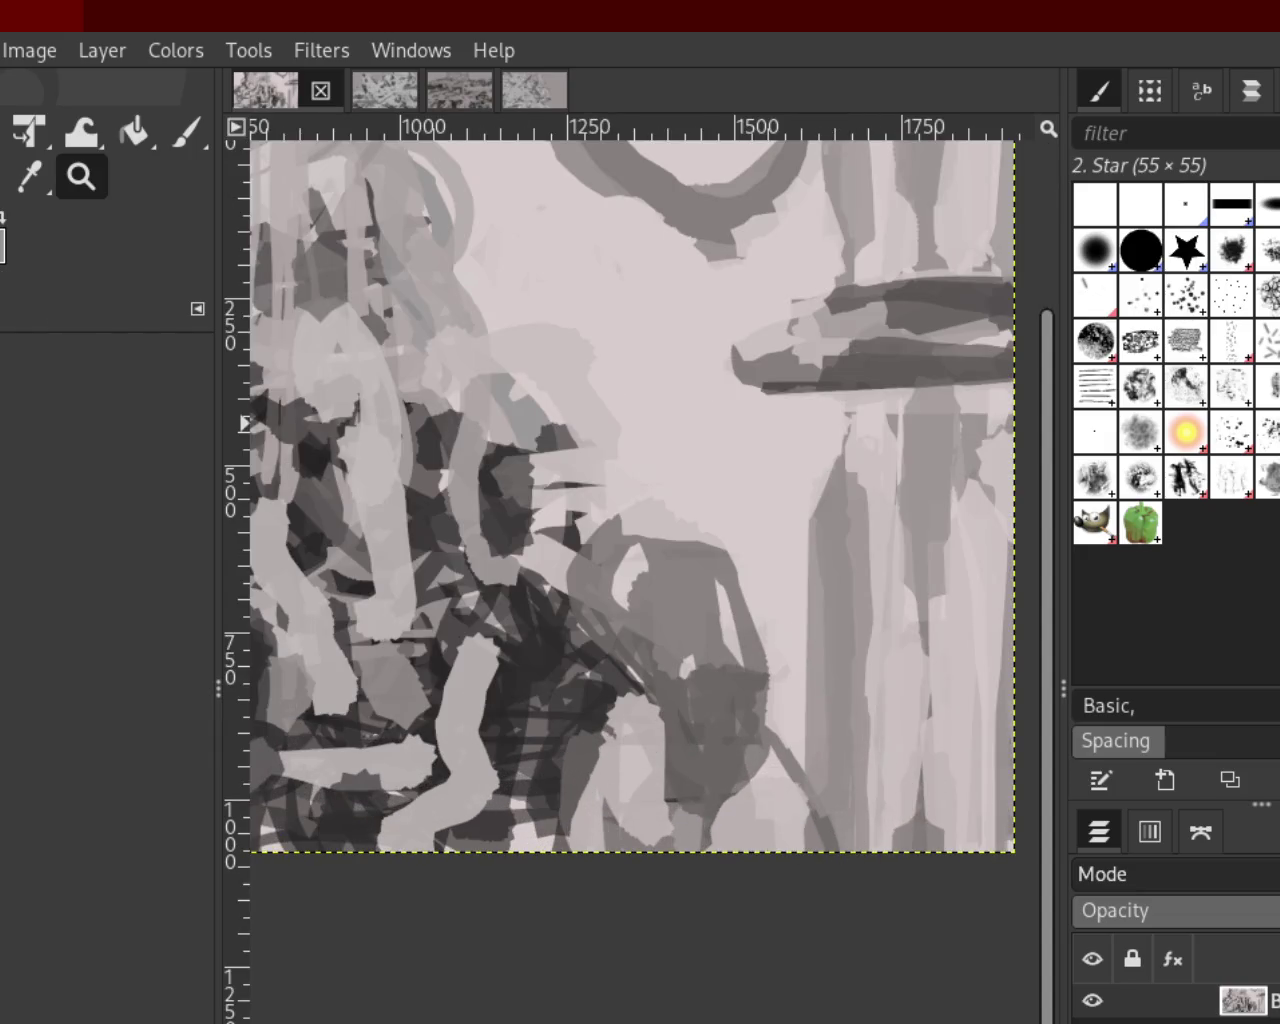
left_click(186, 132)
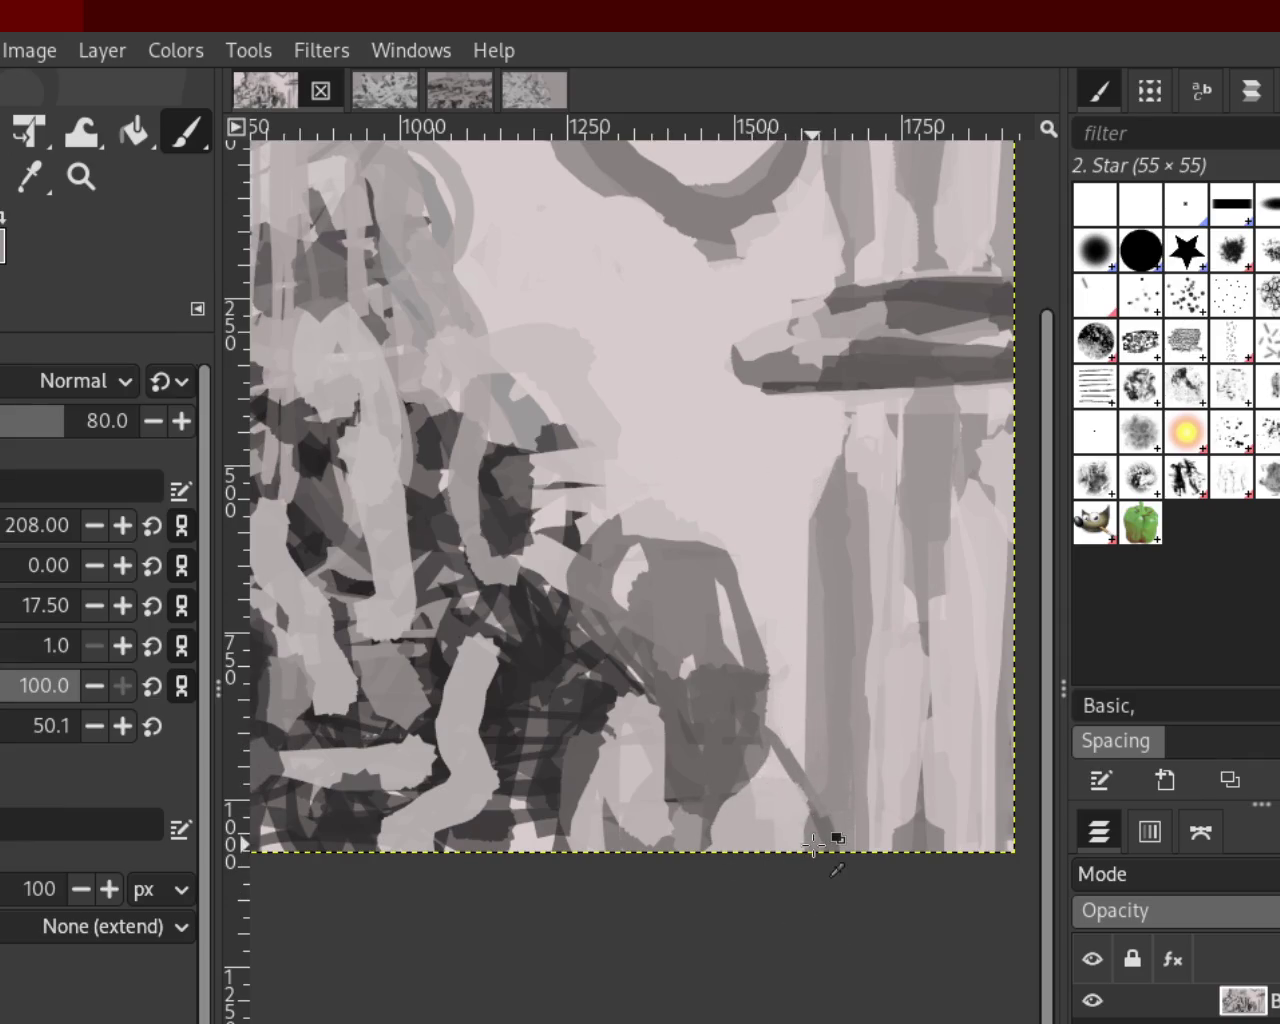
Paint a wide dark curved stroke along the figure's lower edge, undoing earlier attempts
left_click(790, 797)
key("ctrl+z")
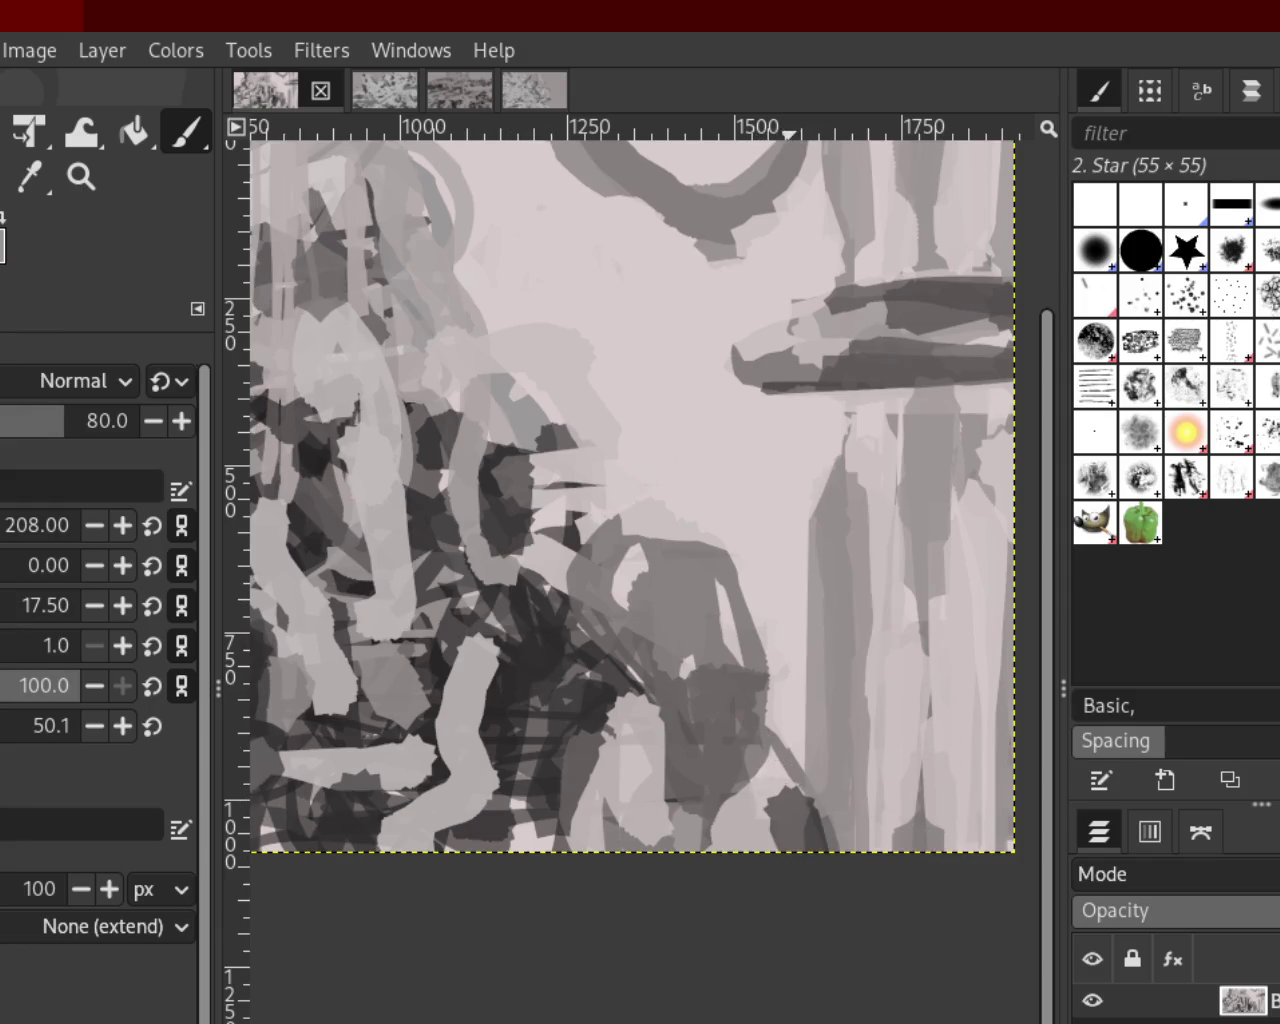
left_click_drag(760, 745, 815, 850)
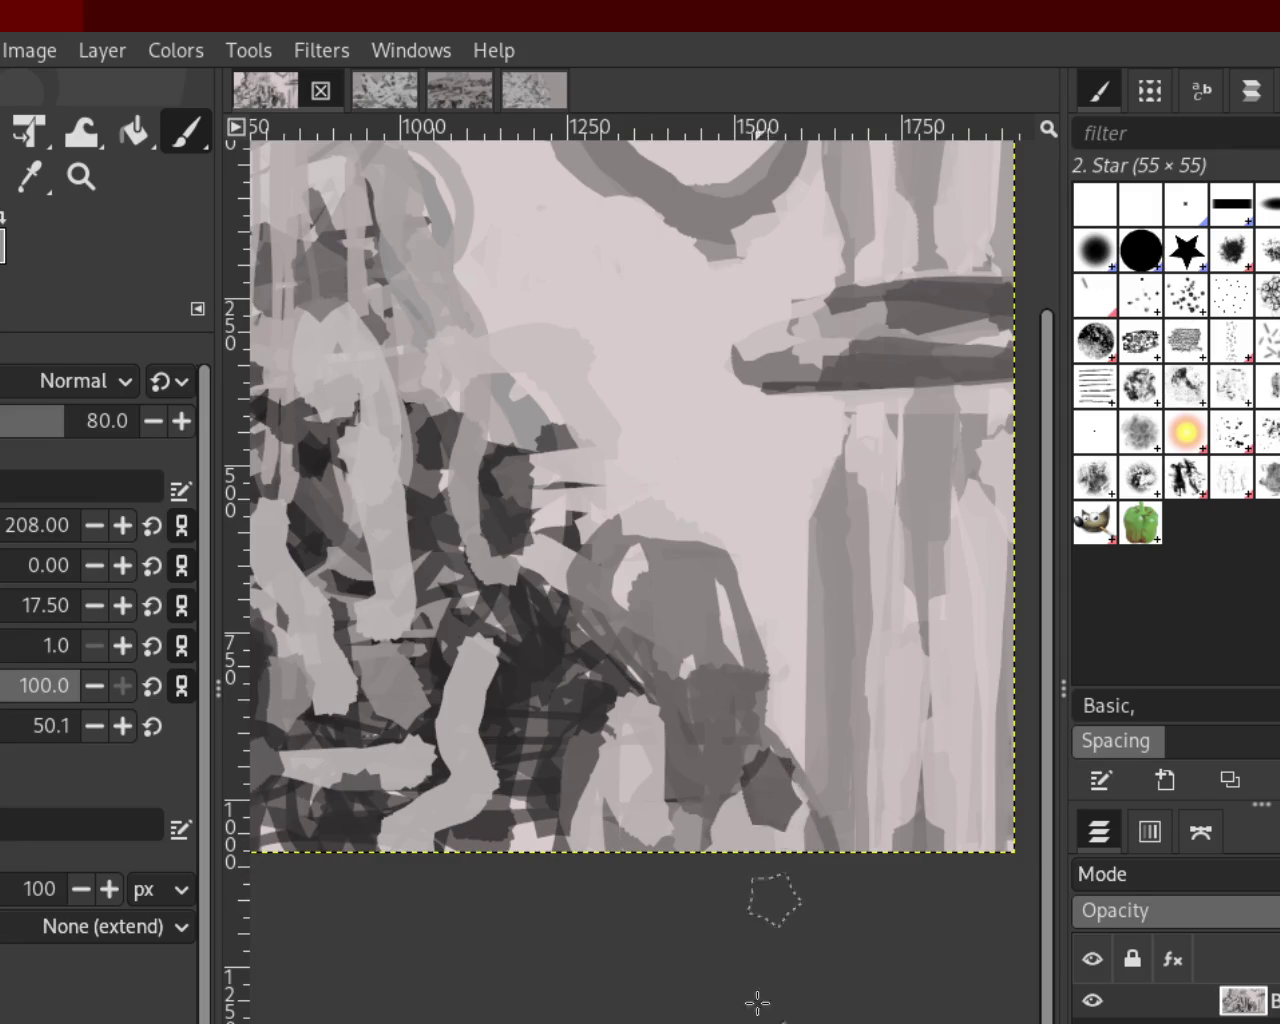
key("ctrl+z")
left_click_drag(764, 726, 840, 848)
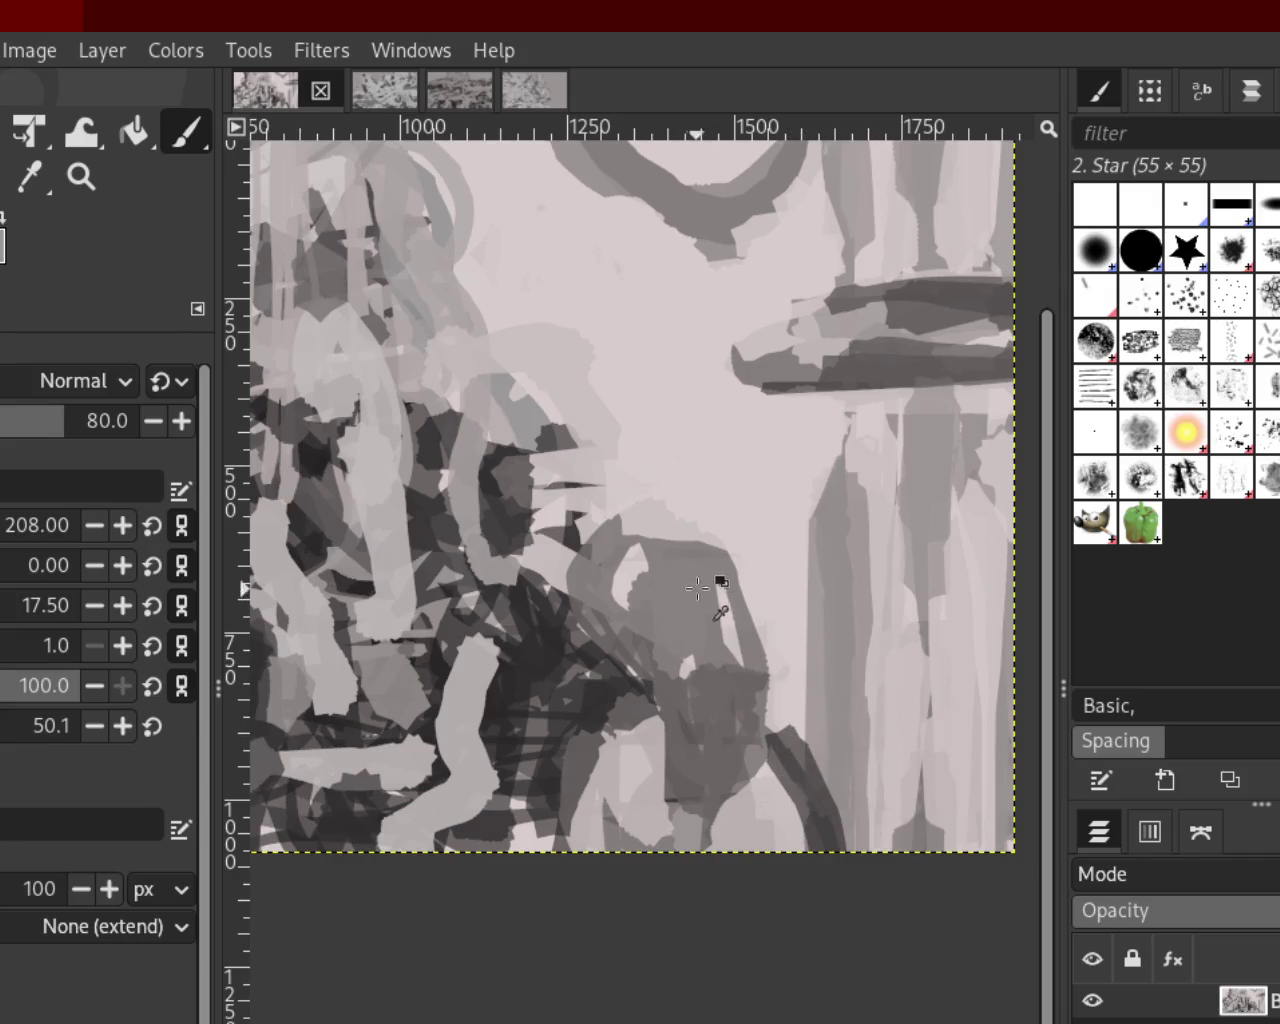
Darken the central figure, repaint the lower-left patch darker, and stroke the lower middle figure
left_click(705, 572)
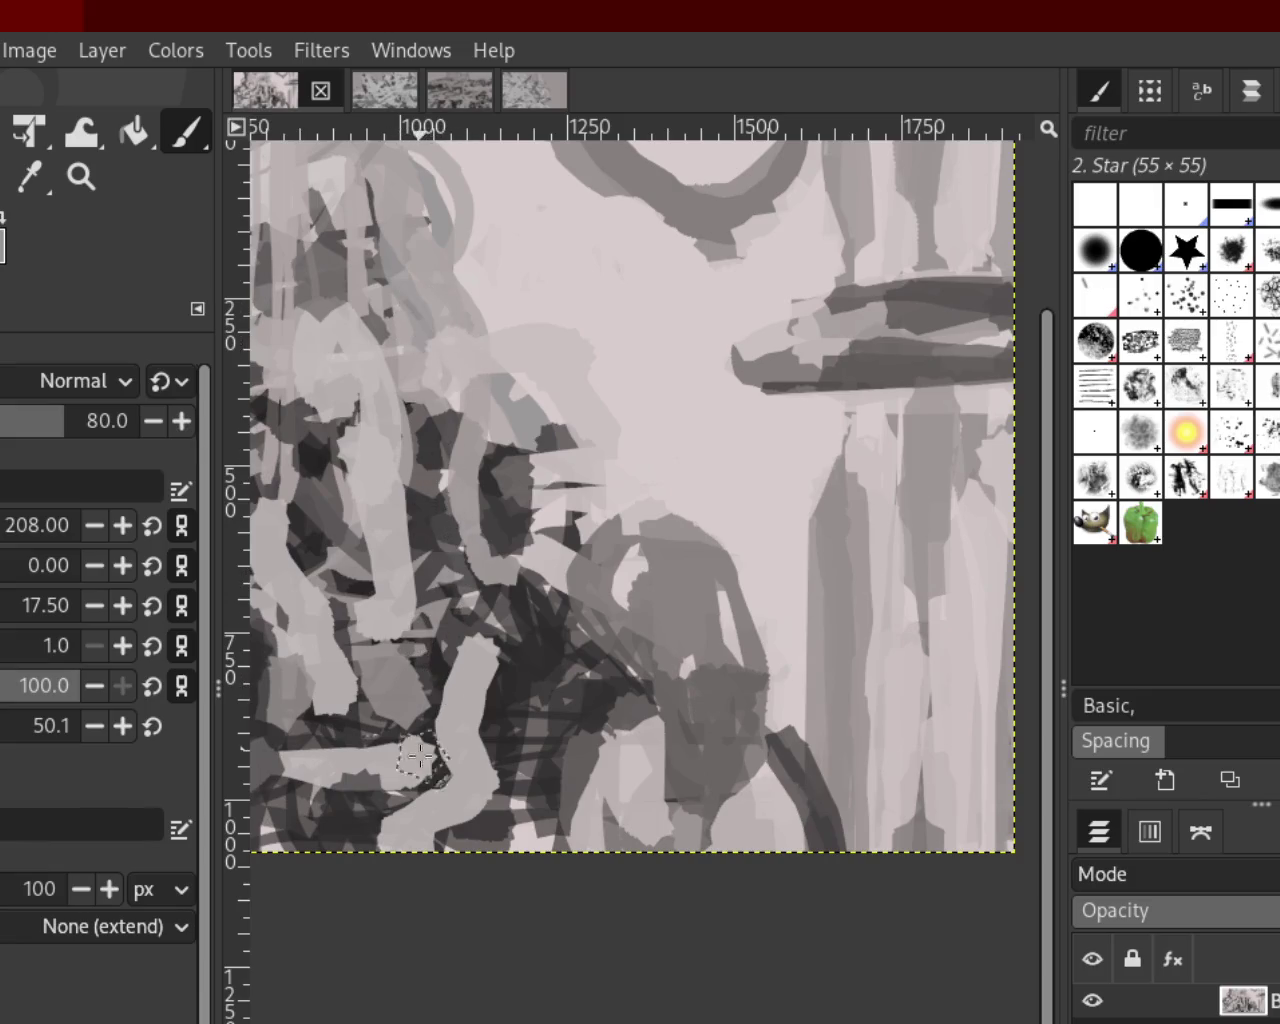
left_click_drag(432, 830, 400, 762)
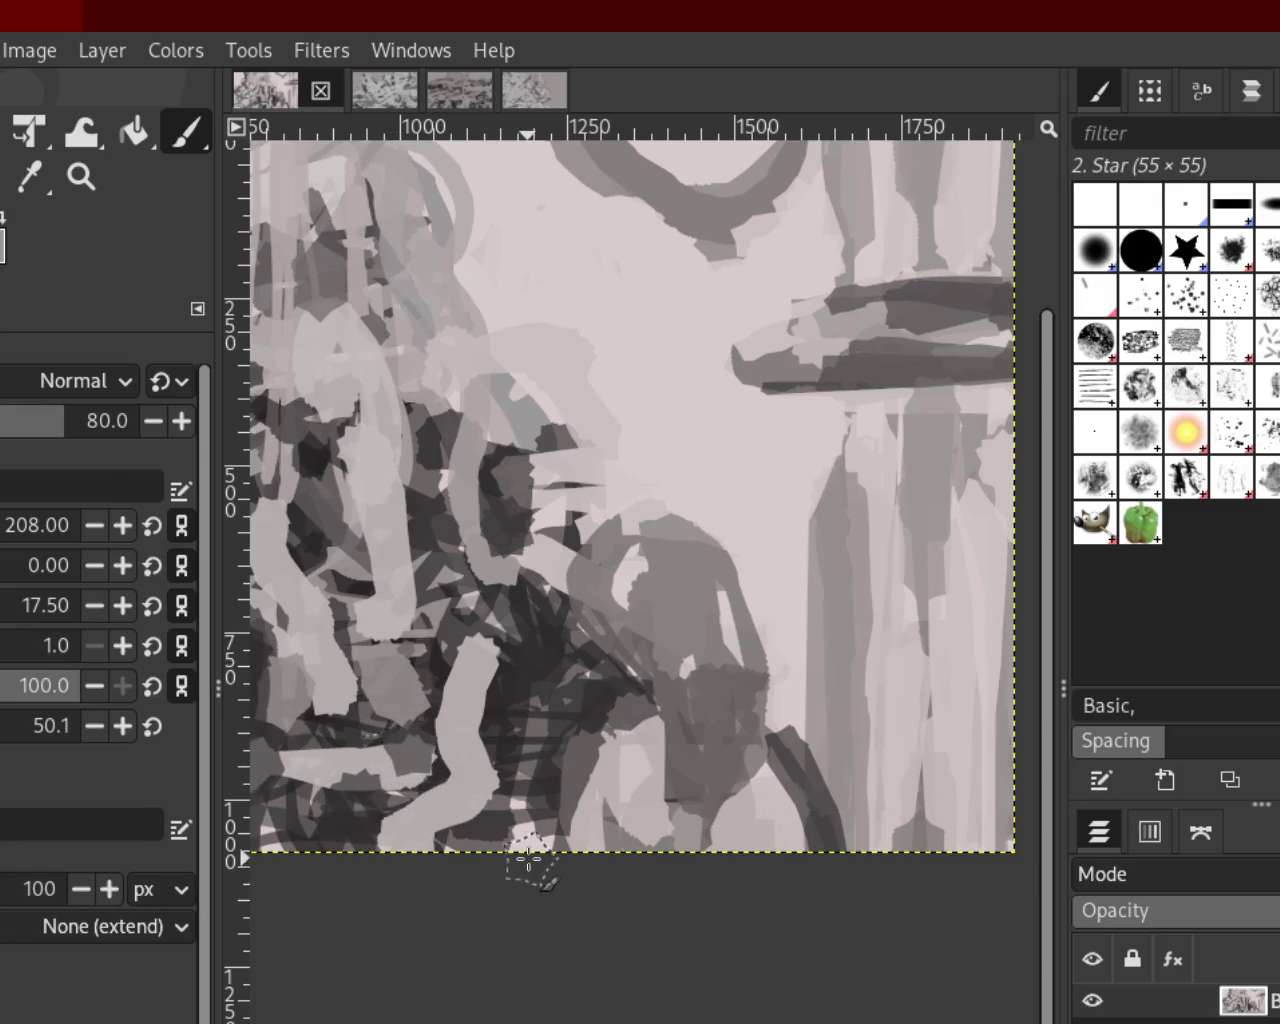
left_click_drag(385, 735, 450, 800)
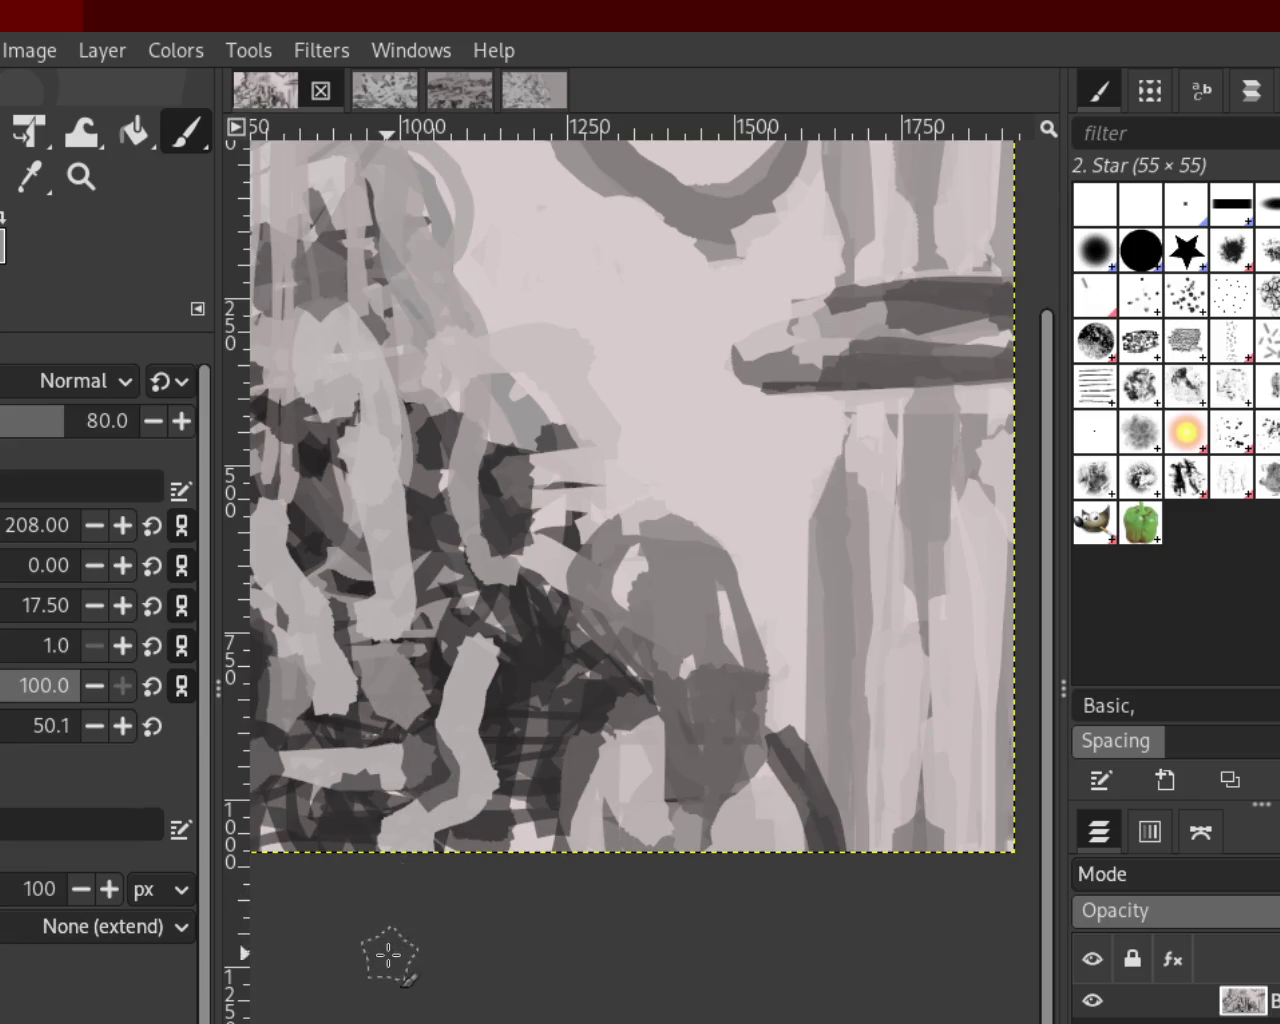
mouse_move(638, 618)
left_mouse_down()
mouse_move(611, 660)
mouse_move(655, 720)
left_mouse_up()
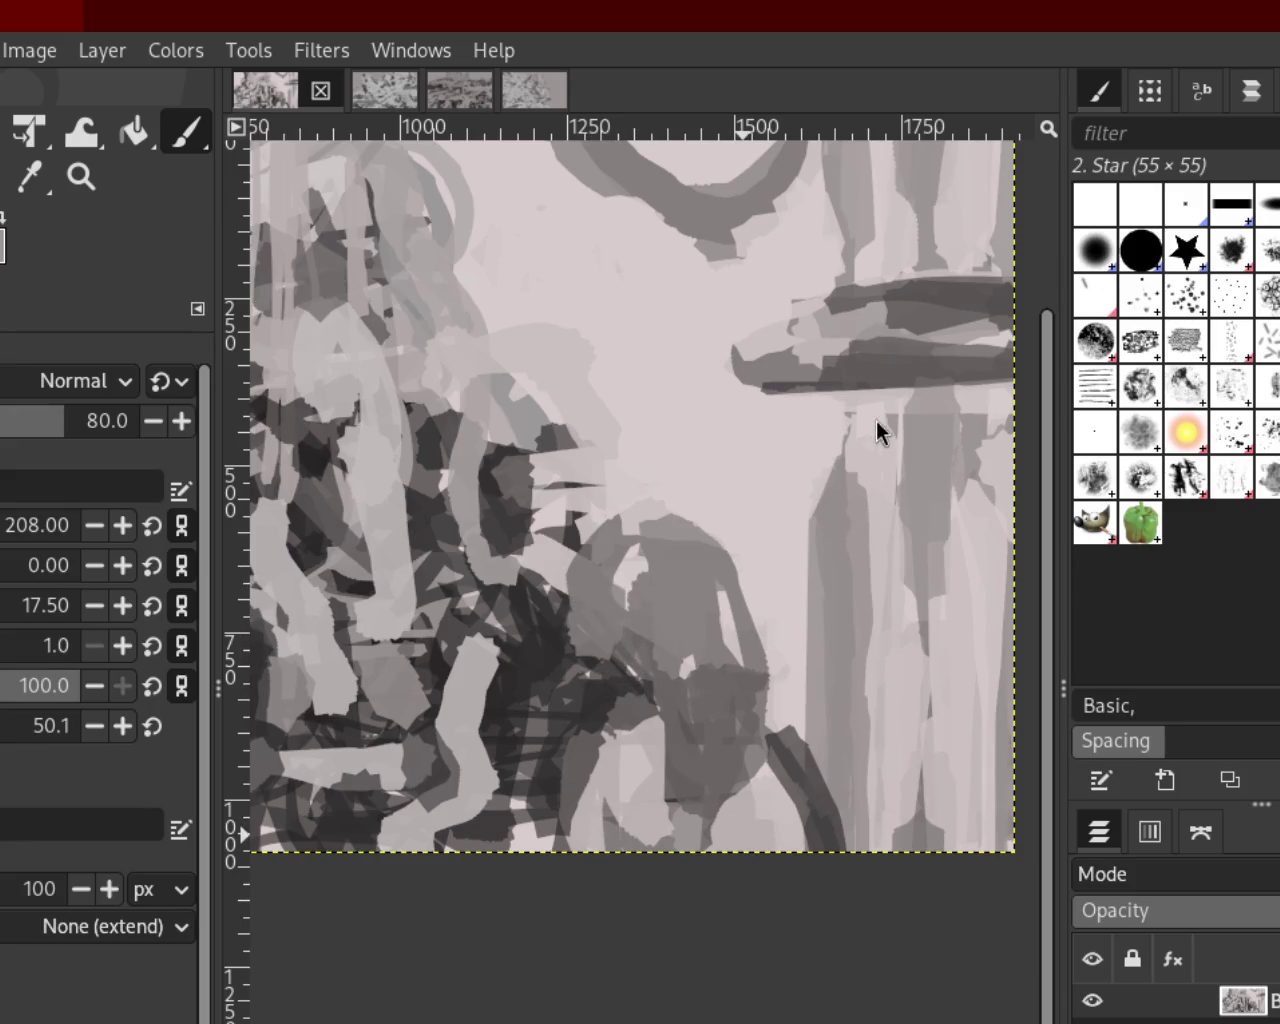
left_click_drag(615, 602, 579, 637)
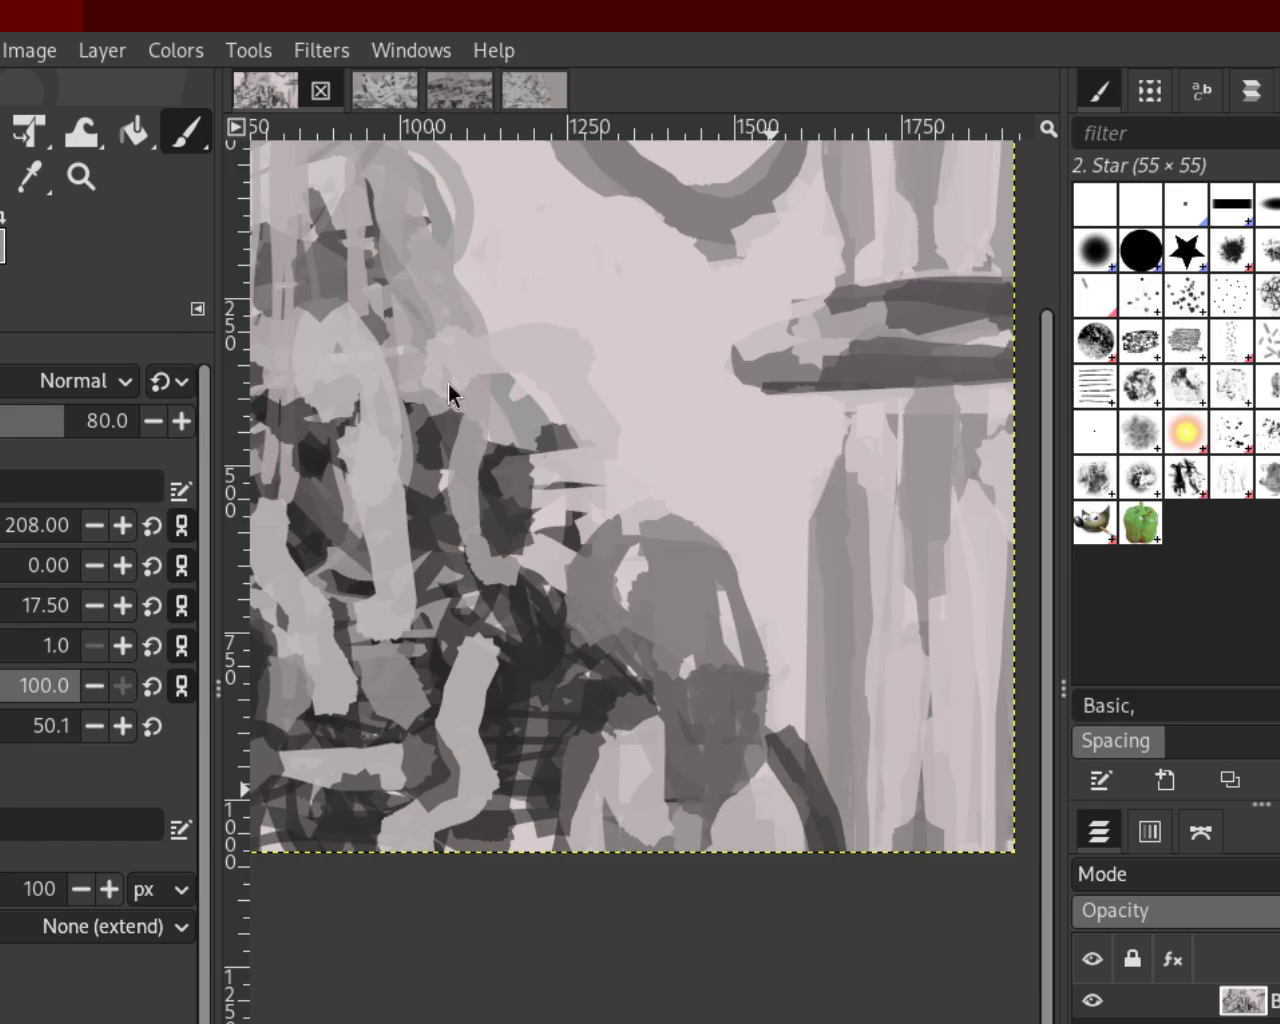
left_click(82, 177)
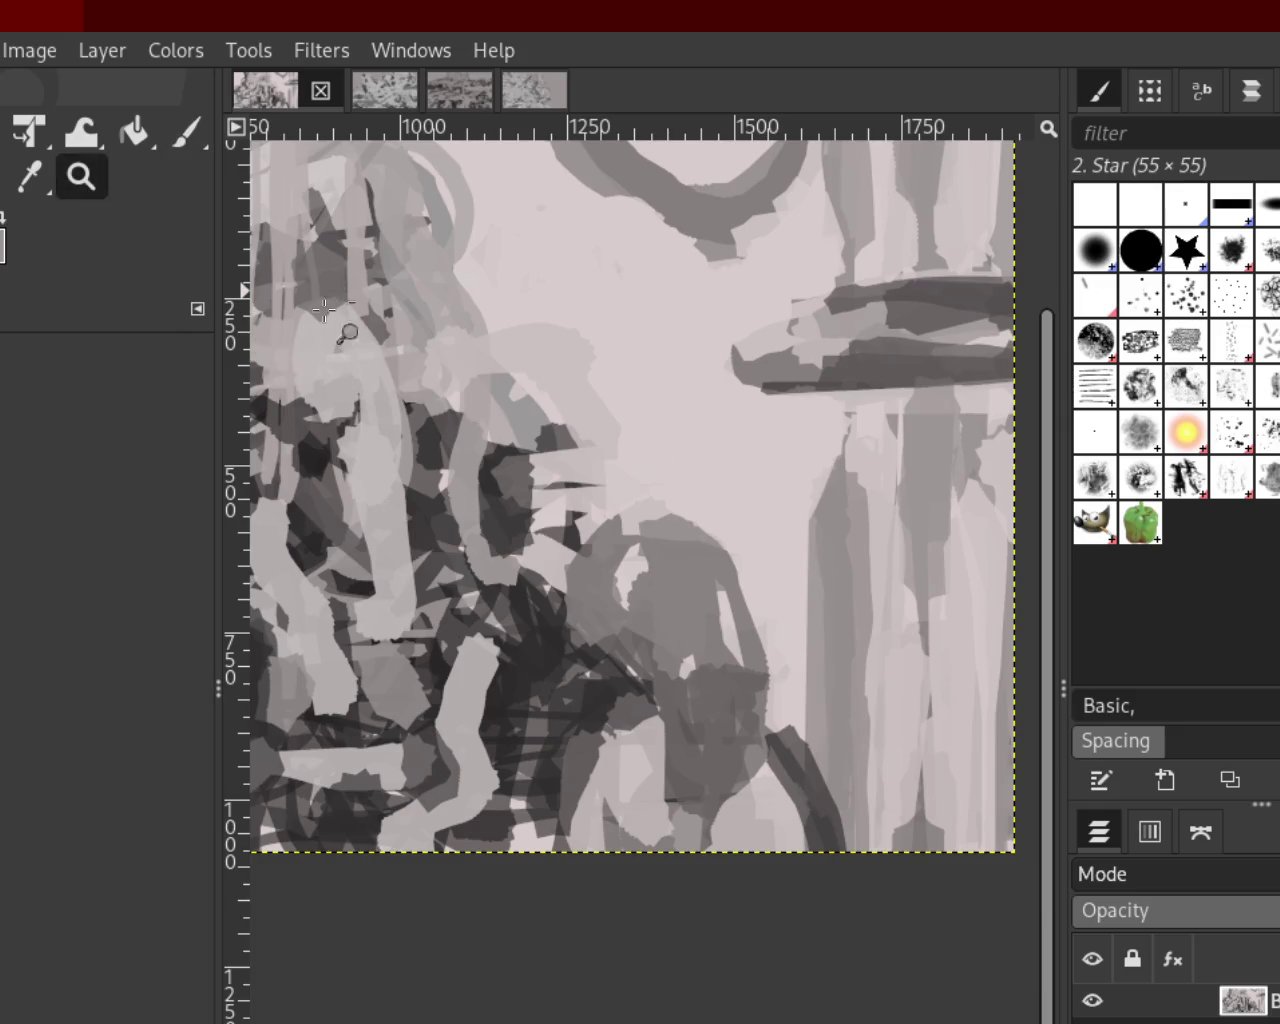
Zoom in further and paint a bold dark arc over the central figure's head
scroll(672, 509, "down", 1)
scroll(656, 495, "down", 1)
scroll(643, 479, "up", 2)
scroll(643, 479, "down", 3)
scroll(643, 479, "up", 2)
scroll(643, 479, "up", 2)
left_click(186, 133)
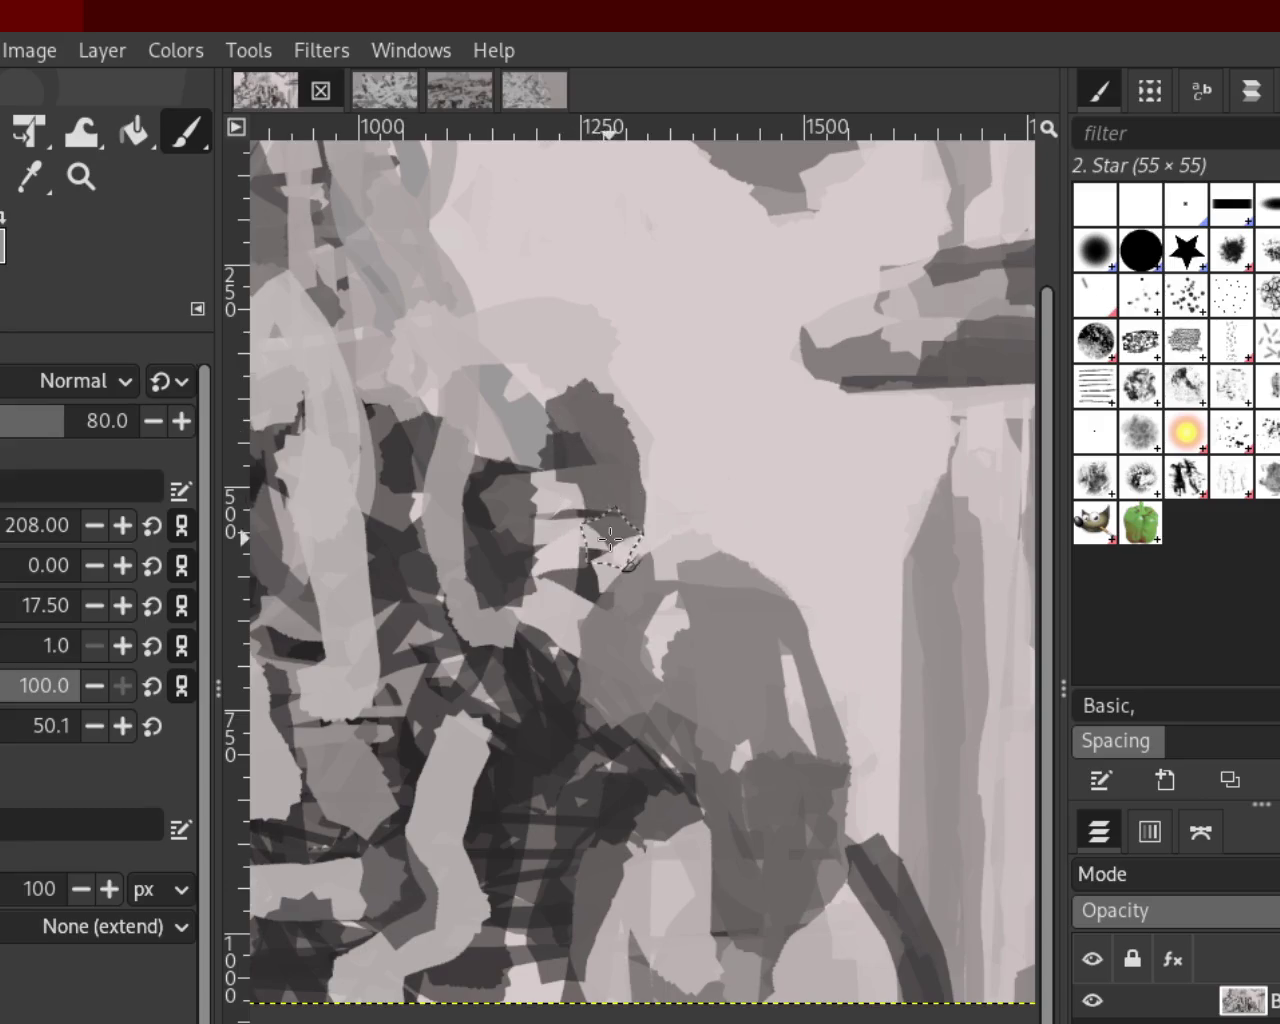
left_click_drag(583, 531, 590, 730)
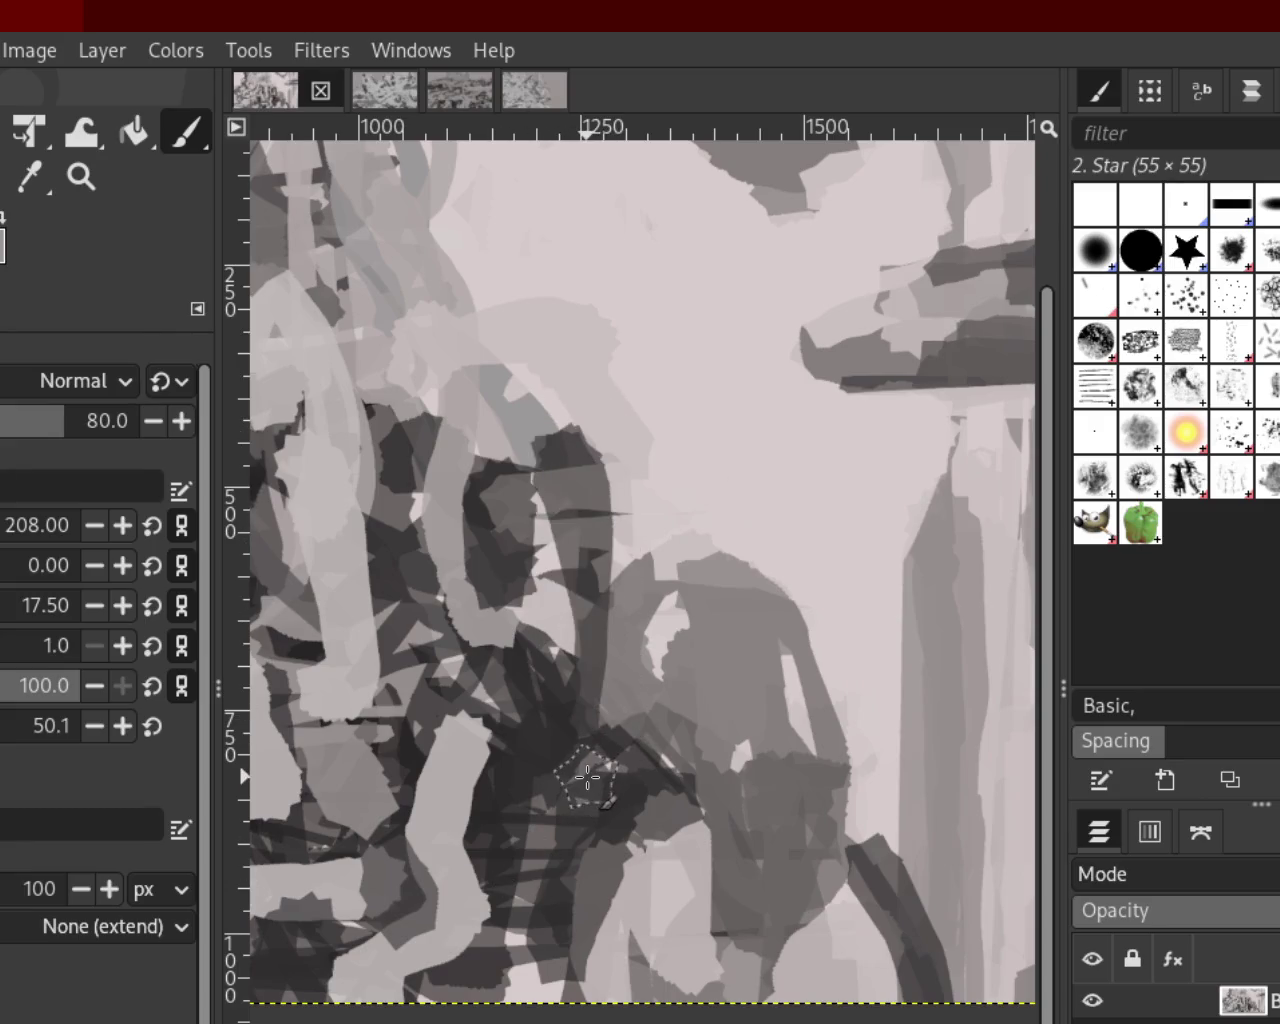
key("ctrl+z")
left_click_drag(545, 450, 605, 655)
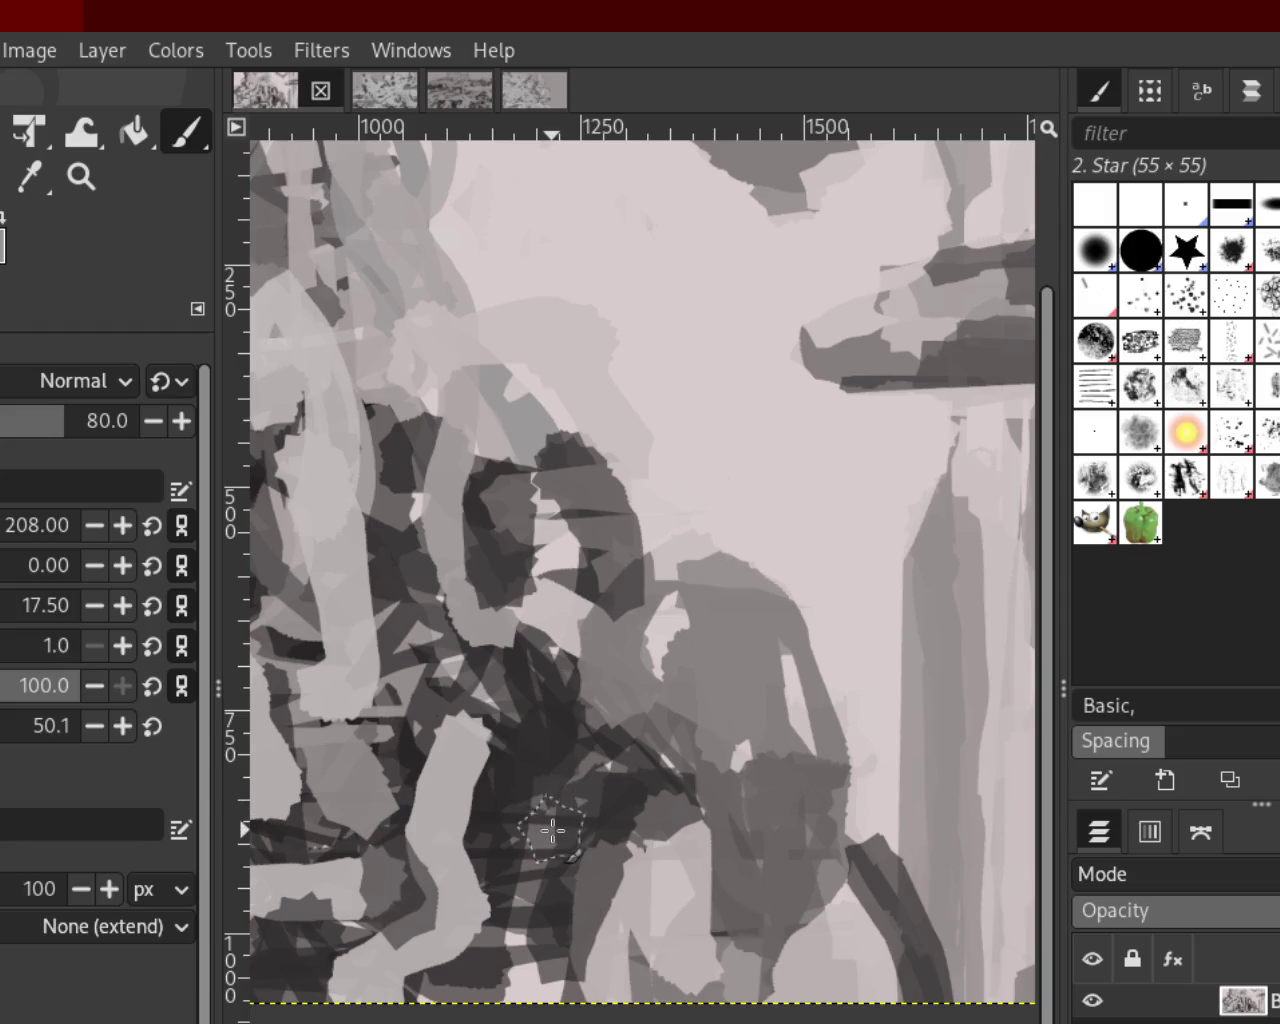
key("ctrl+z")
left_click_drag(590, 430, 576, 675)
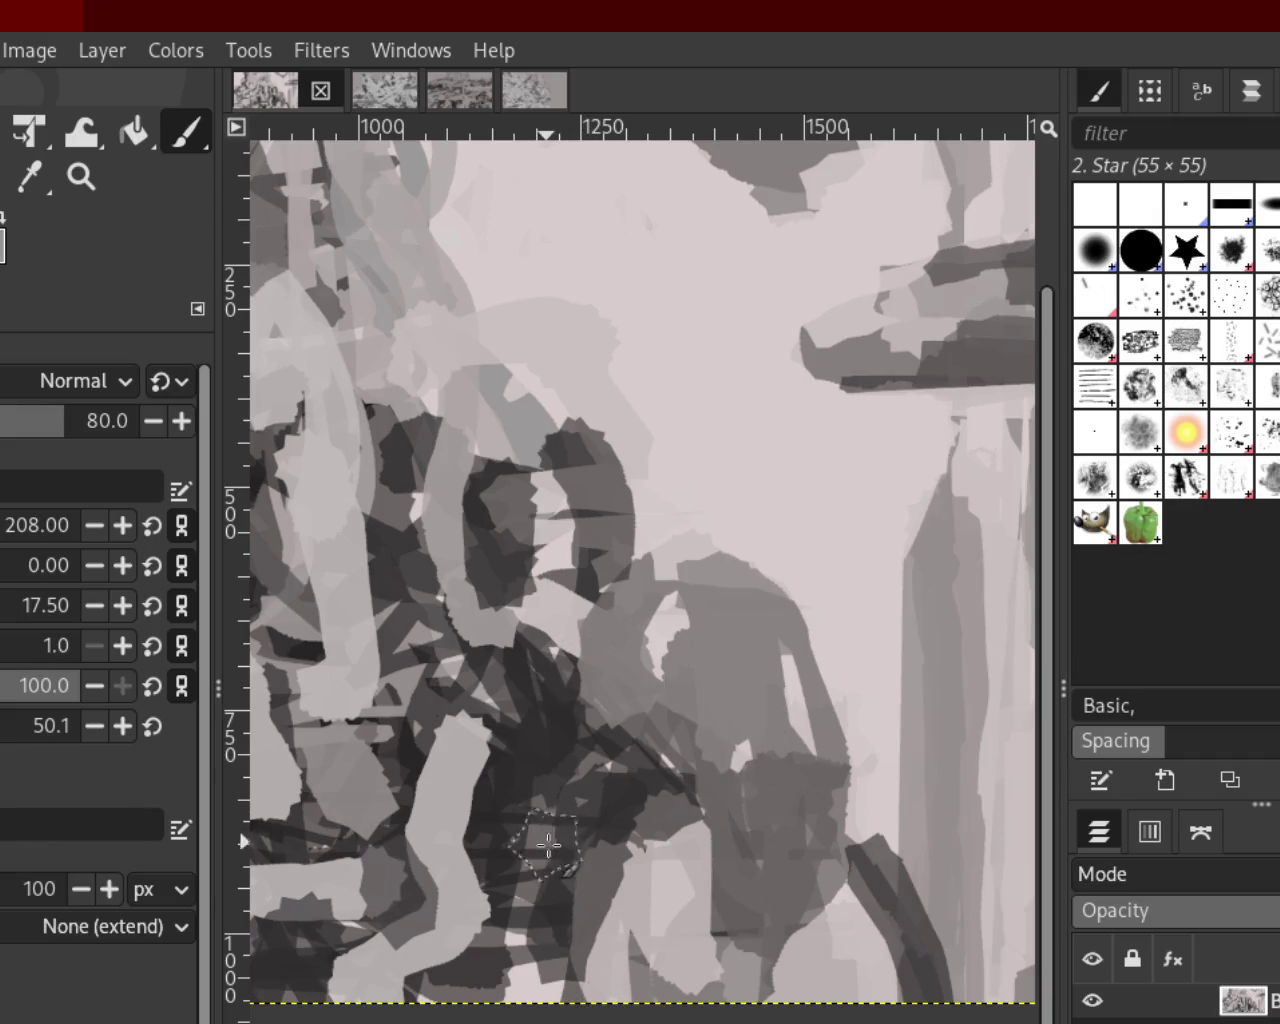
Add dark strokes around the lower central figure, undoing and retracing them in the lower middle
mouse_move(529, 1000)
left_mouse_down()
mouse_move(541, 783)
mouse_move(543, 962)
left_mouse_up()
mouse_move(513, 845)
left_mouse_down()
mouse_move(558, 843)
mouse_move(524, 887)
left_mouse_up()
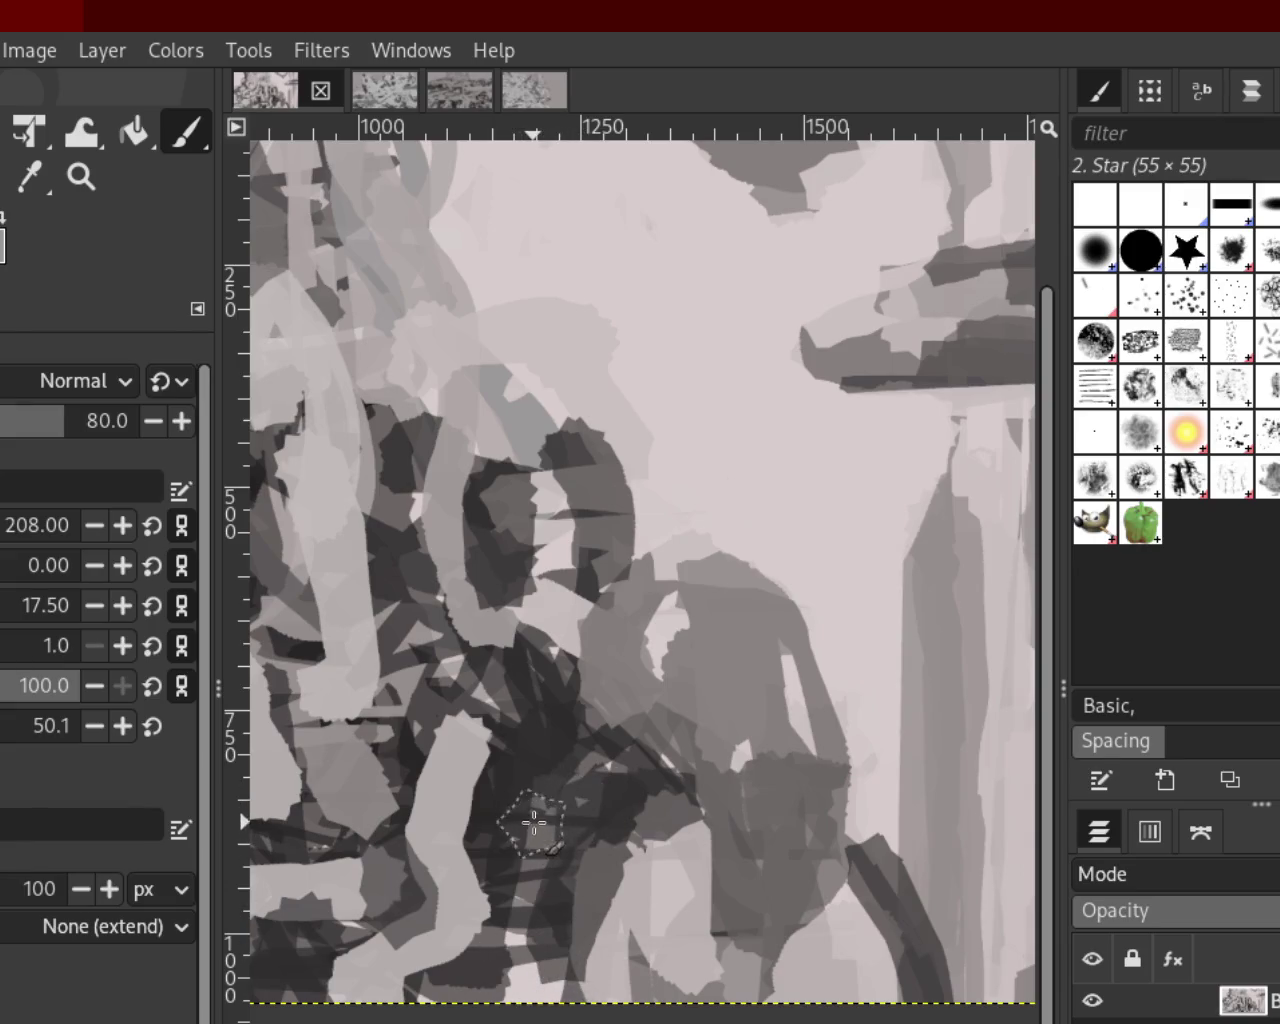
key("ctrl+z")
key("ctrl+z")
key("ctrl+z")
key("ctrl+z")
key("ctrl+z")
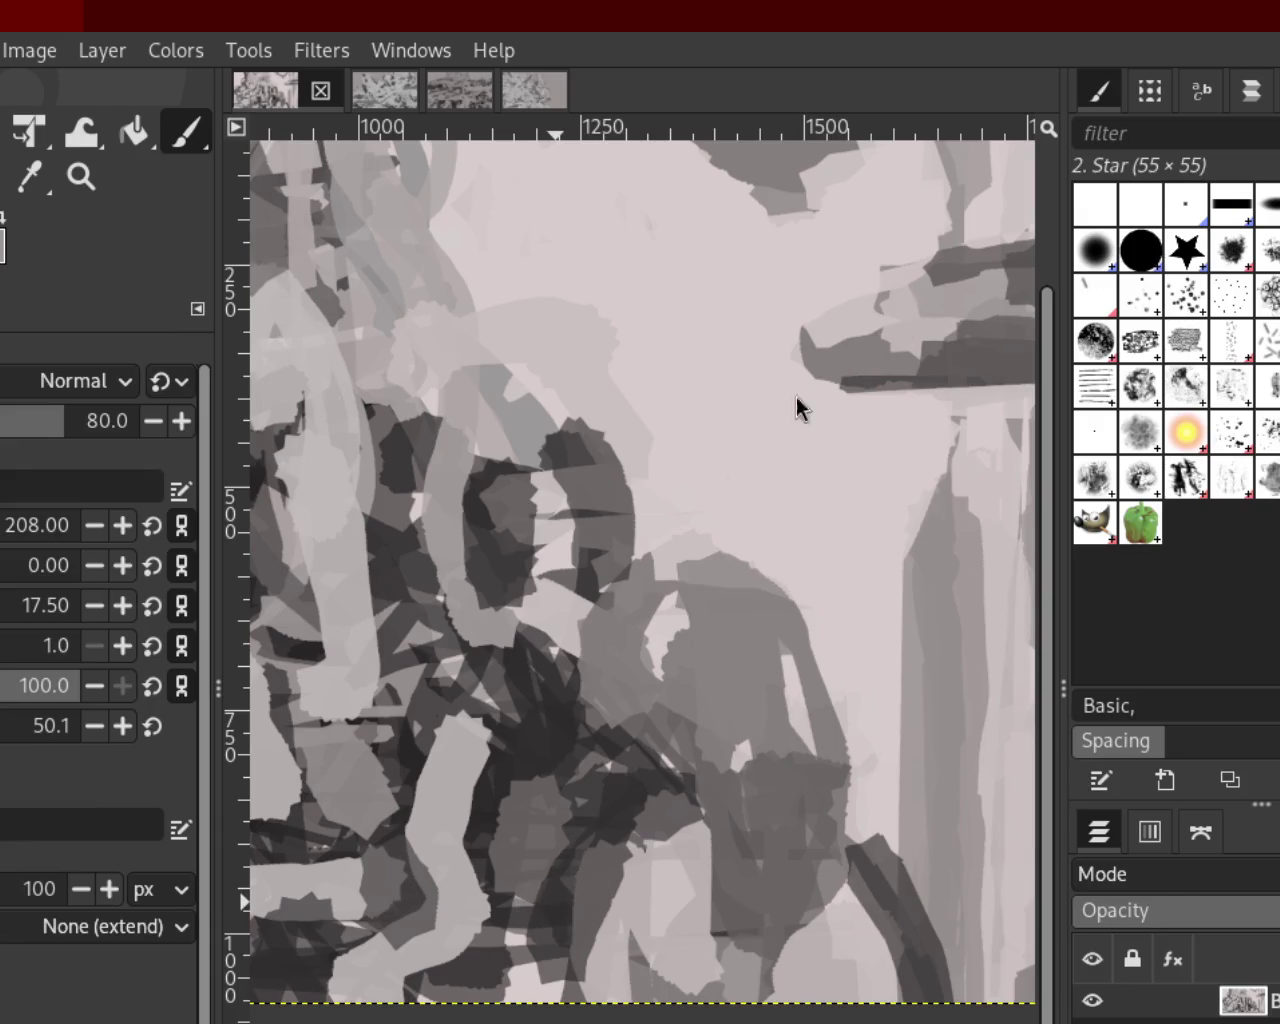
key("ctrl+z")
key("ctrl+z")
key("ctrl+z")
key("ctrl+z")
key("ctrl+z")
left_click_drag(537, 748, 629, 777)
key("ctrl+z")
mouse_move(526, 771)
left_mouse_down()
mouse_move(540, 800)
mouse_move(503, 820)
left_mouse_up()
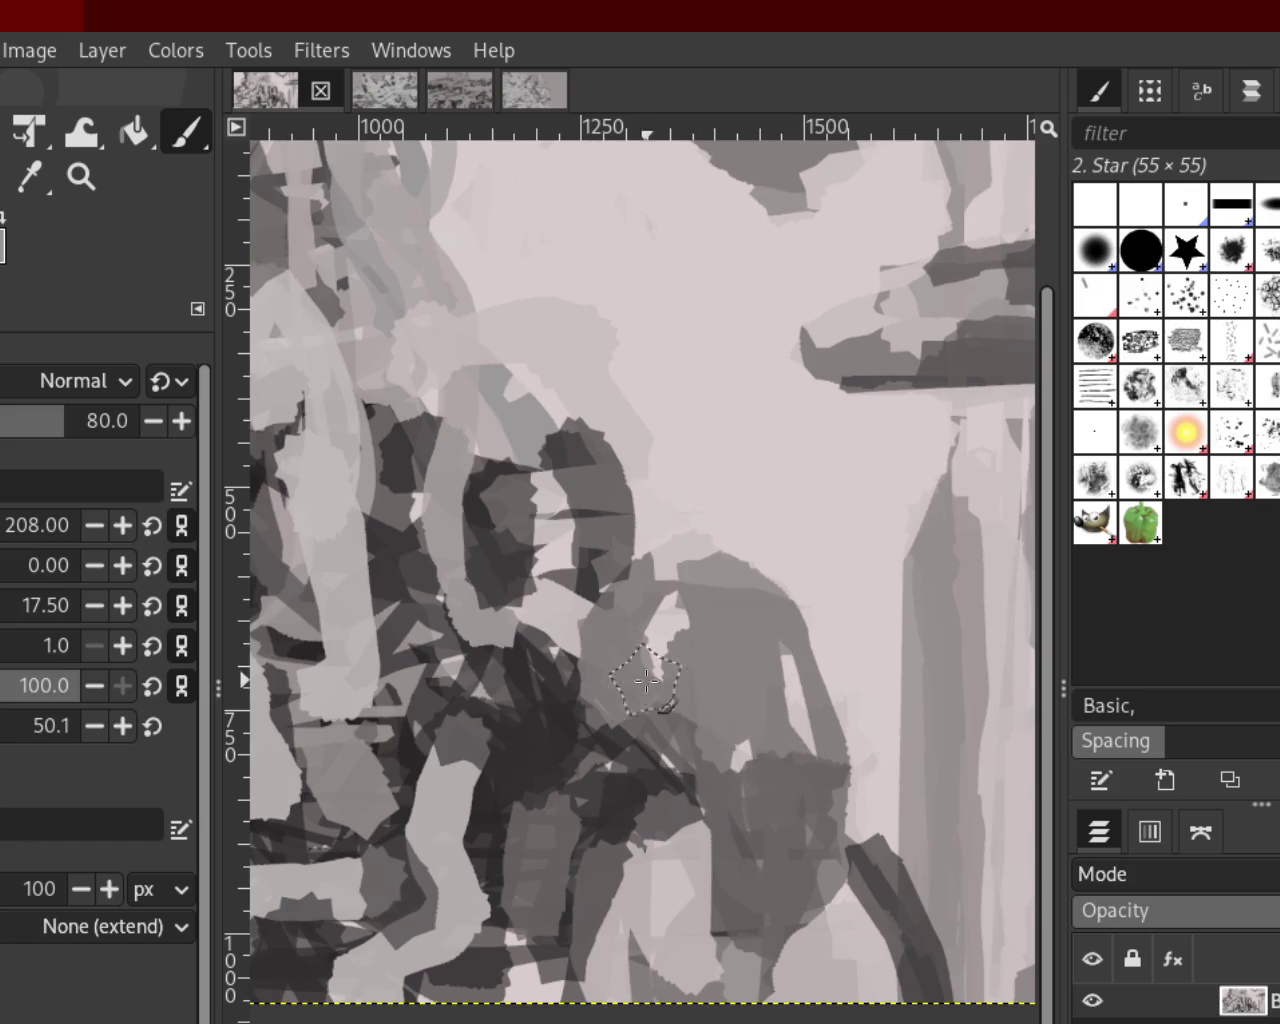
Sample a light grey and paint a light arc on the right figure's head
left_click(668, 630, "ctrl")
left_click_drag(665, 605, 710, 685)
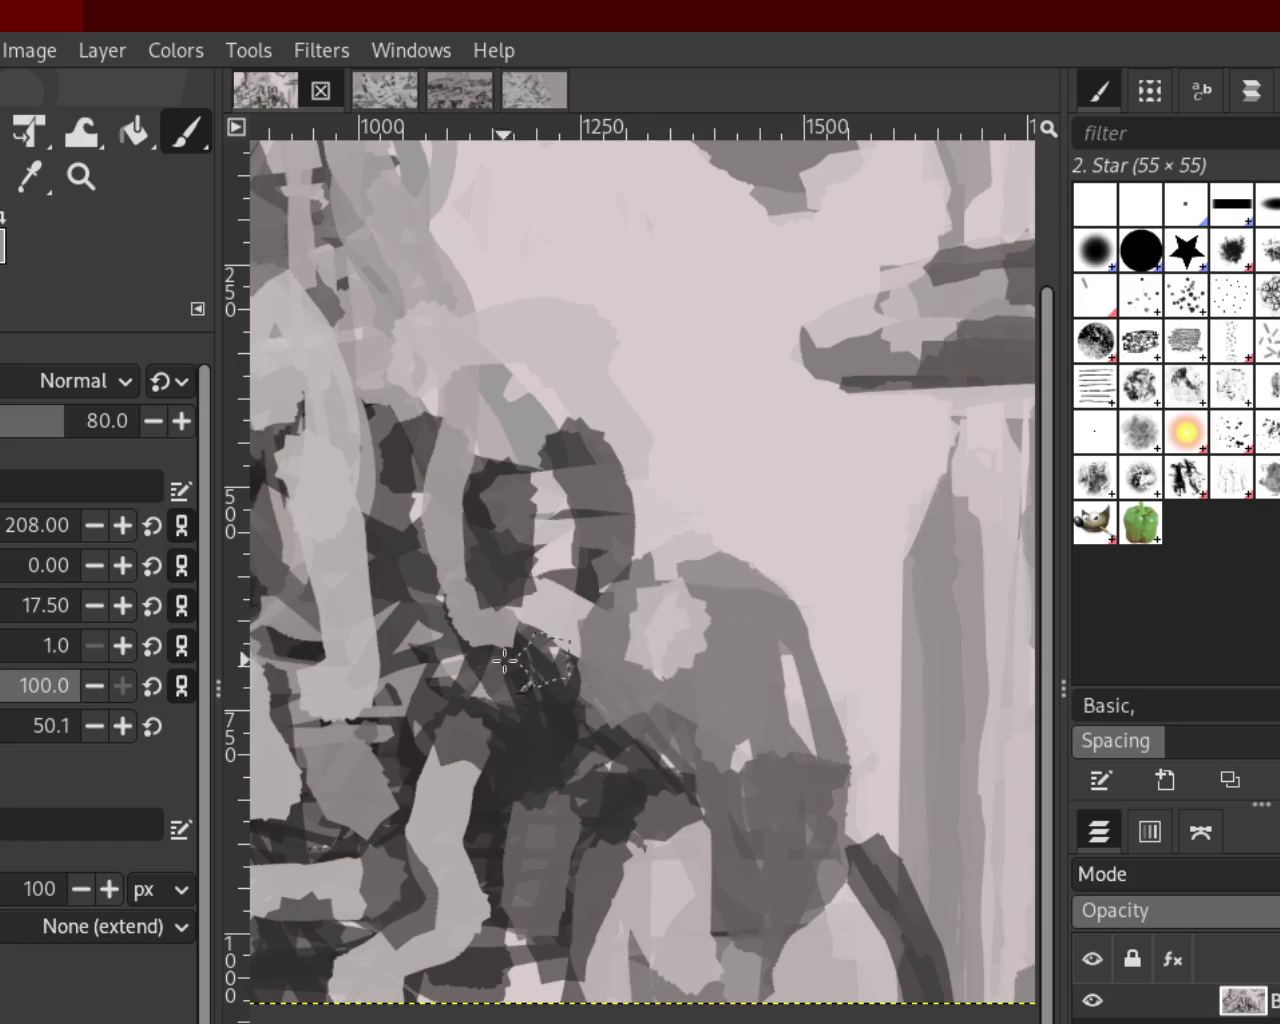
key("ctrl+z")
left_click_drag(714, 606, 735, 690)
key("ctrl+z")
left_click_drag(686, 606, 731, 708)
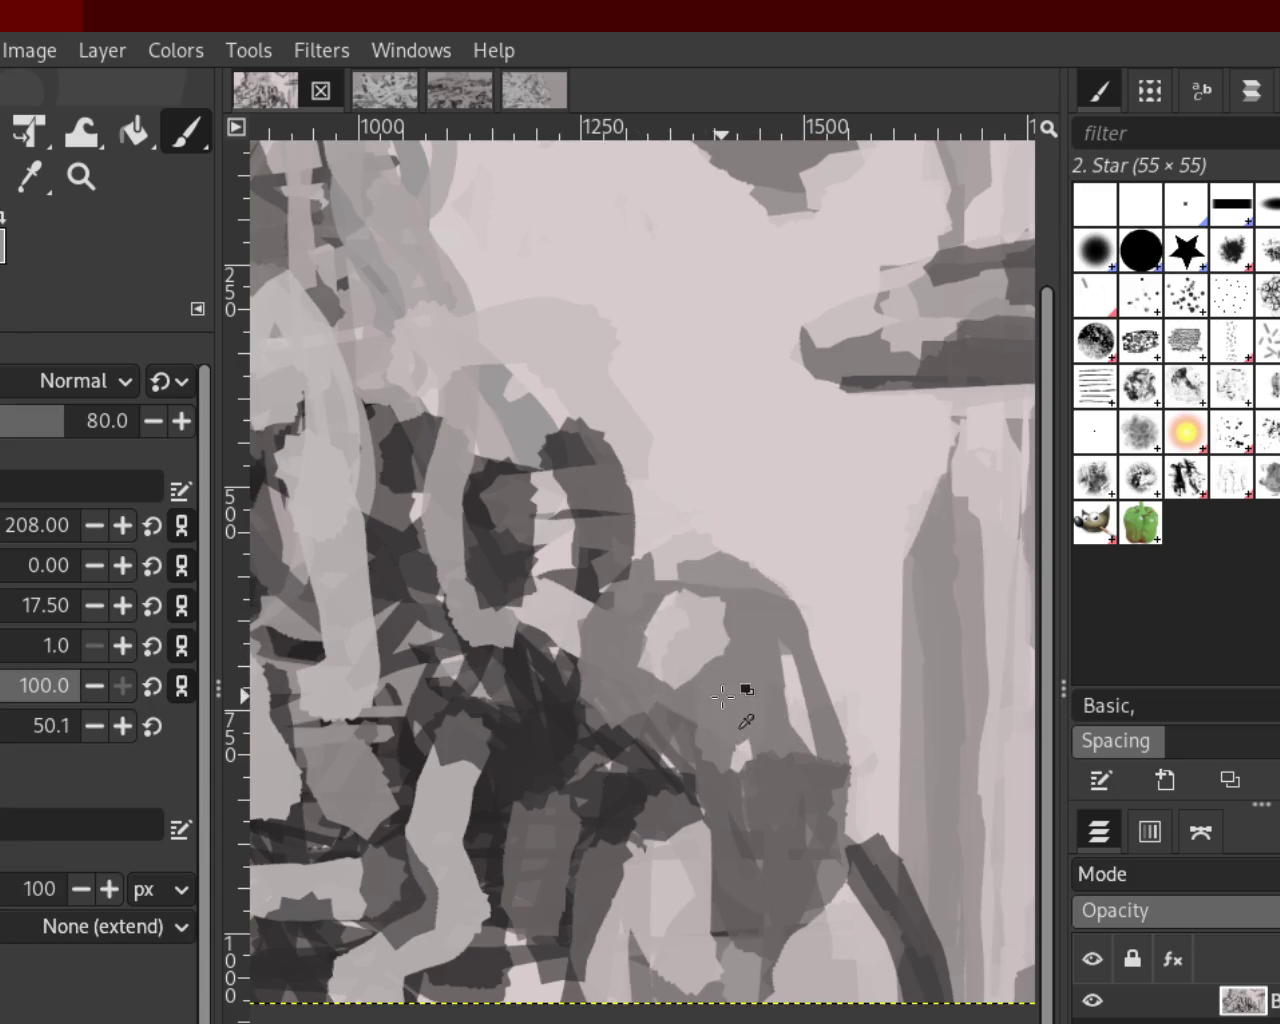
Sample a light grey and repeatedly reshape a light patch on the central figure
left_click(563, 624, "ctrl")
left_click_drag(565, 626, 590, 668)
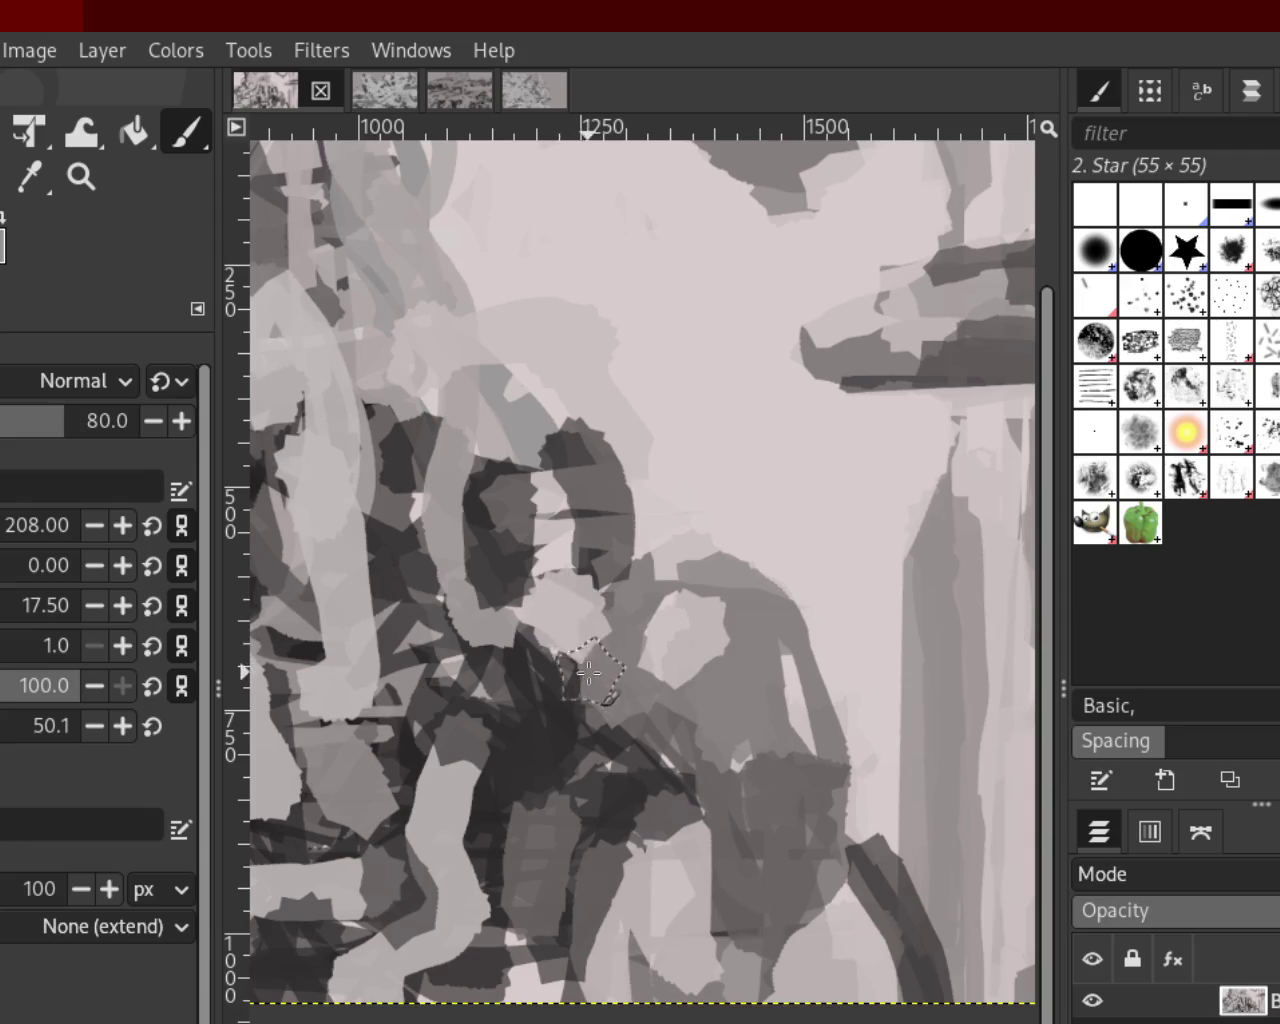
key("ctrl+z")
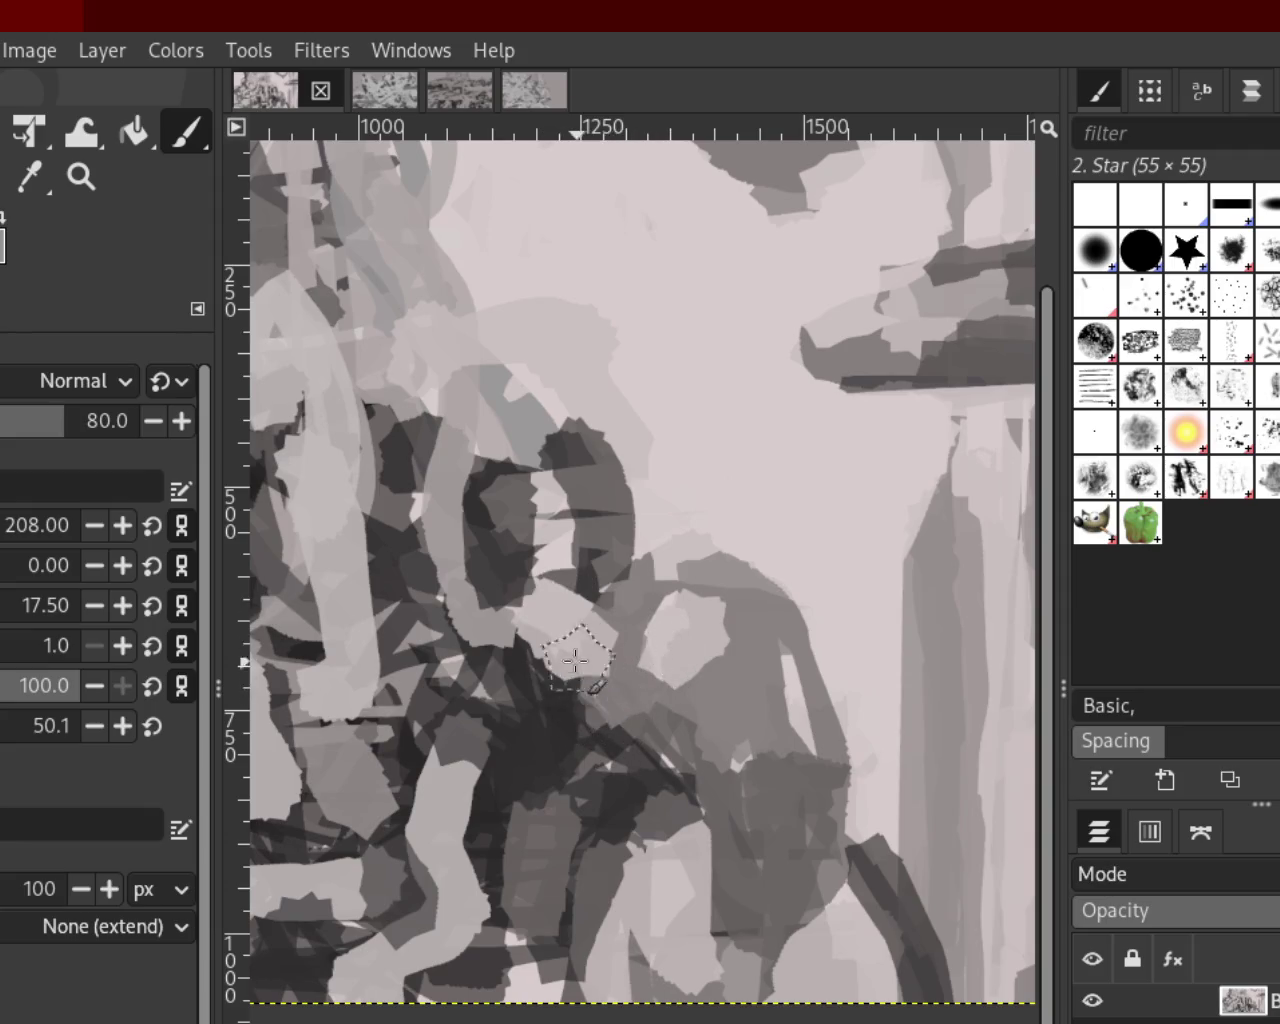
left_click_drag(565, 640, 600, 720)
key("ctrl+z")
mouse_move(540, 590)
left_mouse_down()
mouse_move(571, 680)
mouse_move(608, 700)
left_mouse_up()
key("ctrl+z")
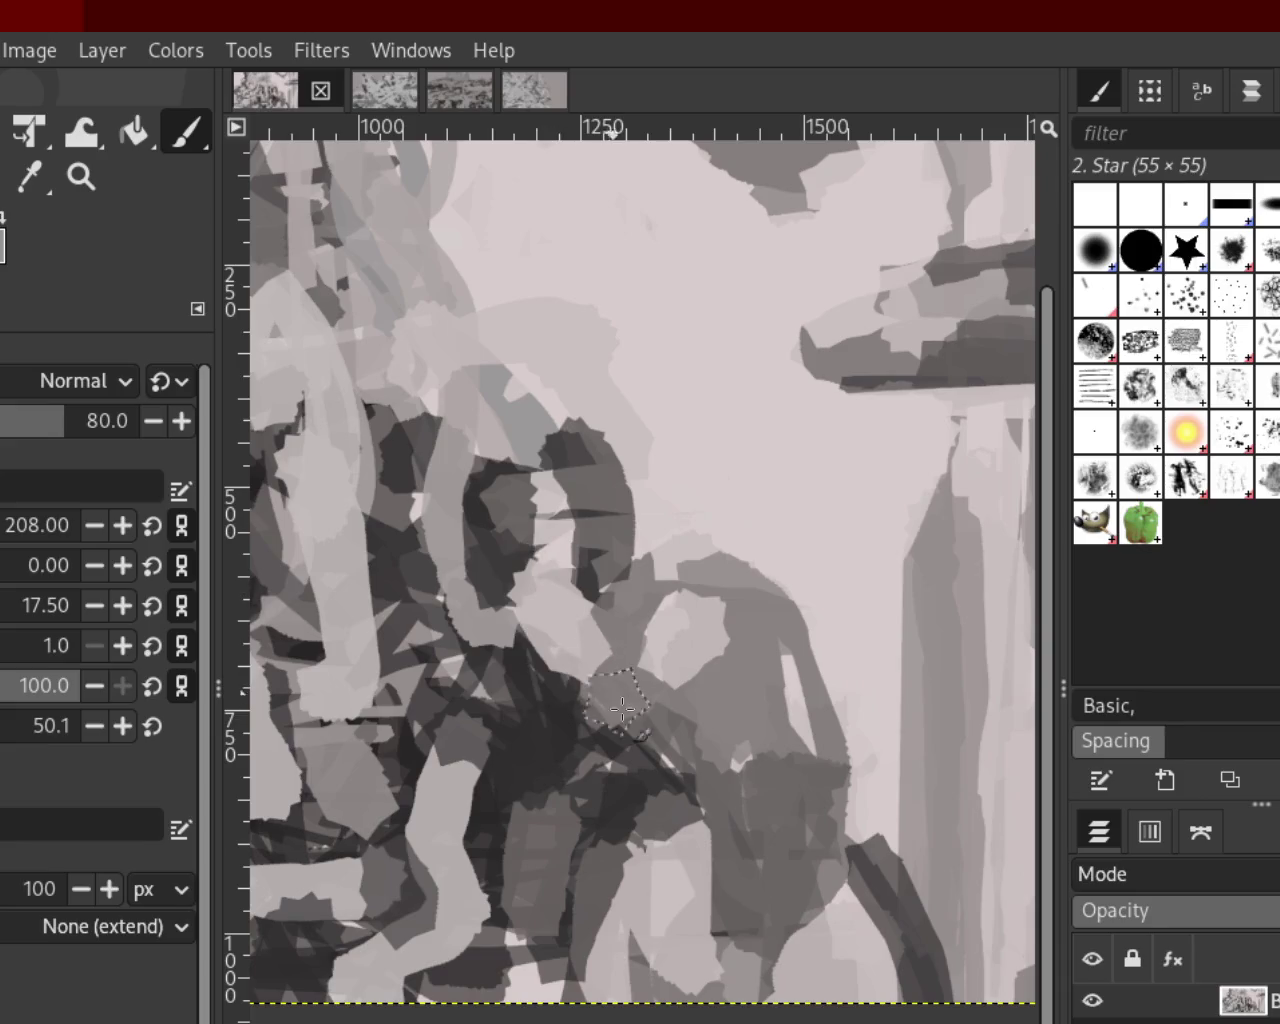
key("ctrl+z")
left_click_drag(571, 600, 620, 710)
key("ctrl+z")
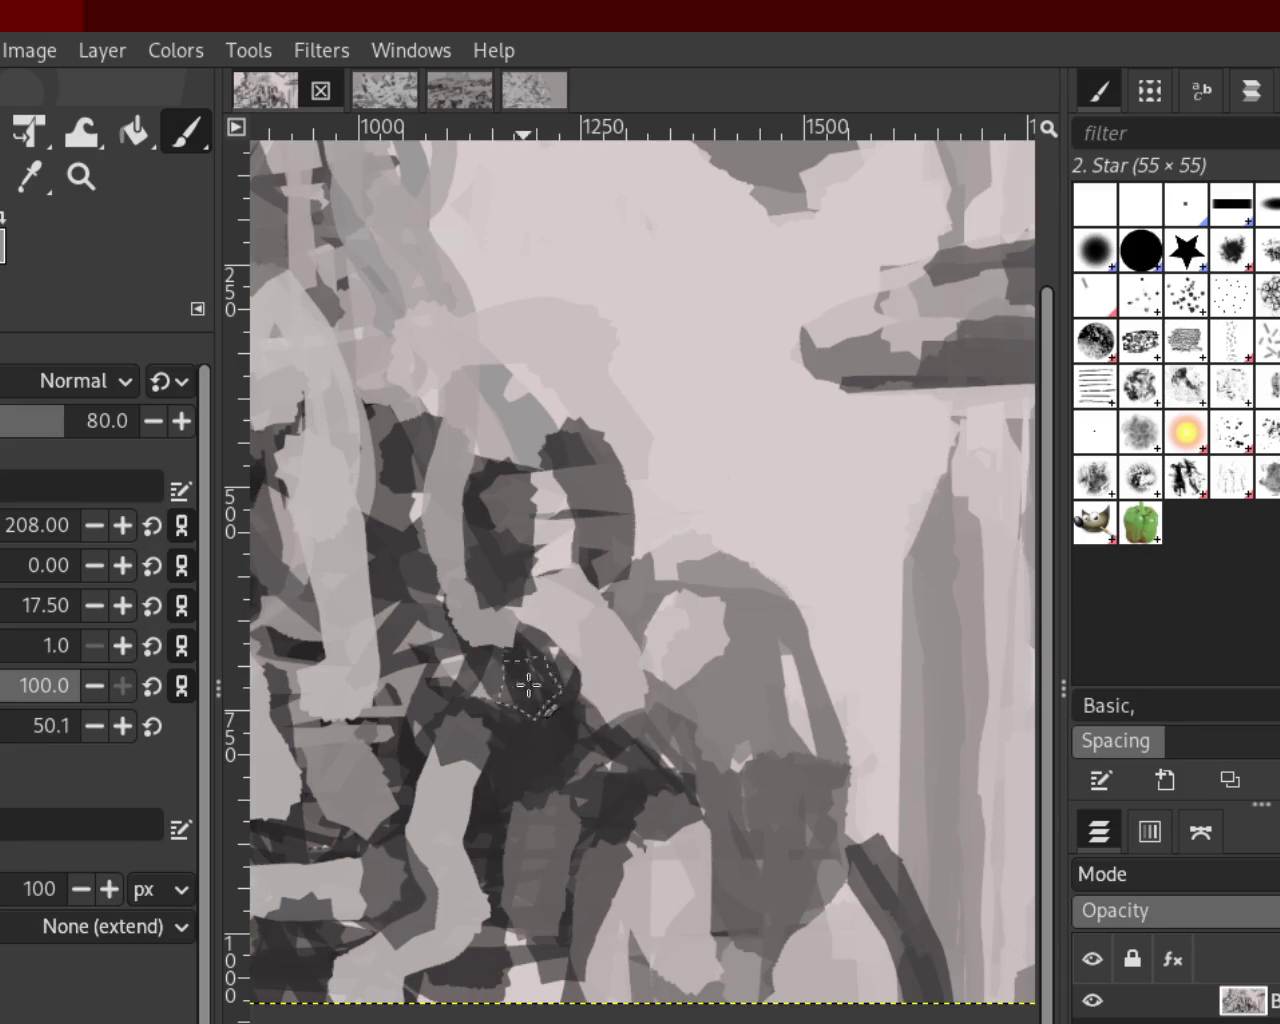
key("ctrl+z")
left_click_drag(540, 590, 650, 715)
key("ctrl+z")
Toggle undo/redo to settle on the dark band descending from the top edge
key("ctrl+y")
key("ctrl+y")
key("ctrl+z")
key("ctrl+y")
key("ctrl+z")
key("ctrl+y")
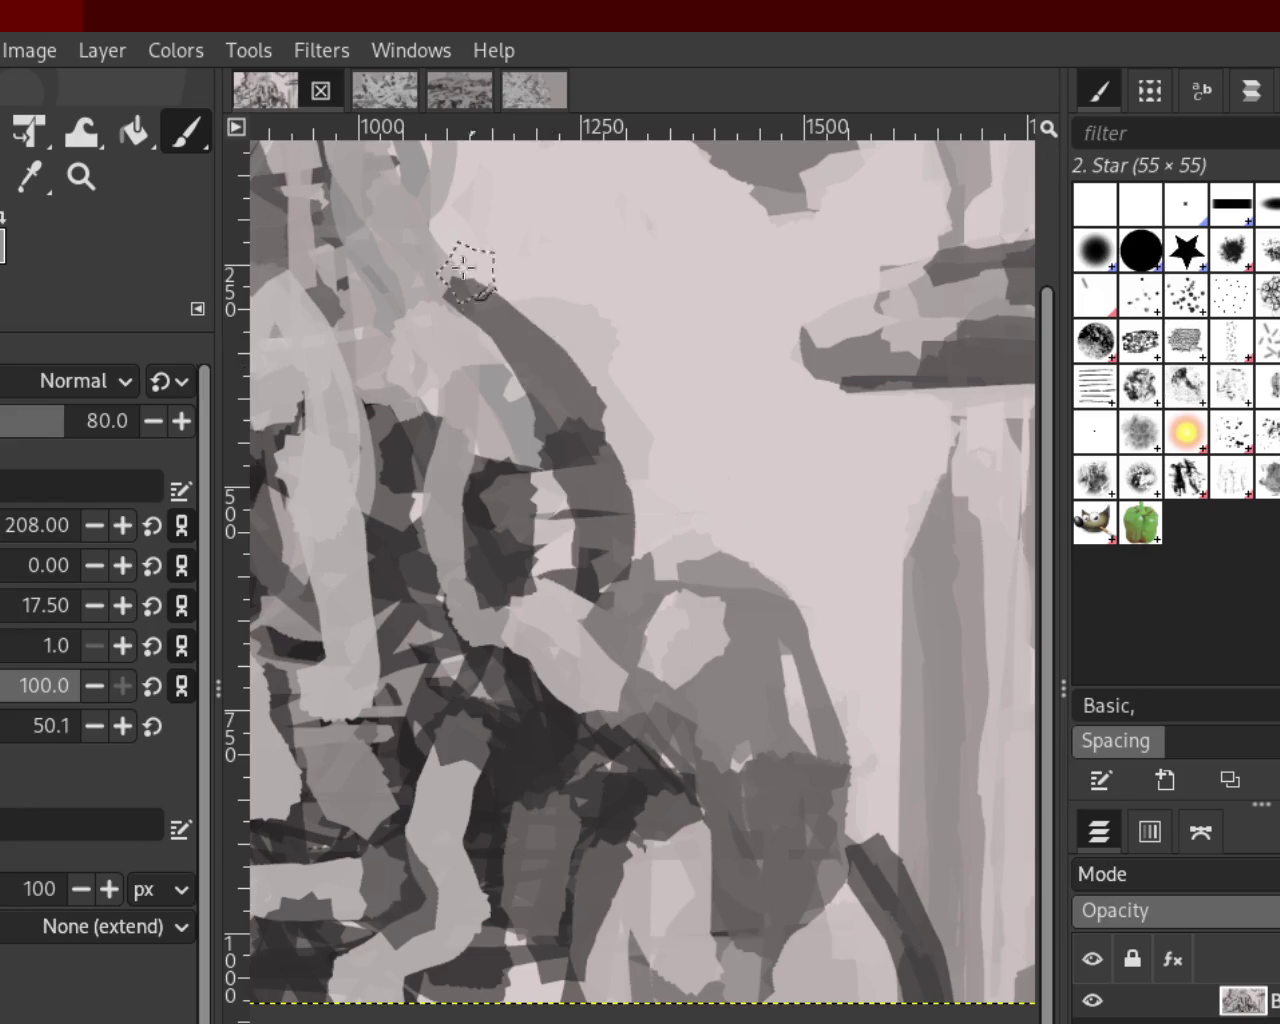
key("ctrl+z")
key("ctrl+y")
key("ctrl+z")
key("ctrl+z")
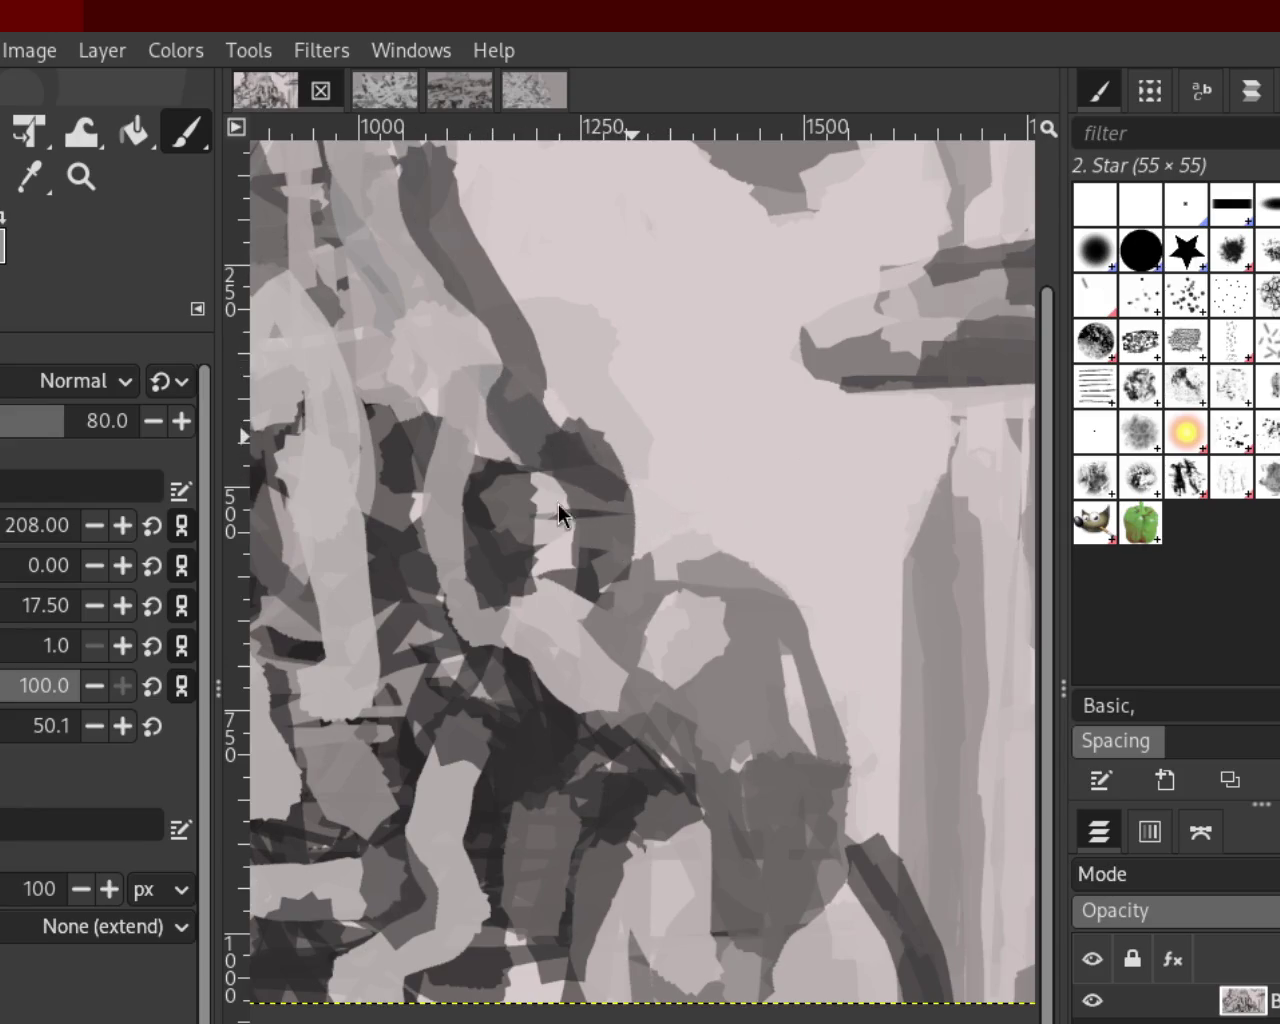
Zoom out to view the whole painting, with the Paintbrush ready
left_click(81, 177)
scroll(495, 592, "down", 1)
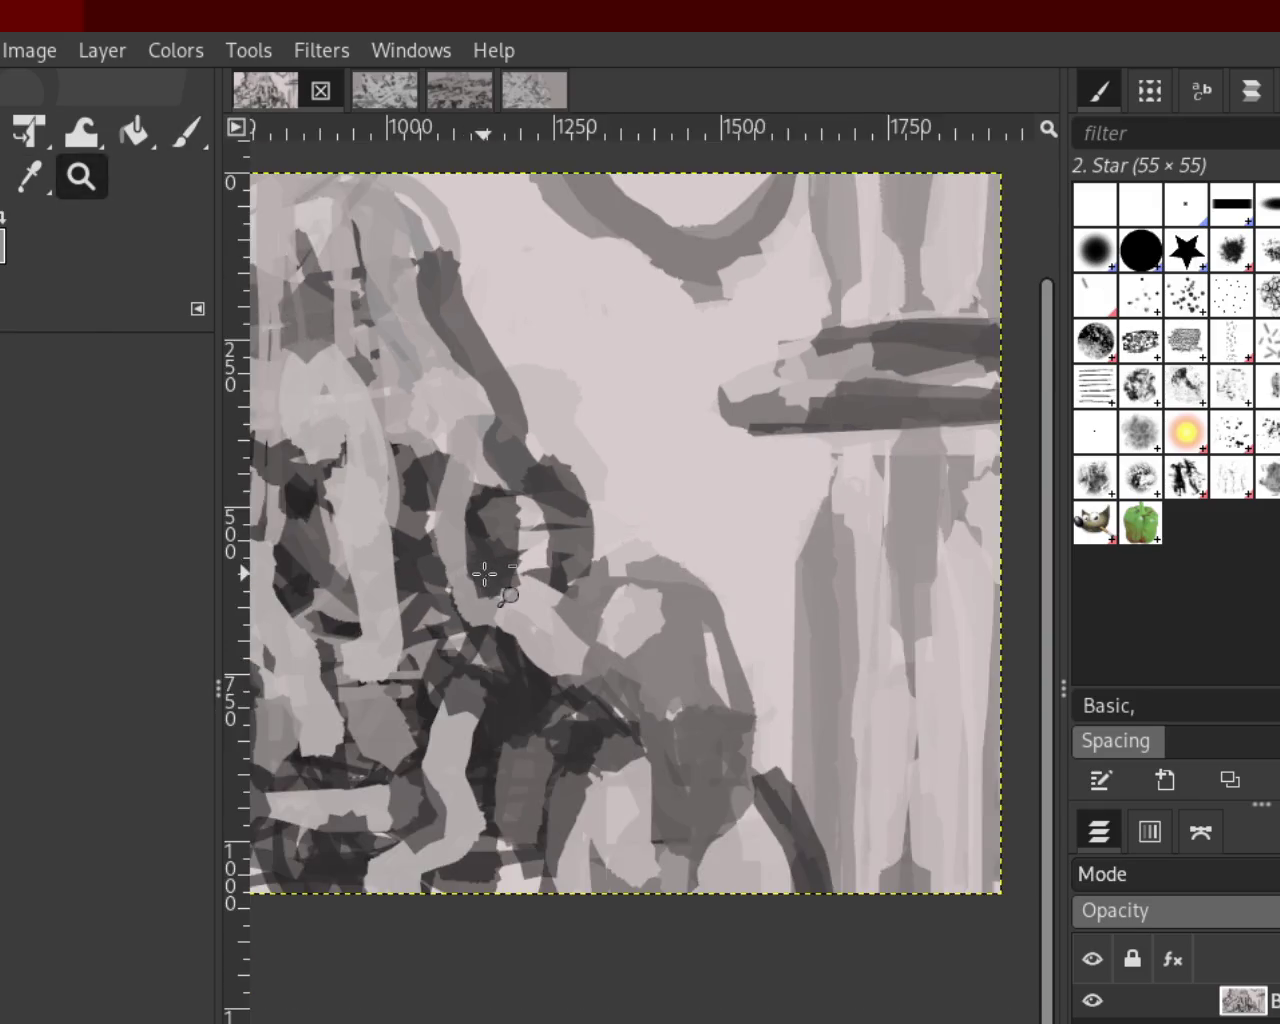
scroll(420, 534, "down", 2)
left_click(380, 508)
scroll(380, 508, "down", 1)
scroll(380, 508, "up", 1)
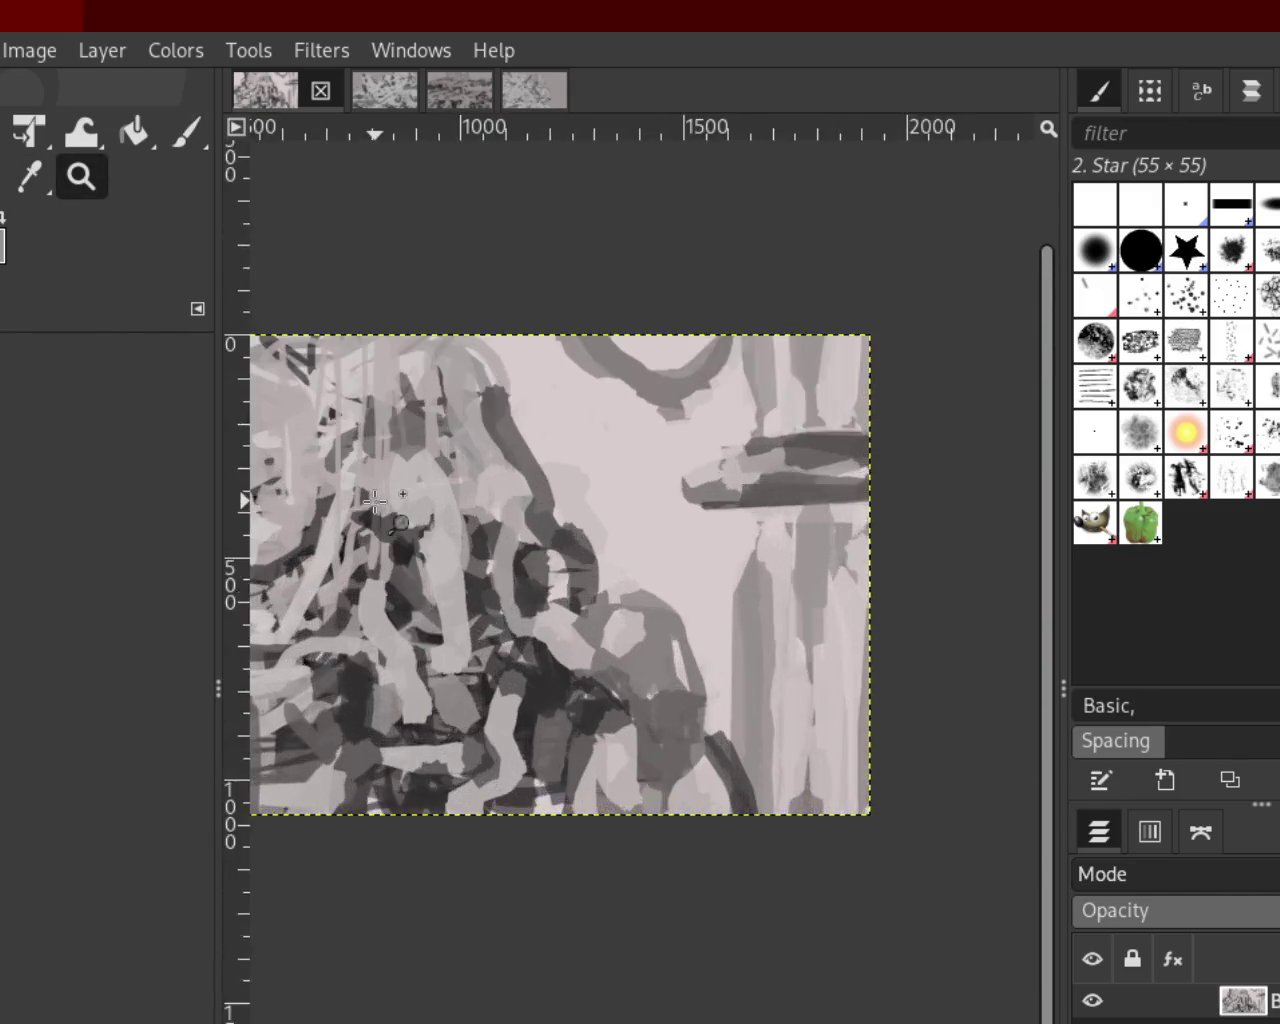
scroll(380, 508, "up", 1)
left_click(186, 133)
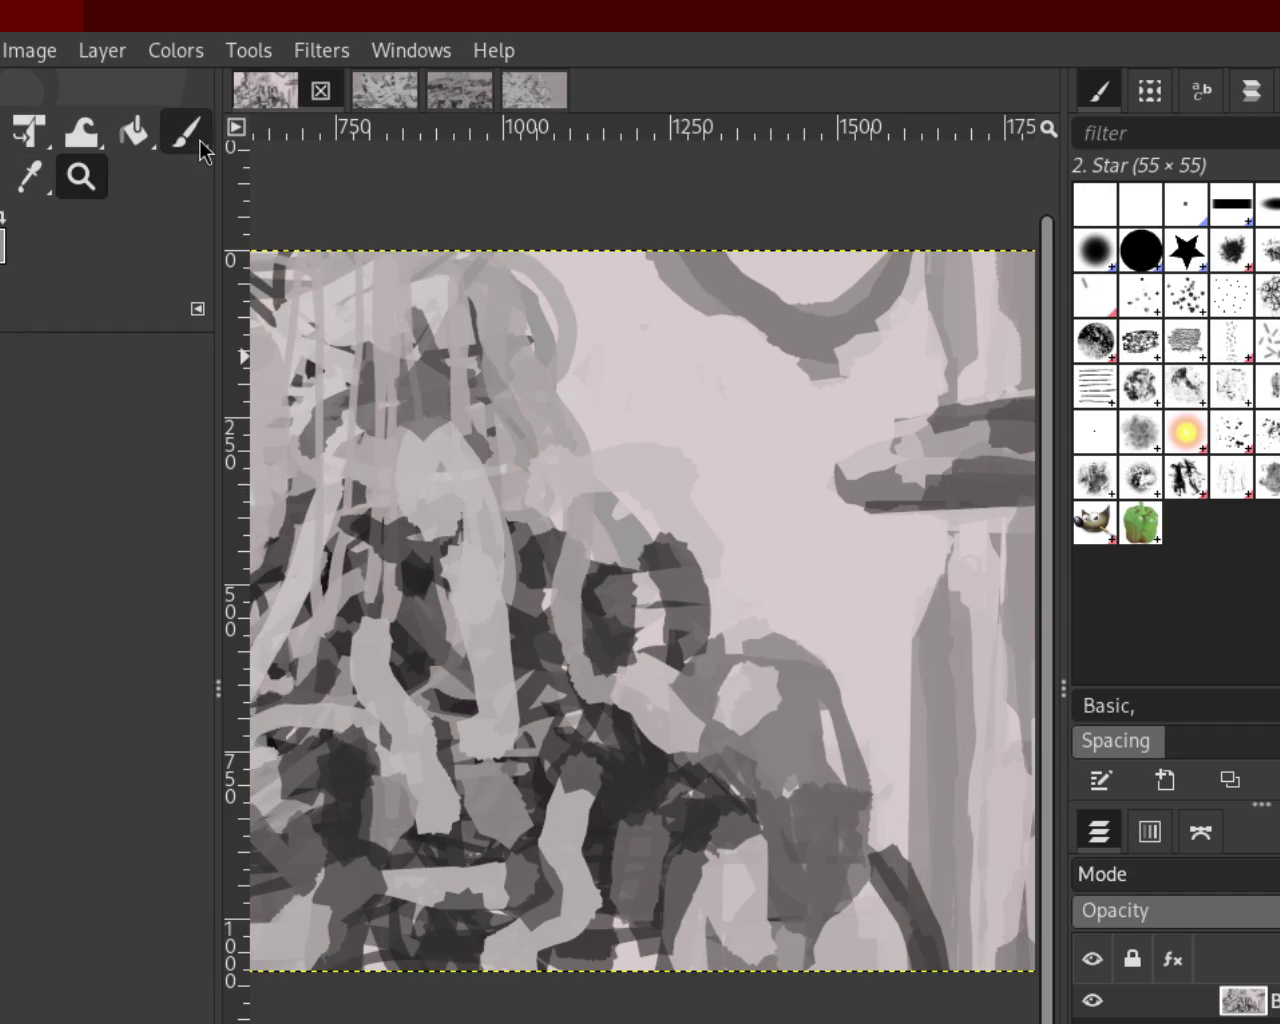
Dab dark star marks and keep a dark curved stroke over the ring
left_click(680, 565)
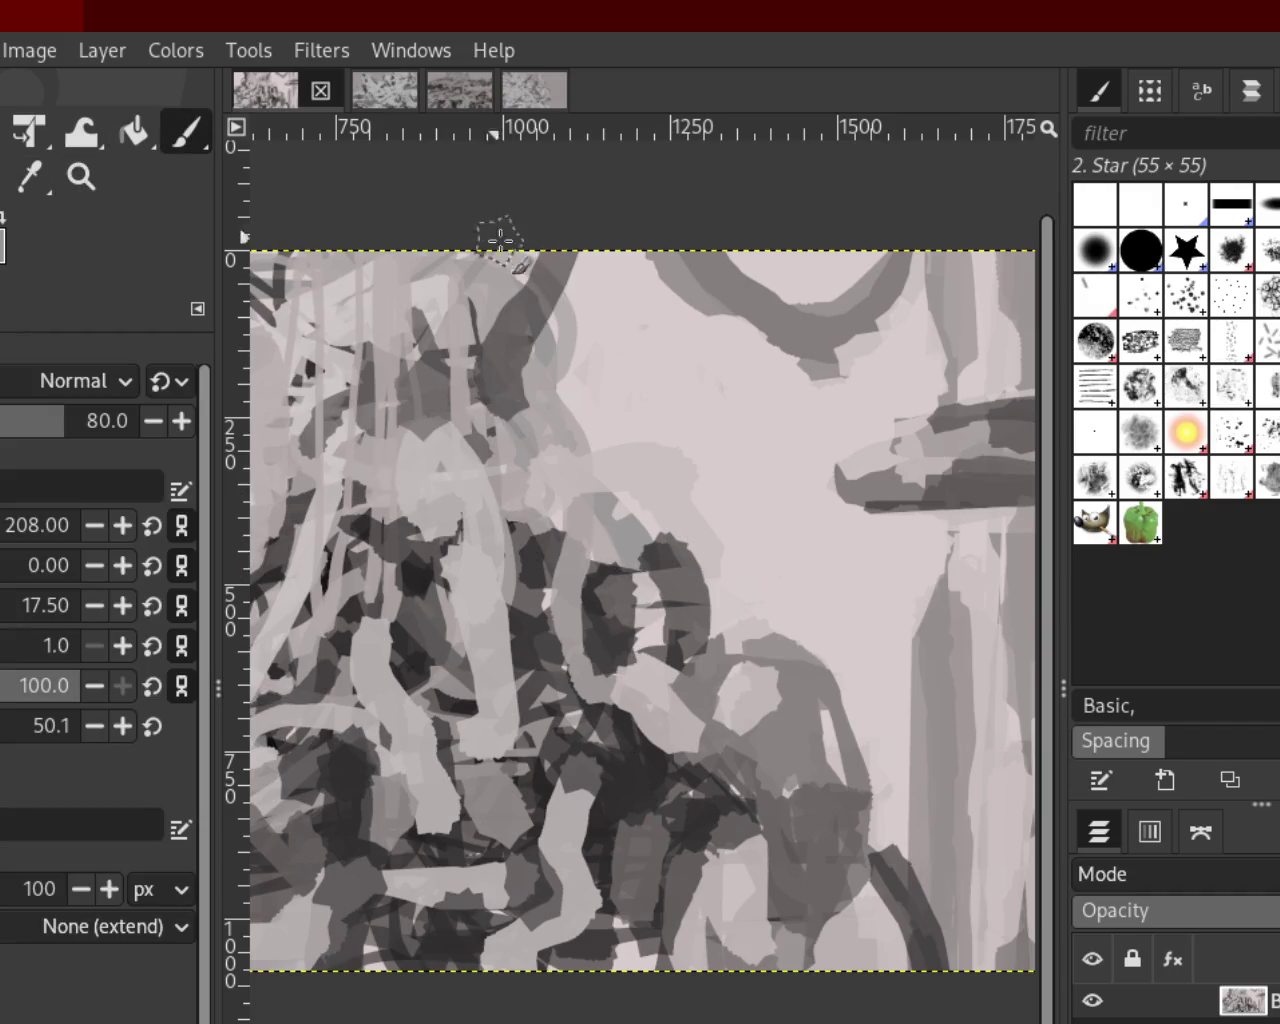
left_click(565, 475)
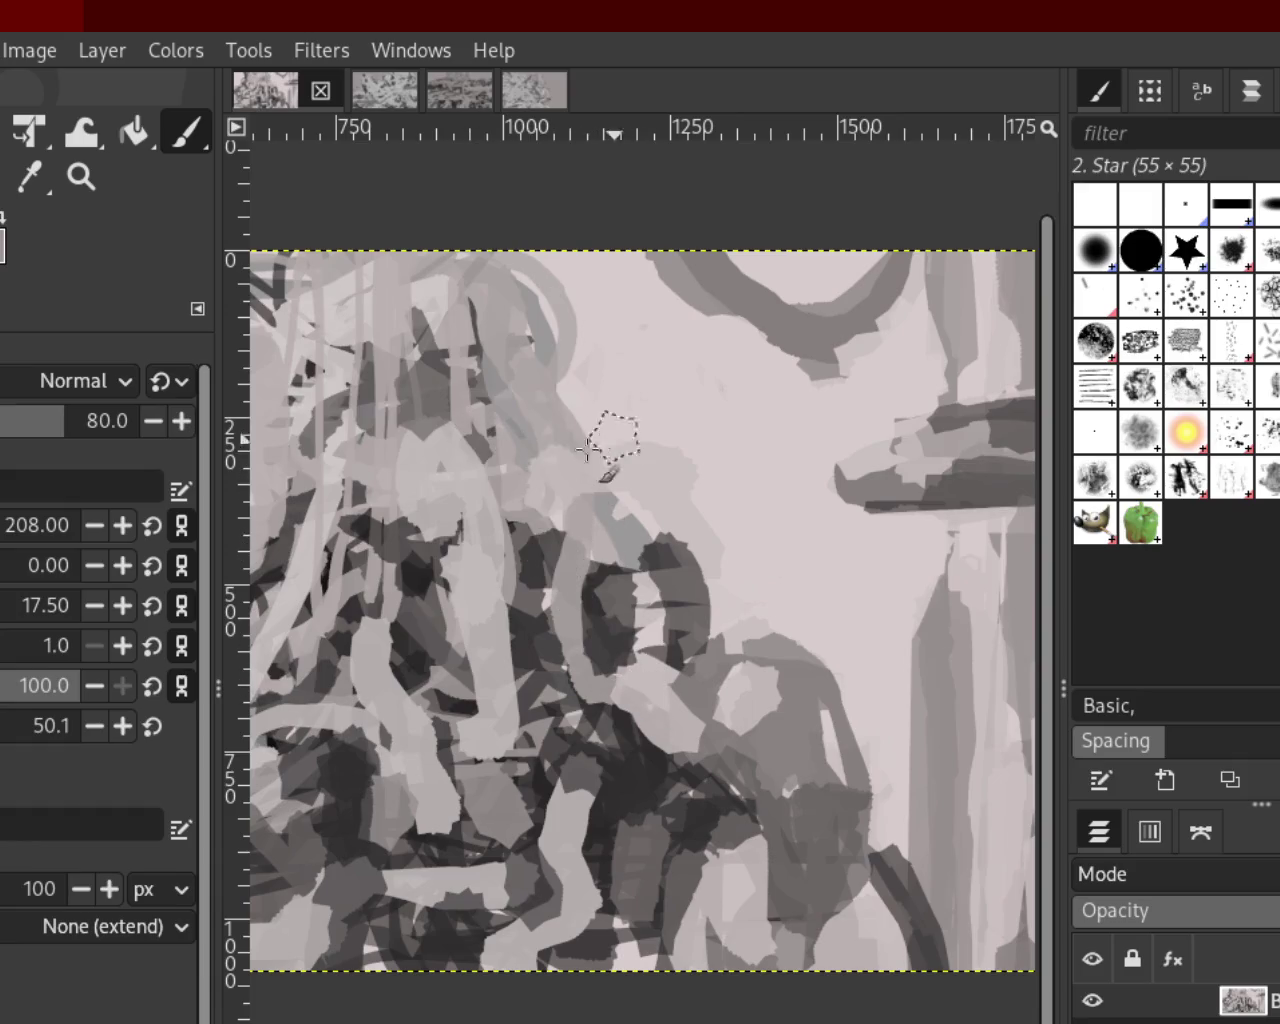
left_click_drag(612, 438, 520, 497)
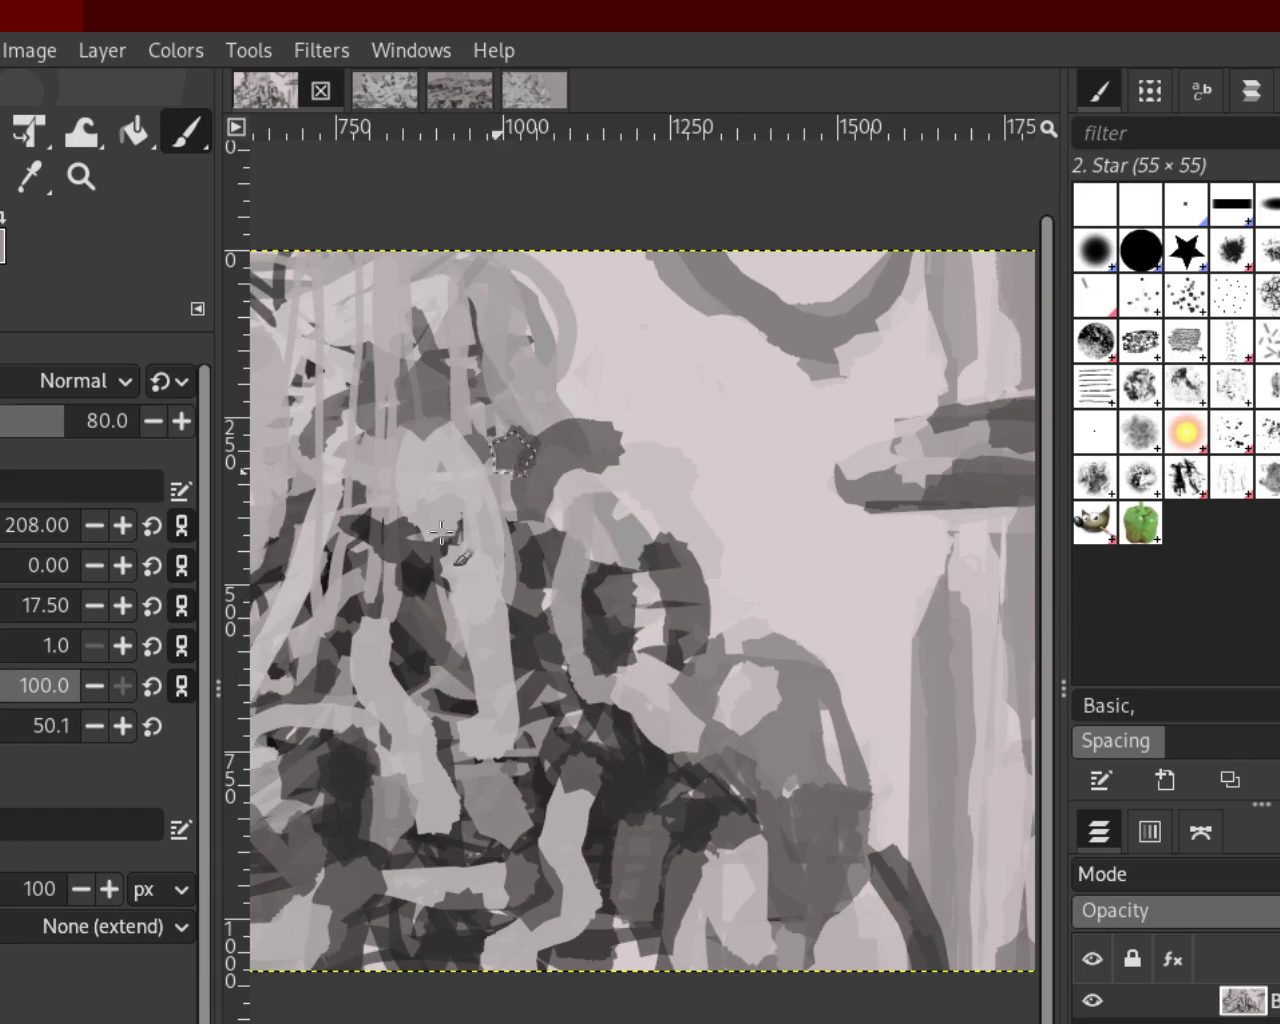
key("ctrl+z")
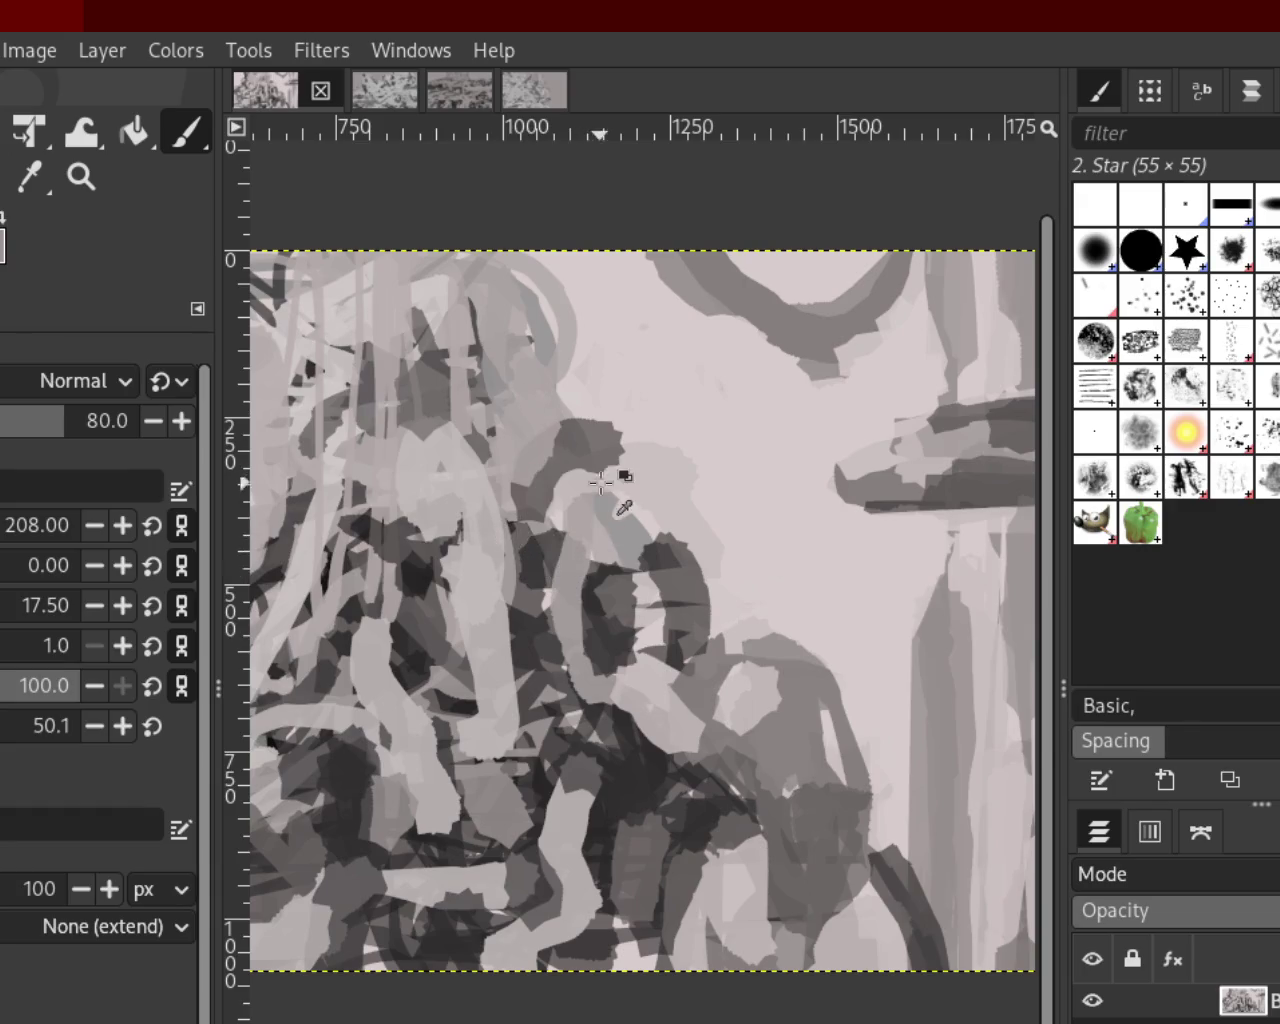
key("ctrl+y")
key("ctrl+z")
key("ctrl+y")
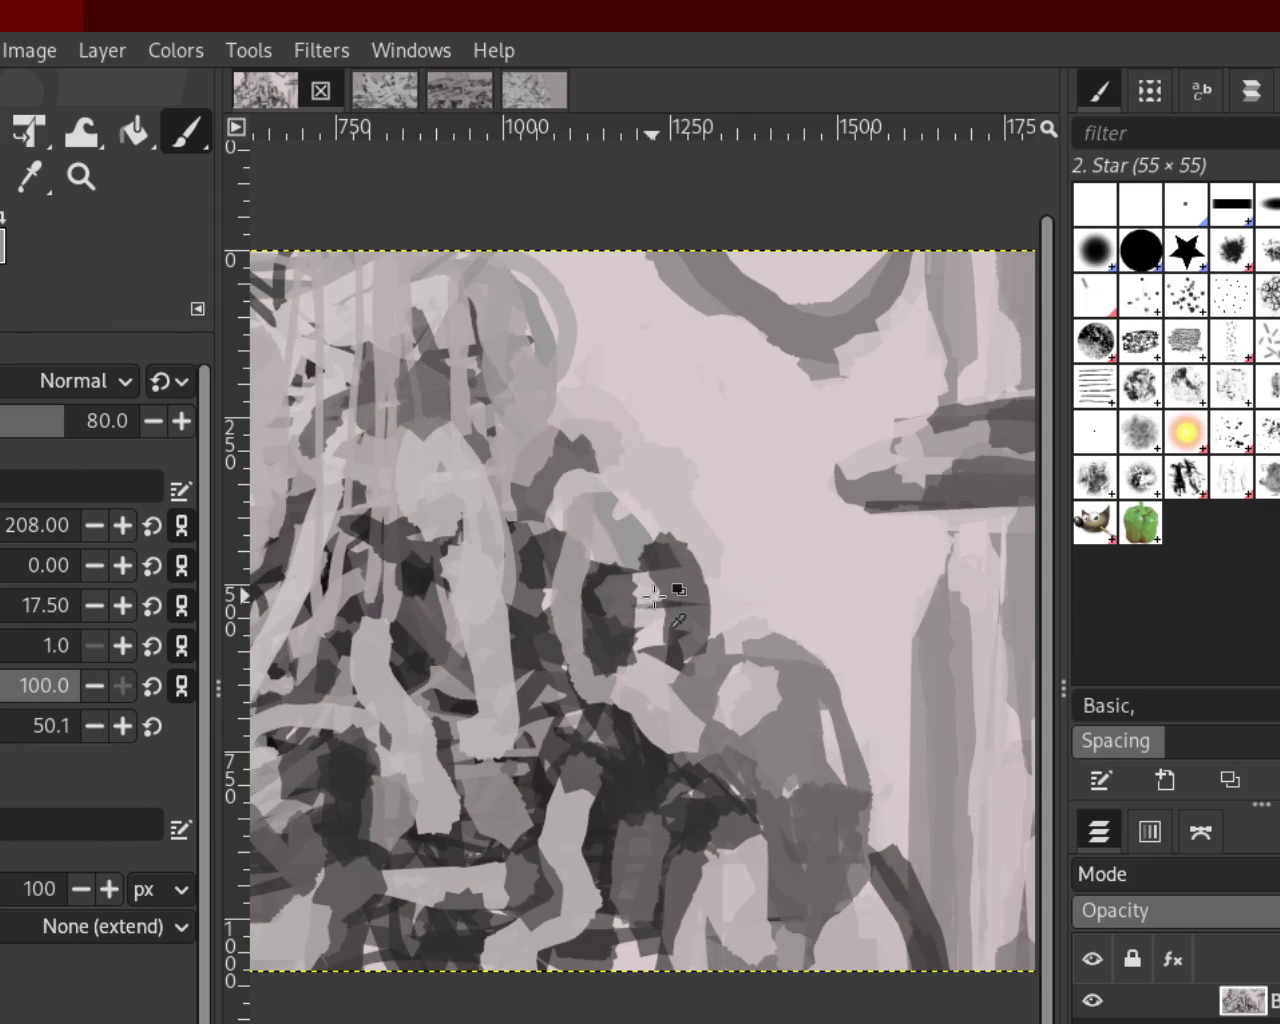
Try light strokes near the bottom, on the left figure and central figure, then discard them
key("ctrl+z")
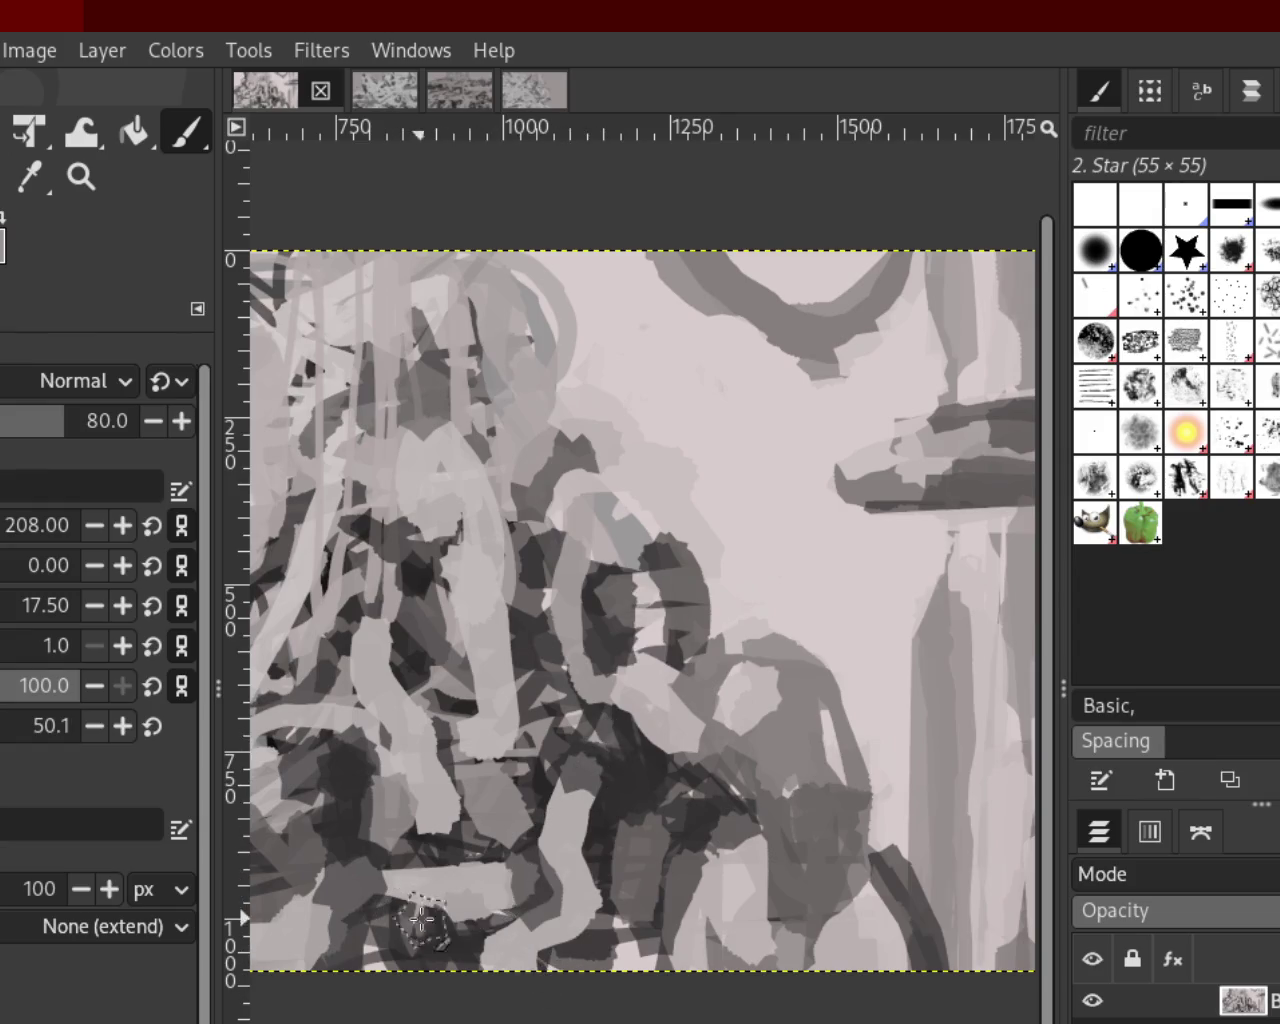
mouse_move(500, 892)
left_mouse_down()
mouse_move(408, 862)
mouse_move(514, 916)
left_mouse_up()
key("ctrl+z")
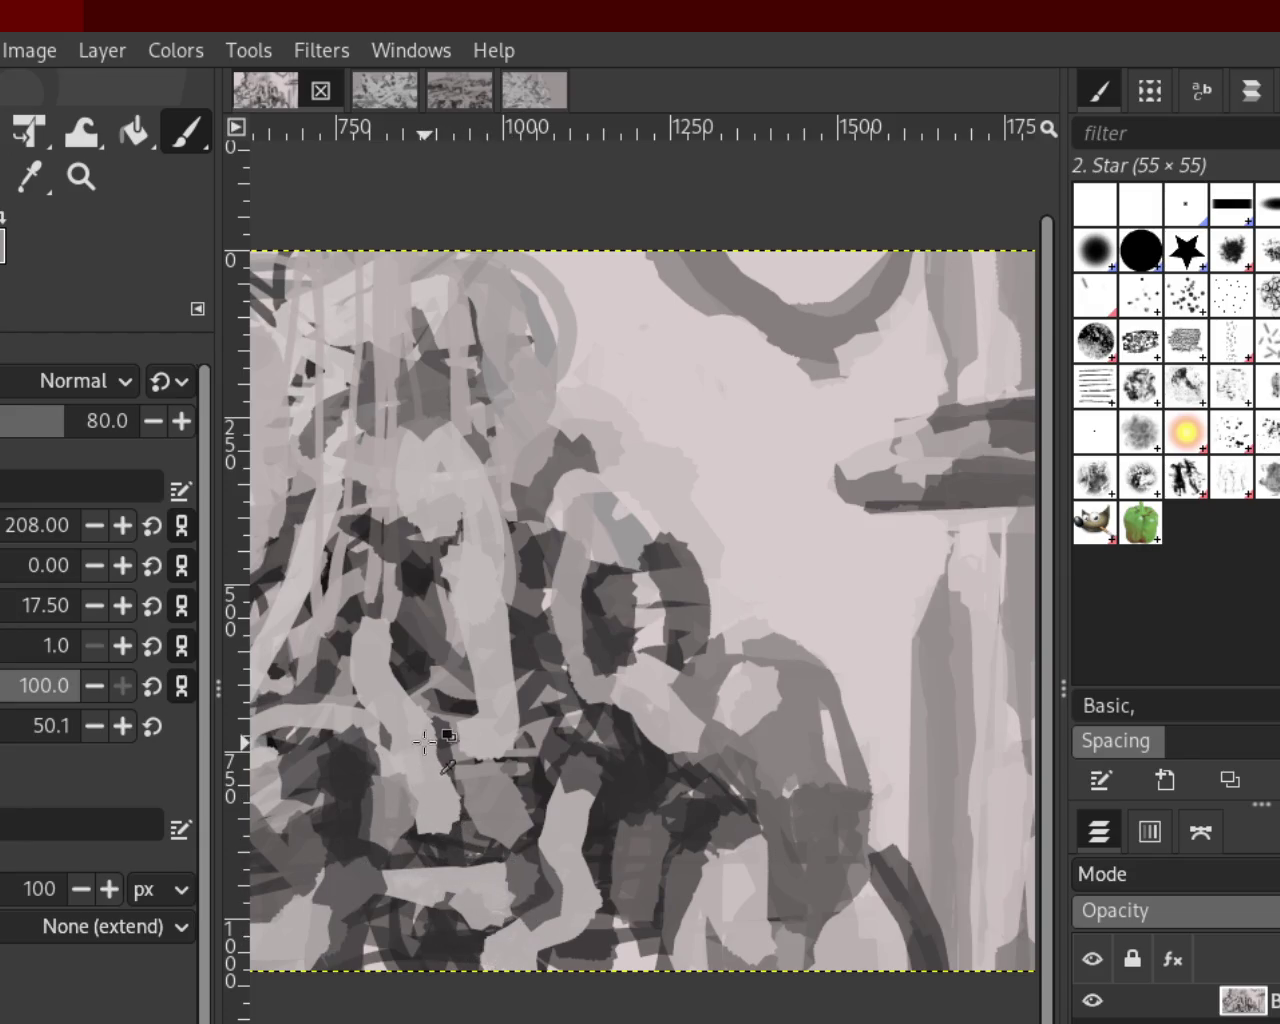
left_click_drag(380, 550, 358, 597)
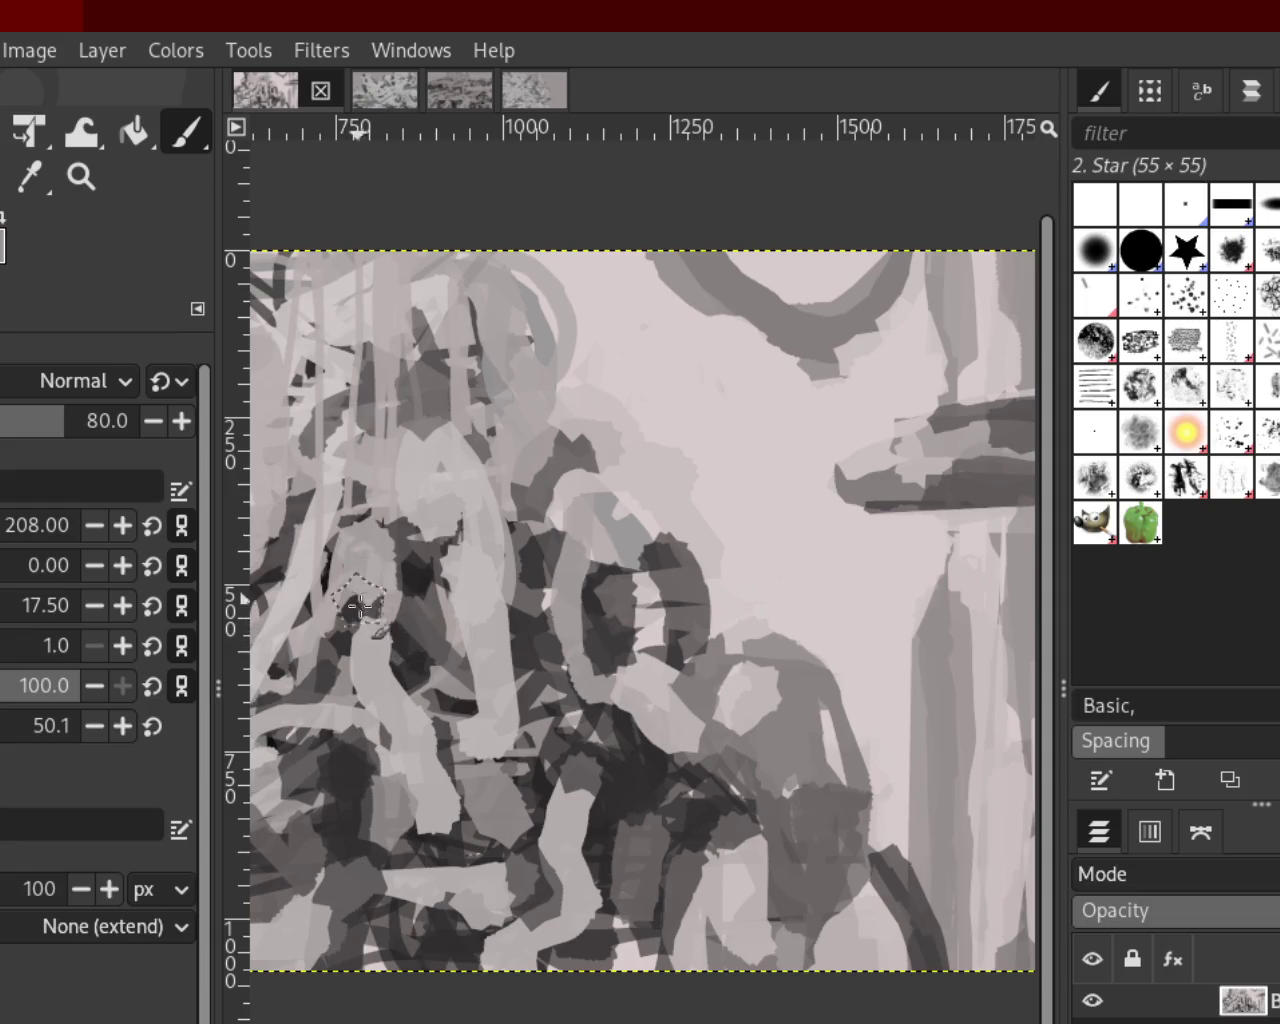
key("ctrl+z")
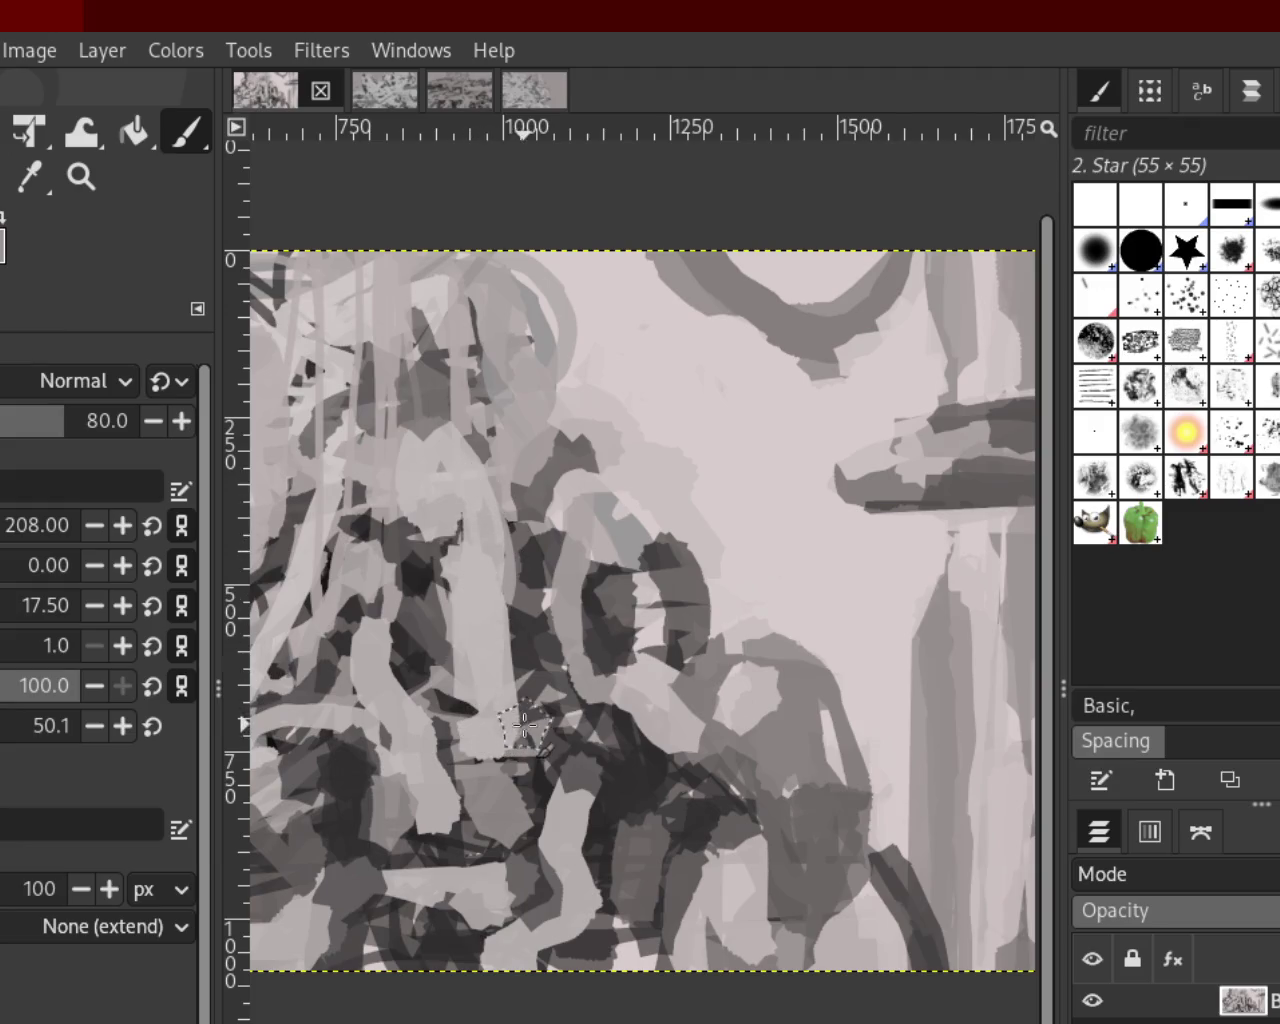
left_click_drag(457, 463, 410, 430)
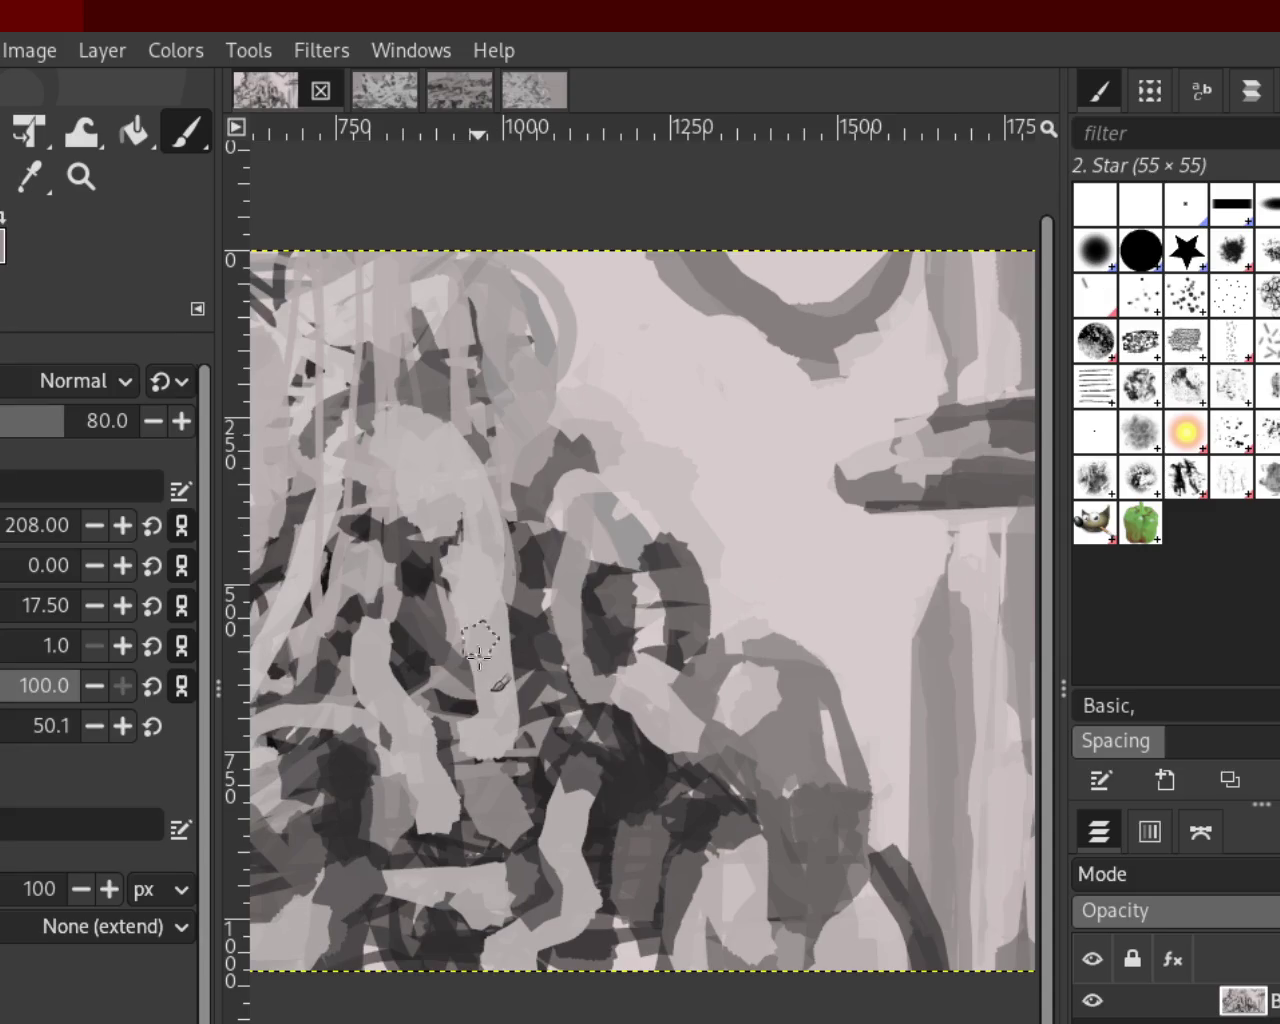
key("ctrl+z")
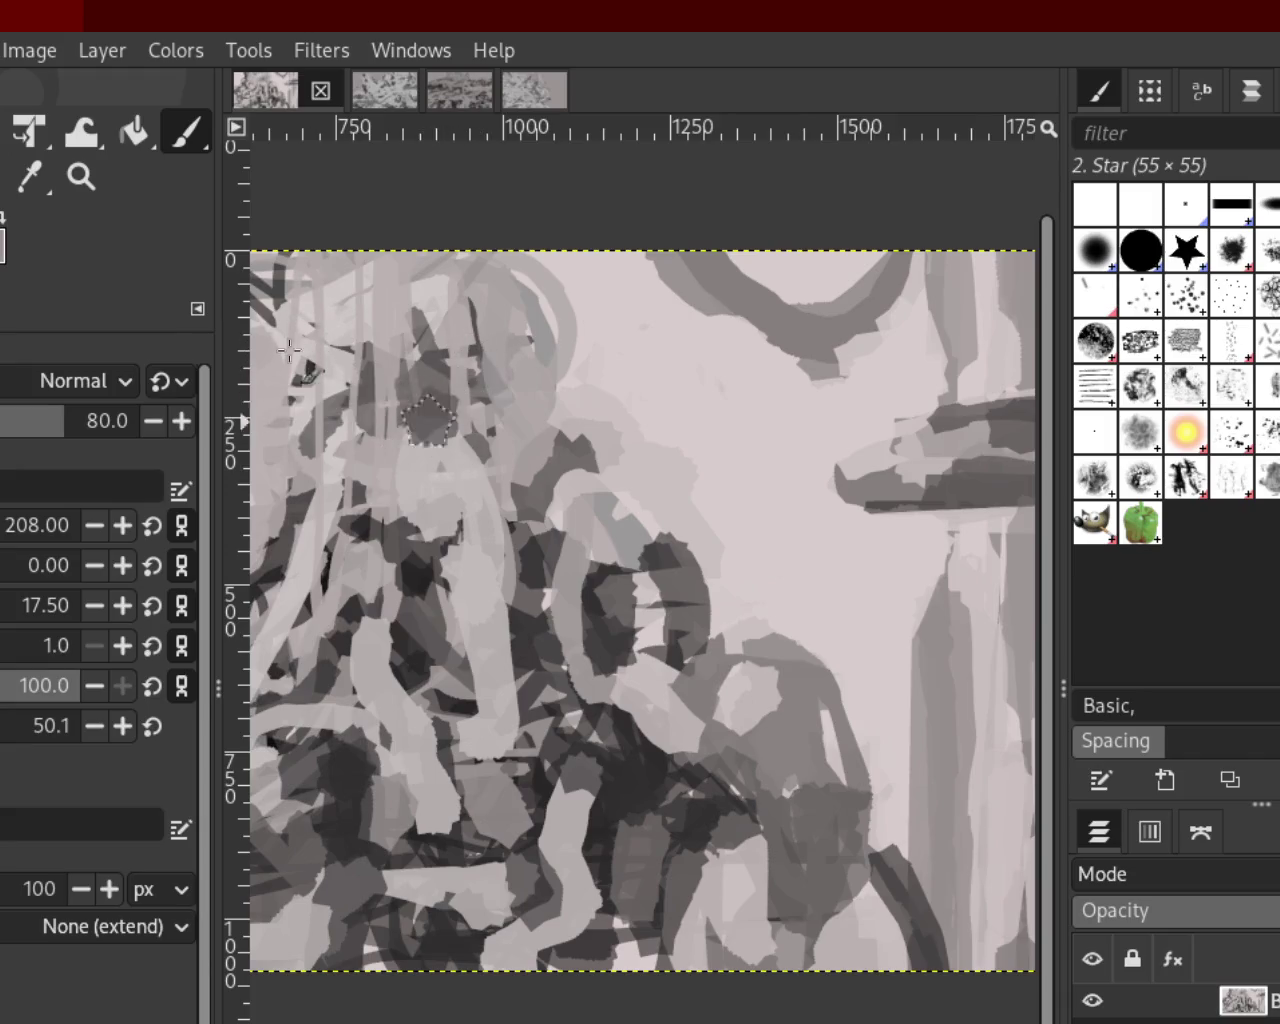
Paint a darker patch on the upper-left figure, comparing with and without, and keep it
left_click_drag(428, 400, 380, 420)
key("ctrl+z")
key("ctrl+z")
key("ctrl+z")
key("ctrl+z")
key("ctrl+z")
key("ctrl+y")
key("ctrl+z")
key("ctrl+y")
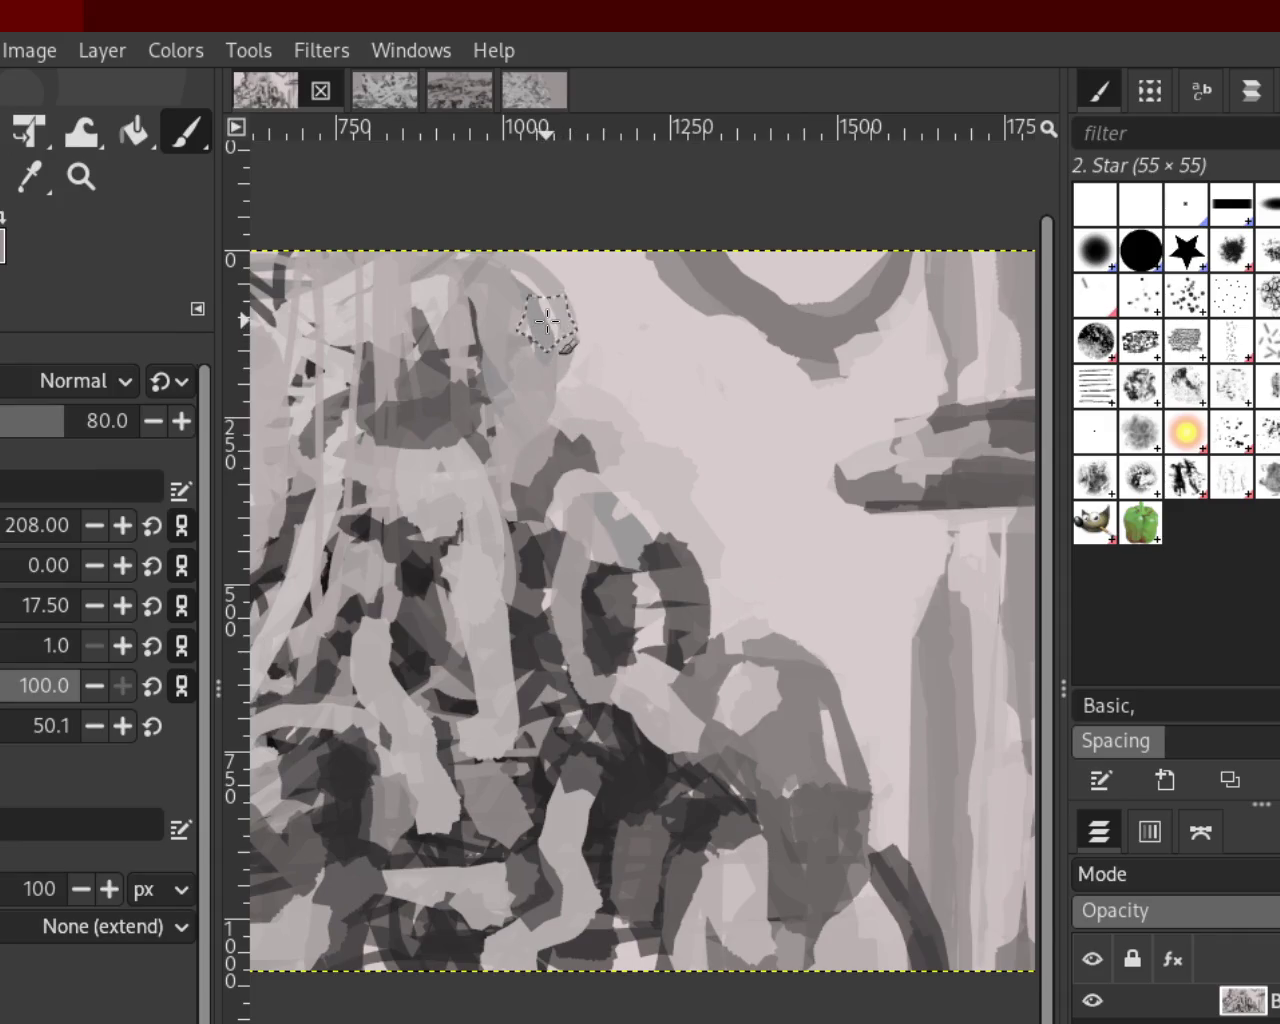
key("ctrl+z")
key("ctrl+y")
key("ctrl+z")
key("ctrl+y")
key("ctrl+z")
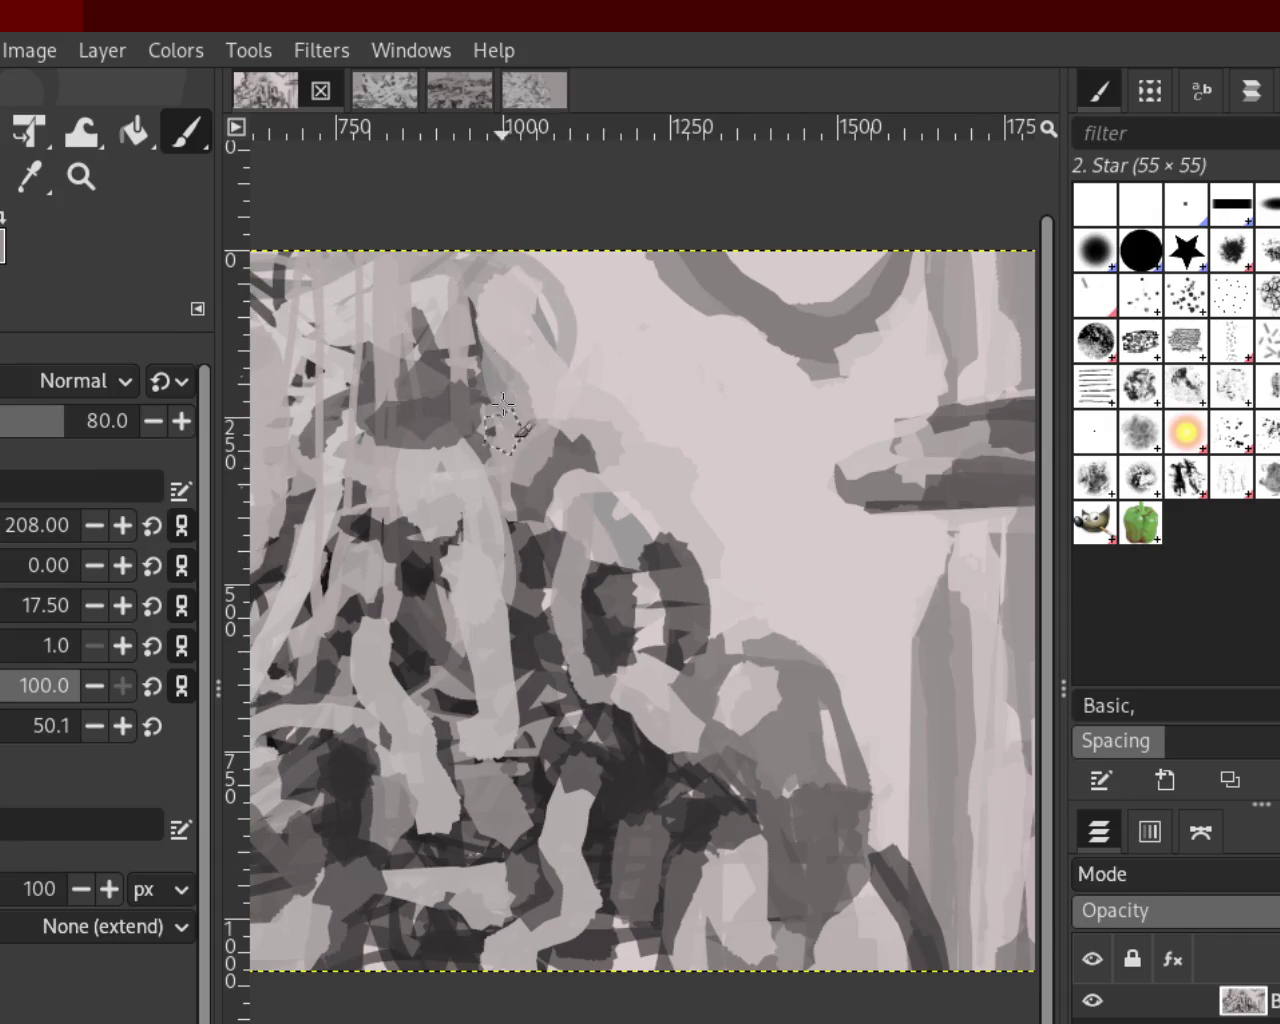
key("ctrl+y")
key("ctrl+z")
key("ctrl+y")
key("ctrl+z")
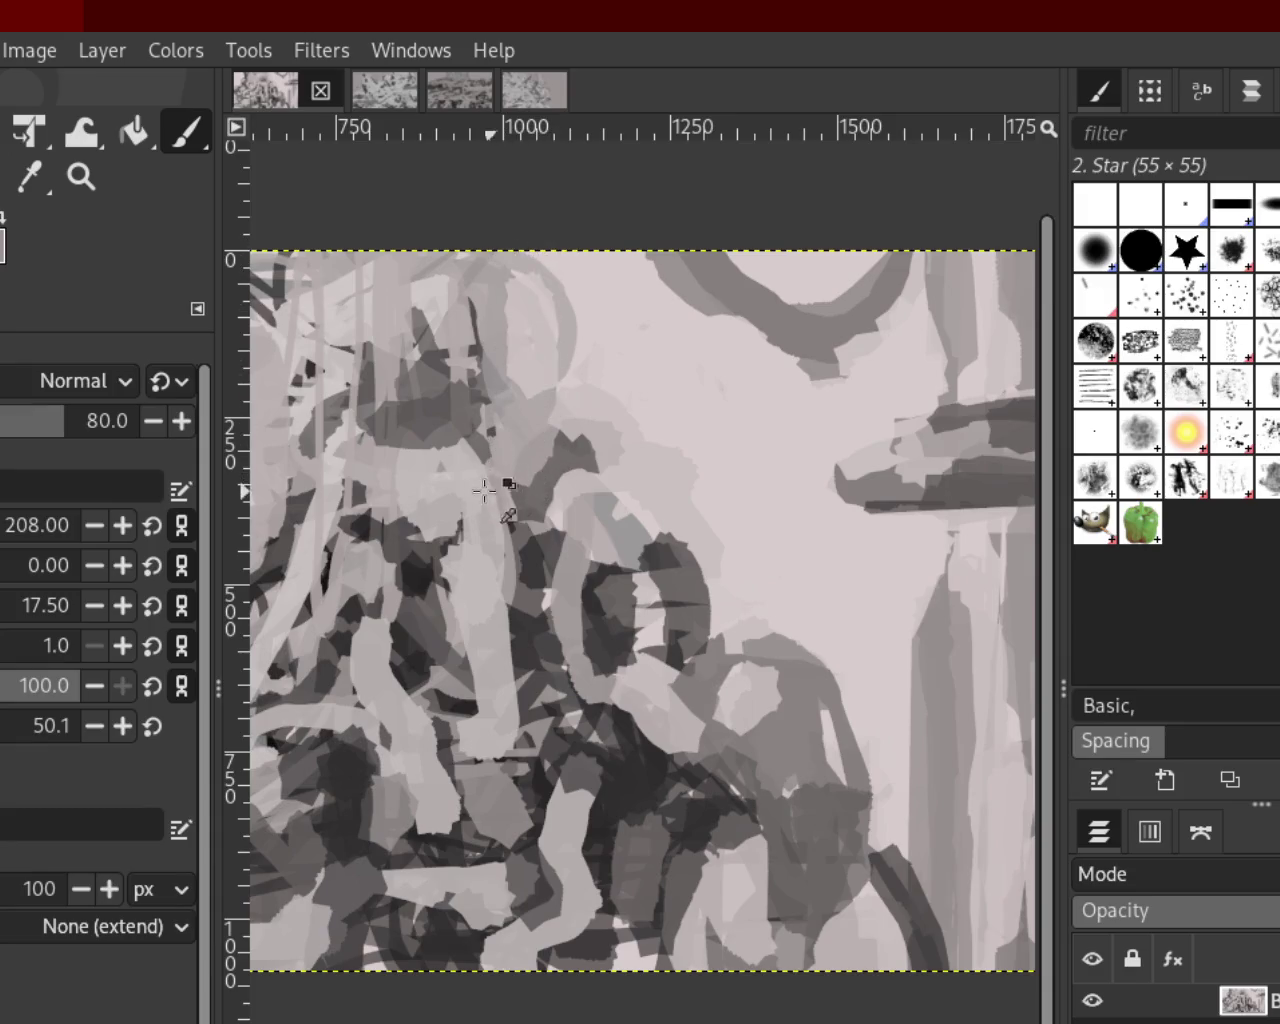
key("ctrl+y")
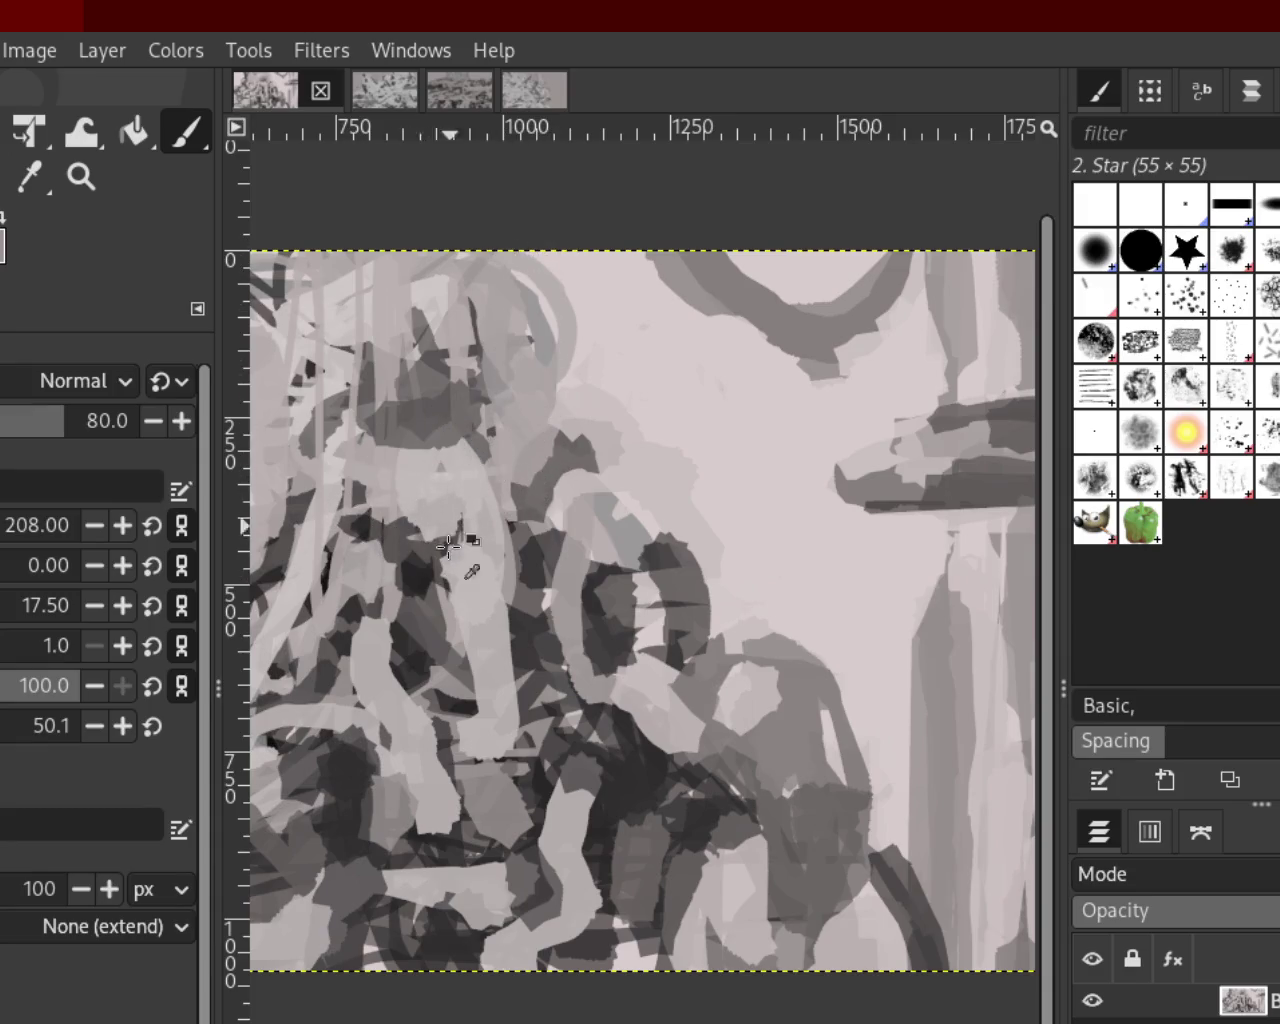
Compare the painting with and without the dark arc stroke, and keep it
key("ctrl+y")
key("ctrl+z")
key("ctrl+y")
key("ctrl+z")
key("ctrl+y")
Add light strokes to the lower centre figure, discarding the one down the middle figure
left_click_drag(465, 495, 491, 586)
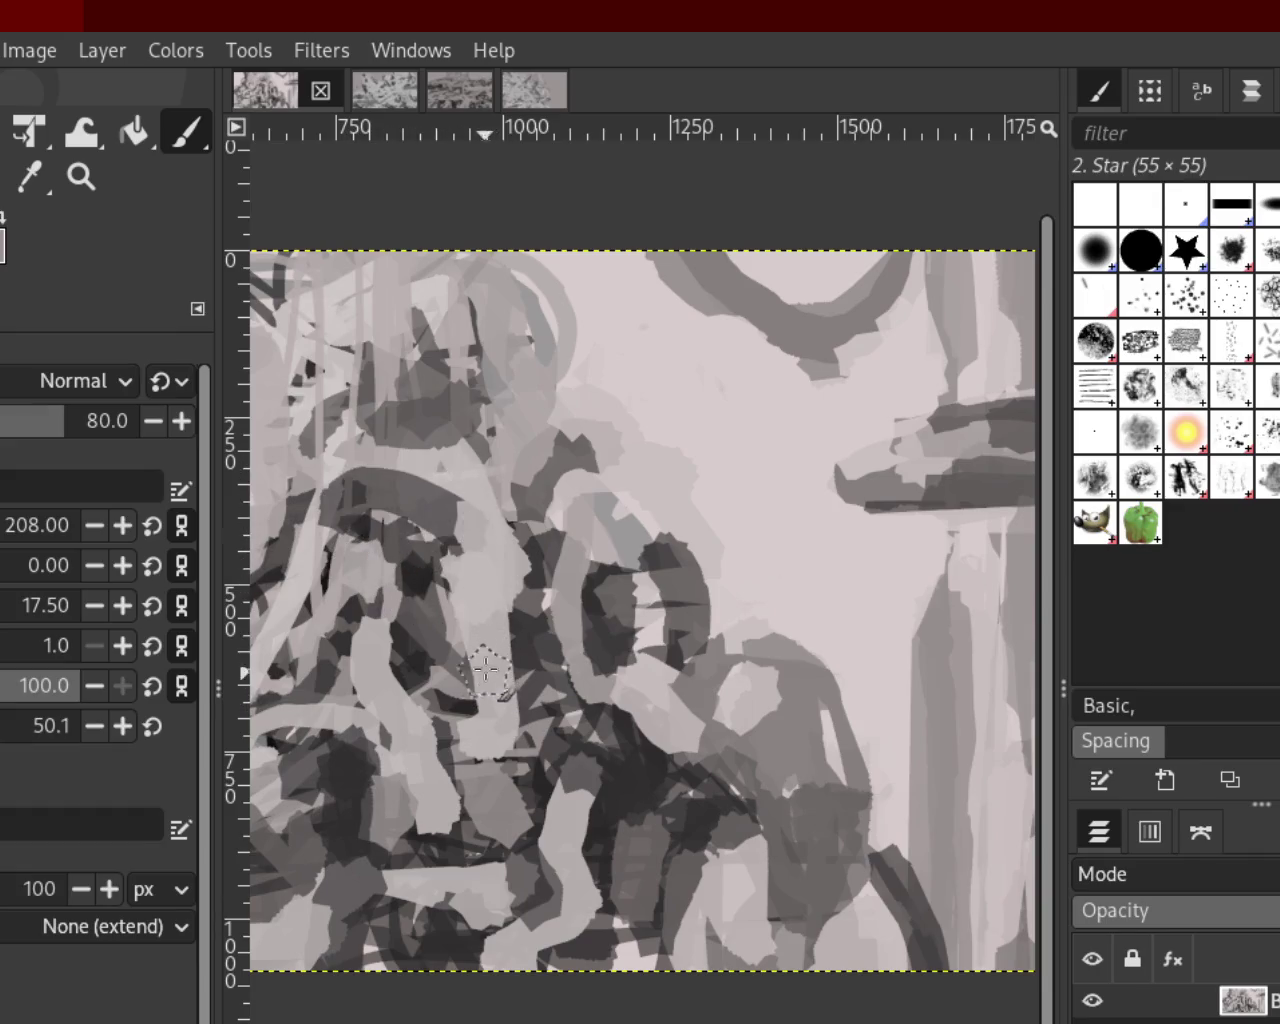
key("ctrl+z")
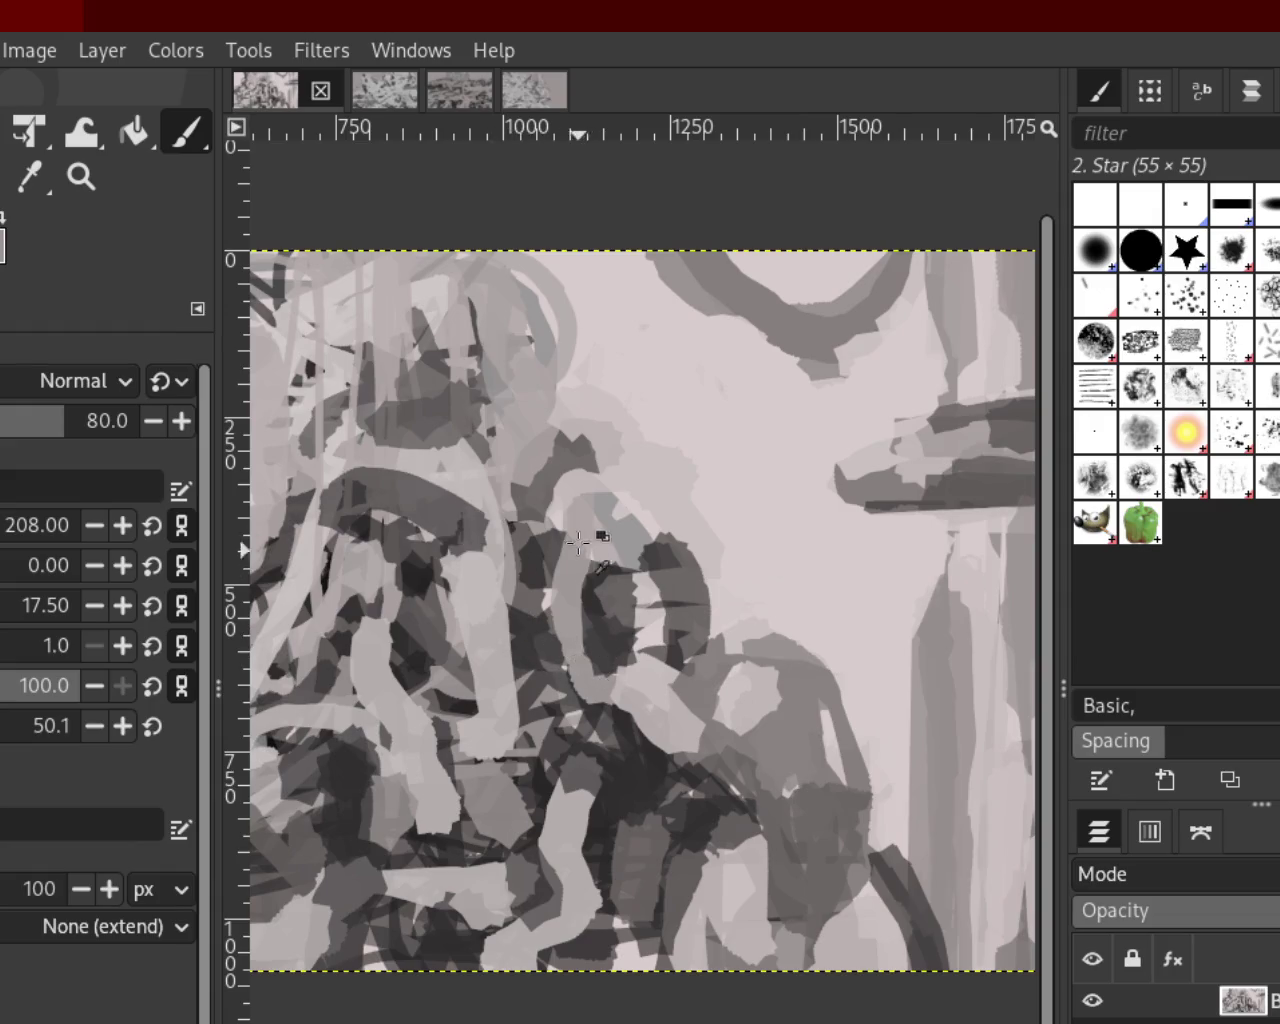
left_click_drag(565, 655, 586, 749)
key("ctrl+z")
key("ctrl+y")
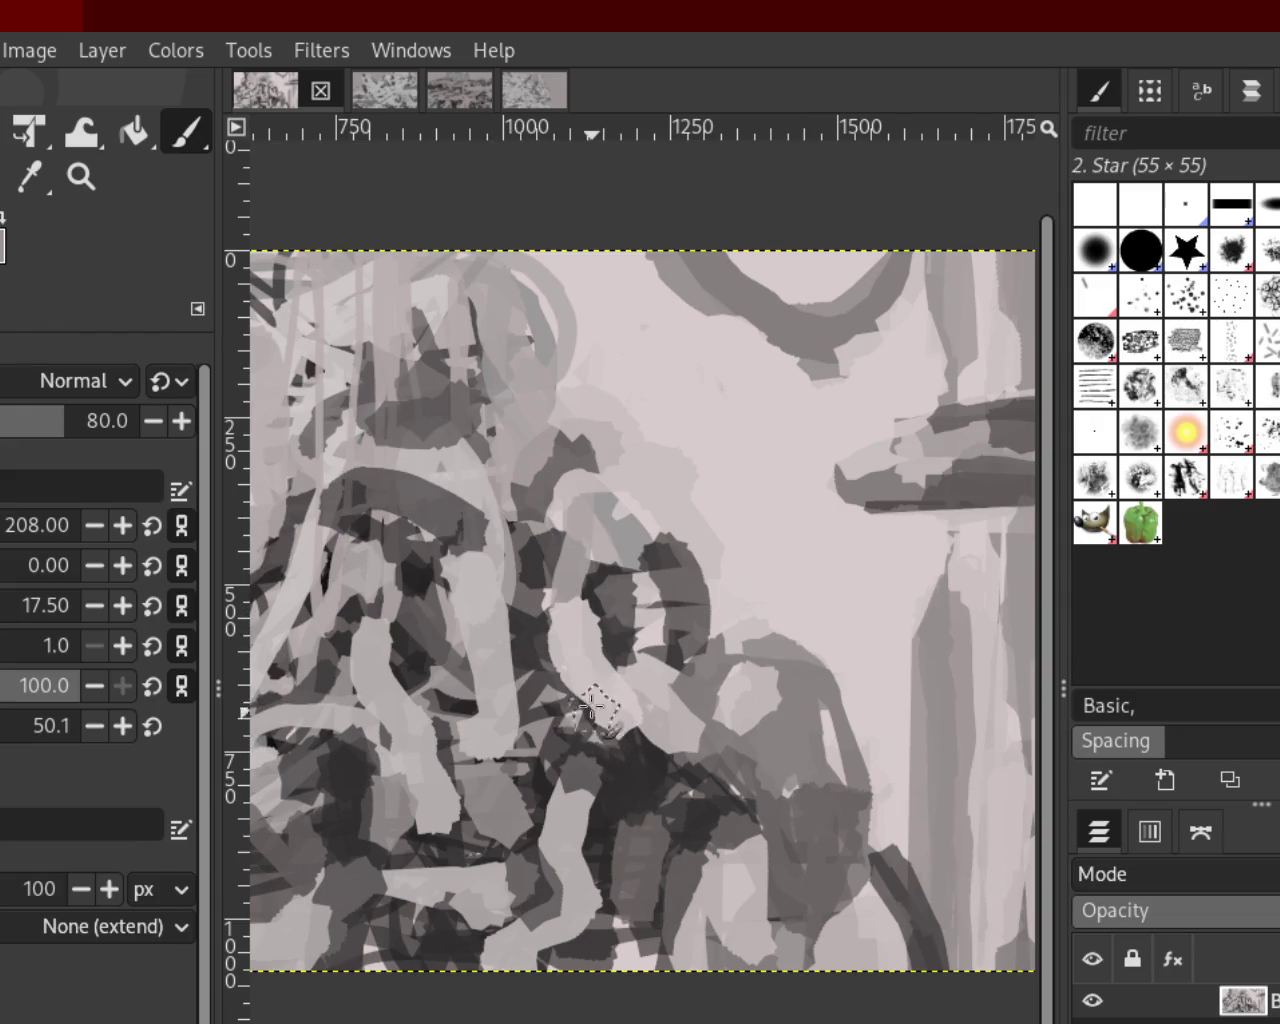
left_click(86, 175)
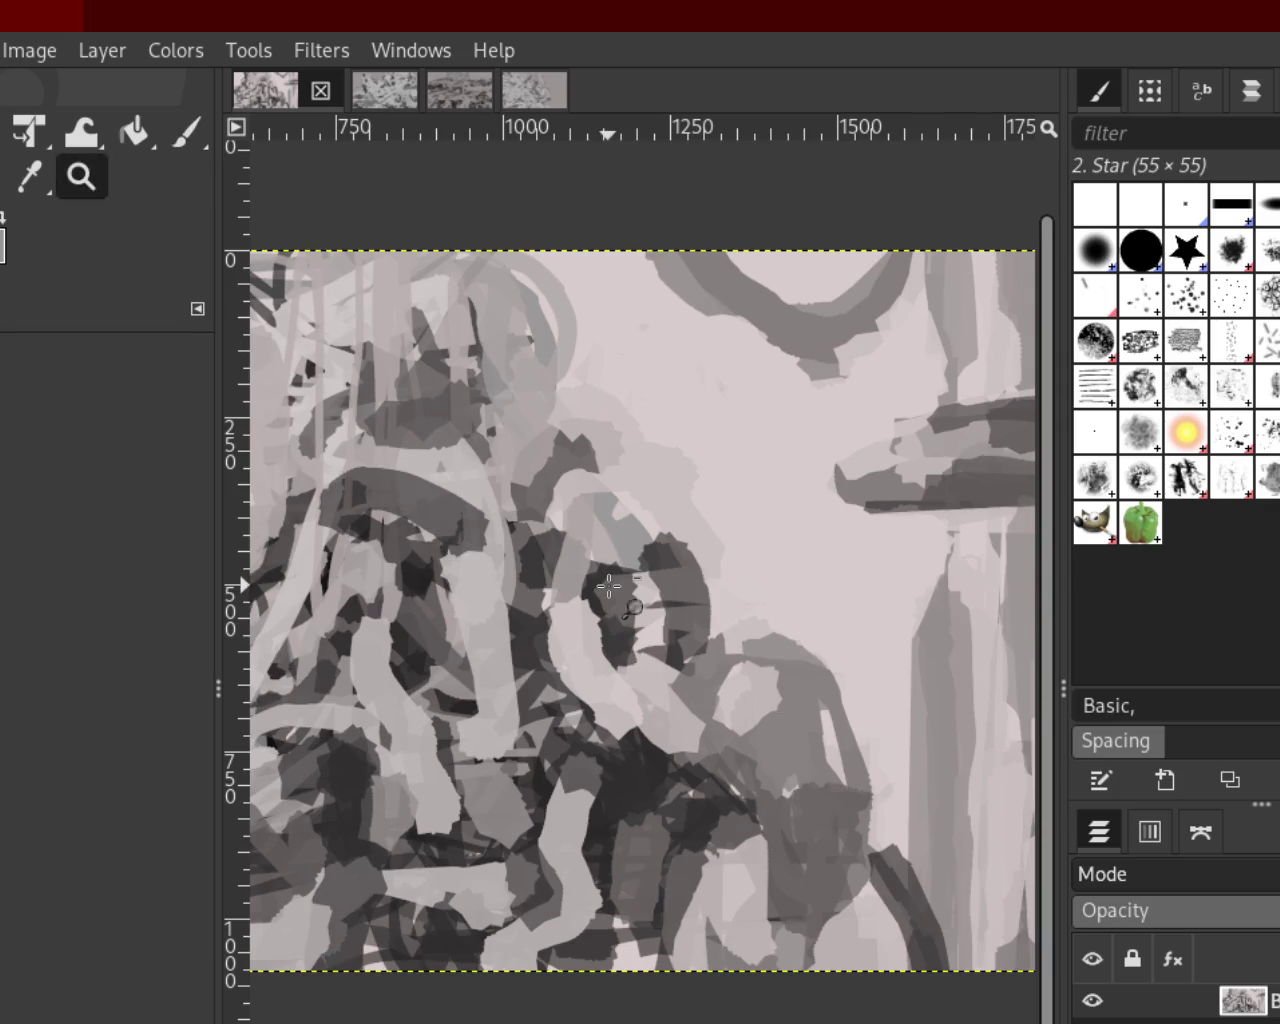
Zoom in on the upper figure's head, with the Paintbrush ready
scroll(608, 586, "down", 3)
scroll(545, 585, "up", 2)
scroll(545, 585, "down", 2)
scroll(545, 585, "up", 1)
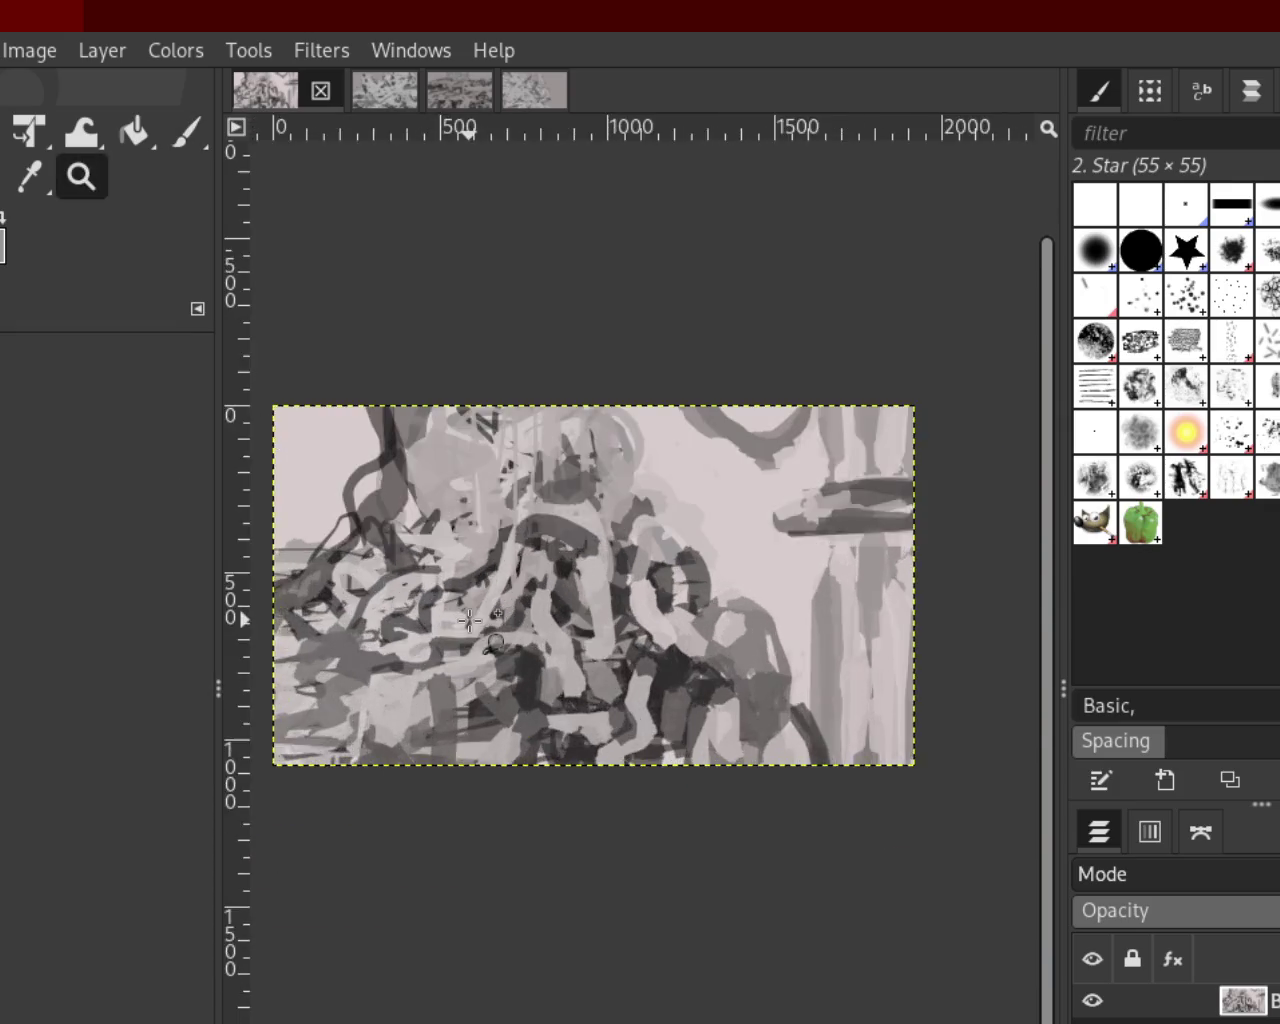
scroll(545, 585, "up", 1)
scroll(545, 585, "down", 1)
scroll(418, 400, "up", 3)
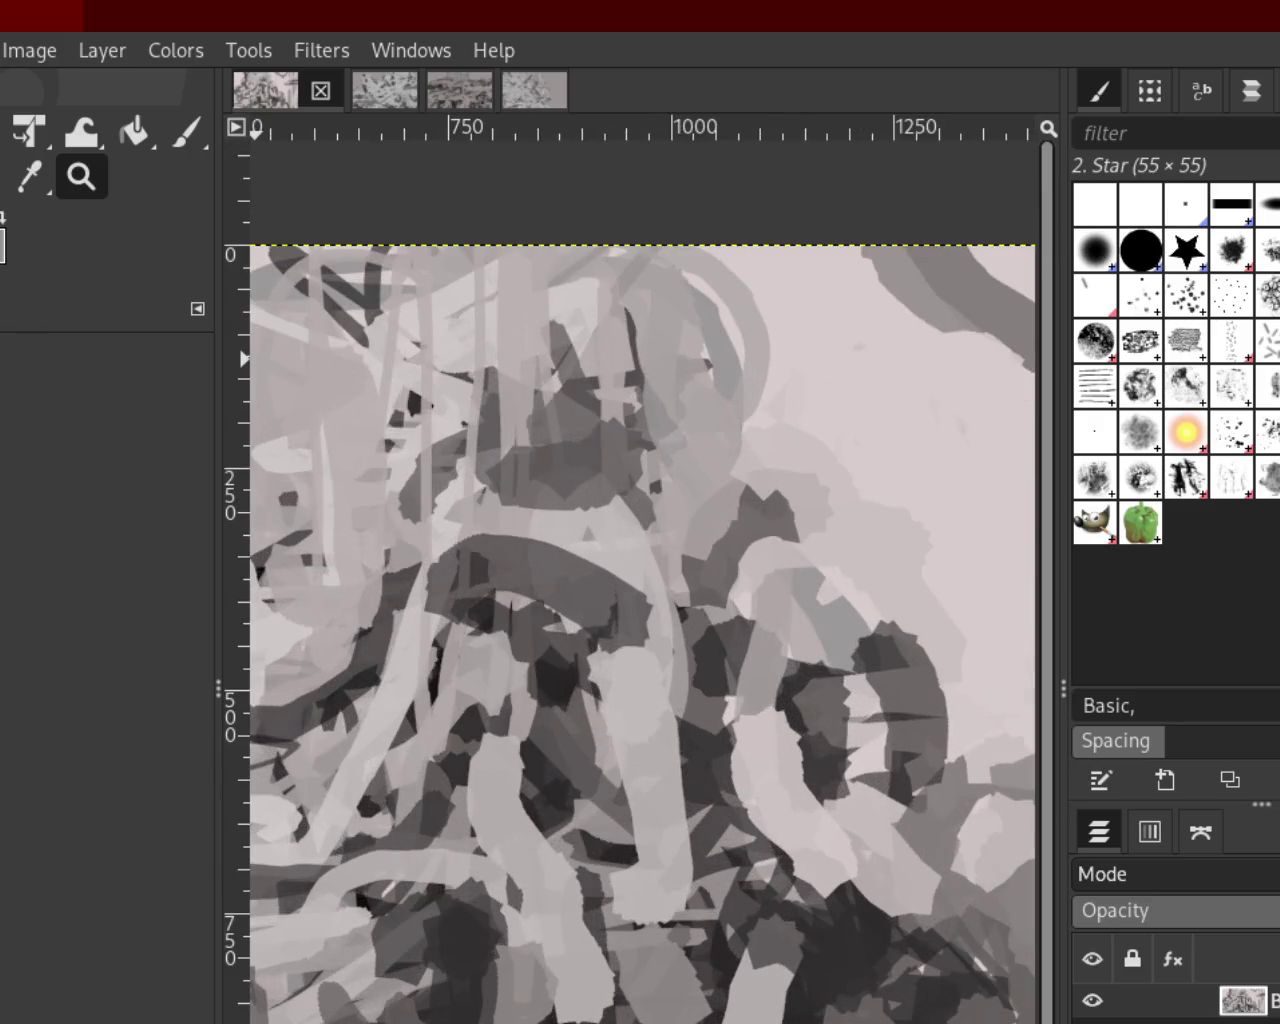
left_click(186, 132)
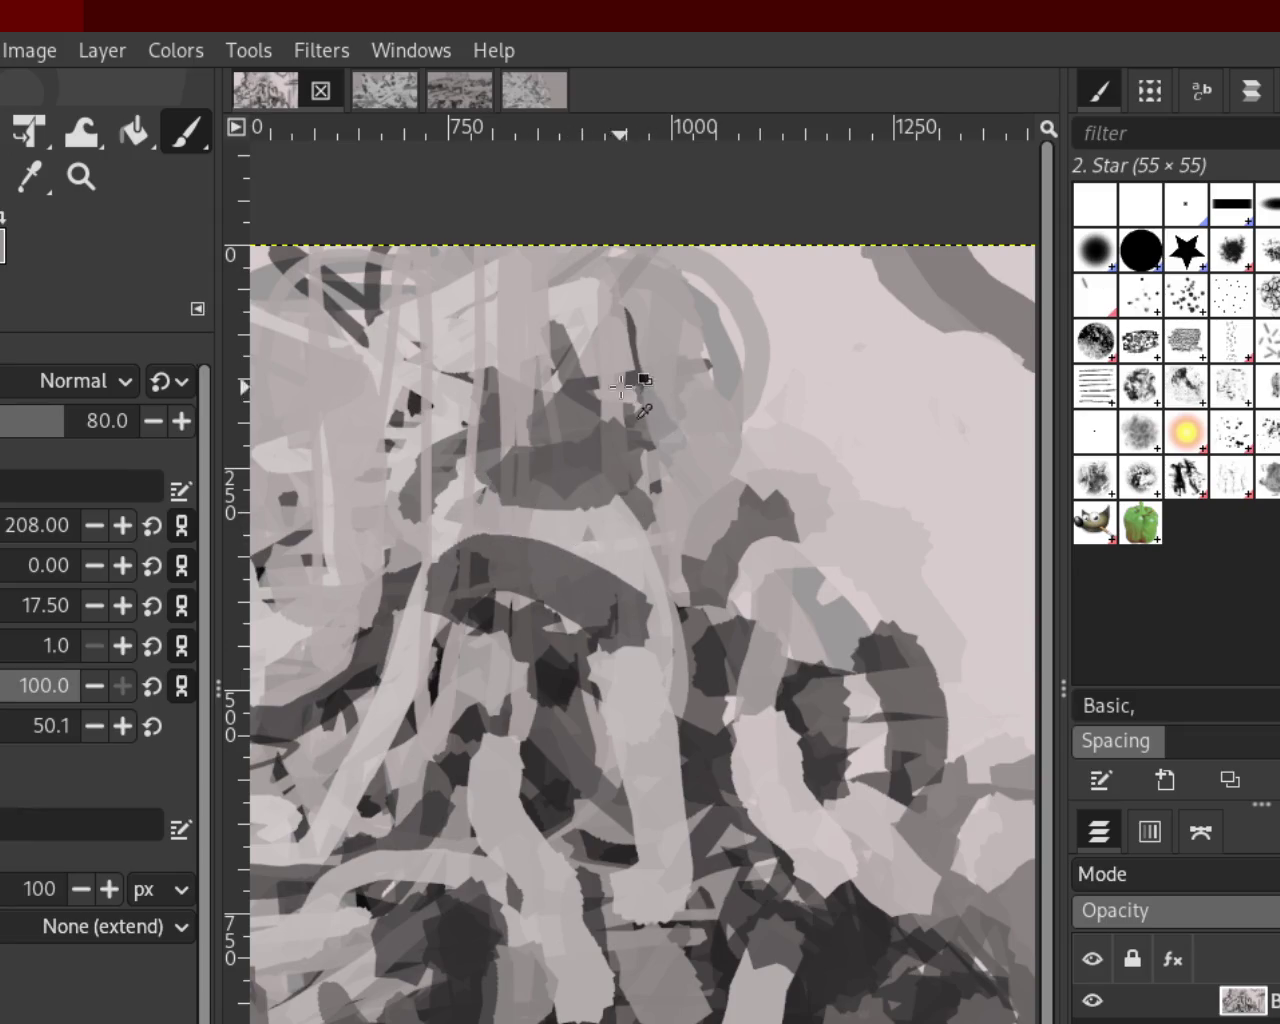
Paint pale patches on and right of the upper figure's head, undoing the first stroke
left_click_drag(624, 387, 578, 401)
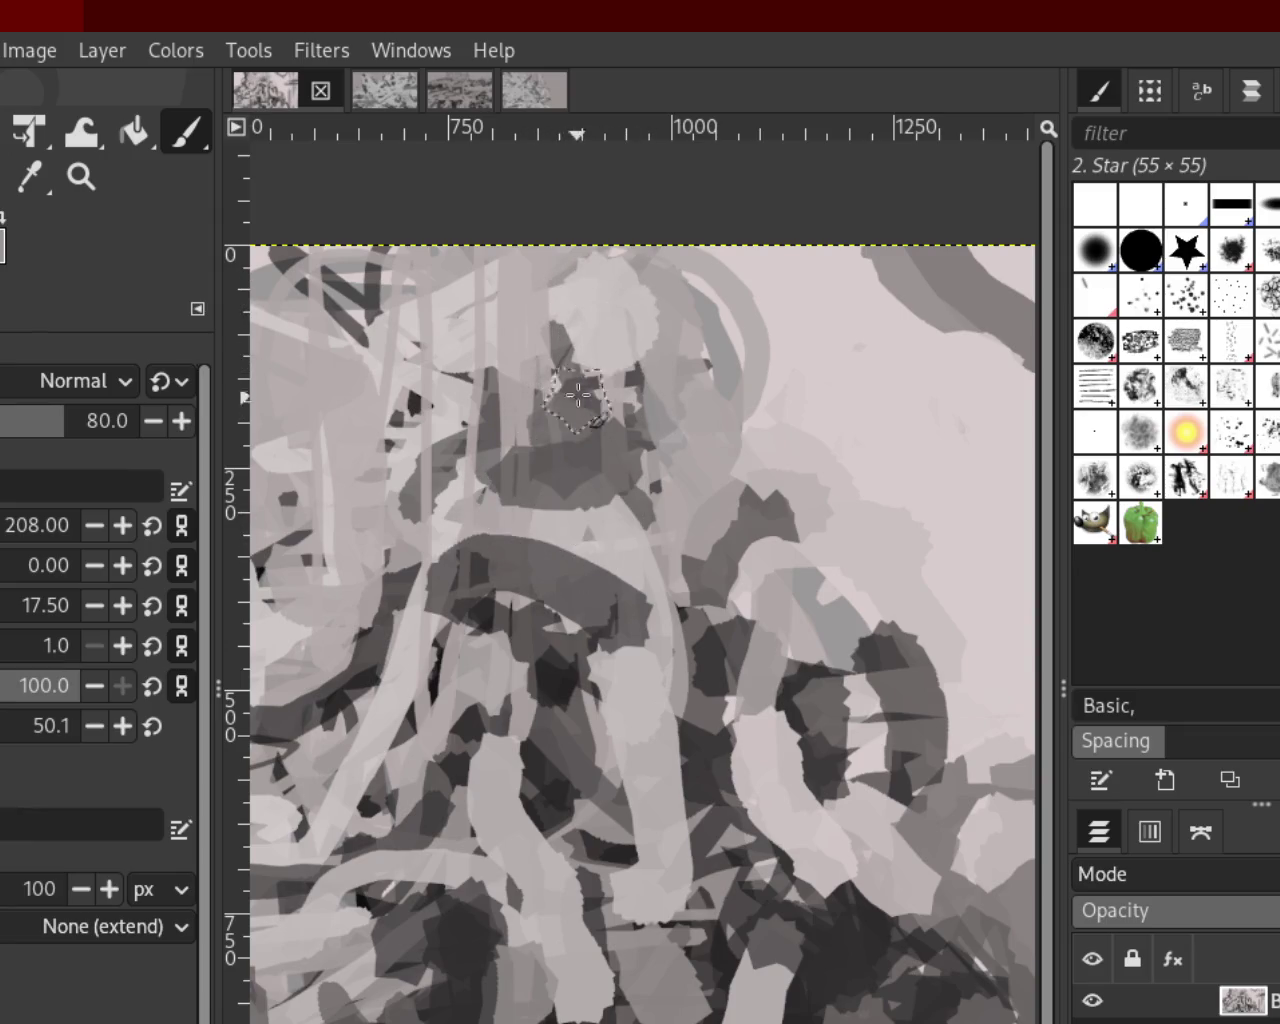
key("ctrl+z")
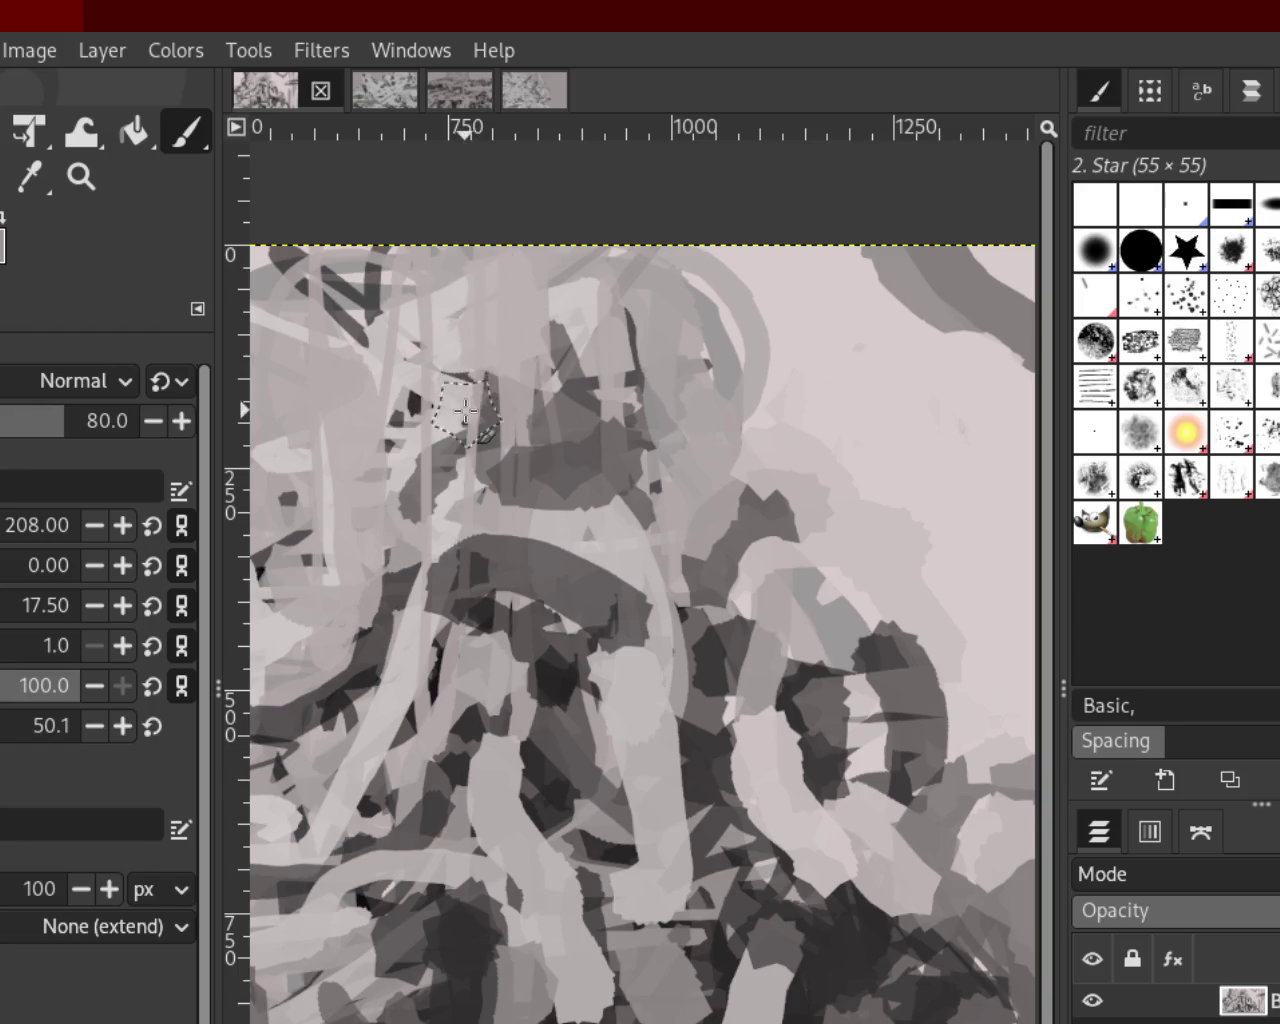
mouse_move(509, 300)
left_mouse_down()
mouse_move(471, 380)
mouse_move(450, 290)
left_mouse_up()
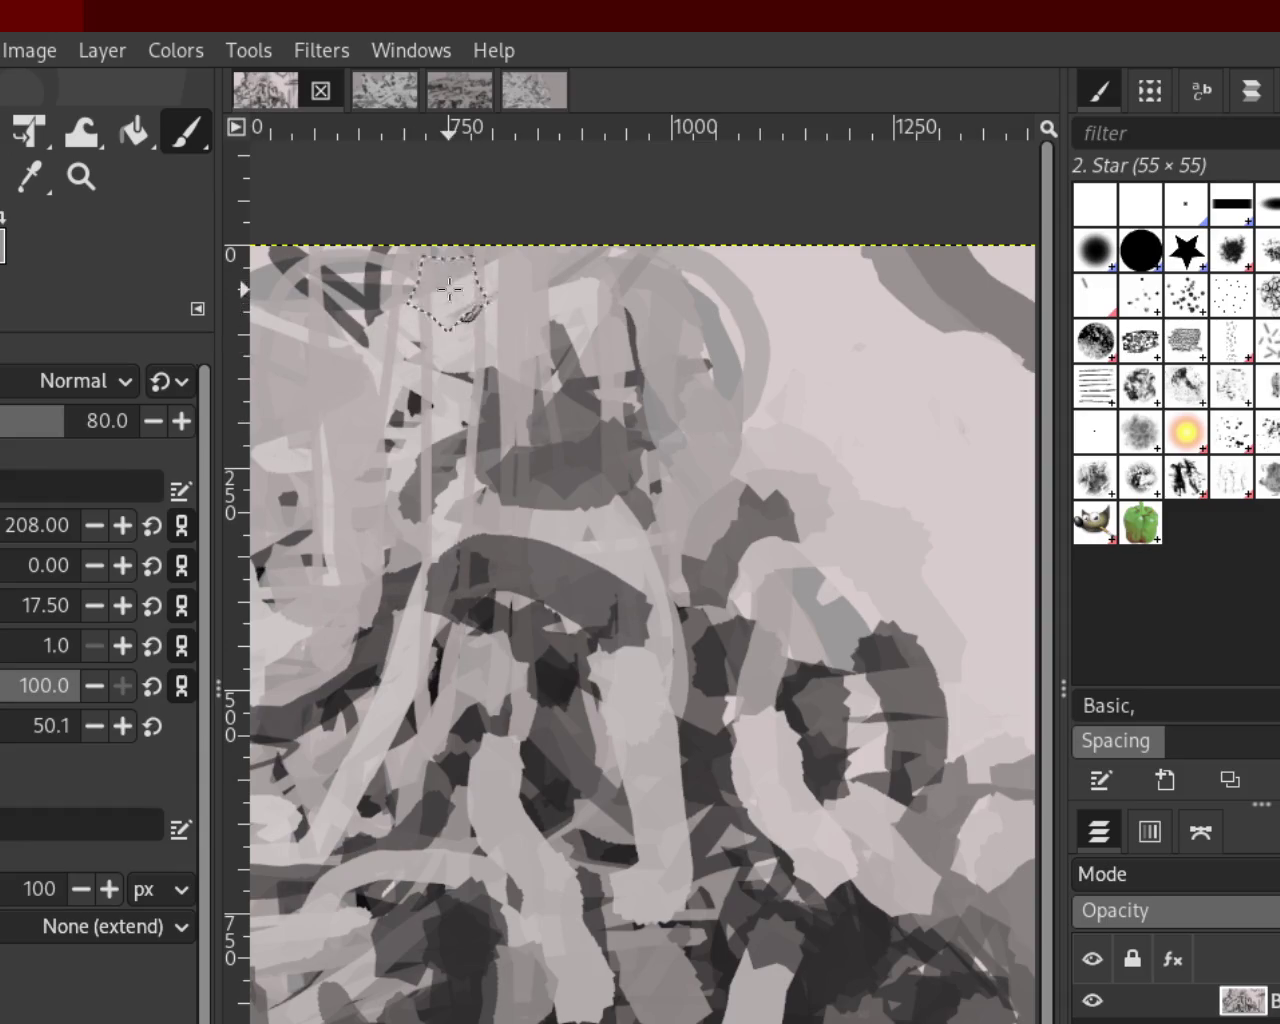
mouse_move(757, 343)
left_mouse_down()
mouse_move(690, 415)
mouse_move(700, 440)
left_mouse_up()
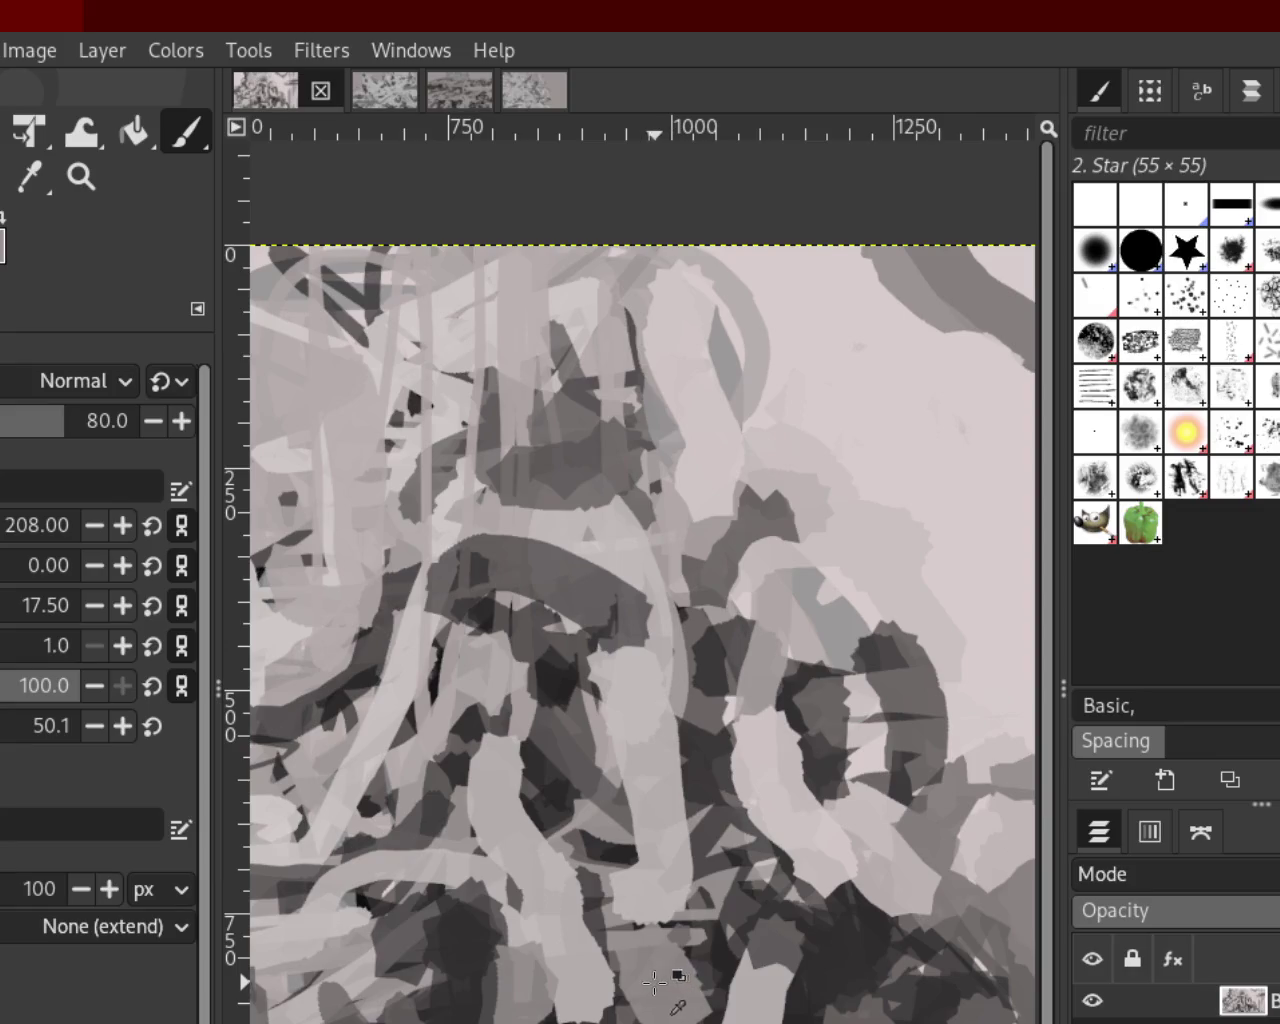
Zoom out to check the whole painting, then zoom in close on the dark top band
left_click(88, 182)
left_click(651, 560, "ctrl")
left_click(762, 563)
left_click(762, 563, "ctrl")
left_click(762, 563)
left_click(762, 563)
left_click(762, 563, "ctrl")
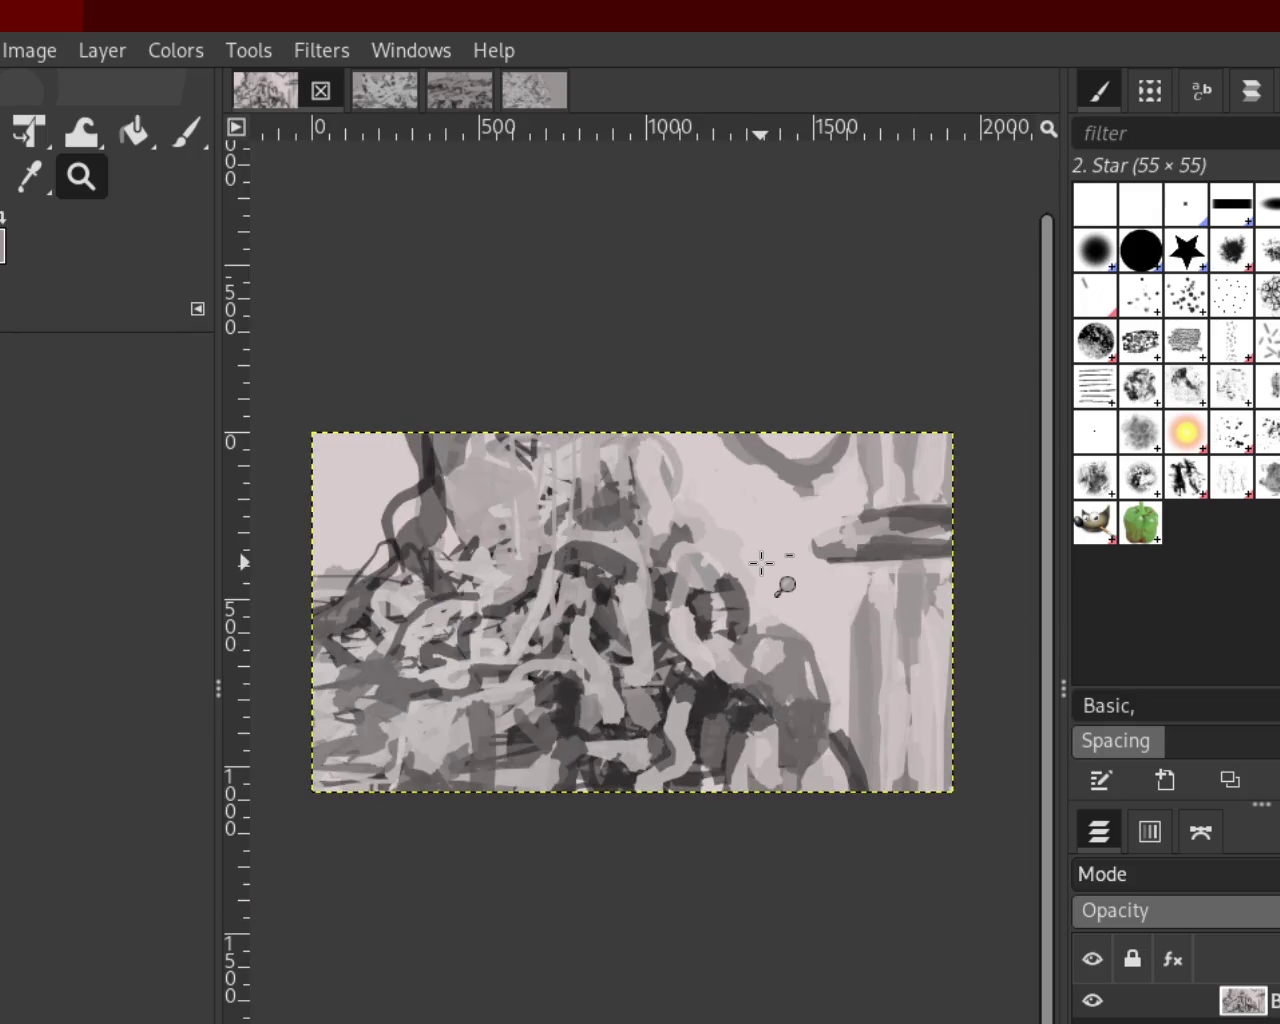
left_click(762, 563, "ctrl")
left_click(634, 535)
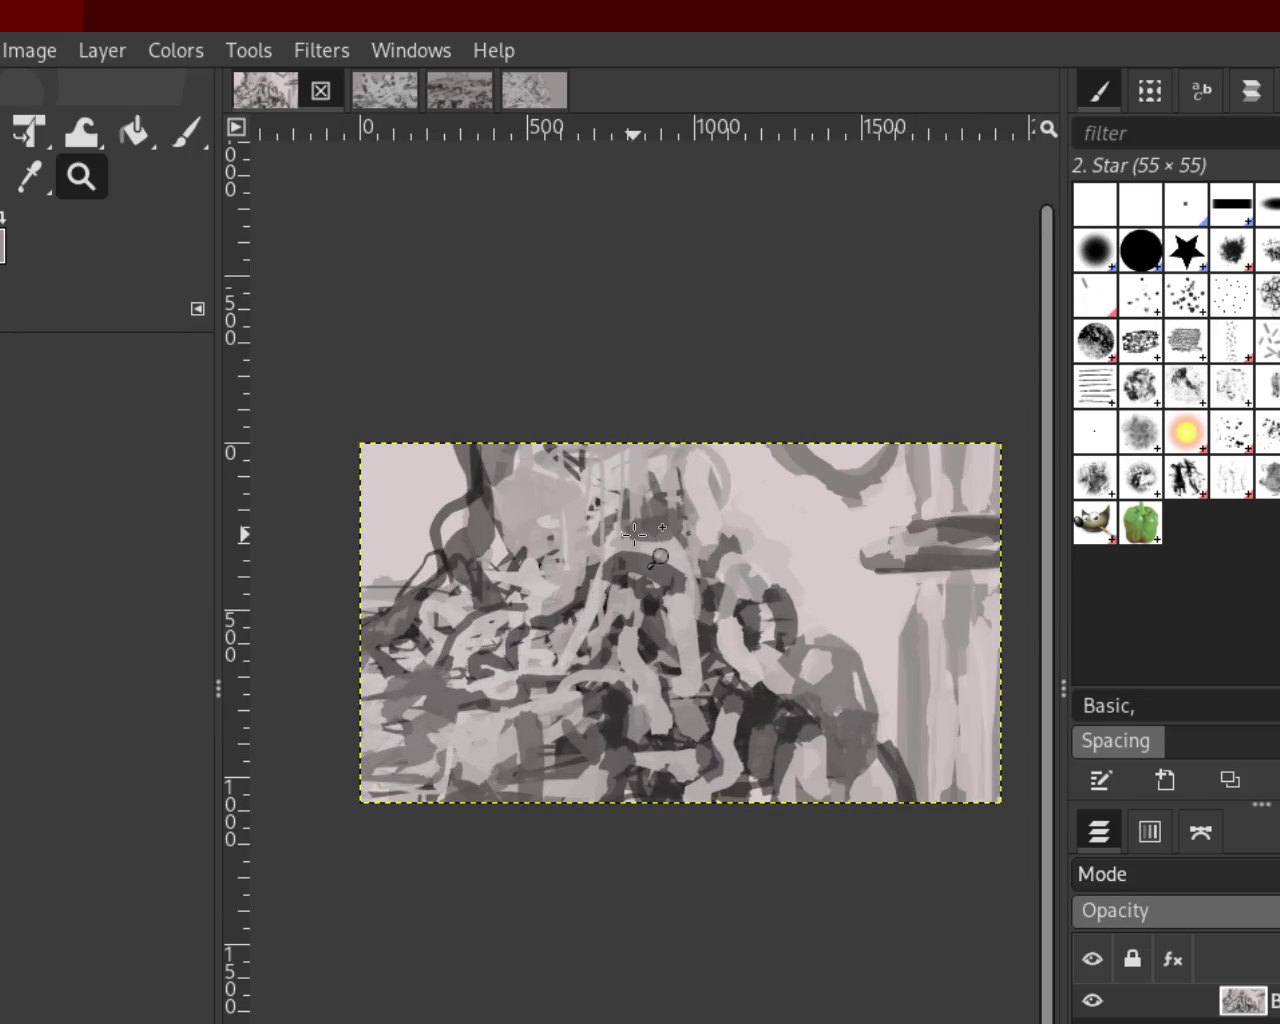
left_click(749, 534, "ctrl")
left_click(796, 496)
left_click(774, 491, "ctrl")
left_click(806, 452, "ctrl")
left_click(808, 441, "ctrl")
left_click(808, 441)
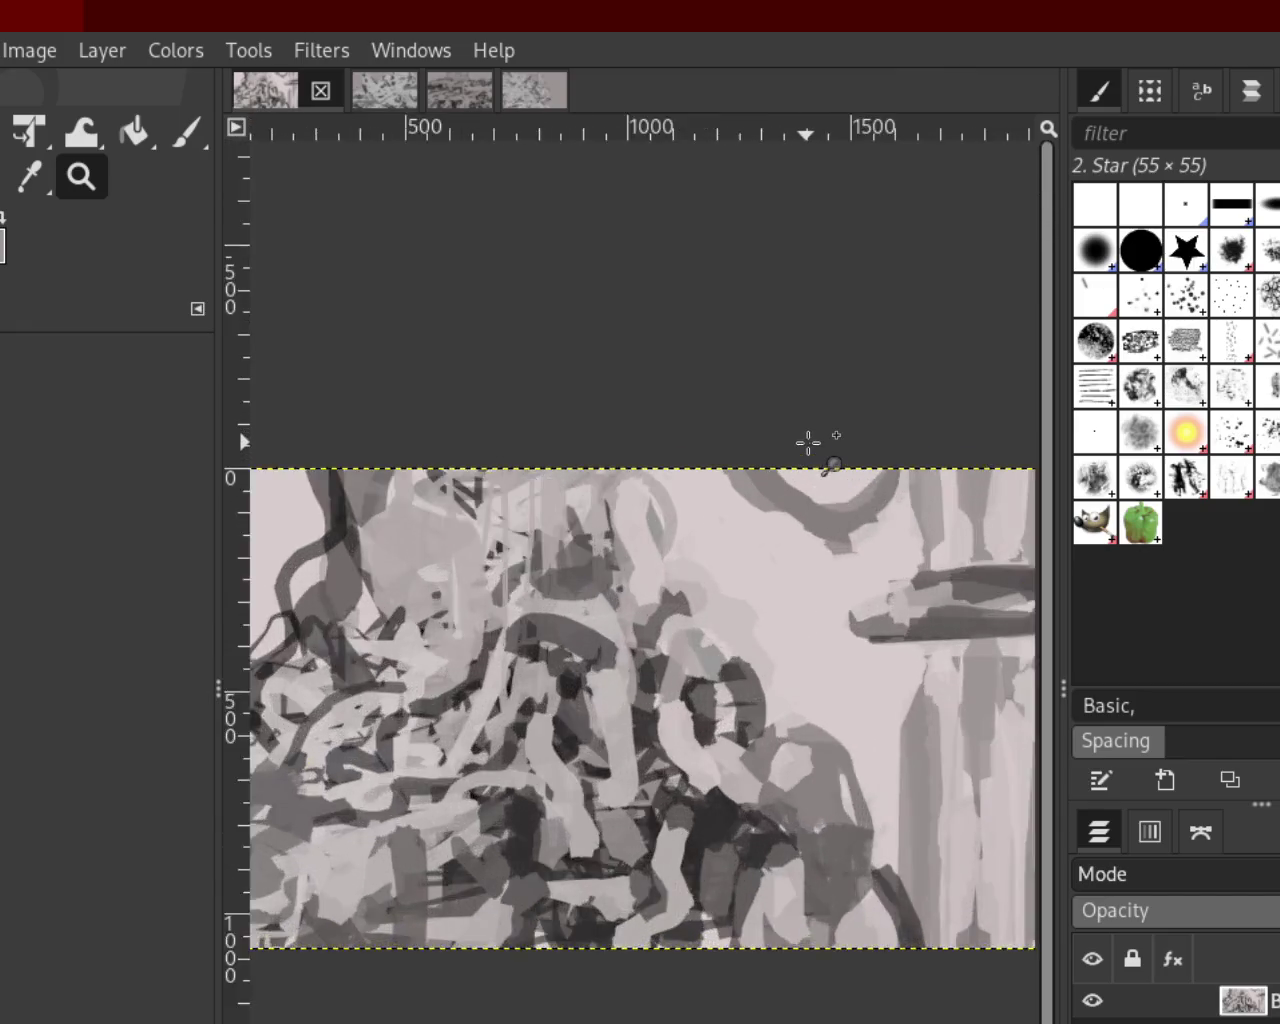
left_click(809, 443)
Paint a thin dark Paintbrush stroke up to the top band's edge, undoing and restoring it
key("p")
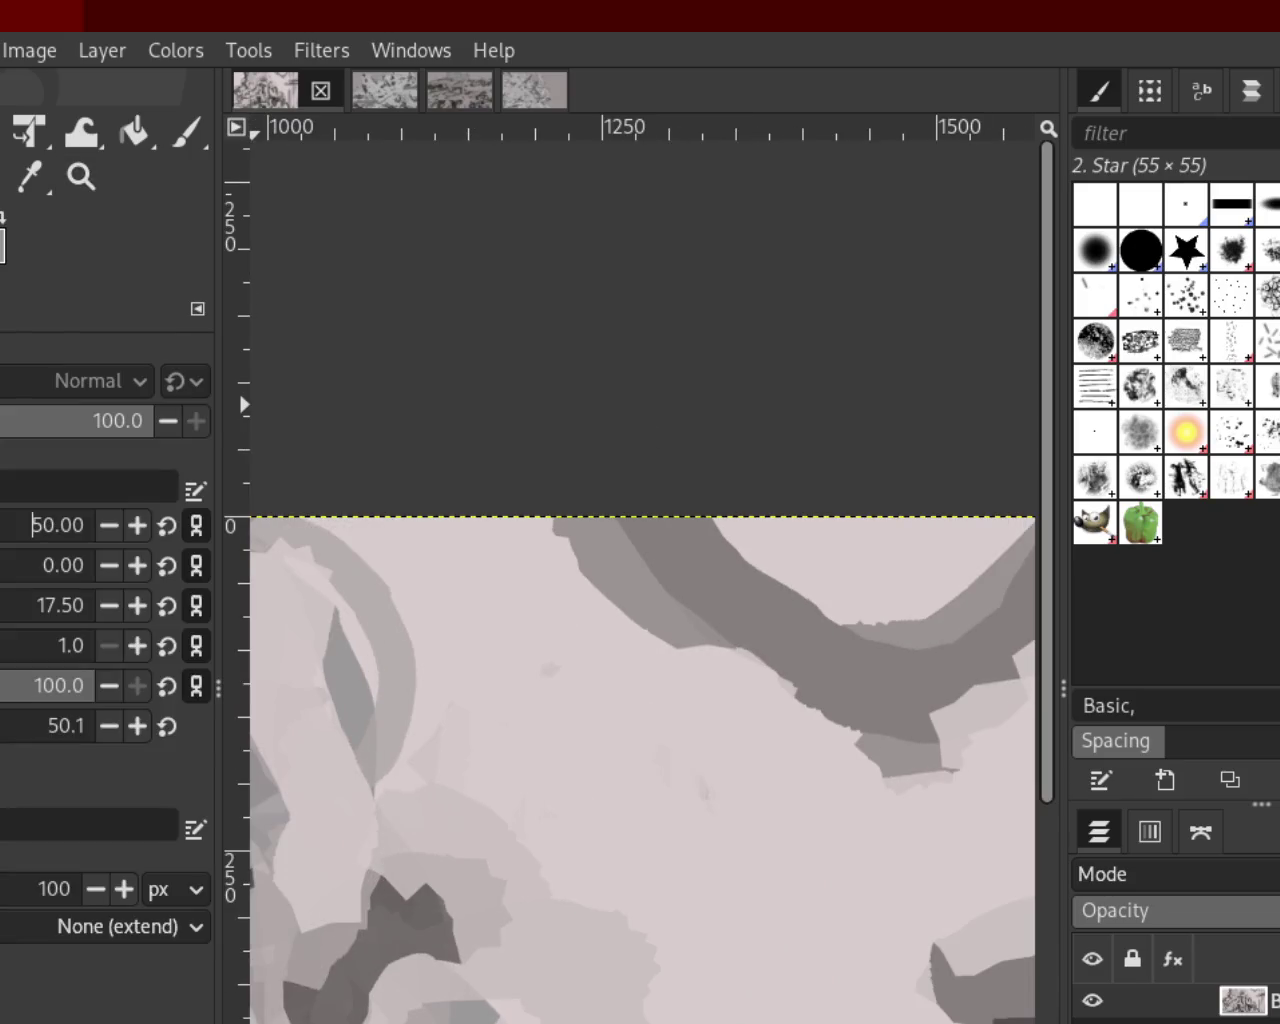
left_click_drag(823, 620, 784, 368)
key("ctrl+z")
key("ctrl+y")
key("ctrl+z")
key("ctrl+z")
key("ctrl+y")
Zoom in on the oval object and dab paint on it, removing a trial dark daub
left_click(81, 177)
left_click(740, 480, "ctrl")
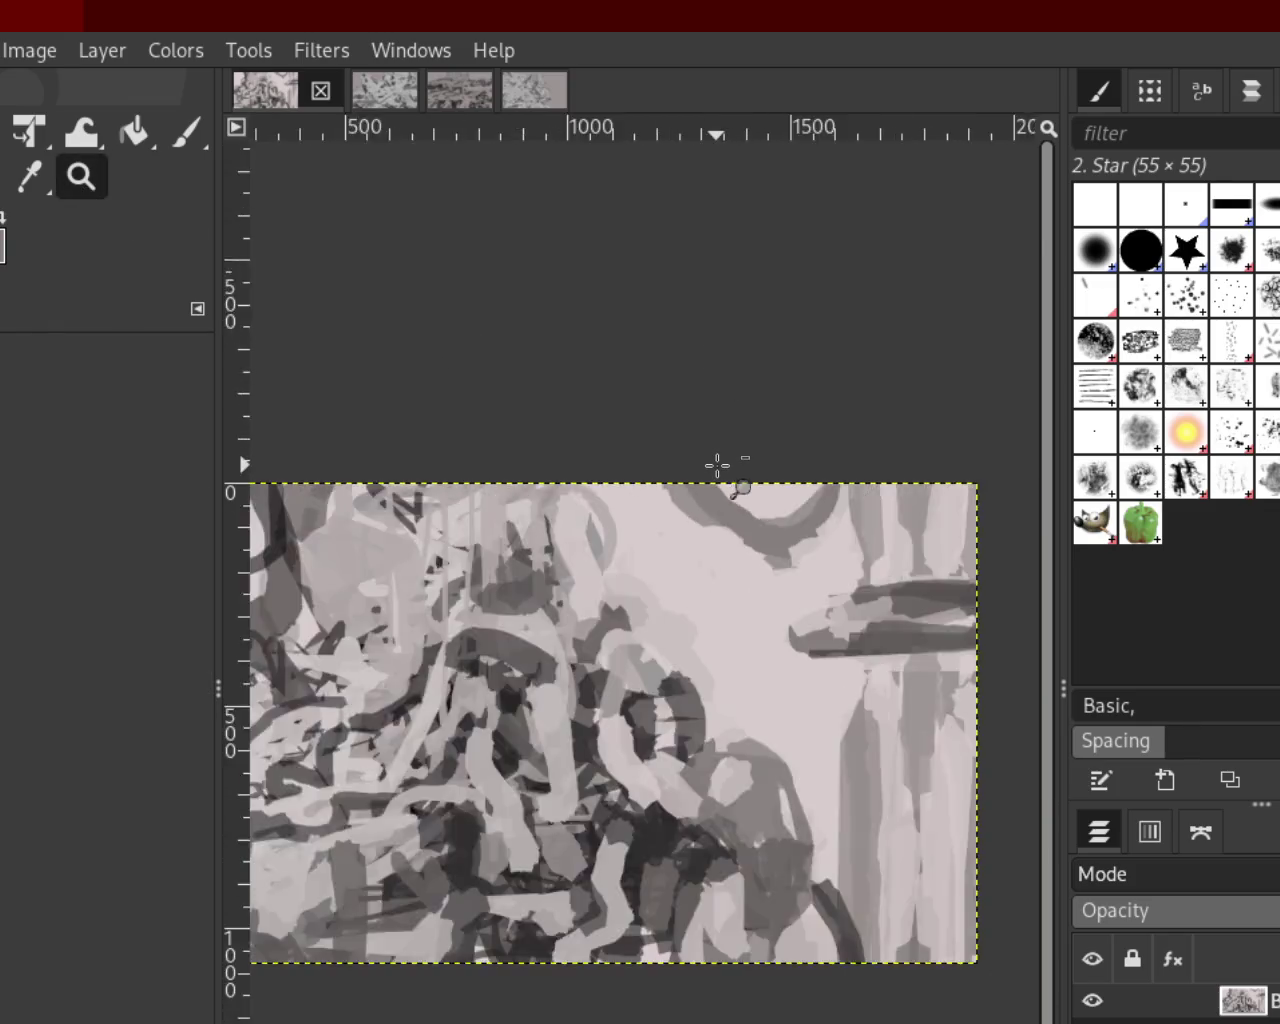
left_click(740, 480, "ctrl")
left_click(812, 480, "ctrl")
left_click(812, 480)
left_click(808, 483)
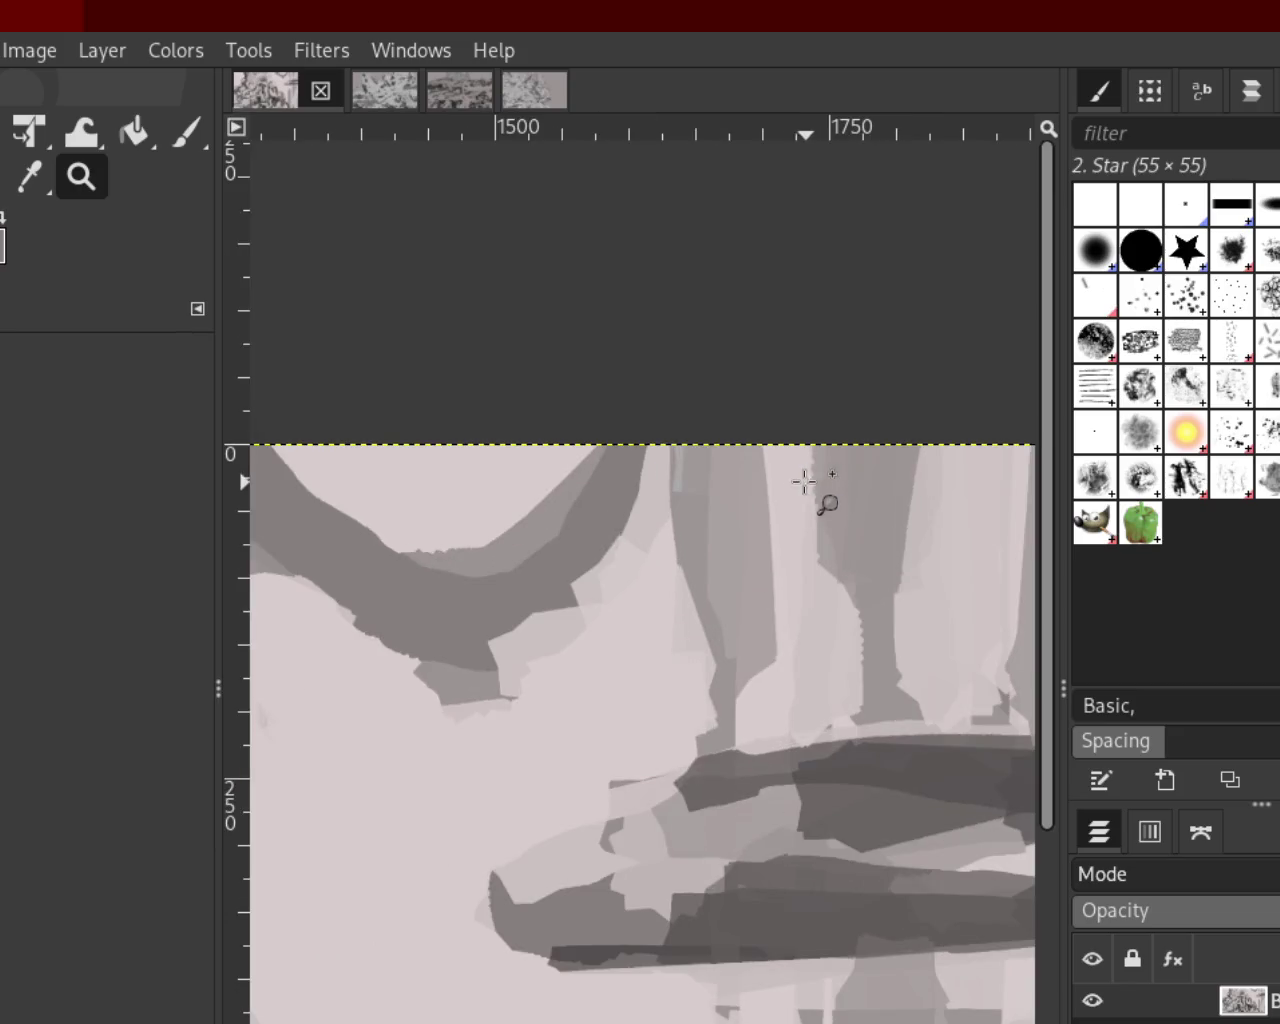
left_click(186, 132)
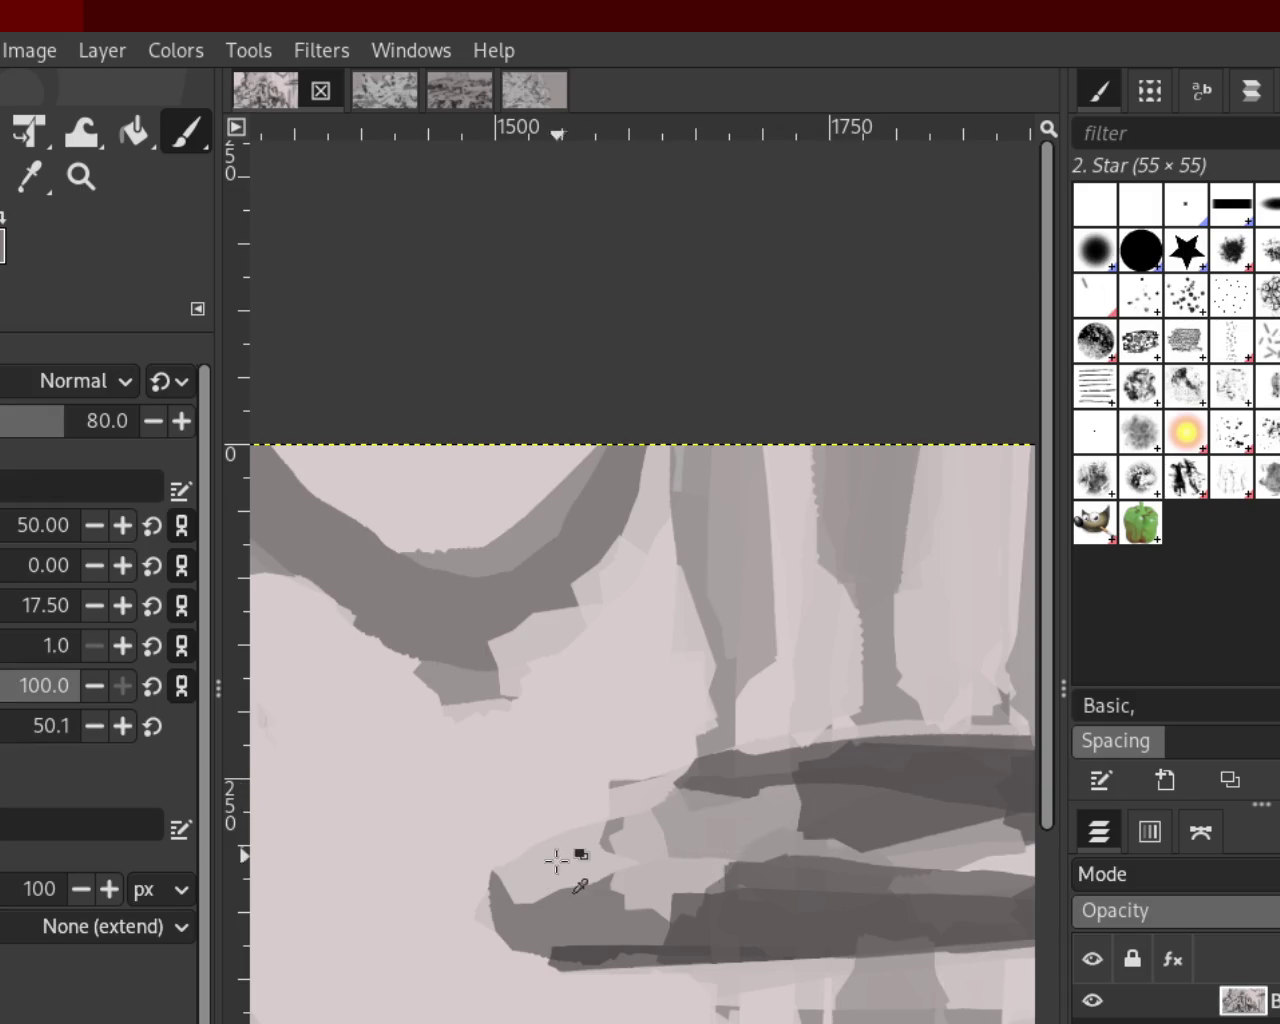
left_click_drag(603, 866, 580, 882)
left_click_drag(688, 790, 608, 820)
key("ctrl+z")
With the Ink tool, draw a thin tapered dark stroke down-left from the dark band
key("n")
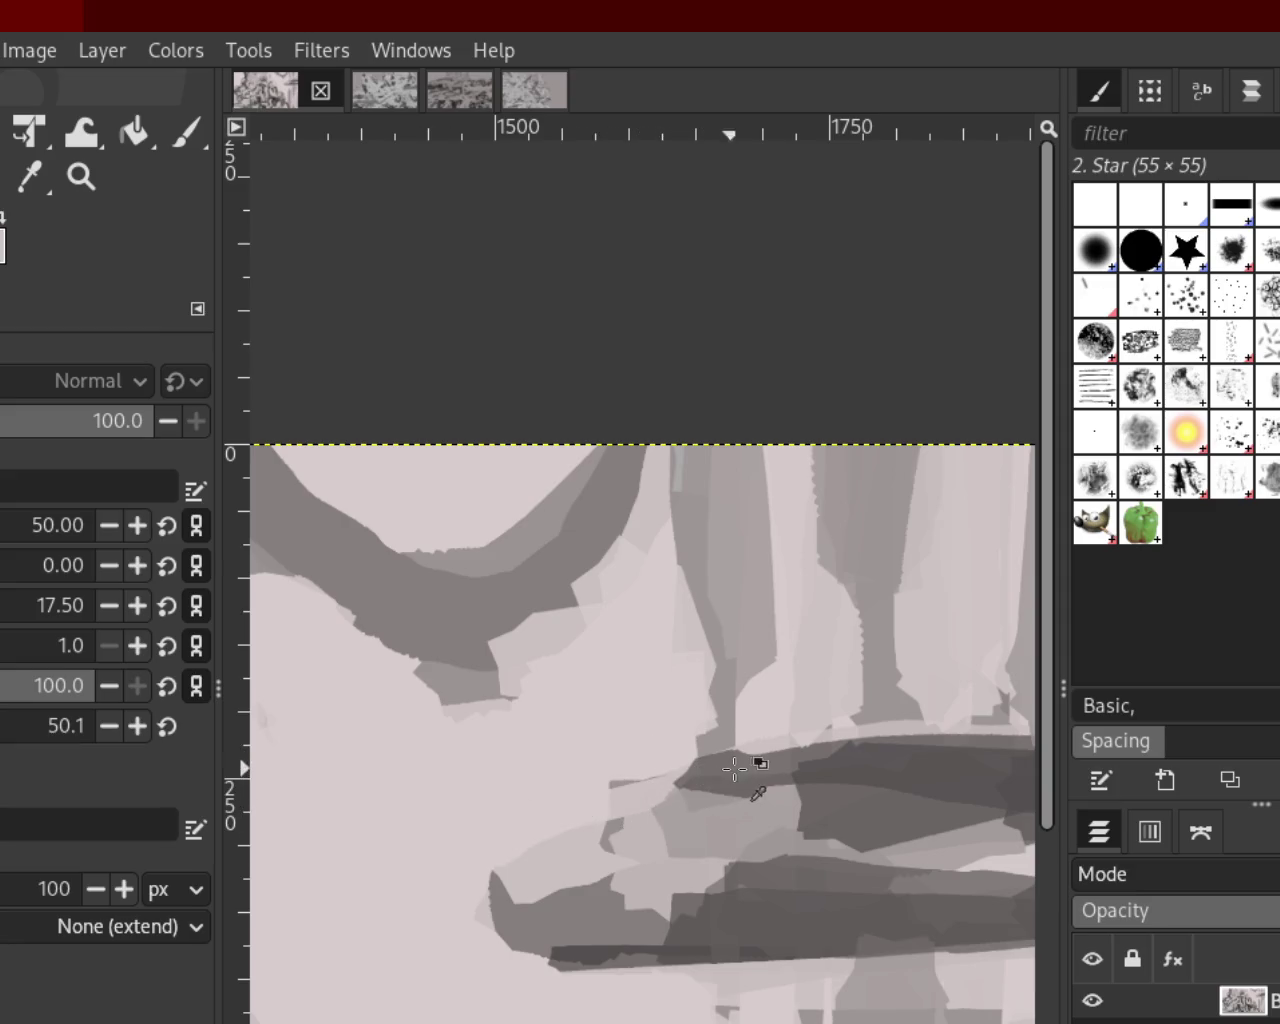
left_click_drag(745, 730, 437, 887)
key("ctrl+z")
left_click_drag(760, 735, 560, 845)
key("ctrl+z")
left_click_drag(690, 758, 540, 880)
key("ctrl+z")
left_click_drag(748, 758, 495, 850)
key("ctrl+z")
mouse_move(800, 738)
left_mouse_down()
mouse_move(470, 860)
mouse_move(540, 848)
left_mouse_up()
key("ctrl+z")
key("ctrl+z")
mouse_move(824, 762)
left_mouse_down()
mouse_move(534, 852)
mouse_move(530, 826)
left_mouse_up()
key("ctrl+z")
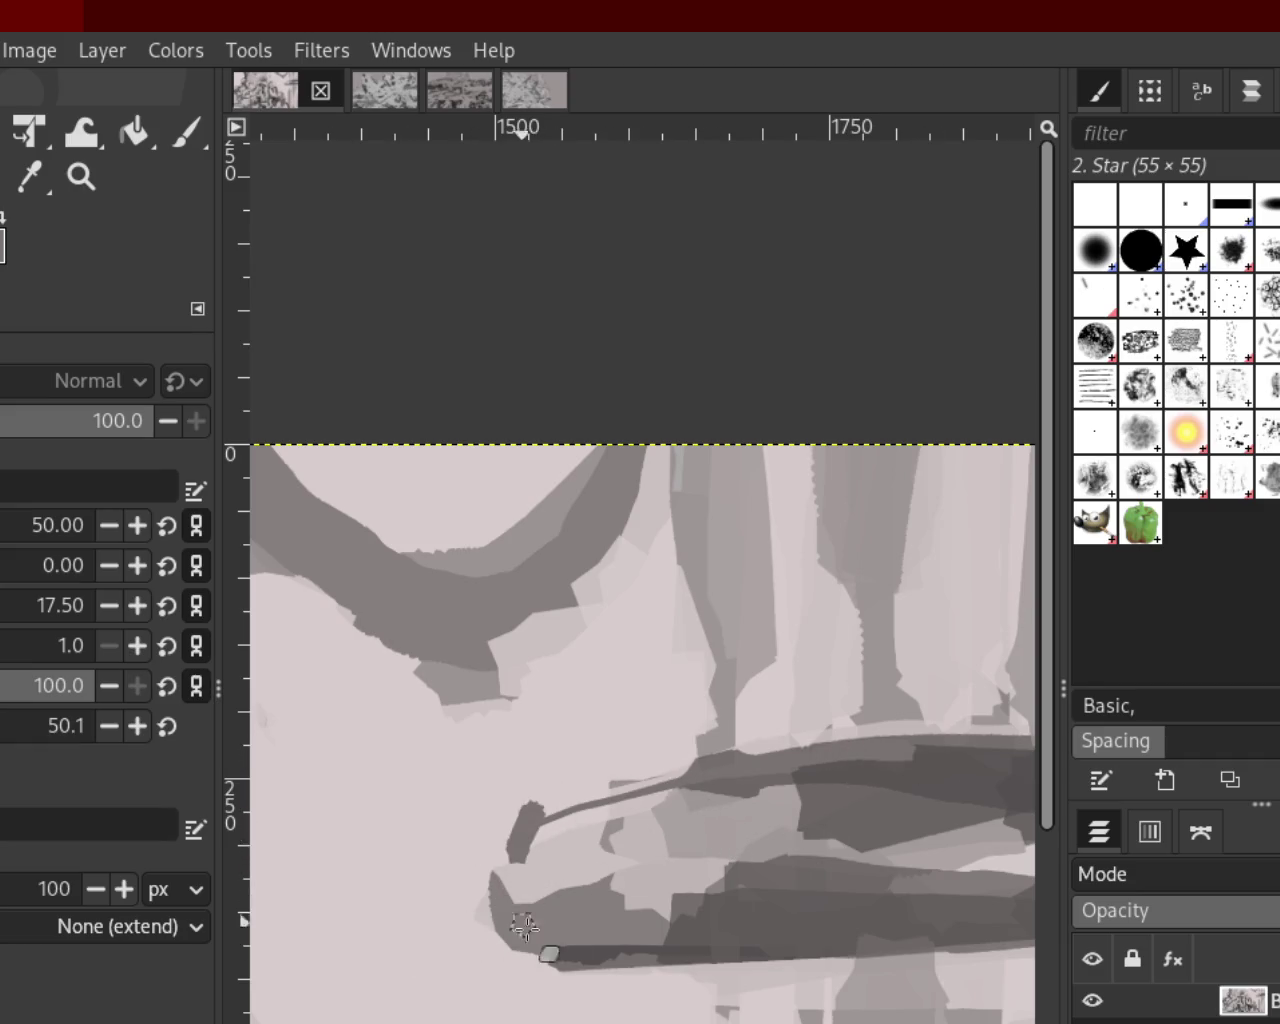
Curve a thick dark stroke down to the bottom bar and extend the bar slightly left
left_click_drag(533, 826, 555, 935)
key("ctrl+z")
left_click_drag(533, 826, 525, 920)
key("ctrl+z")
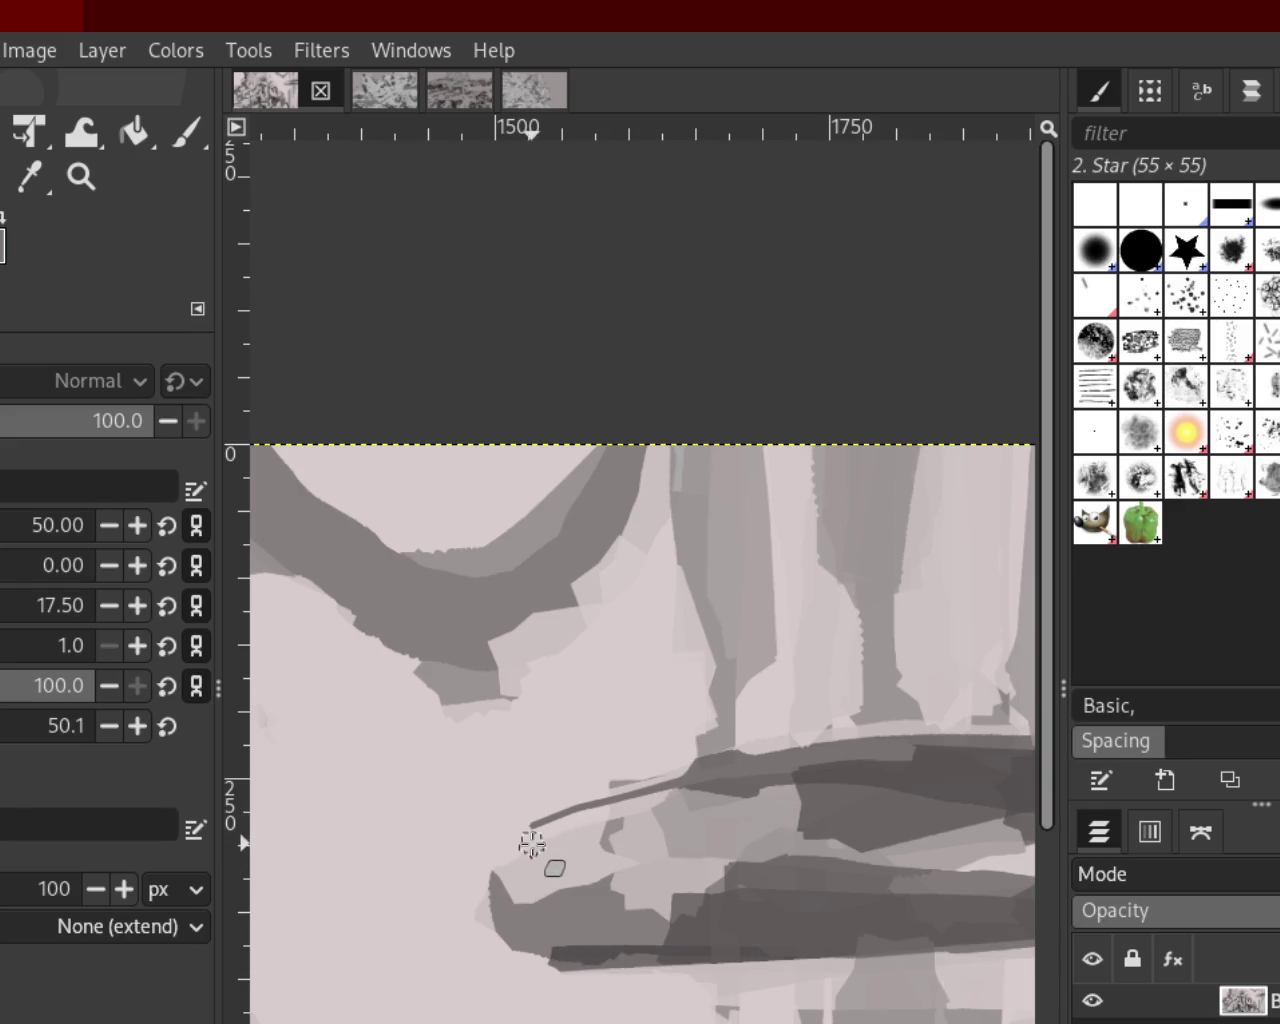
left_click_drag(532, 828, 545, 940)
key("ctrl+z")
left_click_drag(530, 826, 580, 958)
key("ctrl+z")
mouse_move(543, 822)
left_mouse_down()
mouse_move(560, 905)
mouse_move(540, 960)
left_mouse_up()
key("ctrl+z")
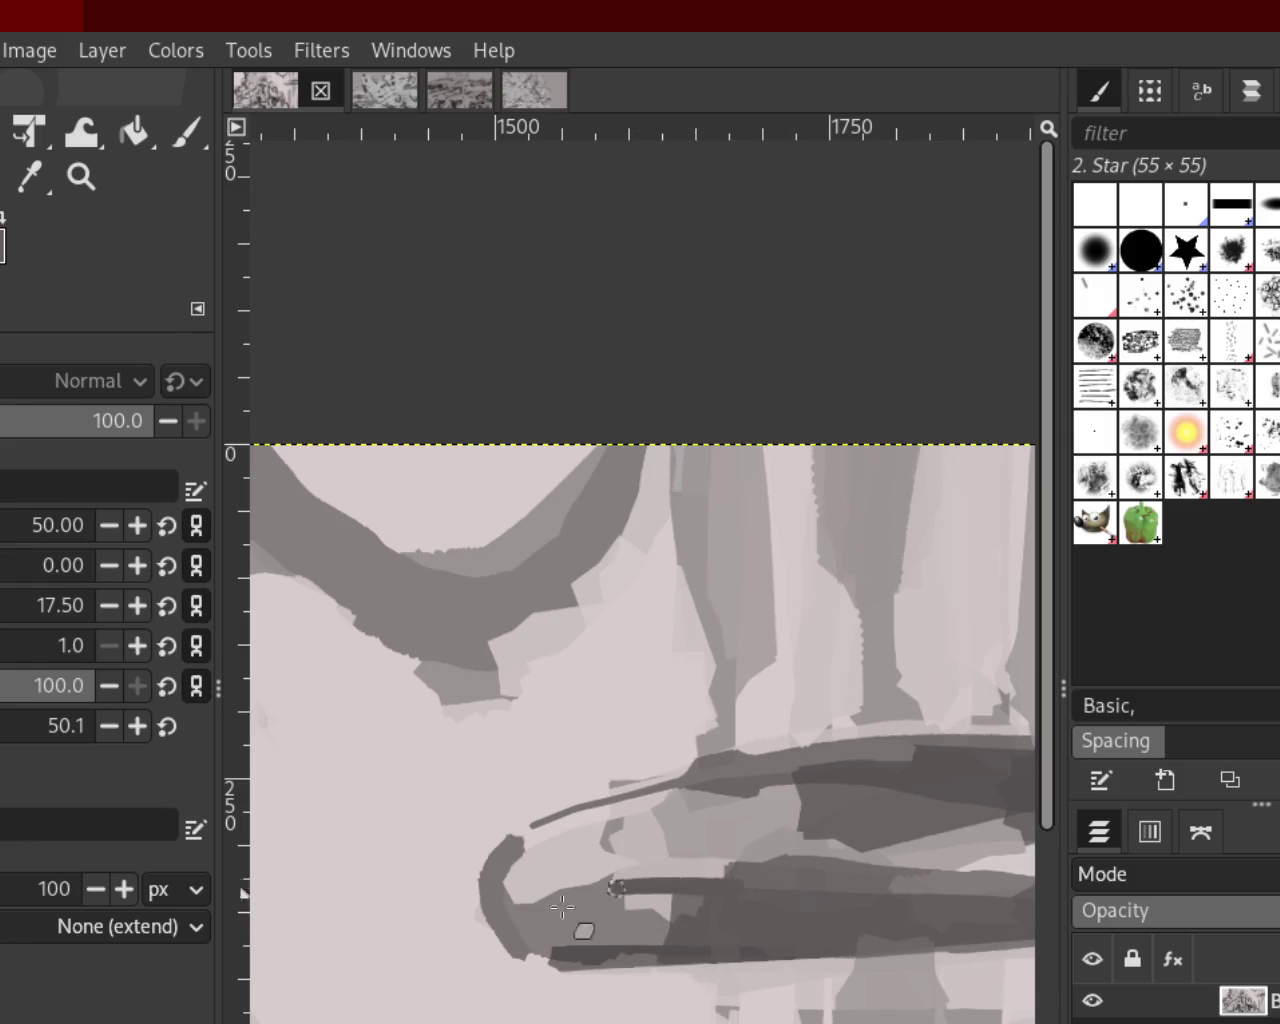
left_click_drag(700, 920, 651, 951)
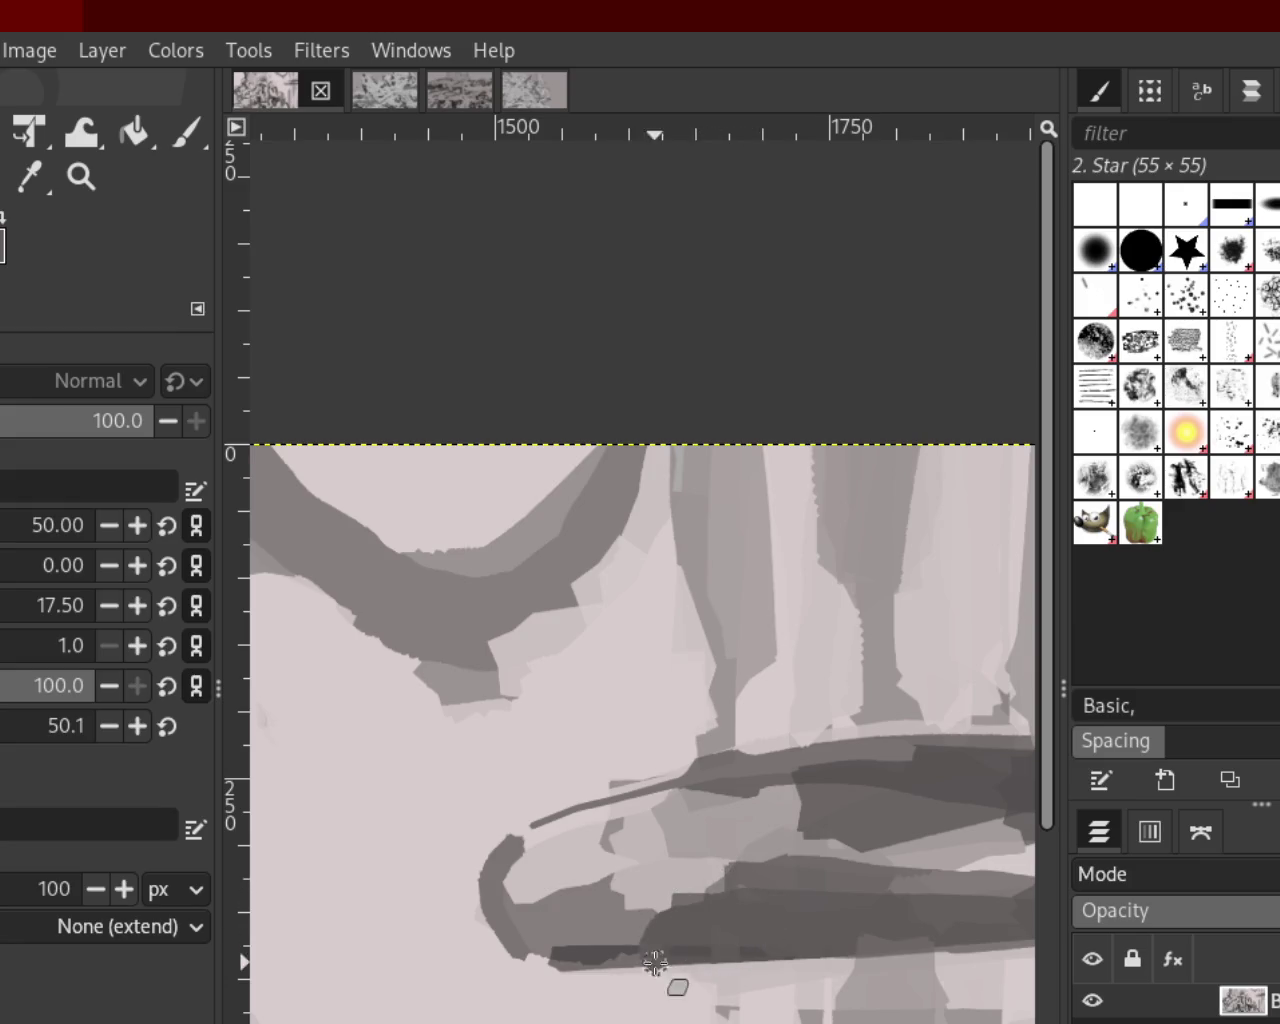
left_click(81, 176)
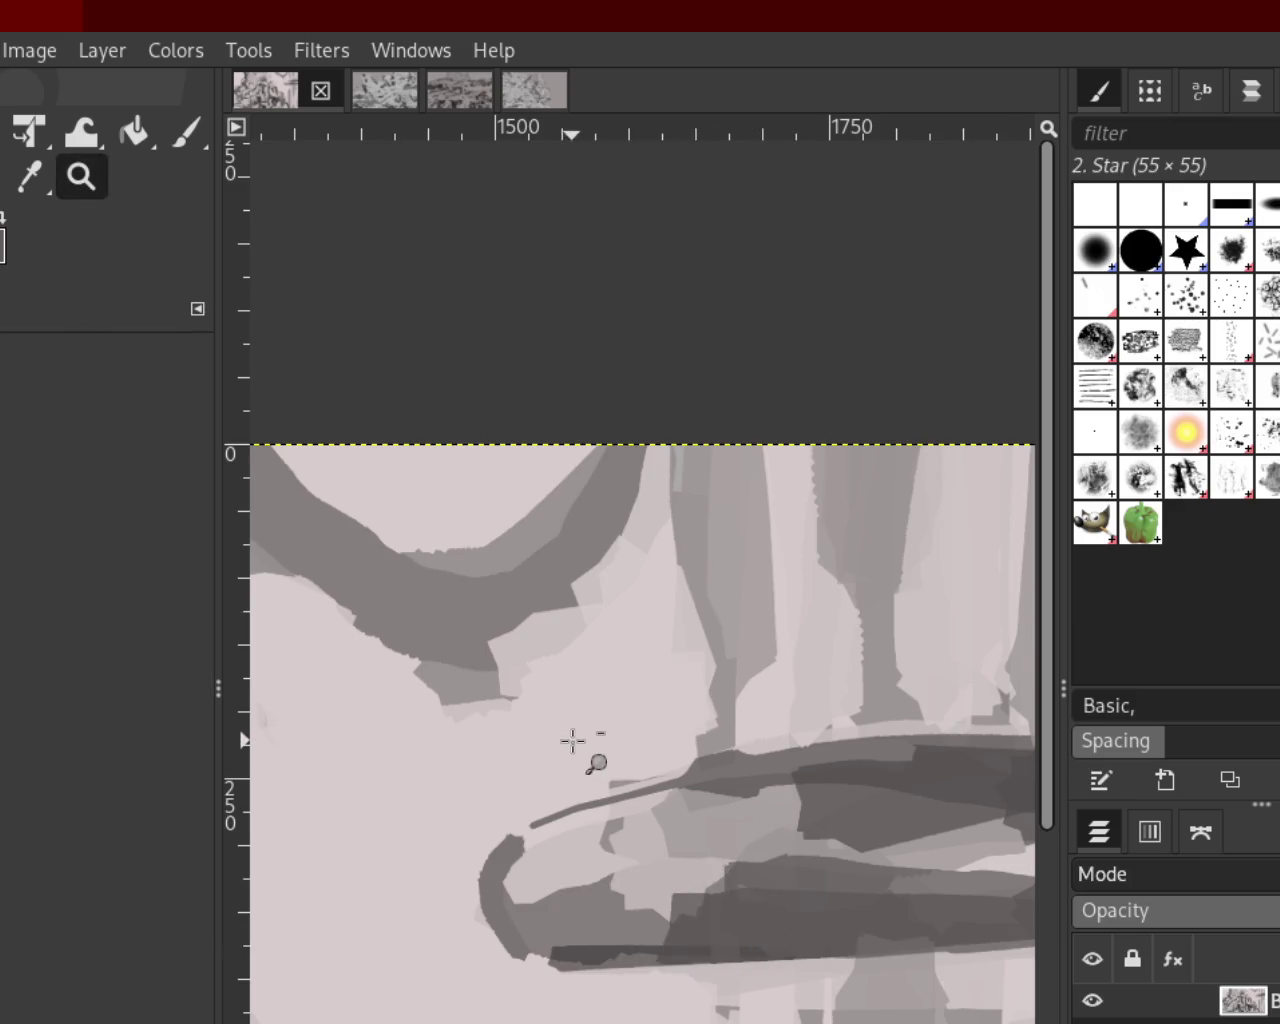
Rezoom the view and retouch the dark band across the oval object with the Paintbrush
scroll(571, 740, "down", 3)
scroll(693, 745, "down", 1)
scroll(693, 745, "down", 1)
scroll(693, 745, "down", 2)
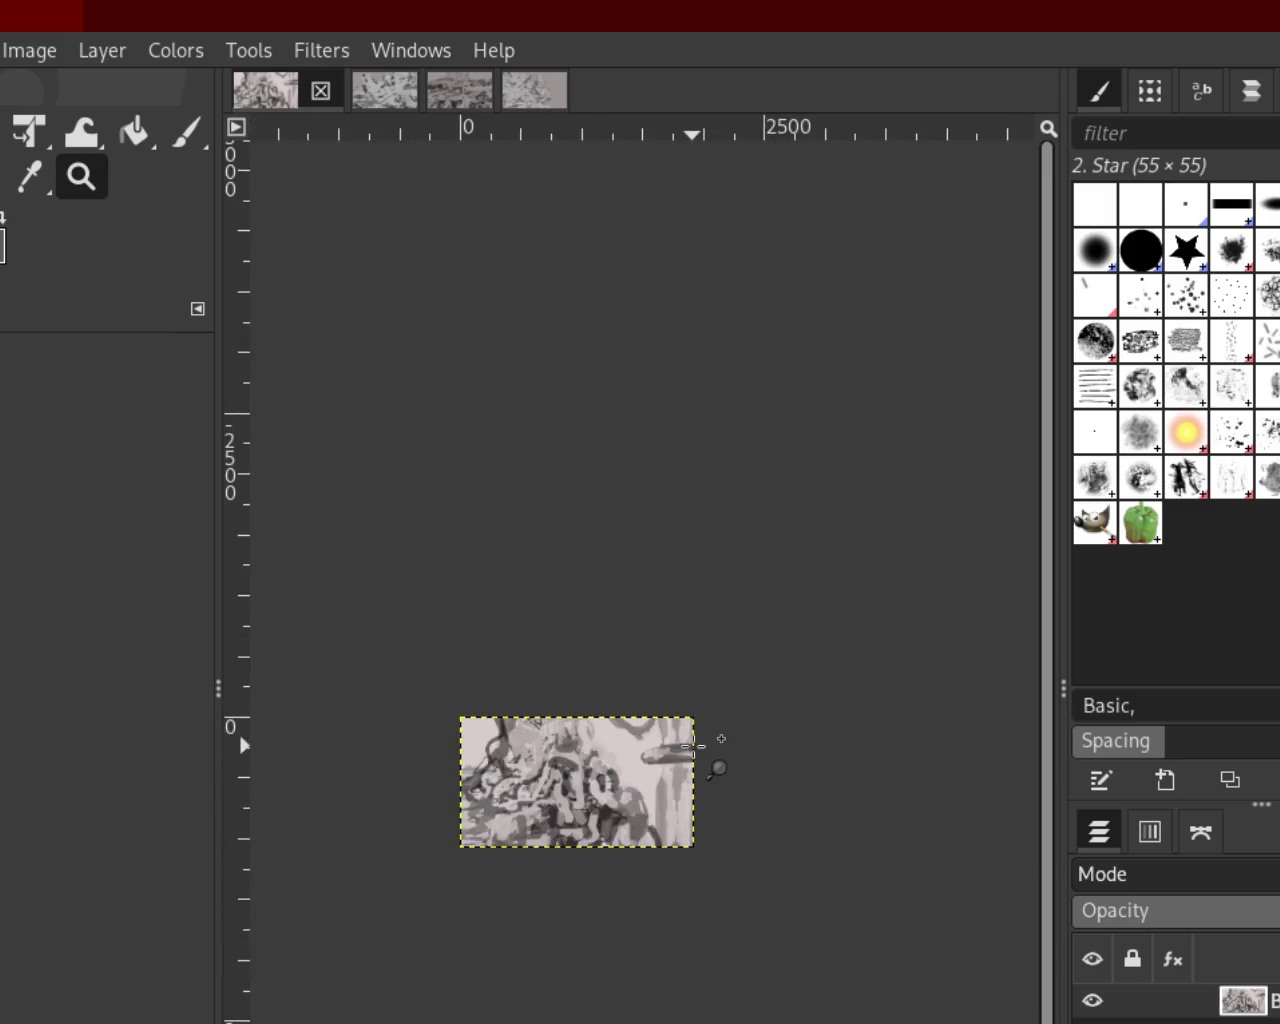
scroll(693, 745, "up", 3)
scroll(693, 745, "up", 2)
scroll(693, 745, "up", 2)
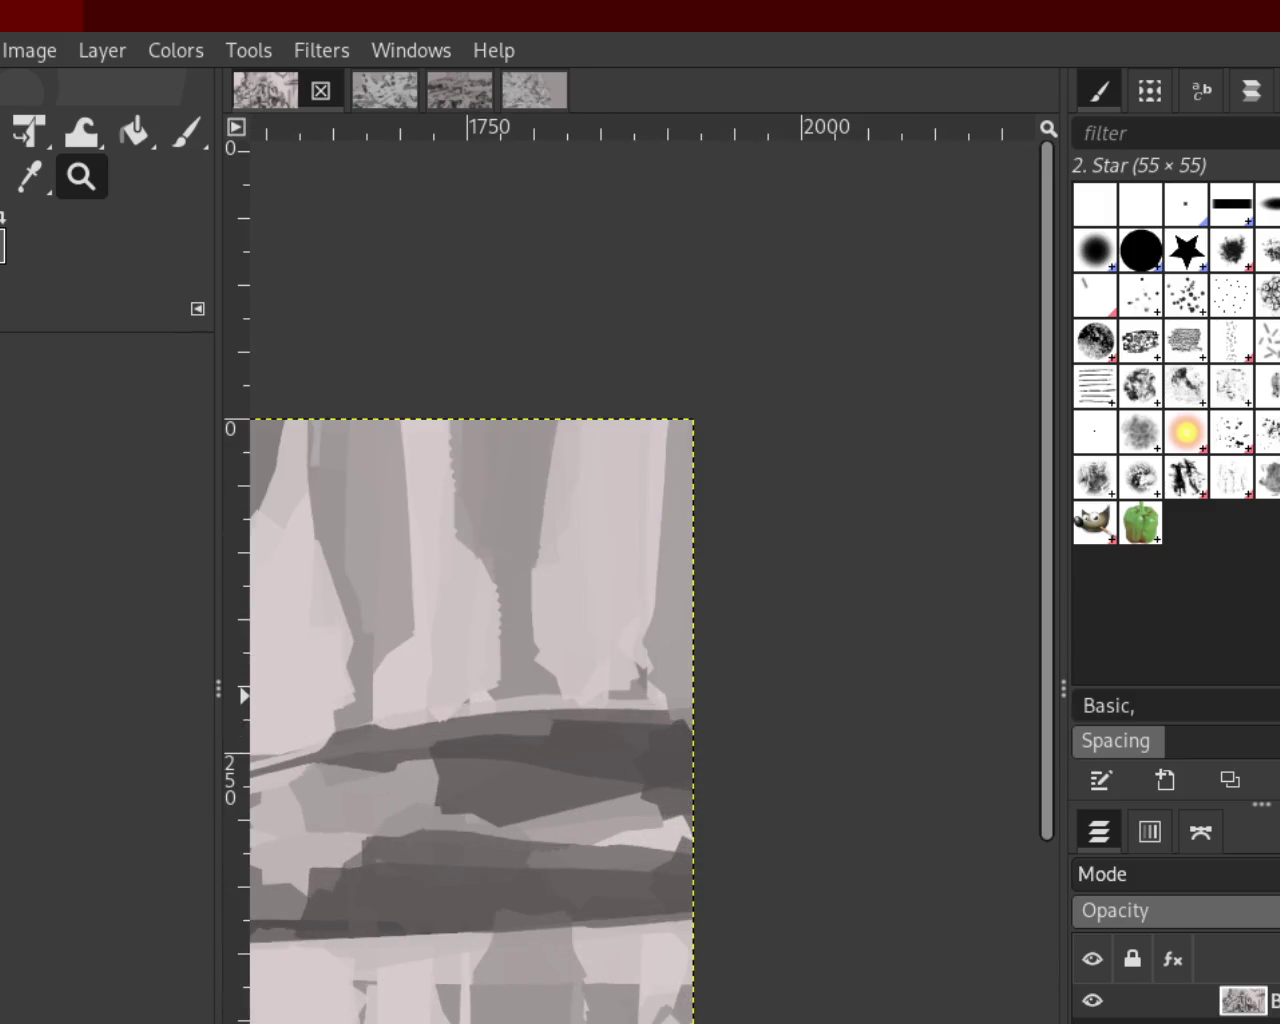
left_click(185, 131)
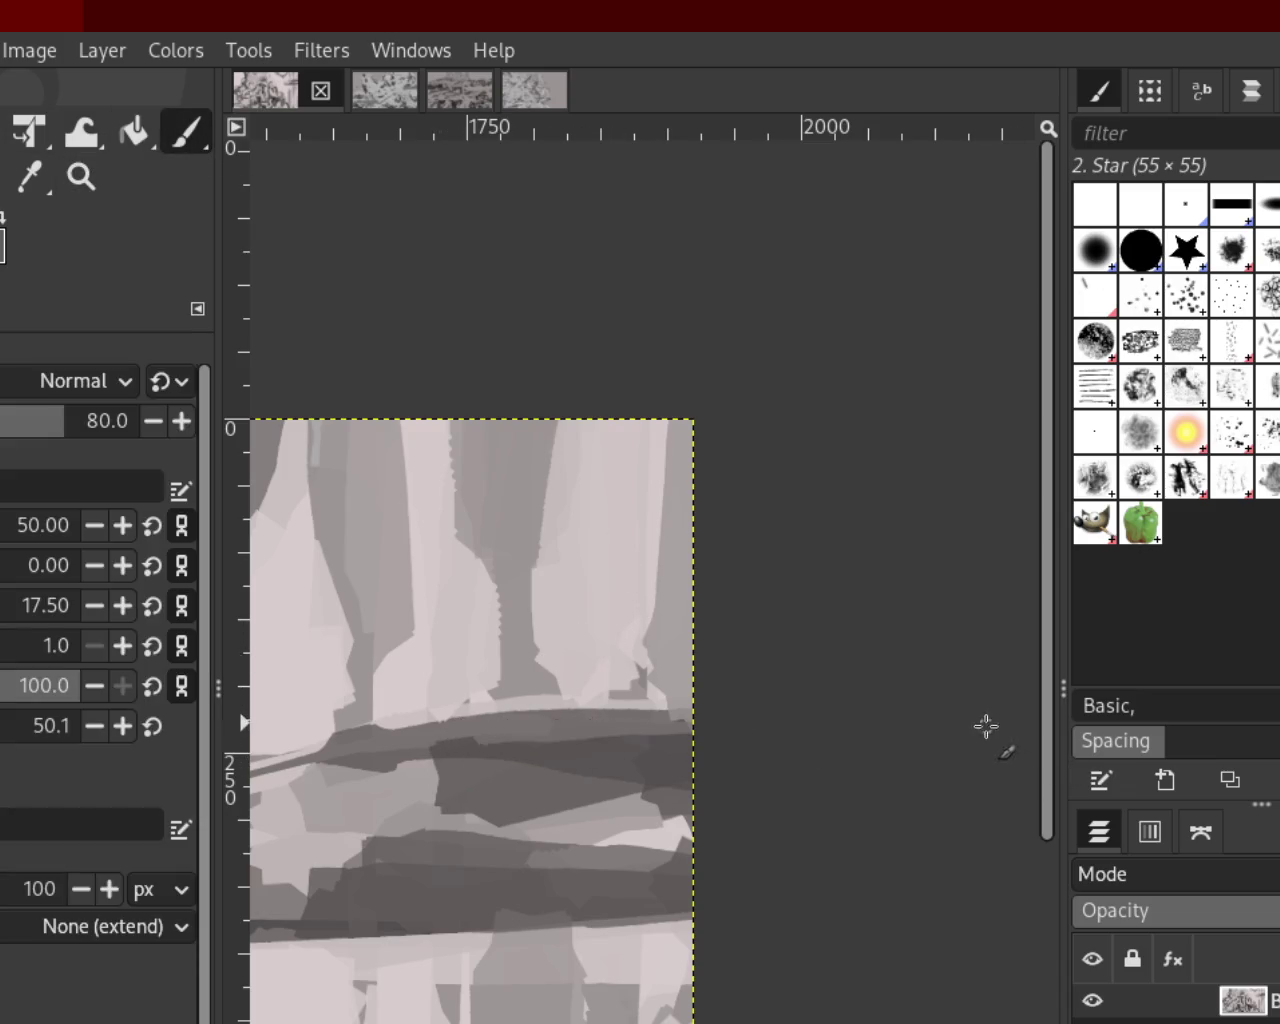
left_click_drag(445, 735, 943, 757)
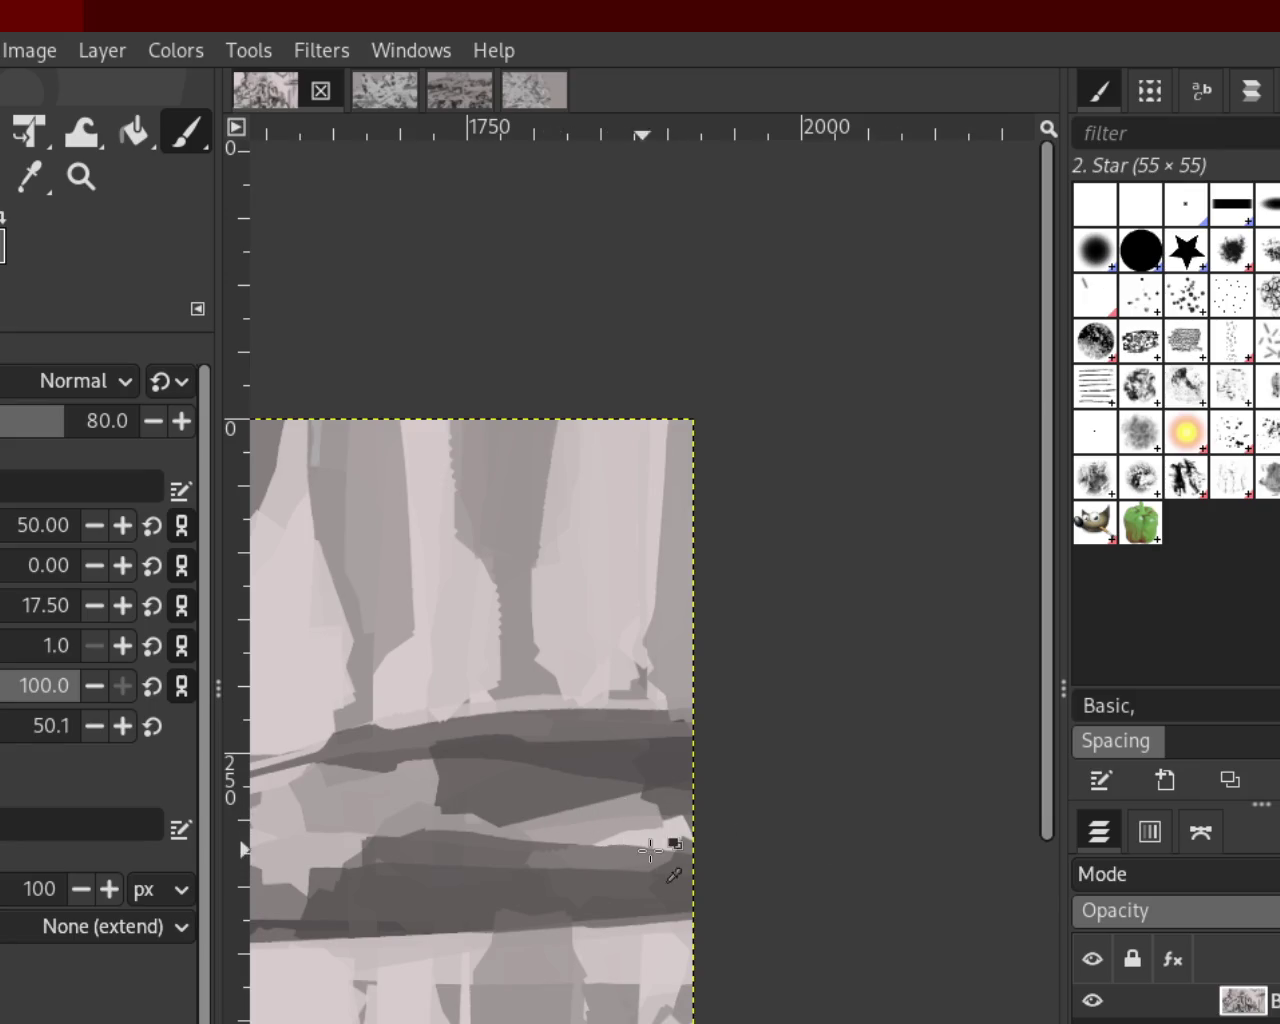
Paint a light stroke curving leftward from the right edge across the lower band
left_click_drag(666, 842, 429, 855)
key("ctrl+z")
left_click_drag(671, 838, 402, 830)
key("ctrl+z")
left_click_drag(686, 818, 421, 914)
left_click_drag(682, 855, 355, 897)
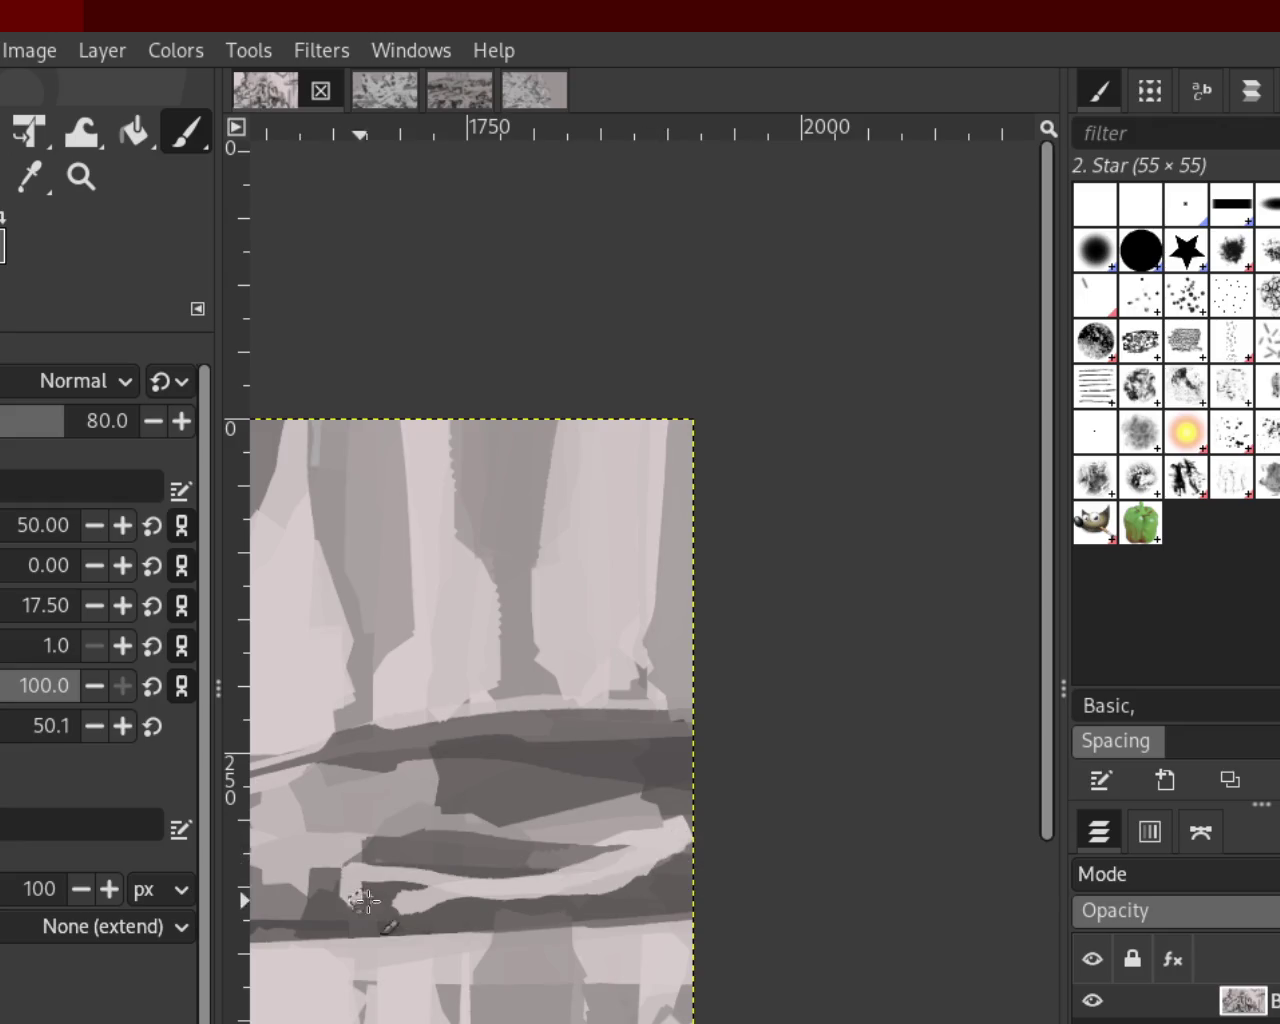
mouse_move(658, 838)
left_mouse_down()
mouse_move(262, 868)
mouse_move(571, 846)
mouse_move(466, 852)
left_mouse_up()
key("ctrl+z")
key("ctrl+z")
key("ctrl+z")
Replace a long light stroke with two shorter light strokes along the lower band
left_click_drag(705, 830, 212, 886)
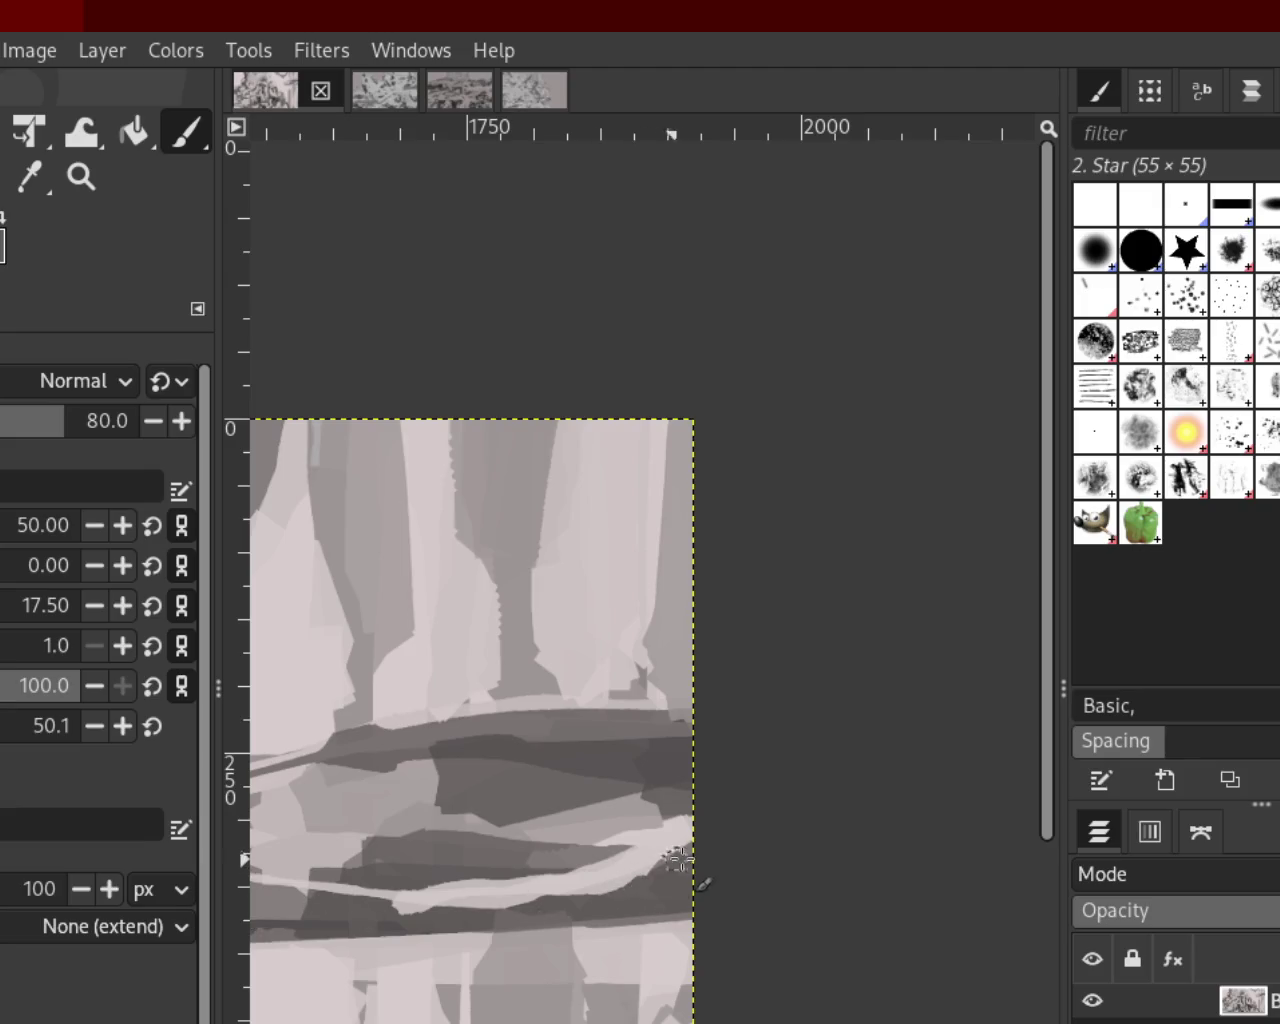
key("ctrl+z")
left_click_drag(690, 824, 480, 854)
mouse_move(594, 871)
left_mouse_down()
mouse_move(402, 902)
mouse_move(633, 848)
mouse_move(445, 884)
left_mouse_up()
left_click_drag(676, 858, 636, 886)
key("ctrl+z")
key("ctrl+z")
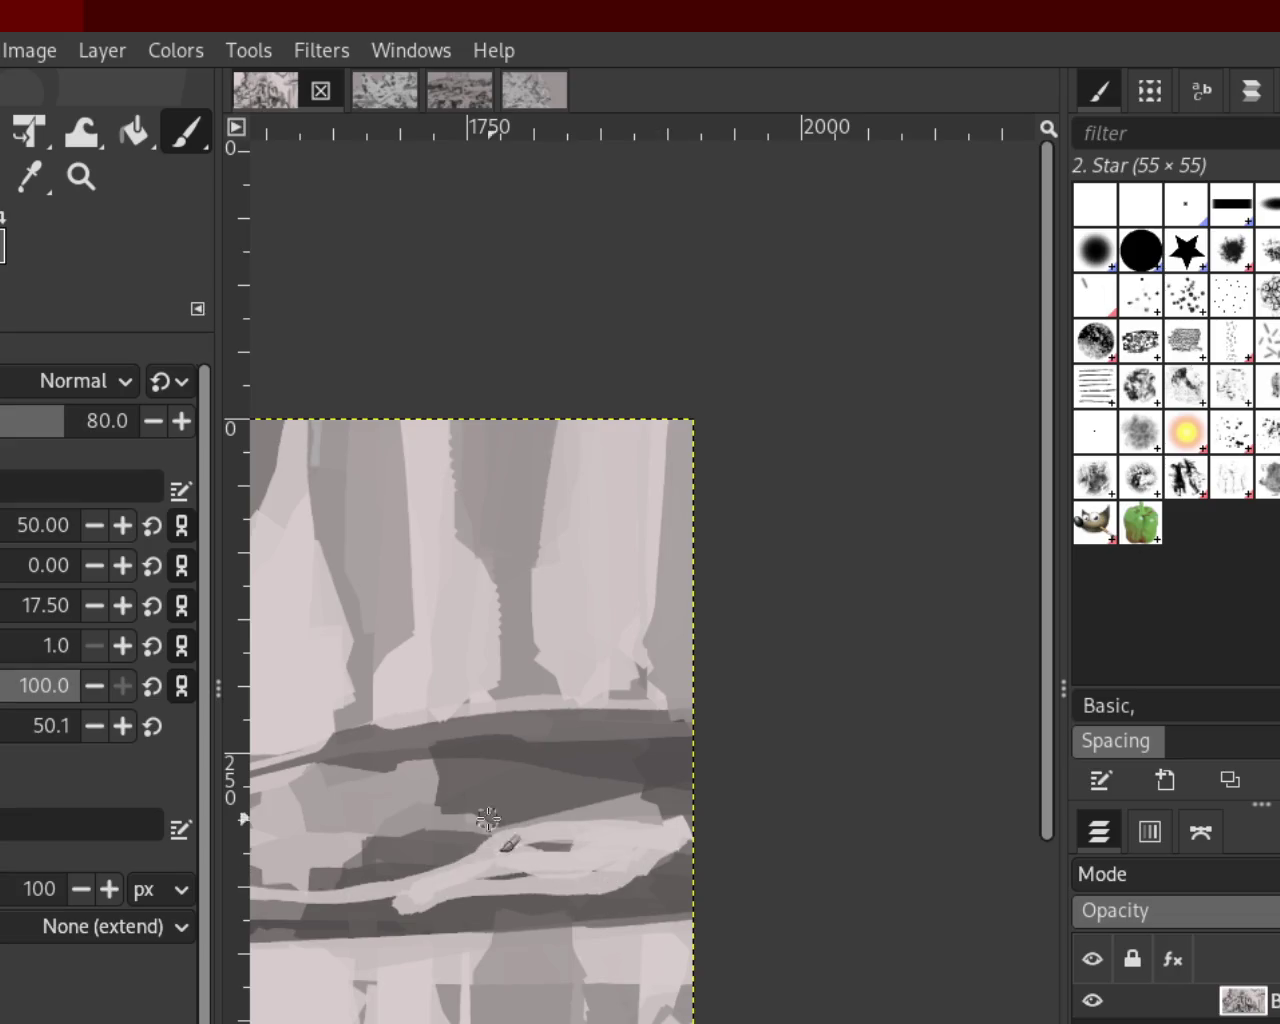
left_click(81, 177)
Zoom back in on the oval object and try dark horizontal strokes across it
left_click(634, 594, "ctrl")
left_click(600, 640, "ctrl")
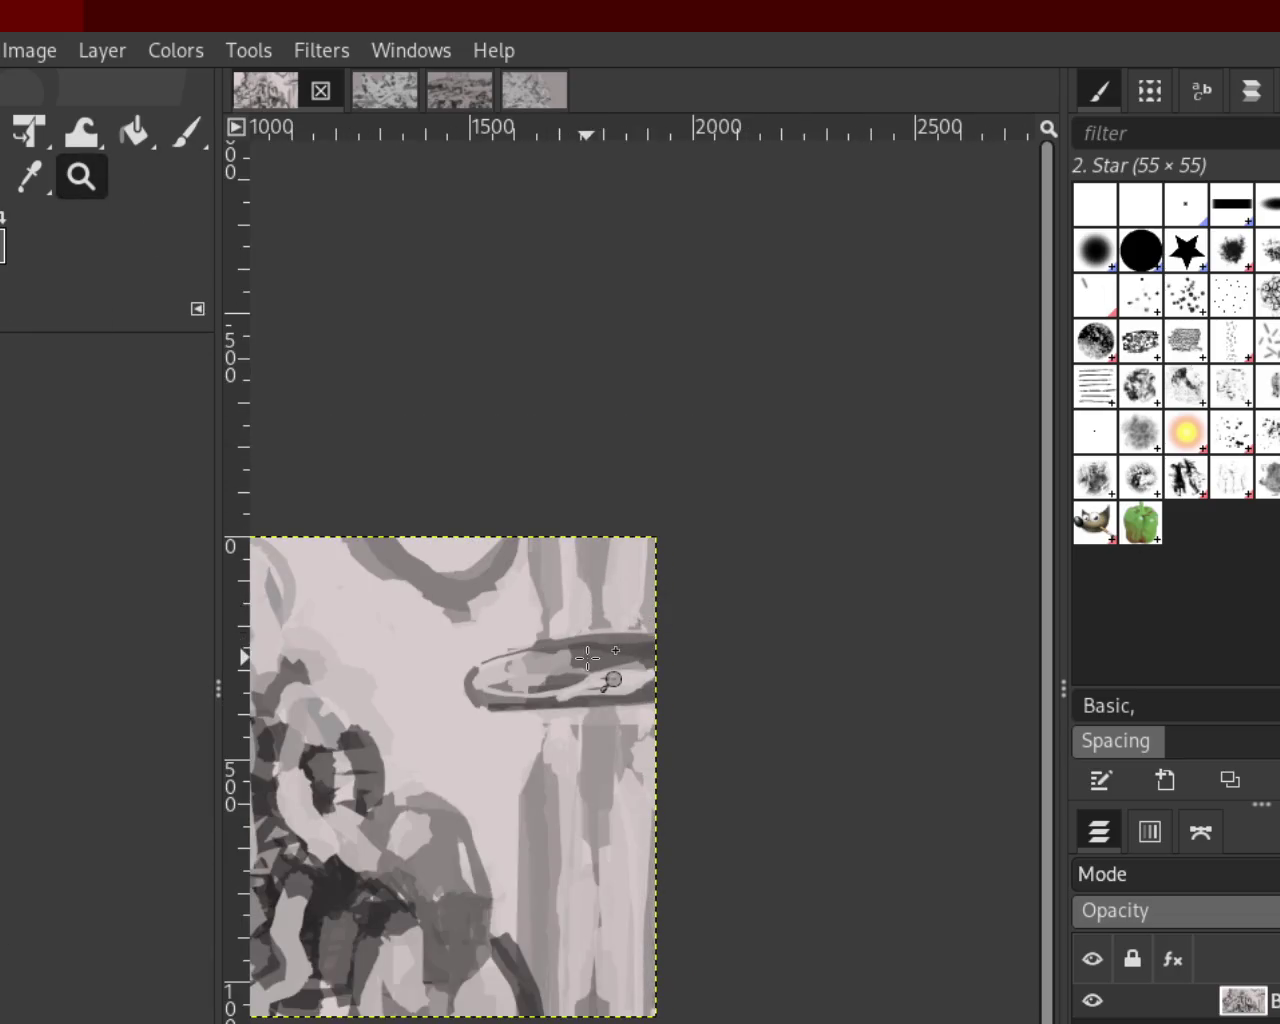
left_click(587, 657)
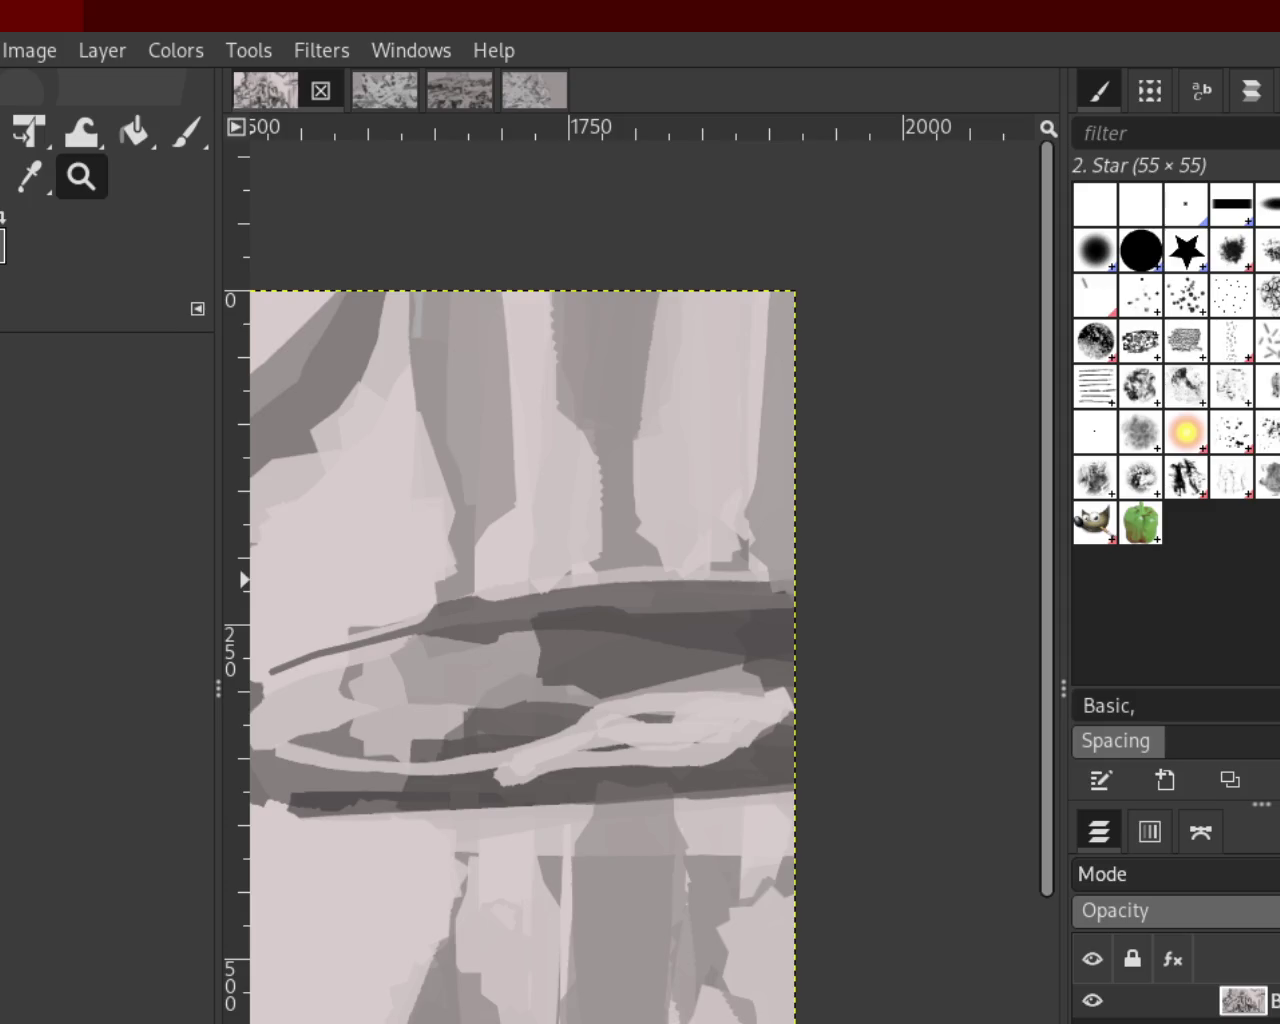
left_click(185, 131)
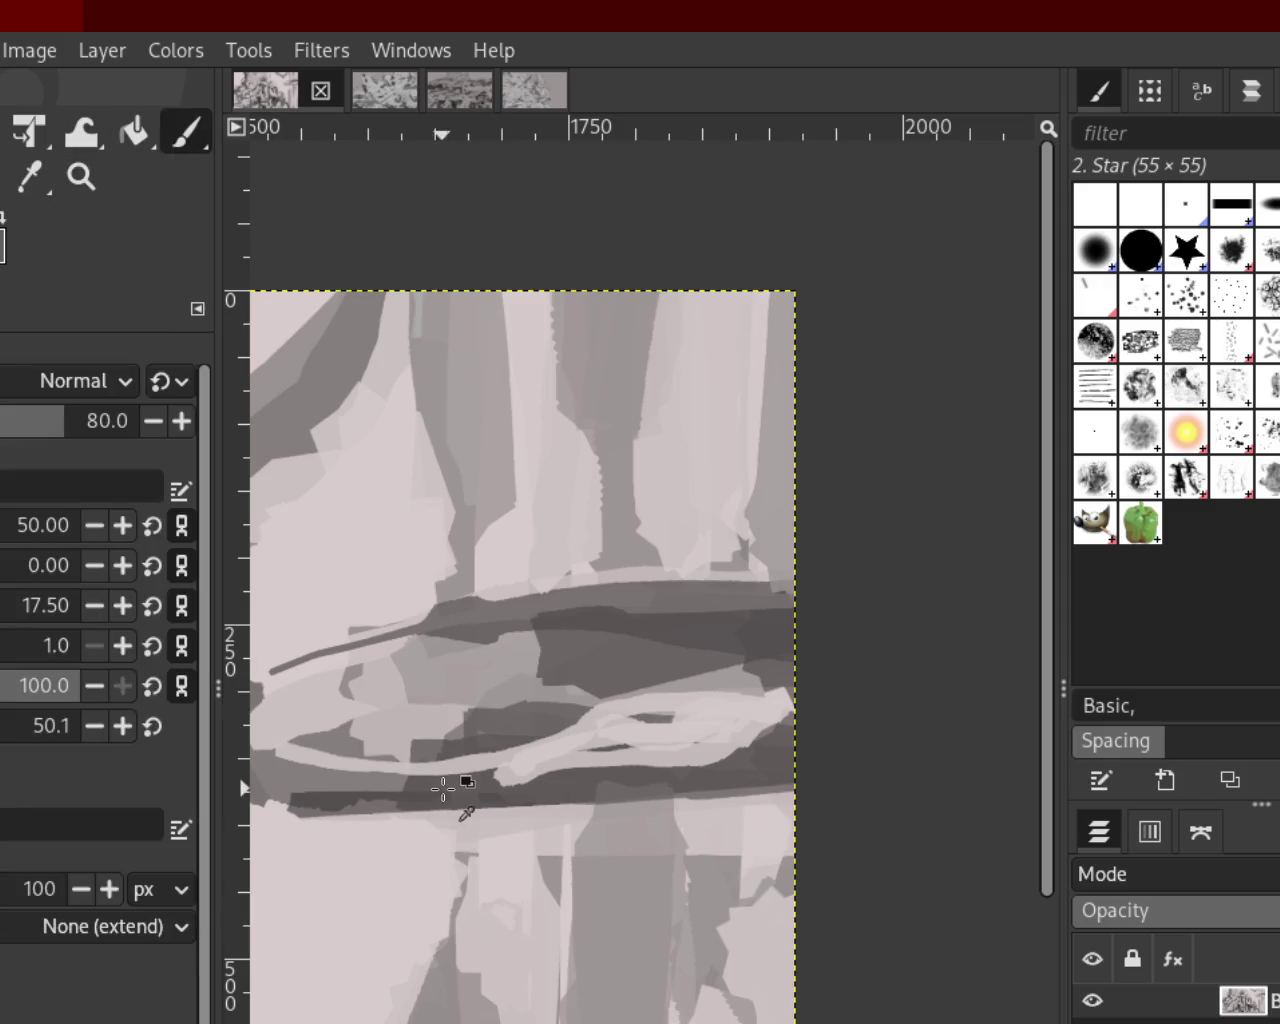
left_click_drag(612, 776, 424, 784)
key("ctrl+z")
left_click_drag(580, 776, 262, 778)
key("ctrl+z")
Darken the light area inside the oval's loop with short strokes, undoing failed tries
left_click_drag(522, 767, 445, 782)
key("ctrl+z")
mouse_move(556, 730)
left_mouse_down()
mouse_move(410, 765)
mouse_move(560, 740)
mouse_move(586, 749)
mouse_move(571, 700)
mouse_move(575, 747)
left_mouse_up()
key("ctrl+z")
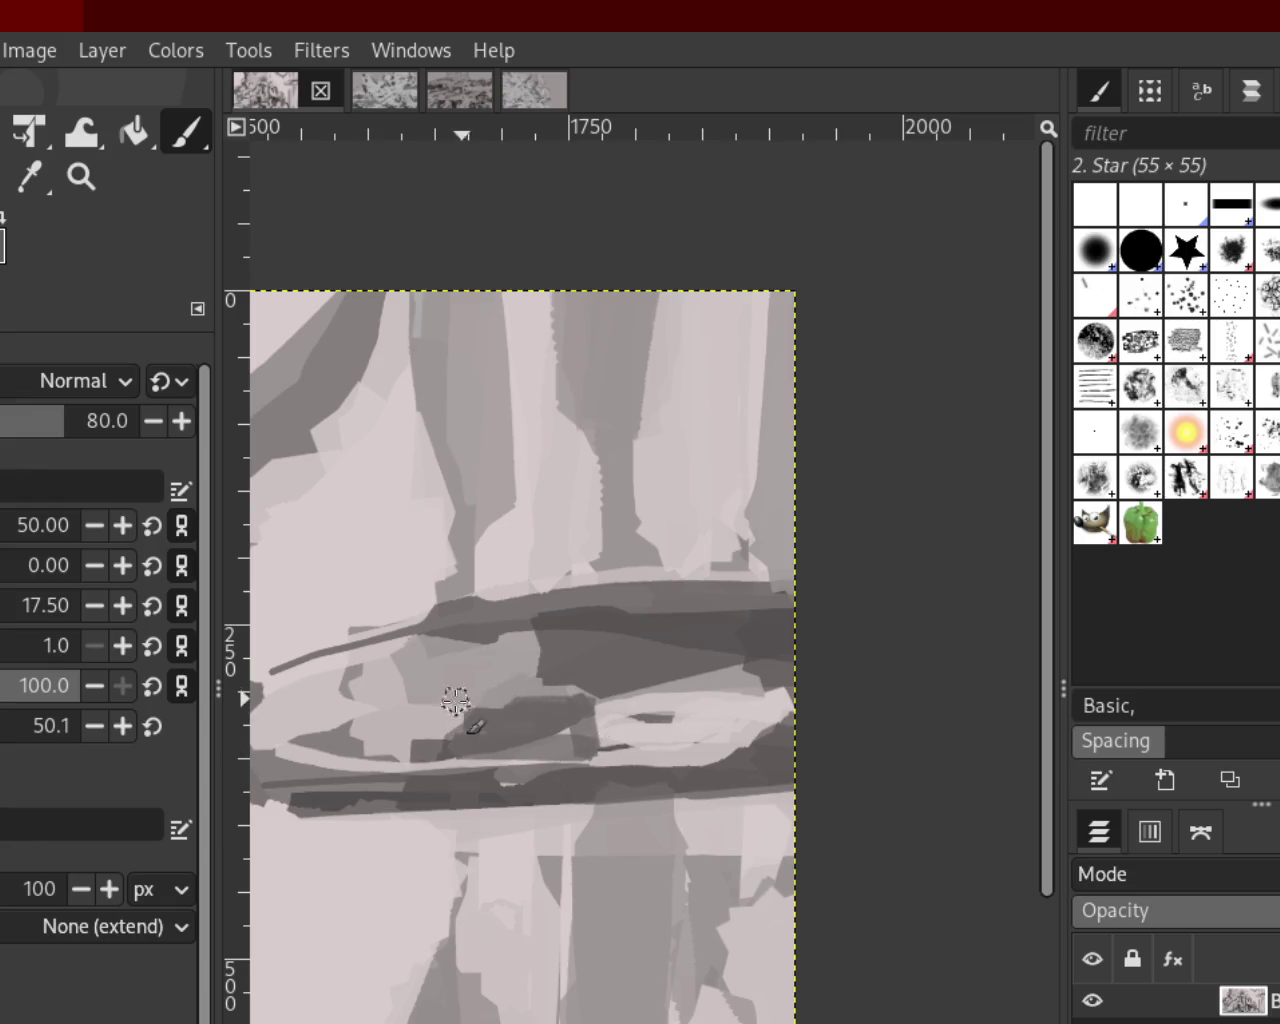
key("ctrl+z")
mouse_move(635, 750)
left_mouse_down()
mouse_move(814, 694)
mouse_move(780, 750)
left_mouse_up()
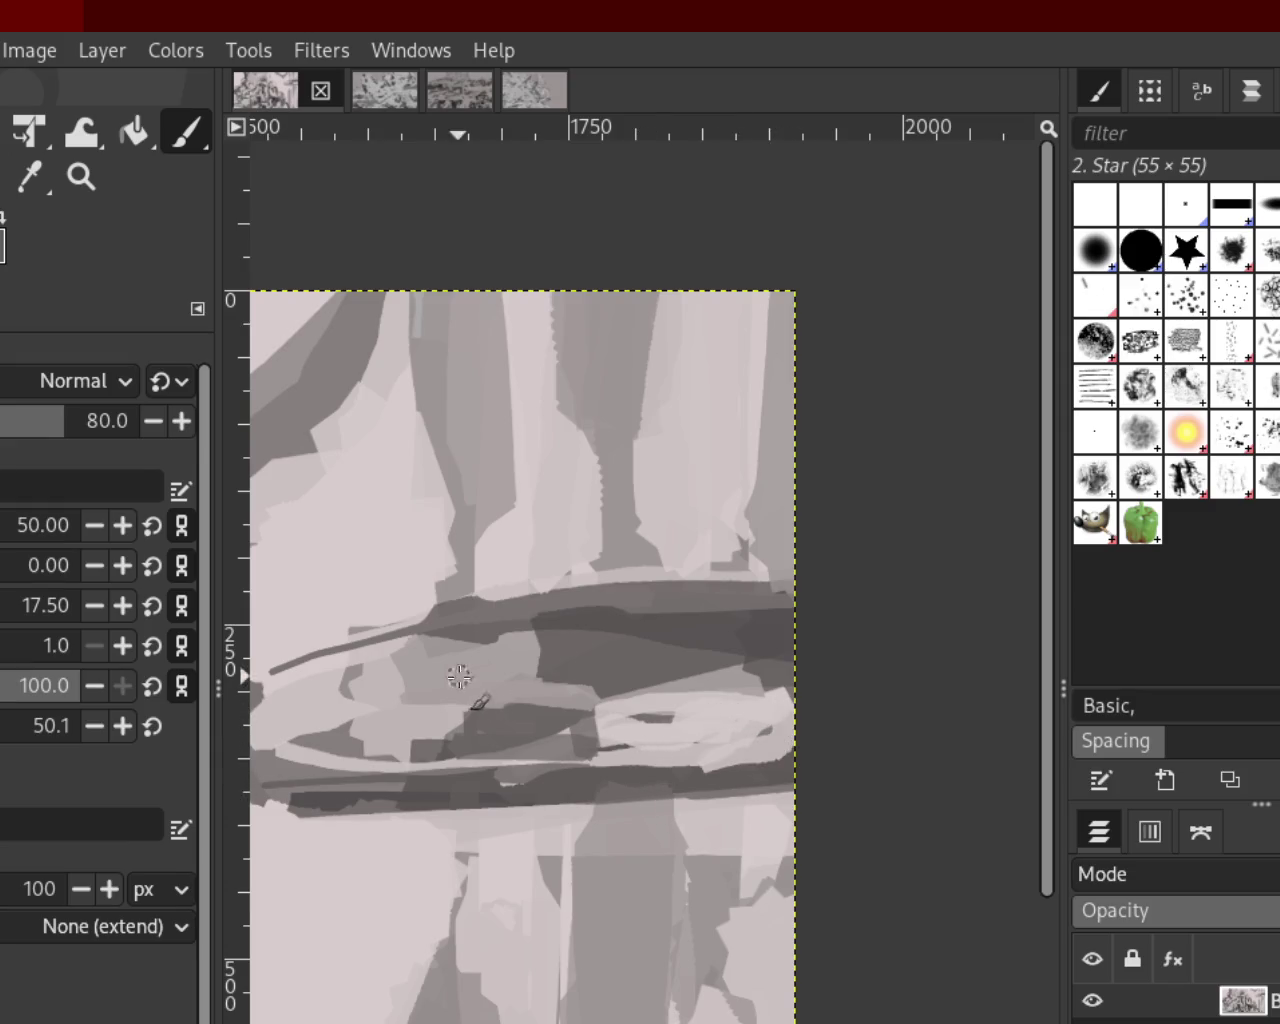
key("ctrl+z")
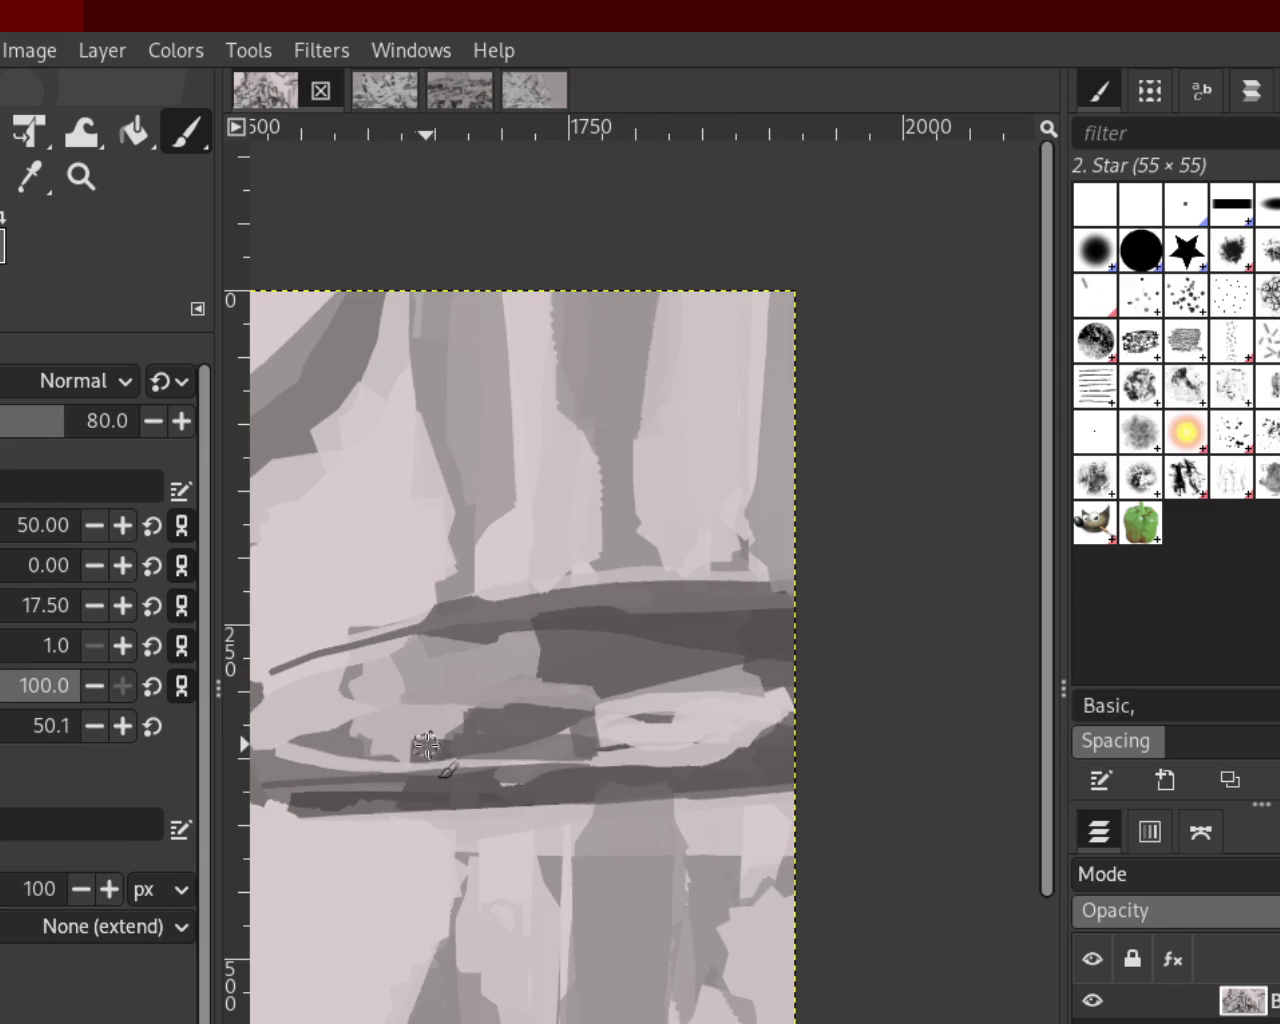
mouse_move(430, 746)
left_mouse_down()
mouse_move(309, 720)
mouse_move(401, 752)
left_mouse_up()
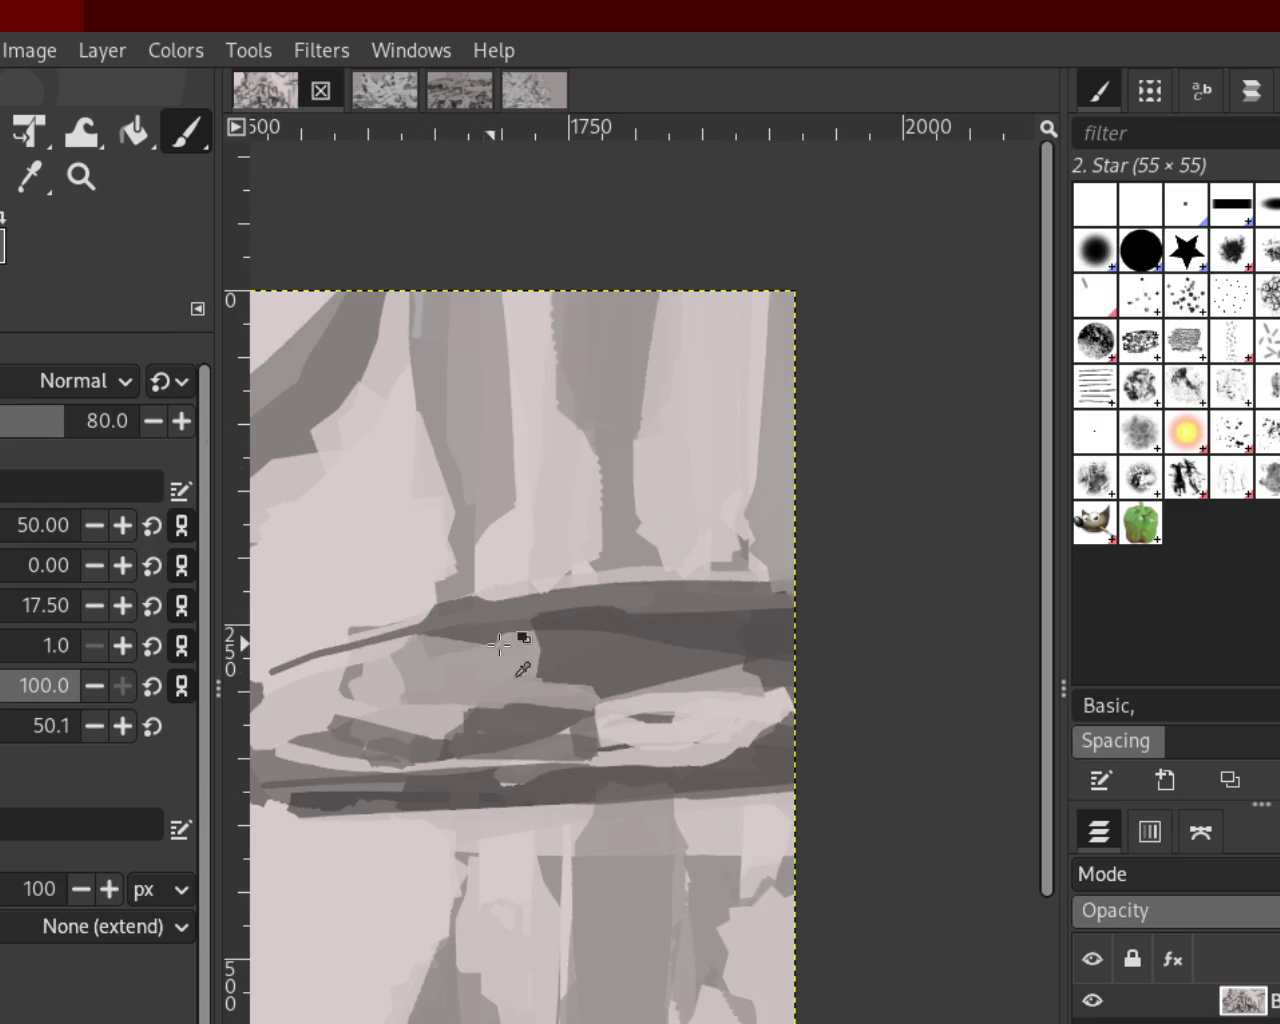
Zoom in near the object's right end and draw a dark arc along its top edge
left_click(81, 177)
left_click(637, 609, "ctrl")
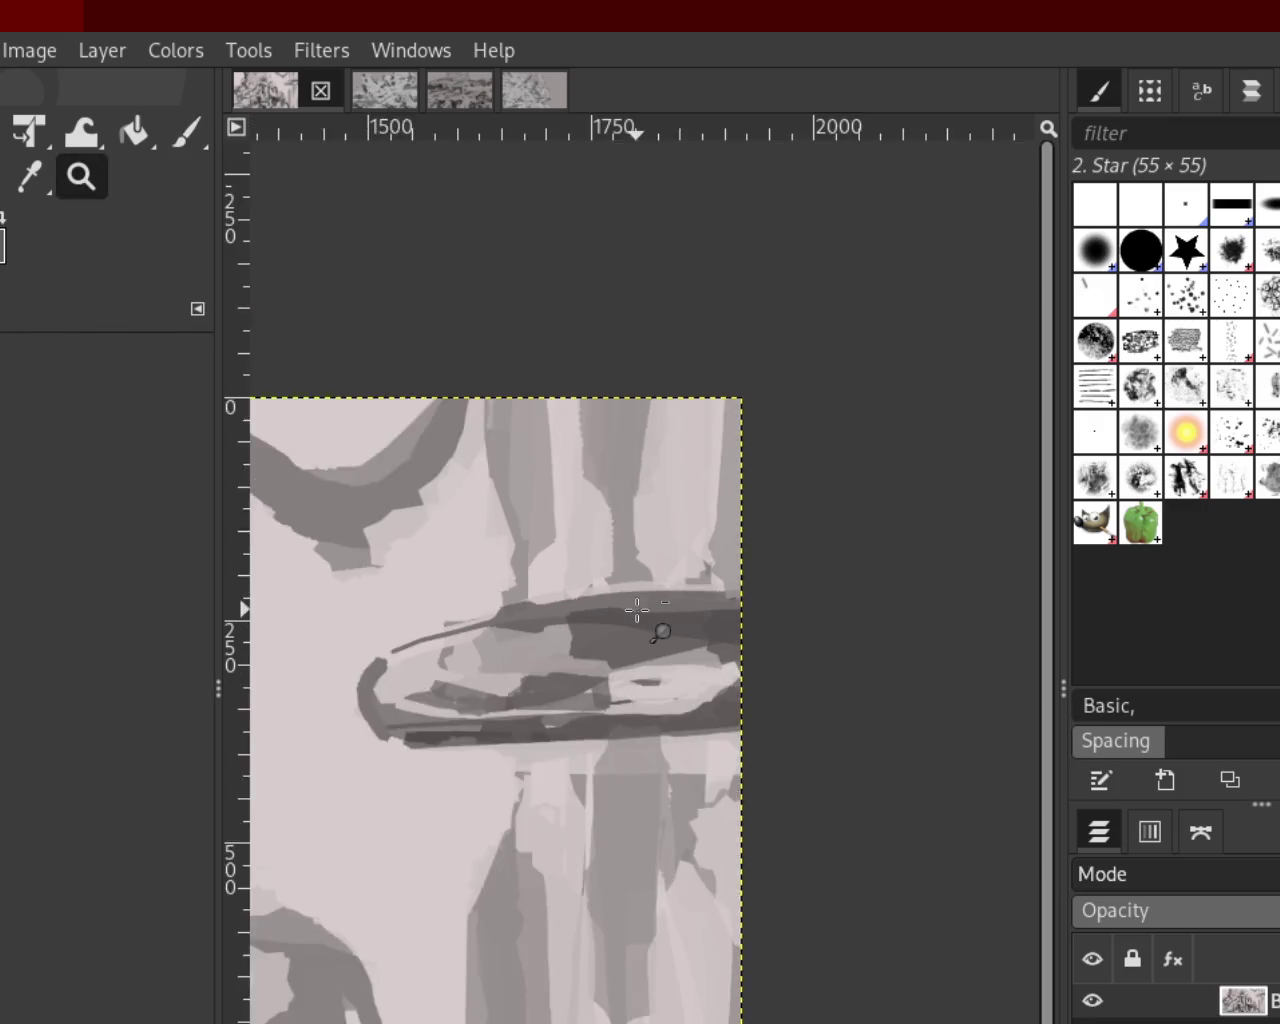
left_click(637, 609, "ctrl")
left_click(700, 620)
left_click(729, 629, "ctrl")
left_click(700, 625)
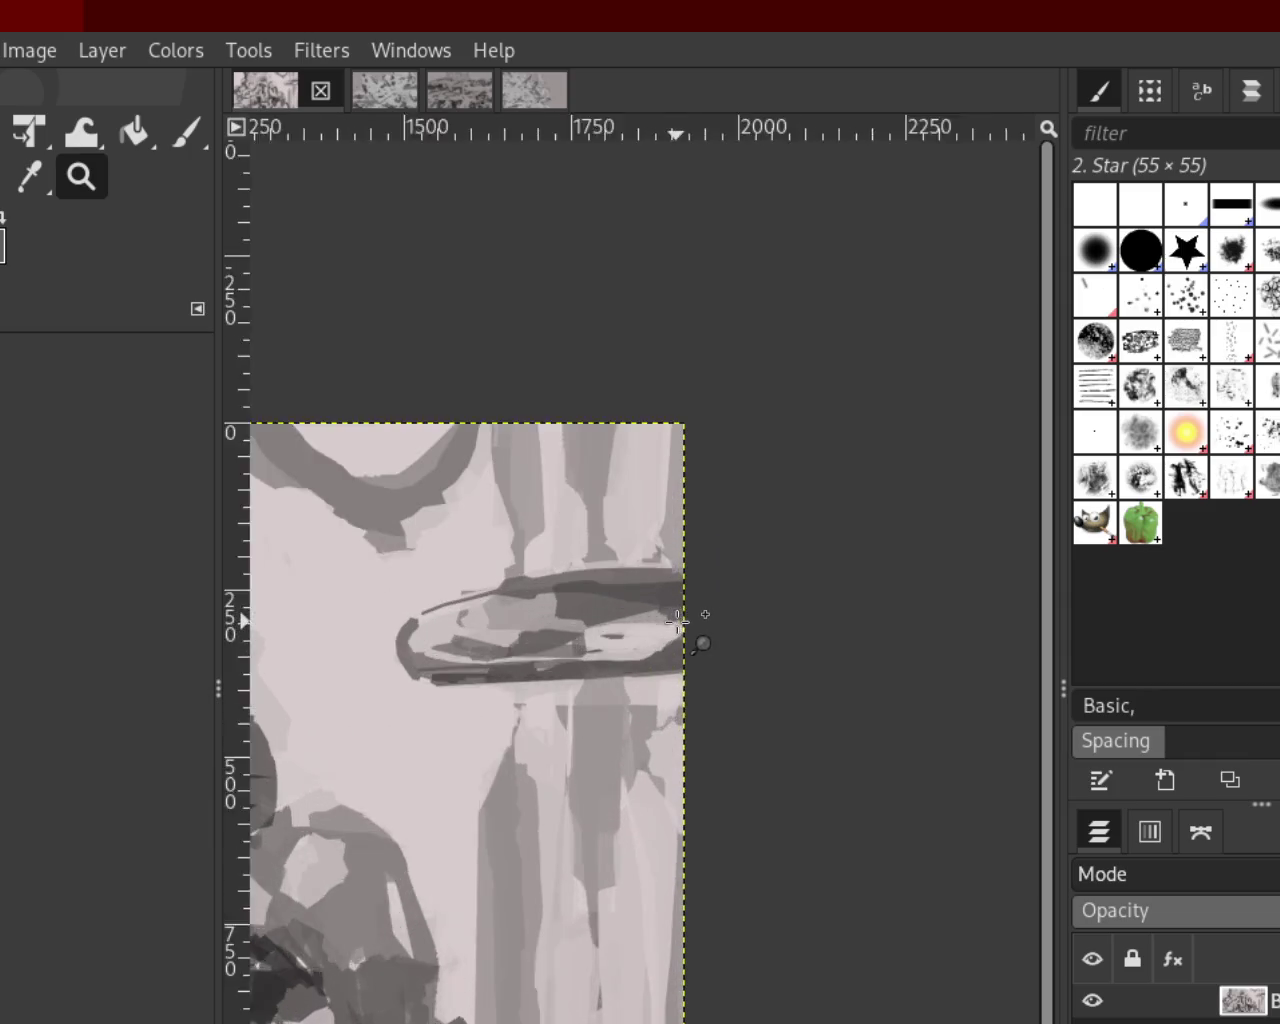
left_click(678, 622)
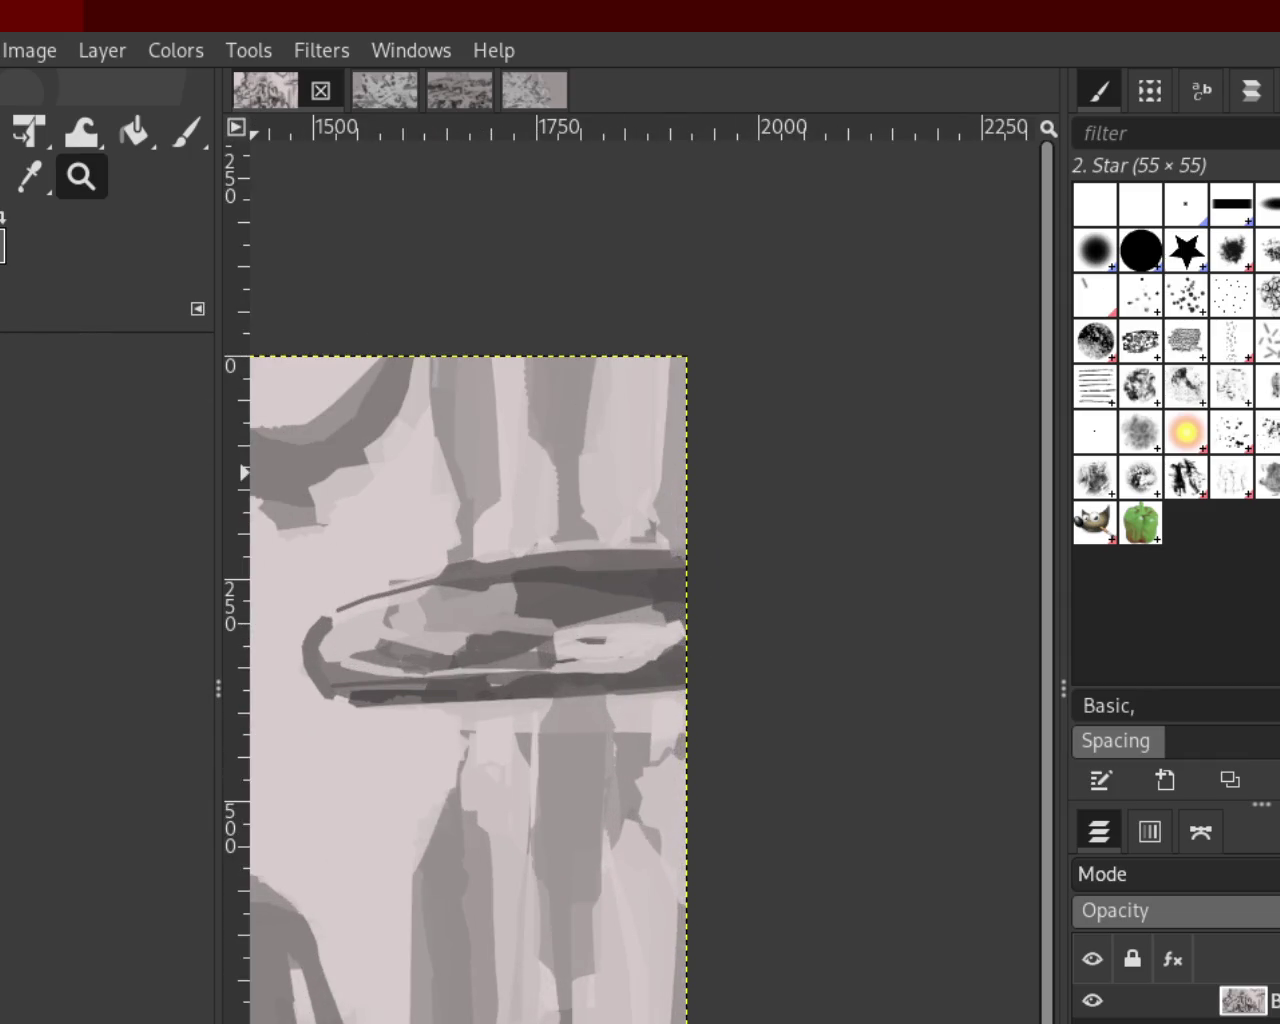
left_click(192, 140)
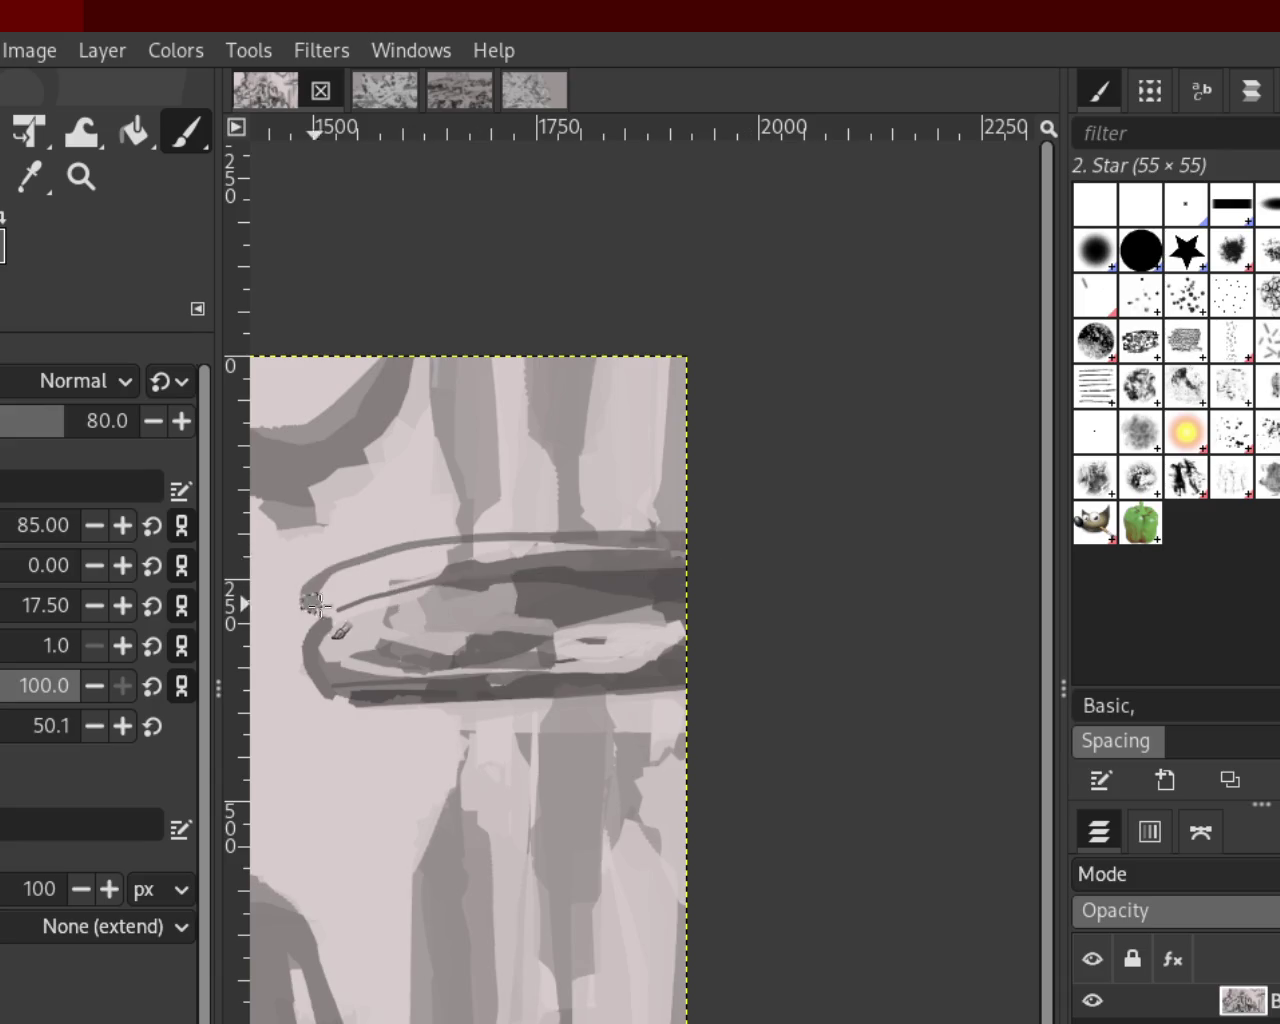
left_click_drag(660, 550, 262, 665)
key("ctrl+z")
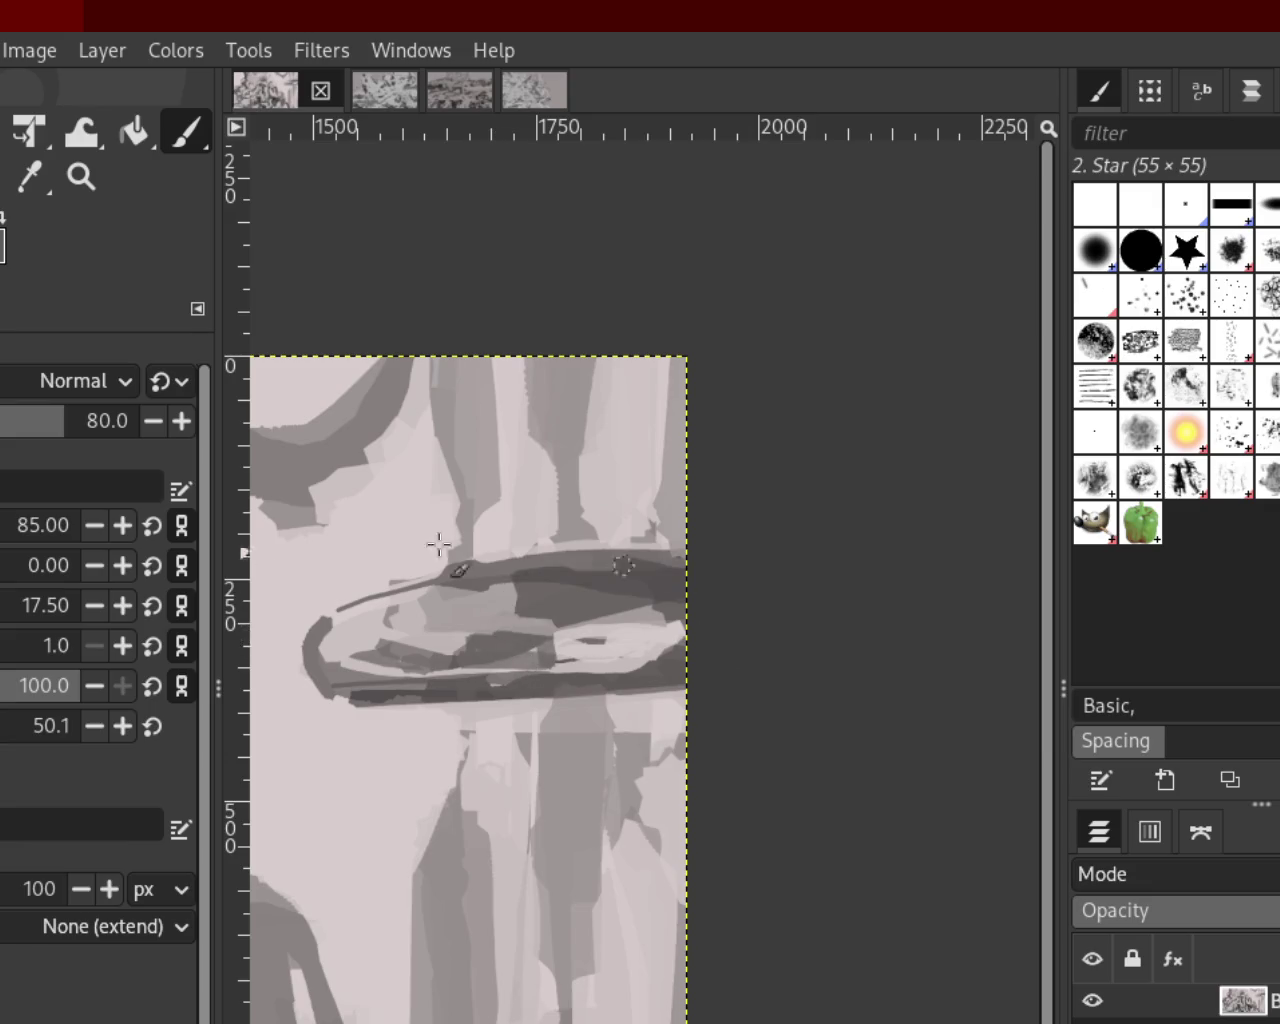
left_click_drag(680, 552, 325, 615)
key("ctrl+z")
Retry the dark top-edge arc several times, running leftward from the right edge
left_click_drag(680, 550, 300, 680)
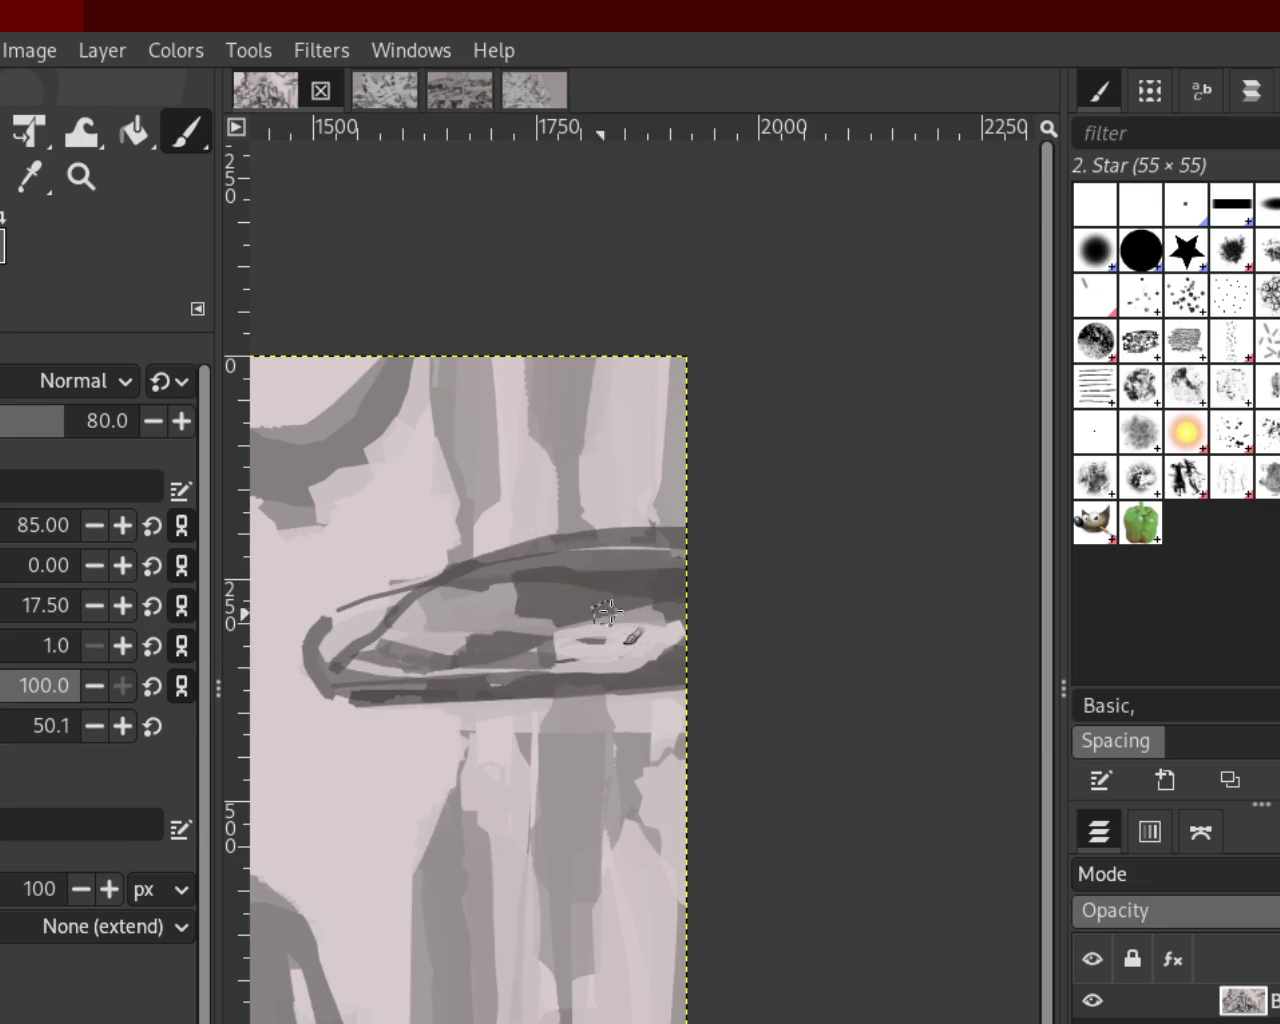
key("ctrl+z")
left_click_drag(680, 548, 337, 608)
key("ctrl+z")
left_click_drag(698, 564, 392, 638)
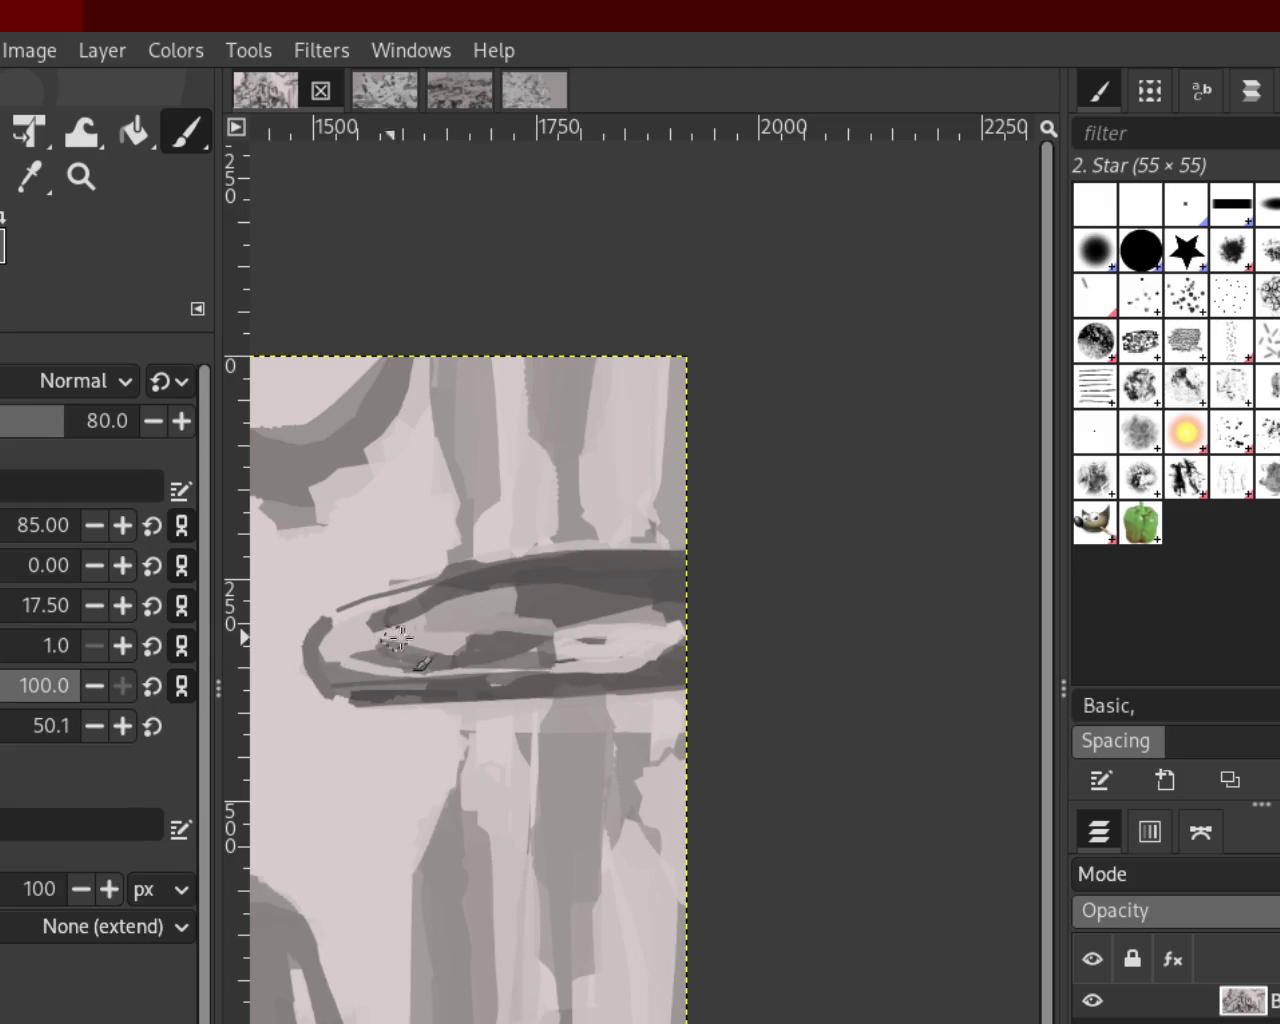
key("ctrl+z")
left_click_drag(700, 599, 326, 655)
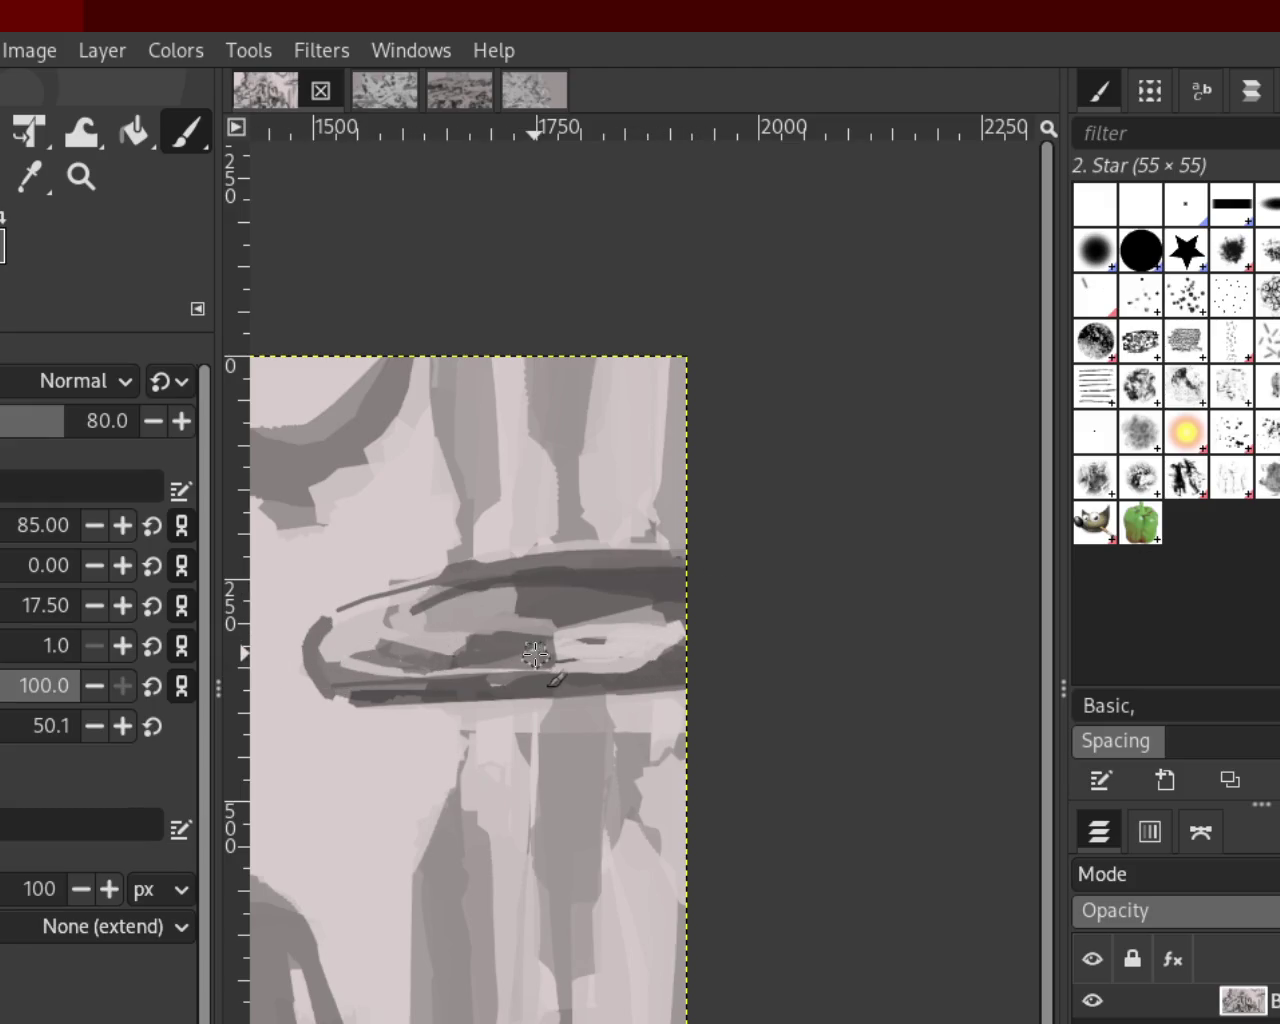
key("ctrl+z")
mouse_move(700, 575)
left_mouse_down()
mouse_move(285, 558)
mouse_move(345, 708)
mouse_move(337, 600)
left_mouse_up()
key("ctrl+z")
Thicken the arc's left end and lighten the band's underside, comparing versions with undo/redo
key("ctrl+z")
left_click_drag(300, 675, 315, 685)
key("ctrl+z")
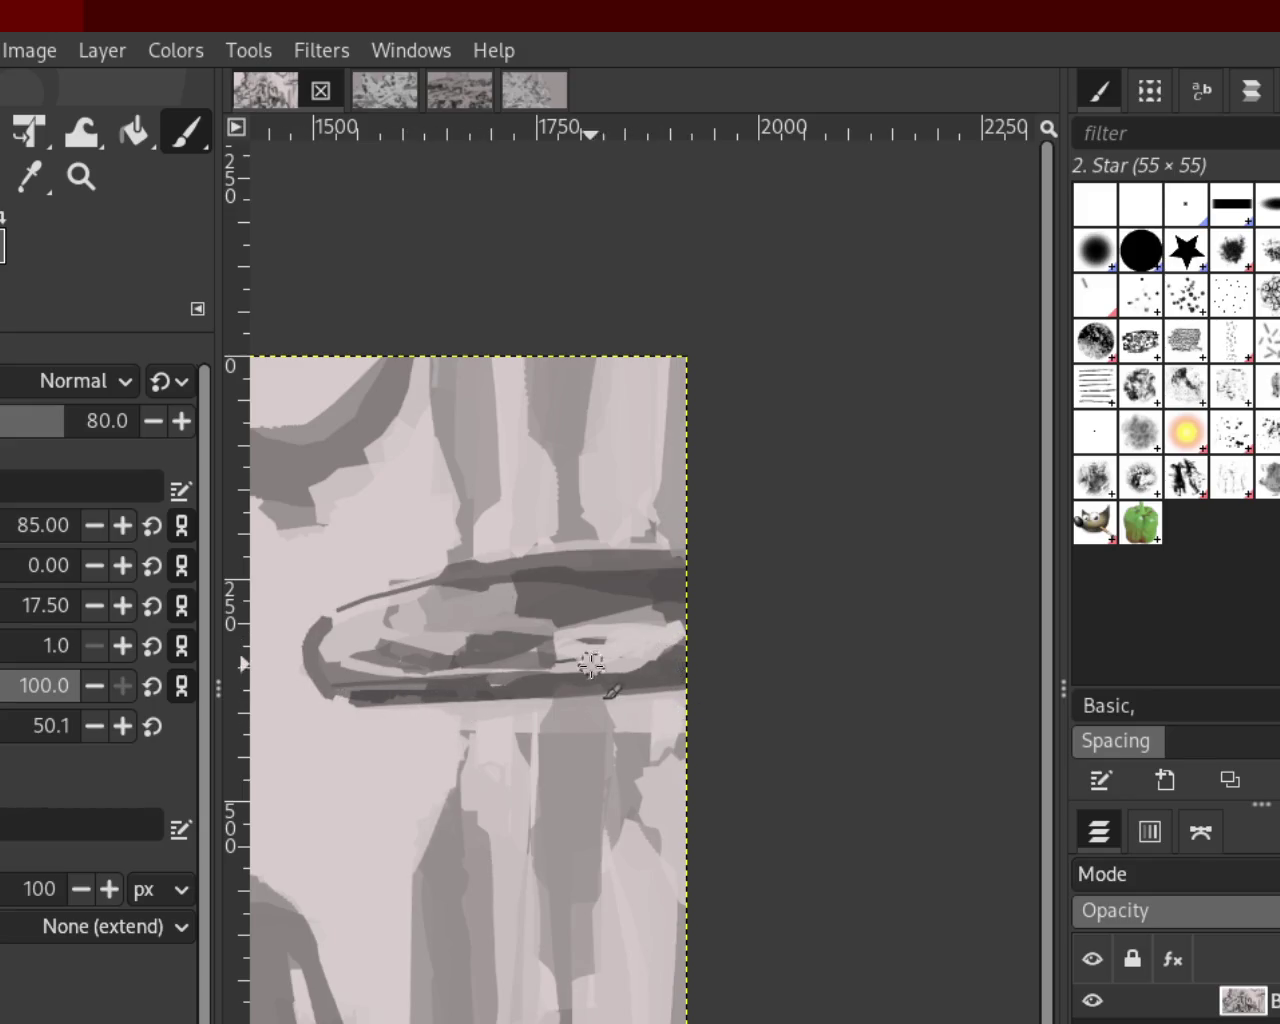
left_click_drag(586, 657, 700, 690)
key("ctrl+z")
key("ctrl+y")
key("ctrl+z")
key("ctrl+z")
key("ctrl+y")
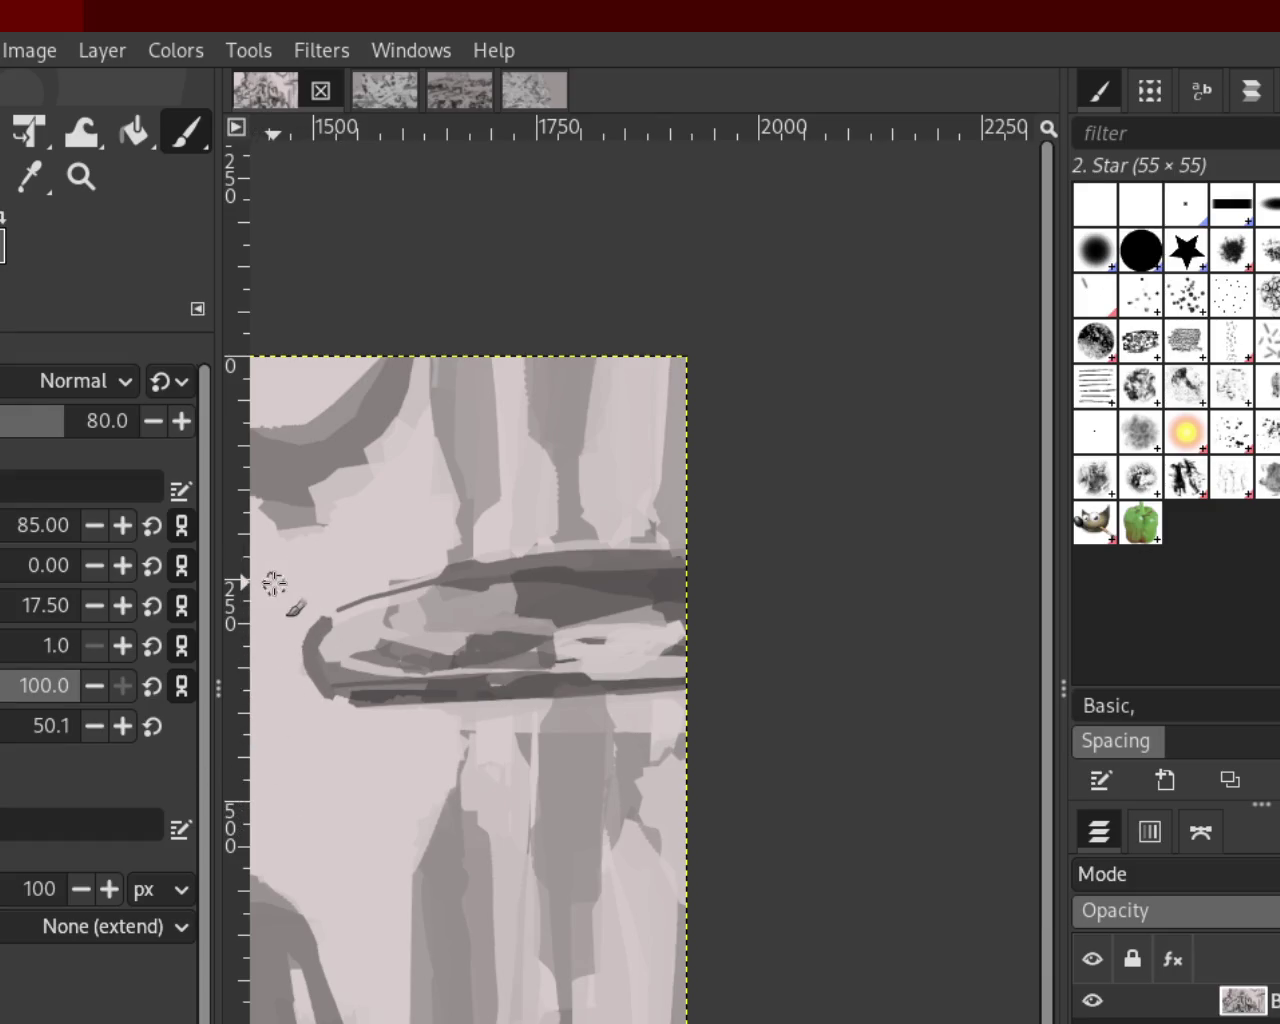
key("ctrl+z")
Zoom out, then zoom back in close on the hanging object's right side
left_click(98, 180)
left_click(655, 620, "ctrl")
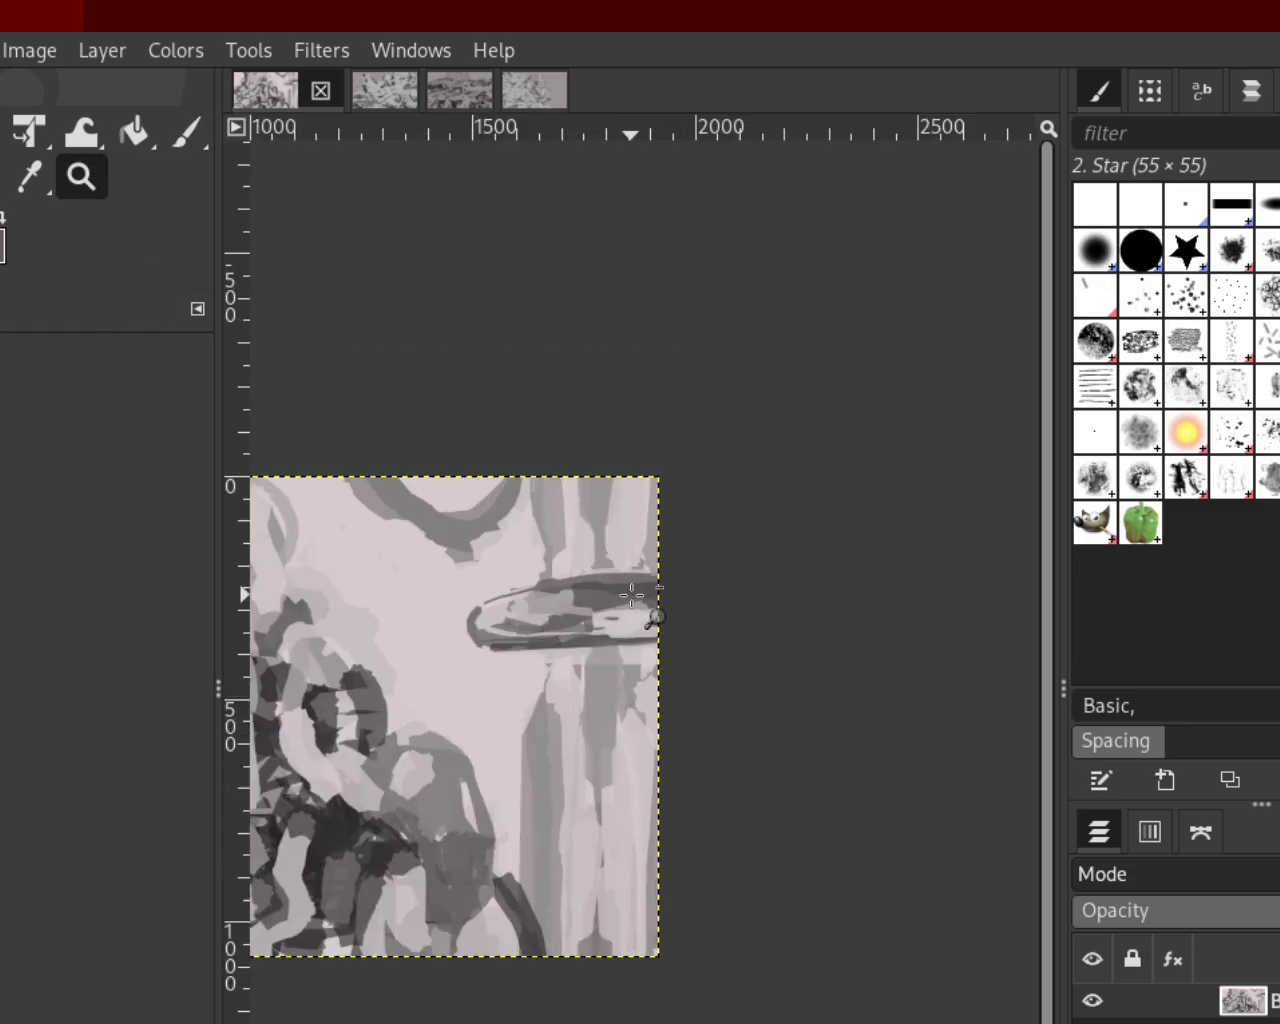
left_click(560, 552, "ctrl")
left_click(640, 565, "ctrl")
left_click(652, 563)
left_click(648, 562)
left_click(648, 562)
With the Paintbrush, try thick and thin dark strokes along the object's lower edge, undoing each
left_click(185, 132)
left_click_drag(330, 607, 957, 637)
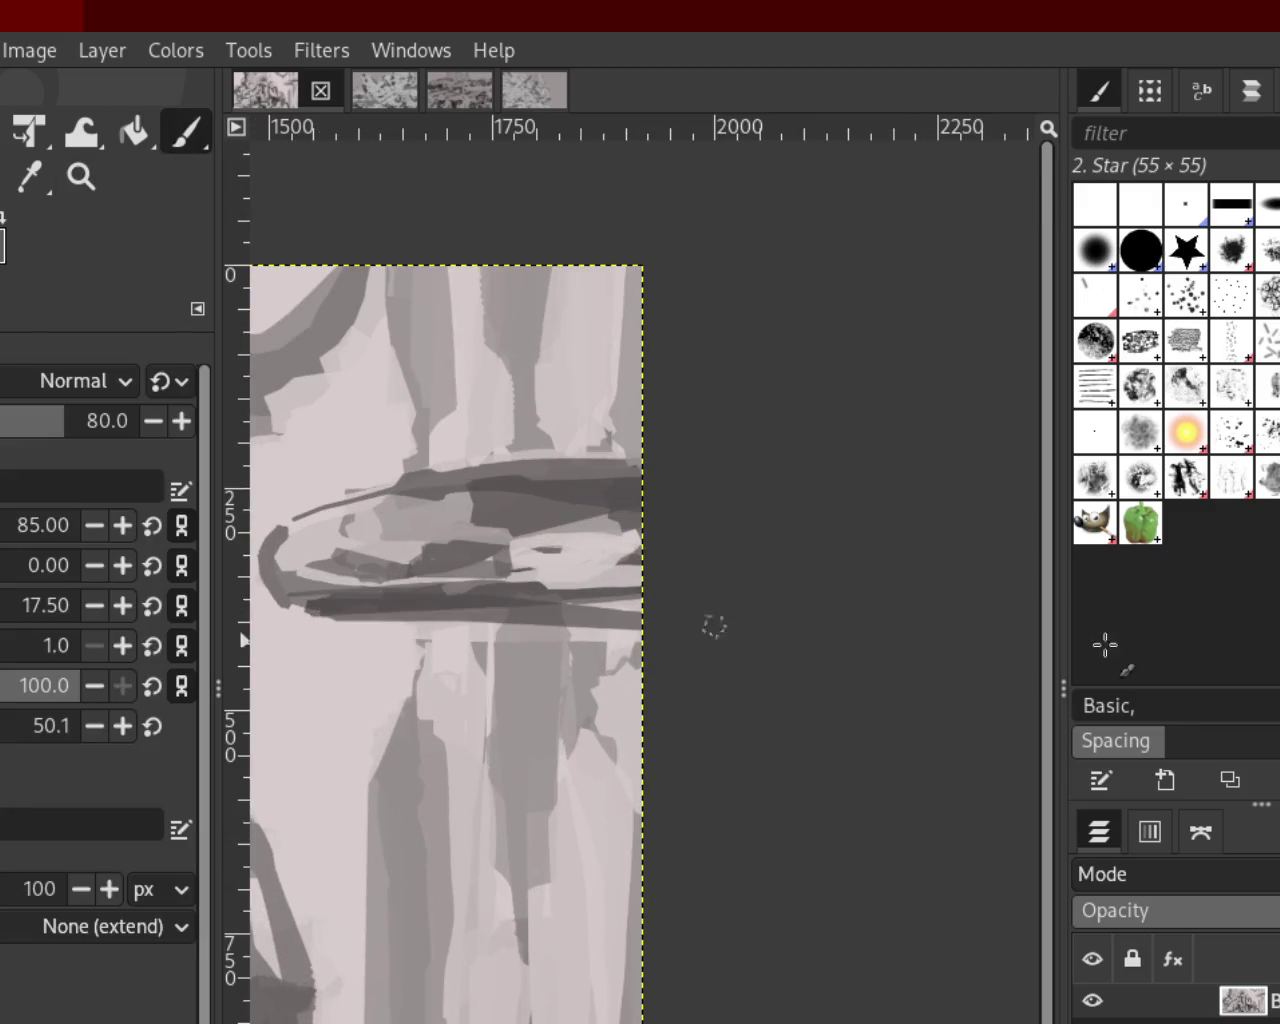
key("ctrl+z")
left_click_drag(263, 600, 940, 662)
key("ctrl+z")
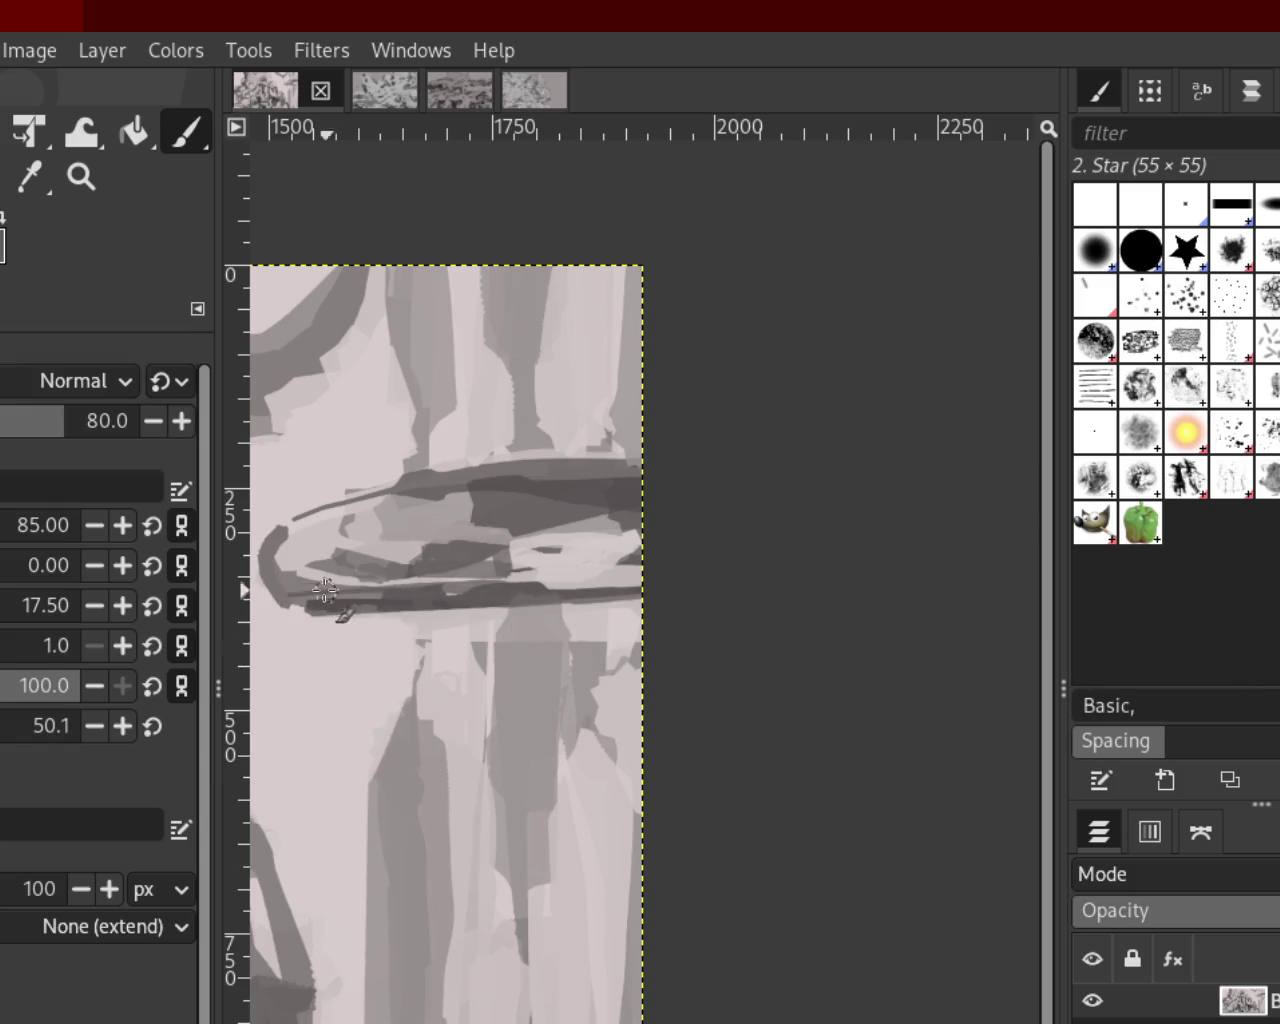
left_click_drag(315, 610, 900, 662)
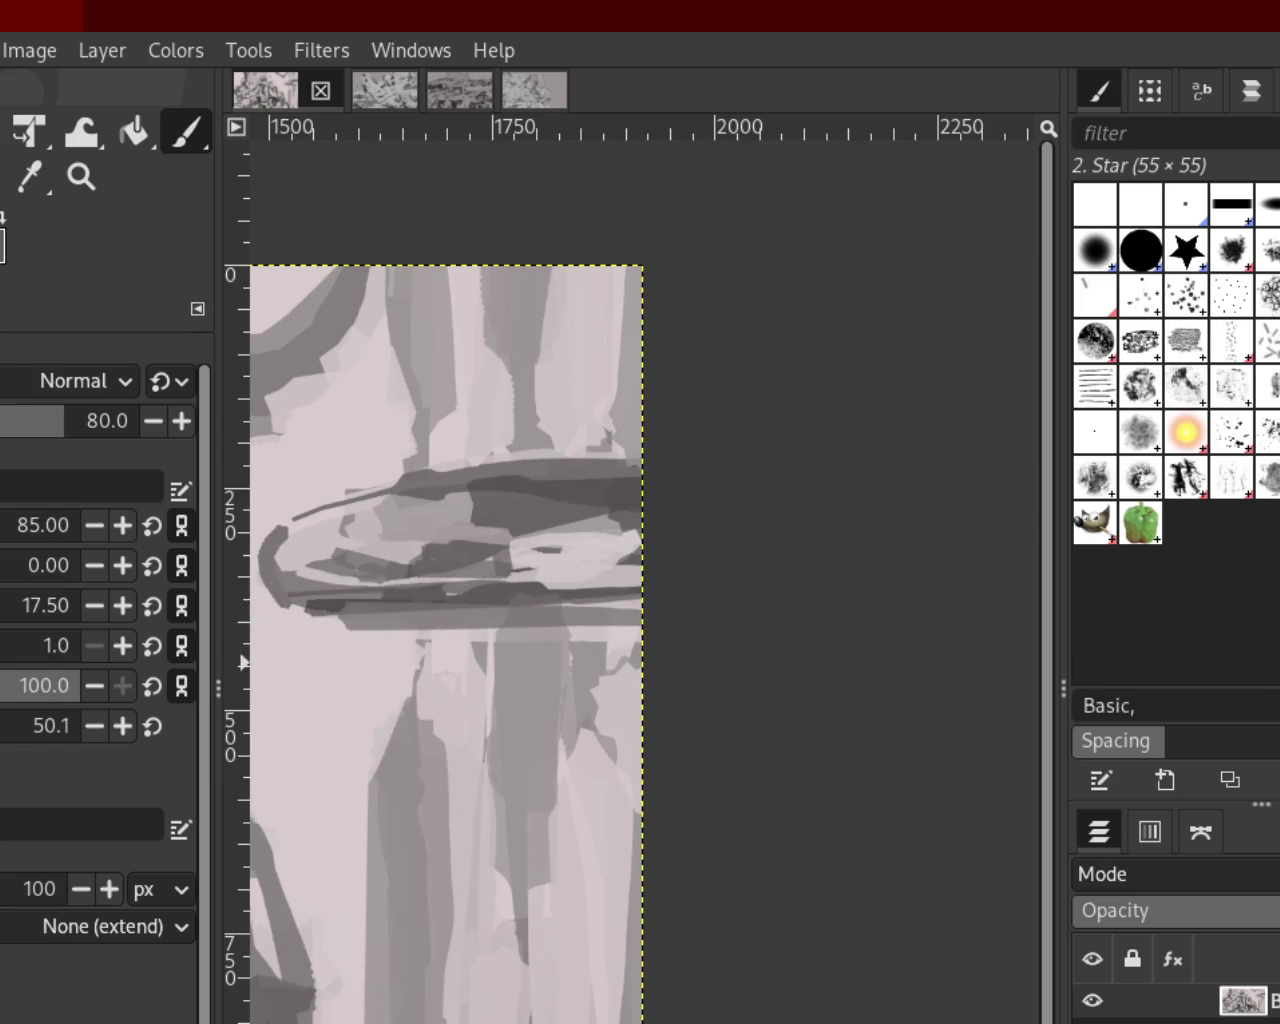
key("ctrl+z")
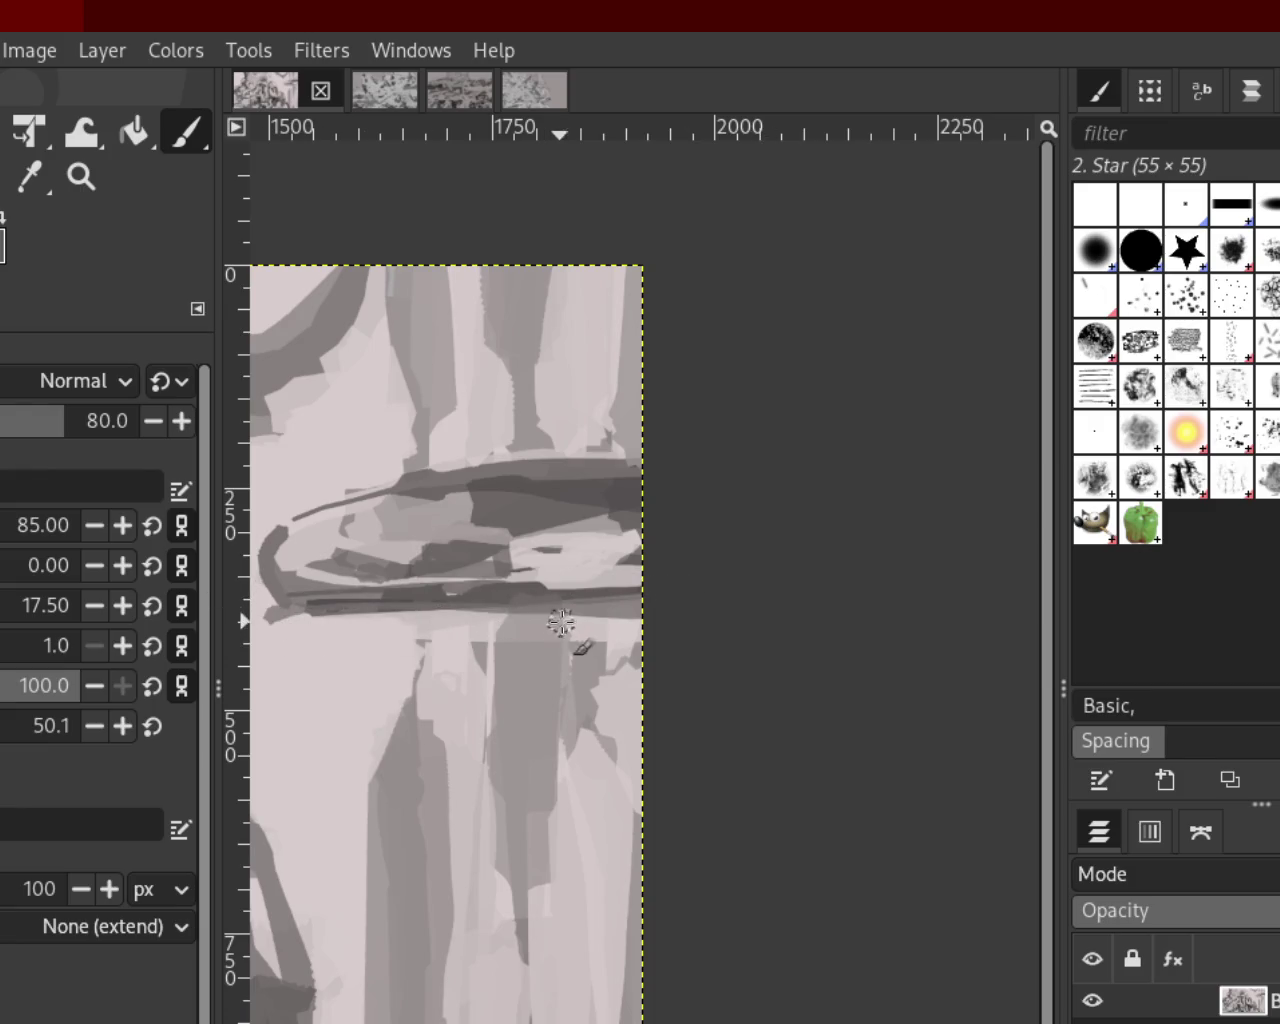
left_click_drag(600, 628, 355, 628)
key("ctrl+z")
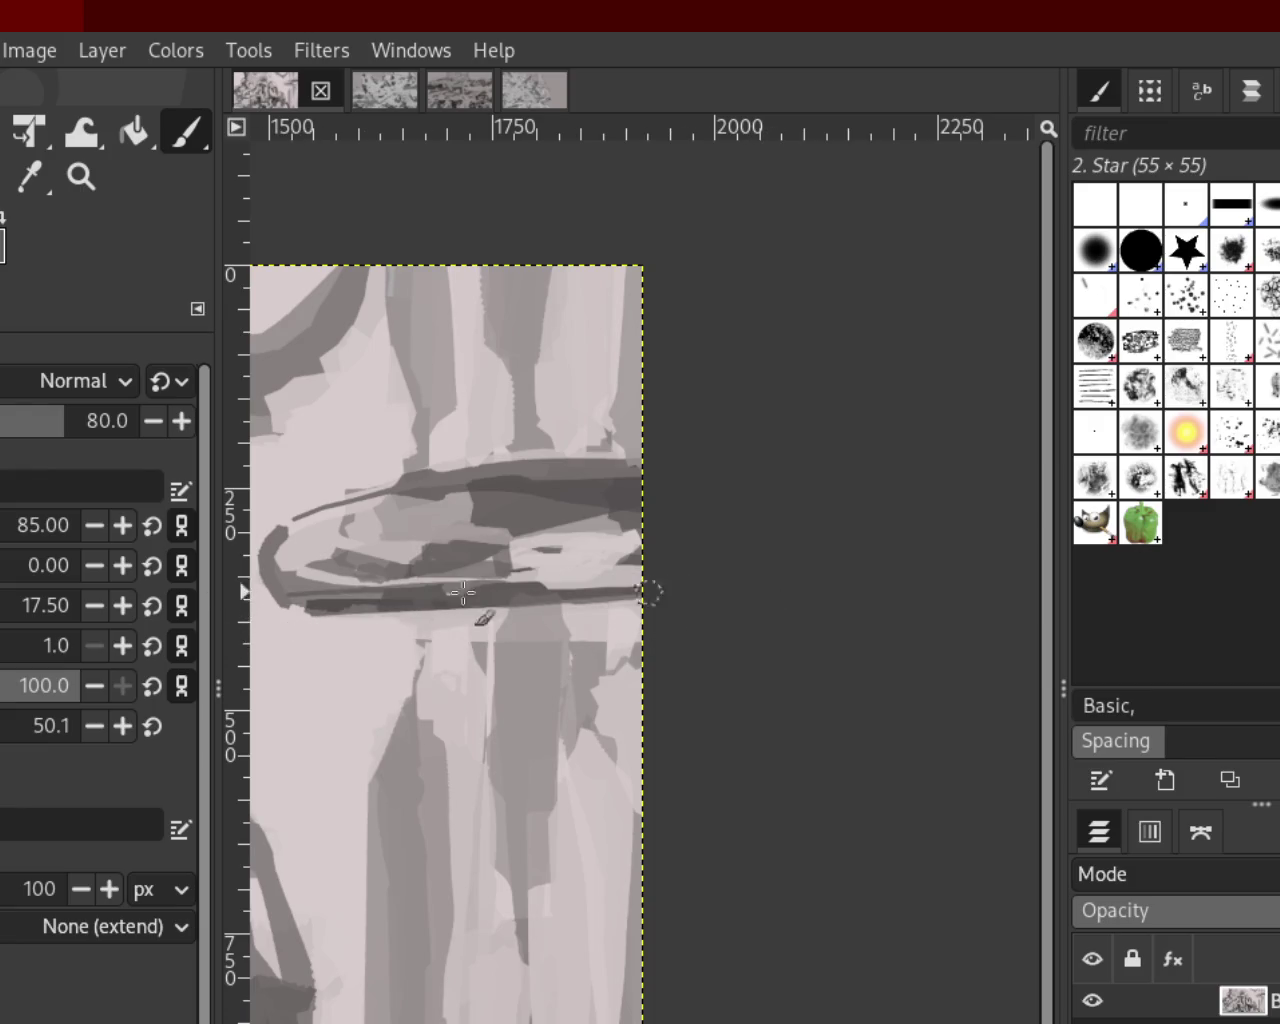
left_click_drag(765, 611, 298, 623)
key("ctrl+z")
left_click_drag(726, 608, 393, 621)
Retry dark bands along the lower edge toward the image edge, then undo and redo the last stroke to compare
mouse_move(289, 632)
left_mouse_down()
mouse_move(397, 595)
mouse_move(706, 595)
mouse_move(265, 618)
left_mouse_up()
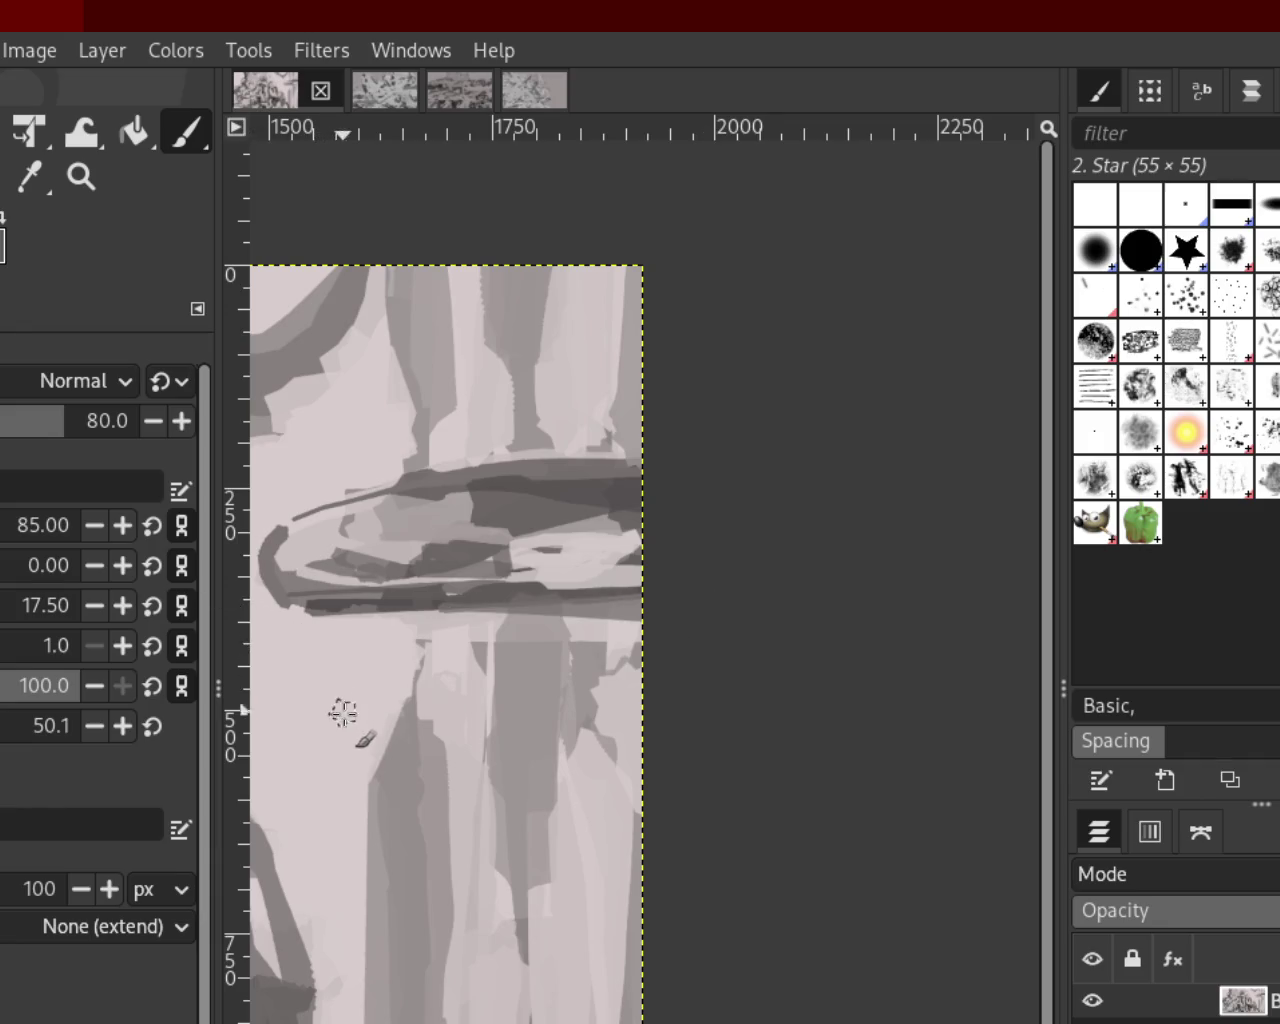
key("ctrl+z")
left_click_drag(400, 600, 1058, 589)
key("ctrl+z")
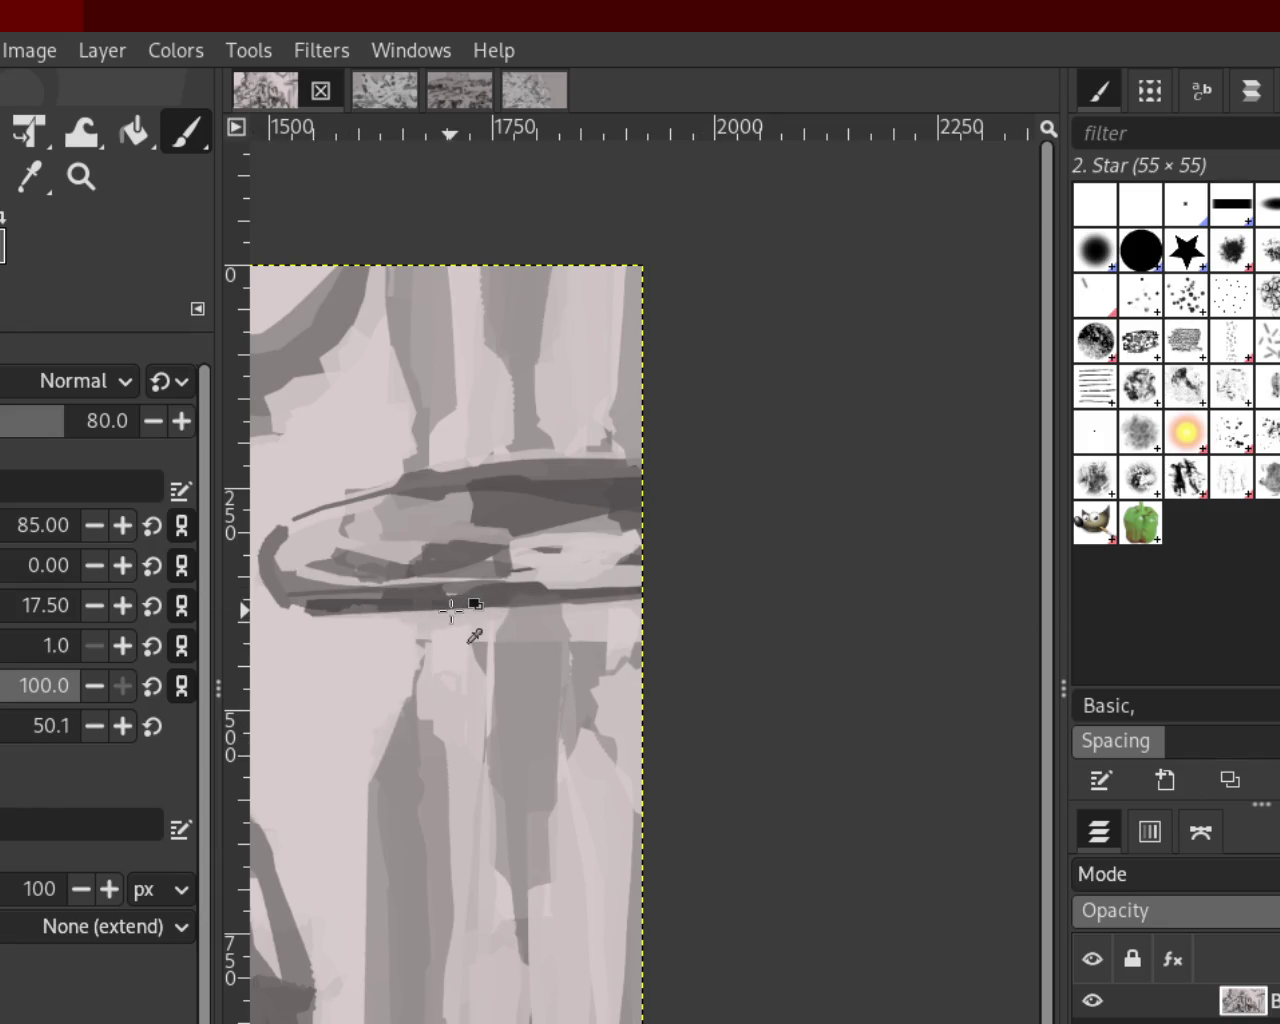
left_click_drag(432, 606, 1120, 629)
key("ctrl+z")
left_click_drag(677, 594, 453, 595)
key("ctrl+z")
left_click_drag(768, 598, 308, 631)
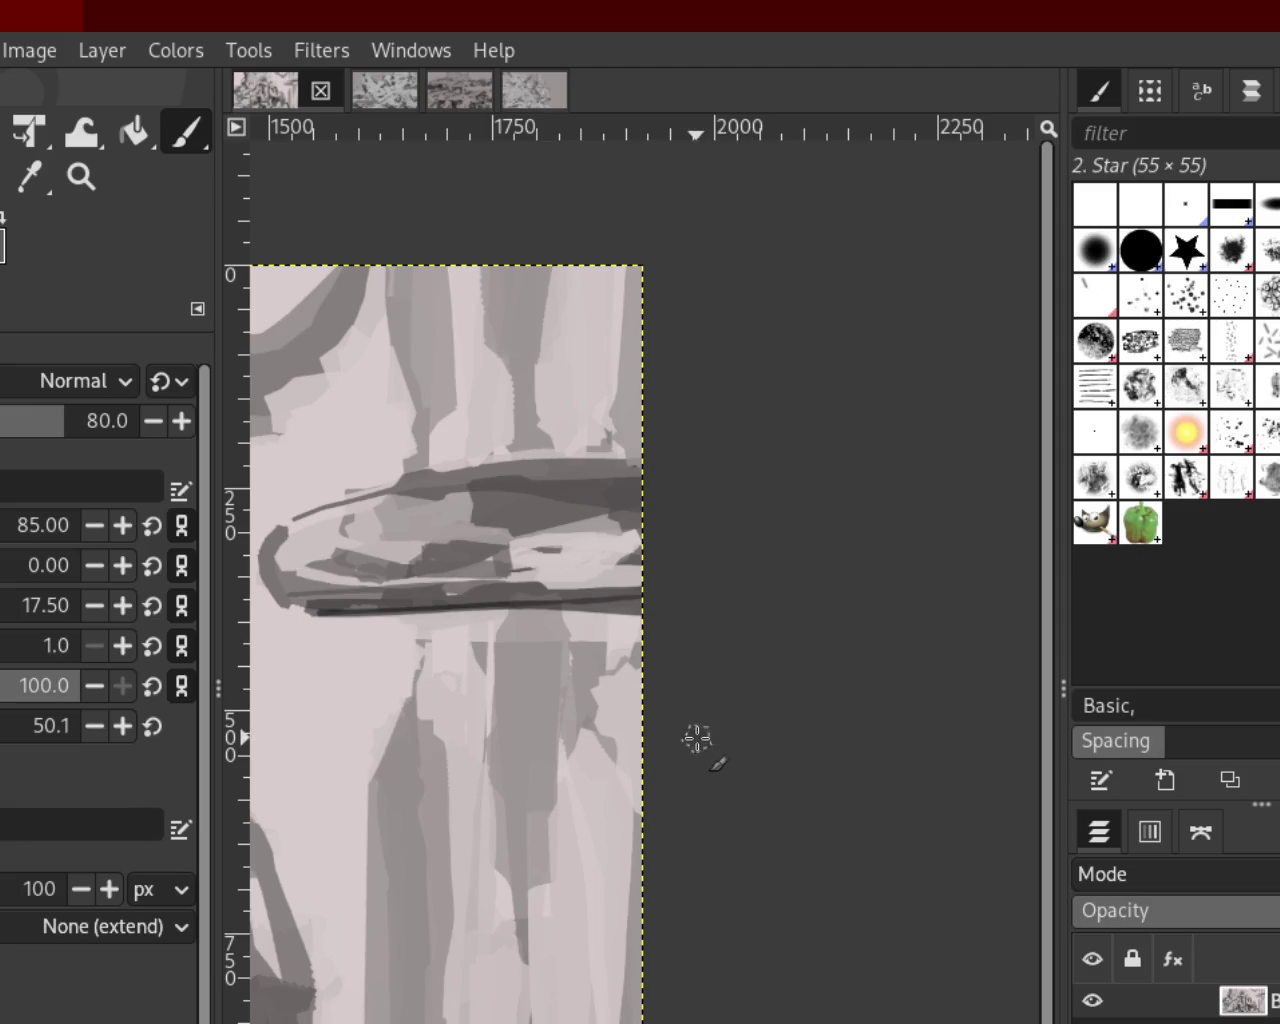
key("ctrl+z")
key("ctrl+z")
key("ctrl+y")
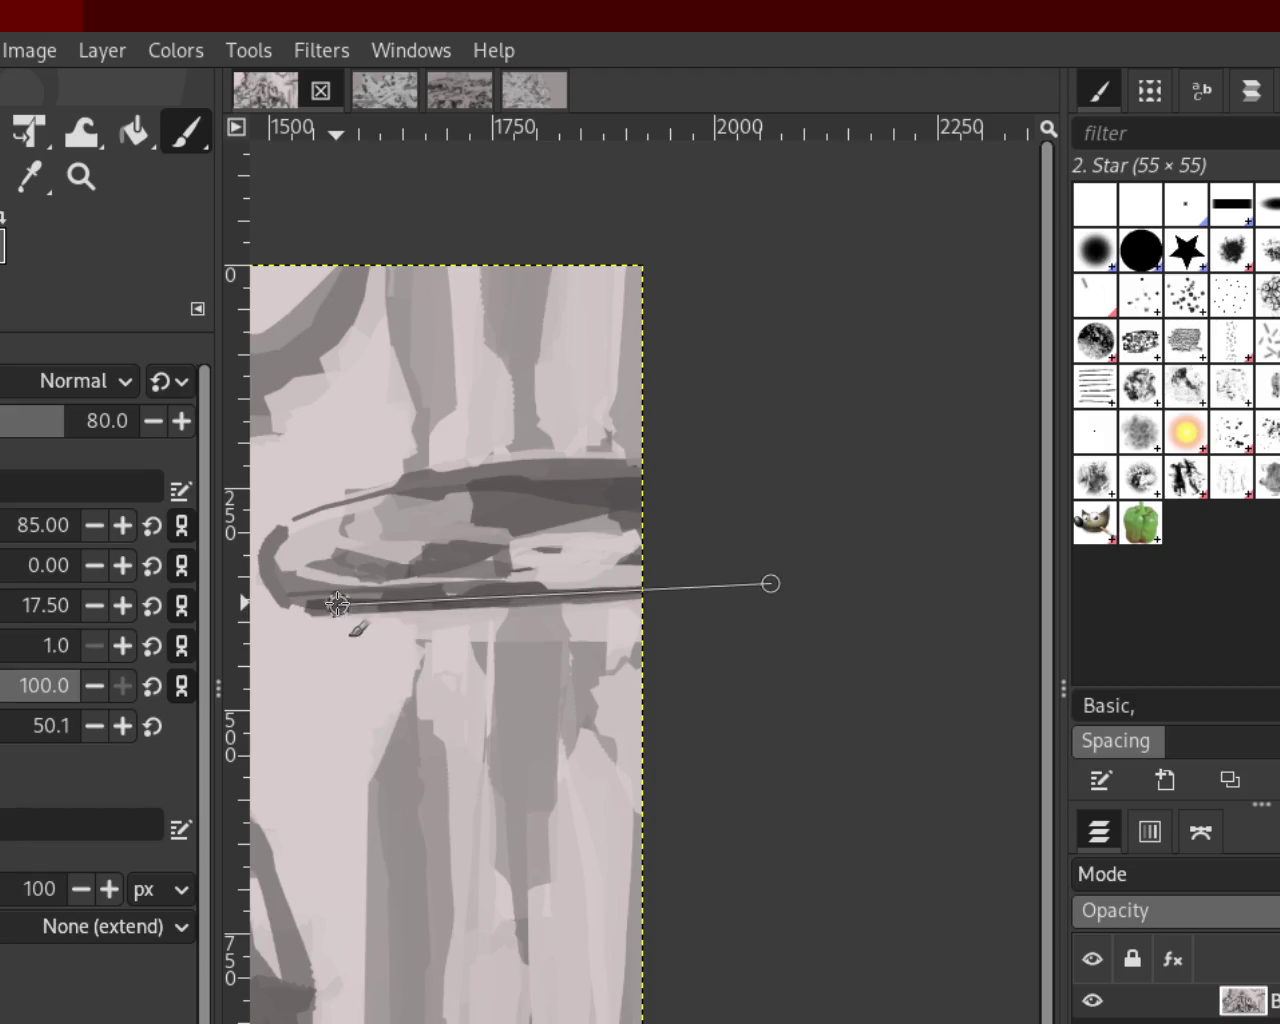
Draw a straight dark line along the lower edge, toggling undo/redo to compare, then remove it
left_click(368, 628, "shift")
key("ctrl+z")
key("ctrl+y")
key("ctrl+z")
key("ctrl+y")
key("ctrl+z")
key("ctrl+y")
key("ctrl+z")
Try several straight dark lines along the lower edge and toward the image edge, undoing each
left_click(460, 620, "shift")
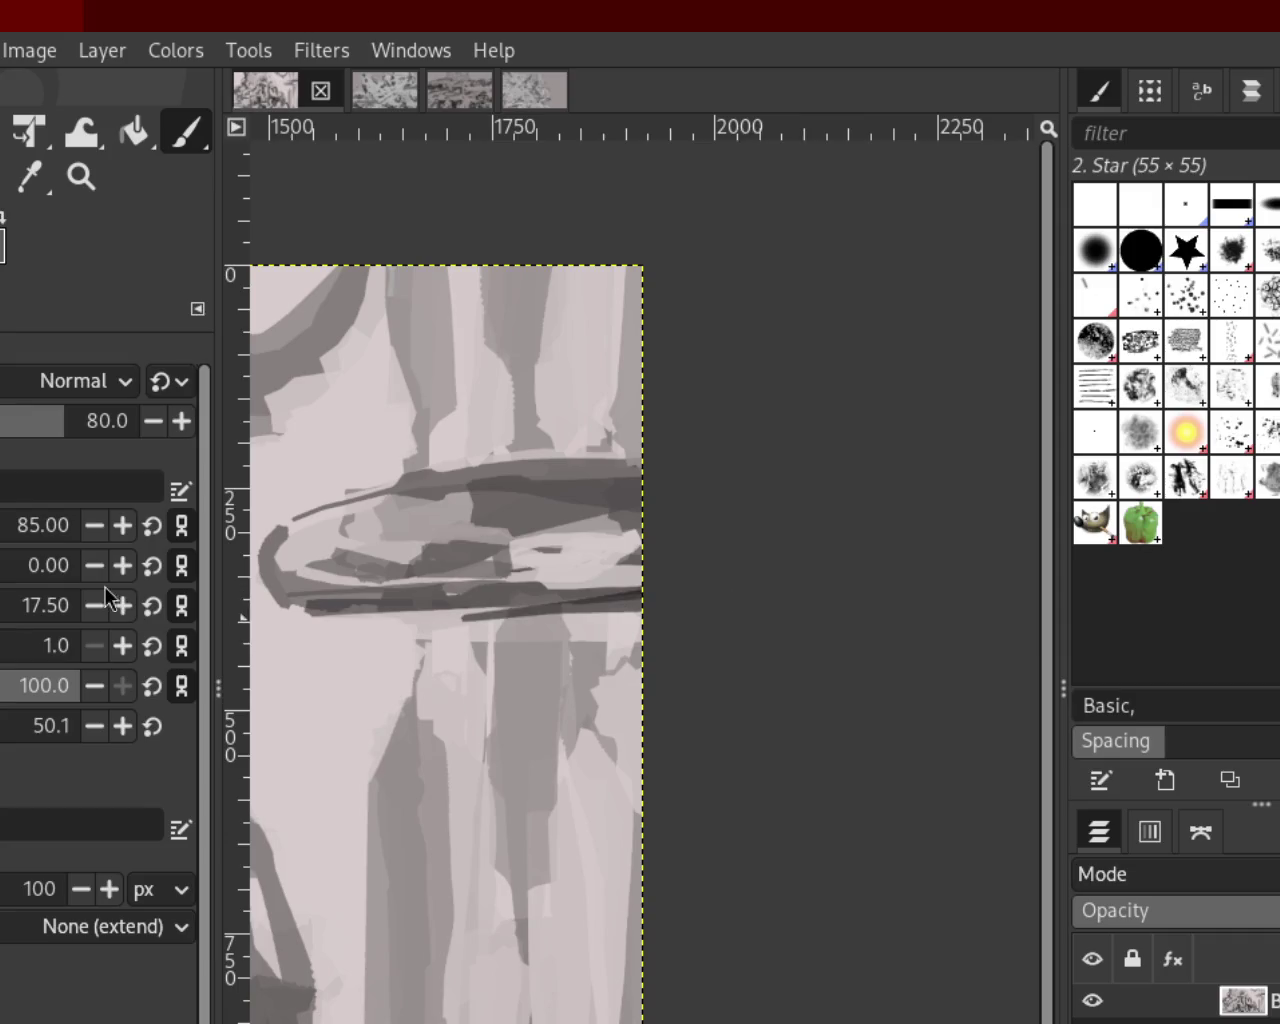
key("ctrl+z")
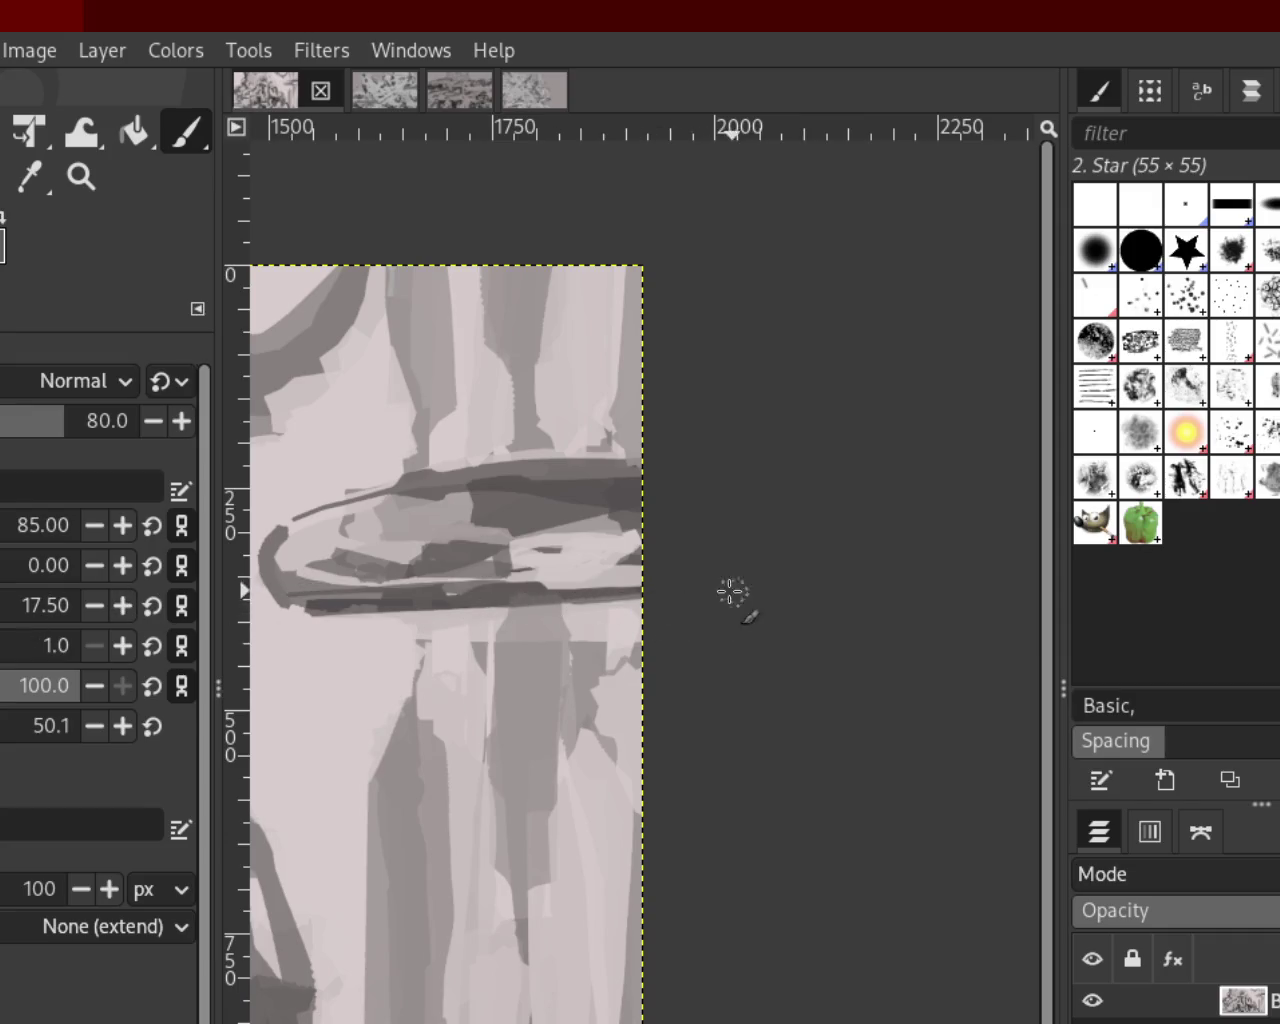
left_click(418, 606, "shift")
key("ctrl+z")
left_click(331, 623, "shift")
key("ctrl+z")
left_click(393, 659, "shift")
key("ctrl+z")
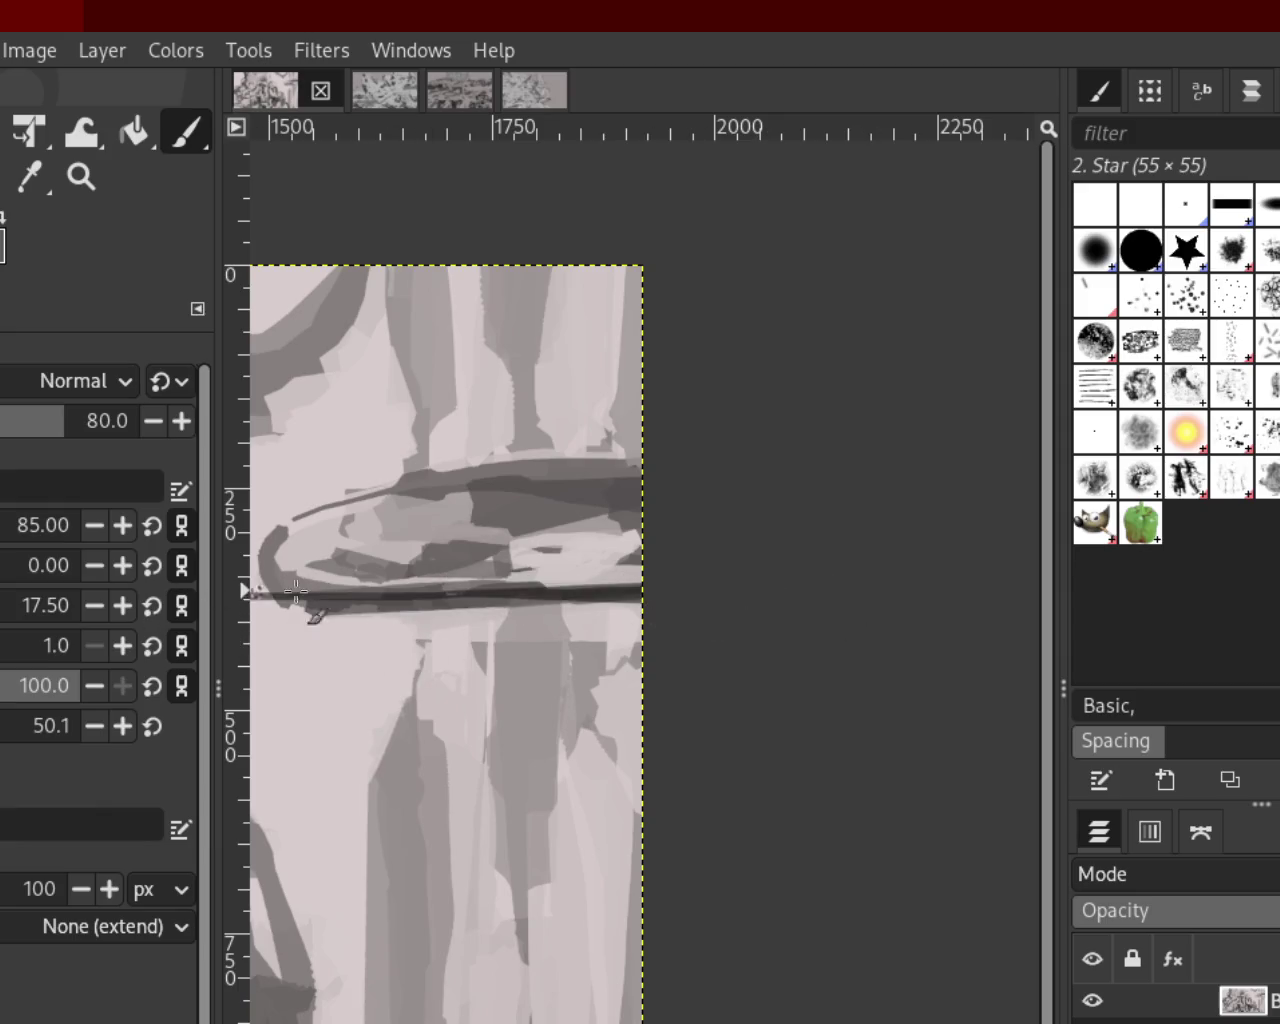
left_click(680, 600, "shift")
key("ctrl+z")
left_click(745, 618, "shift")
key("ctrl+z")
Retry slightly diagonal and longer straight lines along the lower edge, keeping the final one
left_click(423, 609, "shift")
key("ctrl+z")
left_click(348, 598, "shift")
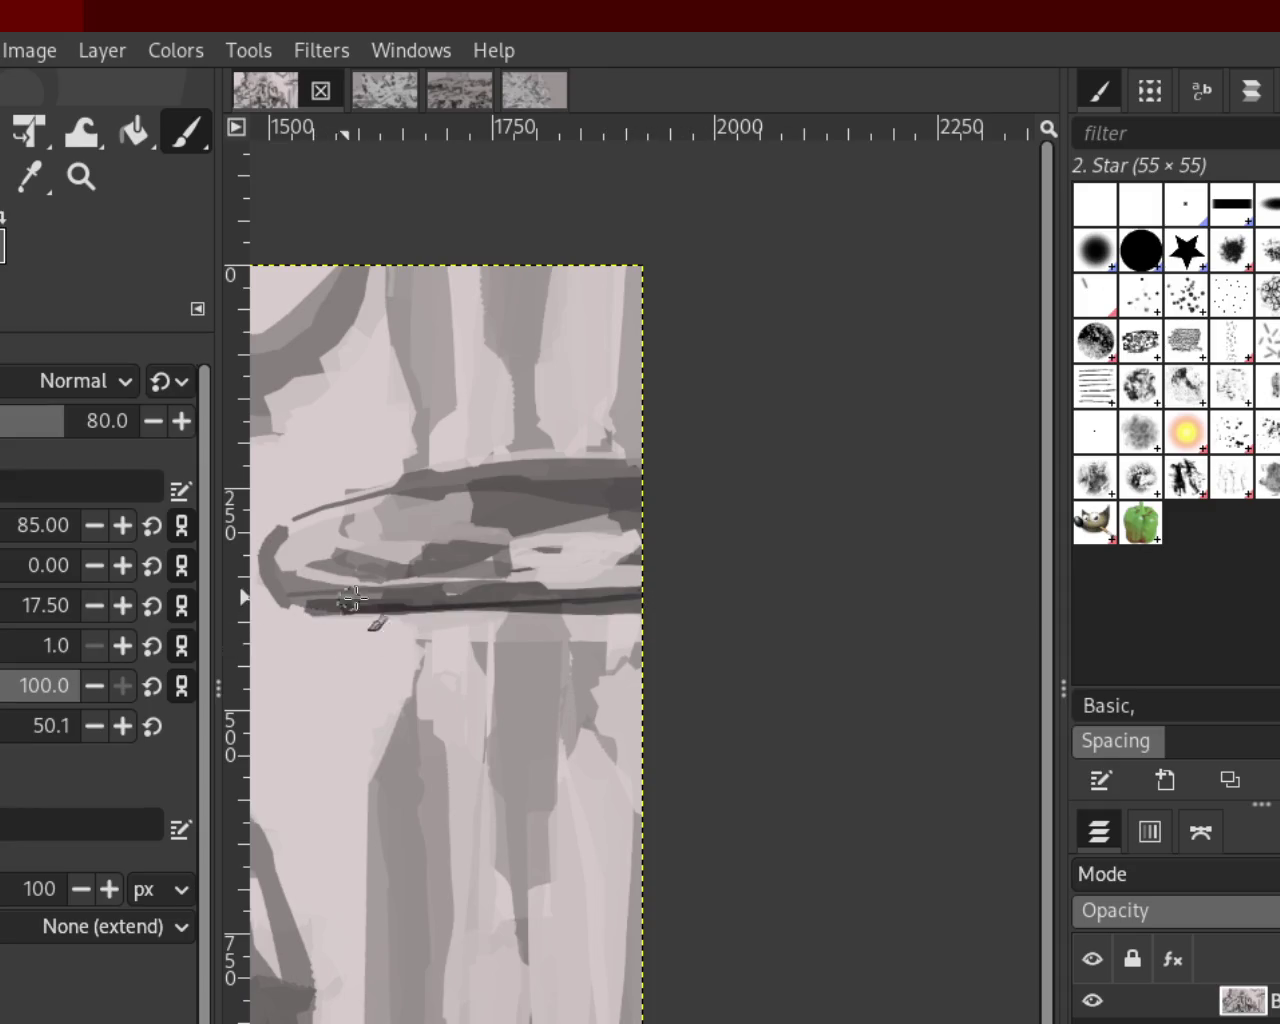
key("ctrl+z")
left_click(303, 607, "shift")
key("ctrl+z")
left_click(348, 626, "shift")
key("ctrl+z")
left_click(440, 632, "shift")
key("ctrl+z")
left_click(371, 612, "shift")
key("ctrl+z")
left_click(278, 609, "shift")
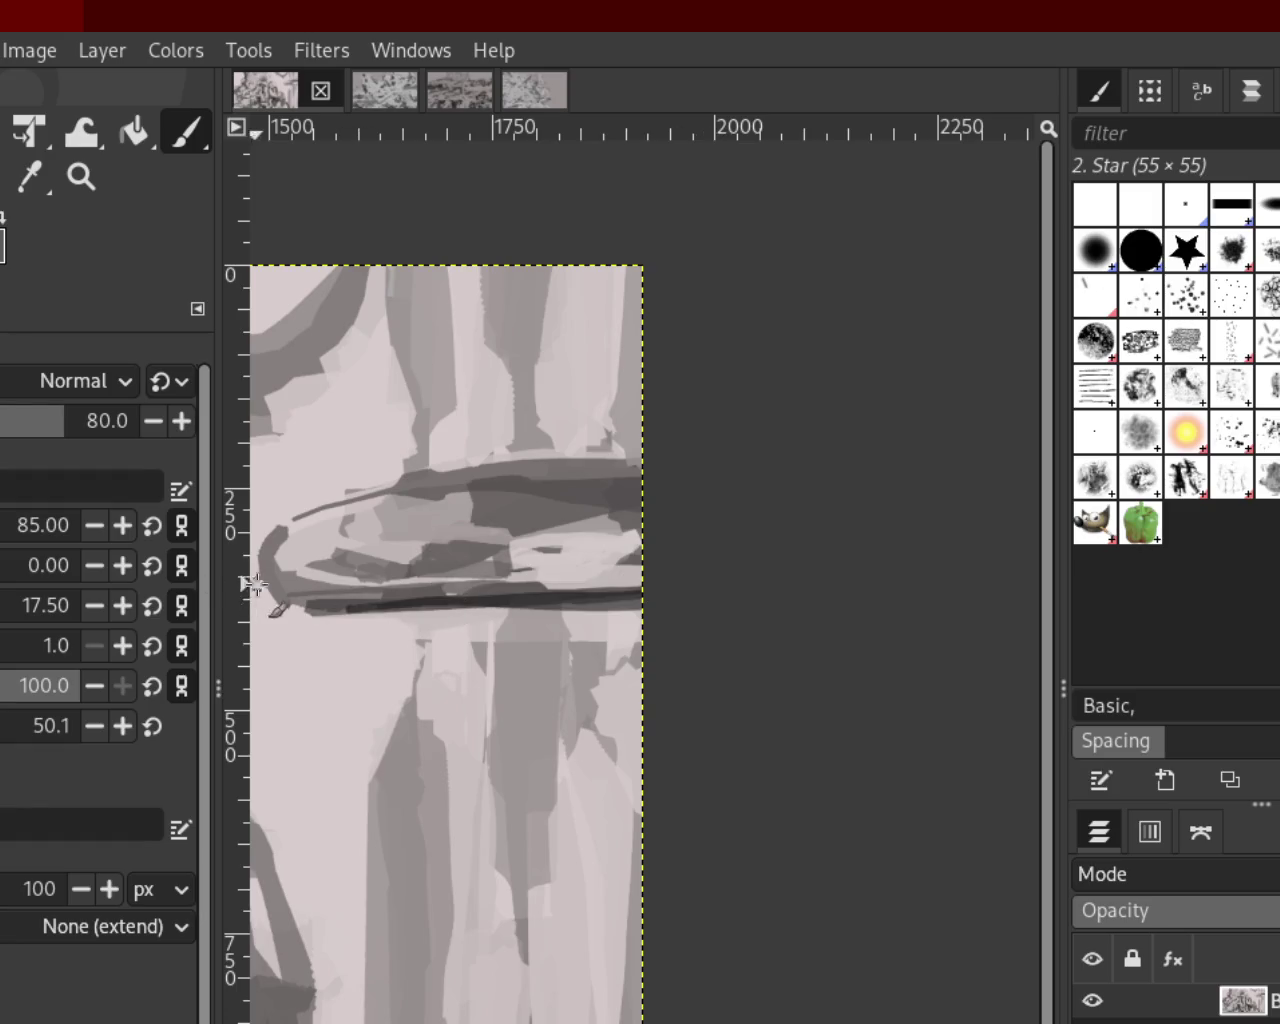
Draw a dark straight line along the object's top edge, redrawing it after undos
left_click(295, 525, "shift")
key("ctrl+z")
left_click(396, 500, "shift")
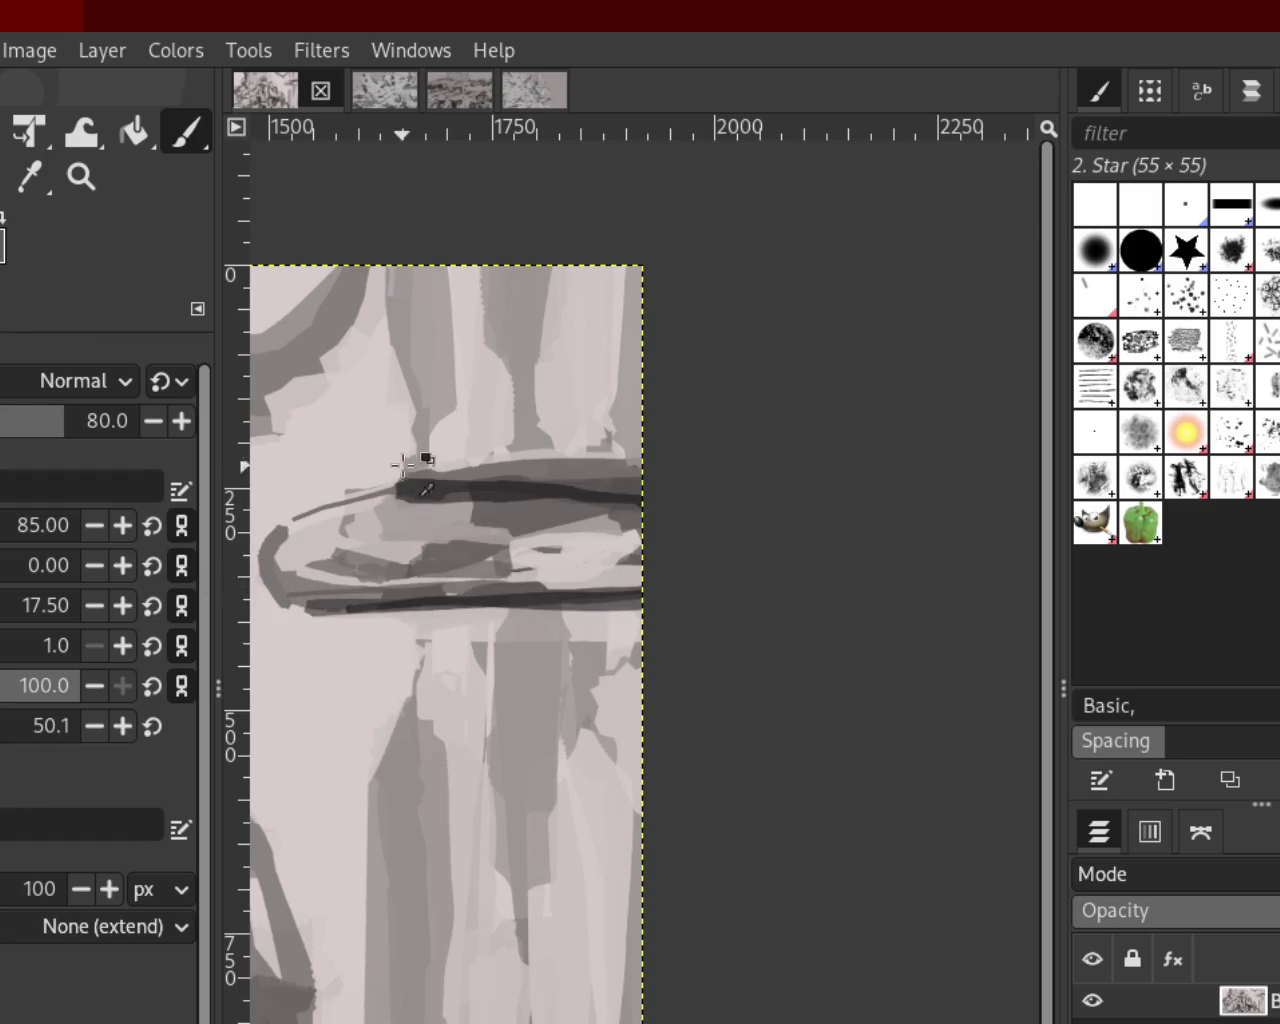
key("ctrl+z")
left_click(462, 478, "shift")
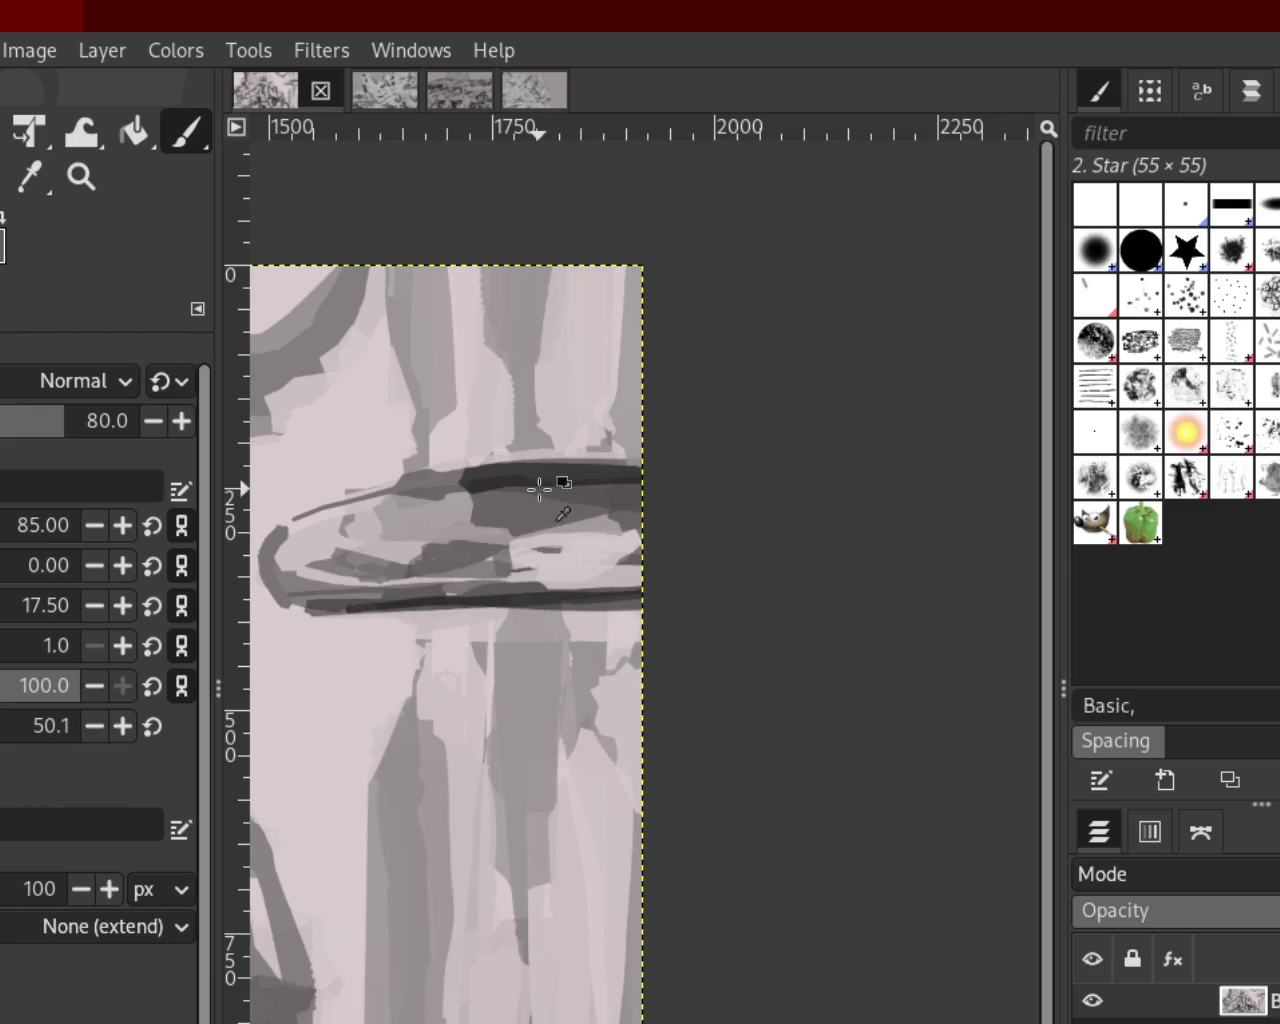
Redraw the top edge line in thinner, thicker and longer variations
key("ctrl+z")
left_click(464, 470, "shift")
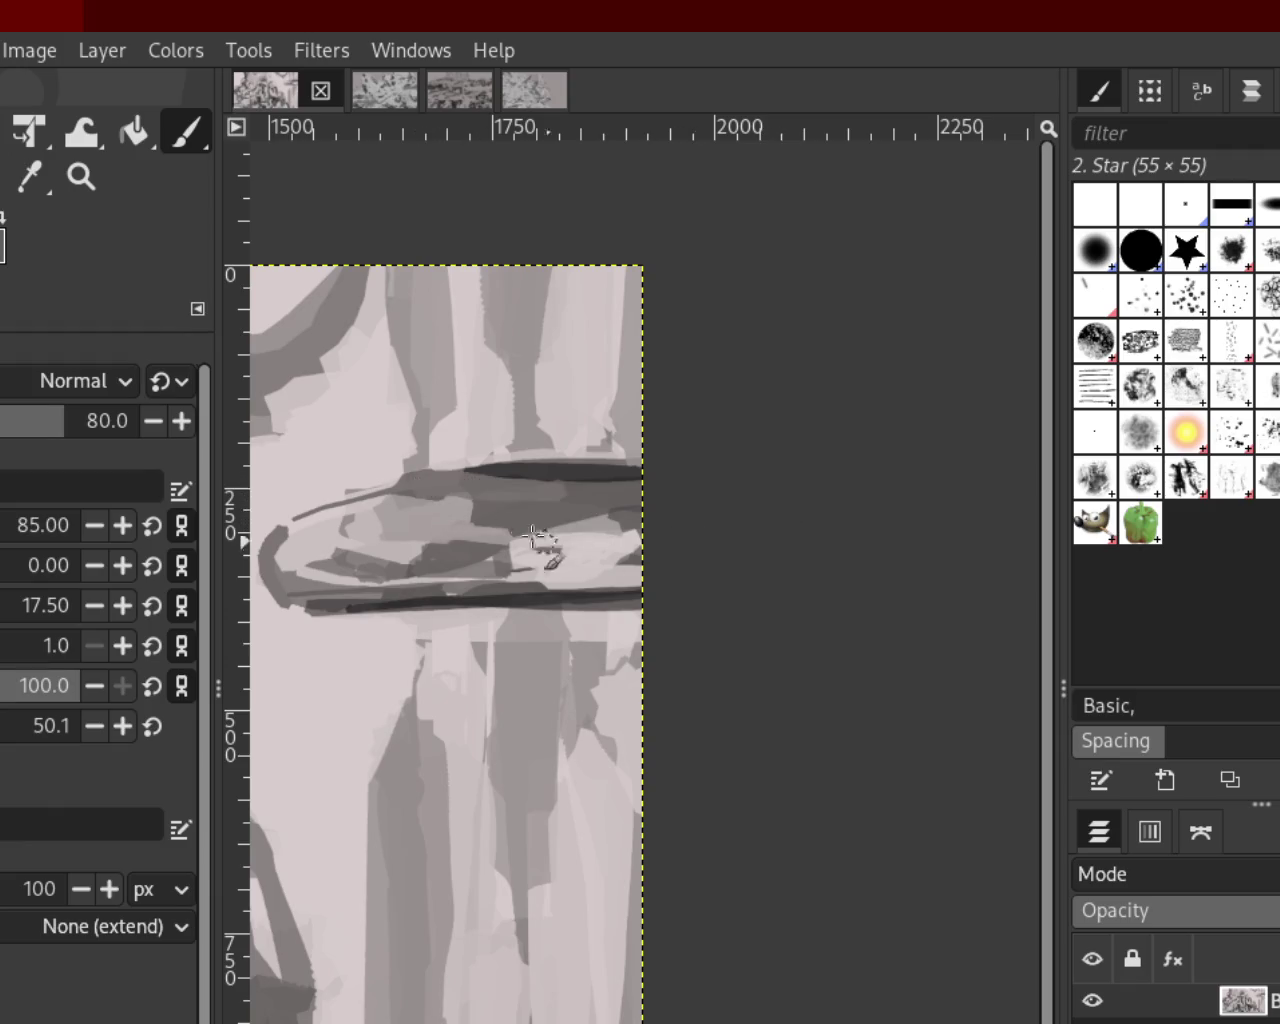
key("ctrl+z")
left_click(460, 476, "shift")
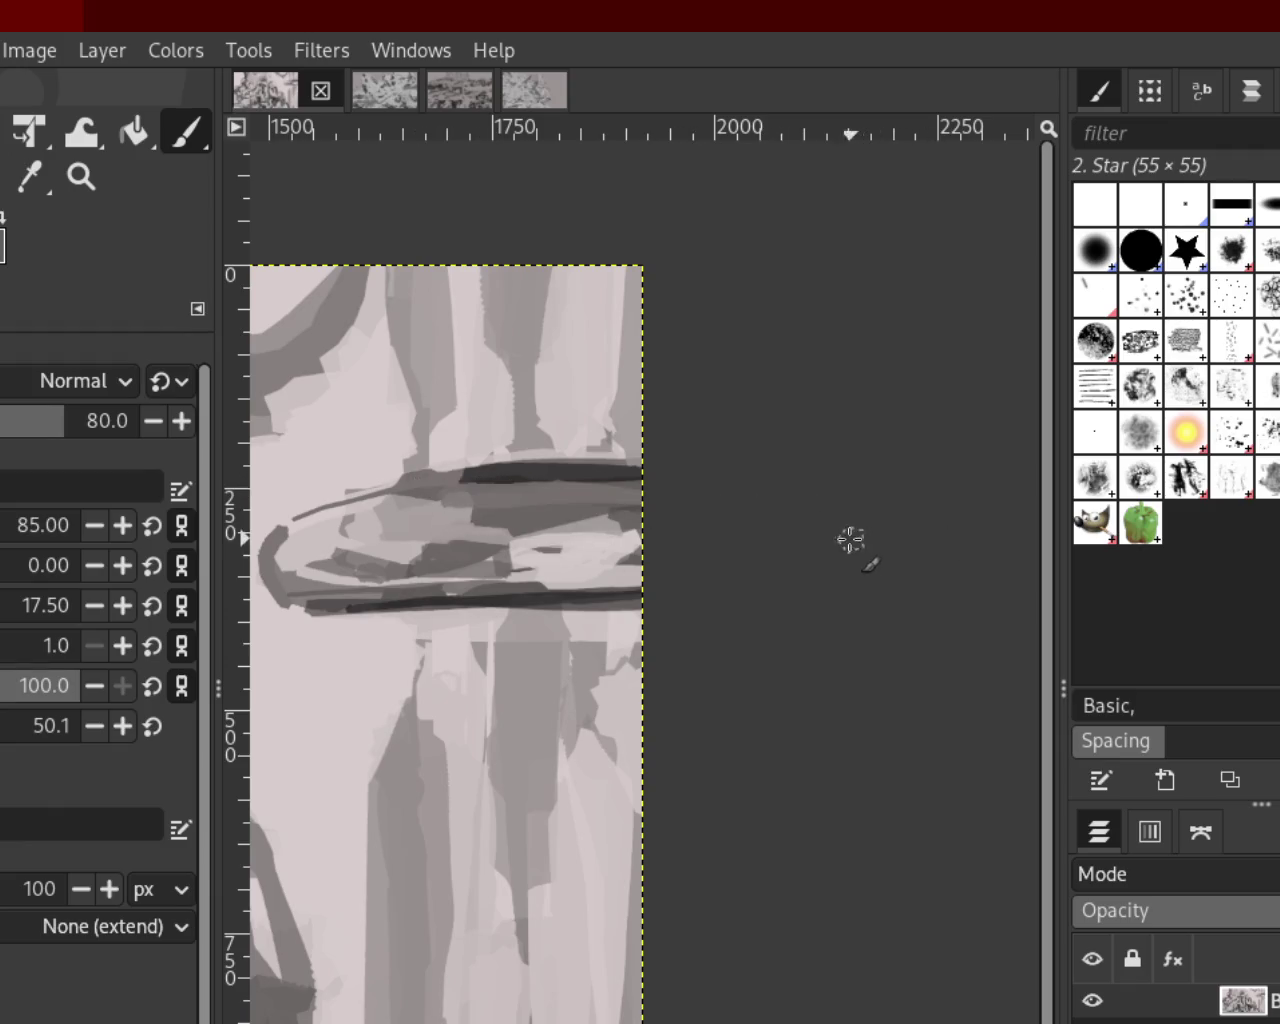
left_click(443, 508, "shift")
key("ctrl+z")
left_click(440, 480, "shift")
key("ctrl+z")
left_click(462, 468, "shift")
left_click(450, 472, "shift")
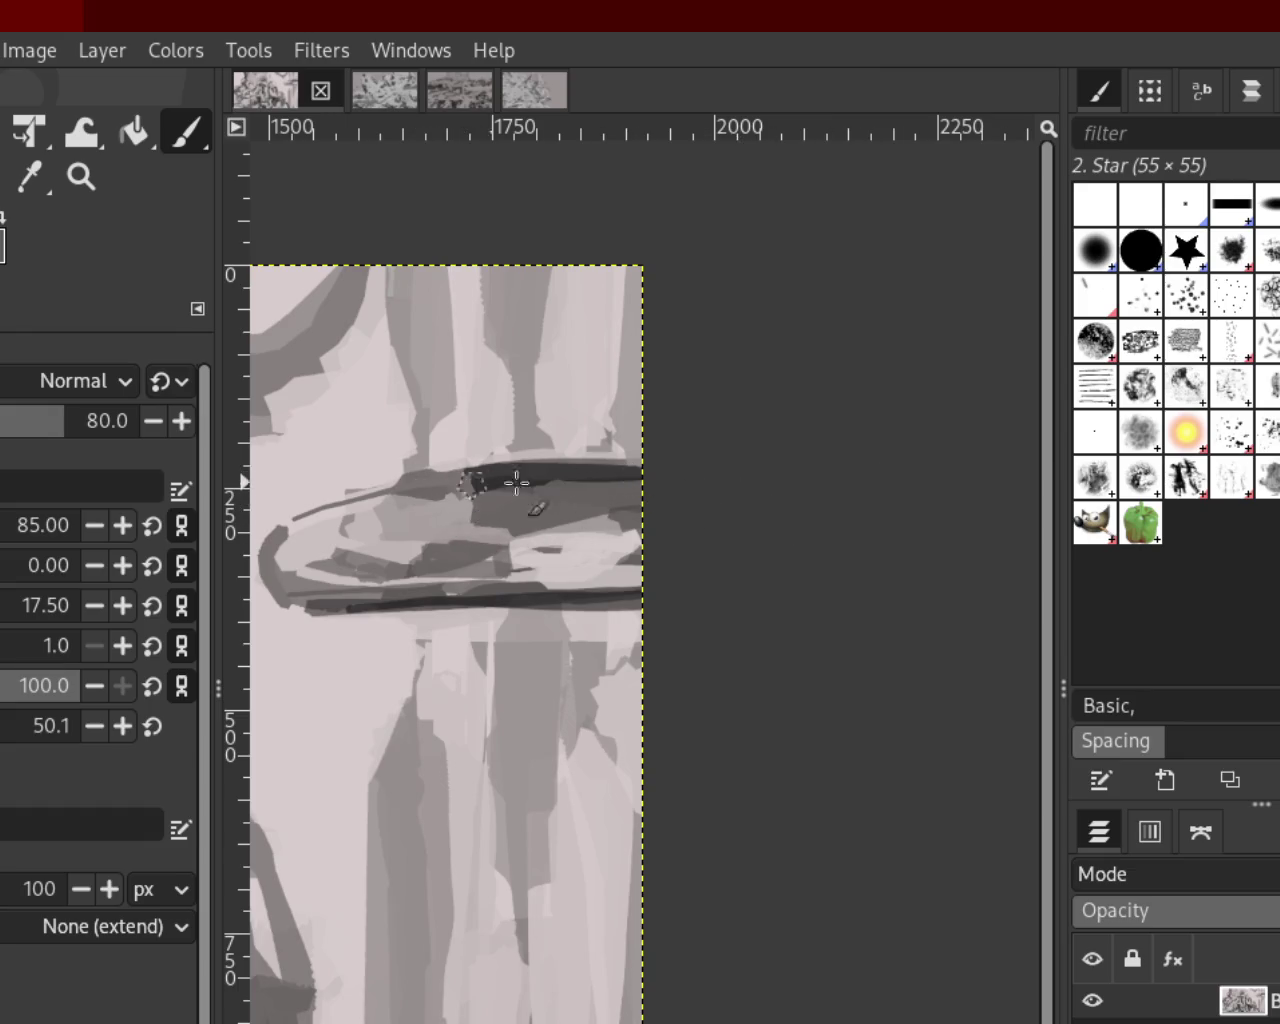
key("ctrl+z")
left_click(452, 472, "shift")
key("ctrl+z")
Test dark and light straight strokes inside the hanging object, undoing each
left_click(604, 500, "shift")
key("ctrl+z")
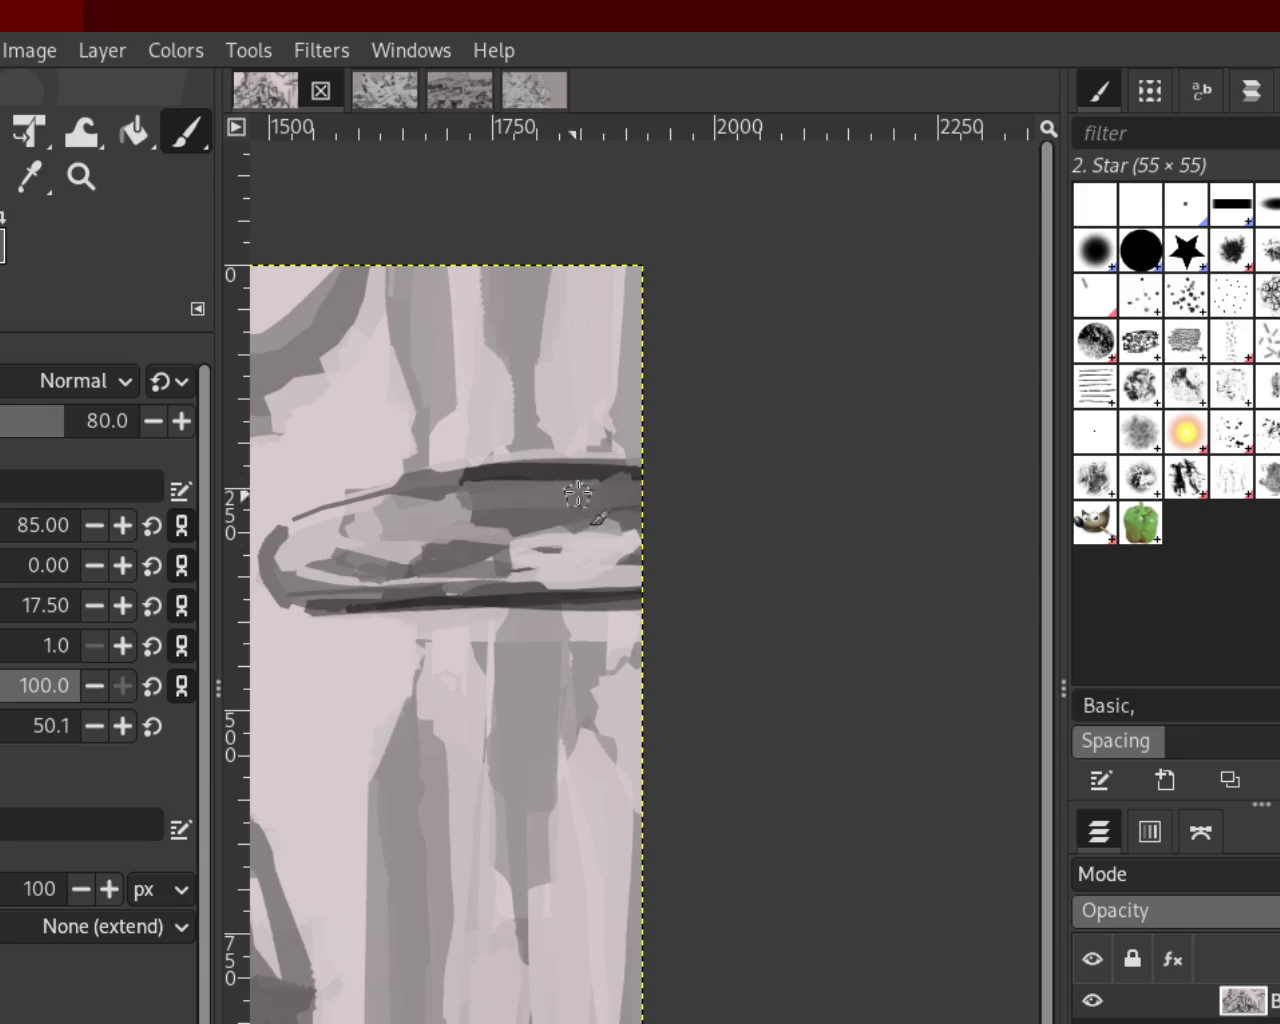
left_click(628, 526, "shift")
key("ctrl+z")
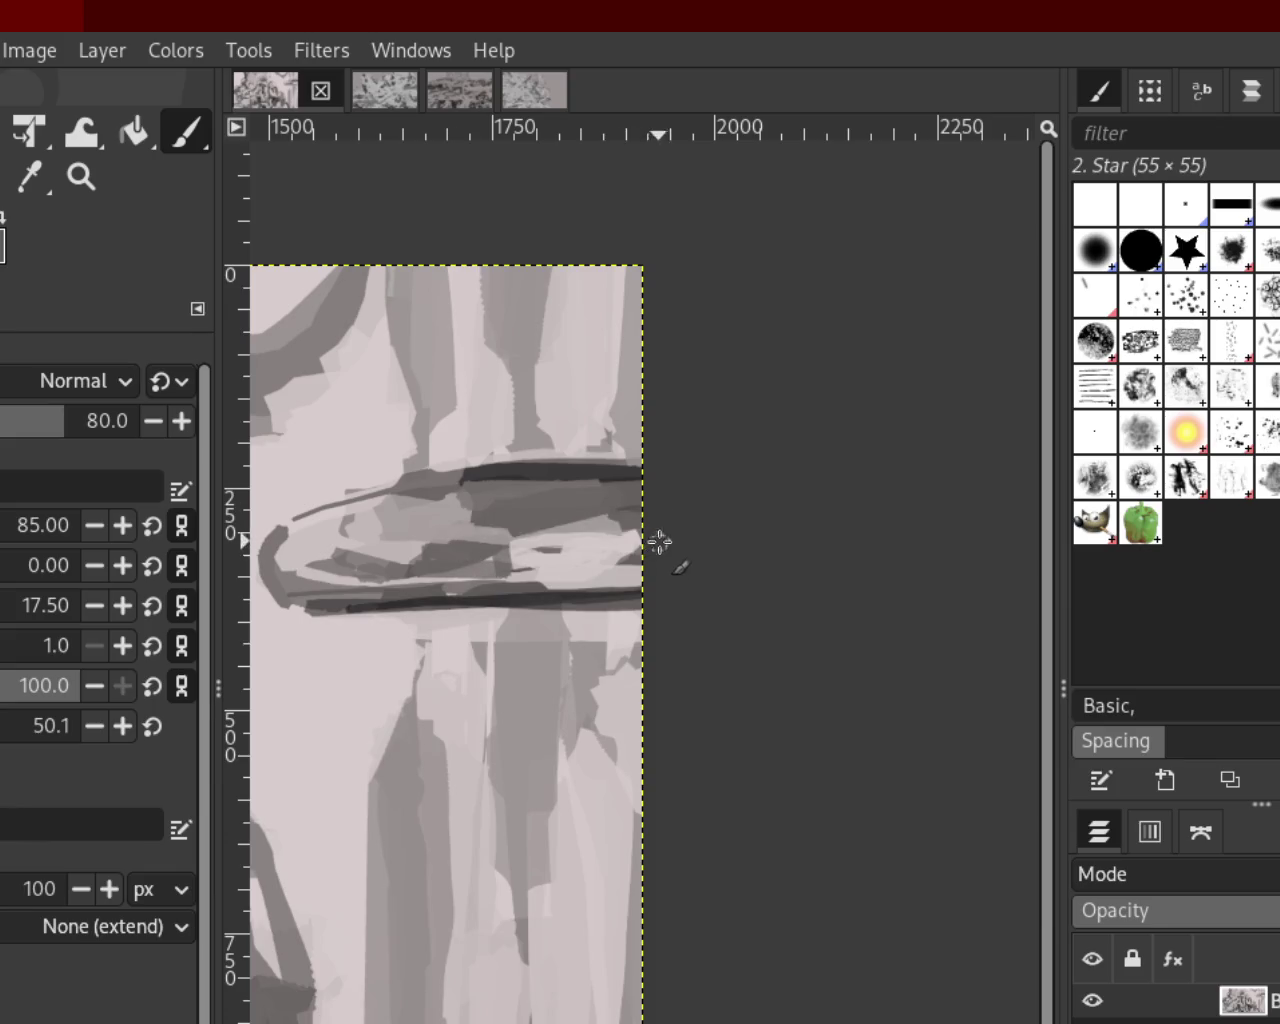
left_click(511, 535, "shift")
key("ctrl+z")
left_click(594, 530, "shift")
key("ctrl+z")
Retry the light straight stroke inside the object with different end points
left_click(657, 534, "shift")
key("ctrl+z")
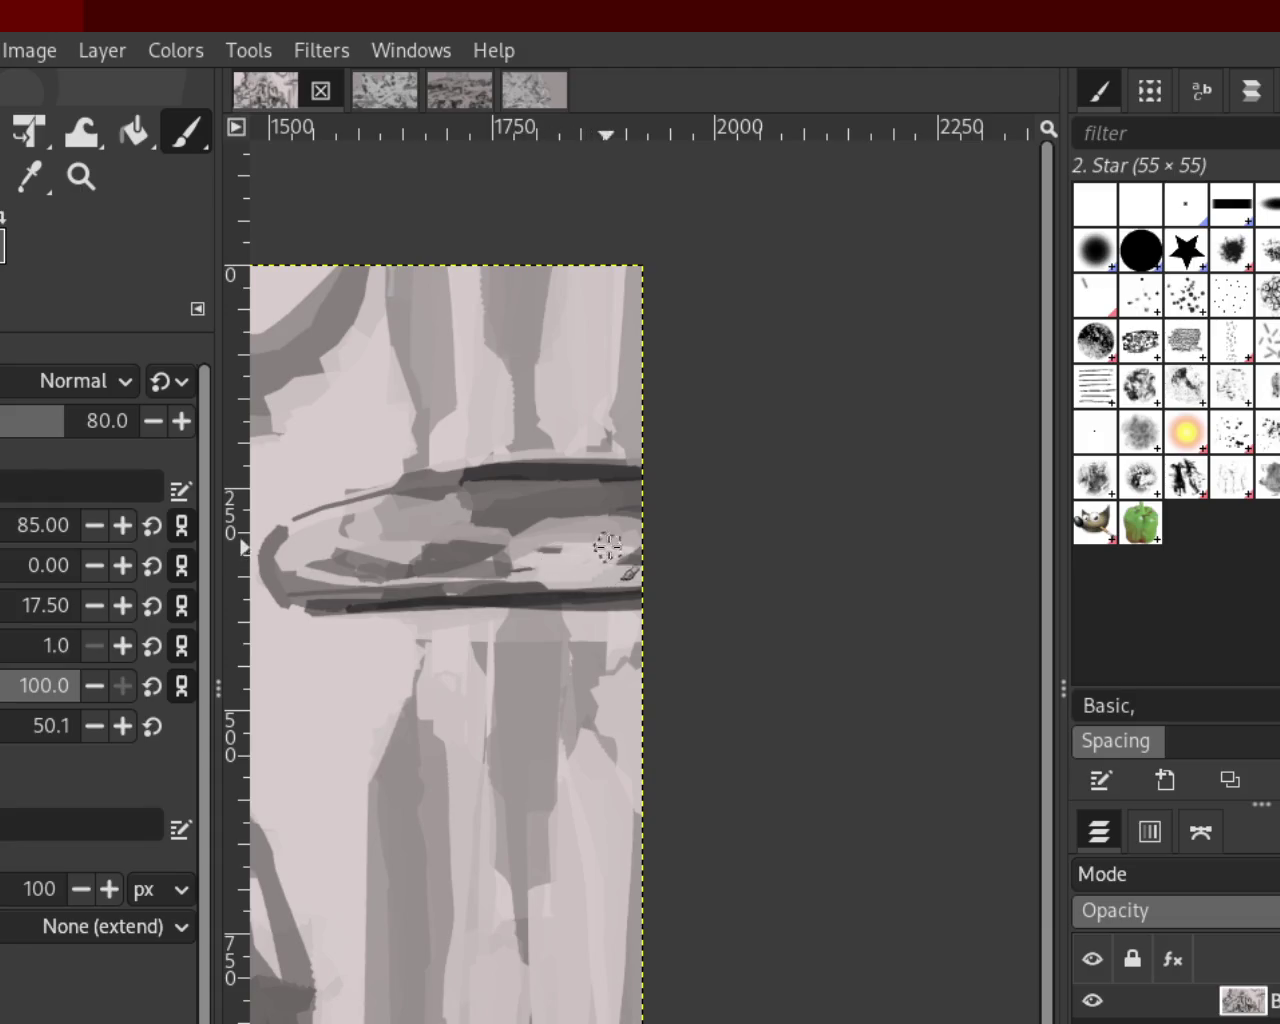
left_click(590, 538, "shift")
key("ctrl+z")
key("ctrl+z")
left_click(598, 537, "shift")
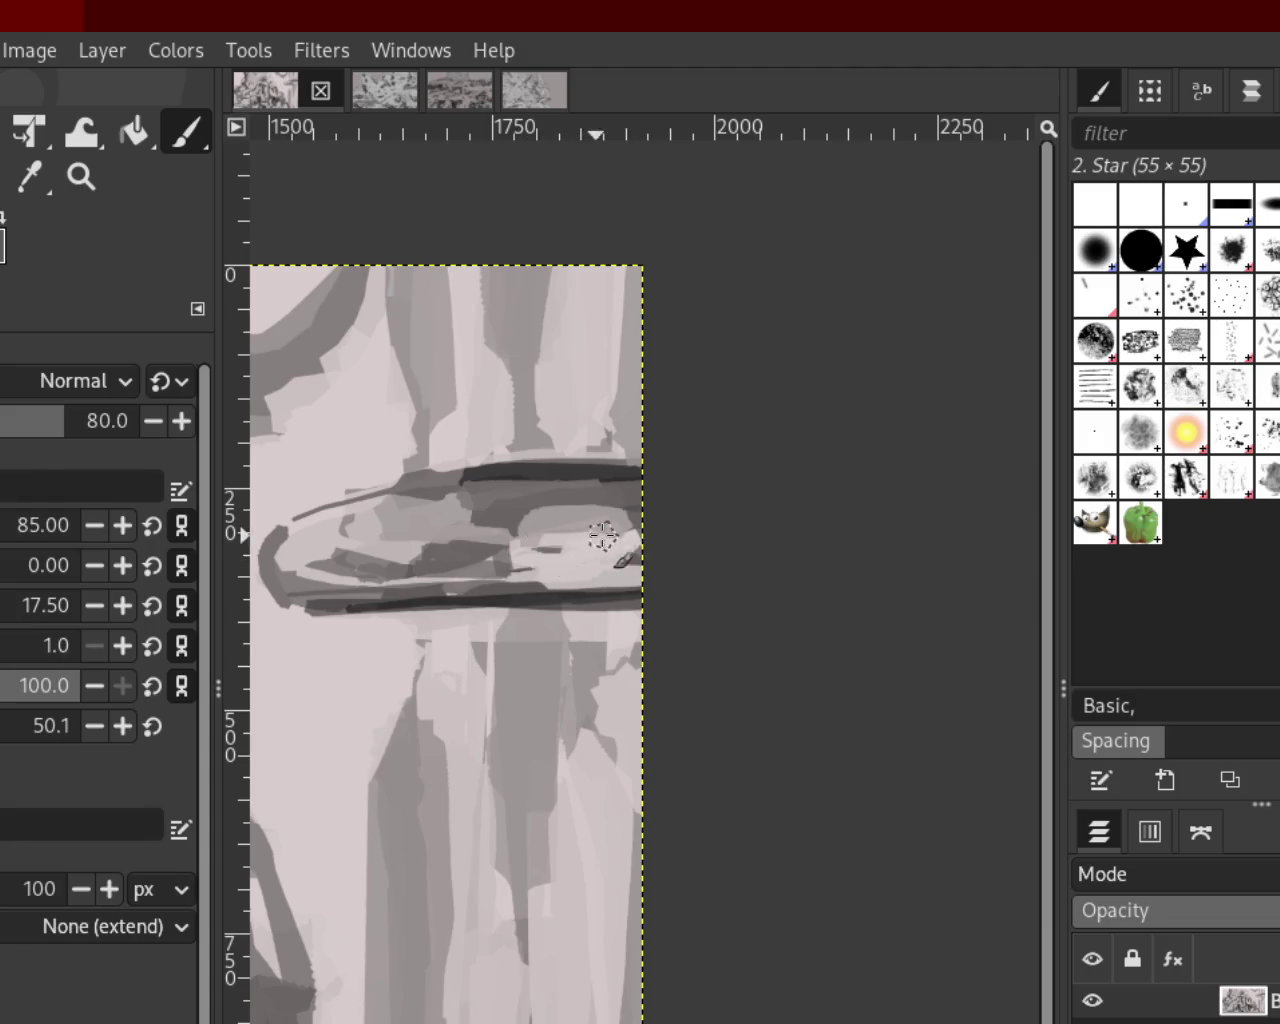
Try dark and light straight strokes across the loop, sampling a grey between attempts
key("ctrl+z")
left_click(600, 530, "shift")
left_click(348, 547, "shift")
key("ctrl+z")
left_click(365, 546, "shift")
key("ctrl+z")
left_click(400, 550, "shift")
key("ctrl+z")
left_click(380, 550, "shift")
Try darker strokes across the loop and toward its left end, undoing each
key("ctrl+z")
left_click(443, 561, "shift")
key("ctrl+z")
left_click(314, 557, "shift")
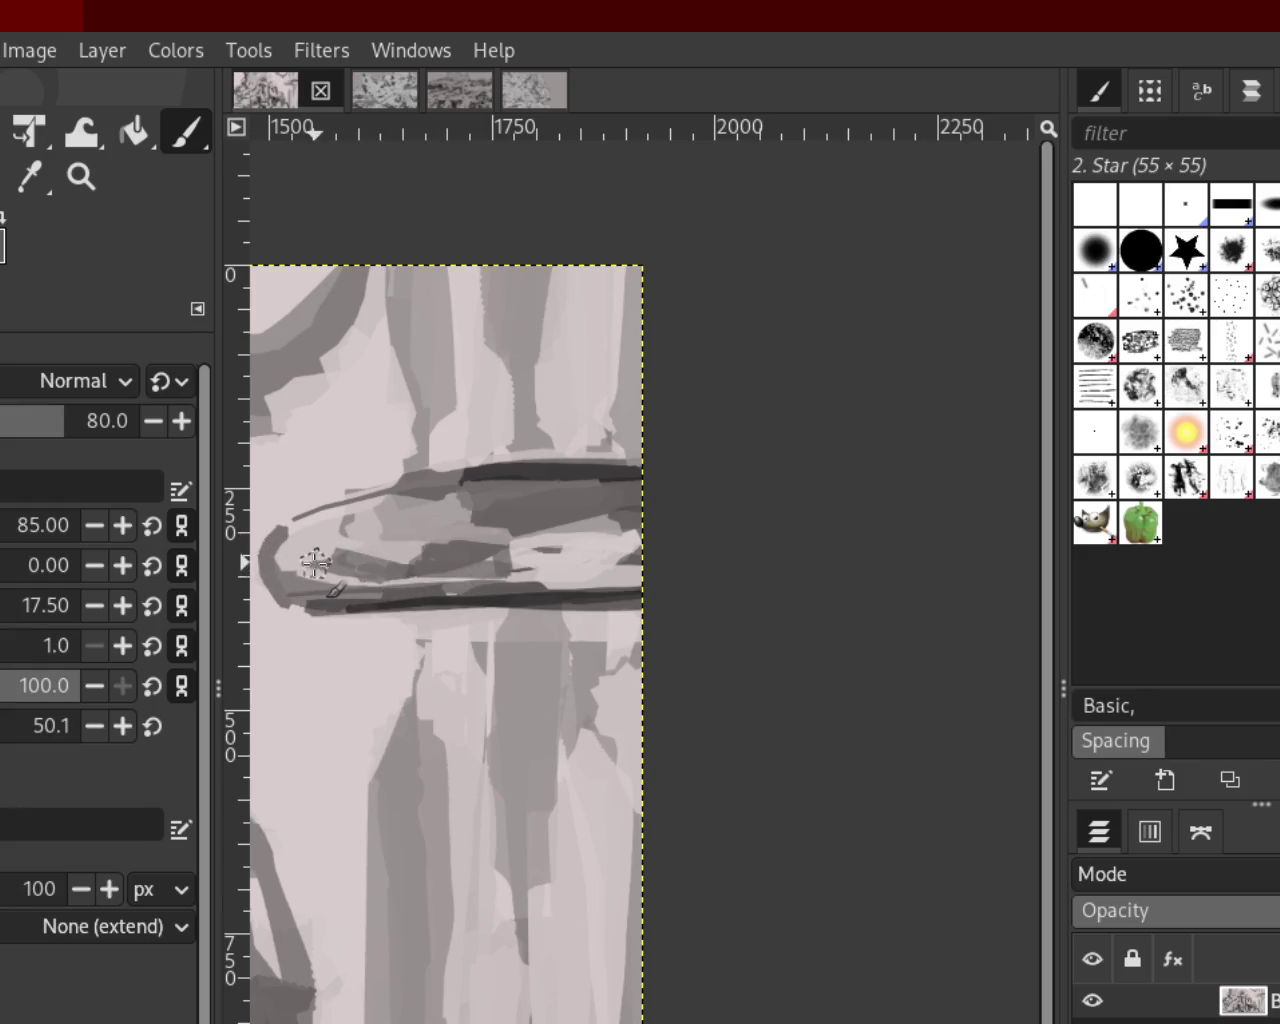
key("ctrl+z")
left_click(540, 543, "shift")
key("ctrl+z")
left_click(591, 544, "shift")
Sample a grey inside the loop and paint pale and mid-grey strokes over its dark patches
key("ctrl+z")
left_click(248, 547, "shift")
key("ctrl+z")
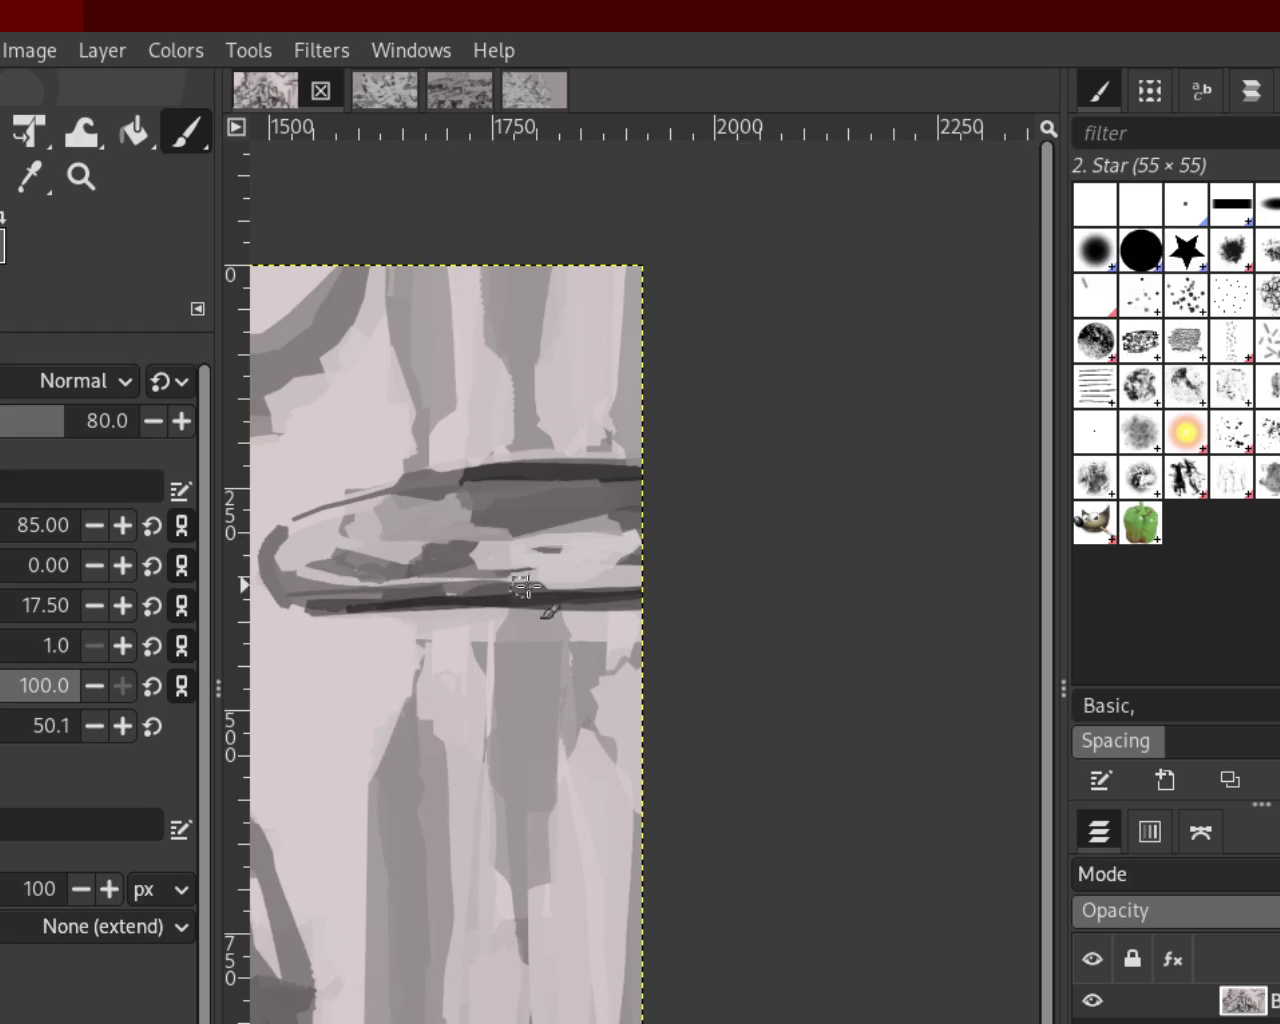
left_click(420, 555, "shift")
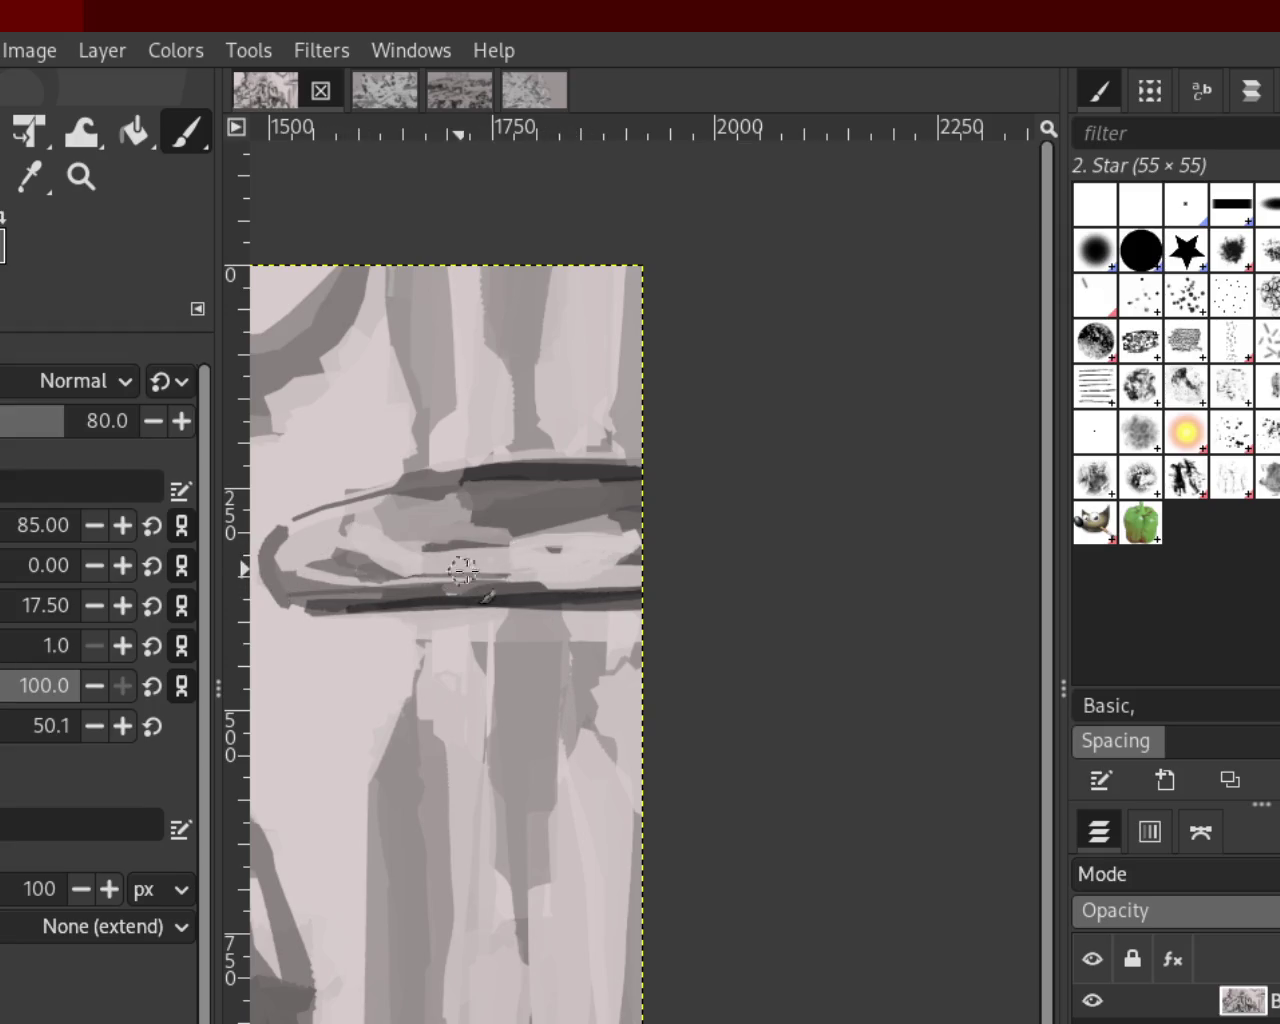
left_click(470, 571, "shift")
left_click(367, 520, "shift")
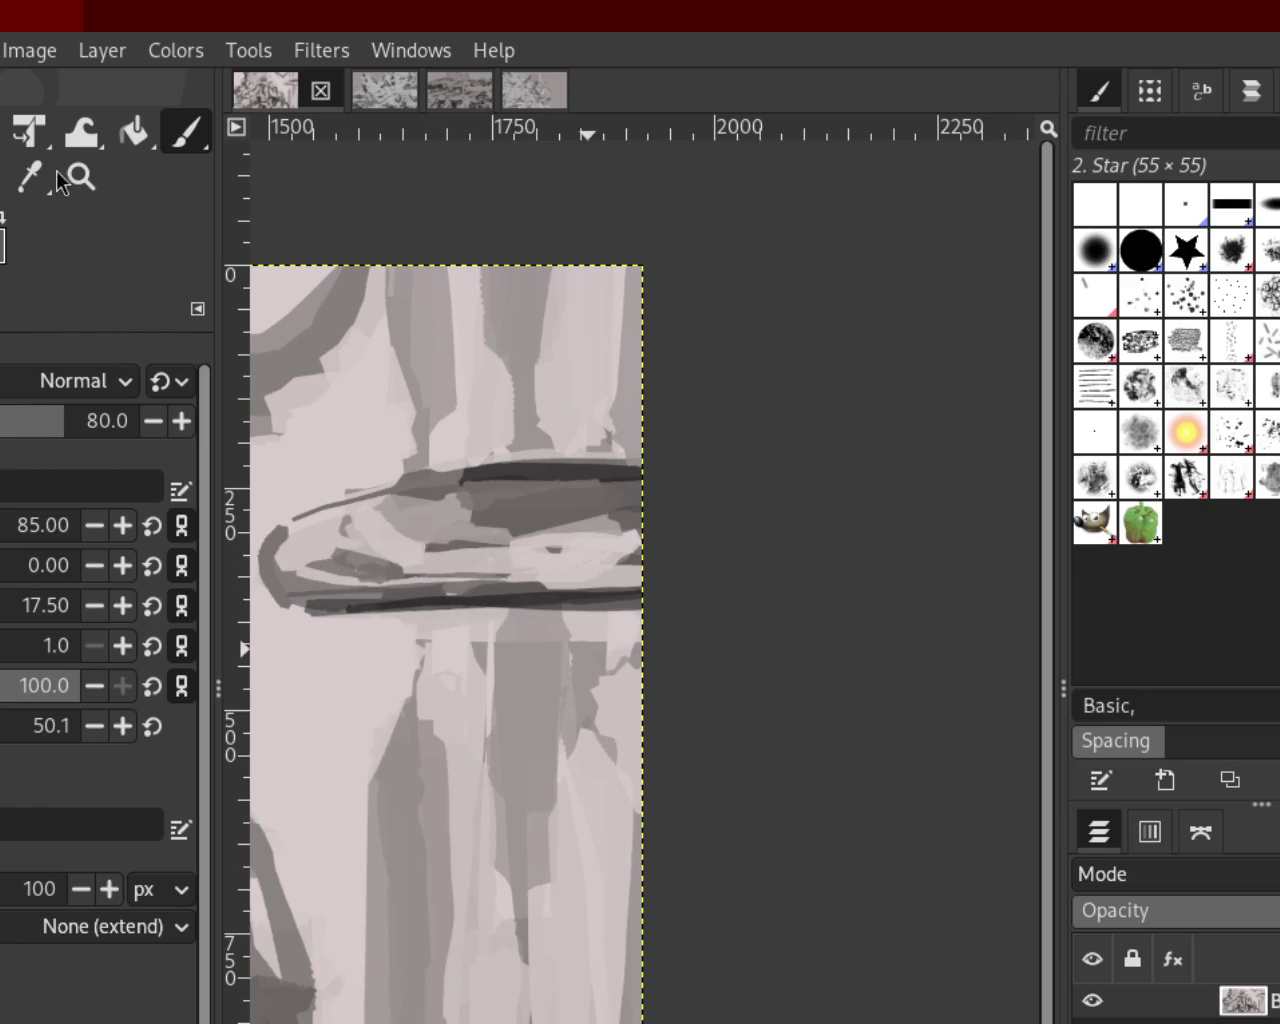
key("ctrl+z")
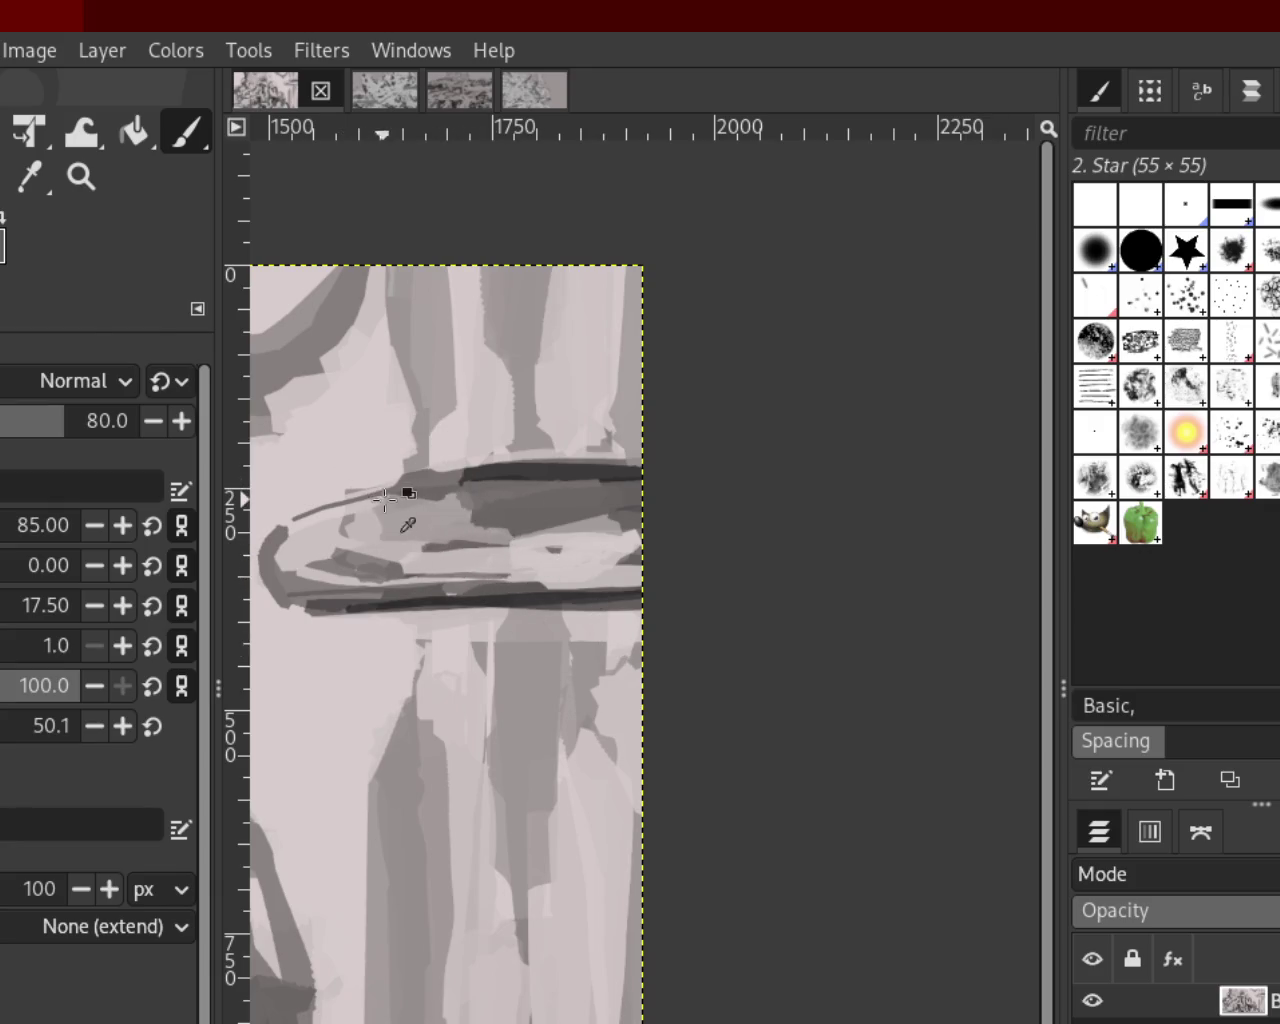
left_click_drag(415, 510, 568, 530)
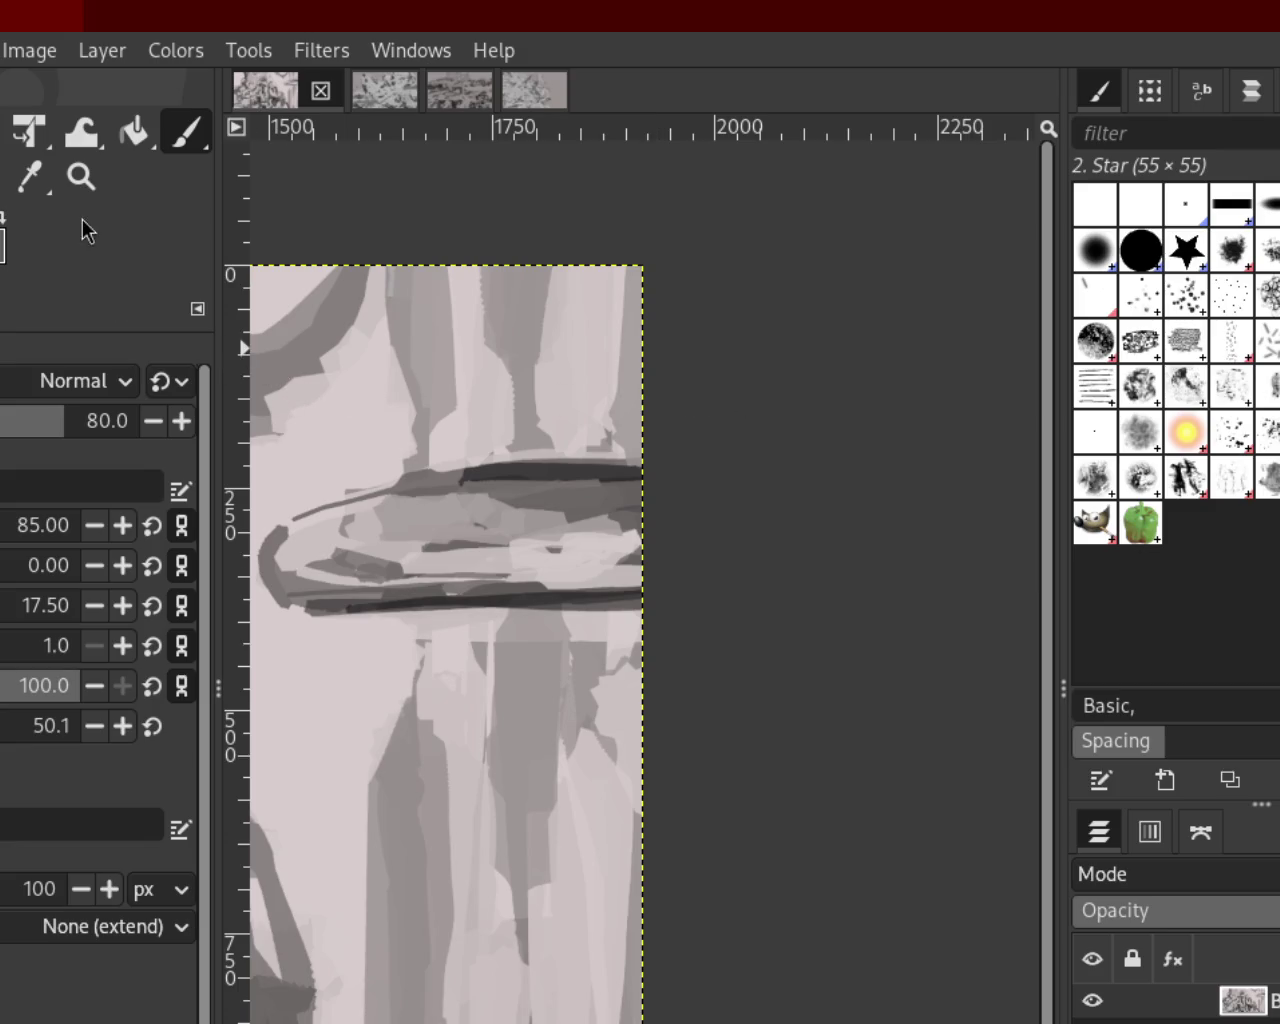
Paint grey Paintbrush strokes across the right part and dark band of the pointed form
left_click(81, 177)
left_click(590, 518, "ctrl")
left_click(590, 518, "ctrl")
left_click(587, 516, "ctrl")
left_click(591, 518)
left_click(600, 518)
left_click(602, 525)
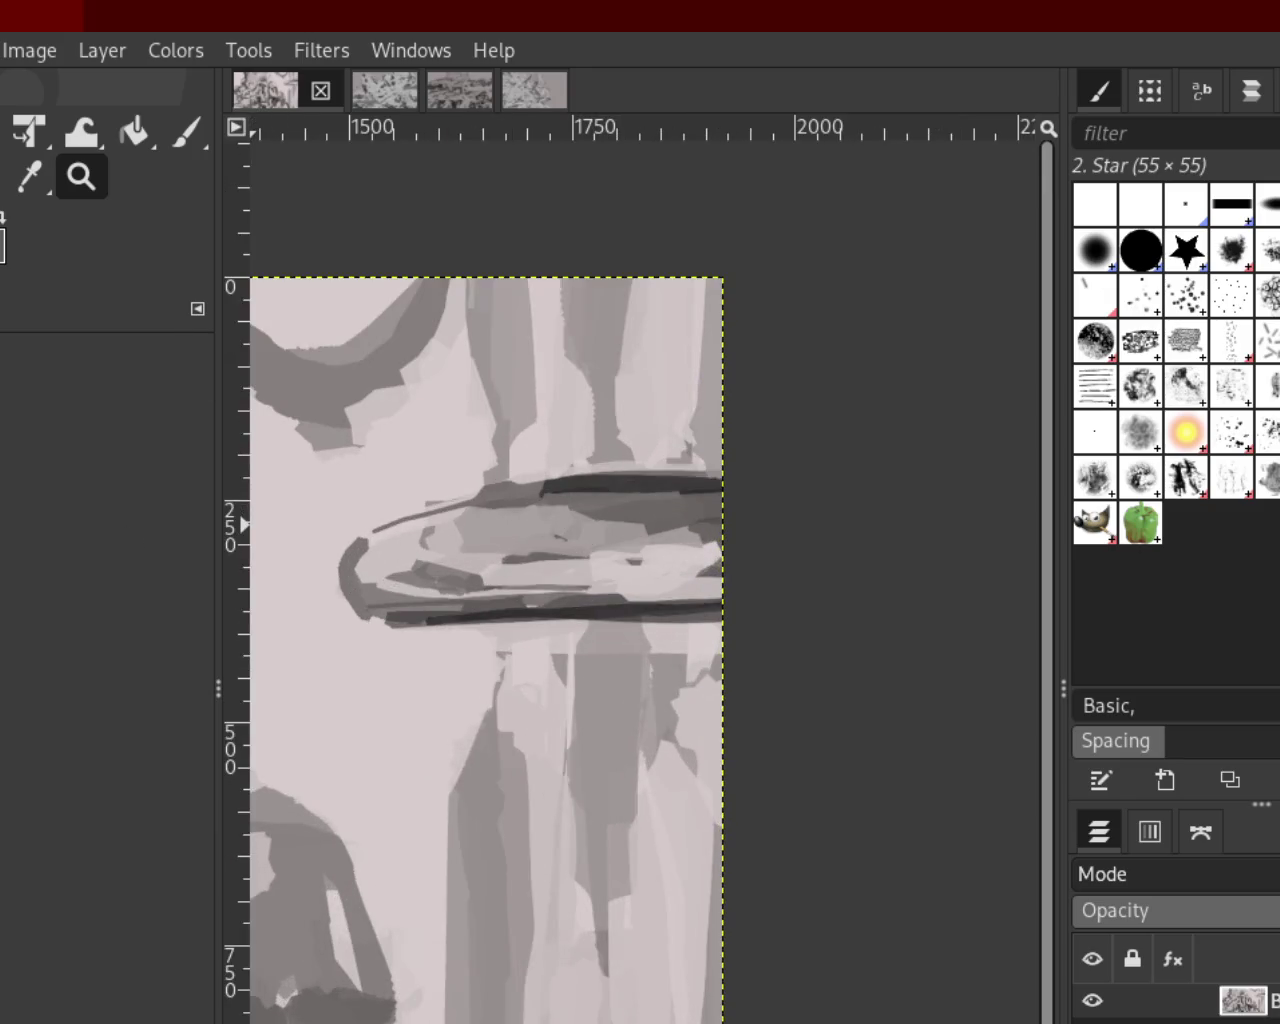
left_click(186, 131)
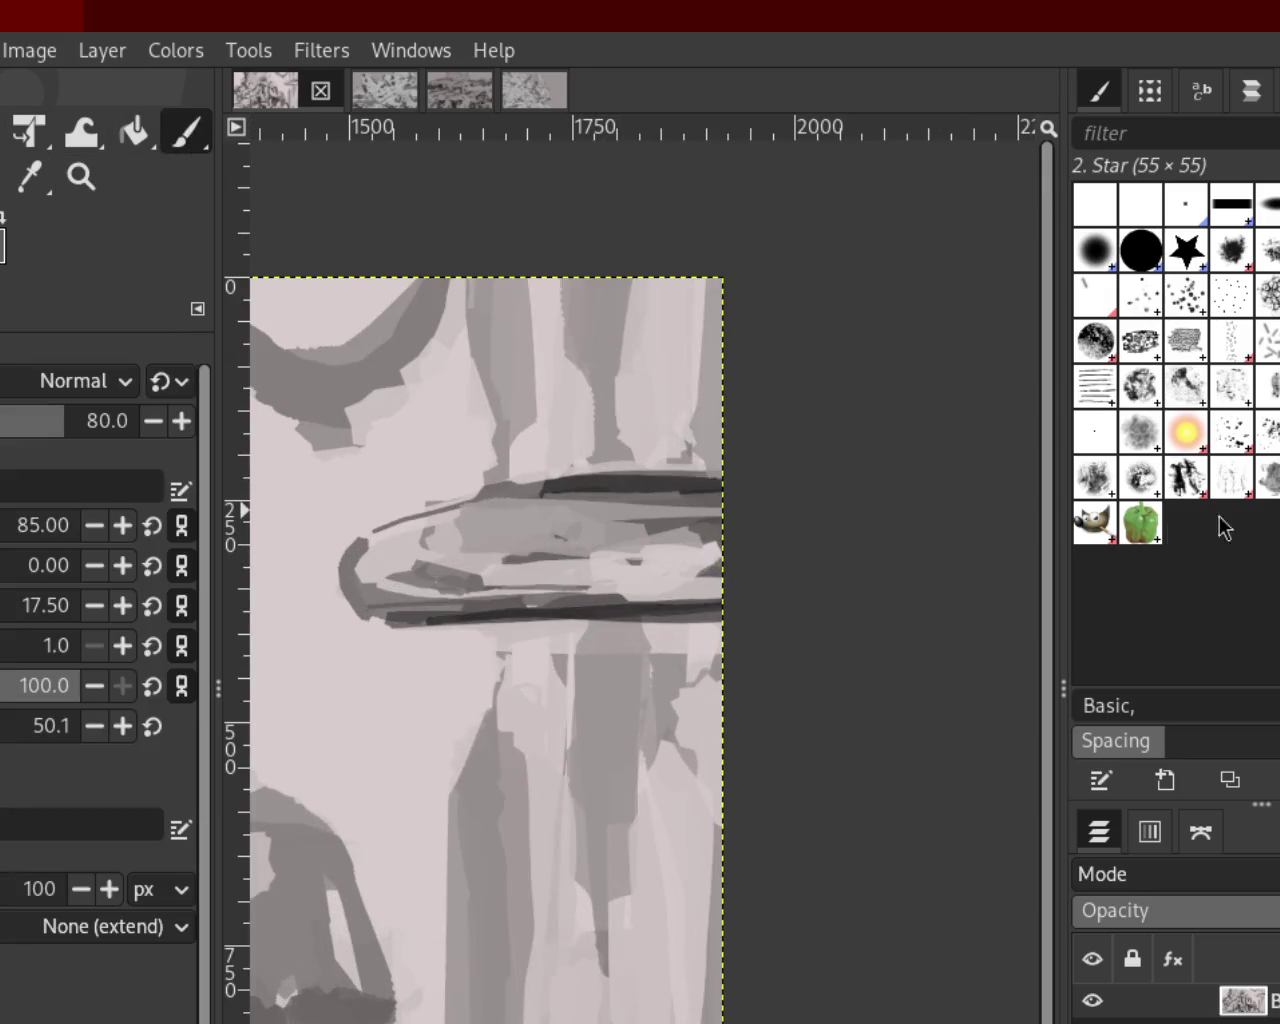
left_click_drag(534, 535, 722, 512)
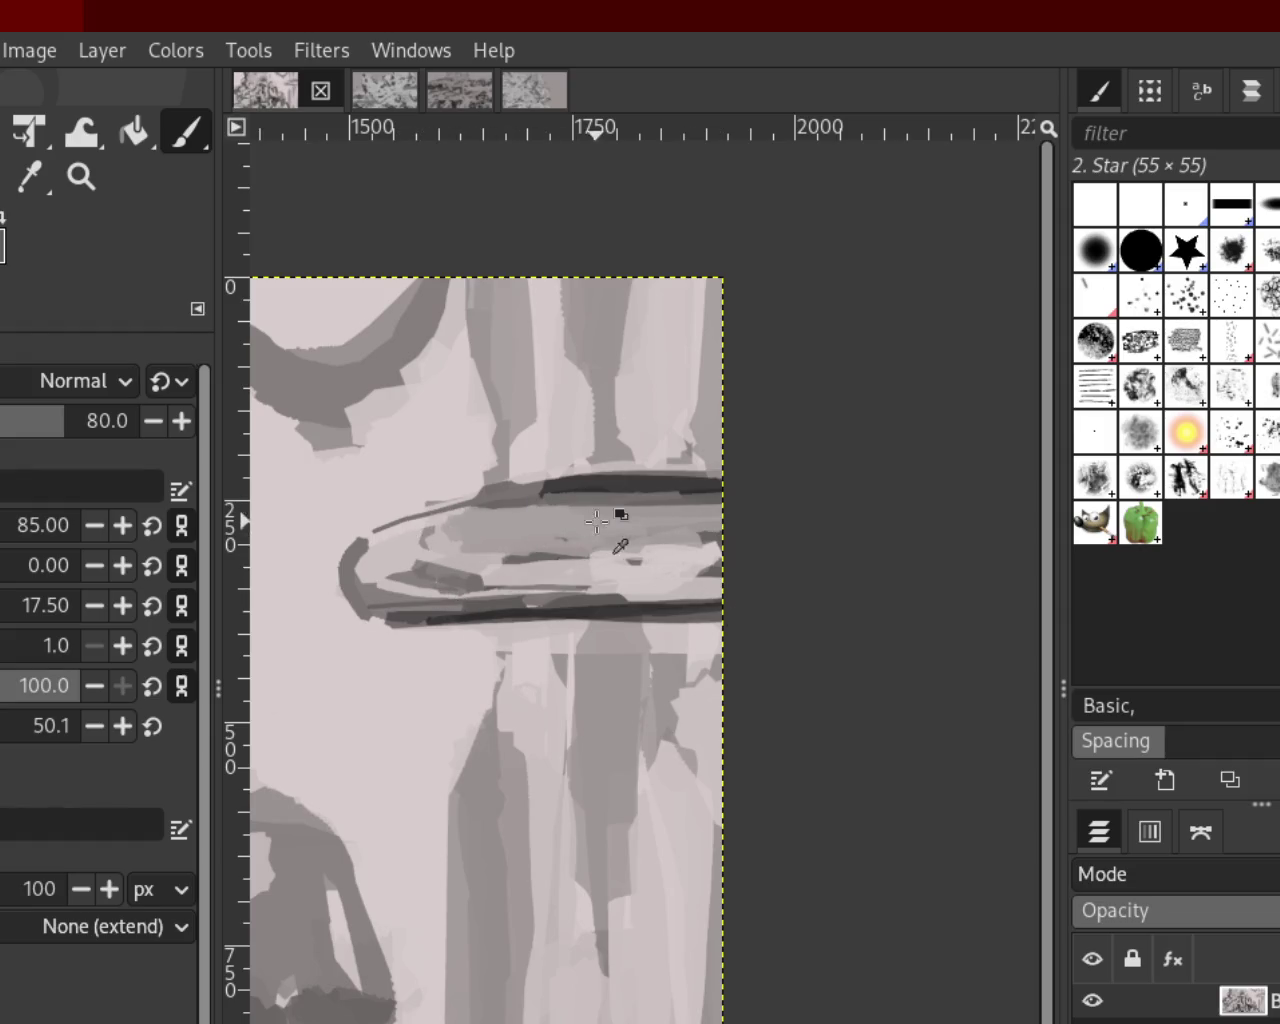
left_click_drag(722, 488, 443, 500)
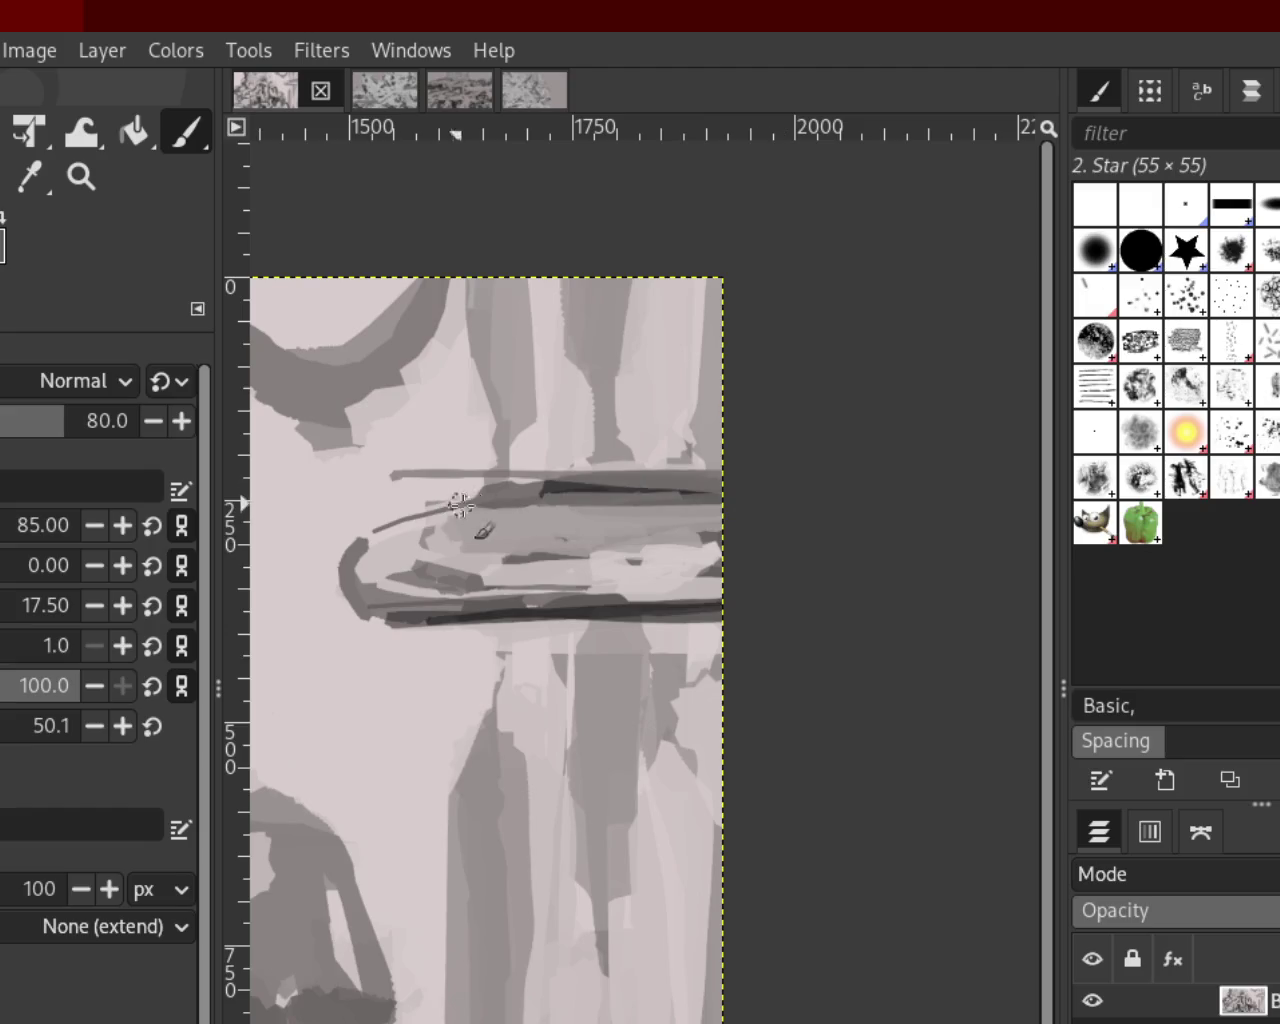
Restore the original dark band and lay a grey stroke along the form's lower band
key("ctrl+z")
key("ctrl+y")
key("ctrl+z")
key("ctrl+y")
key("ctrl+z")
left_click_drag(769, 517, 560, 514)
key("ctrl+z")
key("ctrl+y")
key("ctrl+z")
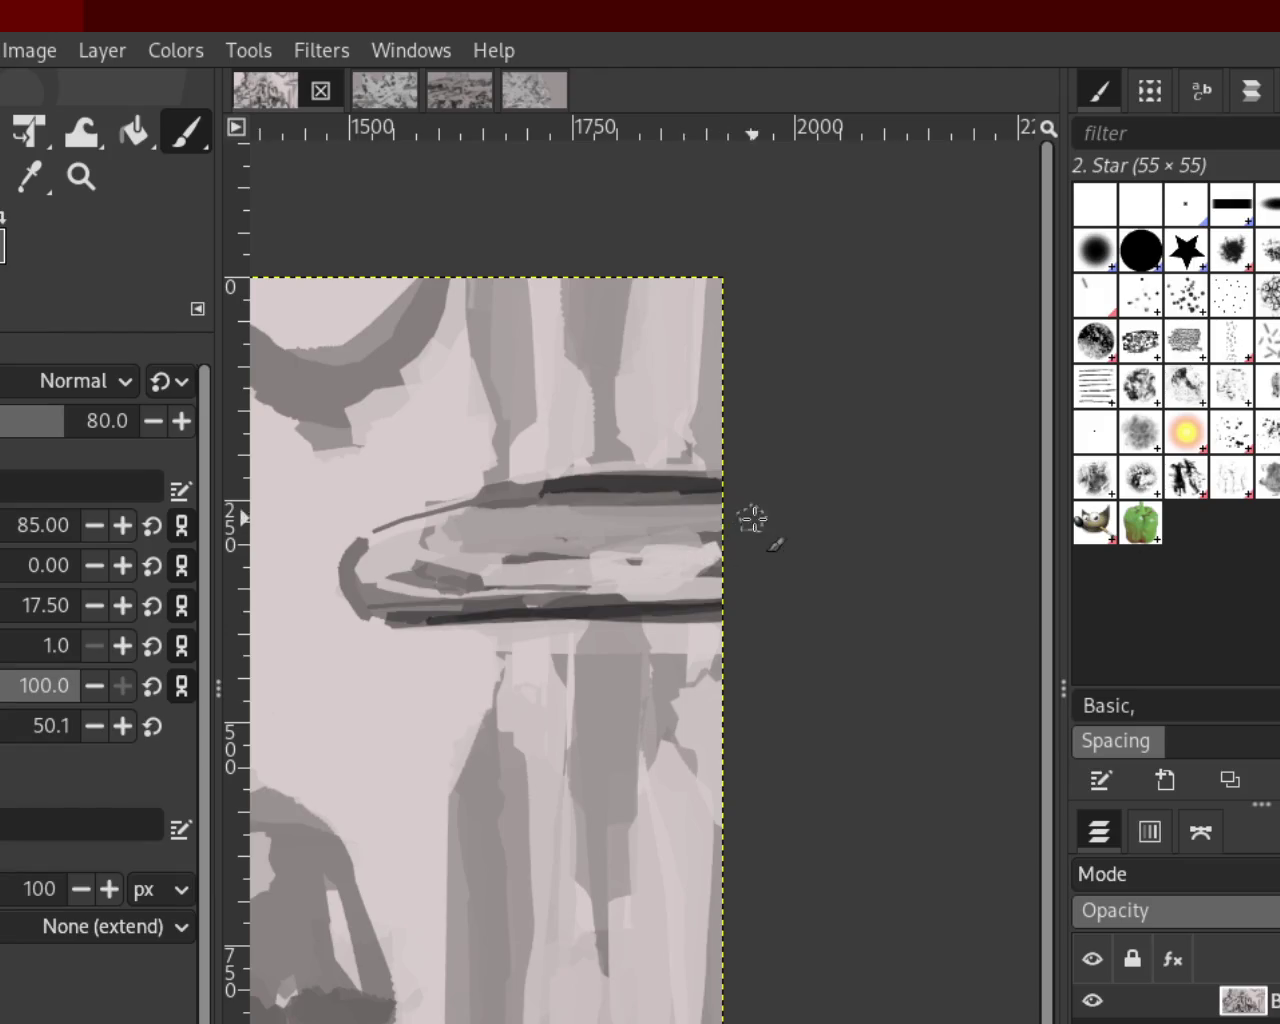
left_click_drag(749, 517, 401, 535)
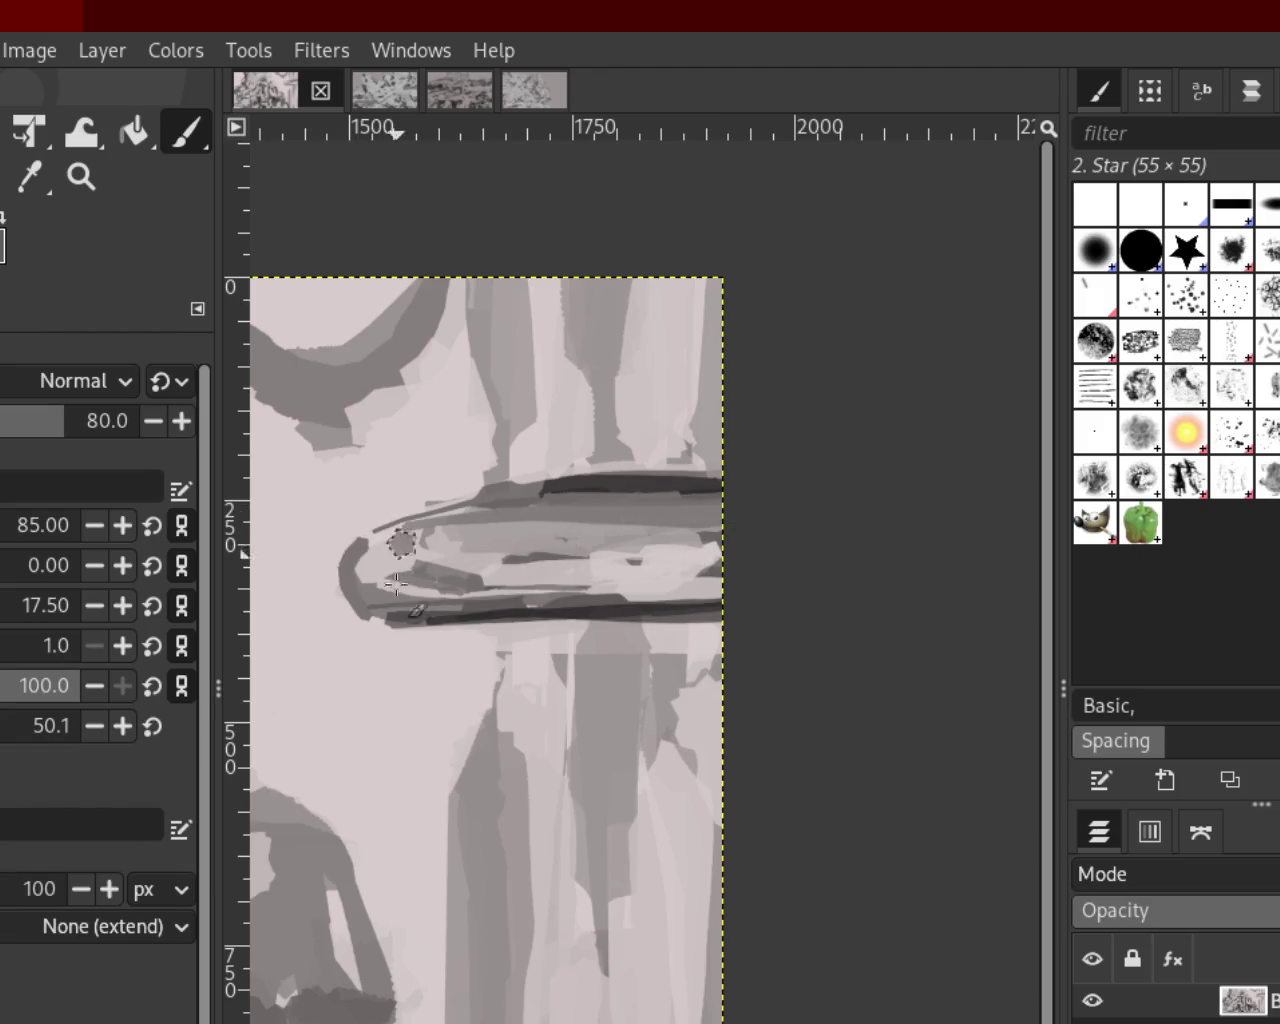
Try light strokes to round the left tip and cross the form's middle, discarding failed attempts
mouse_move(353, 537)
left_mouse_down()
mouse_move(421, 553)
mouse_move(329, 535)
mouse_move(557, 568)
mouse_move(432, 600)
mouse_move(494, 575)
mouse_move(871, 526)
left_mouse_up()
key("ctrl+z")
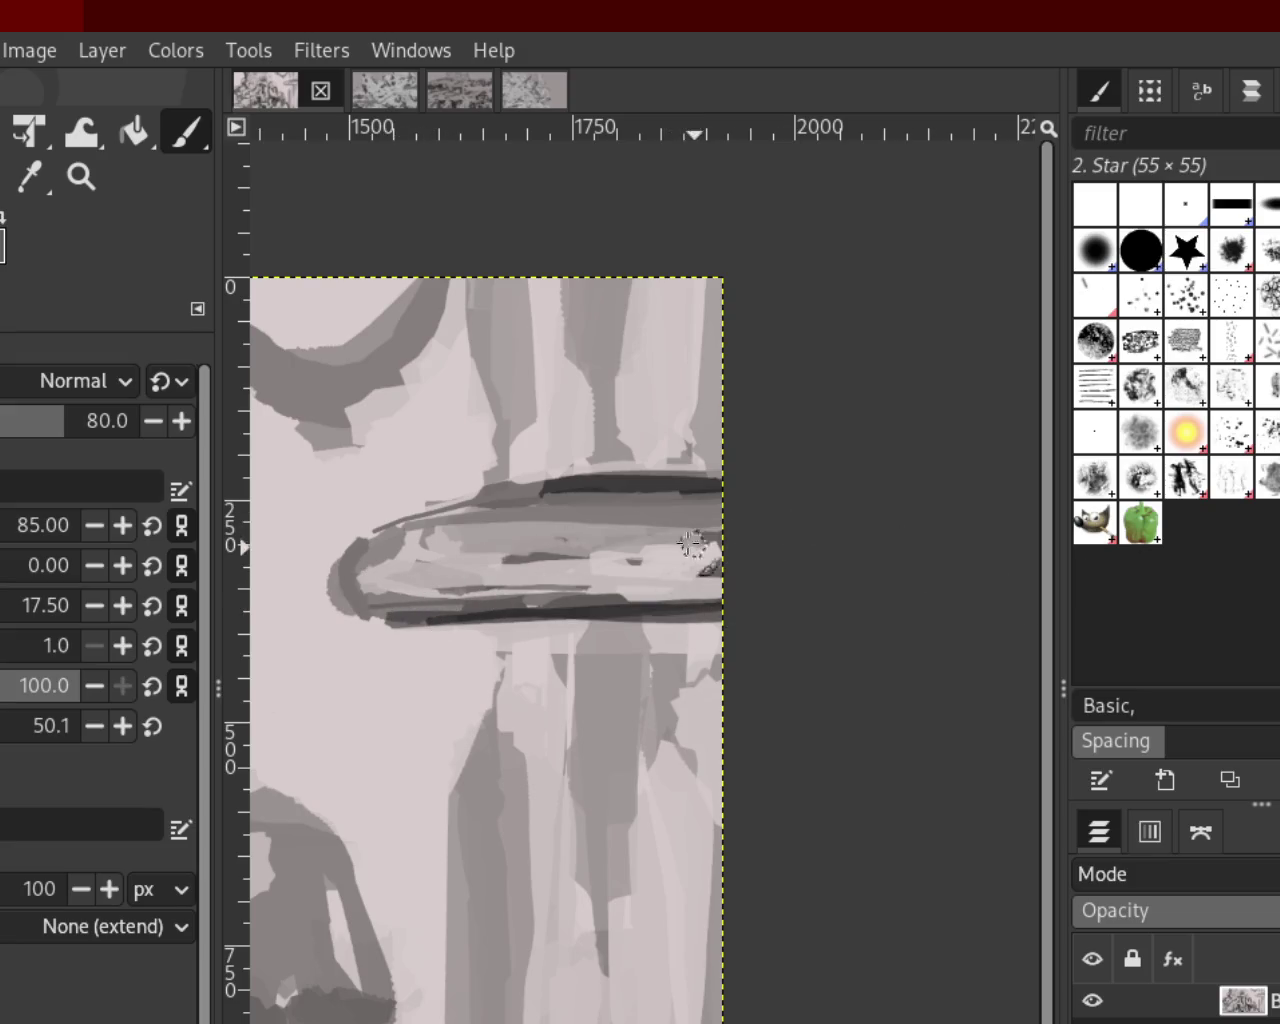
mouse_move(534, 535)
left_mouse_down()
mouse_move(651, 557)
mouse_move(743, 528)
left_mouse_up()
key("ctrl+z")
mouse_move(416, 553)
left_mouse_down()
mouse_move(725, 535)
mouse_move(429, 534)
mouse_move(457, 523)
mouse_move(765, 550)
left_mouse_up()
key("ctrl+z")
key("ctrl+z")
mouse_move(650, 545)
left_mouse_down()
mouse_move(457, 500)
mouse_move(414, 571)
mouse_move(764, 522)
left_mouse_up()
key("ctrl+z")
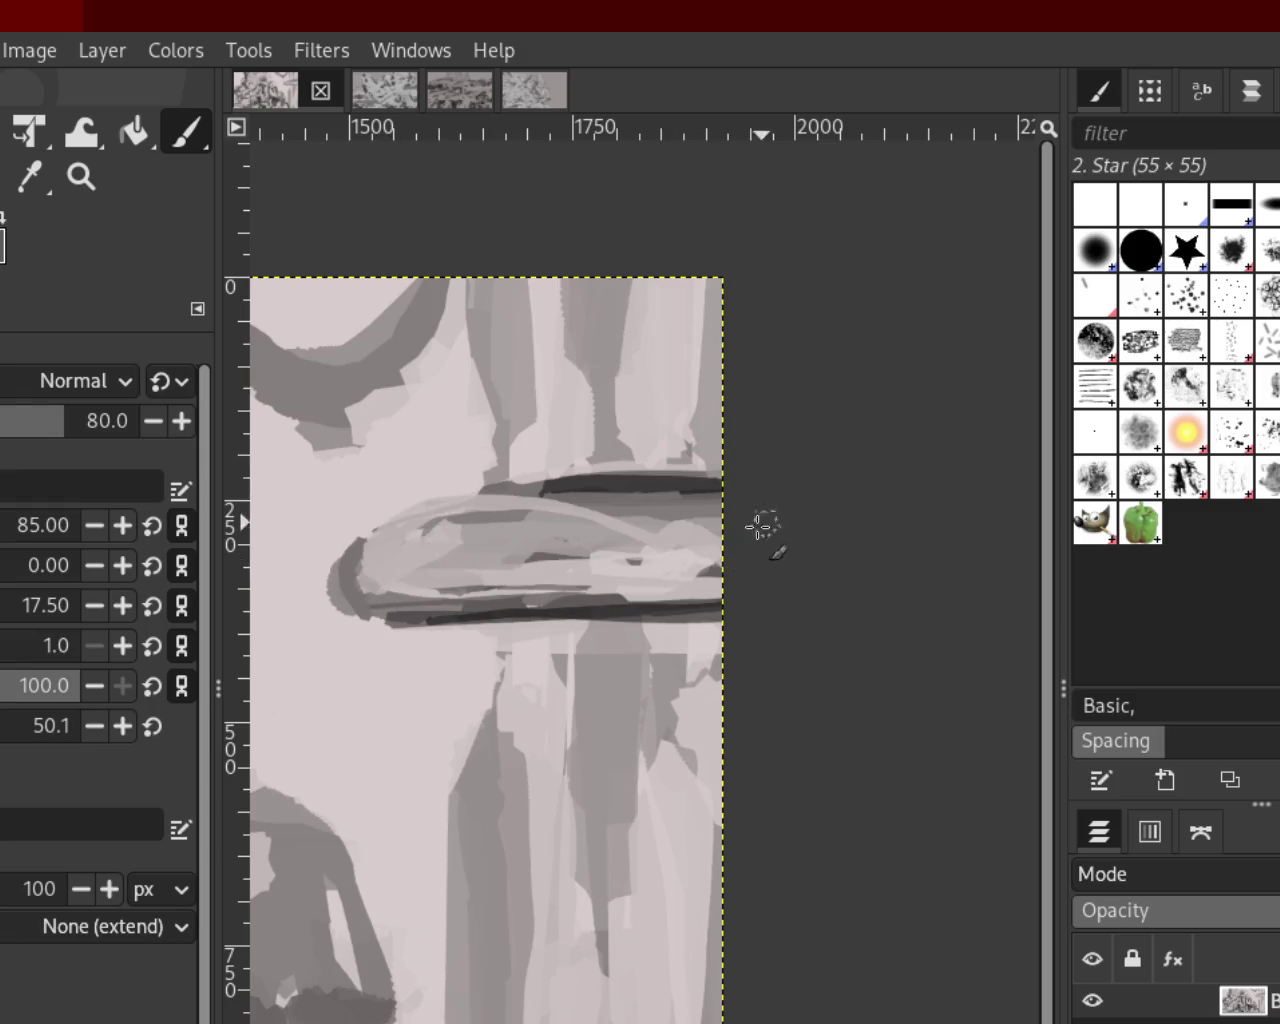
Add light strokes across the form, lightening its middle and right part
key("ctrl+z")
left_click_drag(294, 560, 580, 557)
key("ctrl+z")
mouse_move(700, 529)
left_mouse_down()
mouse_move(374, 575)
mouse_move(808, 586)
left_mouse_up()
key("ctrl+z")
key("ctrl+z")
left_click_drag(690, 530, 369, 583)
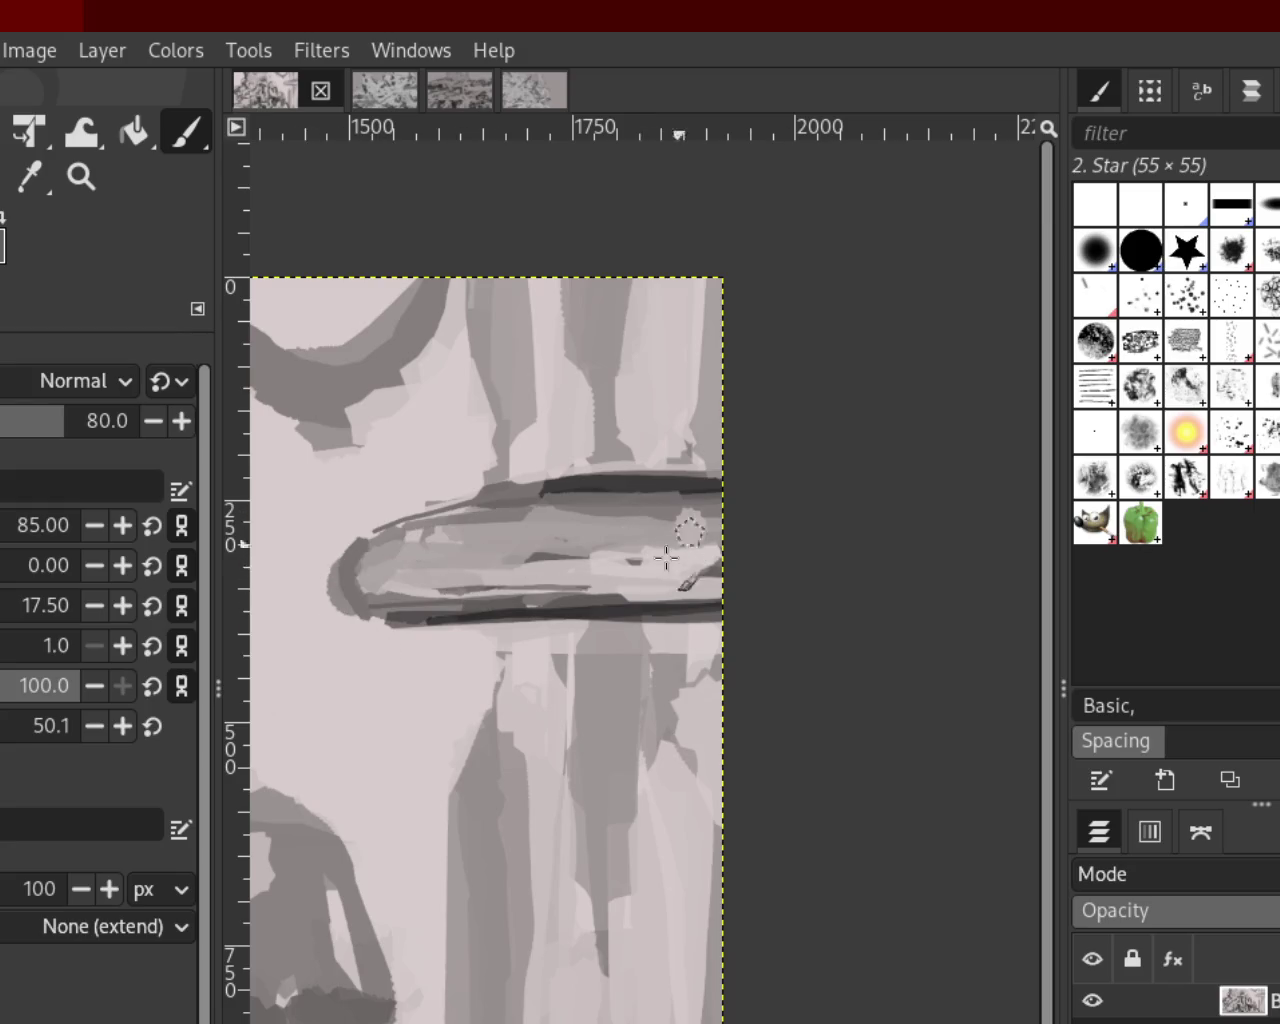
mouse_move(479, 555)
left_mouse_down()
mouse_move(371, 606)
mouse_move(723, 543)
mouse_move(347, 590)
mouse_move(591, 563)
mouse_move(740, 578)
left_mouse_up()
key("ctrl+z")
key("ctrl+z")
left_click_drag(520, 532, 740, 555)
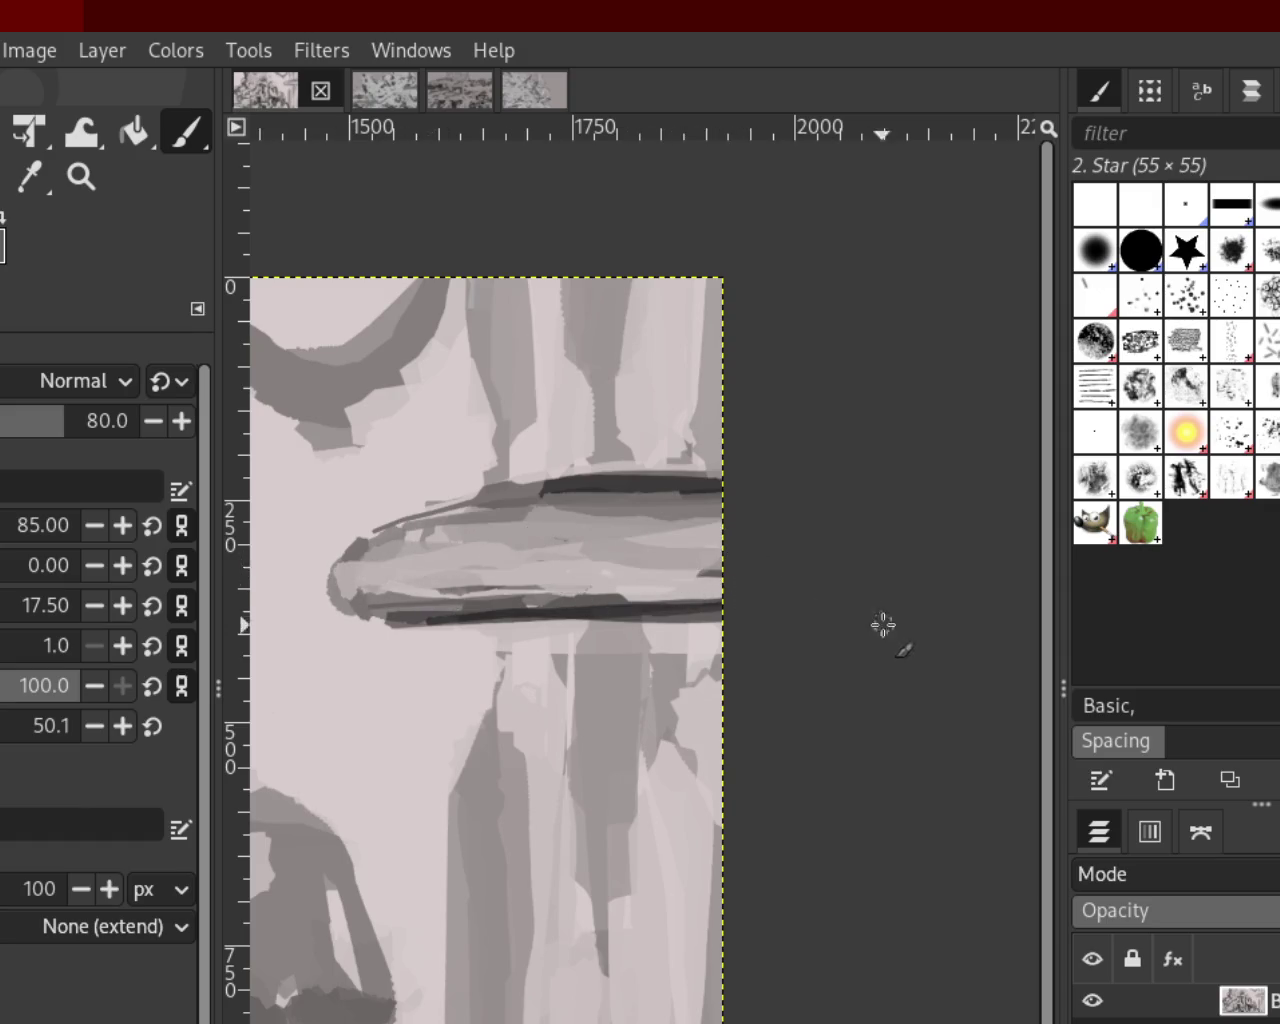
mouse_move(634, 520)
left_mouse_down()
mouse_move(718, 537)
mouse_move(530, 560)
mouse_move(663, 586)
mouse_move(551, 571)
mouse_move(513, 582)
left_mouse_up()
Add dark curved strokes down across the form and sample a grey tone from it
key("ctrl+z")
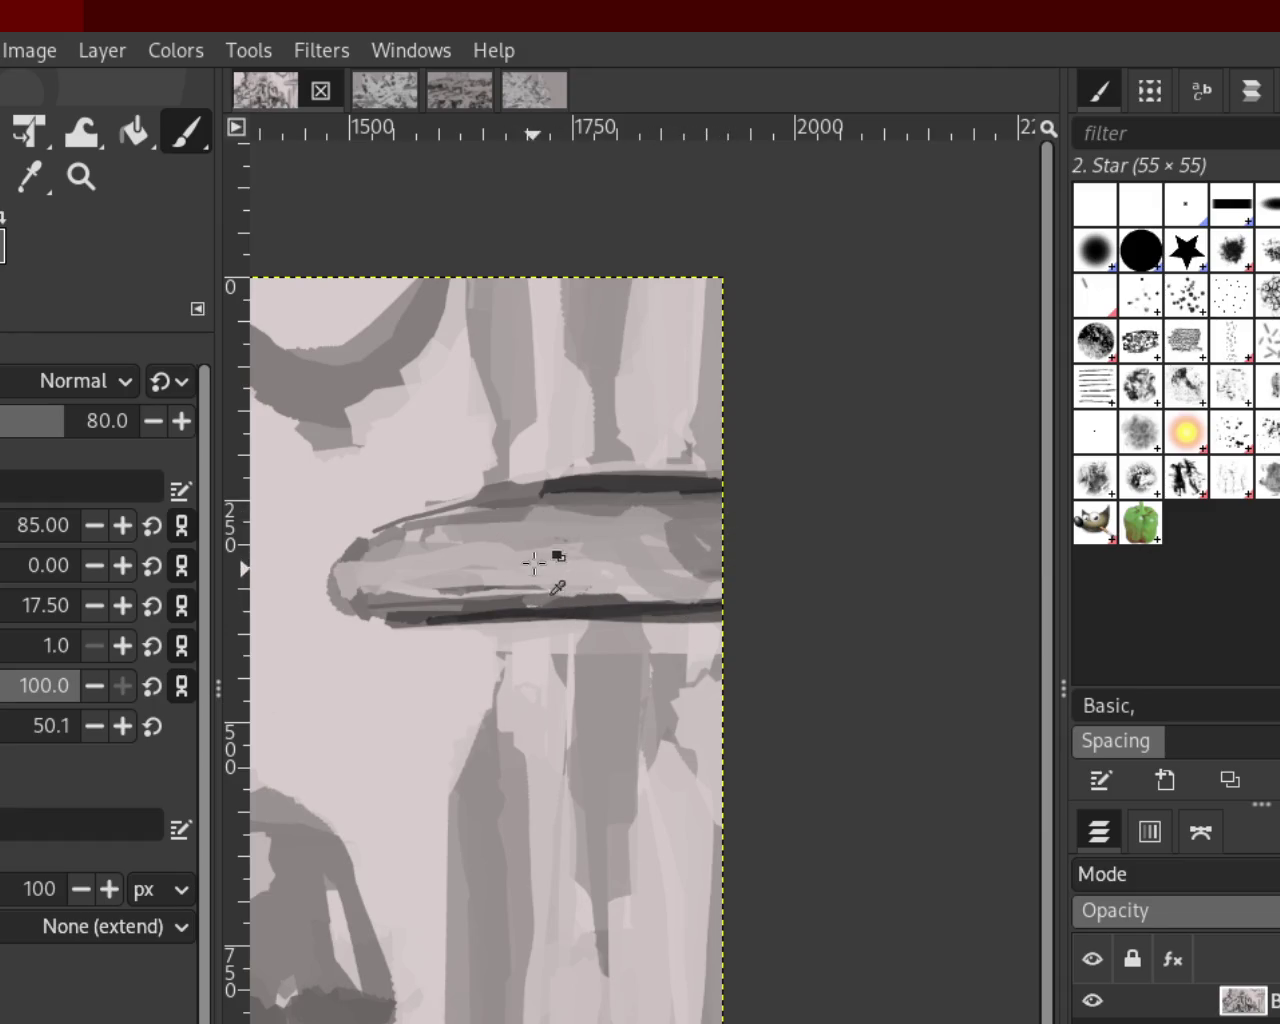
mouse_move(515, 489)
left_mouse_down()
mouse_move(560, 560)
mouse_move(650, 620)
mouse_move(686, 537)
mouse_move(370, 525)
mouse_move(460, 545)
mouse_move(381, 569)
left_mouse_up()
key("ctrl+z")
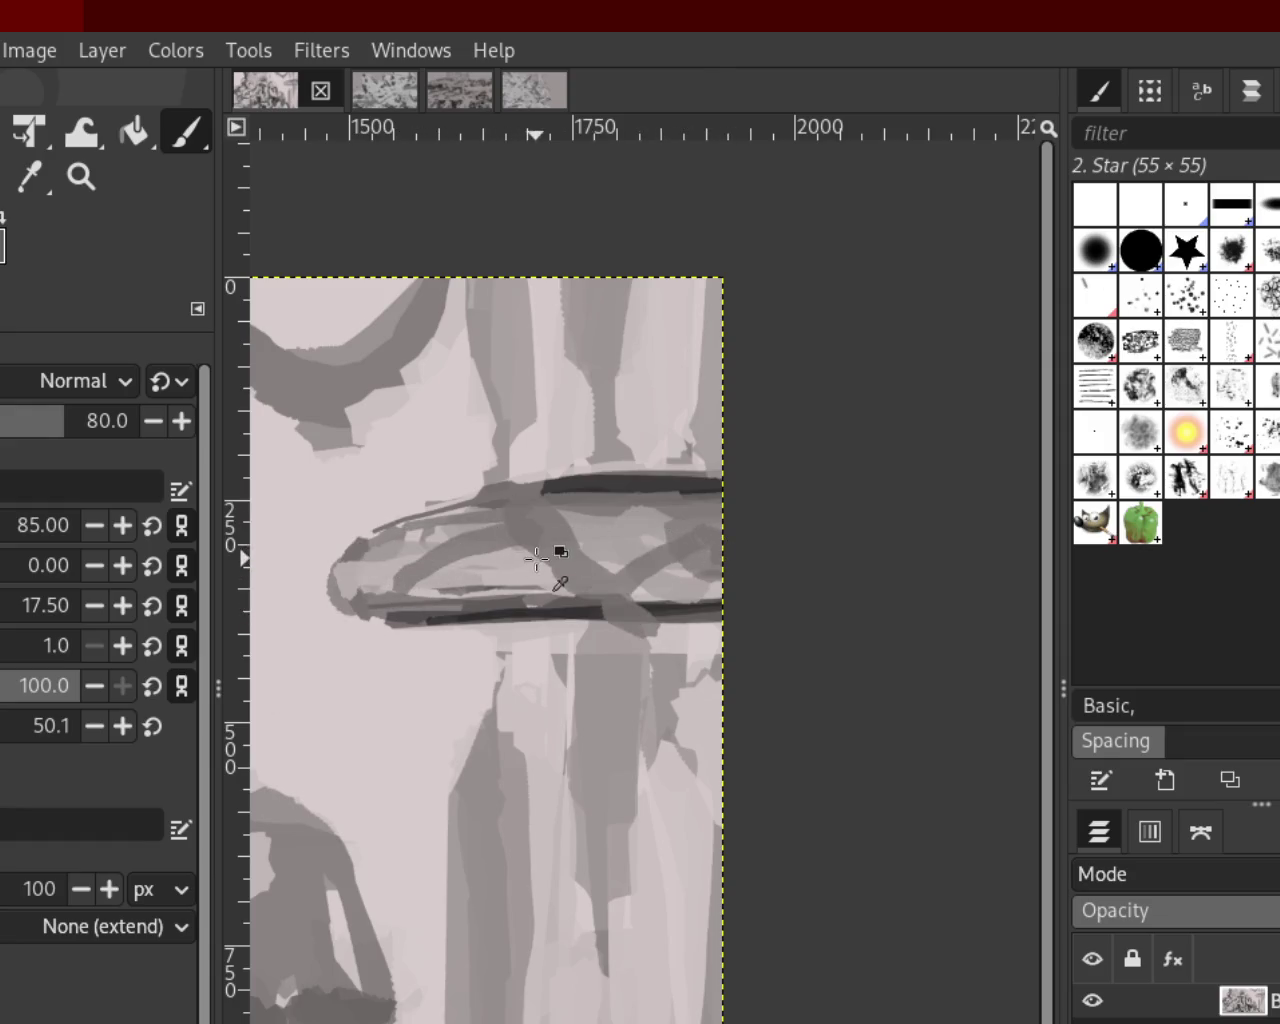
mouse_move(549, 543)
left_mouse_down()
mouse_move(505, 610)
mouse_move(500, 600)
mouse_move(495, 640)
mouse_move(602, 573)
left_mouse_up()
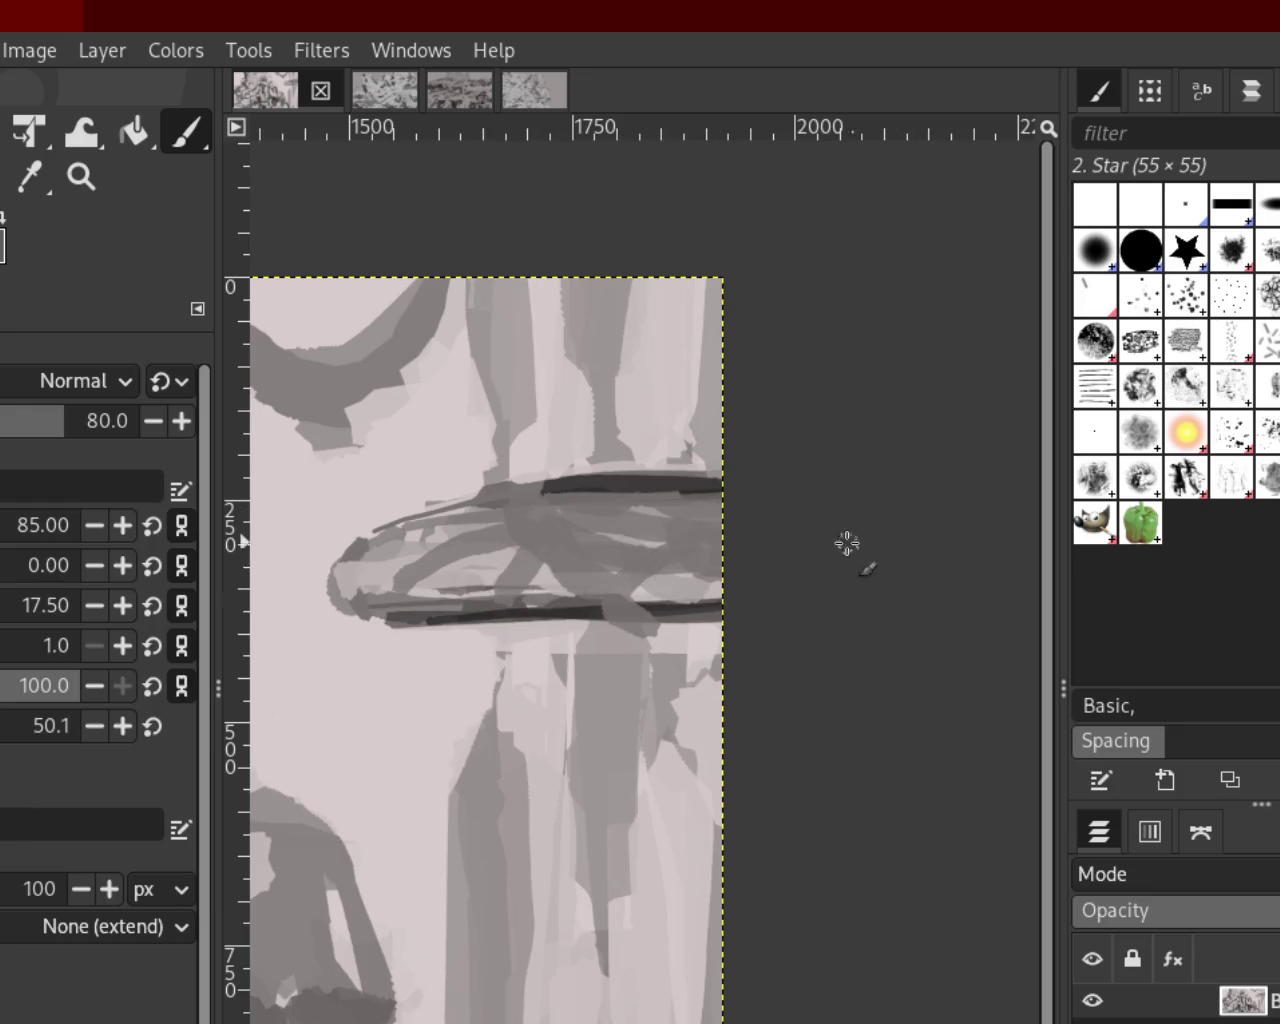
mouse_move(666, 529)
left_mouse_down()
mouse_move(528, 525)
mouse_move(686, 557)
mouse_move(557, 571)
mouse_move(651, 528)
mouse_move(579, 537)
mouse_move(500, 525)
mouse_move(620, 530)
mouse_move(528, 562)
mouse_move(734, 517)
mouse_move(686, 534)
mouse_move(743, 560)
mouse_move(707, 570)
left_mouse_up()
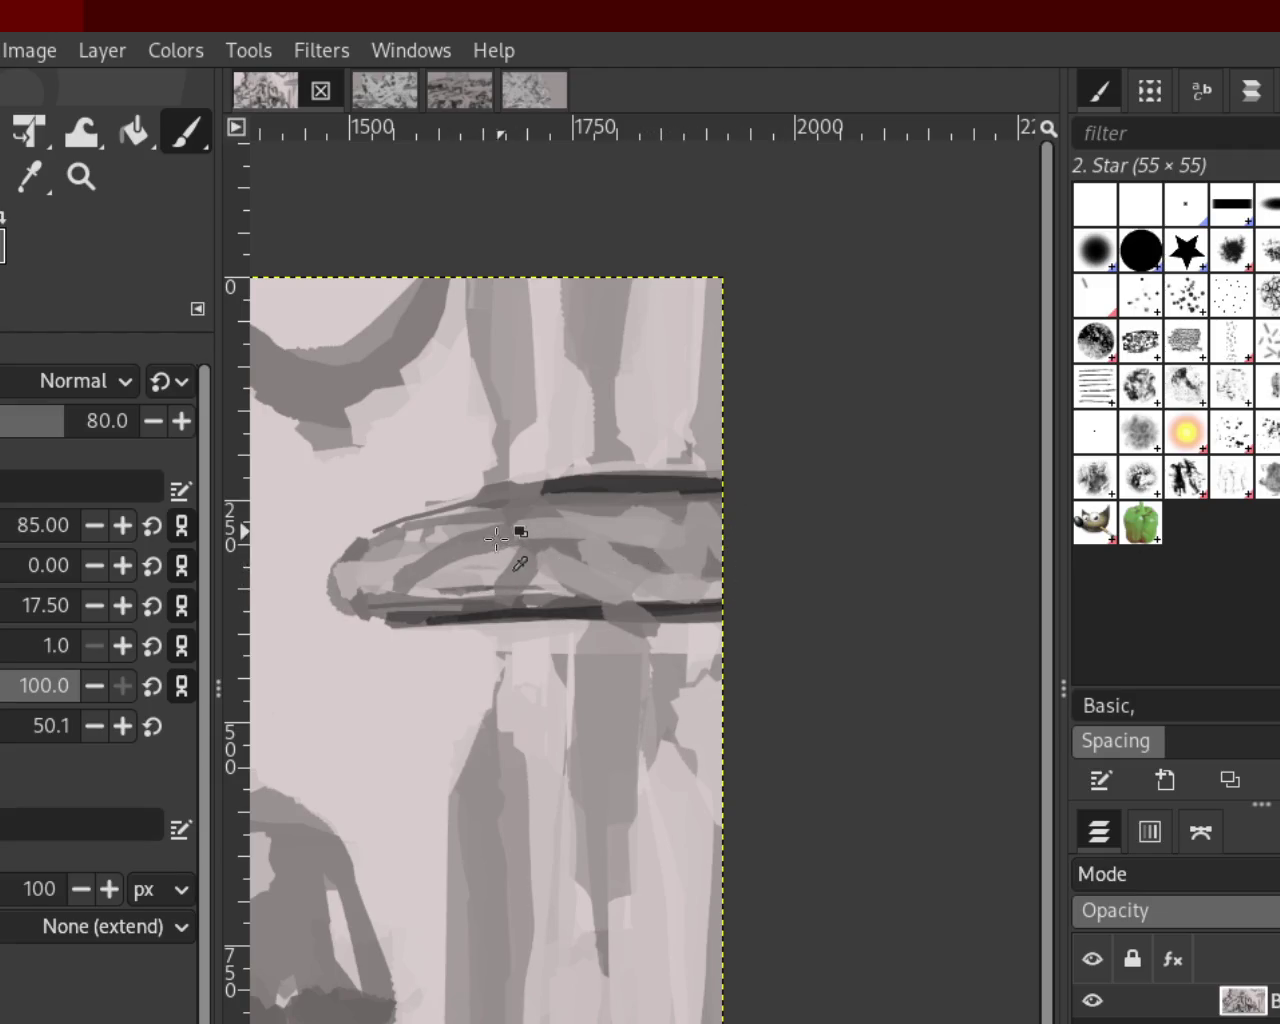
left_click(460, 530, "ctrl")
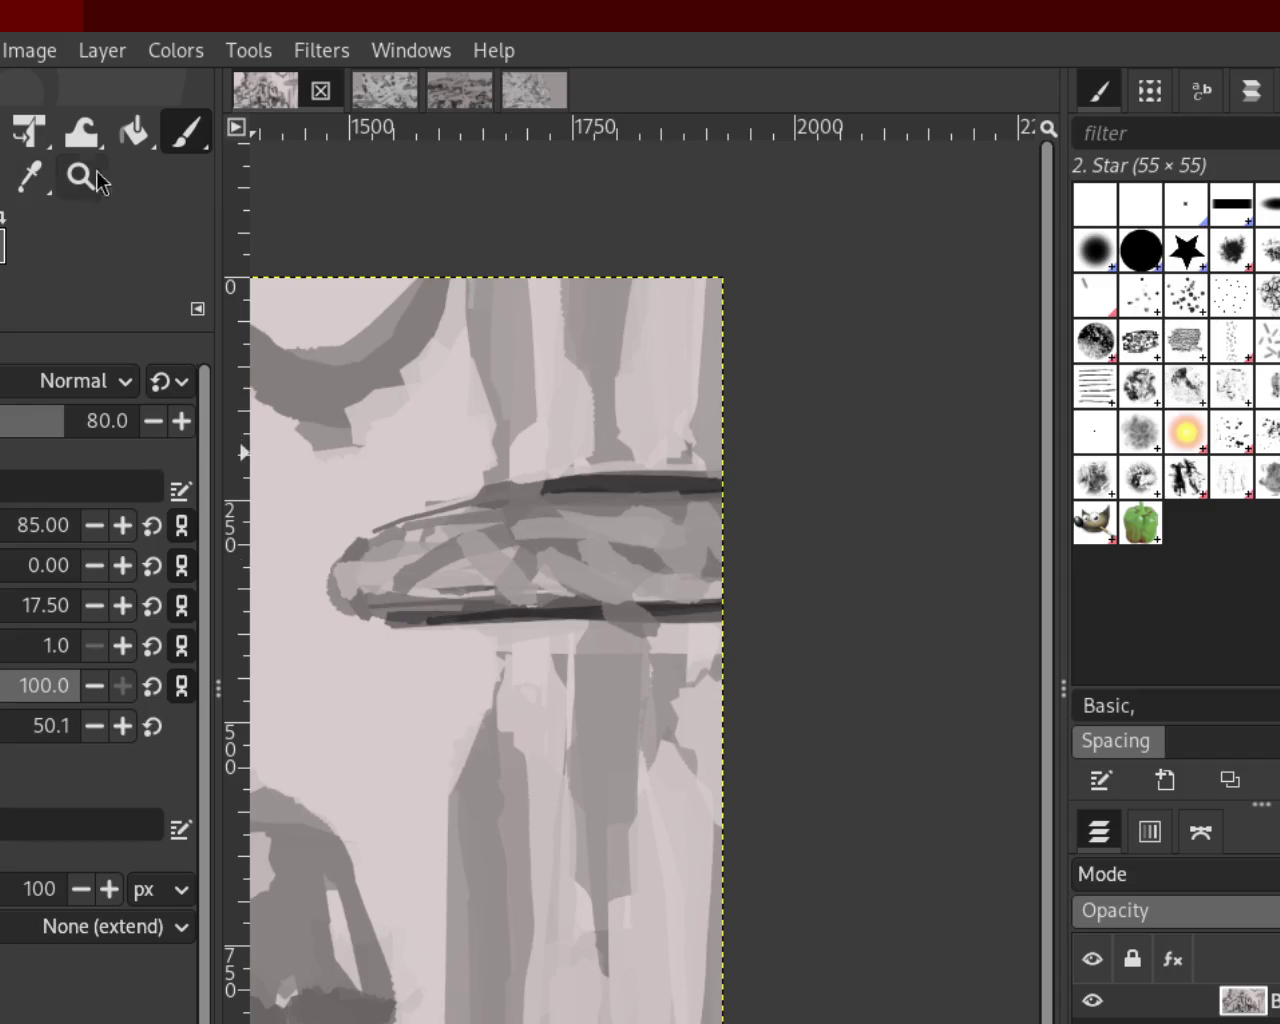
Erase most of the dark stroke along the form's top edge with a size-142 Eraser, comparing before and after
key("shift+e")
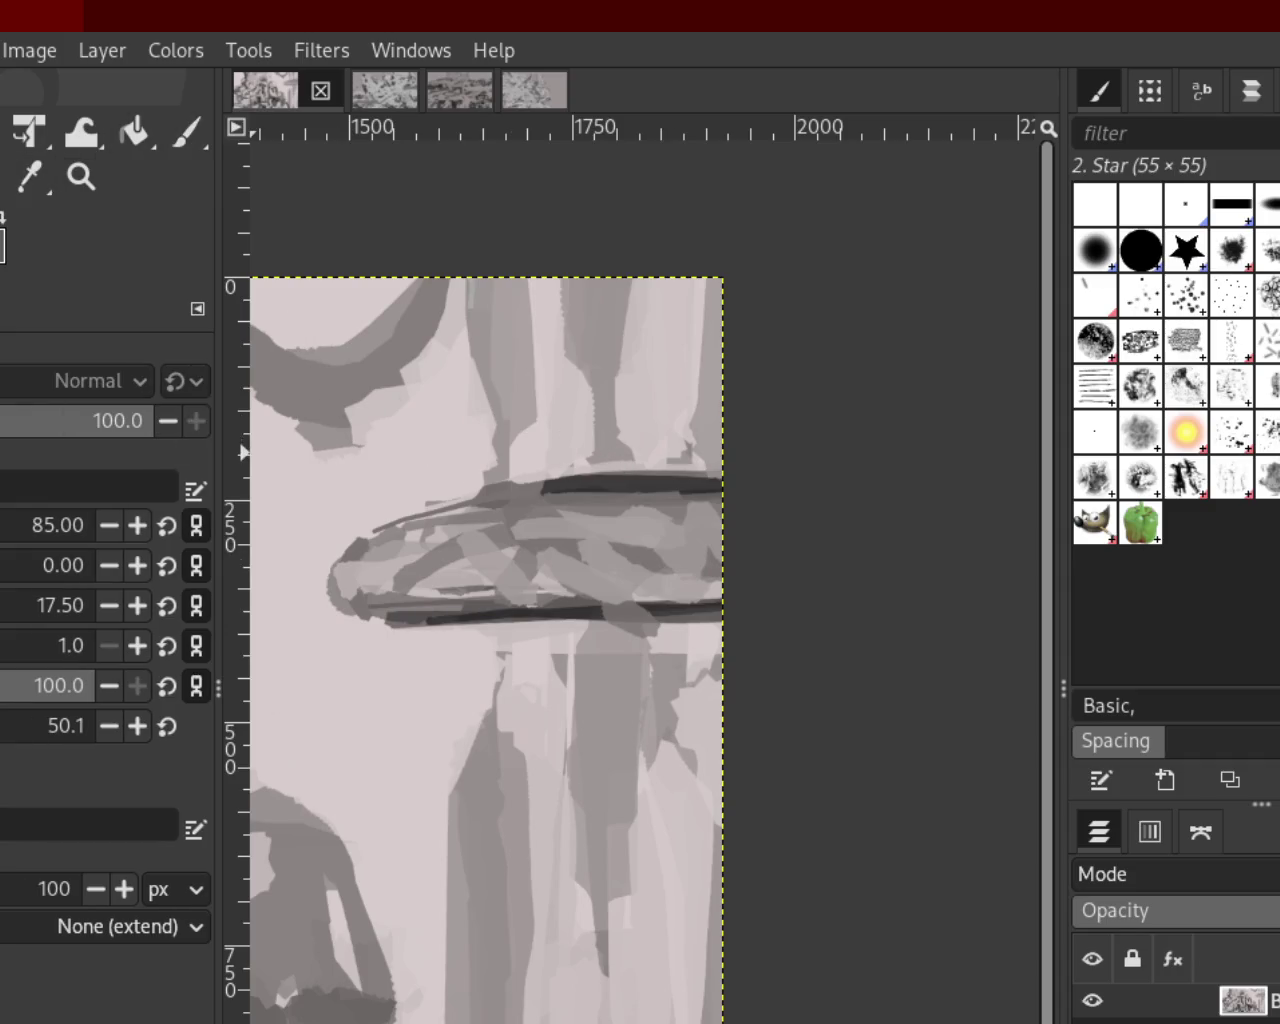
key("ctrl+z")
key("ctrl+y")
key("ctrl+z")
key("ctrl+y")
key("ctrl+z")
key("ctrl+y")
key("ctrl+z")
key("ctrl+y")
key("ctrl+z")
key("ctrl+y")
key("ctrl+z")
key("ctrl+z")
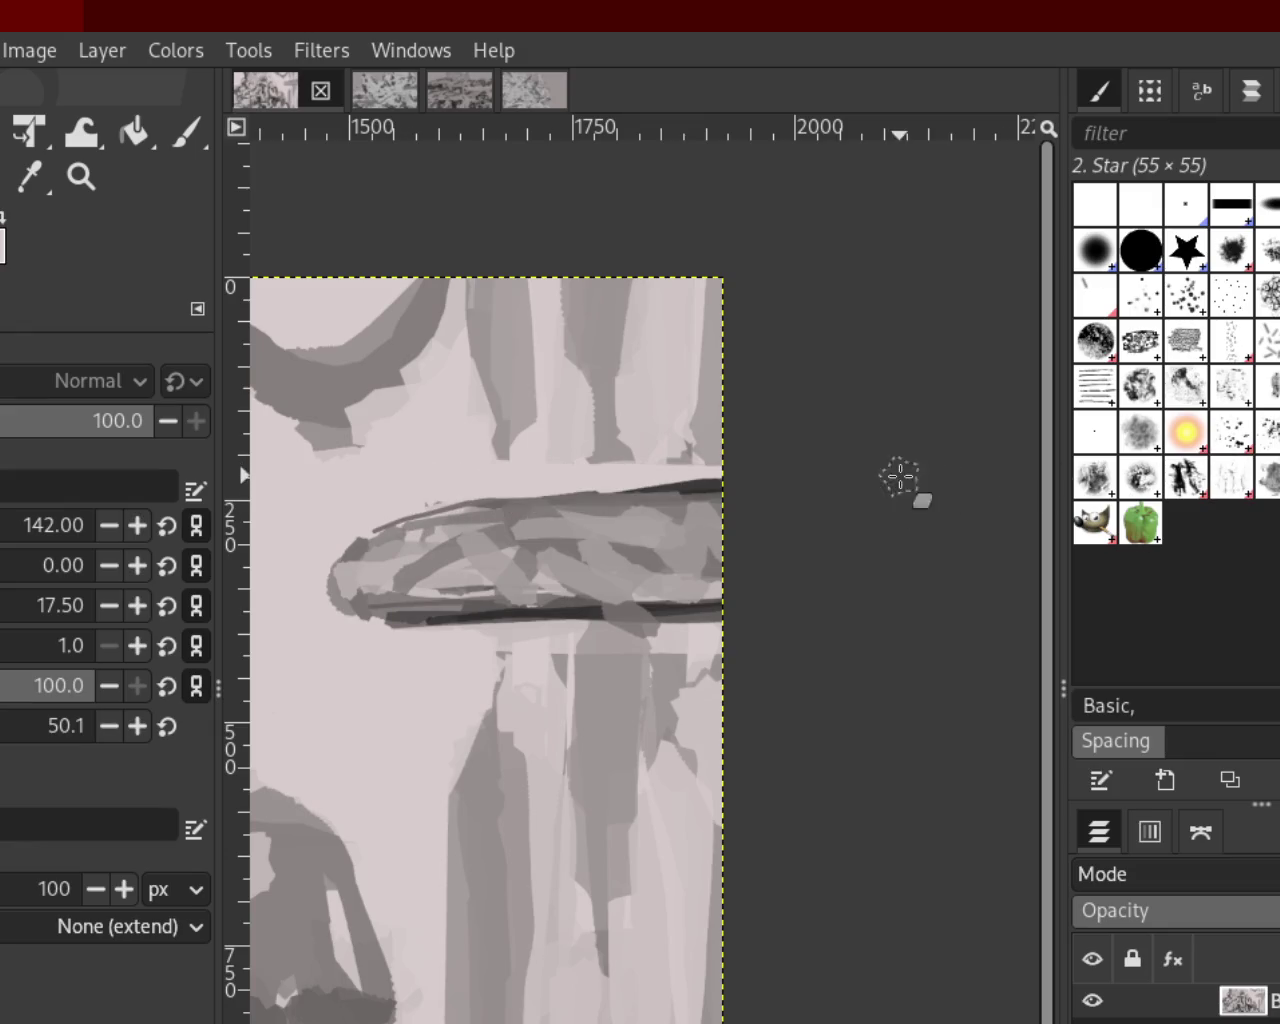
key("ctrl+y")
key("ctrl+z")
key("ctrl+y")
key("ctrl+z")
key("ctrl+y")
key("ctrl+z")
key("ctrl+y")
key("ctrl+z")
key("ctrl+y")
key("ctrl+y")
key("ctrl+z")
key("ctrl+y")
key("ctrl+z")
key("ctrl+y")
key("ctrl+z")
key("ctrl+y")
key("ctrl+z")
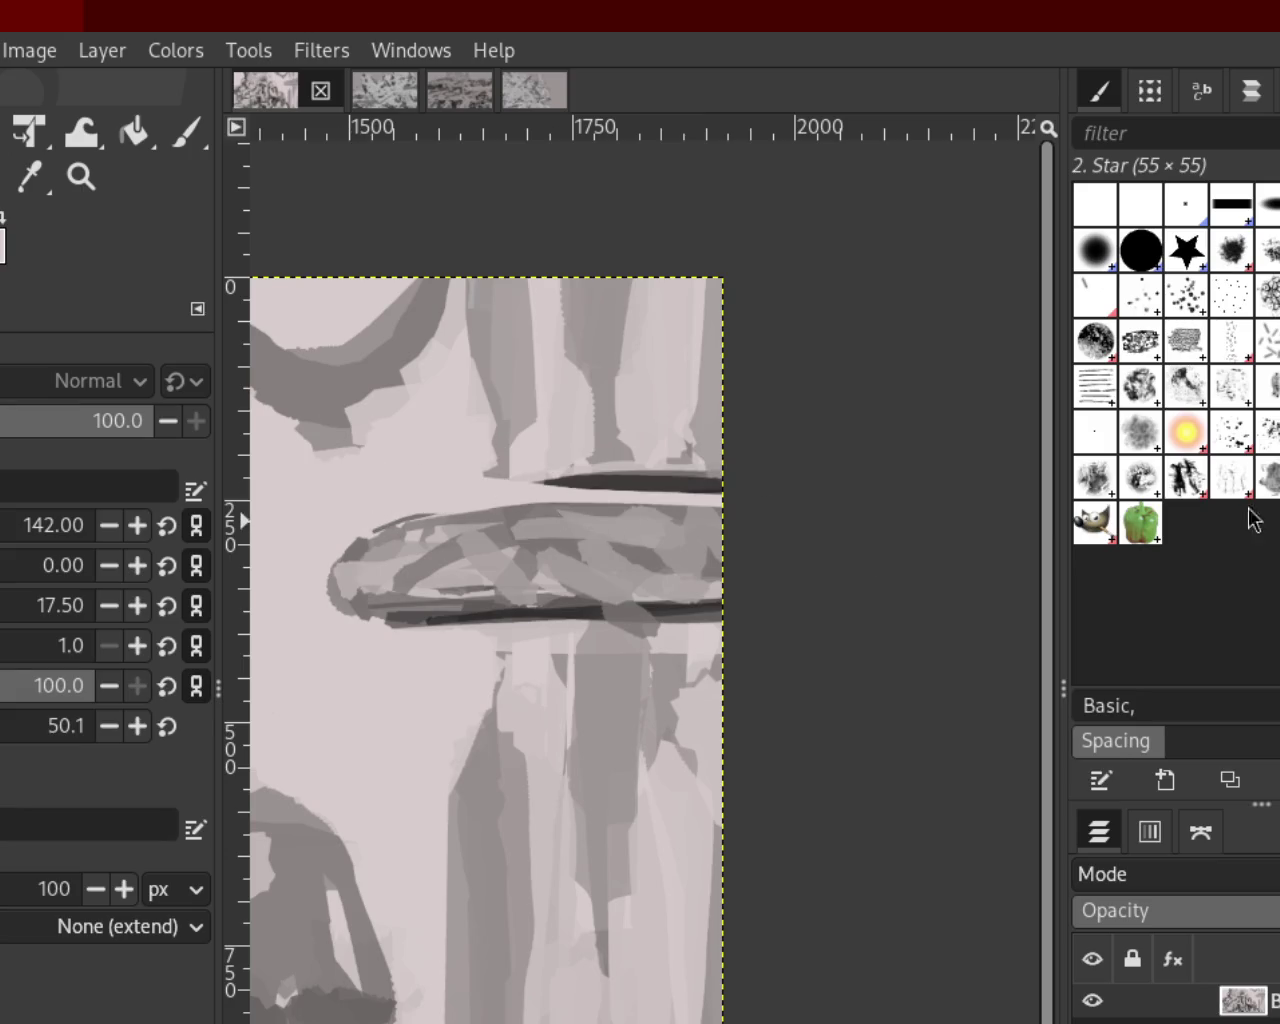
key("ctrl+z")
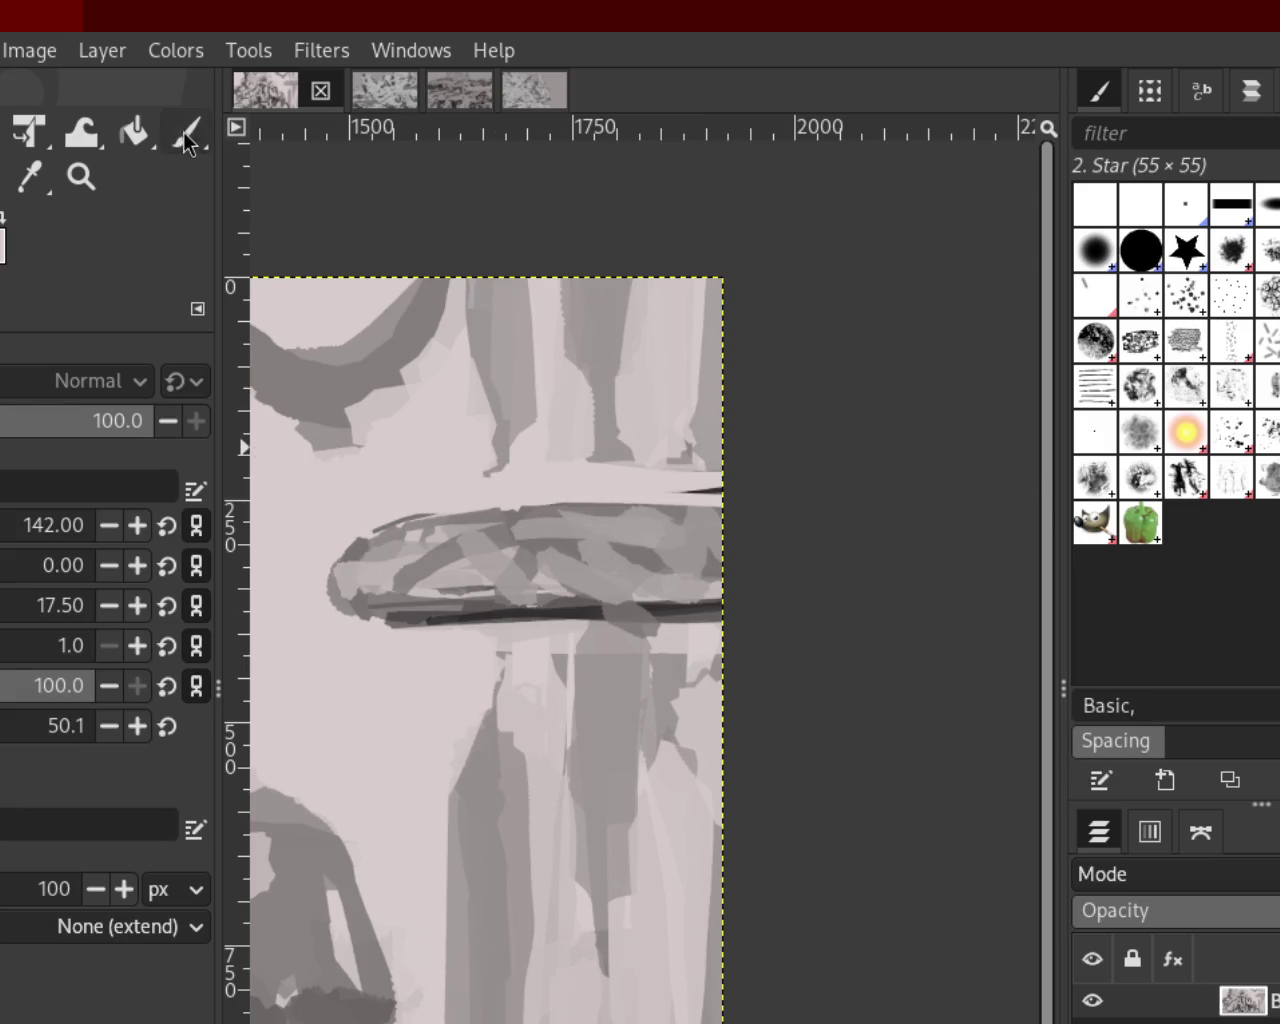
Paint wide dark strokes above and over the top of the form
left_click(185, 140)
key("ctrl+y")
key("ctrl+z")
key("ctrl+y")
key("ctrl+z")
left_click_drag(717, 489, 458, 492)
key("ctrl+z")
left_click_drag(708, 486, 452, 490)
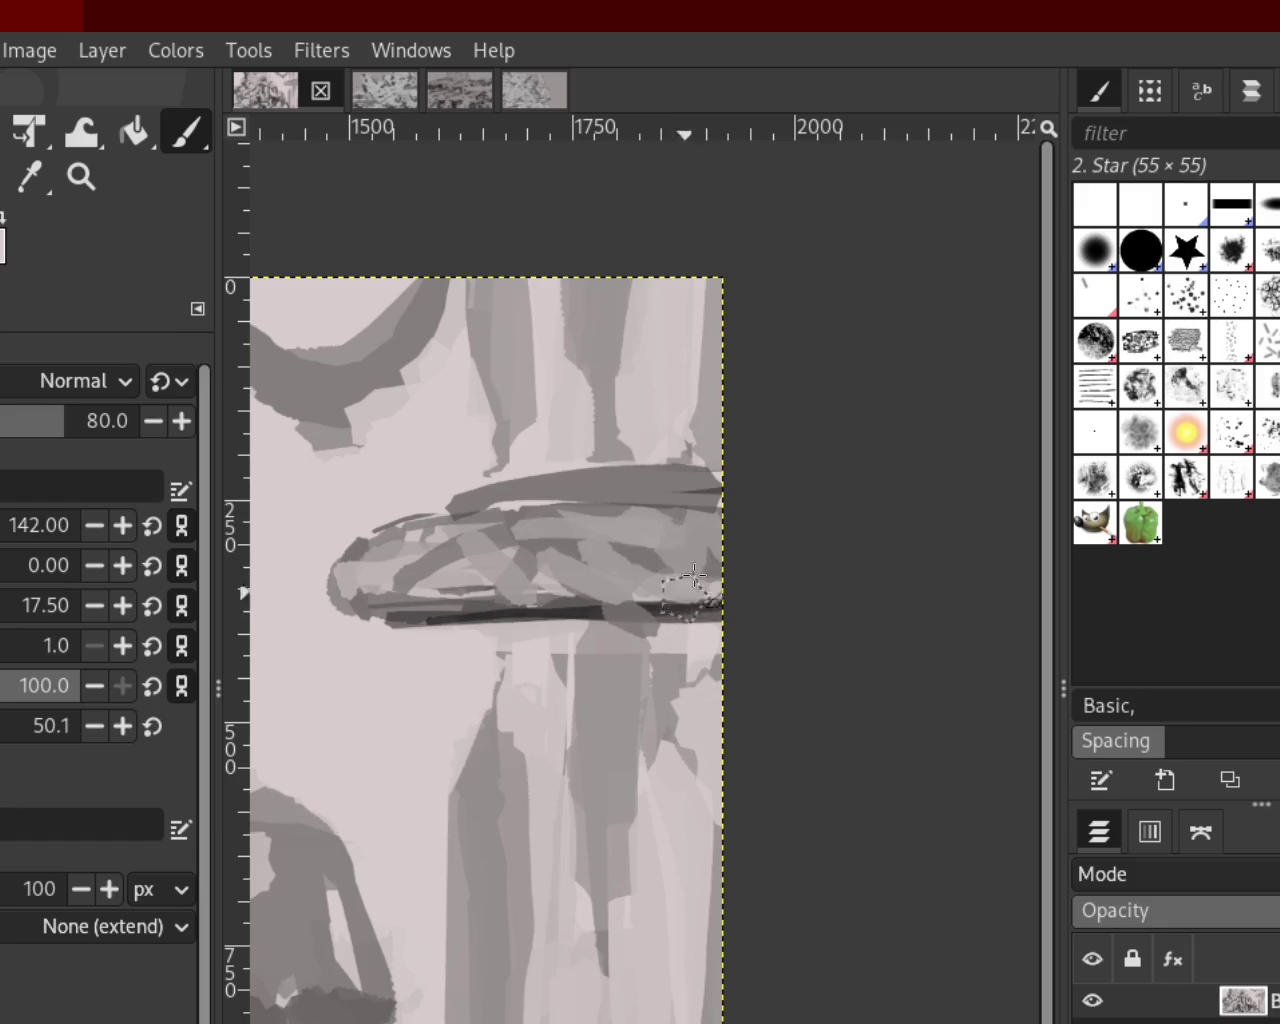
left_click_drag(712, 510, 500, 523)
key("ctrl+z")
mouse_move(708, 515)
left_mouse_down()
mouse_move(571, 529)
mouse_move(520, 518)
left_mouse_up()
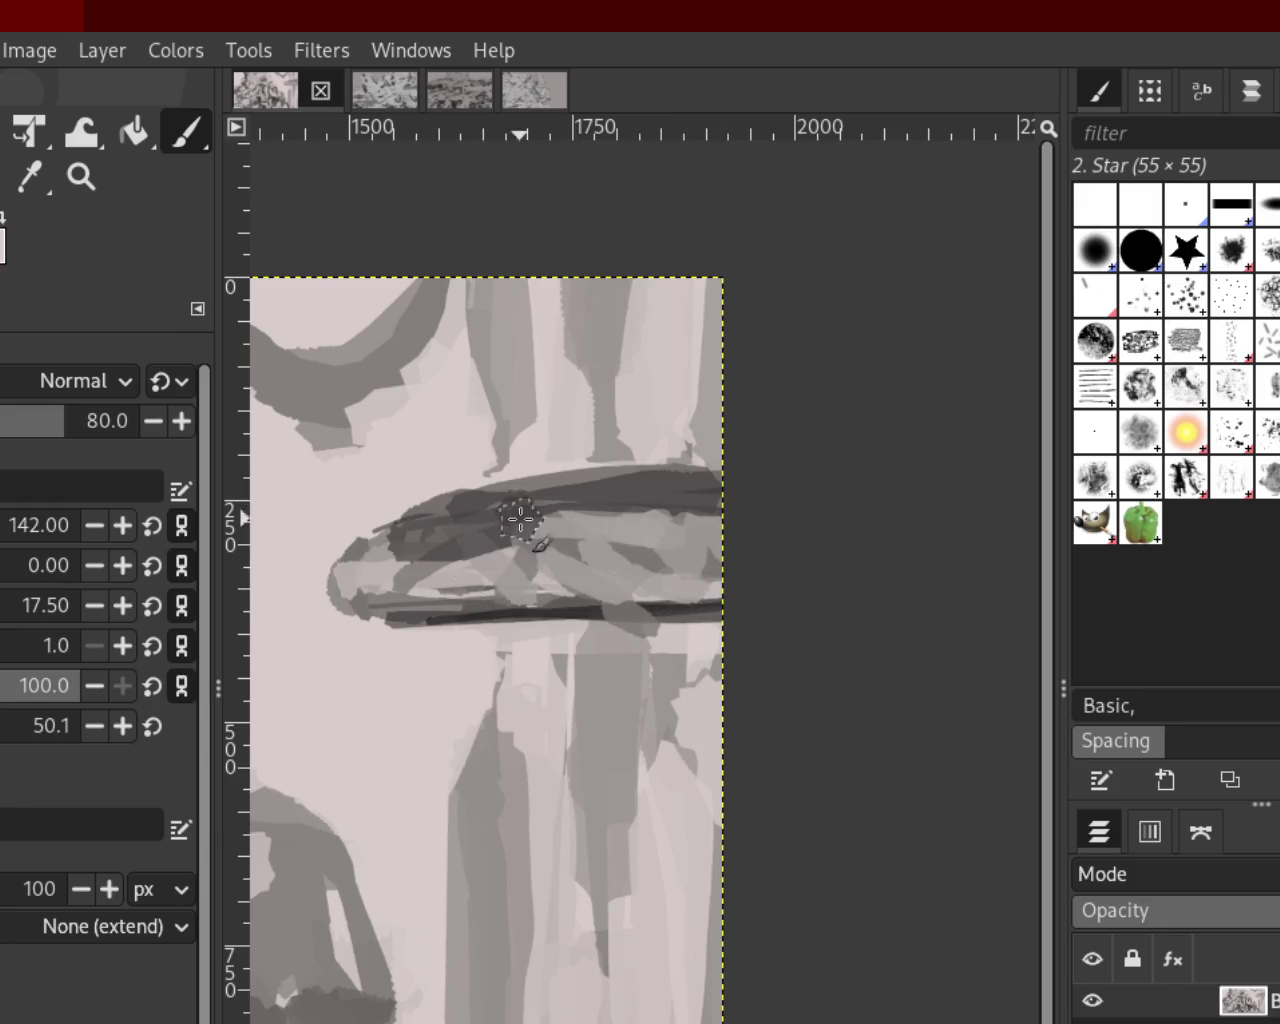
Reshape the top edge with a smooth dark arc, discarding trial grey strokes
left_click_drag(705, 535, 585, 545)
key("ctrl+z")
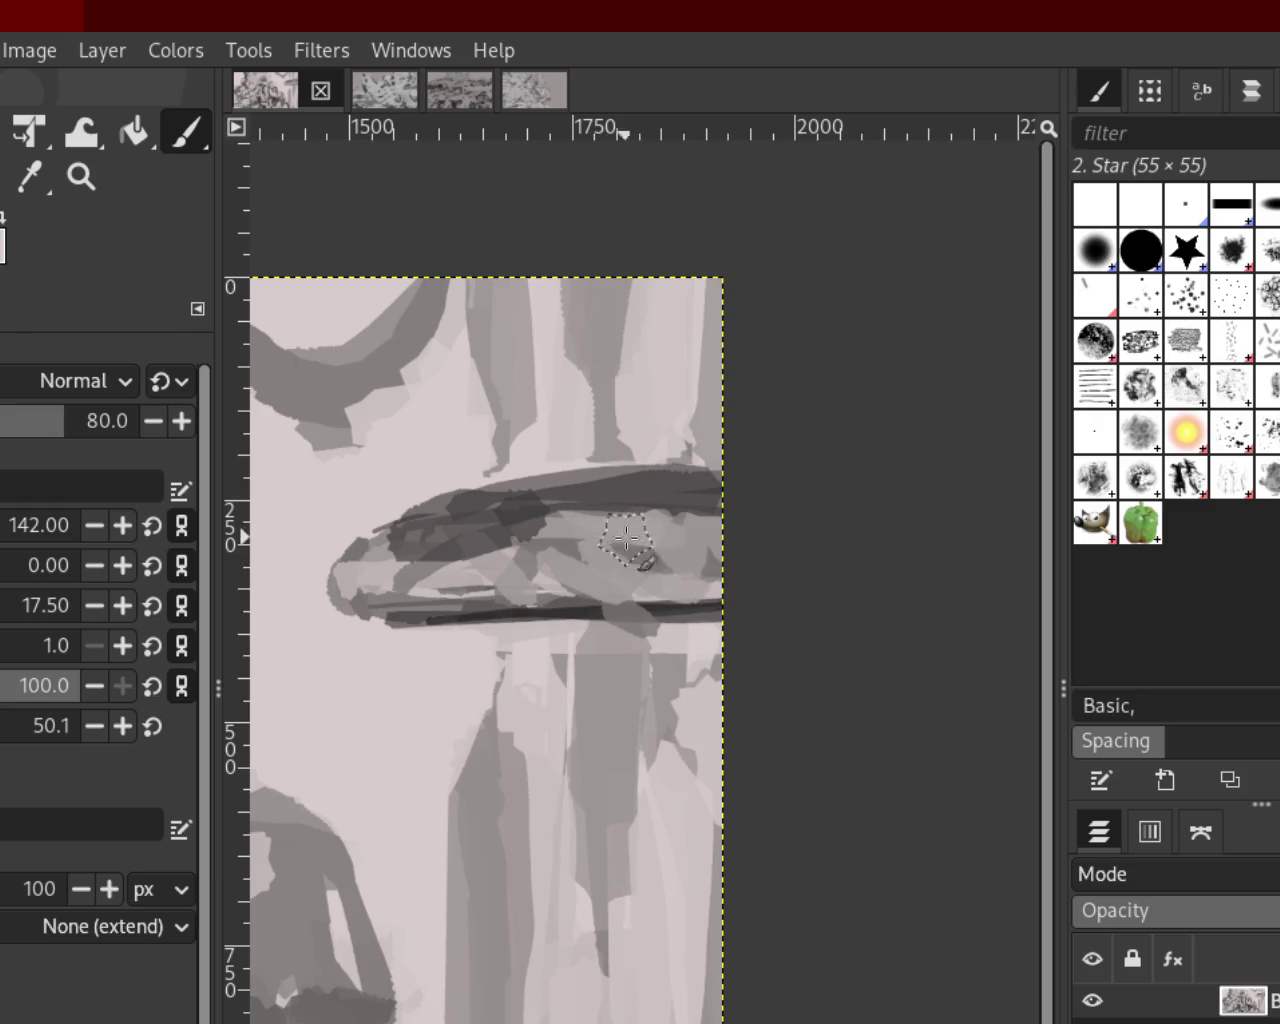
key("ctrl+z")
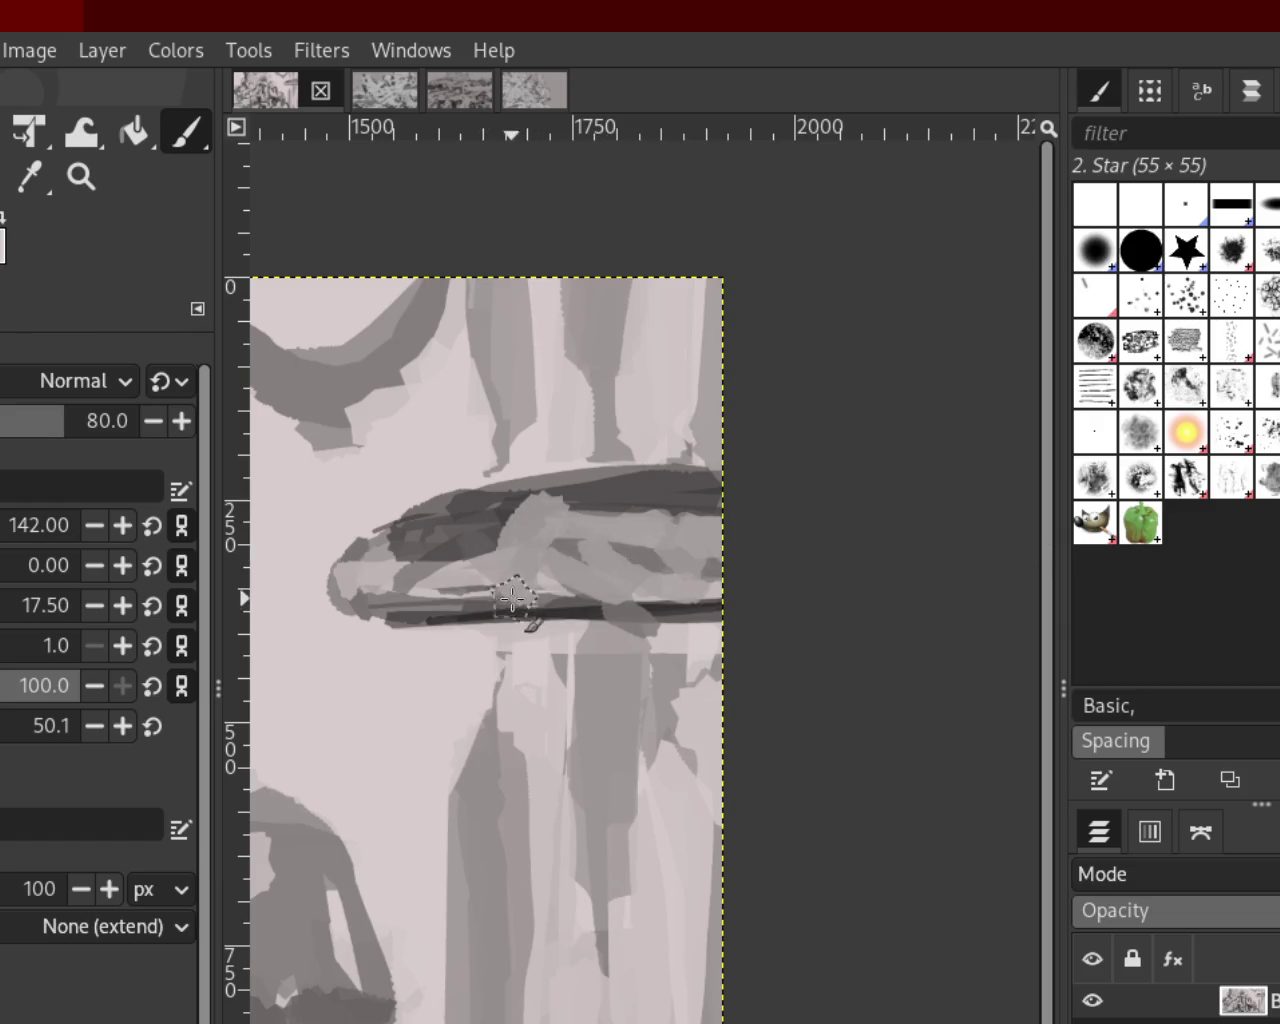
left_click_drag(385, 532, 600, 428)
key("ctrl+z")
left_click_drag(550, 500, 722, 468)
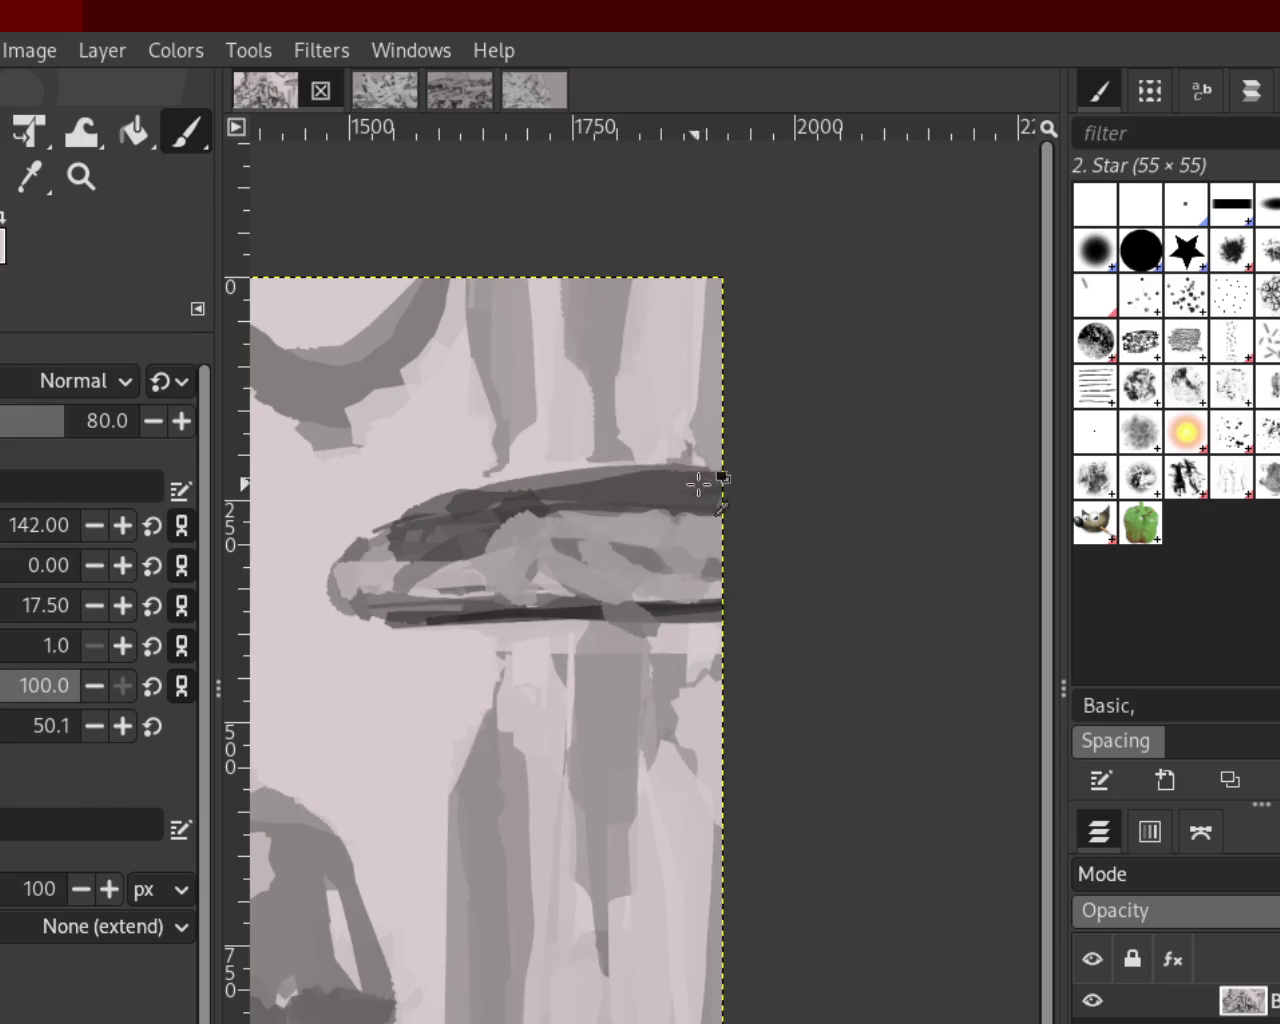
left_click_drag(731, 486, 557, 482)
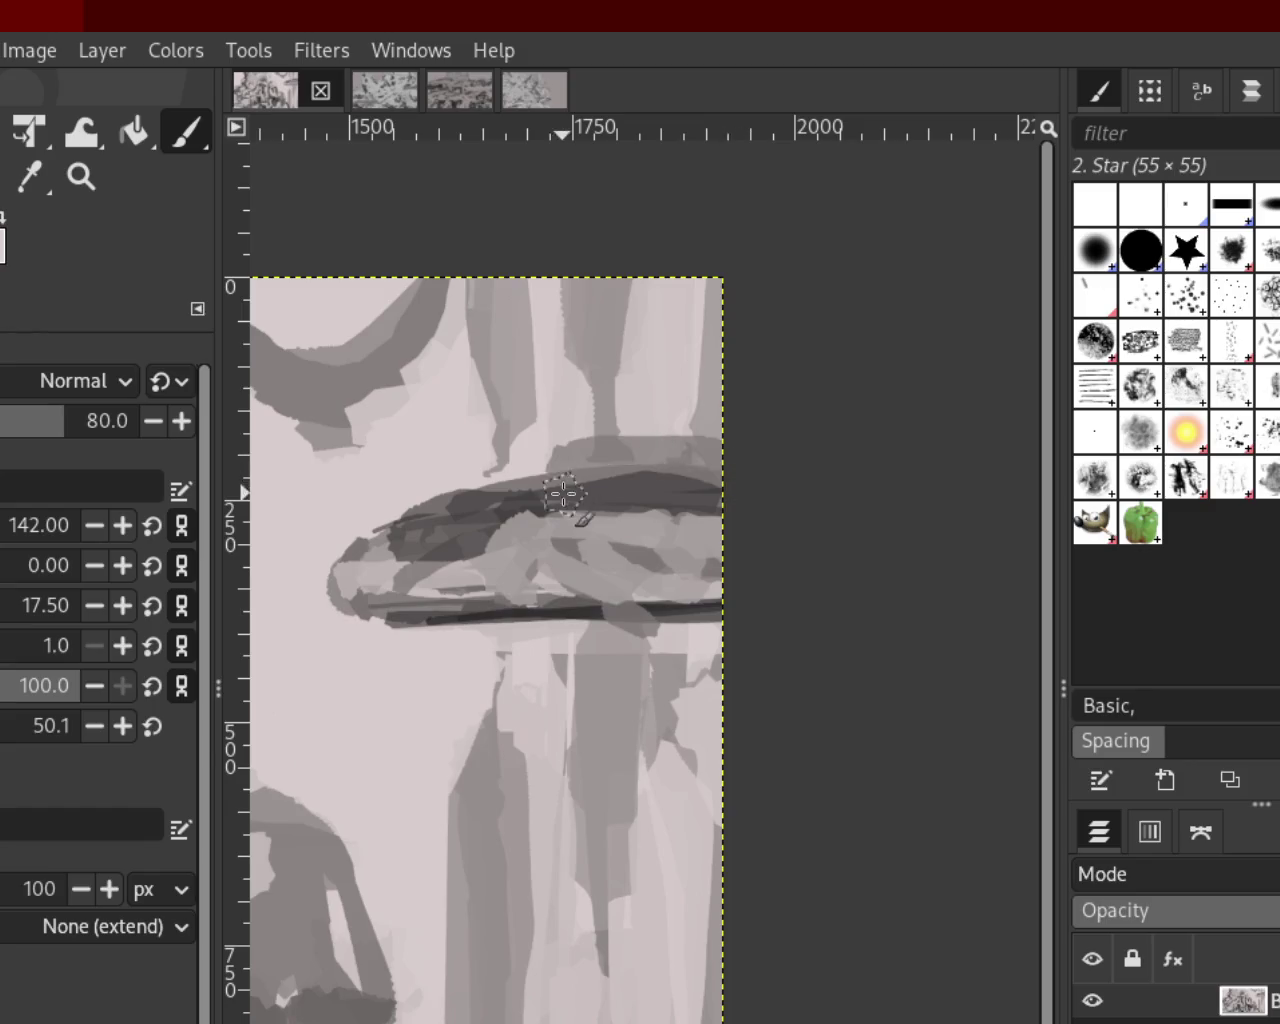
key("ctrl+z")
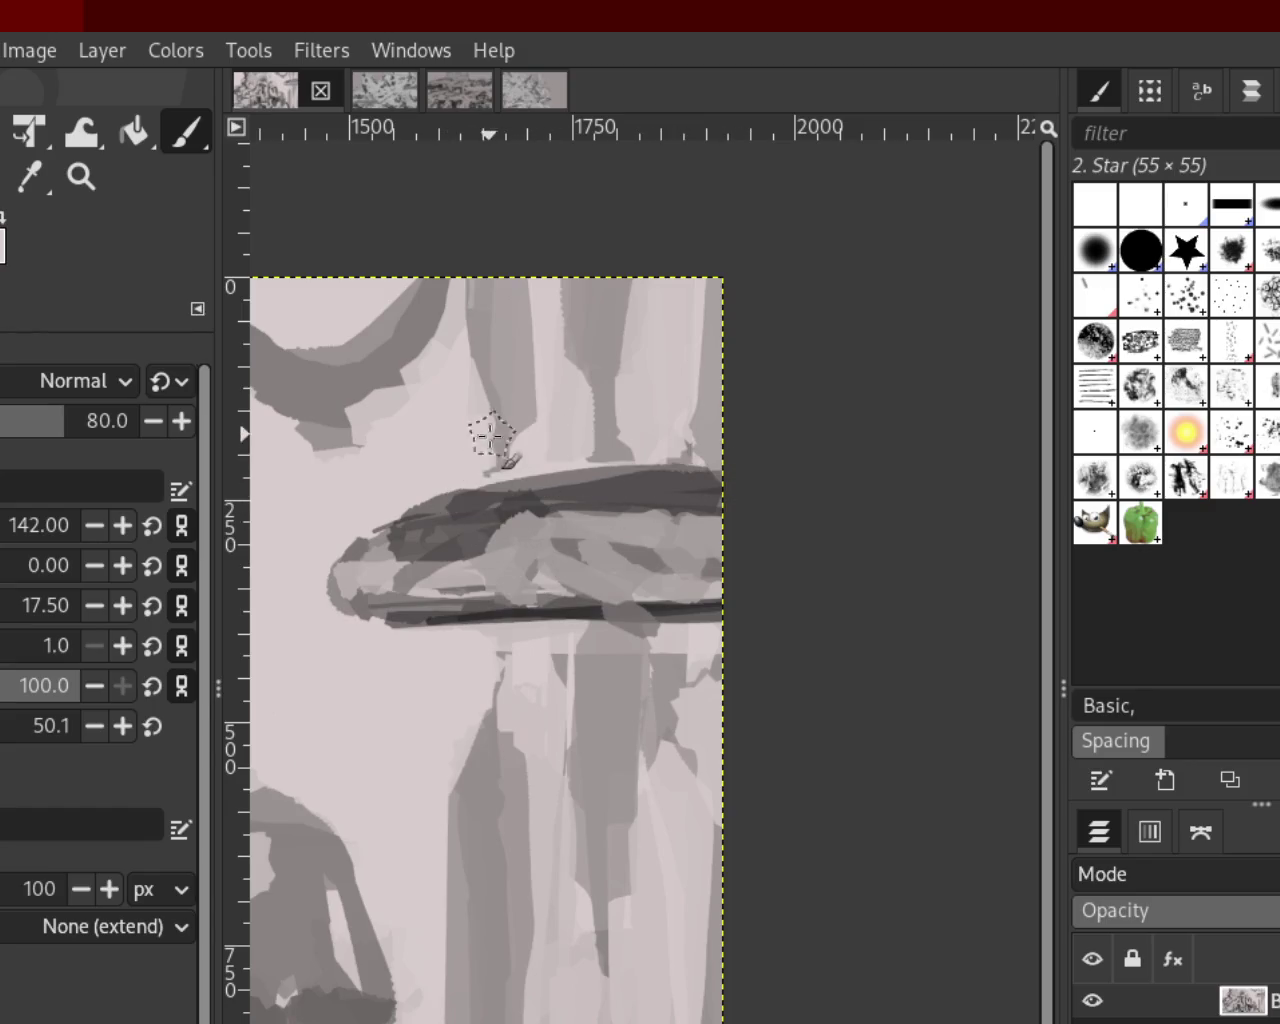
left_click_drag(500, 429, 755, 443)
key("ctrl+z")
Try light and medium-grey bands along the top edge, undoing each attempt
left_click_drag(440, 508, 745, 508)
key("ctrl+z")
left_click_drag(500, 508, 771, 470)
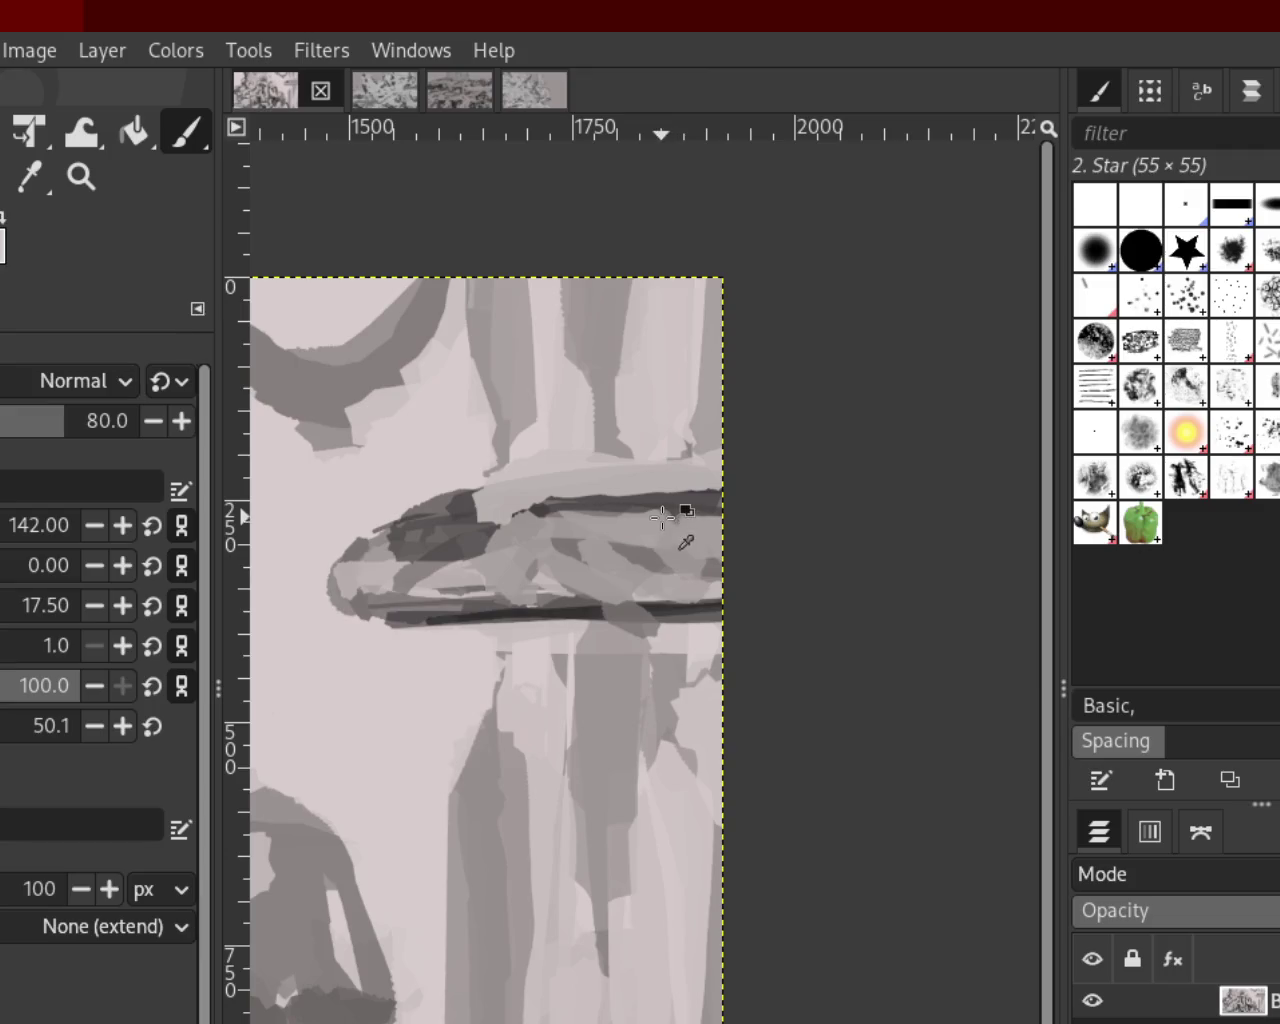
key("ctrl+z")
left_click_drag(450, 488, 820, 503)
key("ctrl+z")
mouse_move(445, 485)
left_mouse_down()
mouse_move(571, 491)
mouse_move(810, 472)
left_mouse_up()
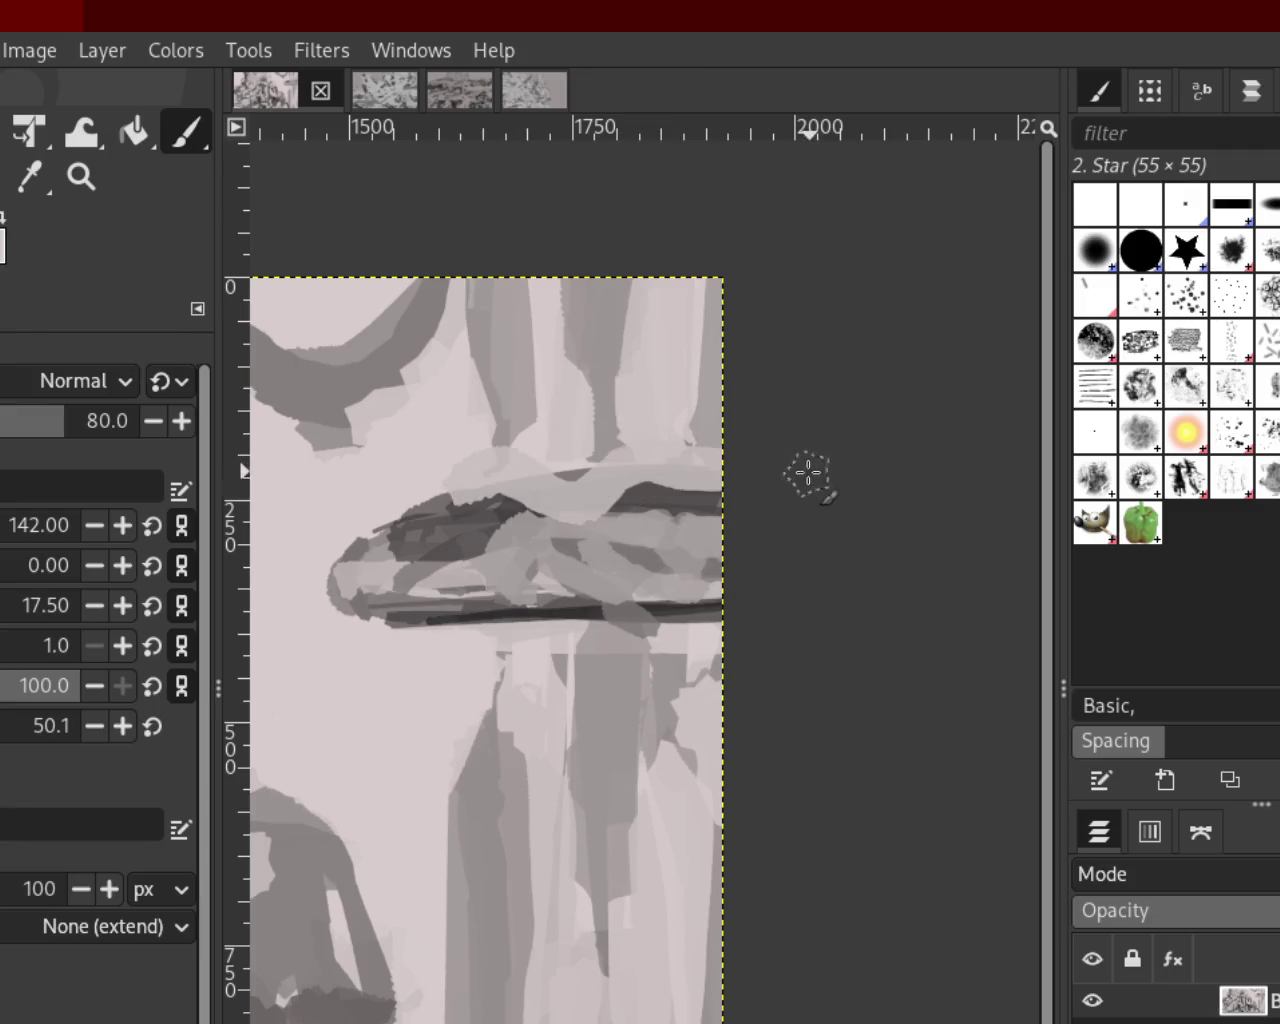
key("ctrl+z")
left_click_drag(880, 449, 396, 486)
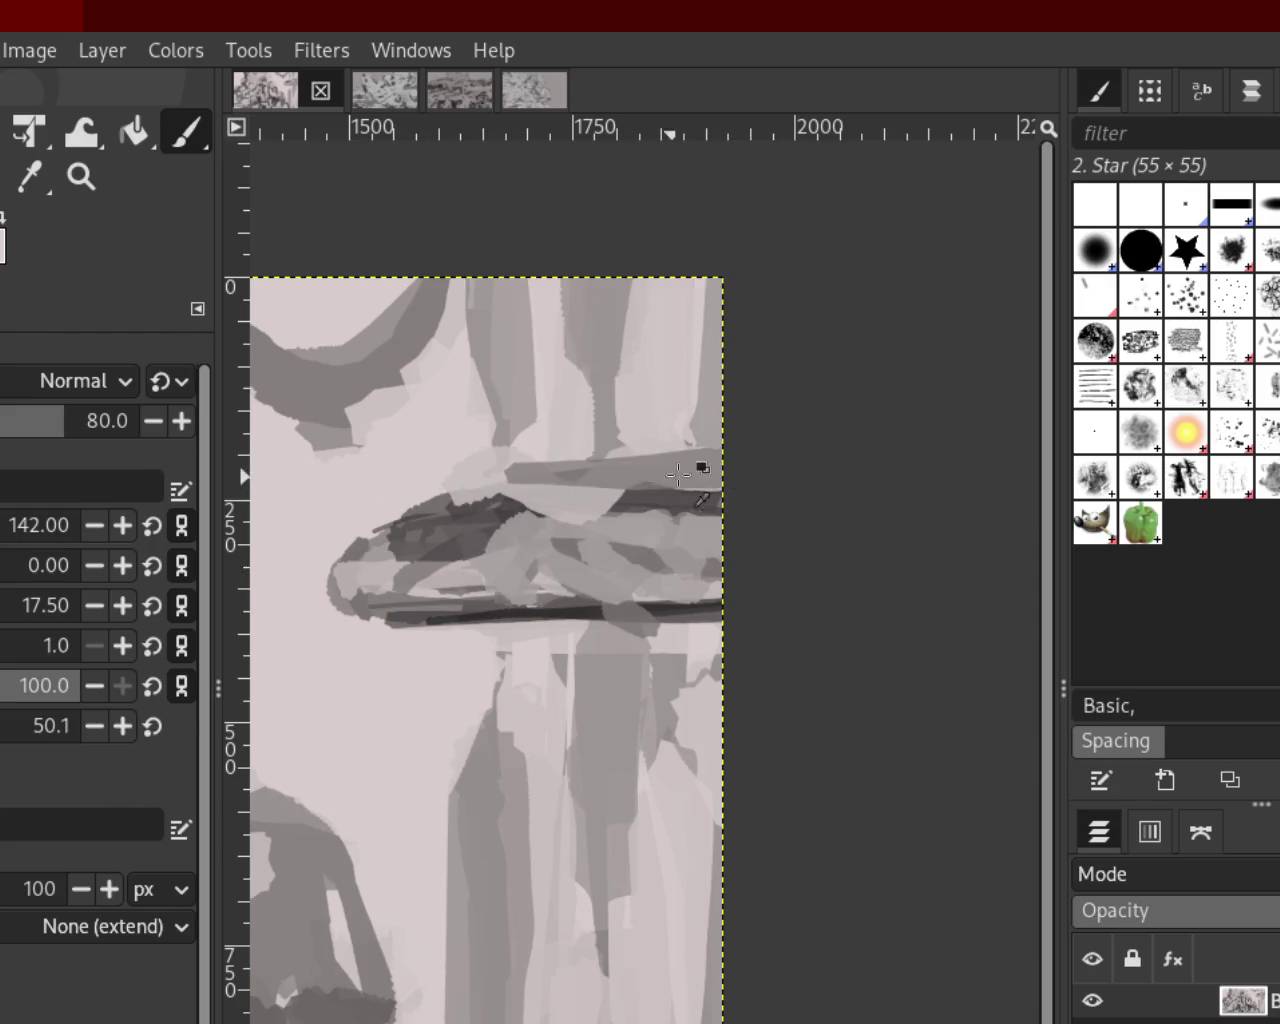
key("ctrl+z")
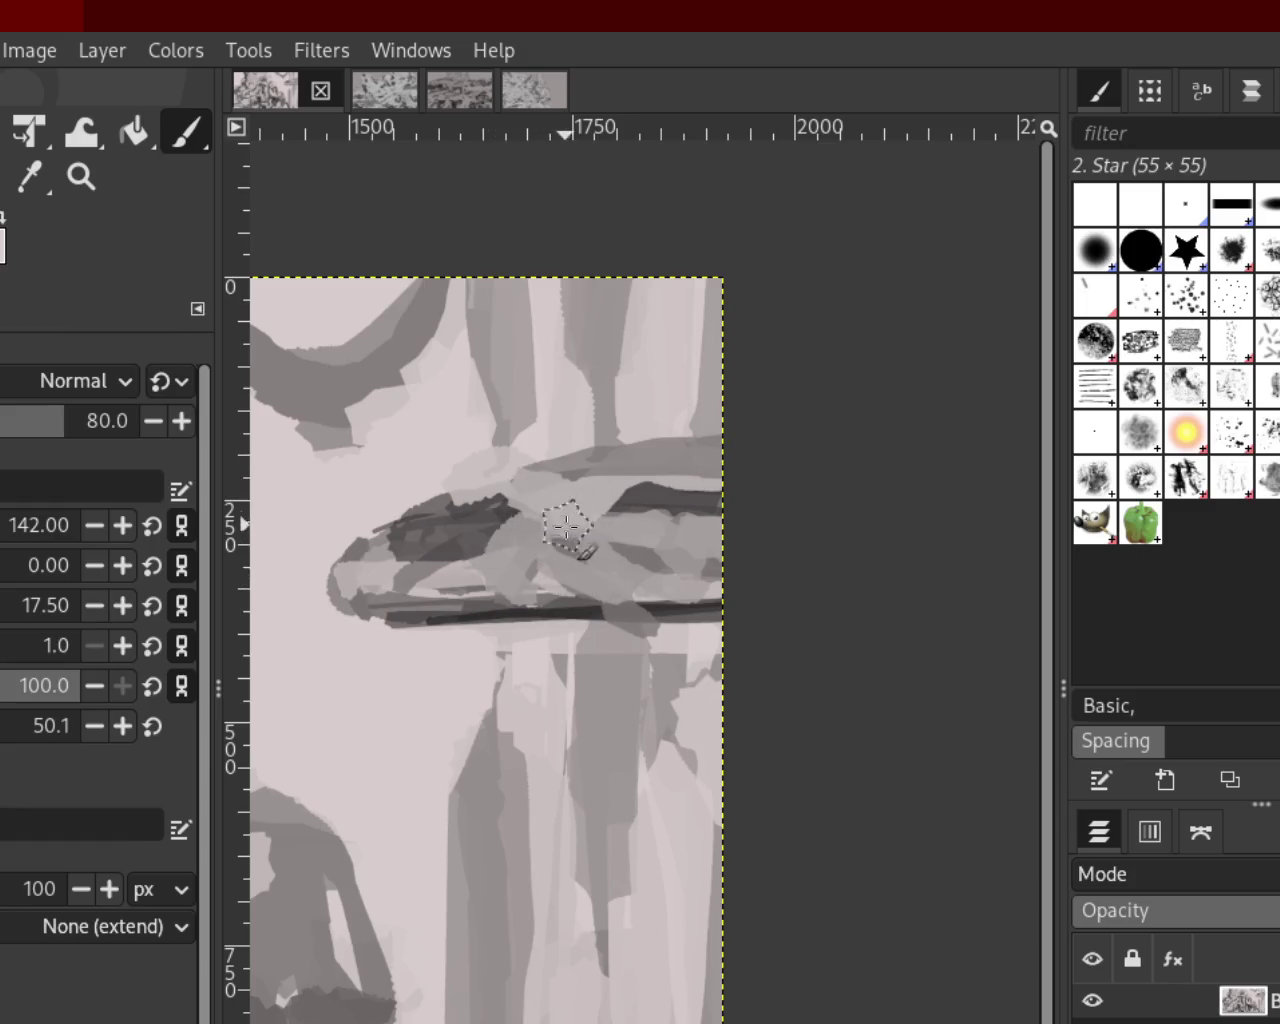
Darken the form's tip and lower right, and paint a smooth light band below it
left_click_drag(420, 492, 440, 505)
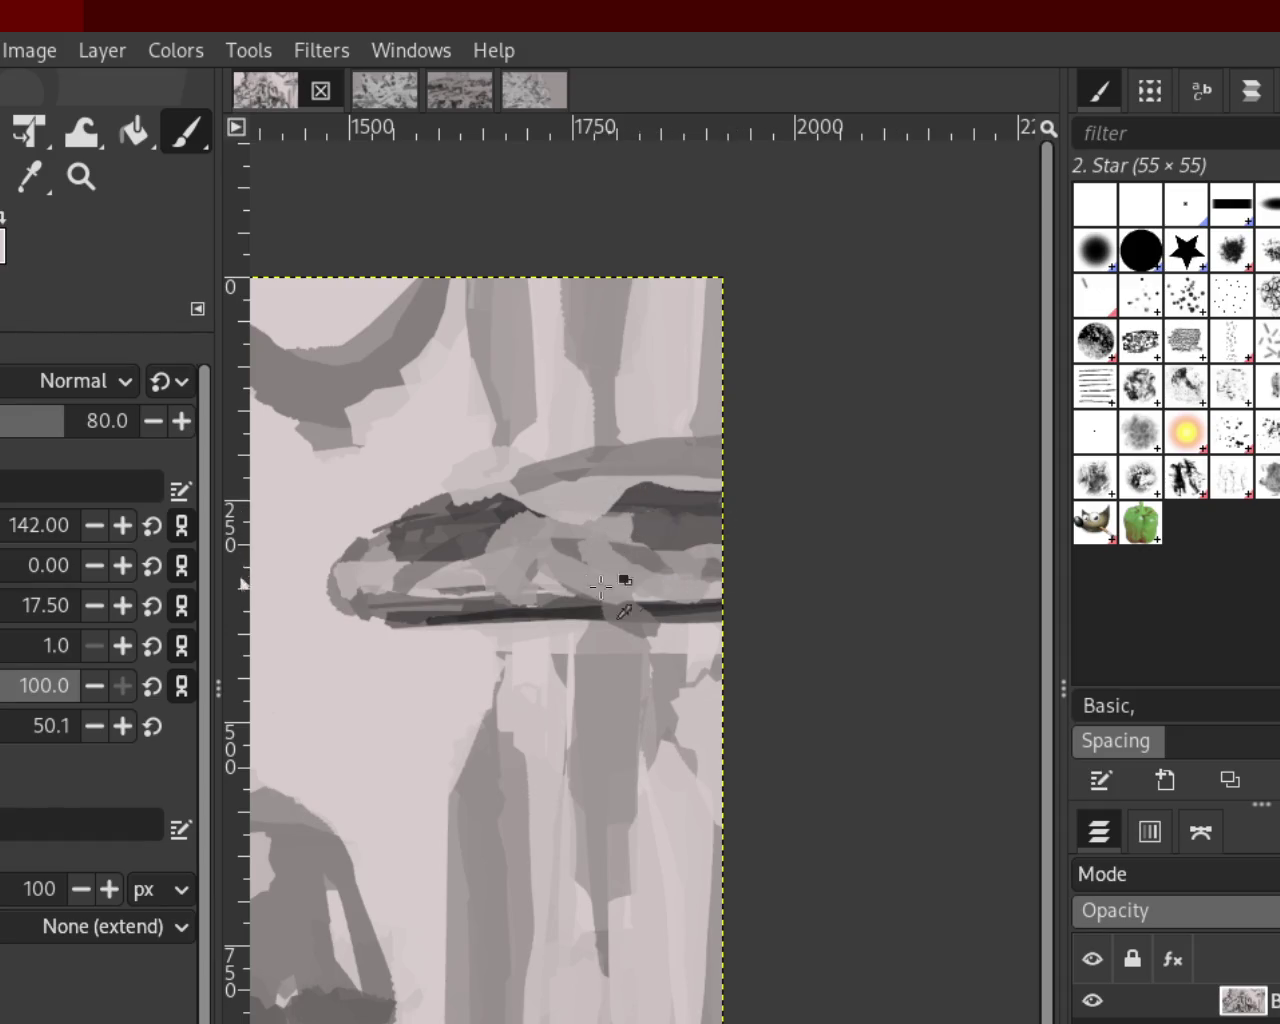
left_click_drag(645, 511, 849, 523)
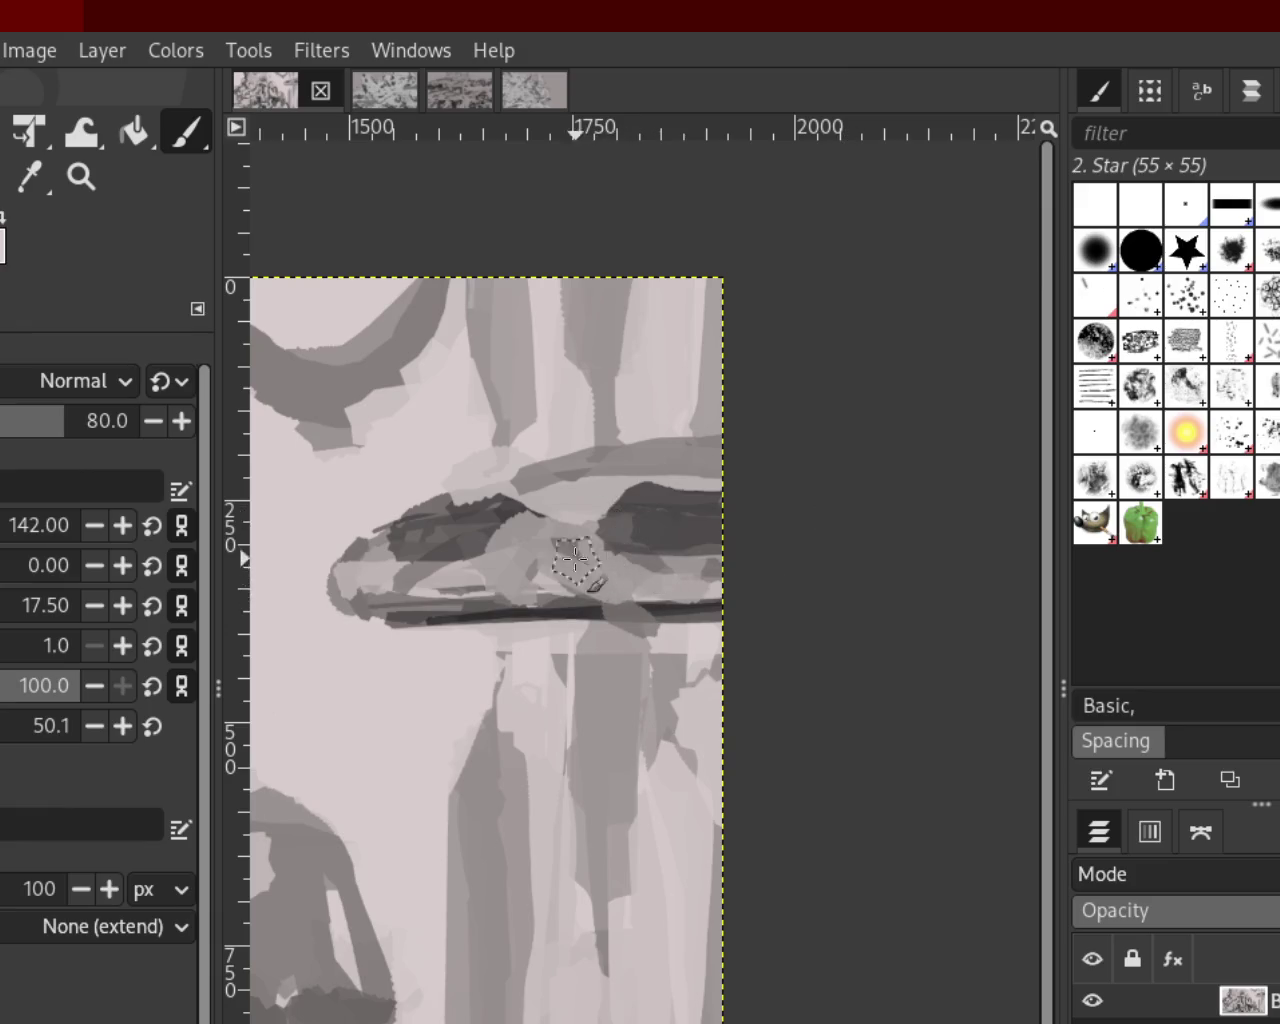
mouse_move(737, 571)
left_mouse_down()
mouse_move(585, 557)
mouse_move(700, 506)
left_mouse_up()
key("ctrl+z")
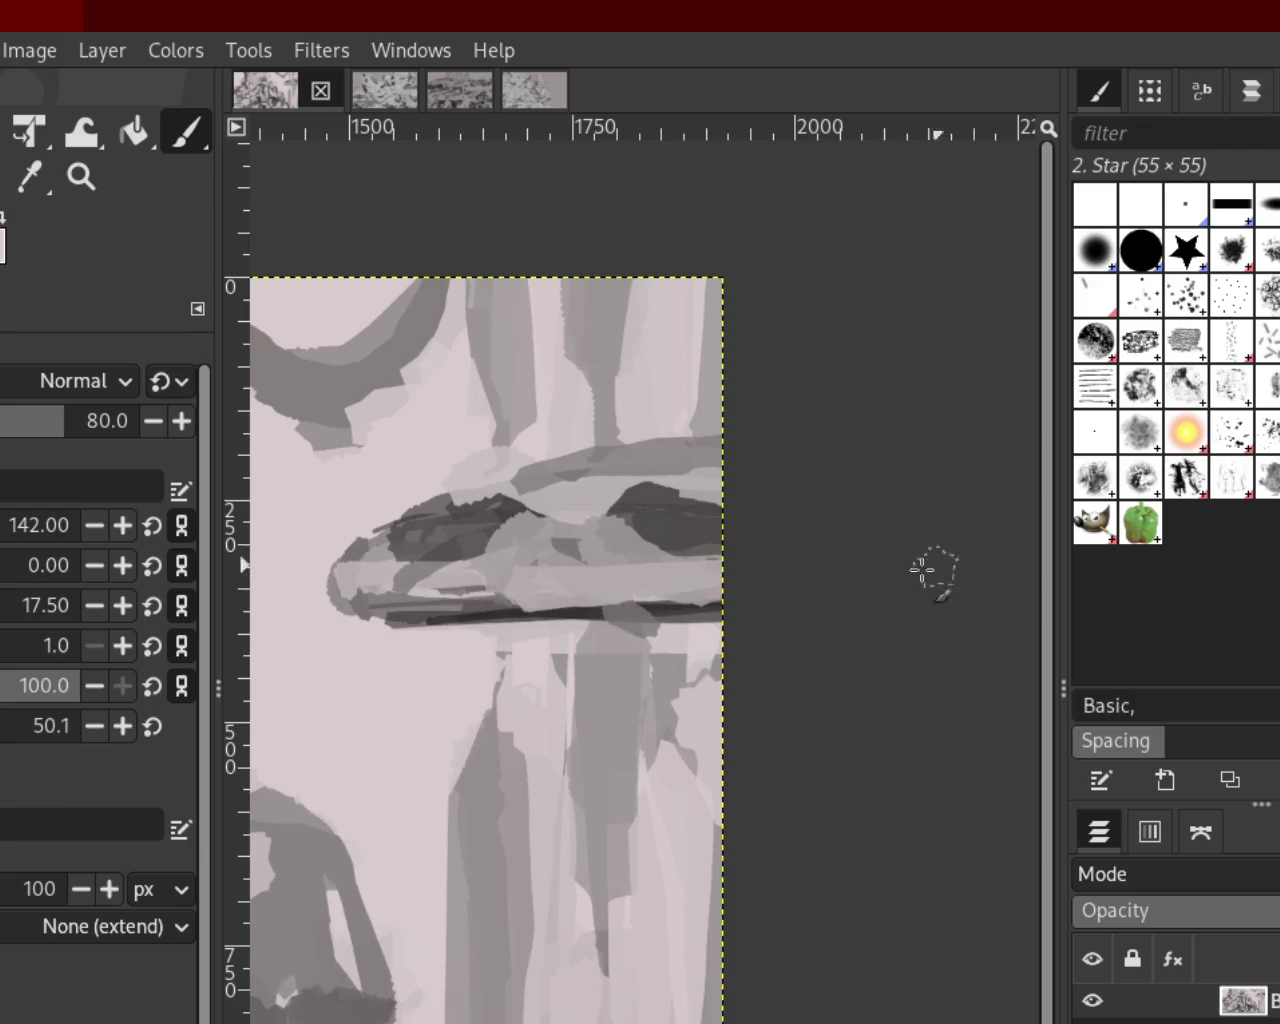
mouse_move(673, 637)
left_mouse_down()
mouse_move(543, 586)
mouse_move(1000, 587)
left_mouse_up()
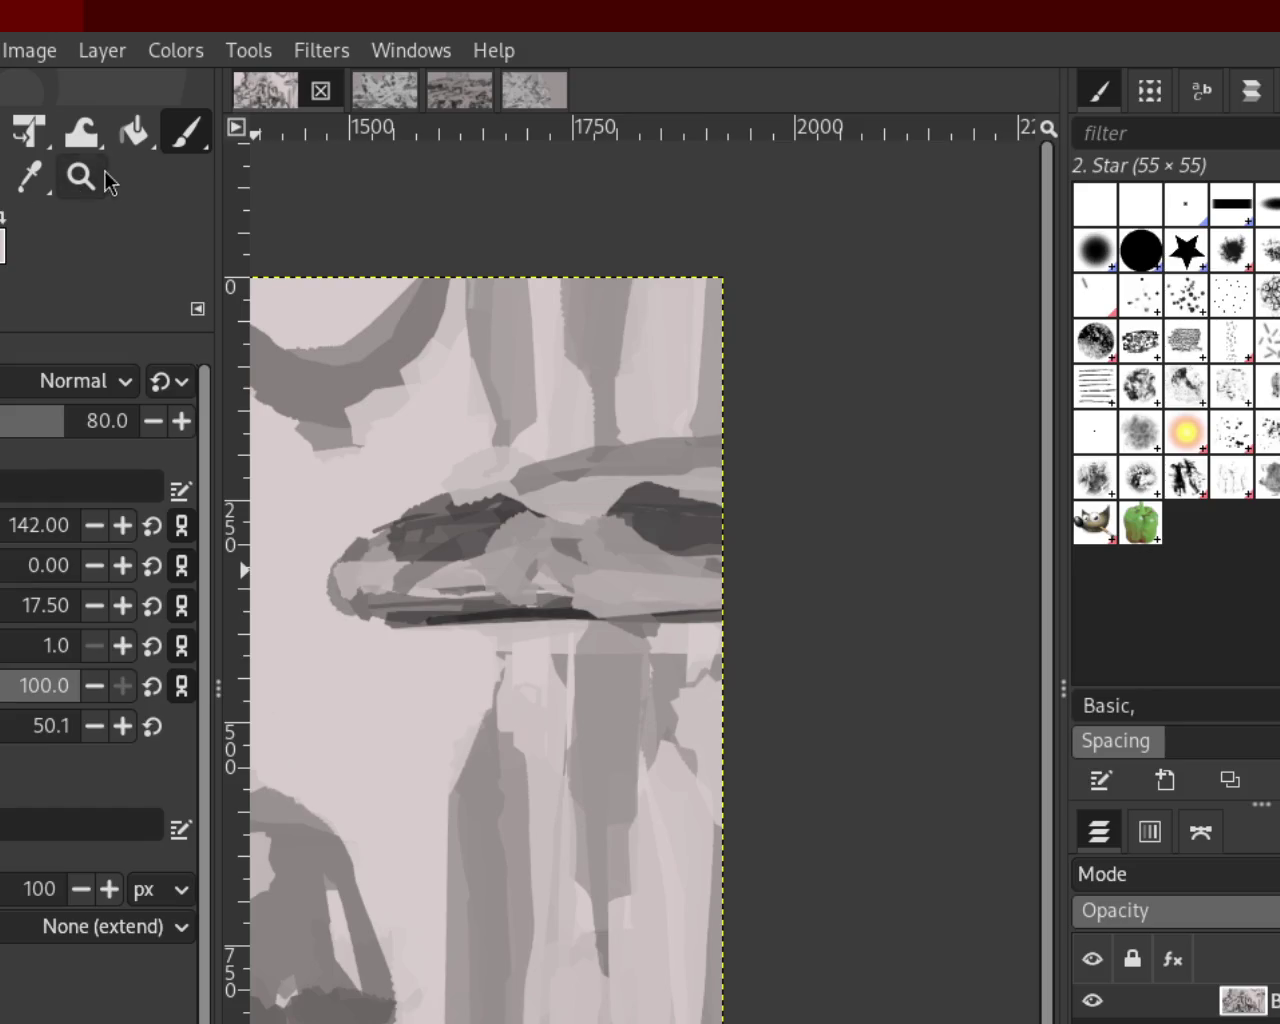
Paint a lighter patch under the dark line and a light diagonal band across the form's top
key("shift+e")
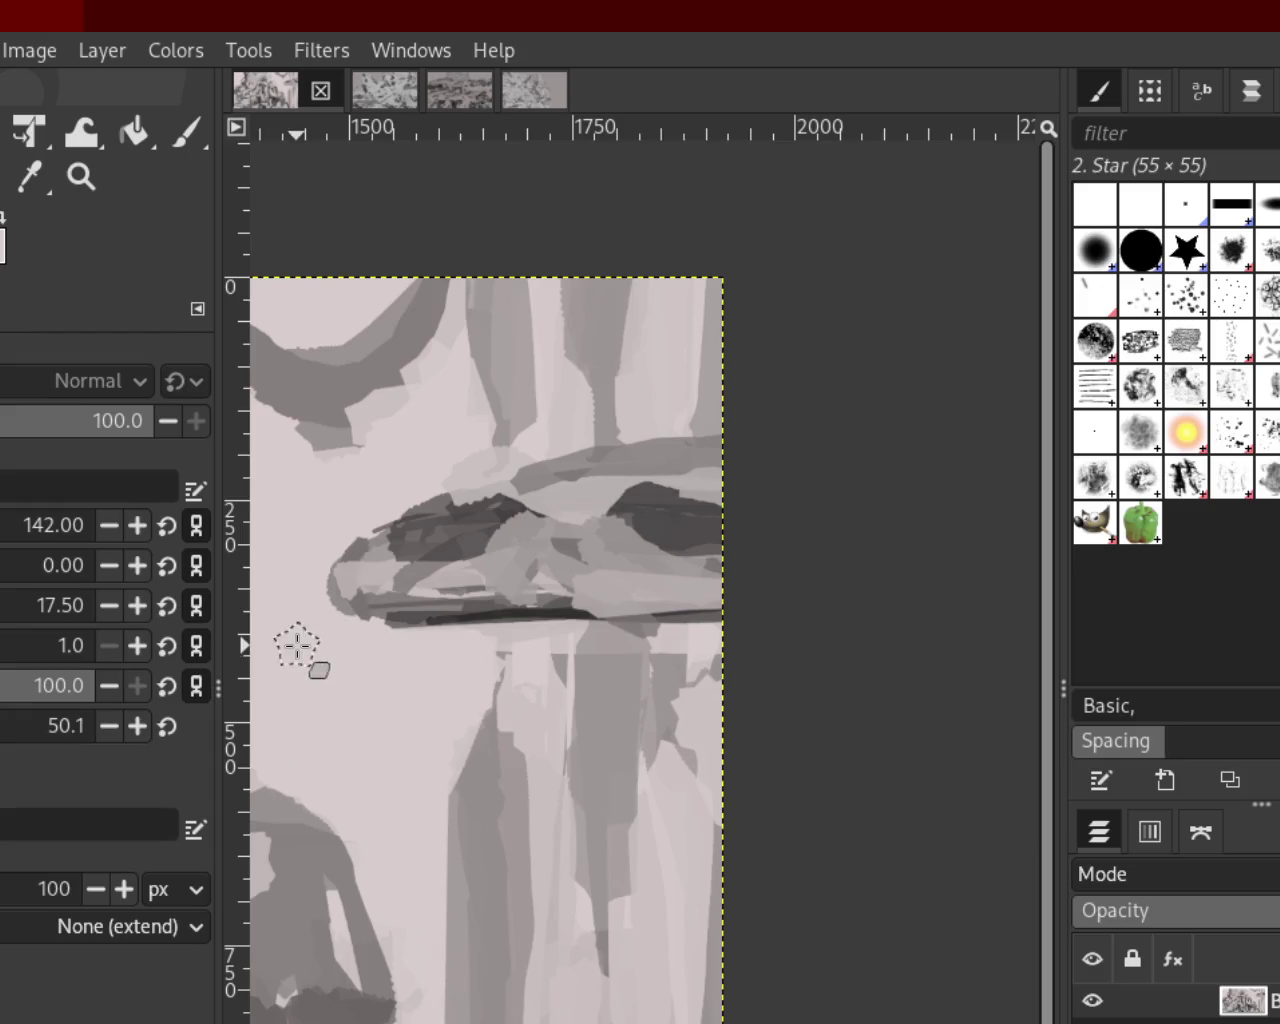
mouse_move(479, 654)
left_mouse_down()
mouse_move(766, 657)
mouse_move(214, 646)
mouse_move(814, 657)
mouse_move(765, 652)
left_mouse_up()
key("ctrl+z")
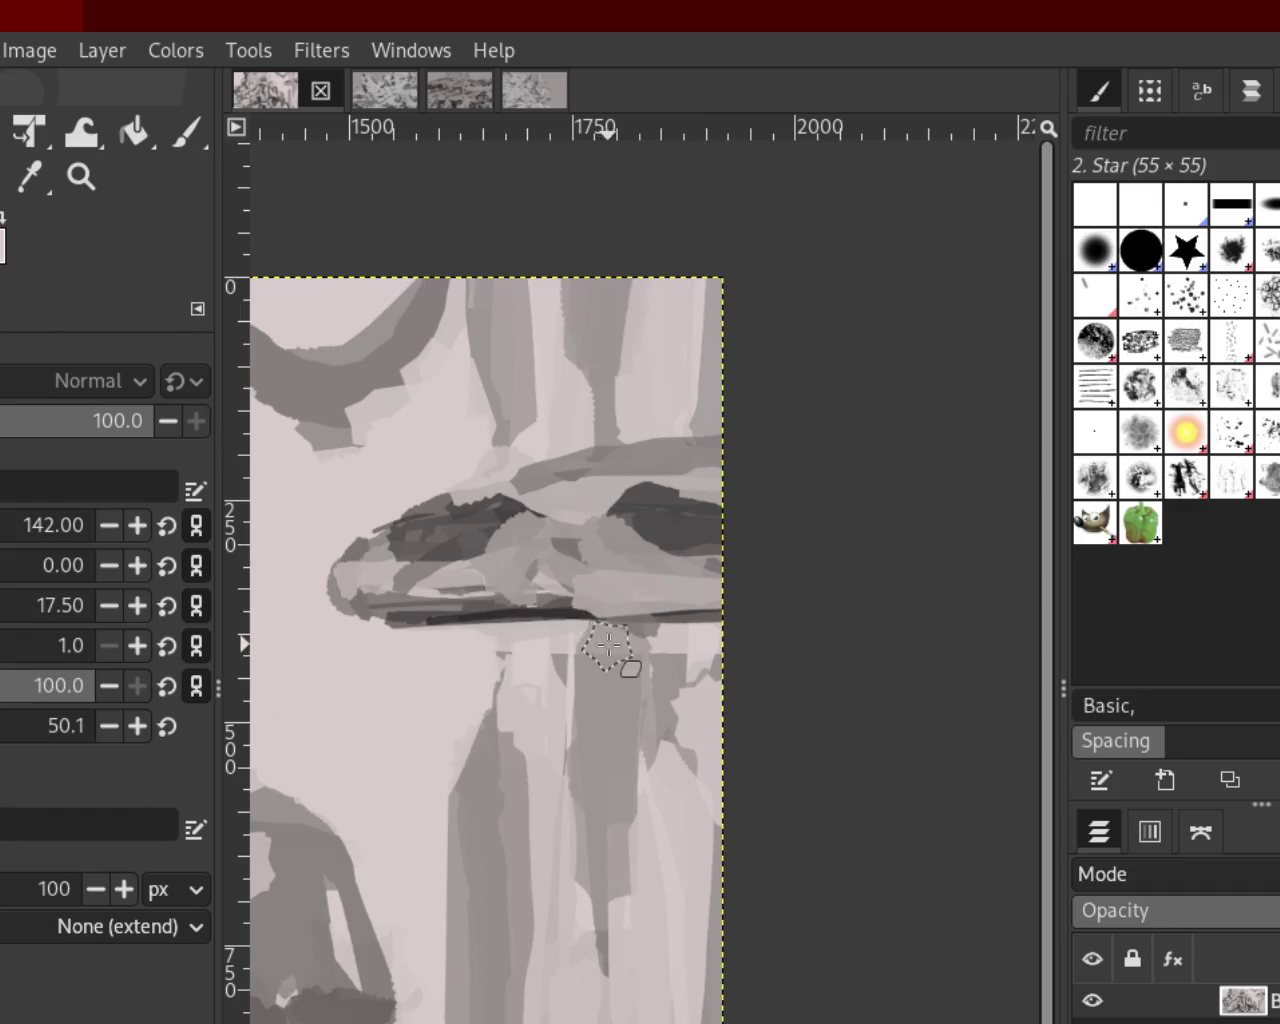
left_click_drag(640, 635, 745, 640)
key("ctrl+z")
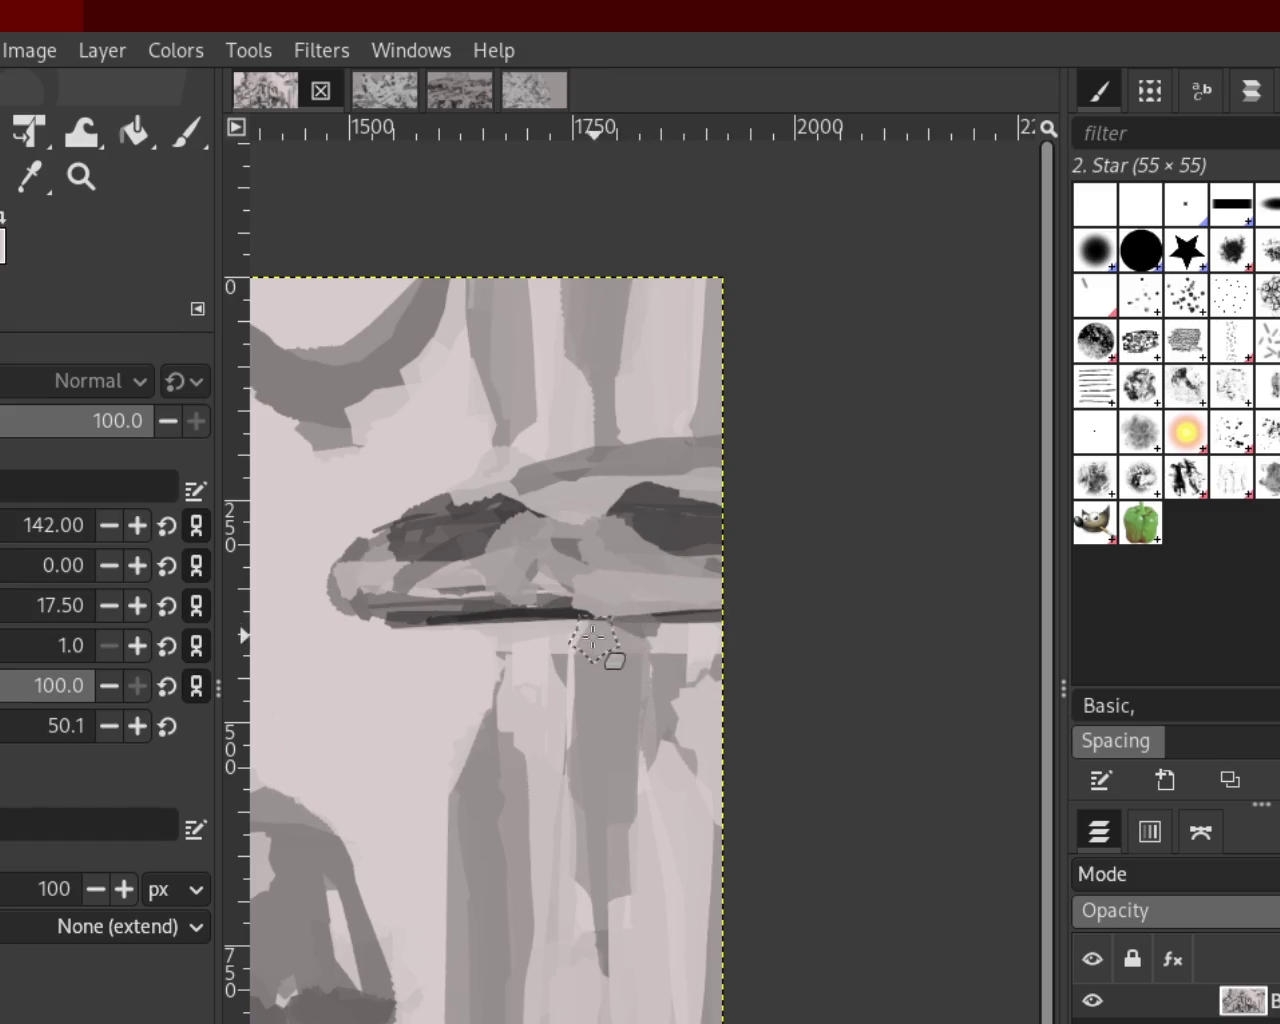
left_click_drag(594, 646, 829, 657)
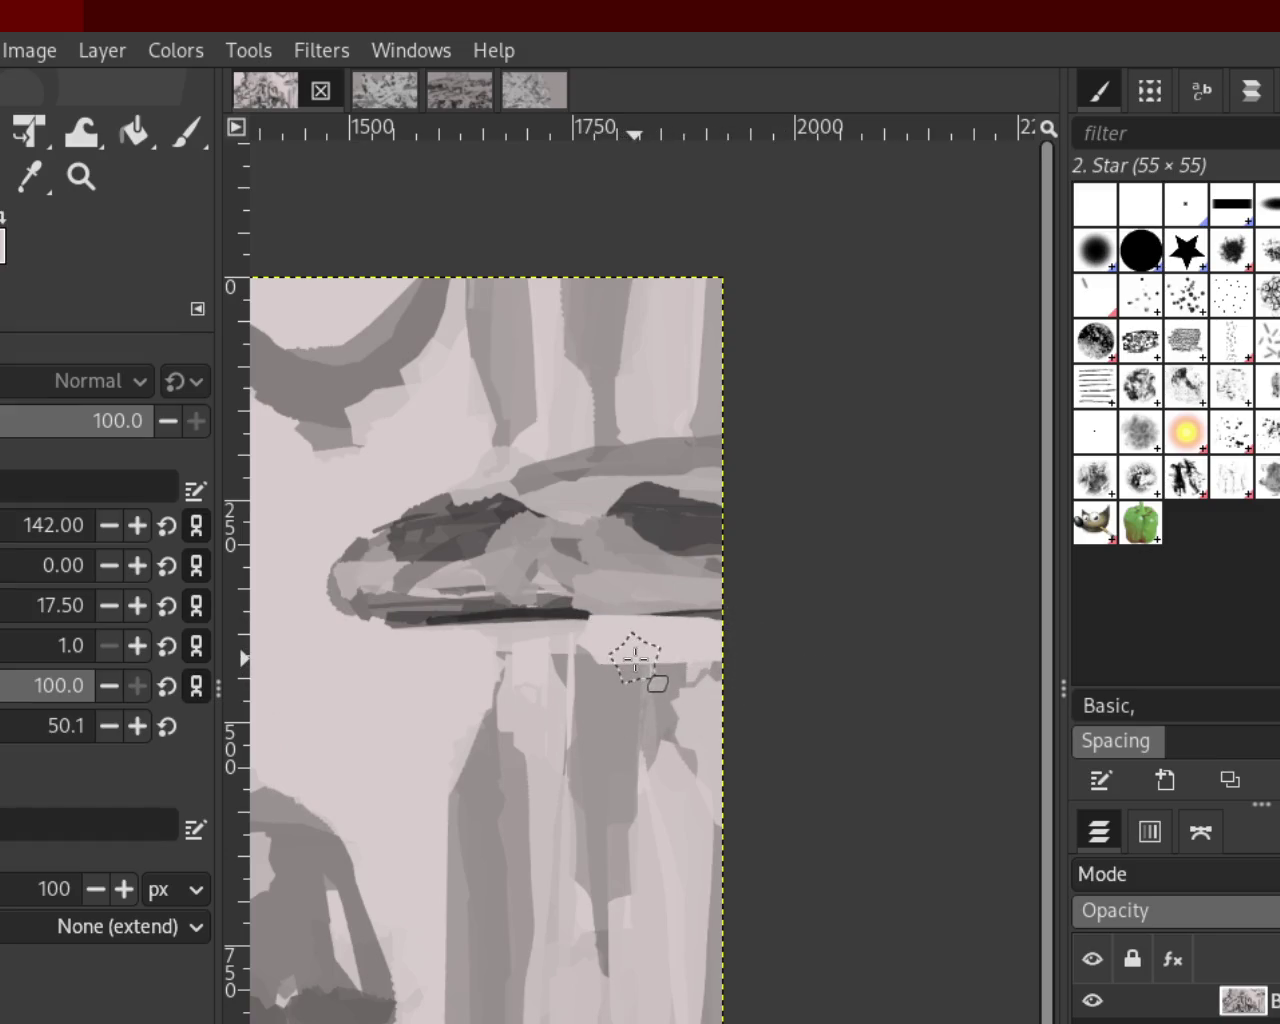
left_click_drag(440, 476, 1035, 467)
key("ctrl+z")
left_click_drag(375, 540, 700, 432)
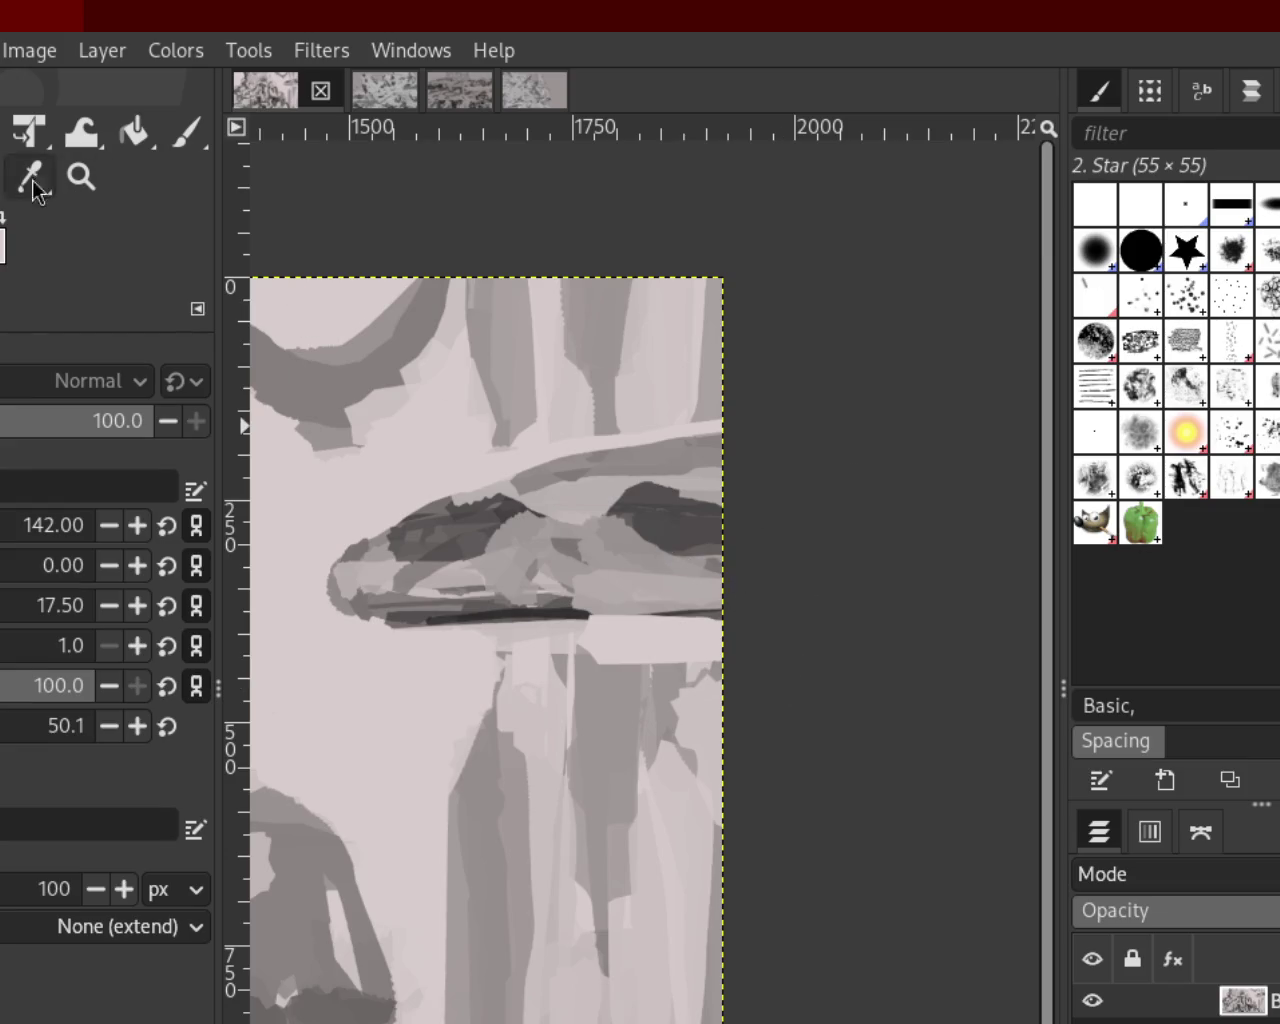
Streak grey into the light strip below the dark line and add a vertical grey stroke at the head
left_click(187, 140)
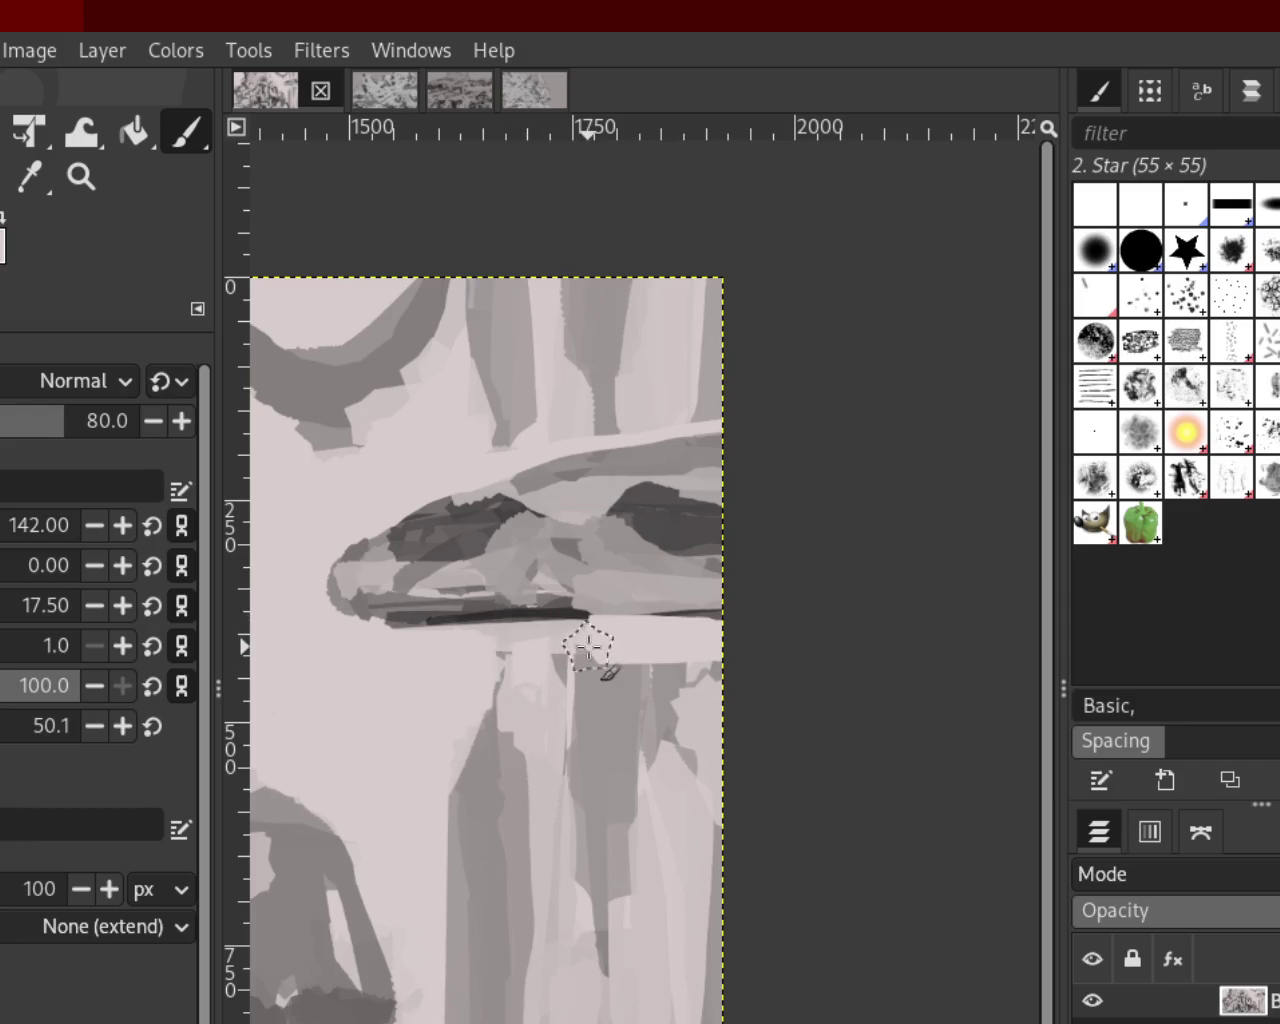
mouse_move(591, 641)
left_mouse_down()
mouse_move(737, 640)
mouse_move(643, 657)
mouse_move(817, 694)
left_mouse_up()
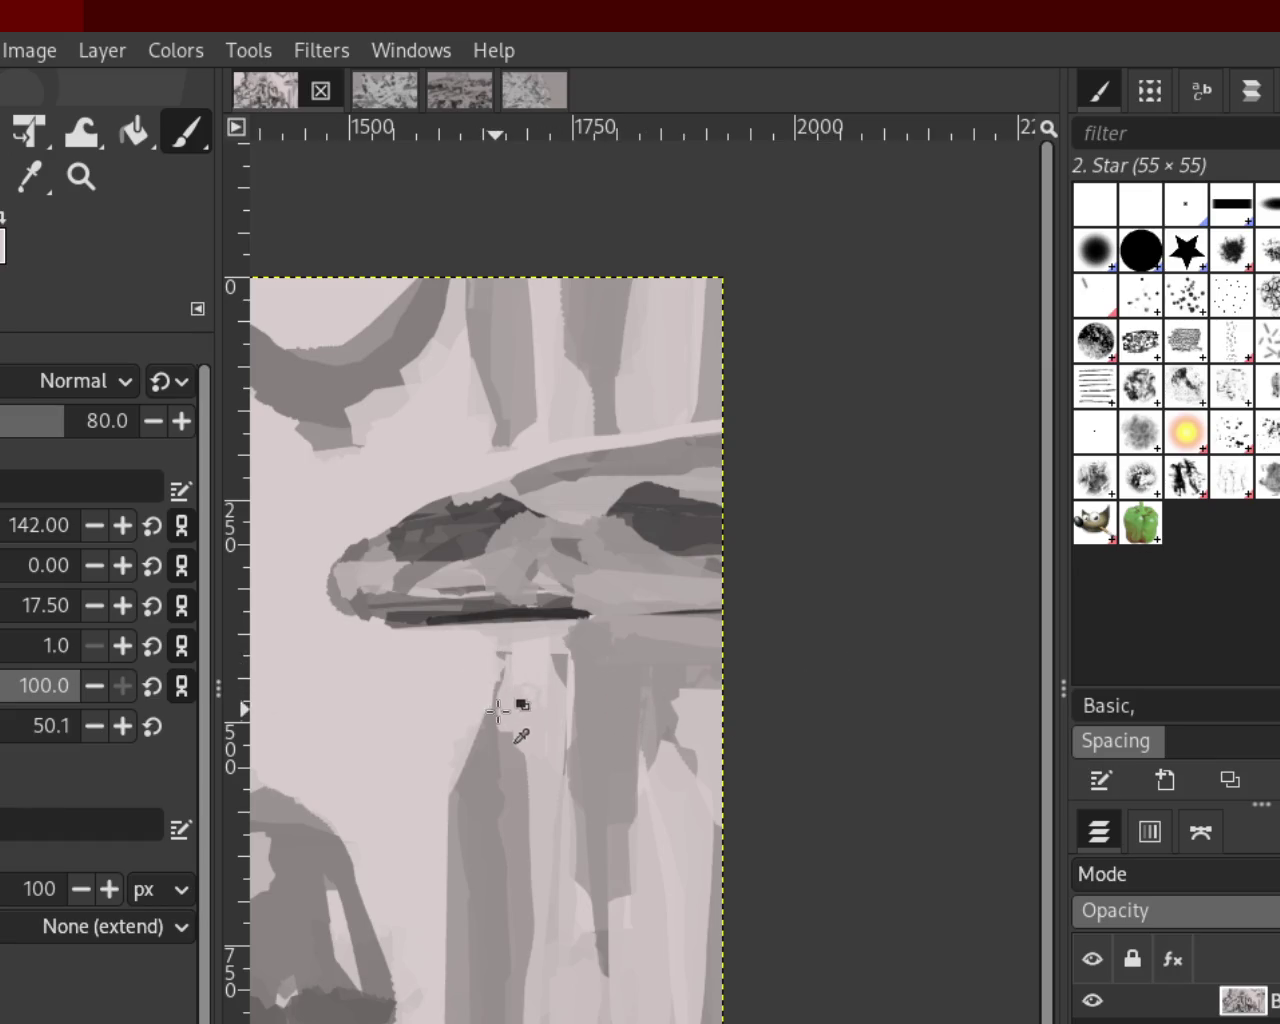
left_click_drag(508, 429, 500, 515)
key("ctrl+z")
key("ctrl+y")
key("ctrl+z")
key("ctrl+y")
Extend a darker grey band above the head and keep the dark stroke below the form
mouse_move(508, 446)
left_mouse_down()
mouse_move(518, 300)
mouse_move(634, 400)
mouse_move(573, 393)
left_mouse_up()
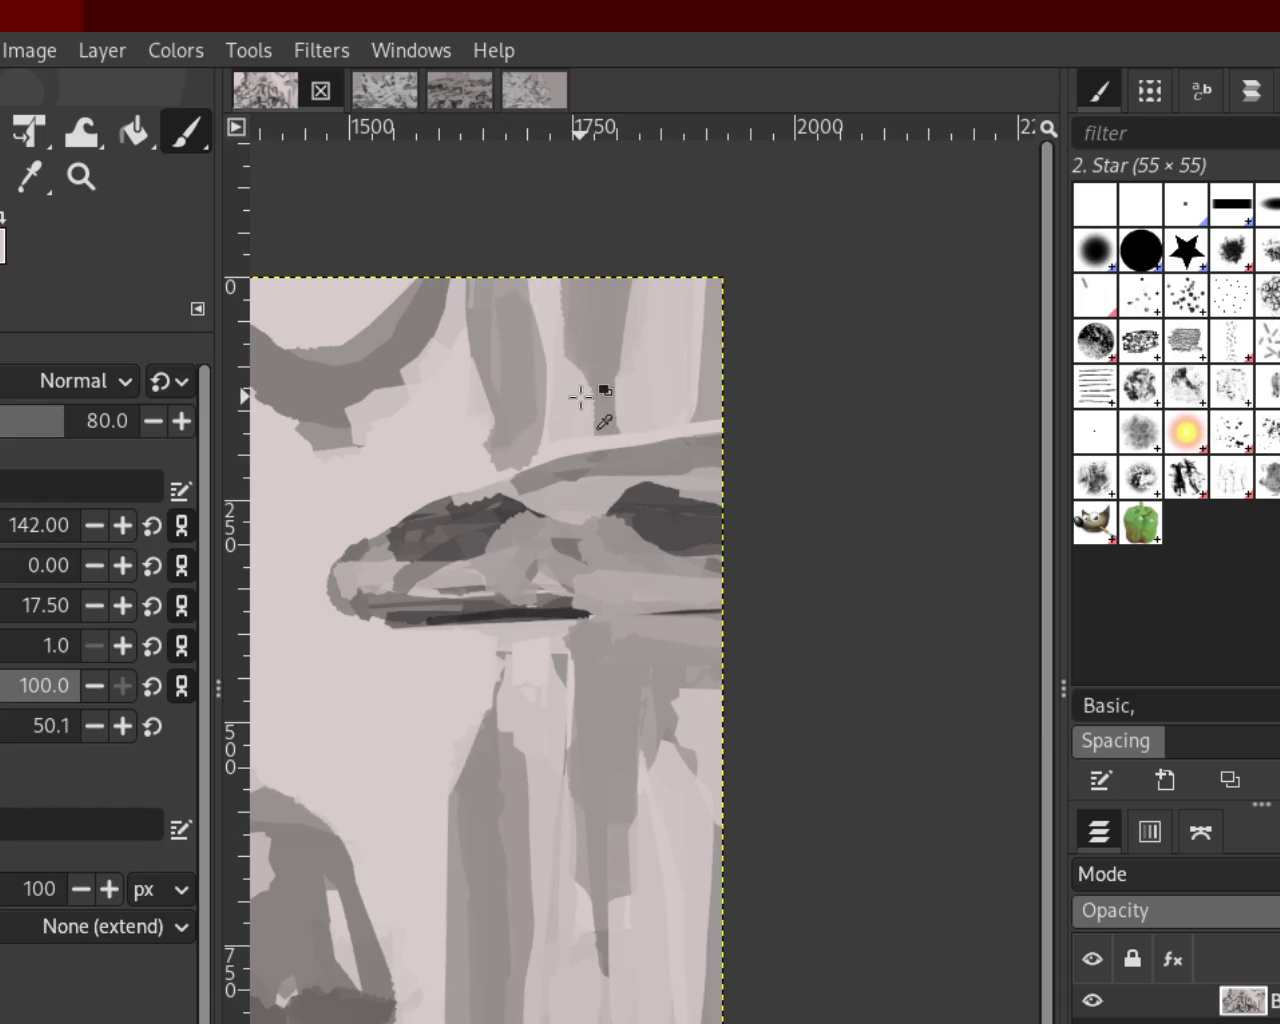
key("ctrl+z")
key("ctrl+y")
key("ctrl+z")
key("ctrl+y")
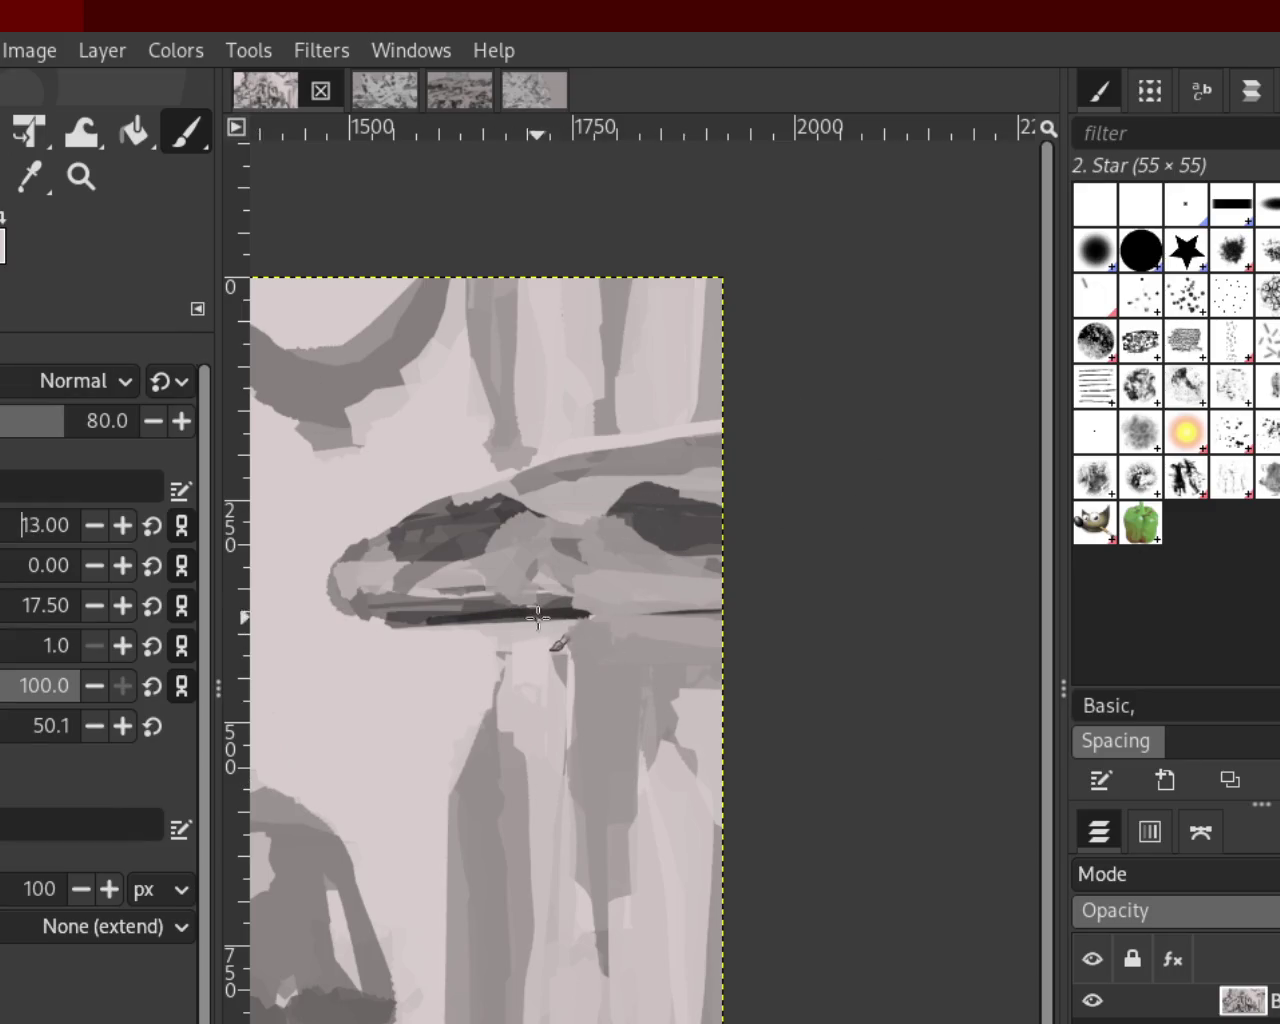
key("ctrl+z")
type("22")
key("ctrl+y")
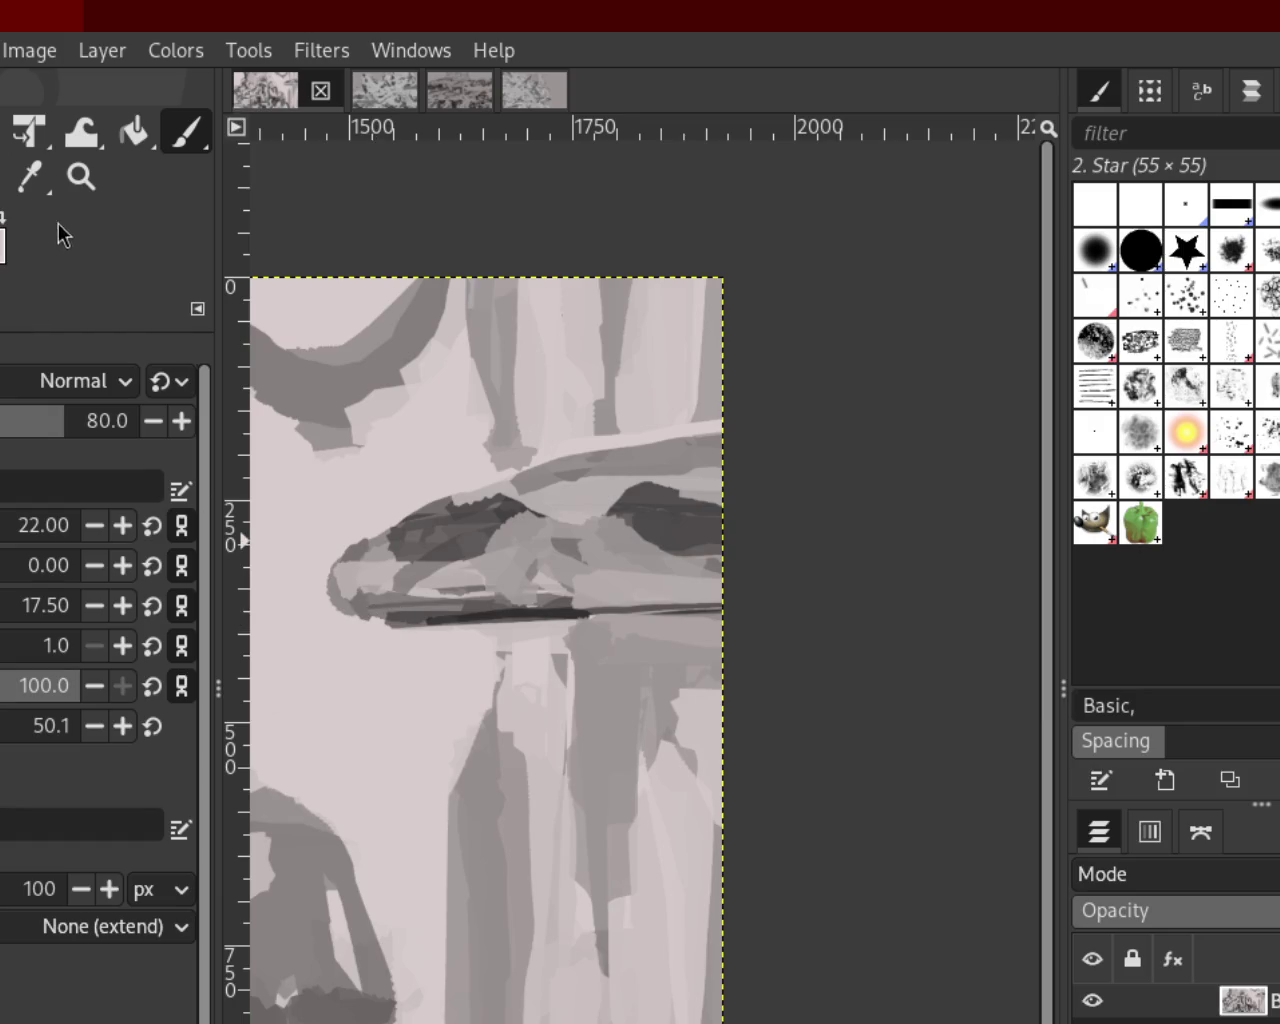
key("z")
scroll(419, 595, "down", 1)
Try dark brush strokes around the pointed tip's left edge, undoing each attempt
scroll(460, 620, "up", 1)
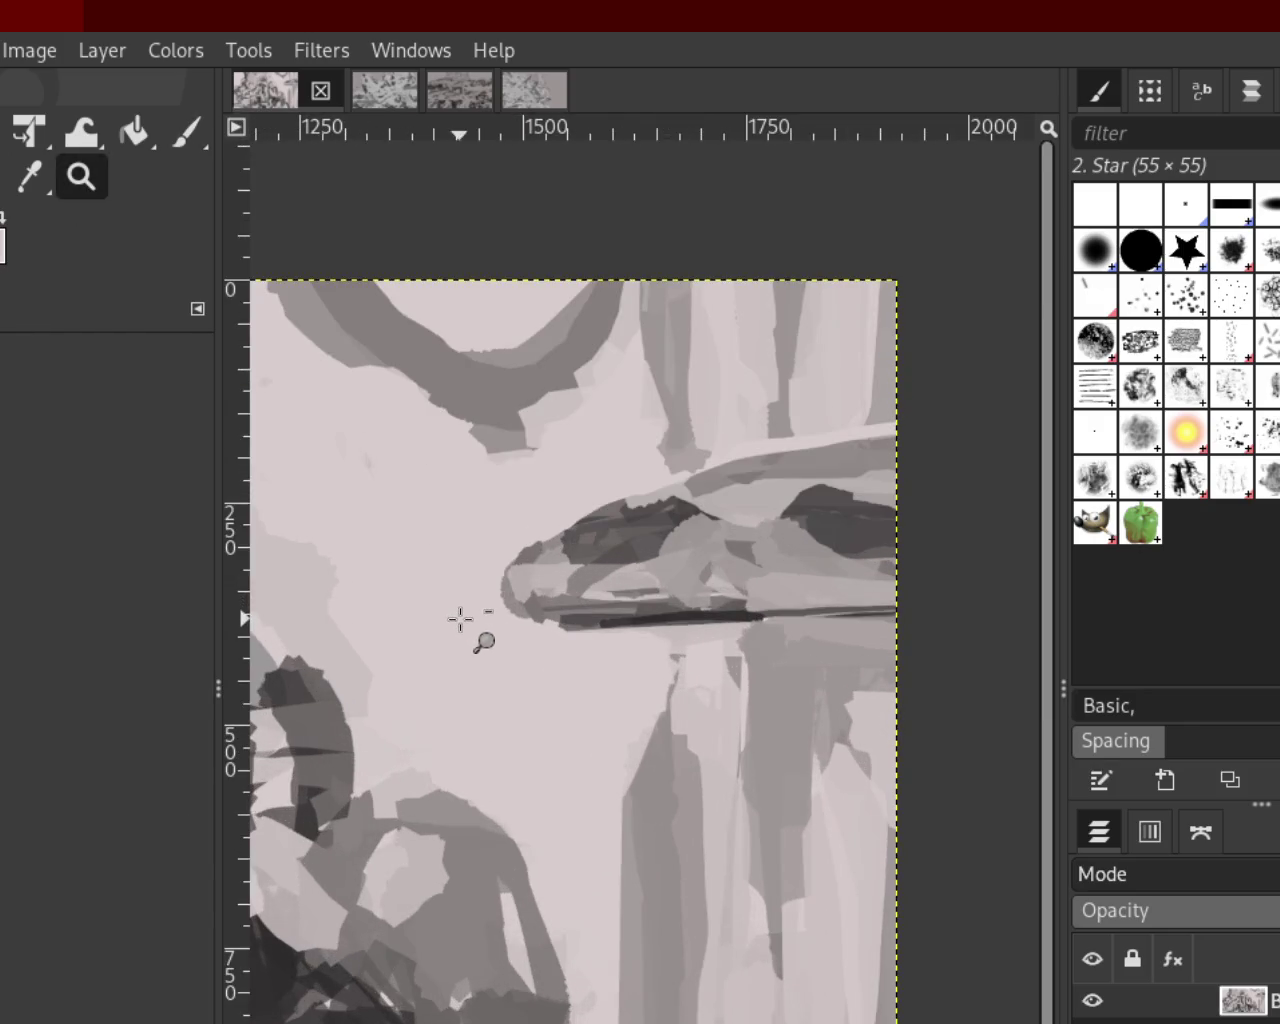
scroll(460, 620, "down", 1)
scroll(292, 506, "up", 4)
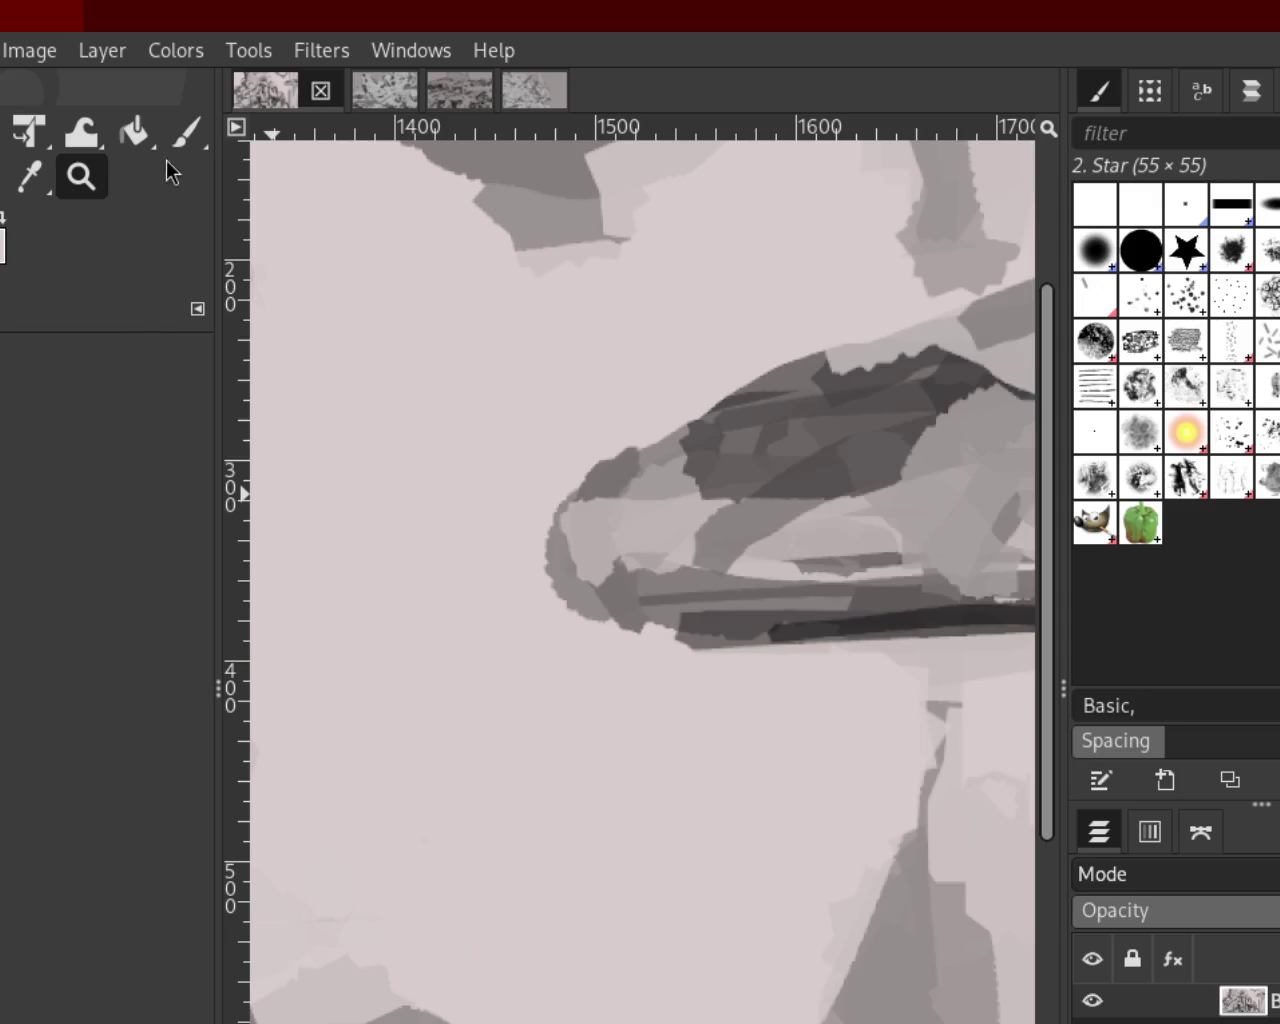
left_click(186, 131)
mouse_move(733, 627)
left_mouse_down()
mouse_move(514, 503)
mouse_move(762, 638)
left_mouse_up()
key("ctrl+z")
key("ctrl+z")
left_click_drag(543, 523, 805, 605)
key("ctrl+z")
left_click_drag(560, 531, 825, 648)
key("ctrl+z")
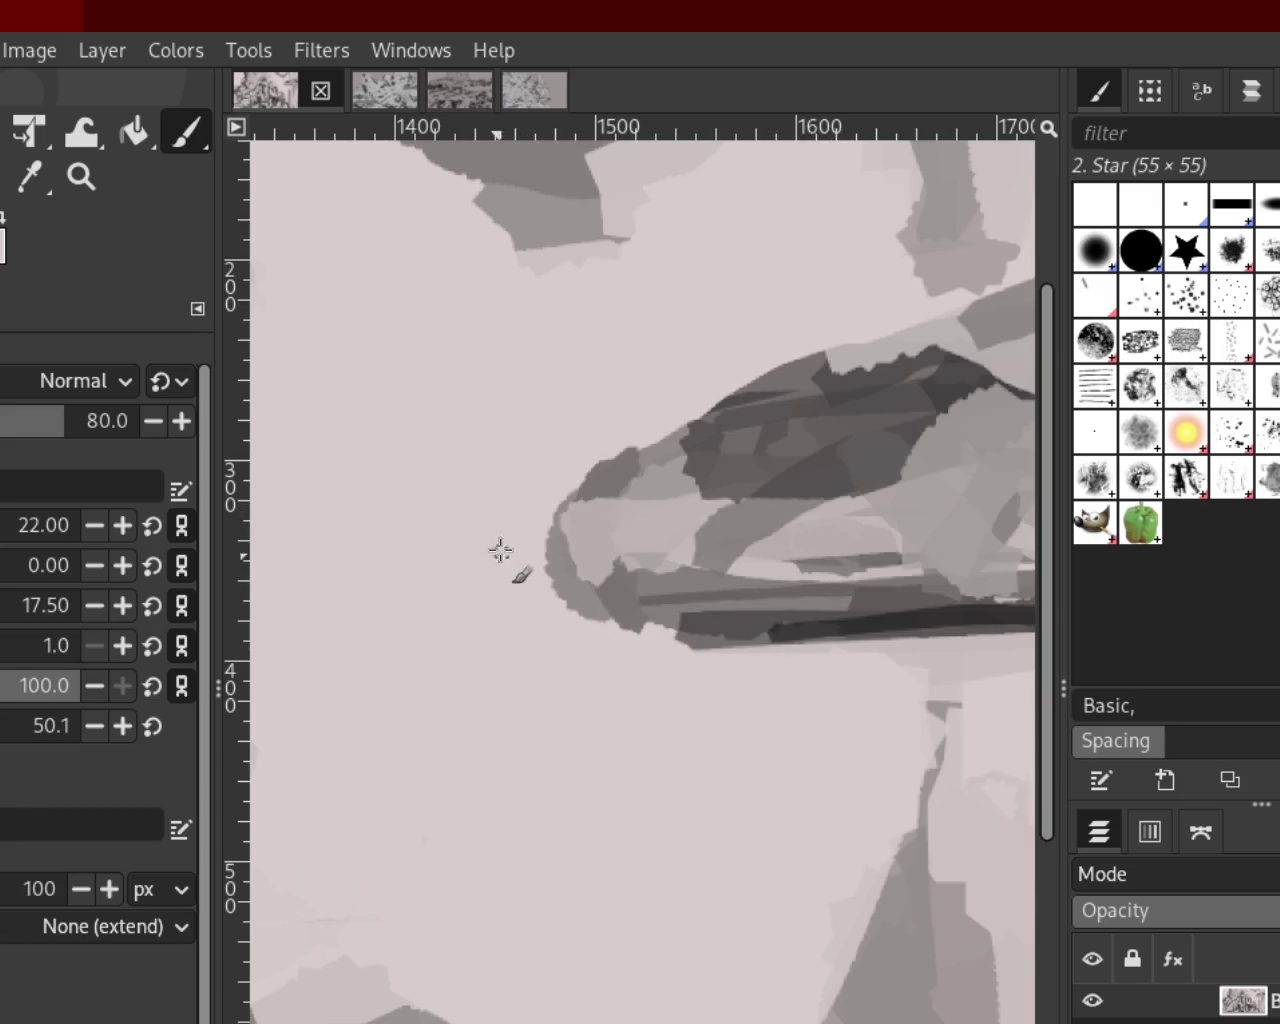
left_click_drag(520, 535, 860, 600)
Try dark and lighter strokes along the tip's lower lip, undoing each one
key("ctrl+z")
left_click_drag(580, 585, 855, 595)
key("ctrl+z")
left_click_drag(725, 638, 611, 595)
key("ctrl+z")
left_click_drag(551, 536, 820, 600)
key("ctrl+z")
left_click_drag(526, 540, 836, 588)
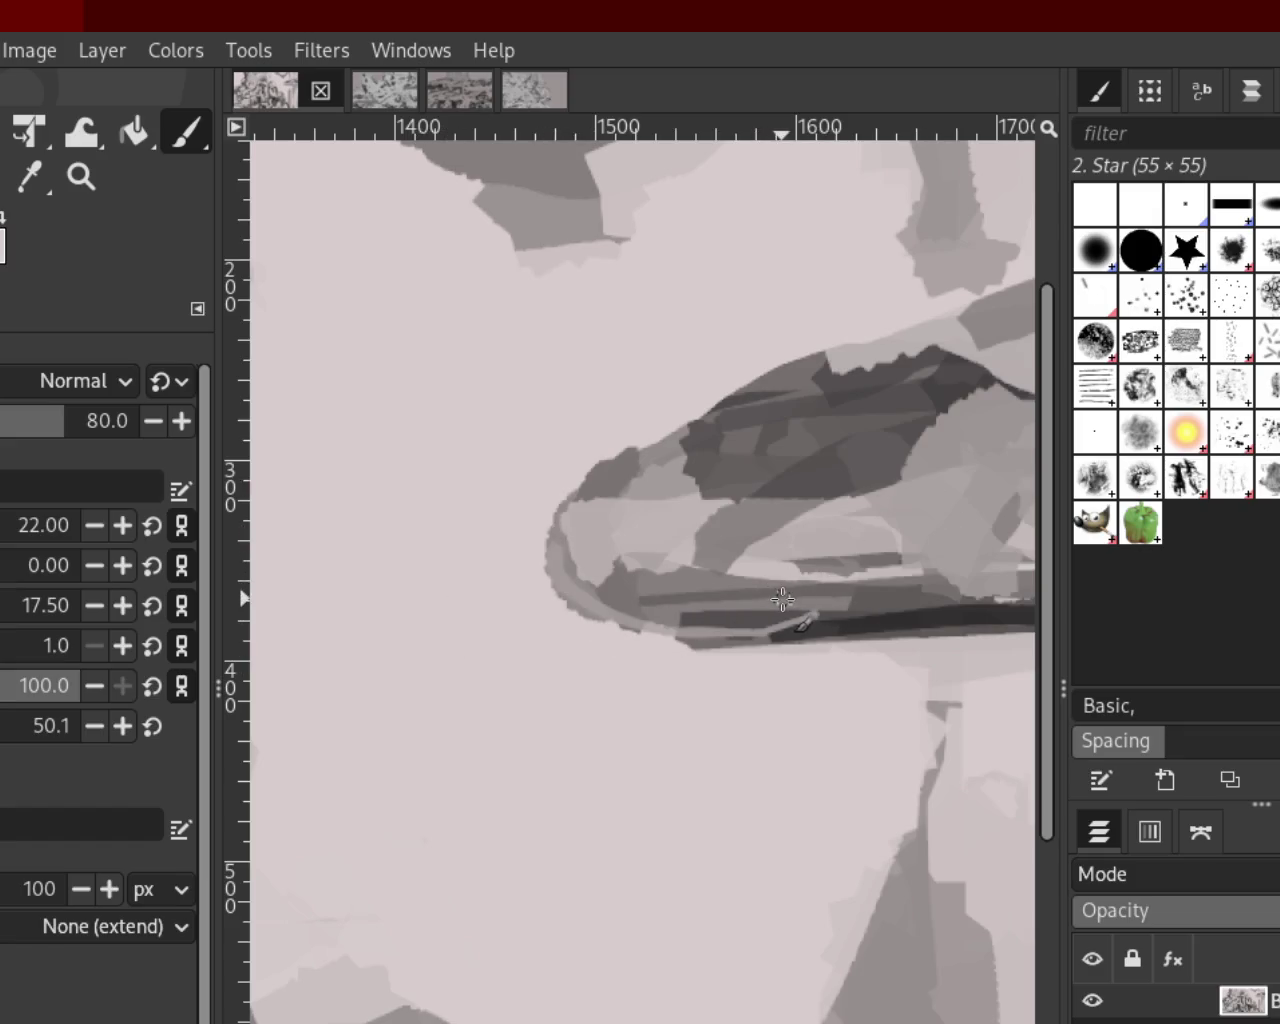
key("ctrl+z")
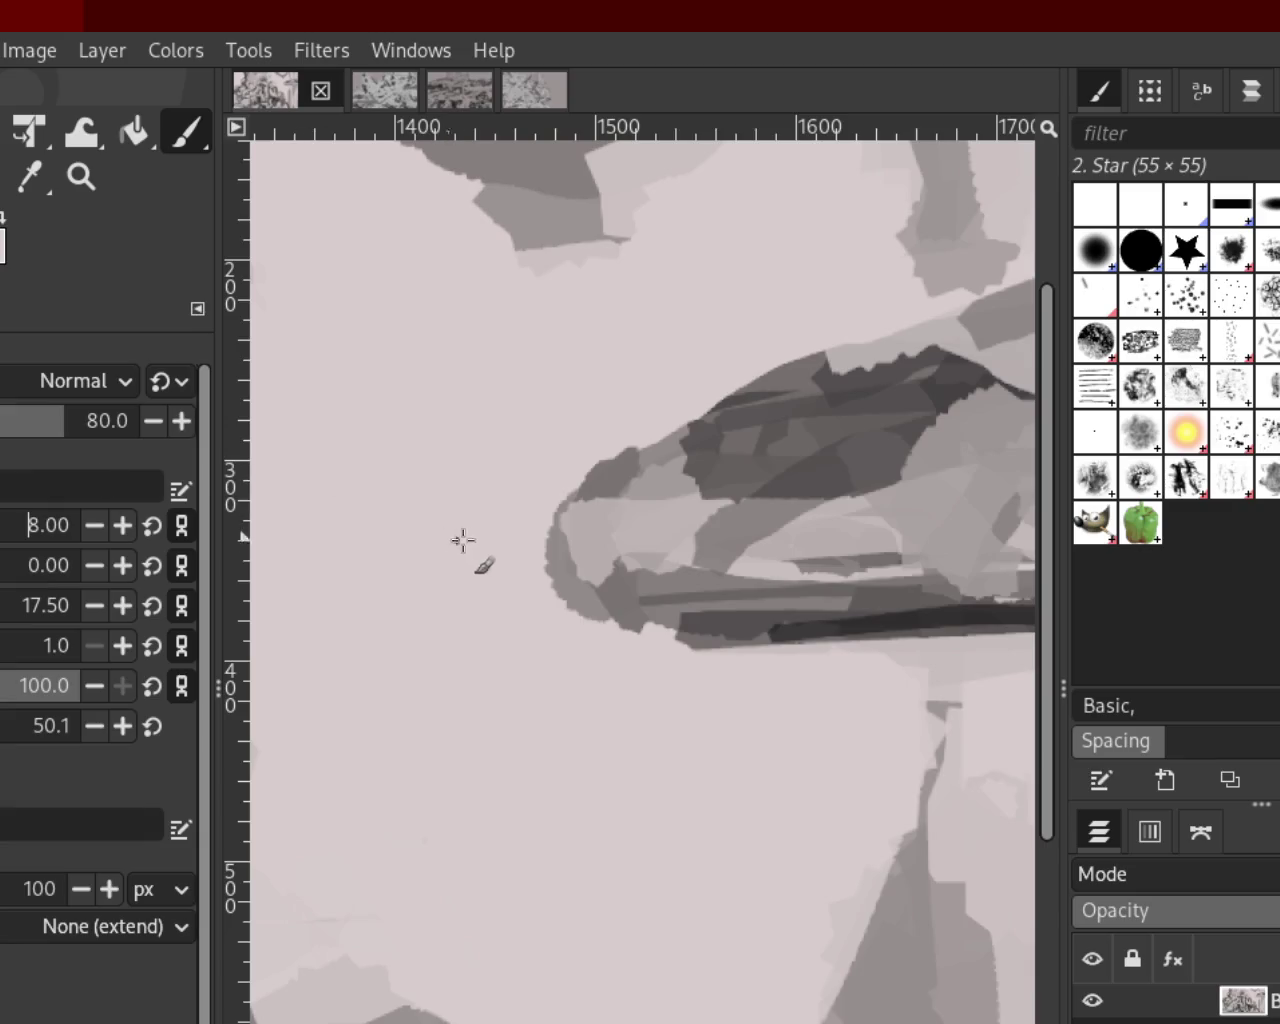
Paint grey around the tip and lower edge, retrying the stroke several times
left_click_drag(553, 521, 815, 655)
key("ctrl+z")
left_click_drag(566, 490, 690, 640)
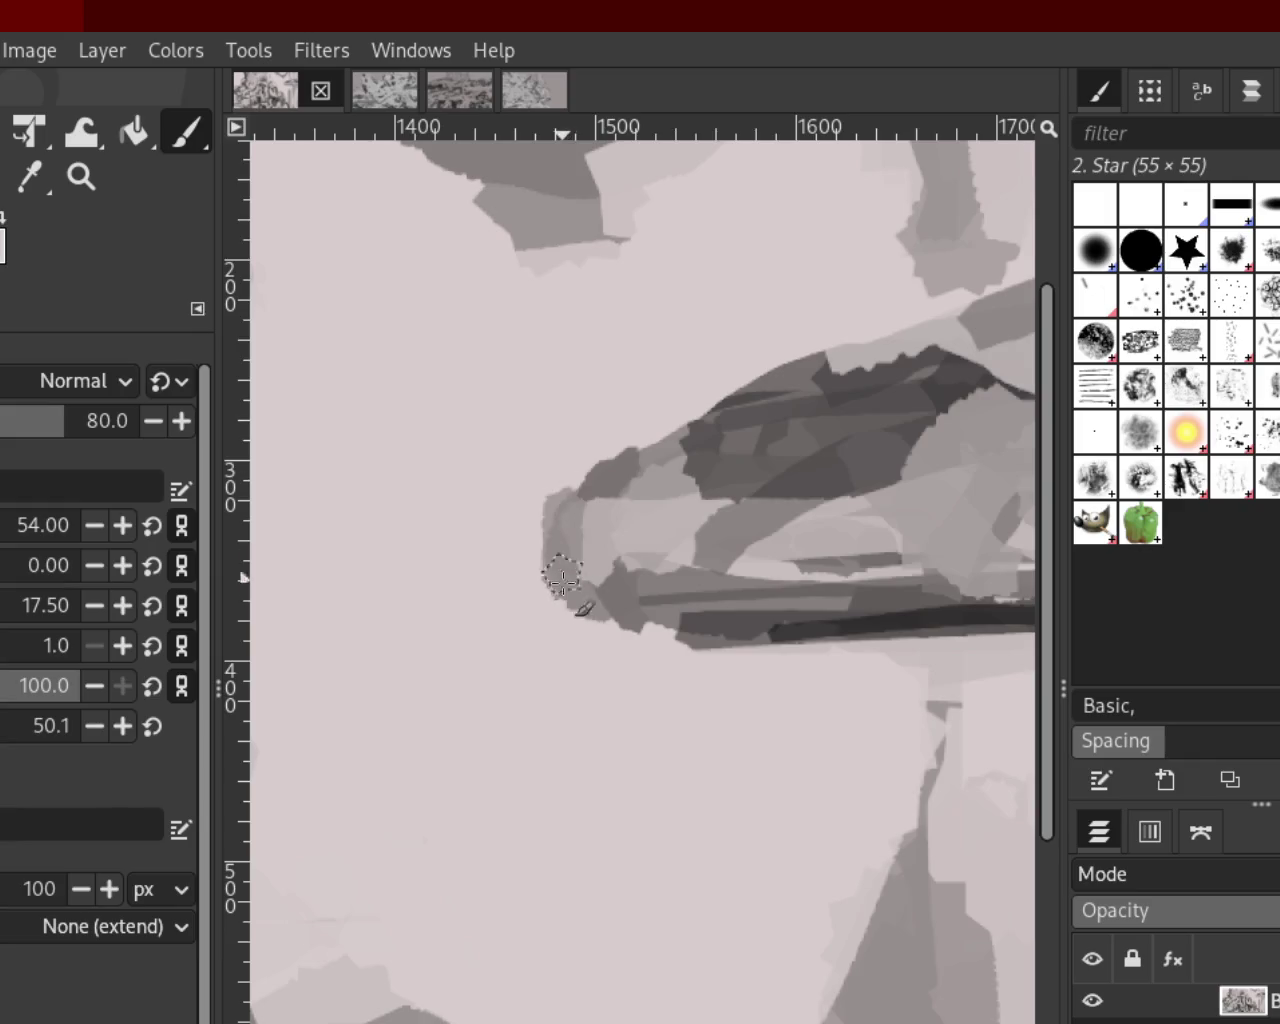
key("ctrl+z")
mouse_move(562, 545)
left_mouse_down()
mouse_move(663, 649)
mouse_move(858, 655)
left_mouse_up()
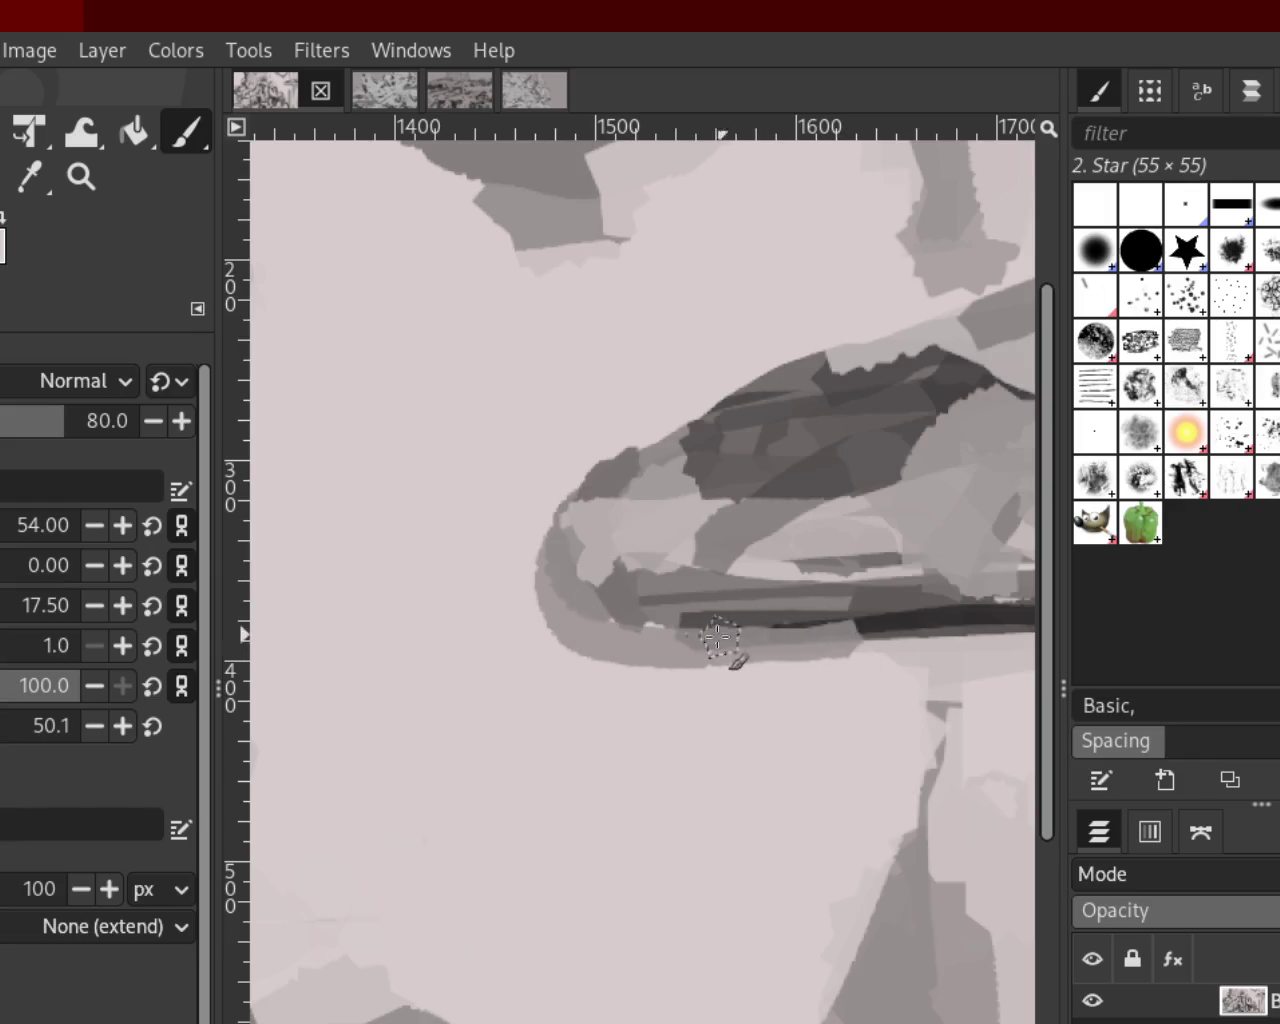
key("ctrl+z")
Erase the dark patches along the upper and upper-left edge with the Eraser
key("shift+e")
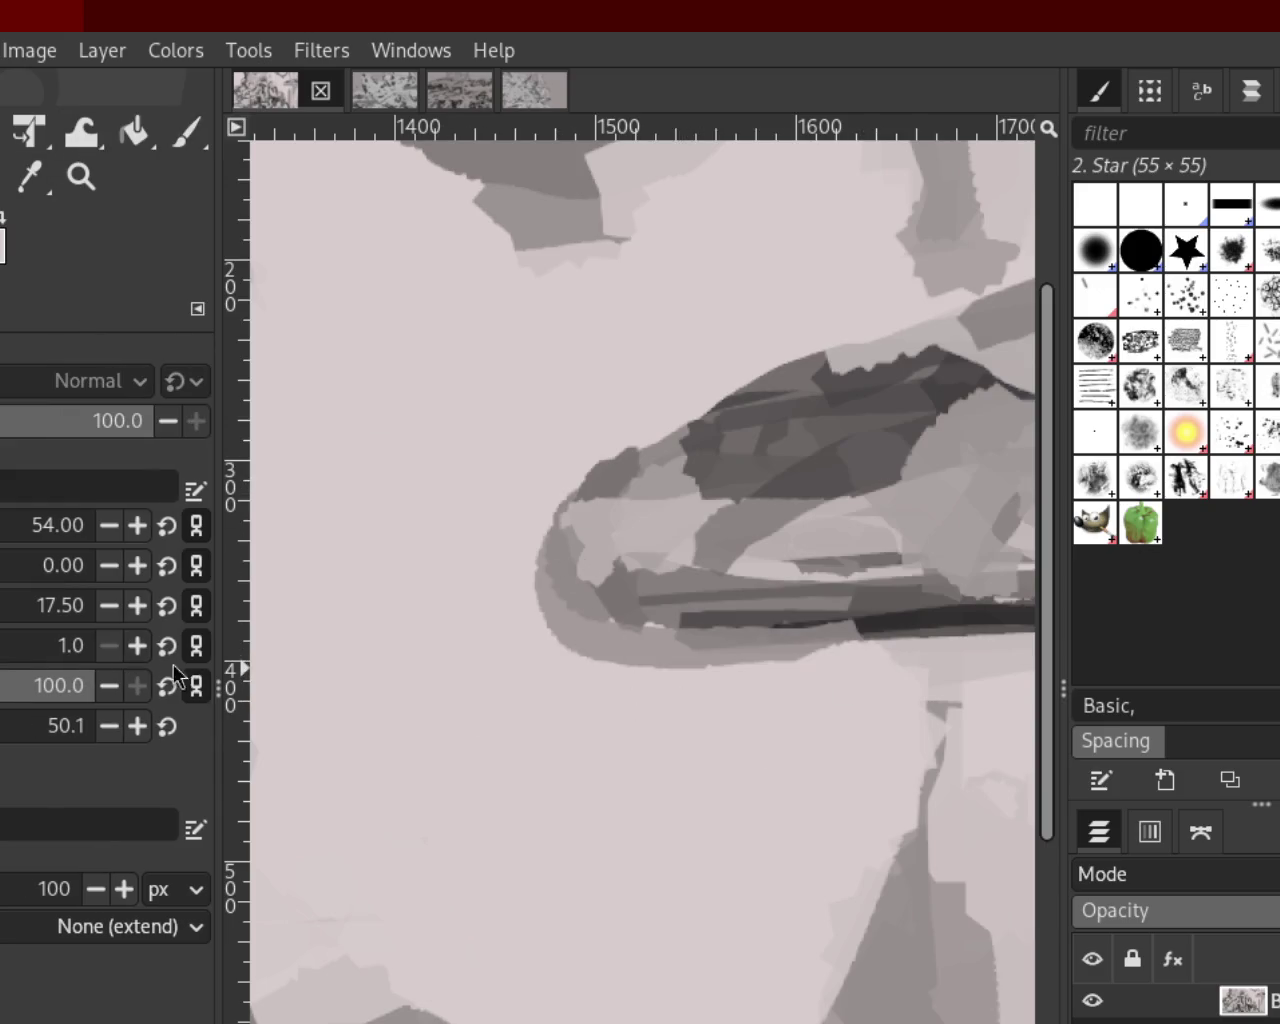
left_click_drag(586, 563, 734, 391)
key("ctrl+z")
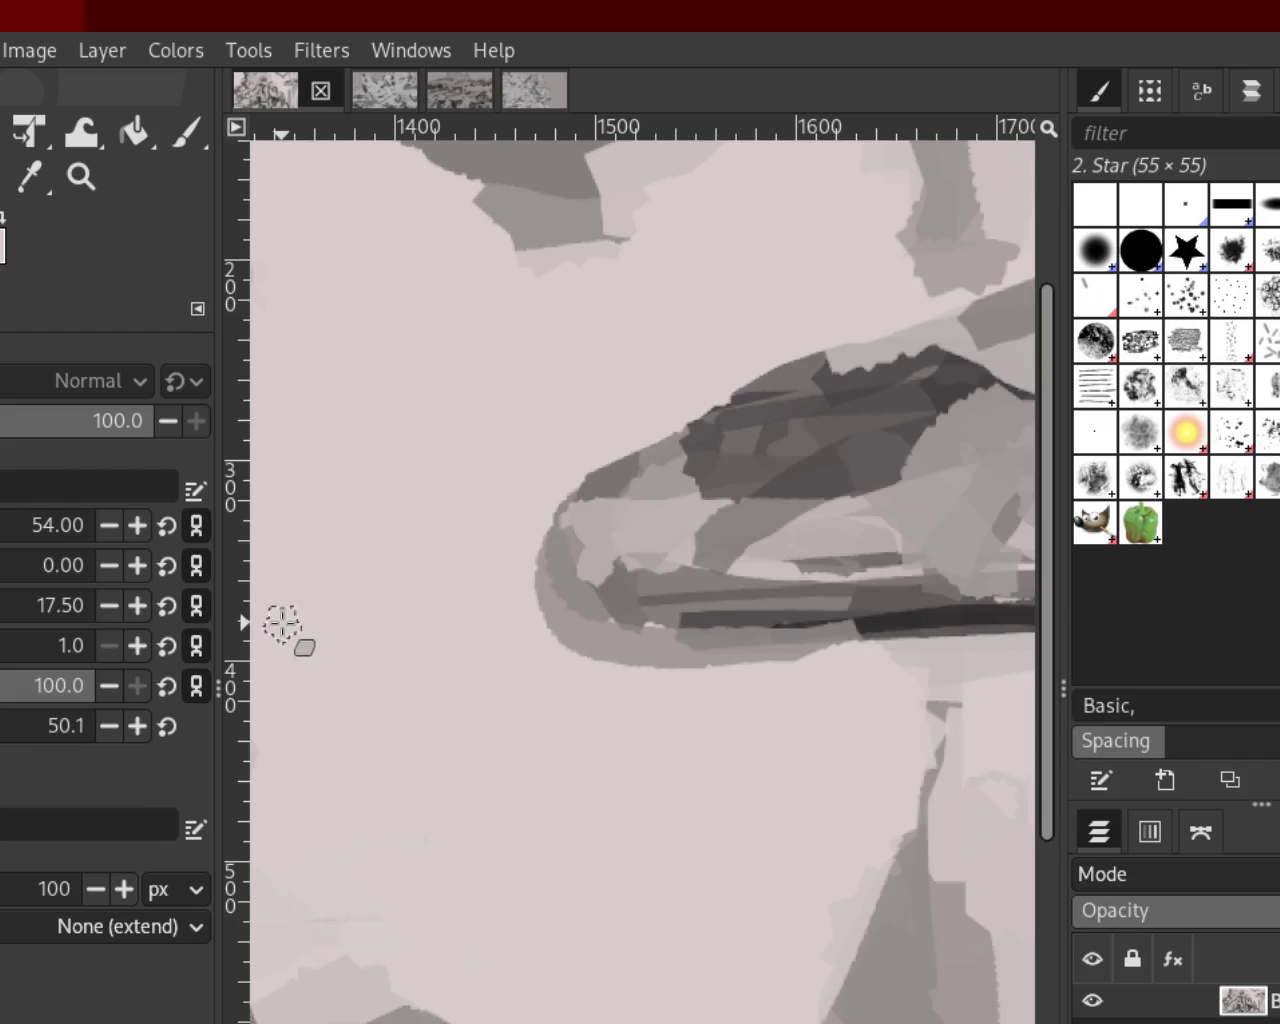
left_click_drag(565, 475, 340, 618)
key("ctrl+z")
left_click_drag(700, 366, 331, 698)
key("ctrl+z")
left_click_drag(666, 414, 373, 625)
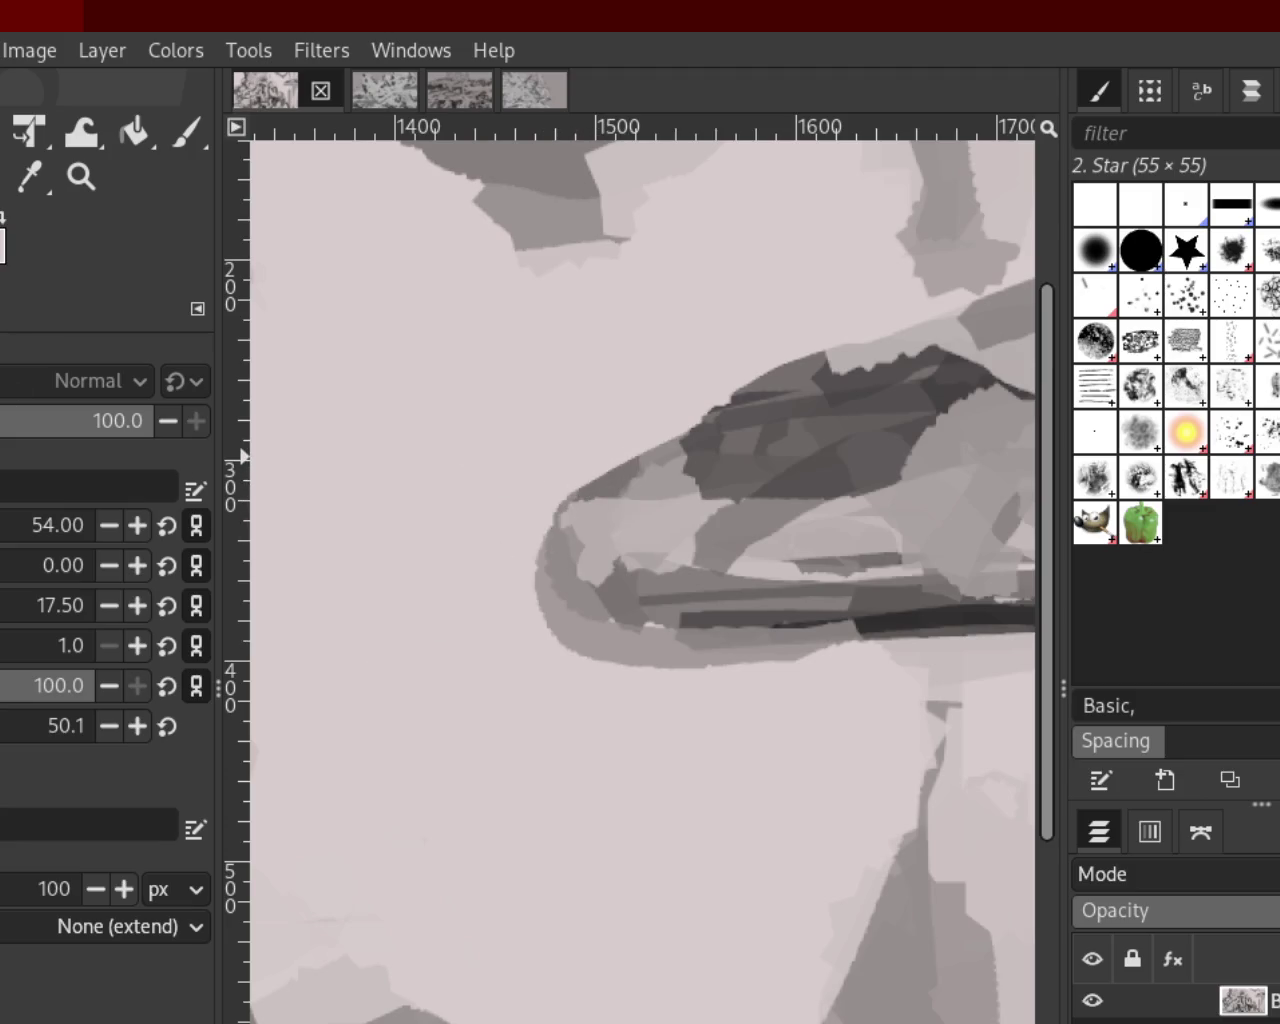
left_click(100, 172)
Magnify the view on the upper part of the curved form
left_click(690, 573, "ctrl")
left_click(862, 522)
left_click(862, 522, "ctrl")
left_click(912, 484)
left_click(912, 484)
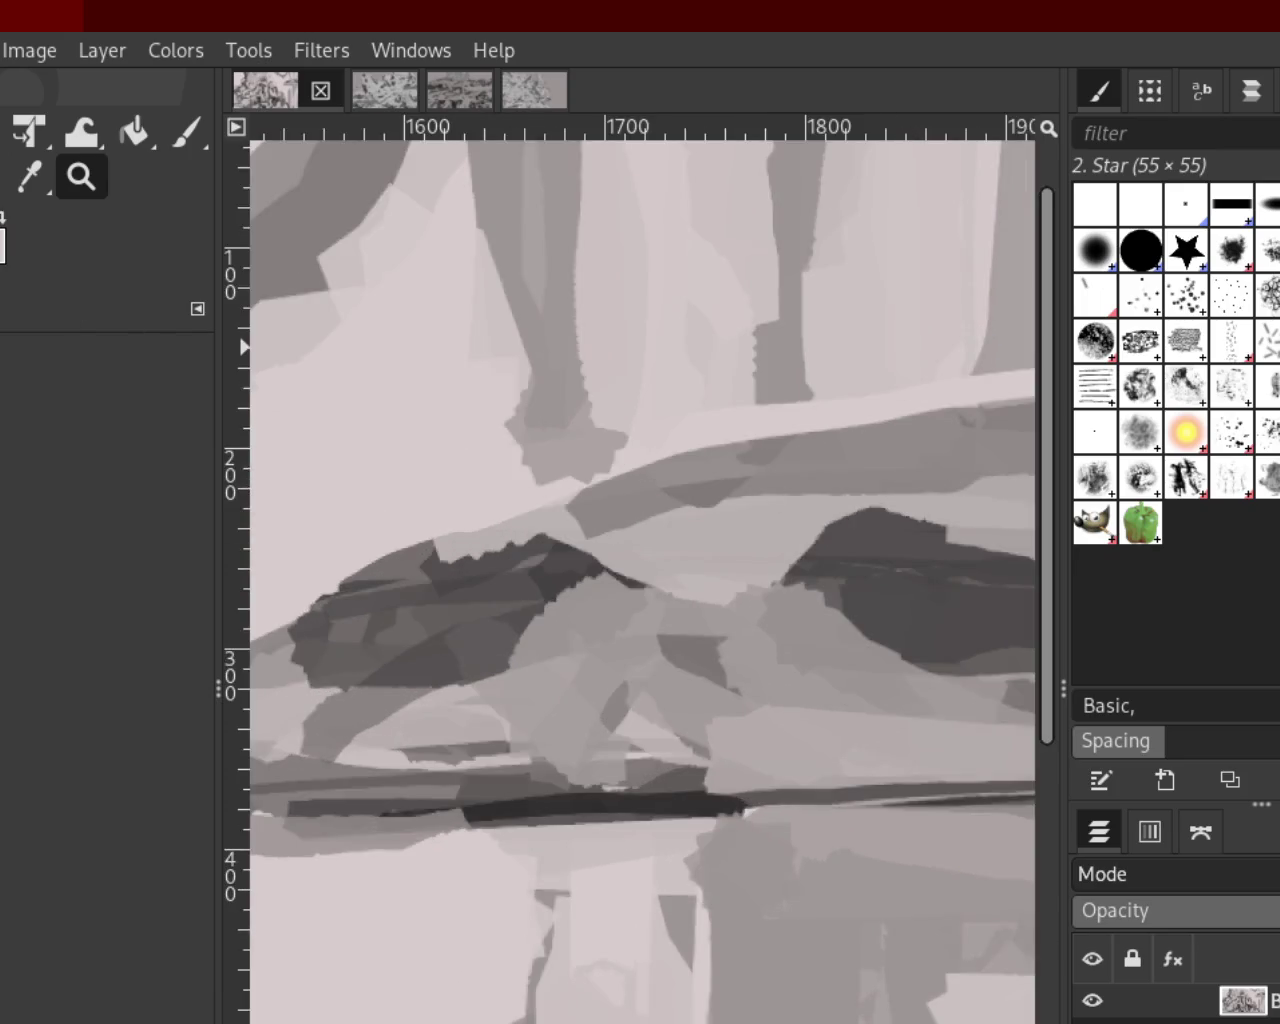
left_click(186, 132)
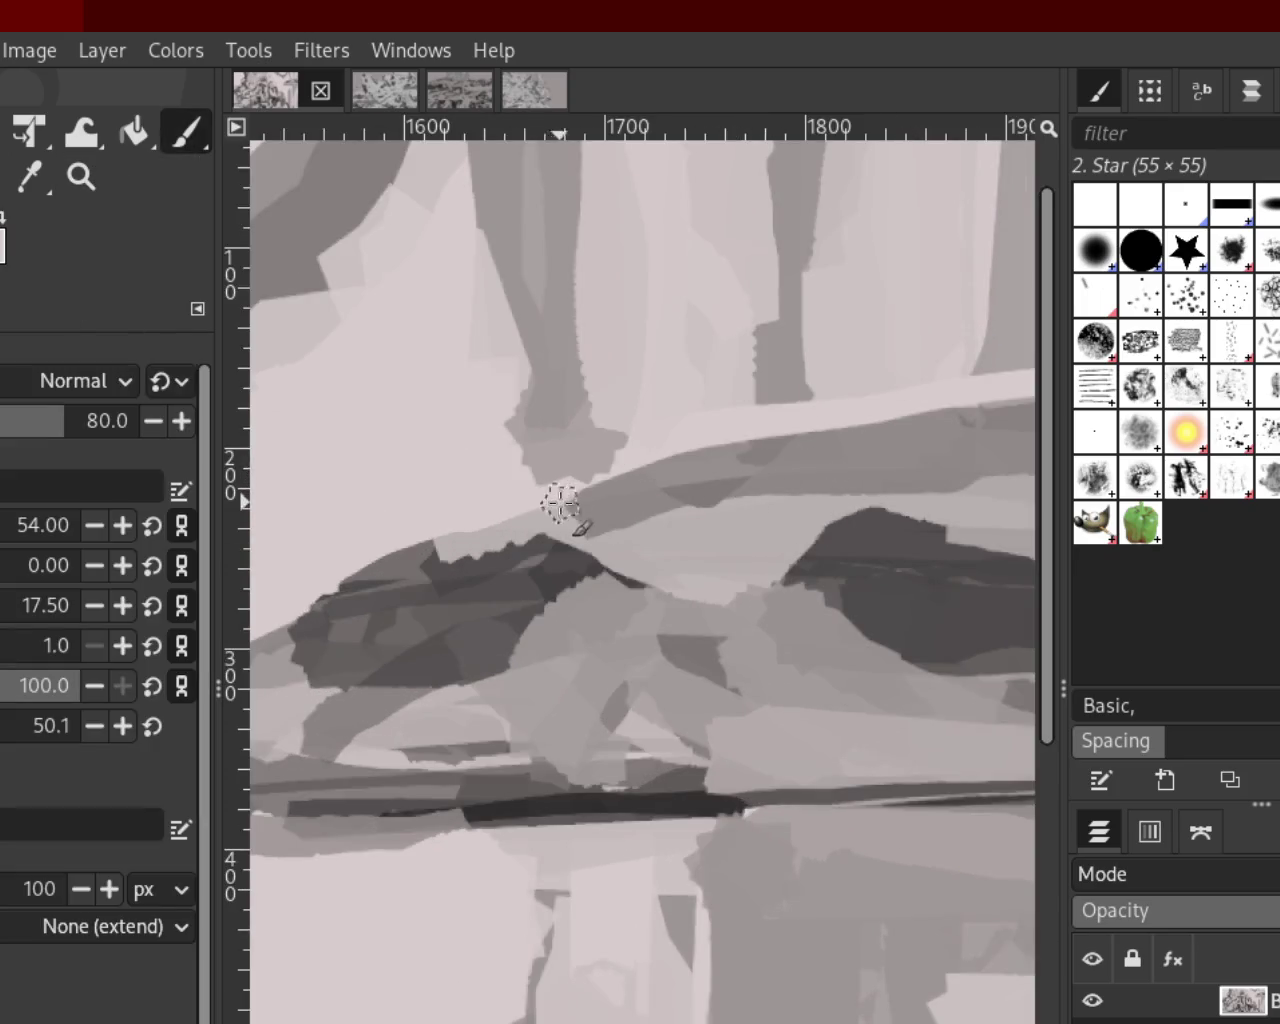
Try several dark curves across the light band, undoing each attempt
left_click_drag(560, 503, 960, 415)
key("ctrl+z")
left_click_drag(571, 500, 1030, 372)
key("ctrl+z")
left_click_drag(606, 466, 1014, 480)
key("ctrl+z")
left_click_drag(591, 514, 1030, 312)
key("ctrl+z")
left_click_drag(621, 493, 986, 460)
key("ctrl+z")
Settle on a final dark stroke running rightward along the light band
left_click_drag(652, 470, 960, 451)
key("ctrl+z")
left_click_drag(643, 514, 991, 374)
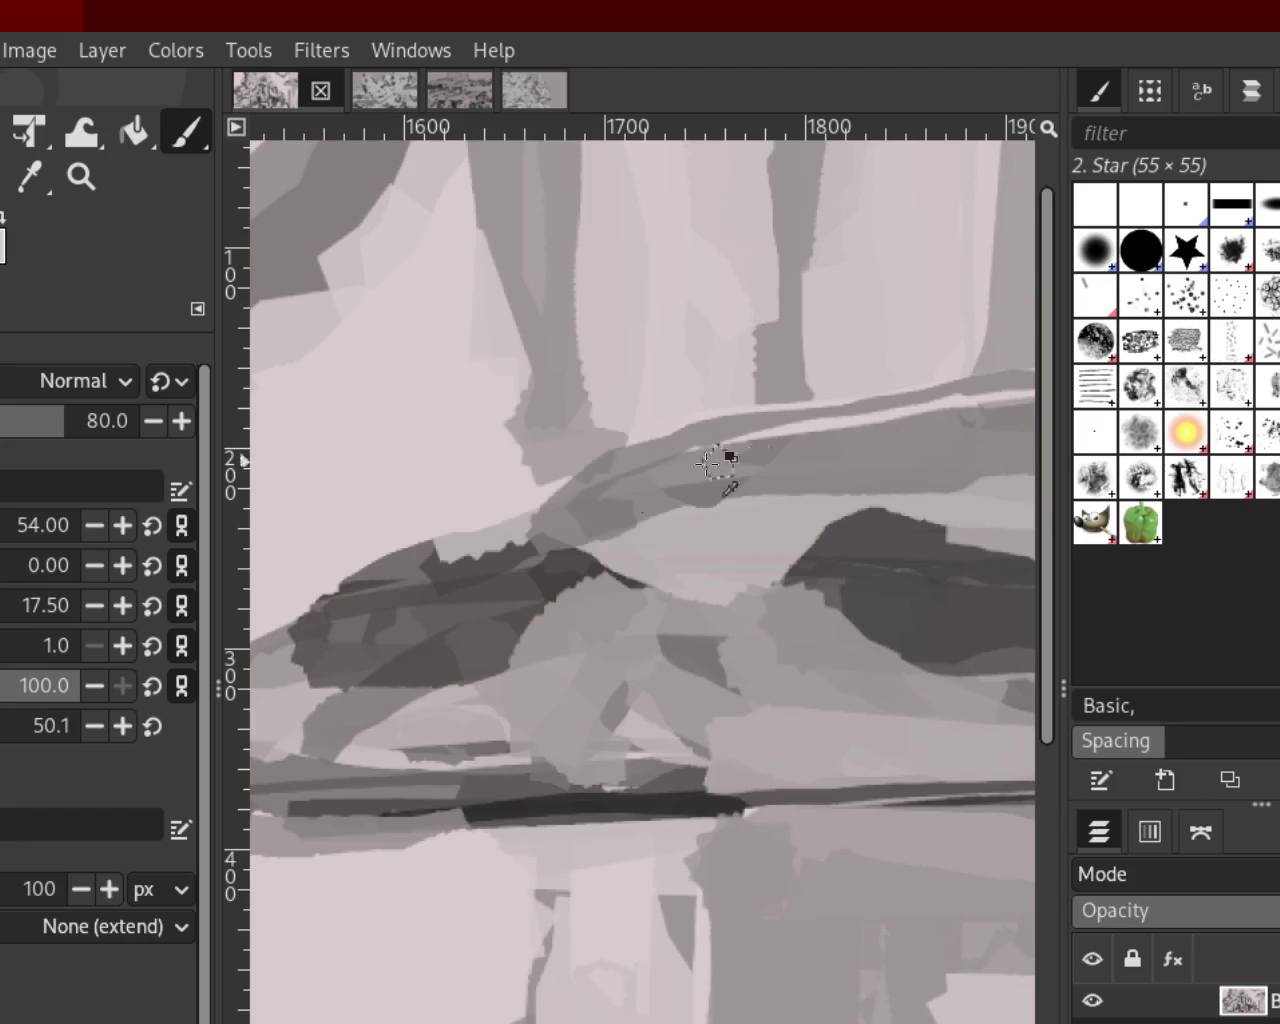
key("ctrl+z")
left_click_drag(600, 543, 1260, 390)
key("ctrl+z")
left_click_drag(700, 486, 1262, 412)
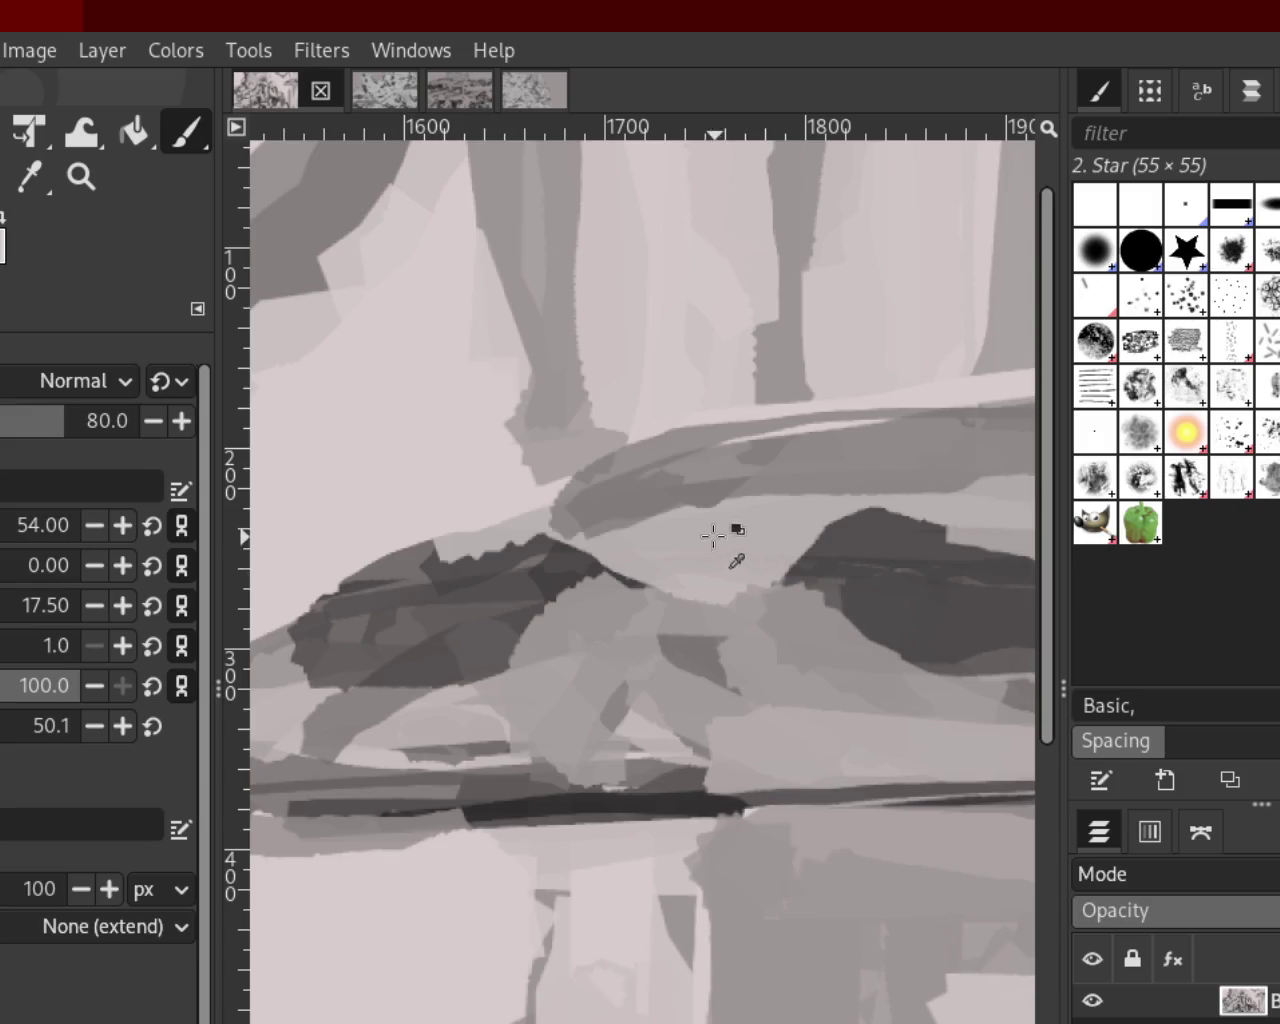
Lighten the dark band's left edge with light grey sampled from the painting
left_click_drag(557, 508, 598, 514)
left_click_drag(531, 562, 791, 434)
key("ctrl+z")
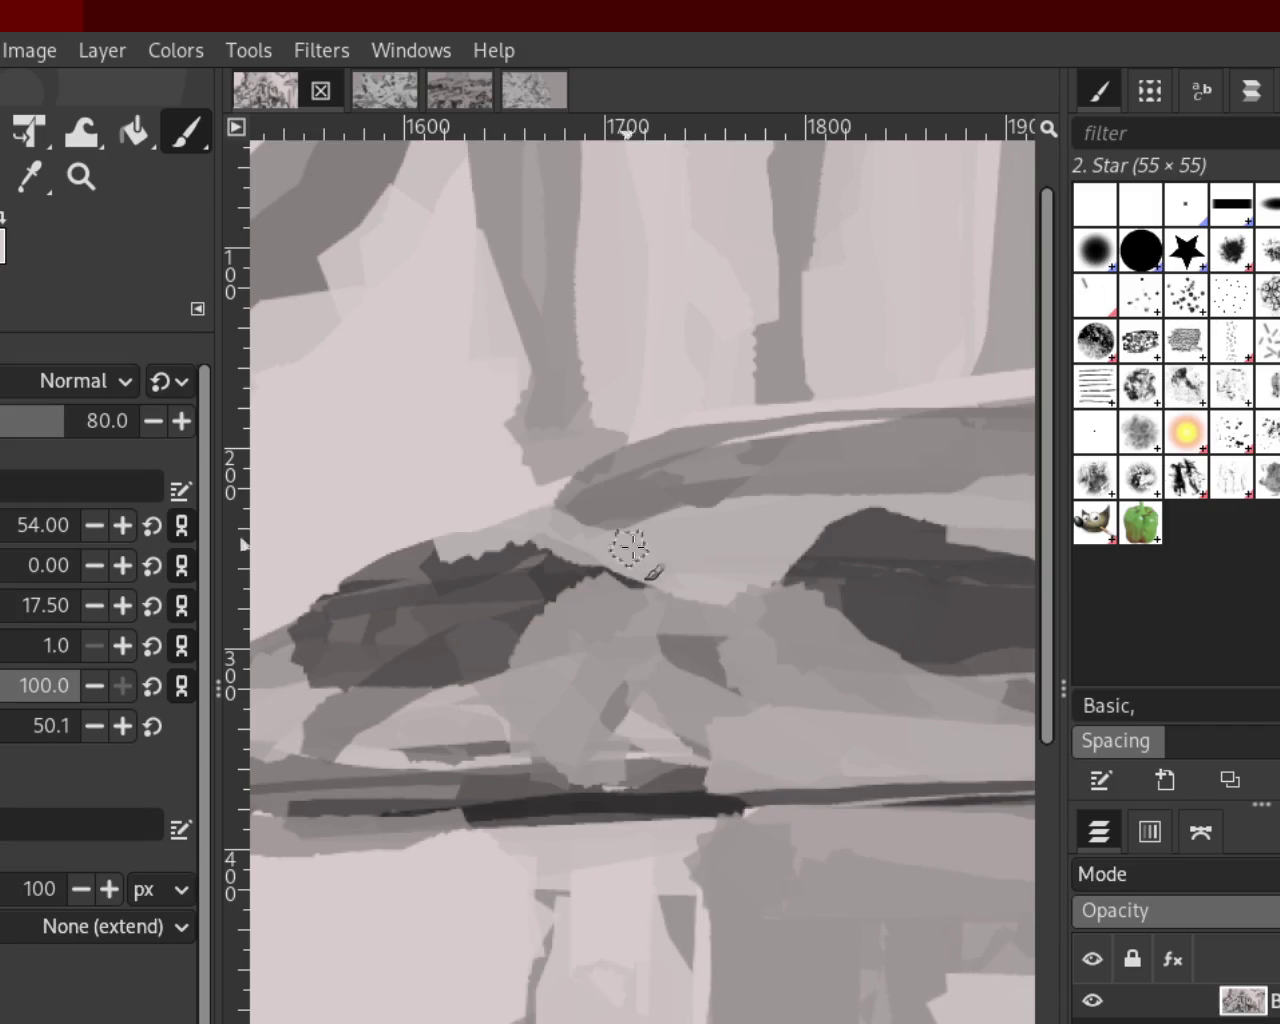
mouse_move(788, 603)
left_mouse_down()
mouse_move(871, 591)
mouse_move(553, 597)
mouse_move(620, 595)
mouse_move(600, 560)
mouse_move(565, 592)
mouse_move(543, 643)
mouse_move(591, 594)
mouse_move(586, 629)
mouse_move(503, 640)
mouse_move(600, 571)
mouse_move(451, 571)
mouse_move(553, 566)
mouse_move(529, 563)
mouse_move(463, 597)
mouse_move(571, 529)
mouse_move(340, 638)
mouse_move(240, 657)
mouse_move(555, 668)
left_mouse_up()
key("ctrl+z")
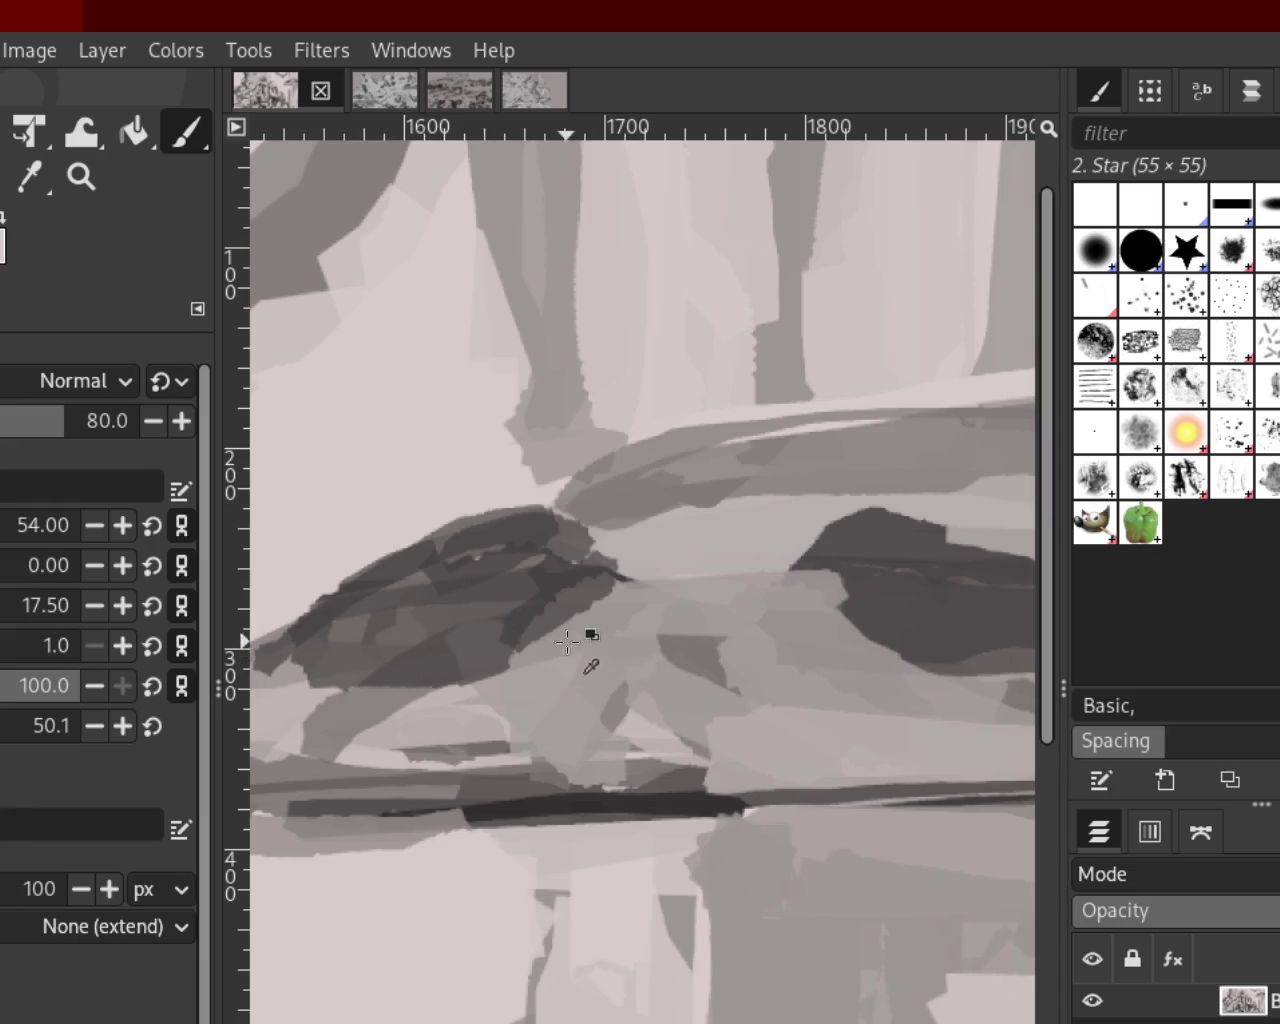
left_click_drag(252, 688, 598, 566)
key("ctrl+z")
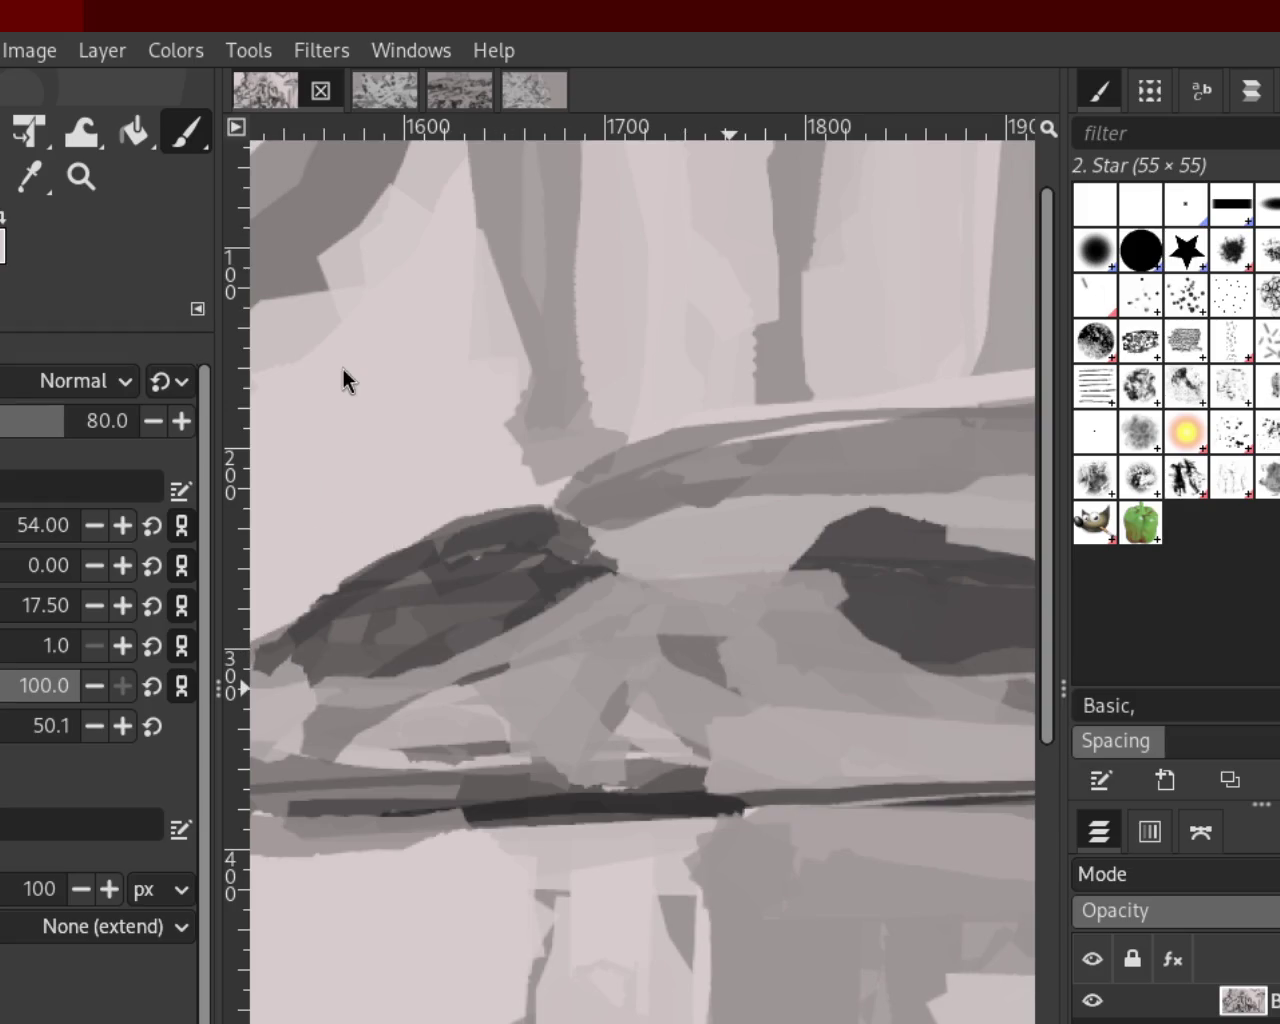
Zoom out around the curved form to see more of it
left_click(81, 177)
left_click(573, 458)
scroll(573, 458, "down", 2)
scroll(573, 458, "down", 1)
scroll(573, 458, "up", 2)
scroll(573, 458, "up", 2)
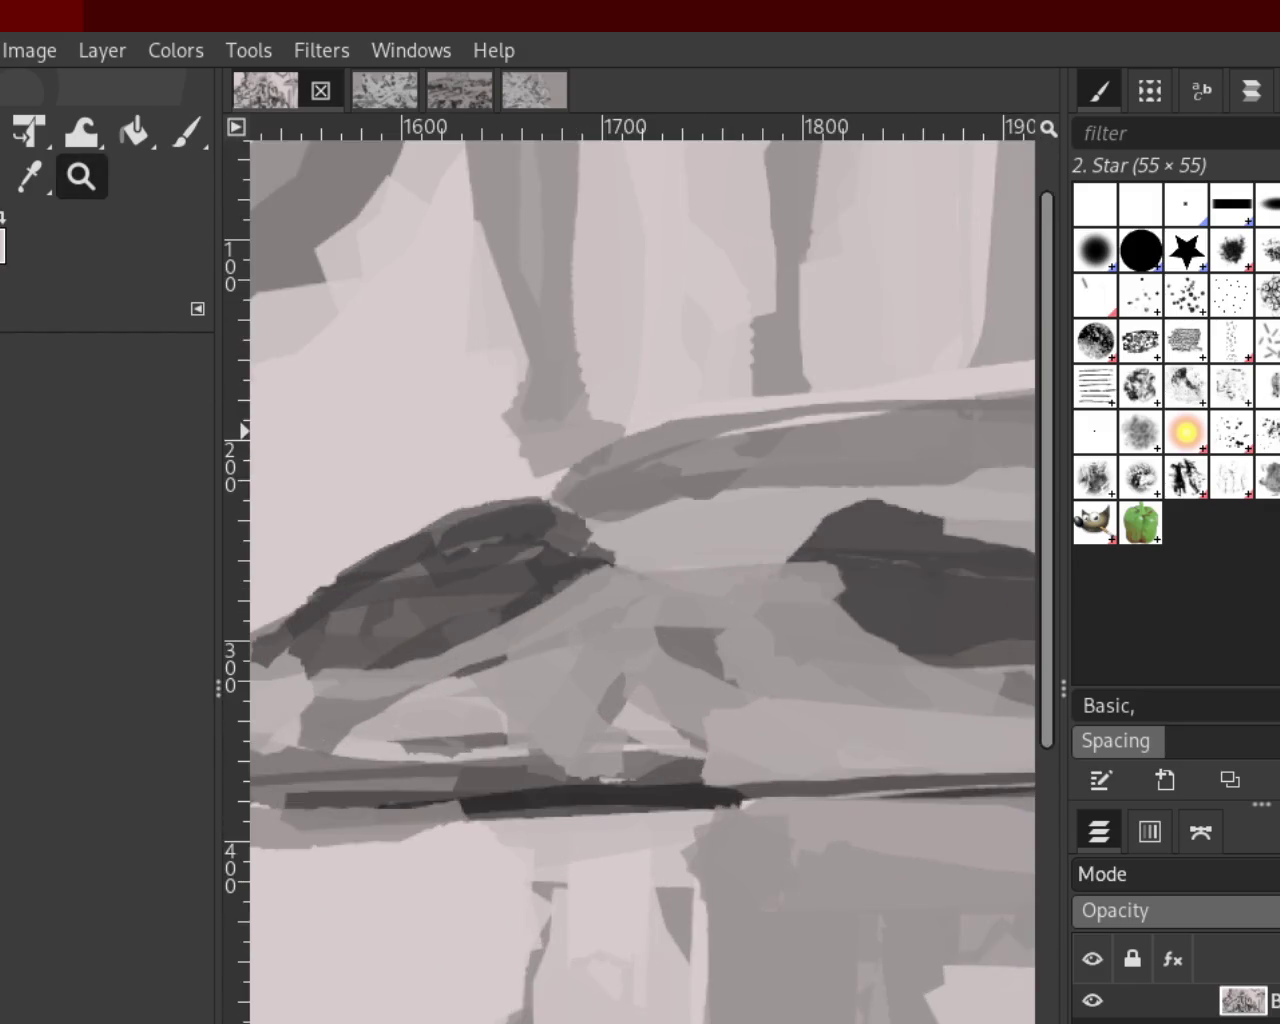
left_click(185, 143)
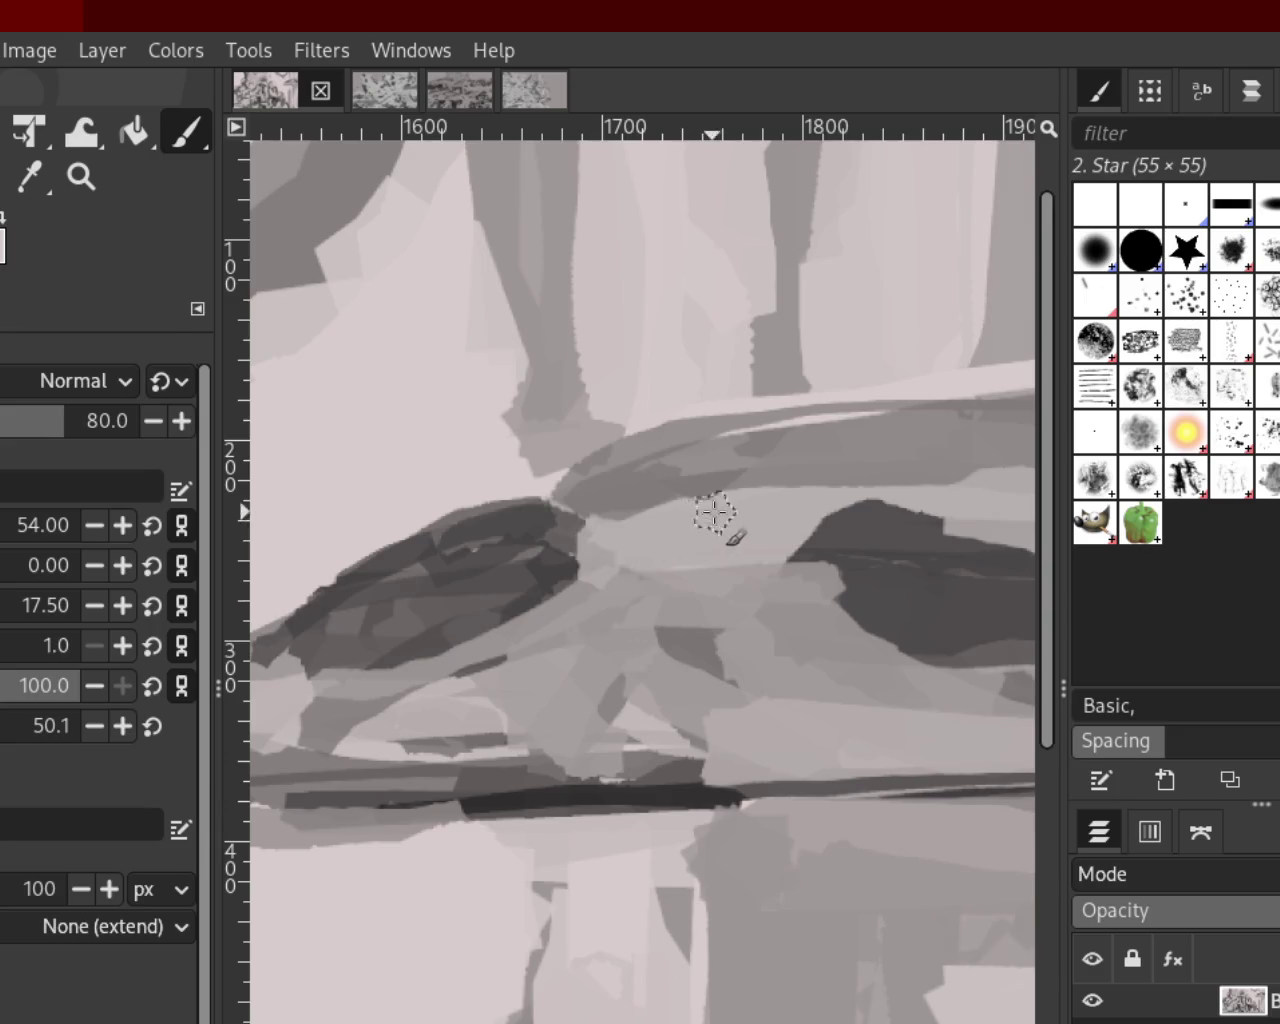
Extend the dark shape rightward and smooth its top edge with light grey
left_click_drag(588, 513, 597, 621)
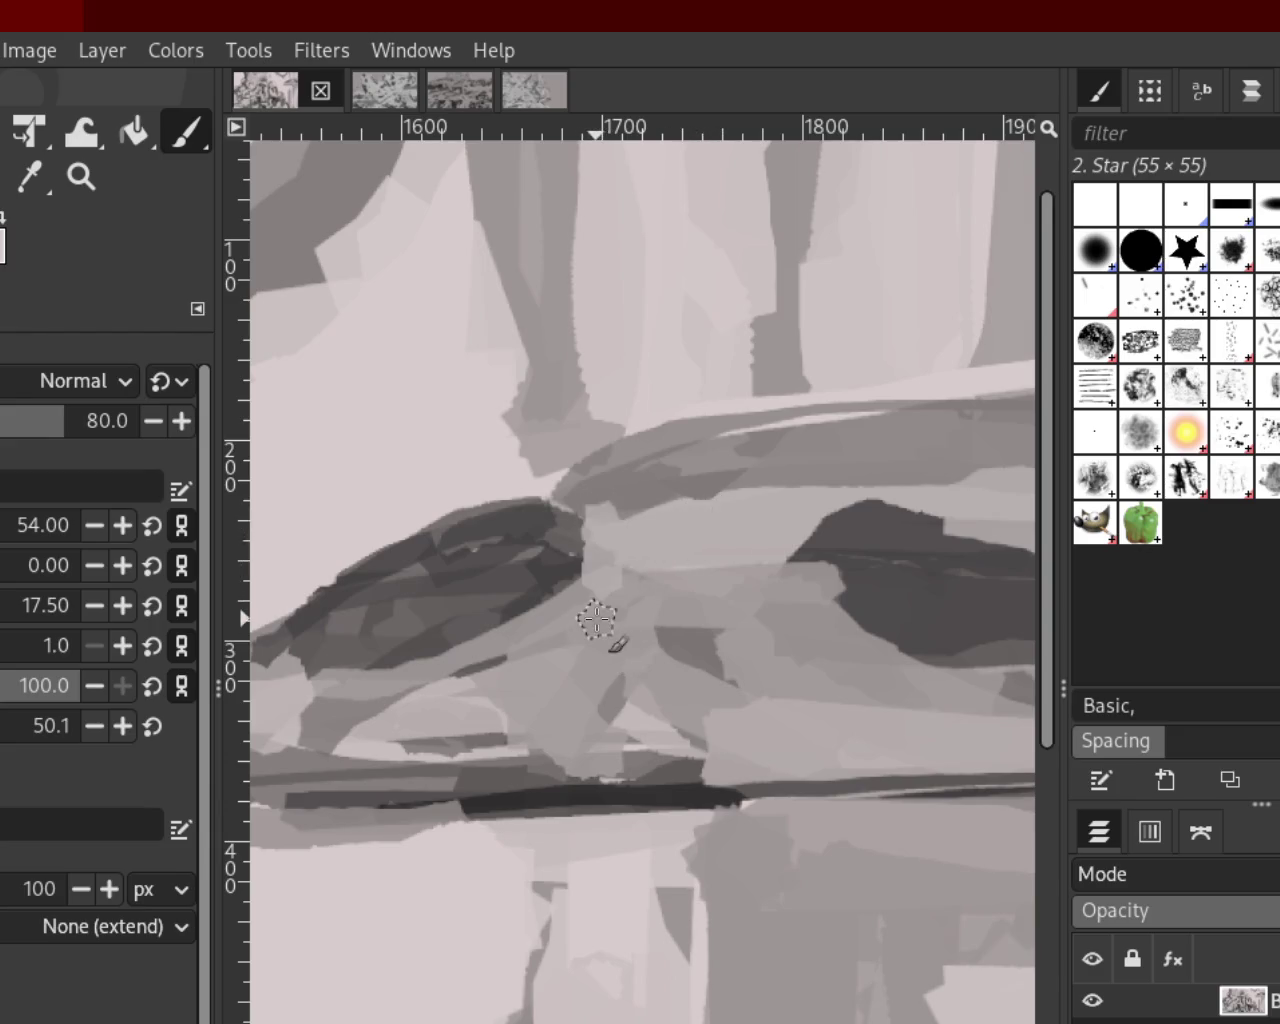
mouse_move(505, 540)
left_mouse_down()
mouse_move(534, 512)
mouse_move(576, 557)
left_mouse_up()
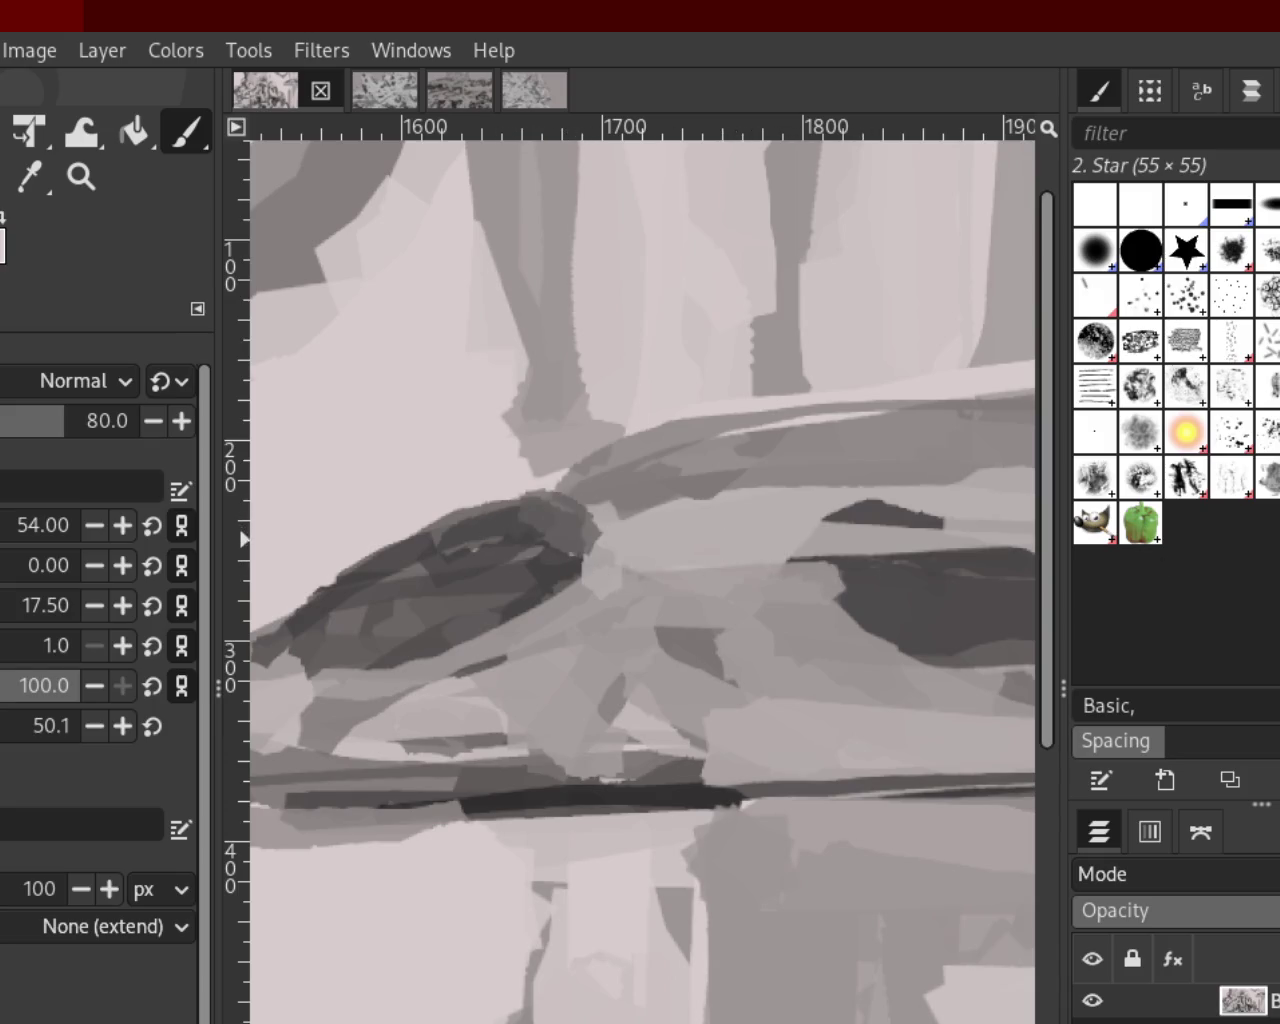
left_click_drag(894, 523, 771, 517)
left_click_drag(900, 491, 737, 523)
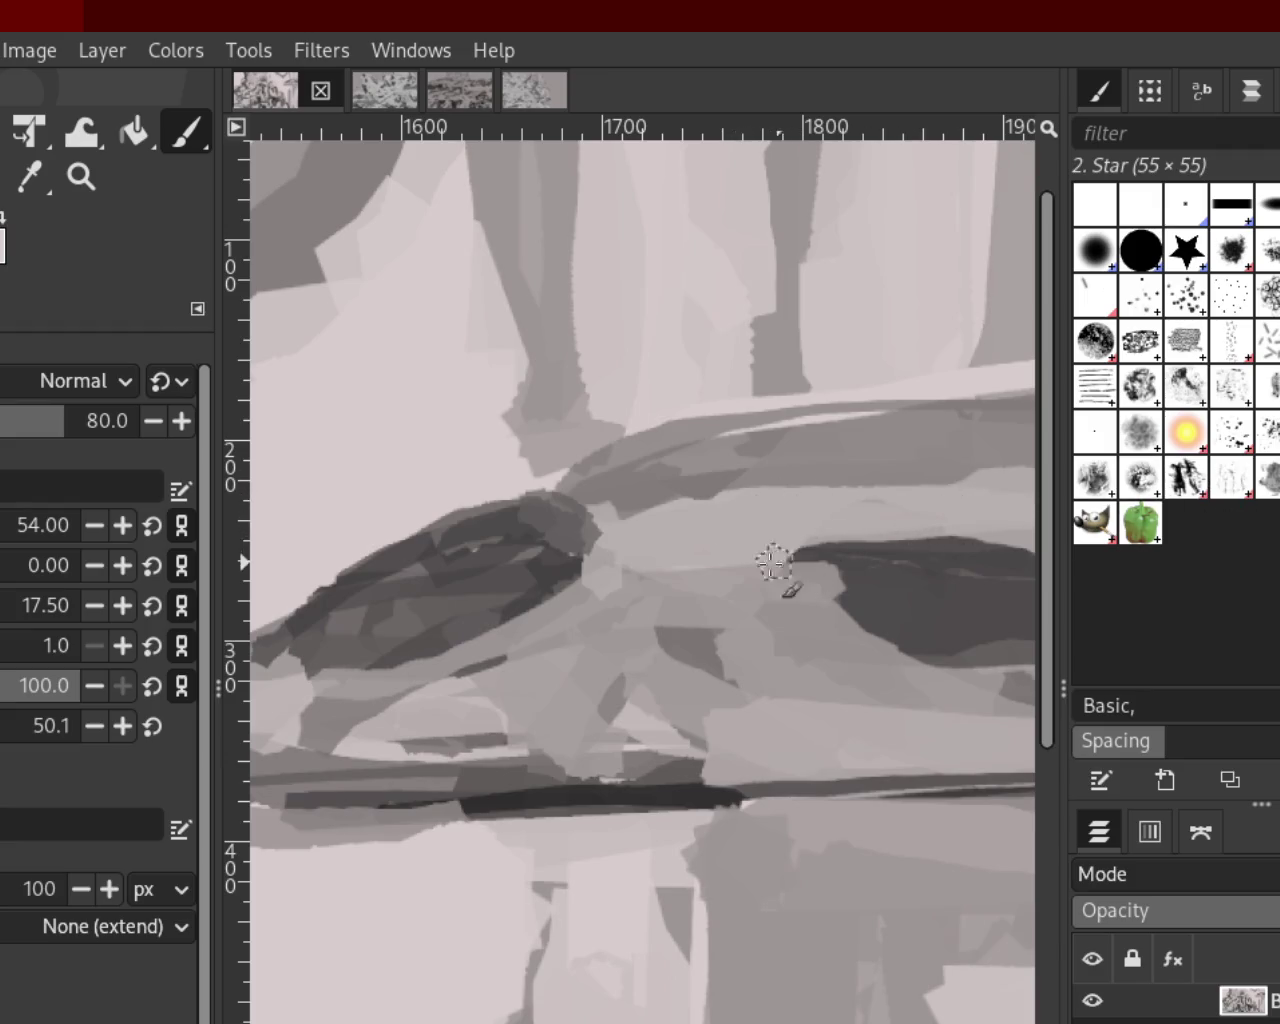
left_click_drag(791, 540, 1025, 548)
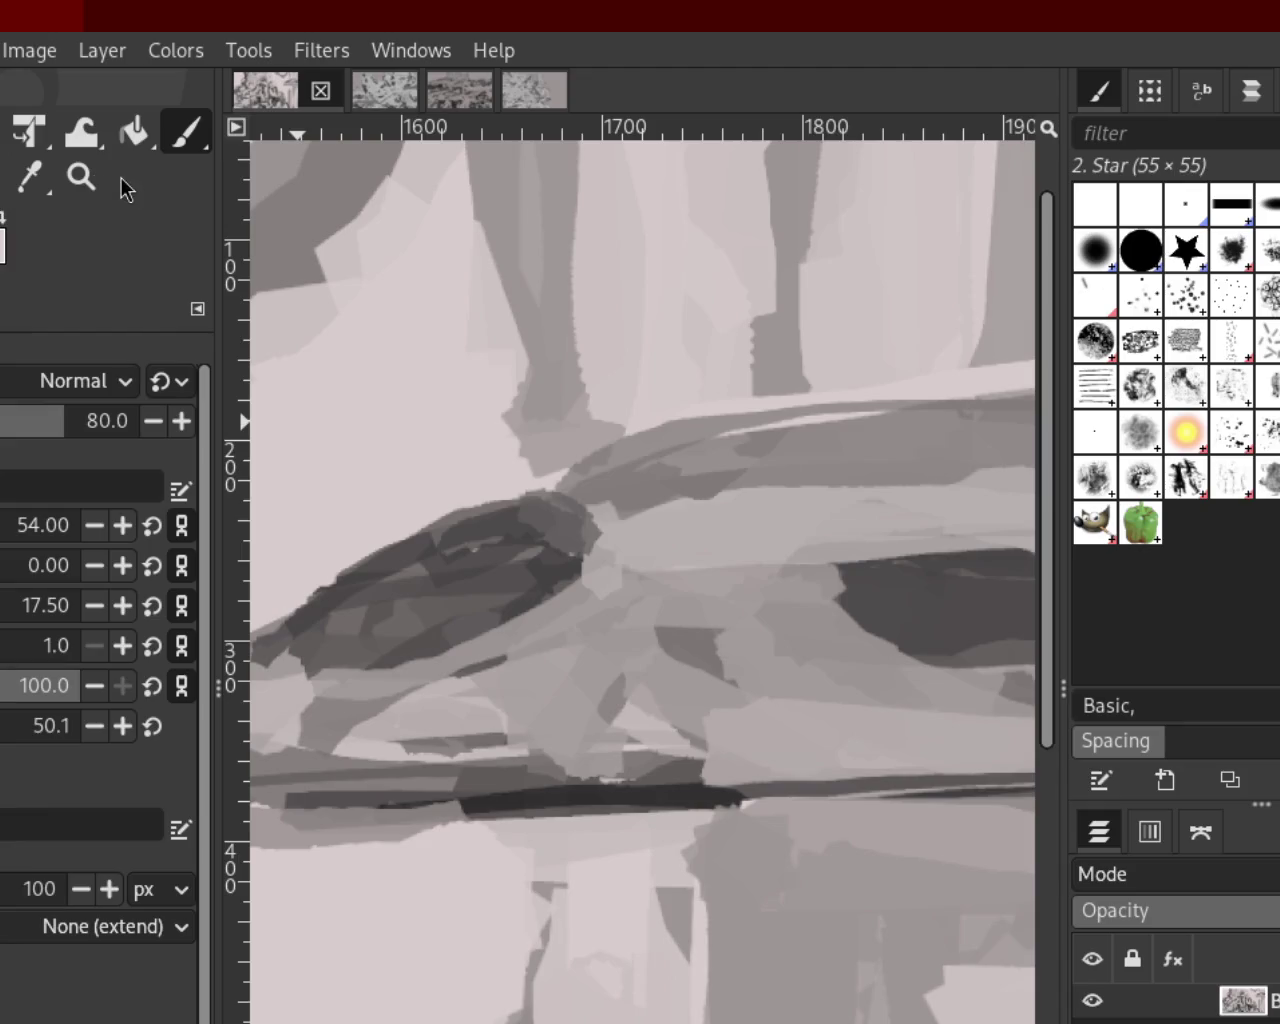
Zoom out to view the whole painting
left_click(81, 177)
scroll(640, 580, "down", 1)
scroll(693, 652, "down", 3)
scroll(693, 652, "up", 3)
scroll(693, 652, "down", 2)
scroll(866, 636, "down", 1)
scroll(866, 636, "up", 3)
left_click(199, 131)
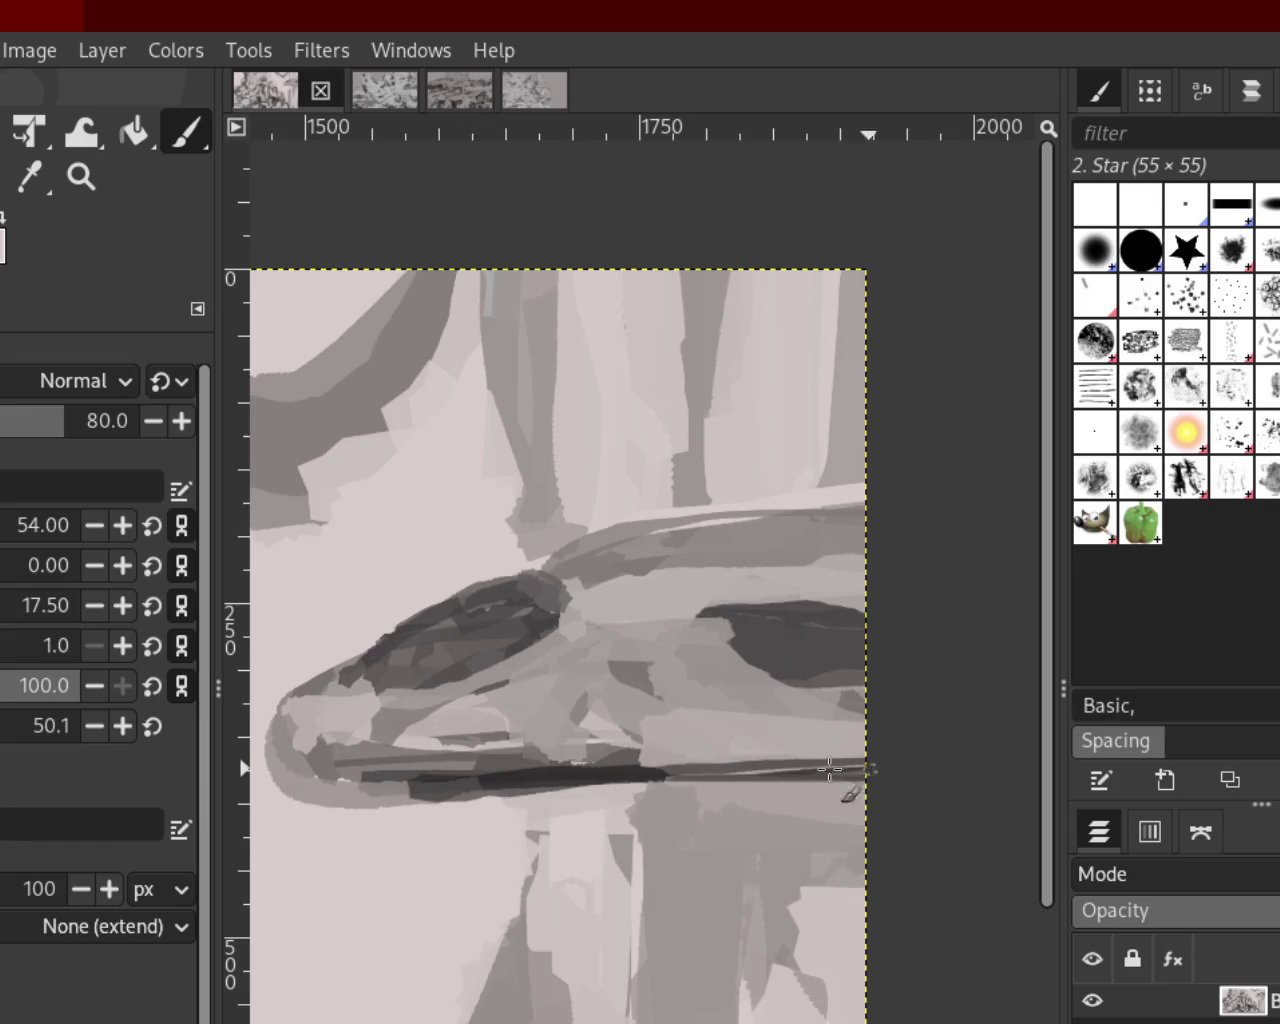
Paint a straight dark line along the lower edge and try an upper-edge curve
left_click_drag(330, 776, 430, 776)
left_click(430, 772, "shift")
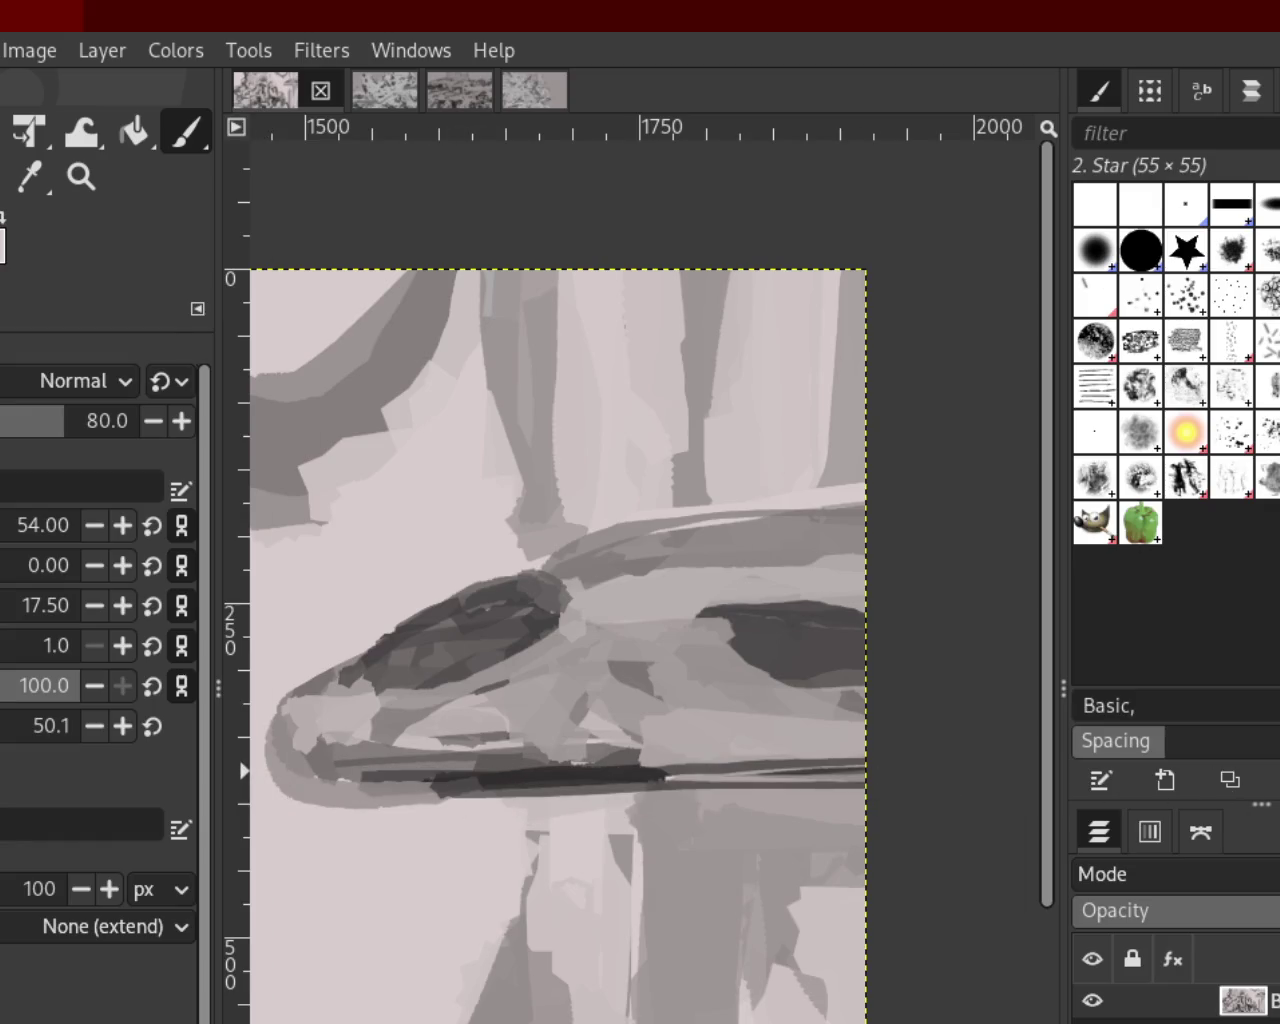
left_click(640, 760, "shift")
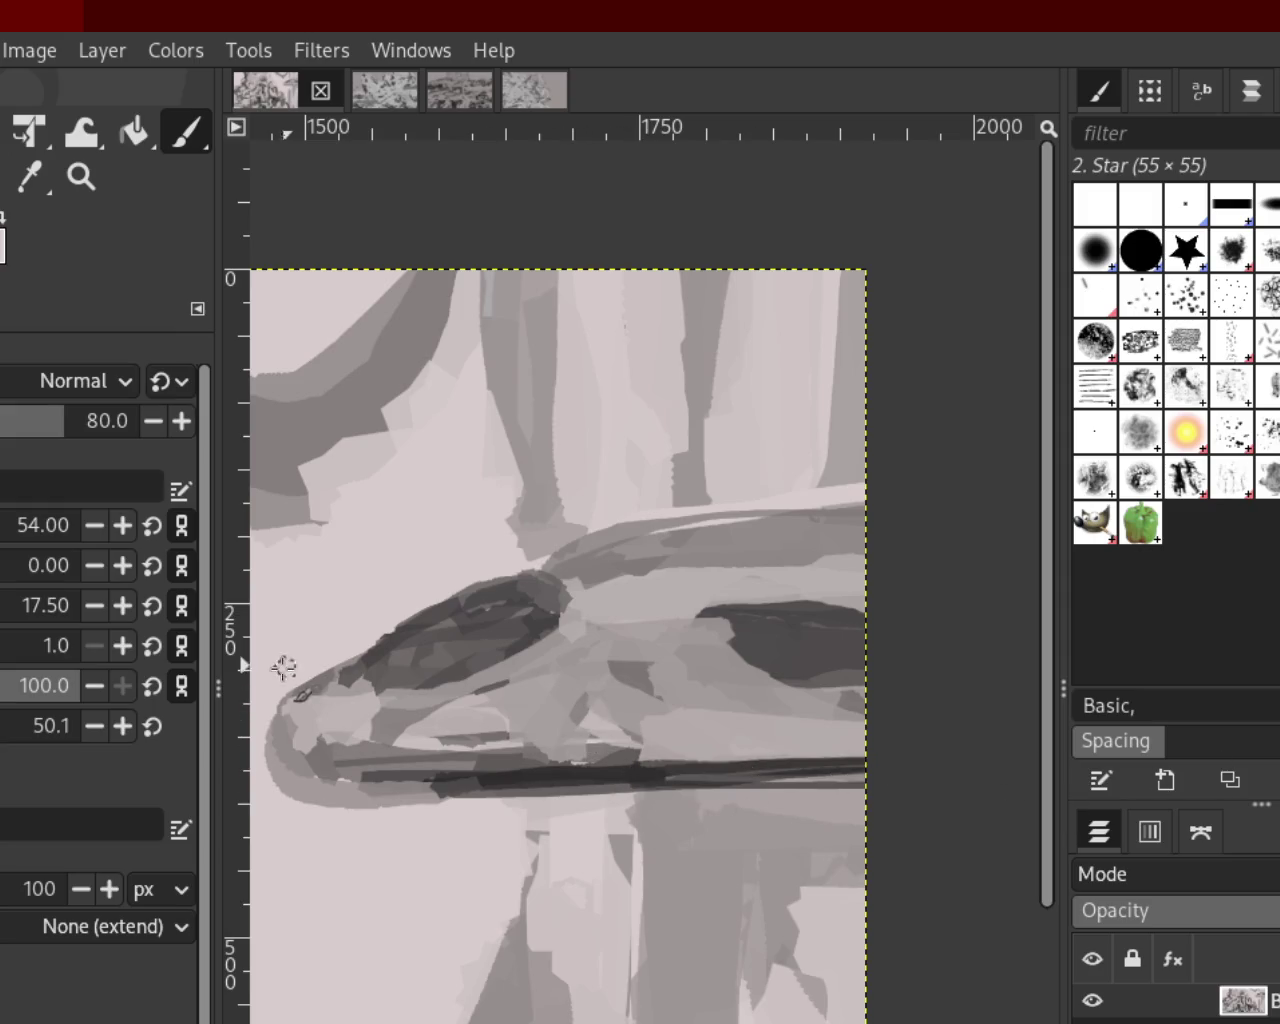
mouse_move(580, 548)
left_mouse_down()
mouse_move(405, 655)
mouse_move(866, 406)
left_mouse_up()
key("ctrl+z")
key("ctrl+z")
left_click_drag(280, 688, 866, 480)
Try several dark curves along the top edge, undoing each one
key("ctrl+z")
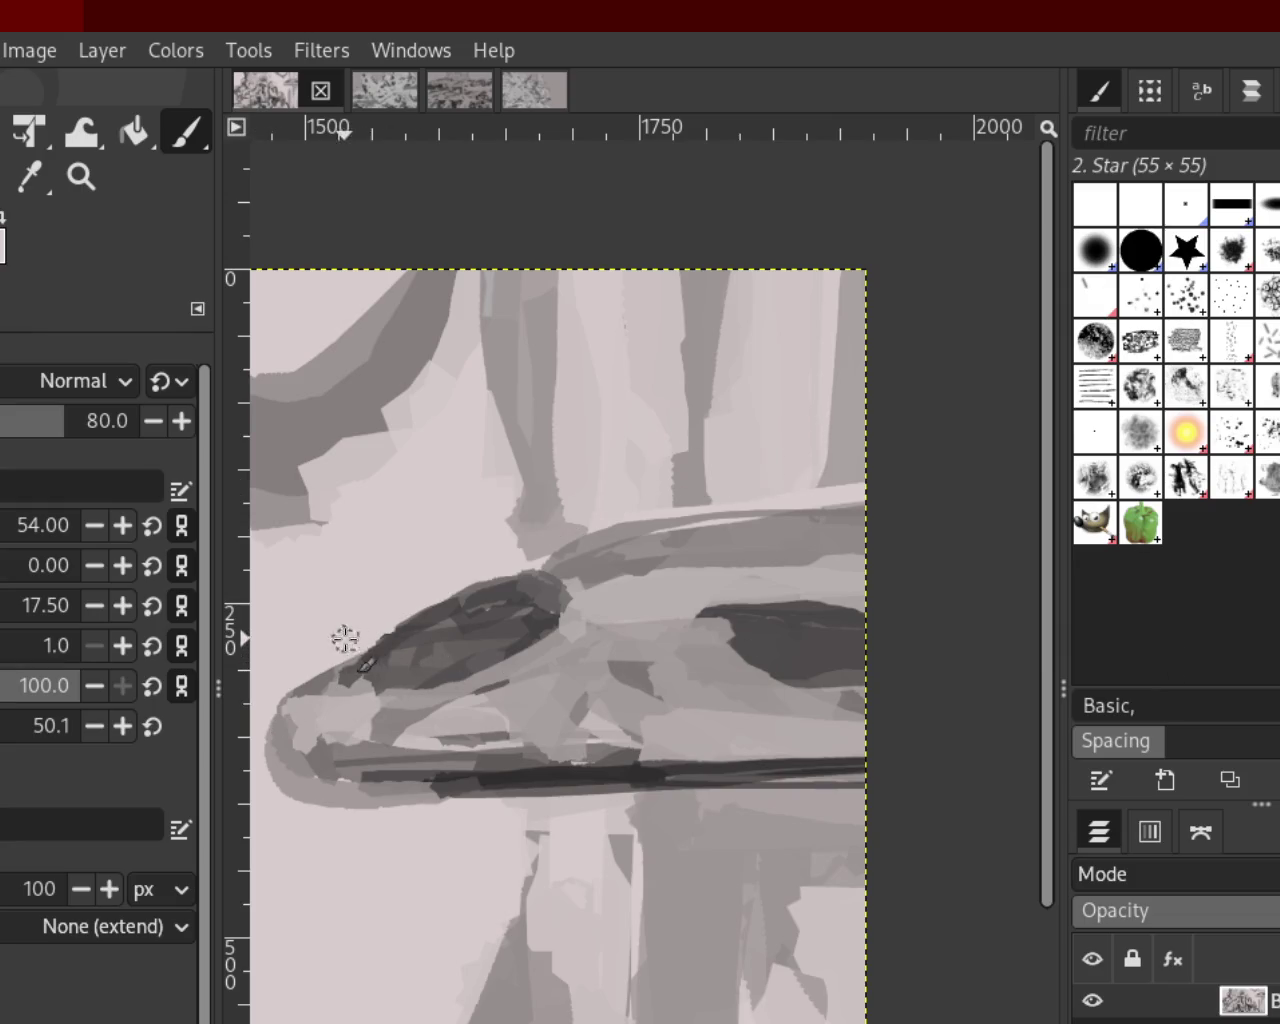
left_click_drag(380, 645, 993, 505)
key("ctrl+z")
left_click_drag(450, 585, 866, 505)
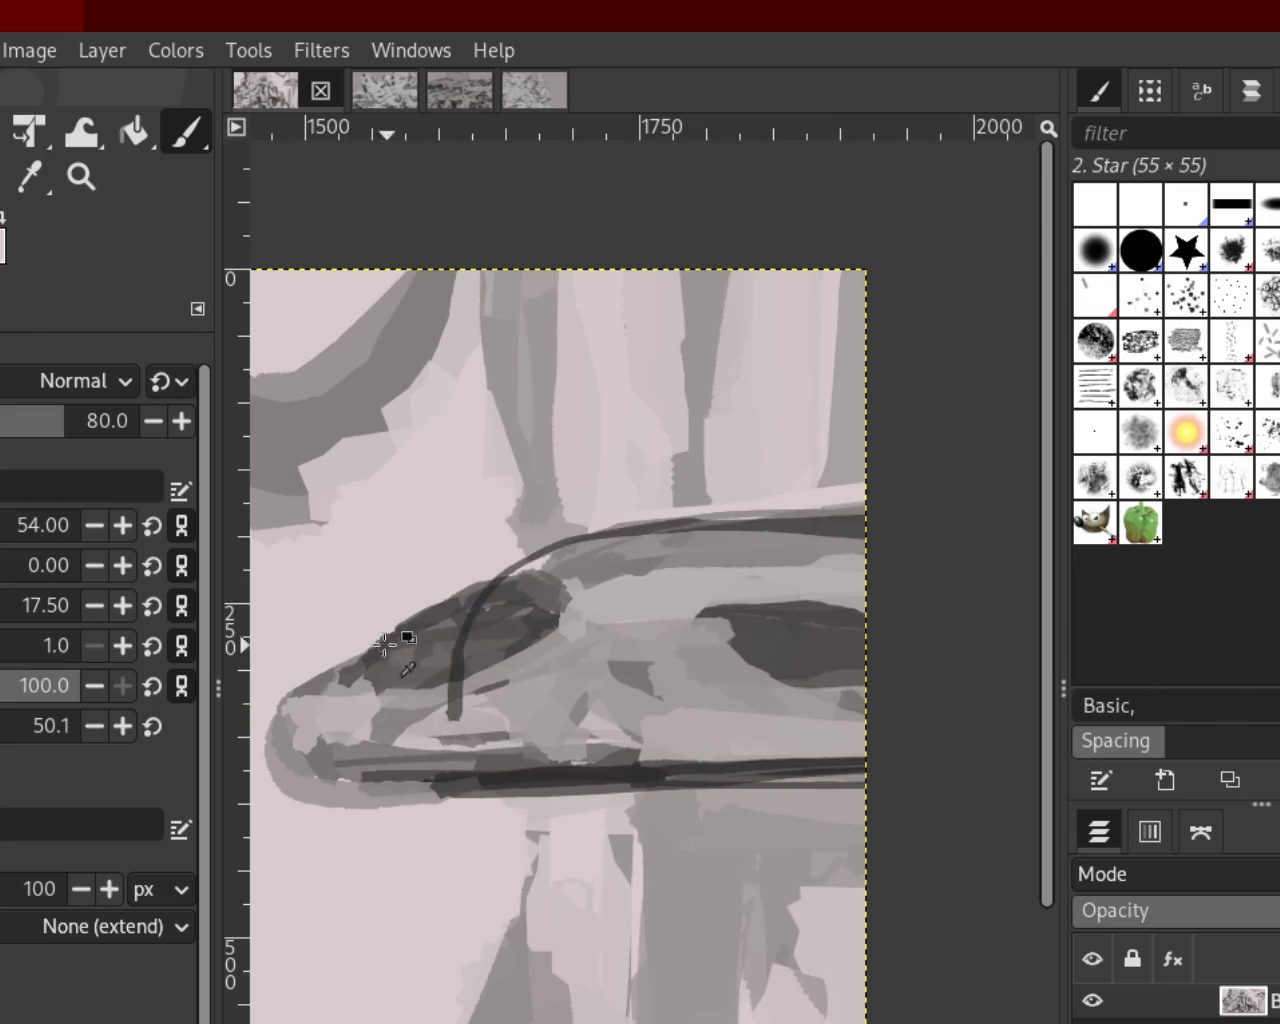
key("ctrl+z")
left_click_drag(400, 637, 866, 500)
key("ctrl+z")
left_click_drag(350, 665, 866, 494)
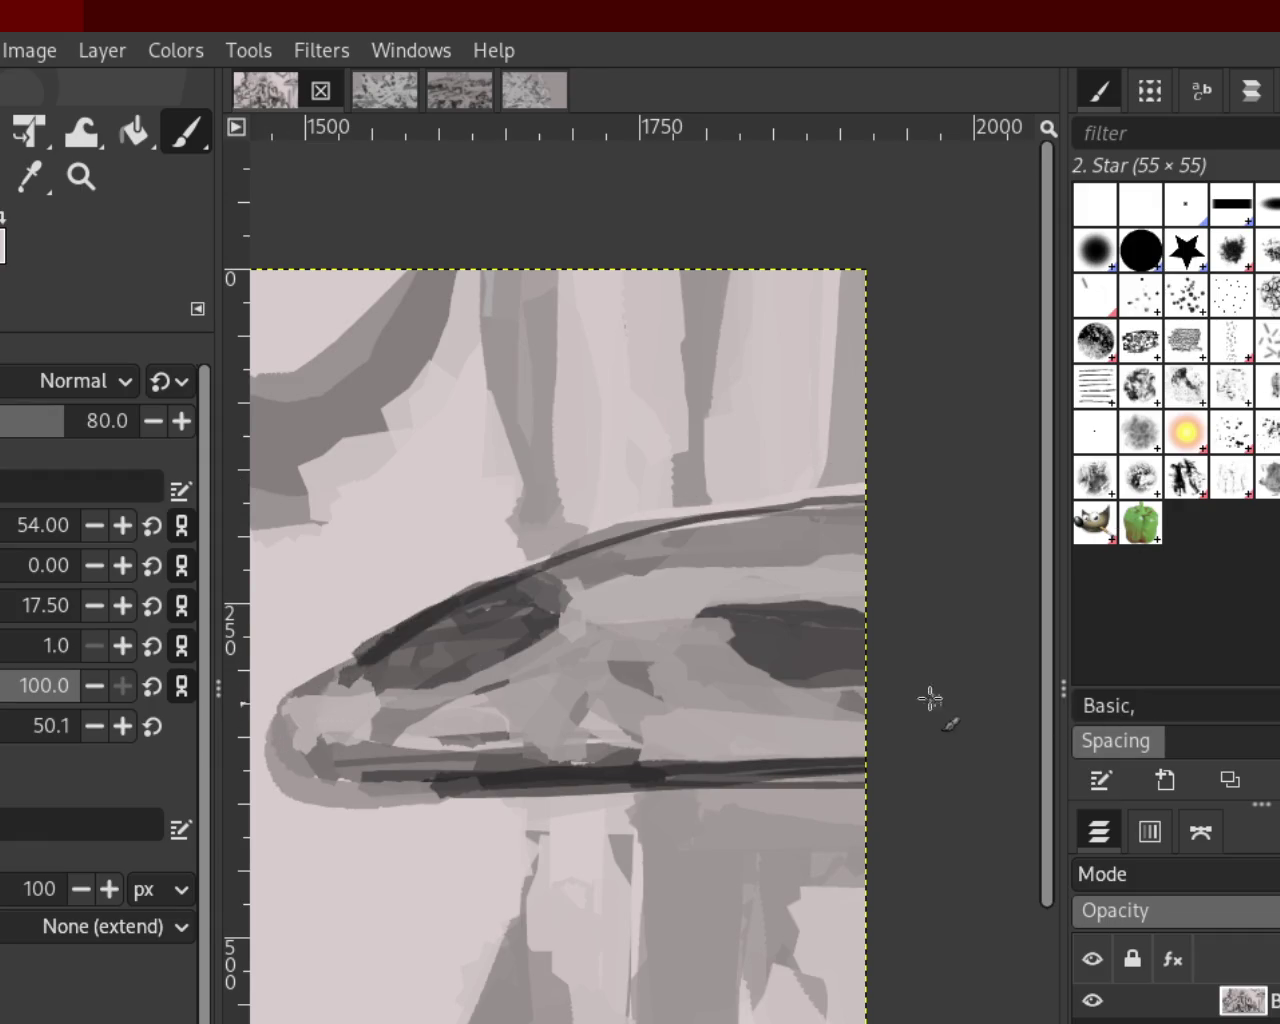
key("ctrl+z")
left_click_drag(350, 685, 915, 595)
key("ctrl+z")
left_click_drag(325, 682, 866, 470)
key("ctrl+z")
Try dark strokes on the tip, then lighten it with a sampled grey patch
mouse_move(370, 700)
left_mouse_down()
mouse_move(343, 686)
mouse_move(380, 686)
mouse_move(357, 686)
mouse_move(390, 668)
mouse_move(435, 700)
left_mouse_up()
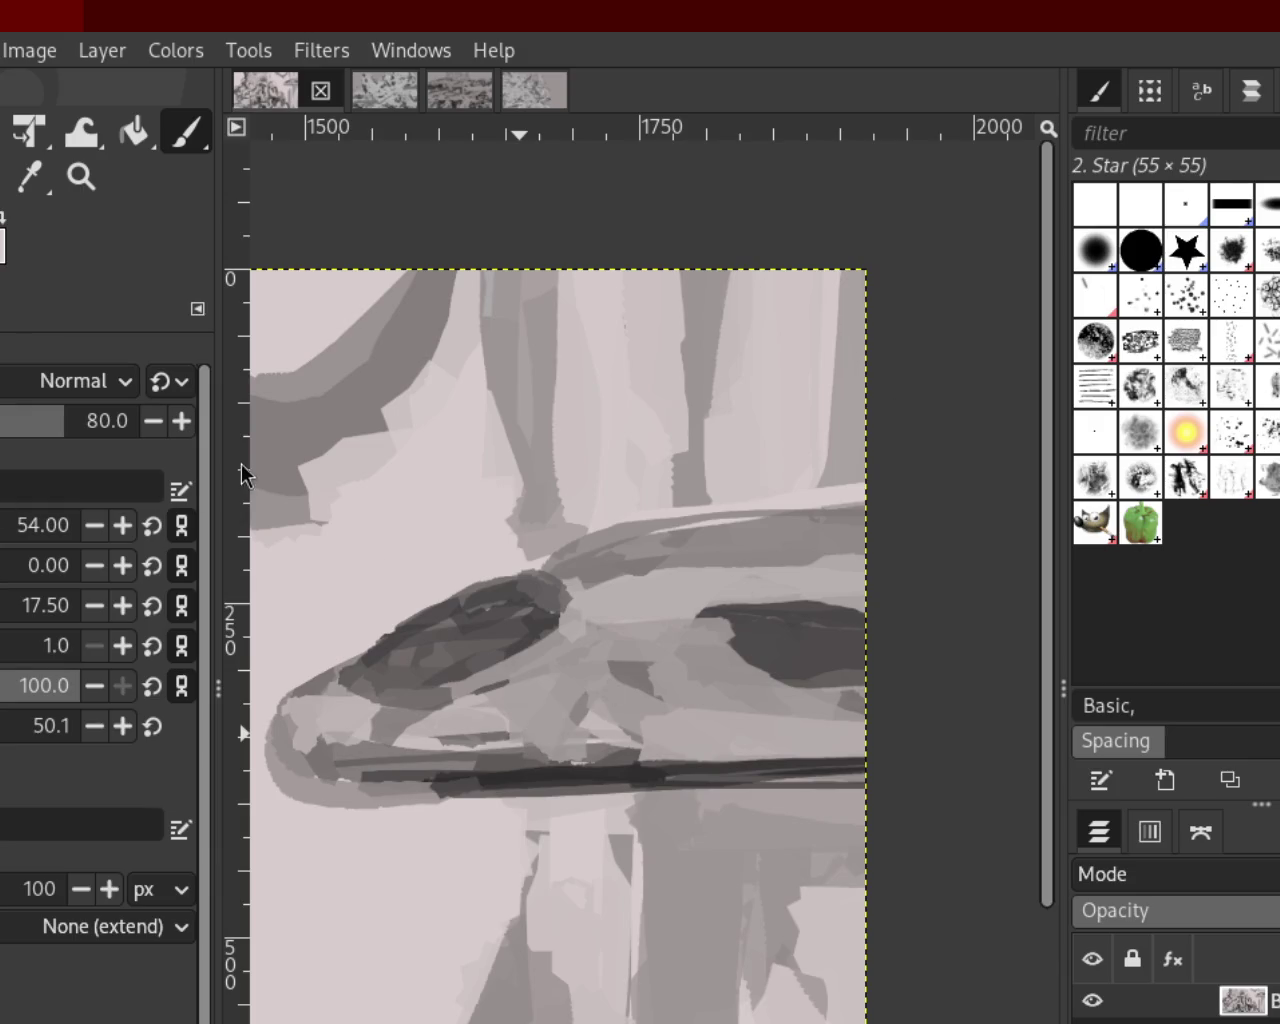
key("ctrl+z")
left_click_drag(420, 677, 257, 650)
key("ctrl+z")
mouse_move(343, 677)
left_mouse_down()
mouse_move(372, 688)
mouse_move(290, 695)
left_mouse_up()
key("ctrl+z")
key("ctrl+z")
mouse_move(370, 710)
left_mouse_down()
mouse_move(321, 702)
mouse_move(476, 722)
left_mouse_up()
key("ctrl+z")
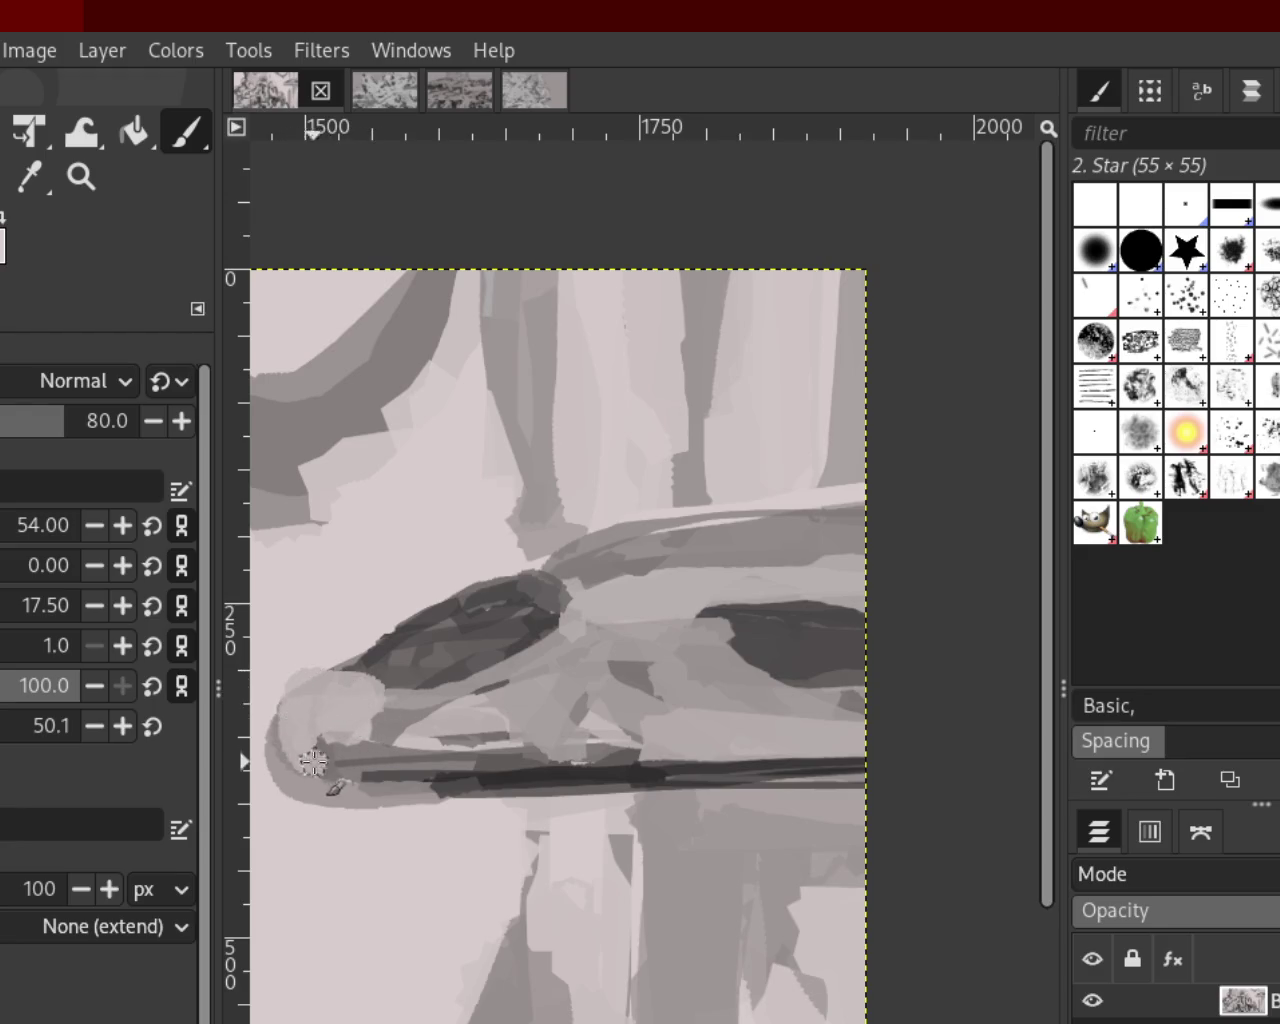
key("ctrl+z")
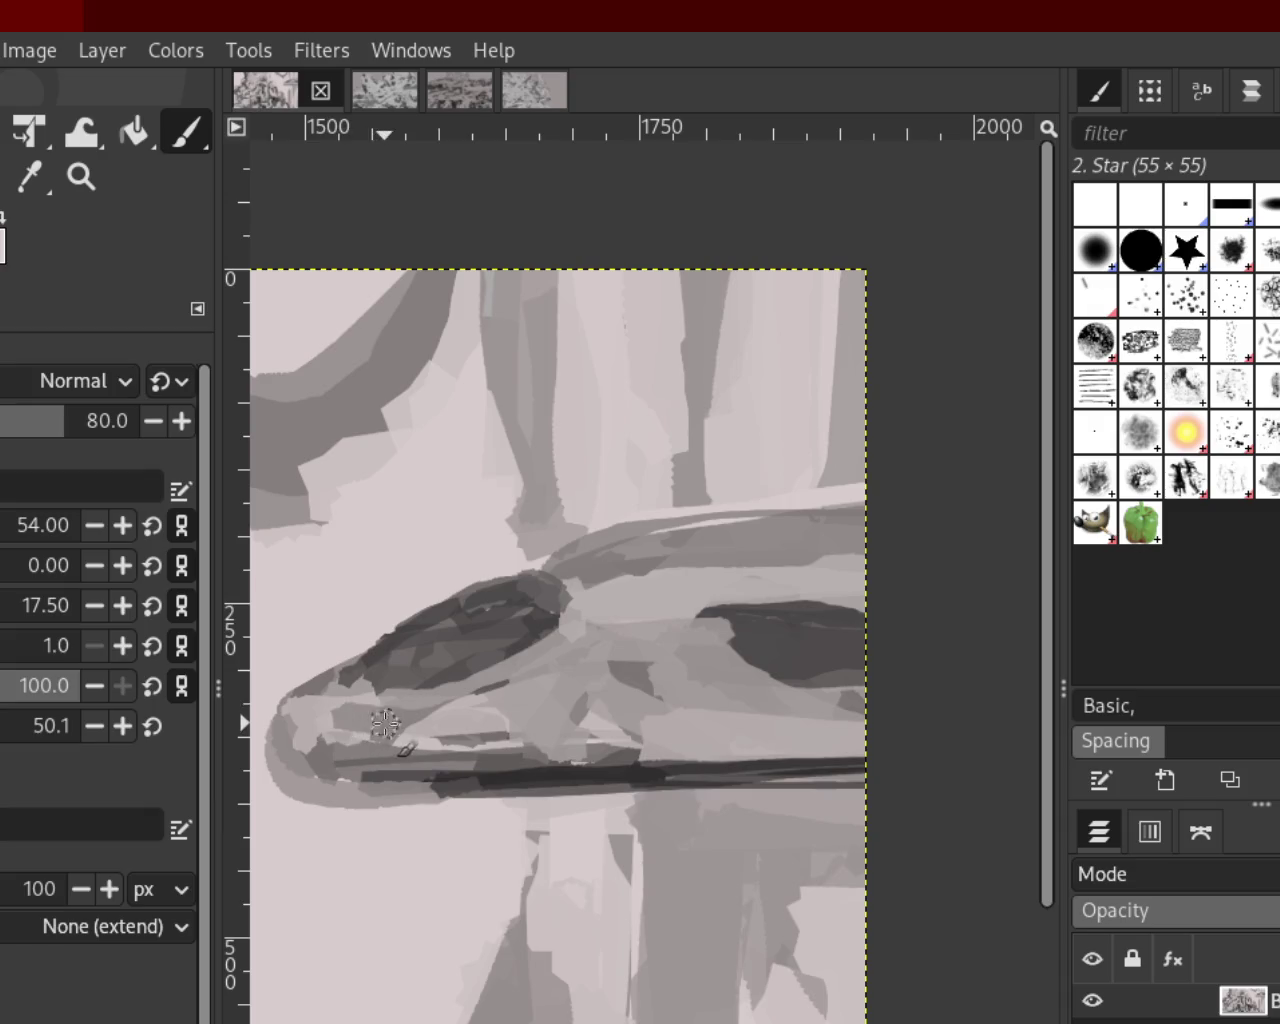
Repaint the tip lighter and darker, comparing the versions with undo and redo
mouse_move(270, 724)
left_mouse_down()
mouse_move(505, 727)
mouse_move(348, 727)
mouse_move(358, 735)
left_mouse_up()
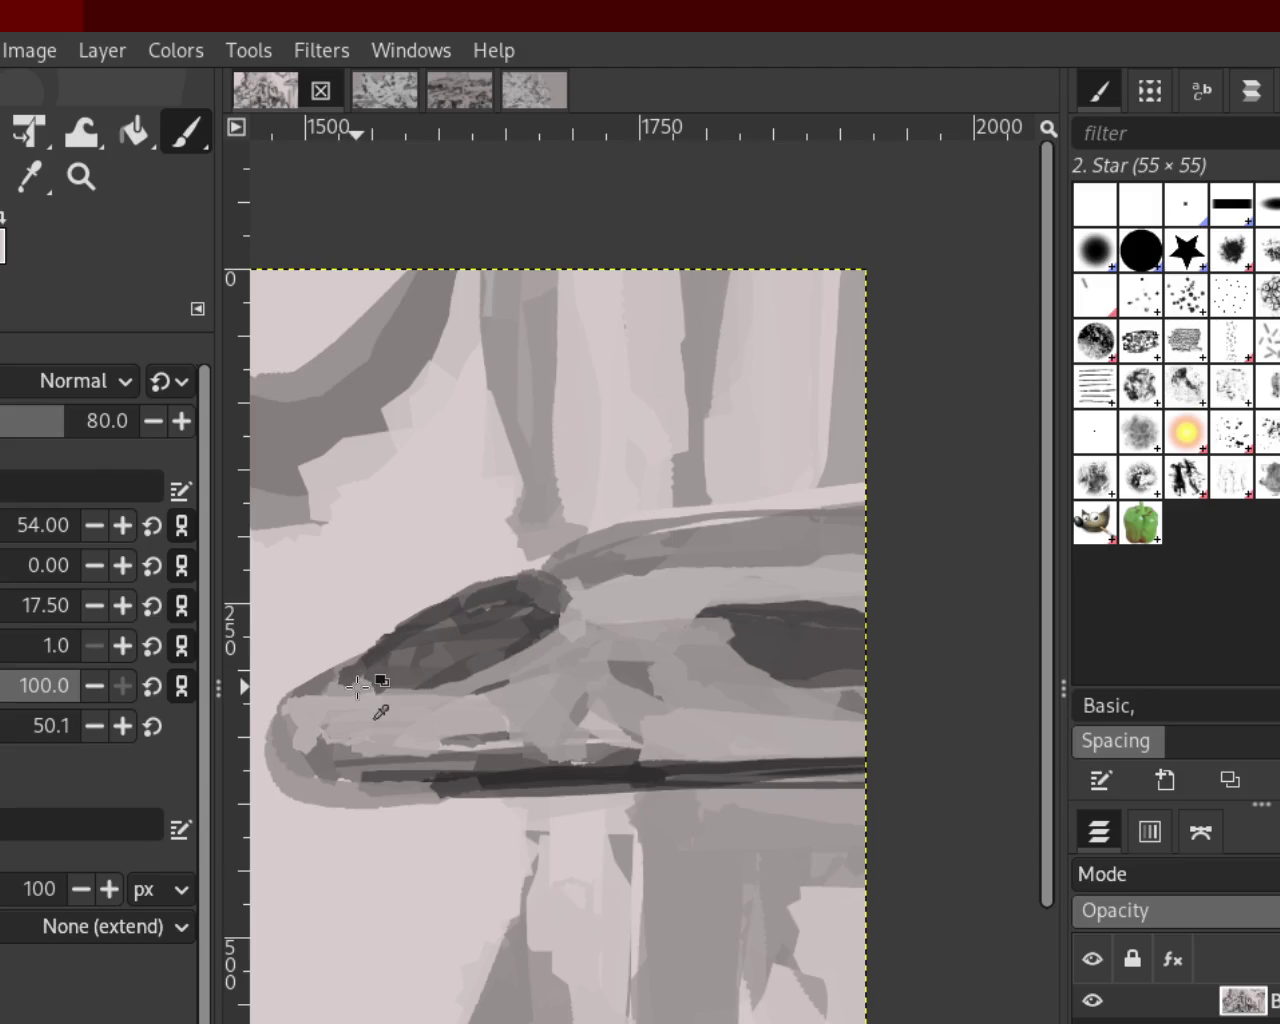
left_click_drag(325, 678, 699, 654)
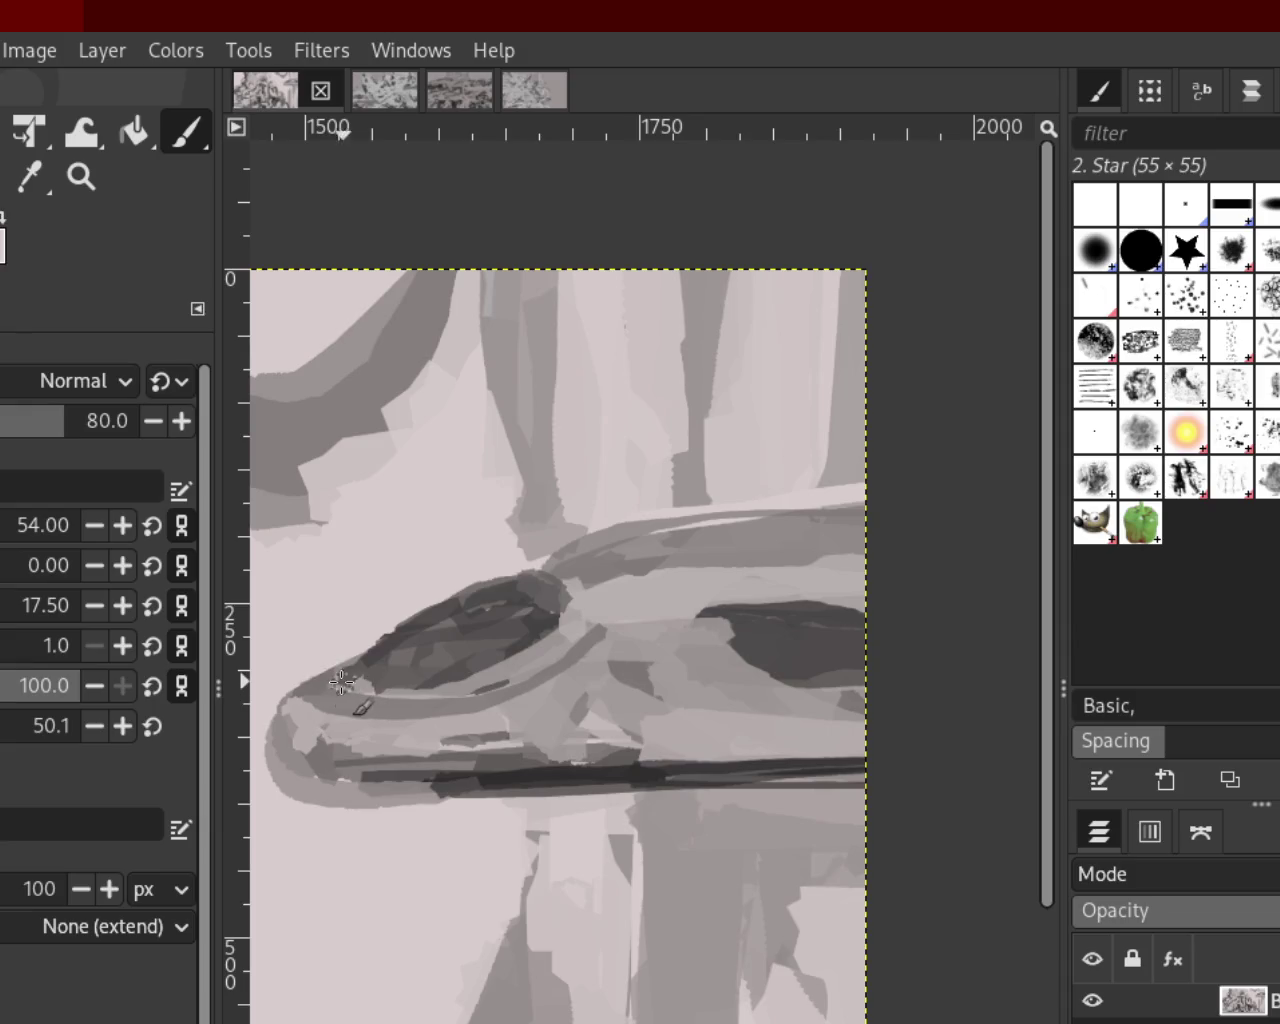
left_click_drag(345, 682, 305, 681)
key("ctrl+z")
key("ctrl+y")
key("ctrl+z")
key("ctrl+y")
Revert tip patches to darker while keeping the light lower-edge stroke
key("ctrl+z")
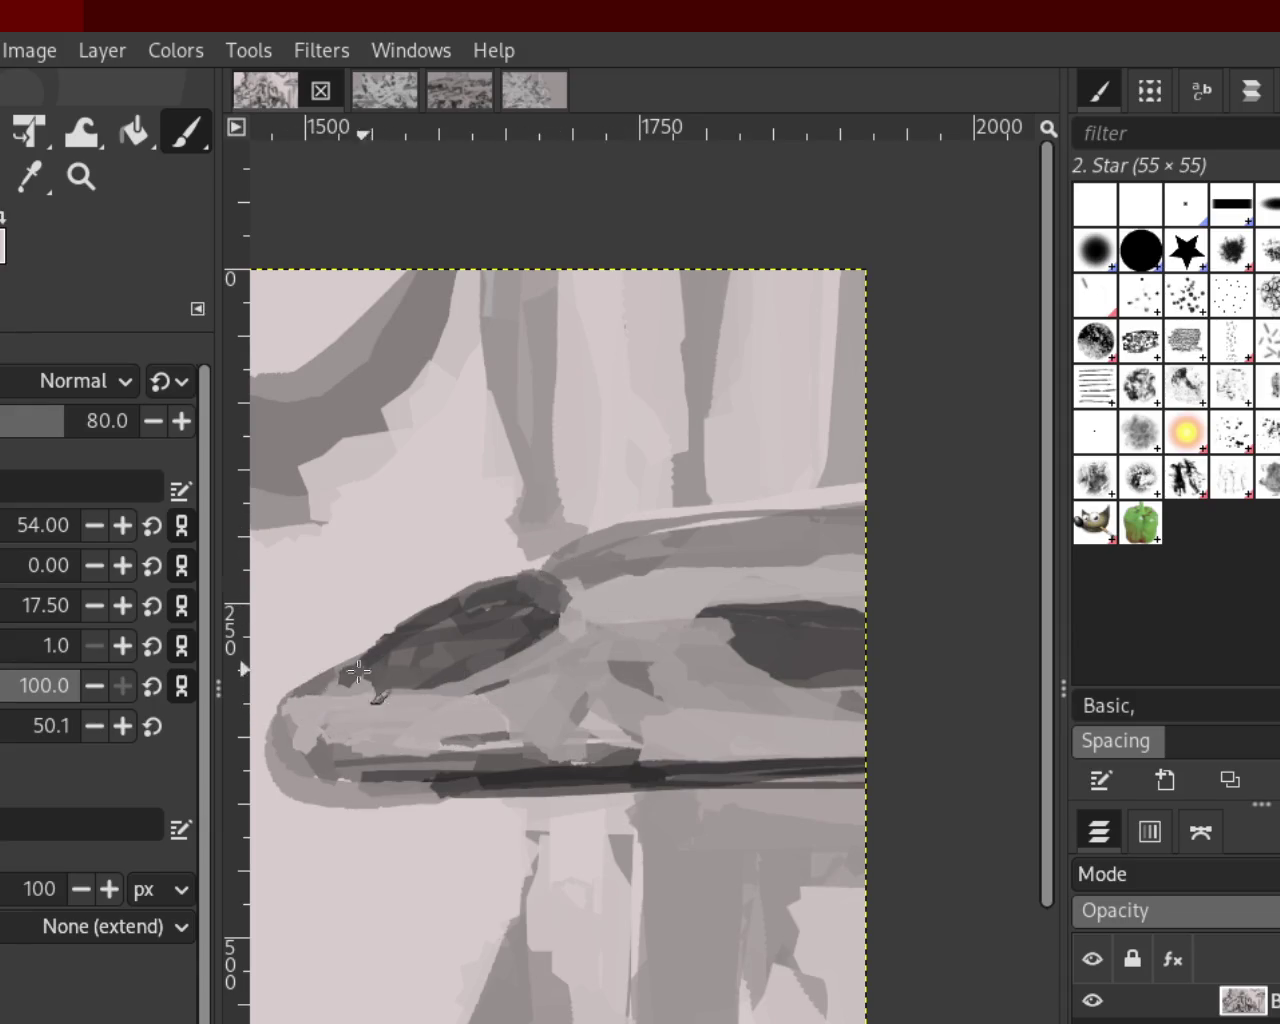
key("ctrl+z")
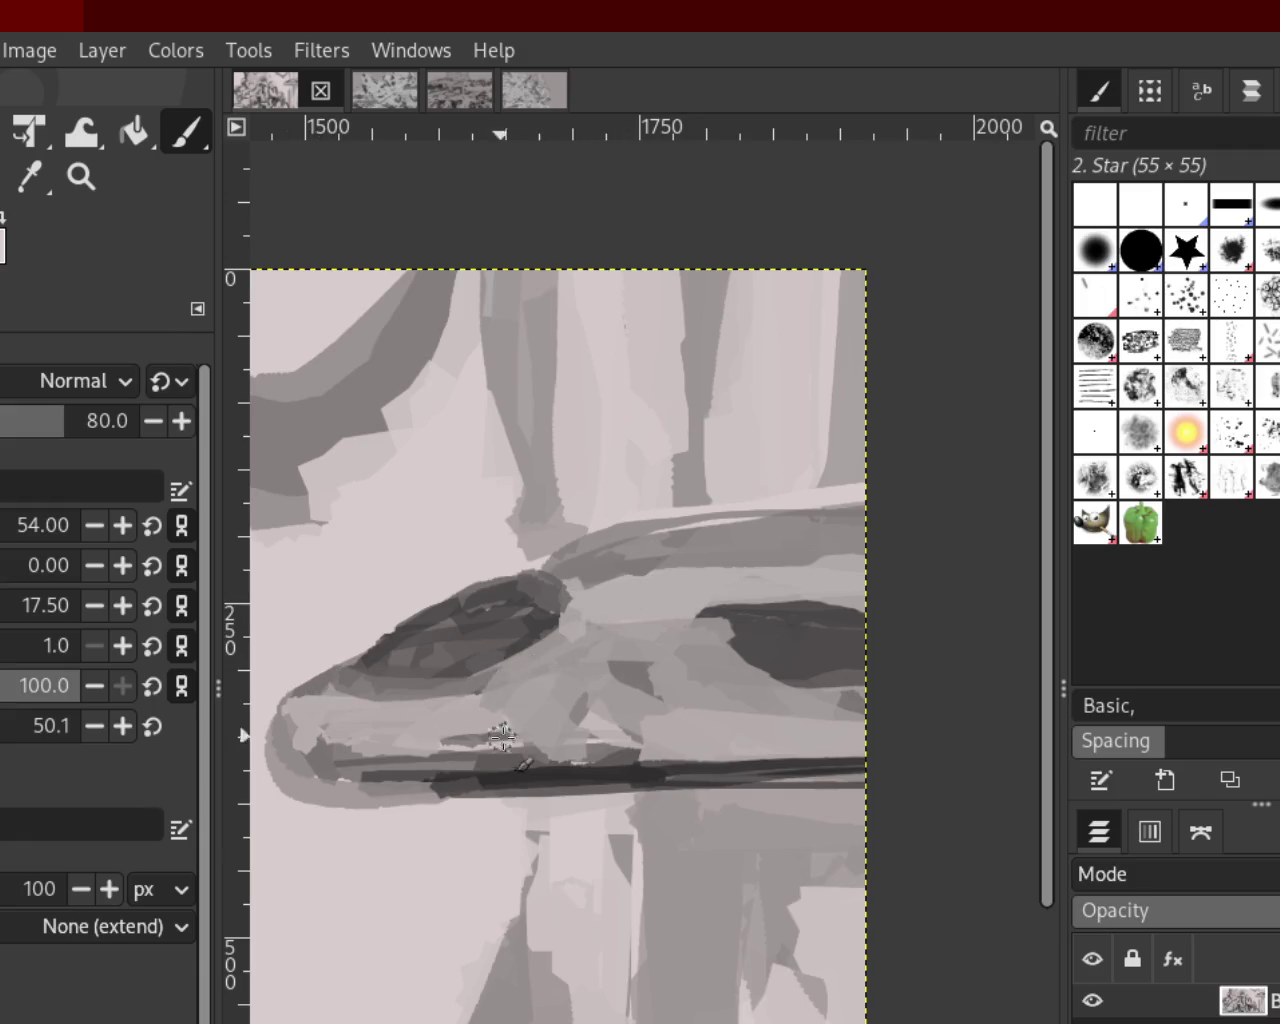
key("ctrl+z")
key("ctrl+z")
key("ctrl+y")
key("ctrl+y")
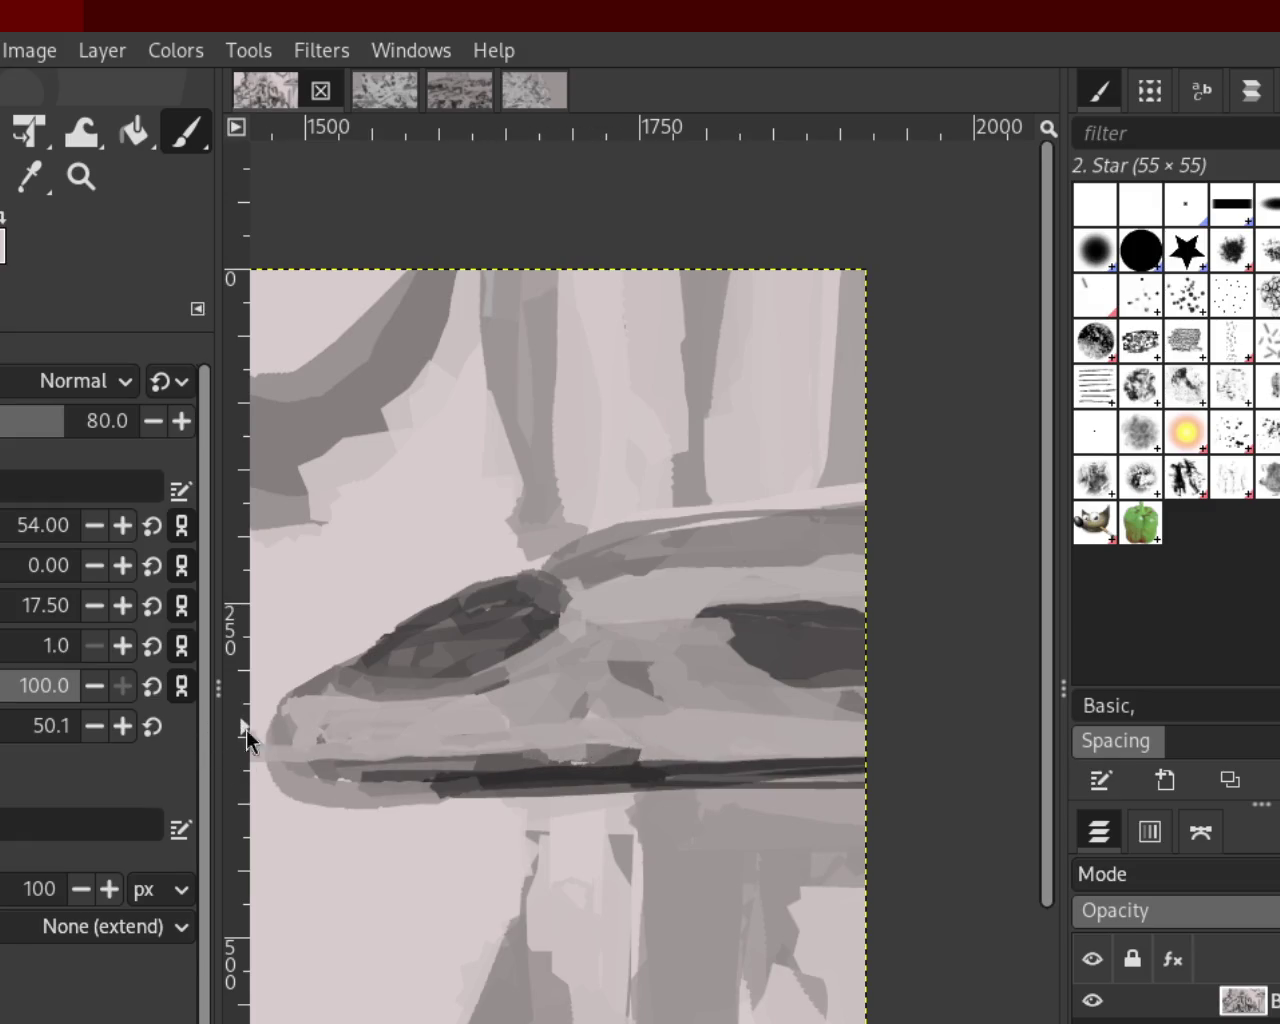
key("ctrl+z")
key("ctrl+y")
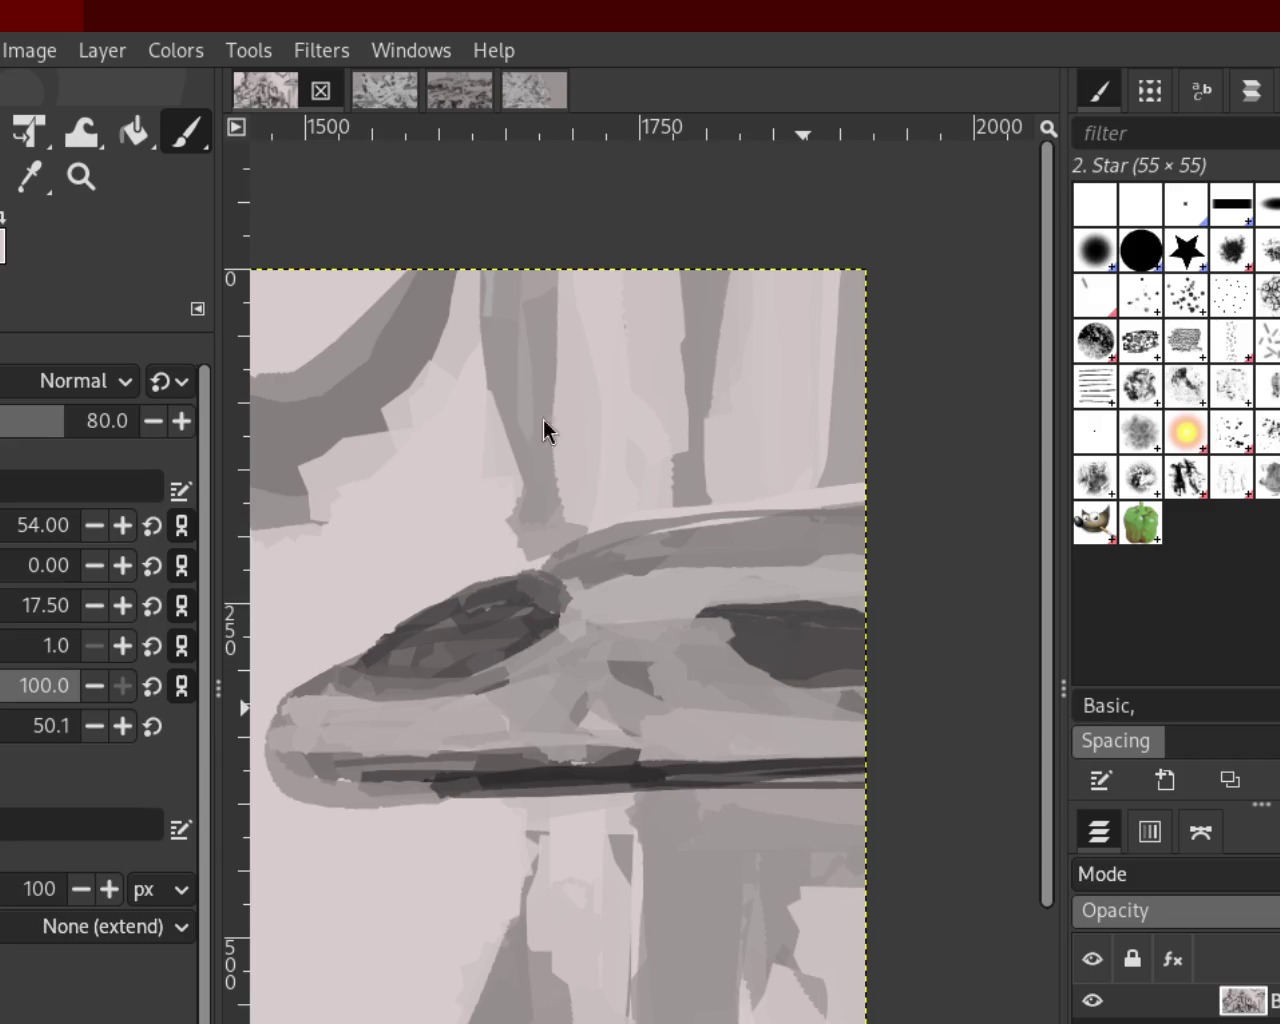
left_click(82, 177)
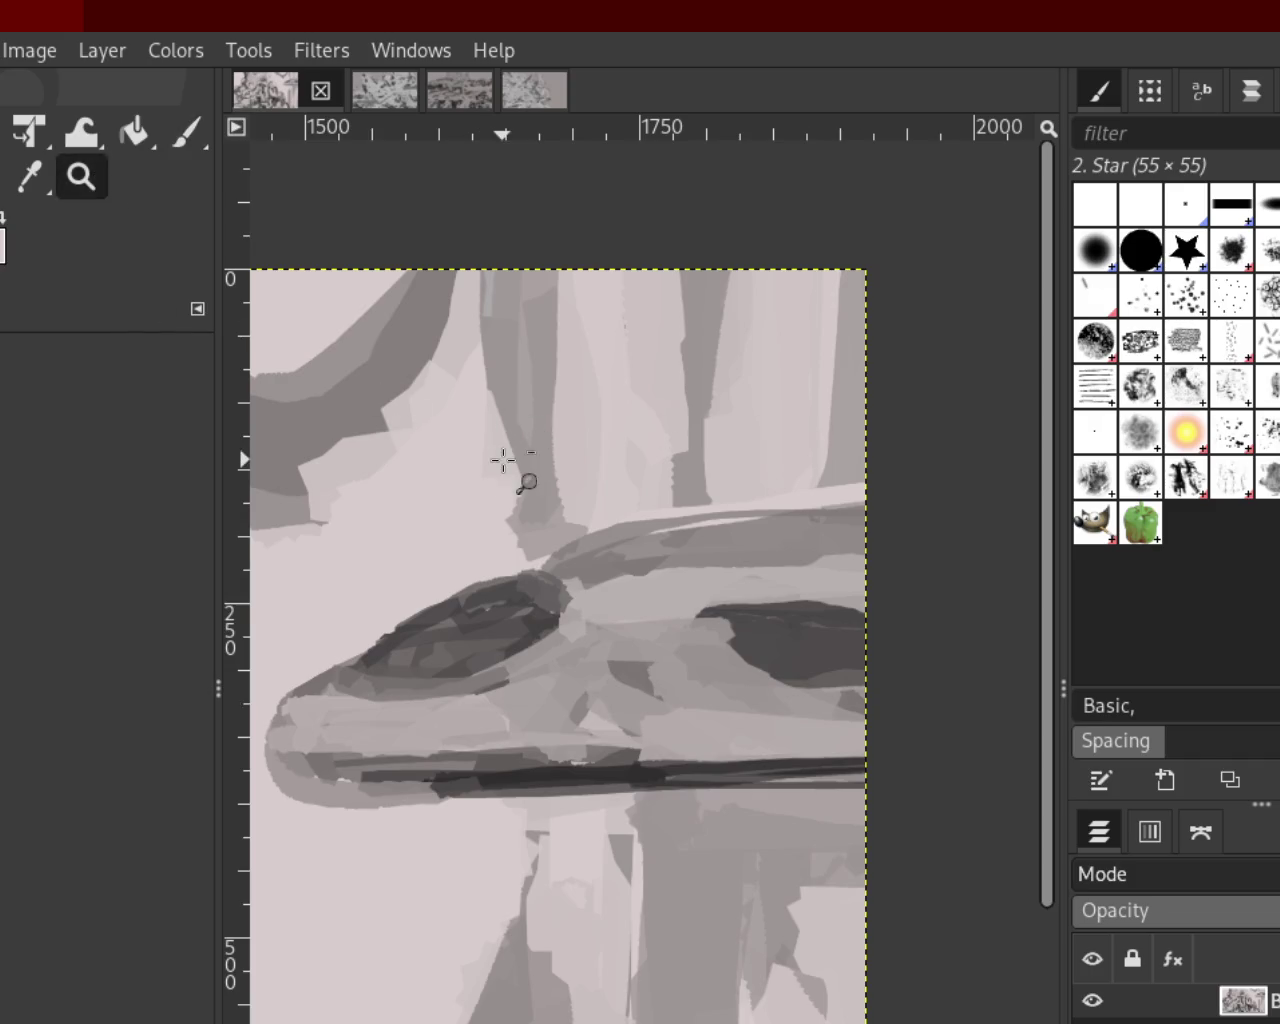
Zoom in on the form and test light bands over its top edge, undoing each
left_click(503, 460)
left_click(503, 460)
left_click(590, 512, "ctrl")
left_click(590, 512)
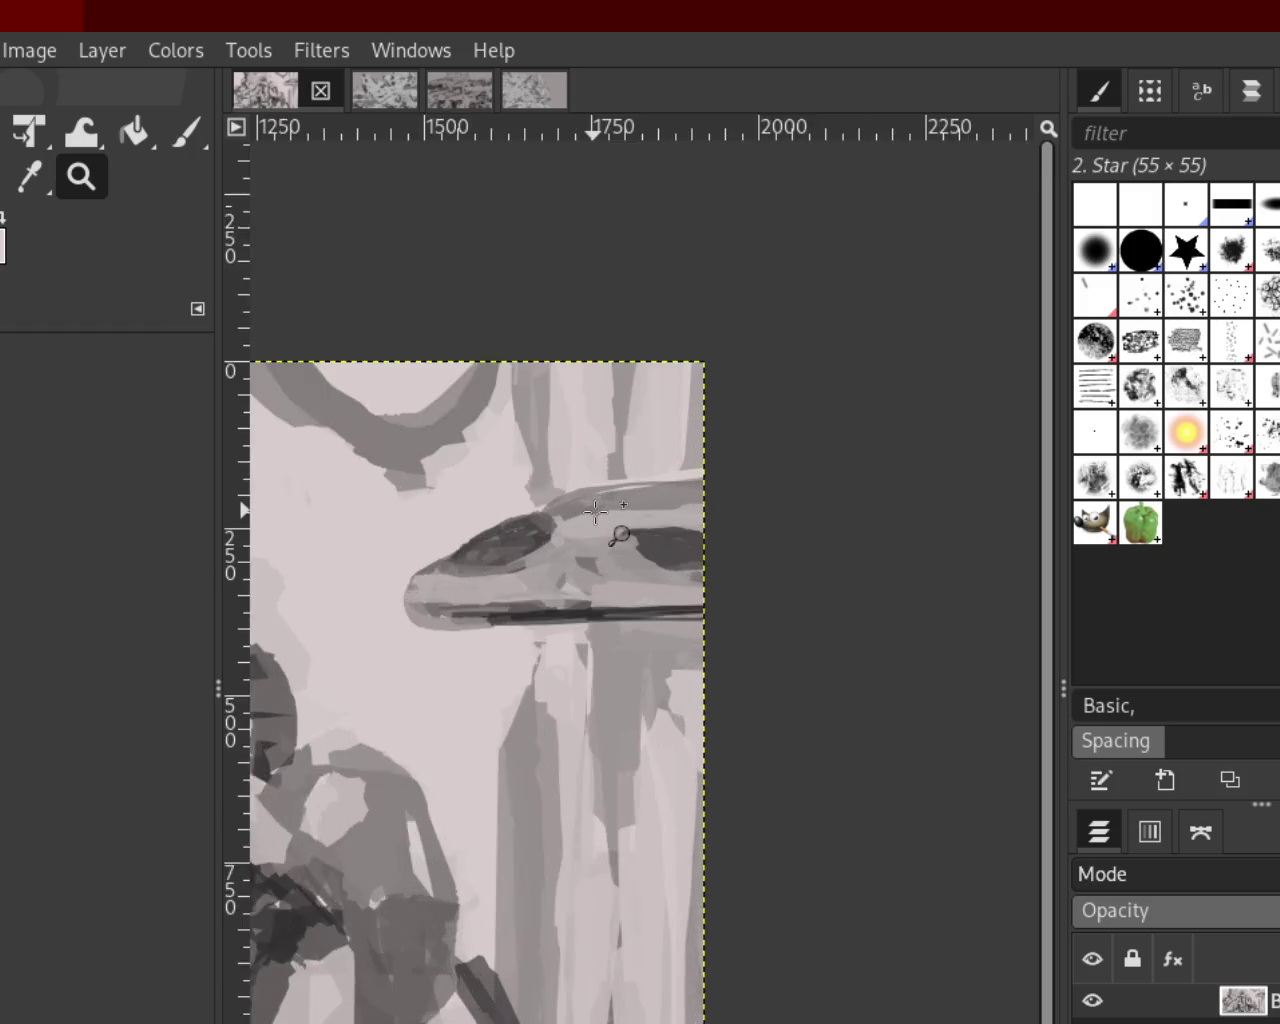
left_click(590, 512)
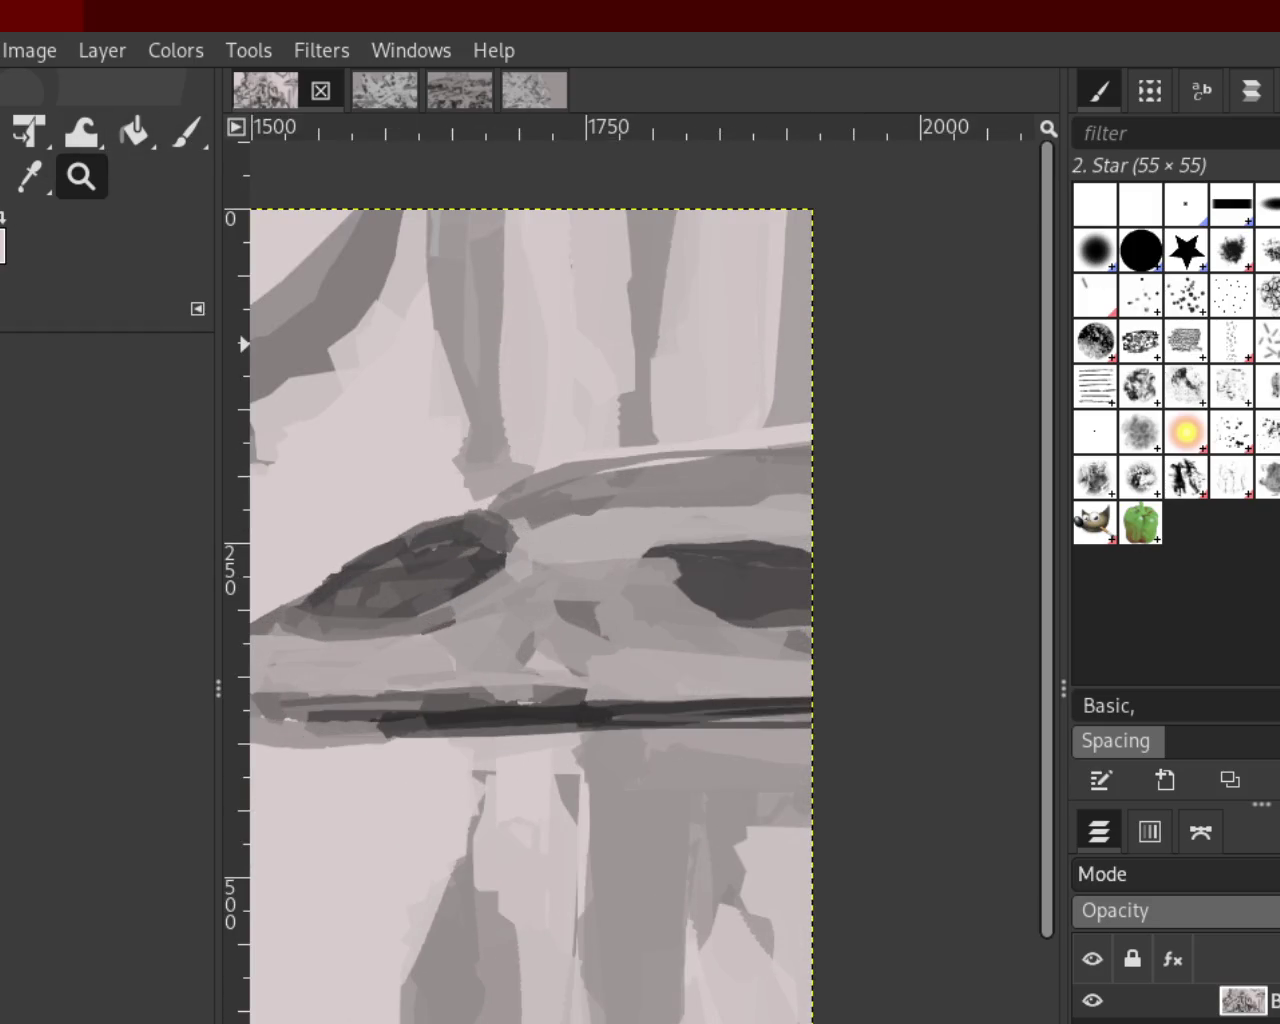
left_click(186, 131)
left_click_drag(406, 518, 1180, 523)
key("ctrl+z")
left_click_drag(386, 515, 938, 472)
key("ctrl+z")
After several undone tries, repaint the top edge lower with a wide light stroke
left_click_drag(471, 500, 730, 485)
key("ctrl+z")
left_click_drag(394, 508, 812, 490)
key("ctrl+z")
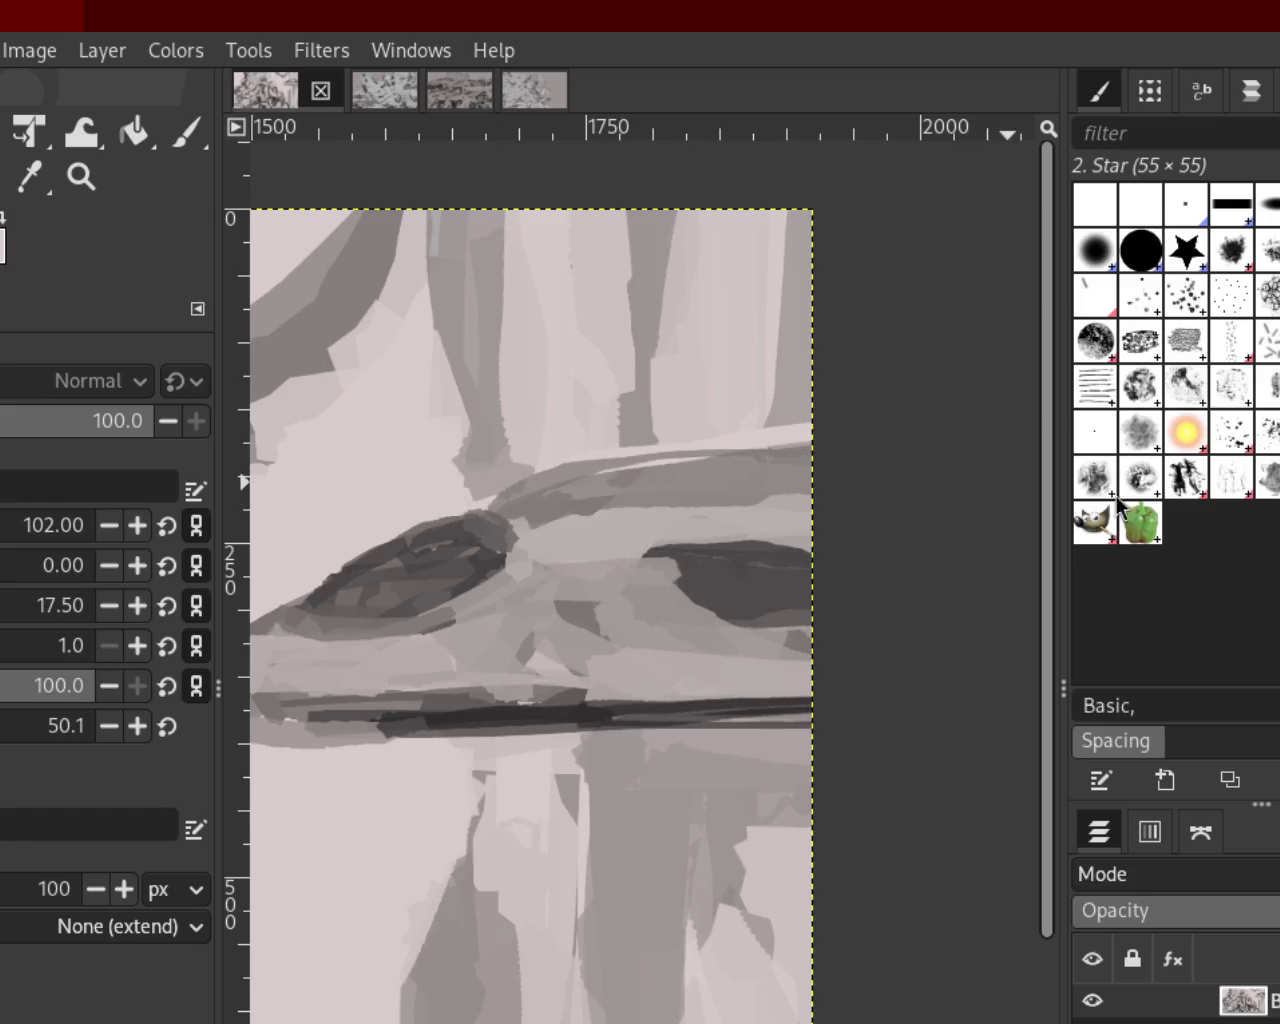
left_click_drag(285, 590, 1265, 425)
key("ctrl+z")
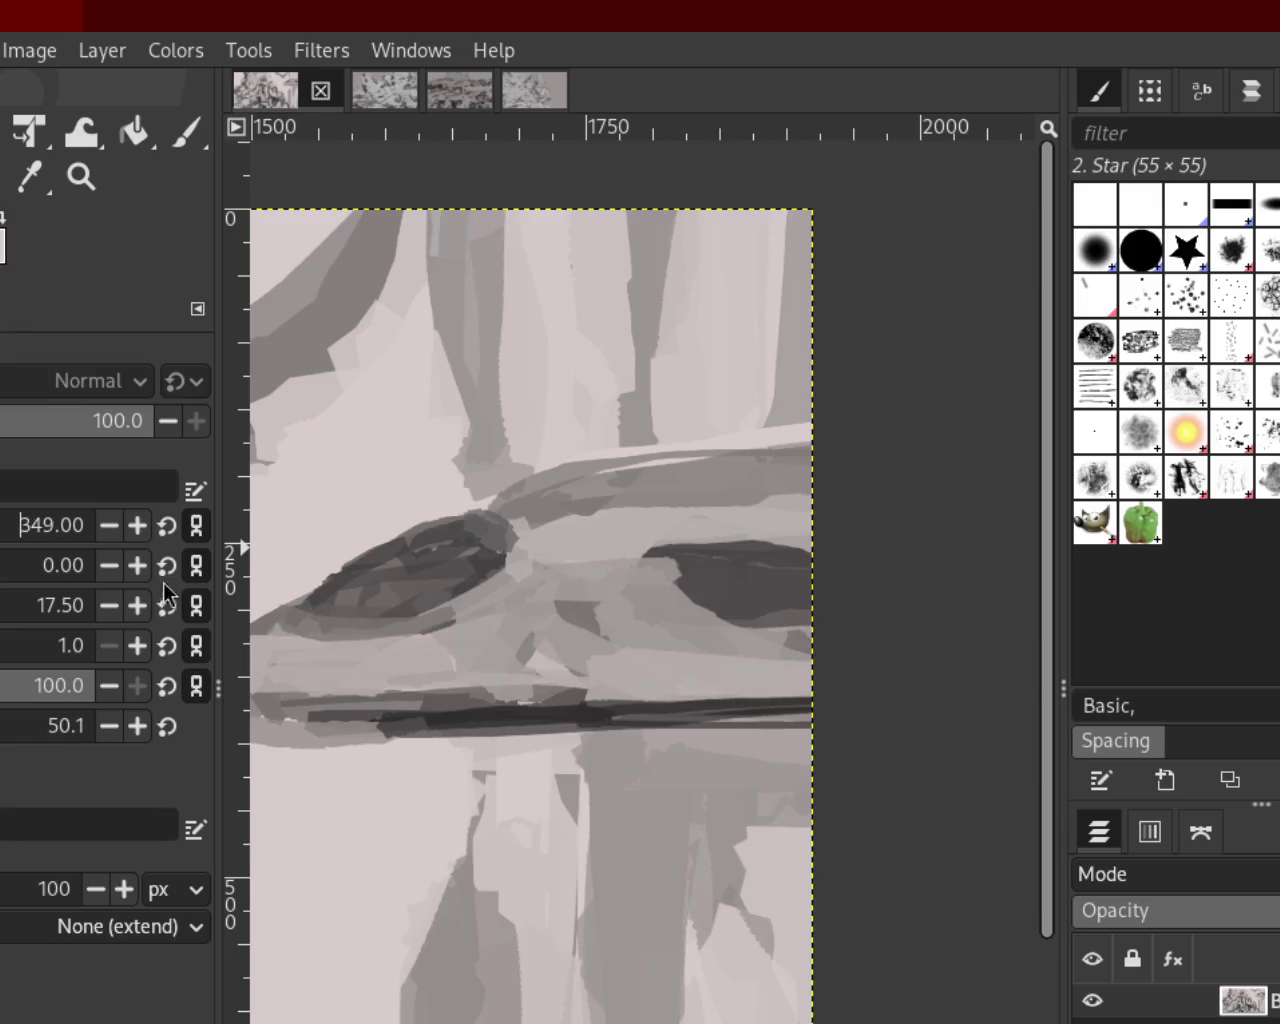
left_click_drag(306, 543, 790, 430)
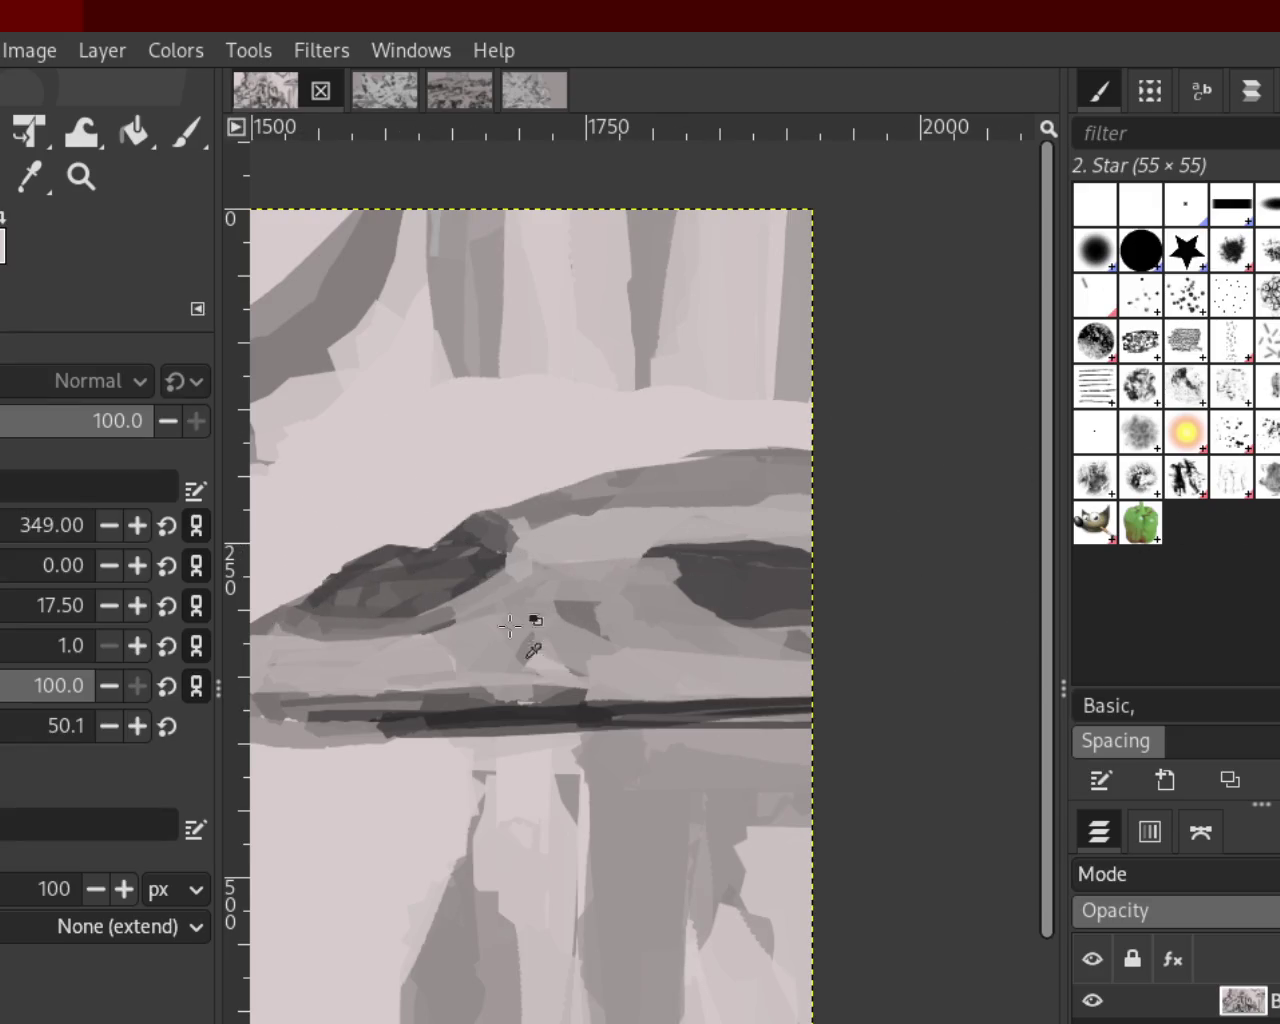
key("ctrl+z")
left_click_drag(306, 529, 760, 425)
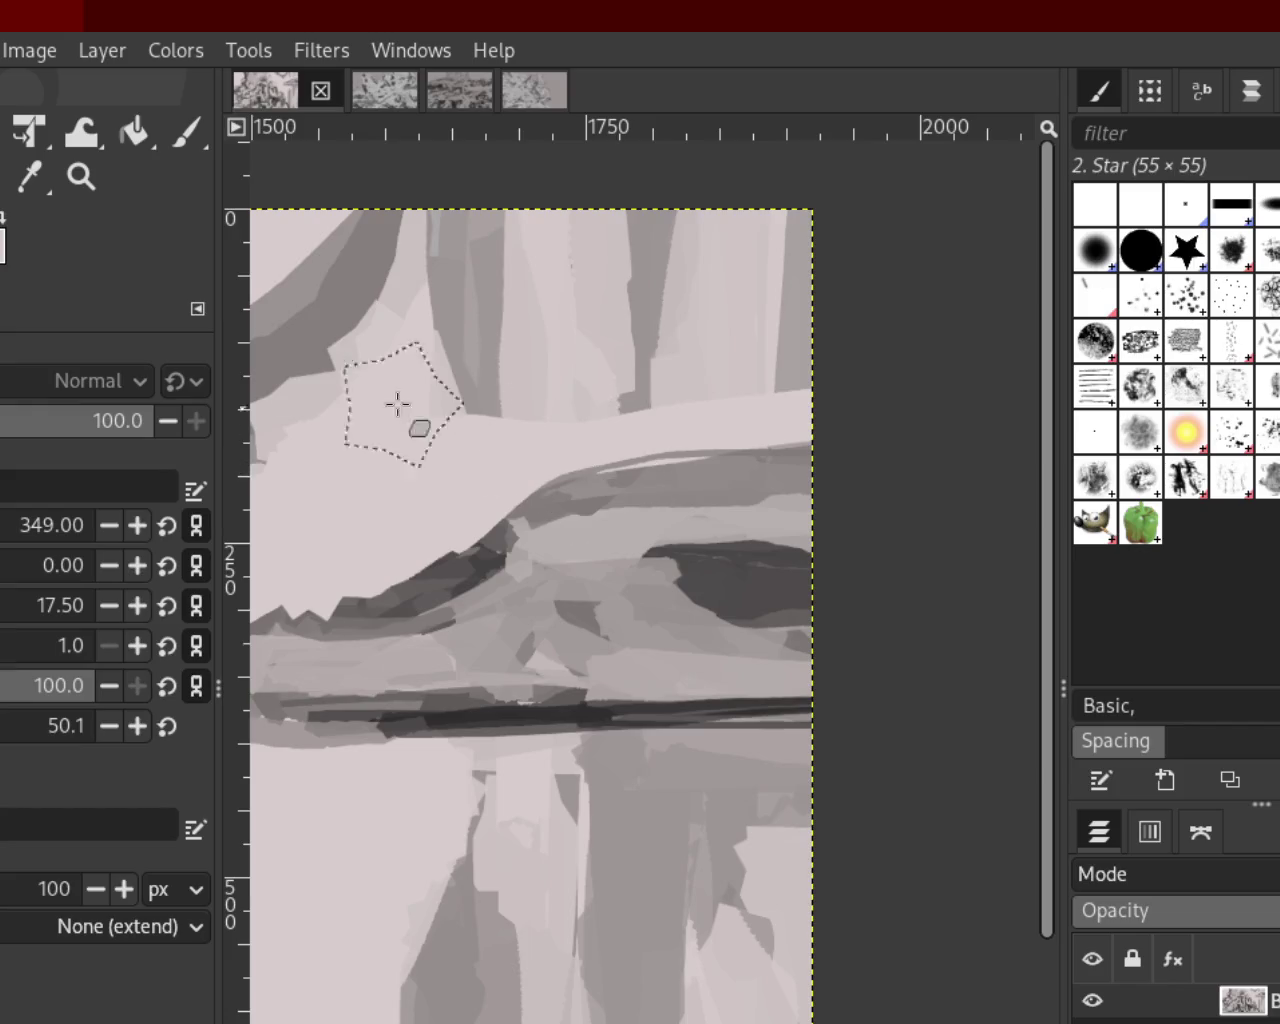
Zoom in and out to judge the repainted edge against the rest of the painting
left_click(81, 177)
left_click(730, 517, "ctrl")
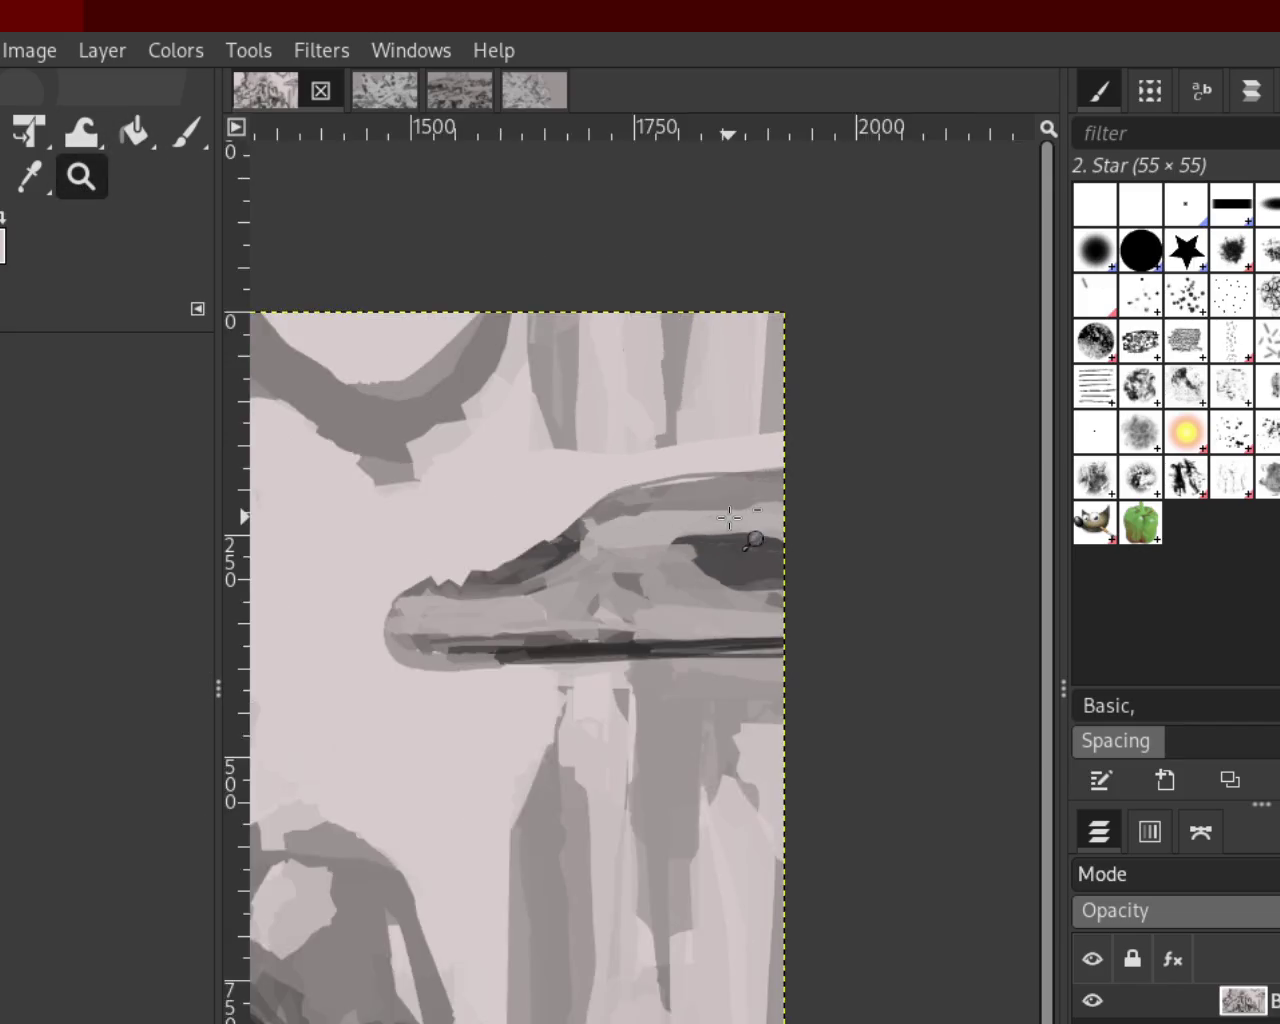
left_click(730, 517, "ctrl")
left_click(730, 517)
left_click(730, 517, "ctrl")
left_click(730, 517)
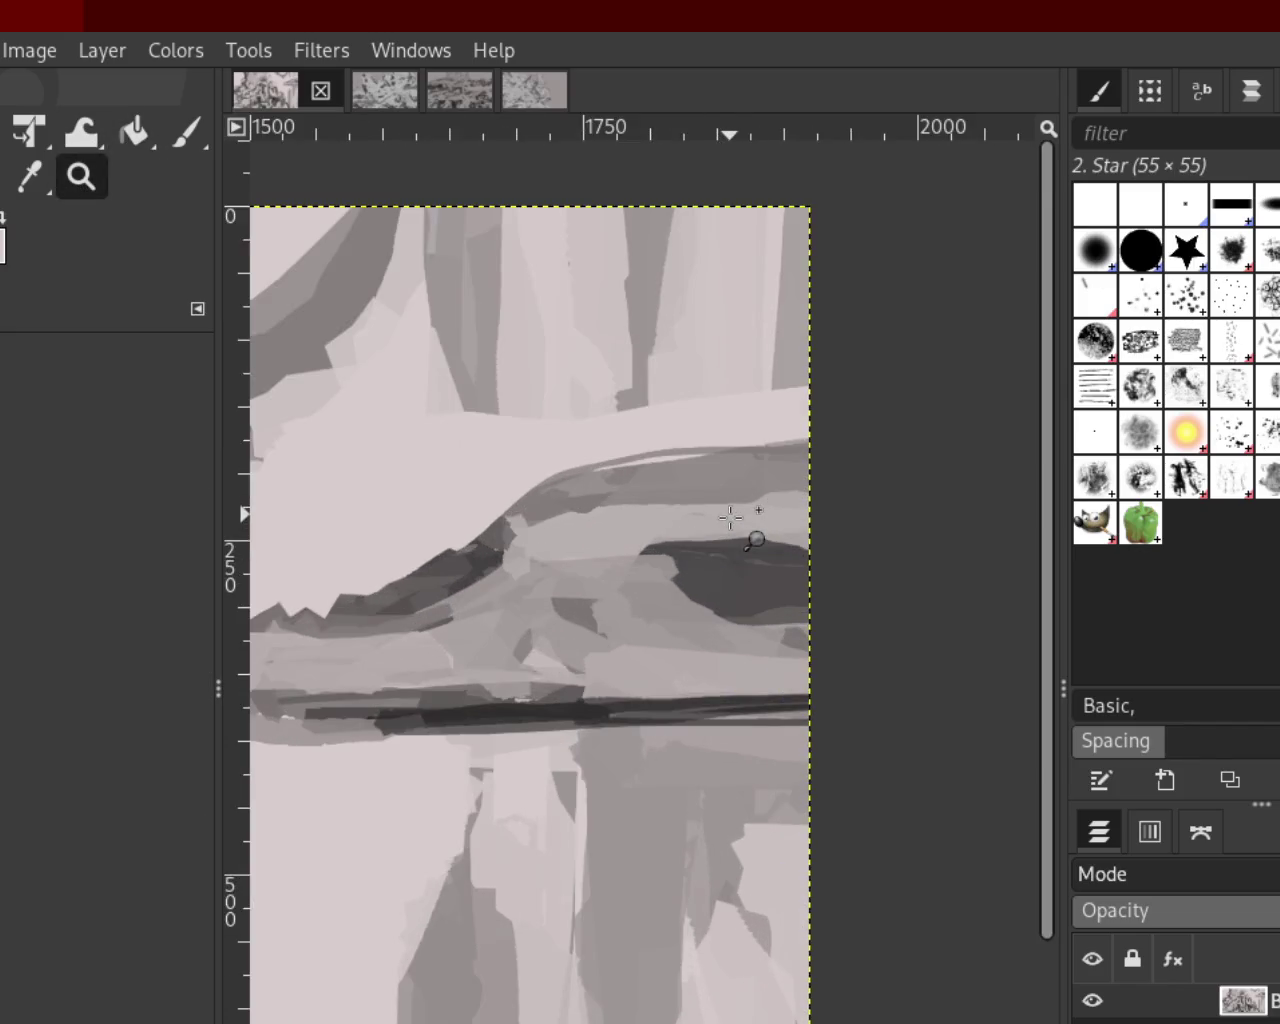
left_click(730, 517)
left_click(730, 517, "ctrl")
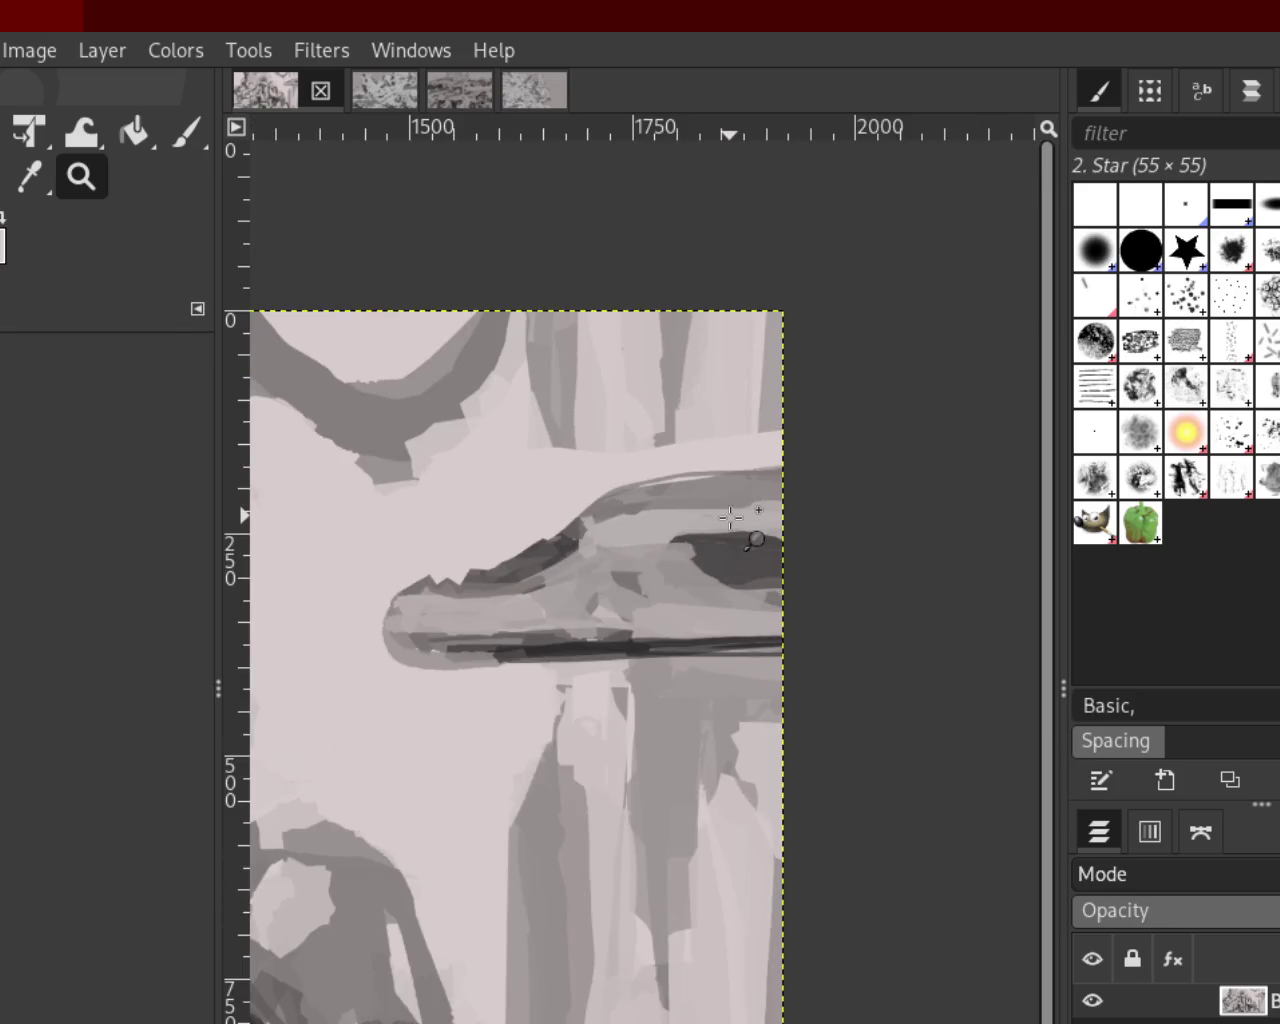
left_click(730, 517, "ctrl")
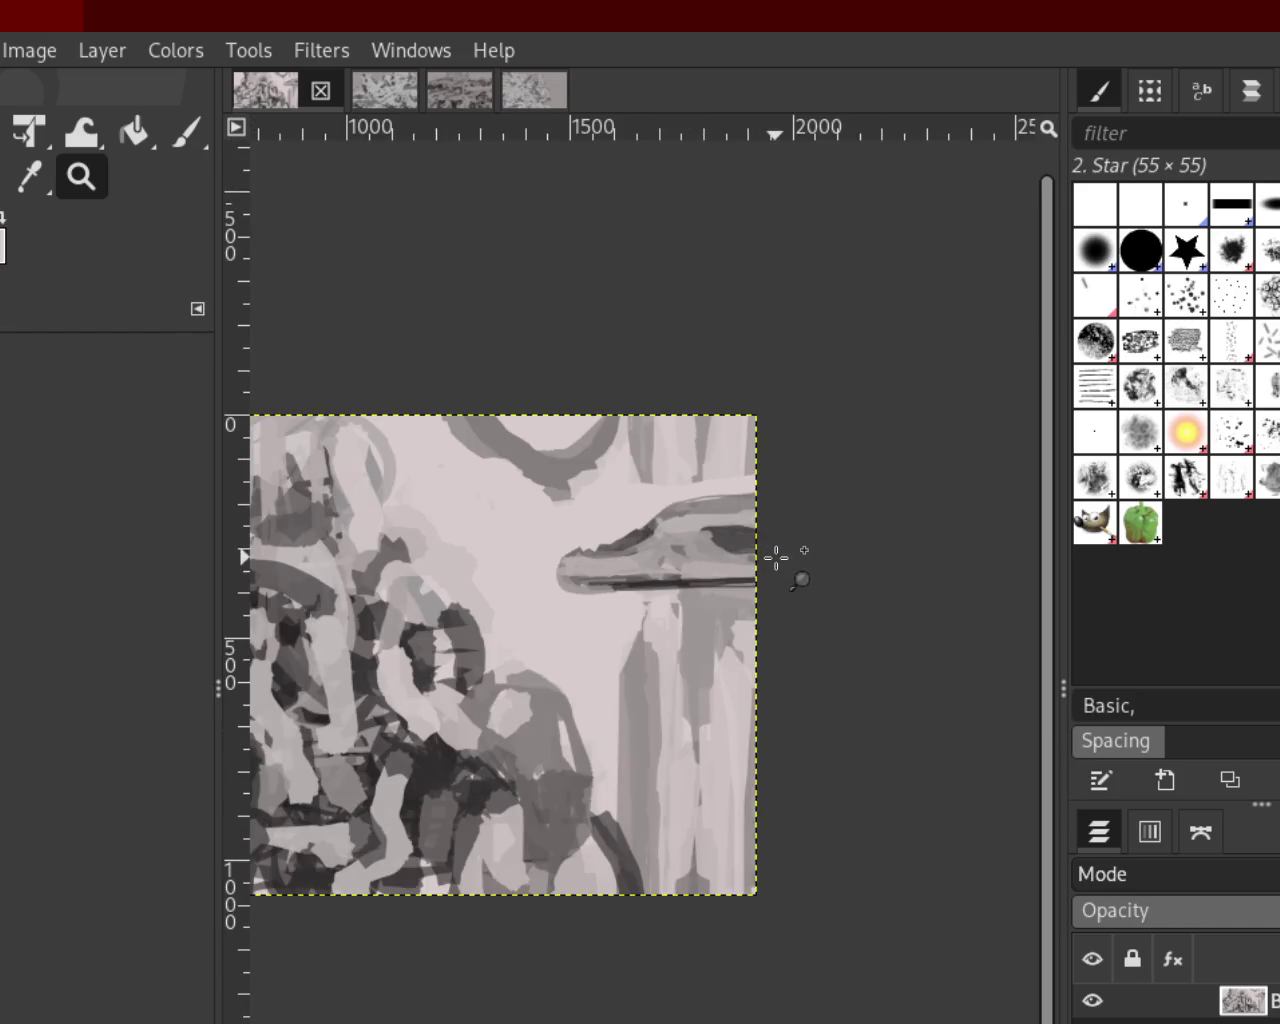
Zoom back in on the top edge and paint it into a smooth curved ridge
left_click(720, 535, "ctrl")
left_click(718, 530)
left_click(717, 525)
left_click(717, 523)
left_click(717, 523)
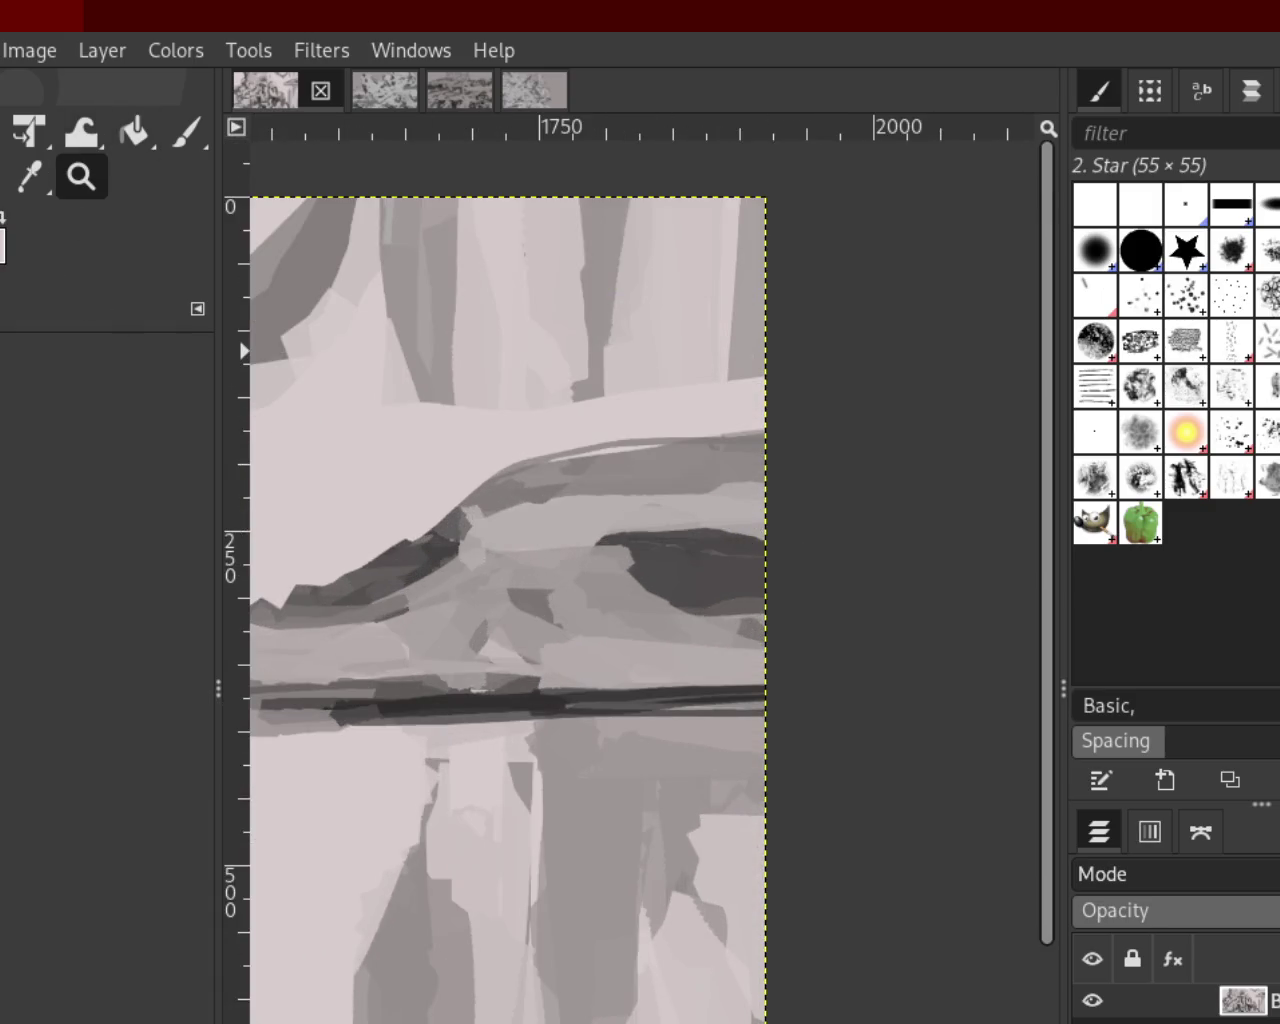
key("p")
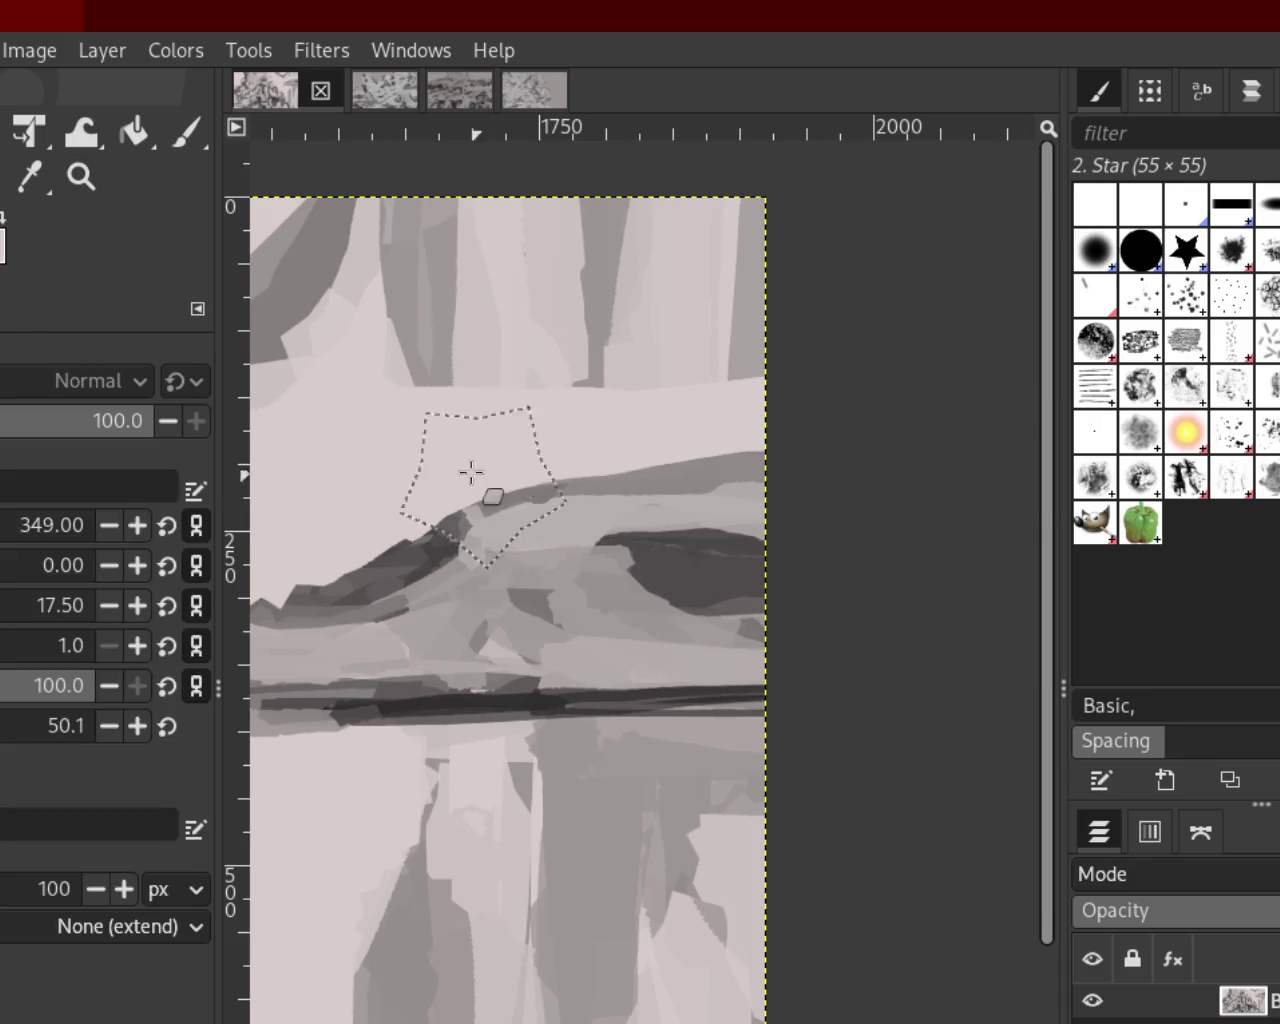
left_click_drag(508, 491, 817, 451)
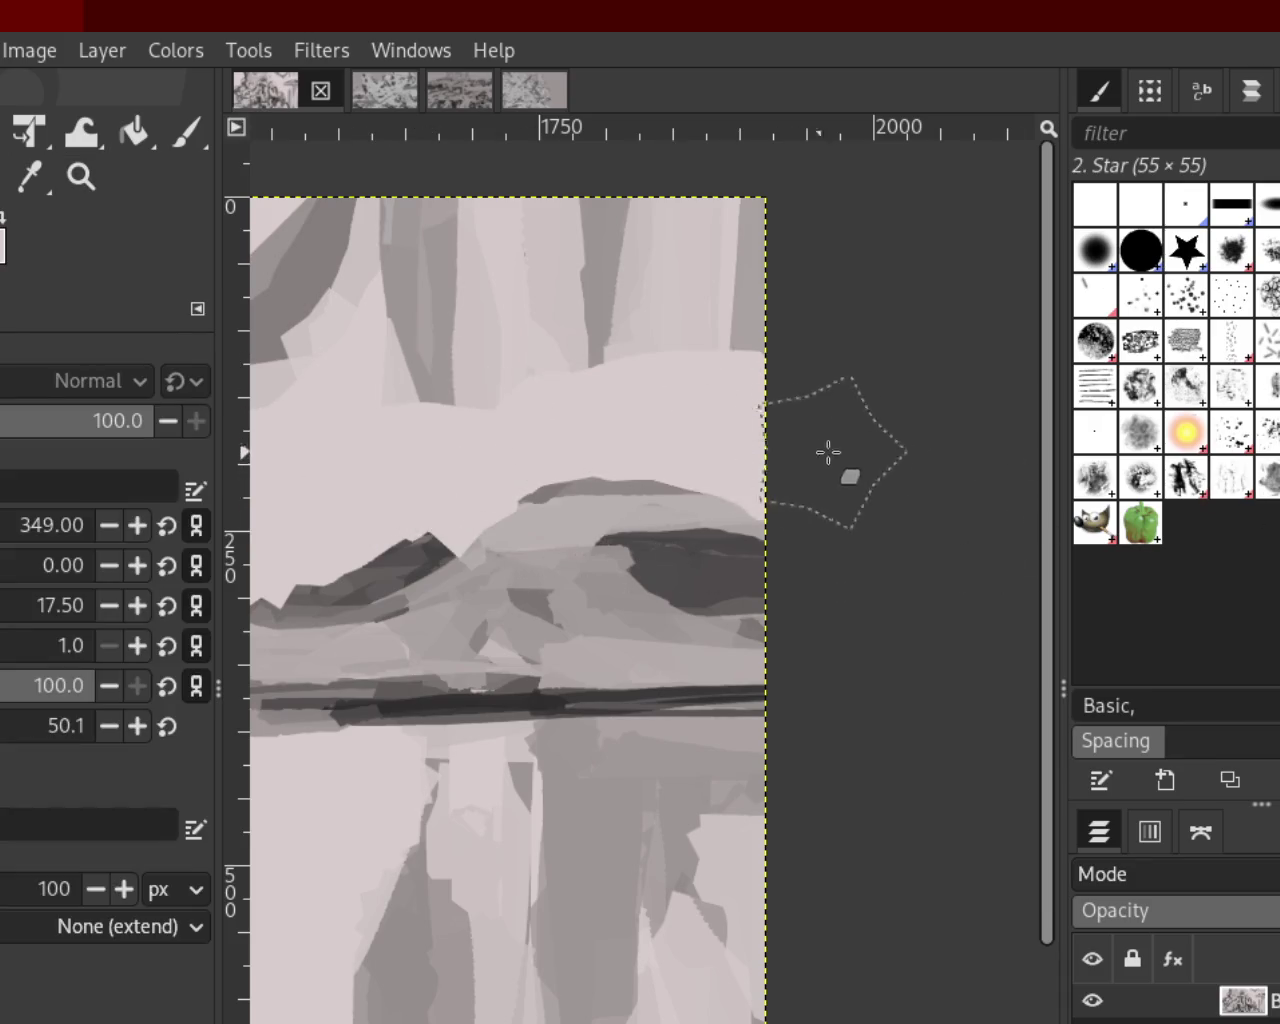